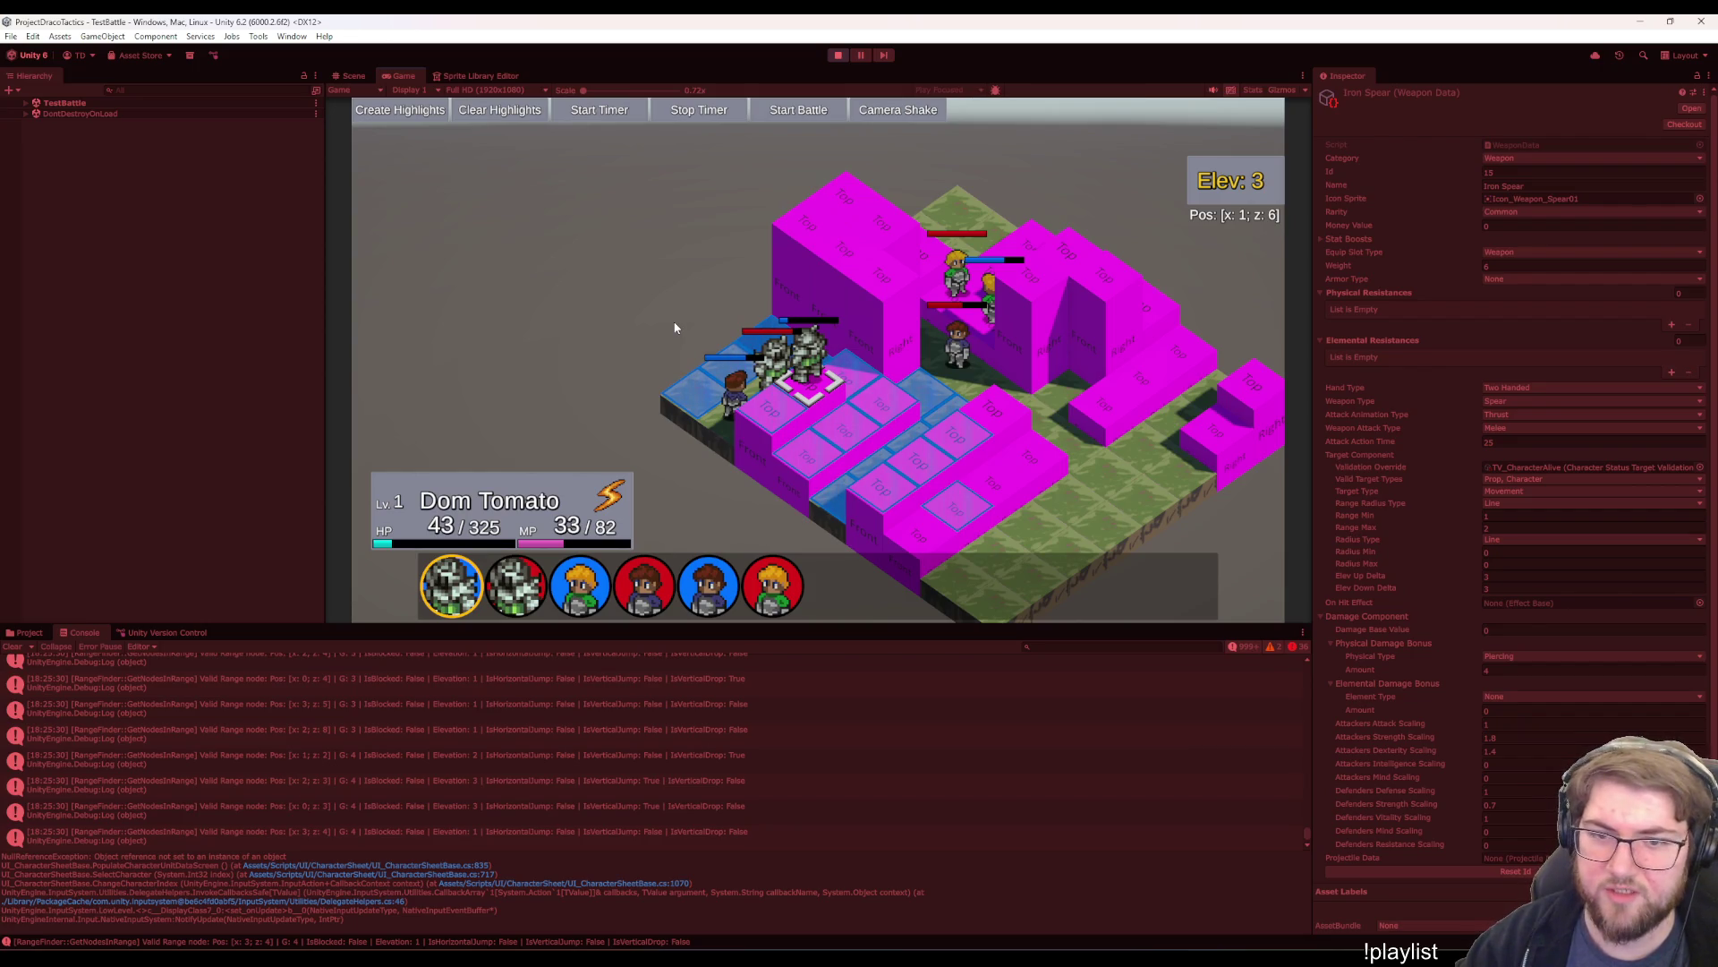
# - Preview Dom Tomato's attack on Jeff, then back out to the action choices
pyautogui.press('Return')
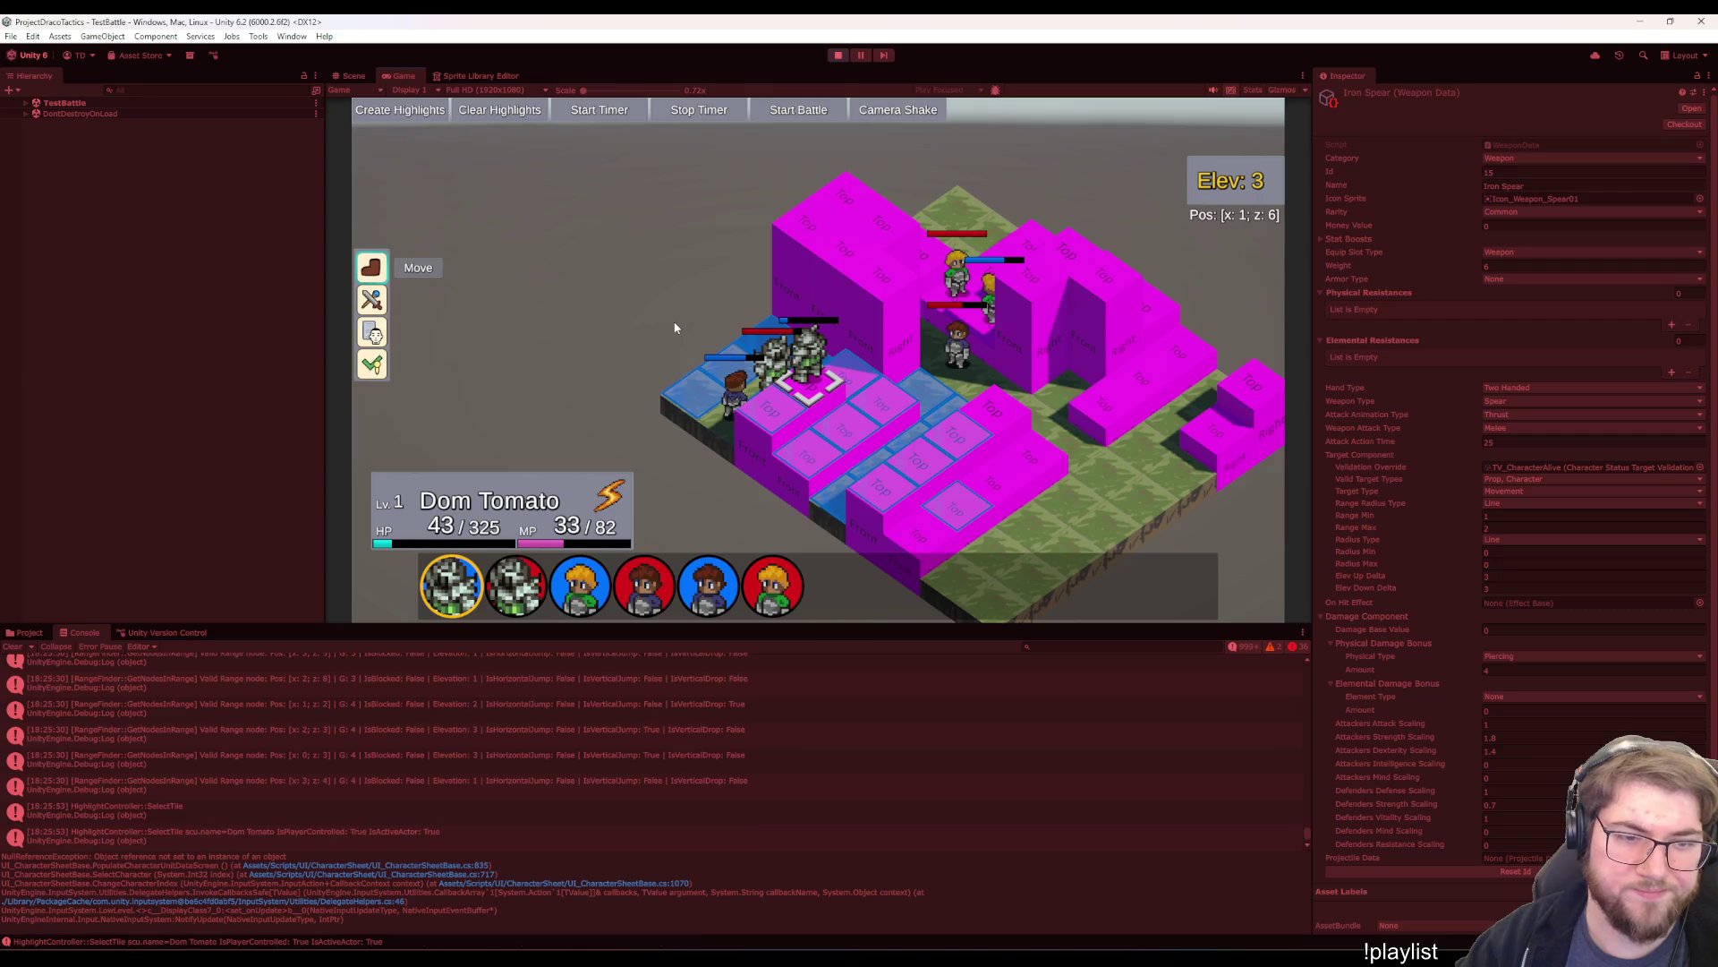
pyautogui.press('Return')
pyautogui.press('Up')
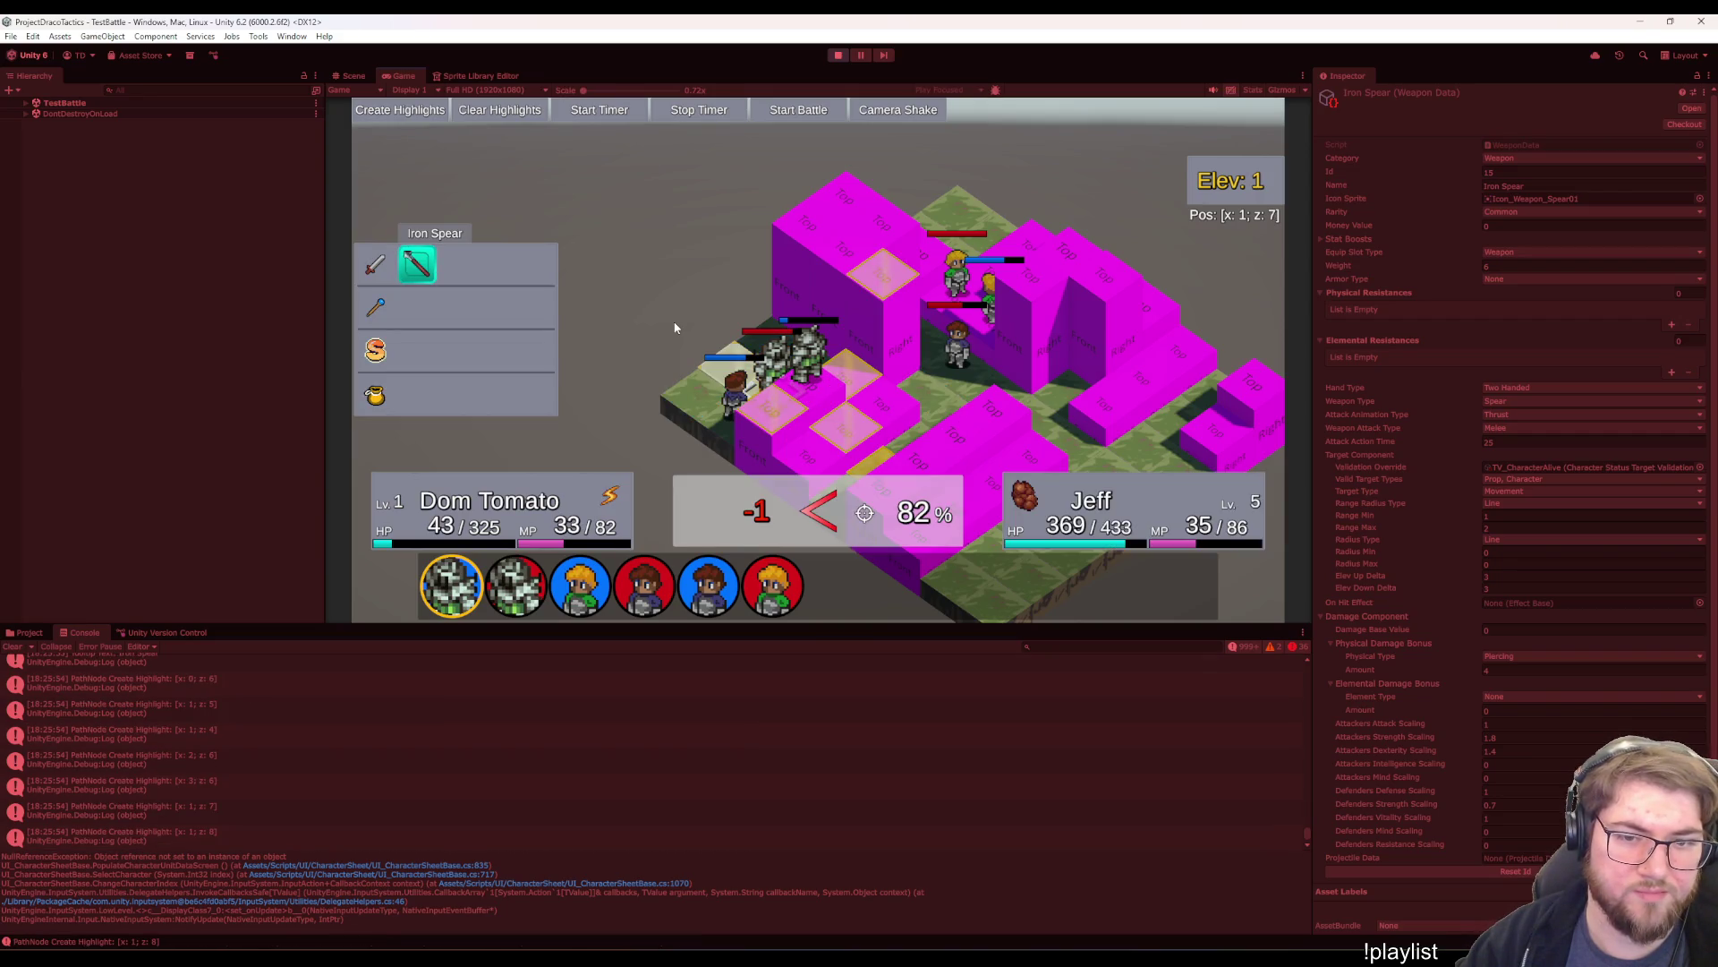
pyautogui.press('Down')
pyautogui.press('Escape')
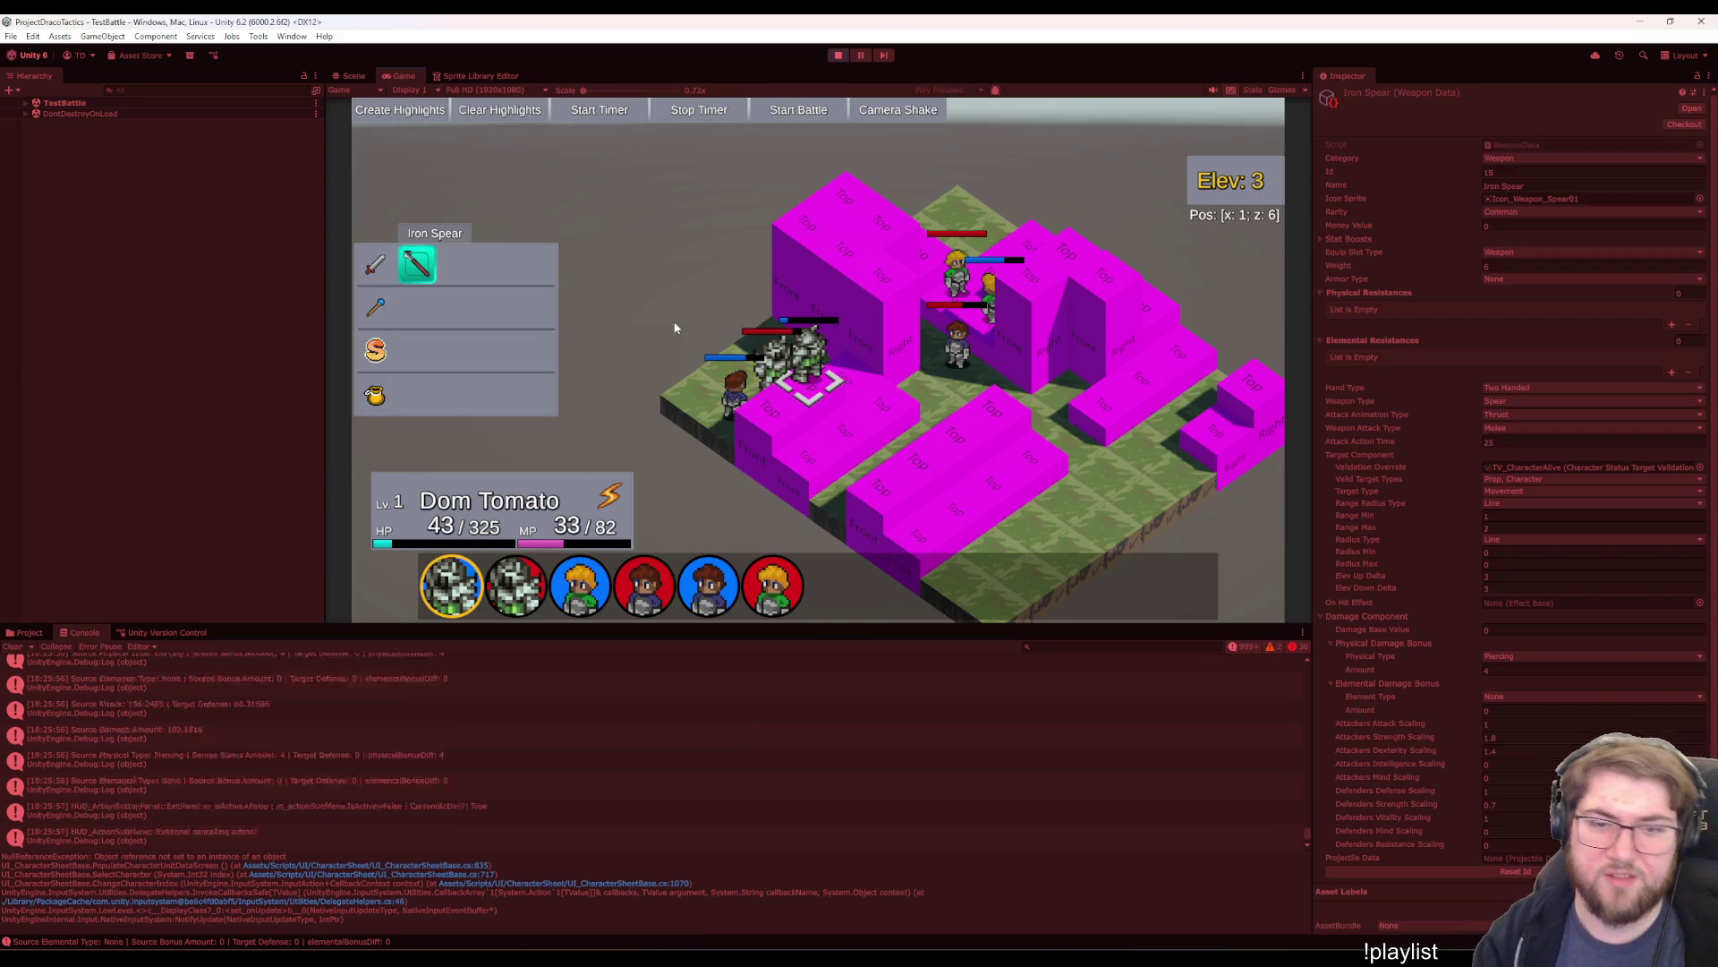
pyautogui.press('Escape')
# - Move Dom Tomato one tile
pyautogui.press('Return')
pyautogui.press('Right')
pyautogui.press('Down')
pyautogui.press('Return')
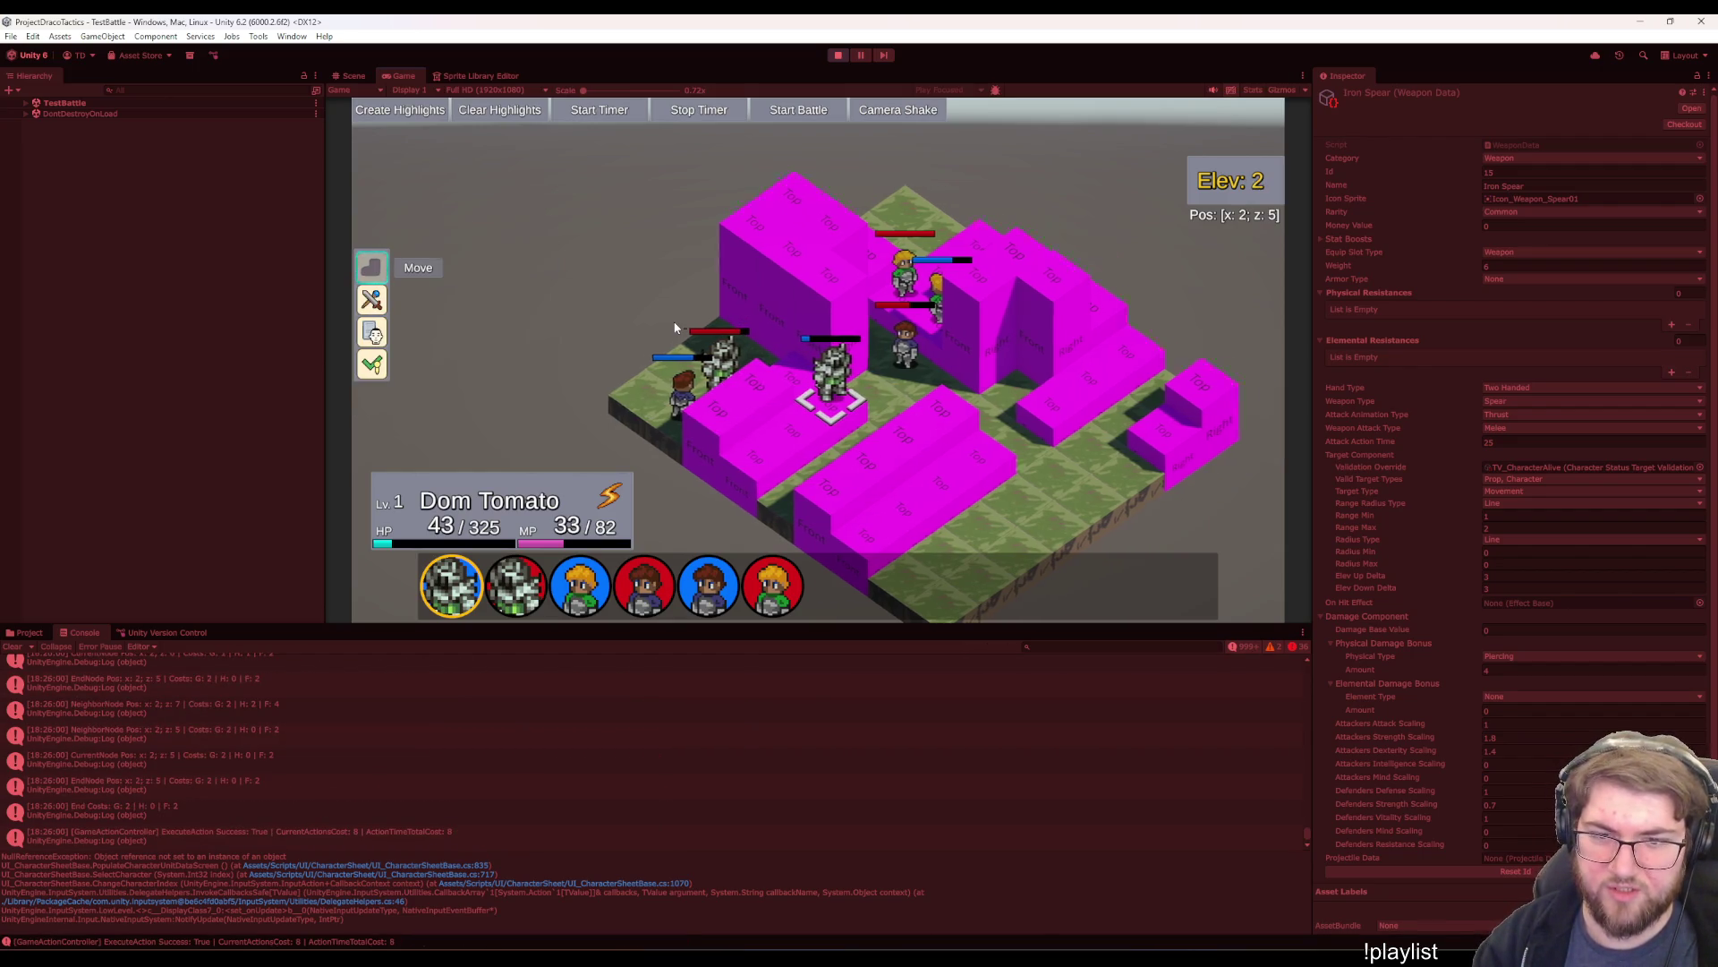
# - Attack Berp with Dom Tomato's Iron Spear for 78 and Wait
pyautogui.press('Down')
pyautogui.press('Return')
pyautogui.press('Return')
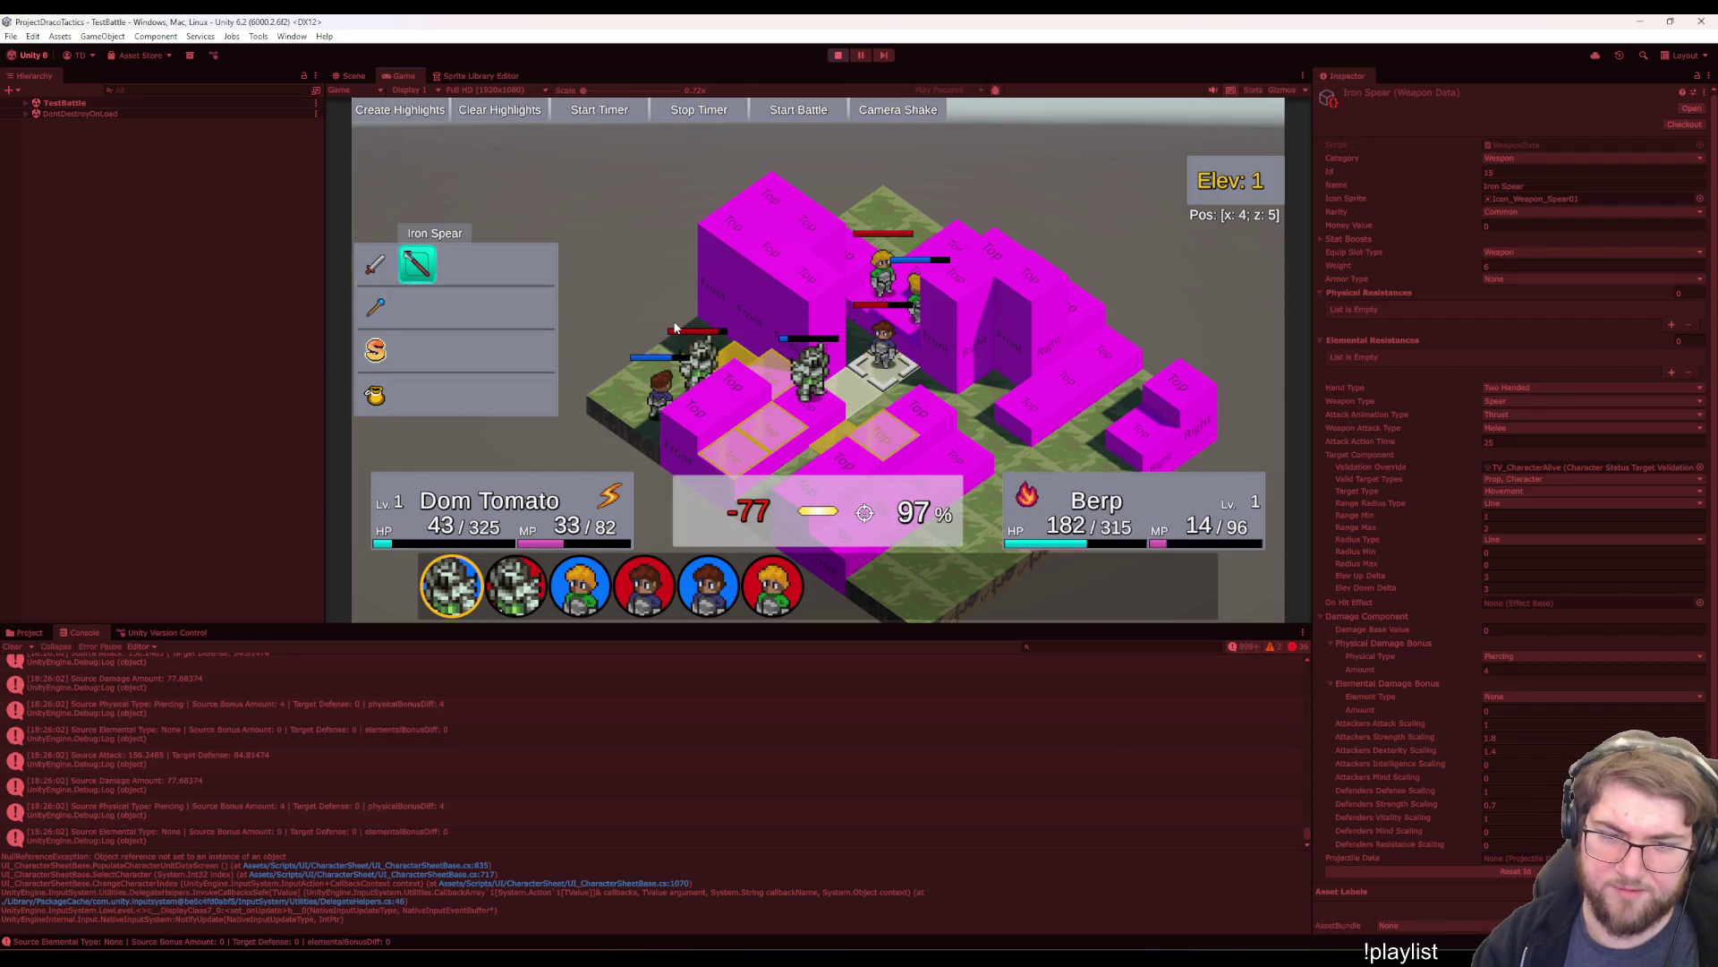
pyautogui.press('Return')
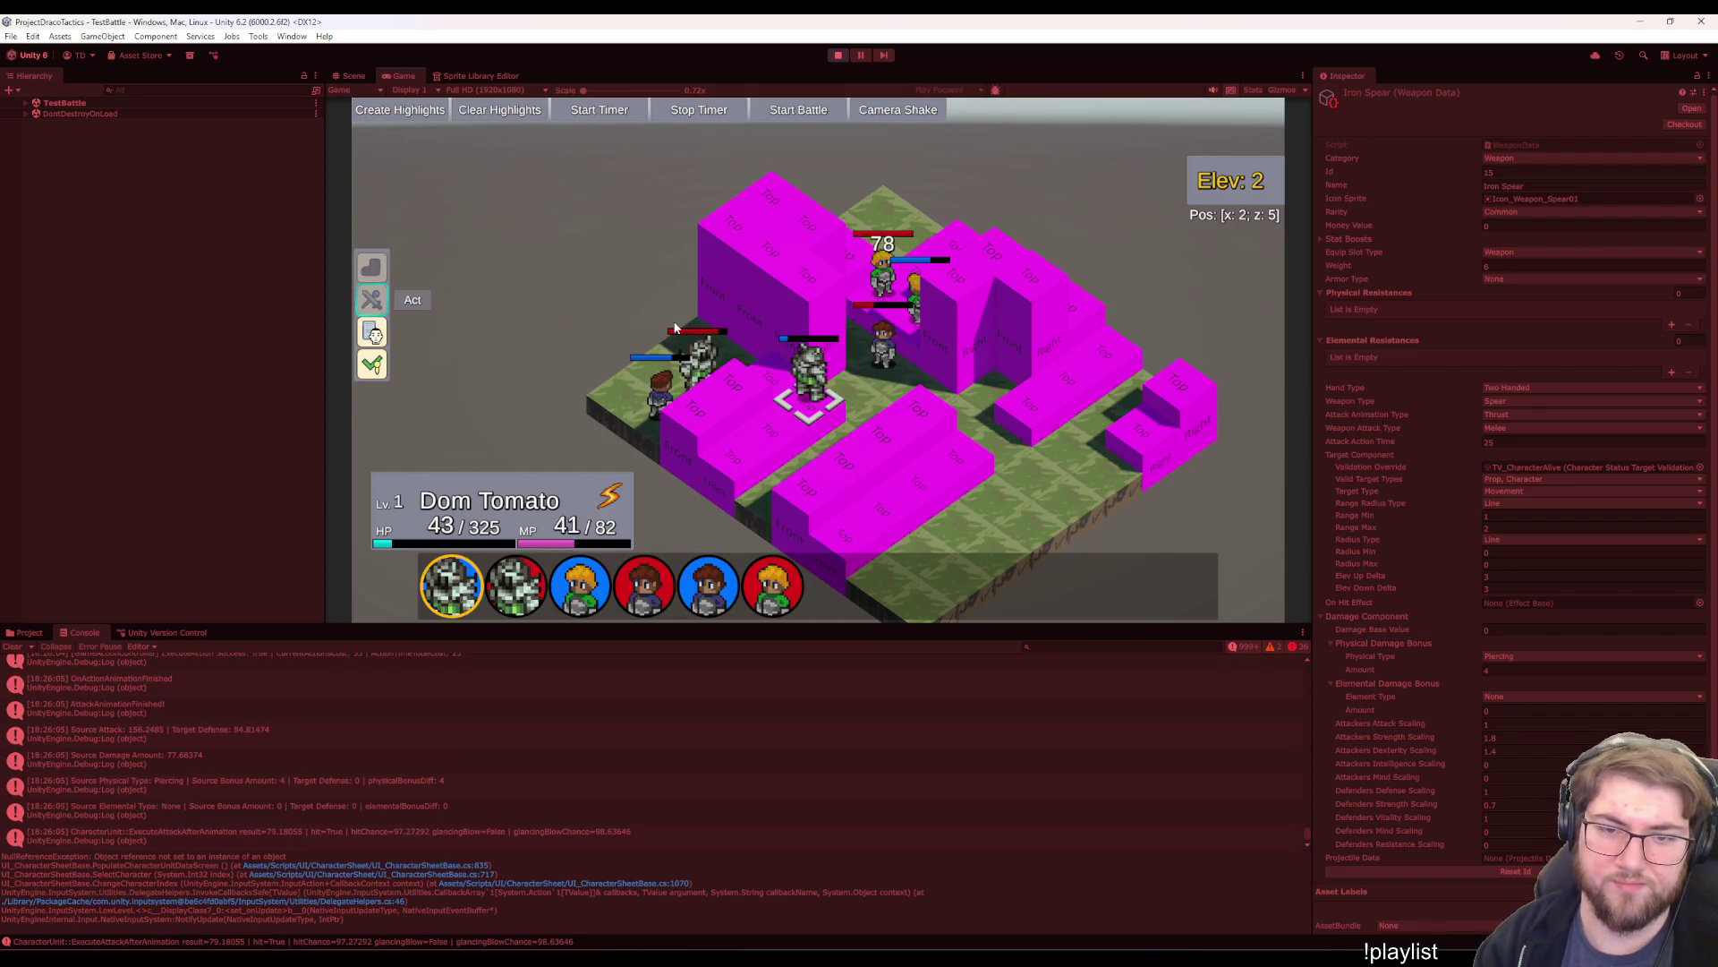
pyautogui.press('Down')
pyautogui.press('Down')
pyautogui.press('Return')
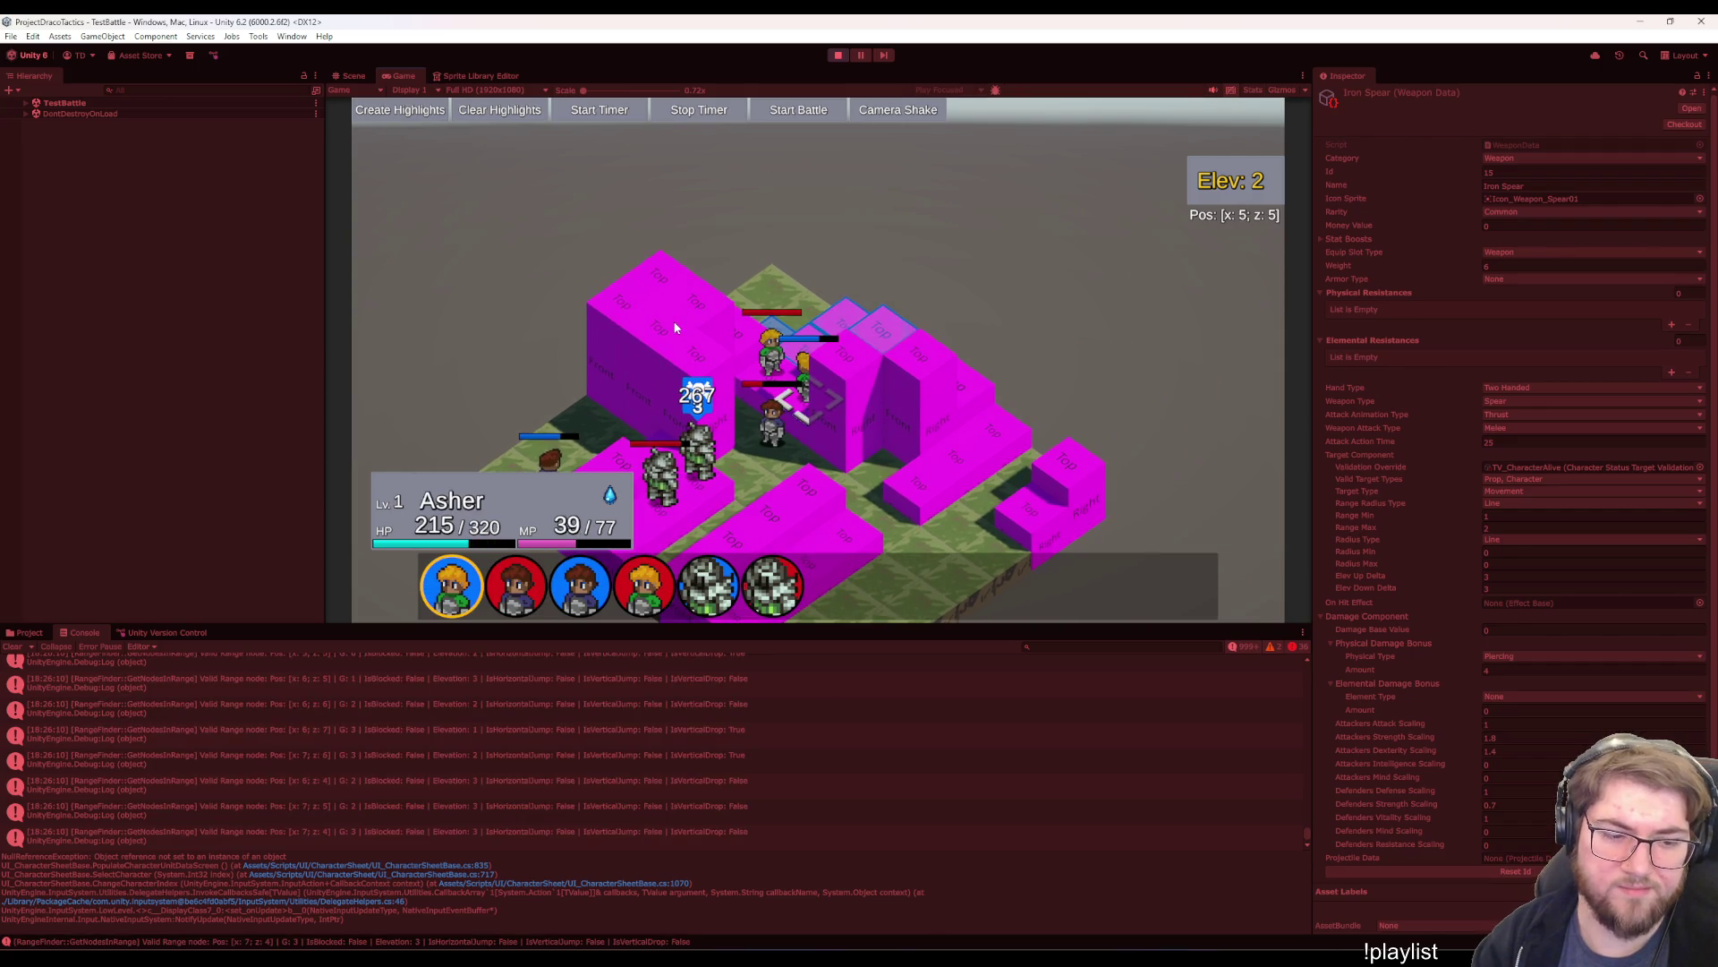
# - Have Asher strike Berp with the Great Sword for a 262 critical hit
pyautogui.press('Return')
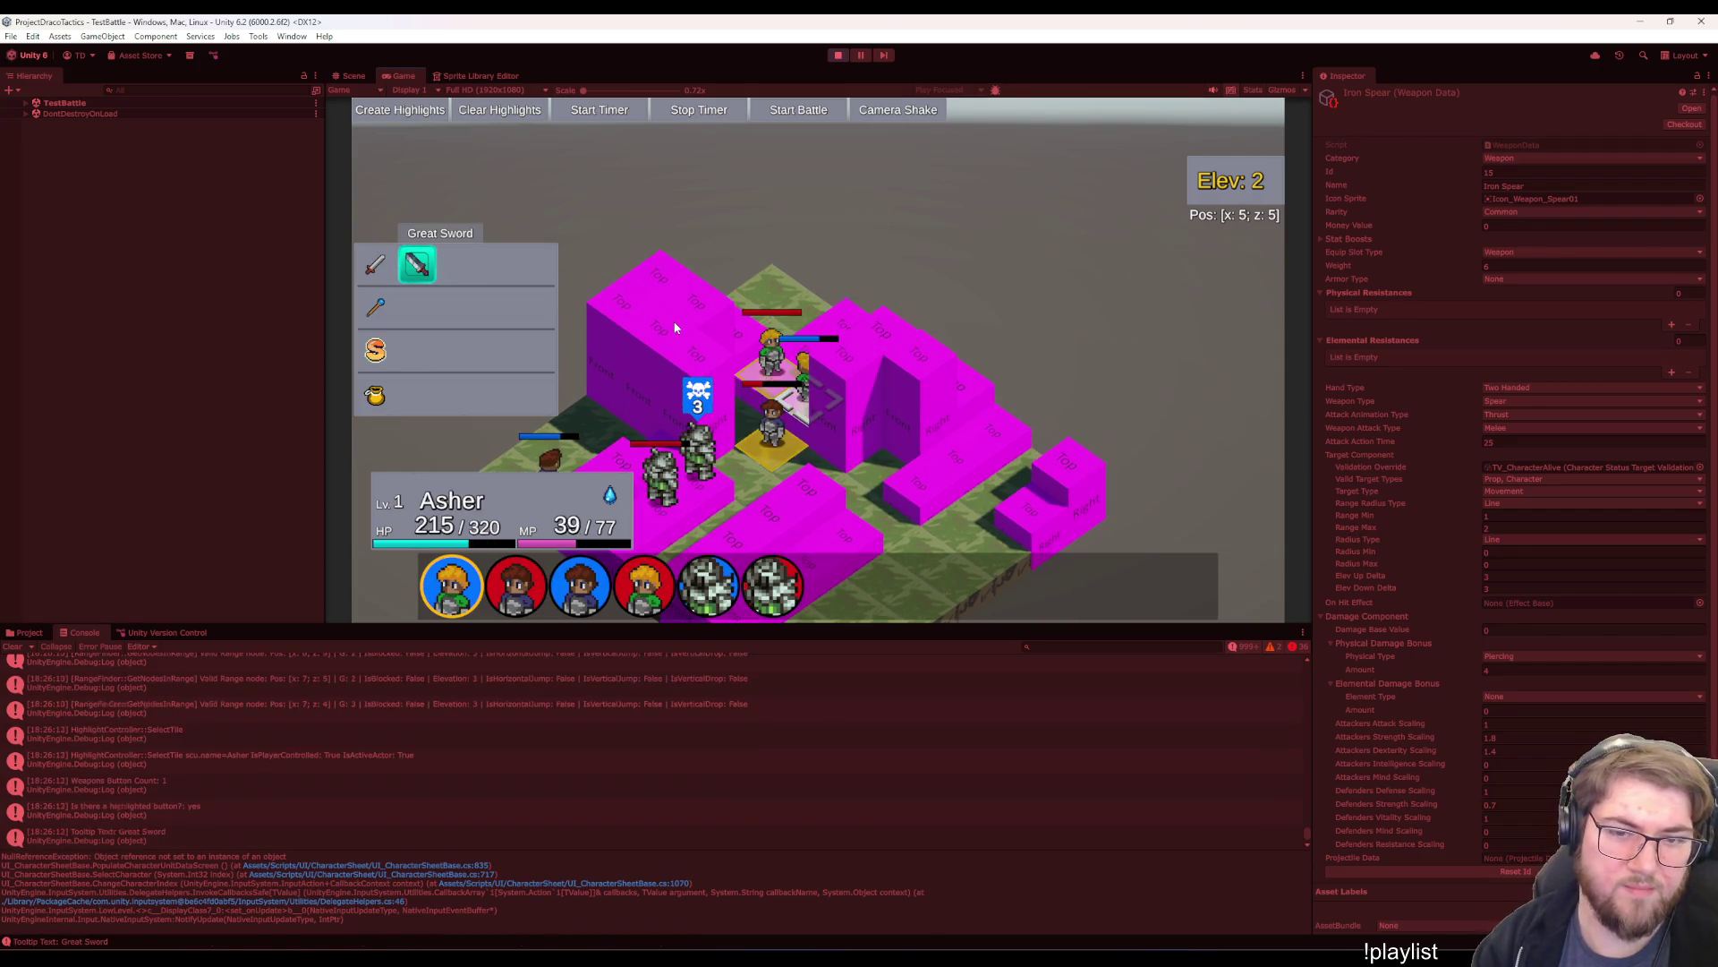
pyautogui.press('Return')
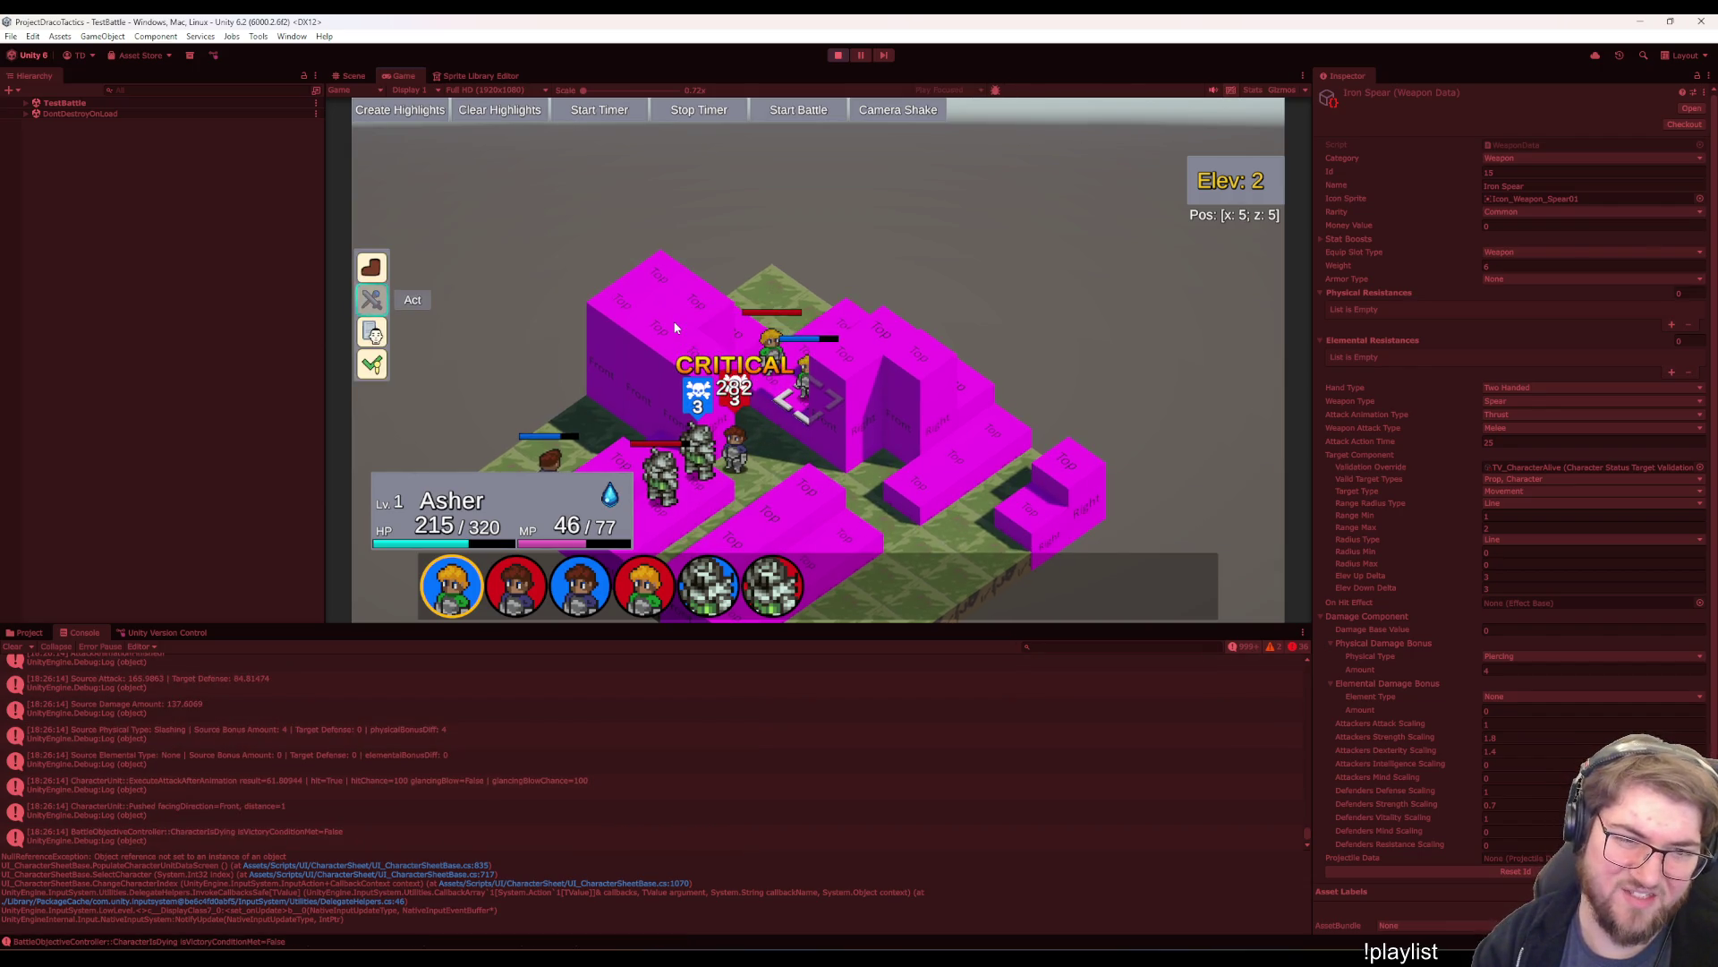
# - Show Asher's movement range, move the target tile around, then cancel the move
pyautogui.press('Return')
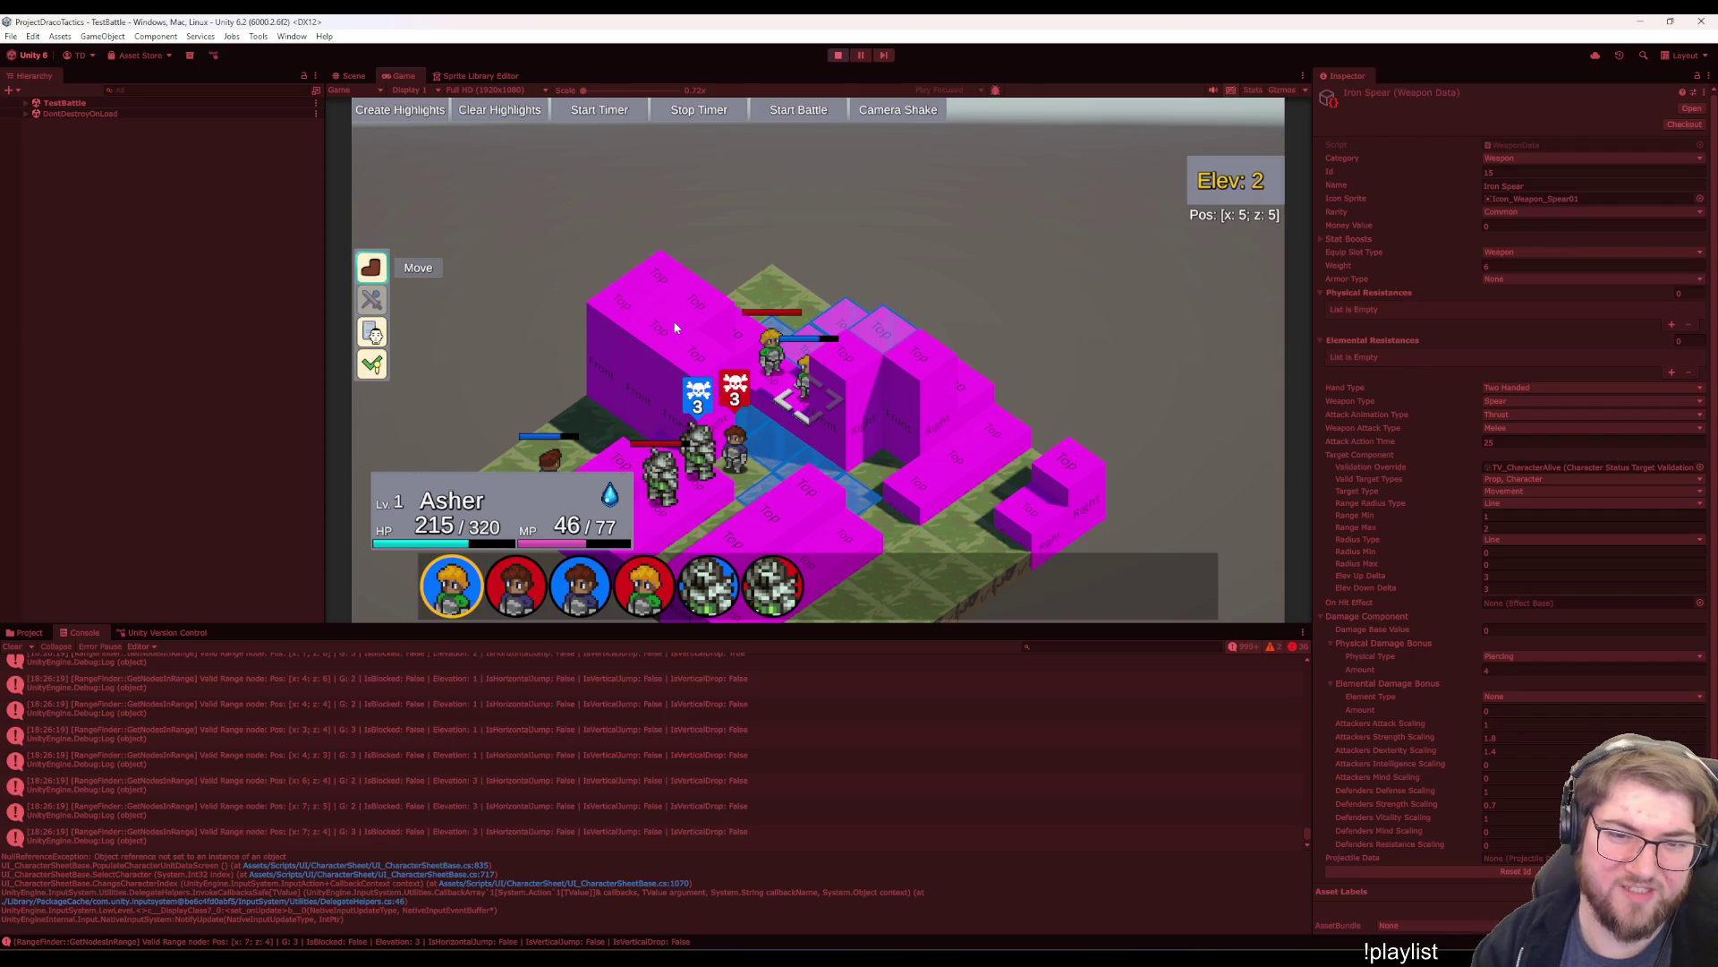
pyautogui.press('Tab')
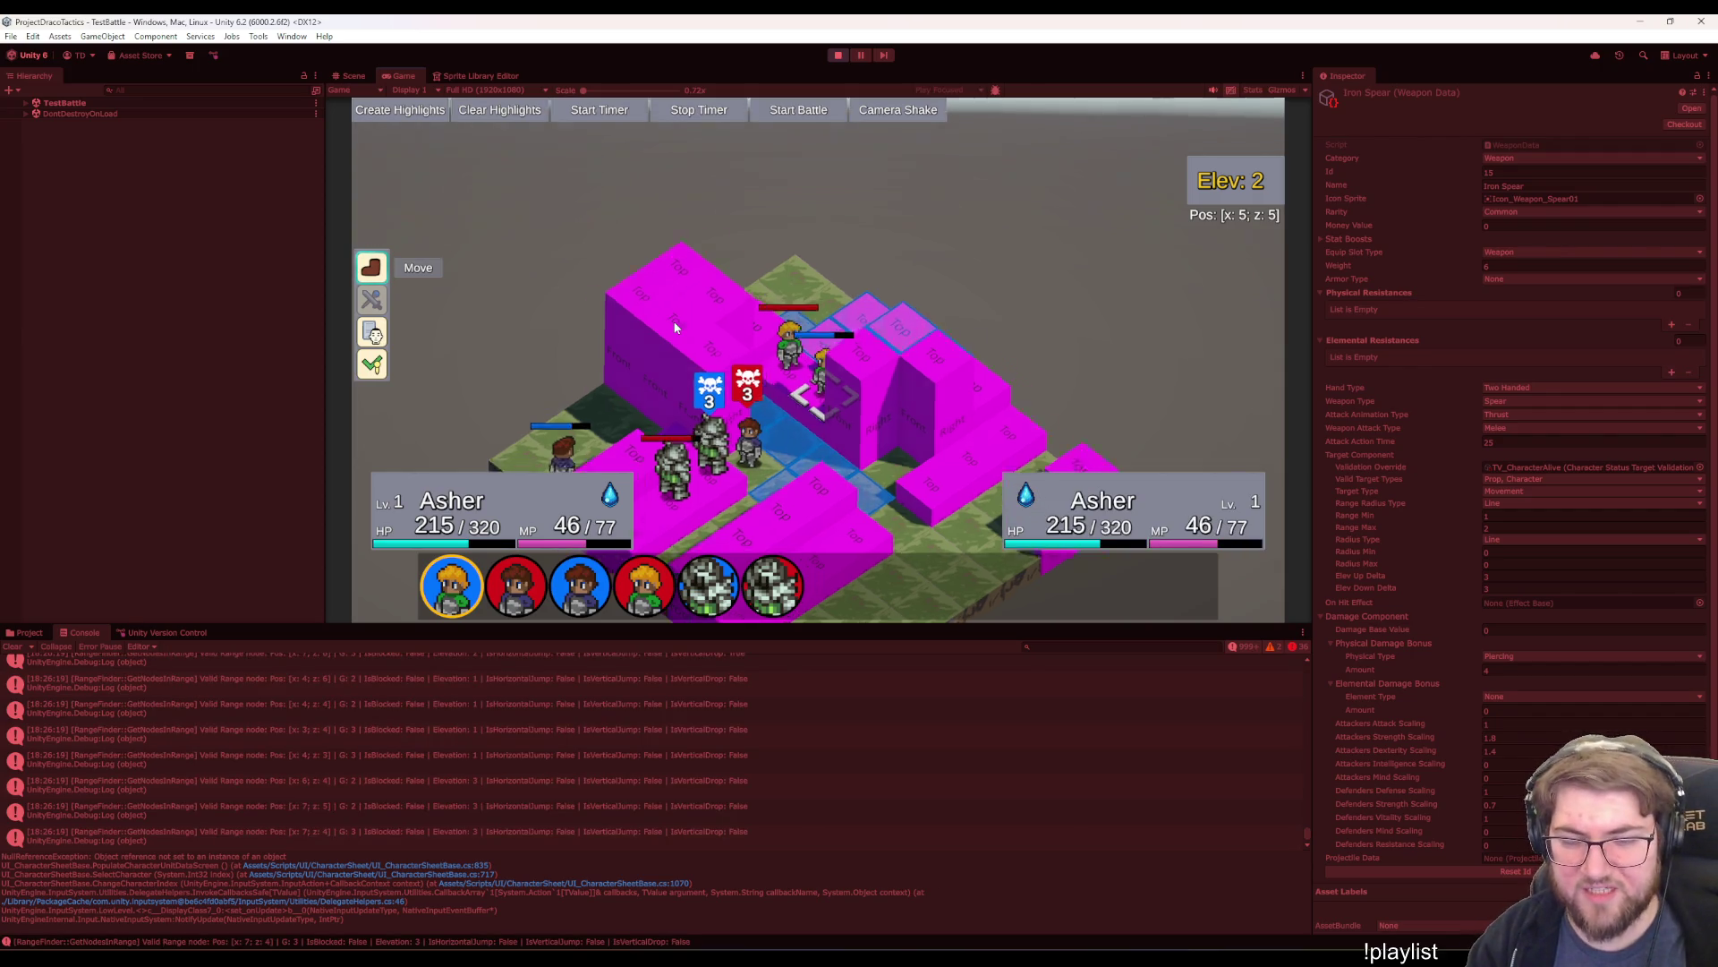
pyautogui.press('Up')
pyautogui.press('Up')
pyautogui.press('Right')
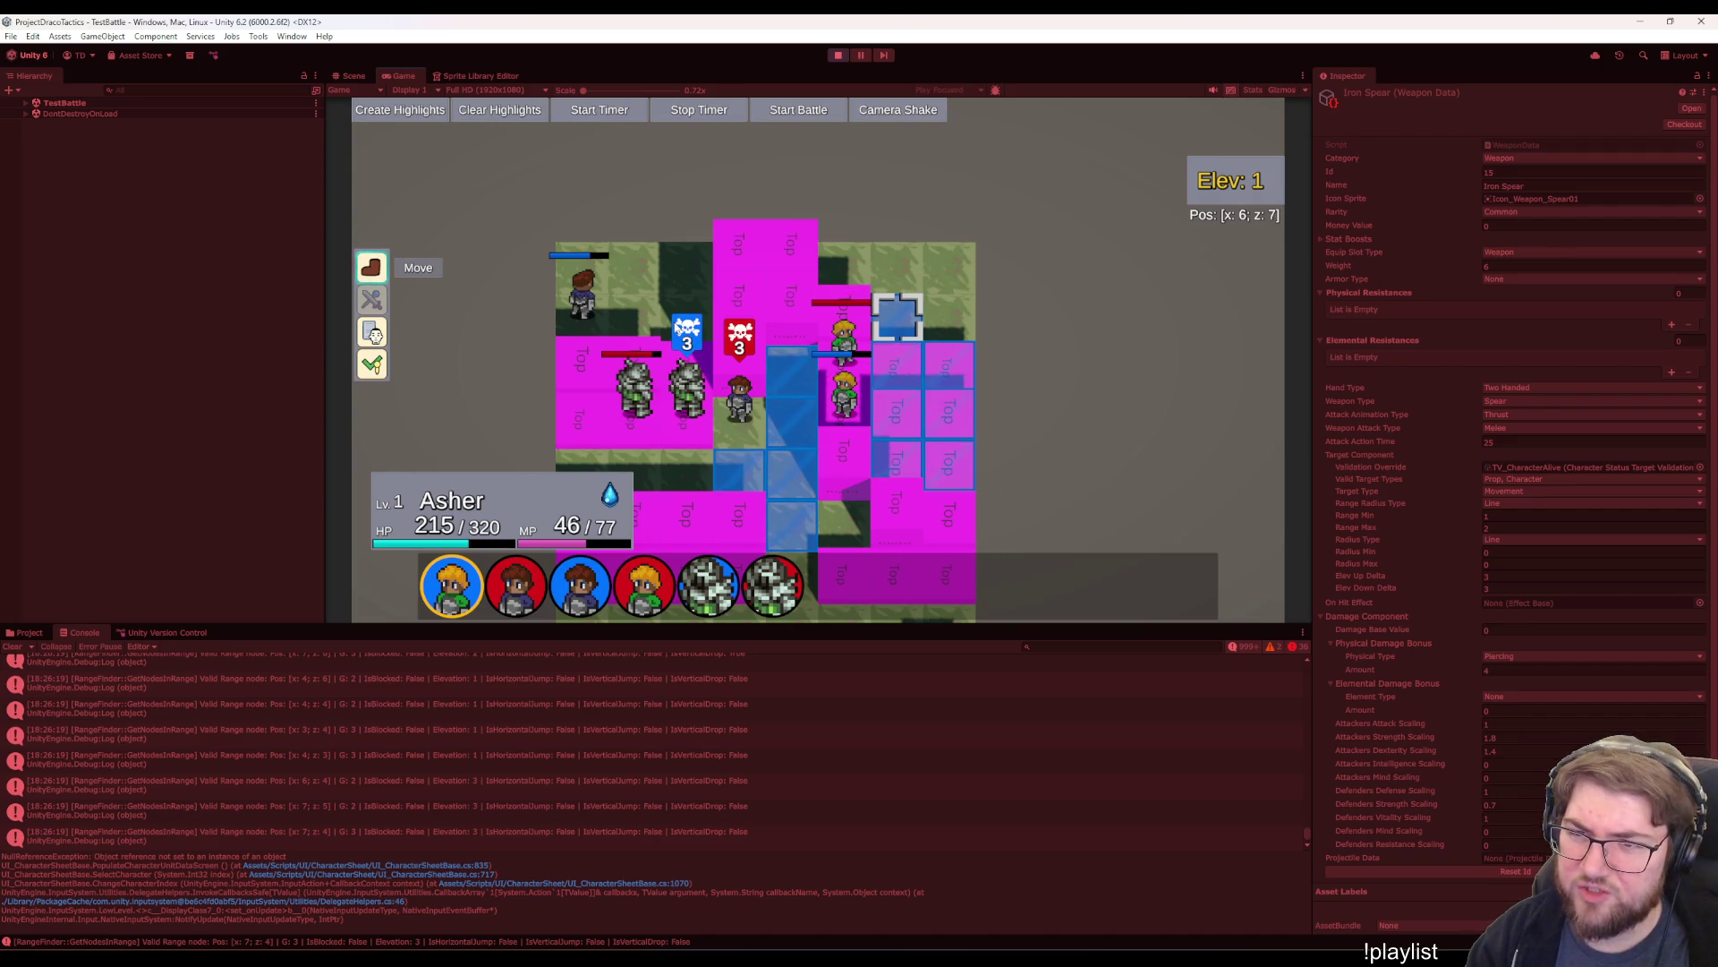
pyautogui.press('Down')
pyautogui.press('Down')
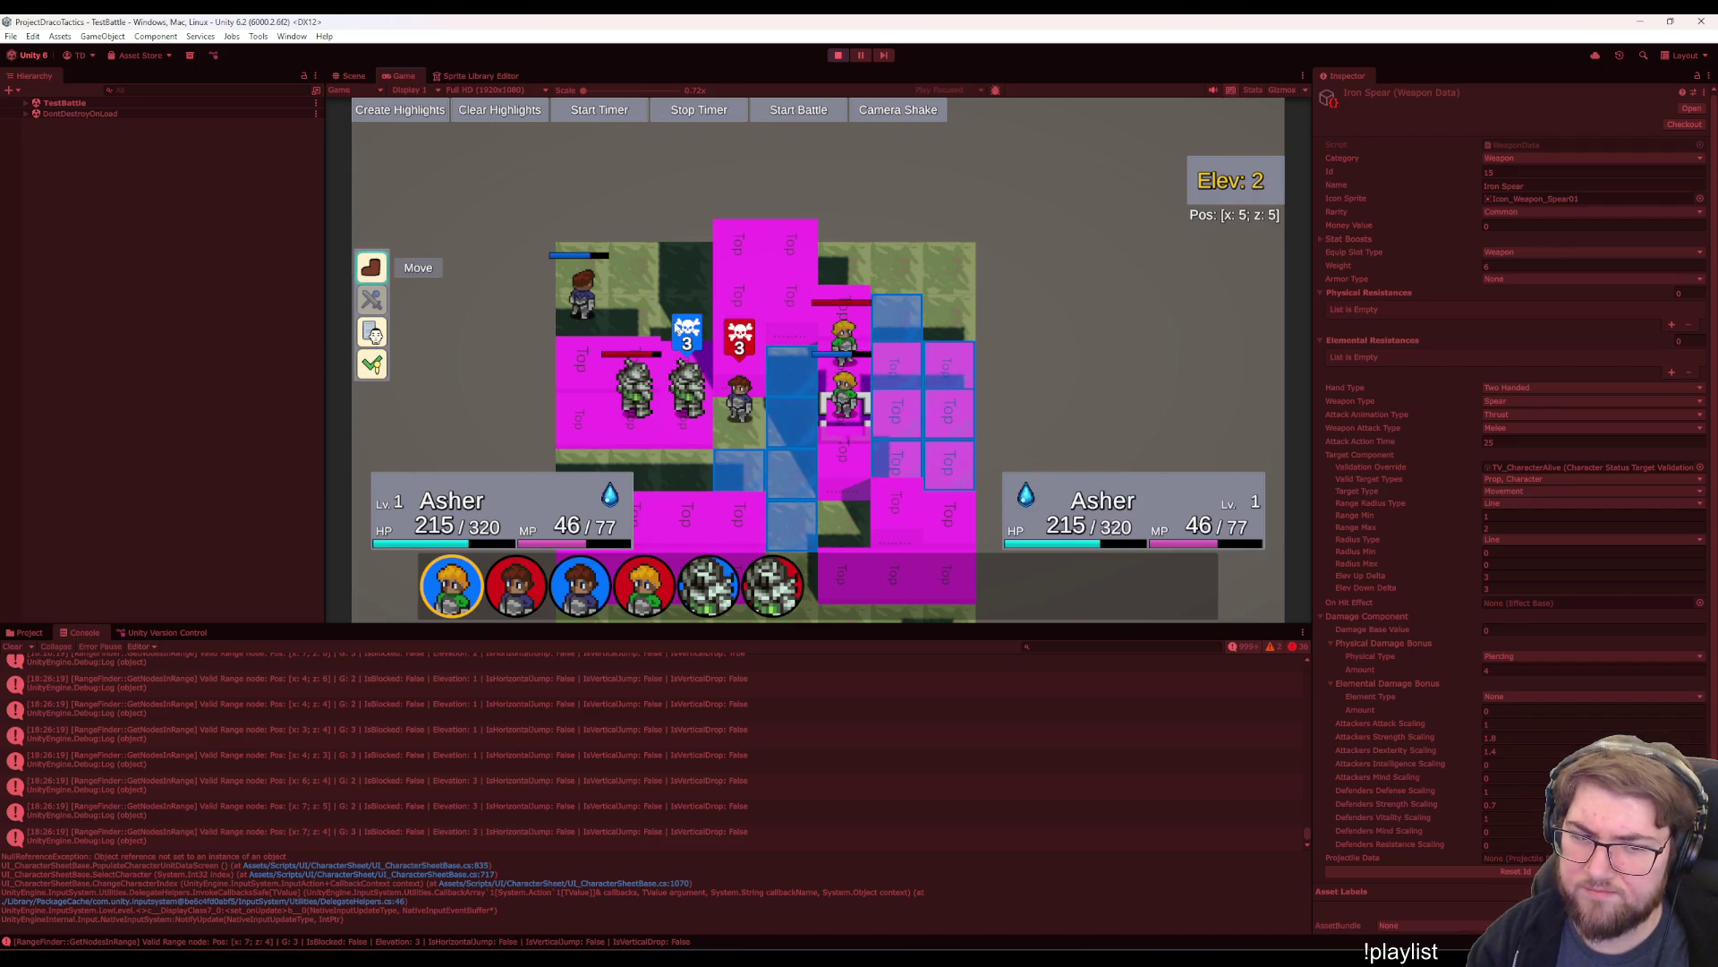
pyautogui.press('Escape')
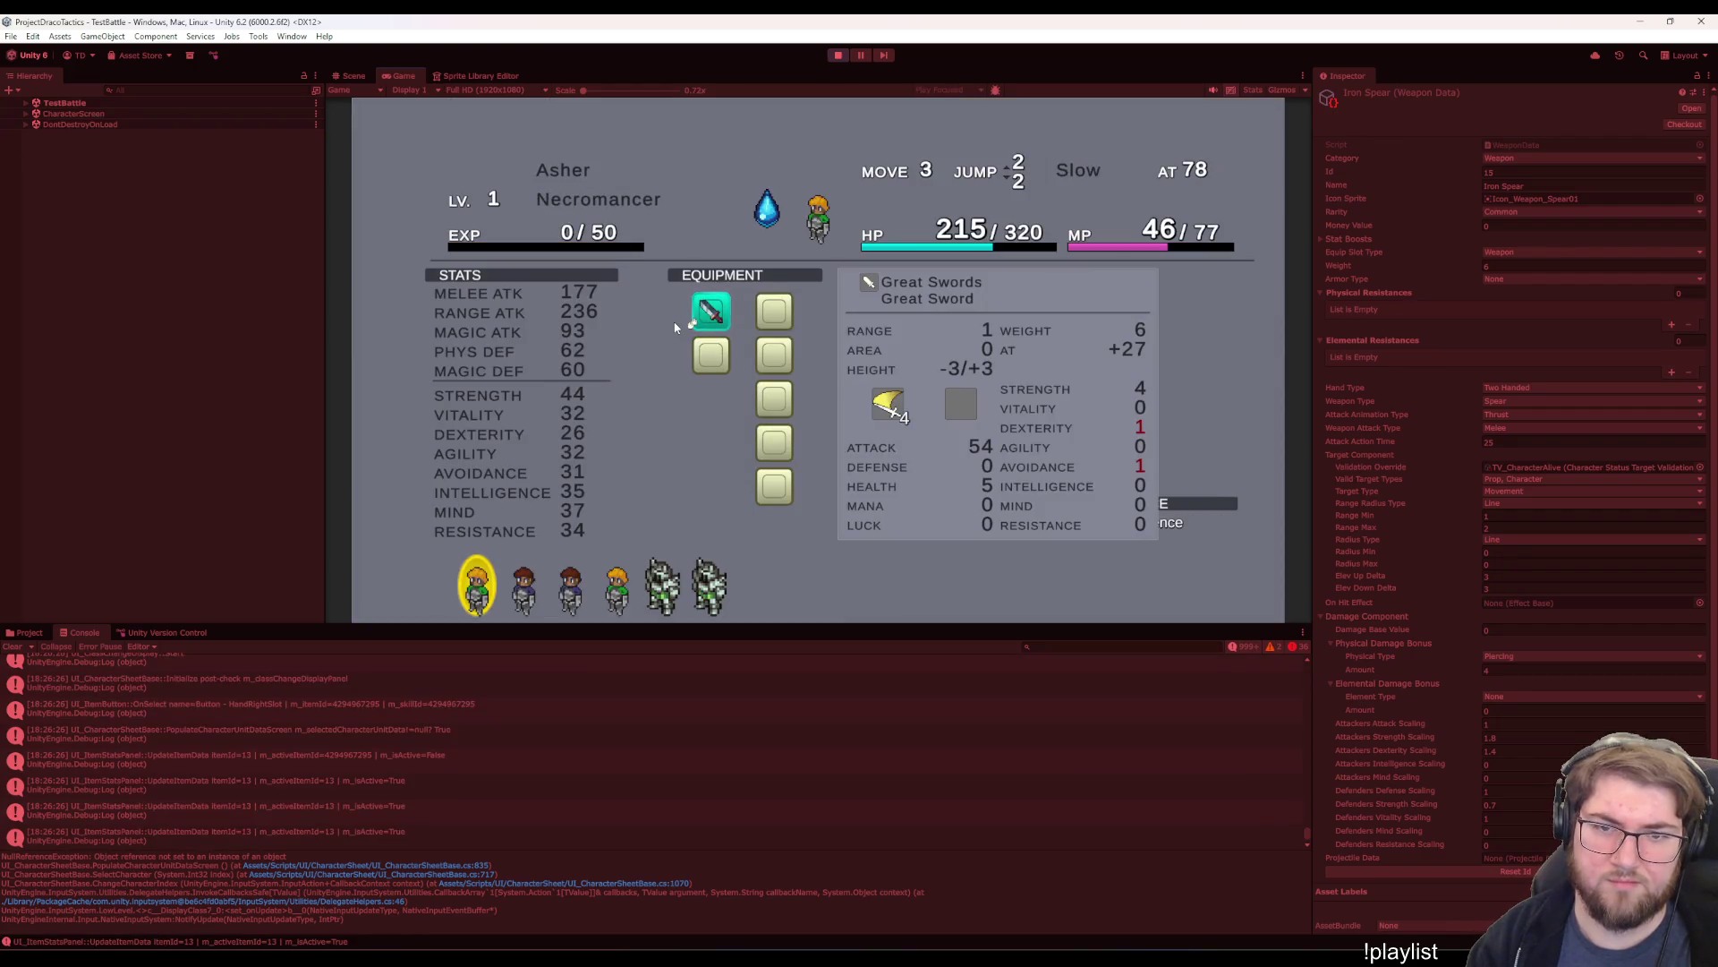
# - Close Asher's character sheet and bring up his action menu with Move selected
pyautogui.press('Escape')
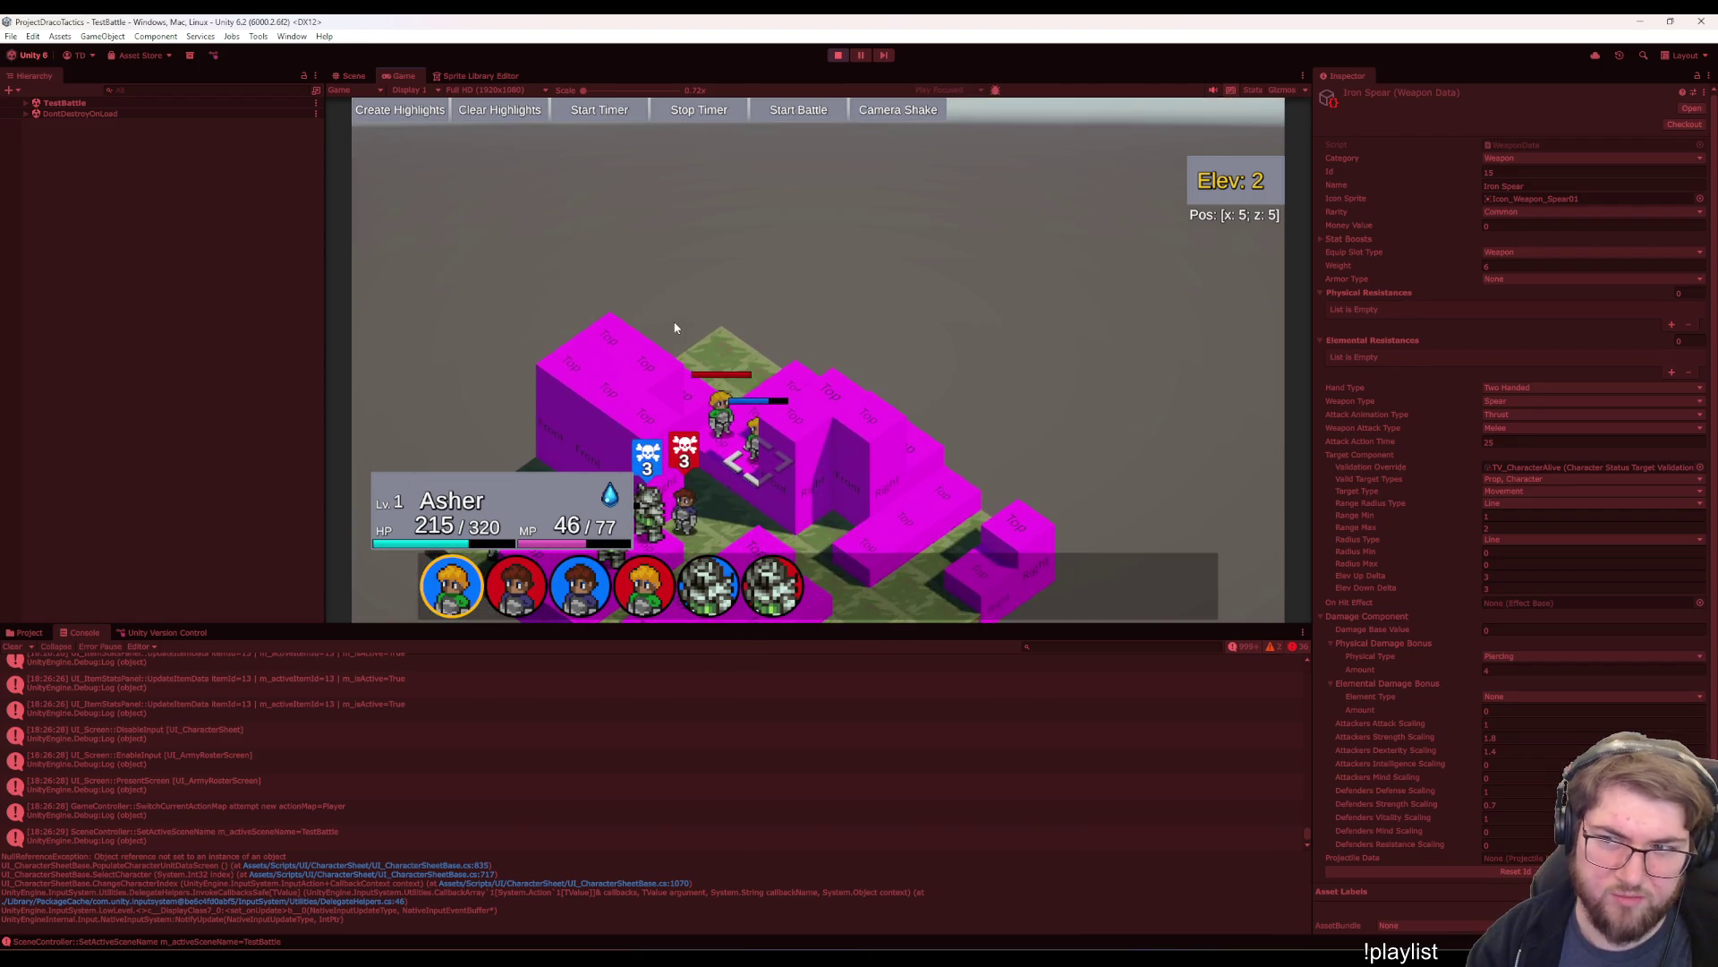
pyautogui.press('Return')
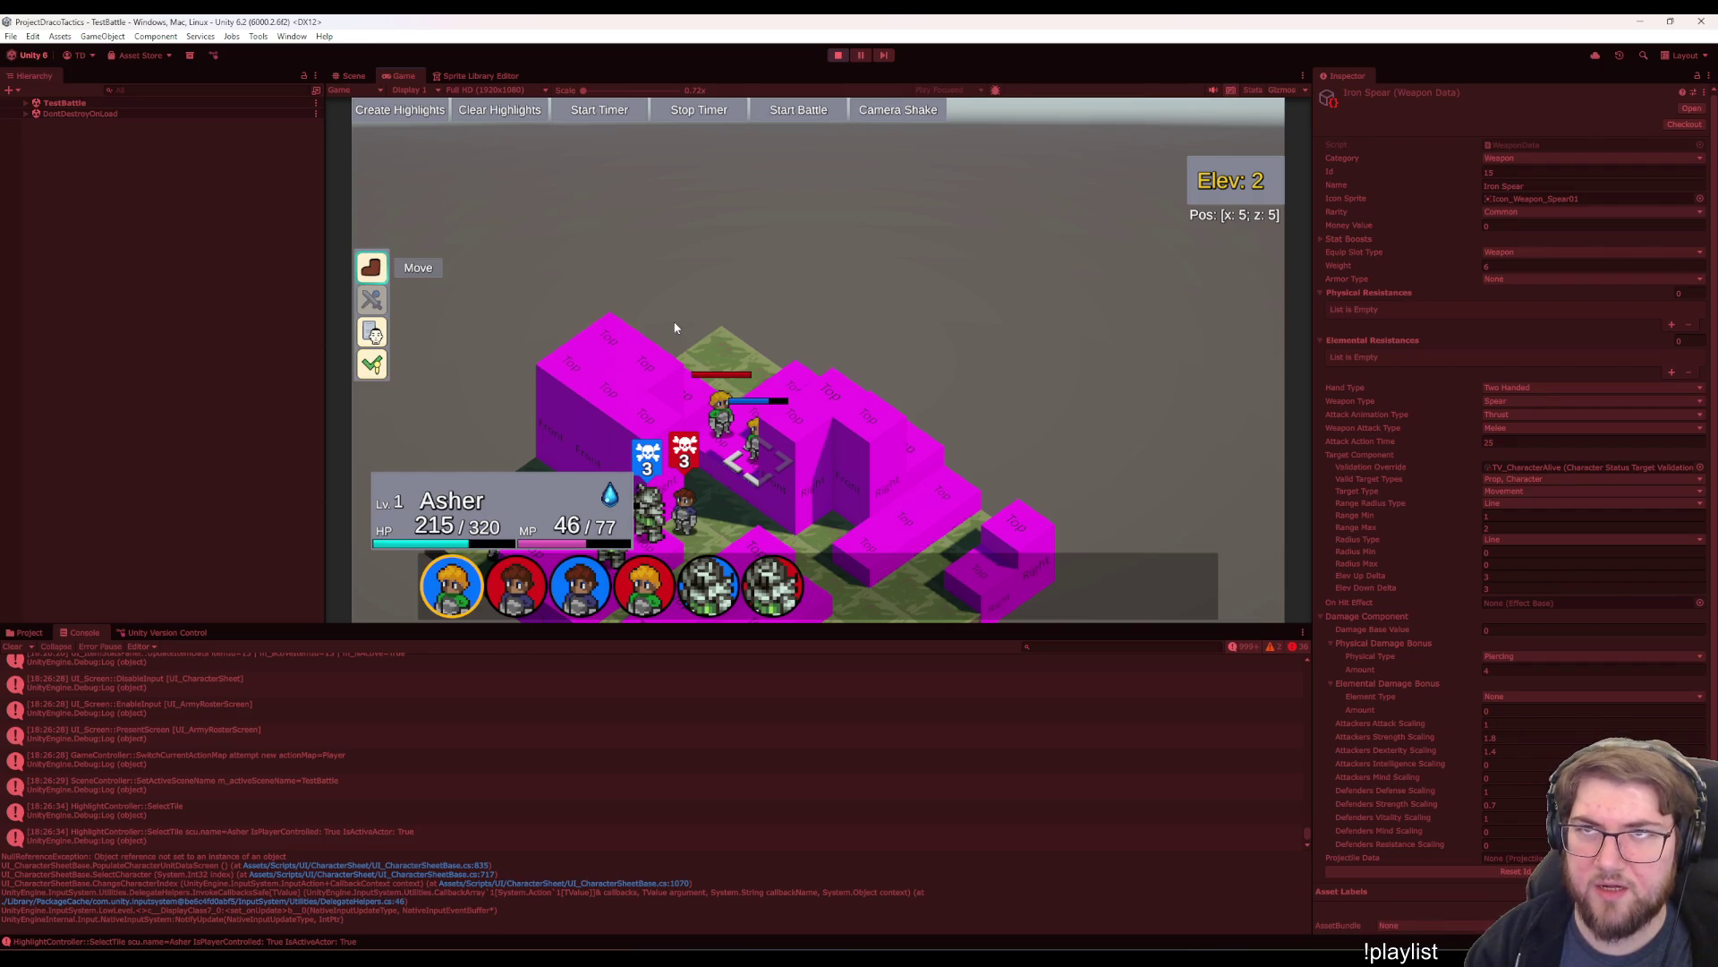
pyautogui.press('Down')
pyautogui.press('Up')
pyautogui.press('Down')
pyautogui.press('Up')
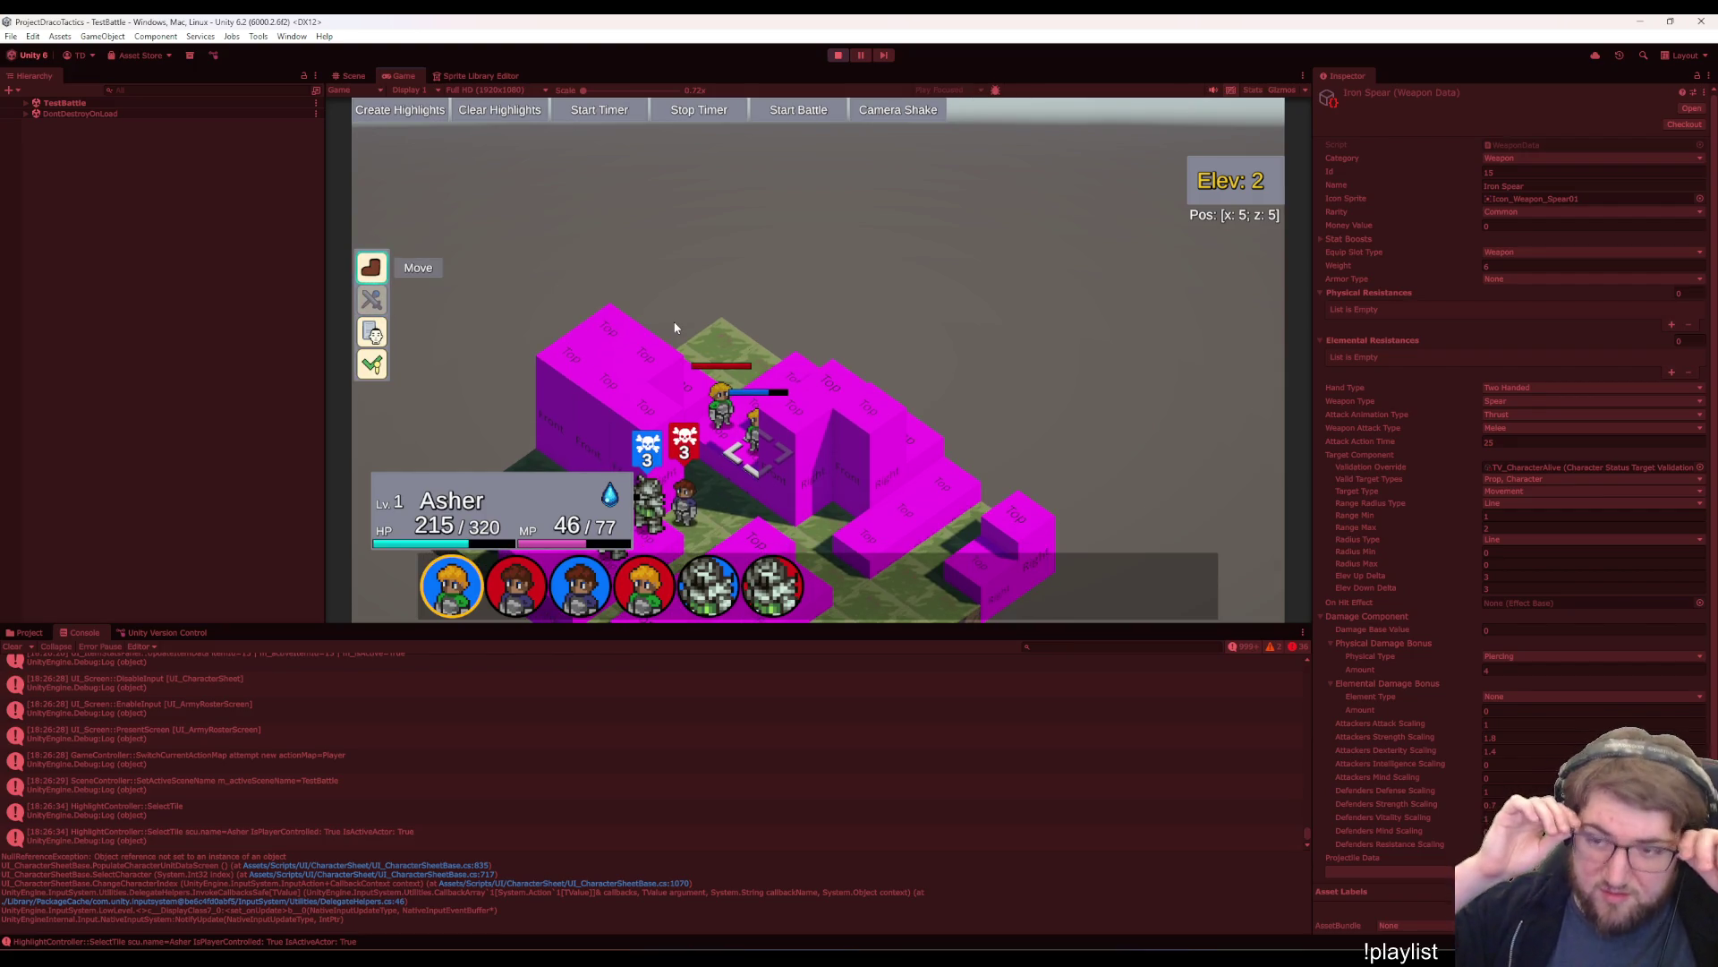
pyautogui.press('s')
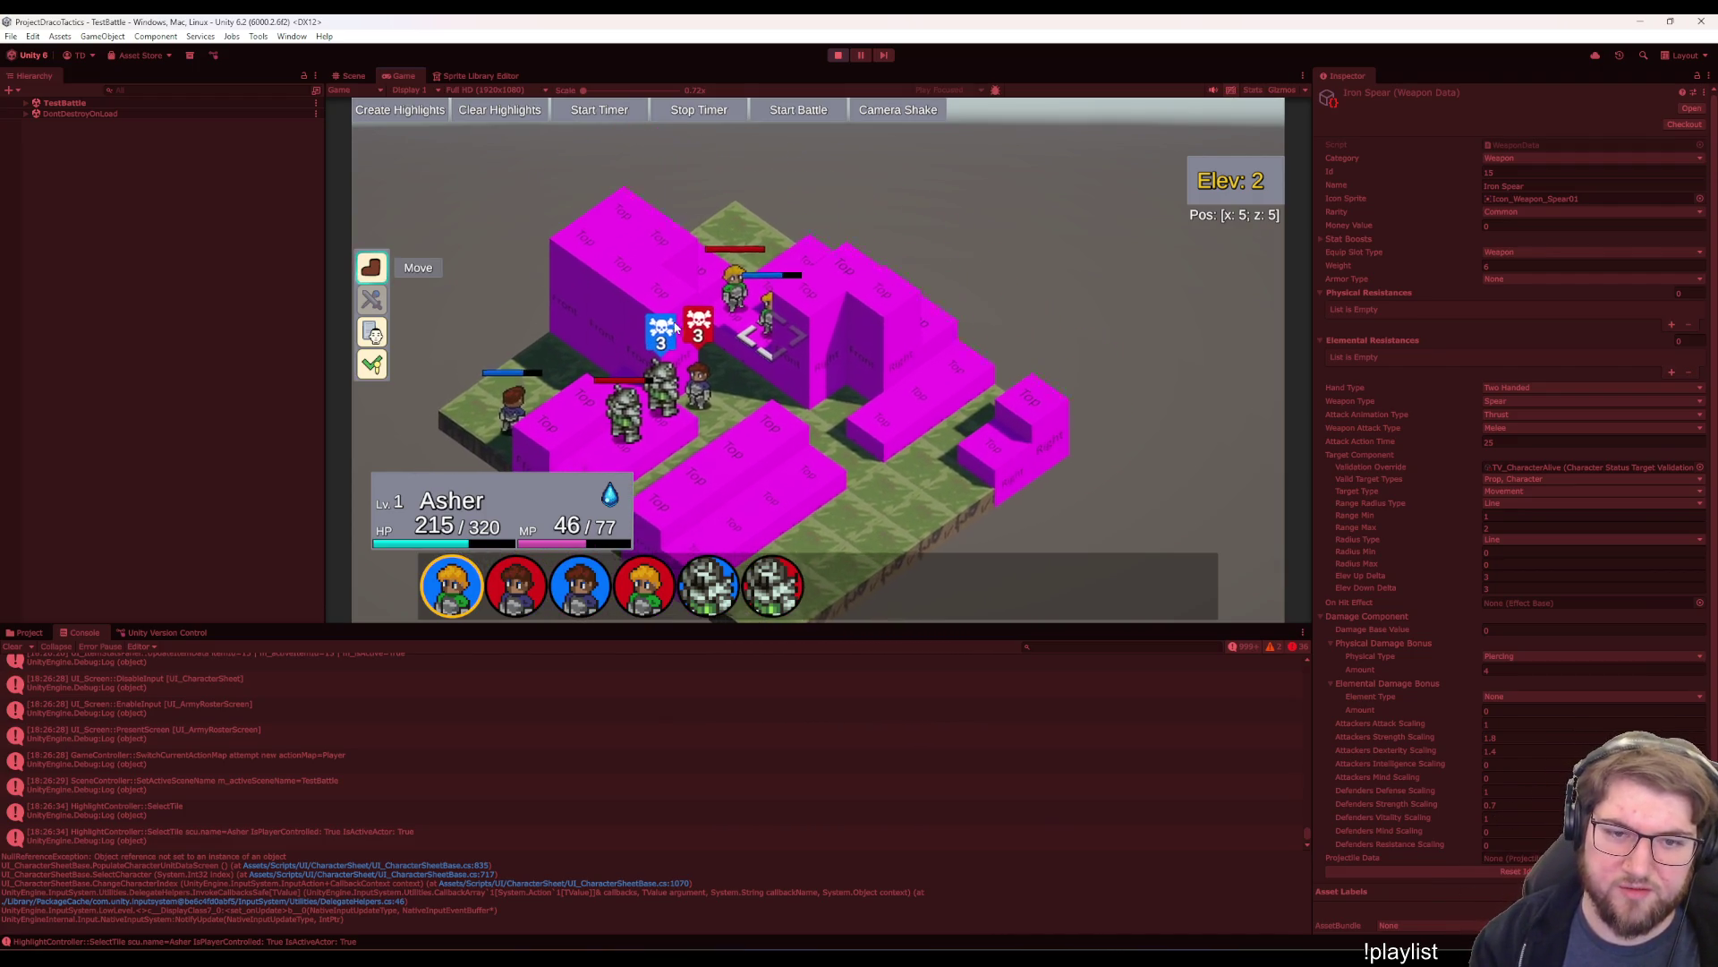
pyautogui.press('s')
pyautogui.press('s')
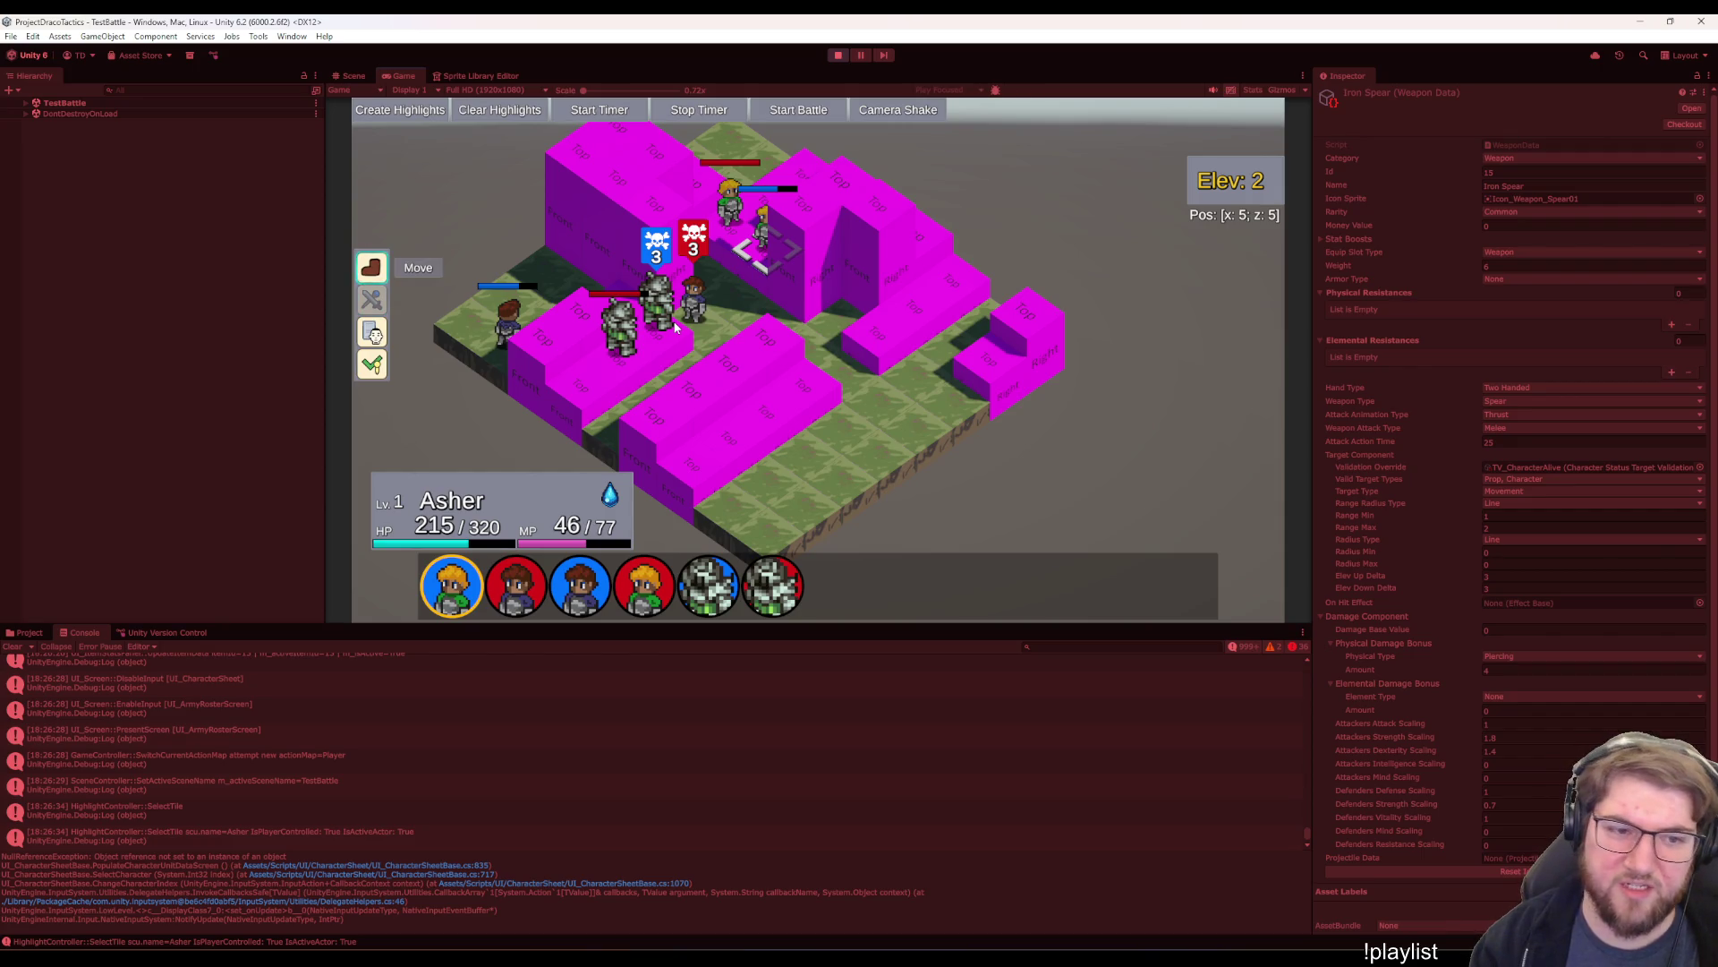
# - Move Asher to tile 6,6 and choose Wait so Ferede acts next
pyautogui.press('Return')
pyautogui.press('w')
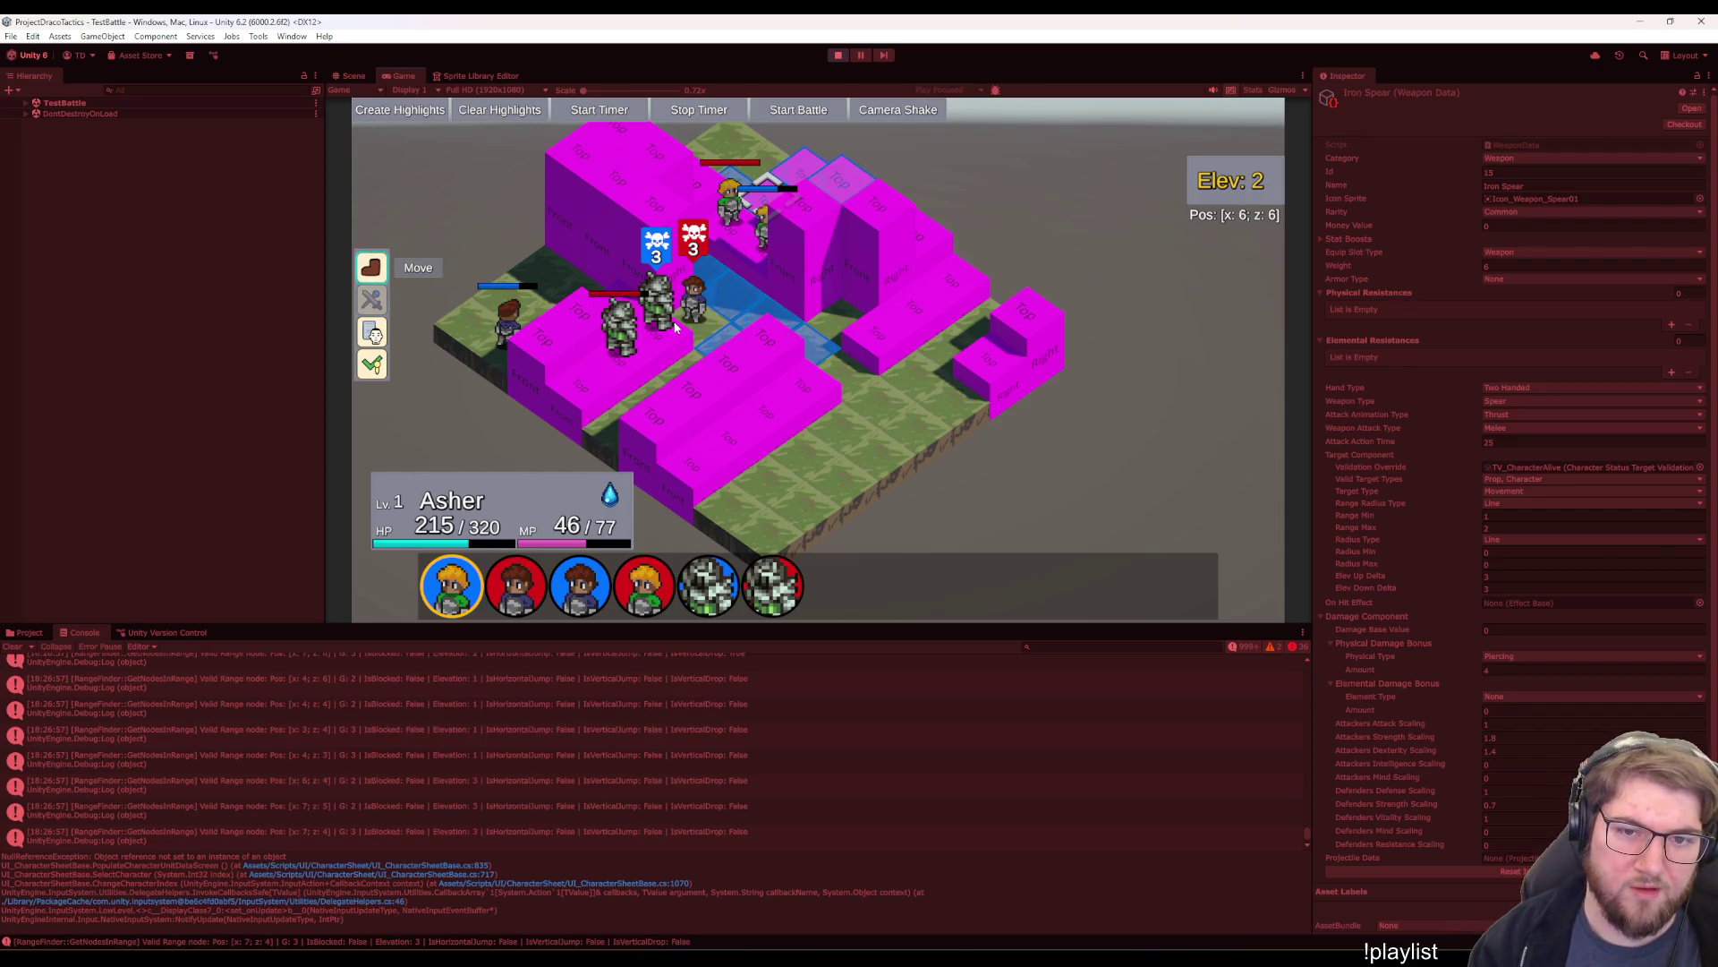
pyautogui.press('Return')
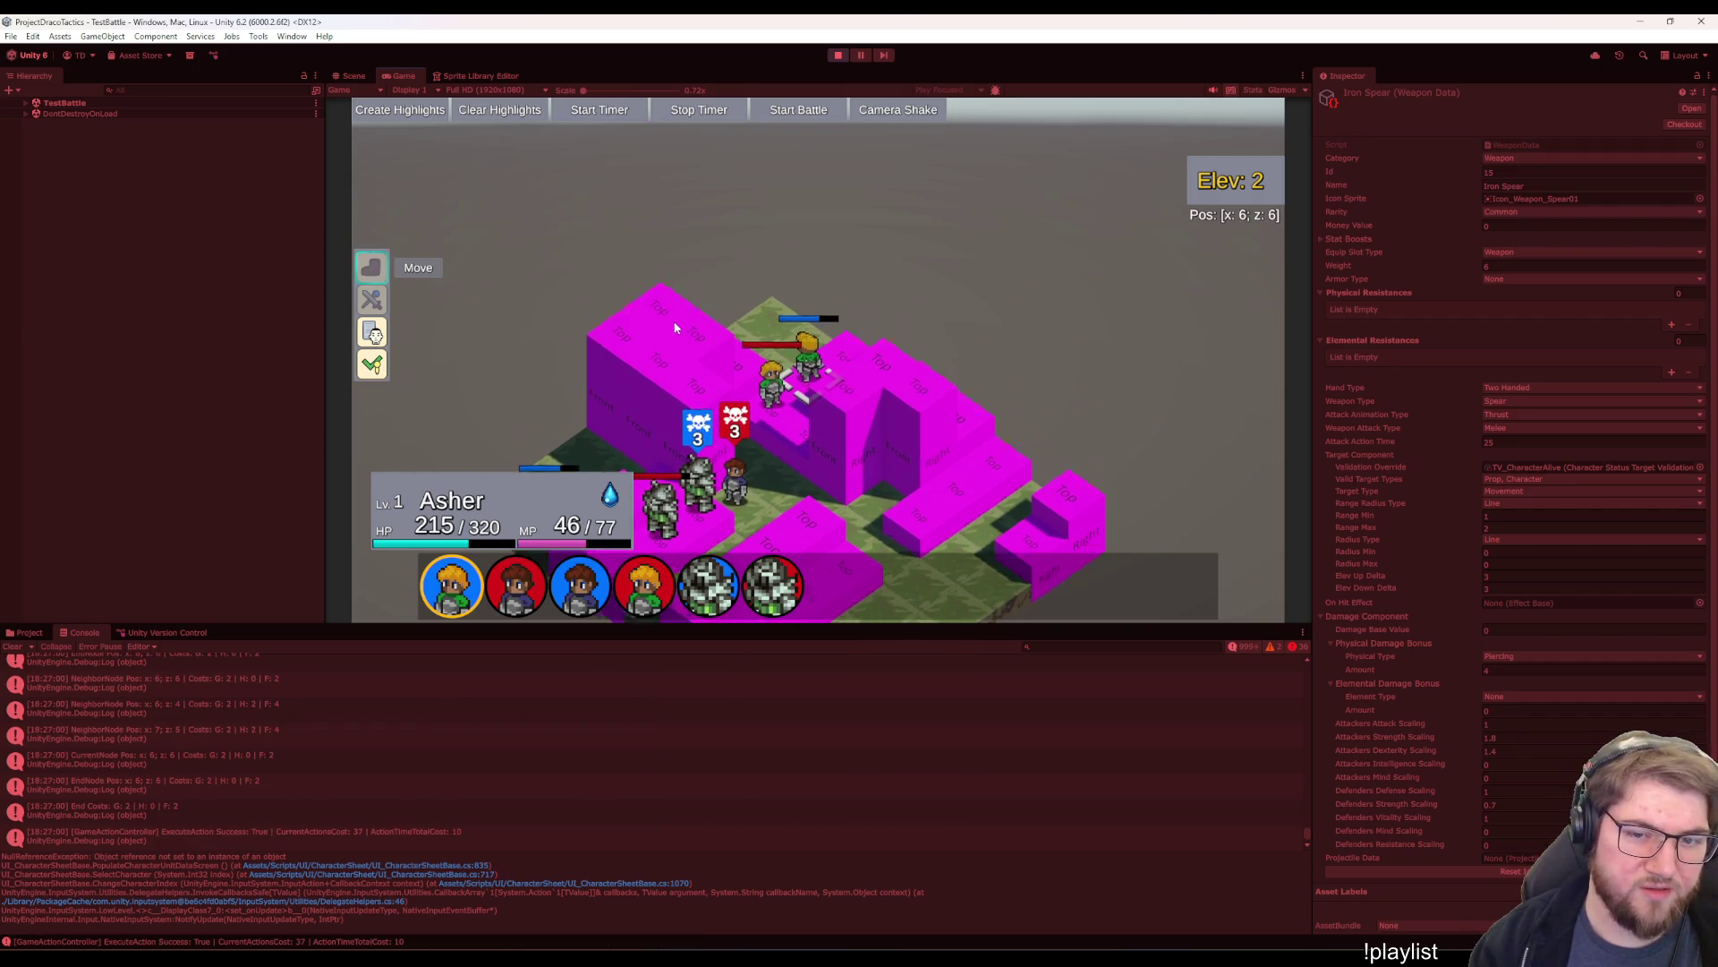
pyautogui.press('Down')
pyautogui.press('Down')
pyautogui.press('Return')
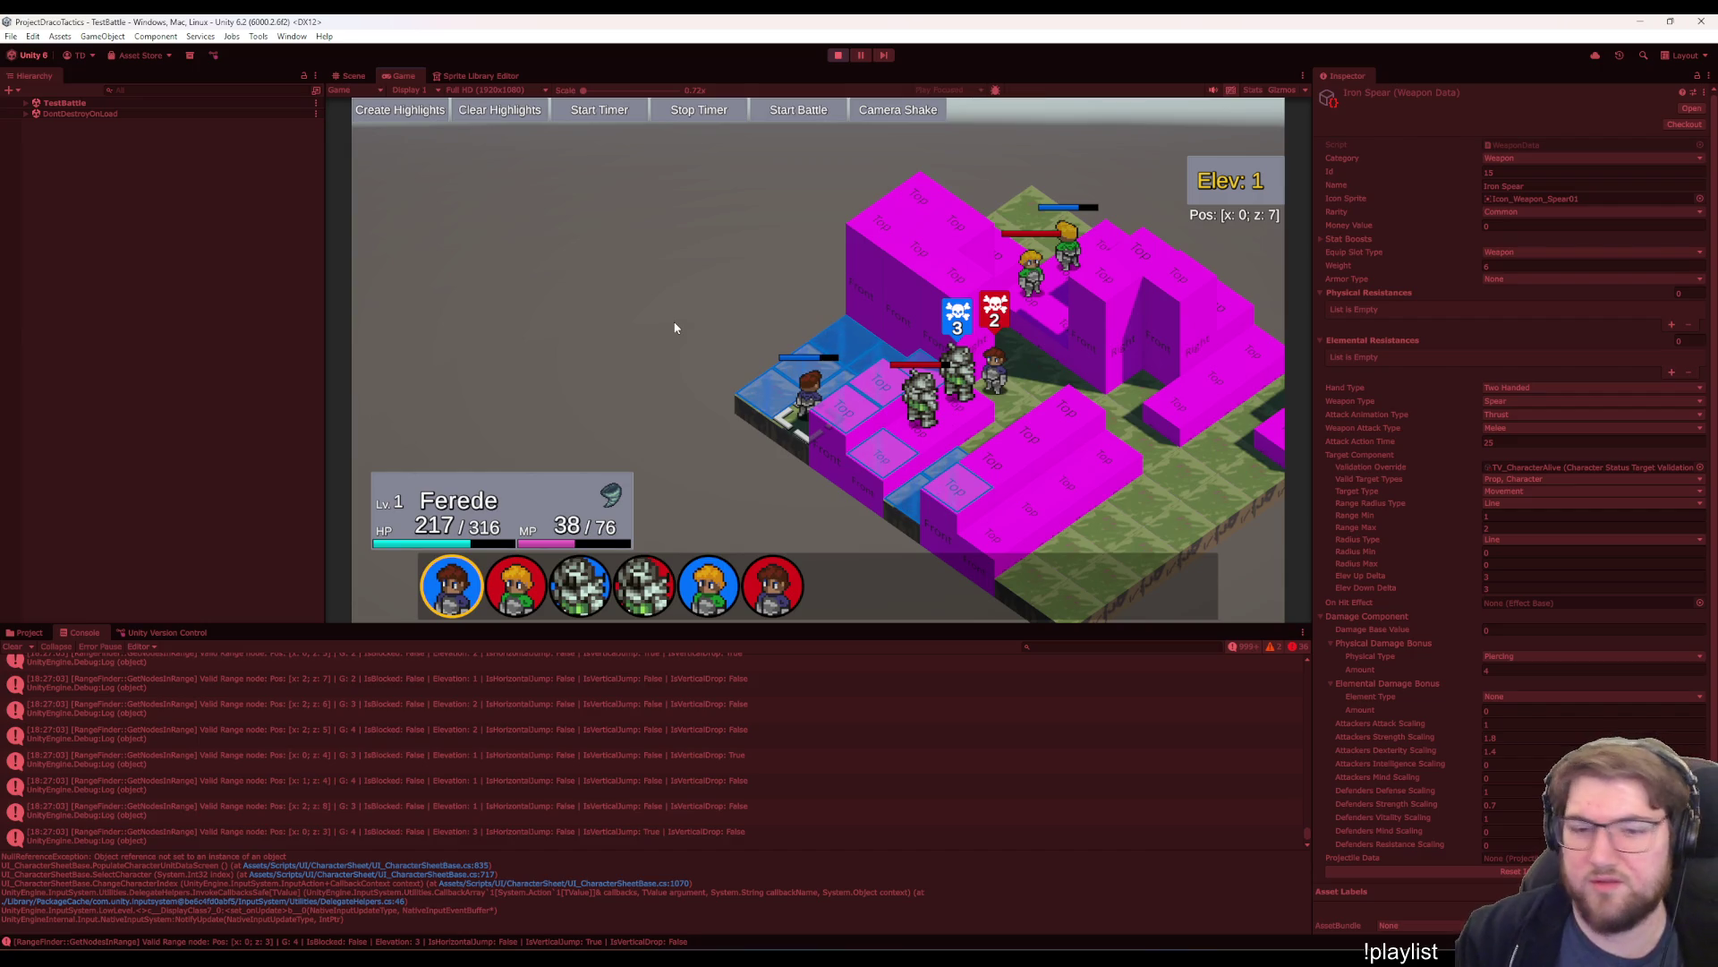
# - Move Ferede to tile 1,6
pyautogui.press('Down')
pyautogui.press('Down')
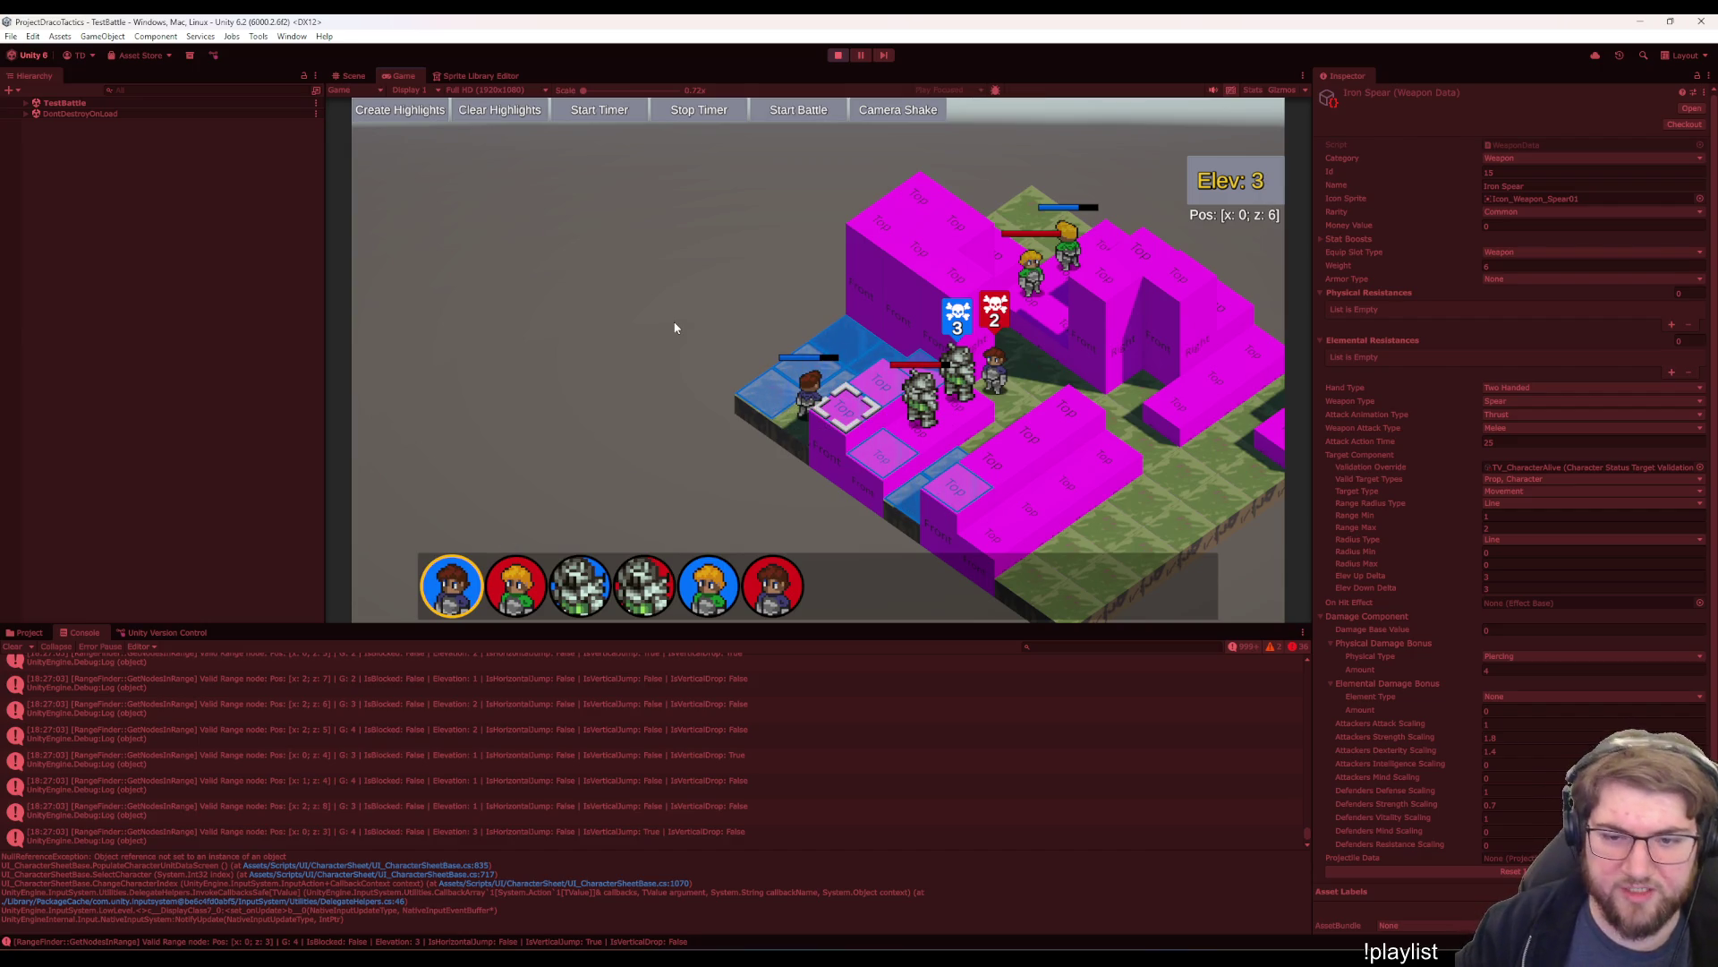
pyautogui.press('Up')
pyautogui.press('Up')
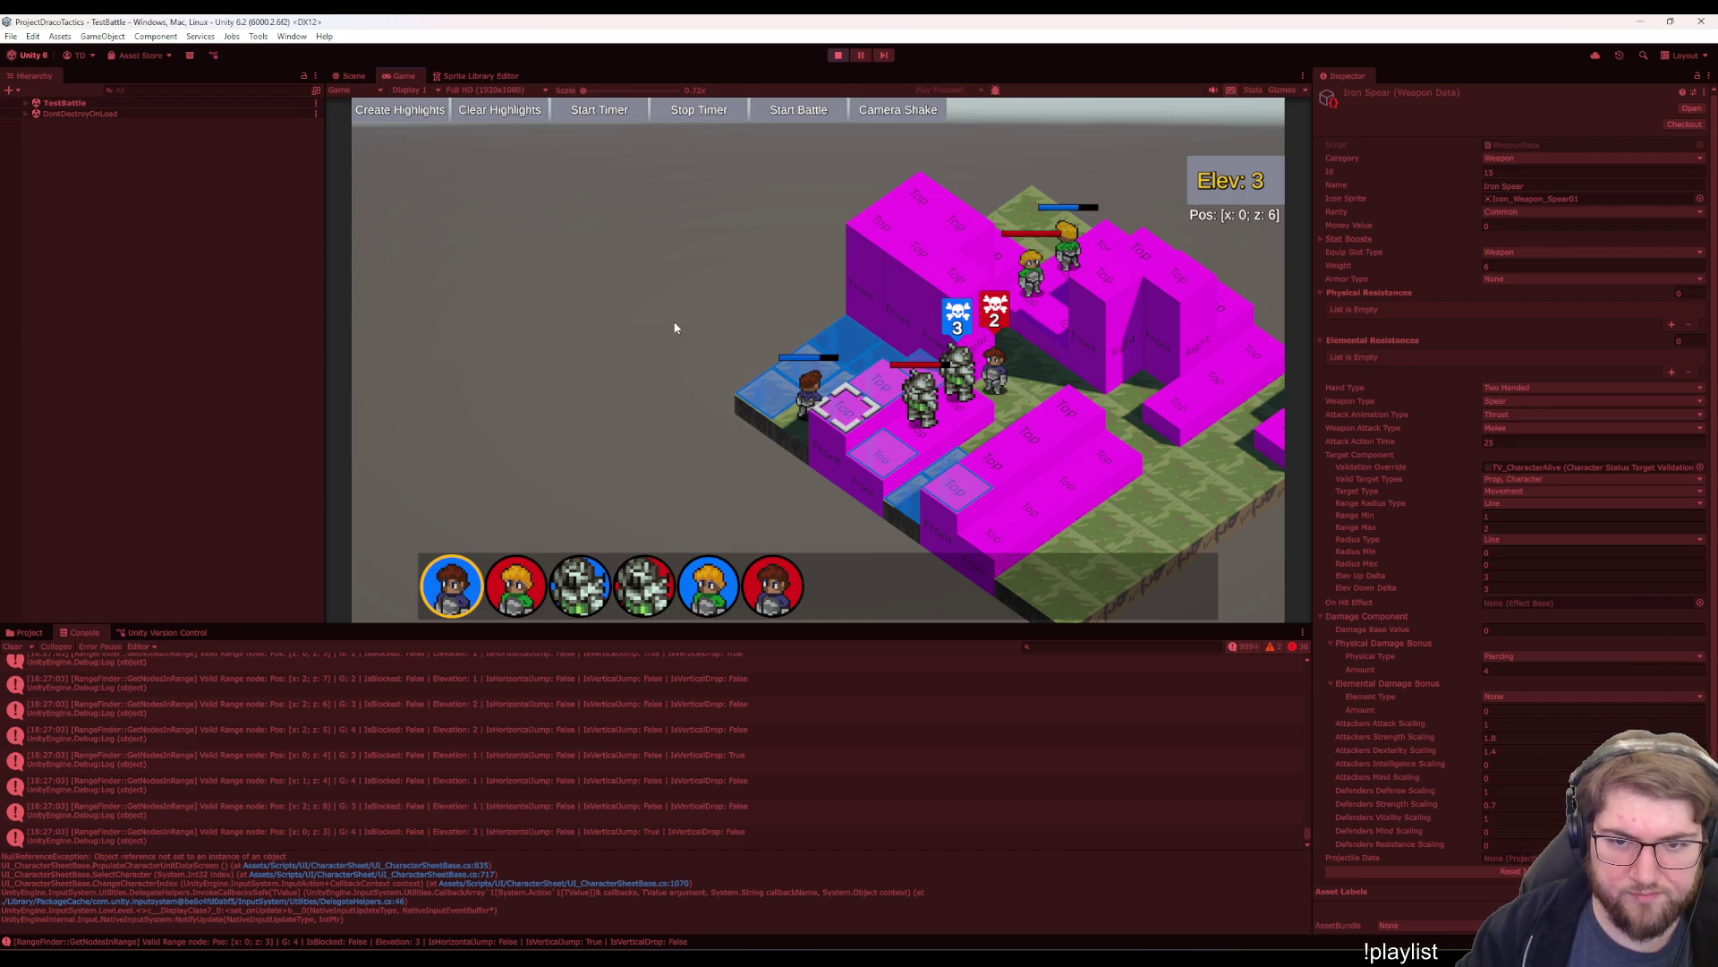
pyautogui.press('Return')
pyautogui.press('Escape')
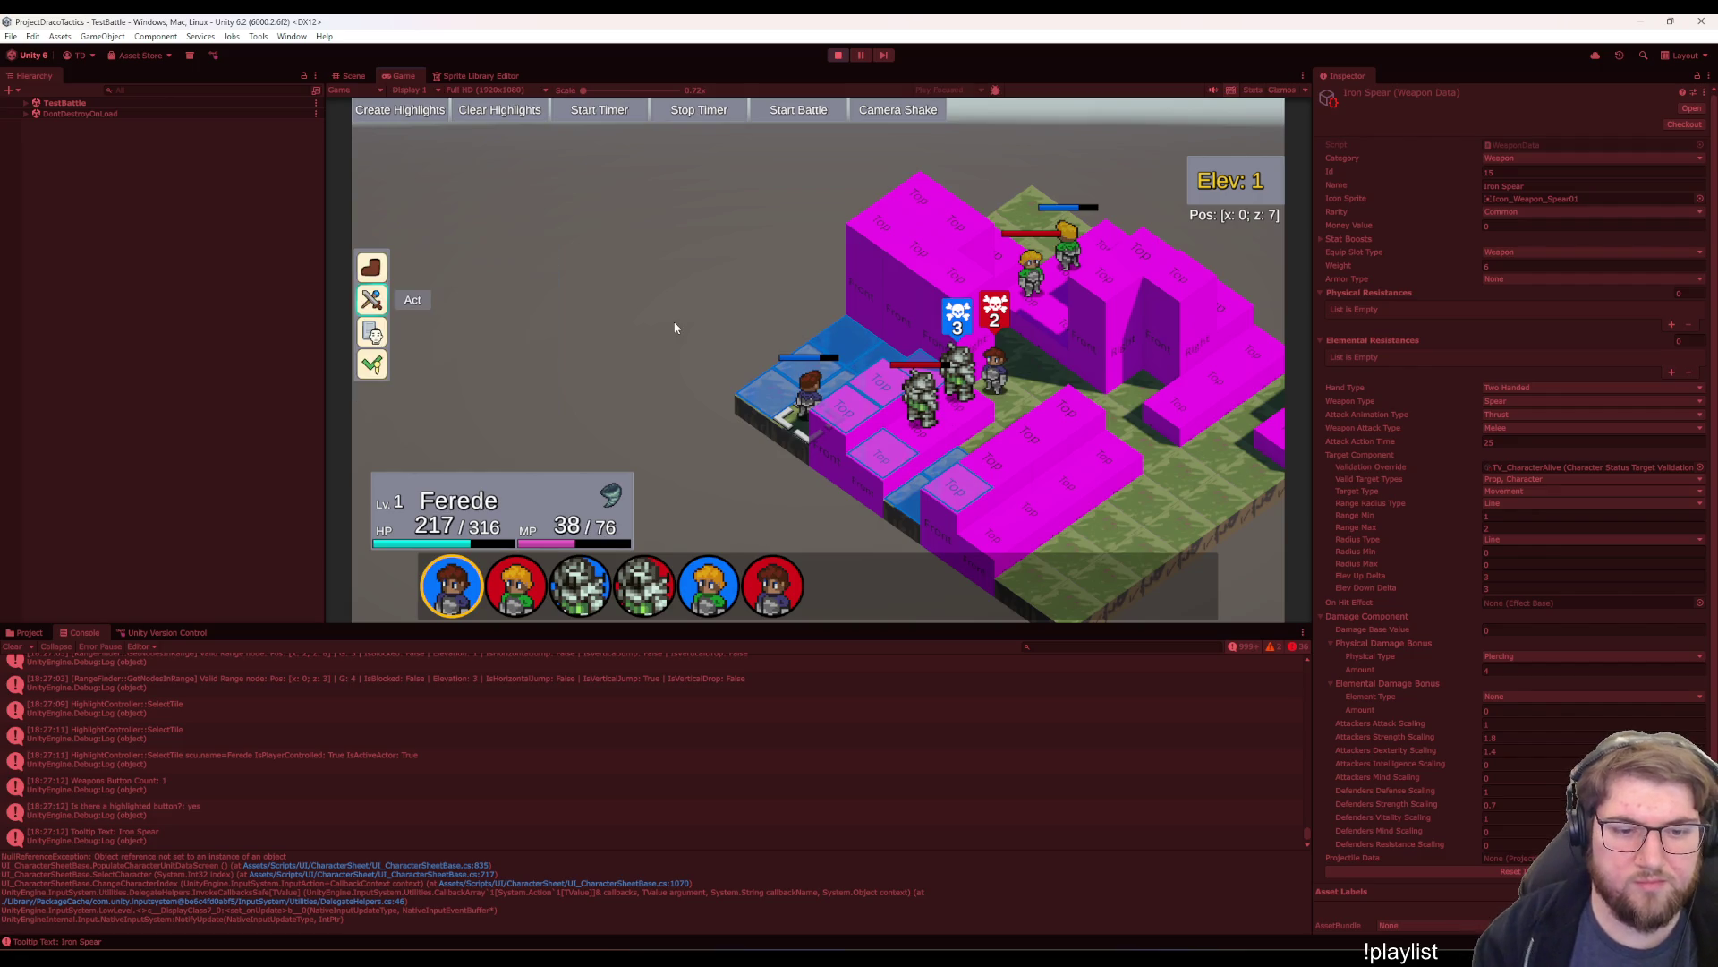
pyautogui.press('Down')
pyautogui.press('Right')
pyautogui.press('Return')
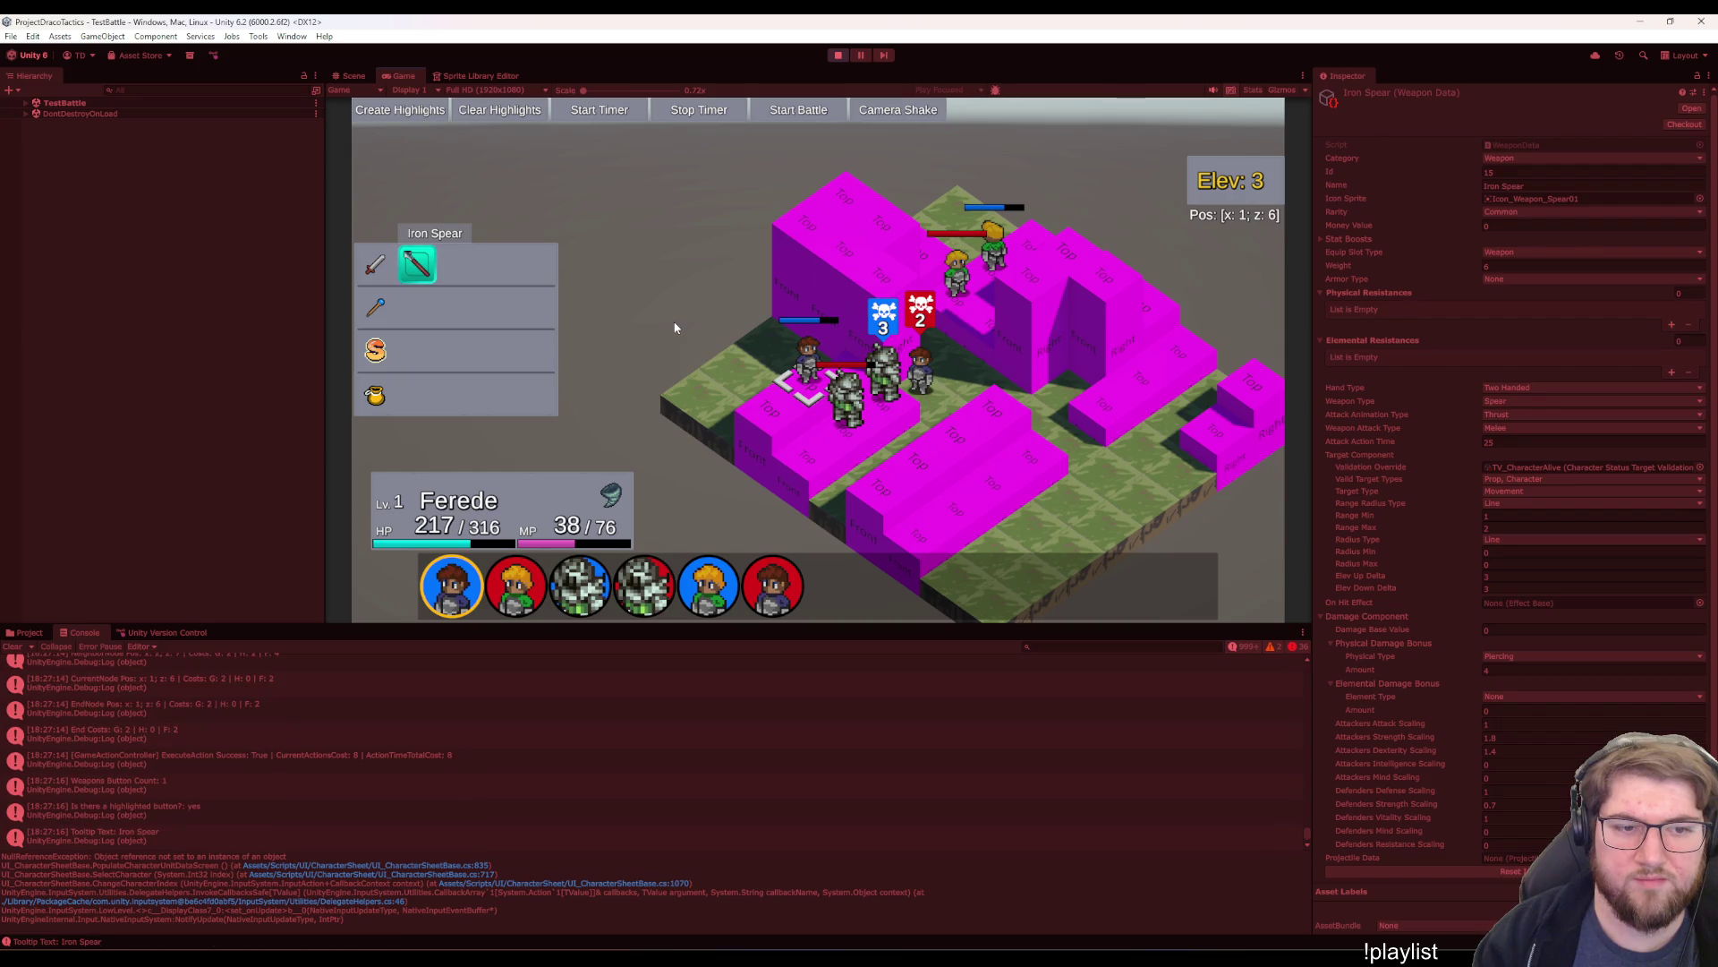
# - Spear Jeff for 63 and Wait, then Great Sword Perp for 46 and open Asher's sheet
pyautogui.press('Return')
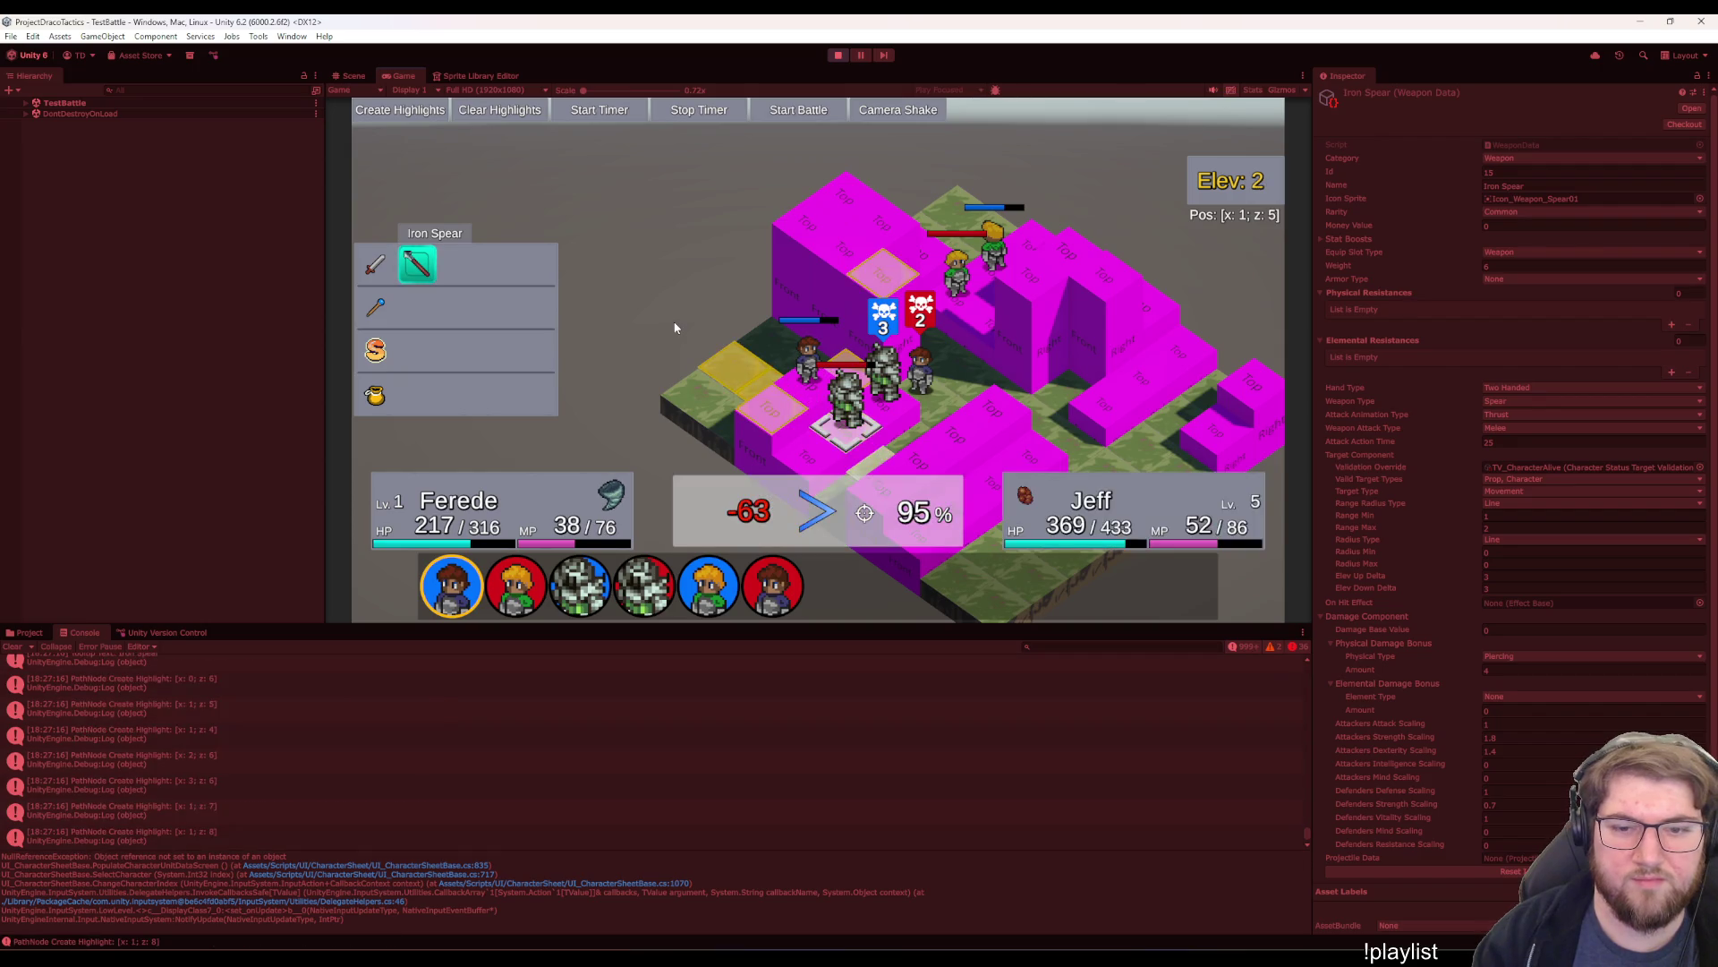
pyautogui.press('Return')
pyautogui.press('Up')
pyautogui.press('Up')
pyautogui.press('Return')
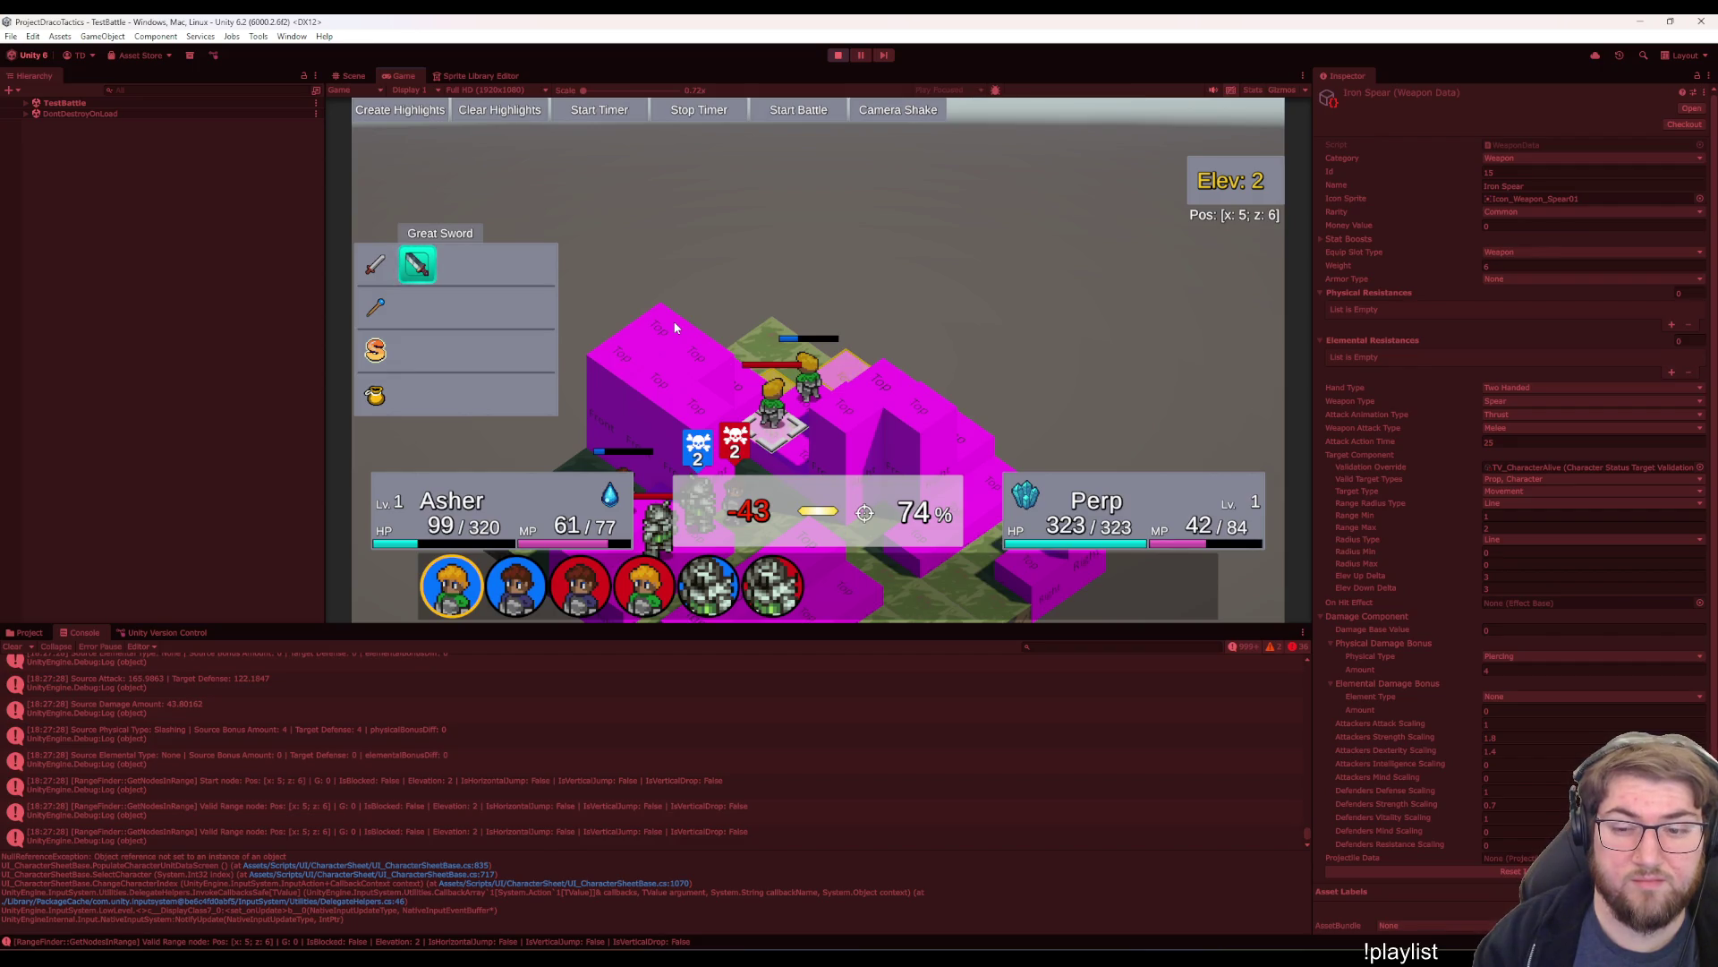
pyautogui.press('Return')
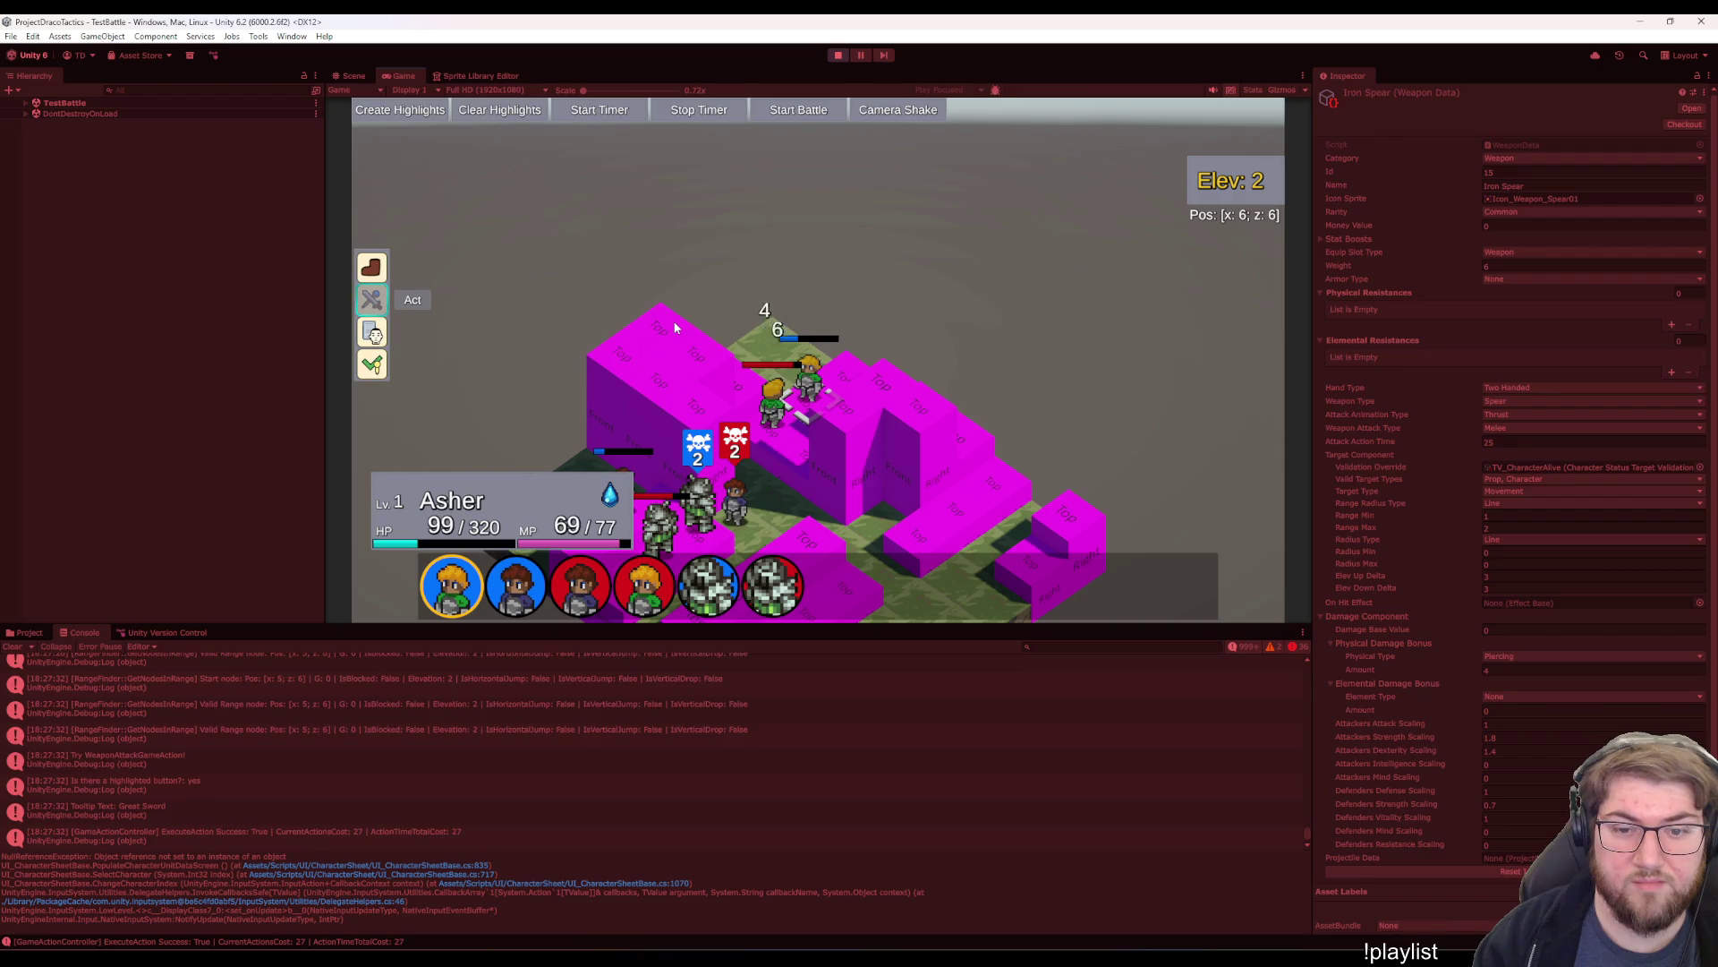
pyautogui.press('Return')
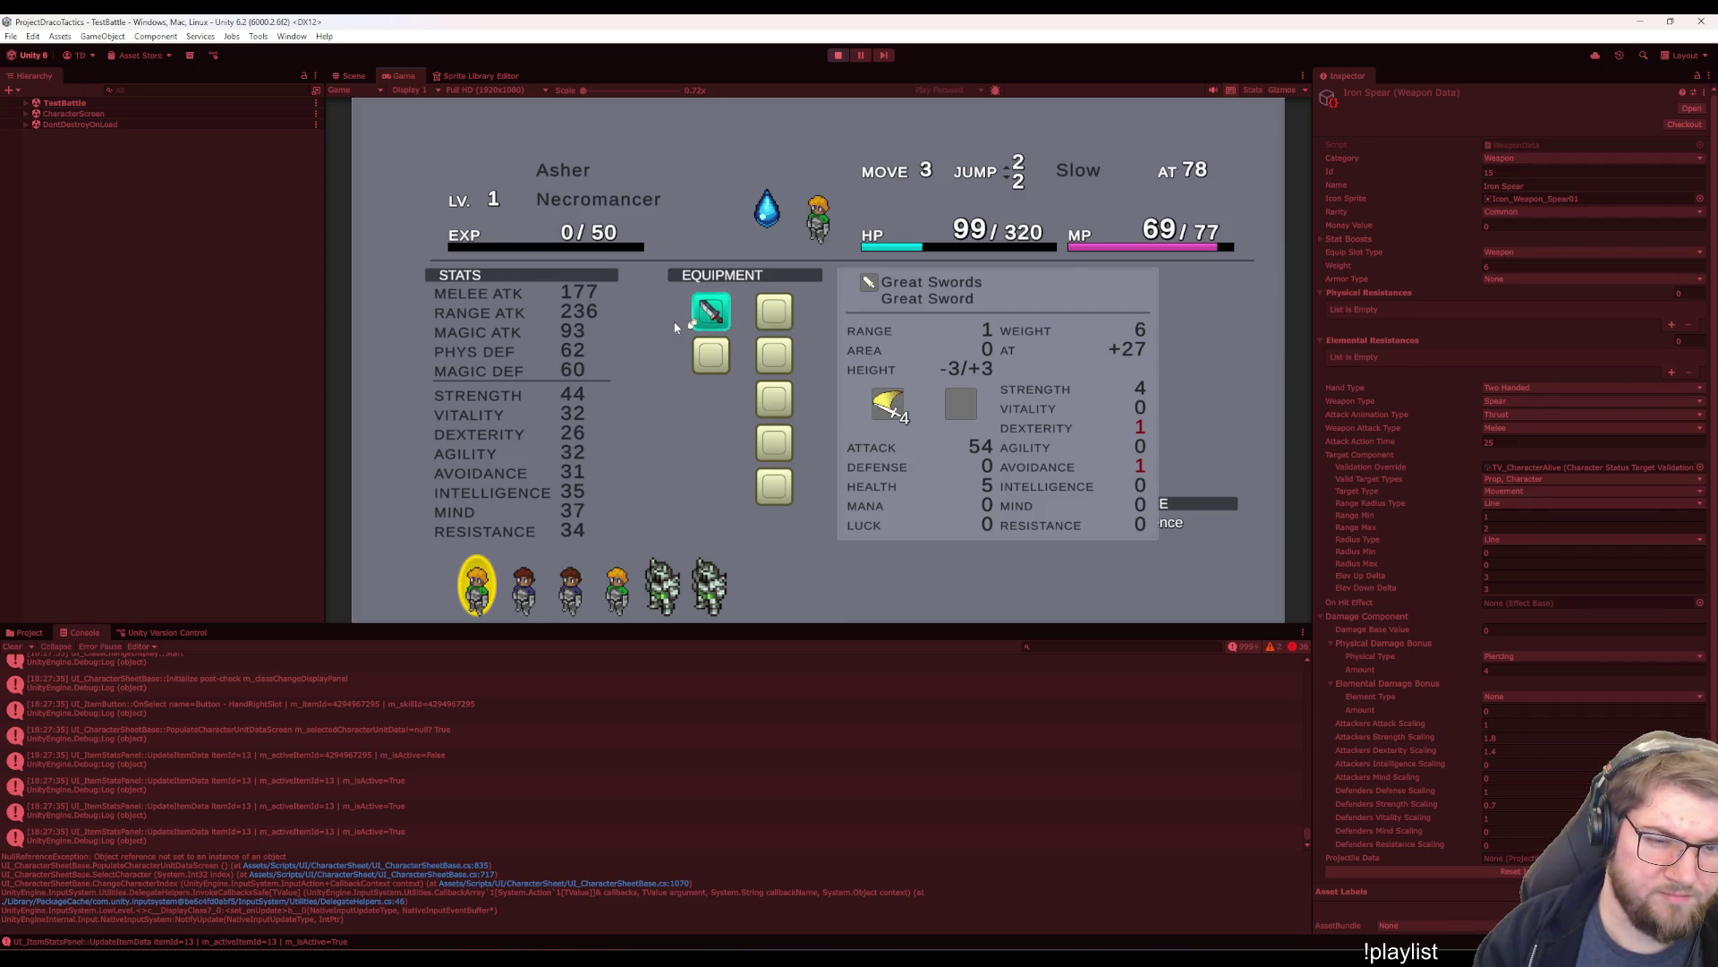
# - Close the character sheet, move Asher to tile x:5 z:5, and end his turn
pyautogui.press('Escape')
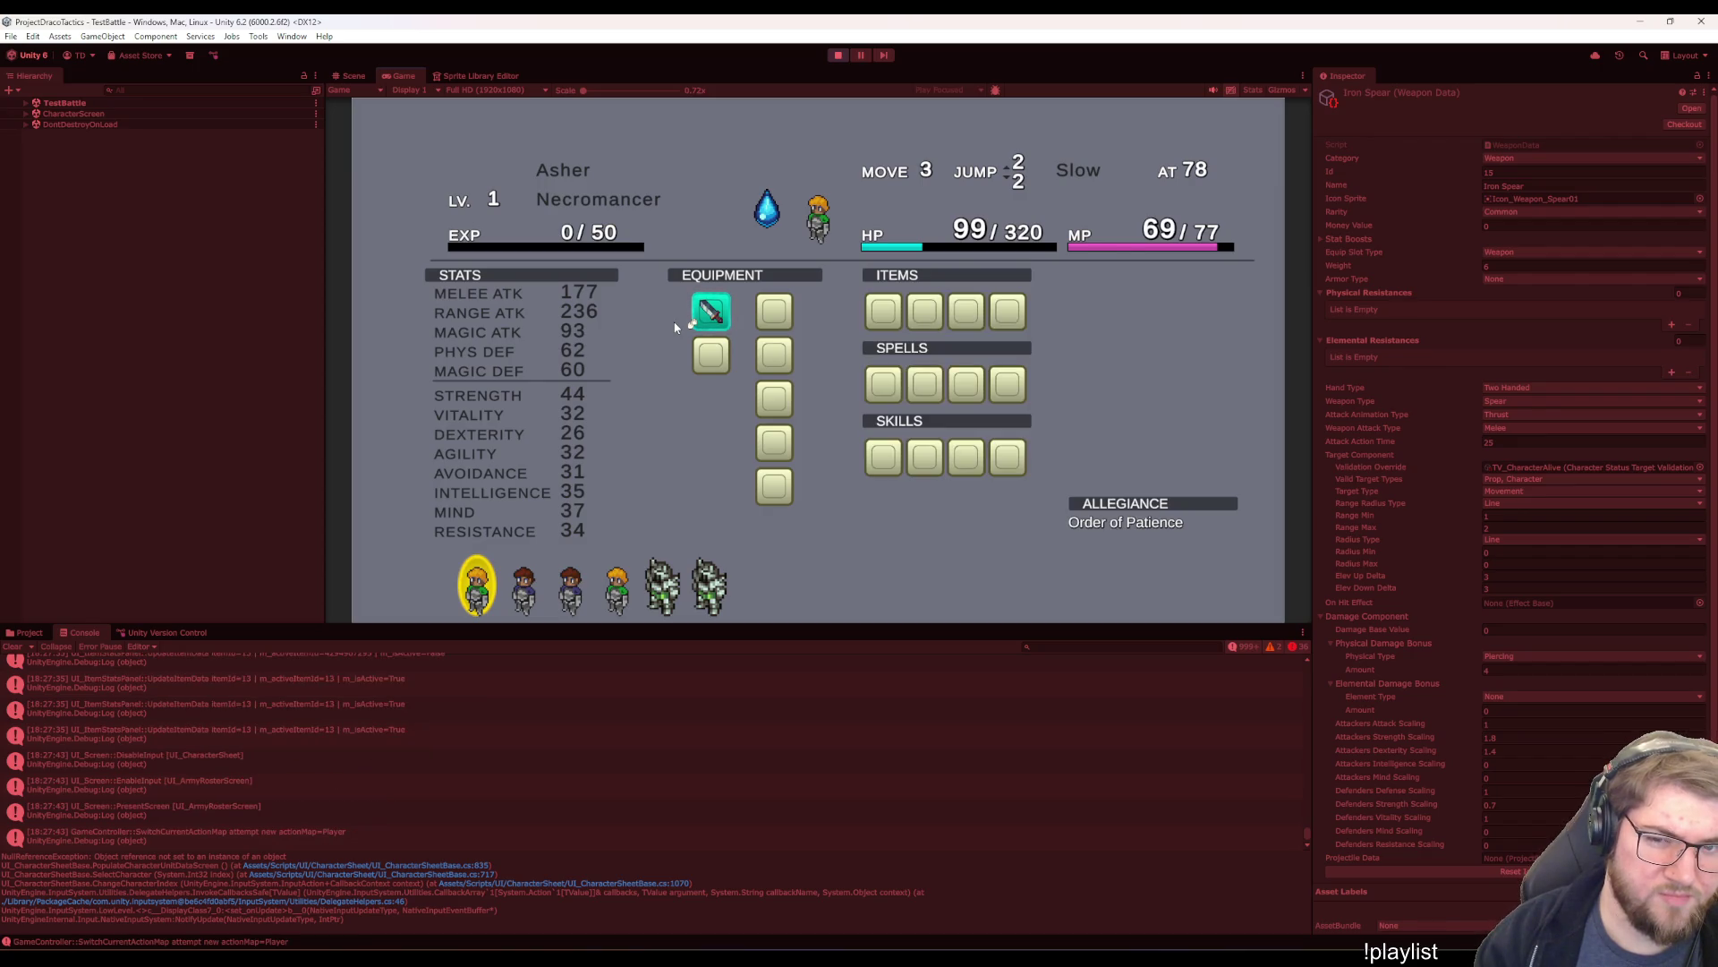
pyautogui.press('Escape')
pyautogui.press('Right')
pyautogui.press('Return')
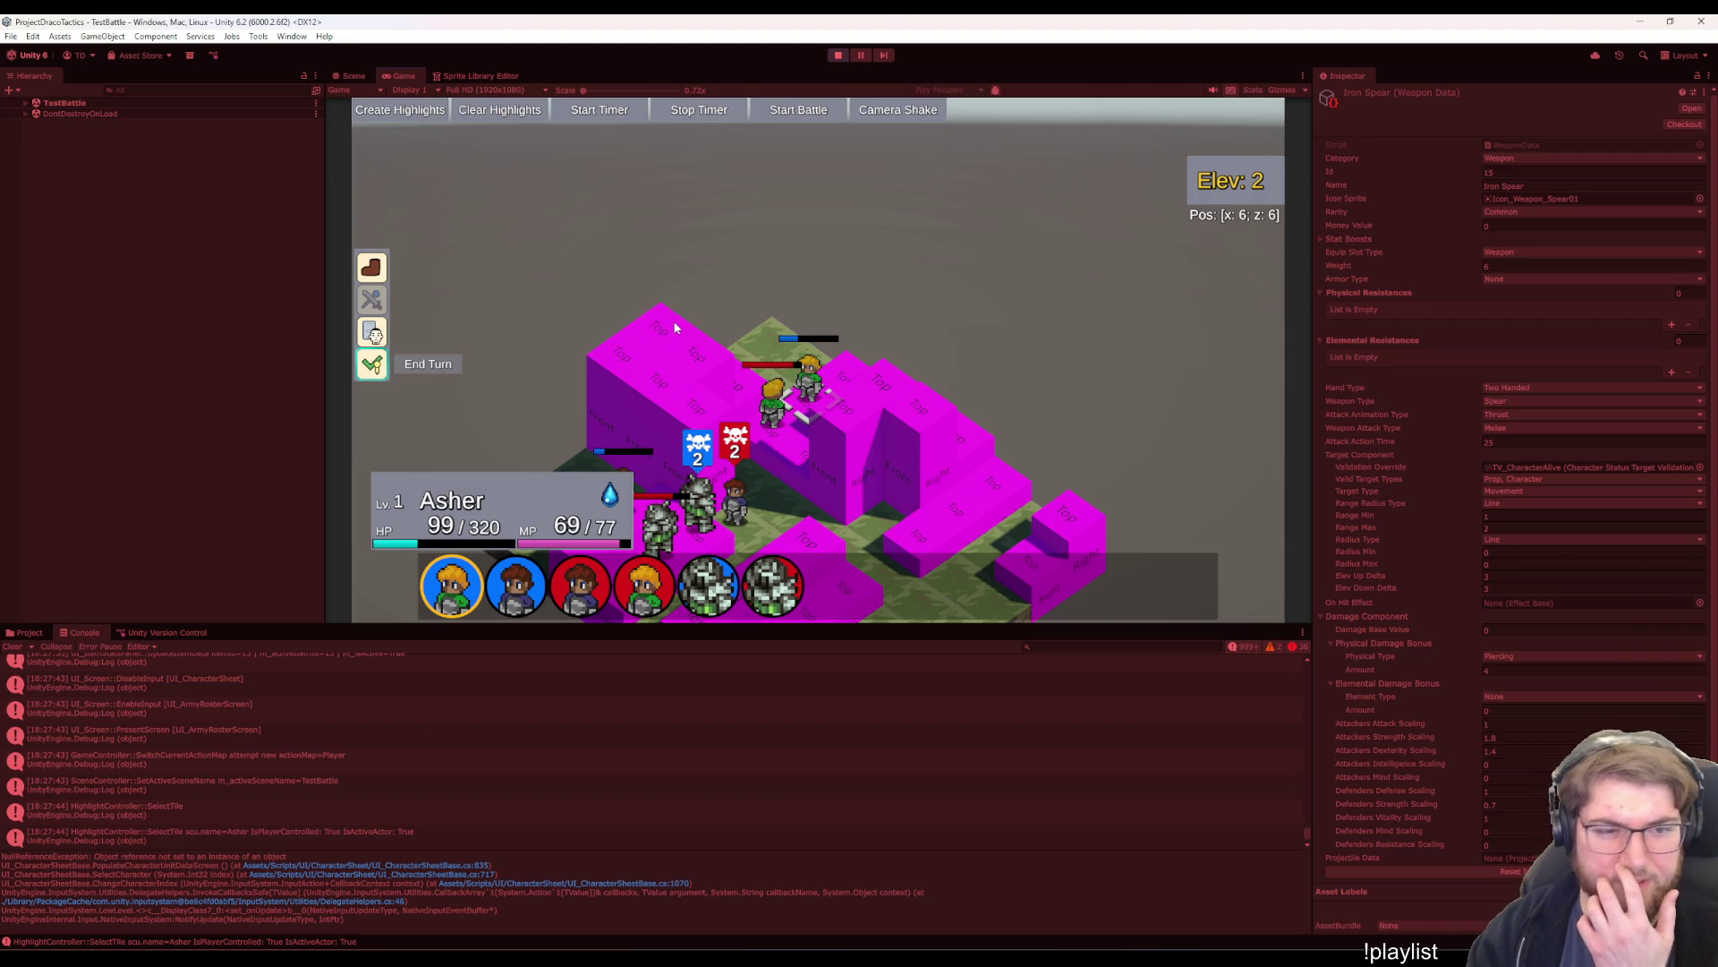
pyautogui.press('Down')
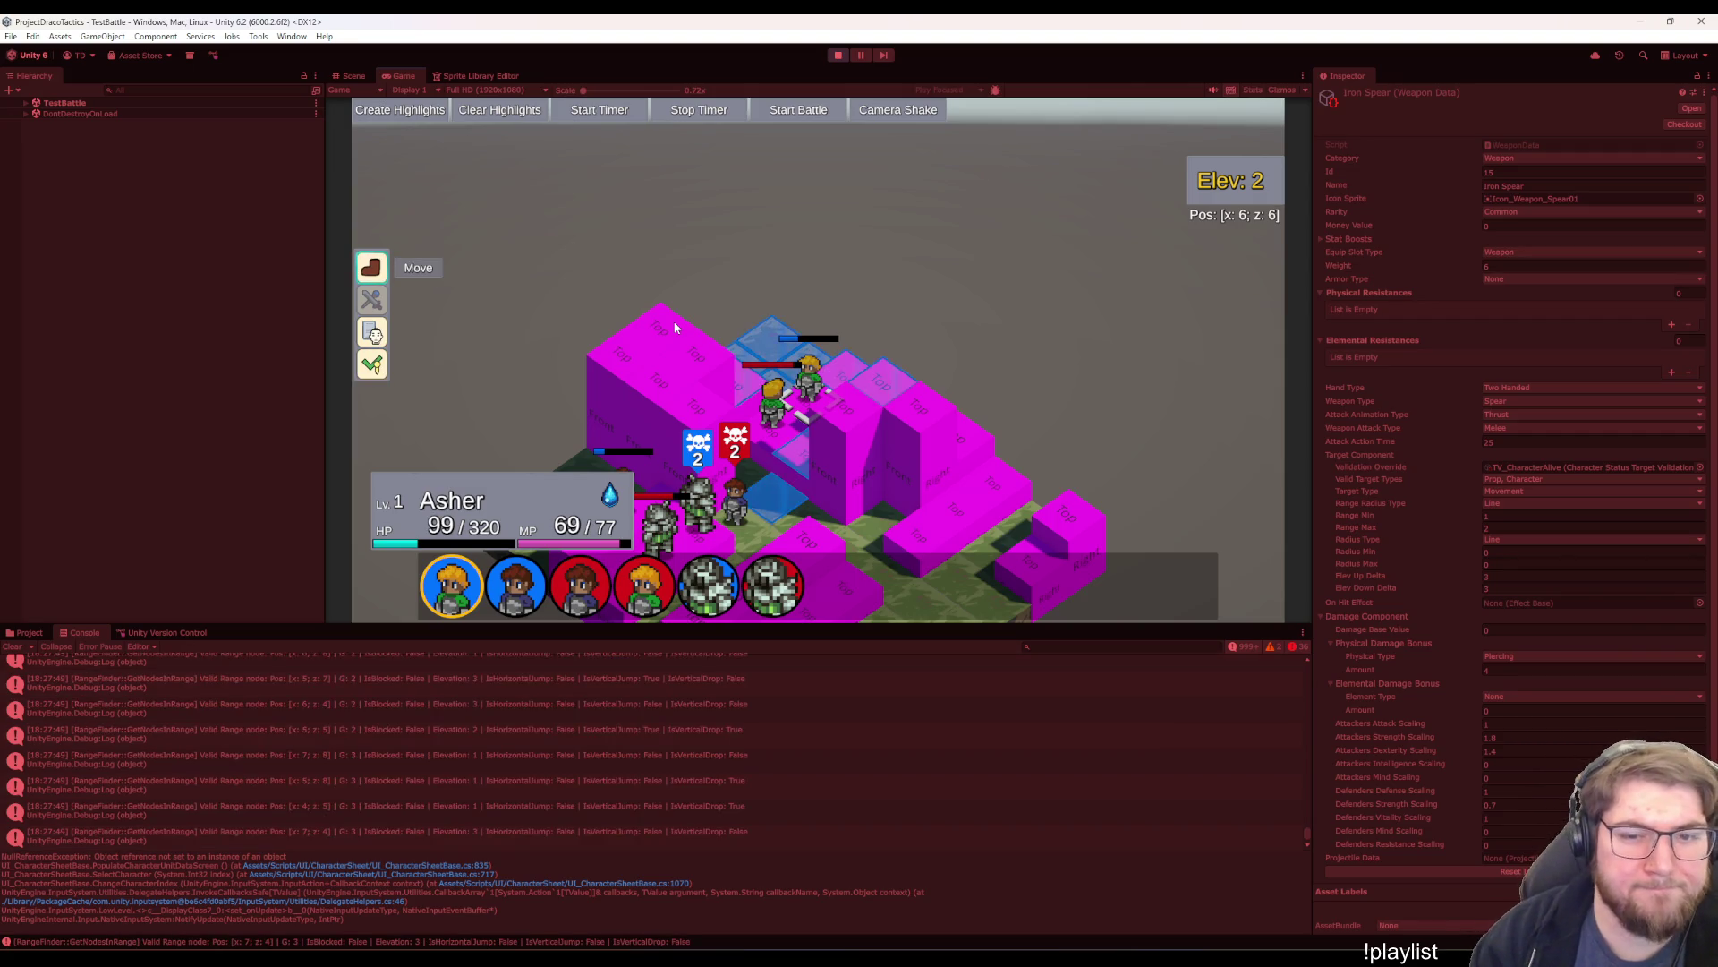
pyautogui.press('Left')
pyautogui.press('Down')
pyautogui.press('Return')
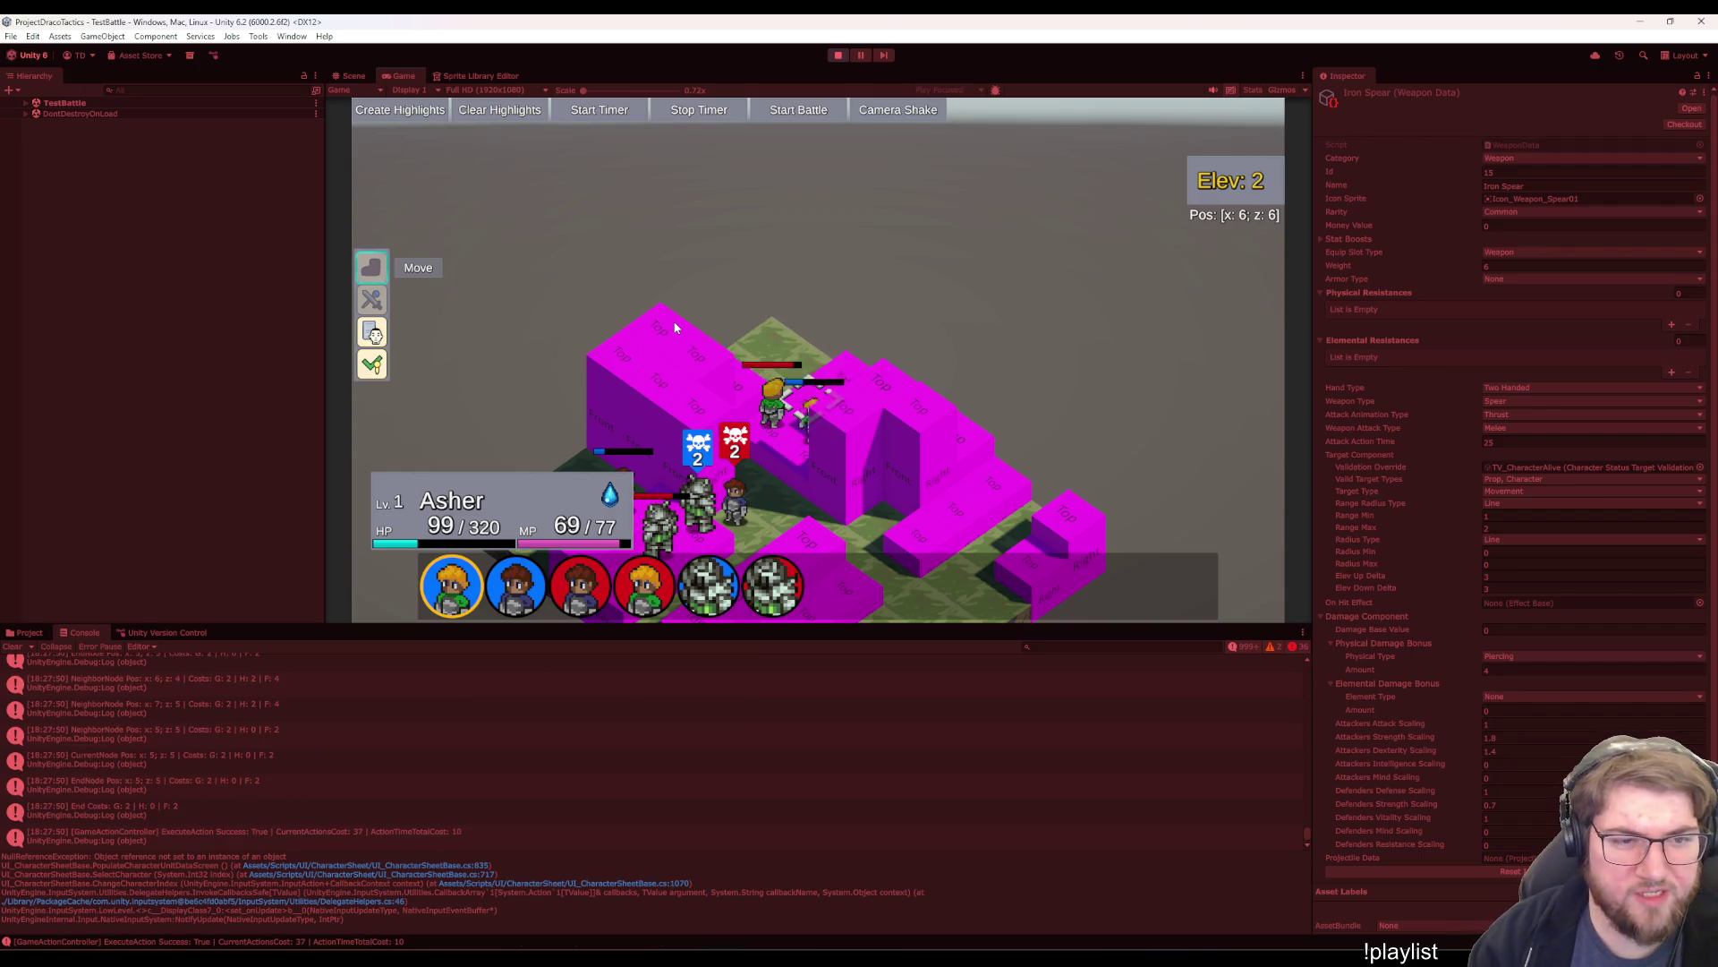
pyautogui.press('Up')
pyautogui.press('Return')
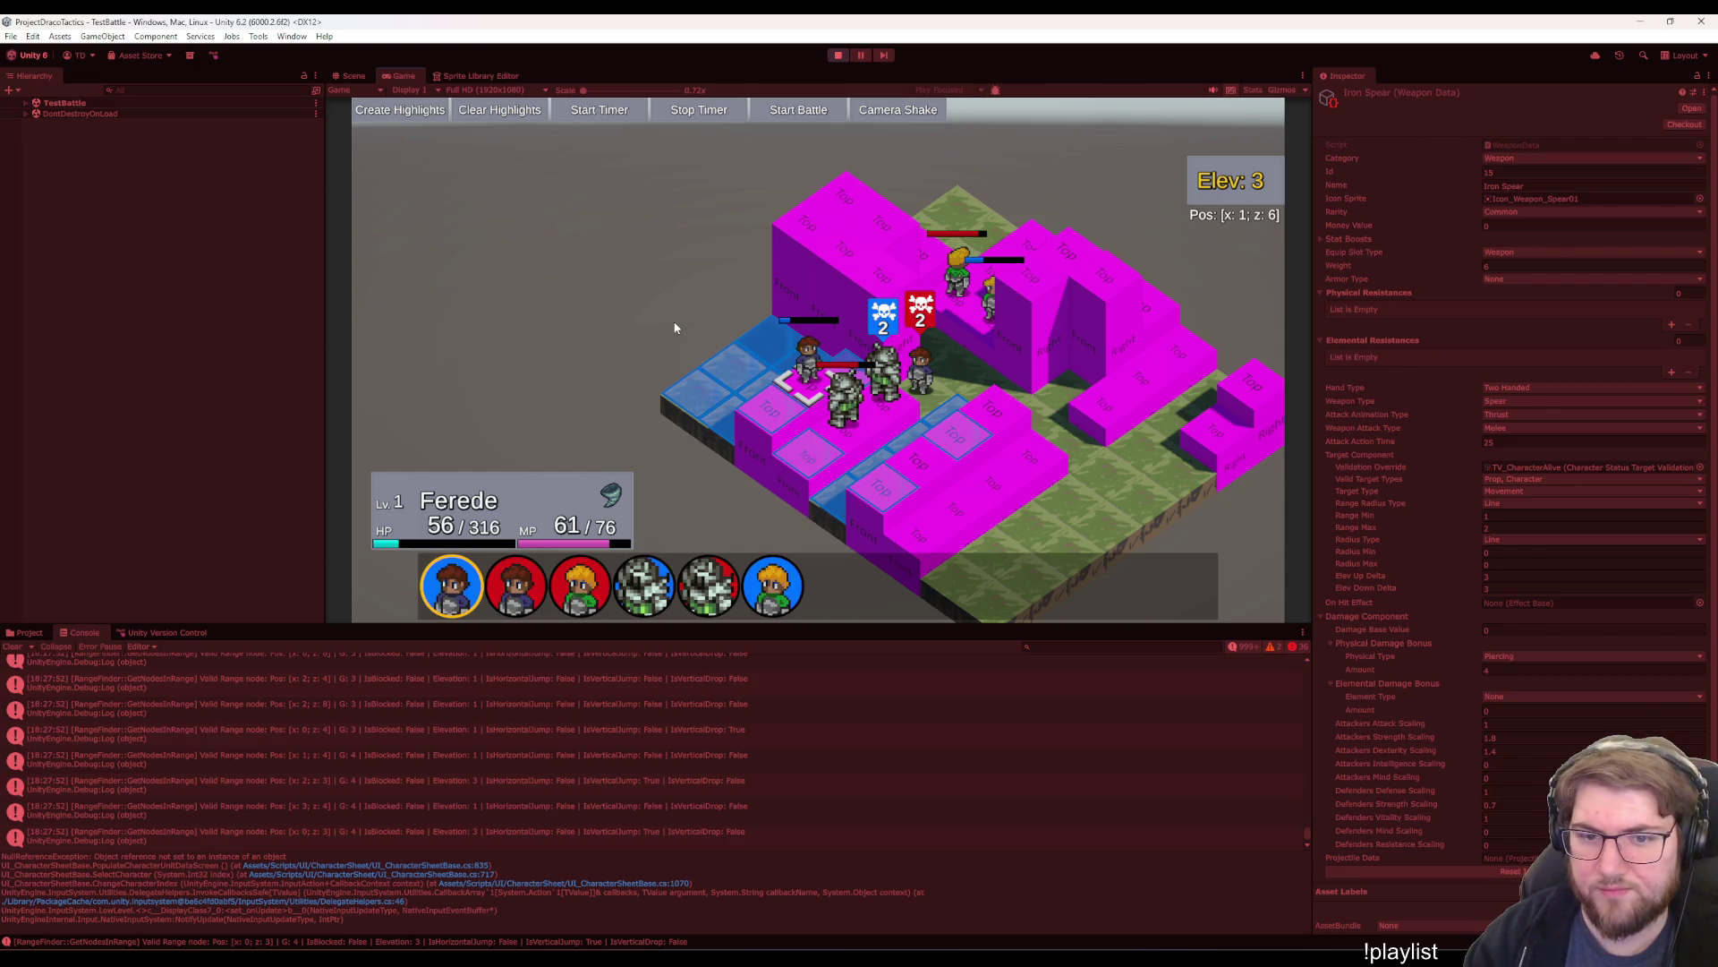
# - Have Ferede attack with the Iron Spear
pyautogui.press('Return')
pyautogui.press('Down')
pyautogui.press('Return')
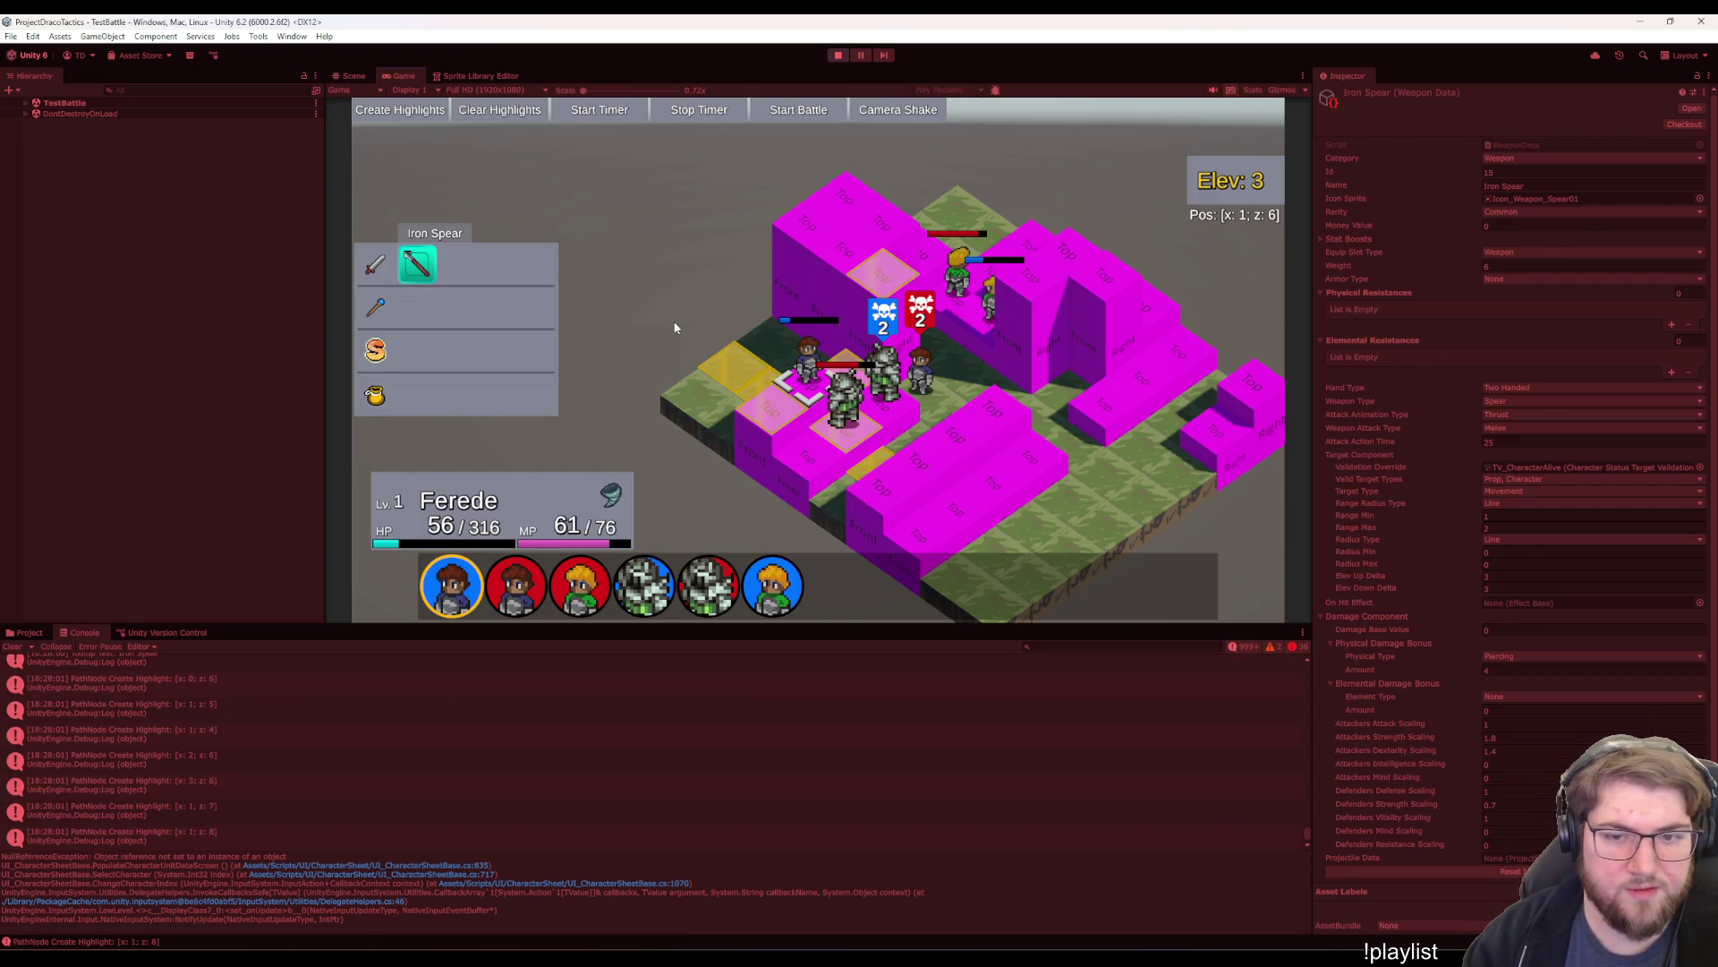
pyautogui.press('Return')
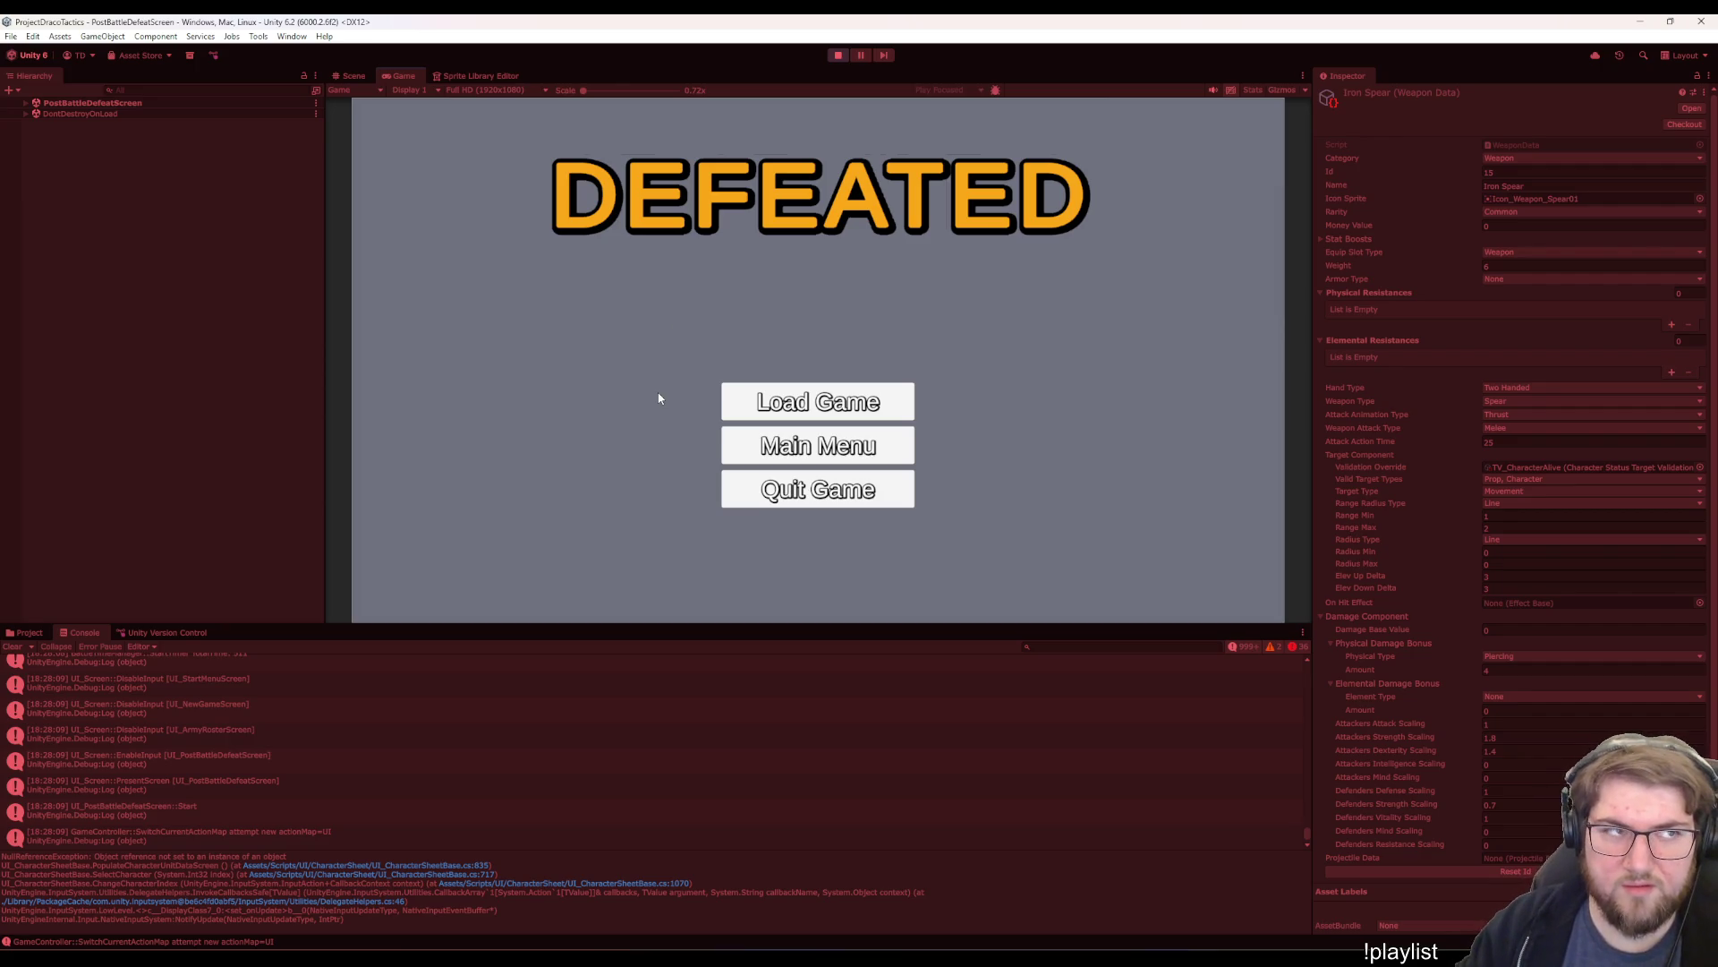
# - Start a new game from the defeat screen via Main Menu, New Game, Start Game
pyautogui.click(744, 435)
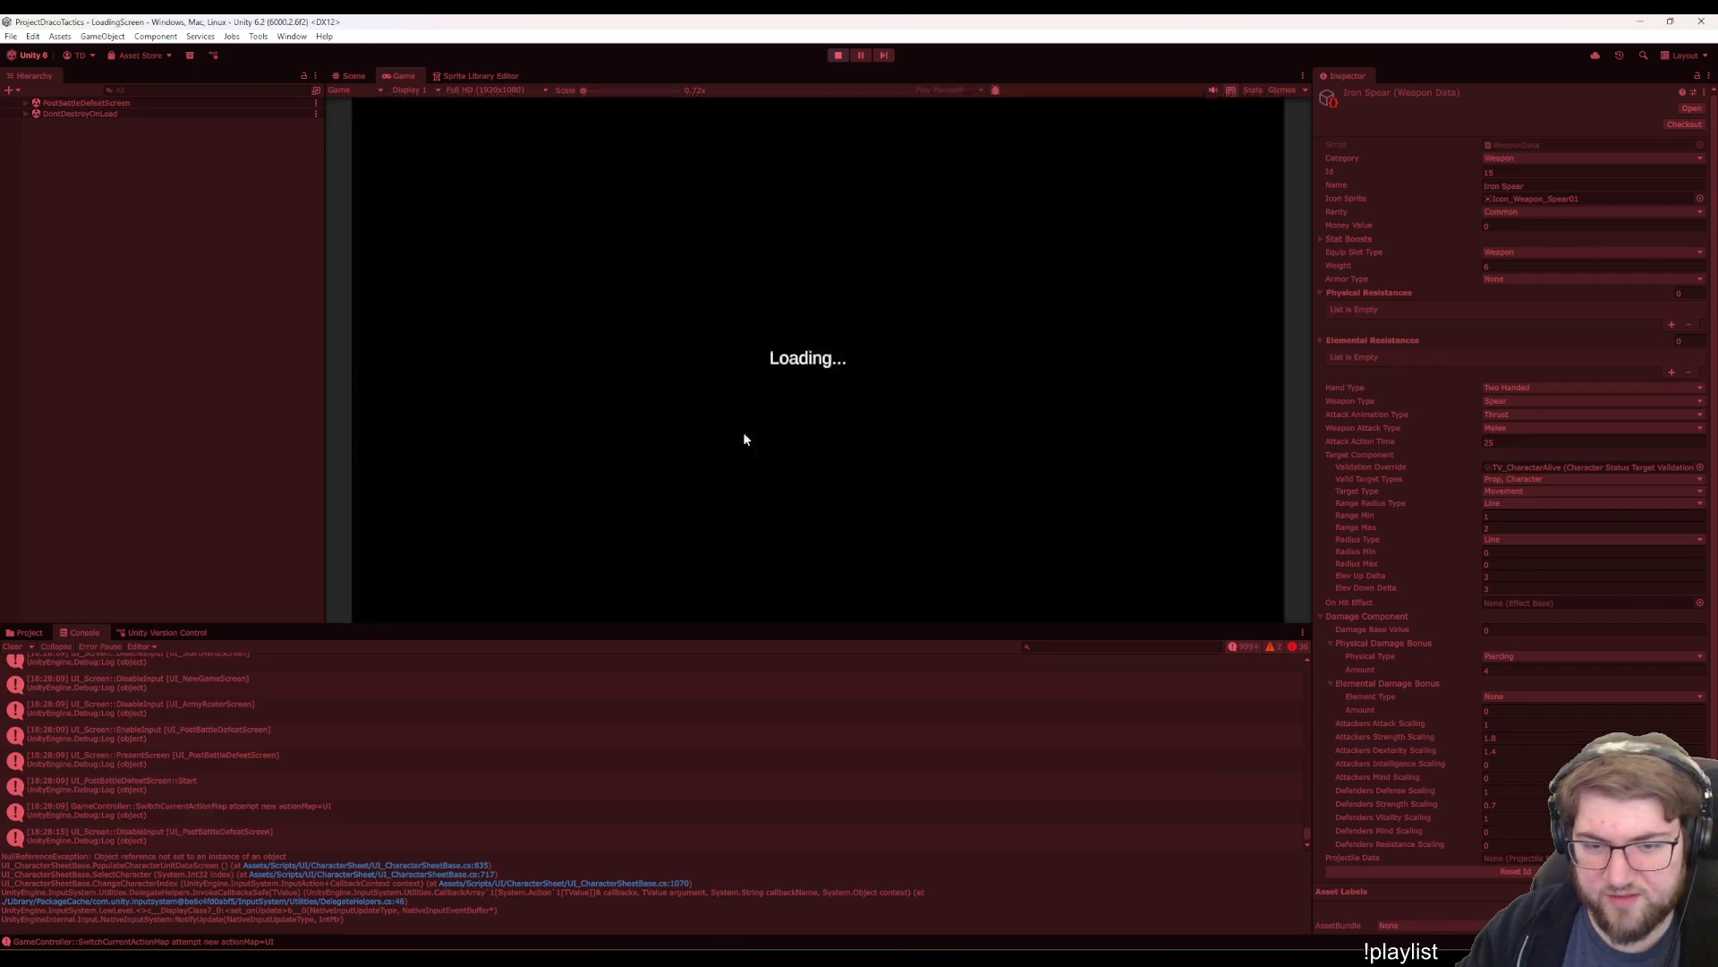
pyautogui.press('Return')
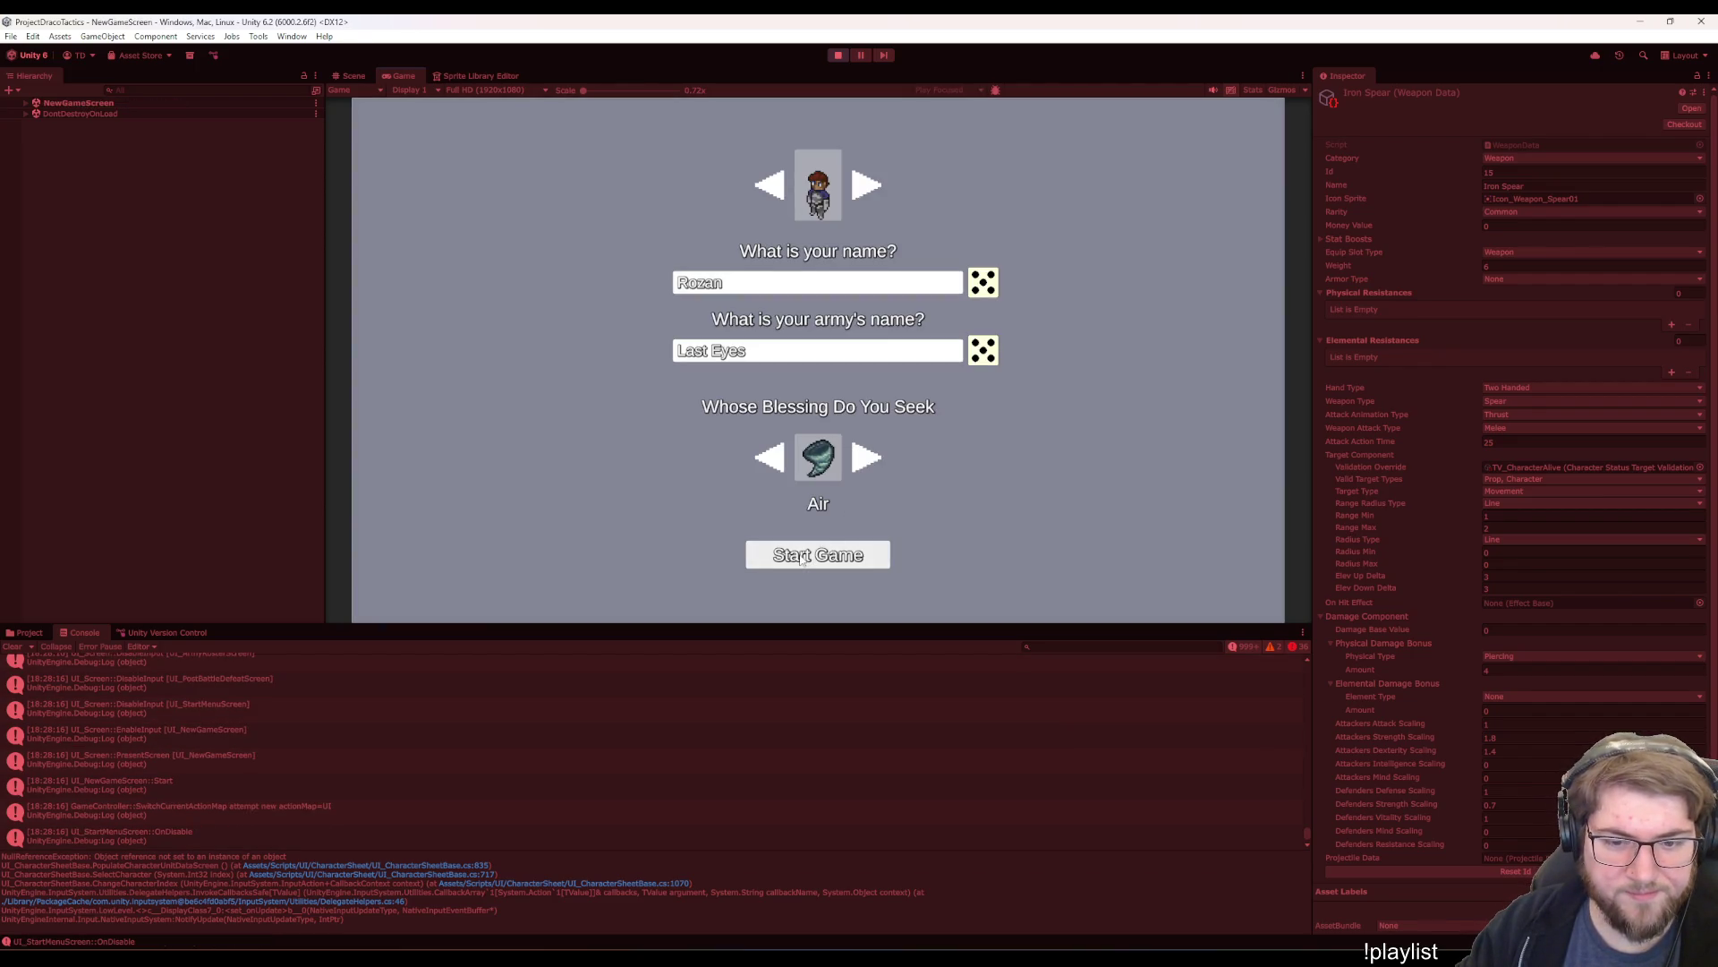
pyautogui.click(801, 556)
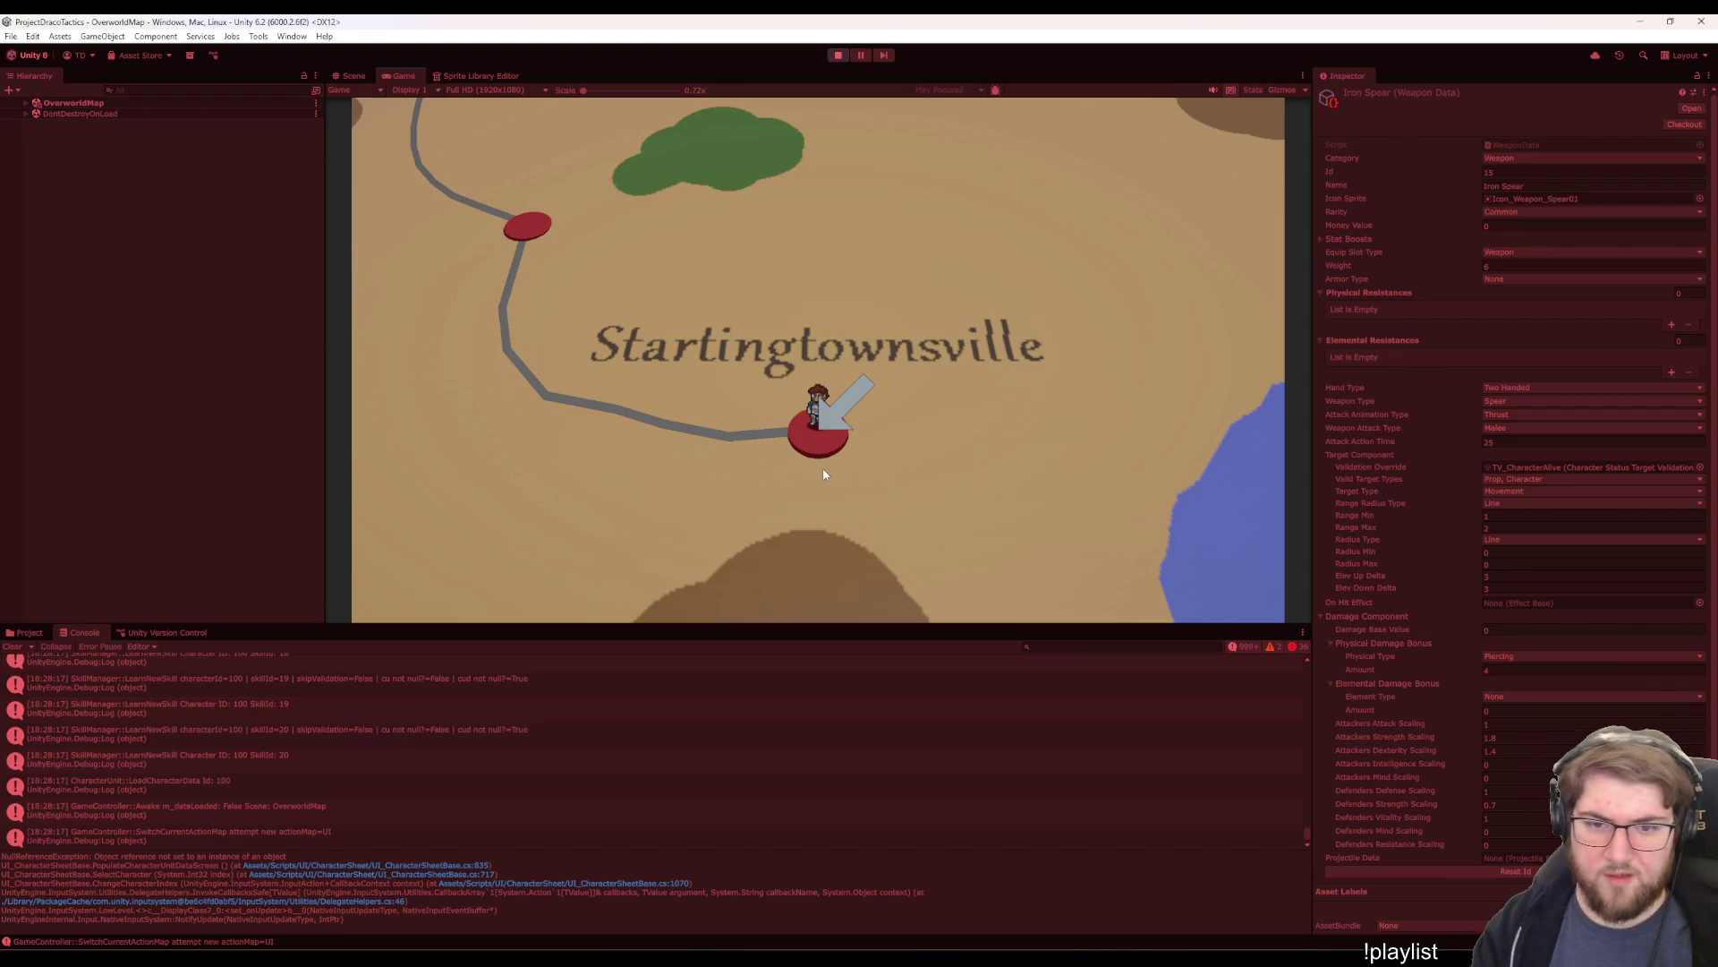
# - Walk the overworld character to Bigcitysland, then stop Play mode and return to Visual Studio
pyautogui.press('Up')
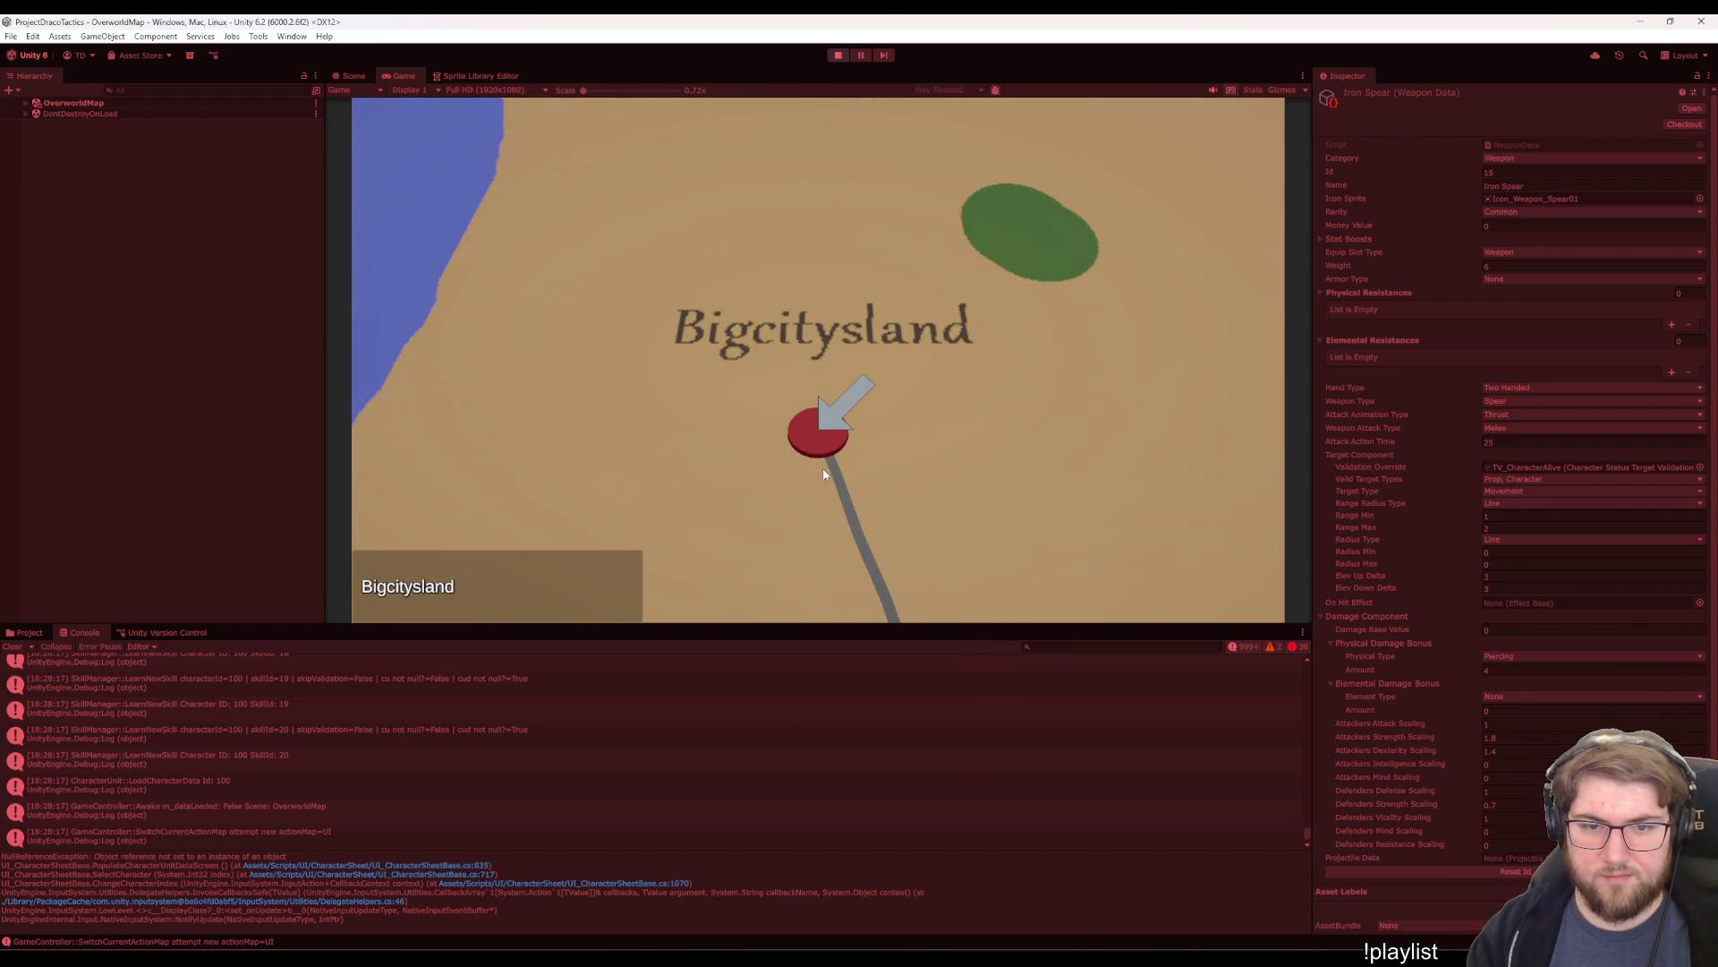
pyautogui.press('Return')
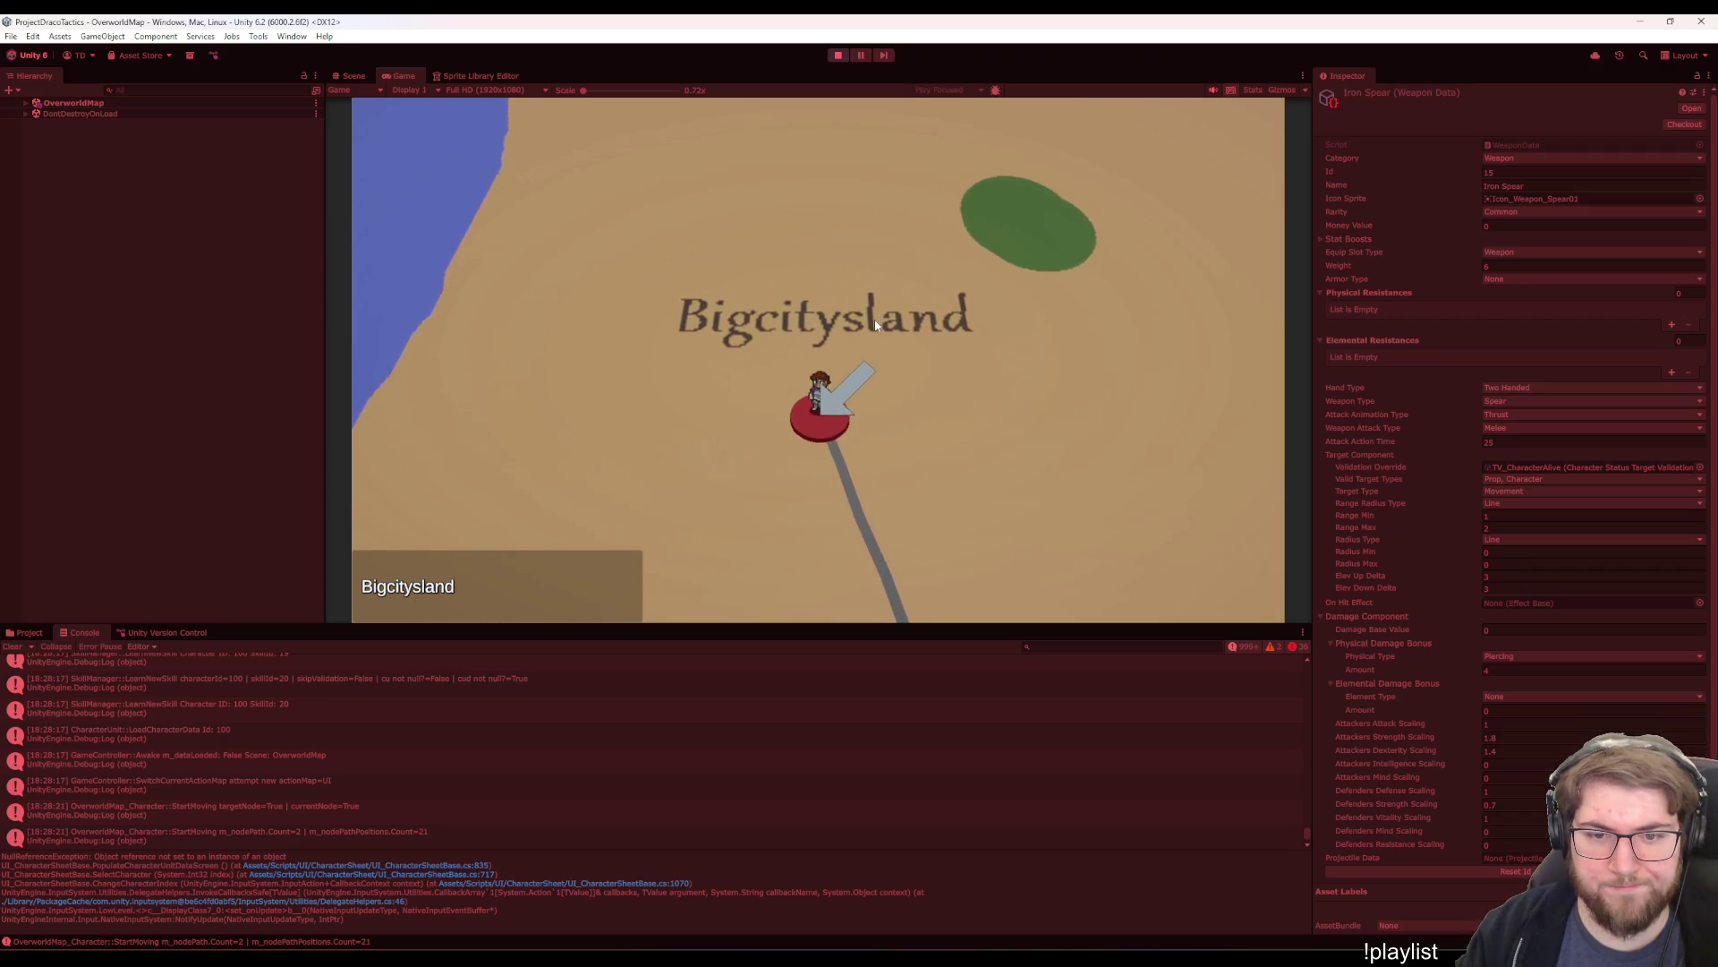
pyautogui.click(836, 55)
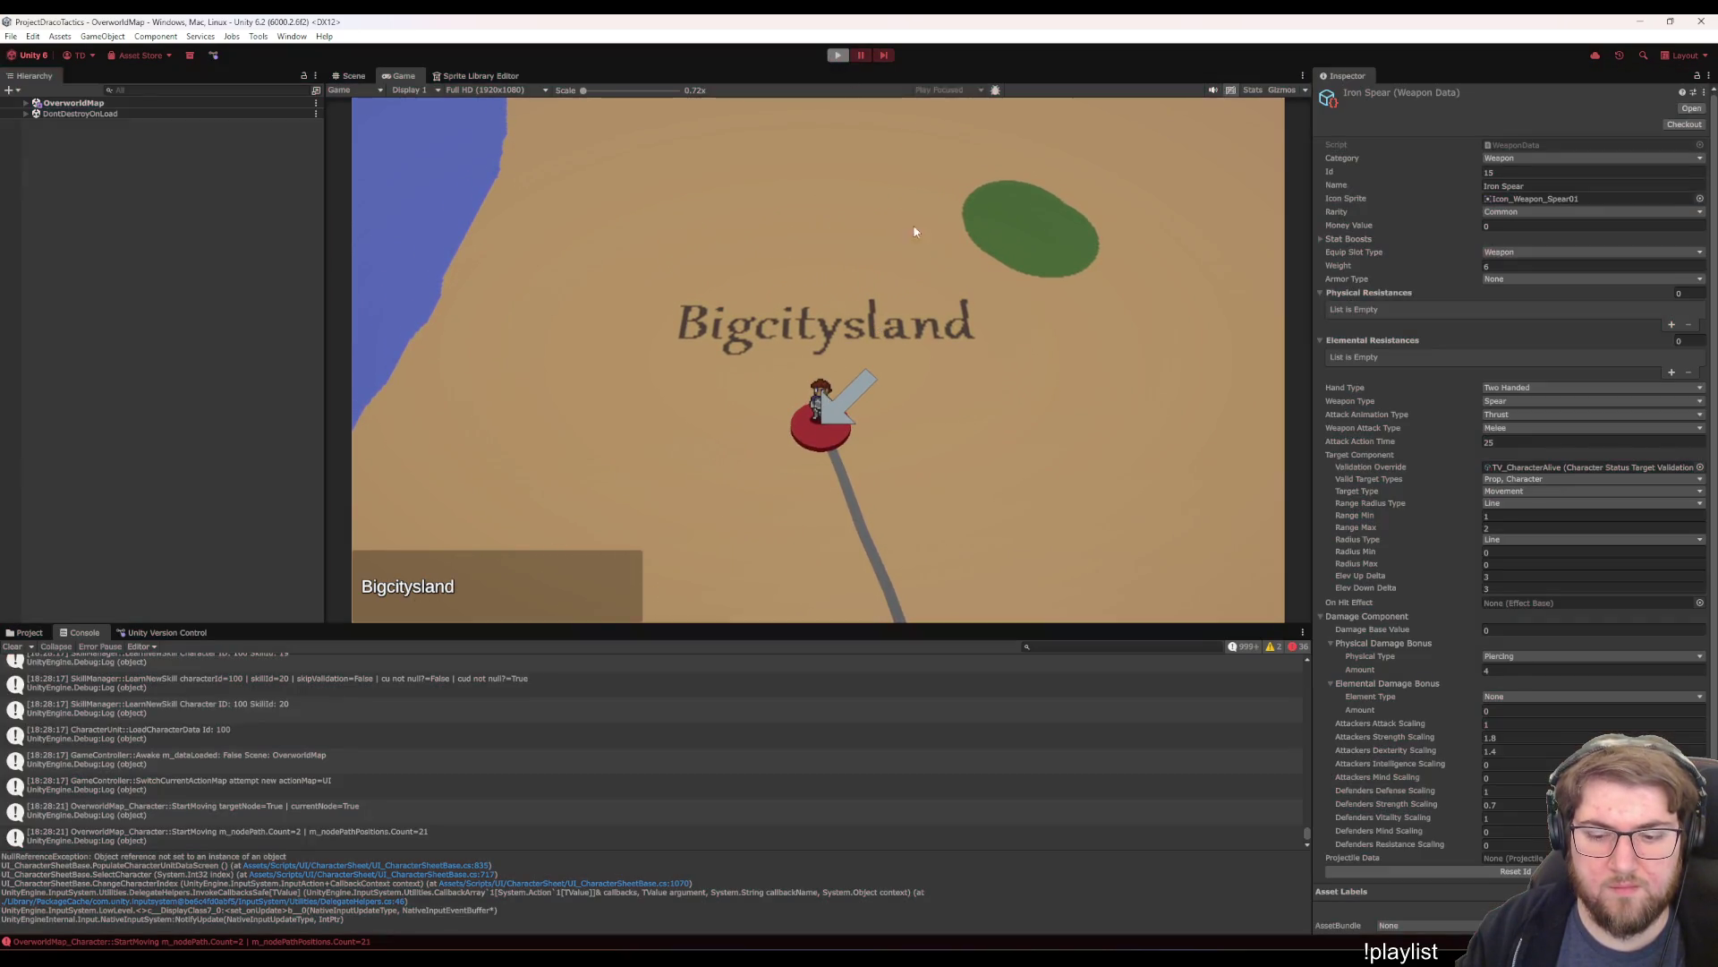
pyautogui.click(1200, 850)
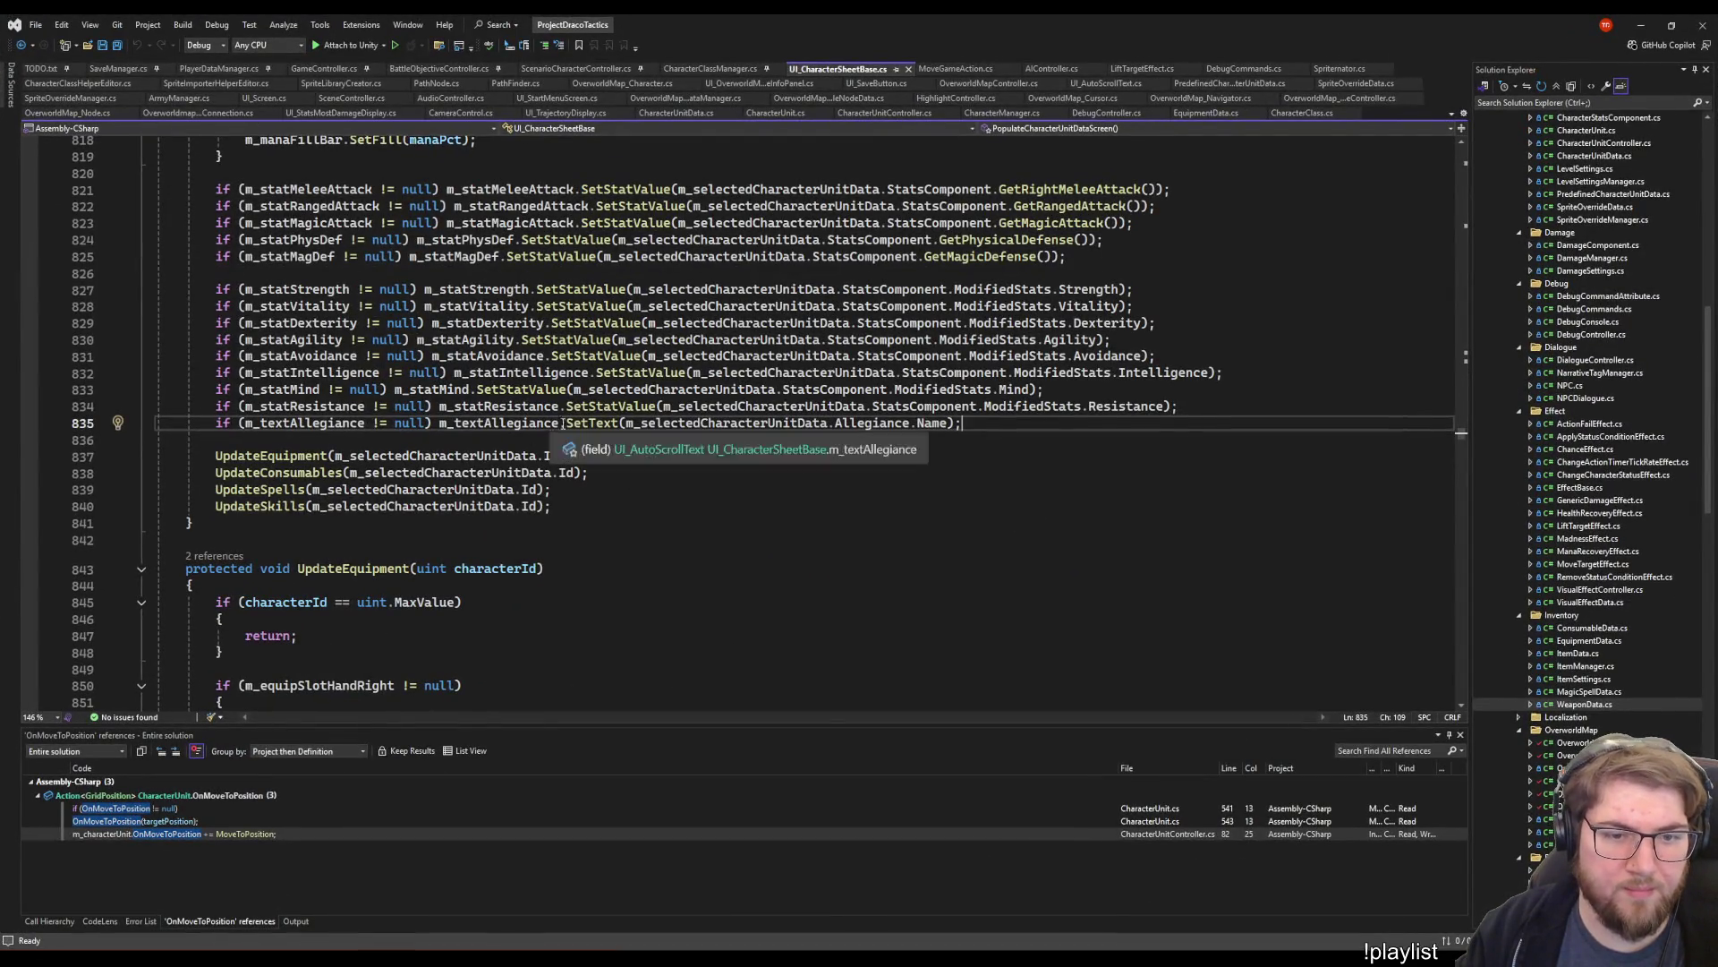
# - Try appending '&& m_selectedCharacterUnitData.Allegiance != null' to the check, then undo it and save
pyautogui.click(553, 423)
pyautogui.click(682, 422)
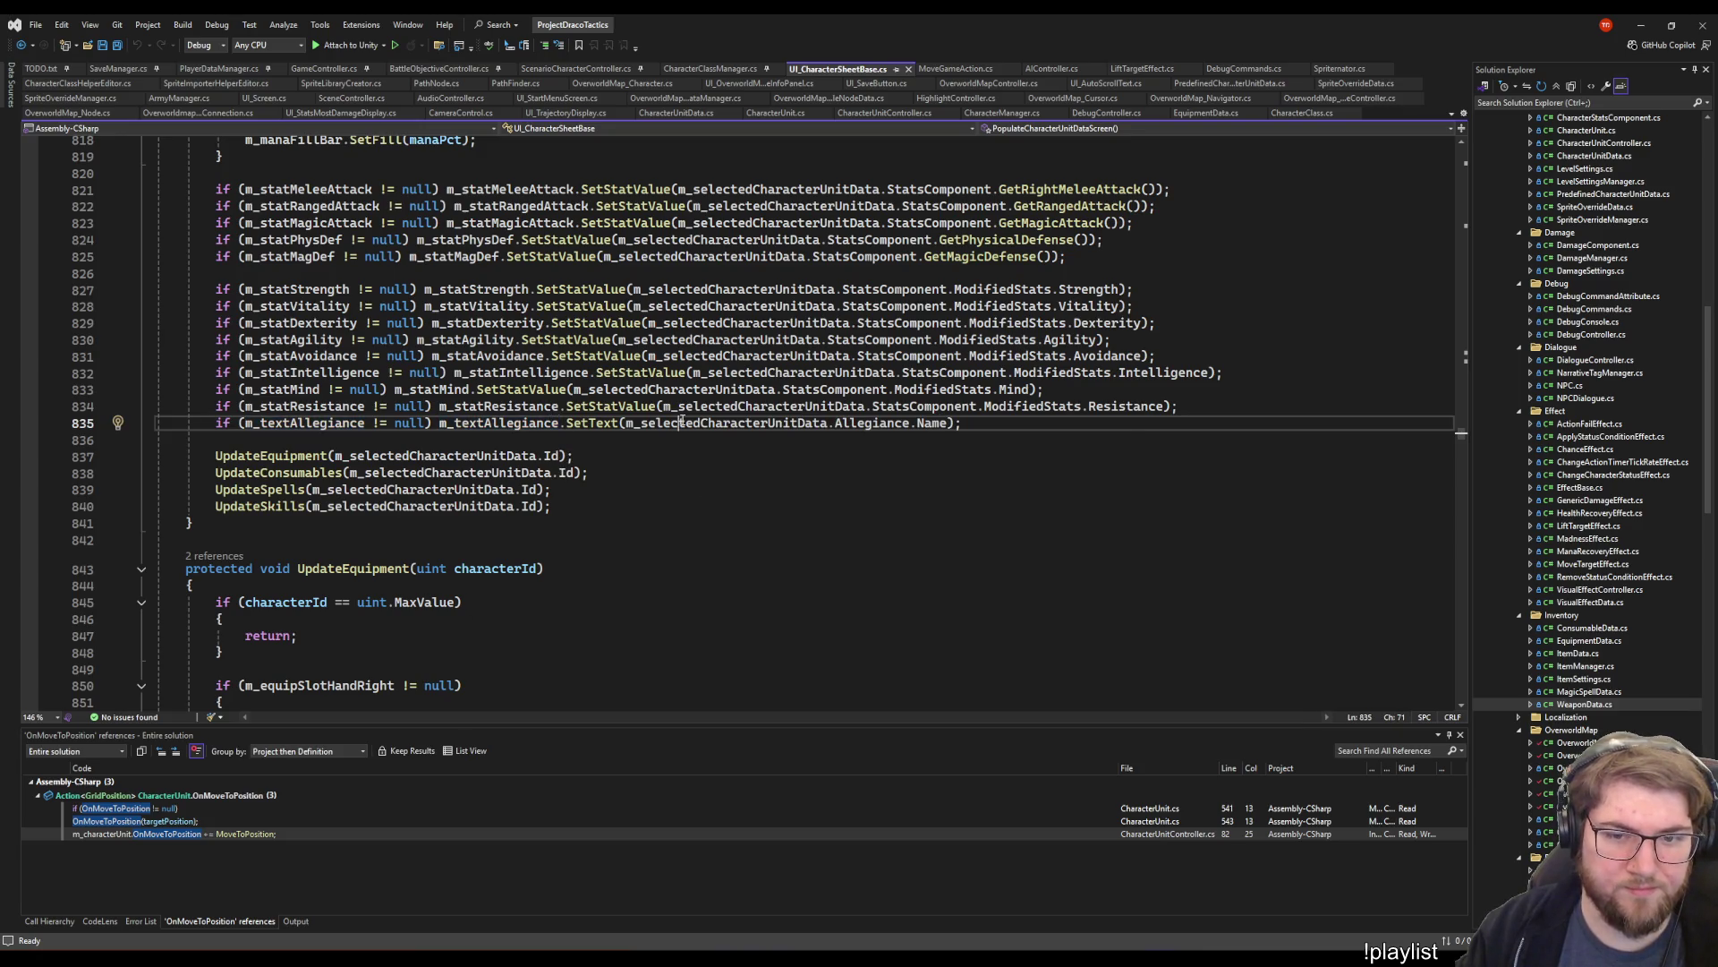
pyautogui.click(910, 422)
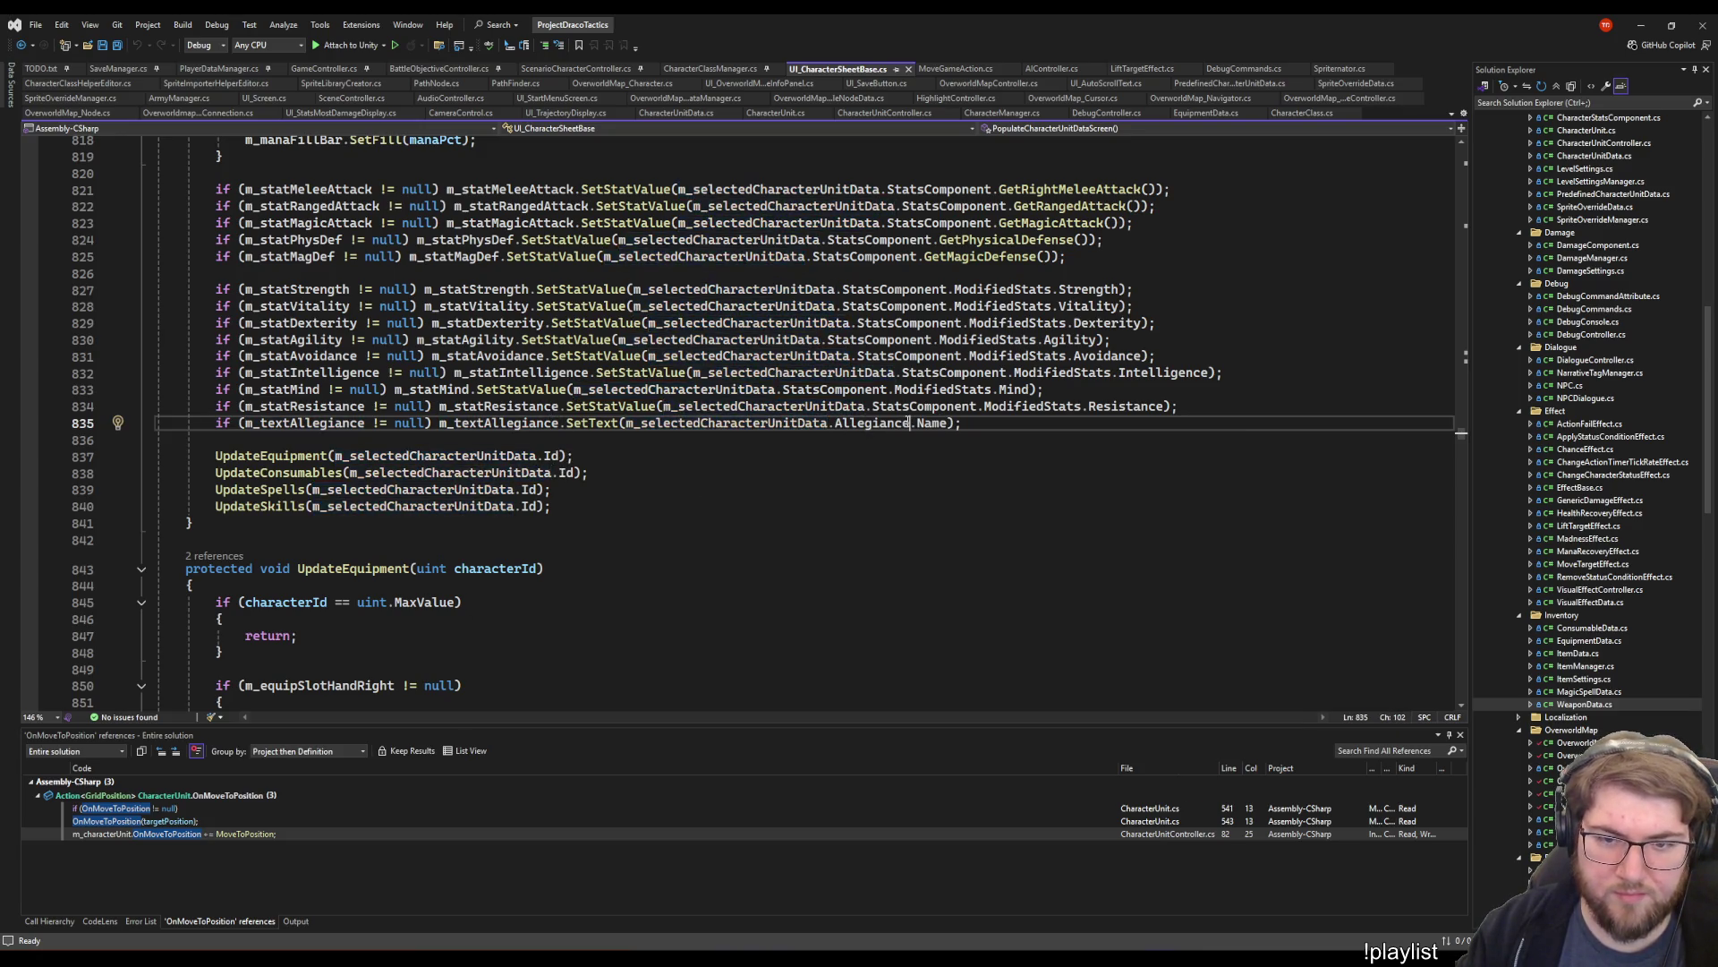
pyautogui.click(654, 422)
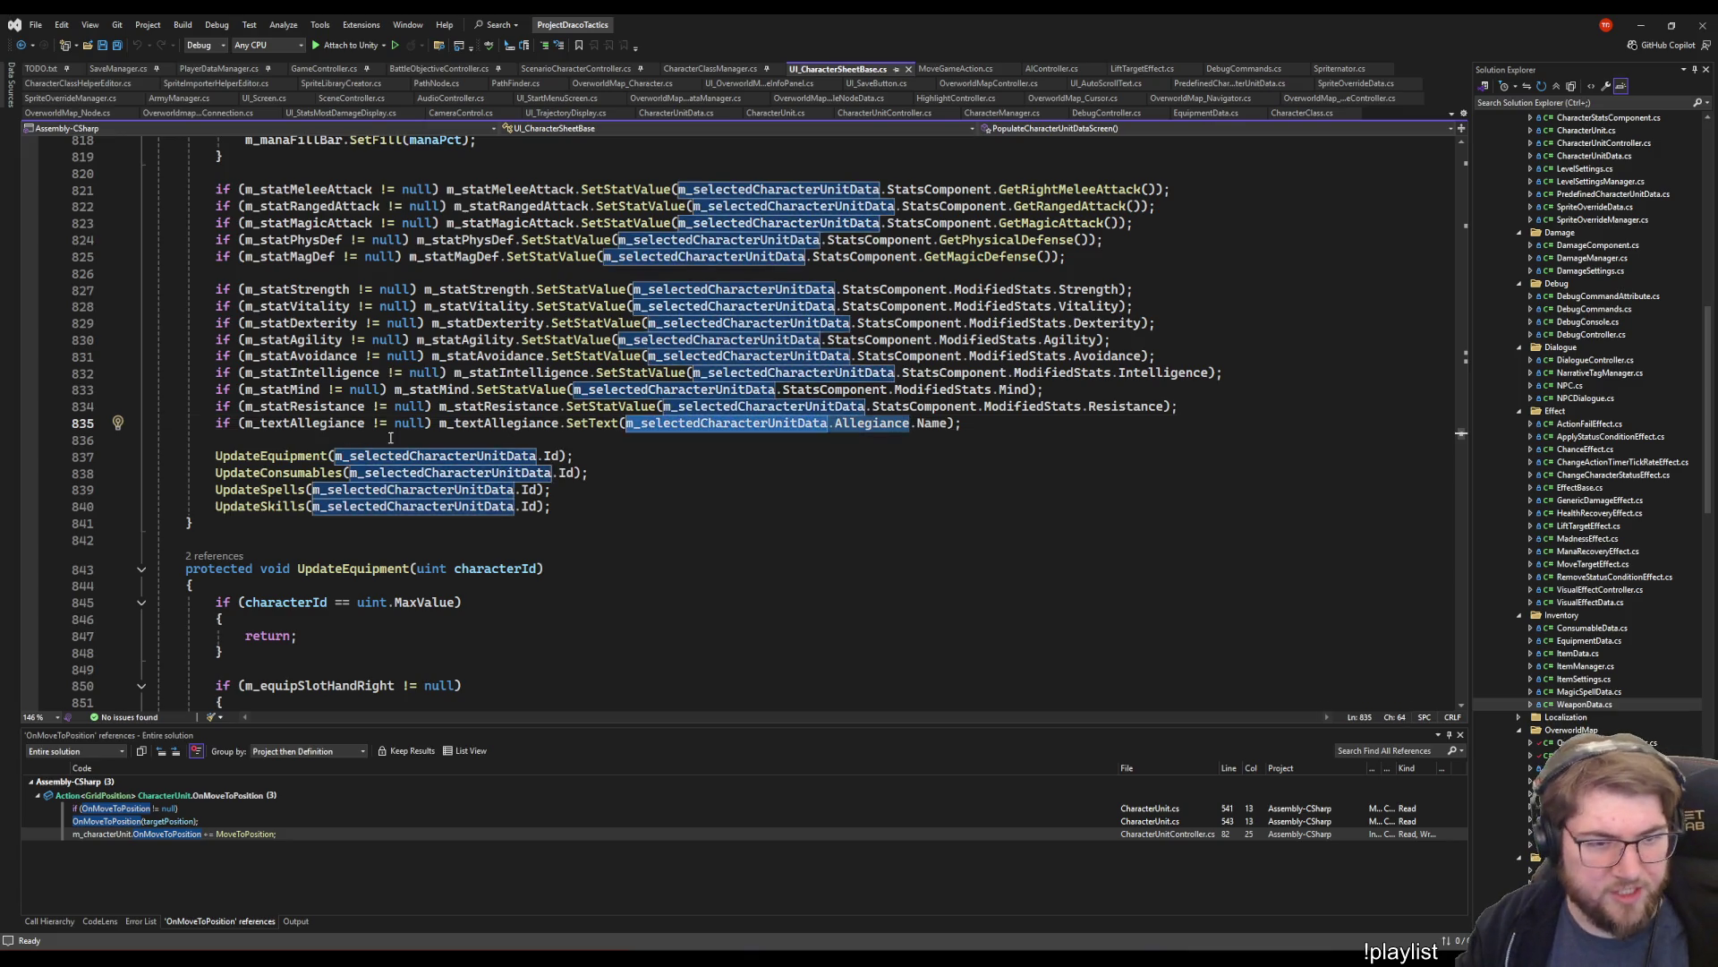
pyautogui.click(424, 422)
pyautogui.write('&& m_selectedCharacterUnitData.Allegiance ')
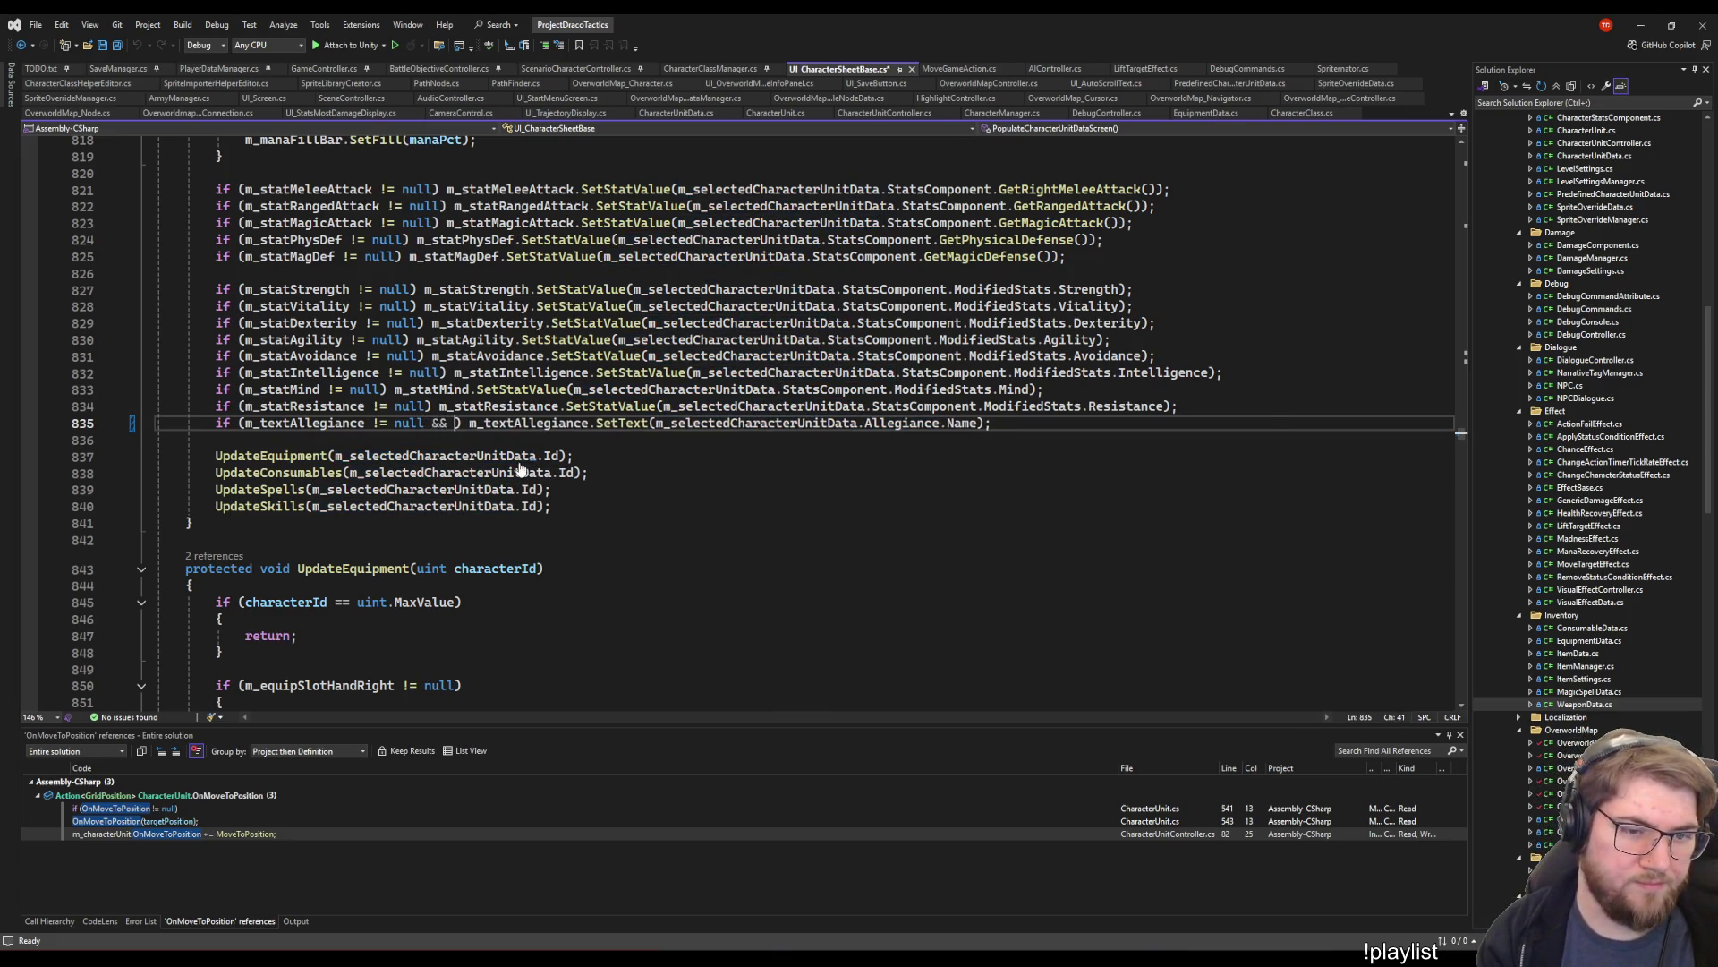
pyautogui.write('!= null')
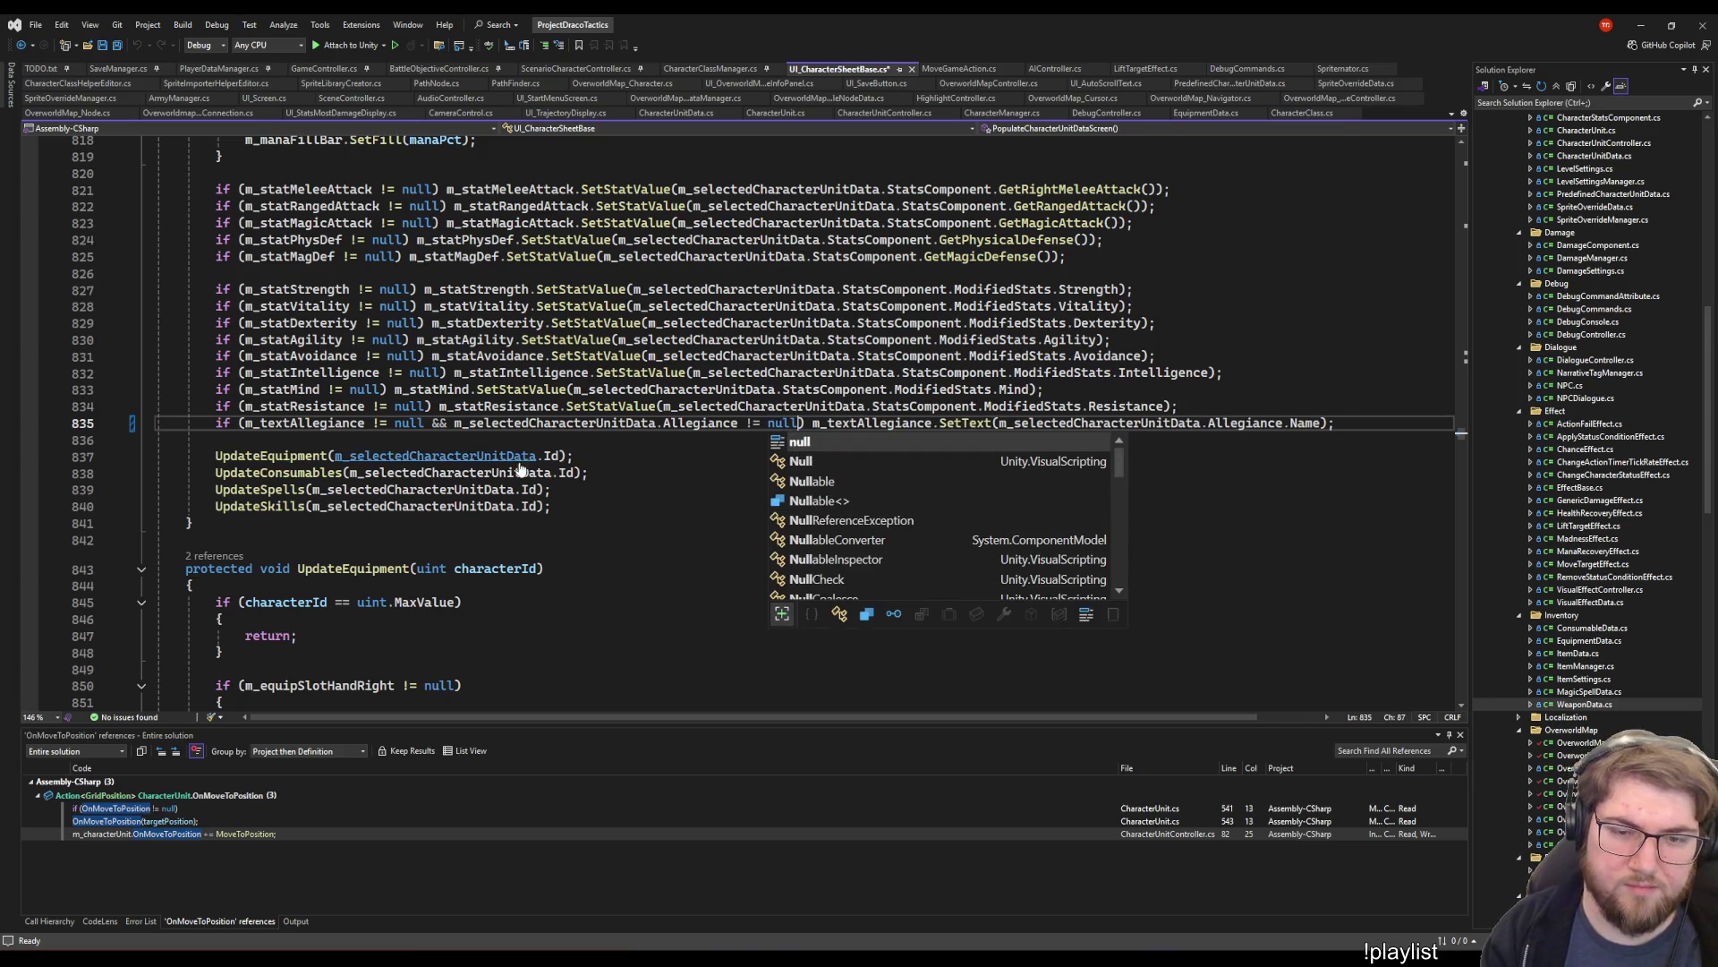
pyautogui.press('End')
pyautogui.hotkey('ctrl', 's')
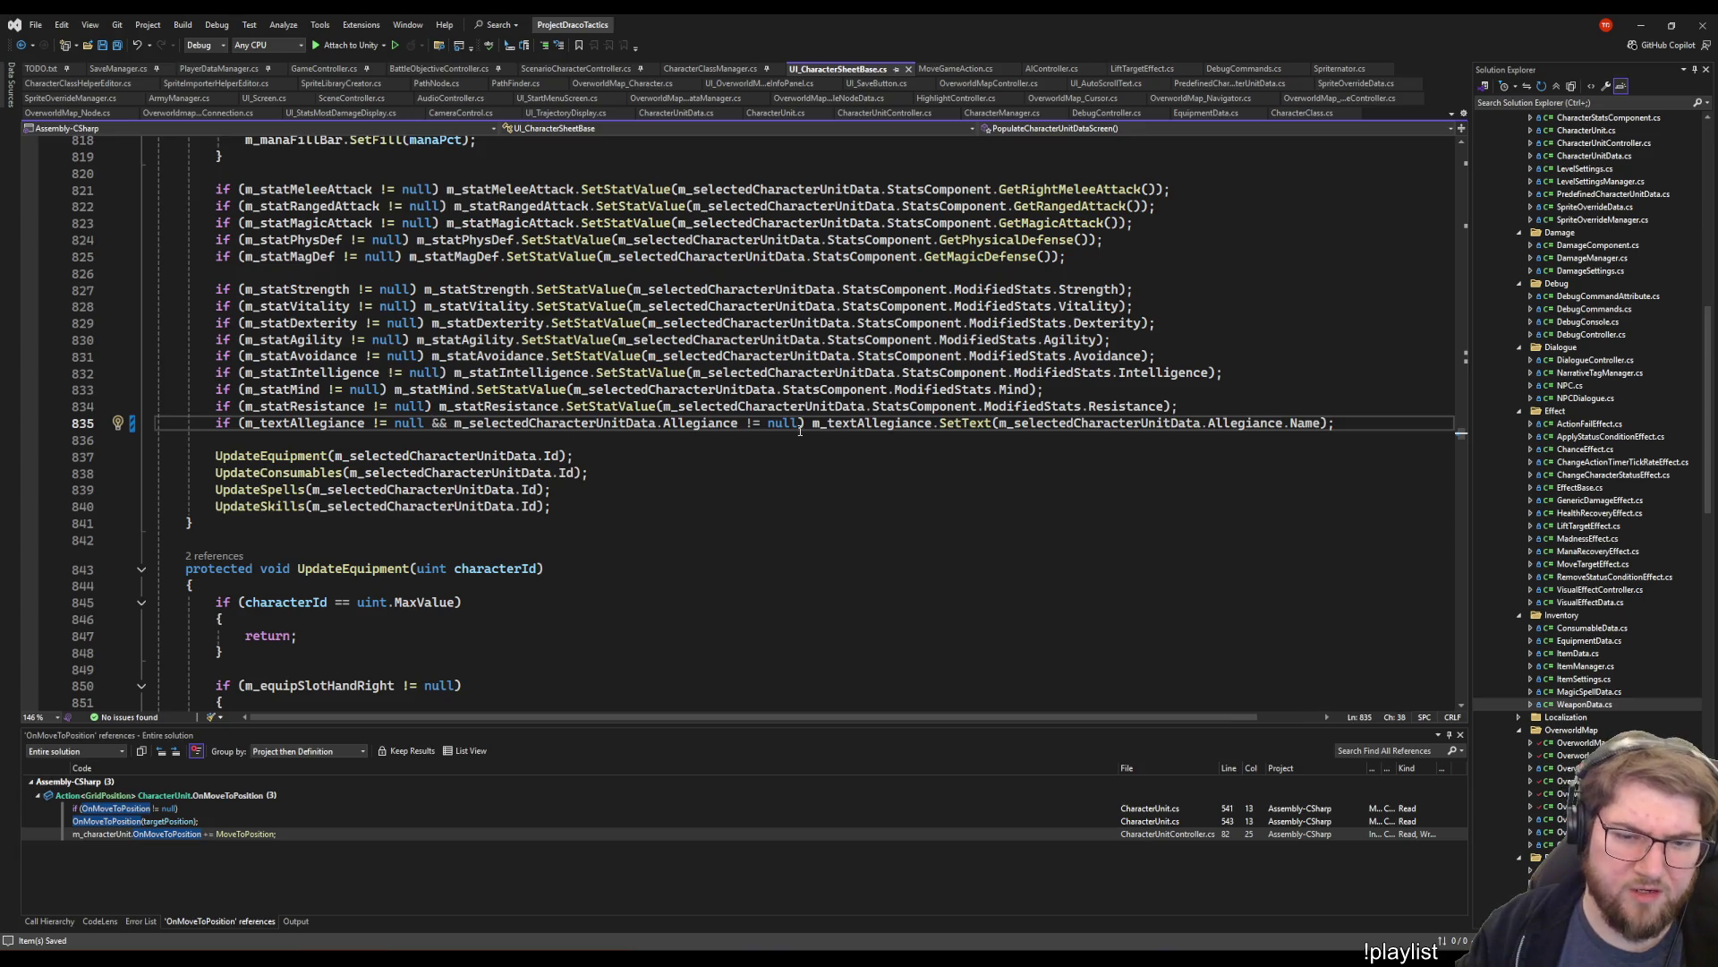
pyautogui.hotkey('ctrl', 'z')
pyautogui.hotkey('ctrl', 'z')
pyautogui.hotkey('ctrl', 's')
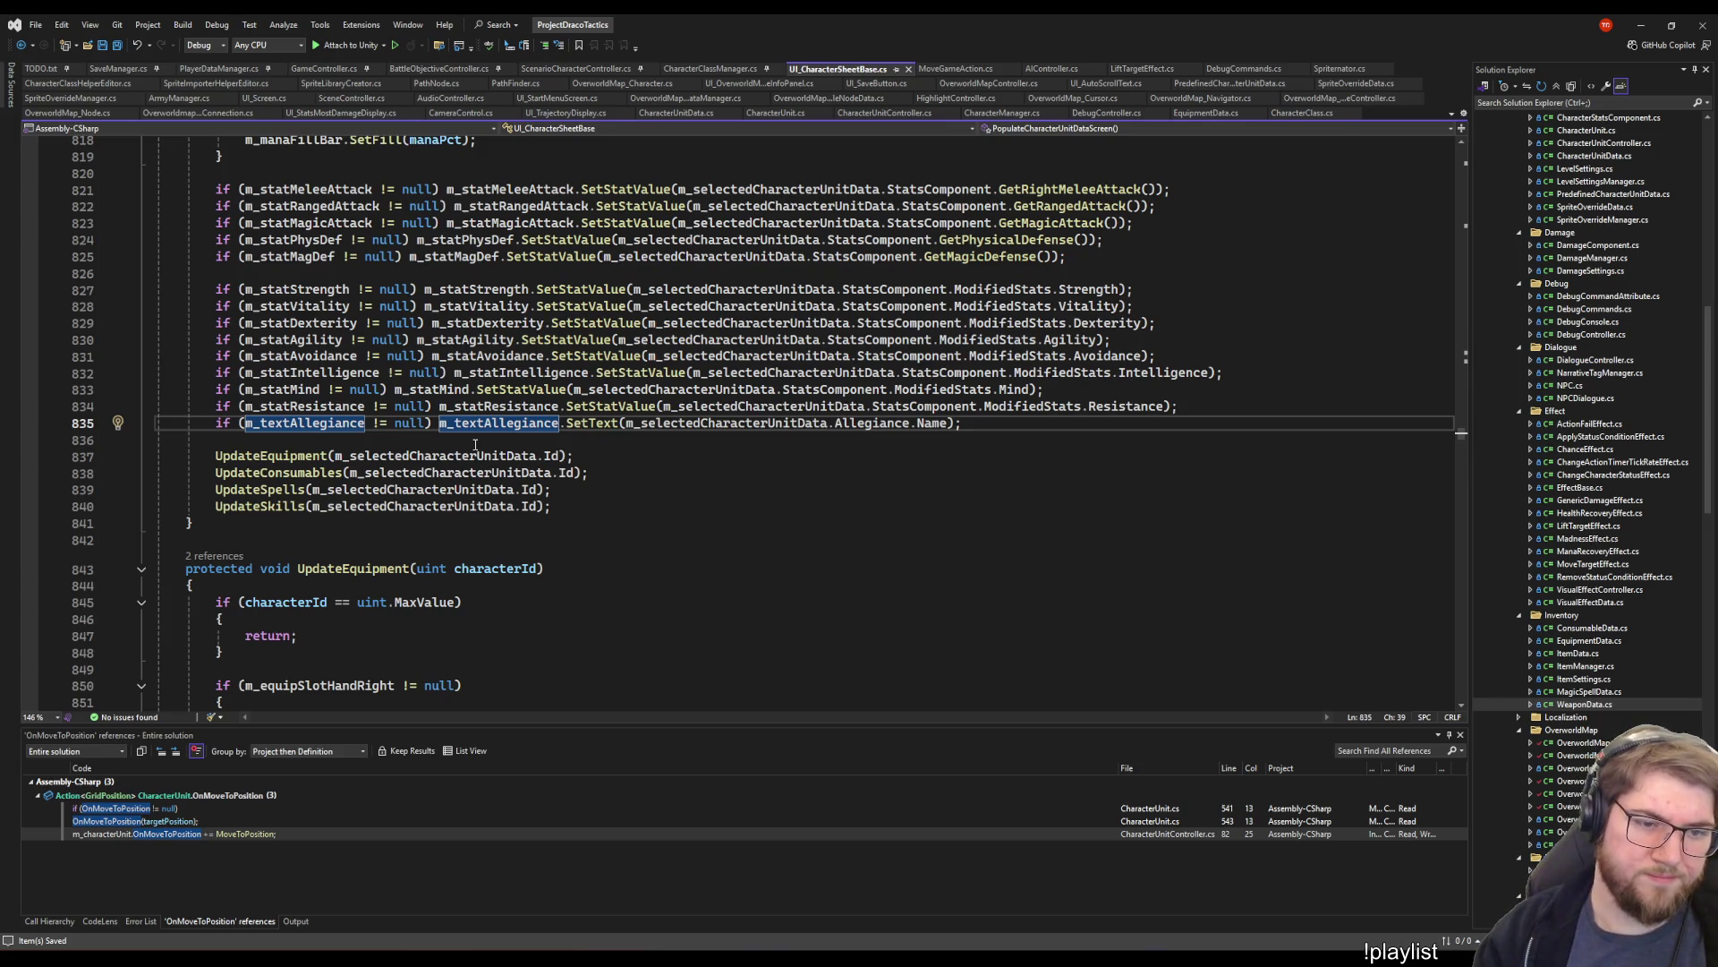
# - Open a braced block and add 'if (m_selectedCharacterUnitData.Allegiance != null)' above the allegiance SetText
pyautogui.press('Return')
pyautogui.write('{')
pyautogui.press('Return')
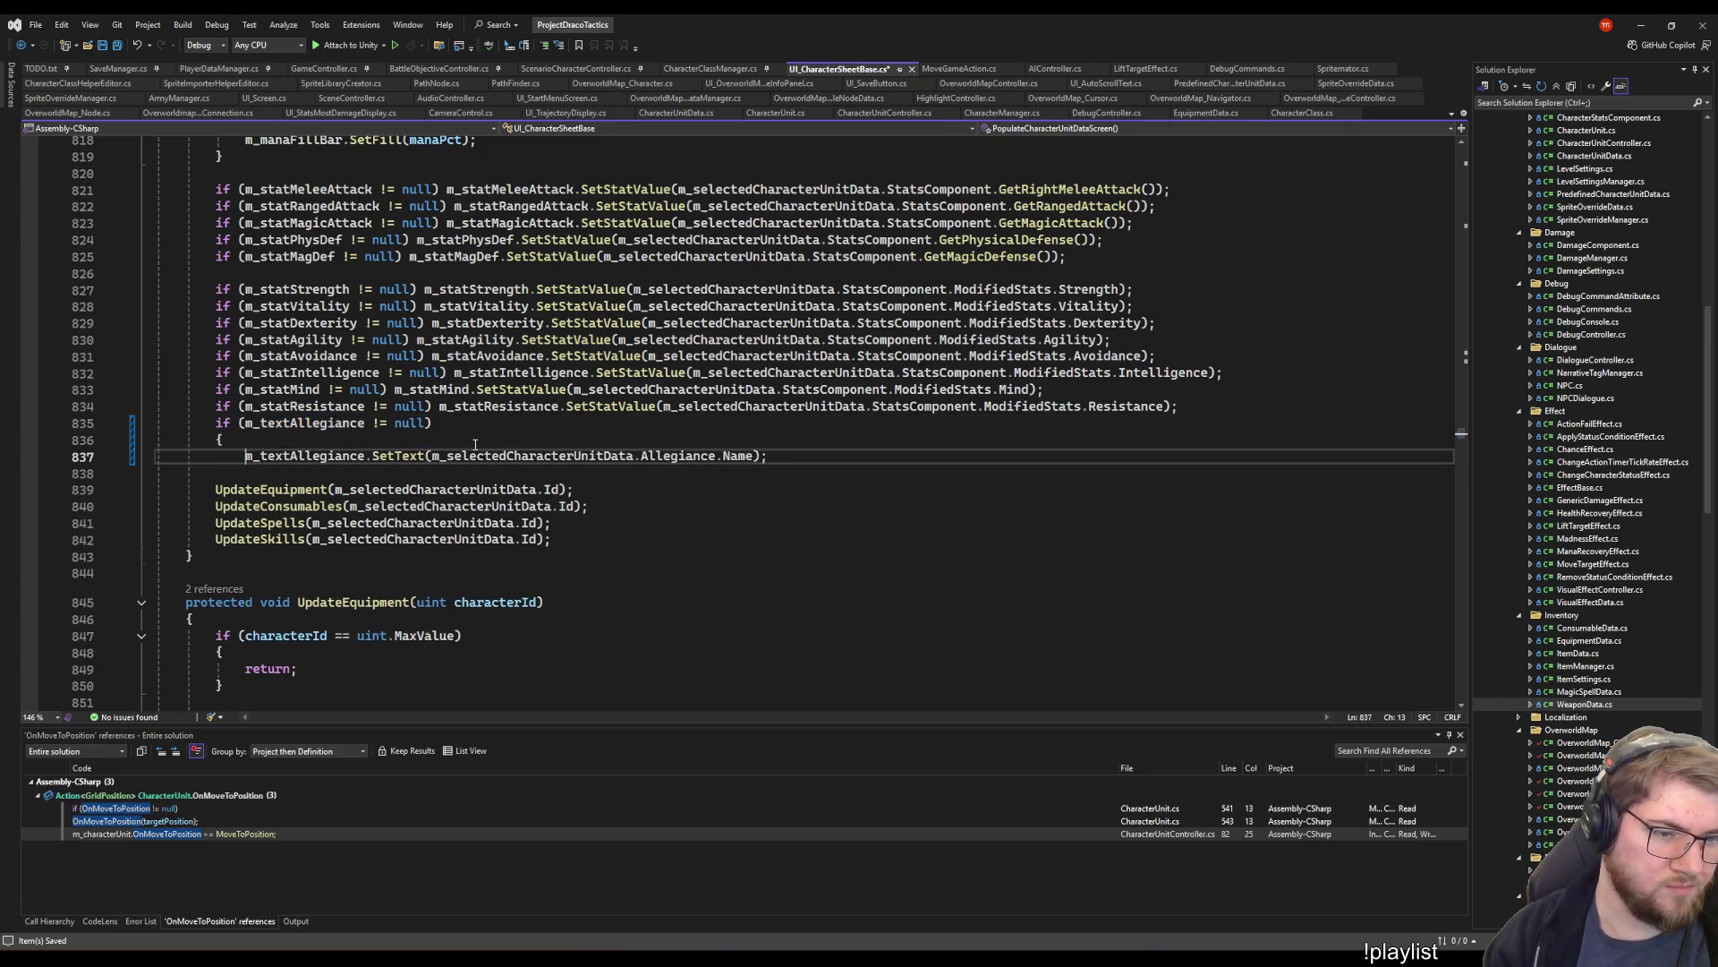
pyautogui.press('End')
pyautogui.press('Return')
pyautogui.press('Up')
pyautogui.press('Up')
pyautogui.press('Return')
pyautogui.write('if (')
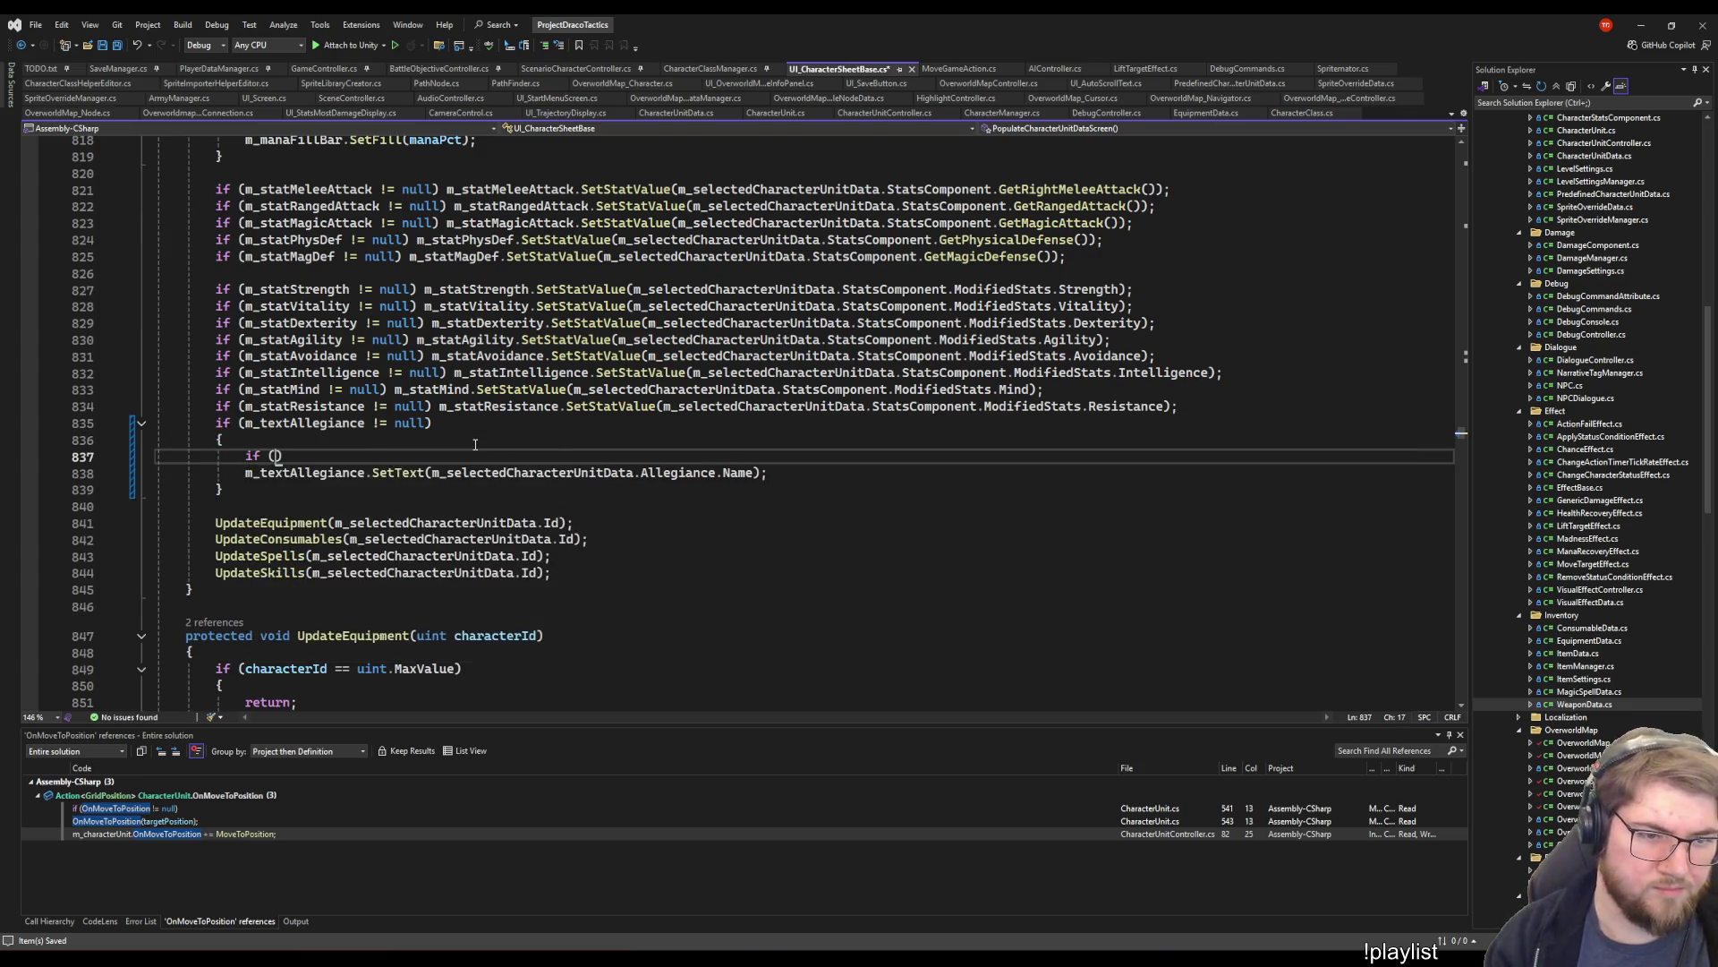
pyautogui.write('m_selectedCharacterUnitData.Allegiance !')
pyautogui.write('= null)')
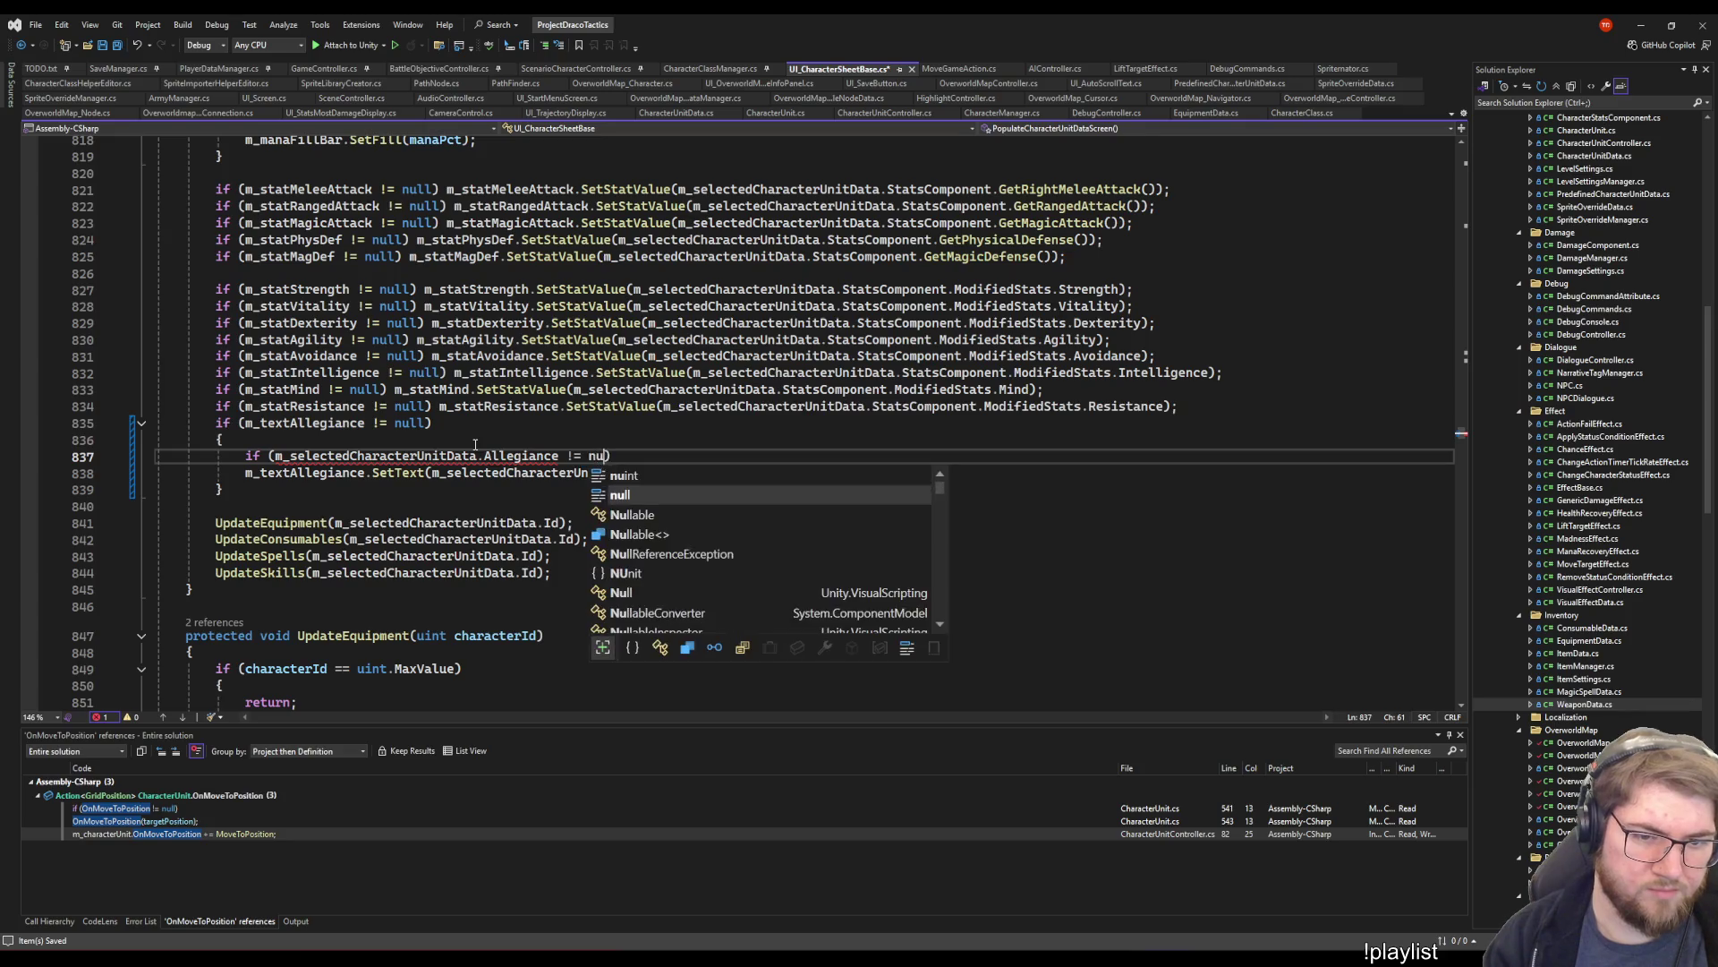
# - Wrap the allegiance SetText line in its own braces, starting an else after it
pyautogui.press('Down')
pyautogui.press('End')
pyautogui.press('Return')
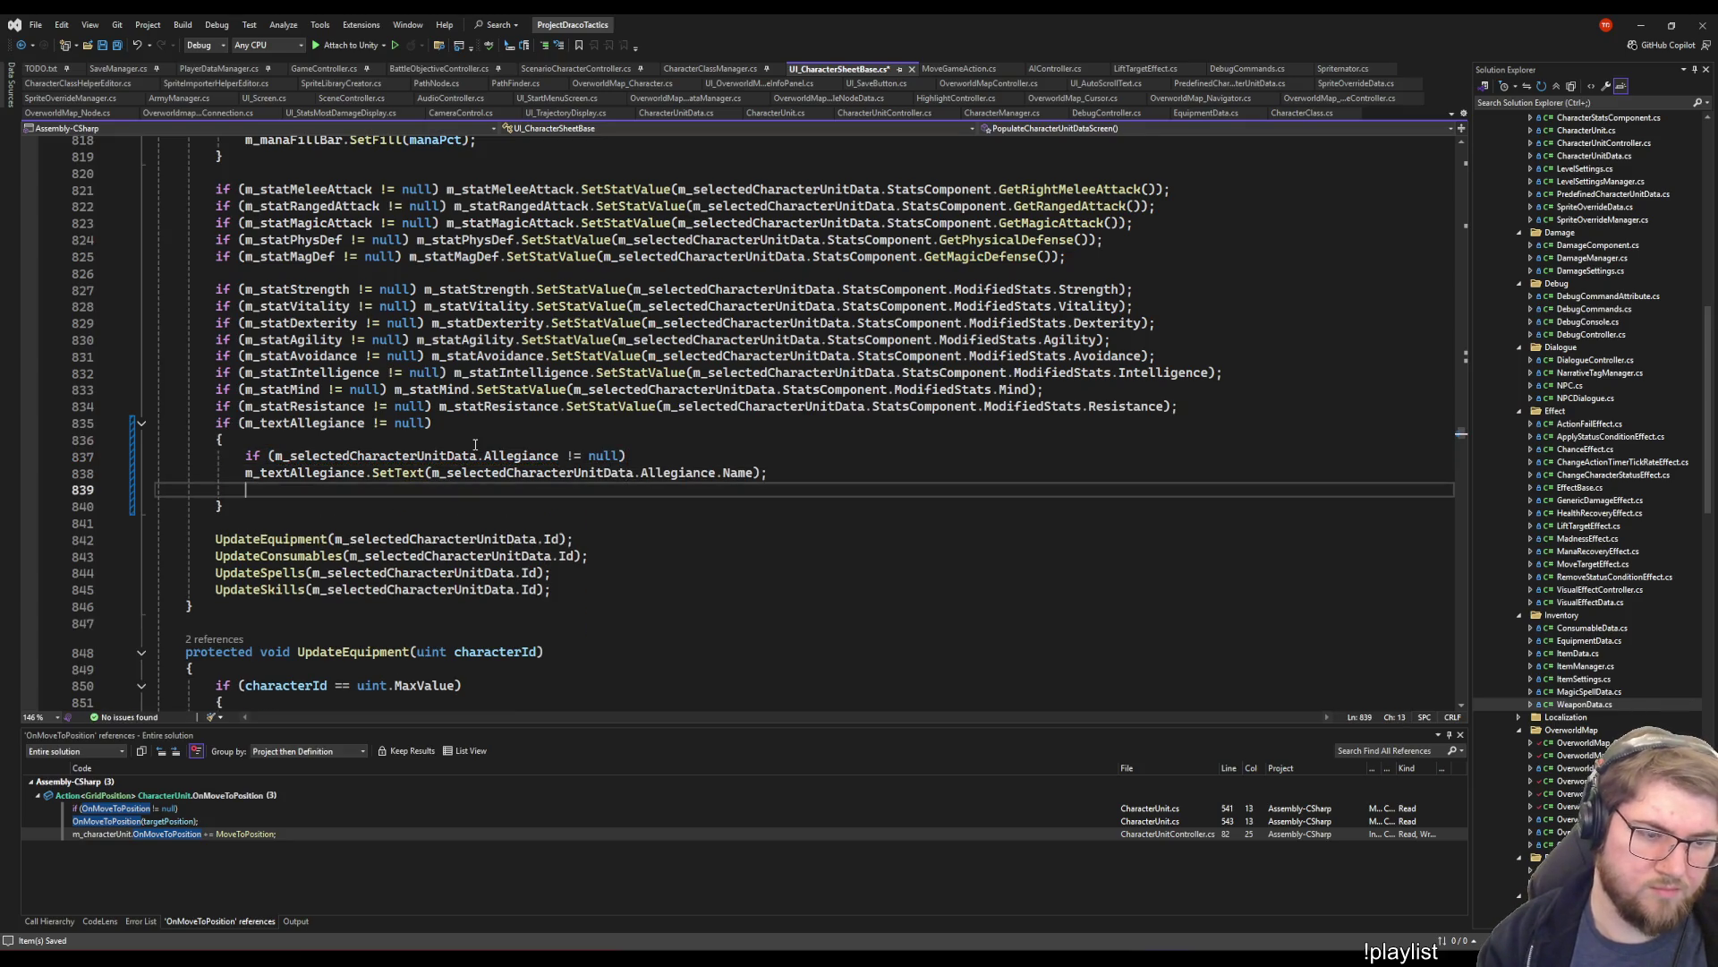
pyautogui.press('Up')
pyautogui.press('Home')
pyautogui.write('{')
pyautogui.press('Return')
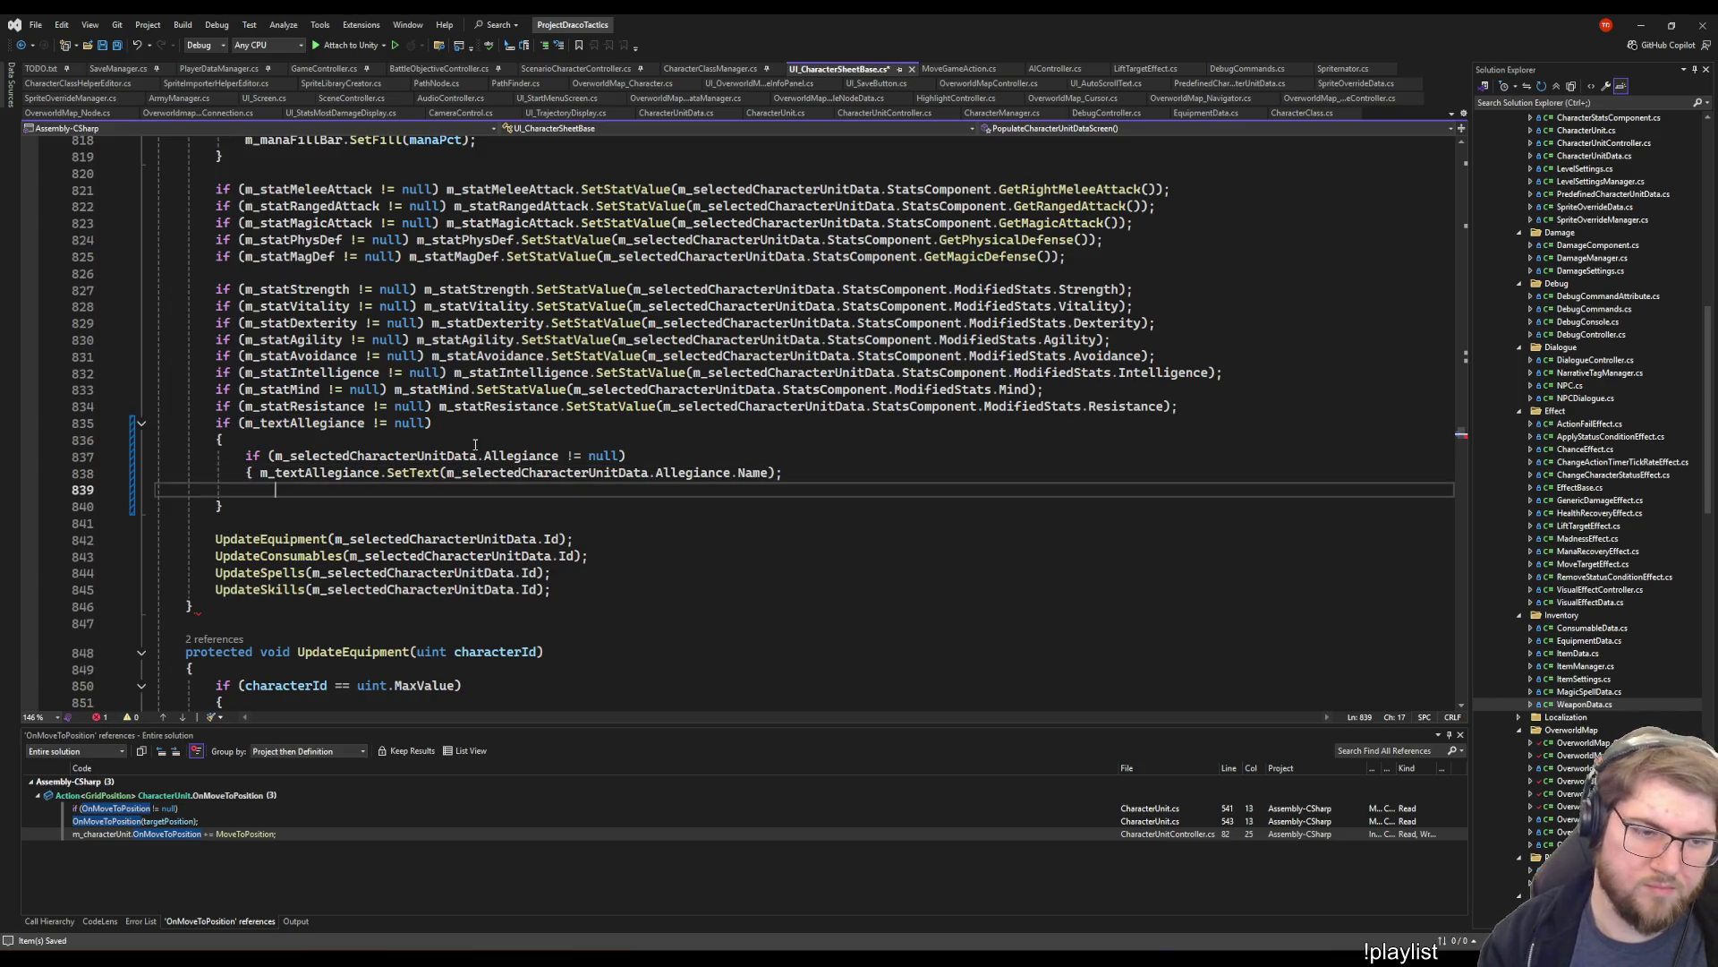
pyautogui.press('End')
pyautogui.press('Return')
pyautogui.write('}')
pyautogui.press('Return')
pyautogui.write('else')
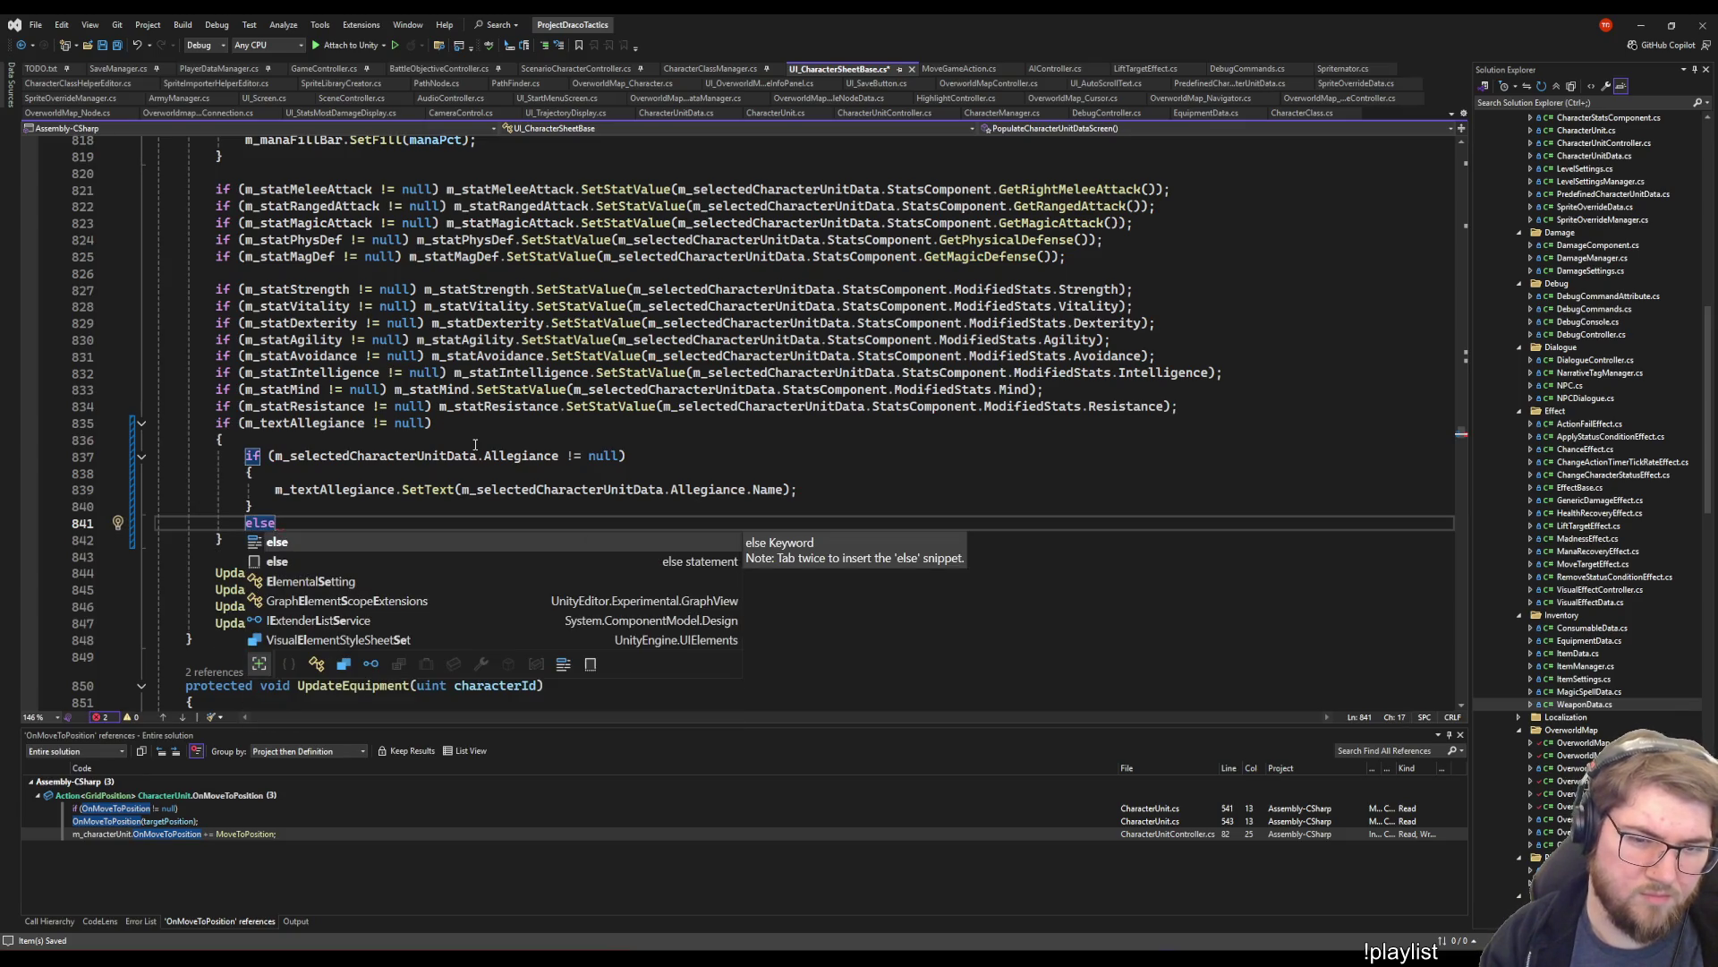
# - Remove the else and stray closing brace, and un-indent the SetText line
pyautogui.press('Escape')
pyautogui.hotkey('shift', 'Up')
pyautogui.hotkey('shift', 'Up')
pyautogui.hotkey('shift', 'End')
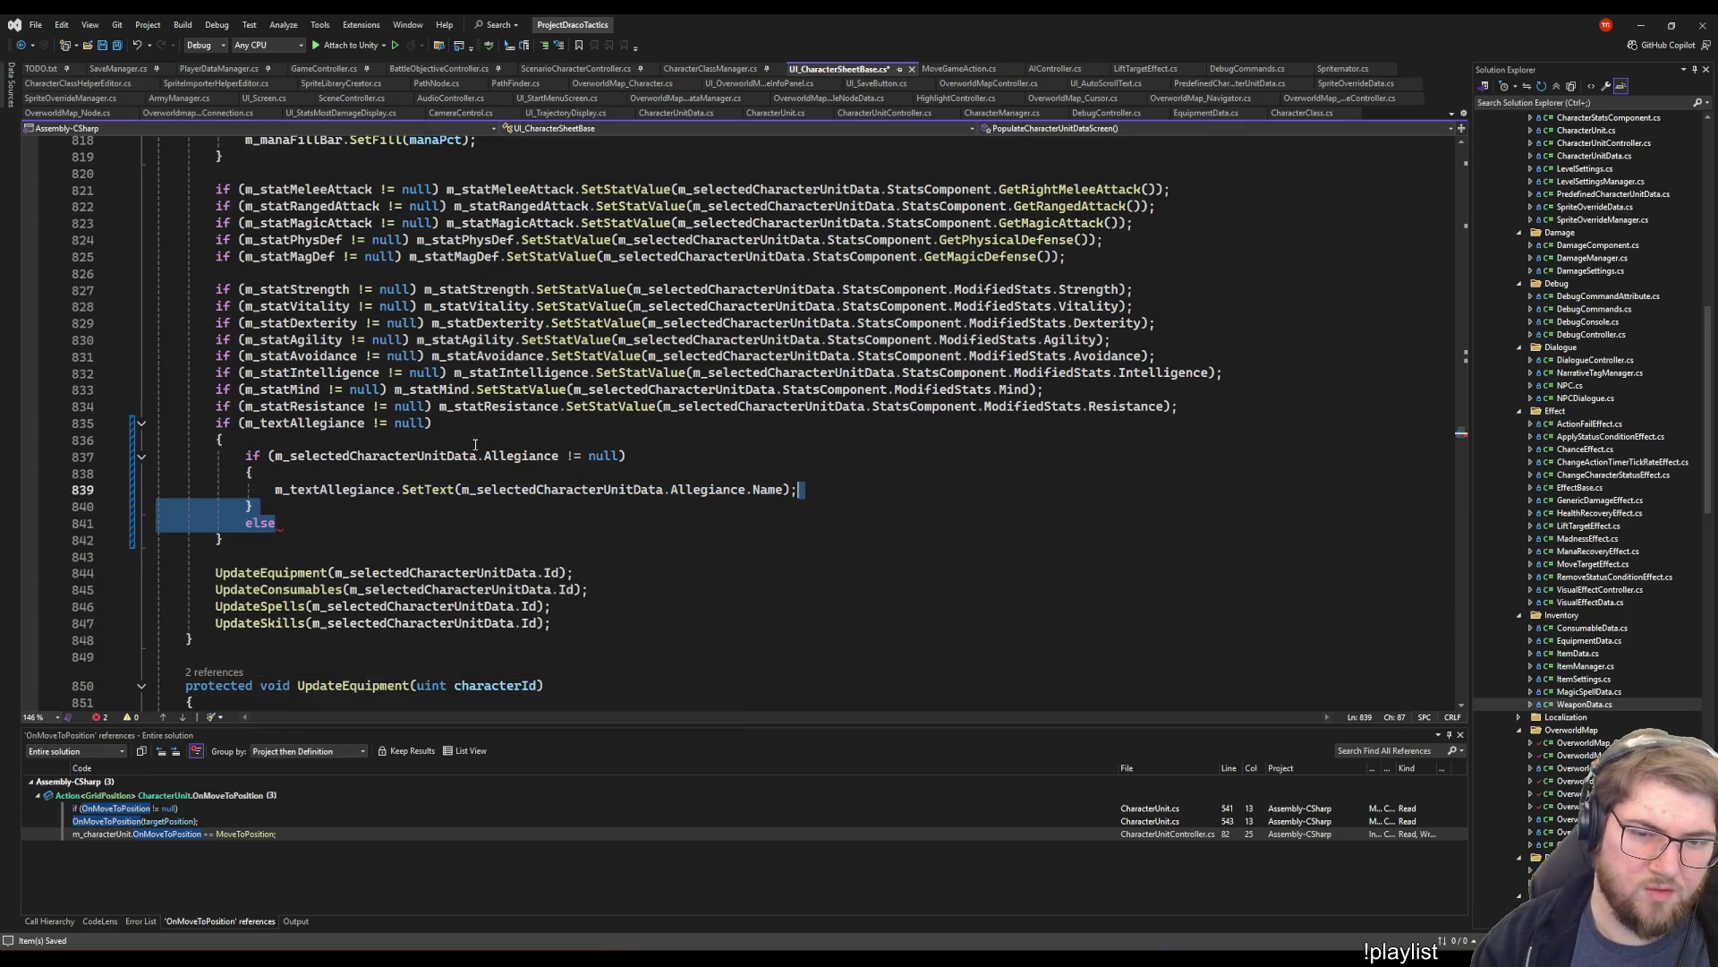
pyautogui.press('Delete')
pyautogui.press('Up')
pyautogui.hotkey('shift', 'Up')
pyautogui.press('Down')
pyautogui.press('Down')
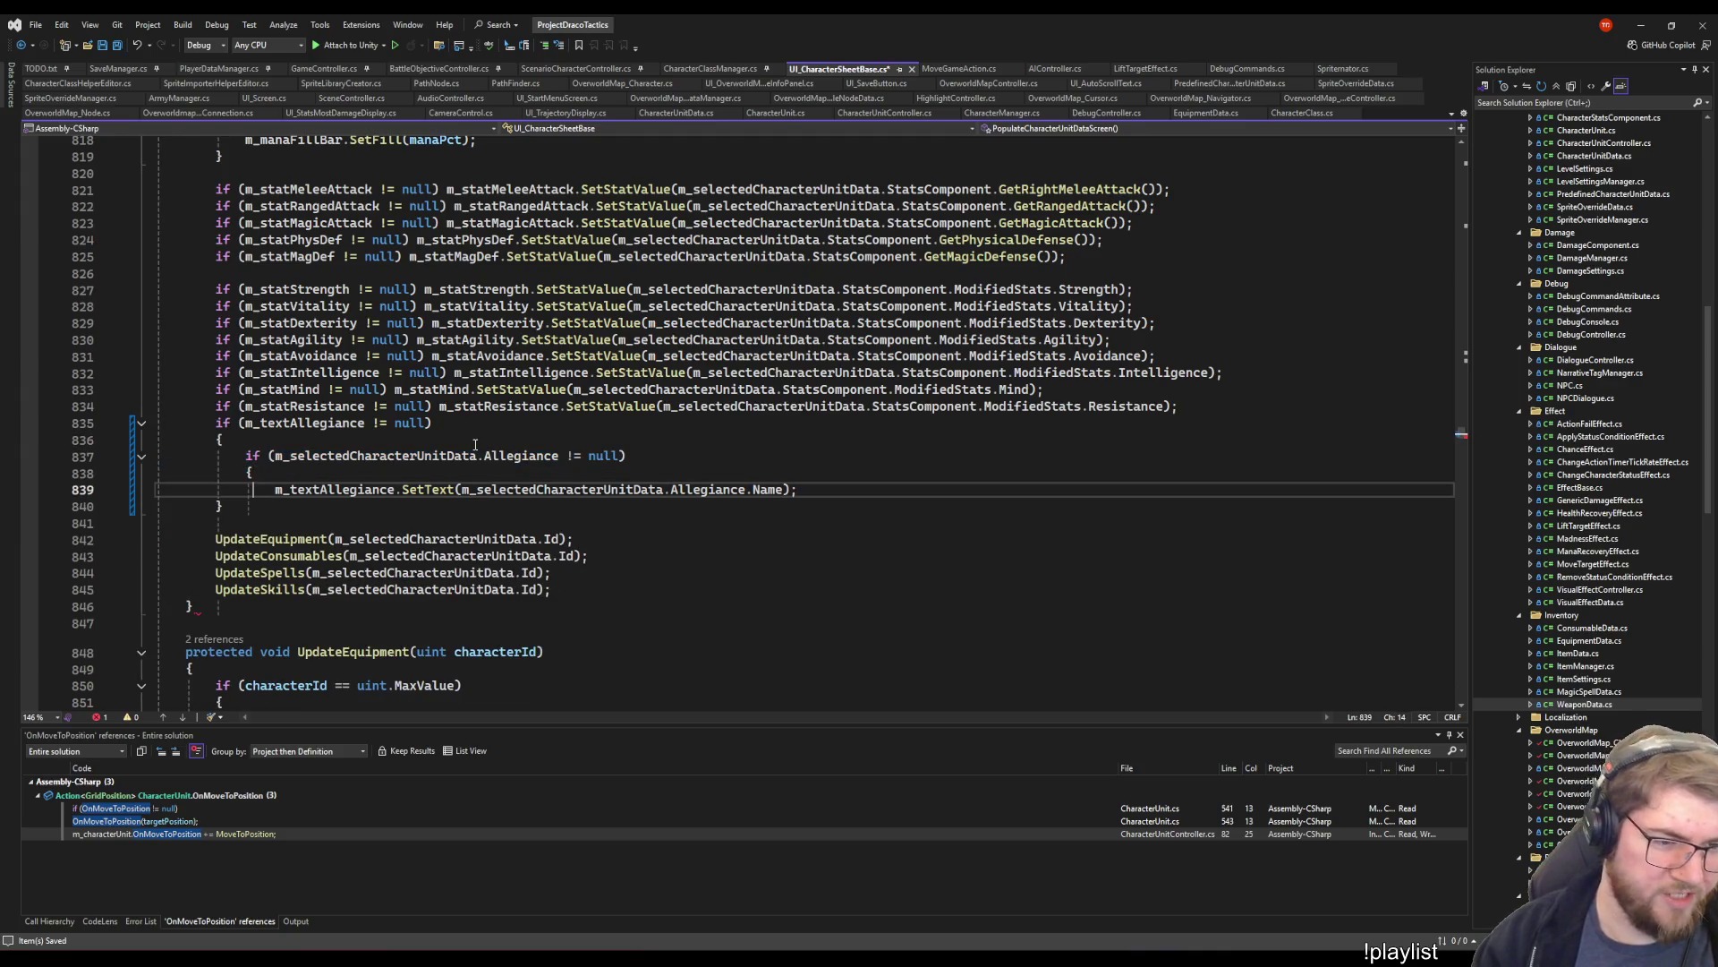
pyautogui.hotkey('shift', 'Tab')
pyautogui.press('Up')
pyautogui.press('Up')
# - Add a 'string strAllegianceName =' line above the Allegiance null check
pyautogui.press('Home')
pyautogui.hotkey('shift', 'Down')
pyautogui.hotkey('shift', 'Up')
pyautogui.hotkey('shift', 'End')
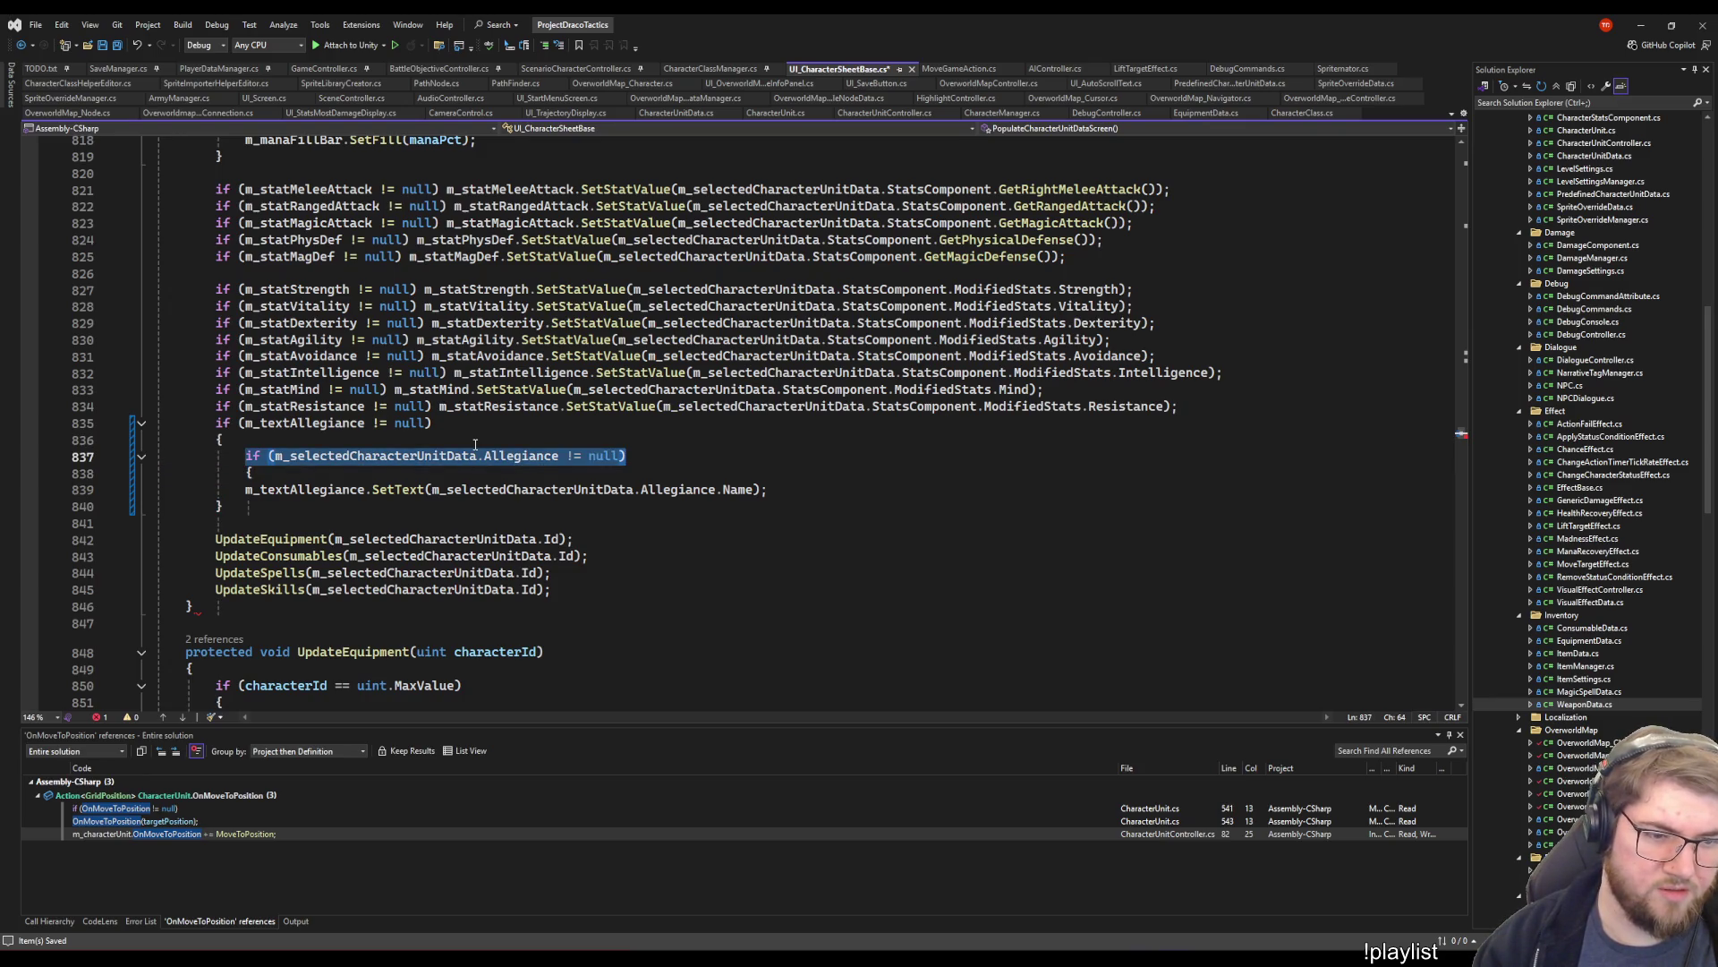
pyautogui.hotkey('ctrl', 'Return')
pyautogui.write('string strAllegianceName =')
# - Copy the Allegiance != null condition into the strAllegianceName line as a ternary test
pyautogui.press('Down')
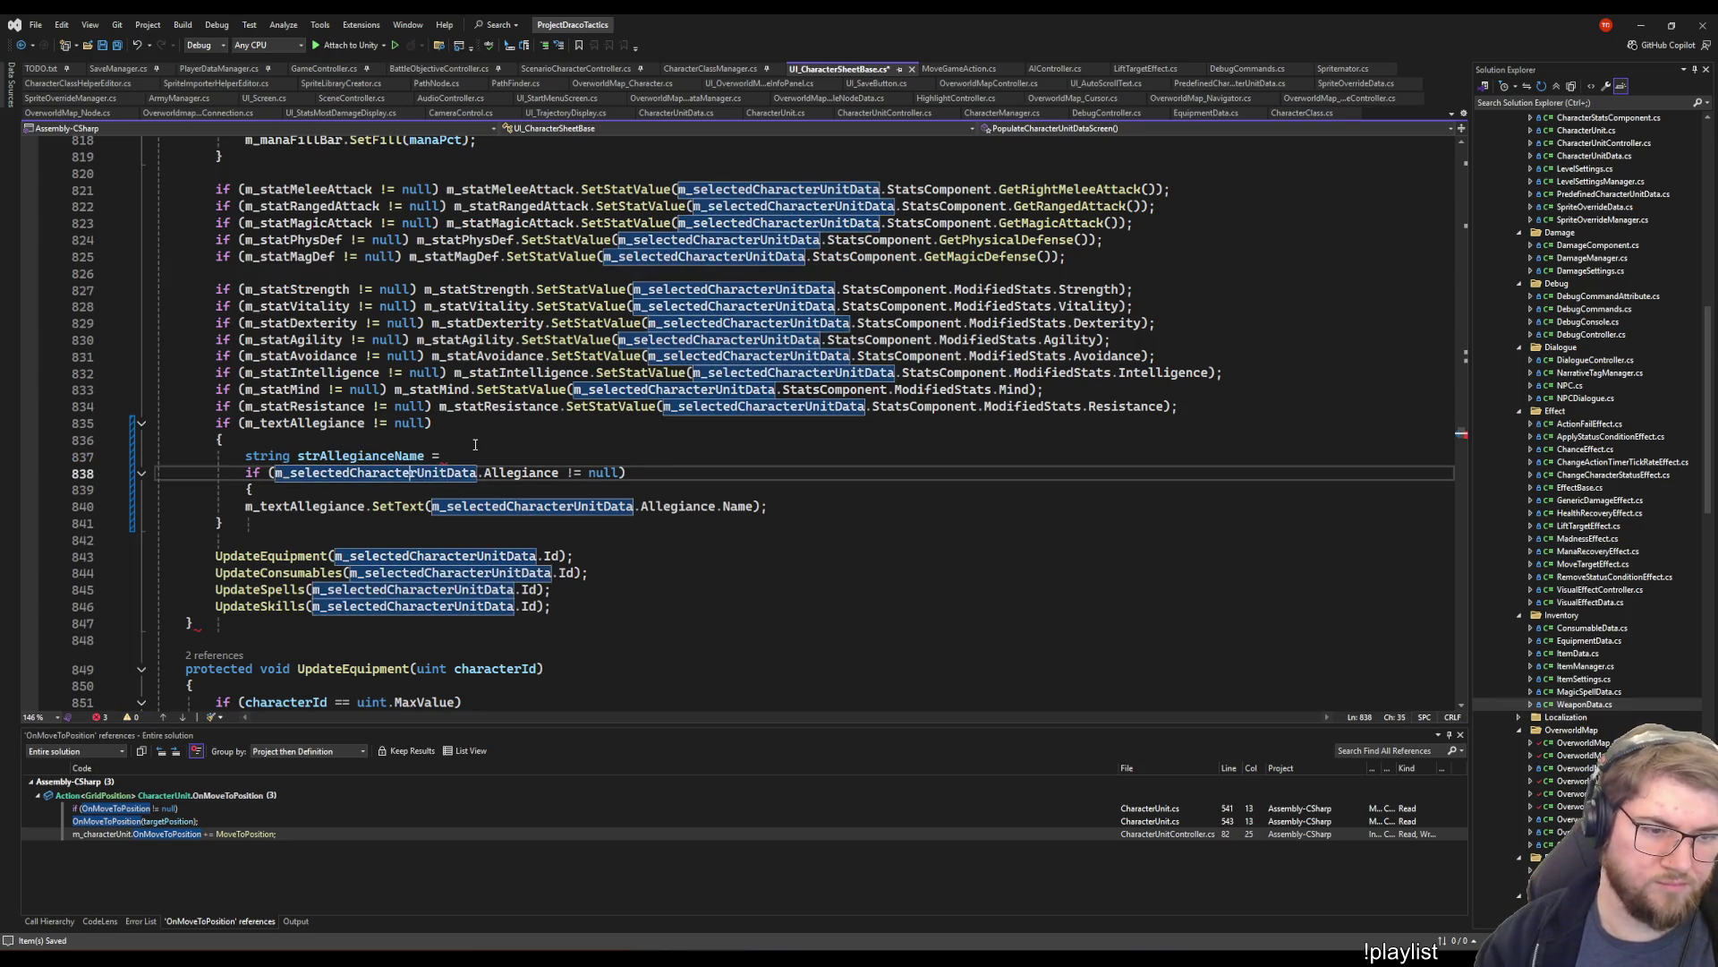
pyautogui.press('Left')
pyautogui.press('Left')
pyautogui.press('Left')
pyautogui.hotkey('shift', 'End')
pyautogui.hotkey('ctrl', 'c')
pyautogui.press('Up')
pyautogui.press('End')
pyautogui.hotkey('ctrl', 'v')
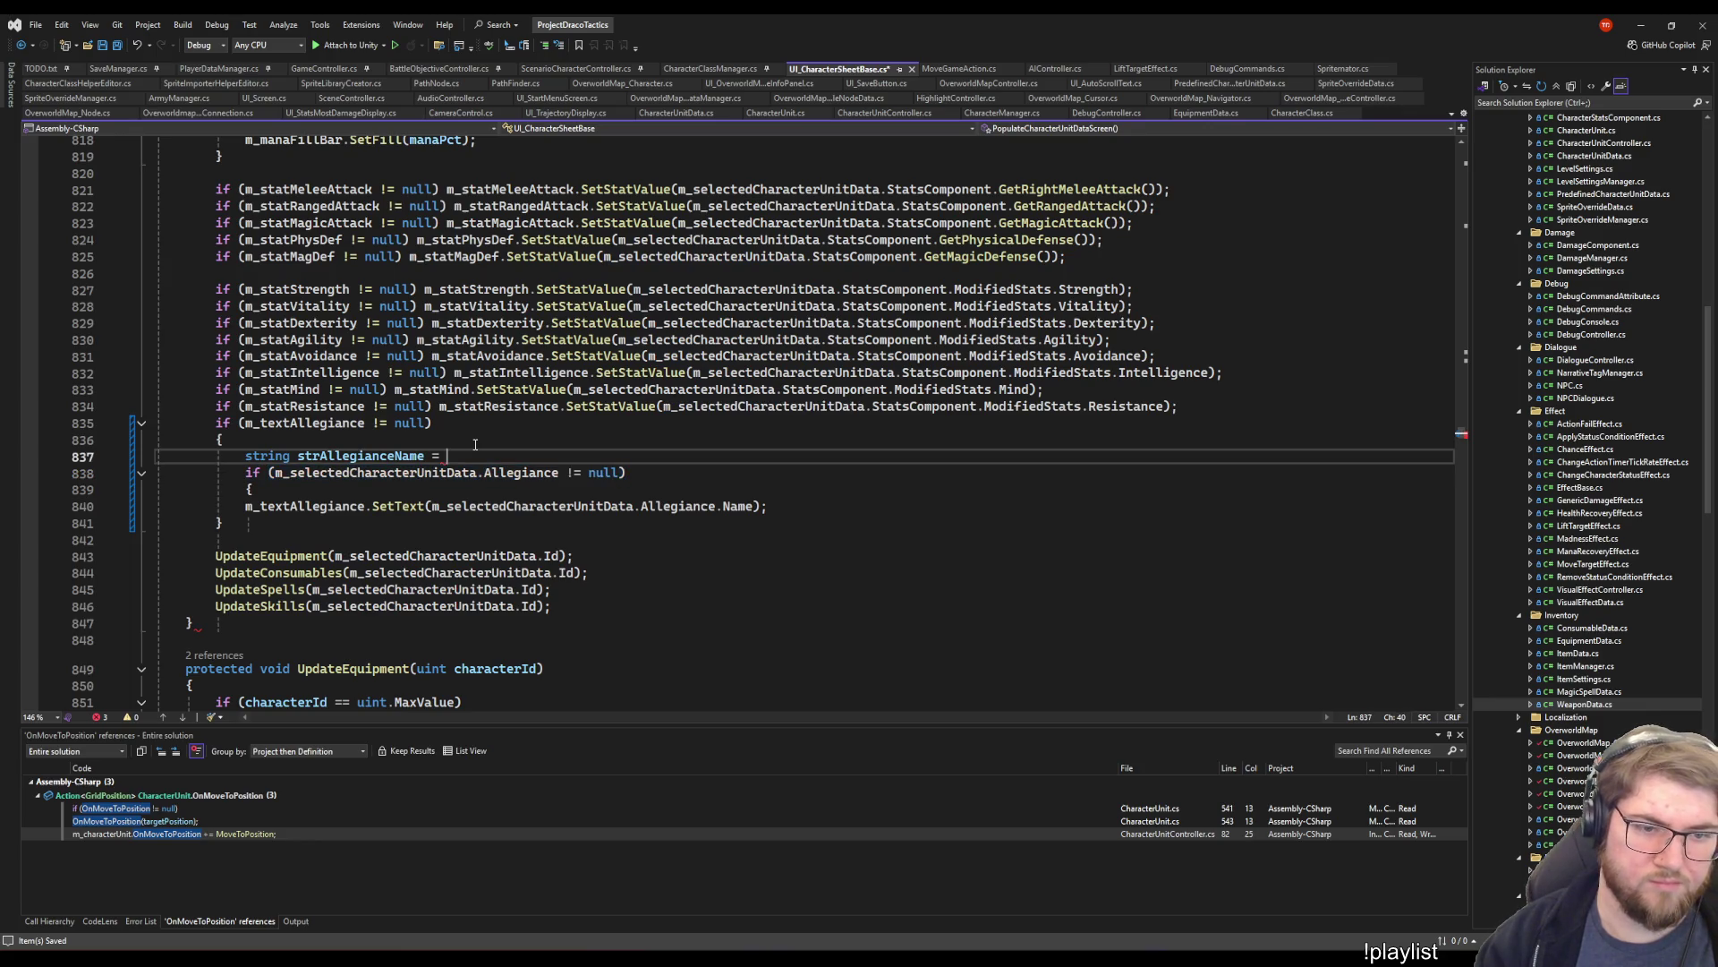
pyautogui.write('?')
# - Finish the ternary with 'm_selectedCharacterUnitData.Allegiance.Name : "";' and delete the old null-check block
pyautogui.press('Down')
pyautogui.press('Down')
pyautogui.press('Down')
pyautogui.press('Left')
pyautogui.press('Left')
pyautogui.hotkey('ctrl', 'Left')
pyautogui.hotkey('ctrl', 'Left')
pyautogui.hotkey('ctrl', 'Left')
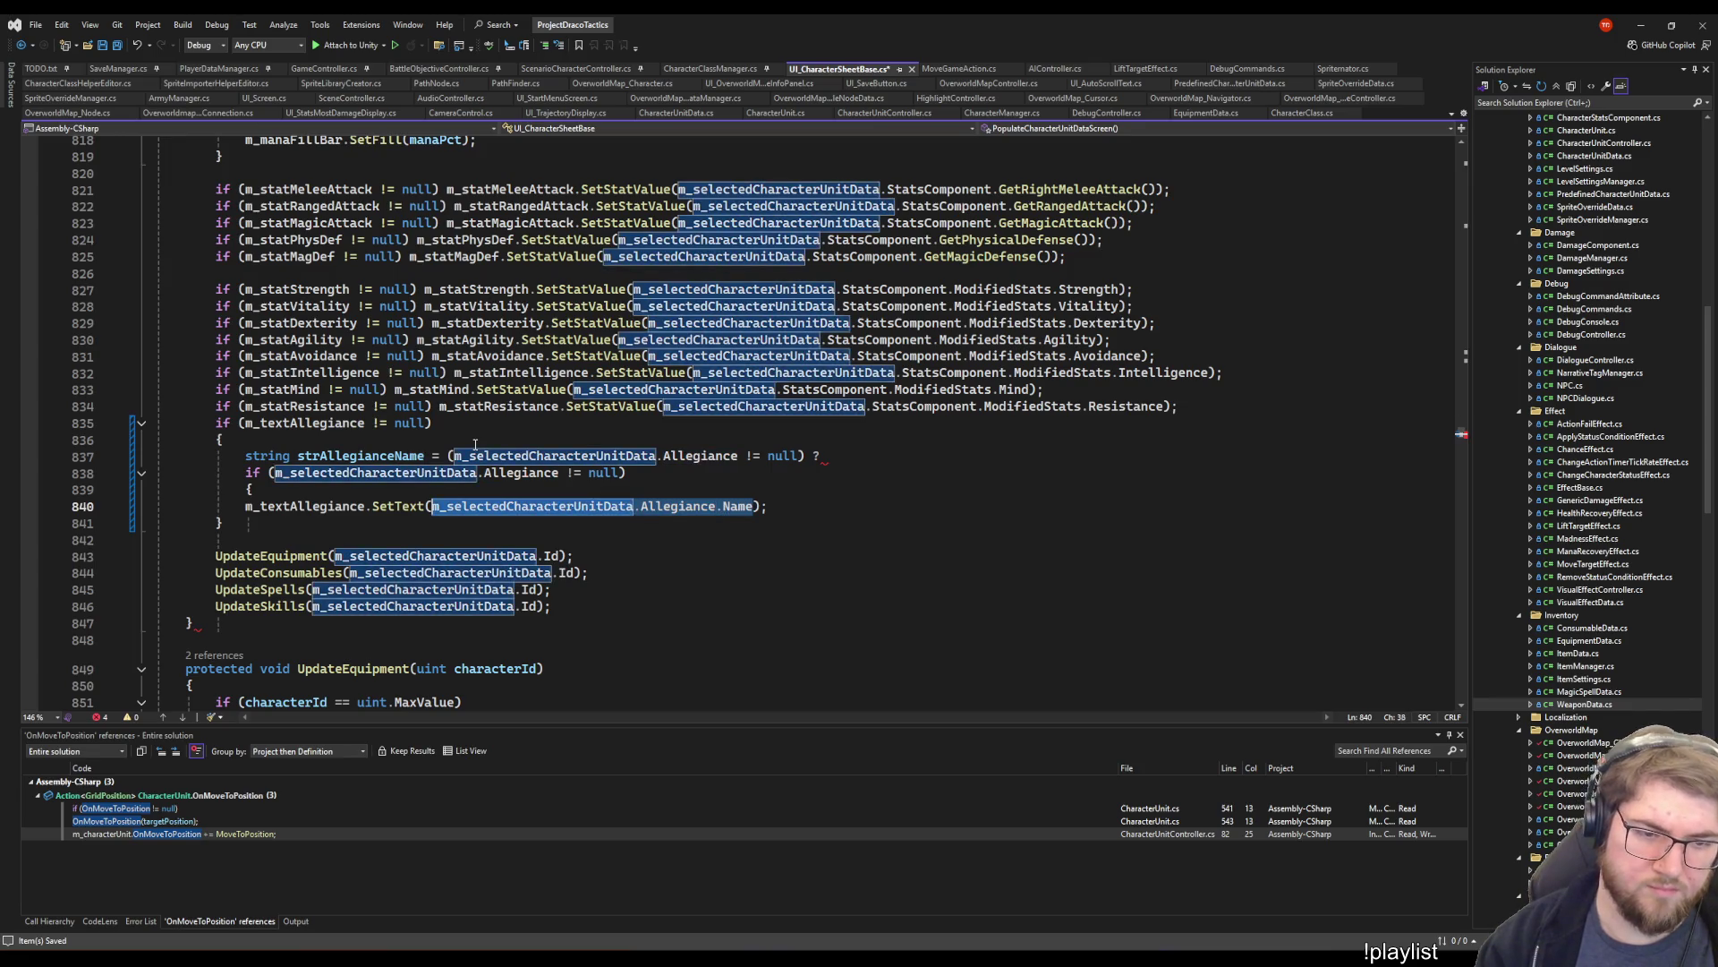
pyautogui.press('Up')
pyautogui.press('Up')
pyautogui.press('Up')
pyautogui.press('End')
pyautogui.write('m_selectedCharacterUnitData.Allegiance.Name')
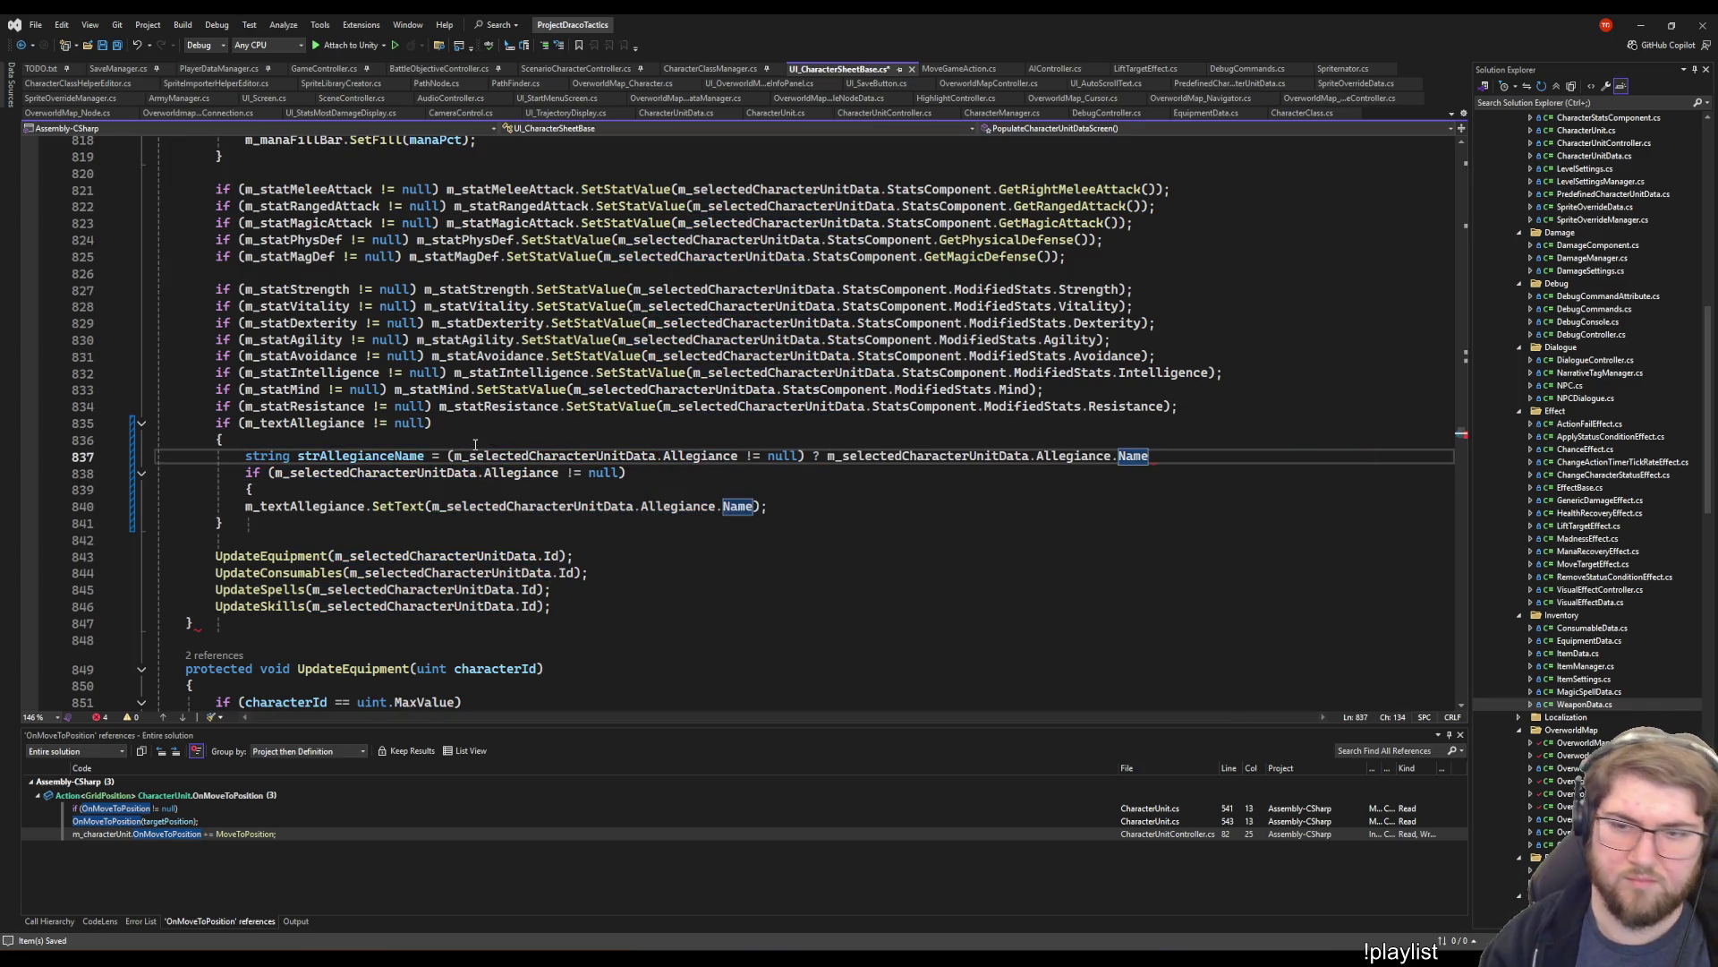
pyautogui.write(' : "";')
pyautogui.press('Down')
pyautogui.press('Home')
pyautogui.hotkey('shift', 'Down')
pyautogui.hotkey('shift', 'Down')
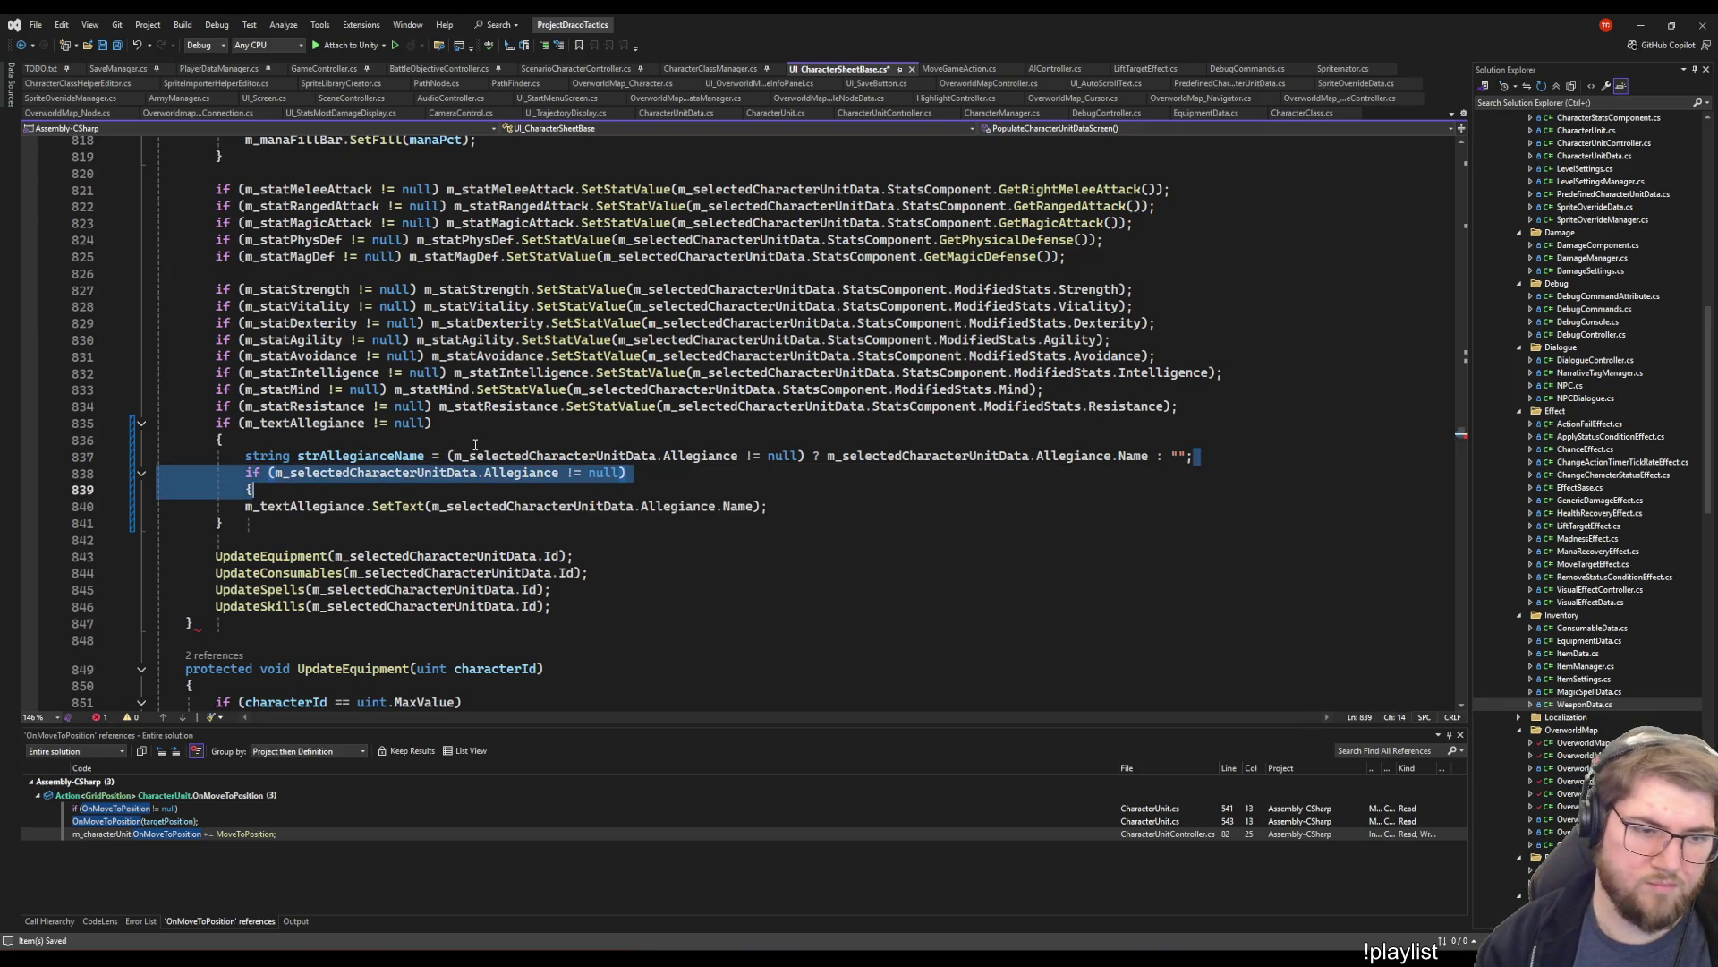
pyautogui.press('Delete')
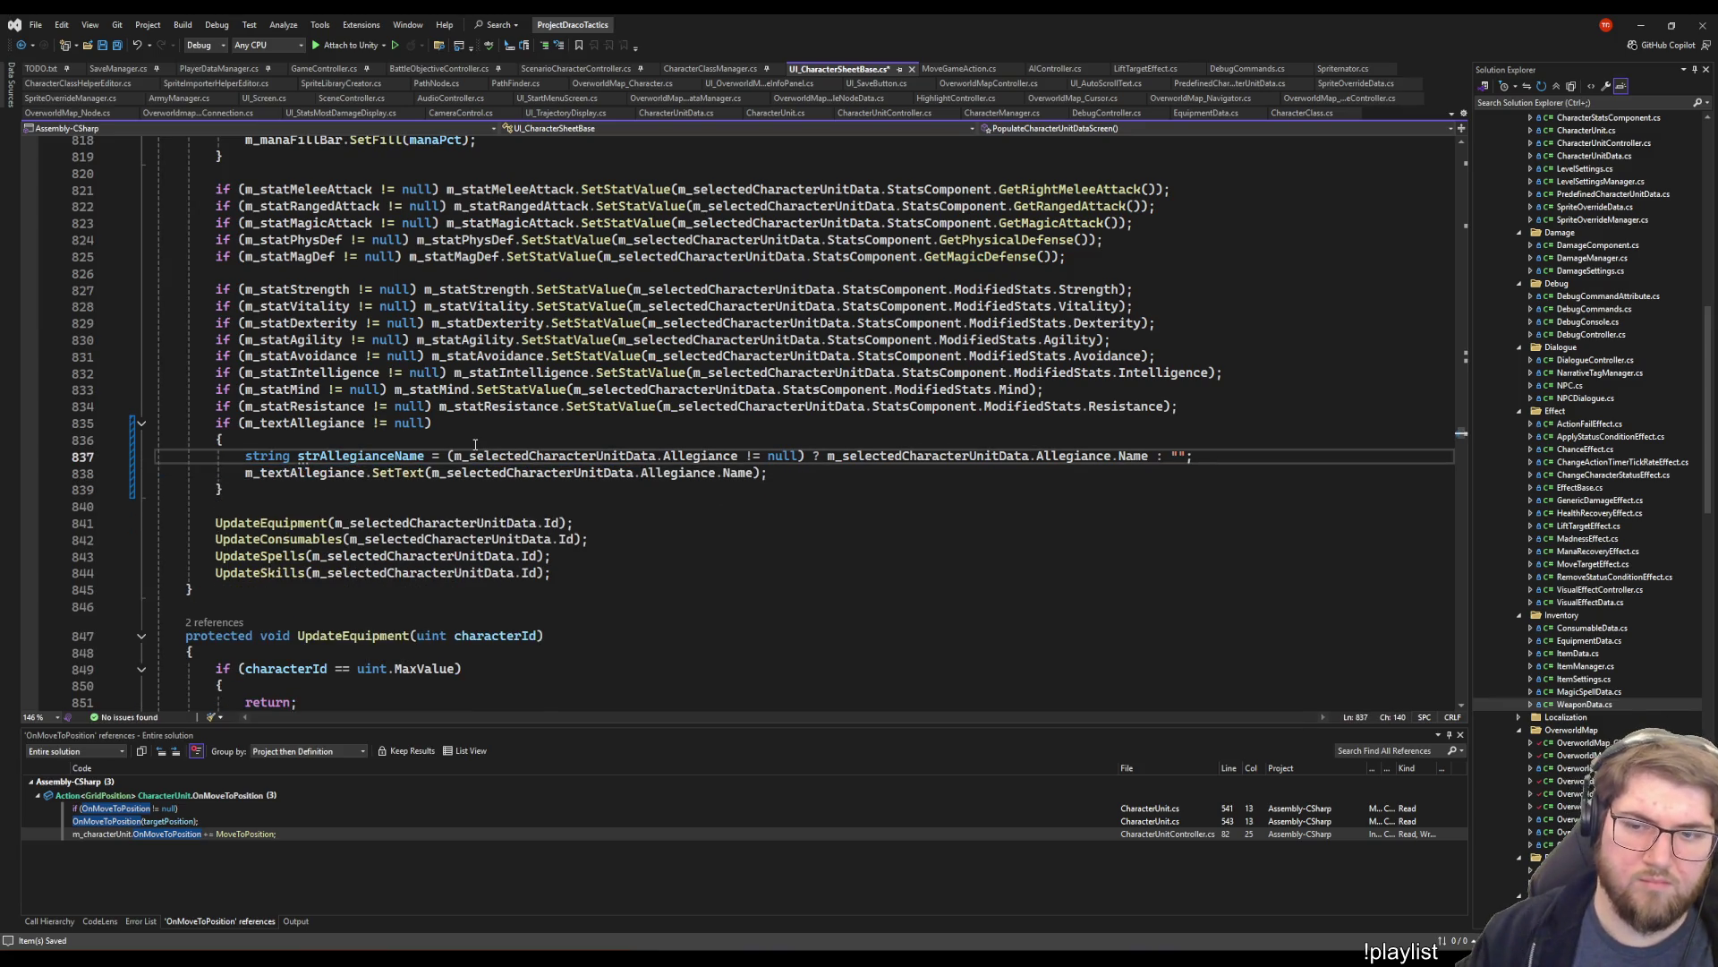
# - Pass strAllegianceName to the allegiance SetText, then close UI_CharacterSheetBase.cs
pyautogui.click(416, 456)
pyautogui.click(430, 472)
pyautogui.moveTo(430, 473); pyautogui.dragTo(759, 472)
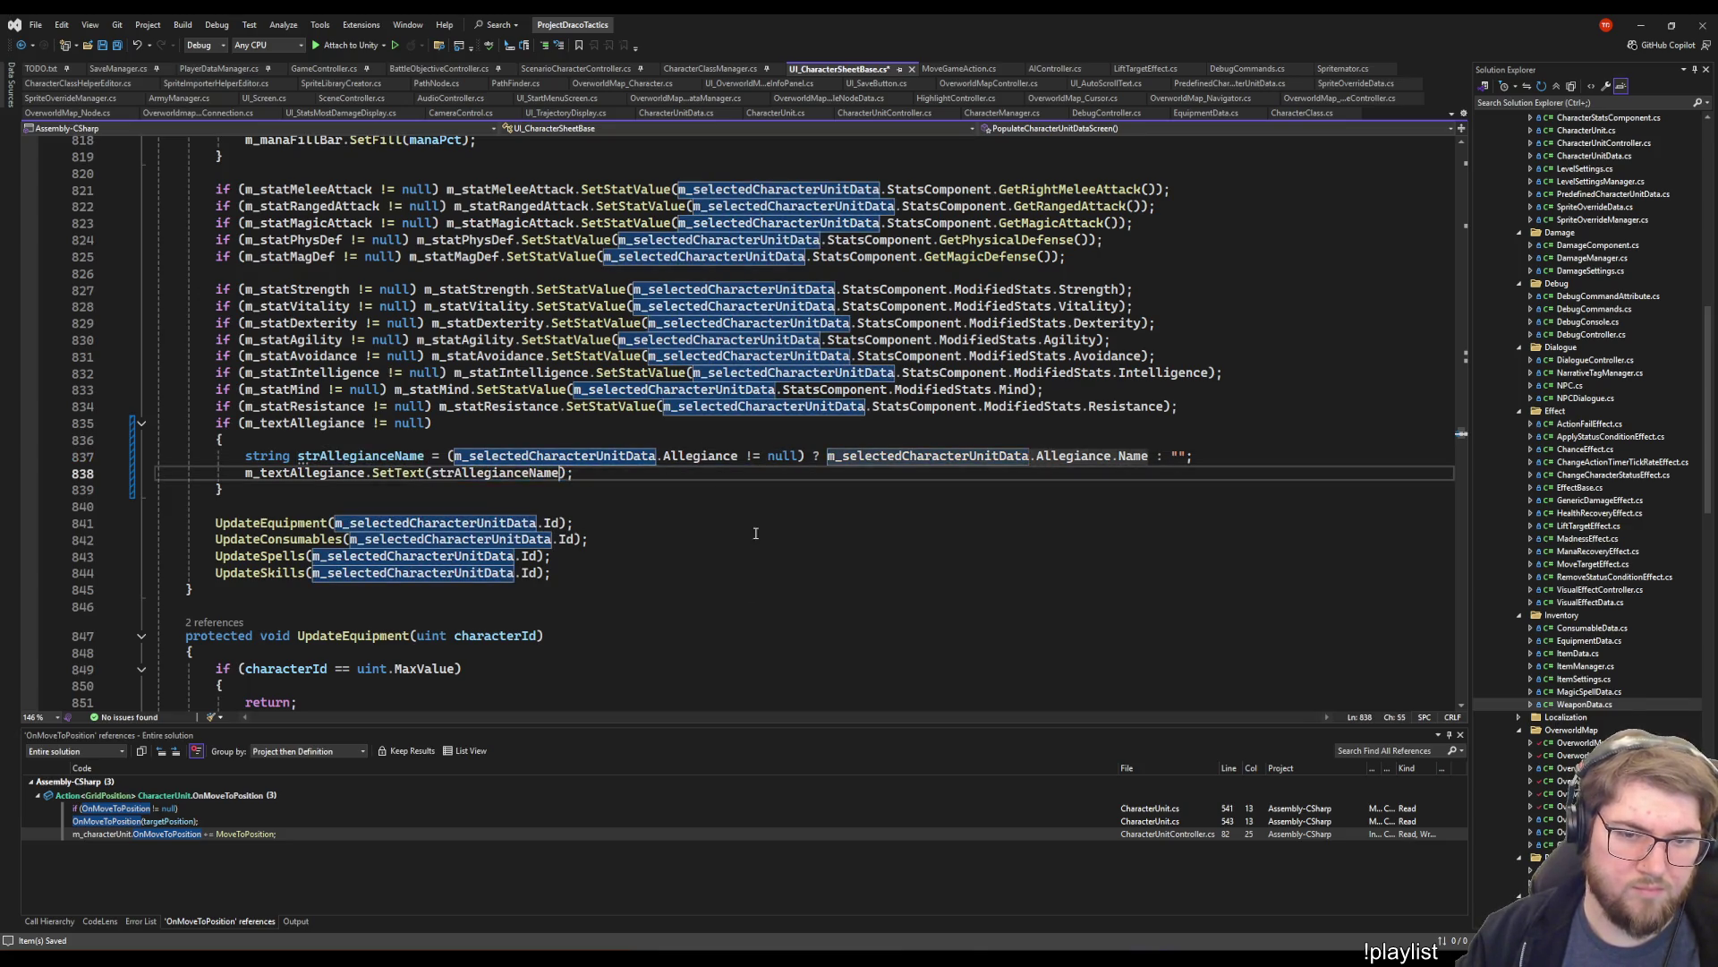
pyautogui.write('strAllegianceName')
pyautogui.click(694, 497)
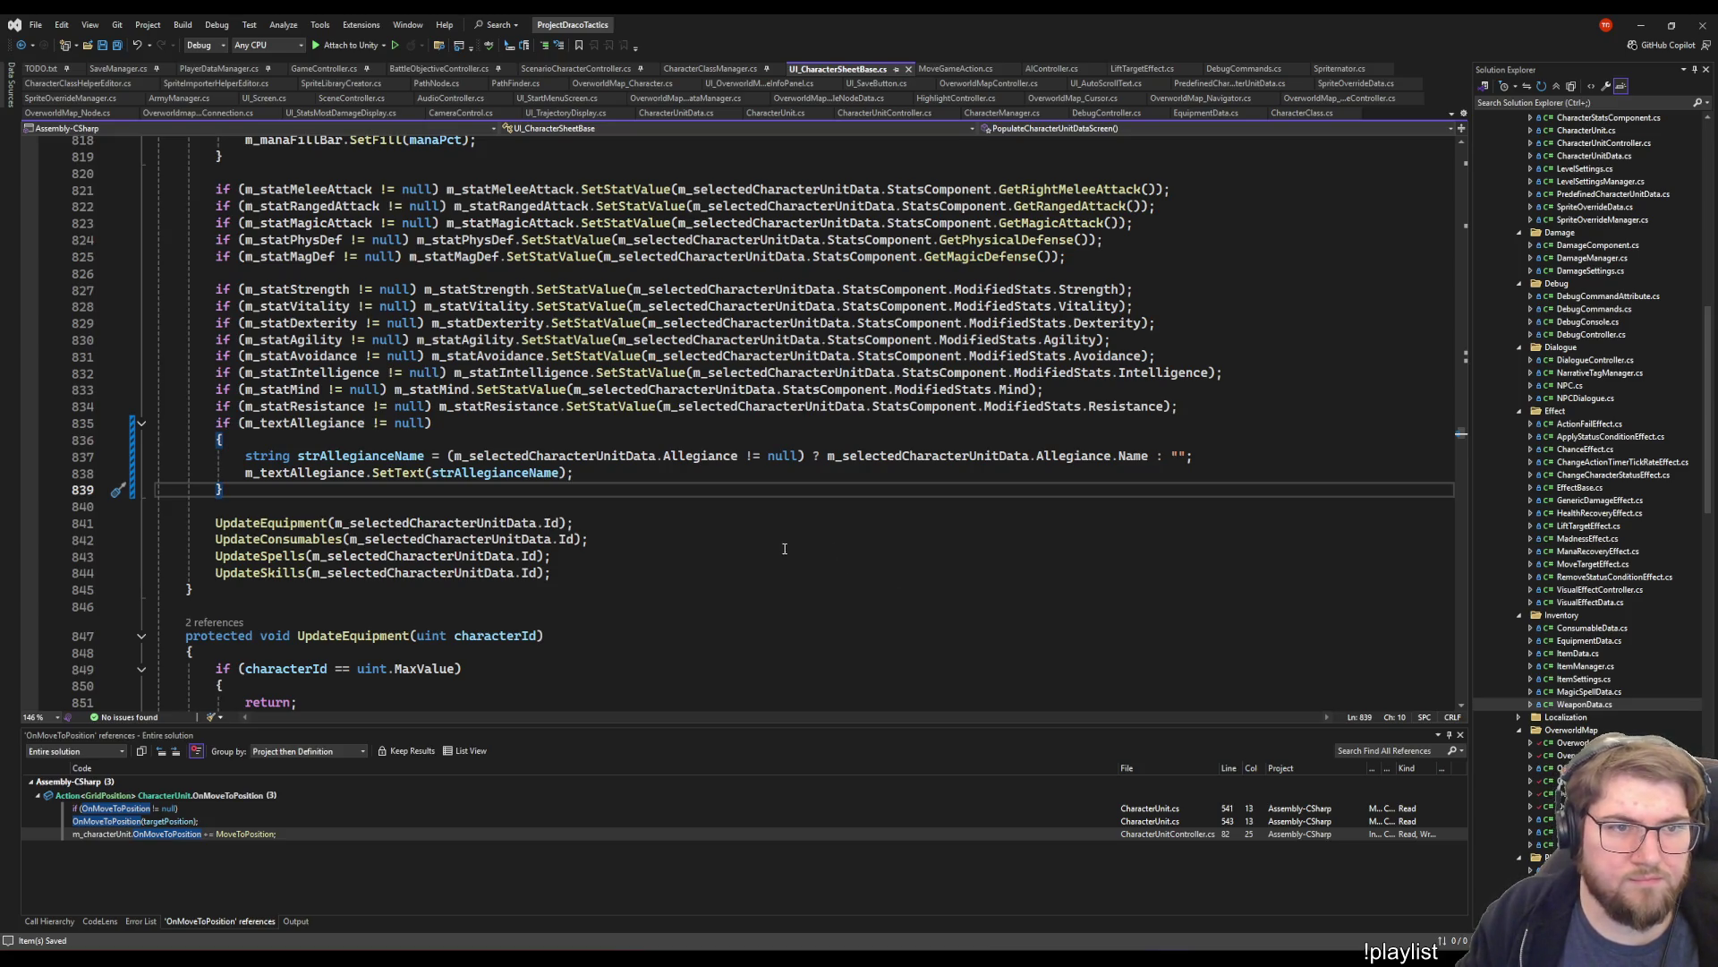
pyautogui.click(908, 69)
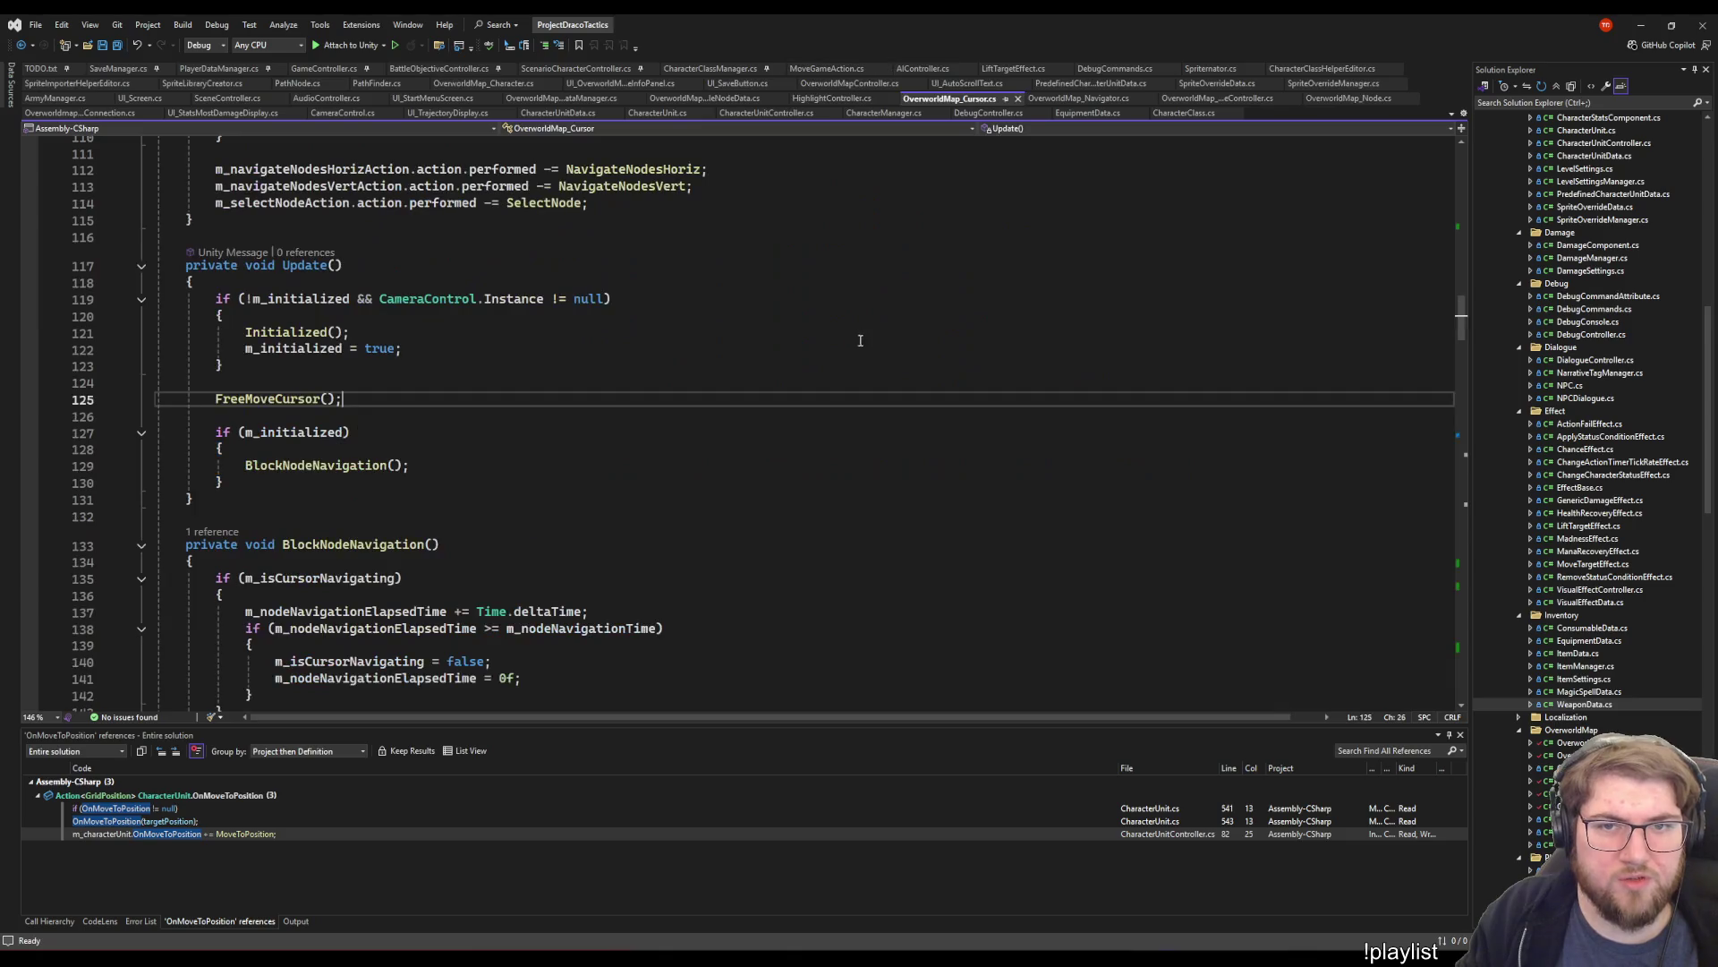
pyautogui.click(745, 262)
pyautogui.scroll(-12, 746, 403)
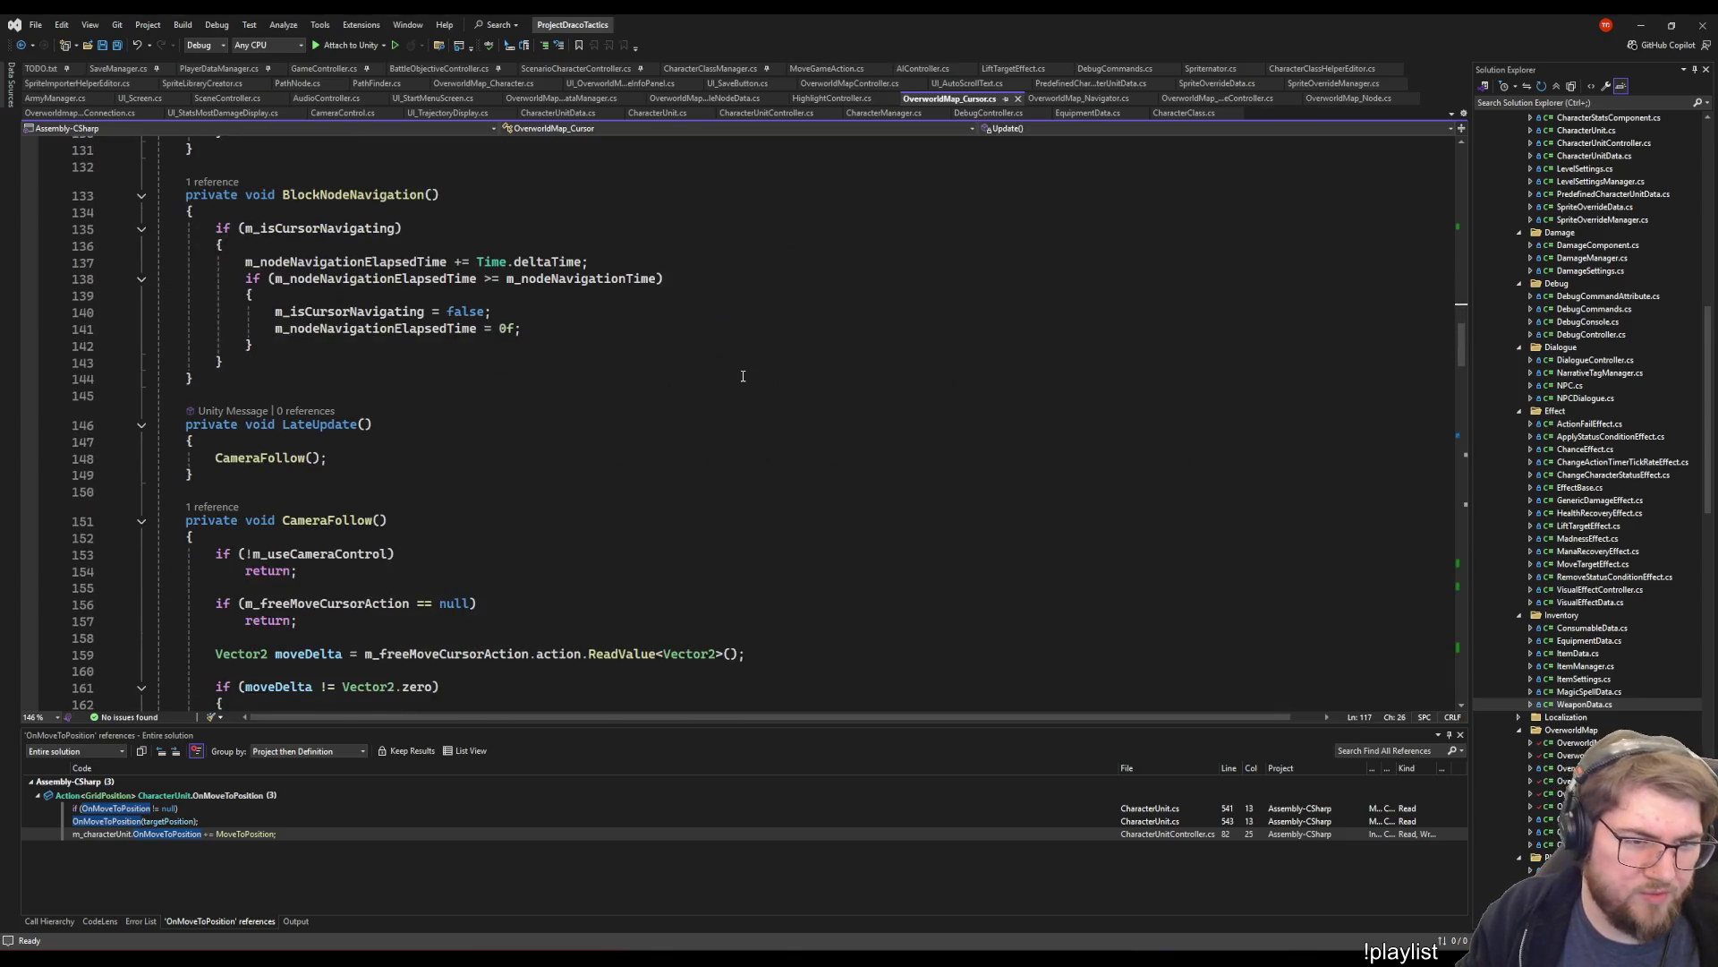
pyautogui.click(770, 241)
pyautogui.scroll(-5, 770, 456)
pyautogui.hotkey('ctrl', 's')
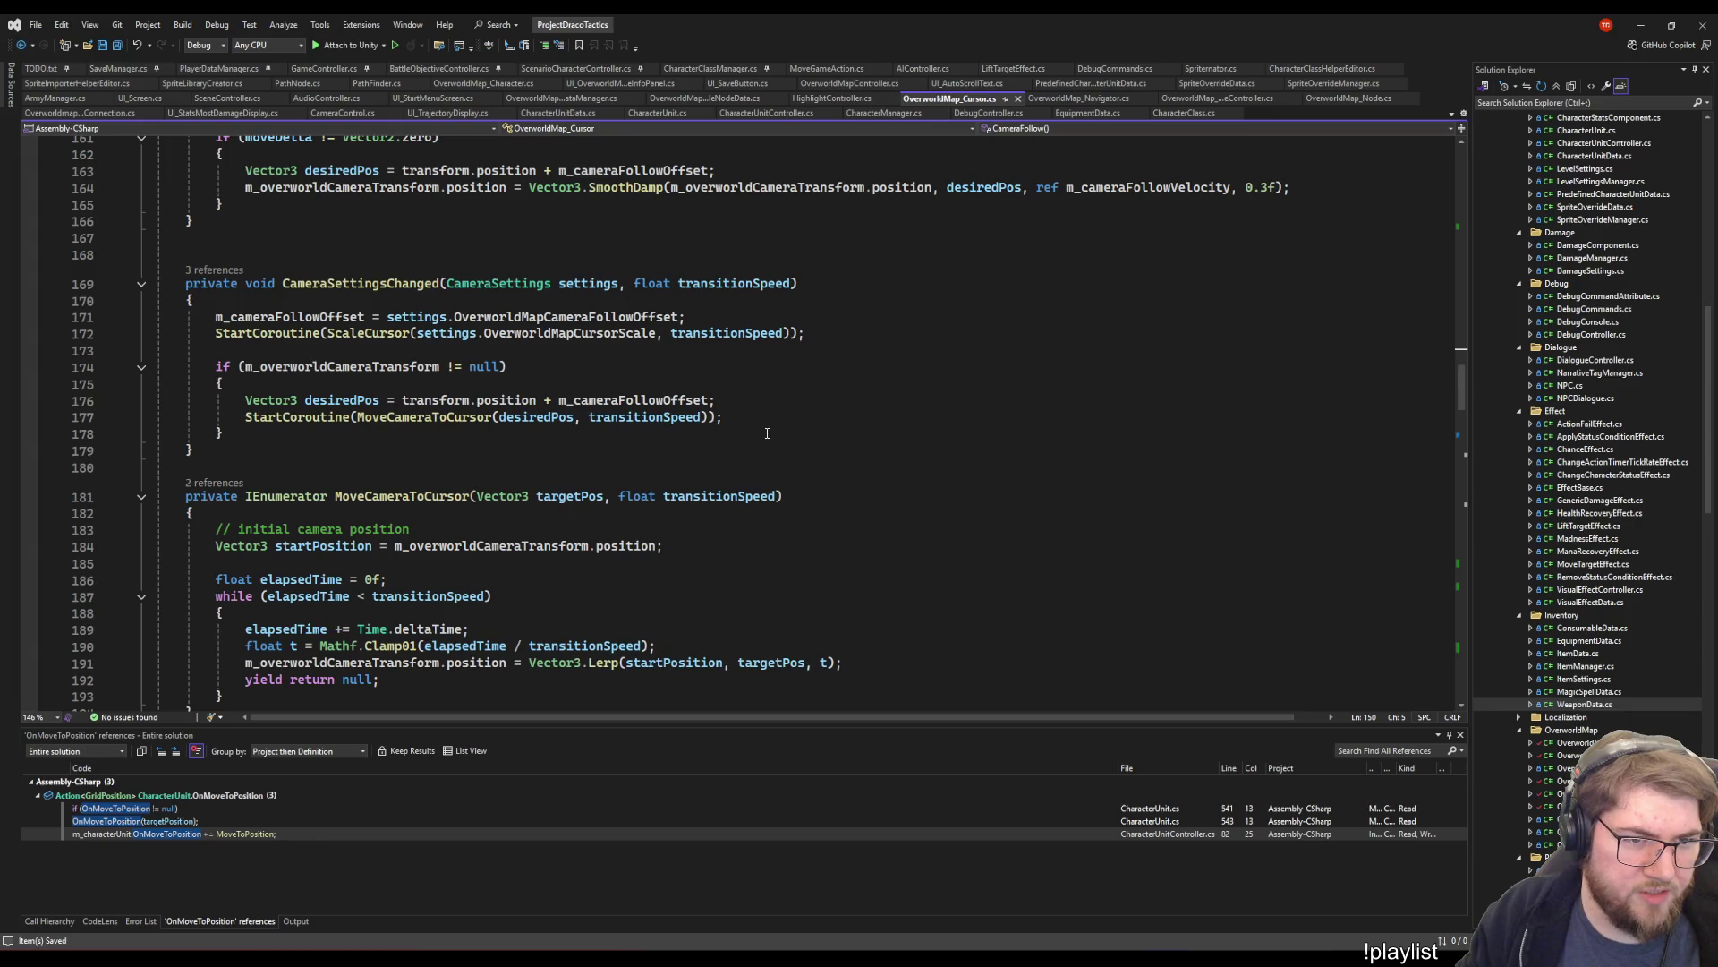
pyautogui.hotkey('alt', 'Tab')
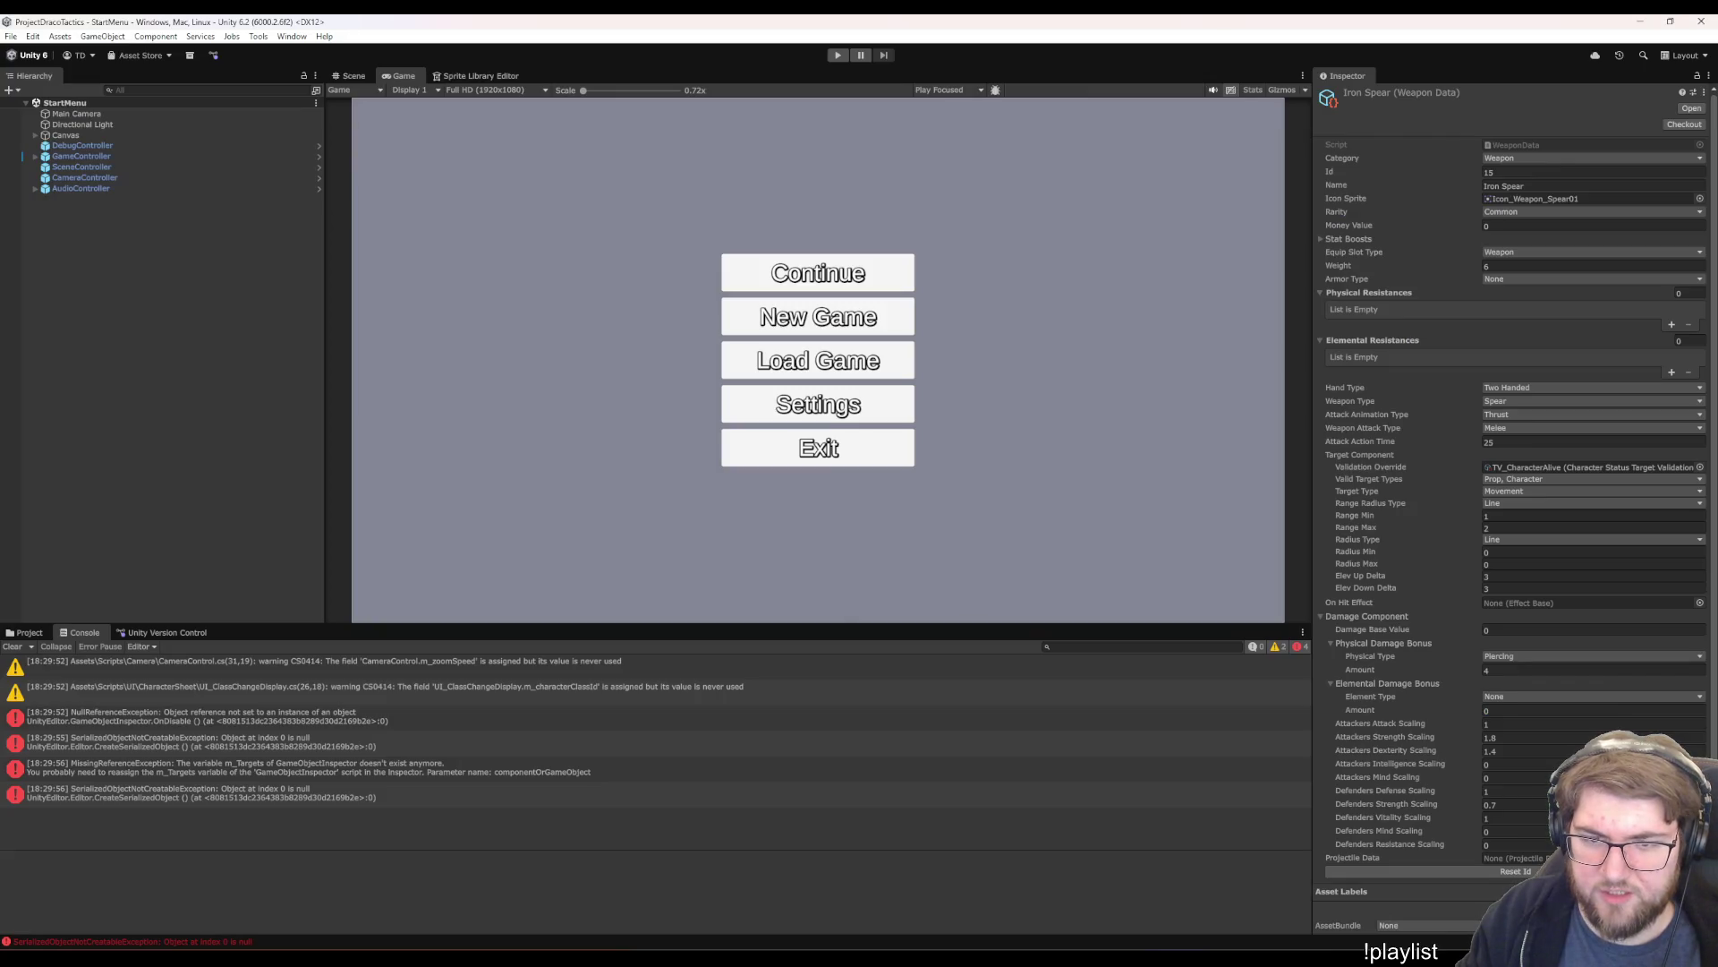
pyautogui.hotkey('alt', 'Tab')
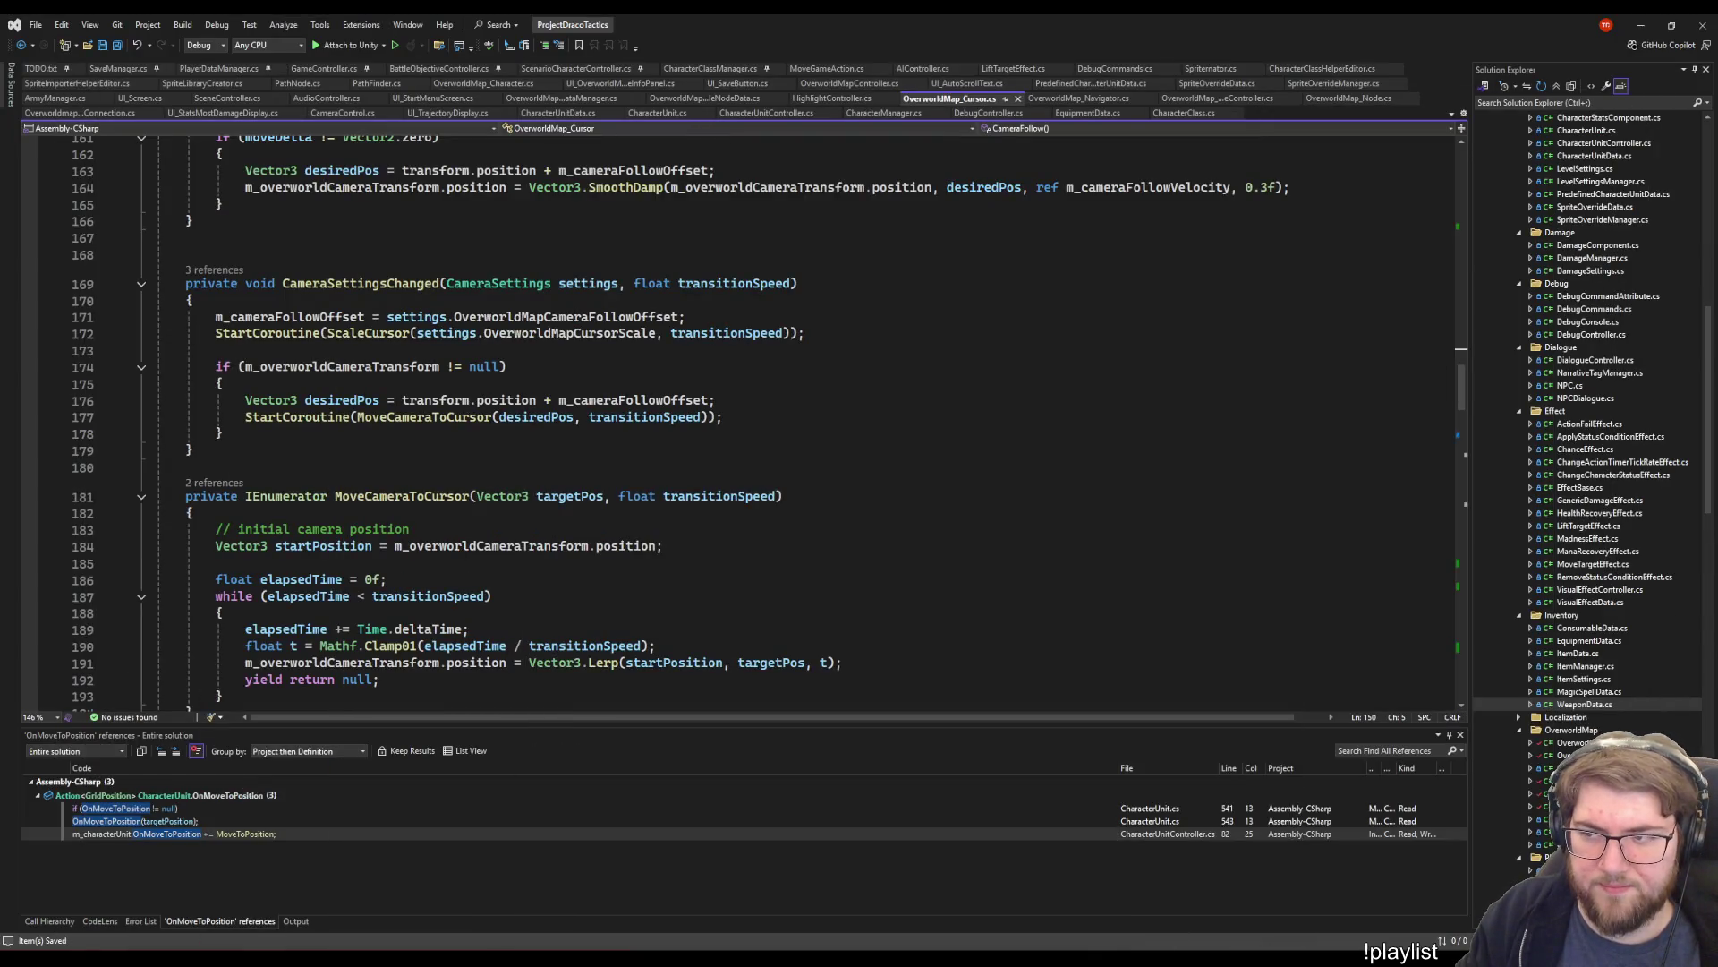
pyautogui.click(909, 547)
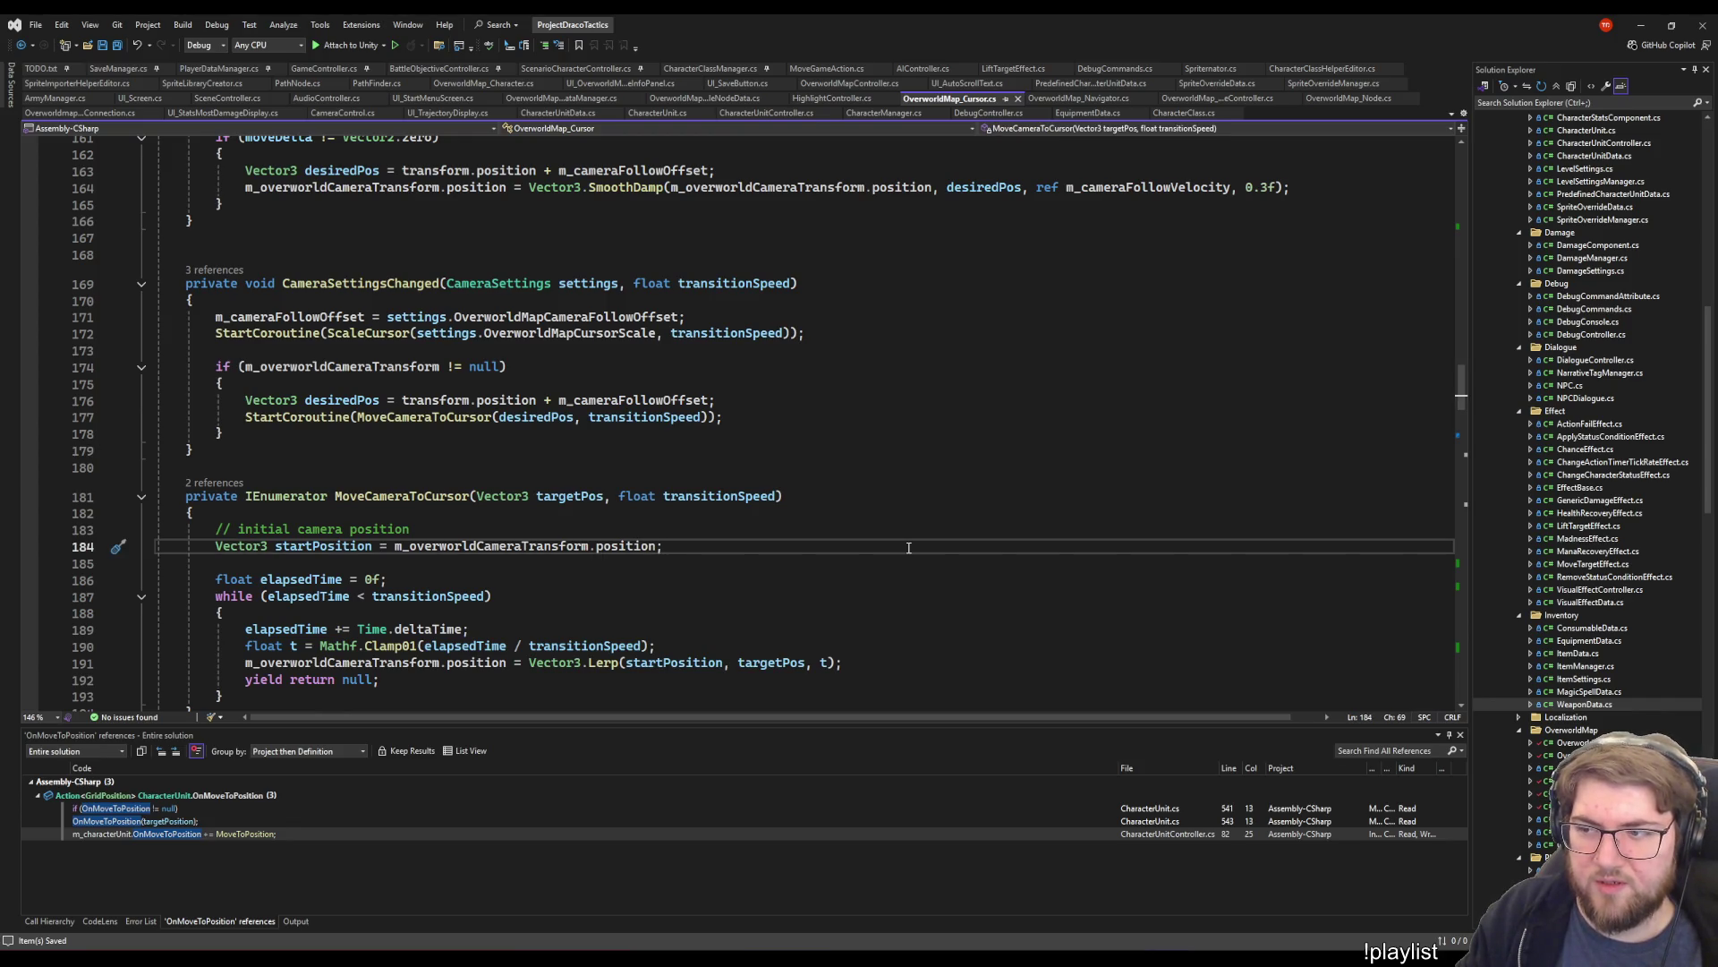
pyautogui.click(485, 496)
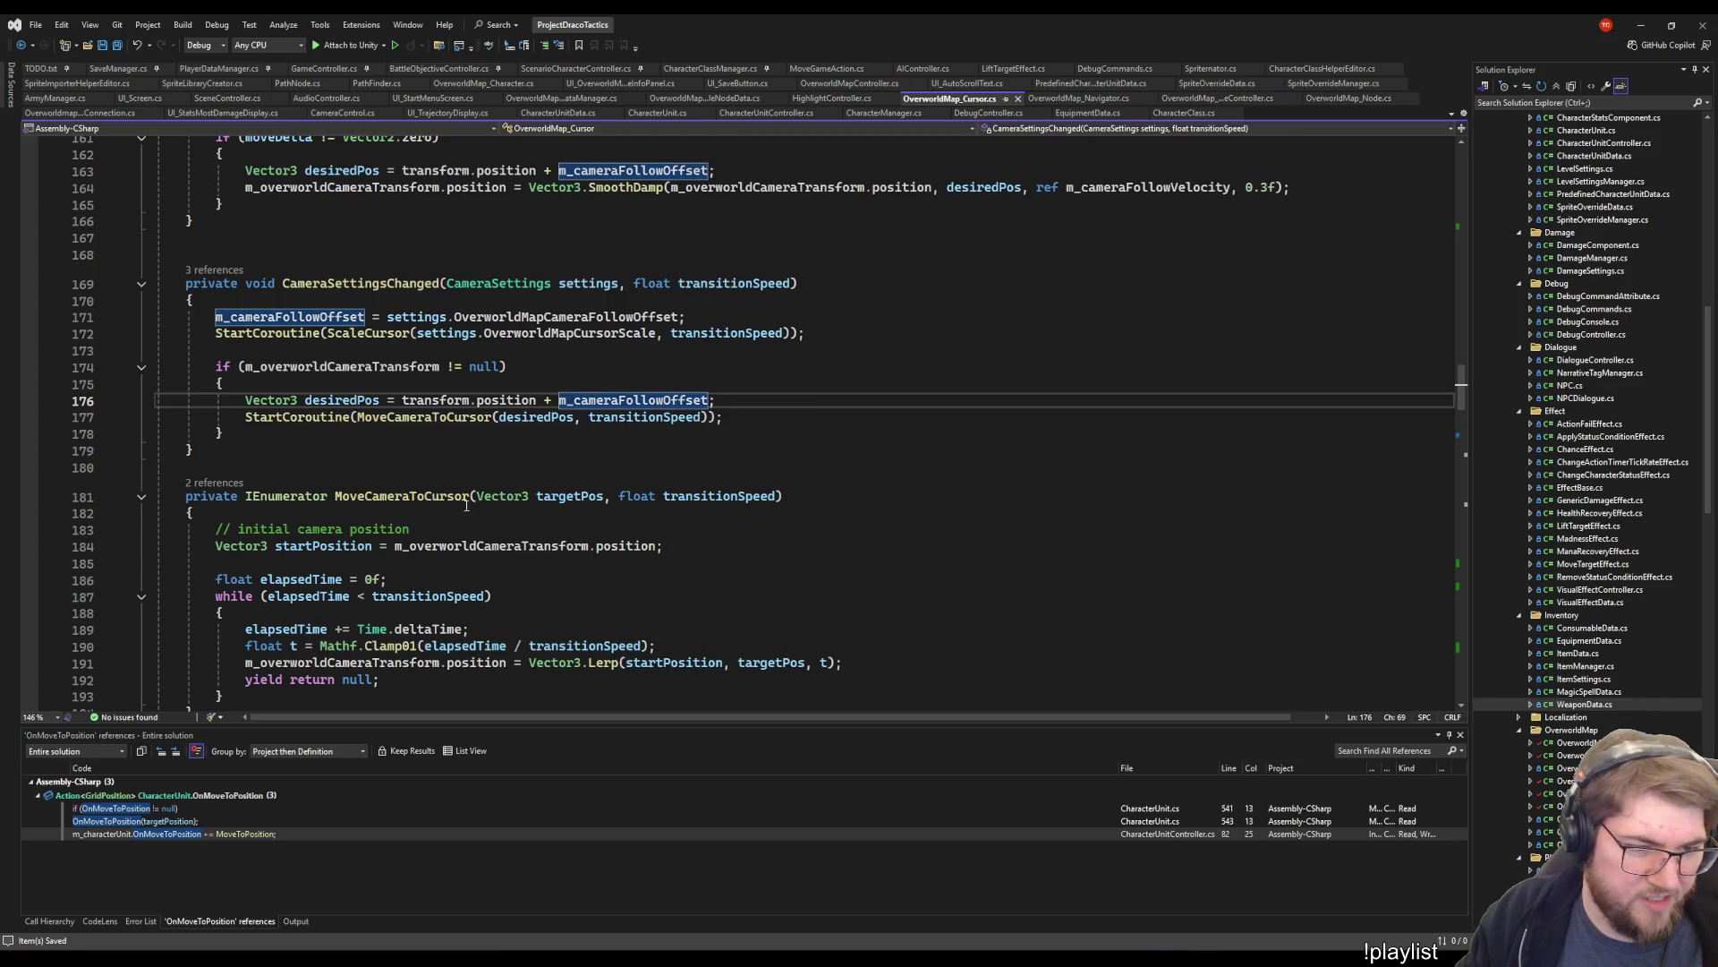
pyautogui.press('Up')
pyautogui.press('Up')
pyautogui.press('Up')
pyautogui.press('Down')
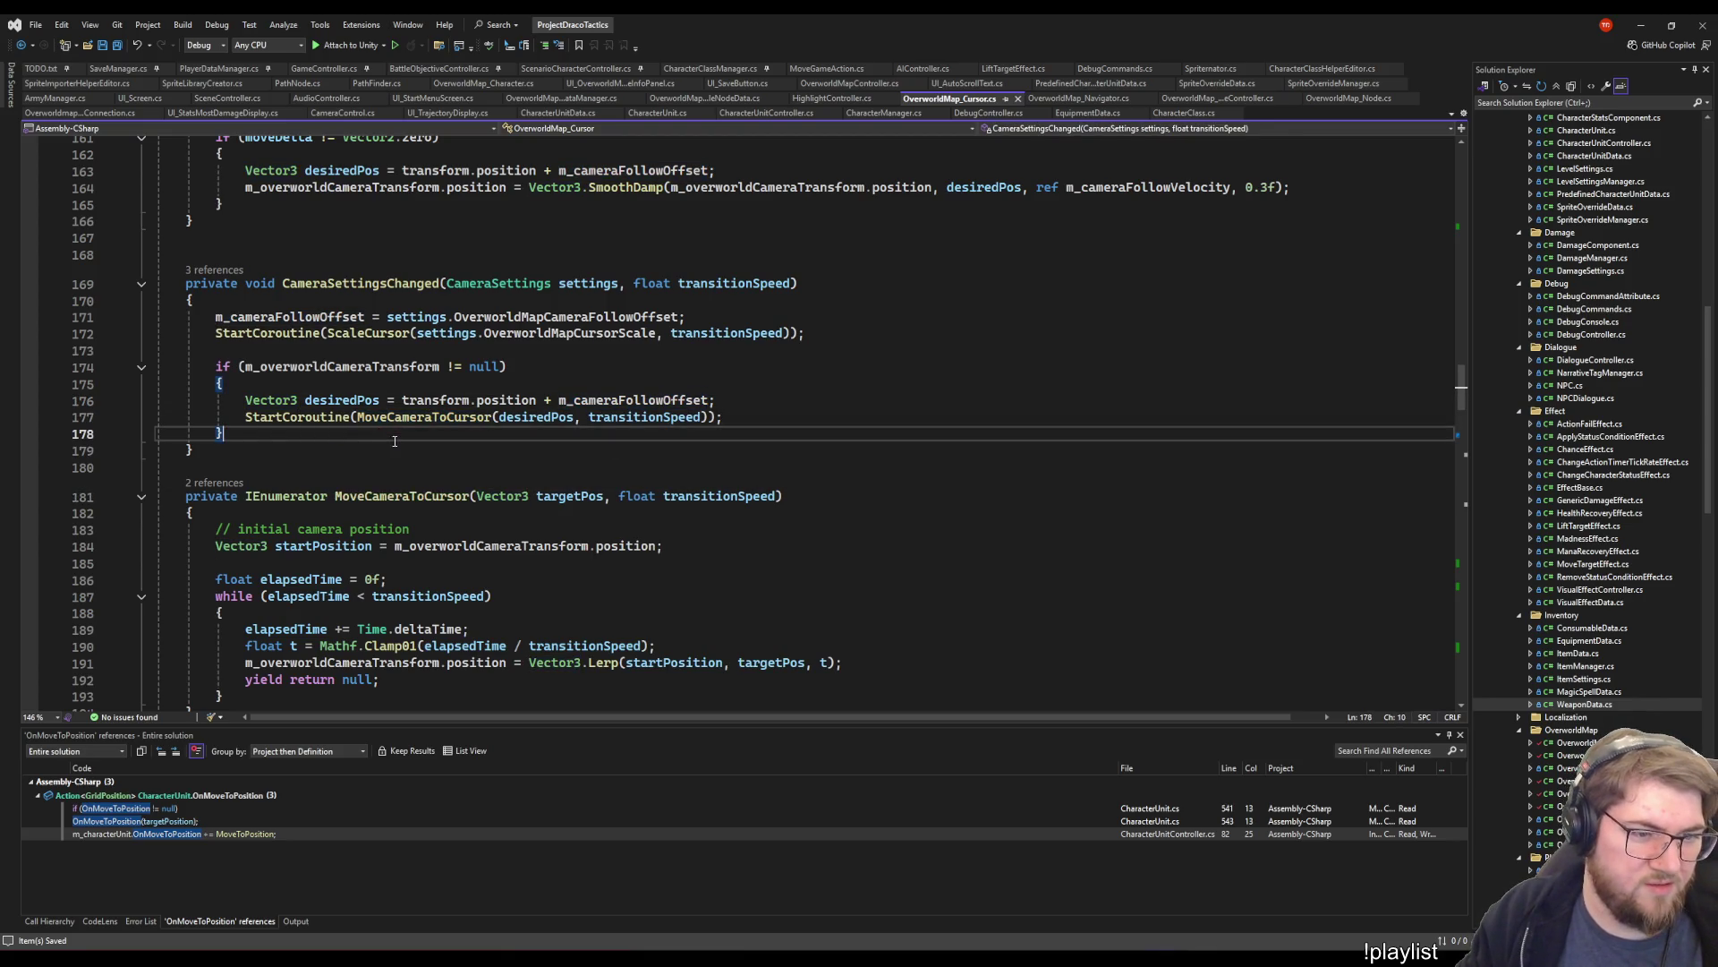
pyautogui.click(727, 579)
pyautogui.scroll(-5, 726, 537)
pyautogui.click(654, 508)
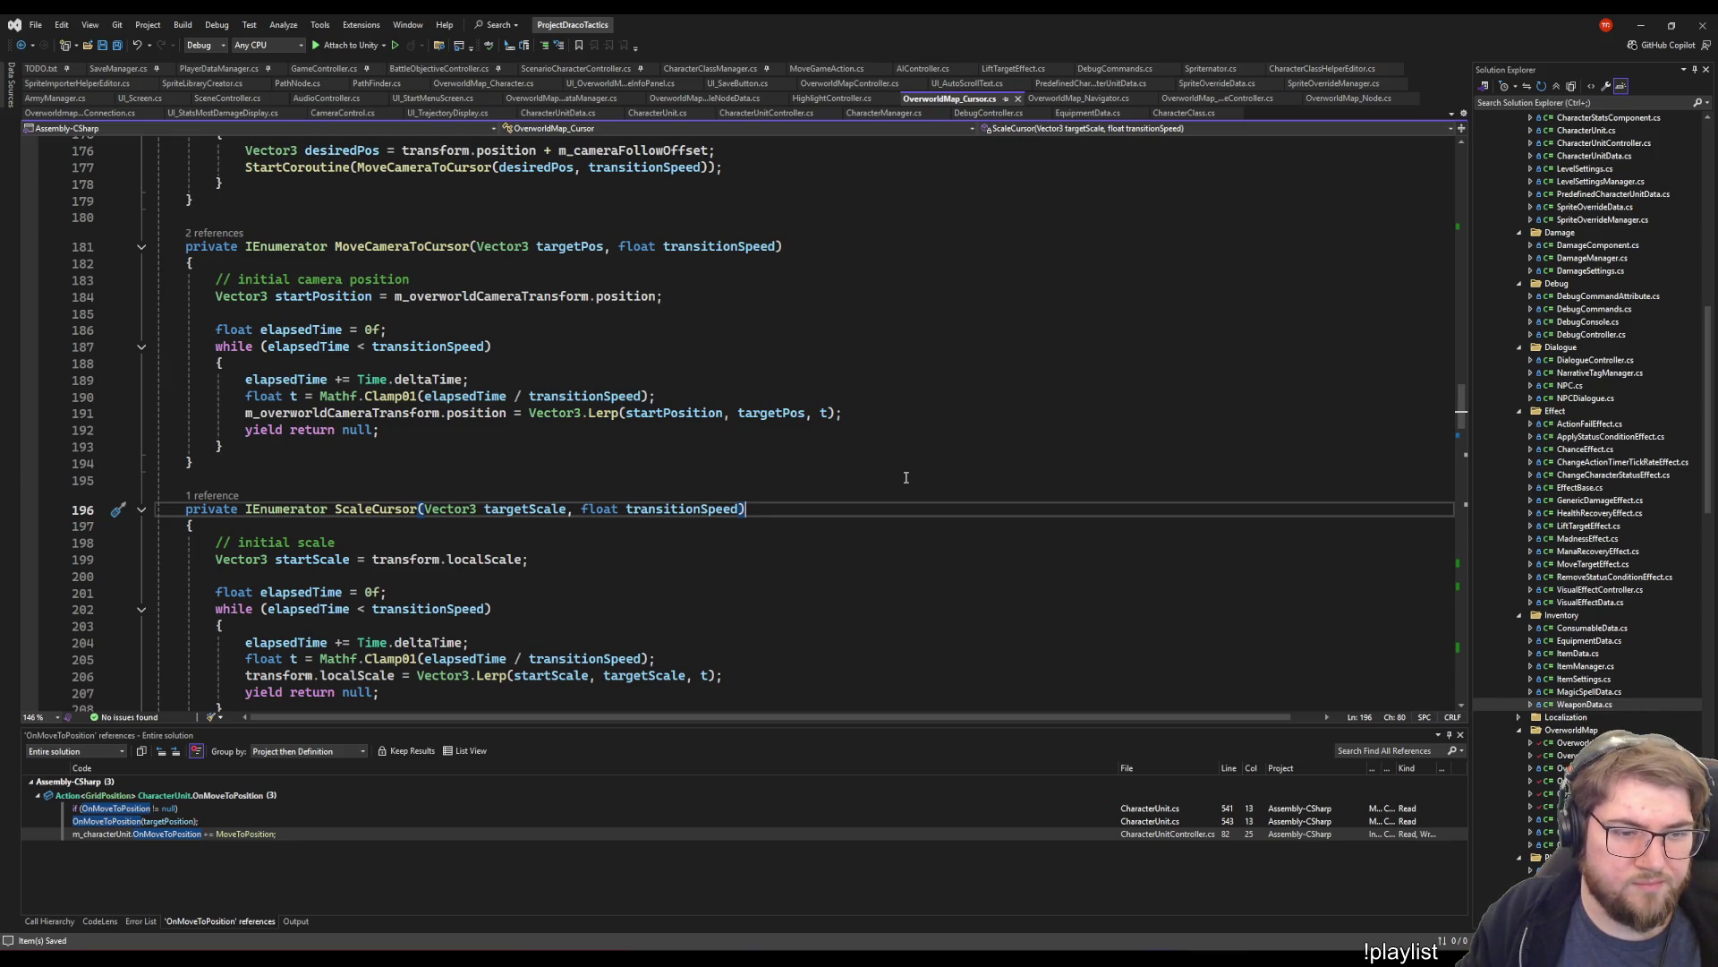
pyautogui.scroll(4, 905, 477)
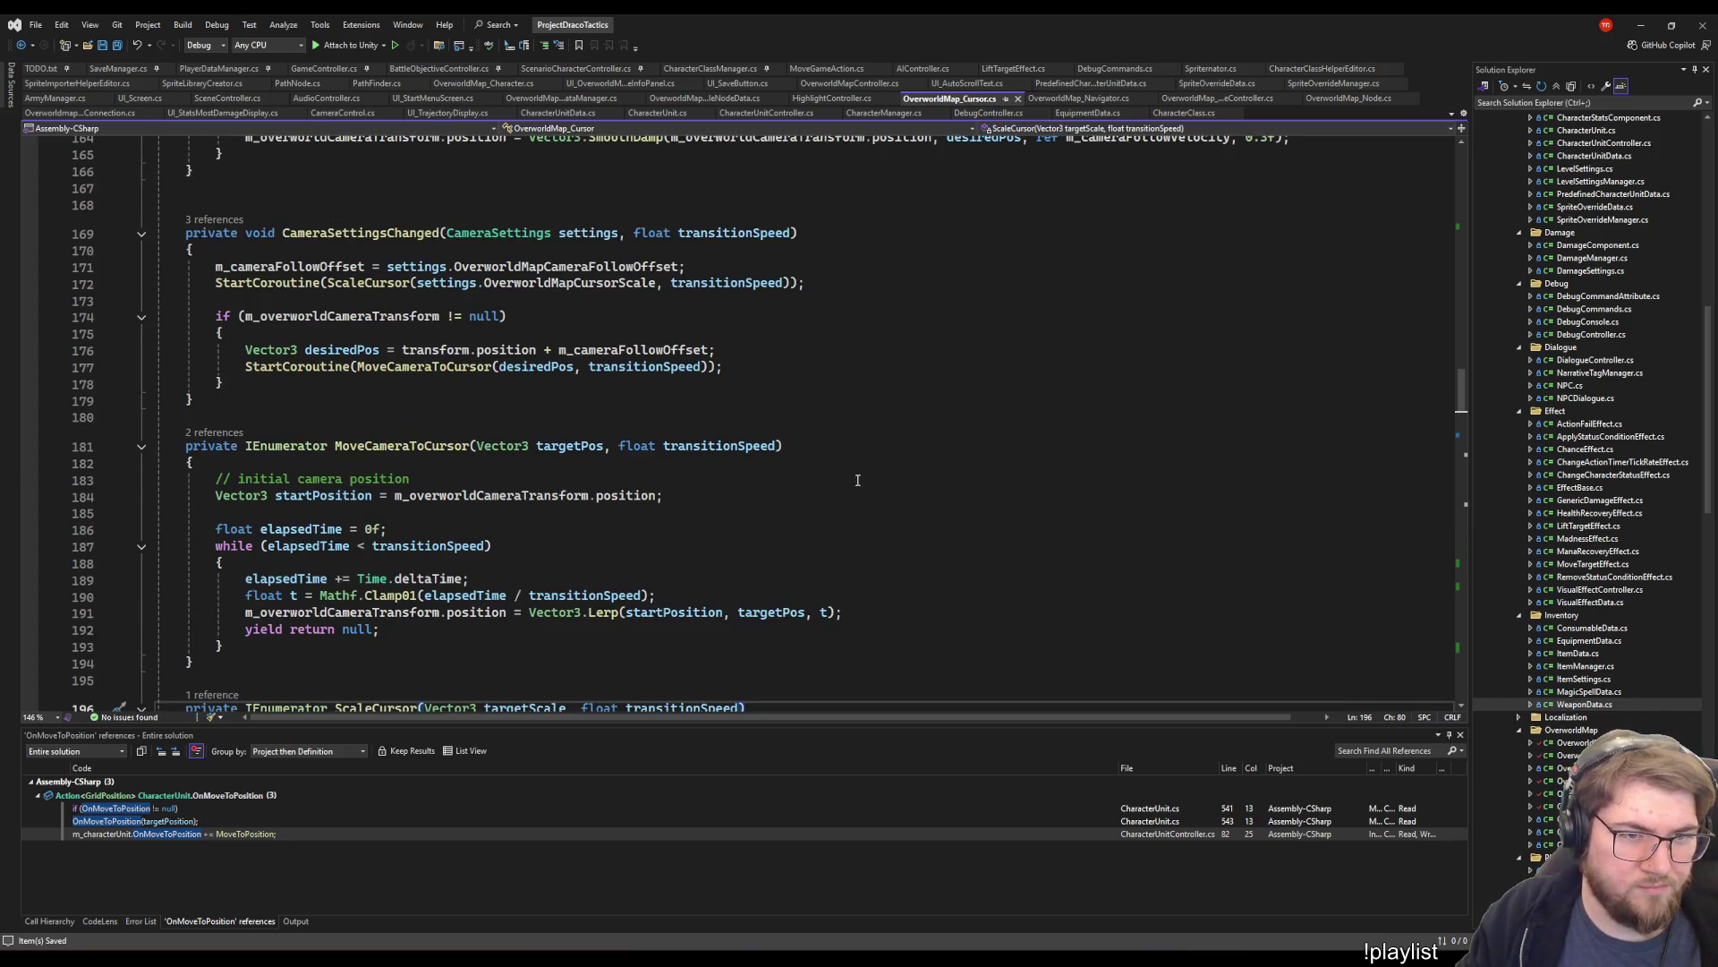
pyautogui.scroll(16, 857, 481)
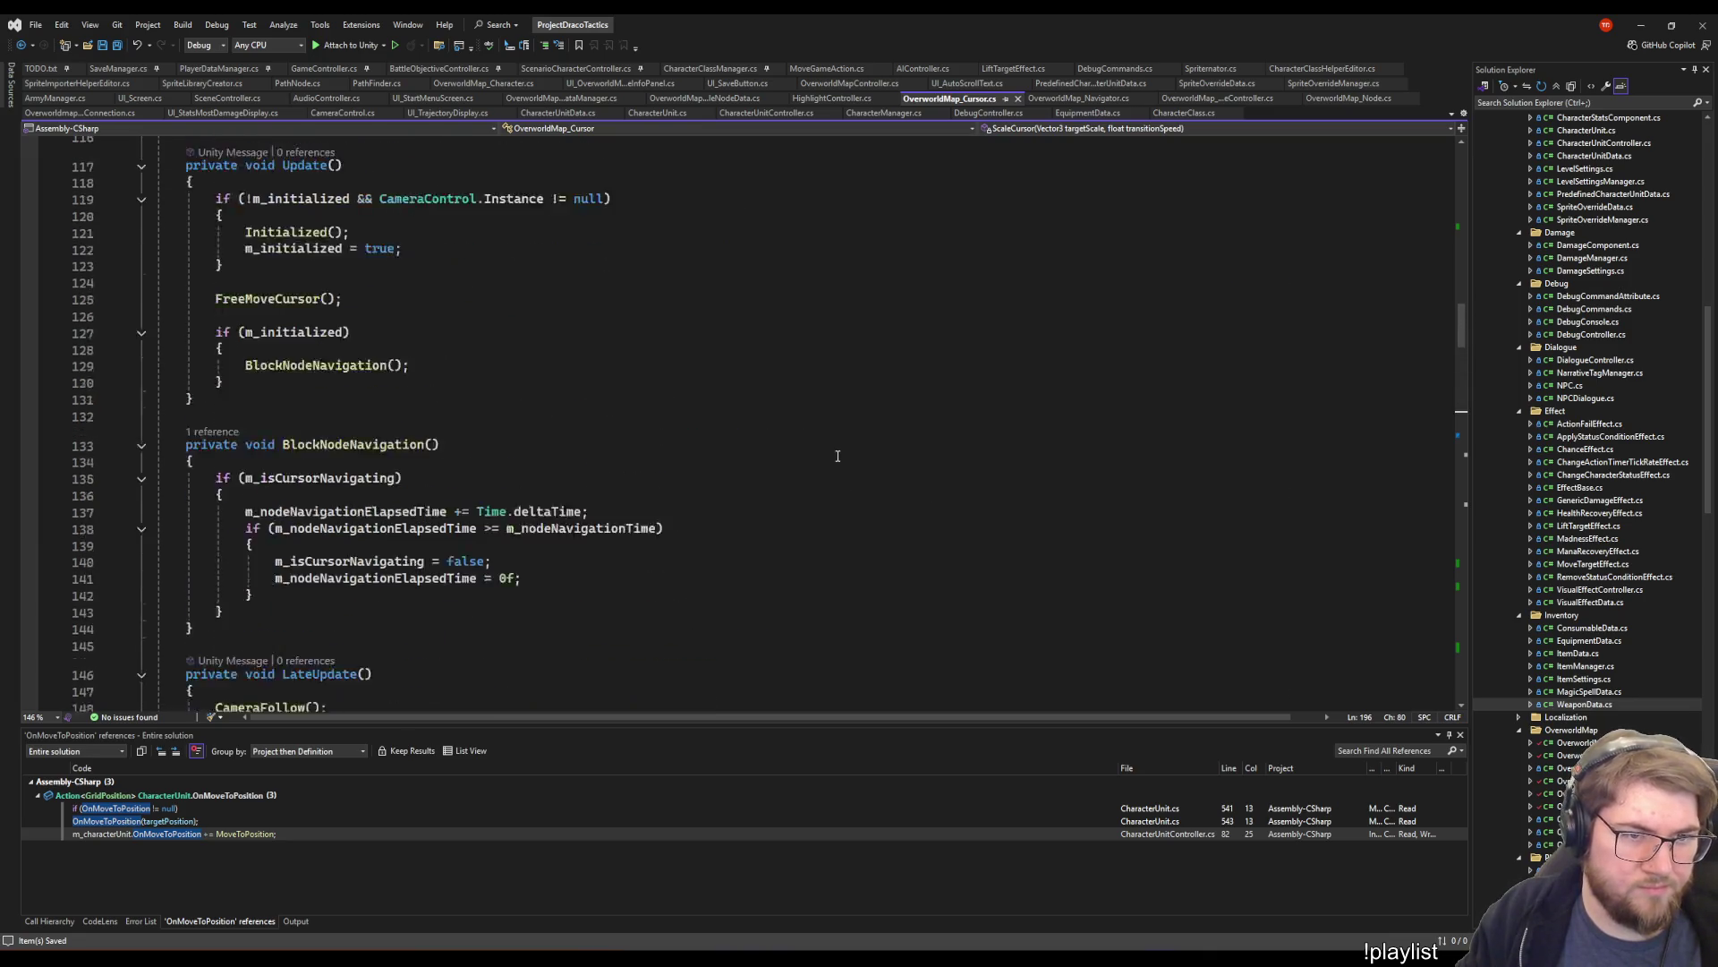
pyautogui.scroll(2, 838, 456)
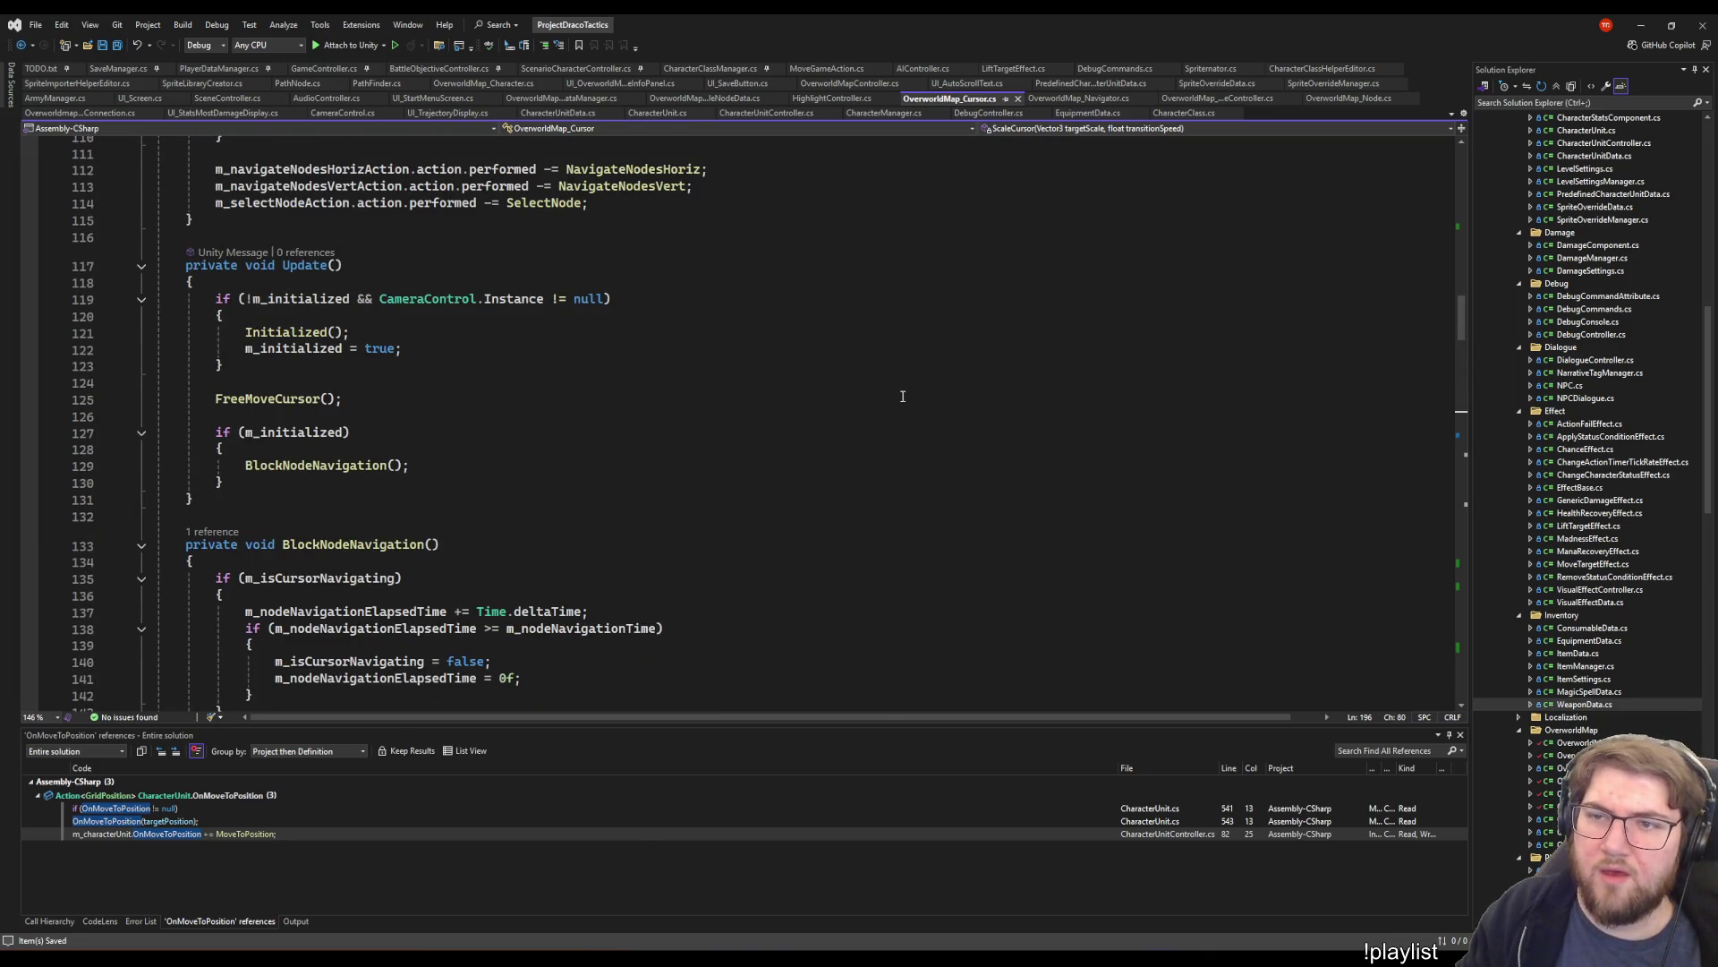
pyautogui.click(975, 452)
pyautogui.scroll(-11, 976, 447)
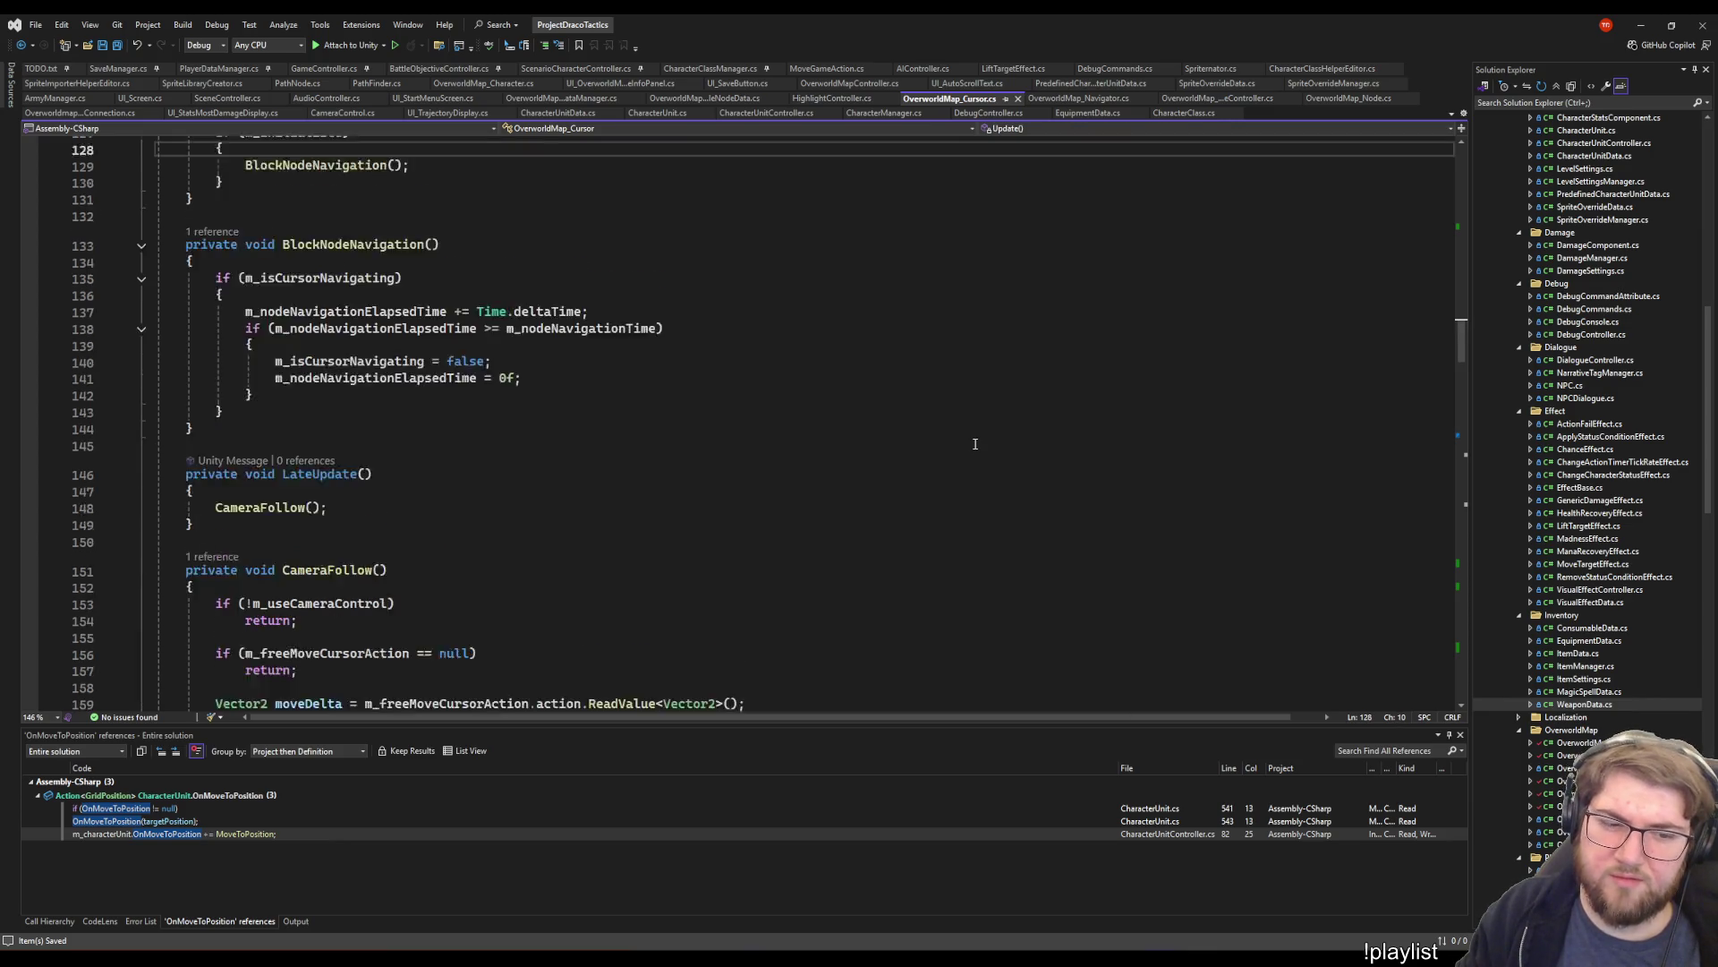
pyautogui.scroll(4, 976, 444)
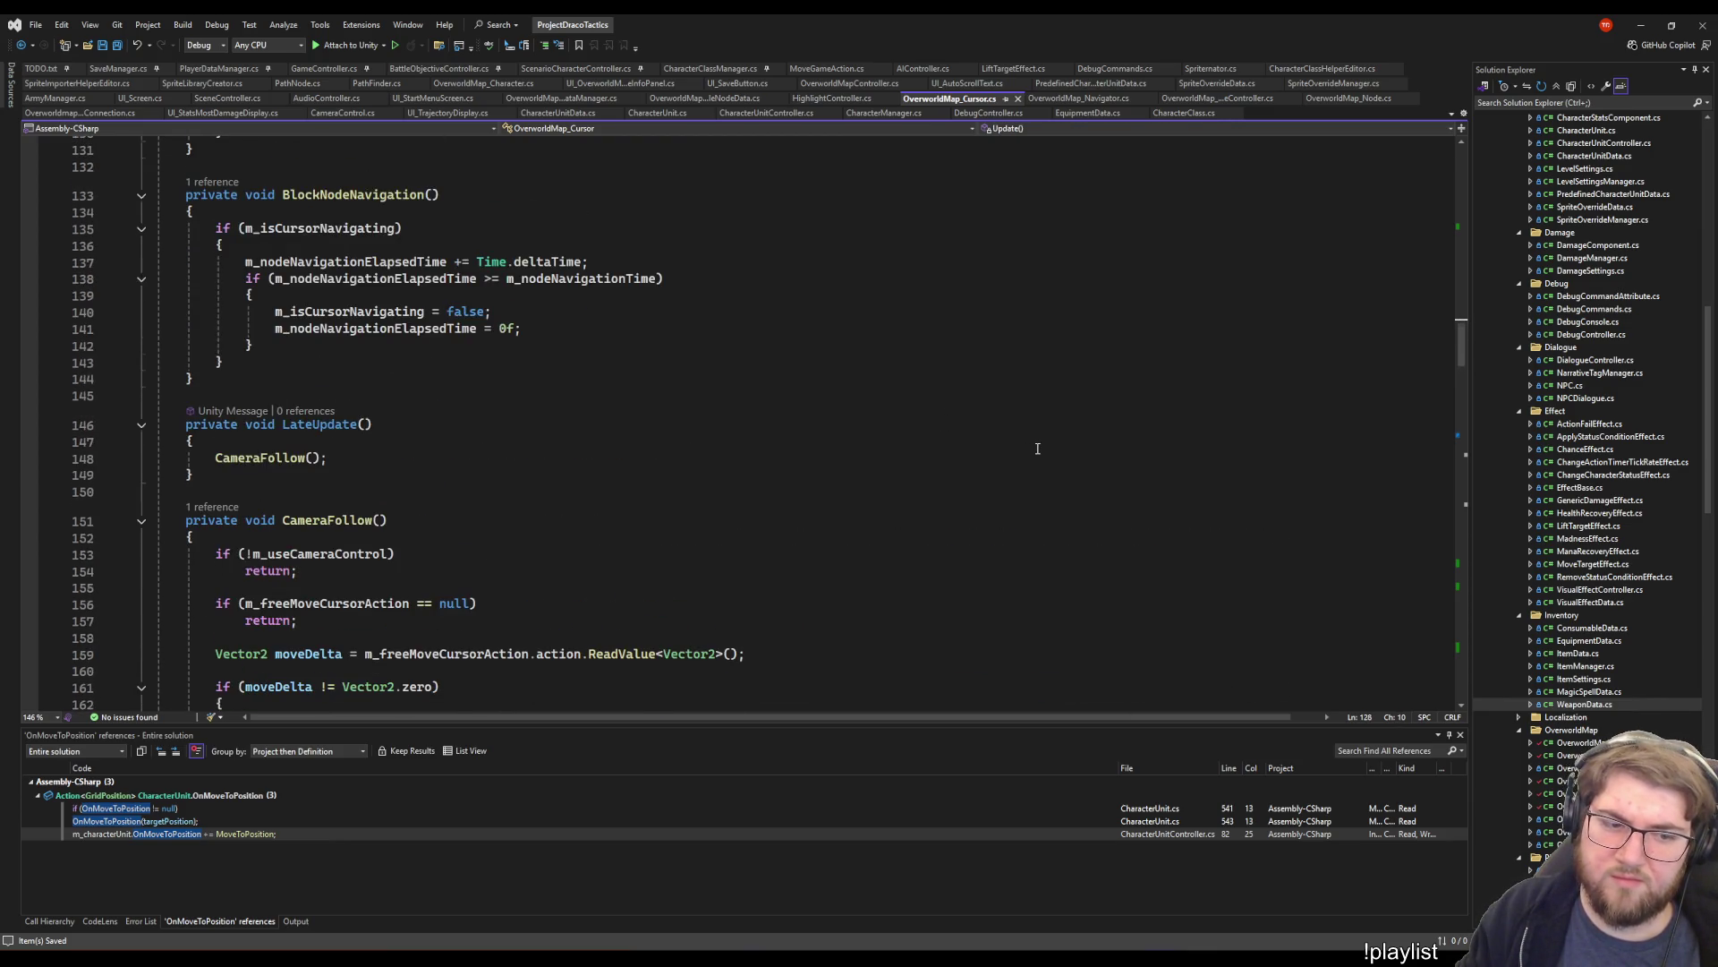
pyautogui.scroll(-2, 1043, 448)
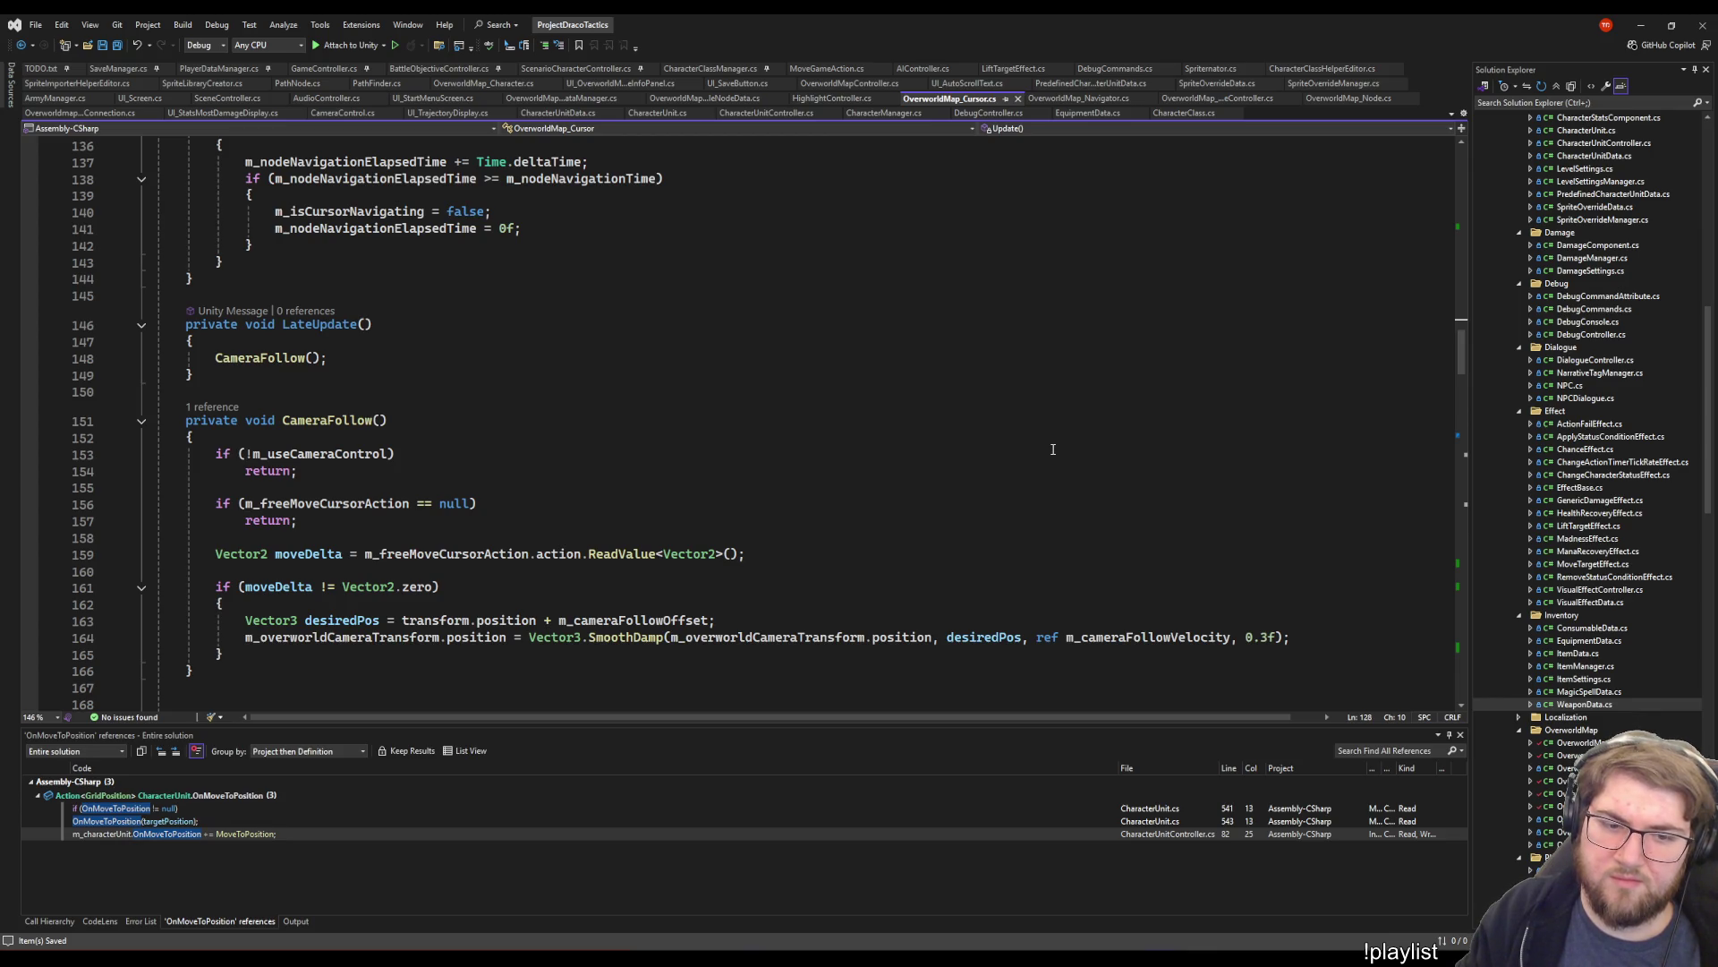
pyautogui.click(468, 554)
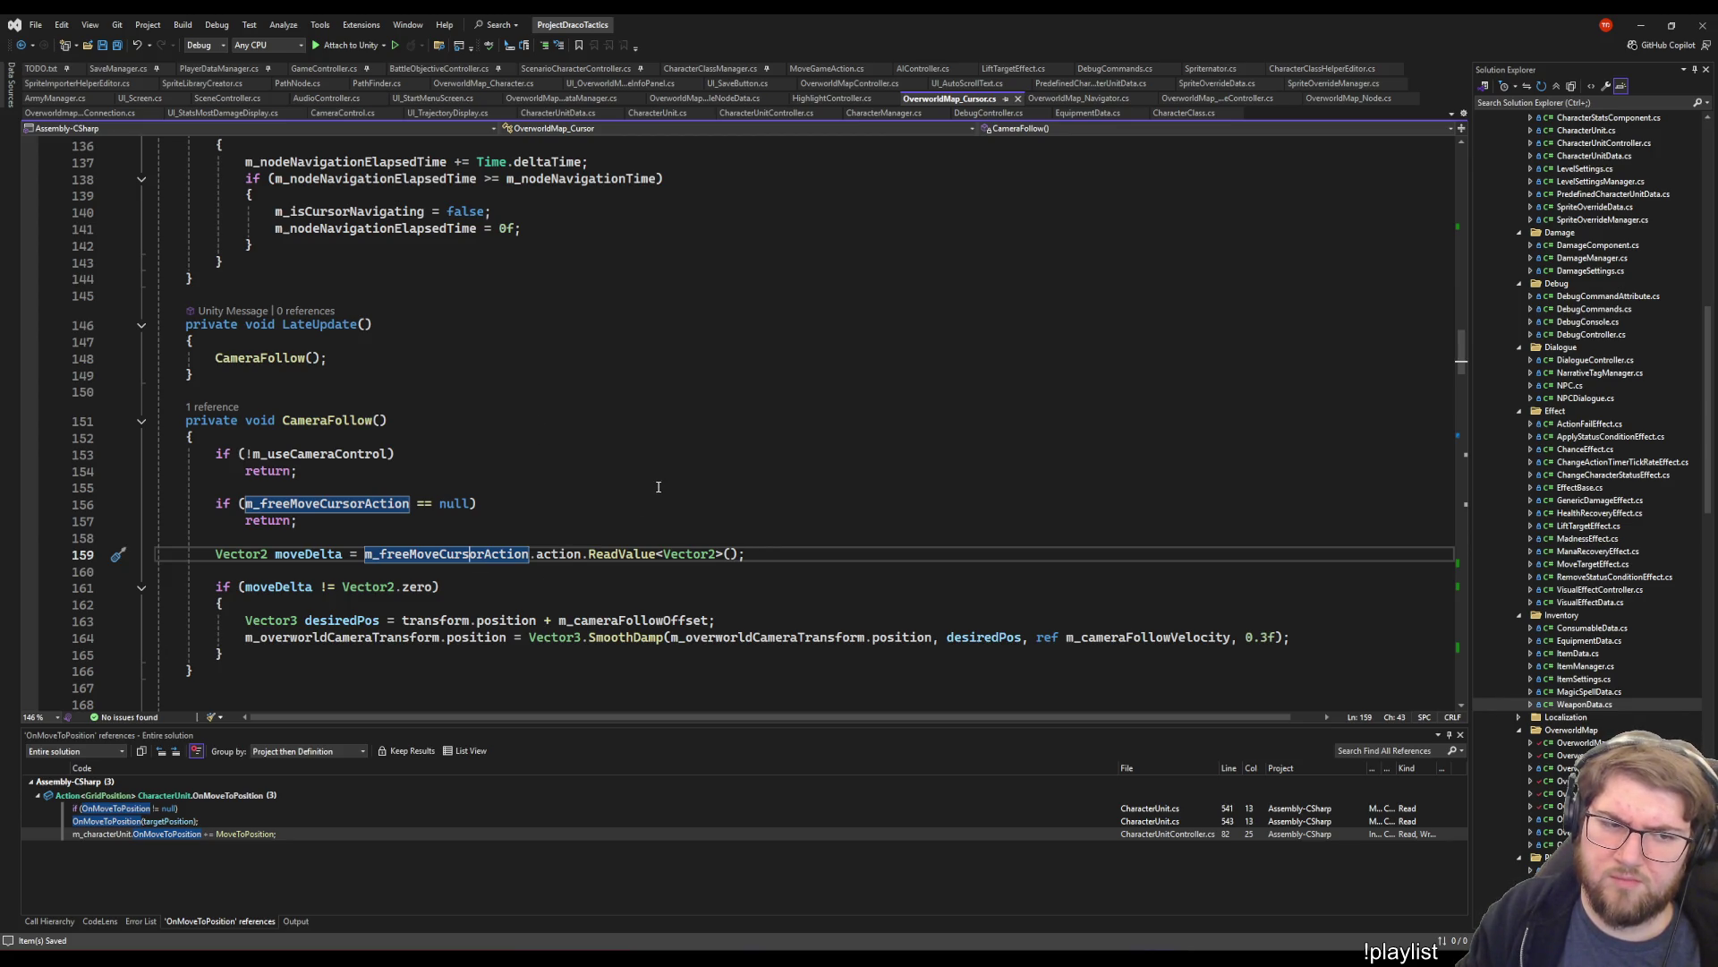
pyautogui.doubleClick(450, 555)
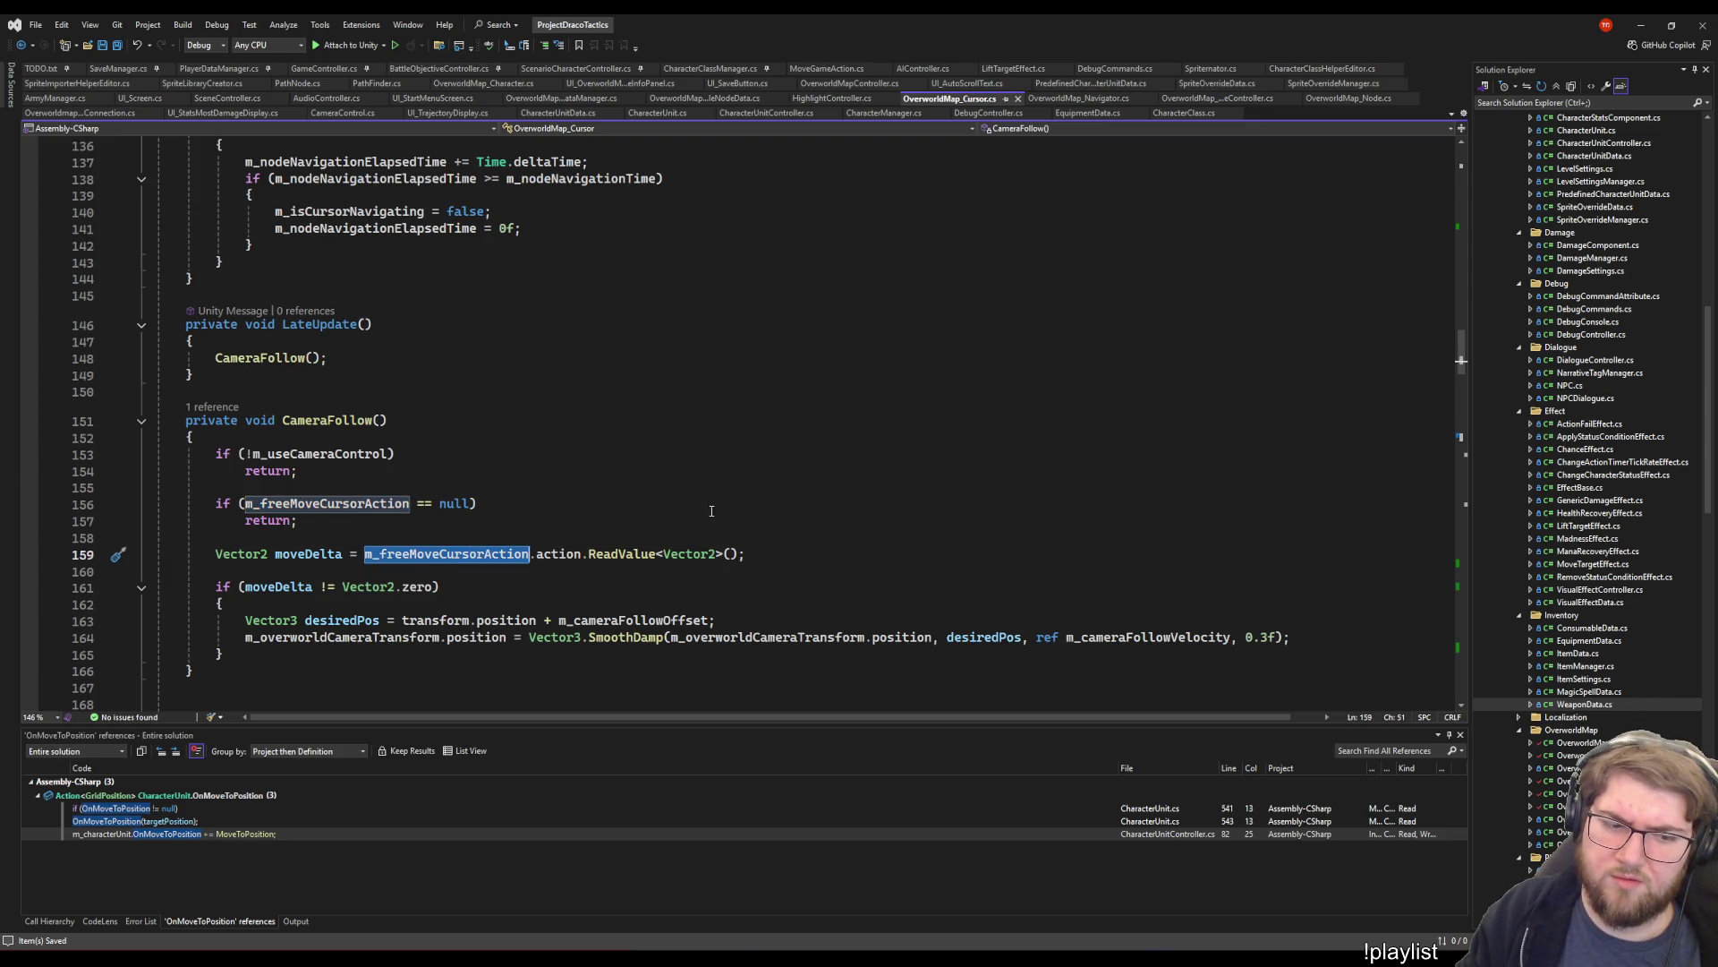
pyautogui.scroll(-3, 632, 515)
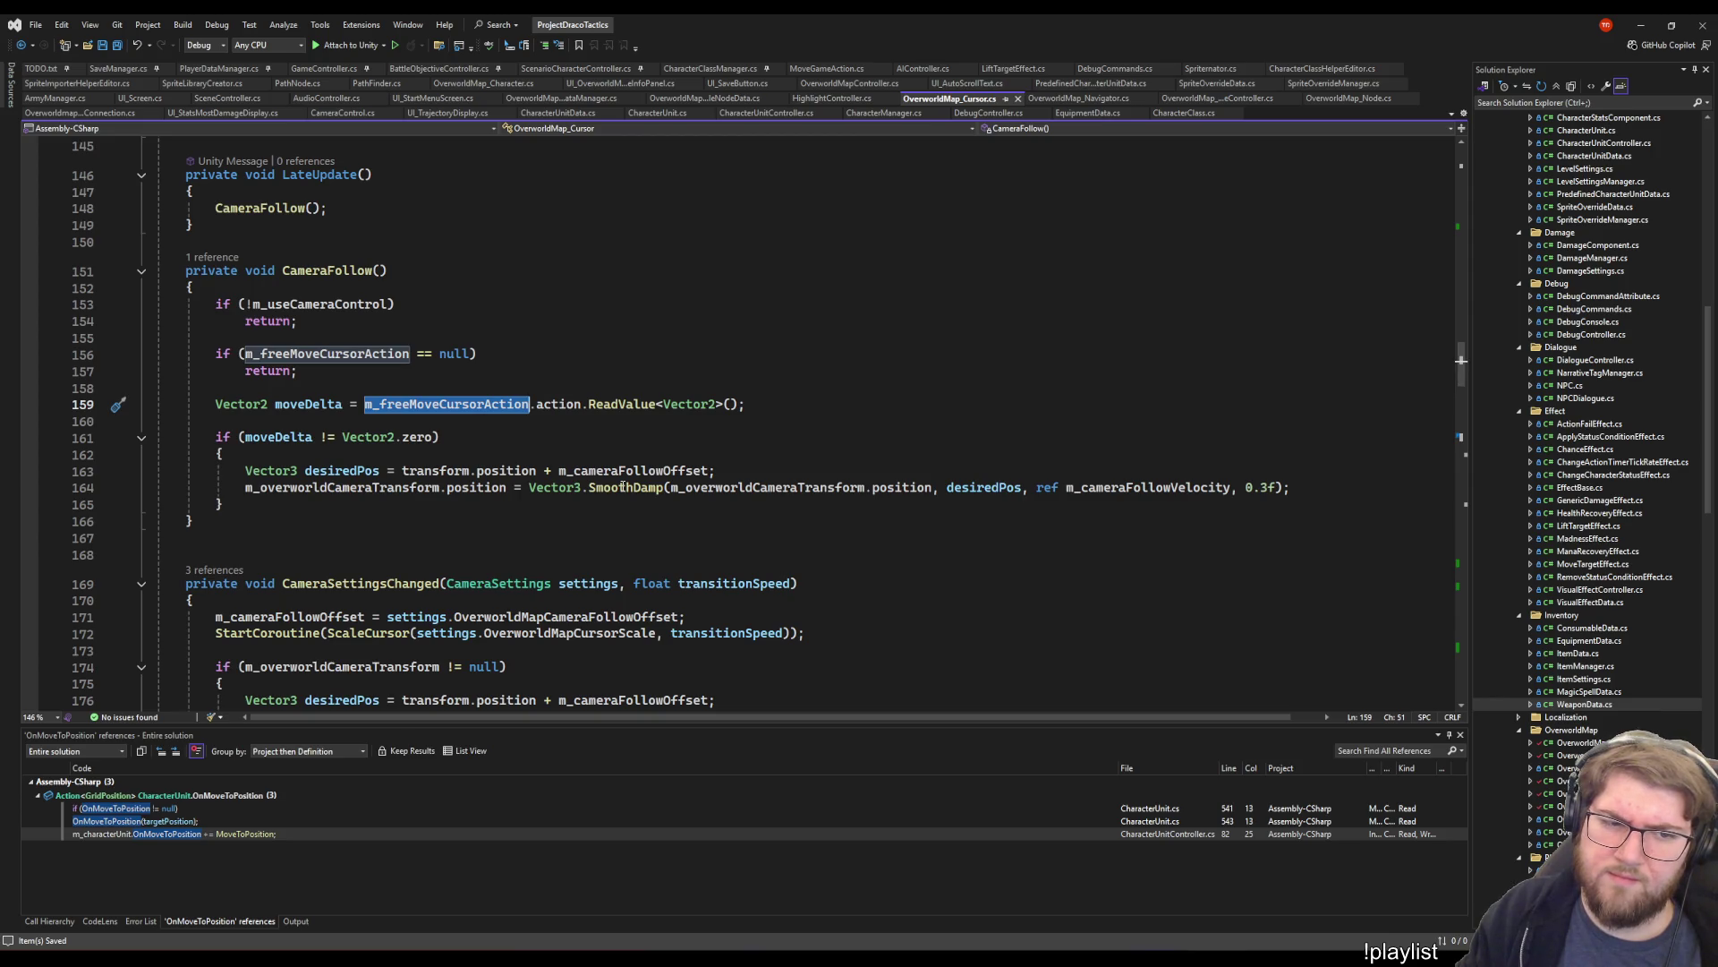
pyautogui.hotkey('alt', 'Tab')
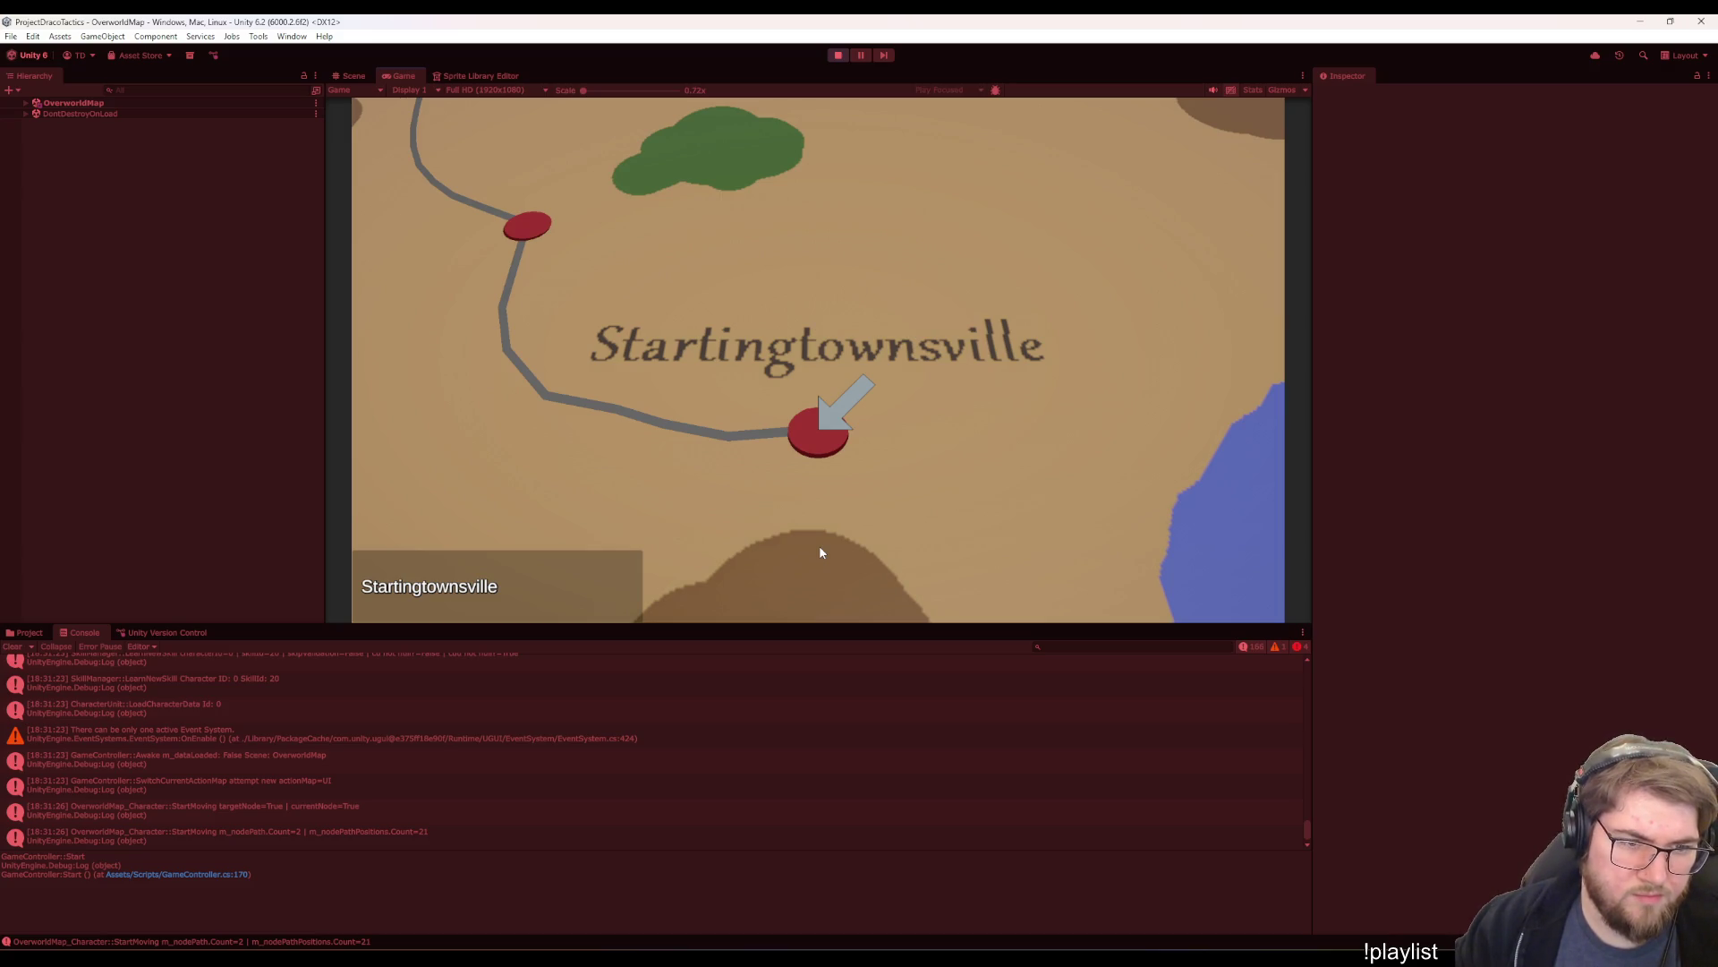
pyautogui.moveTo(1083, 959)
pyautogui.click(1115, 920)
pyautogui.click(925, 510)
pyautogui.scroll(-20, 926, 509)
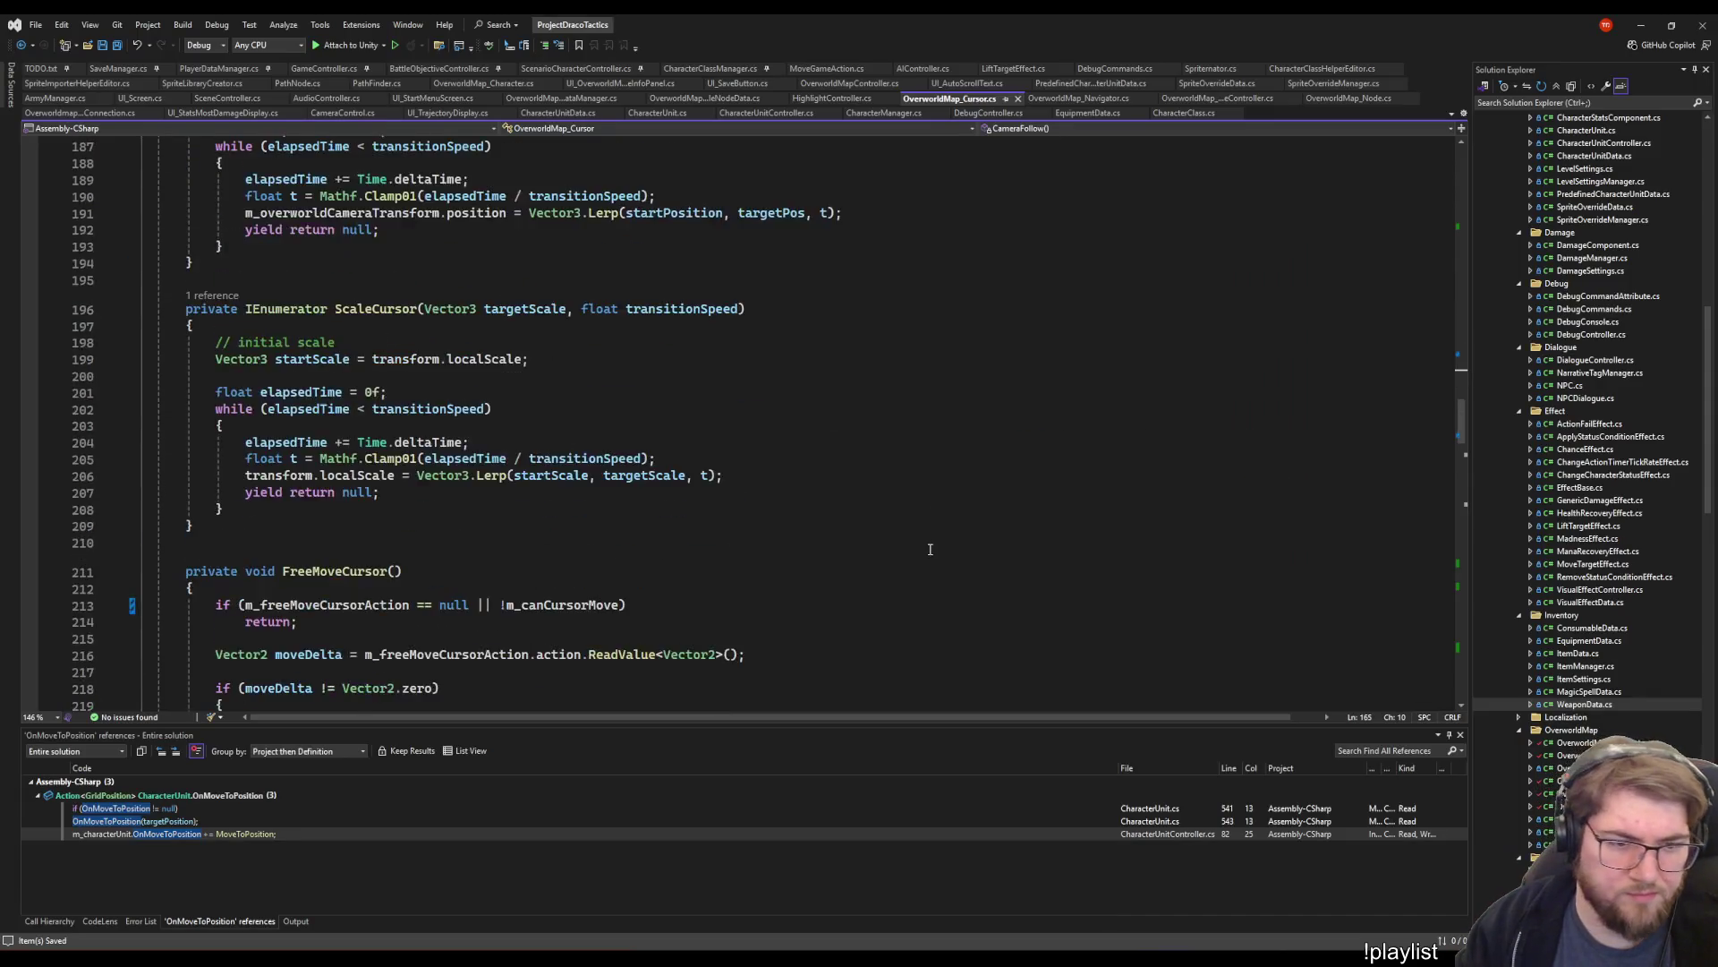
pyautogui.scroll(20, 928, 533)
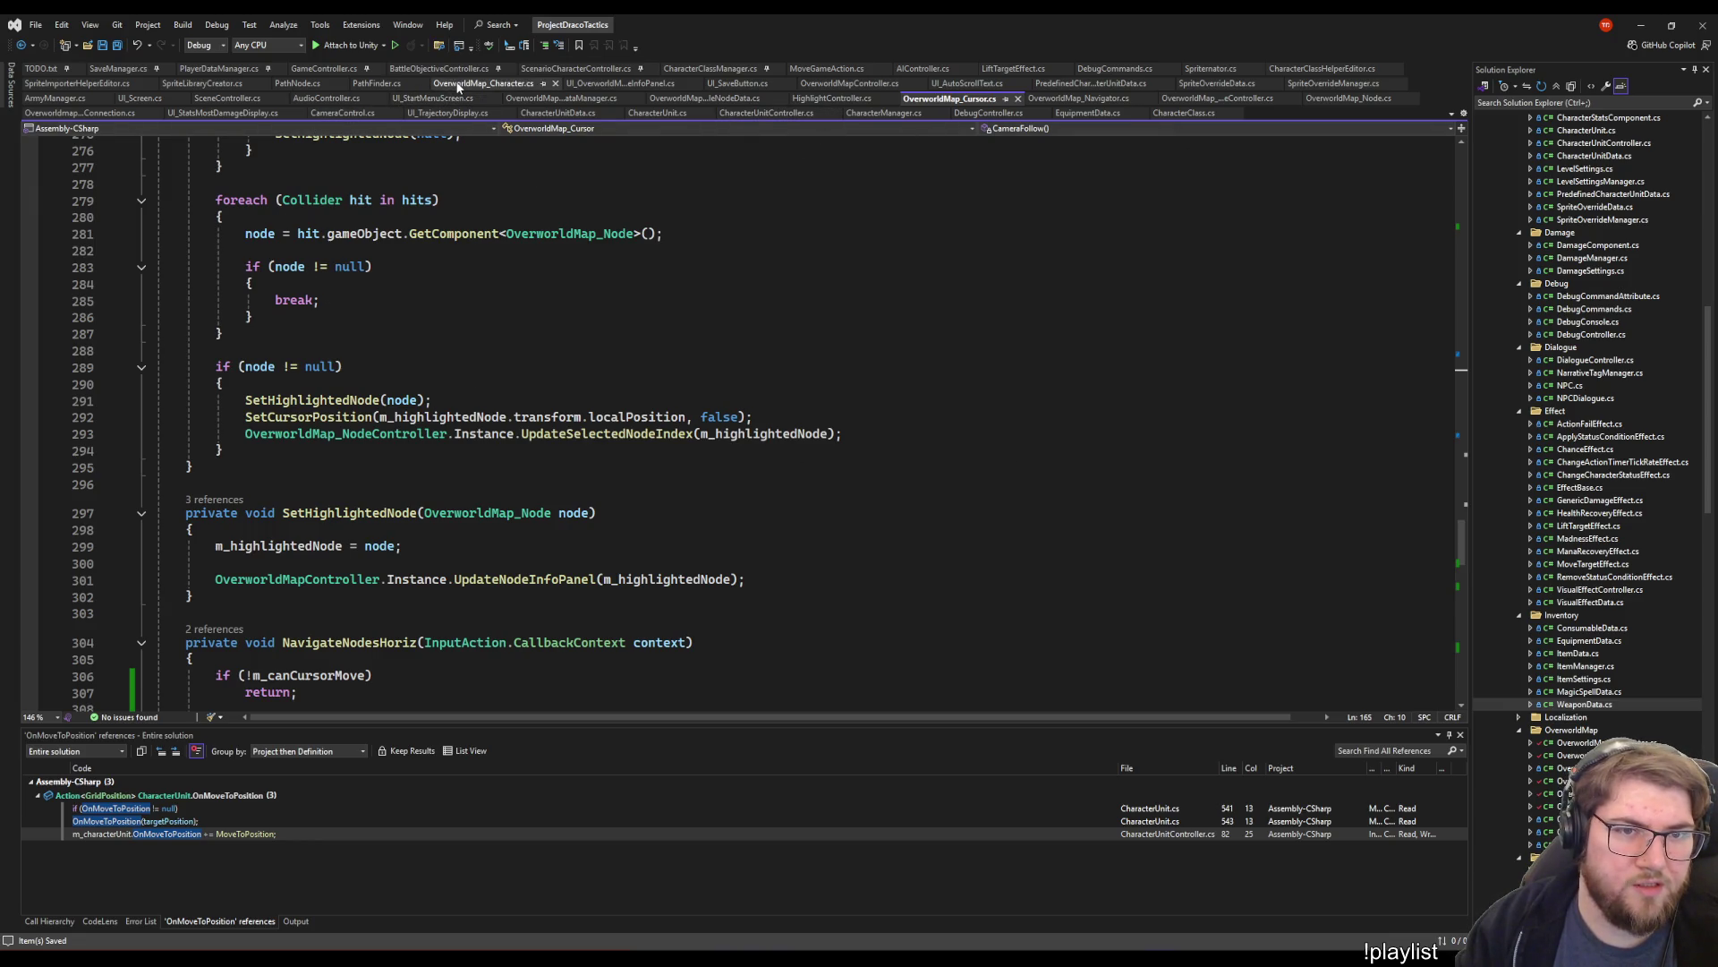
pyautogui.click(483, 84)
pyautogui.click(713, 479)
pyautogui.click(510, 526)
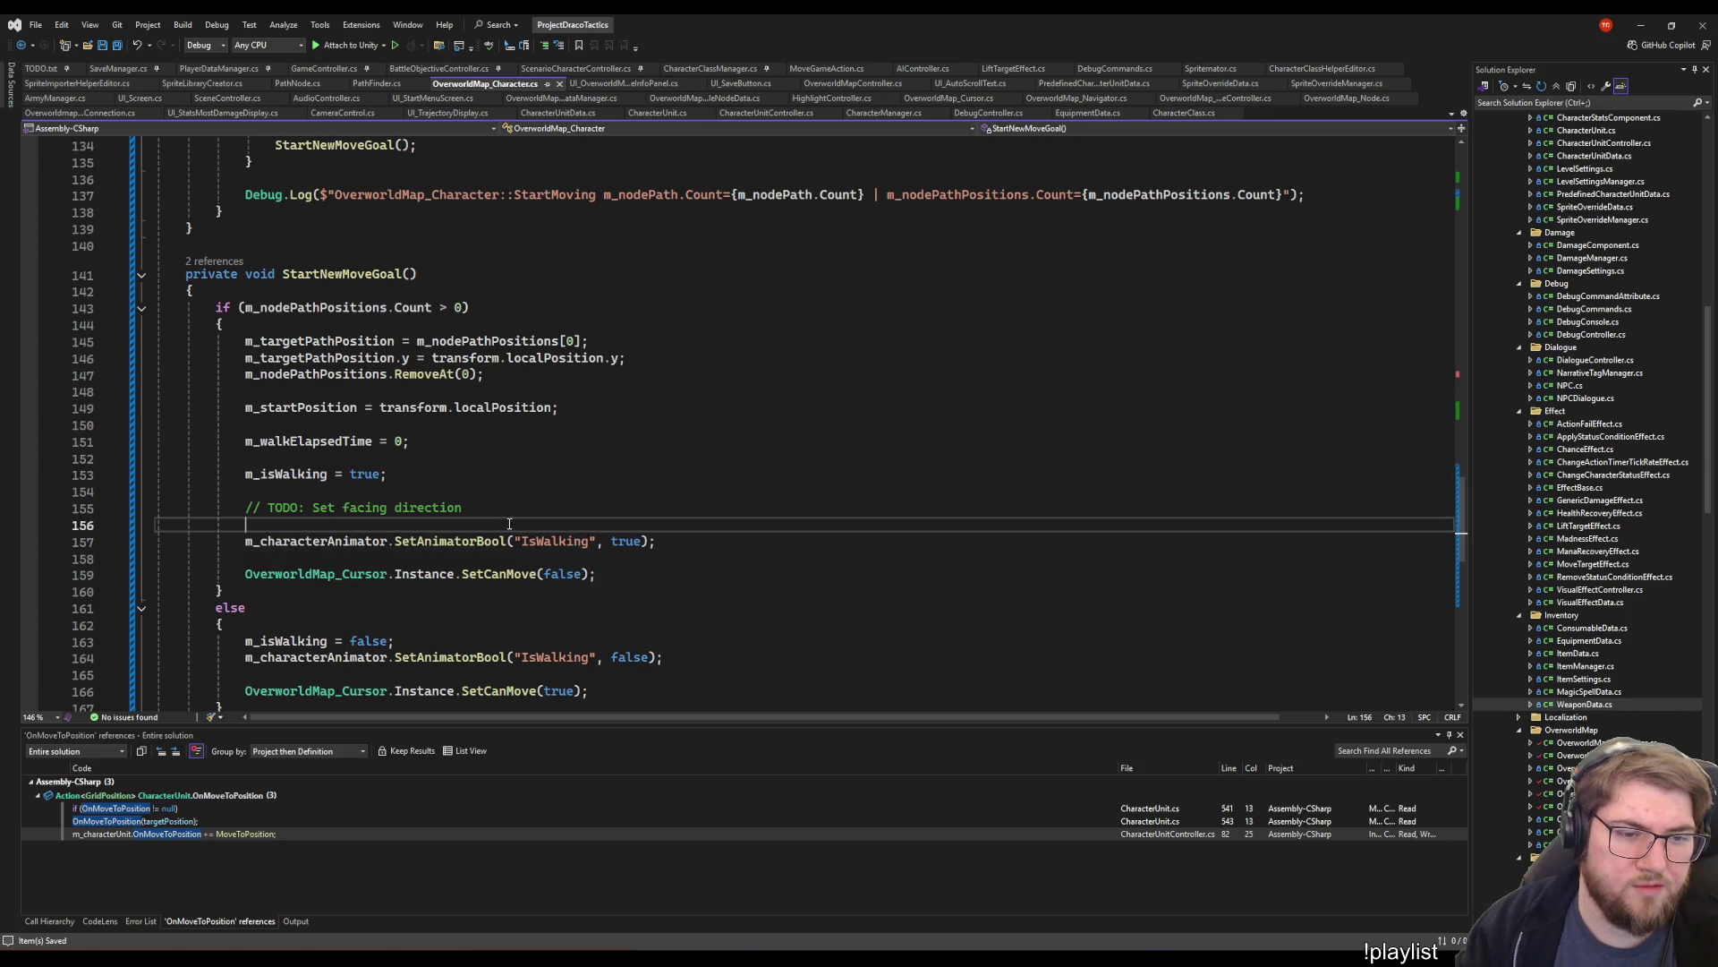
pyautogui.scroll(-7, 502, 537)
pyautogui.scroll(4, 487, 549)
pyautogui.click(421, 325)
pyautogui.click(421, 292)
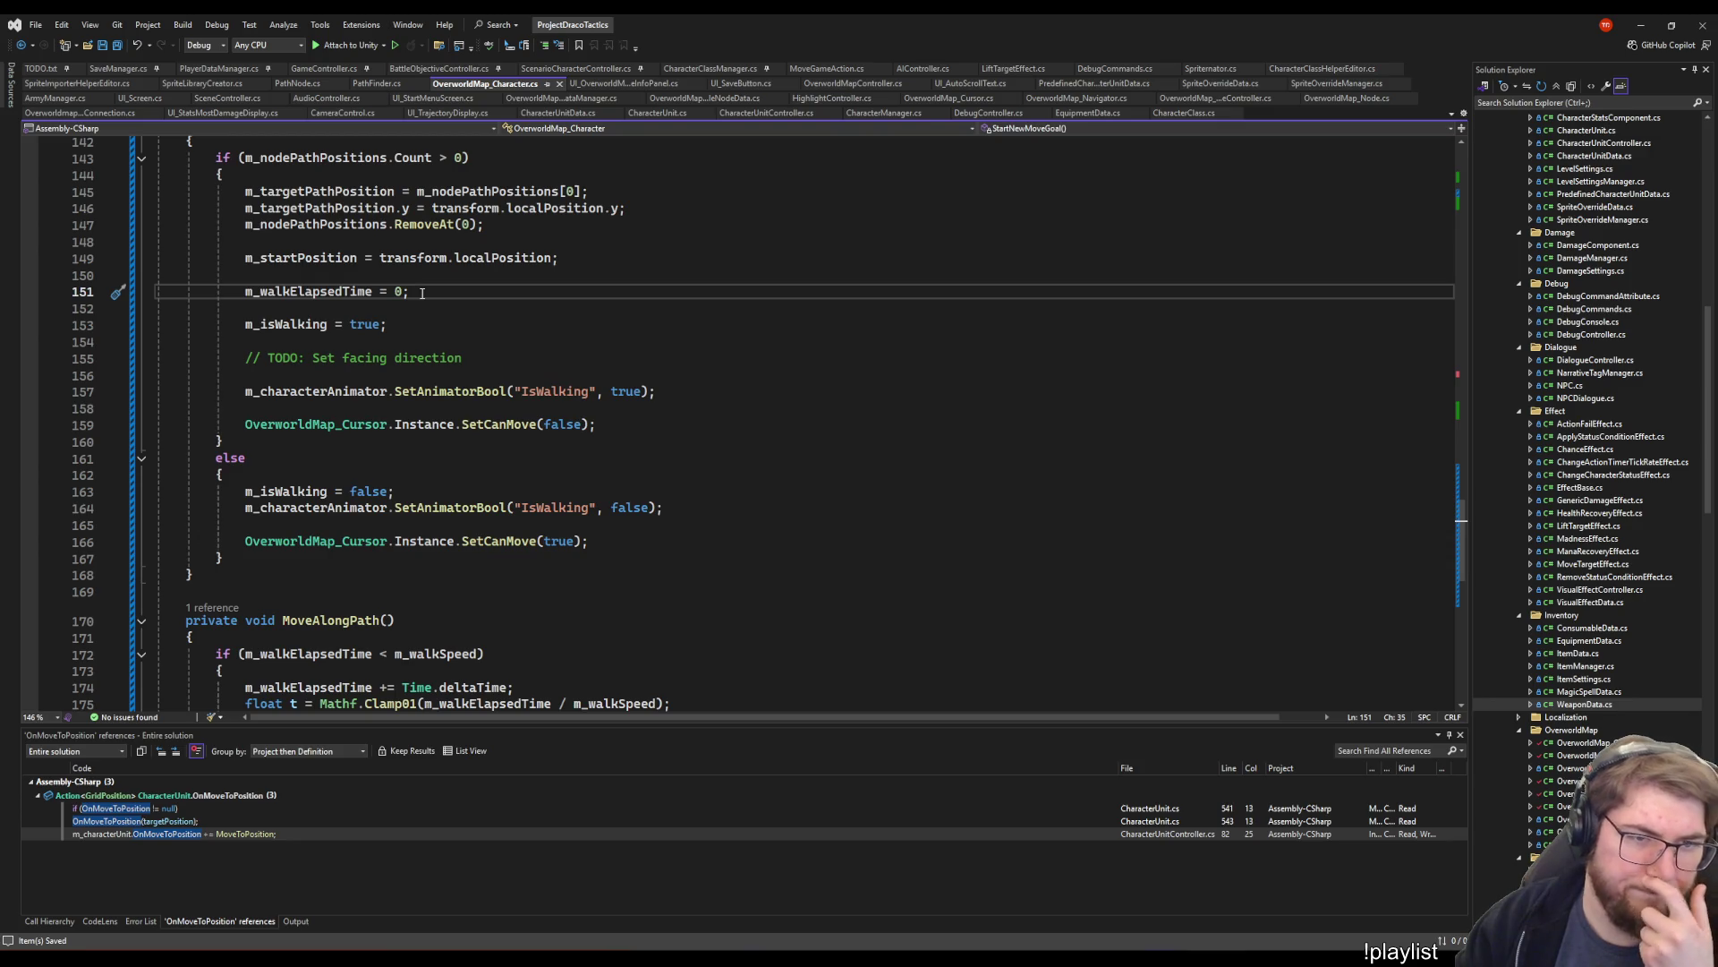
pyautogui.scroll(-6, 657, 505)
pyautogui.scroll(11, 645, 510)
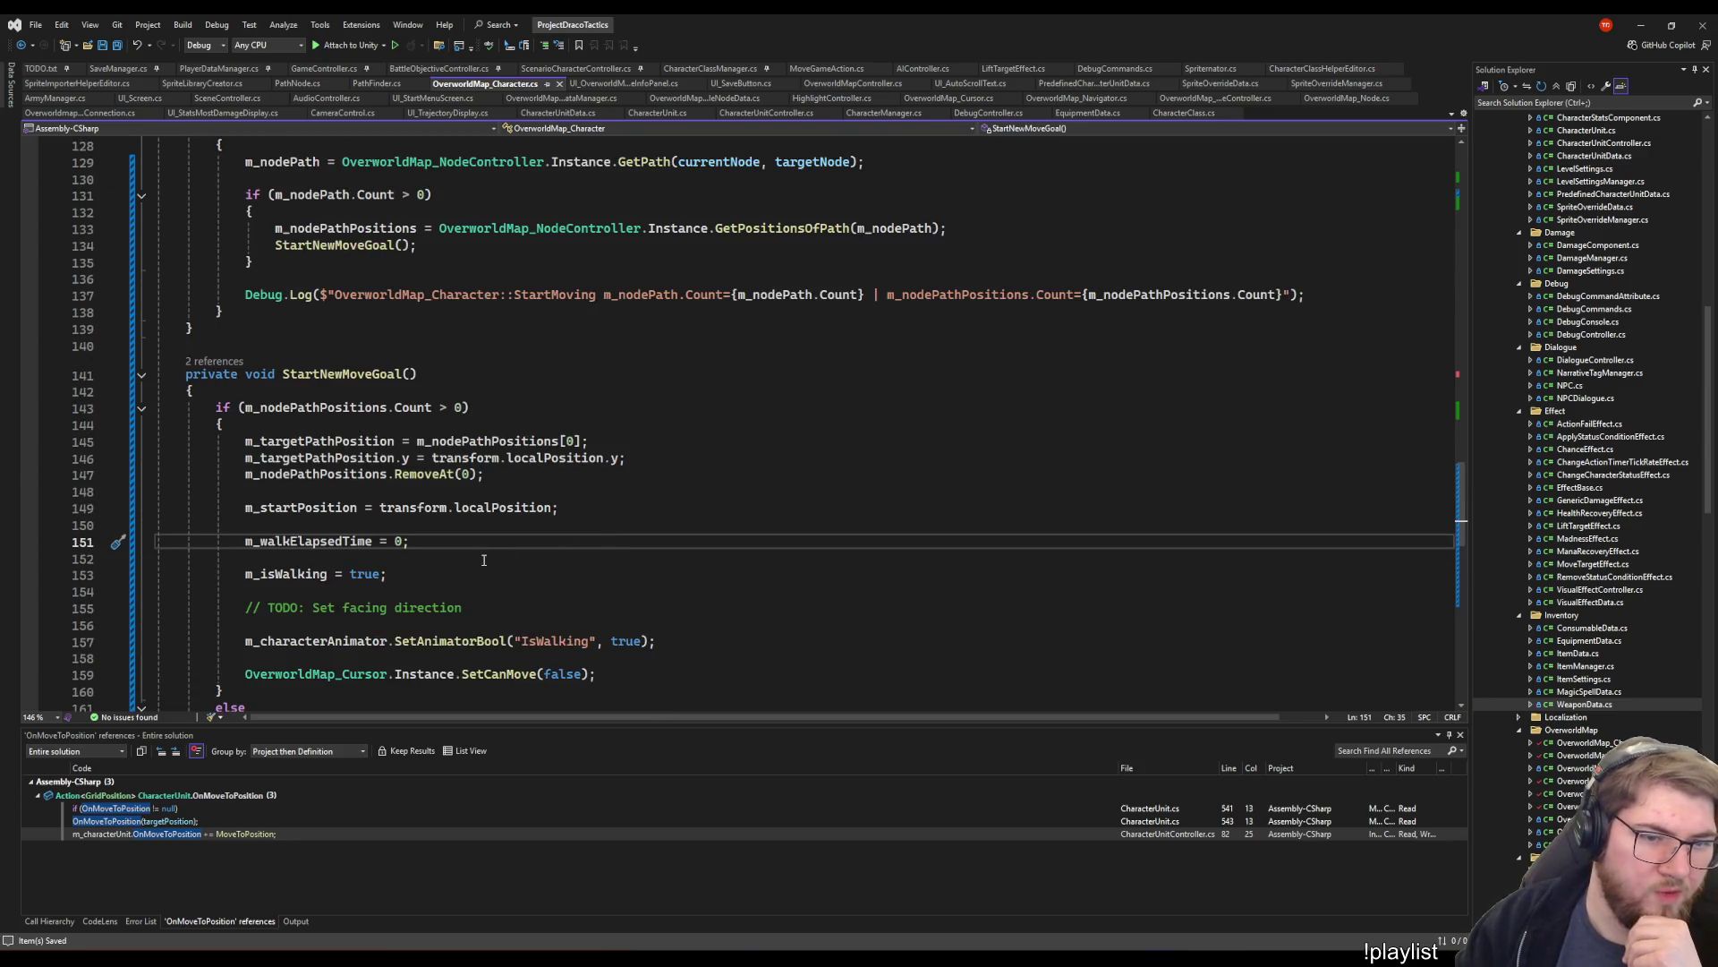
pyautogui.click(446, 443)
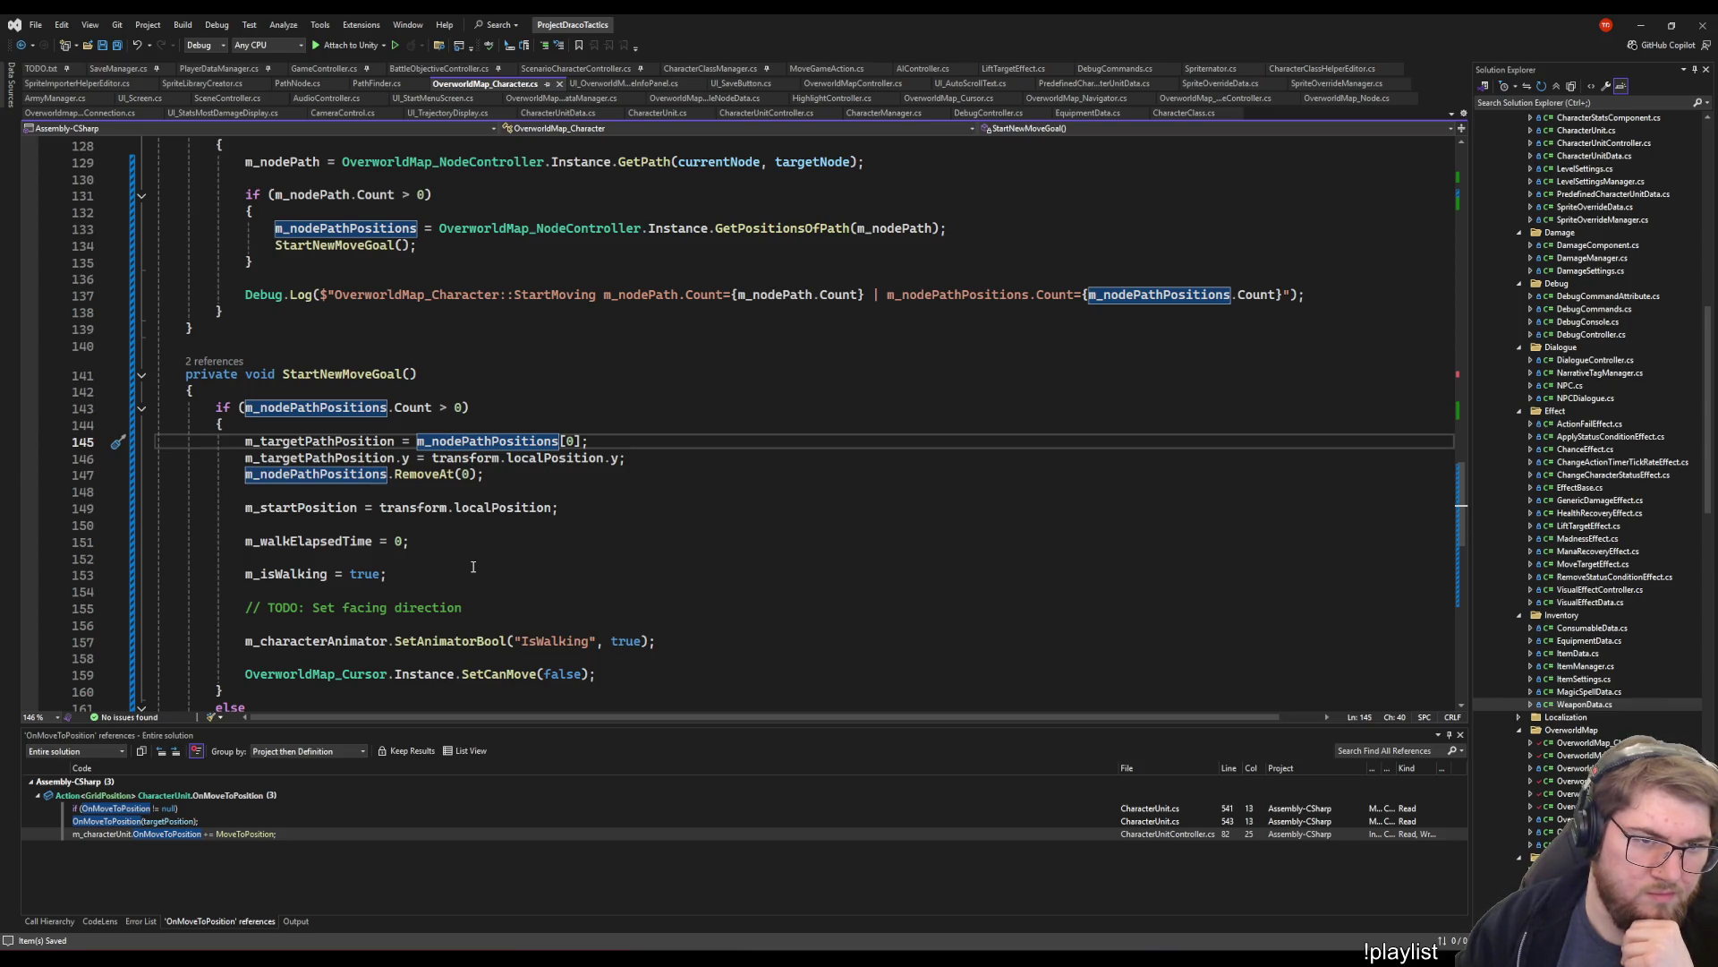
pyautogui.click(416, 545)
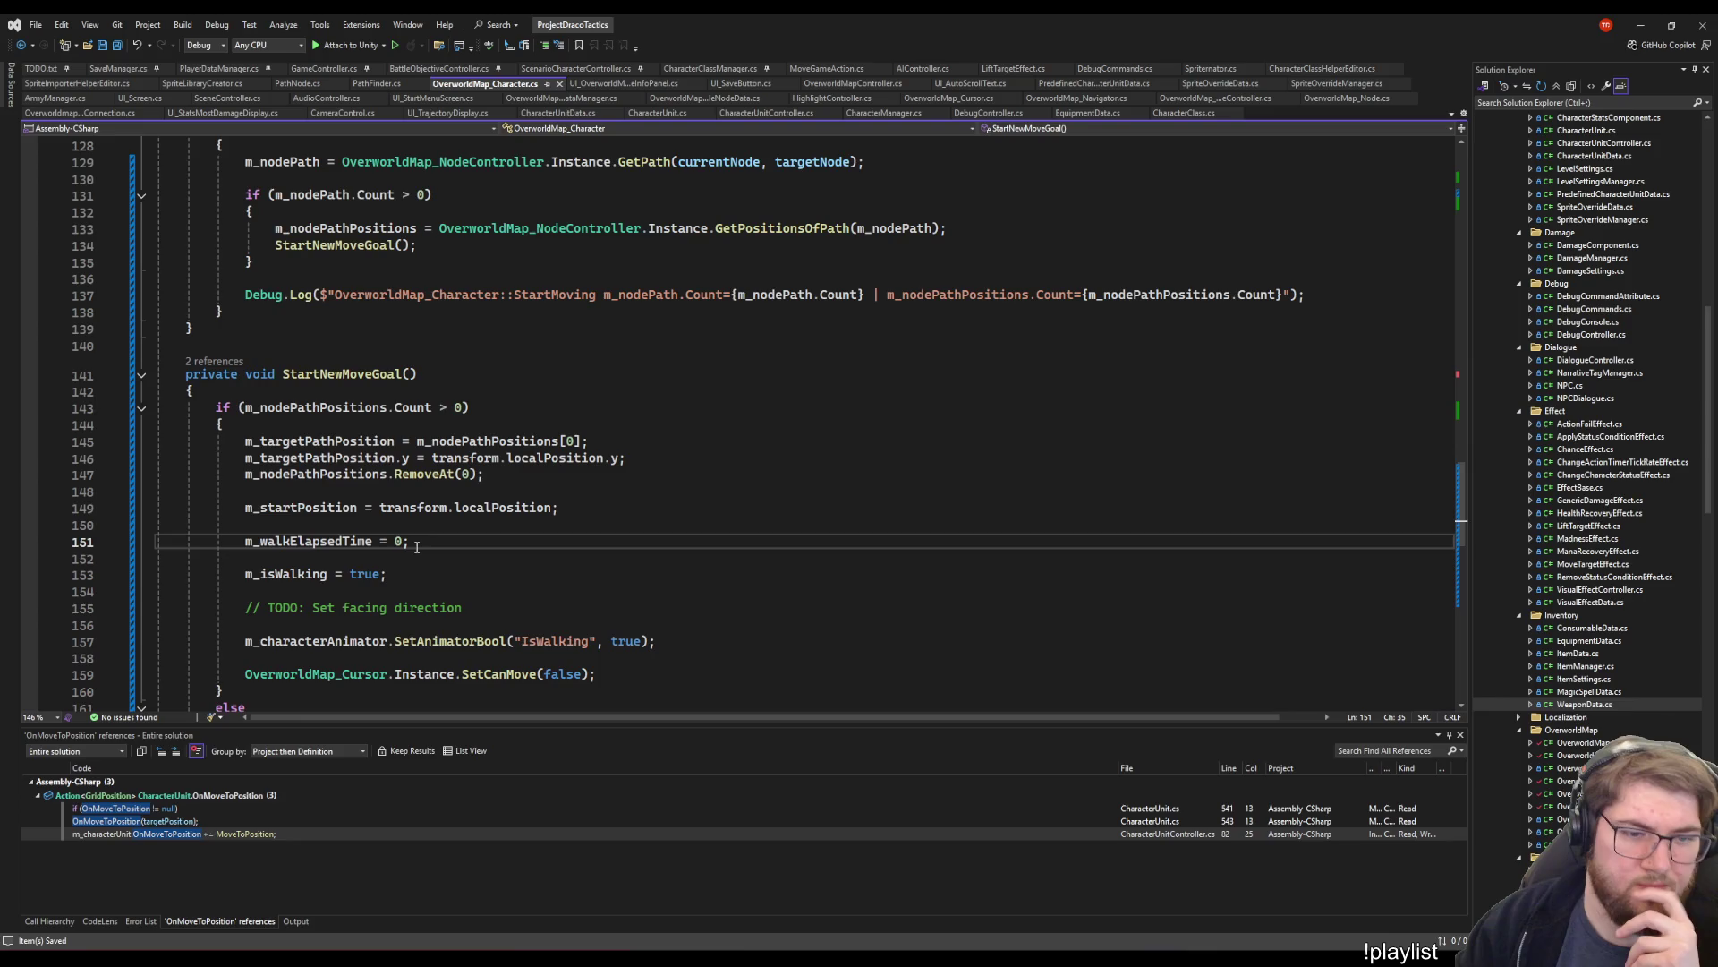
pyautogui.click(301, 508)
pyautogui.doubleClick(340, 459)
pyautogui.click(292, 507)
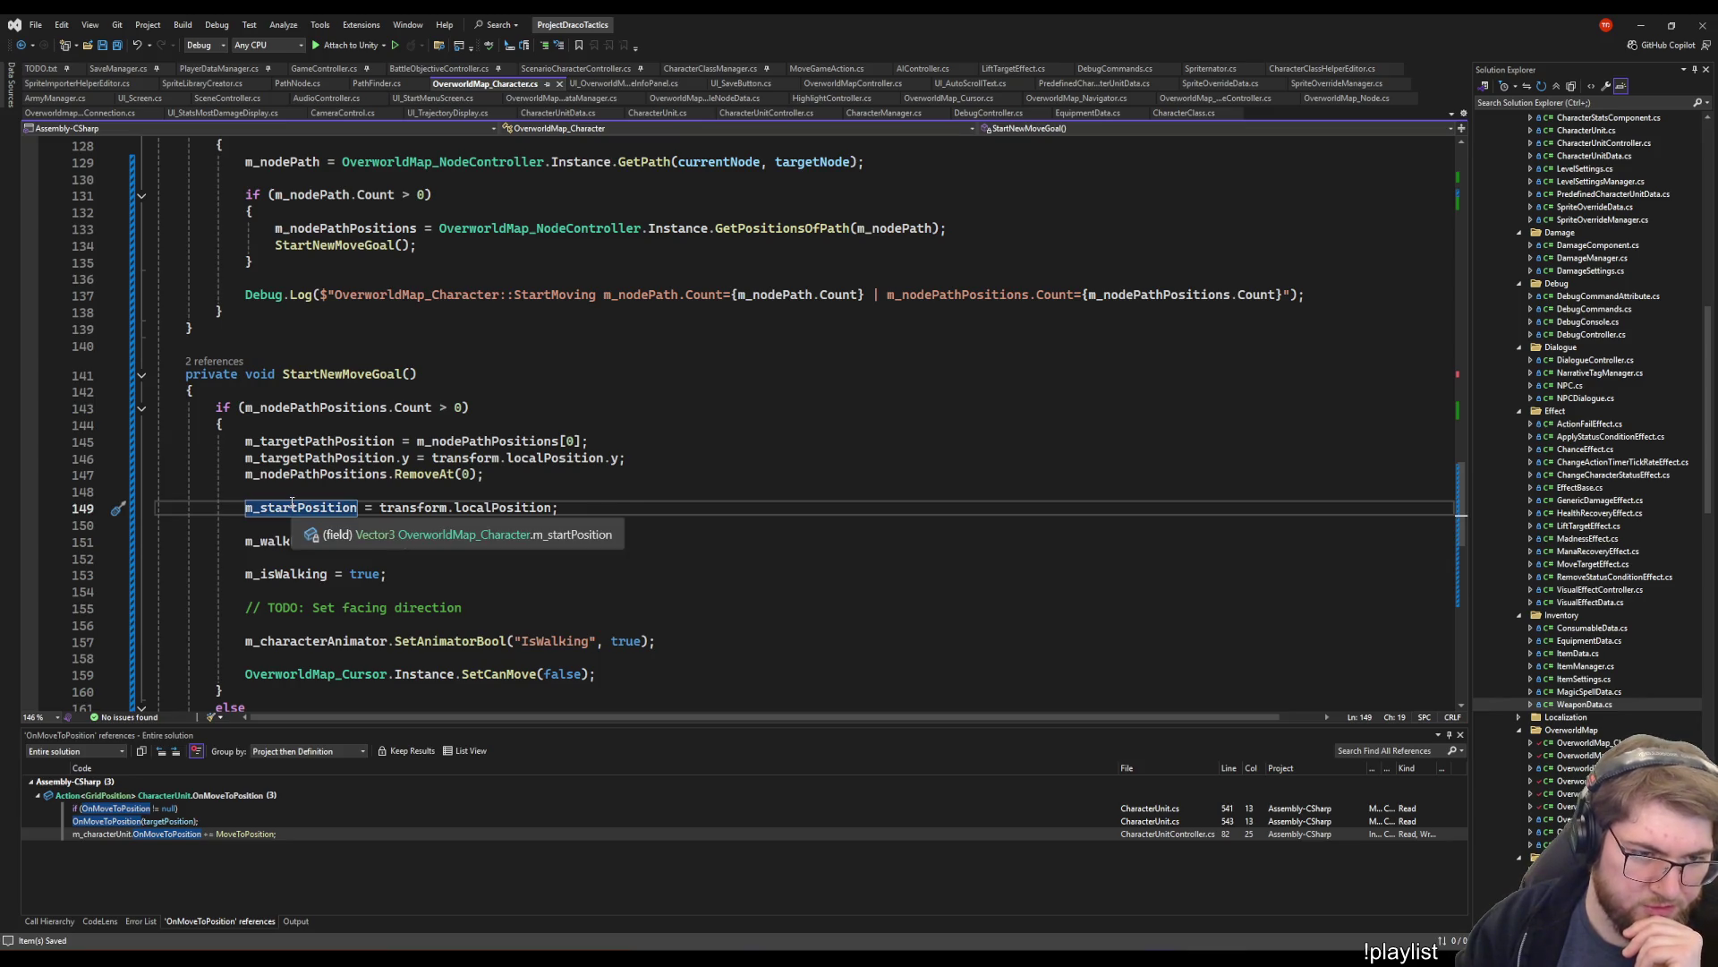
pyautogui.click(626, 503)
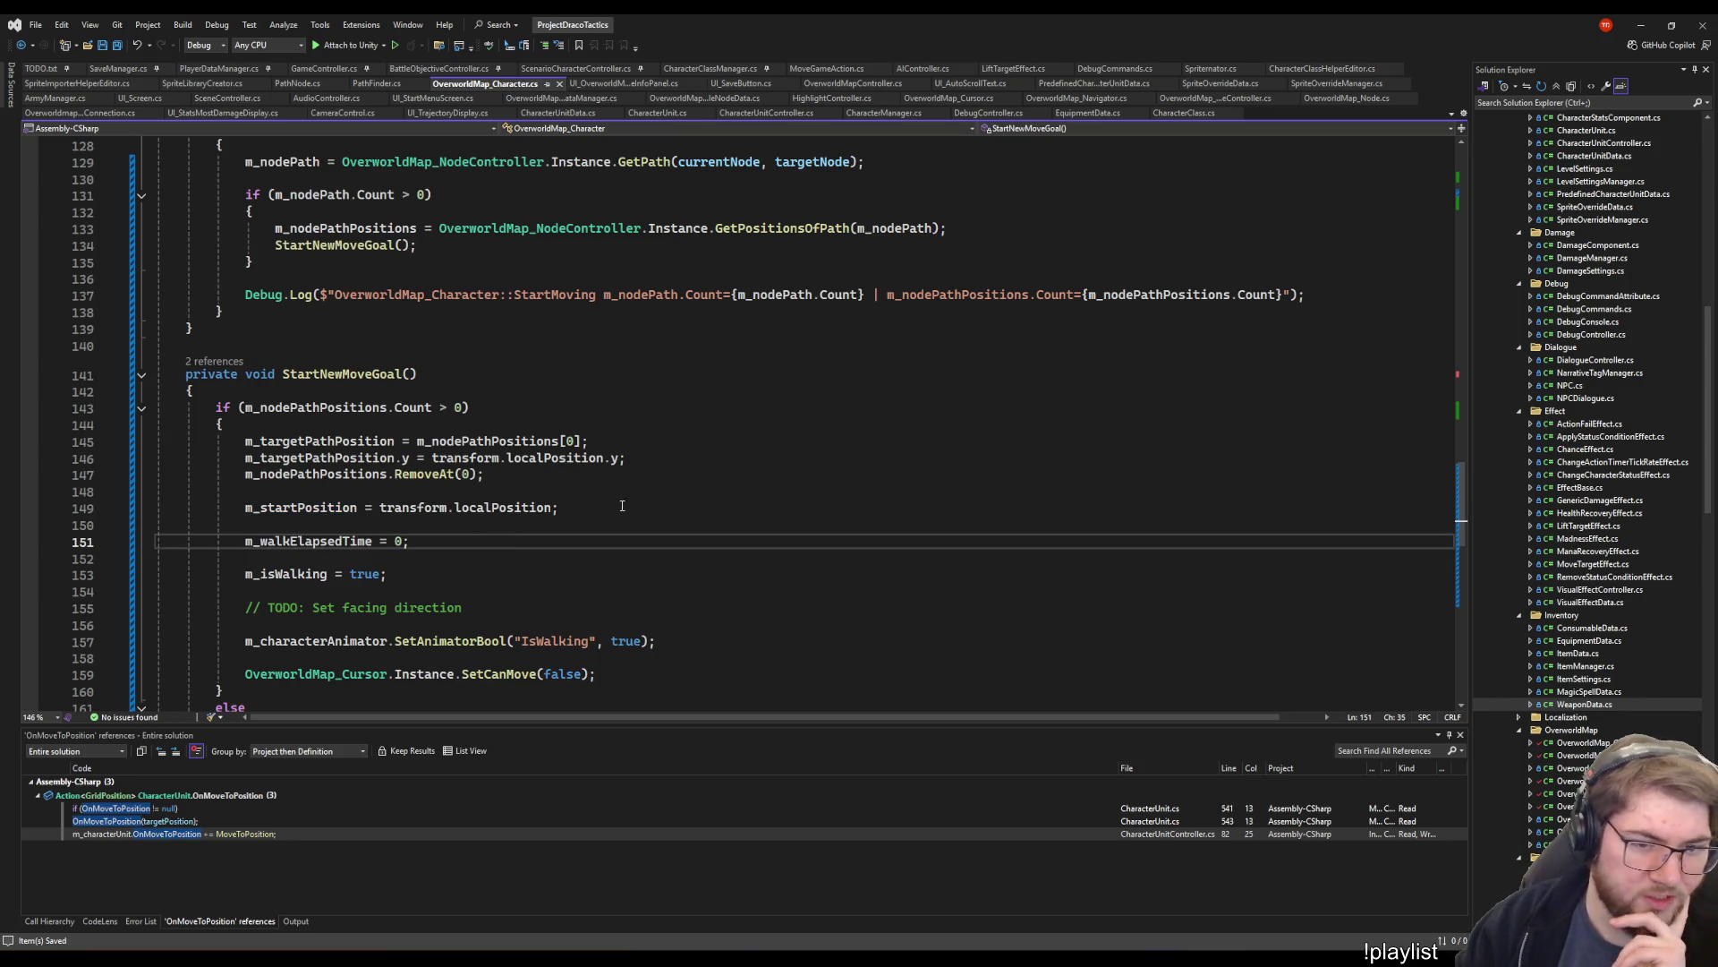
pyautogui.scroll(15, 544, 514)
pyautogui.scroll(14, 543, 513)
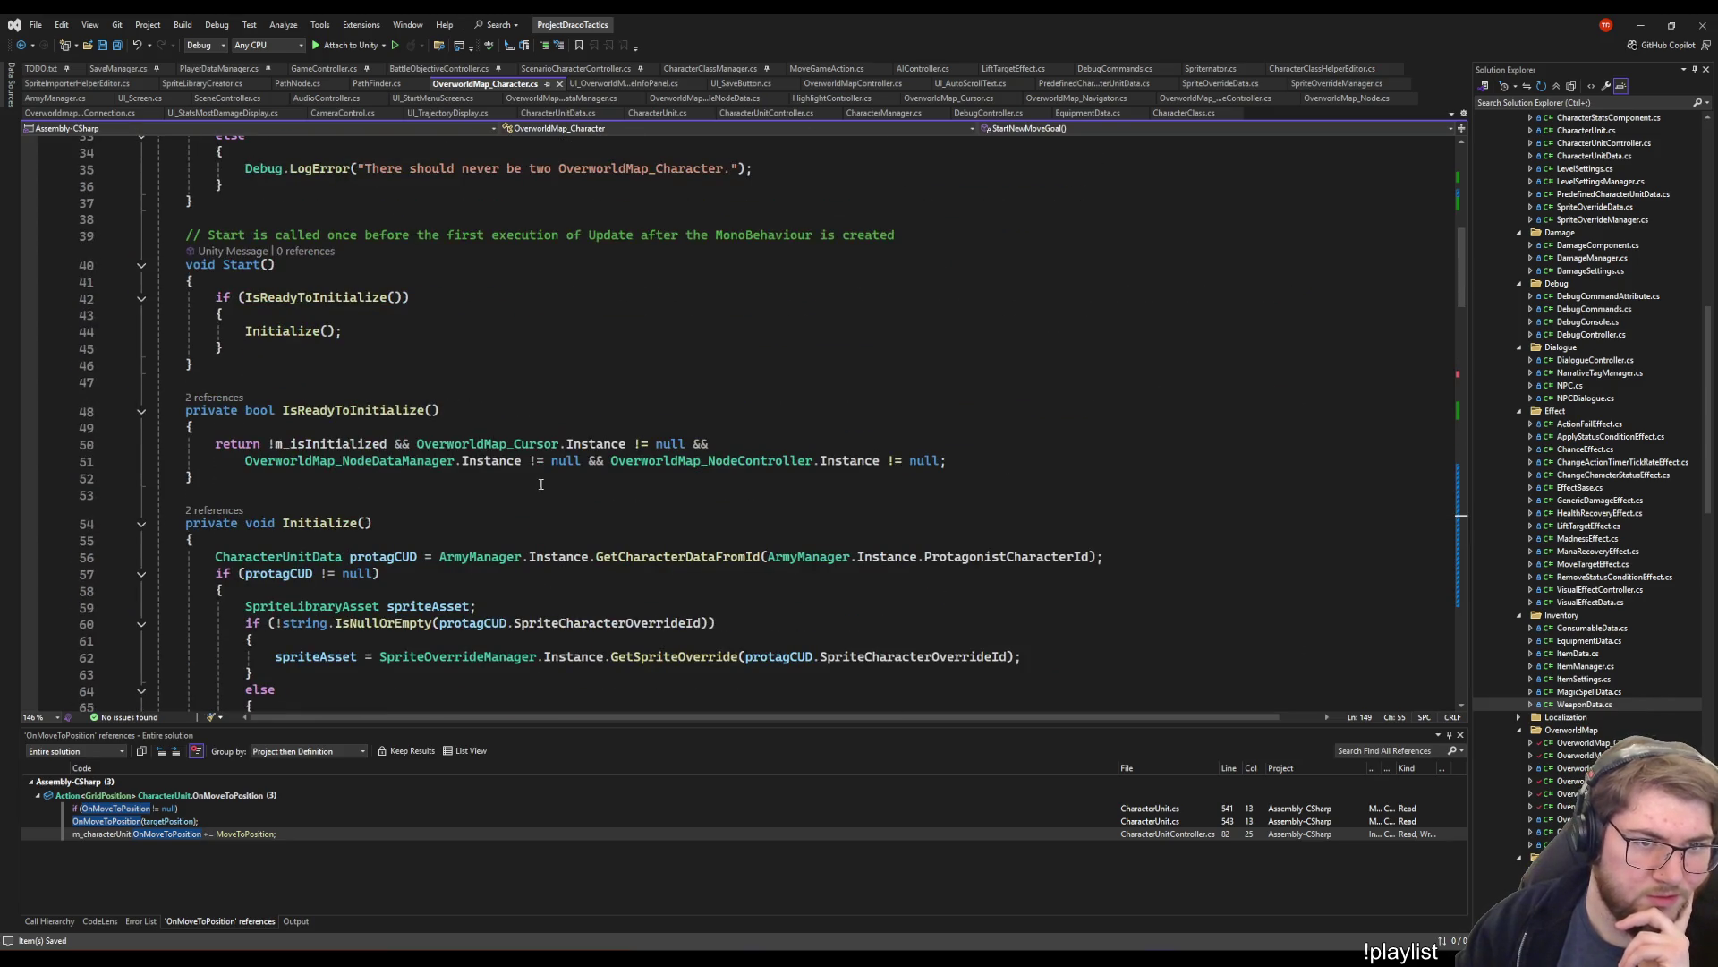
pyautogui.scroll(-3, 528, 483)
pyautogui.scroll(14, 511, 449)
pyautogui.click(506, 468)
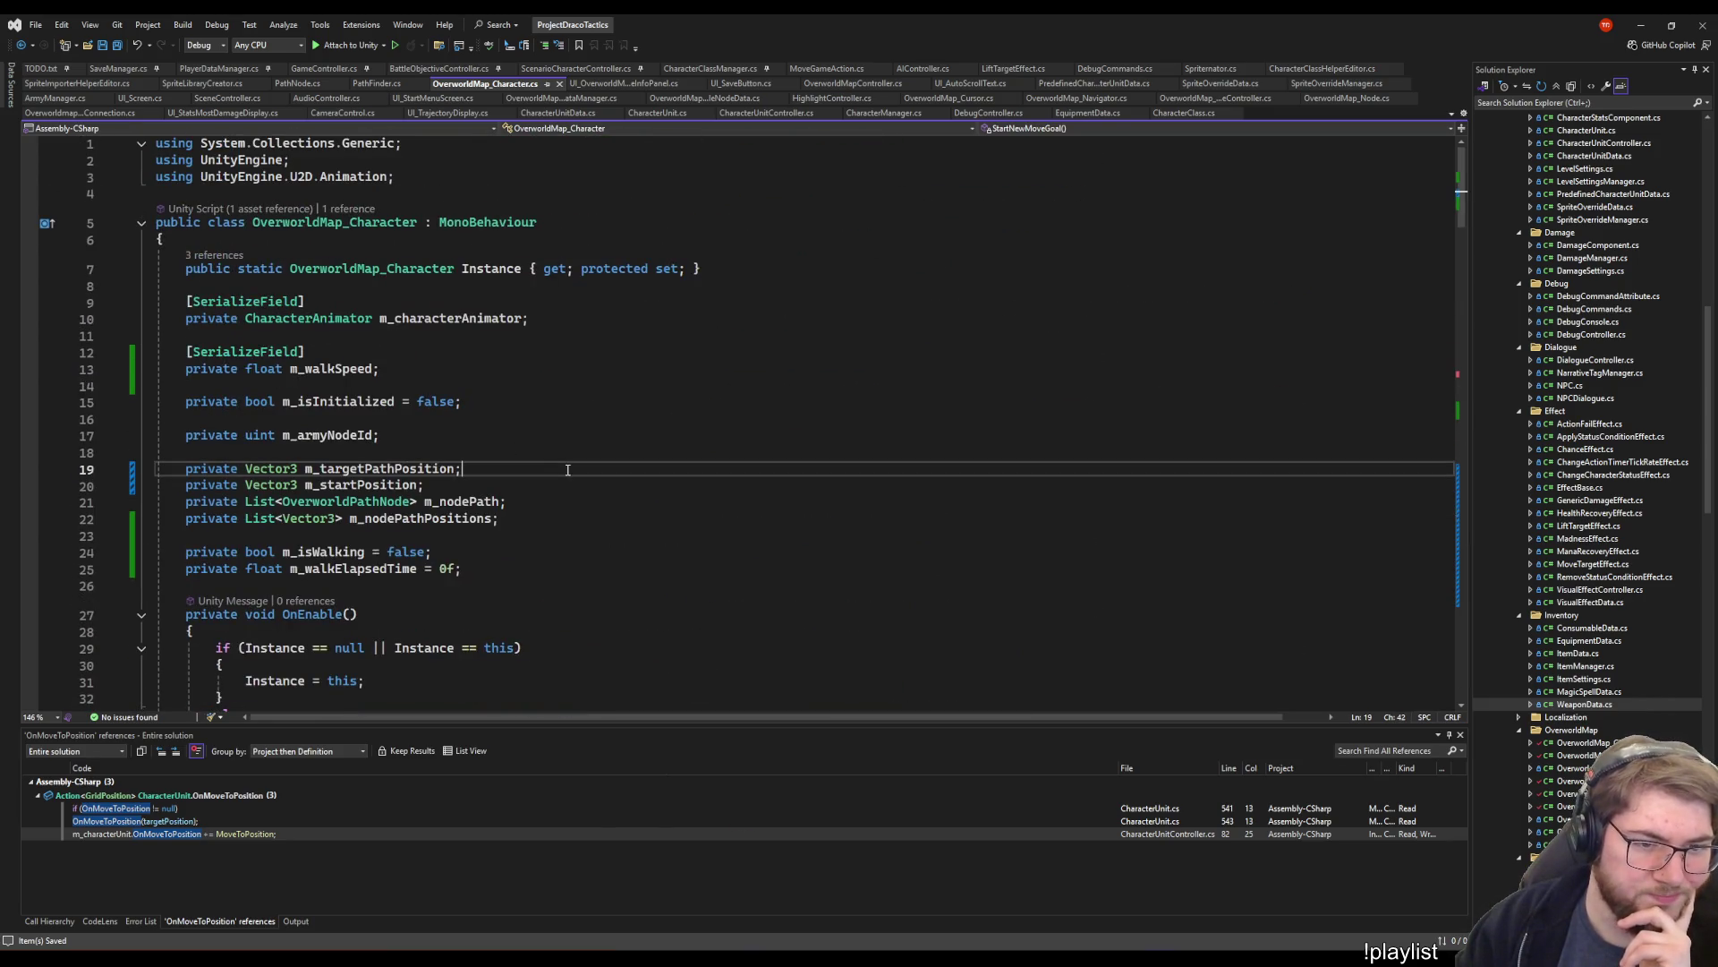
pyautogui.click(430, 369)
pyautogui.click(430, 484)
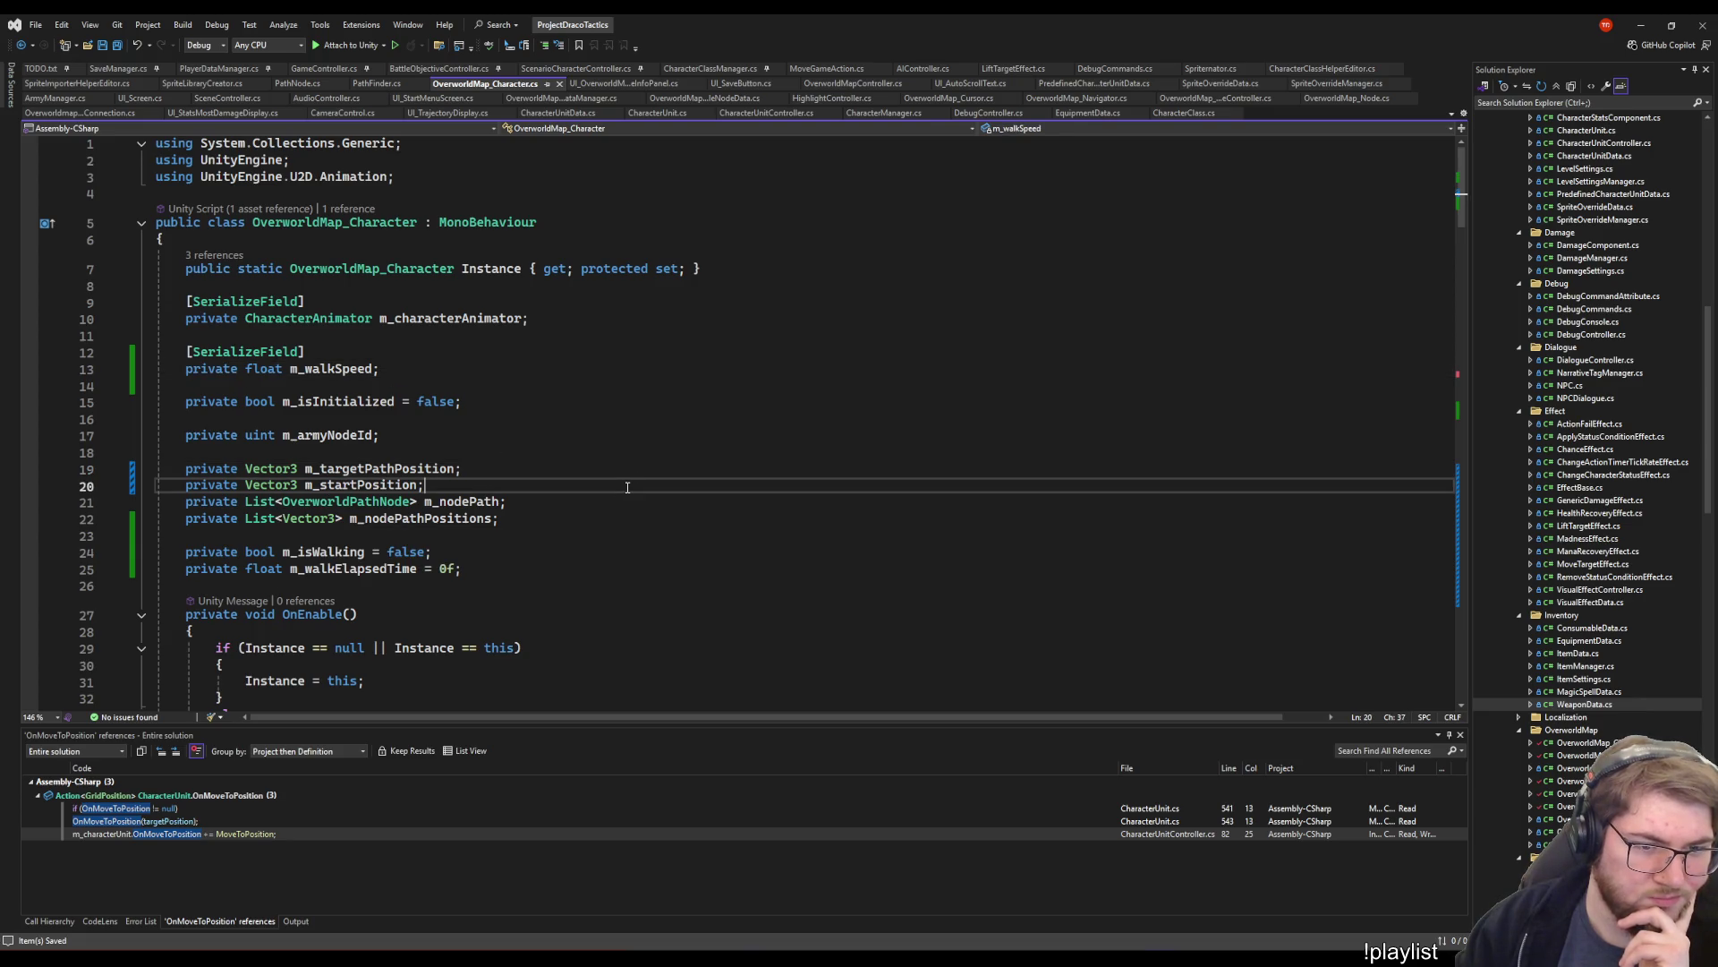
pyautogui.click(506, 555)
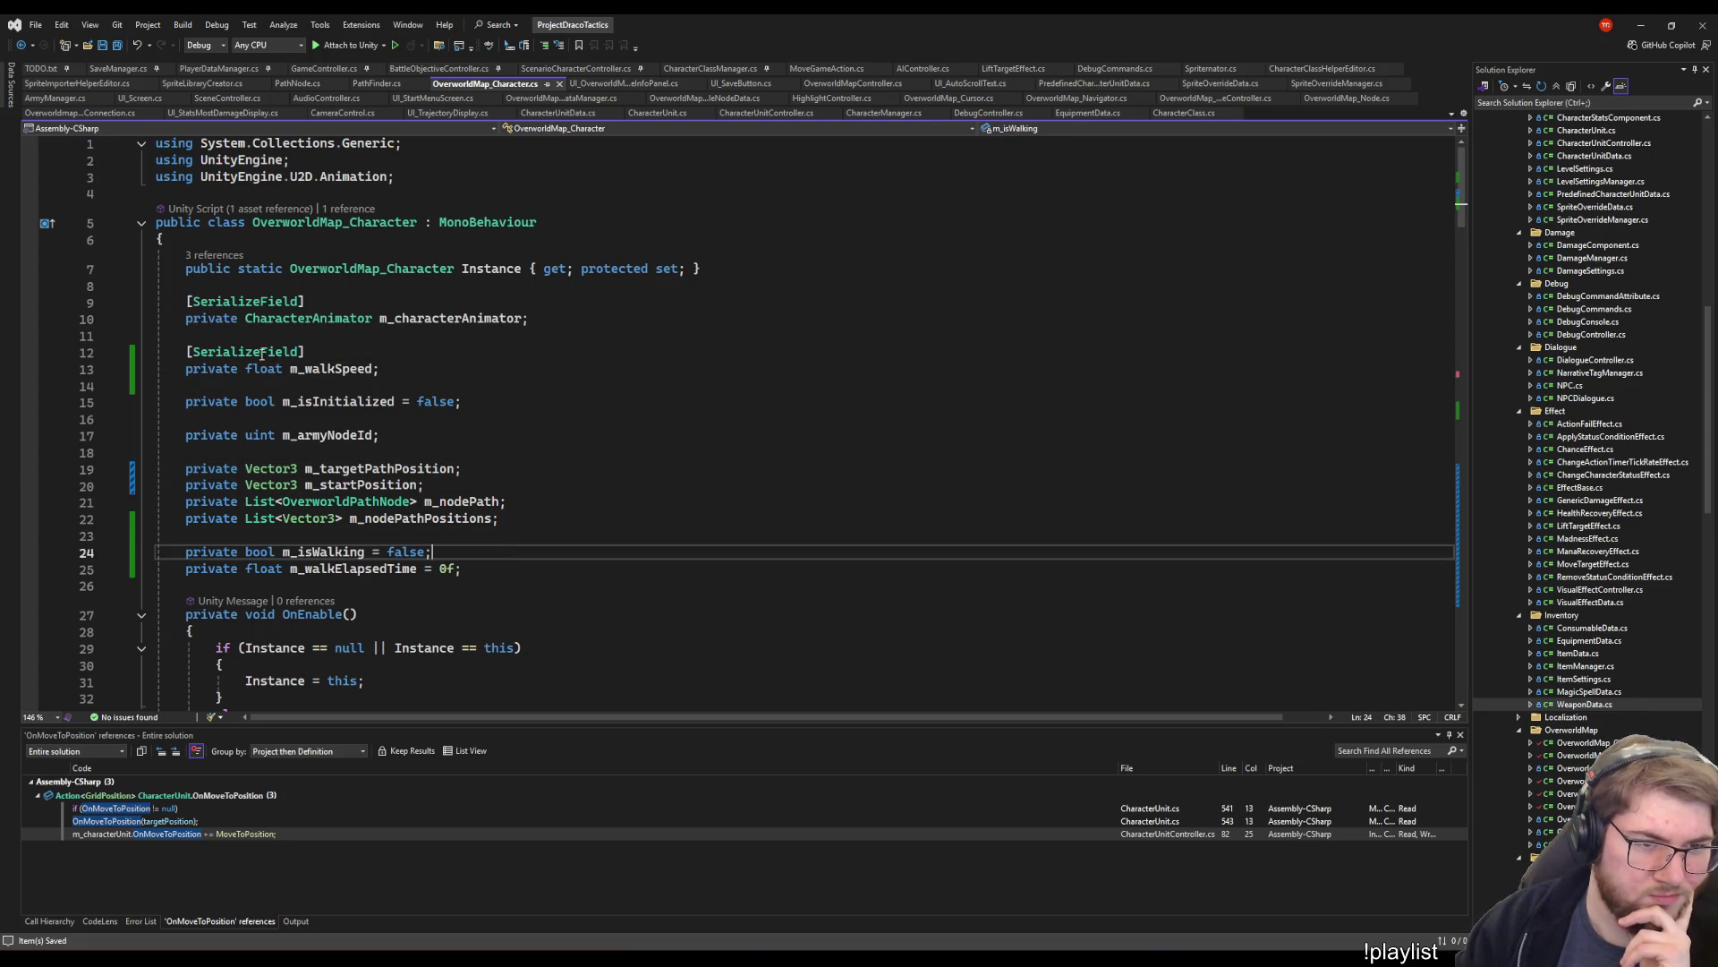
pyautogui.click(339, 372)
pyautogui.click(755, 569)
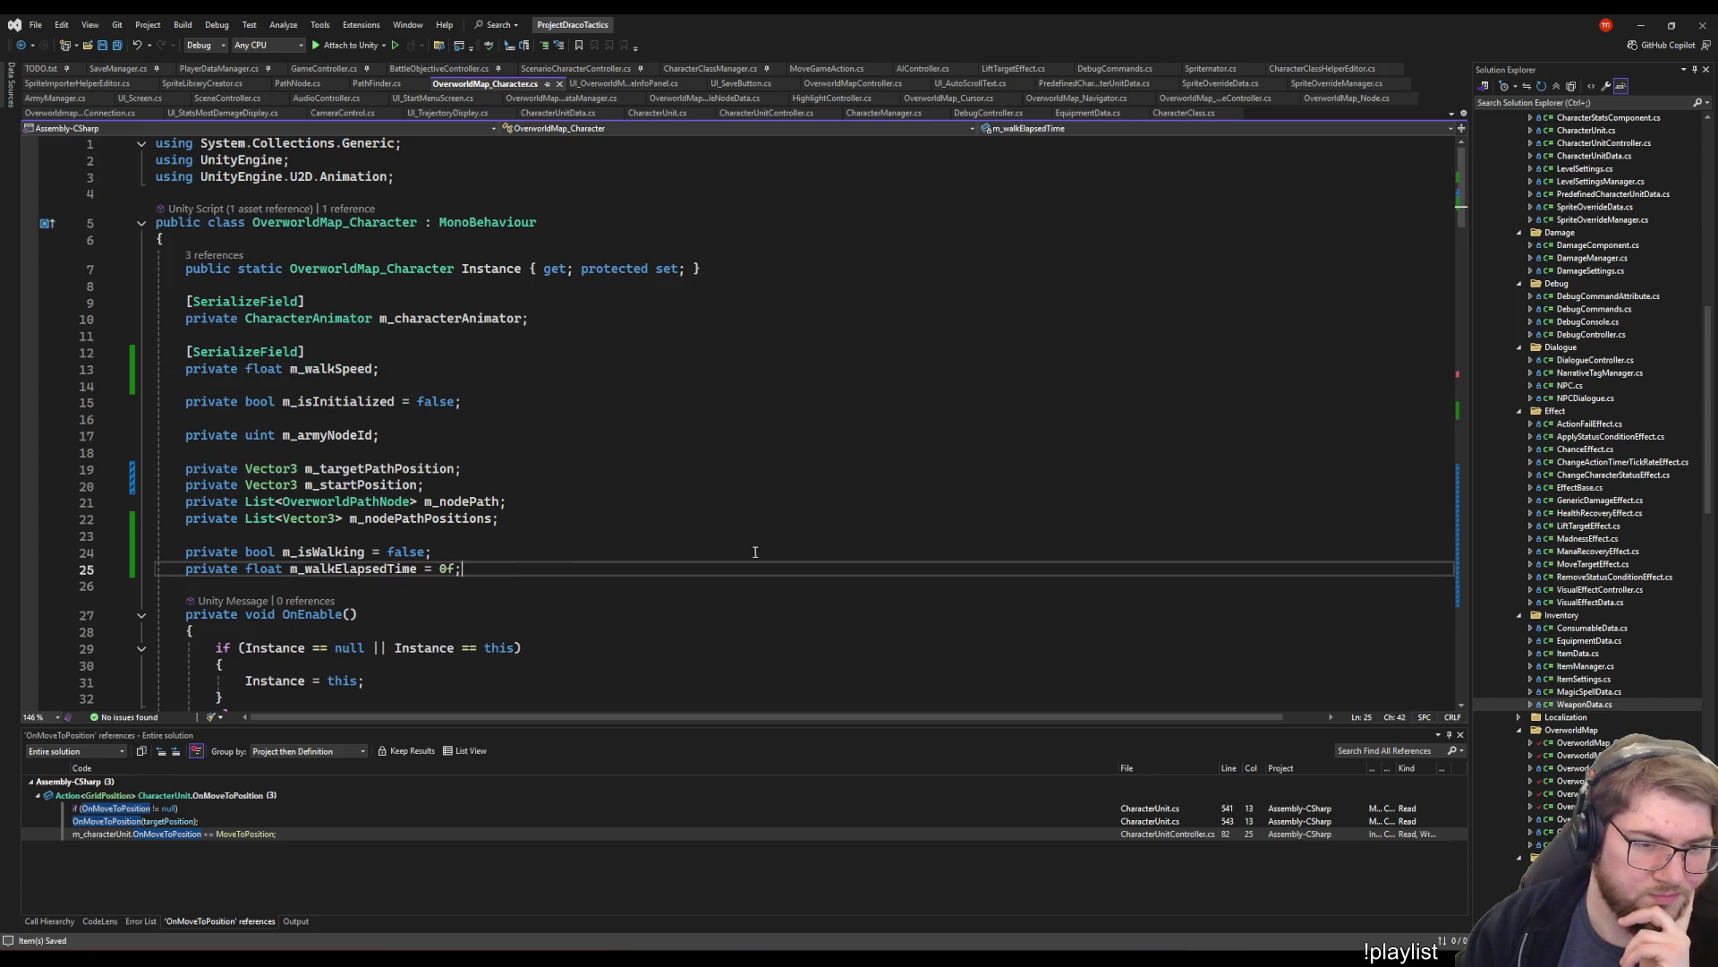
# - Declare 'private float m_walkTime = 0f;' below the elapsed-time field and save the script
pyautogui.press('Return')
pyautogui.write('priva')
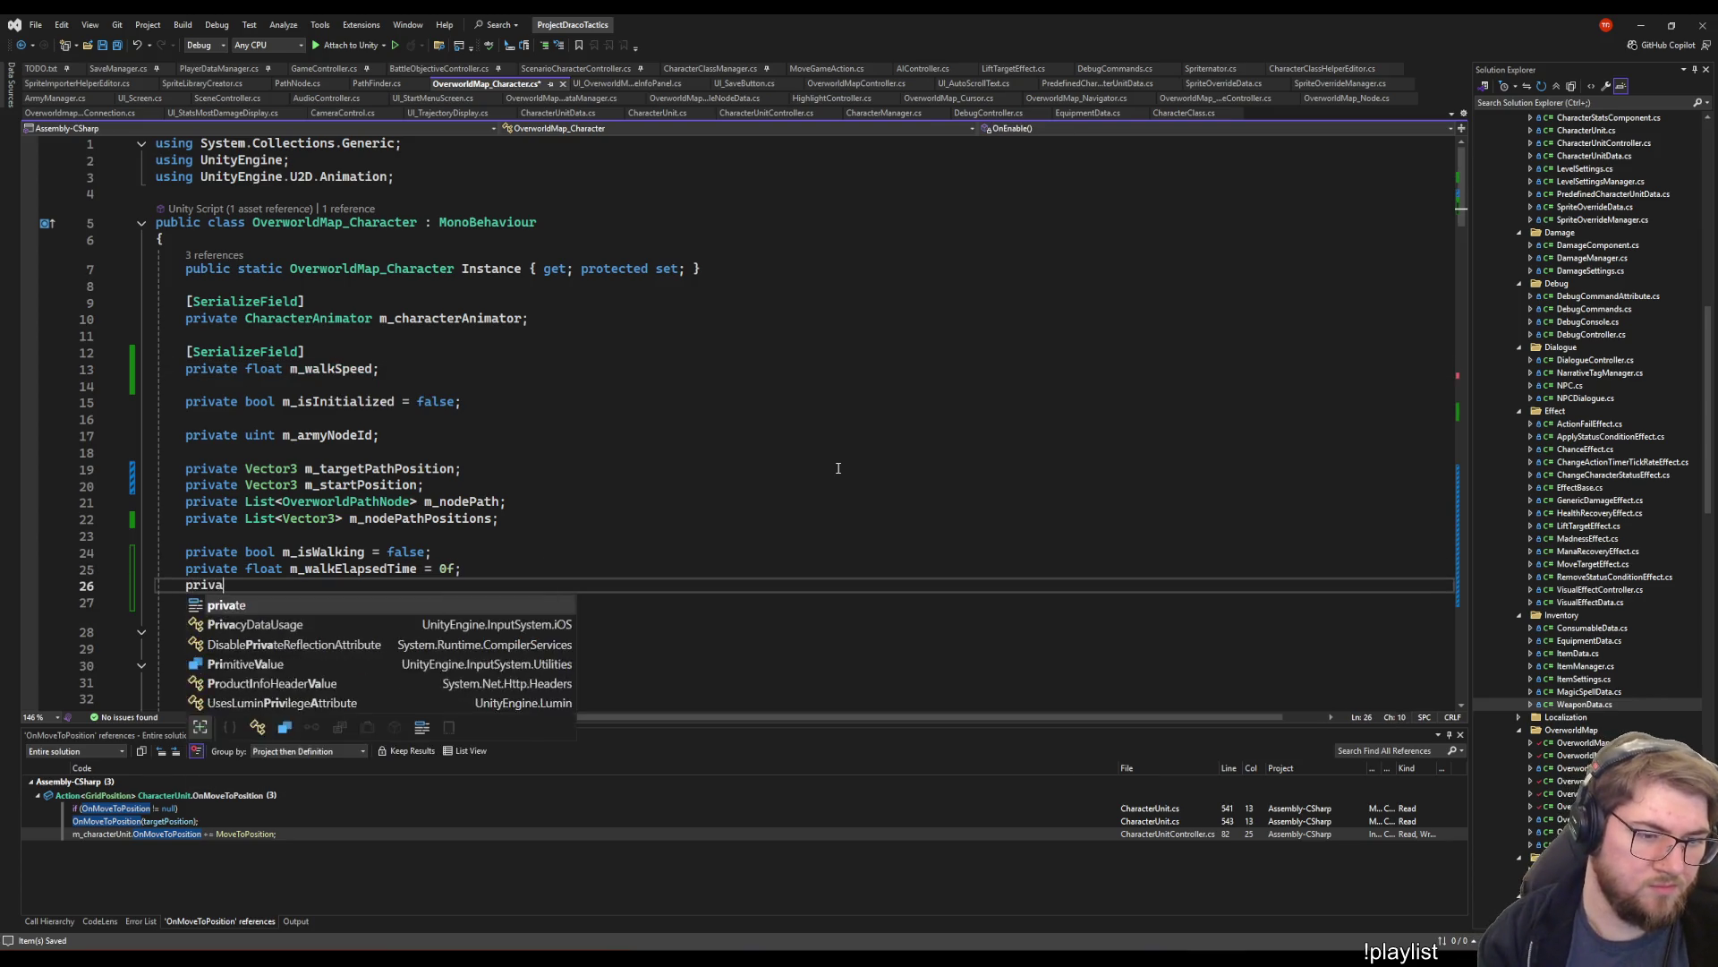
pyautogui.write('te fl')
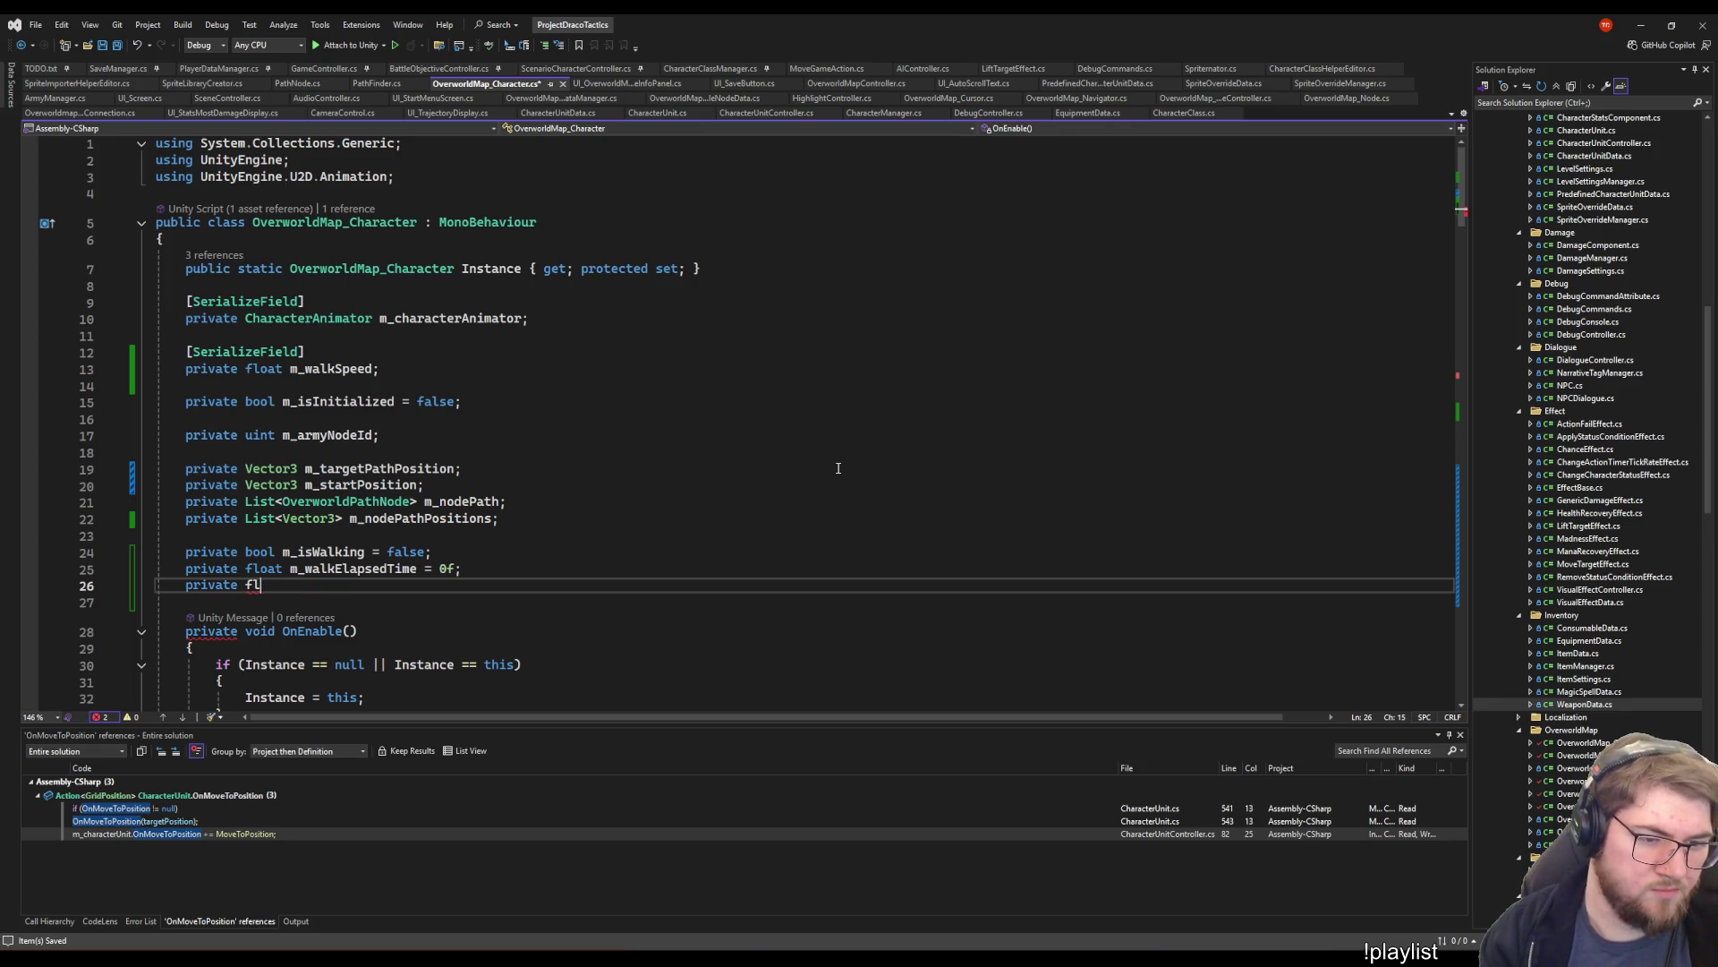
pyautogui.write('oat m_walk')
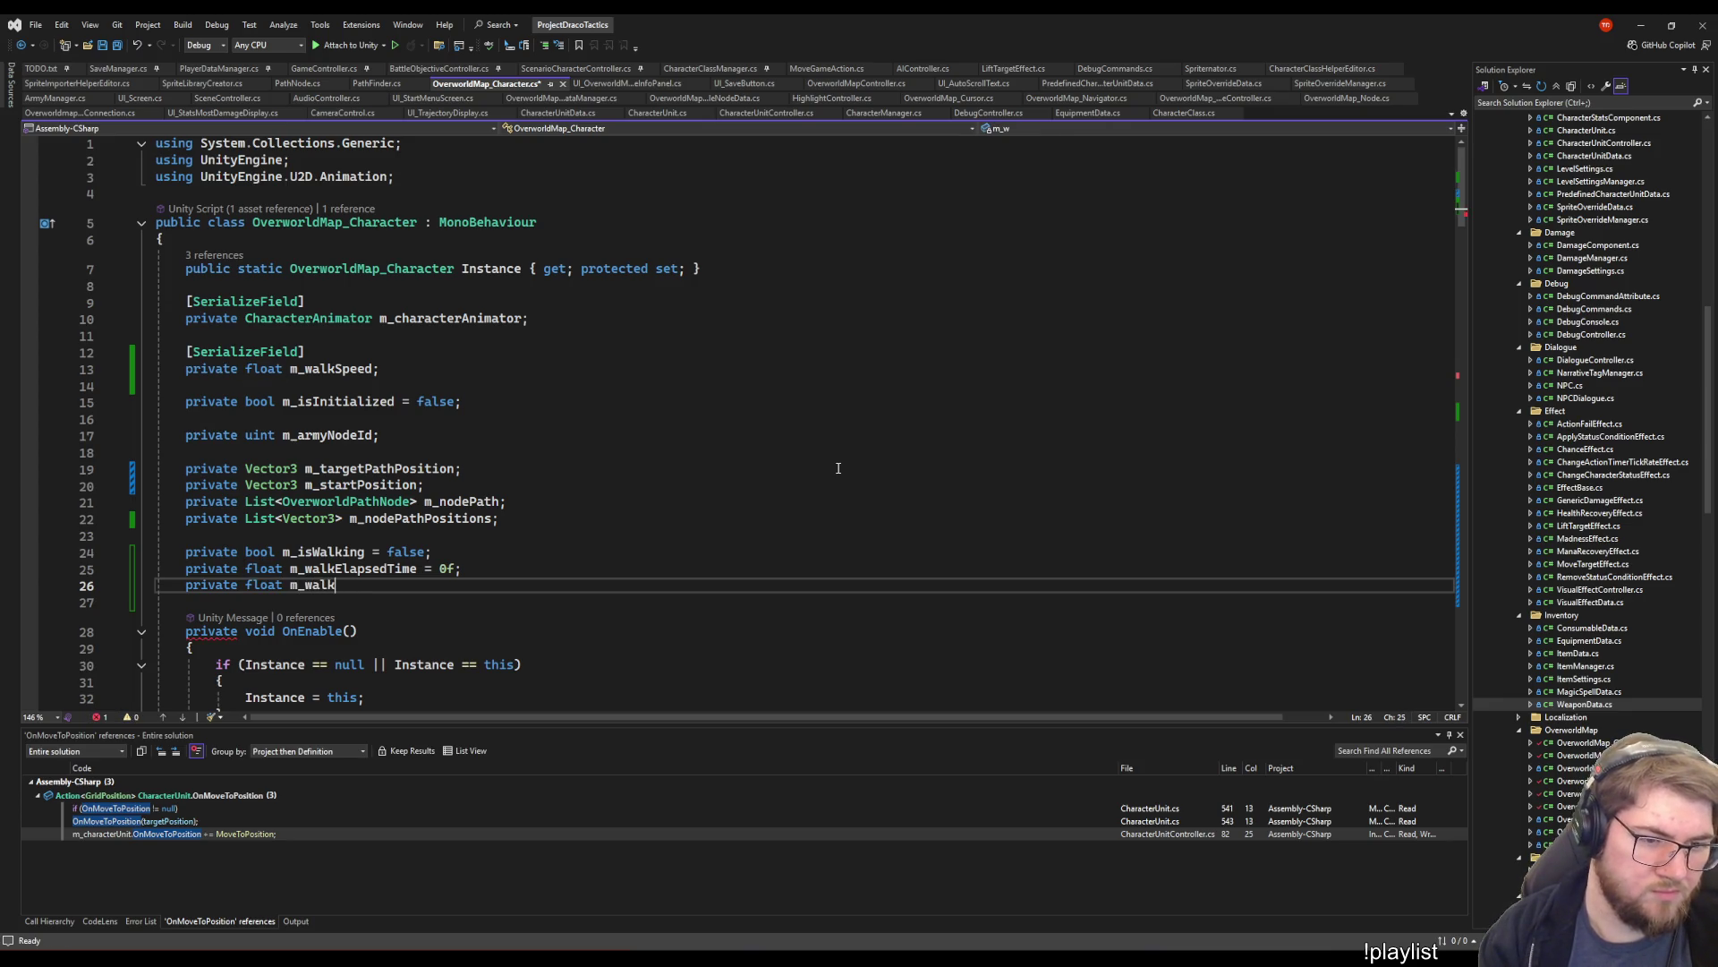
pyautogui.write('Tame = 0f;')
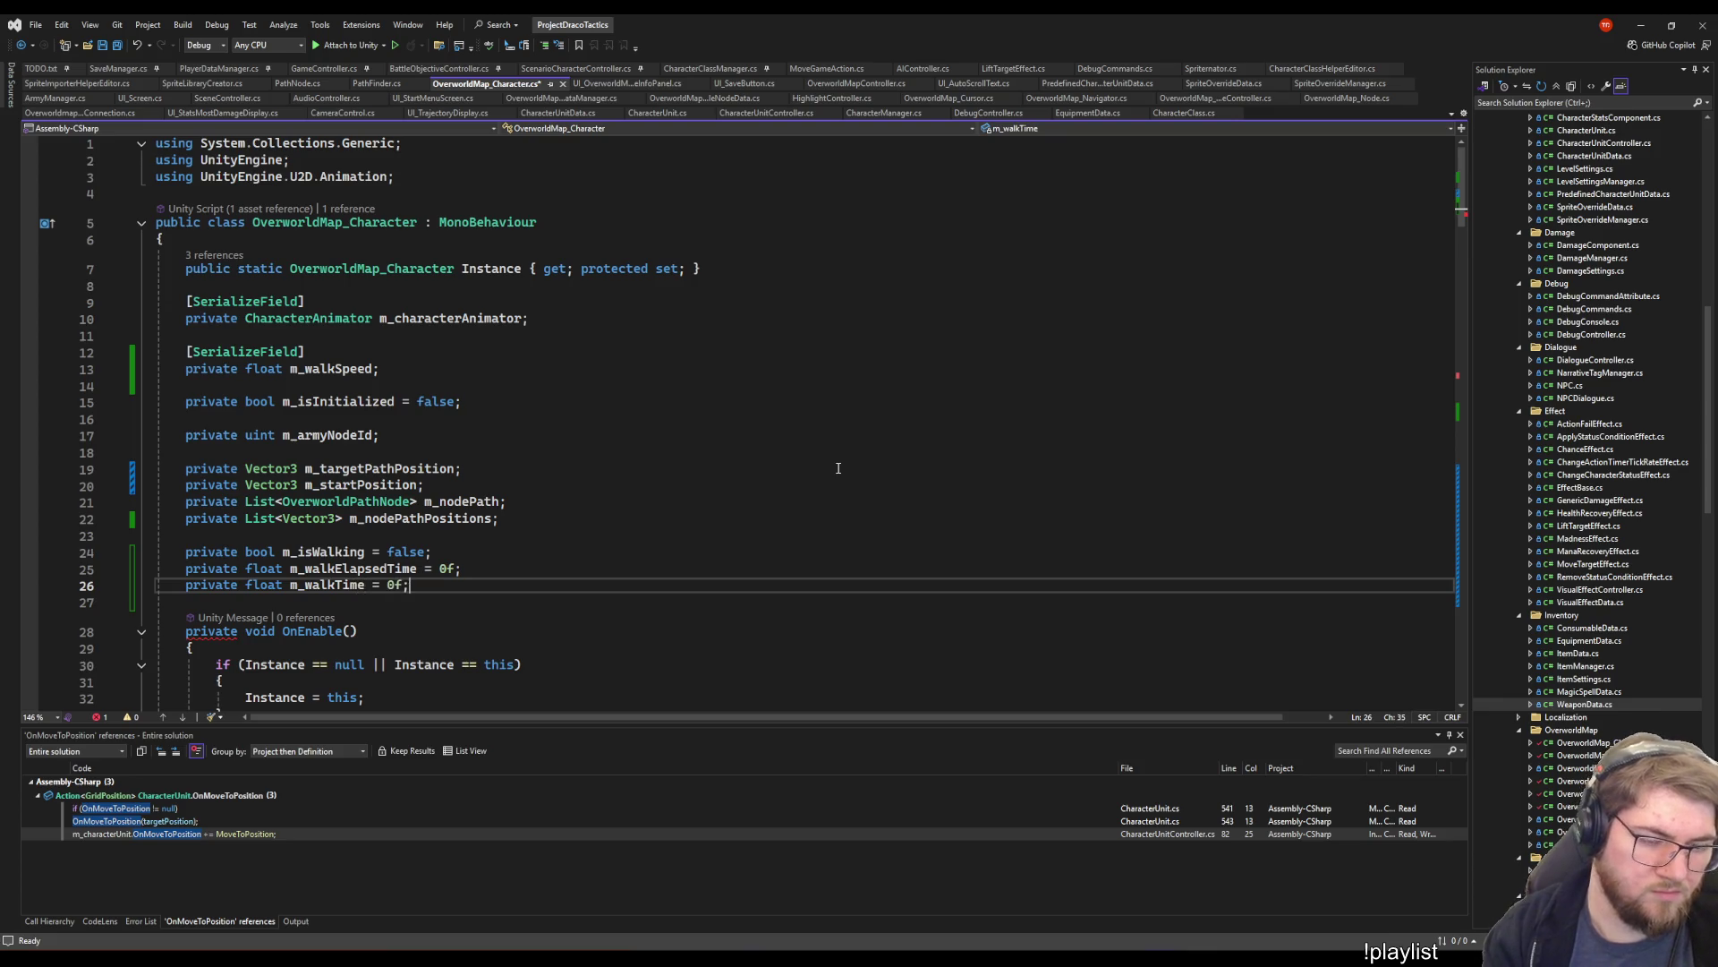
pyautogui.hotkey('ctrl', 's')
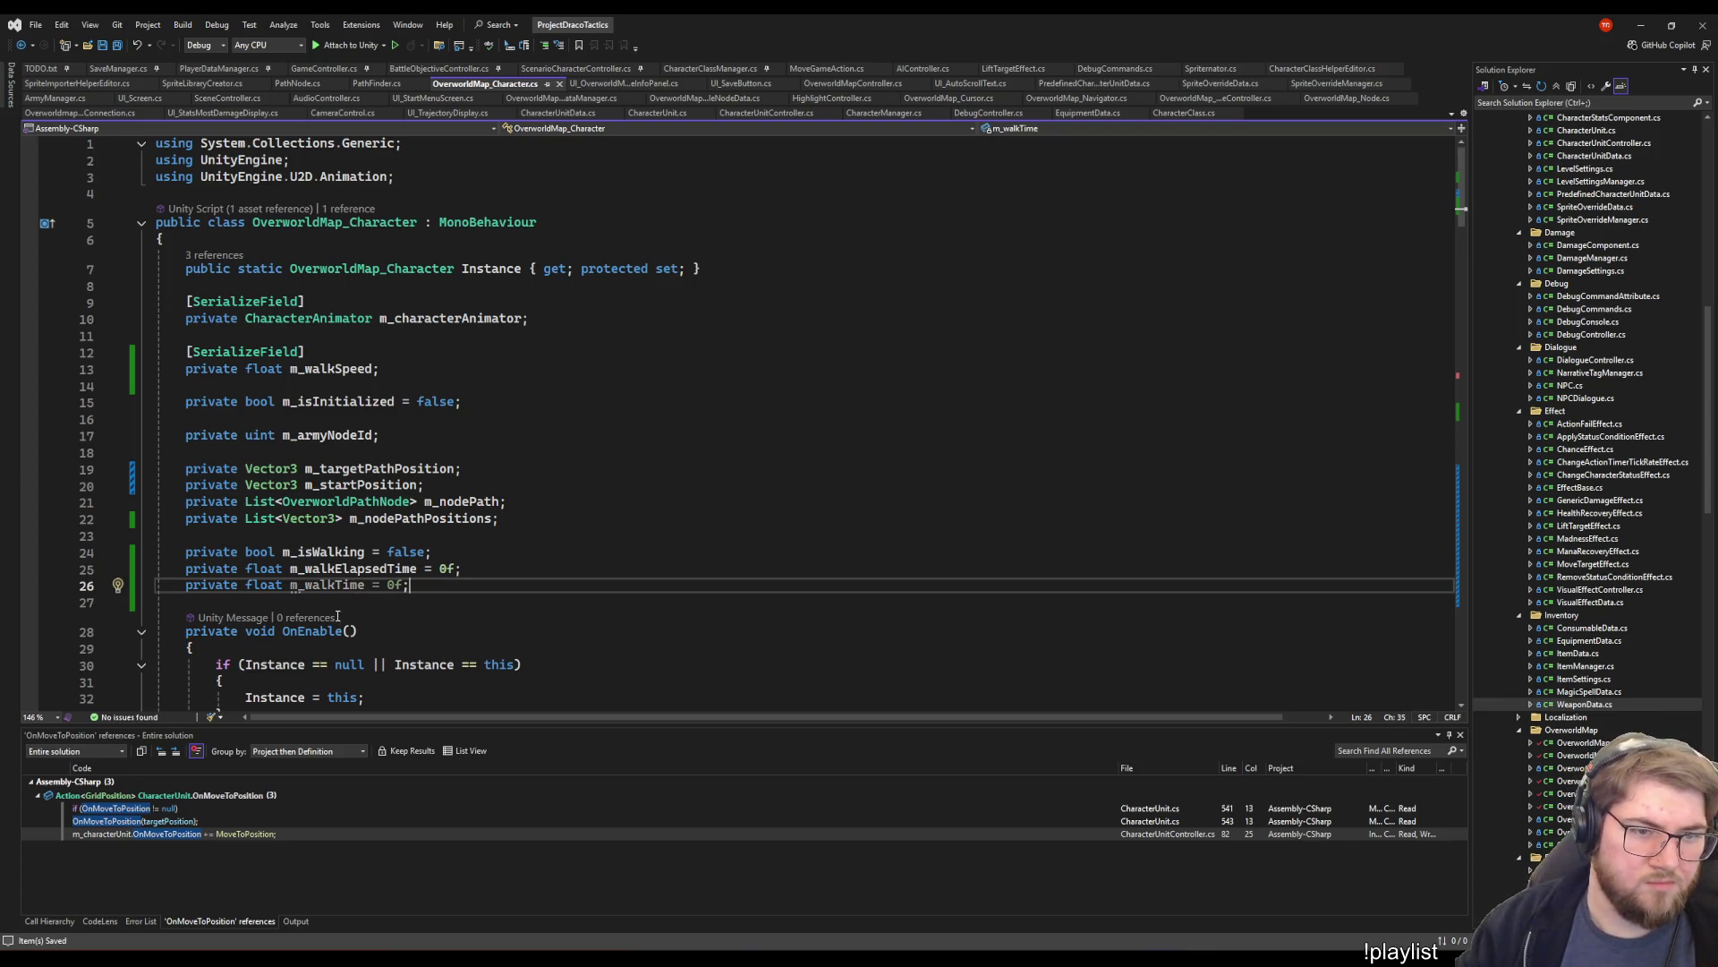
# - In MoveAlongPath, replace m_walkSpeed with m_walkTime in the progress division and loop condition
pyautogui.scroll(-20, 337, 616)
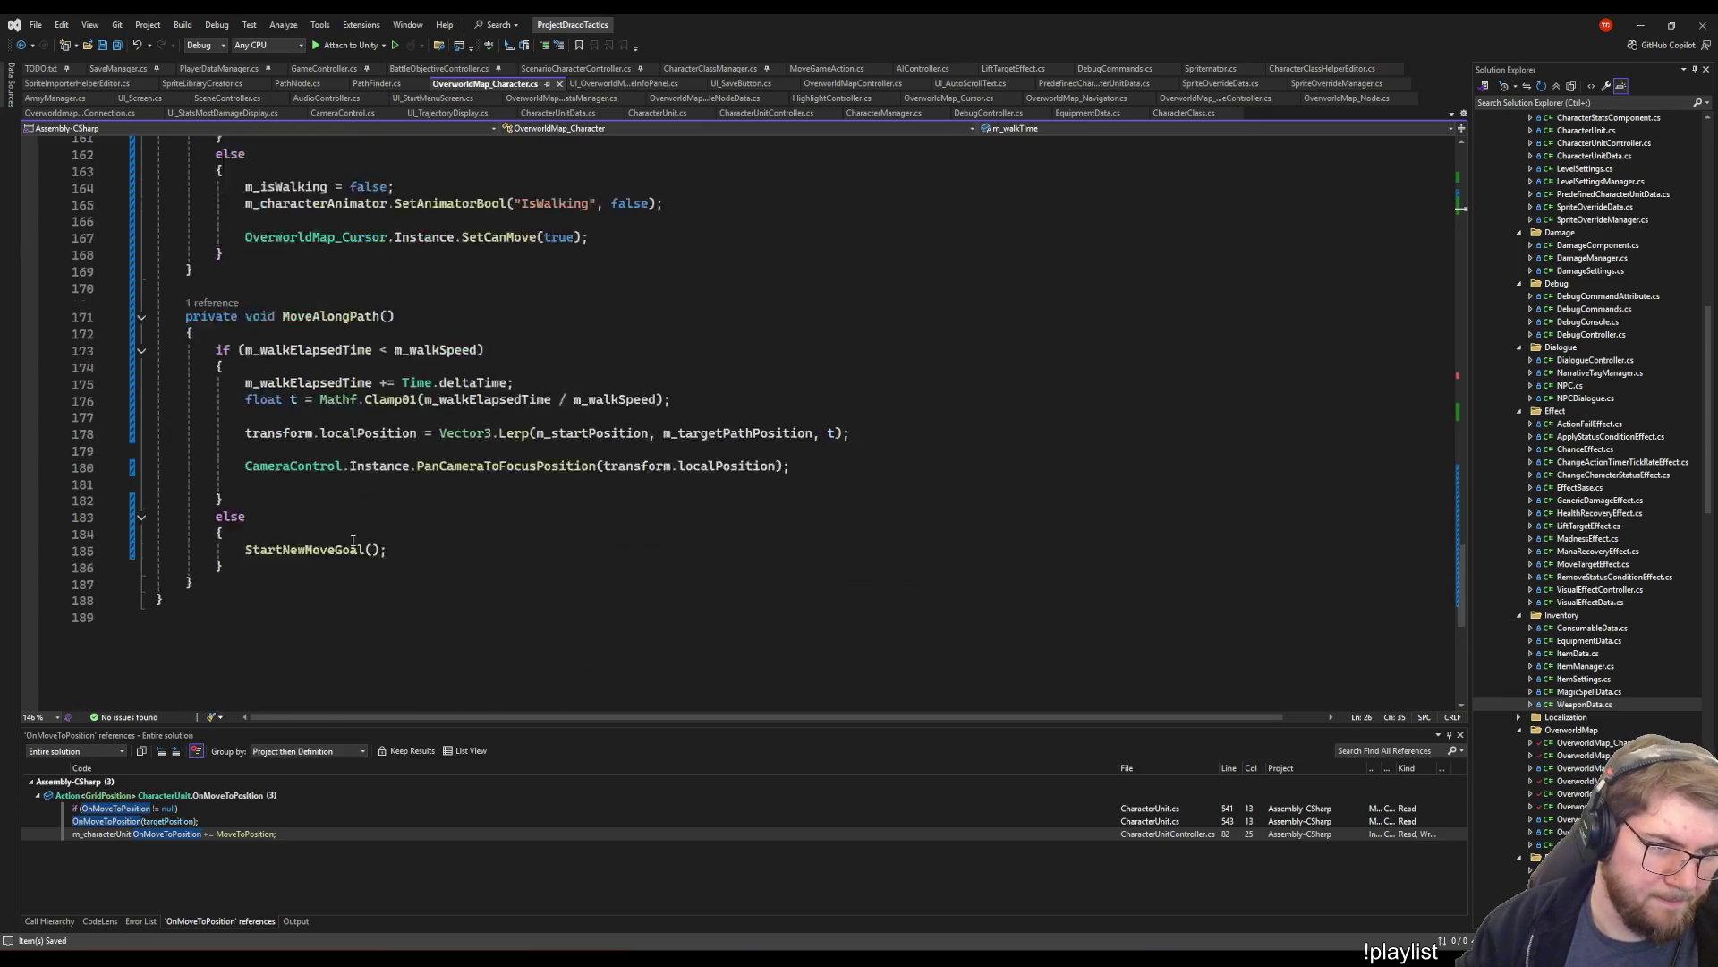
pyautogui.scroll(1, 353, 541)
pyautogui.doubleClick(640, 444)
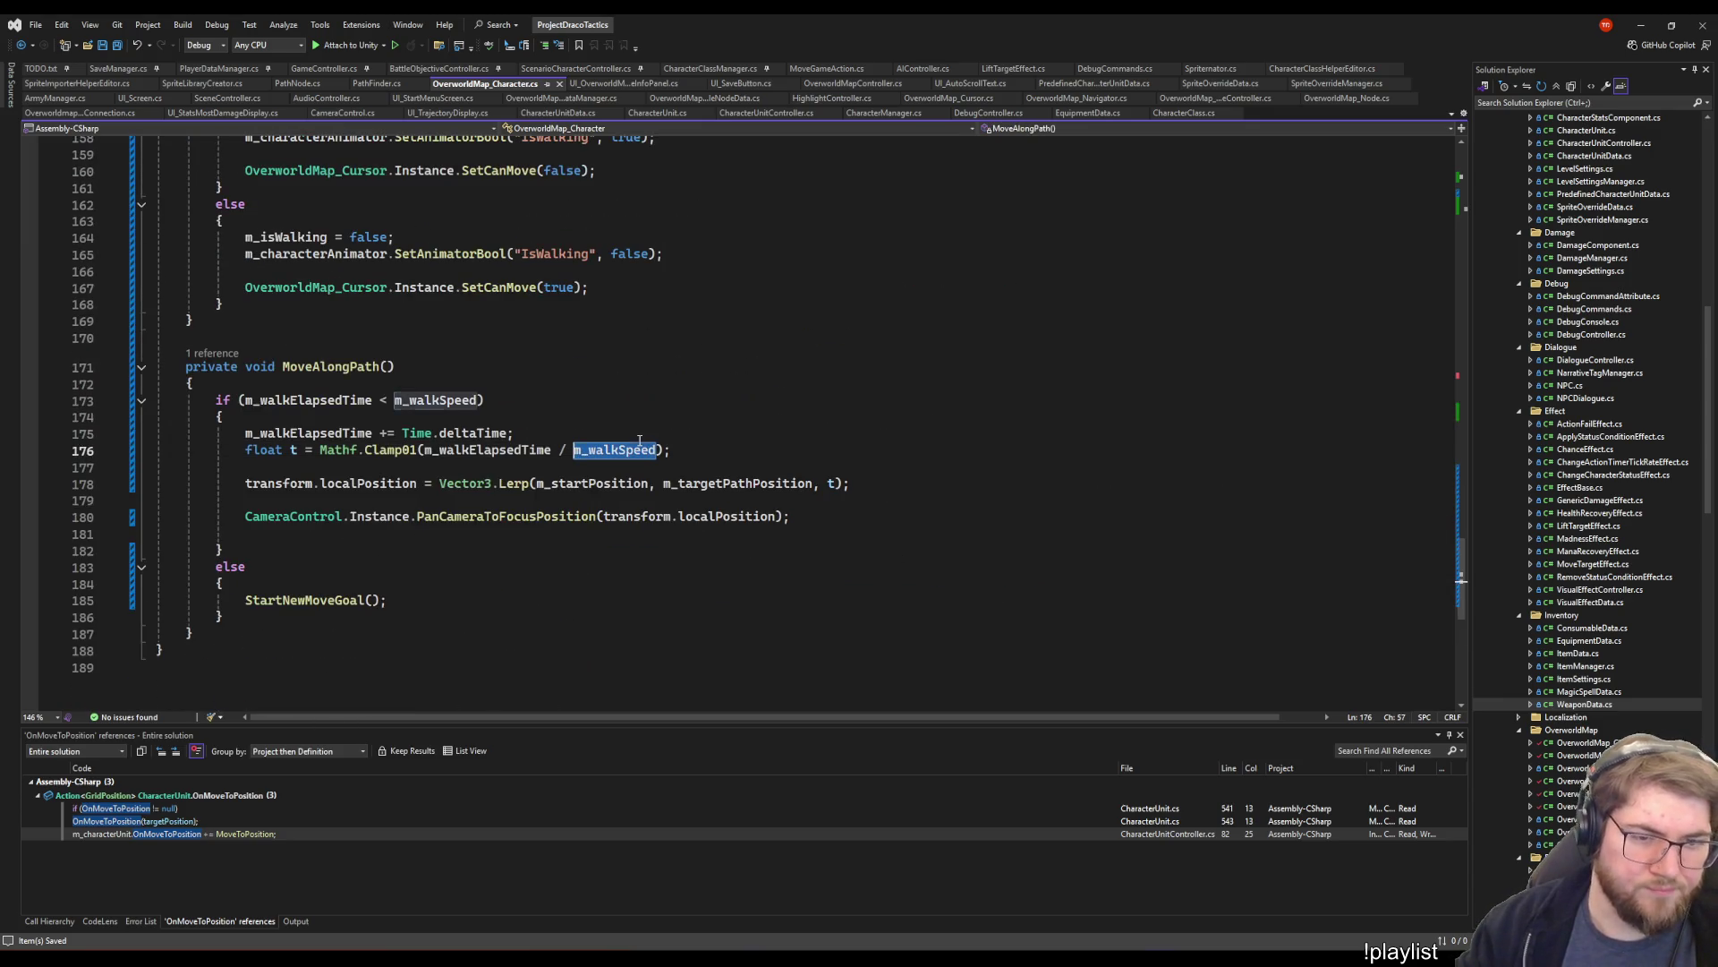
pyautogui.write('m_walk')
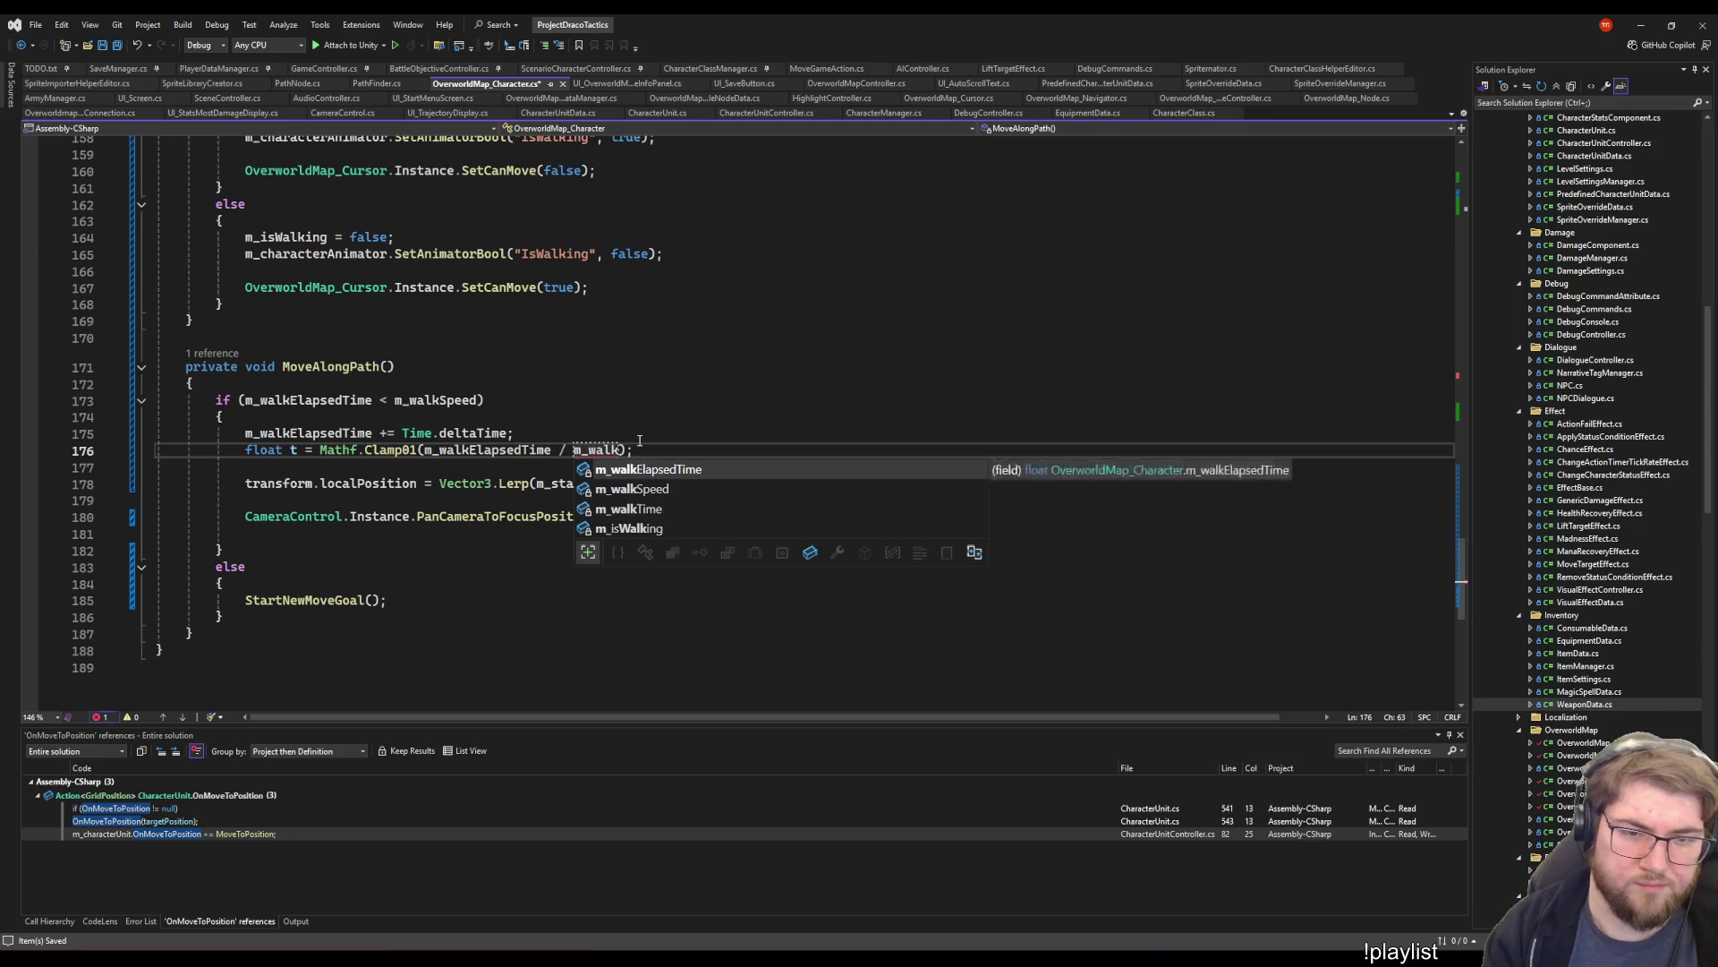
pyautogui.write('T')
pyautogui.press('Tab')
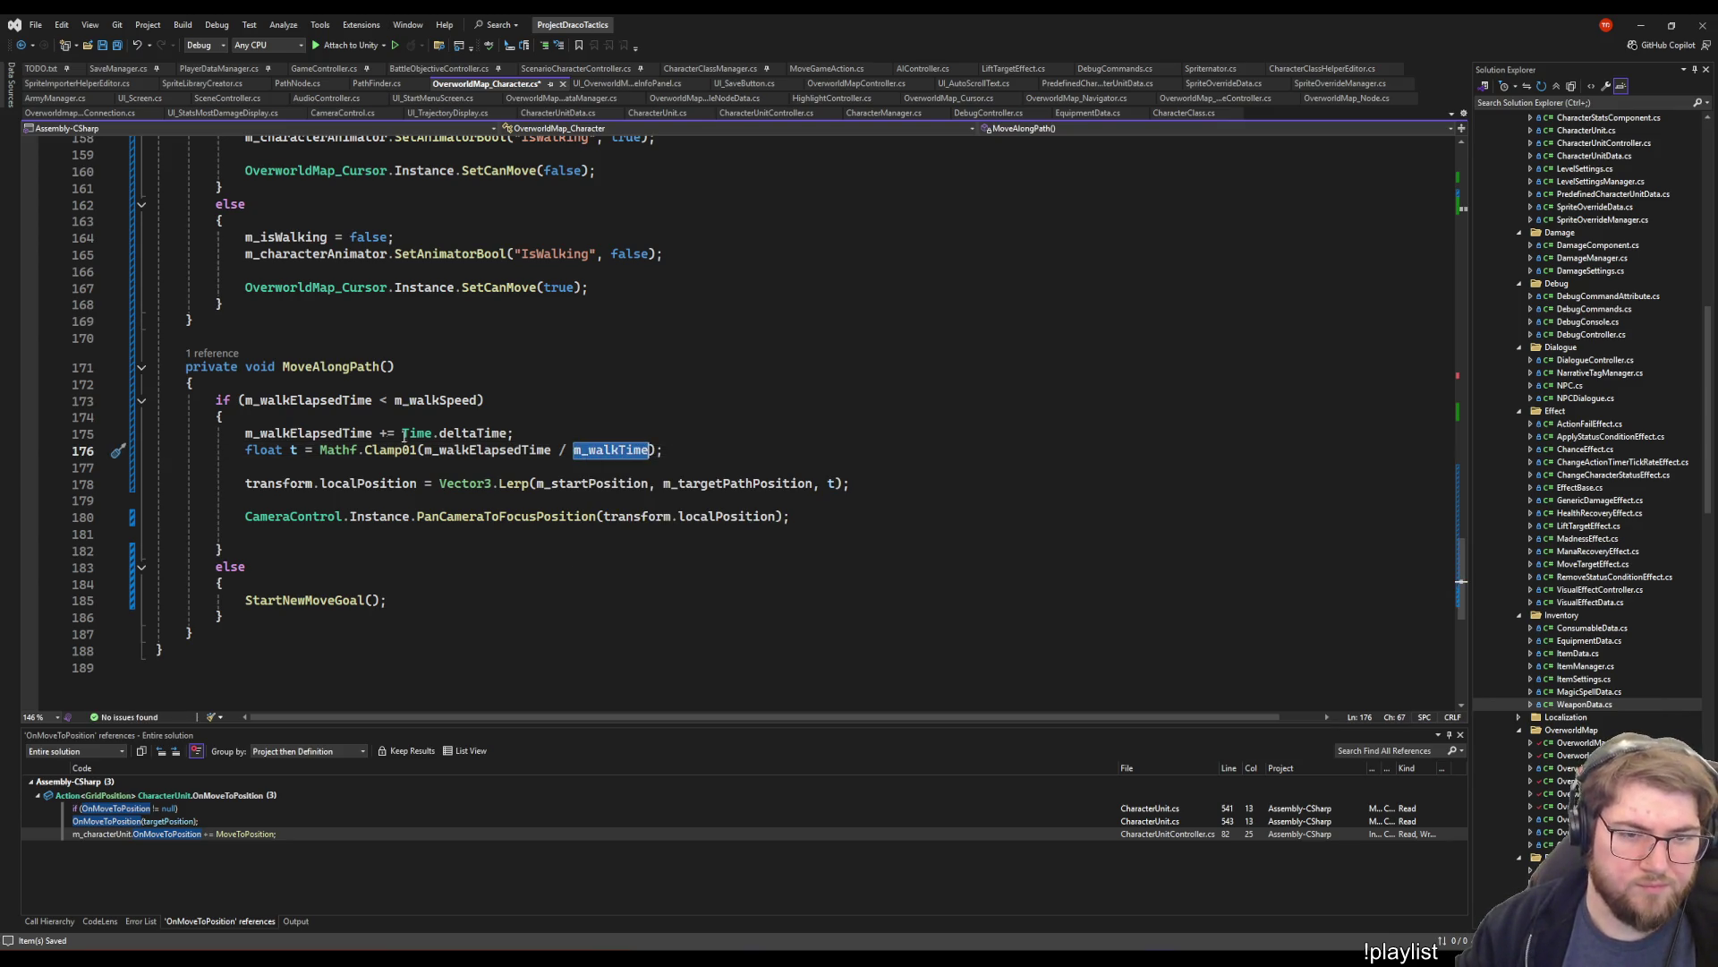
pyautogui.doubleClick(416, 400)
pyautogui.hotkey('ctrl', 'v')
pyautogui.click(572, 434)
# - Start an 'm_walkTime = Vector3' line after the elapsed-time reset in StartNewMoveGoal
pyautogui.scroll(5, 572, 434)
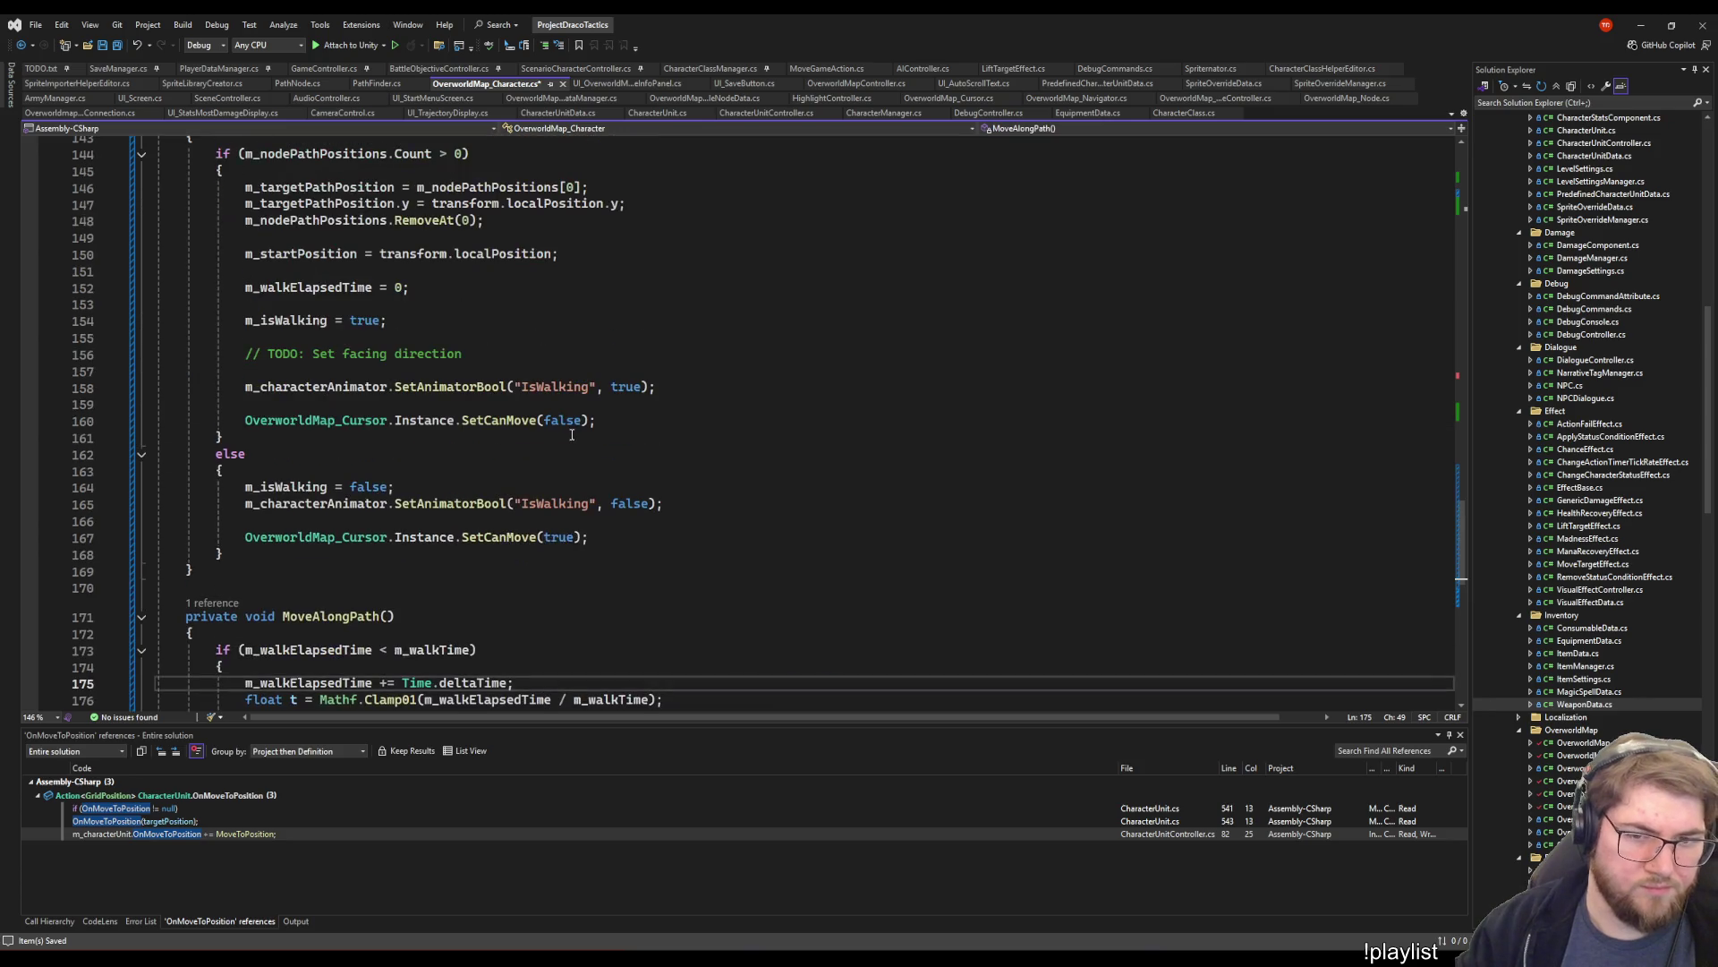
pyautogui.click(445, 302)
pyautogui.press('Return')
pyautogui.press('Return')
pyautogui.press('Up')
pyautogui.write('m_walkTime')
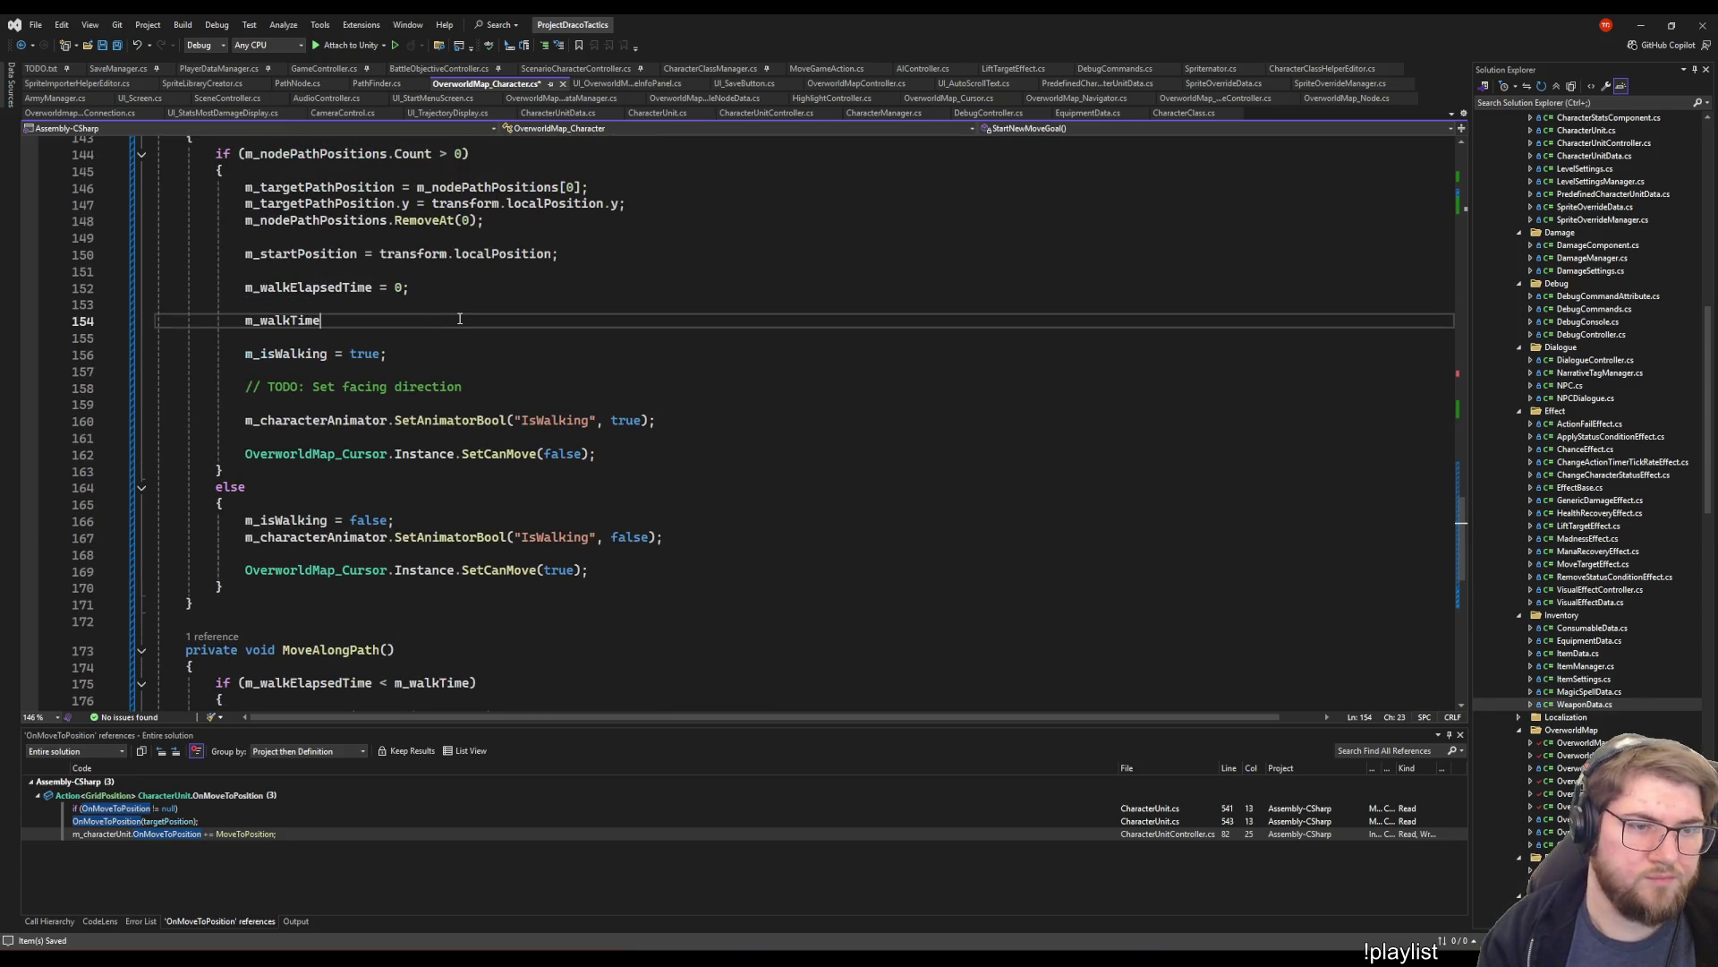
pyautogui.write(' = ')
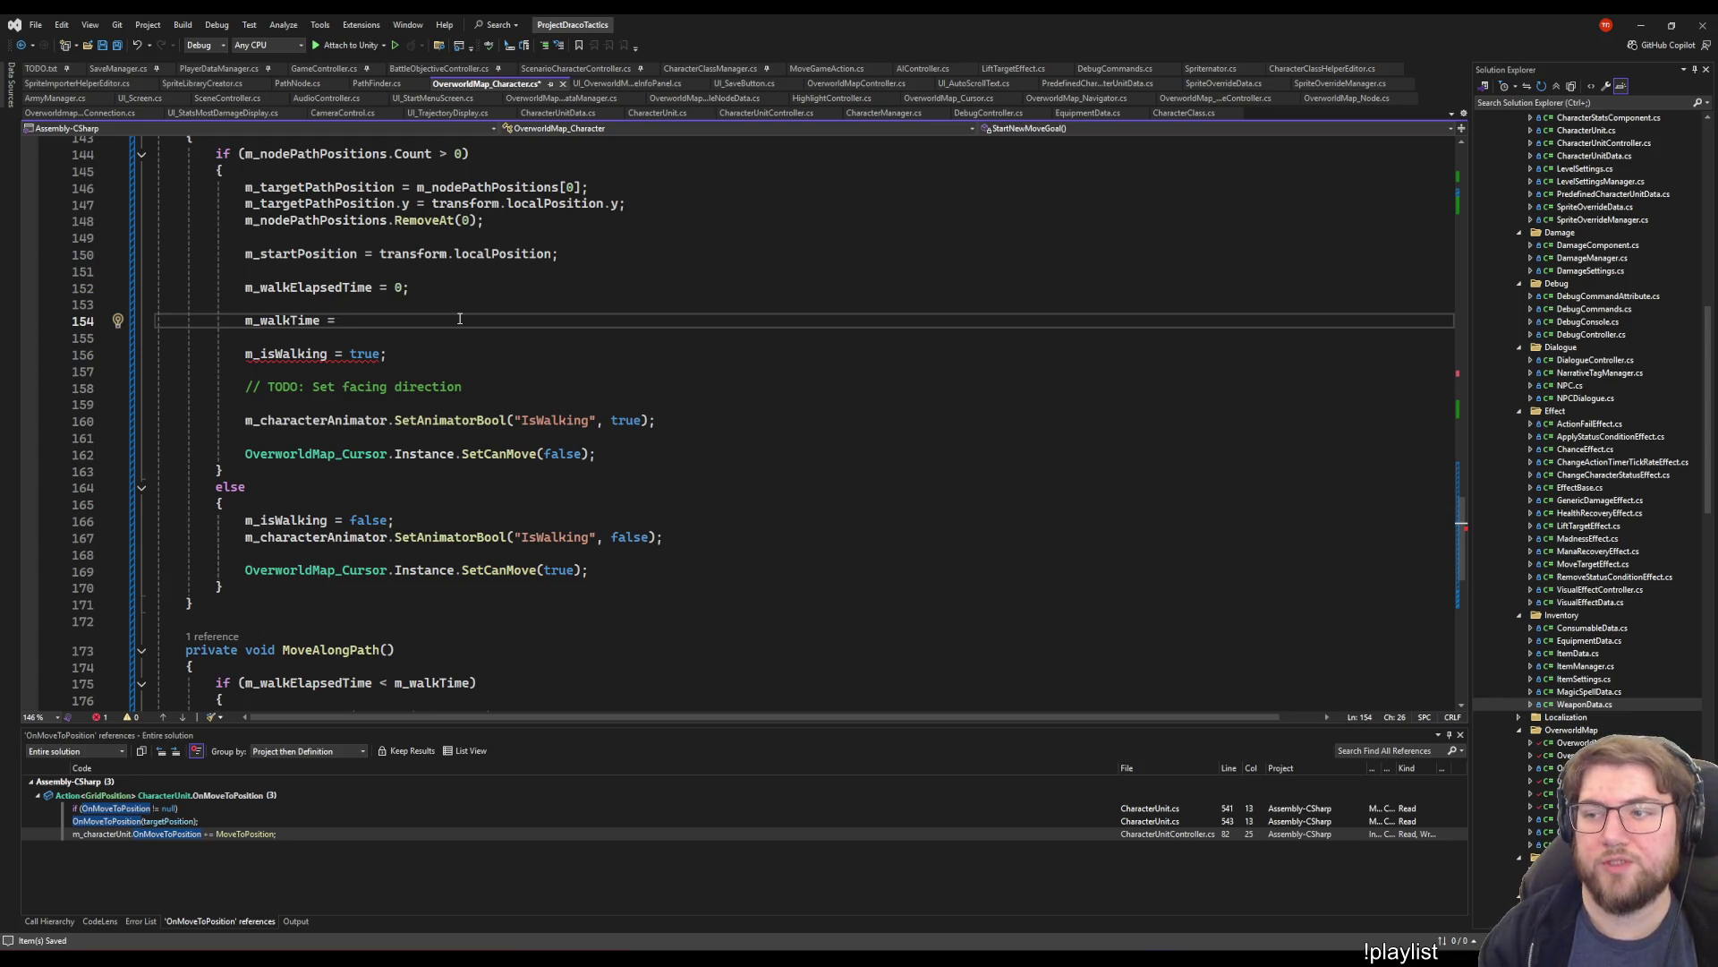
pyautogui.write('Vector3')
# - Complete 'm_walkTime = Vector3.Distance(m_targetPathPosition, m_startPosition) * m_walkSpeed;' in StartNewMoveGoal
pyautogui.press('BackSpace')
pyautogui.write('.Dis')
pyautogui.press('Tab')
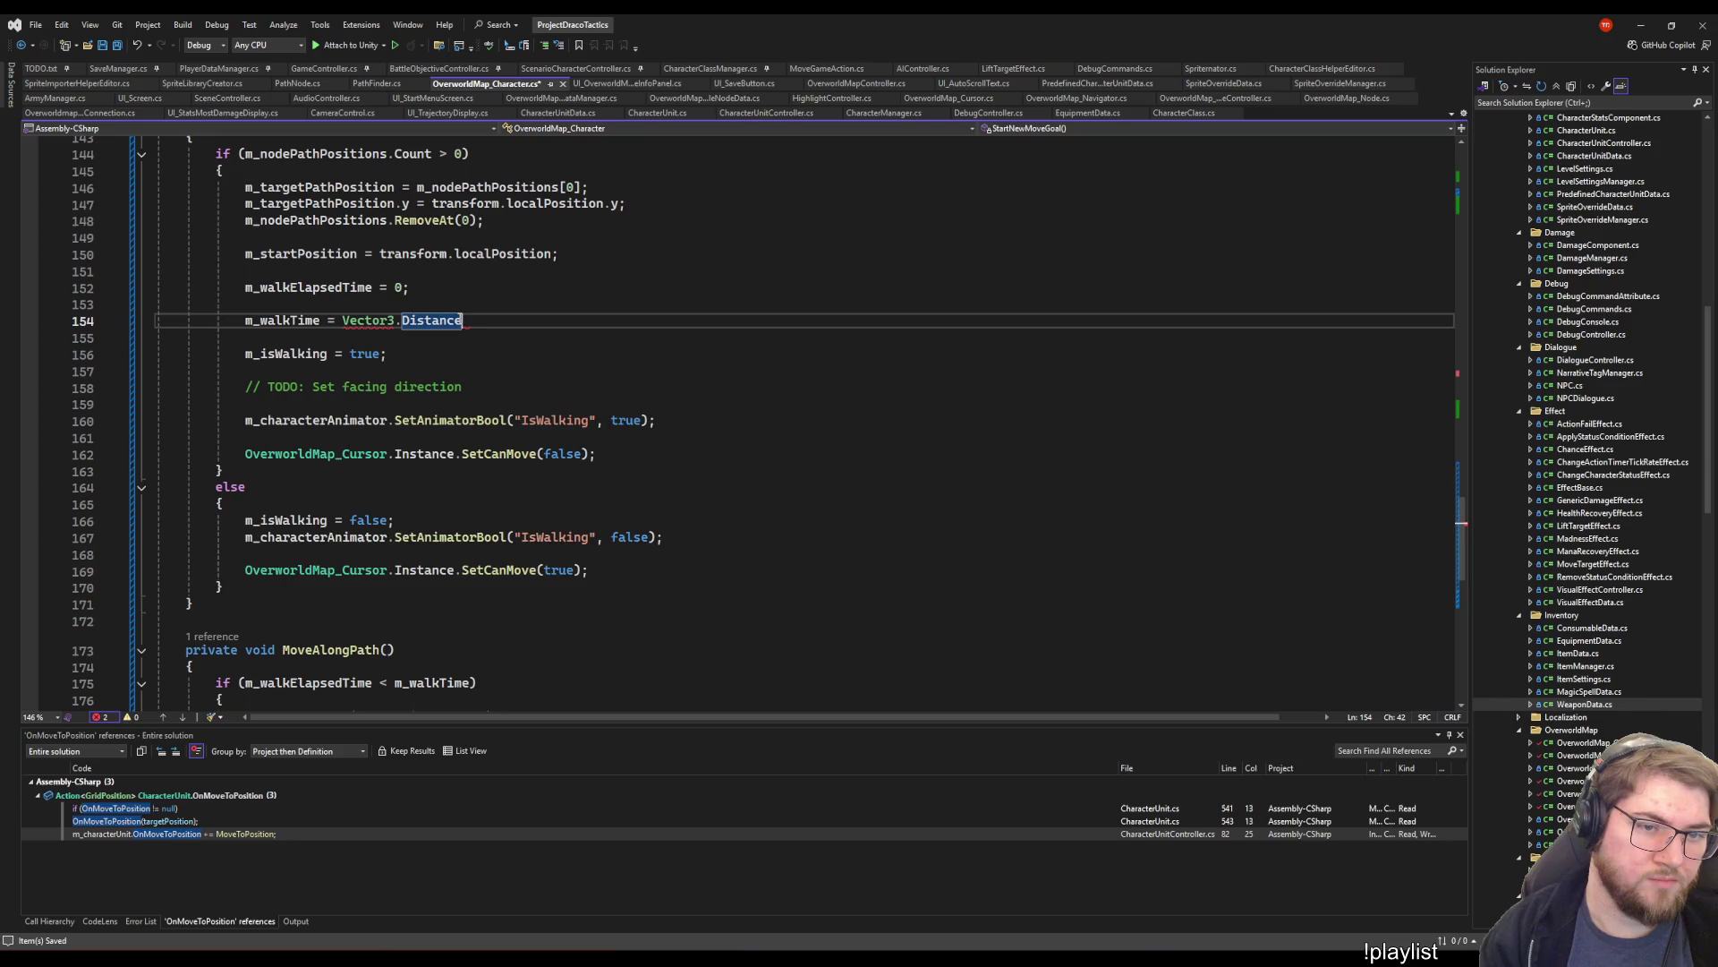
pyautogui.write('(')
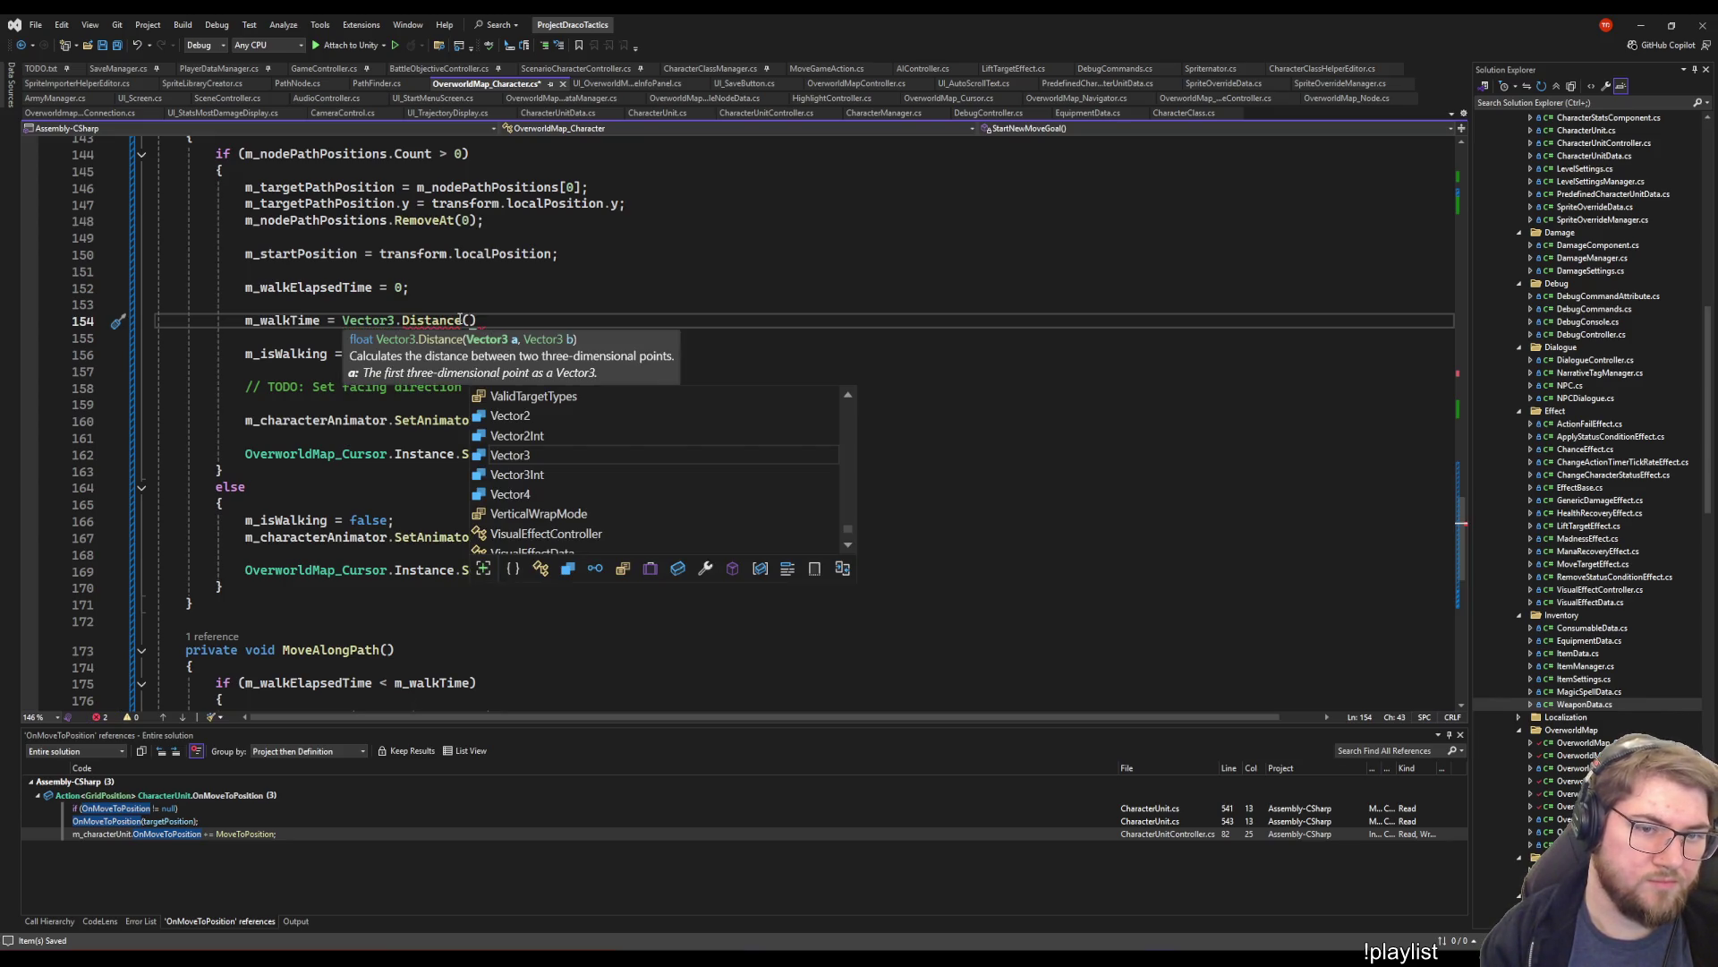
pyautogui.write('m_tar')
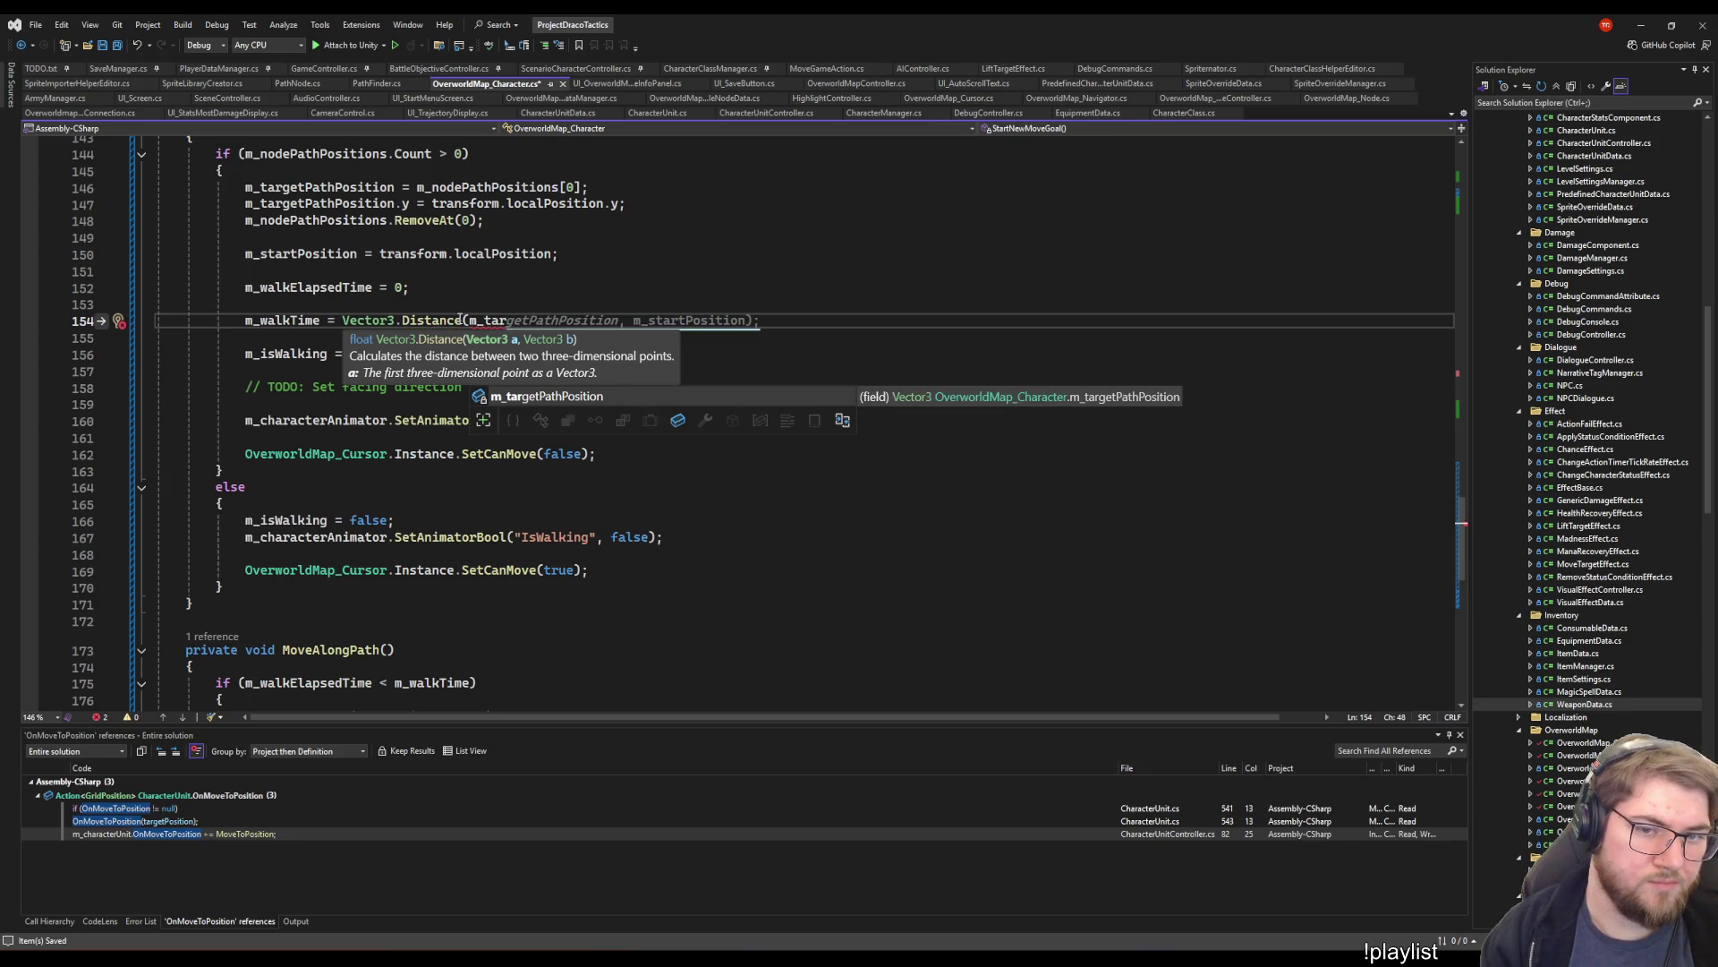
pyautogui.press('Tab')
pyautogui.write('*')
pyautogui.write(' m_')
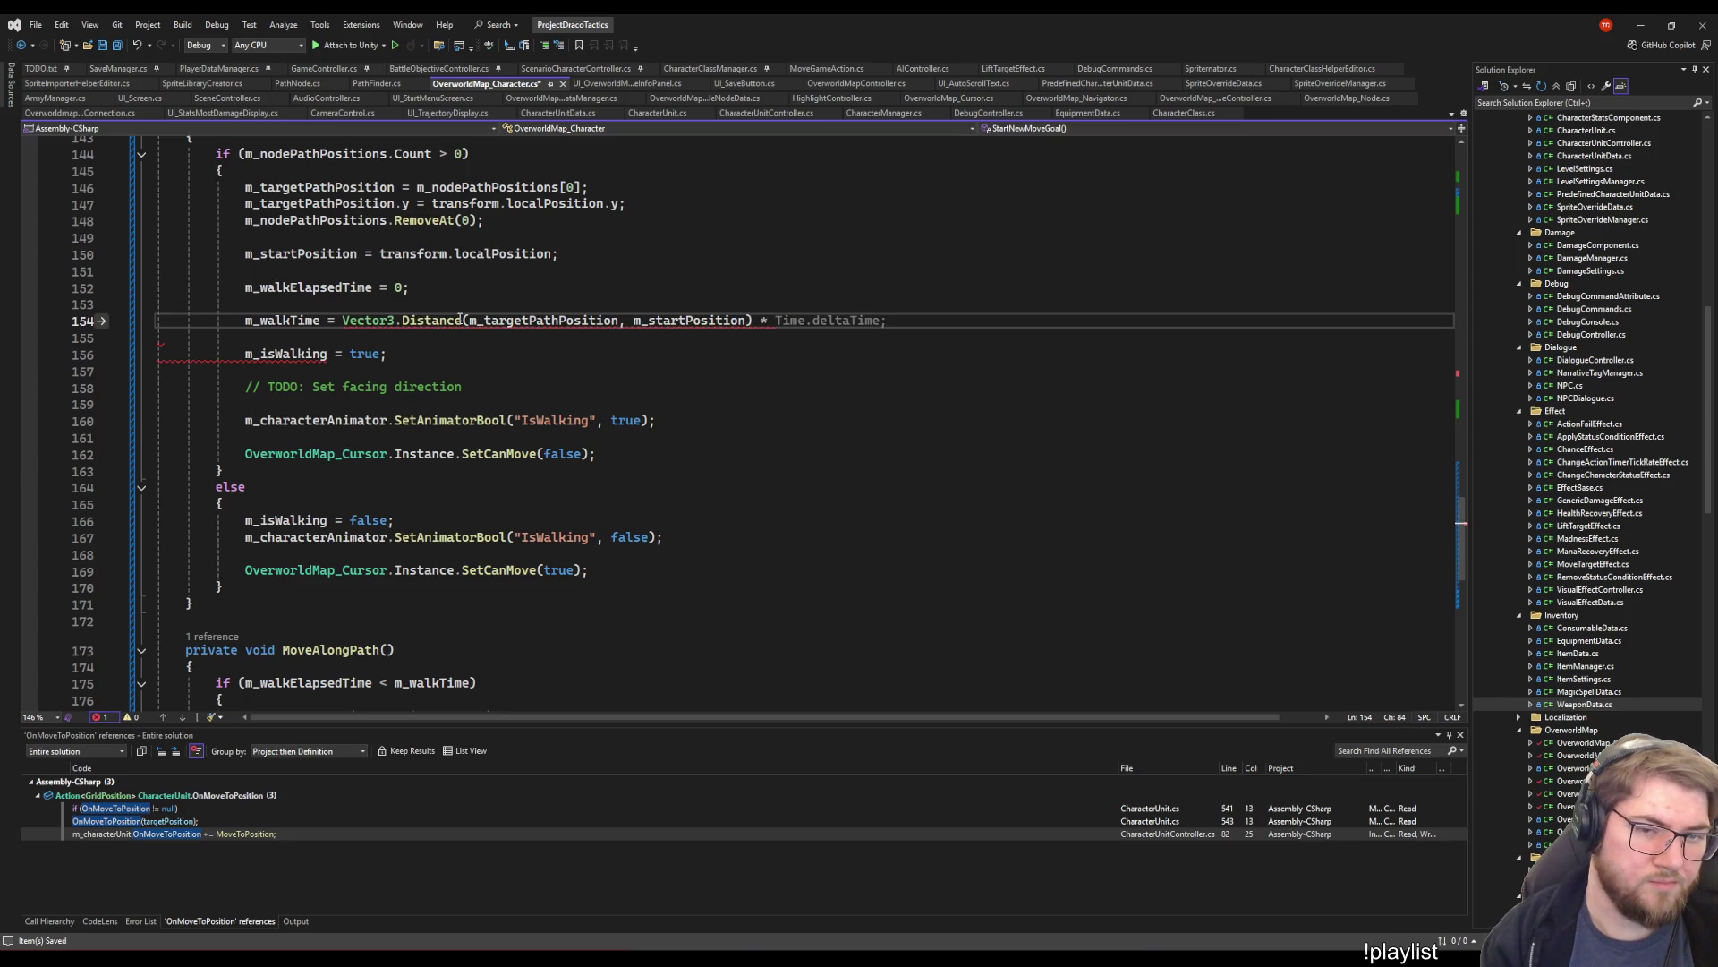
pyautogui.write('walk')
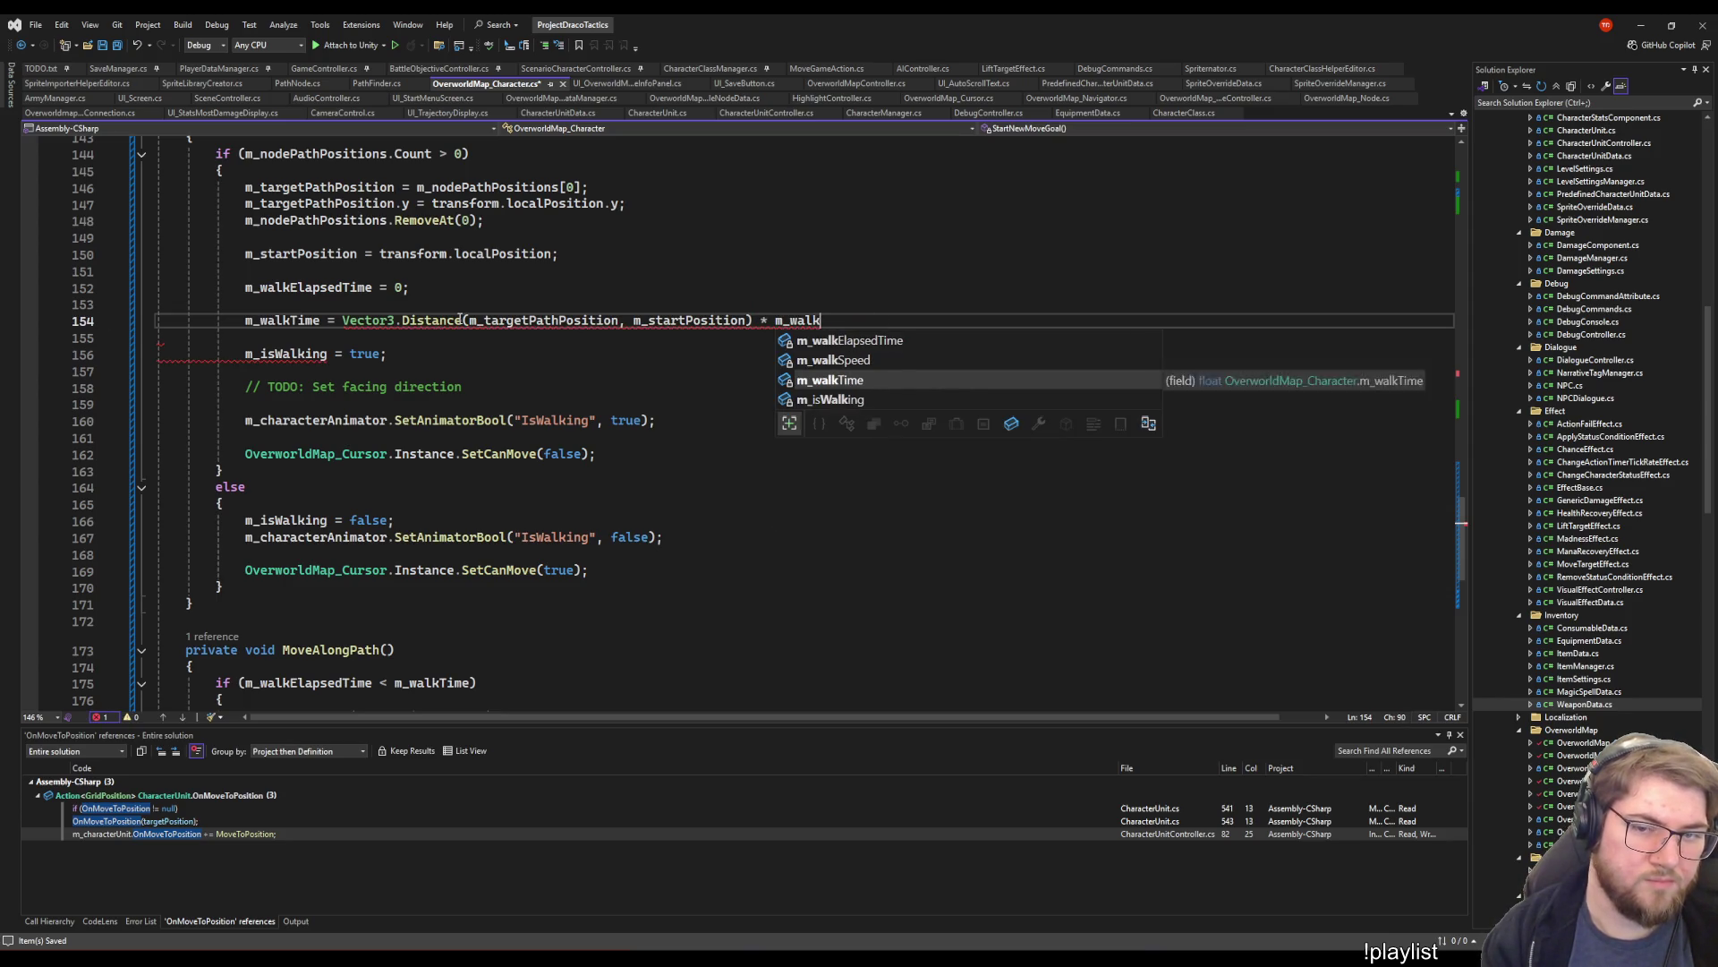
pyautogui.press('Tab')
pyautogui.write(';')
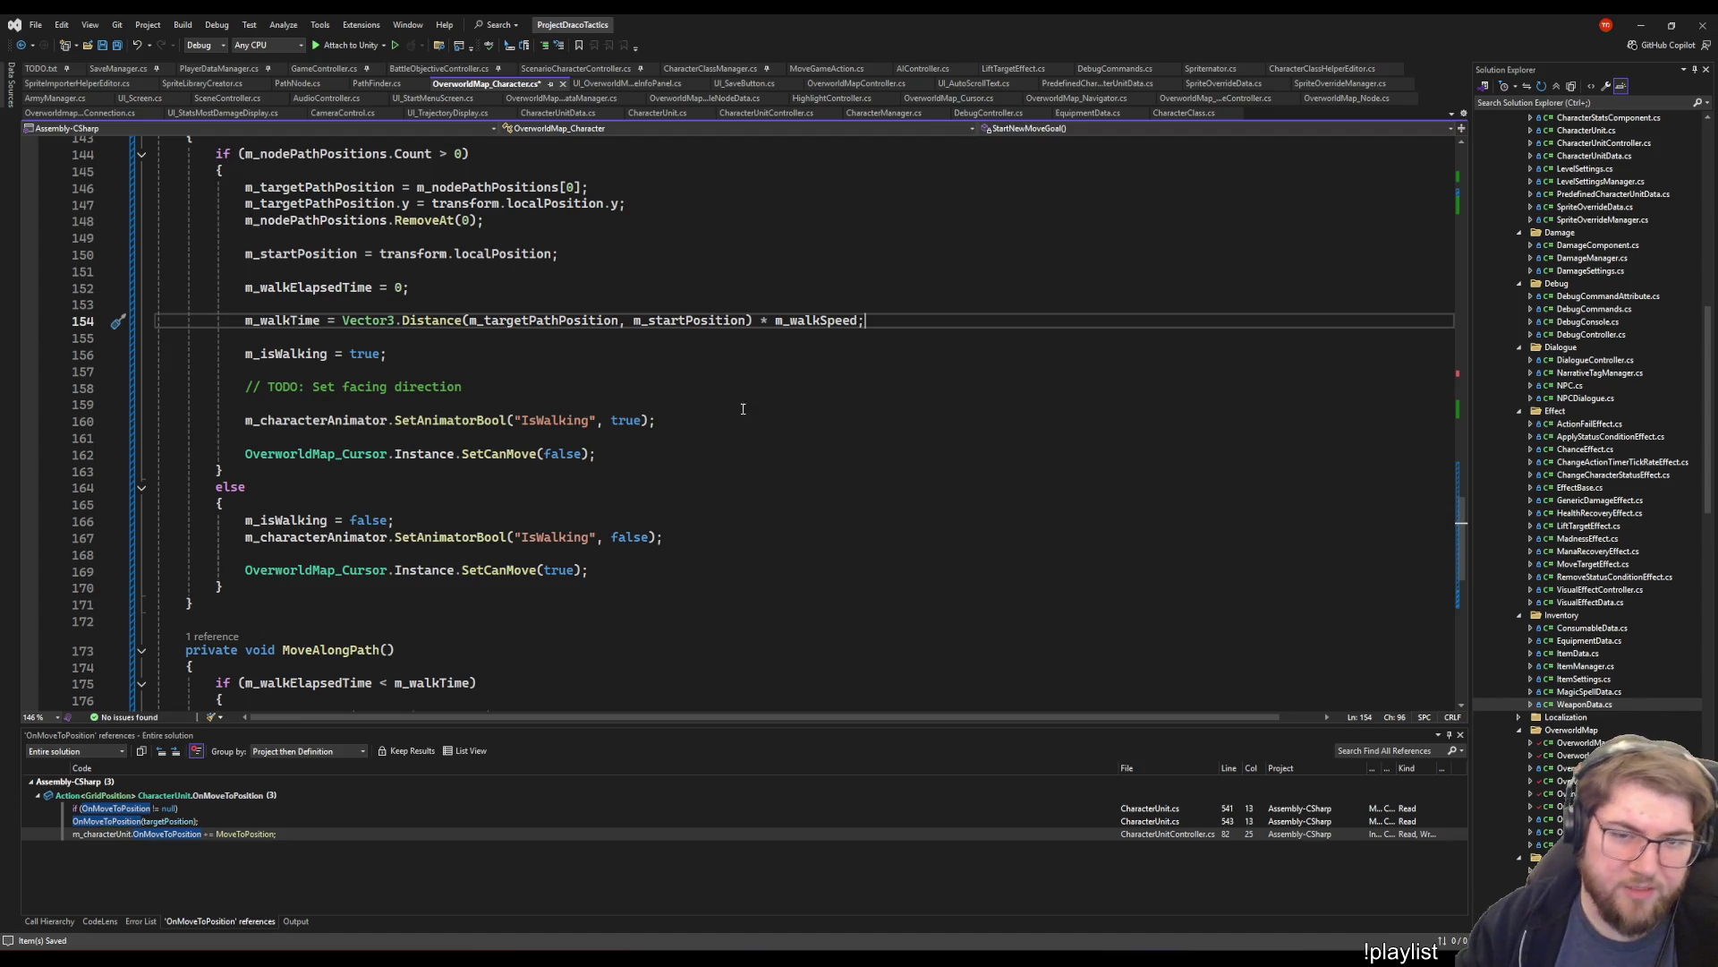
# - Inspect m_walkSpeed in the new walk-time formula
pyautogui.click(803, 324)
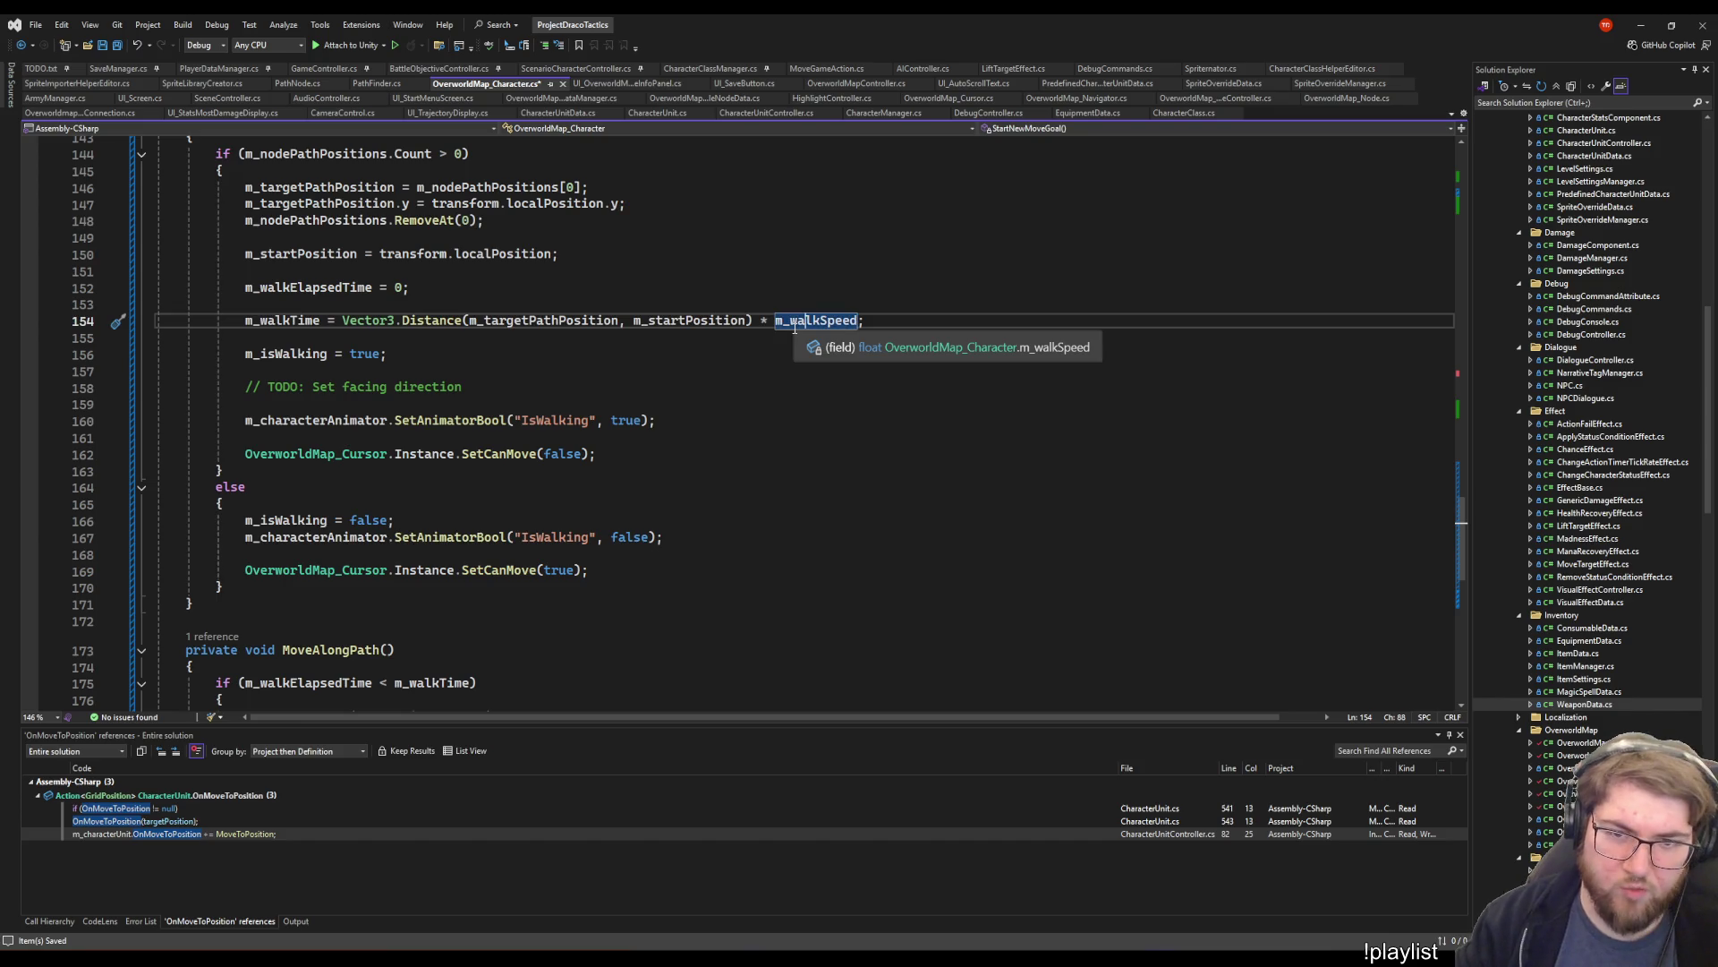
pyautogui.press('Right')
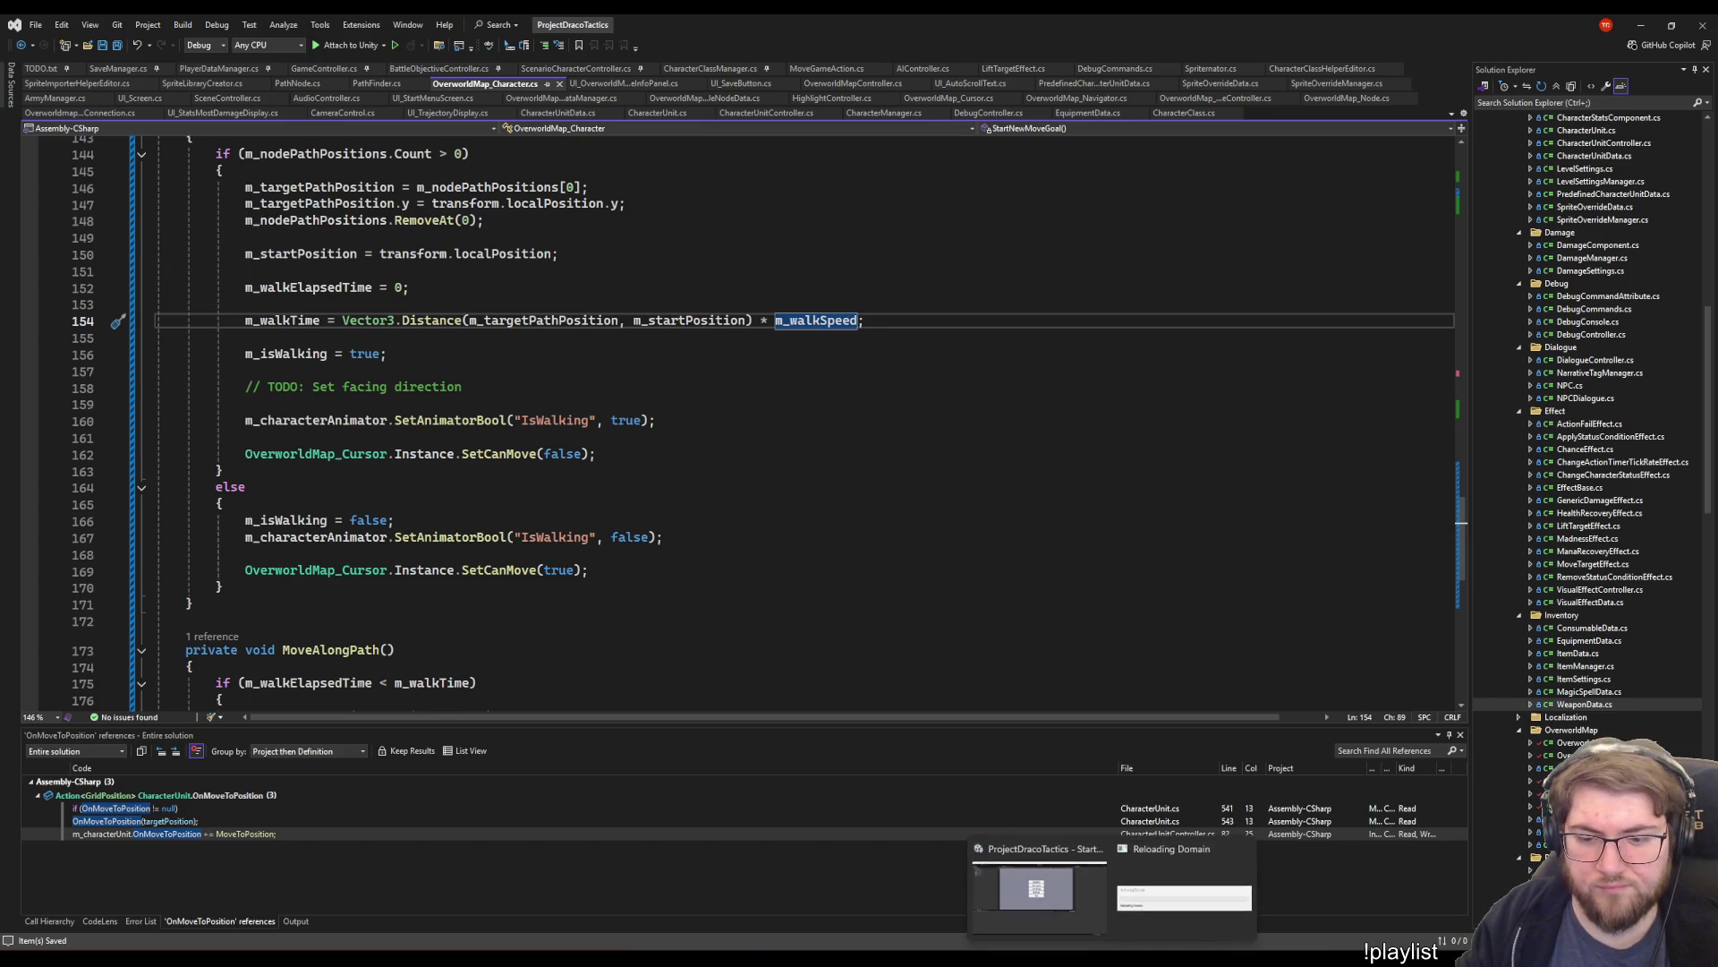
pyautogui.press('Down')
pyautogui.press('Down')
pyautogui.press('Down')
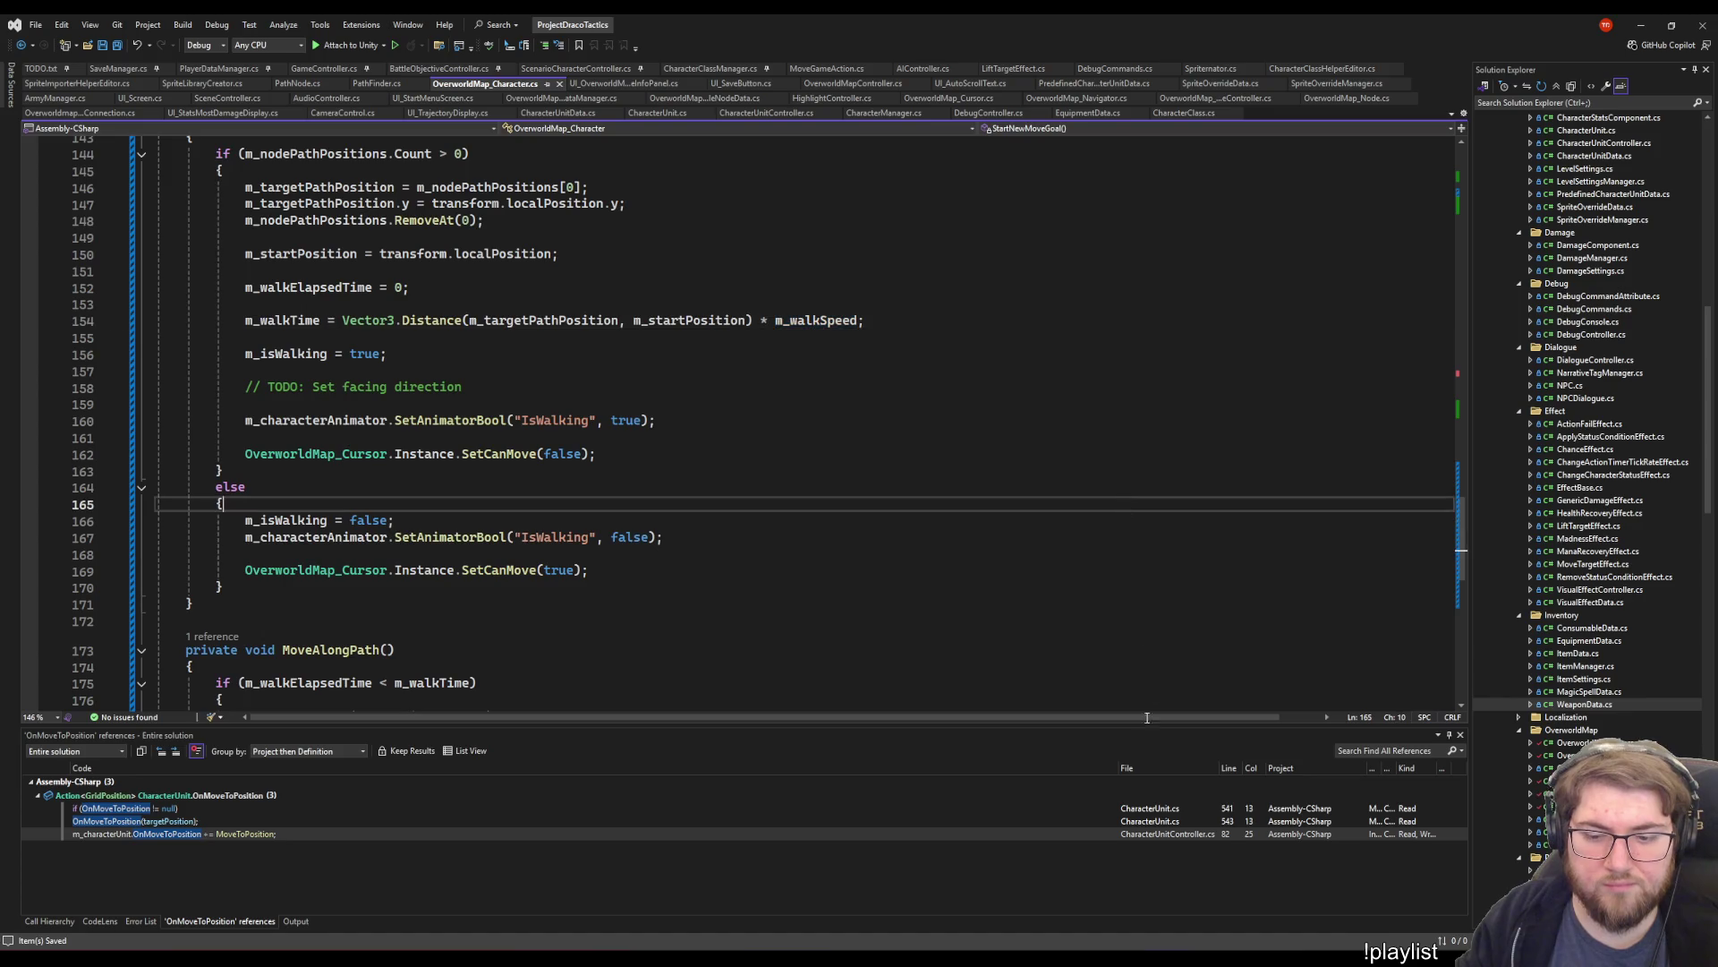
pyautogui.click(886, 320)
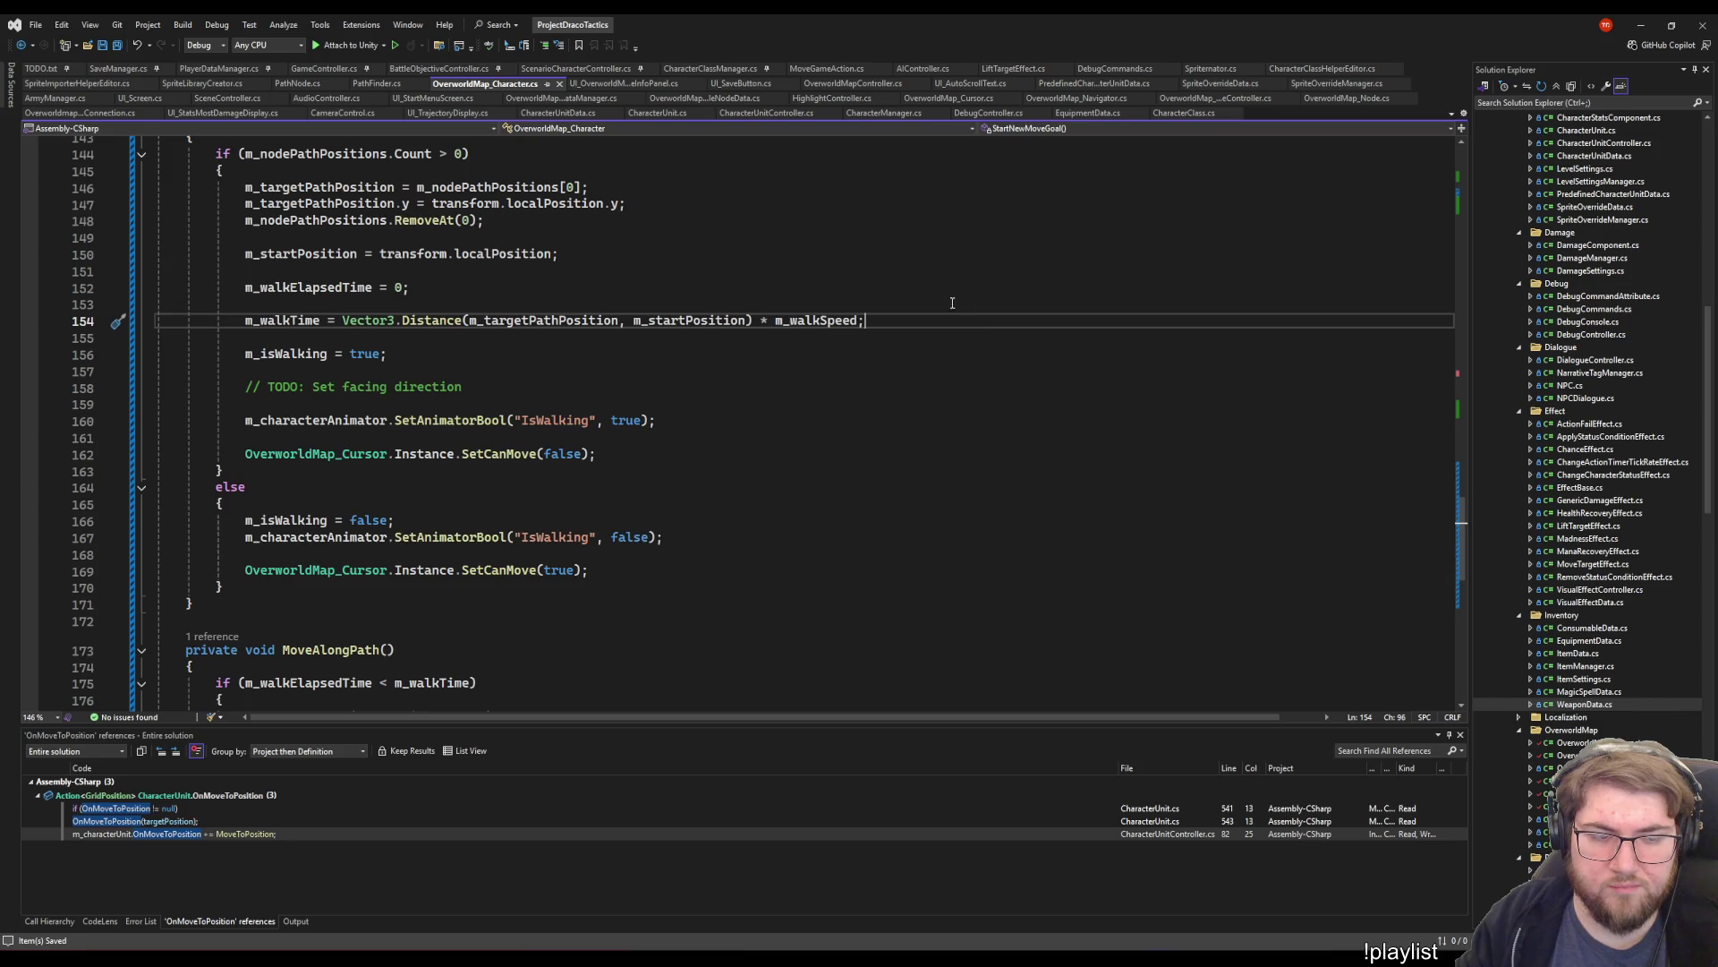
# - Review how MoveAlongPath uses m_walkTime in the division and Clamp01, then return to line 154
pyautogui.scroll(-6, 943, 316)
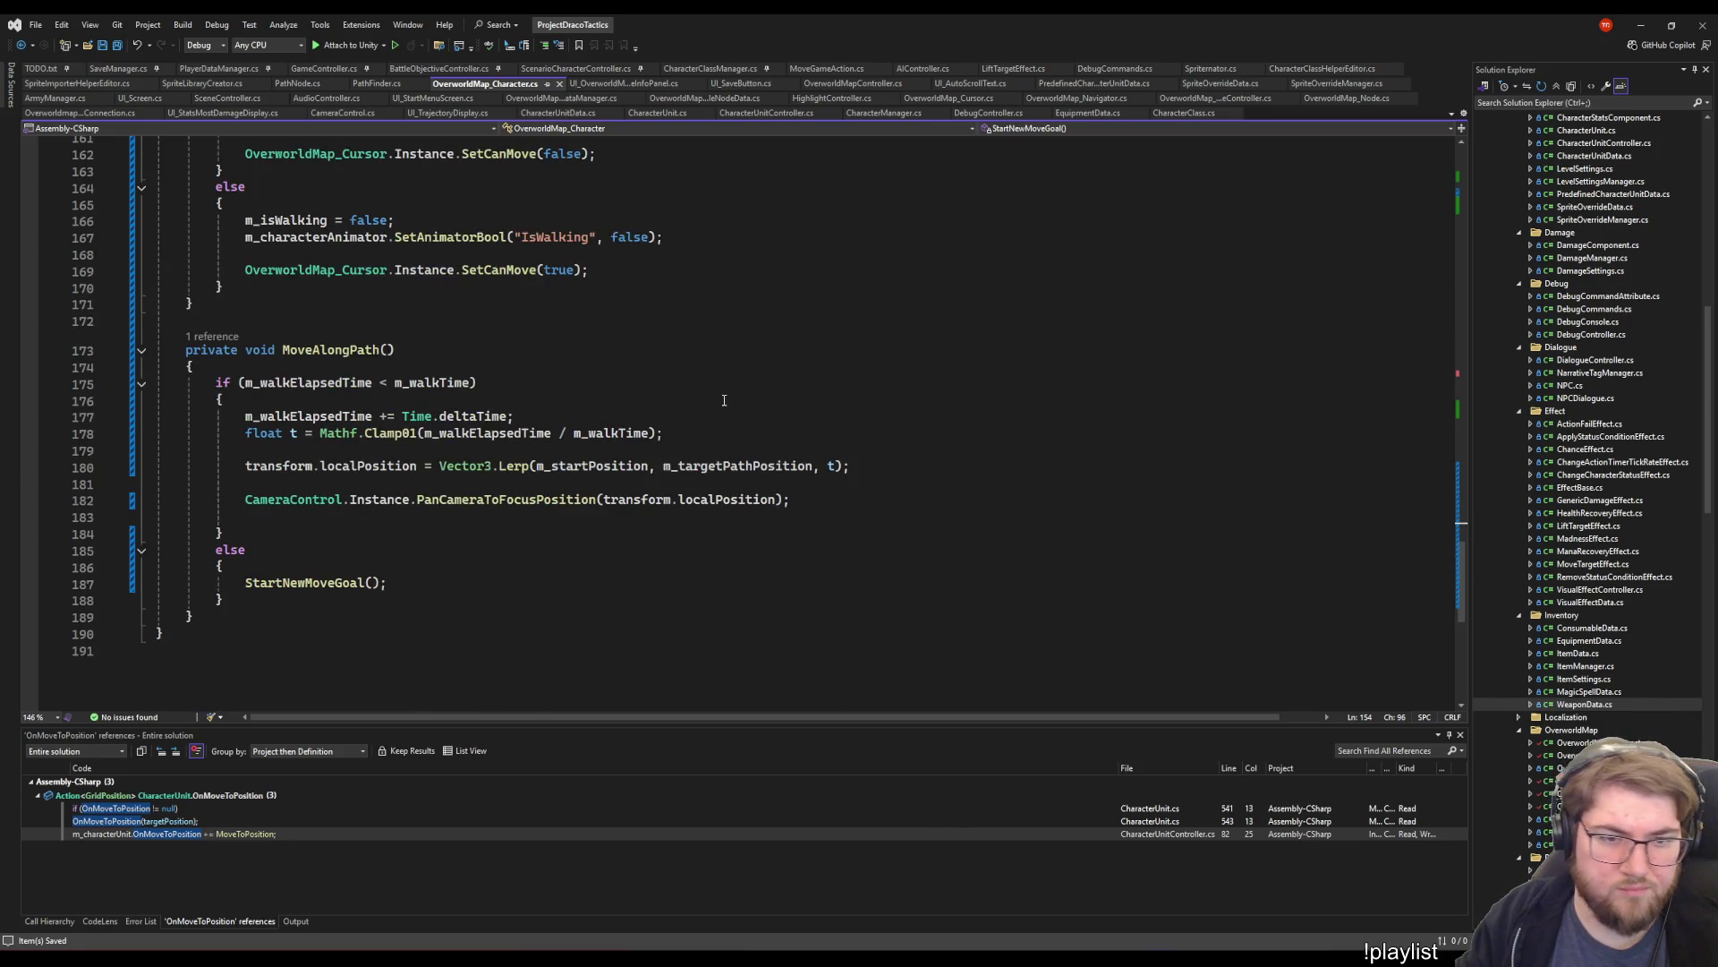
pyautogui.click(588, 434)
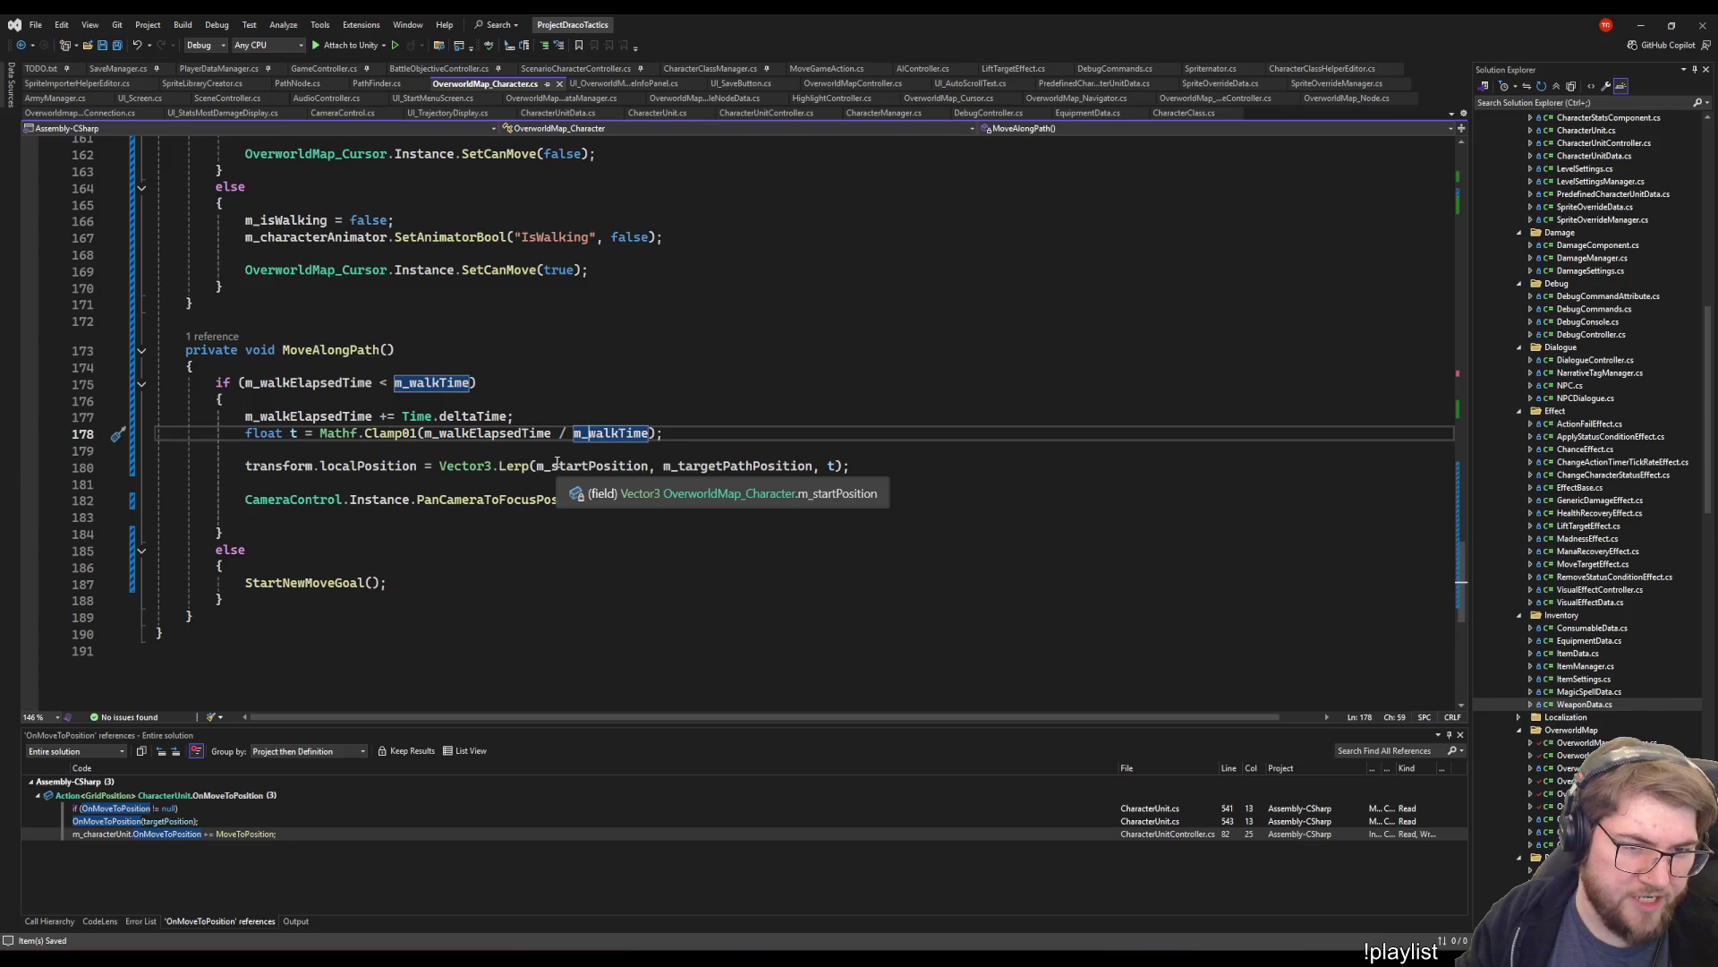
pyautogui.scroll(12, 600, 466)
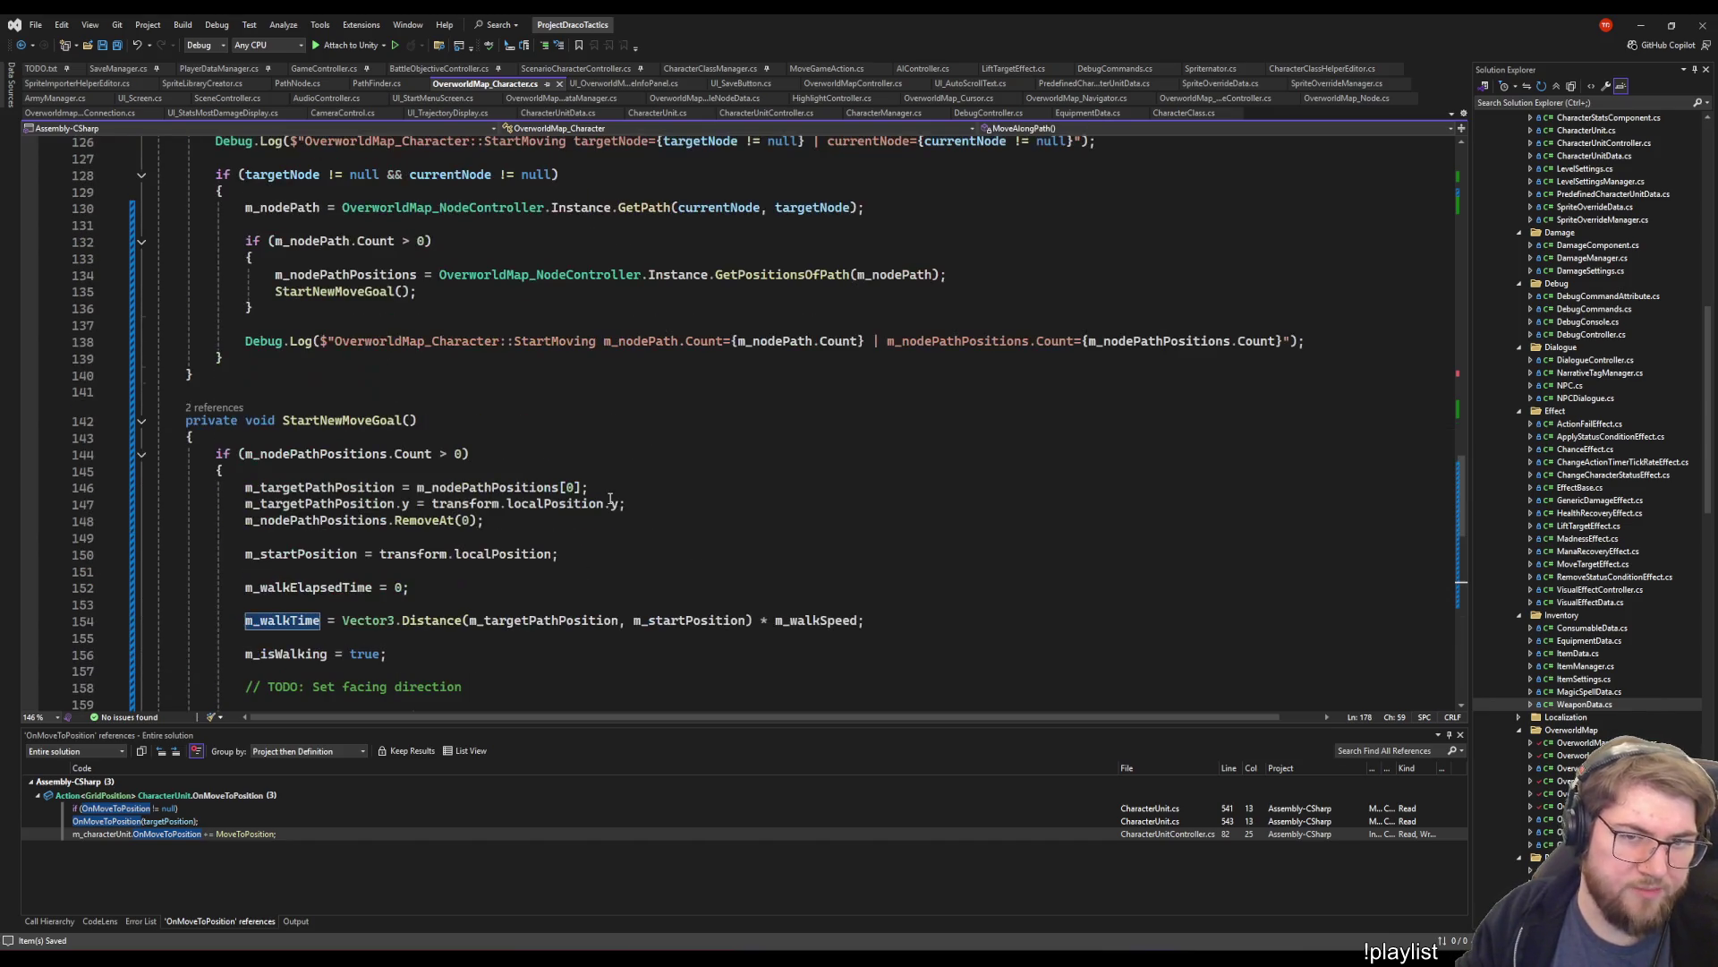
pyautogui.click(897, 621)
pyautogui.scroll(-14, 805, 599)
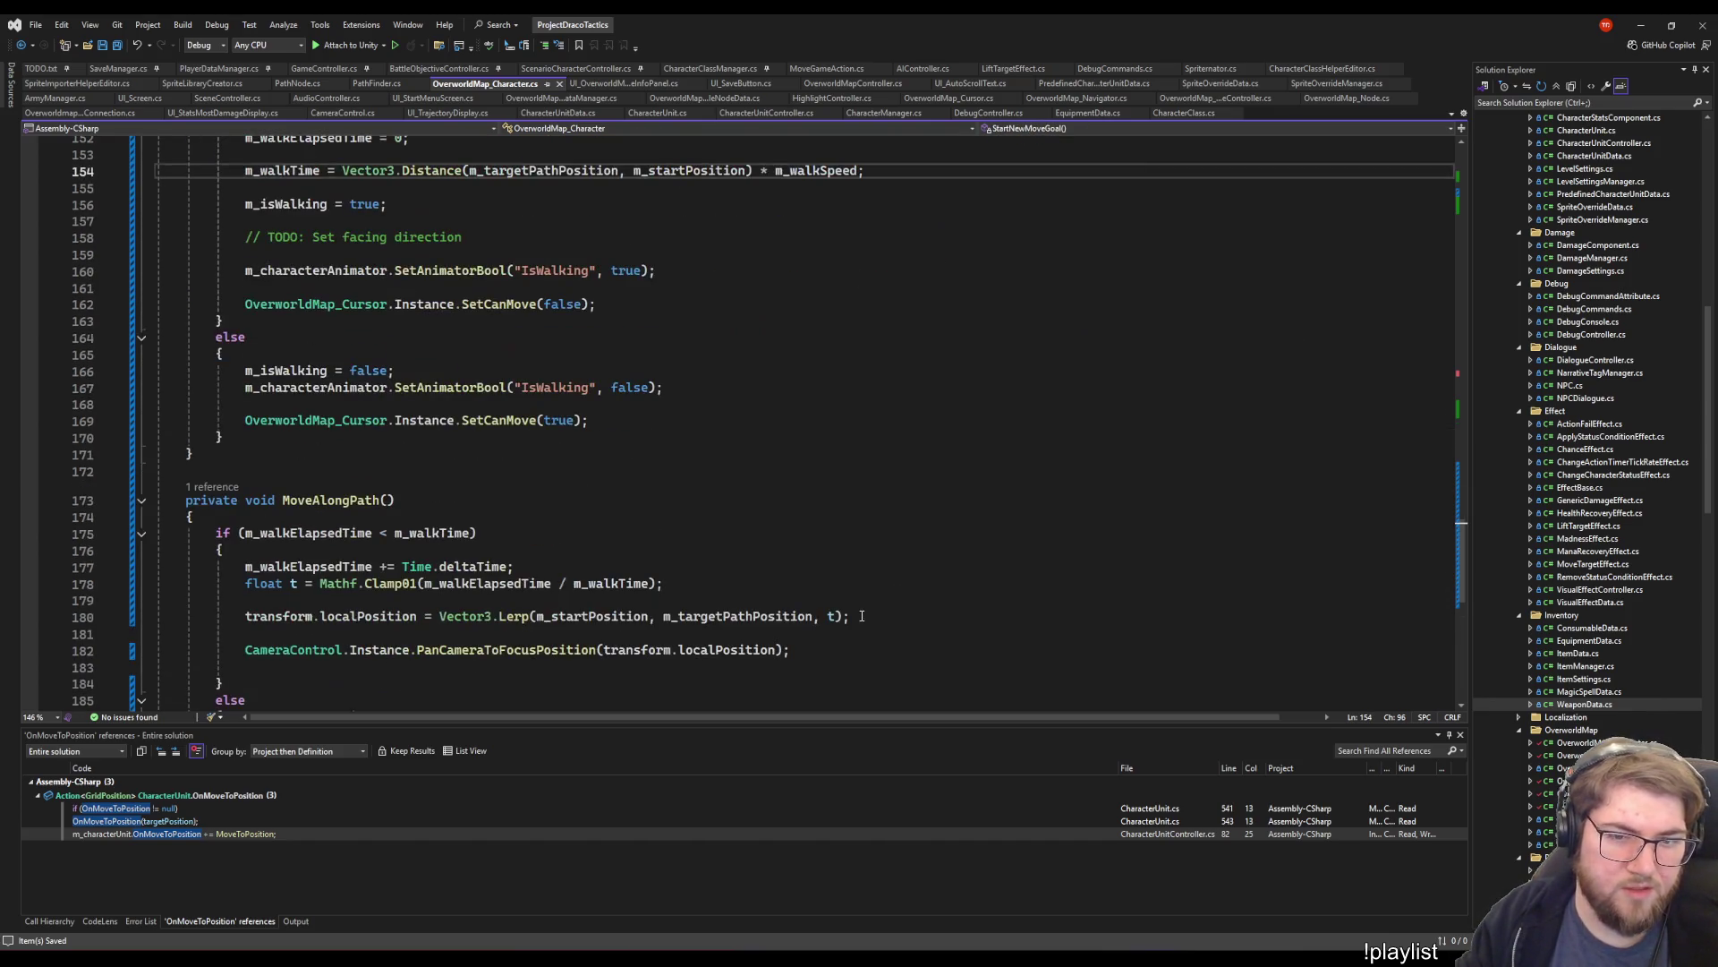
pyautogui.scroll(5, 775, 588)
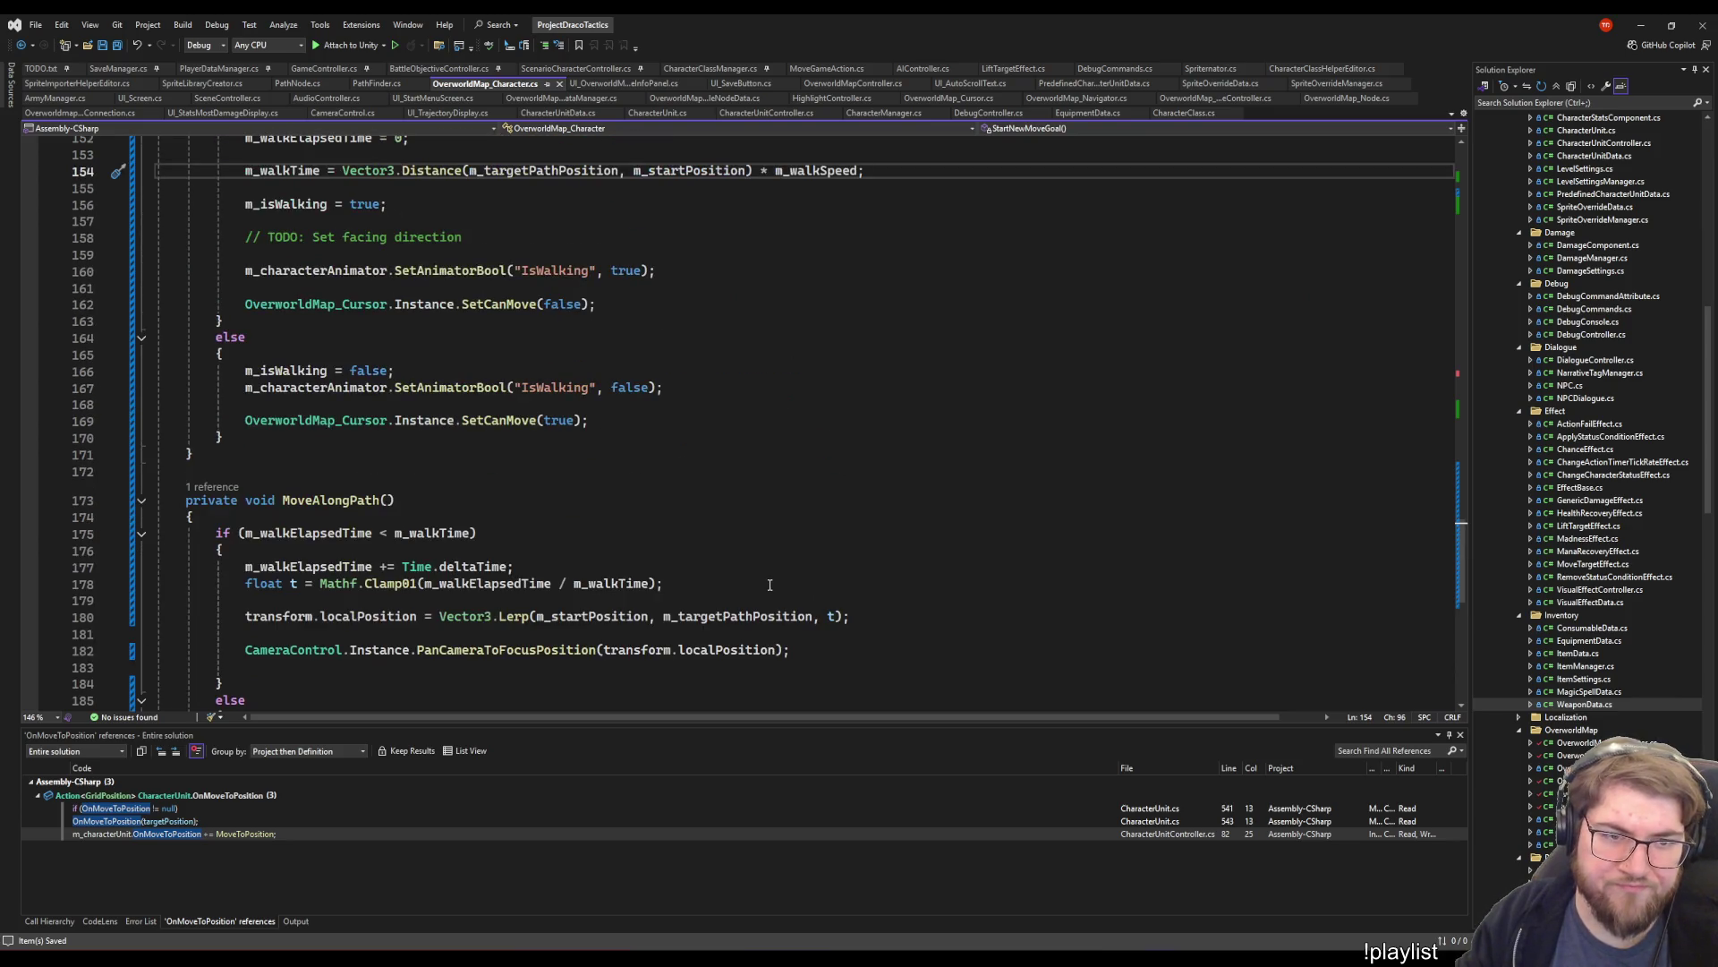
pyautogui.scroll(5, 537, 599)
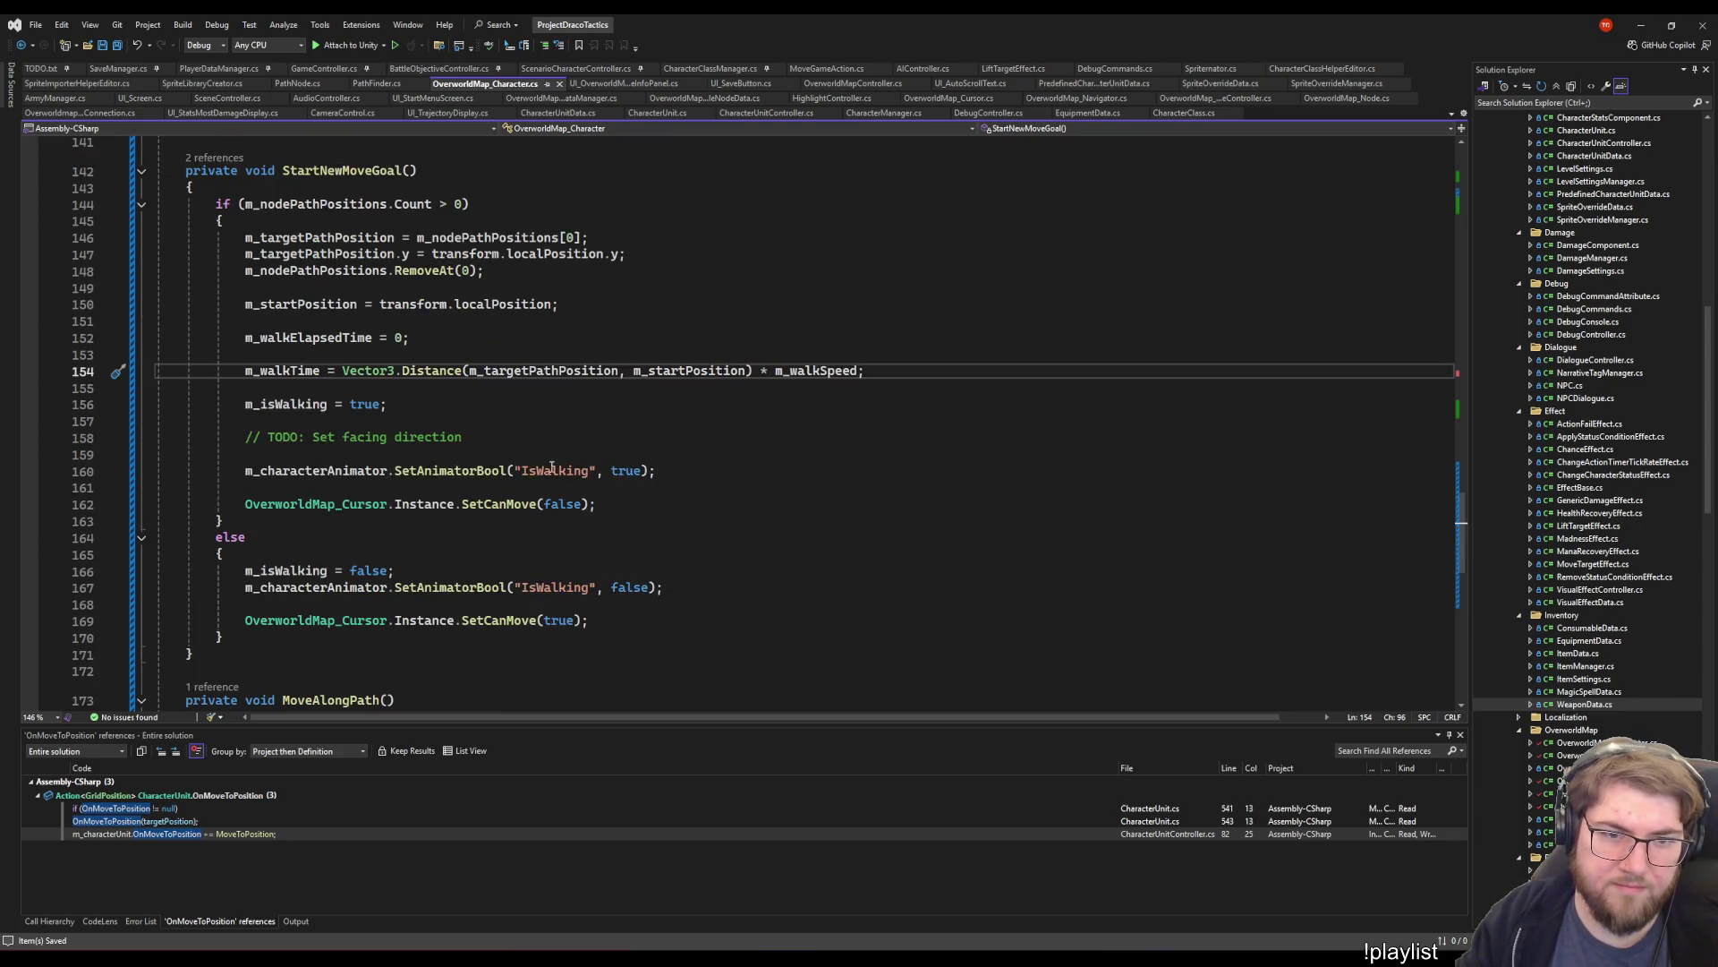
pyautogui.scroll(-7, 526, 472)
pyautogui.click(560, 433)
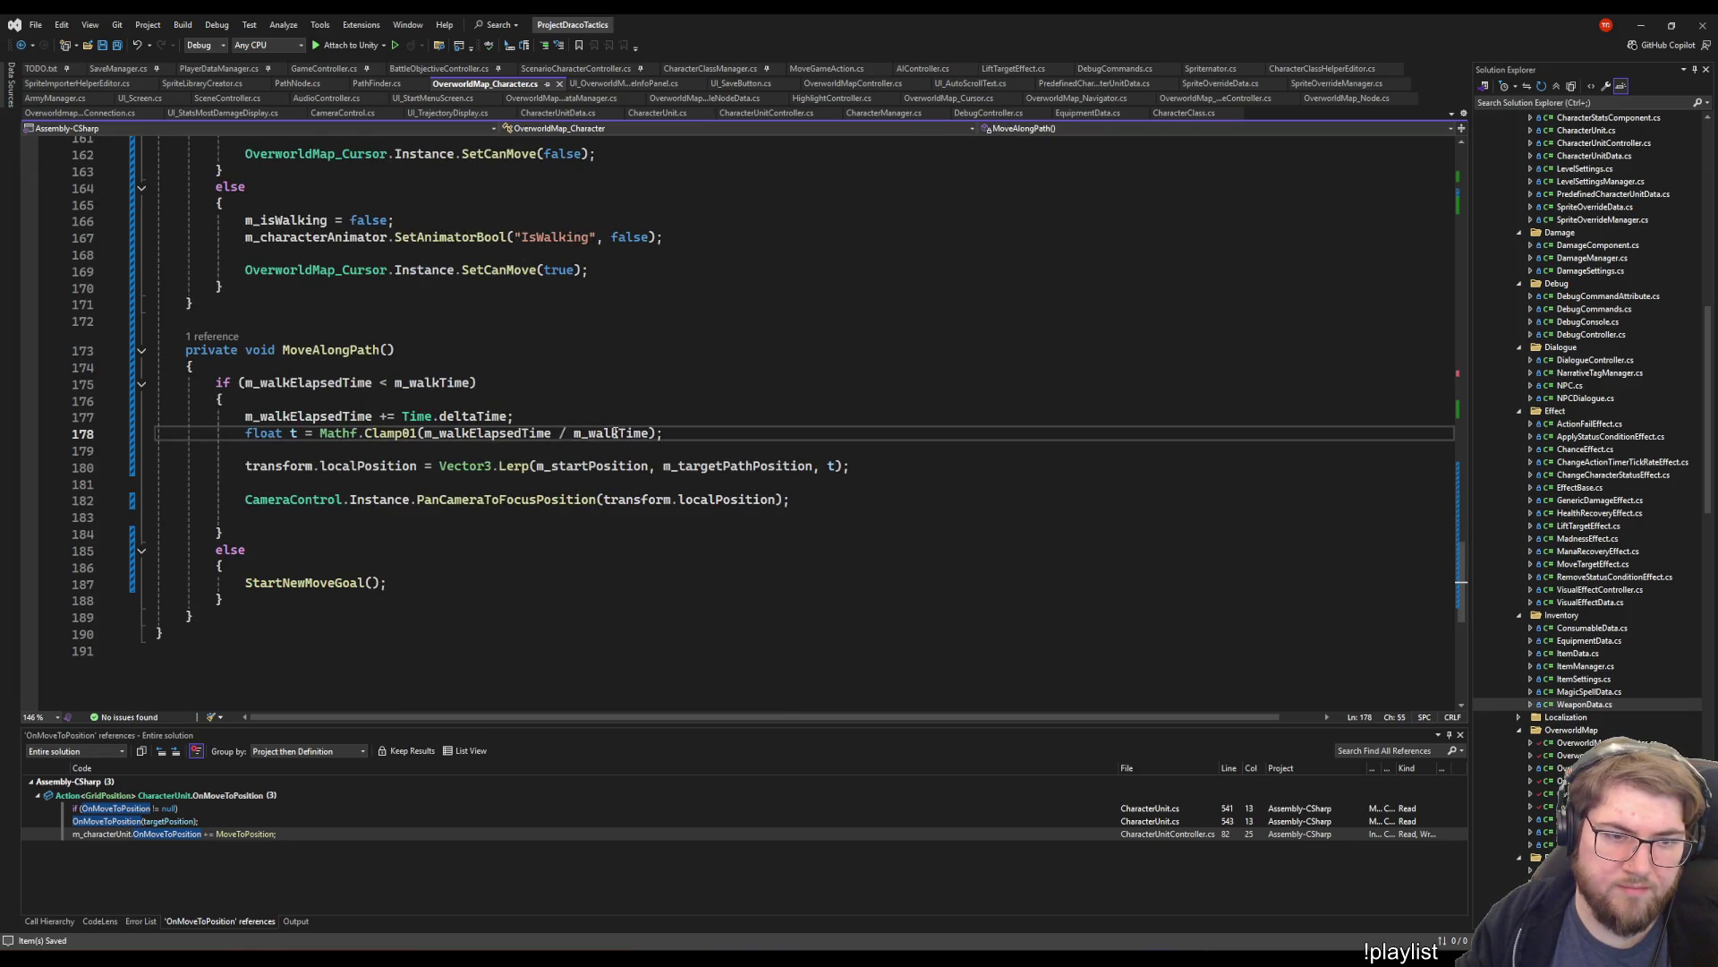
pyautogui.click(592, 439)
pyautogui.click(570, 385)
pyautogui.click(614, 404)
pyautogui.scroll(8, 608, 407)
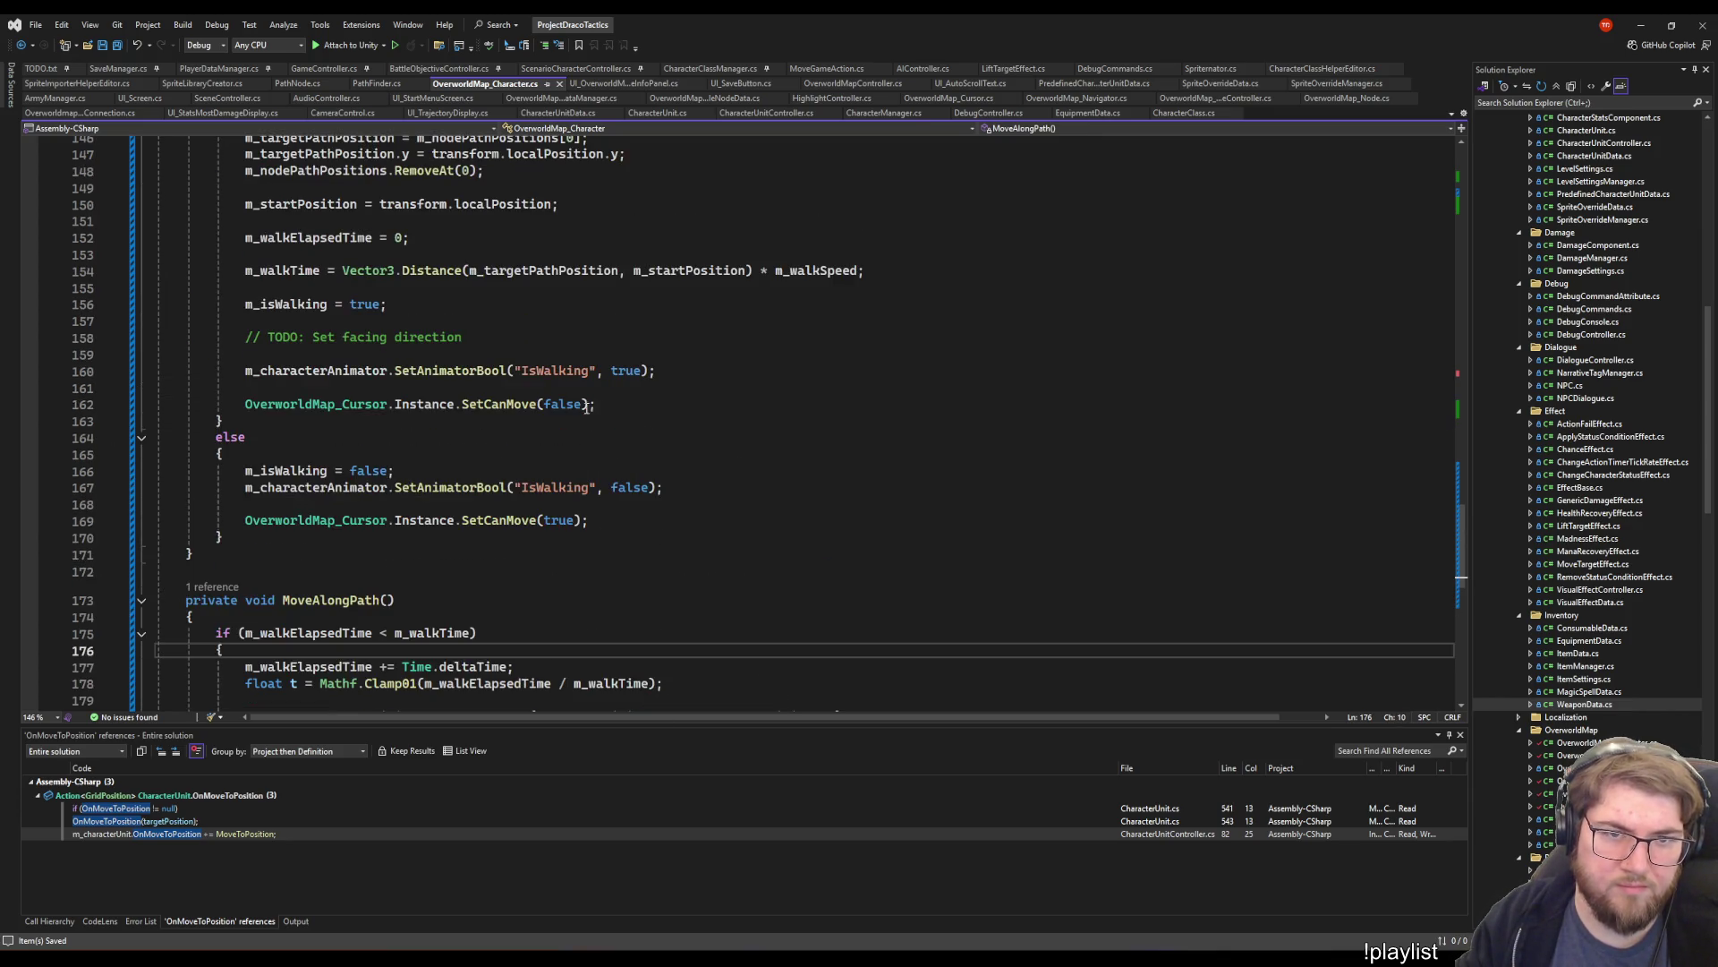
pyautogui.click(895, 420)
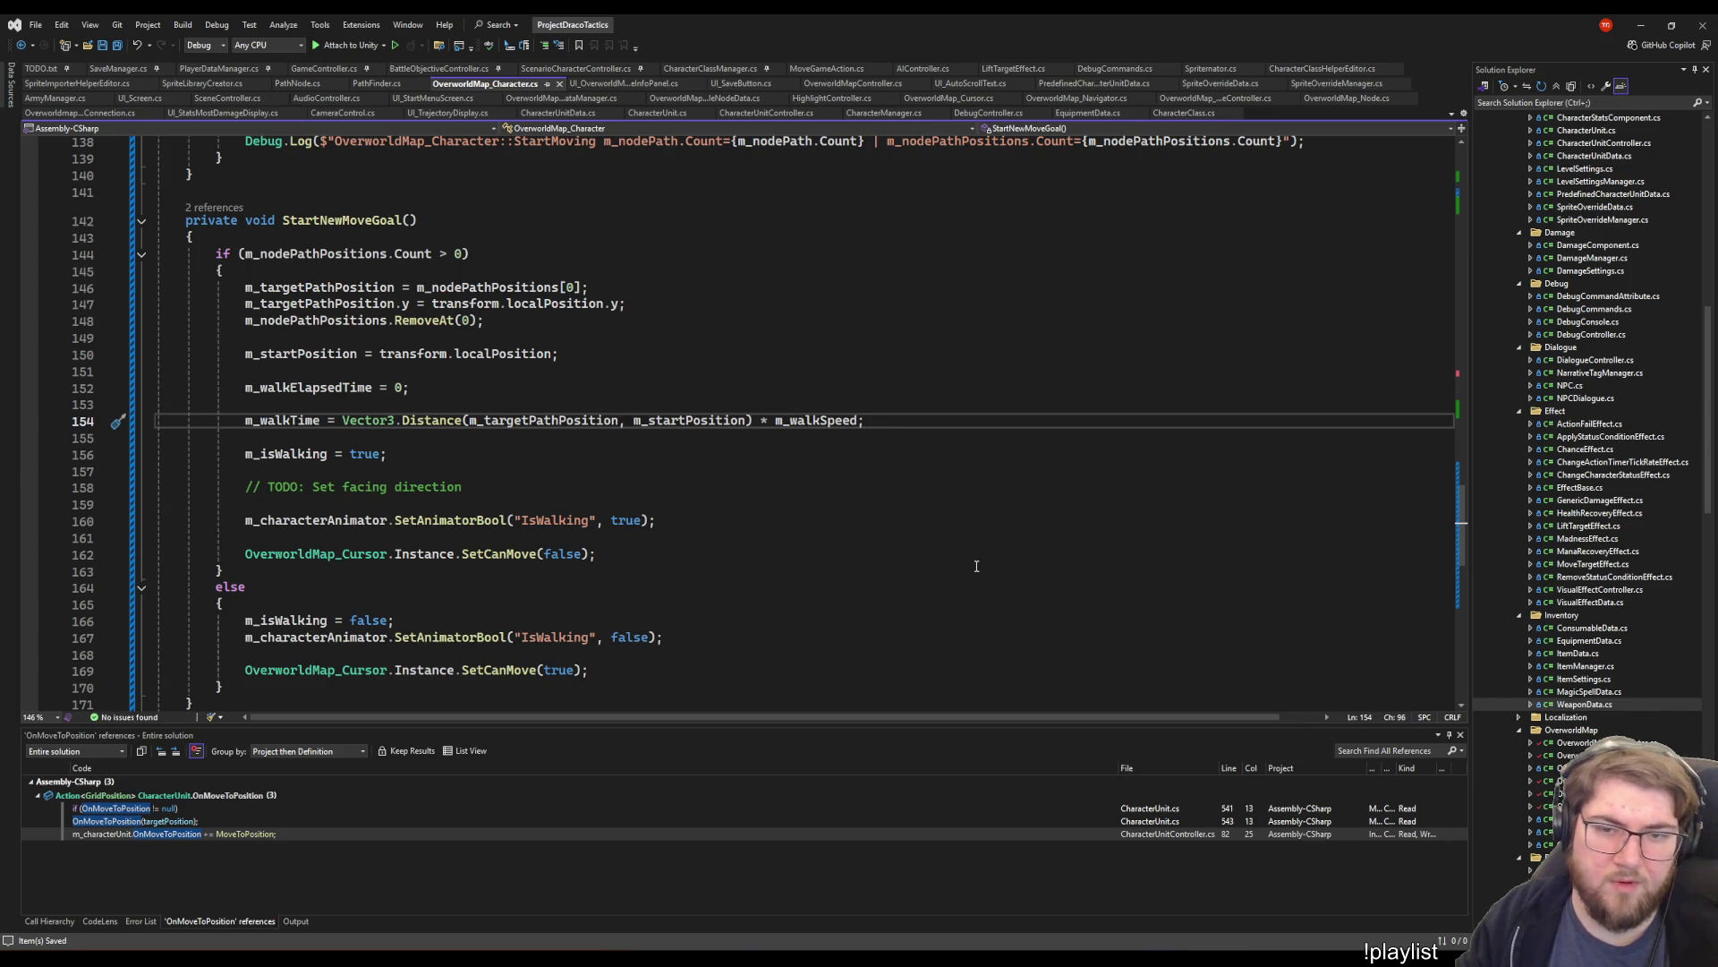
# - Add 'm_walkTime = Mathf.Min(m_walkTime, 0.0001f);' on a new line after the distance calculation
pyautogui.press('Return')
pyautogui.press('Return')
pyautogui.write('m_walk')
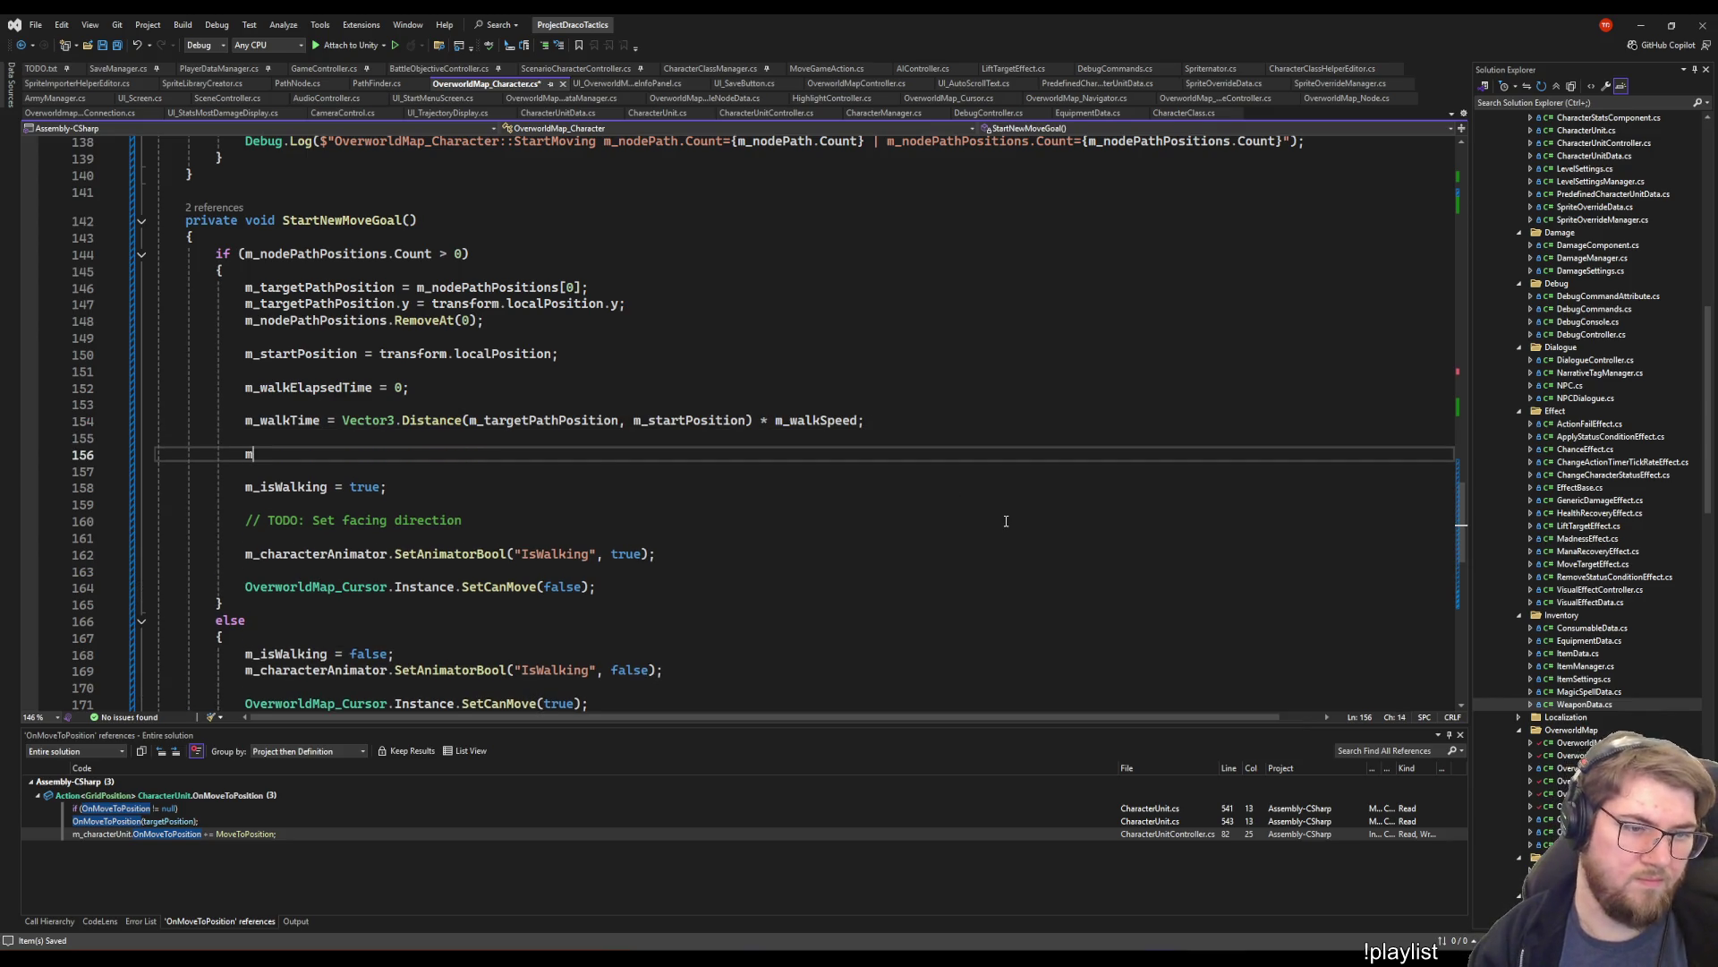
pyautogui.press('Down')
pyautogui.press('Tab')
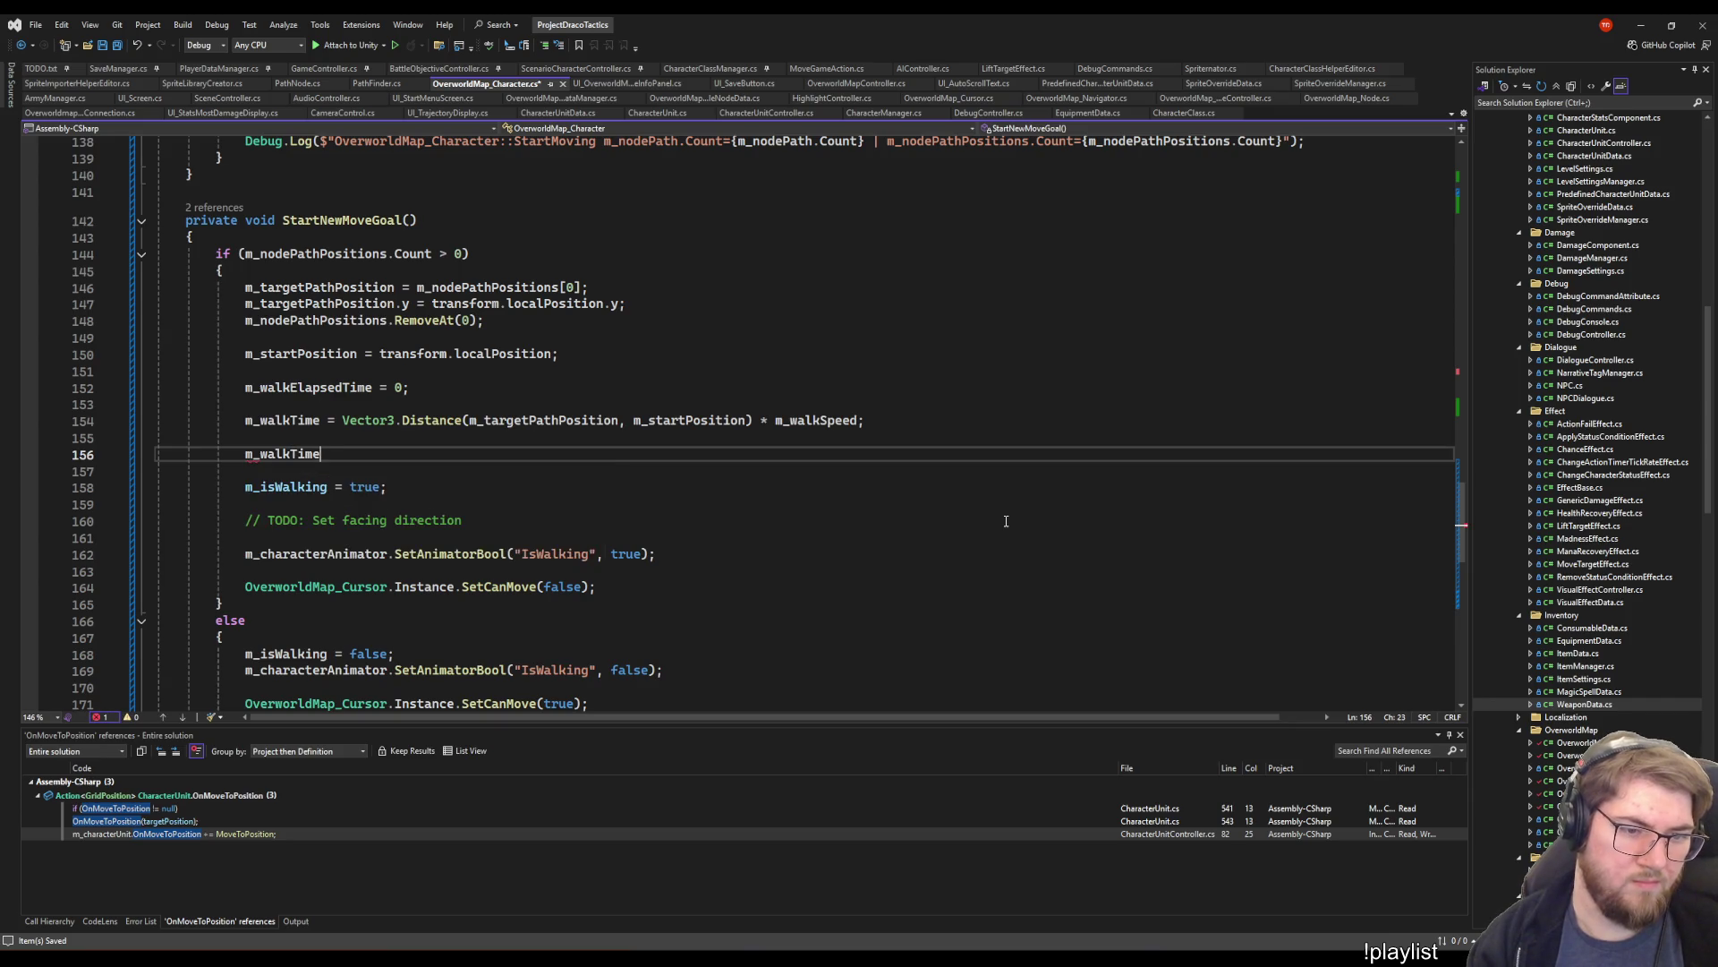
pyautogui.press('Escape')
pyautogui.write(' = Mathf.')
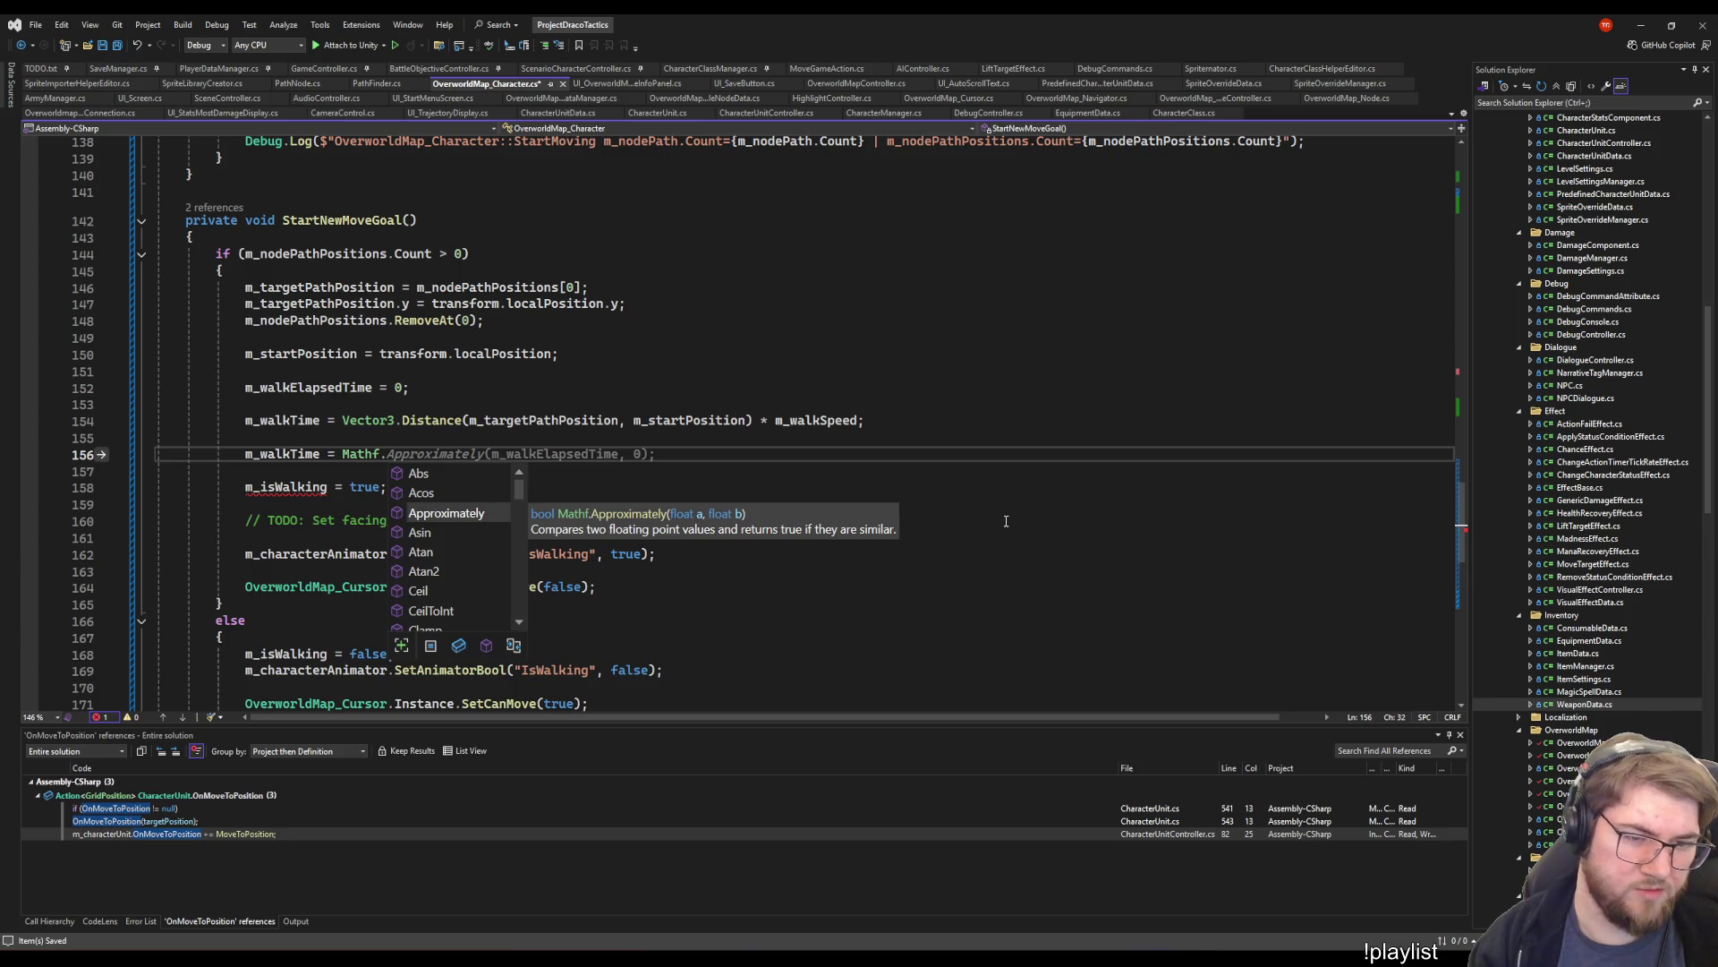
pyautogui.write('Min(m_wa')
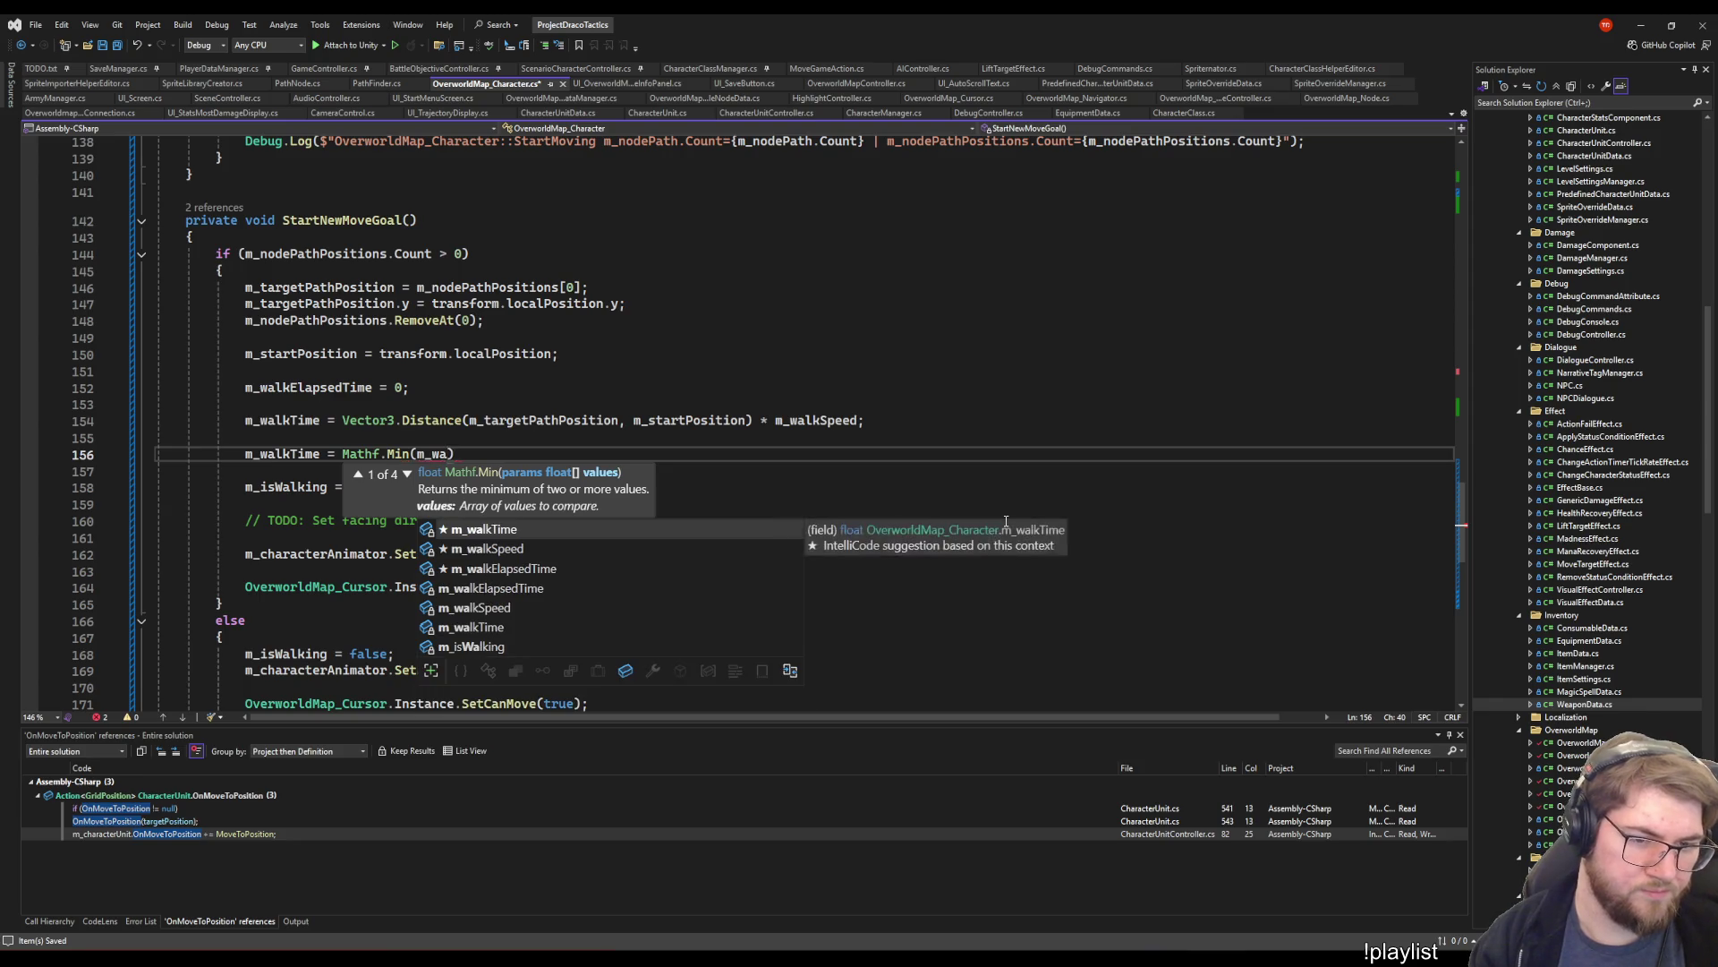
pyautogui.press('Tab')
pyautogui.write(',')
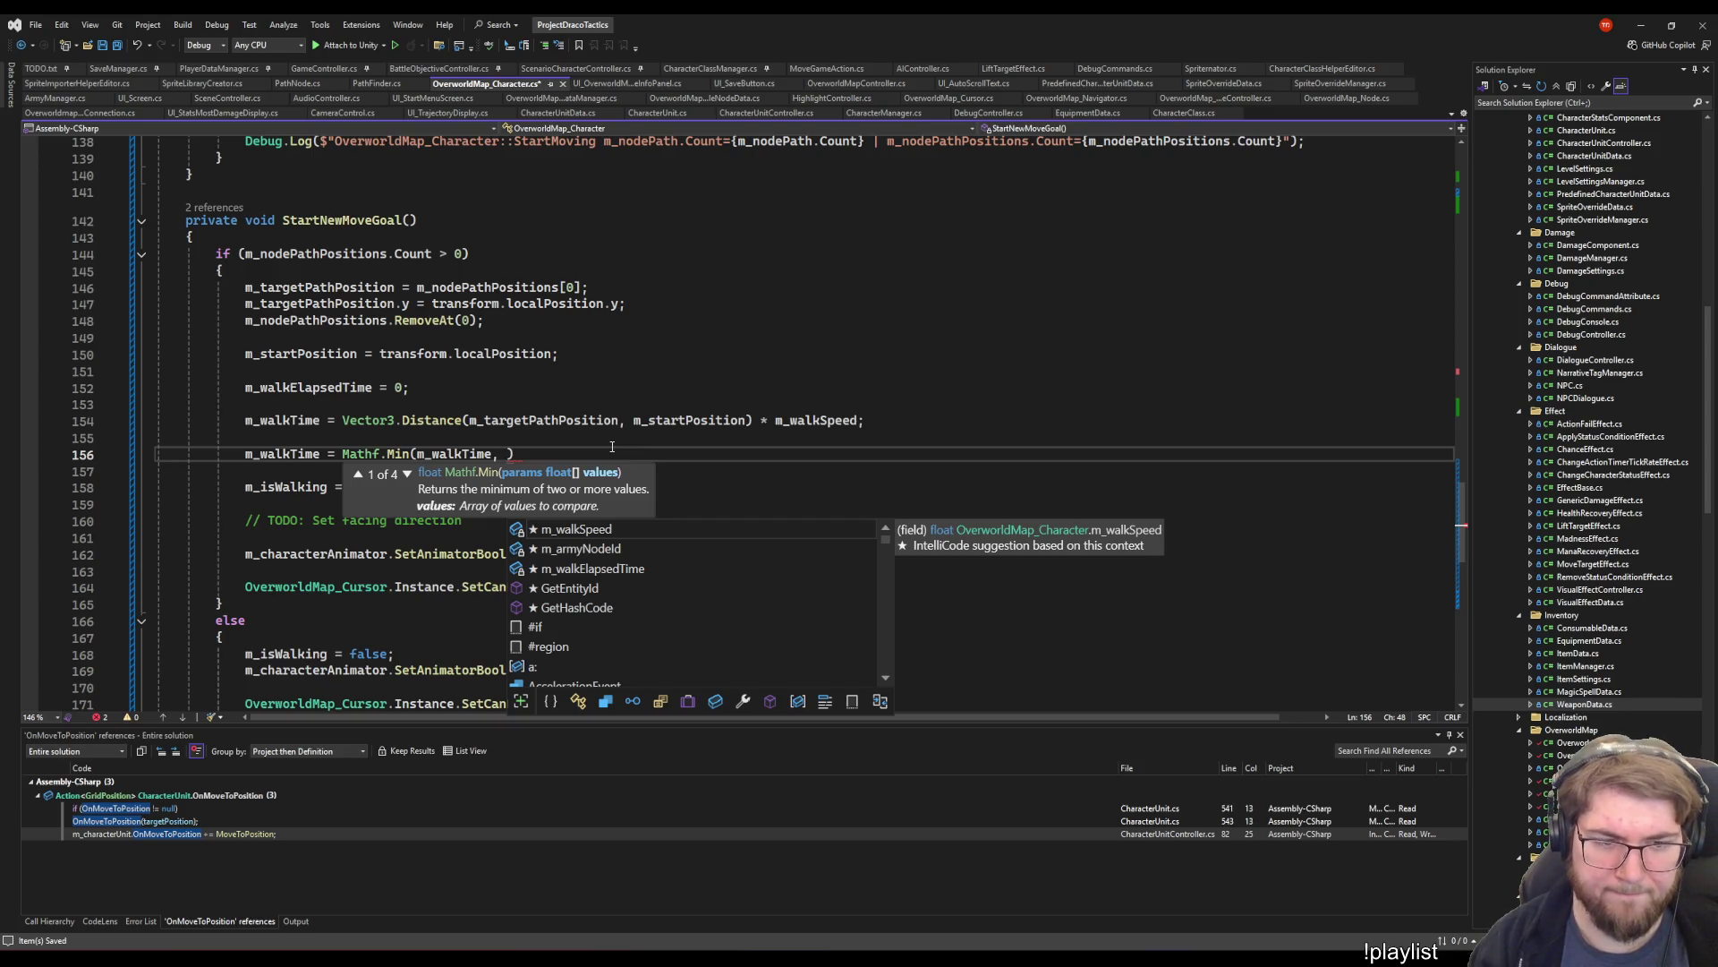
pyautogui.write('0.0001f)')
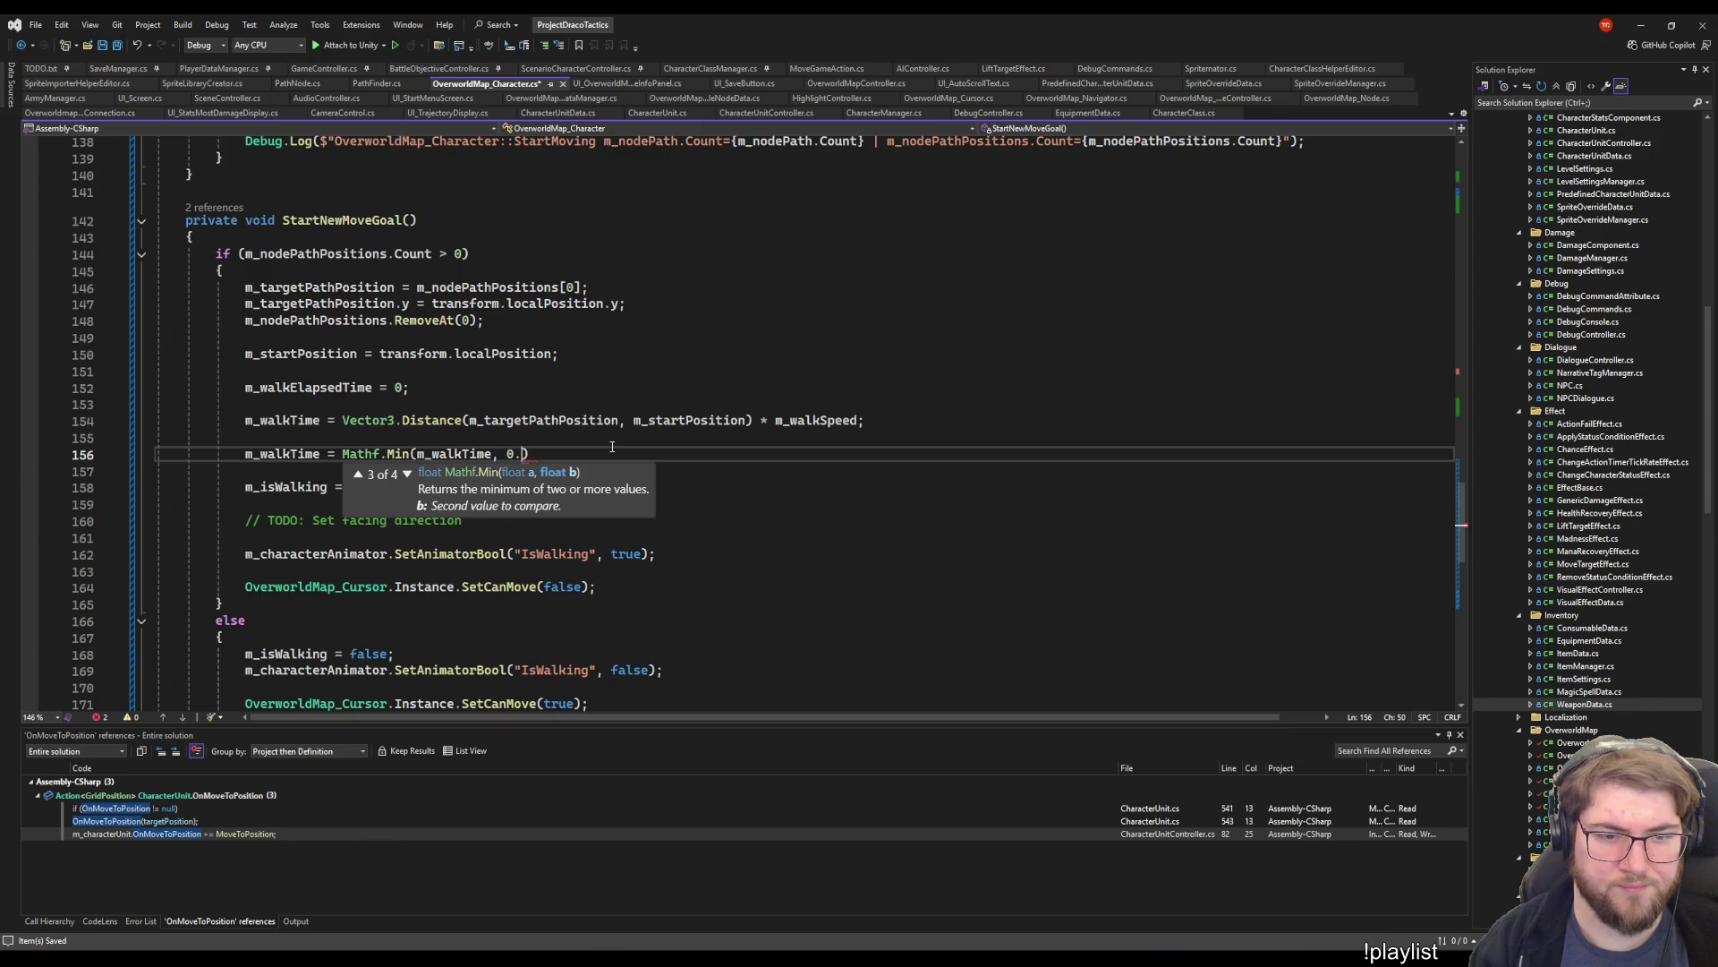
pyautogui.write(';')
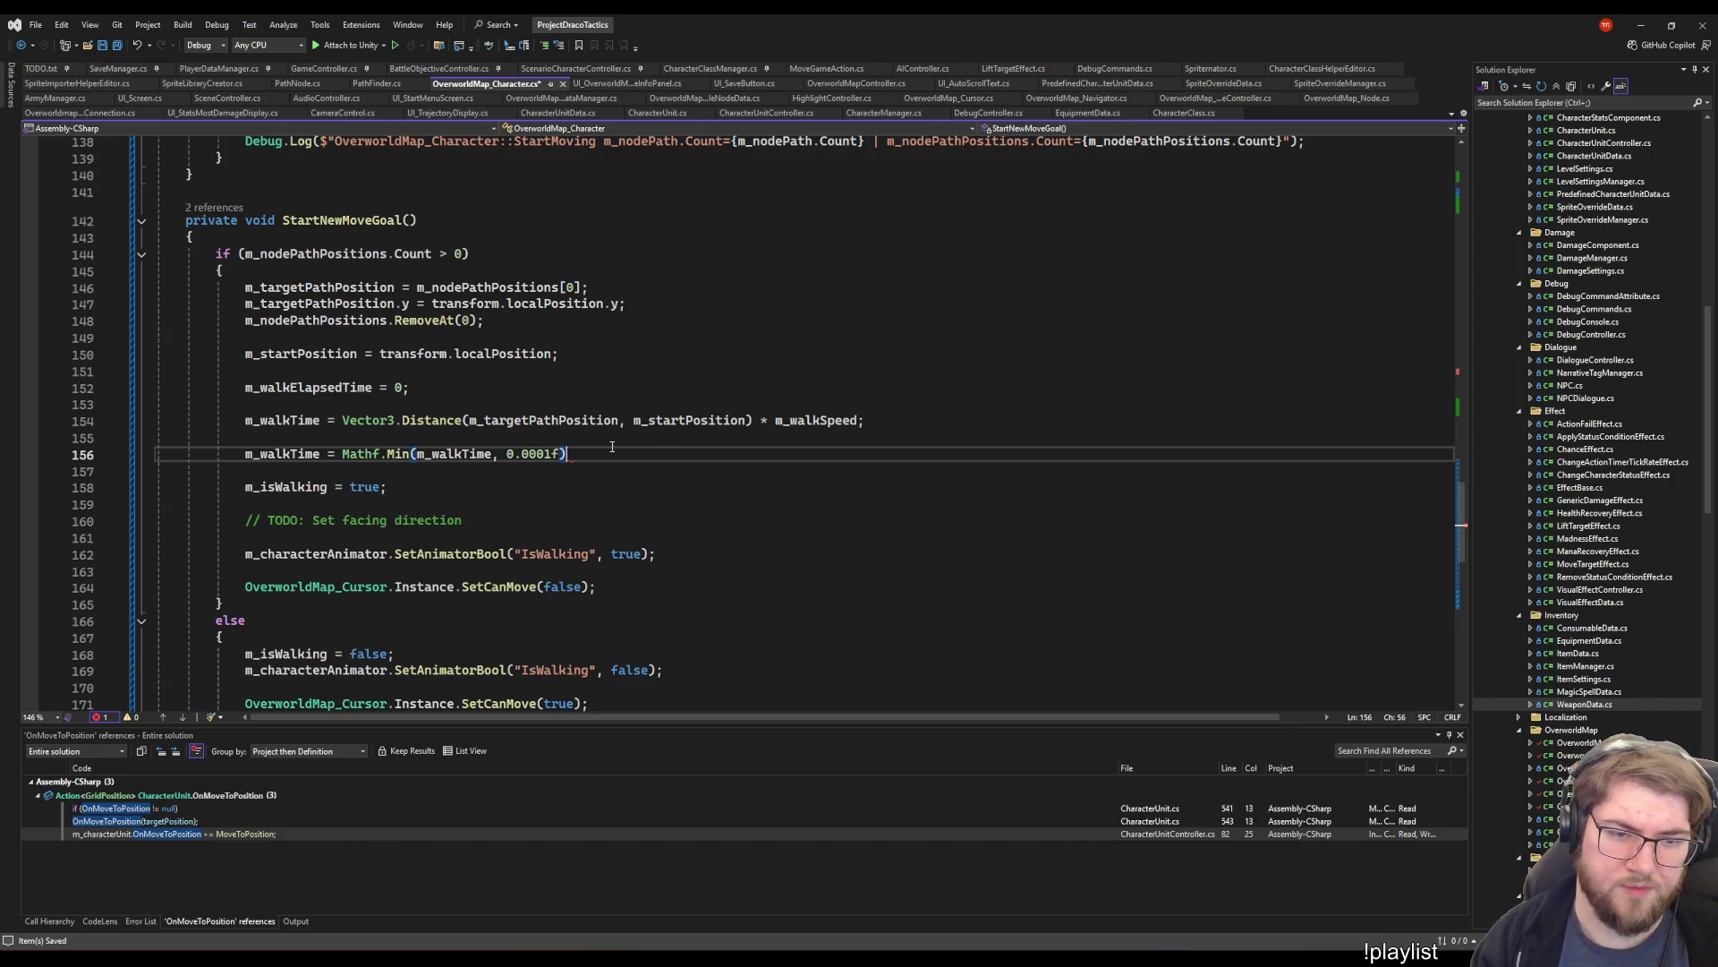
# - Check the 0.0001f value, then bring the Unity editor forward
pyautogui.hotkey('ctrl', 'shift', 'Left')
pyautogui.hotkey('ctrl', 'shift', 'Left')
pyautogui.hotkey('ctrl', 'shift', 'Left')
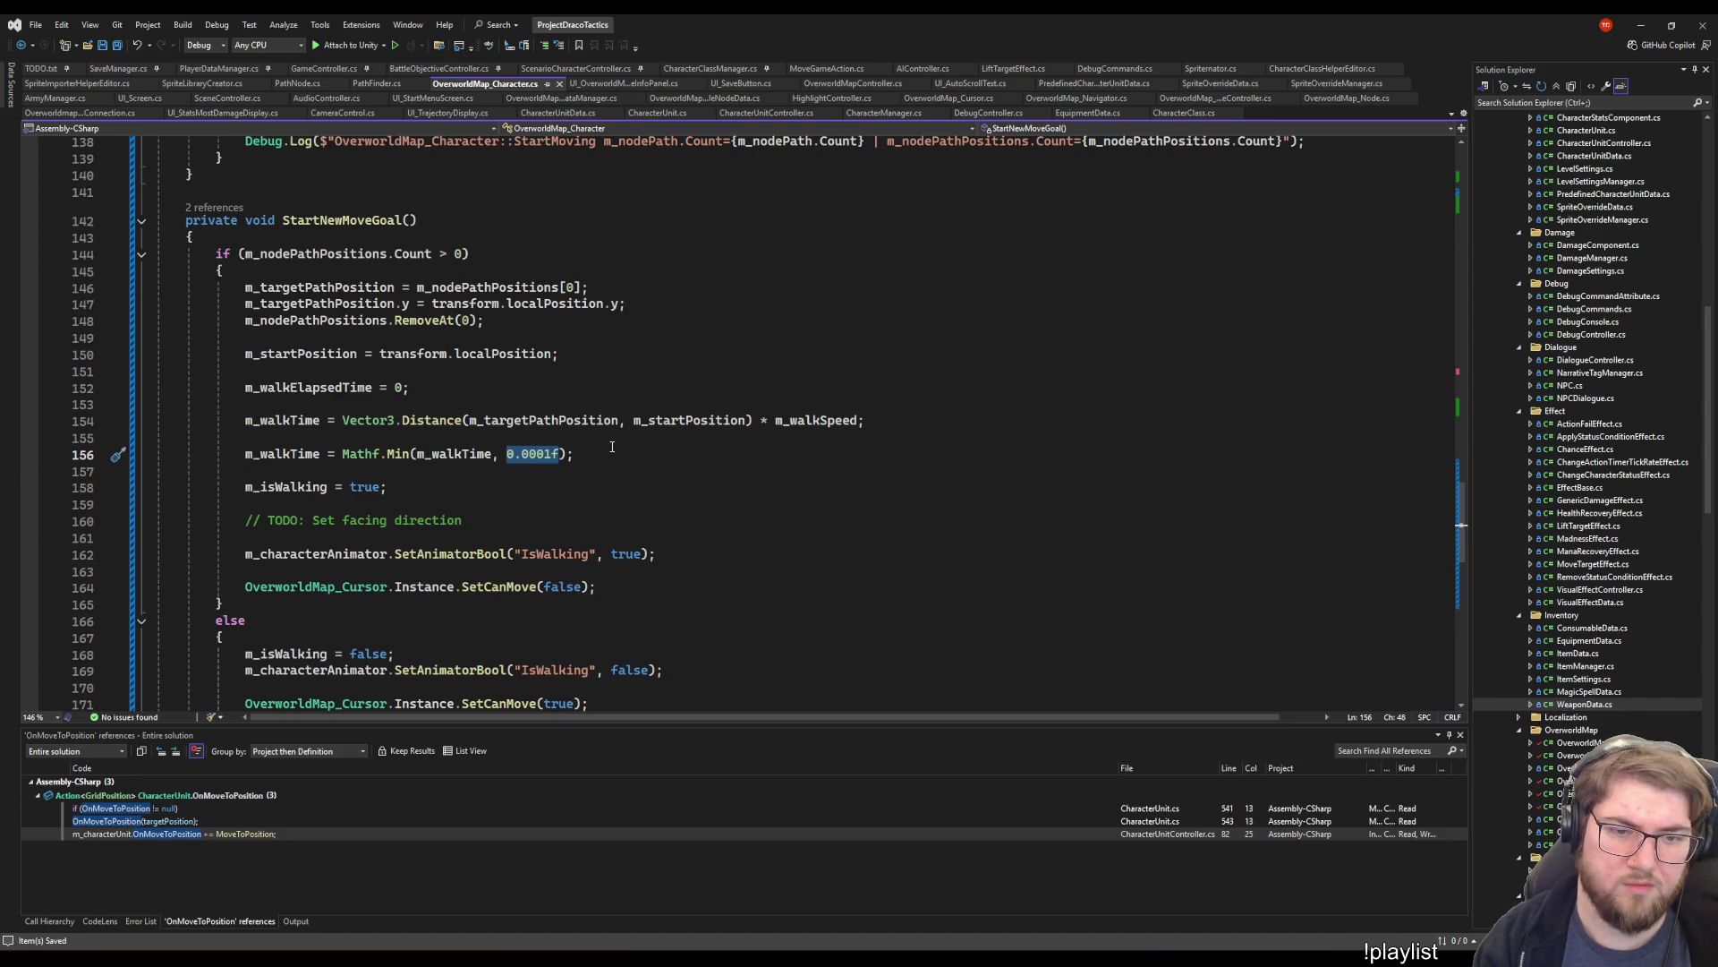
pyautogui.press('End')
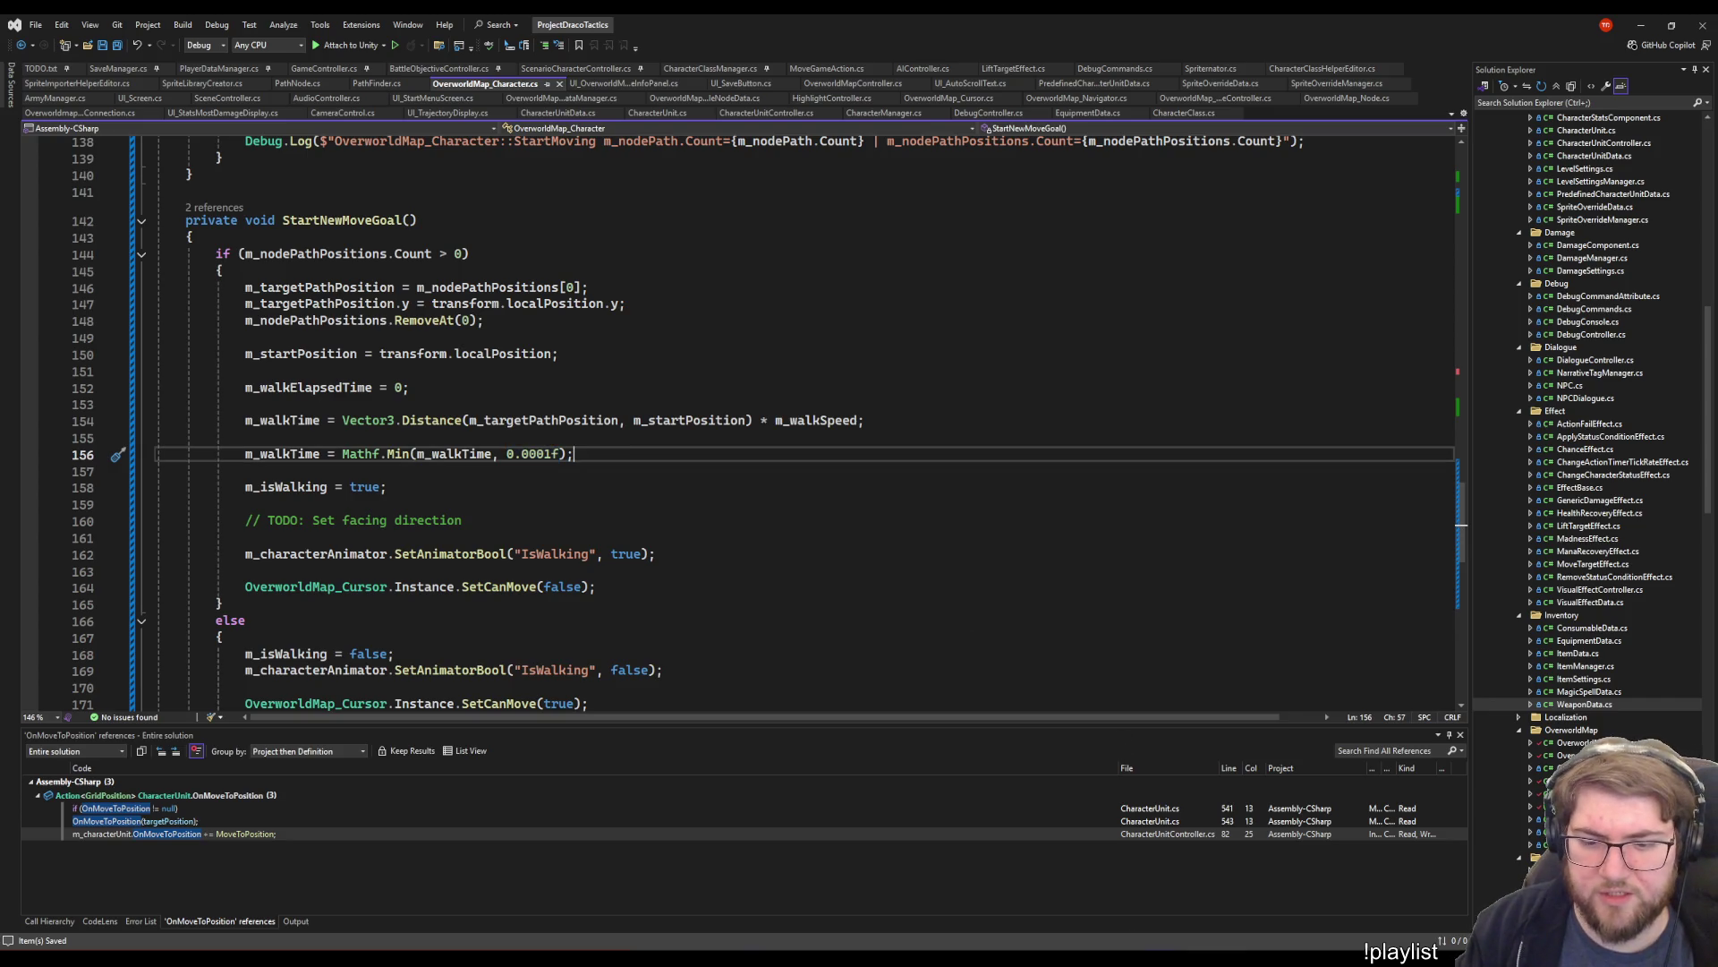
pyautogui.hotkey('alt', 'Tab')
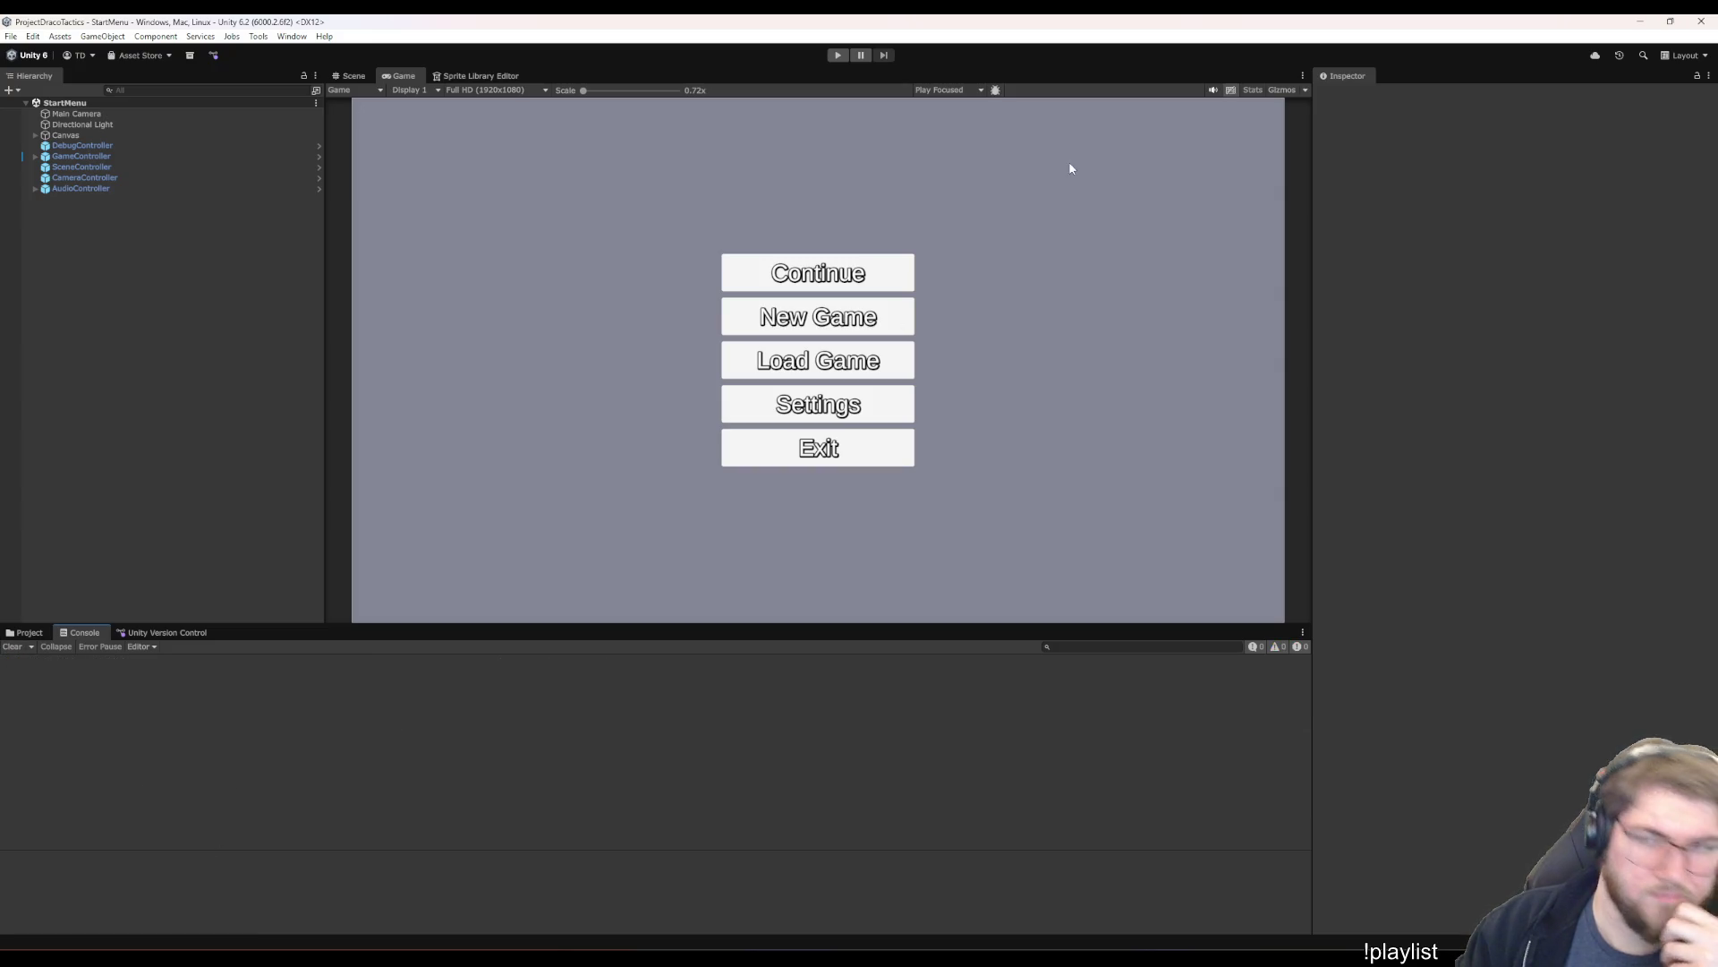
# - Enter Play mode, start a new game, and walk the character to Bigcitysland
pyautogui.click(830, 55)
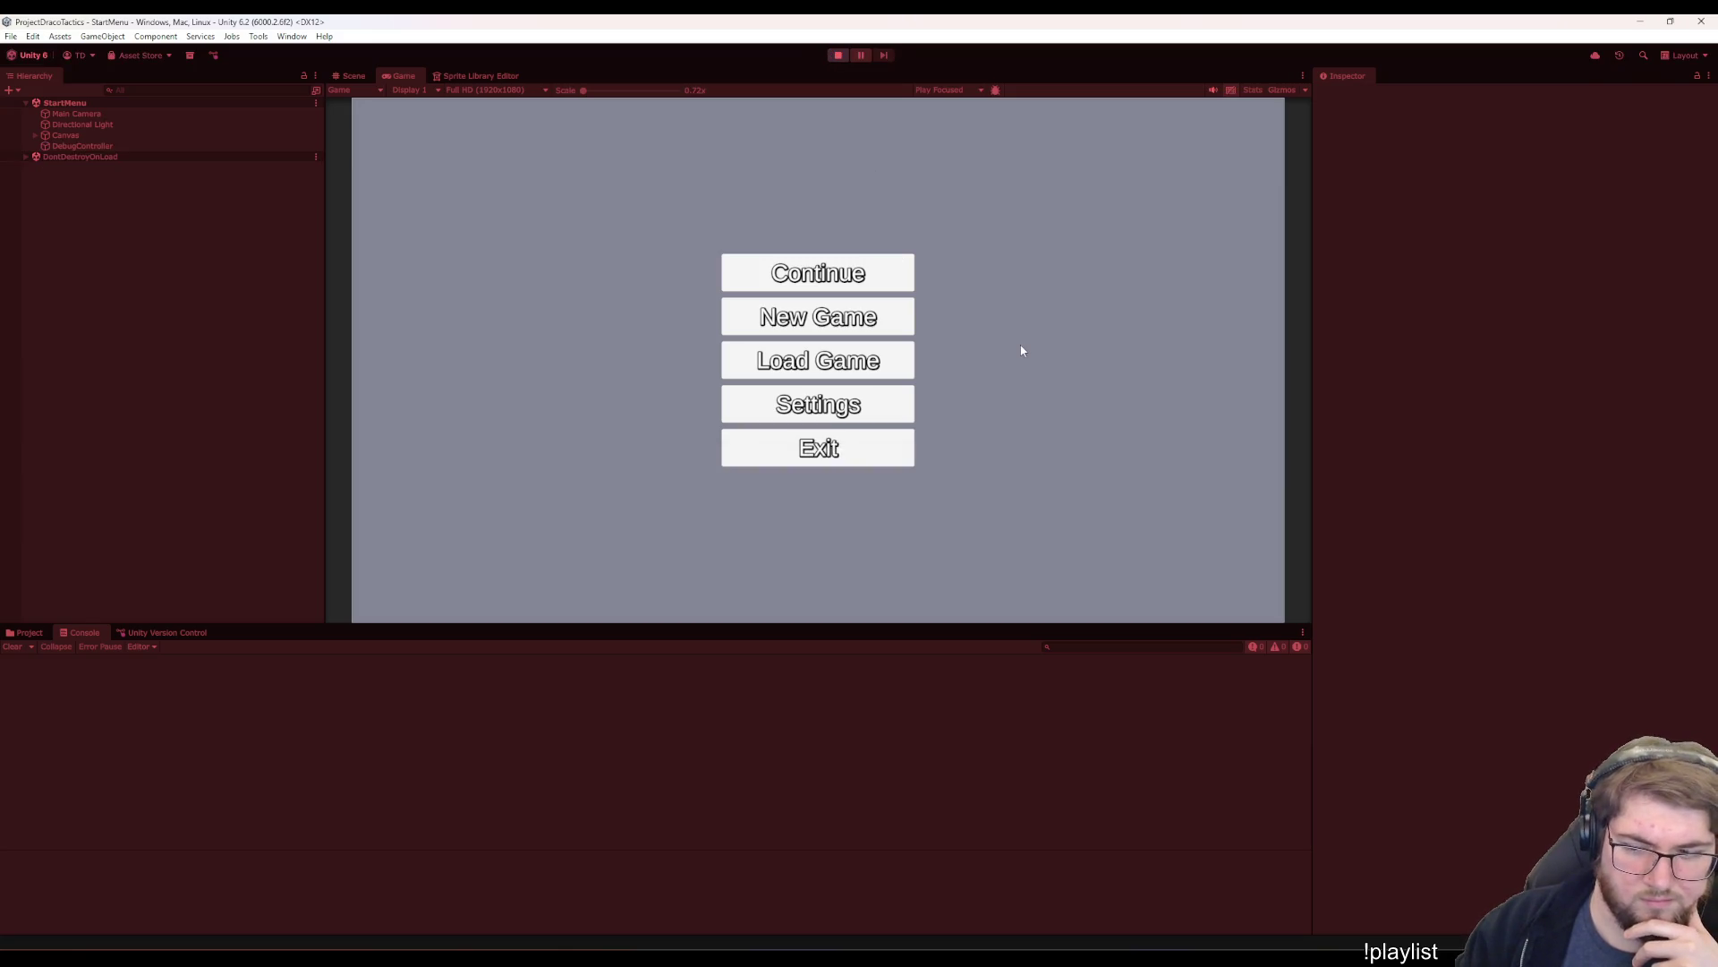
pyautogui.click(775, 306)
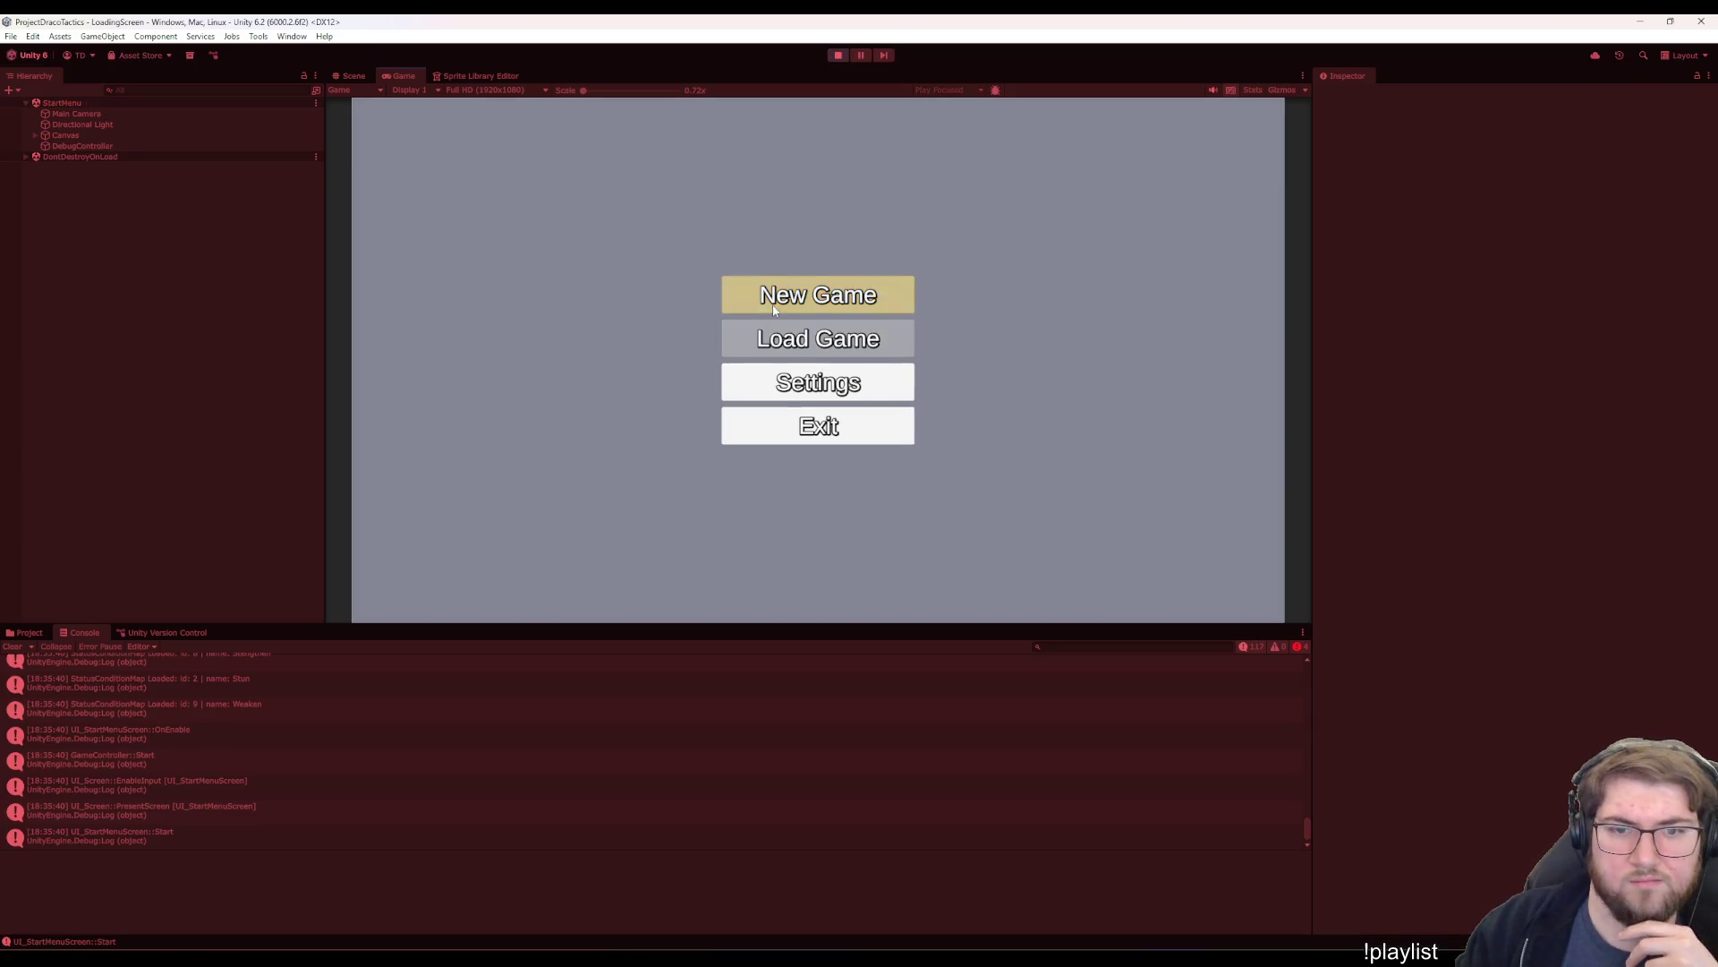
pyautogui.click(772, 550)
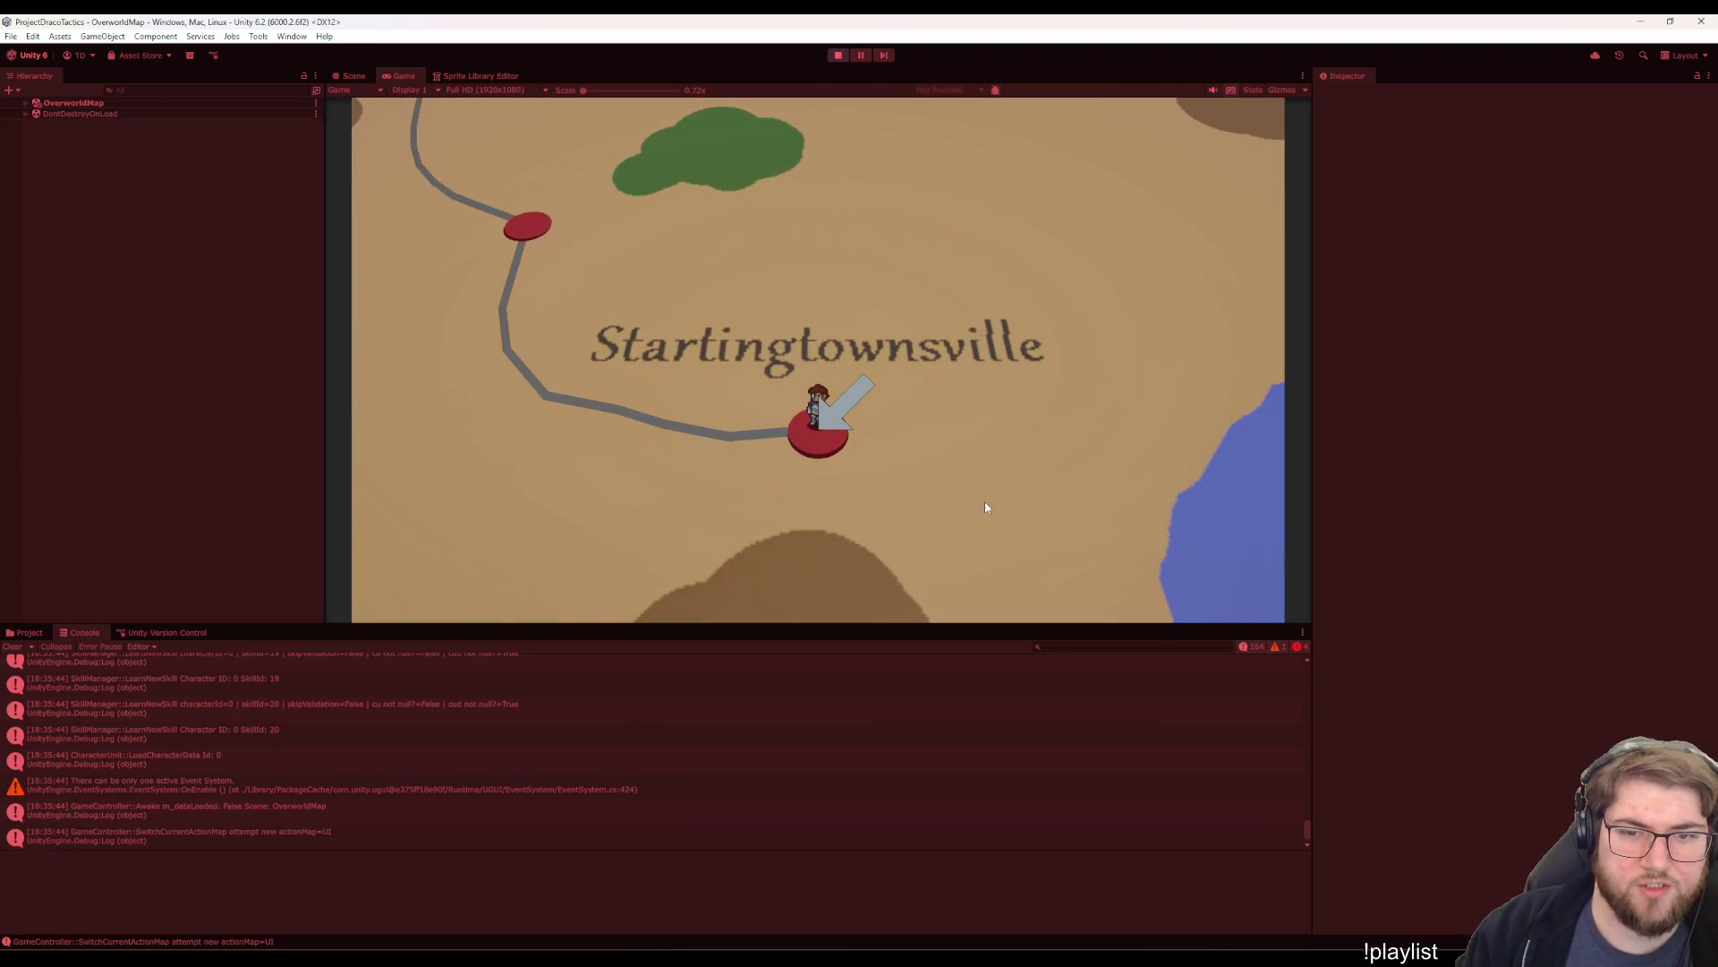
pyautogui.press('Right')
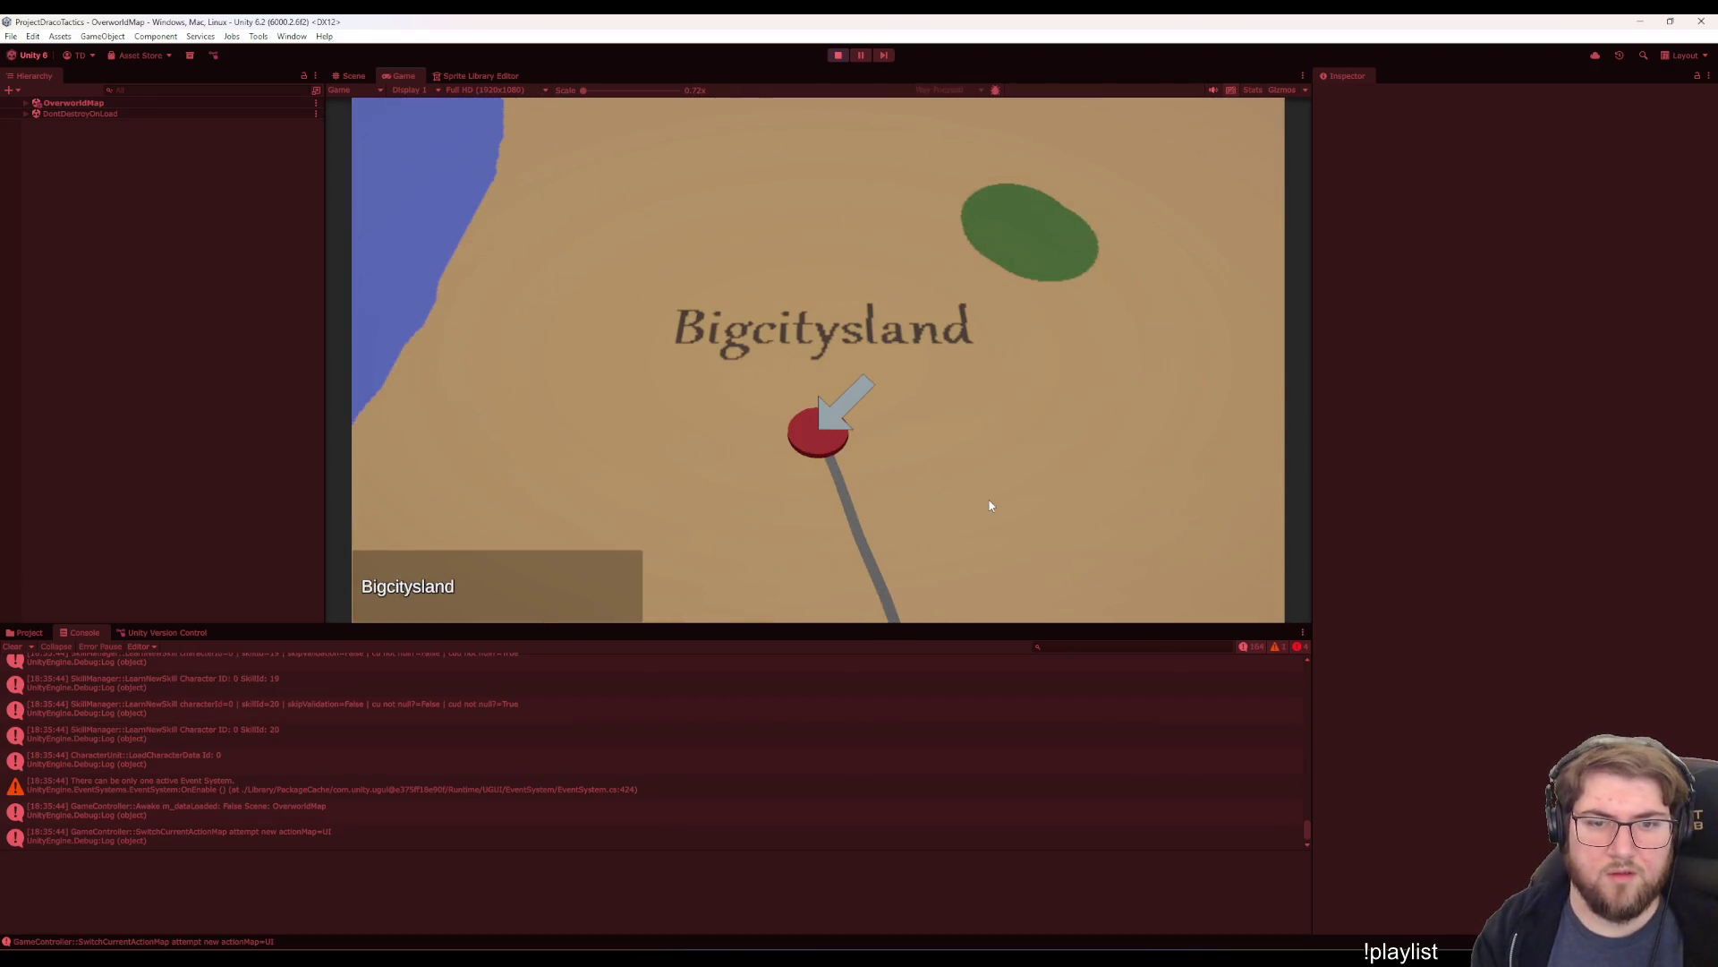
pyautogui.press('Return')
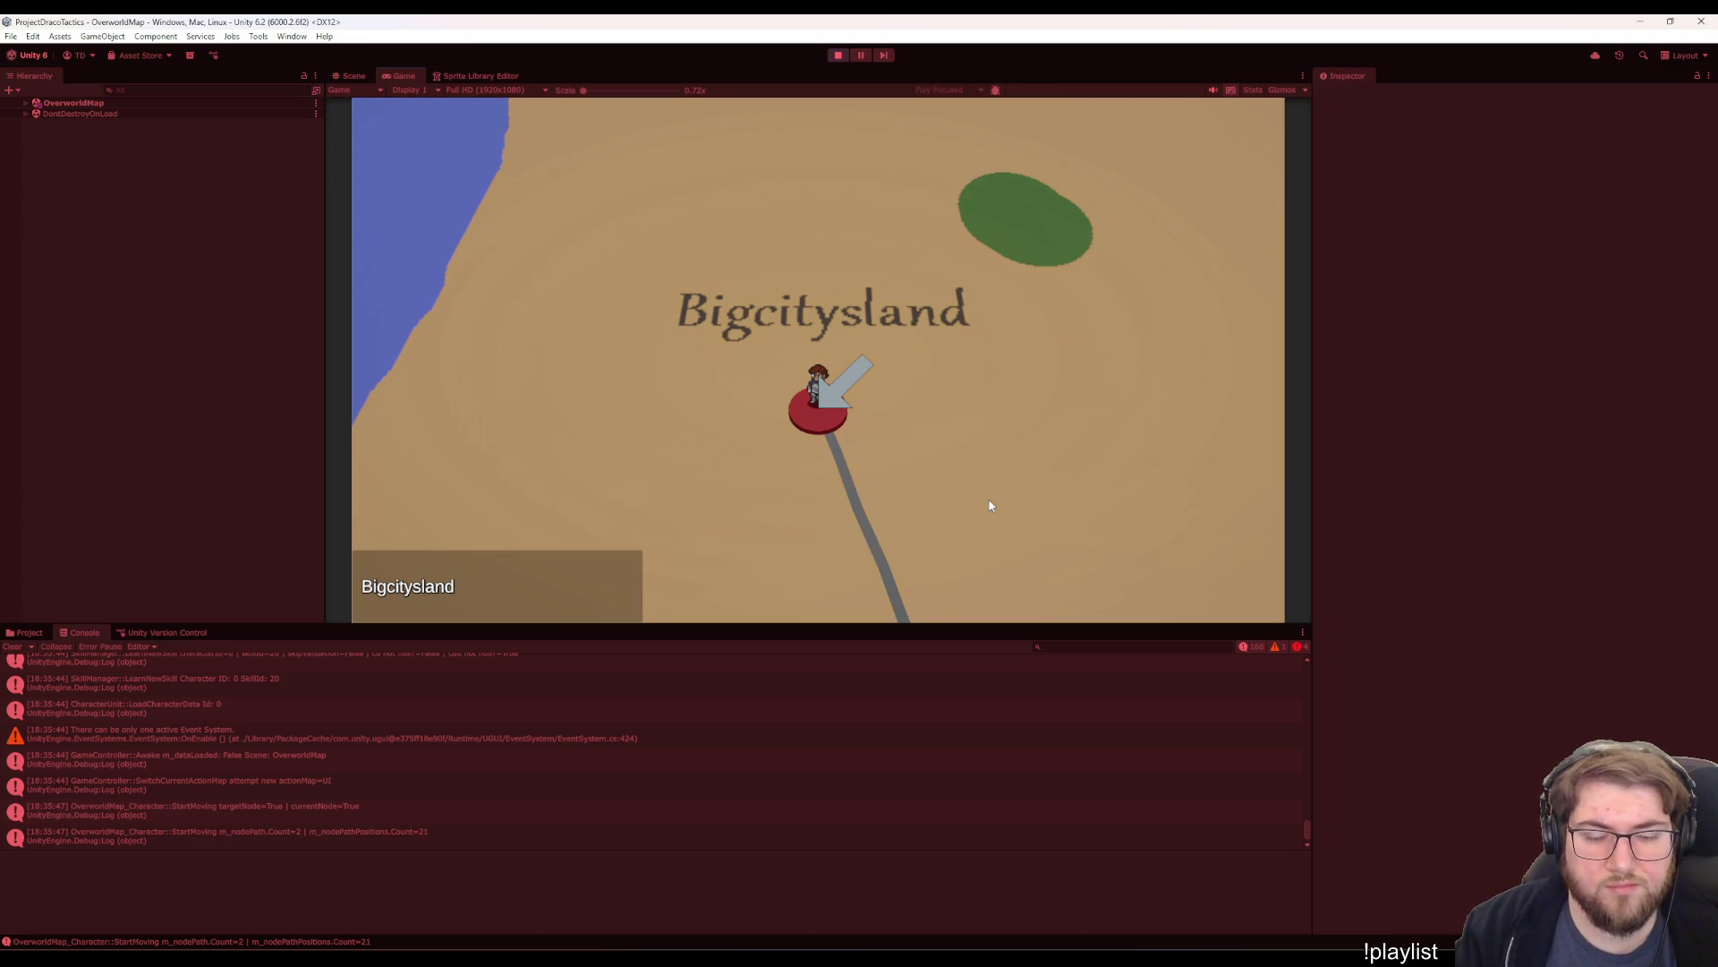
# - Expand the OverworldMap scene in the Hierarchy to show its child objects
pyautogui.click(115, 105)
pyautogui.press('Right')
pyautogui.click(187, 331)
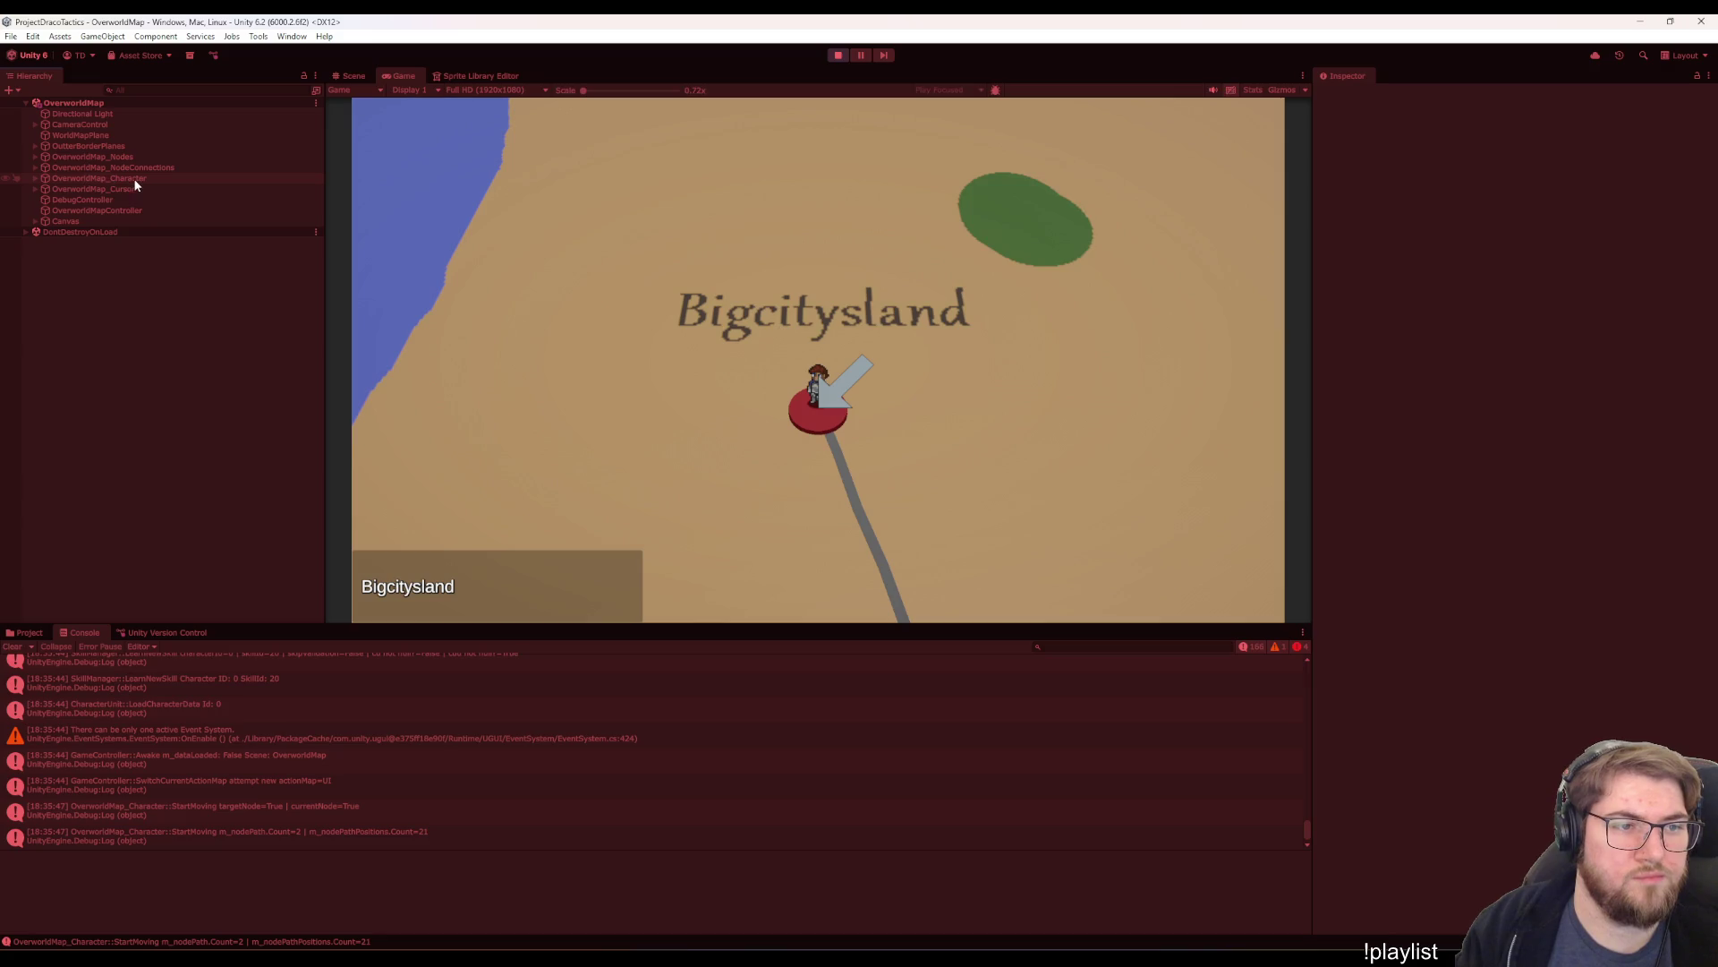
# - Switch the Inspector to Debug, view OverworldMap_Character's walk fields, and stop Play mode
pyautogui.click(1708, 76)
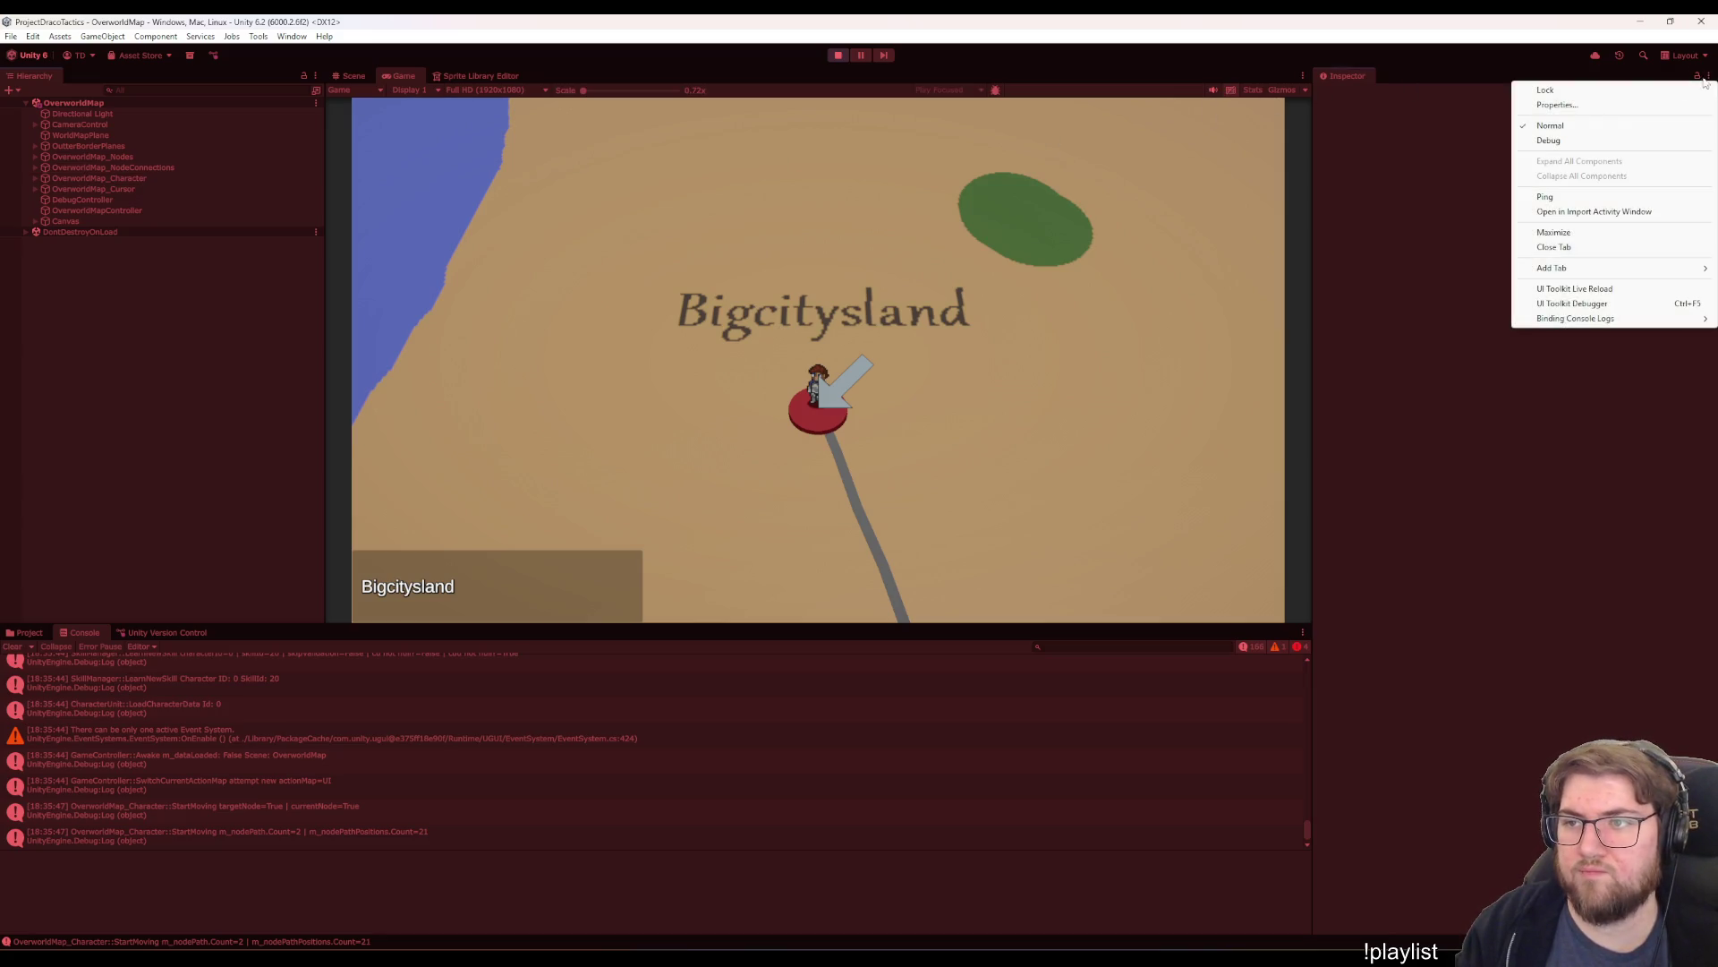
pyautogui.click(1561, 146)
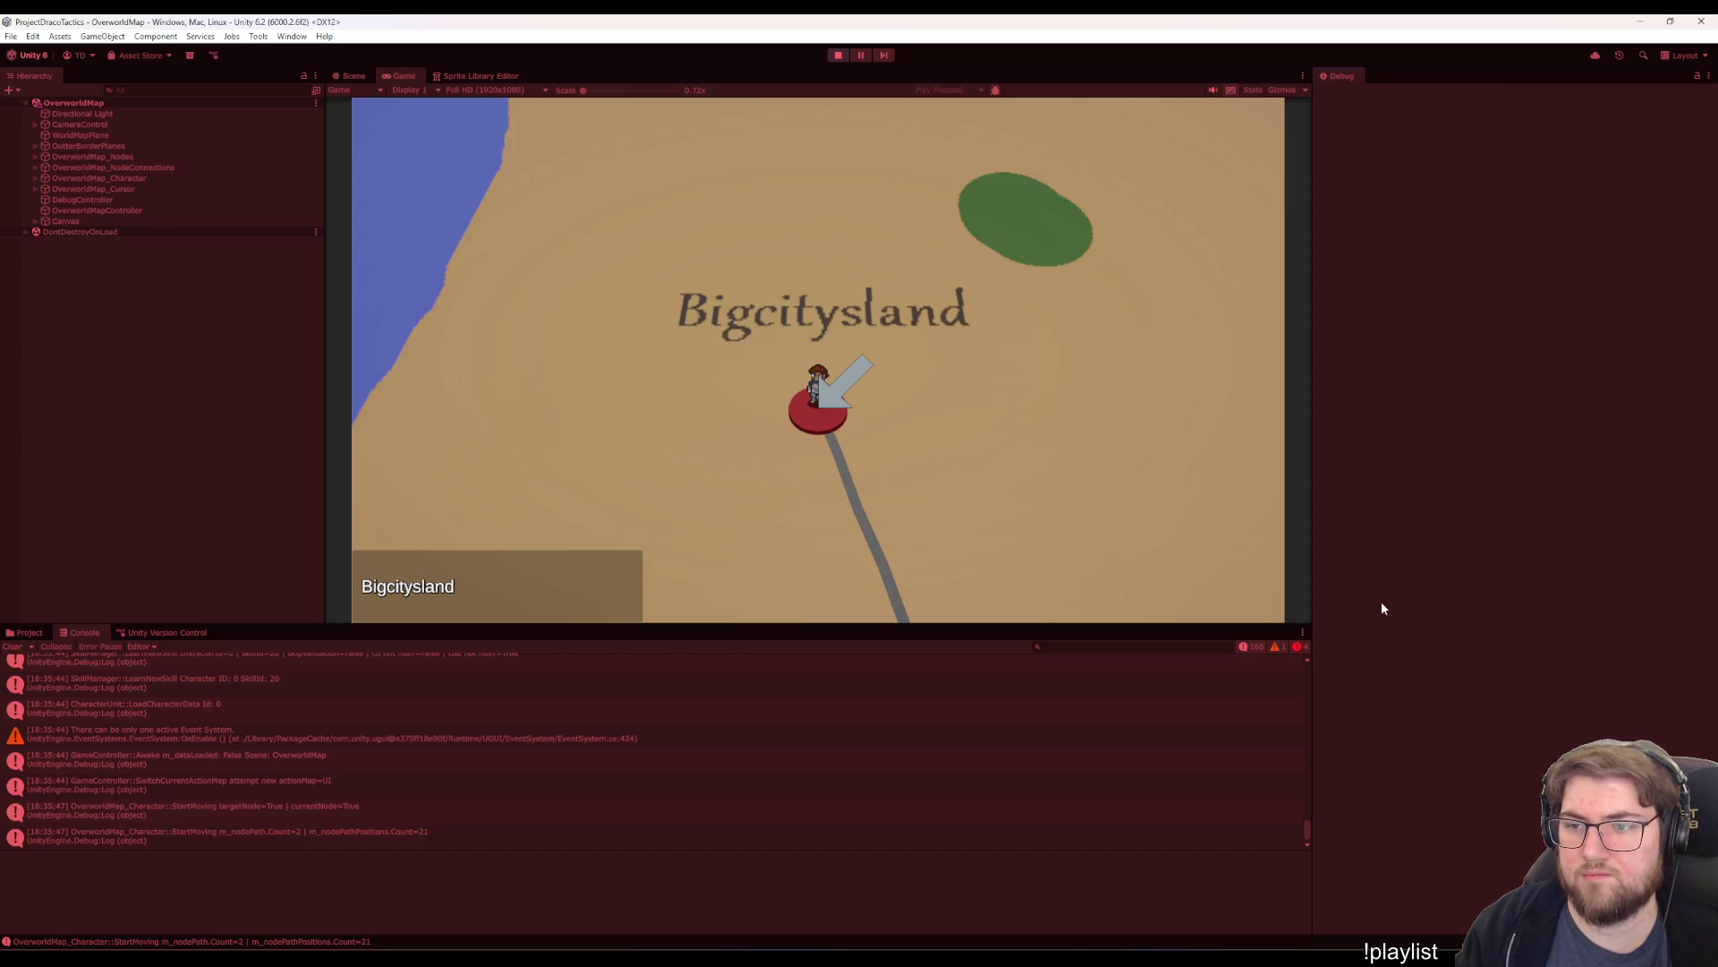
pyautogui.click(156, 182)
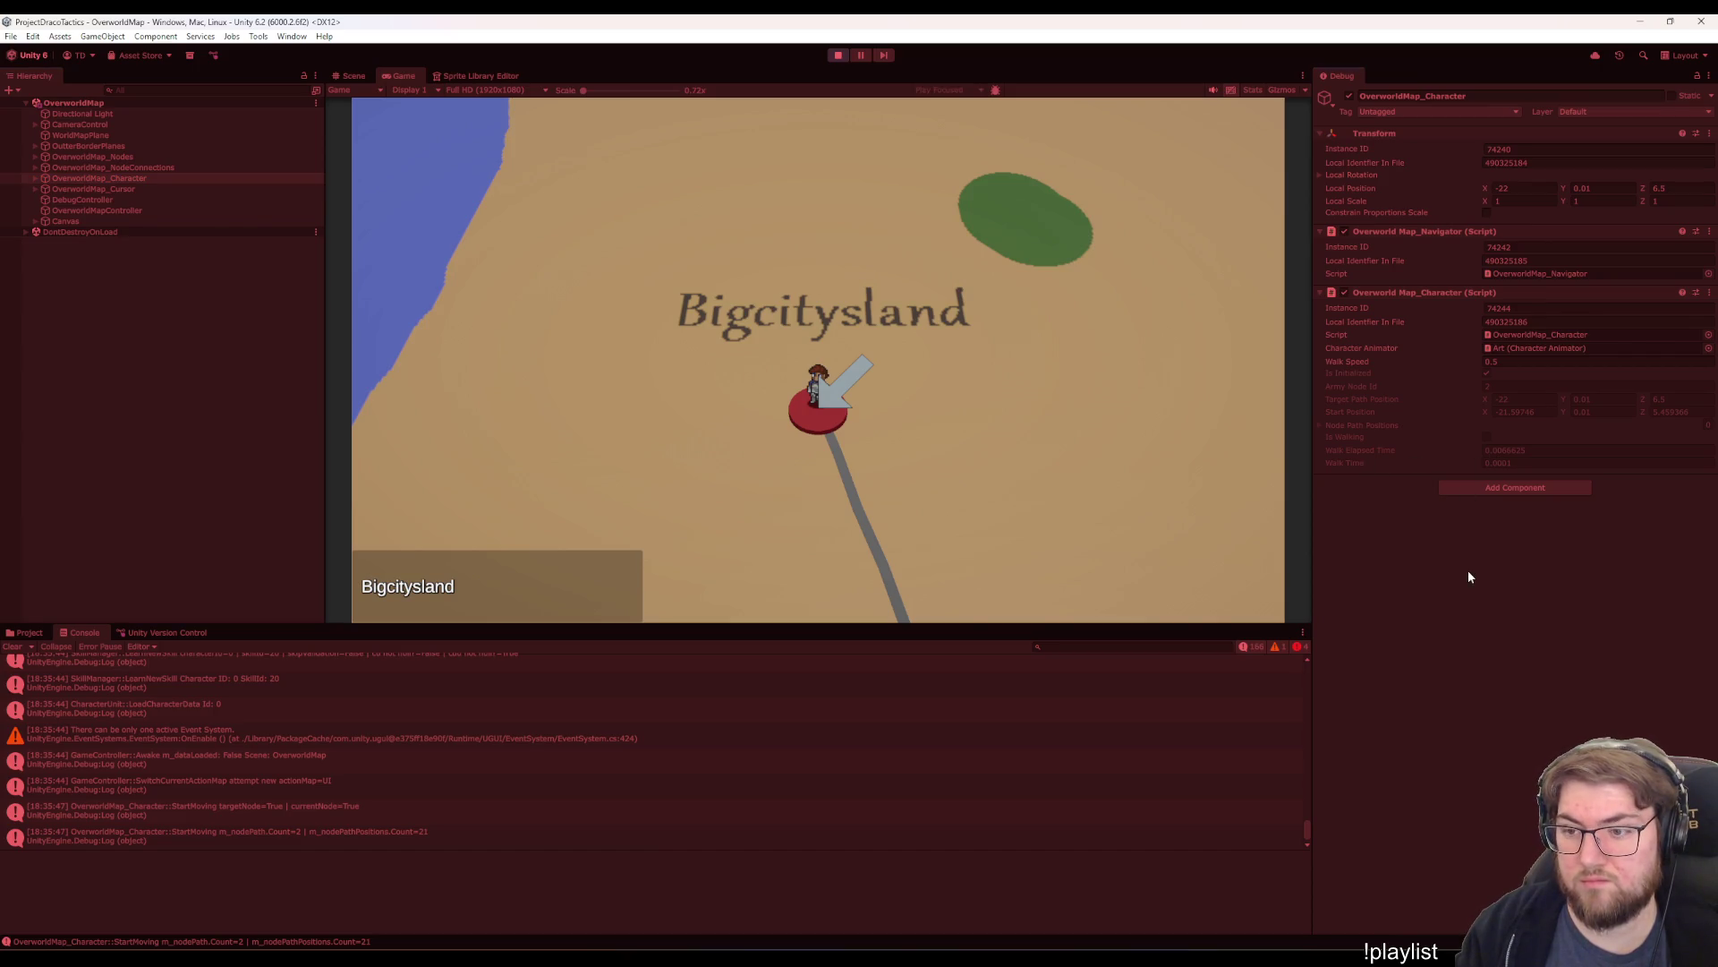
pyautogui.moveTo(1137, 947)
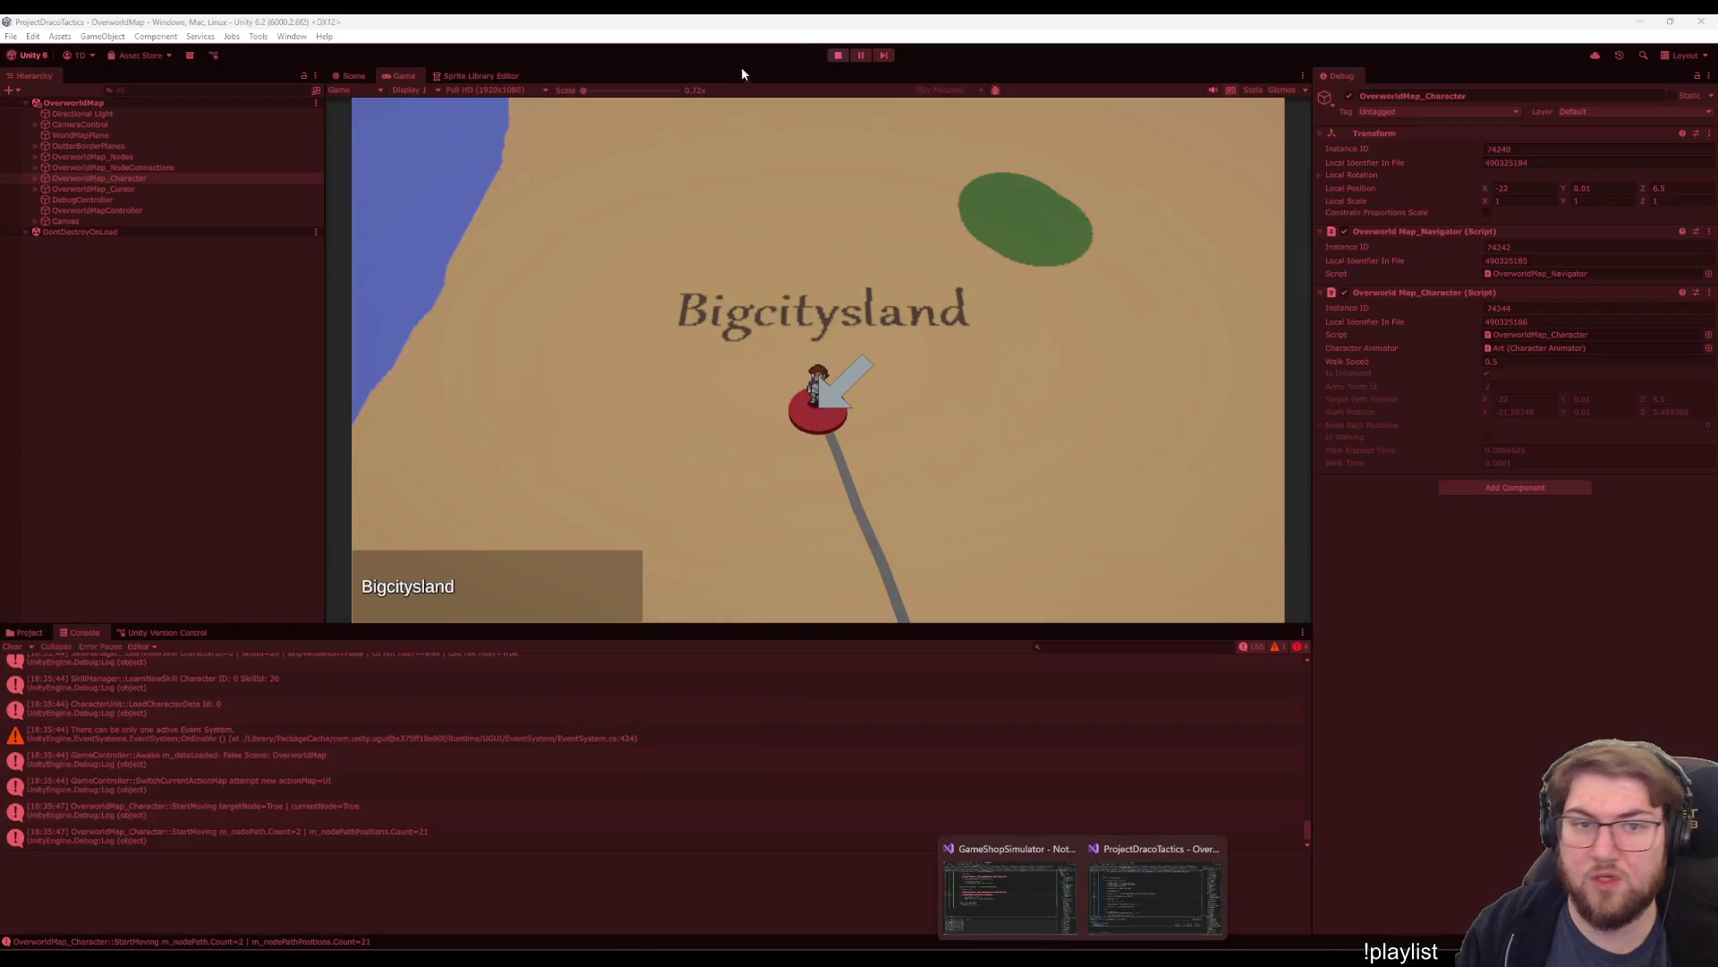
pyautogui.click(838, 55)
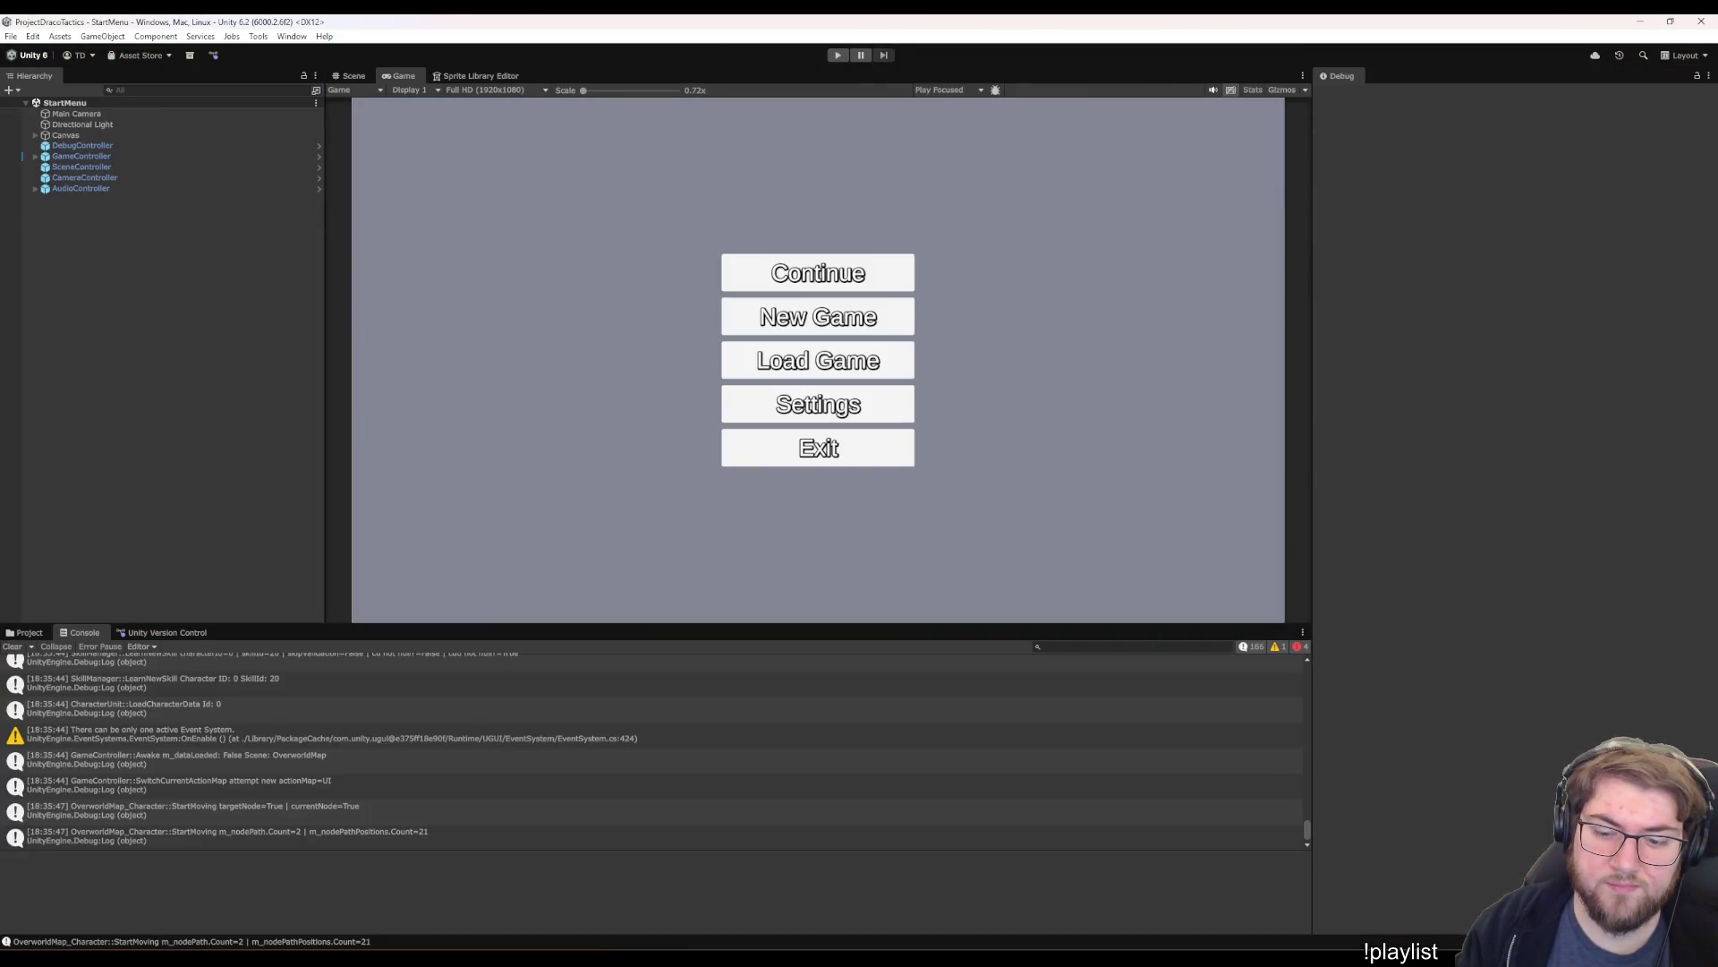
# - Change Mathf.Min to Mathf.Max on line 156 so m_walkTime stays at least 0.0001f
pyautogui.click(1155, 890)
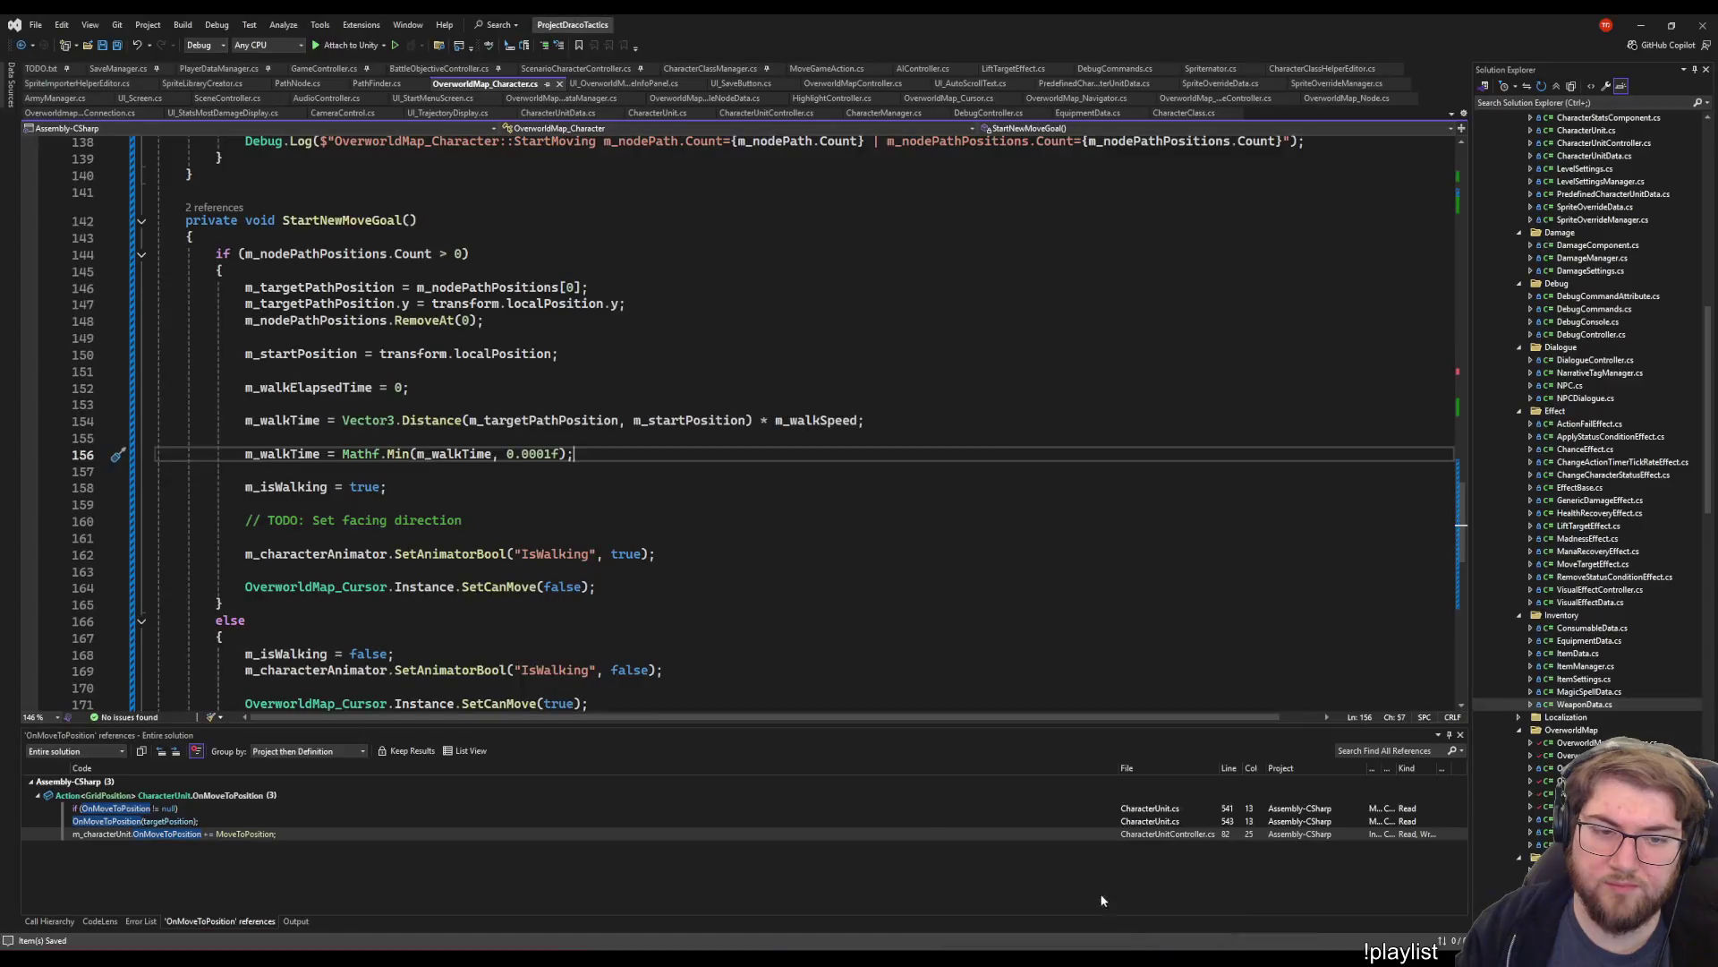
pyautogui.click(583, 491)
pyautogui.click(394, 453)
pyautogui.click(387, 438)
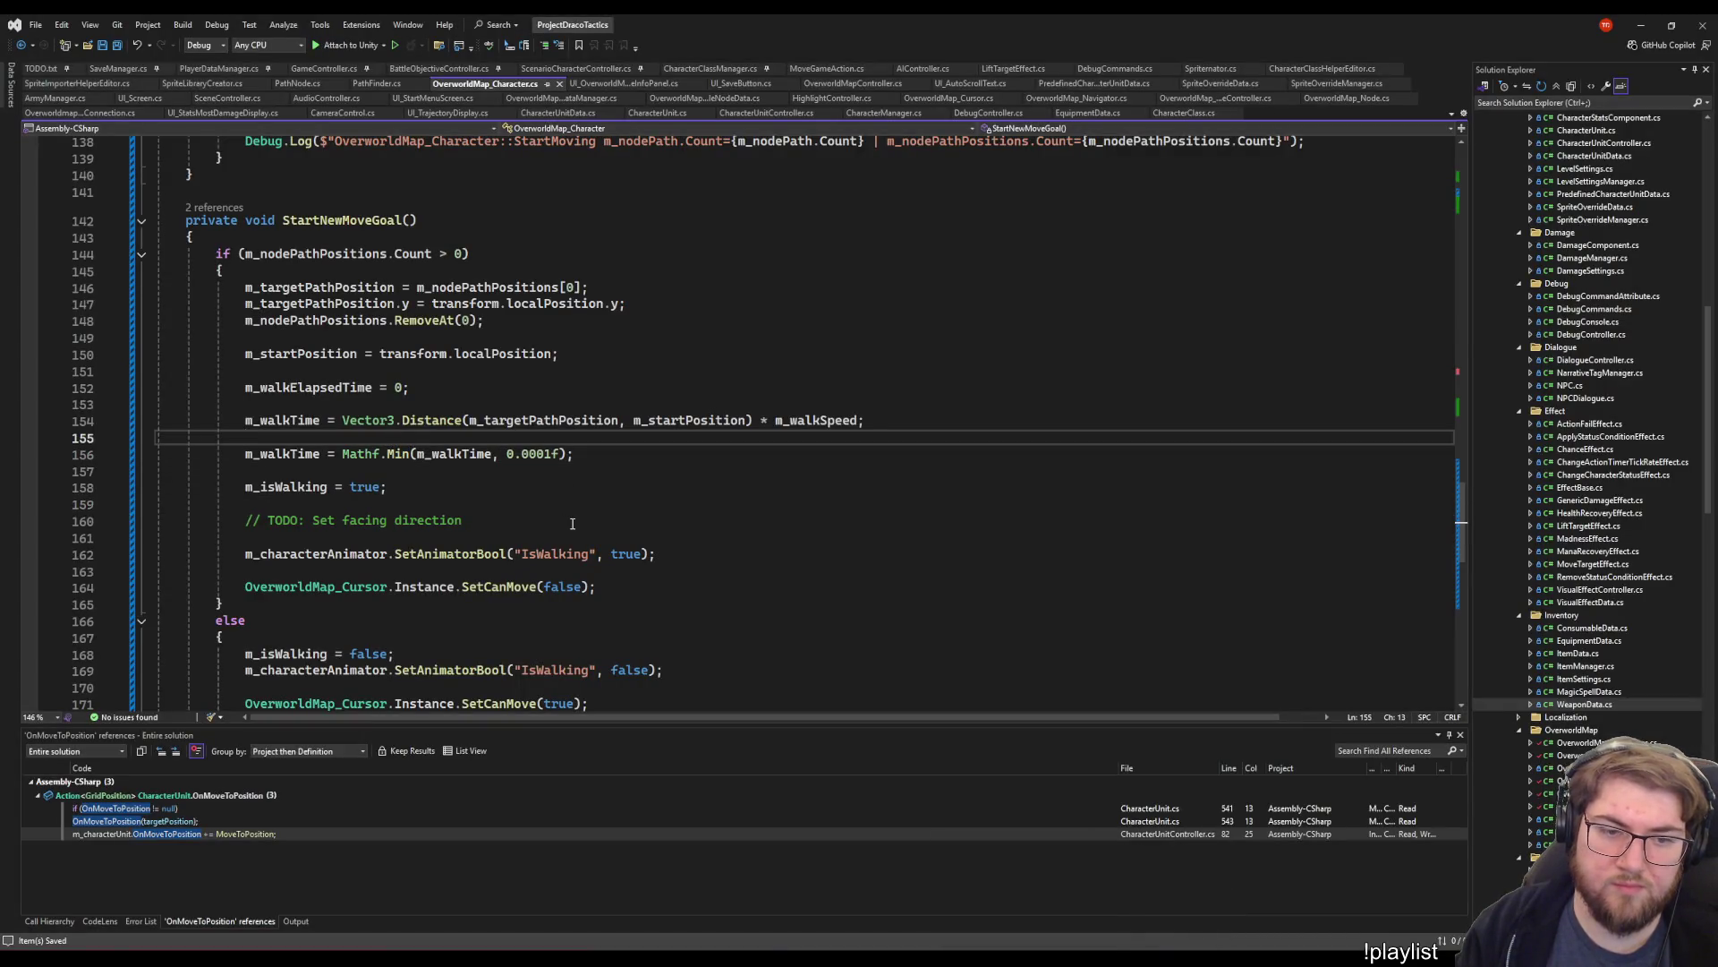
pyautogui.press('Down')
pyautogui.press('Up')
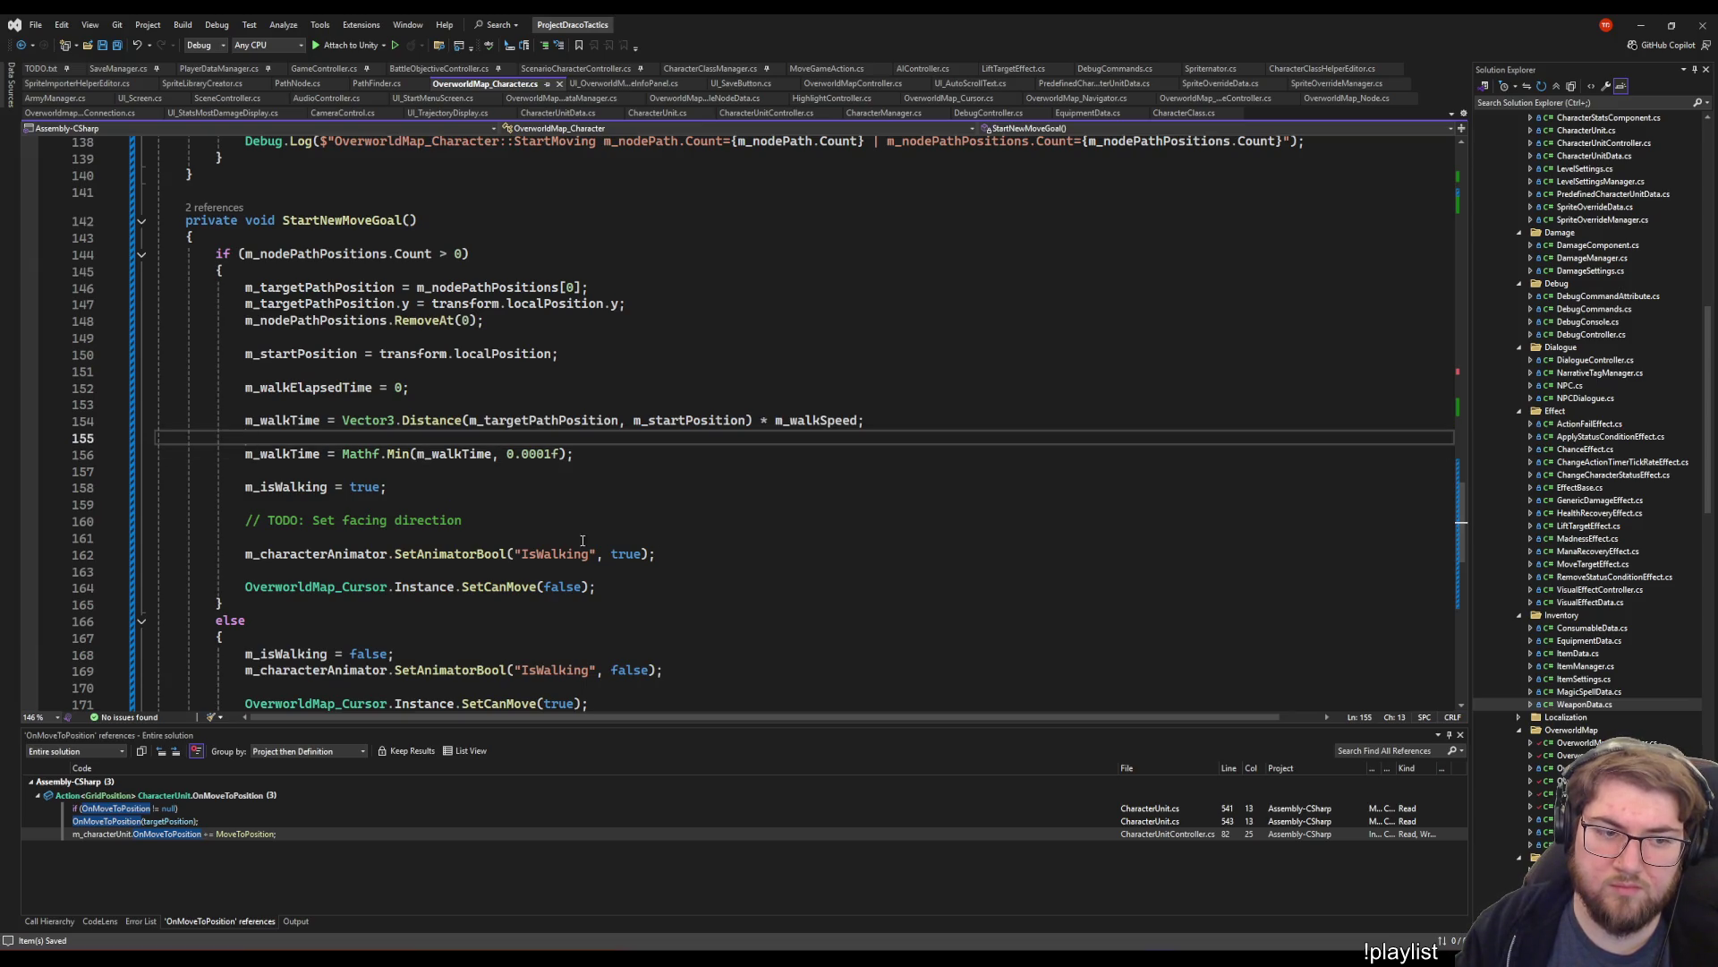
pyautogui.doubleClick(397, 454)
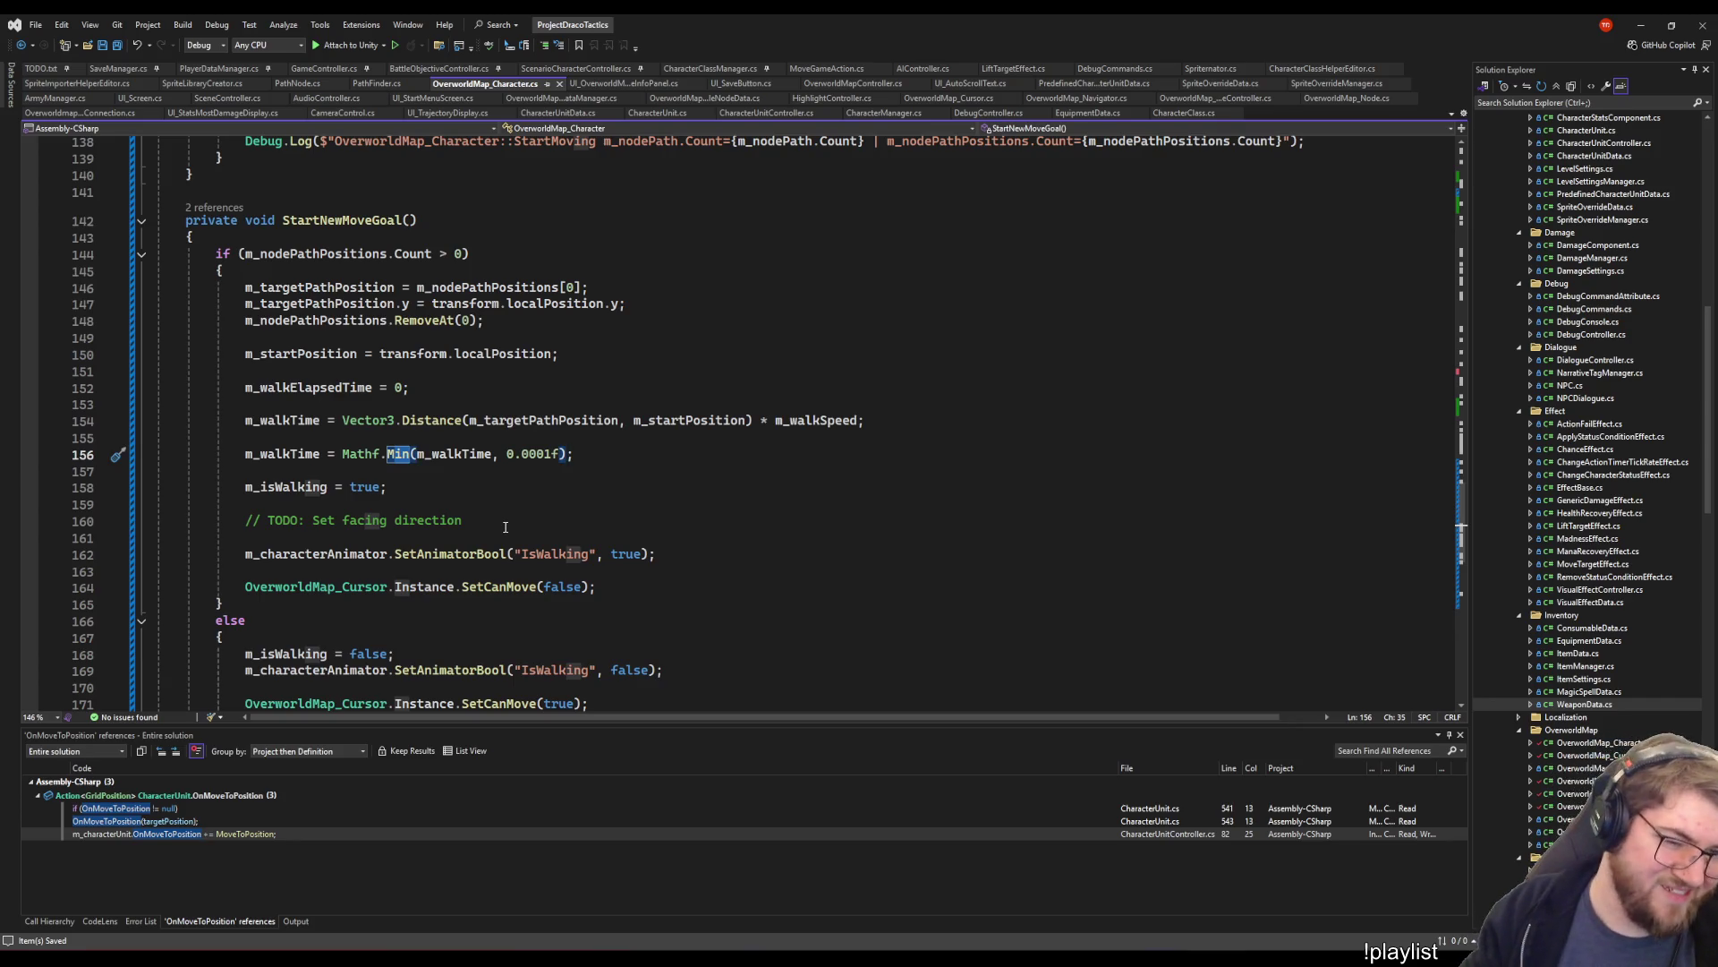
pyautogui.press('Right')
pyautogui.hotkey('shift', 'alt', '=')
pyautogui.hotkey('shift', 'alt', '=')
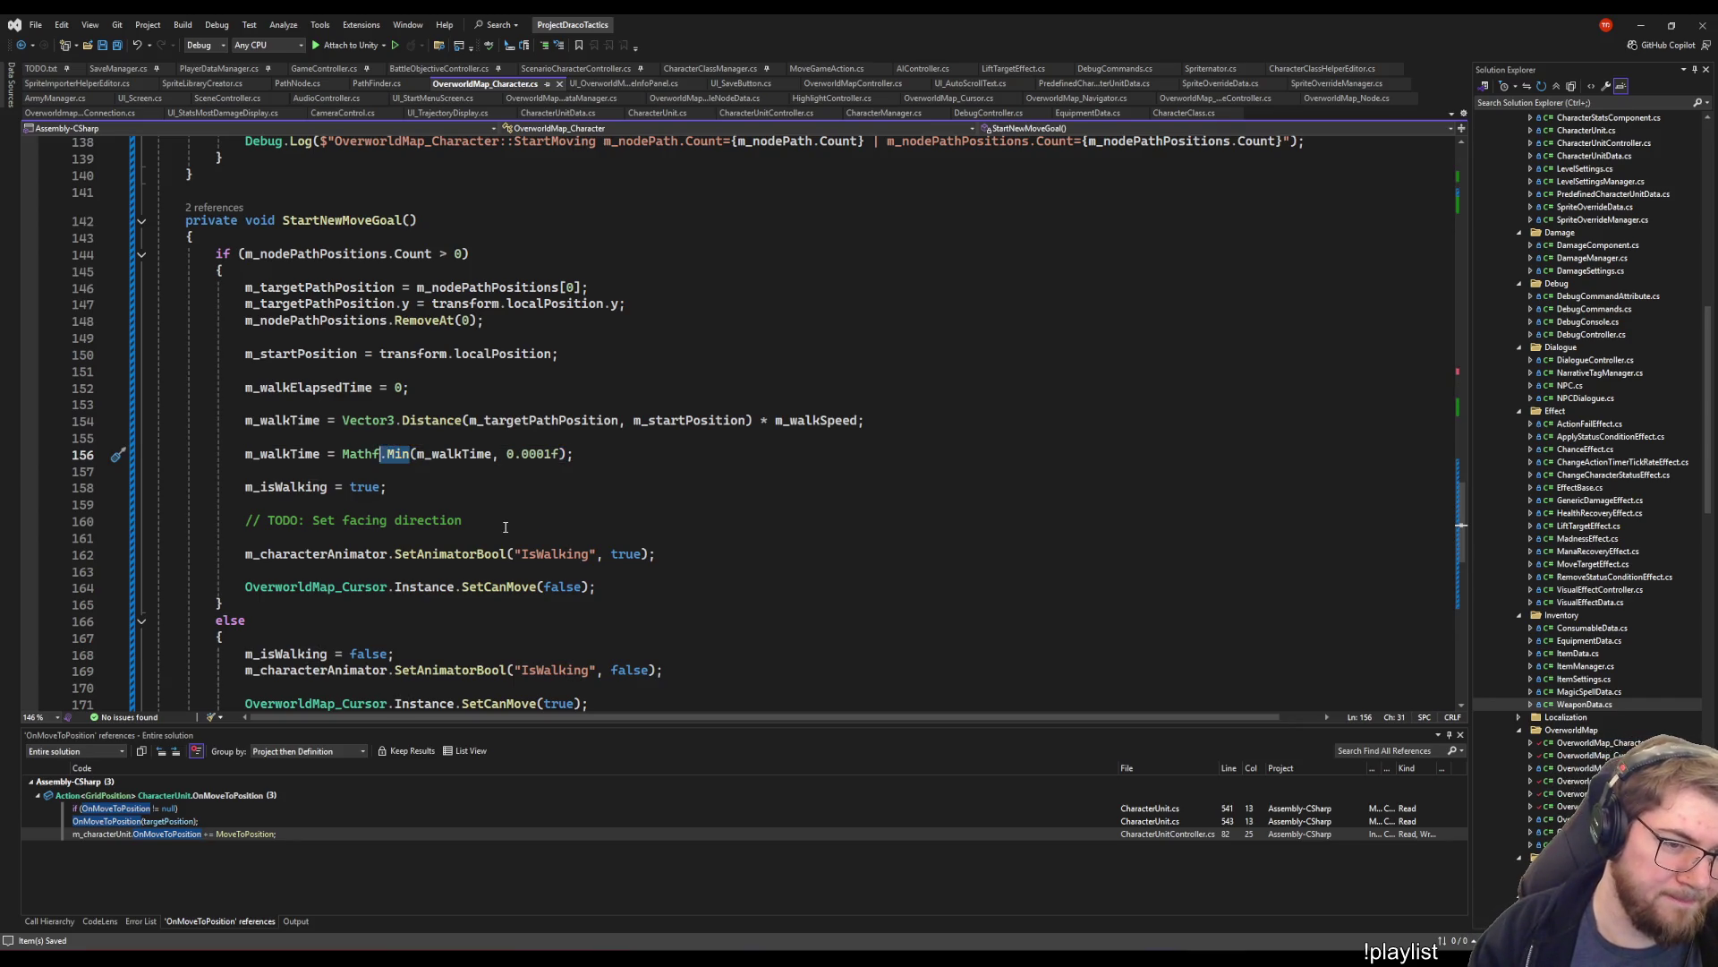
pyautogui.hotkey('shift', 'alt', '-')
pyautogui.hotkey('shift', 'alt', '-')
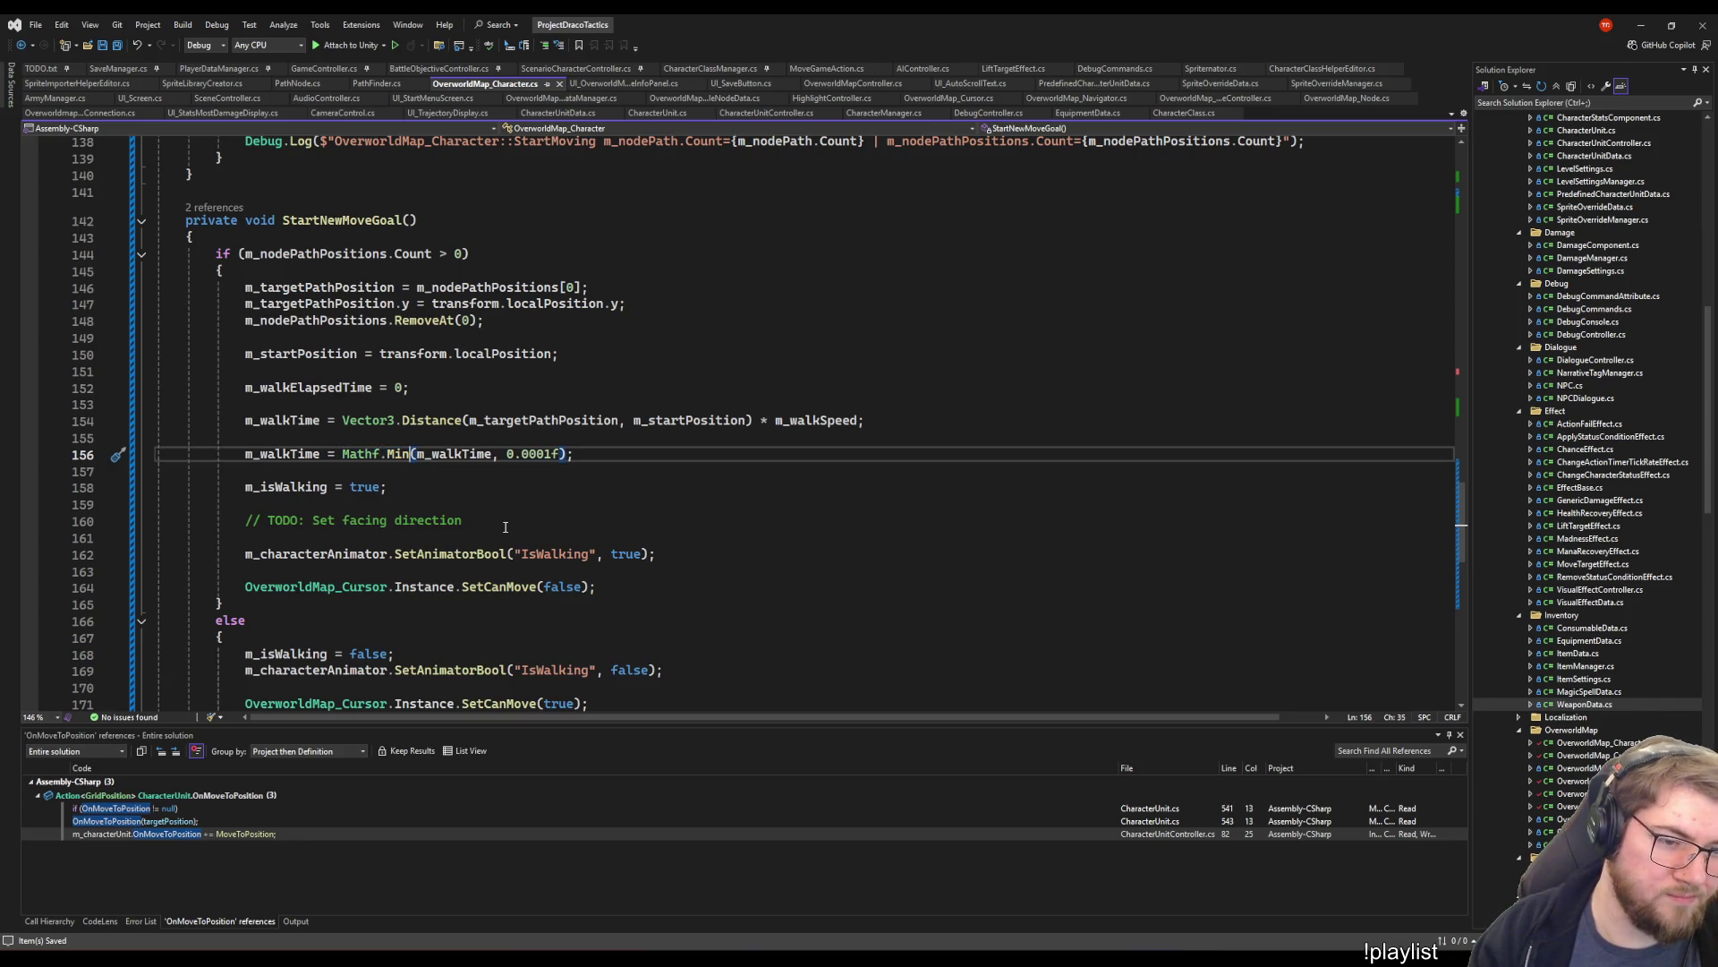
pyautogui.hotkey('ctrl', 'shift', 'Left')
pyautogui.write('Max')
pyautogui.press('End')
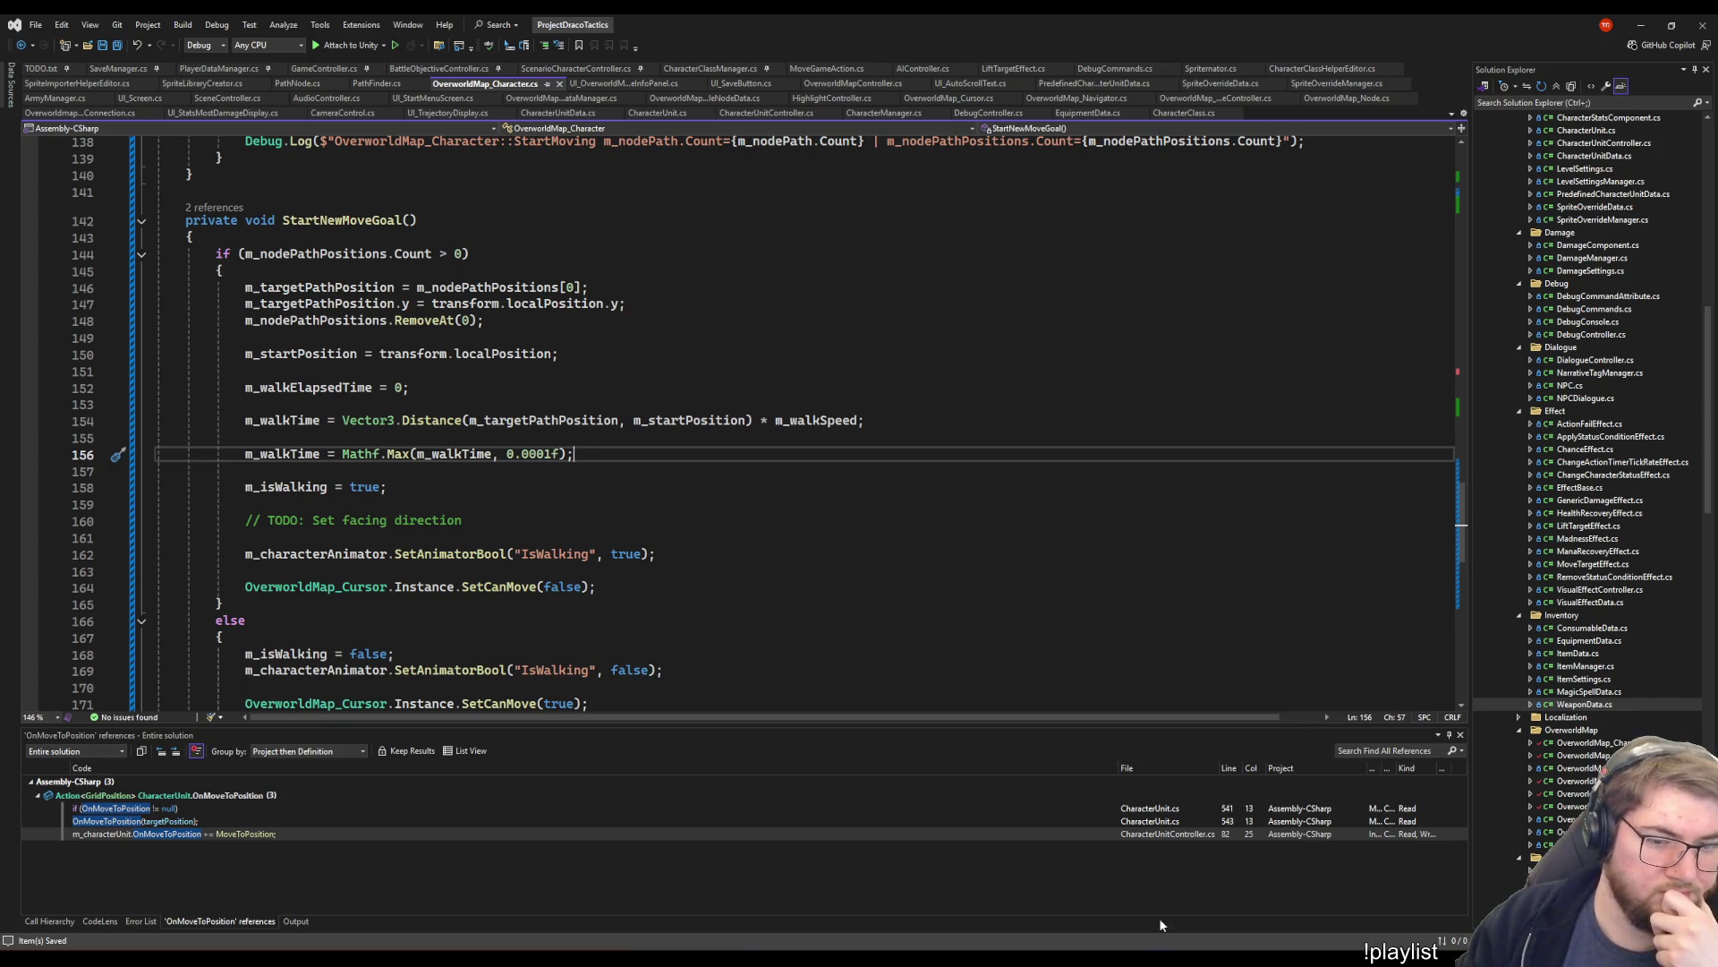
# - Review the Vector3.Distance call on line 154
pyautogui.moveTo(1113, 962)
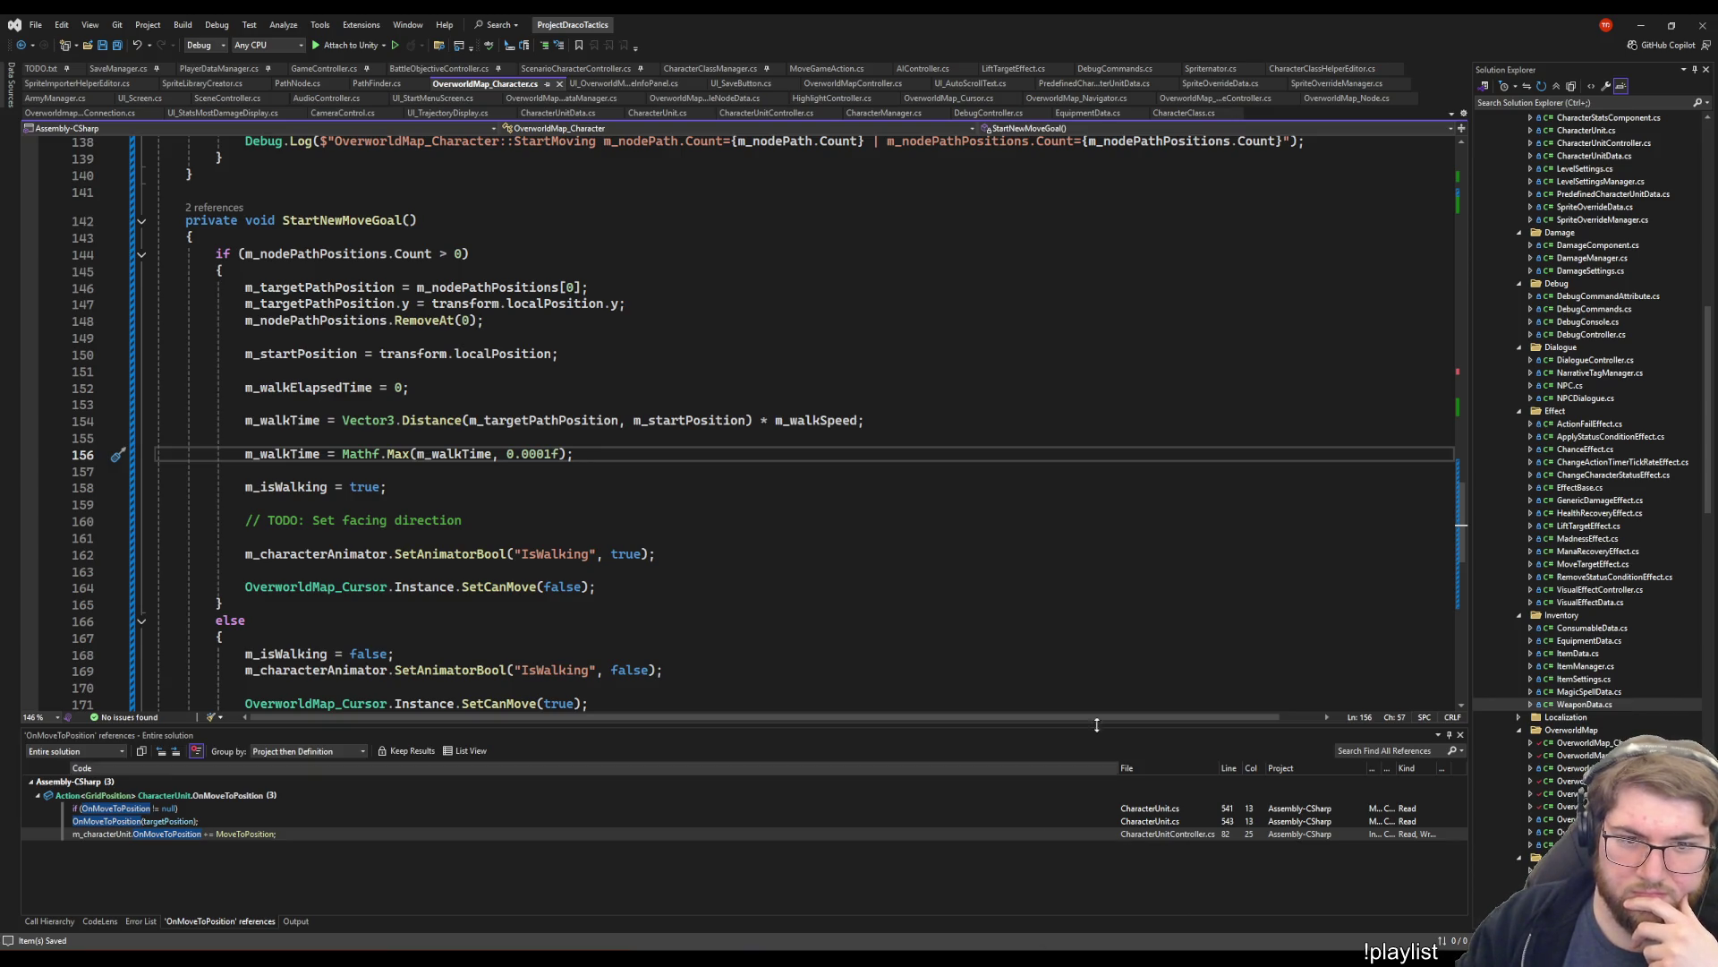
pyautogui.click(642, 469)
pyautogui.click(405, 420)
pyautogui.moveTo(410, 426)
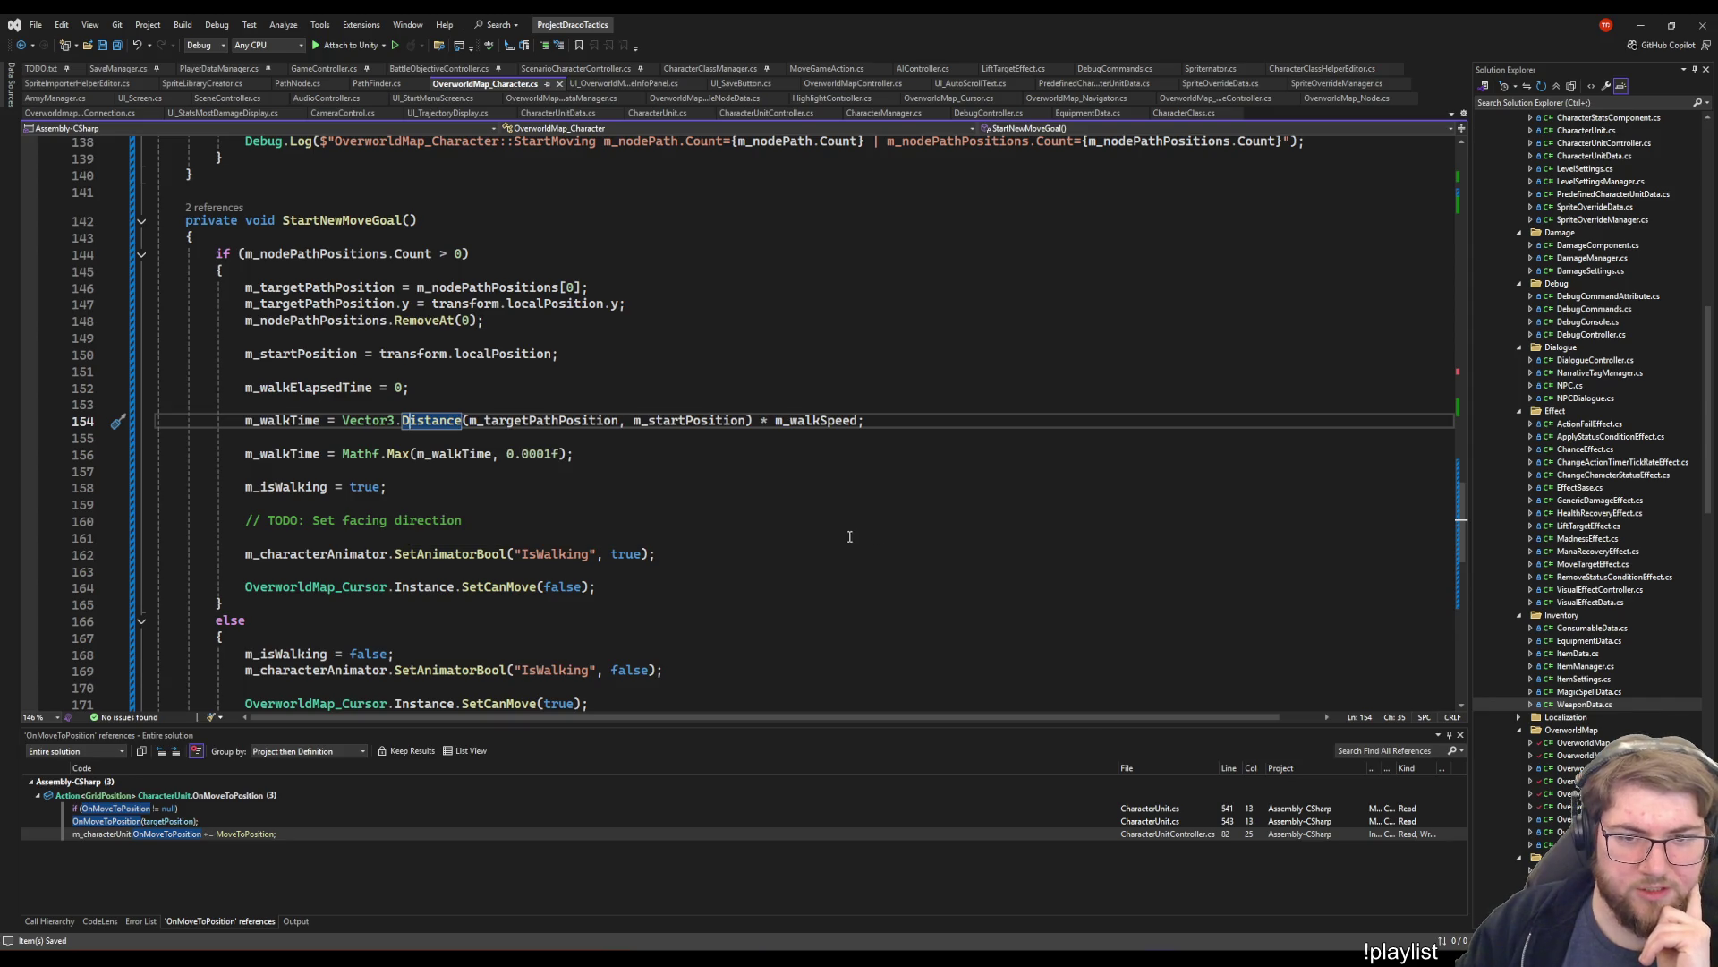
pyautogui.moveTo(1112, 961)
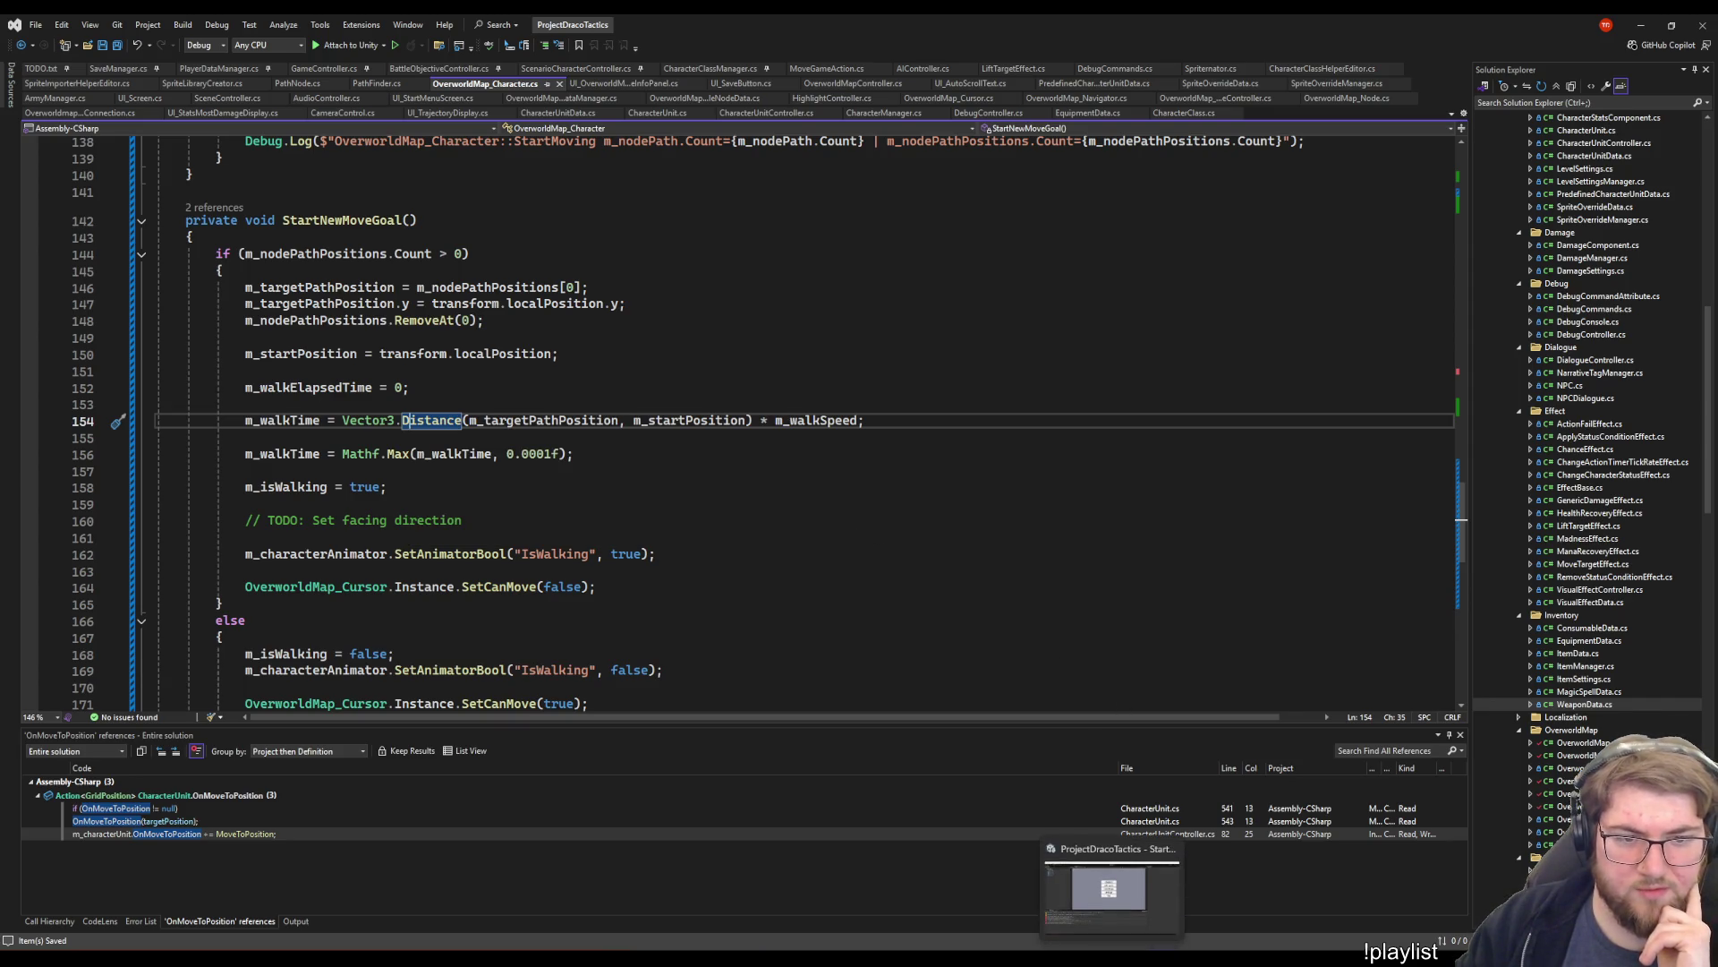
# - Enter Play mode, start a new game, and send the character walking along the path
pyautogui.hotkey('alt', 'Tab')
pyautogui.click(838, 55)
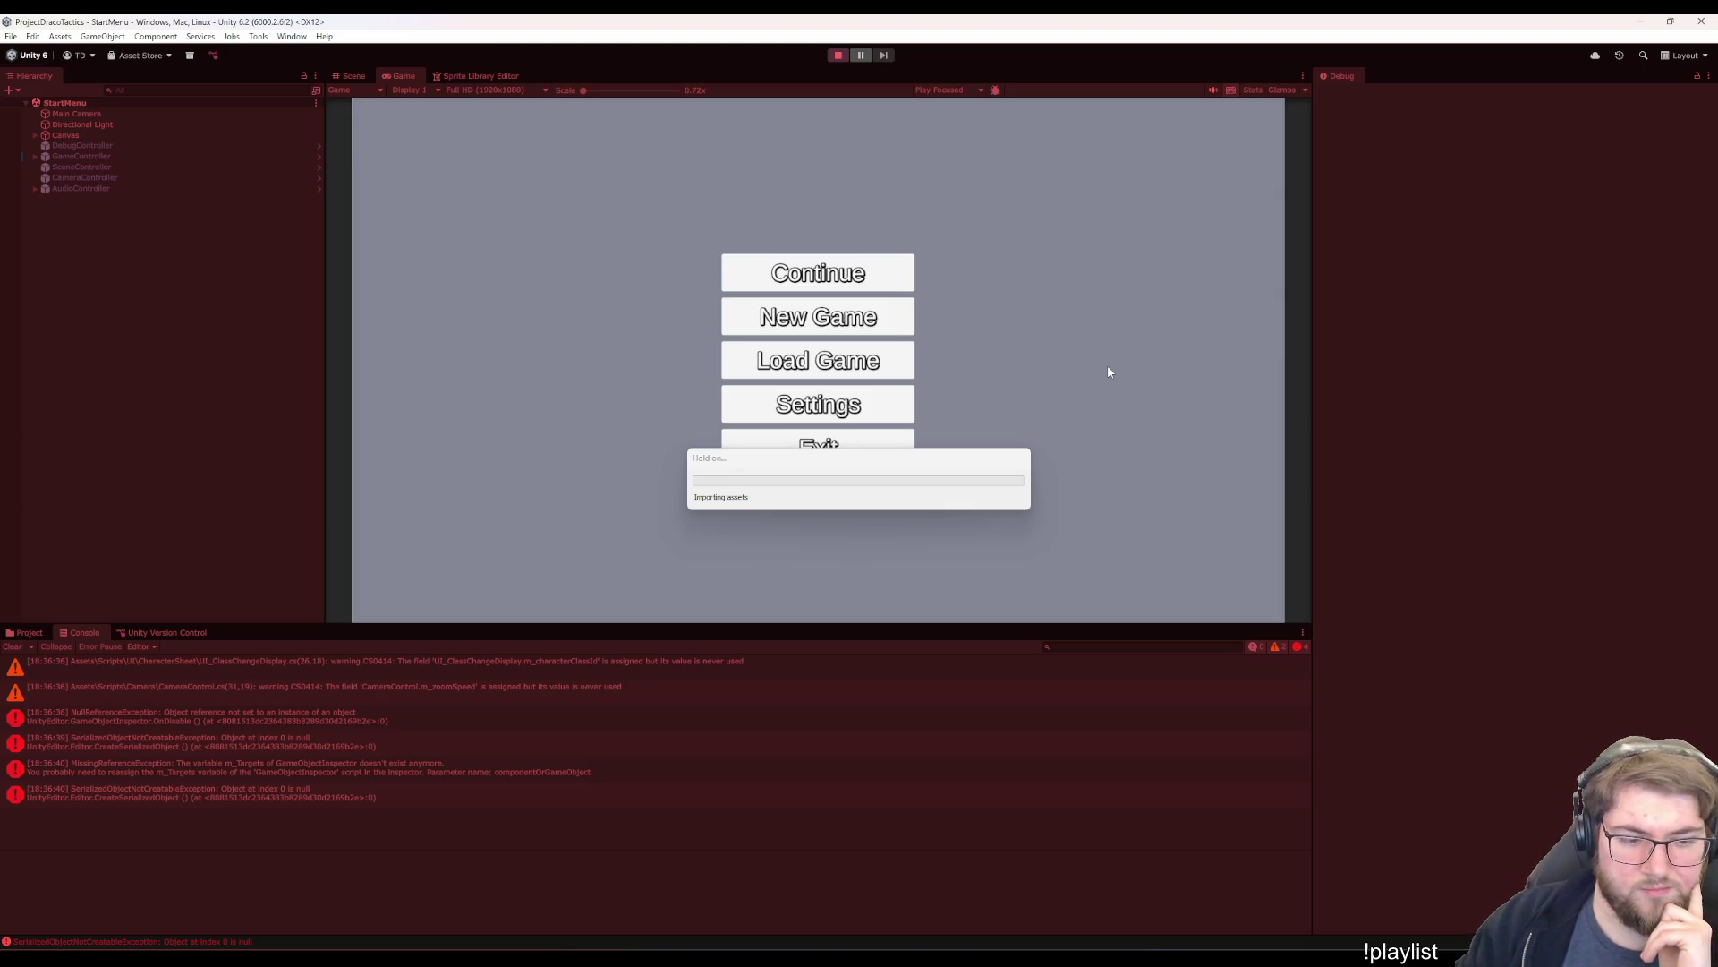
pyautogui.click(867, 297)
pyautogui.click(788, 548)
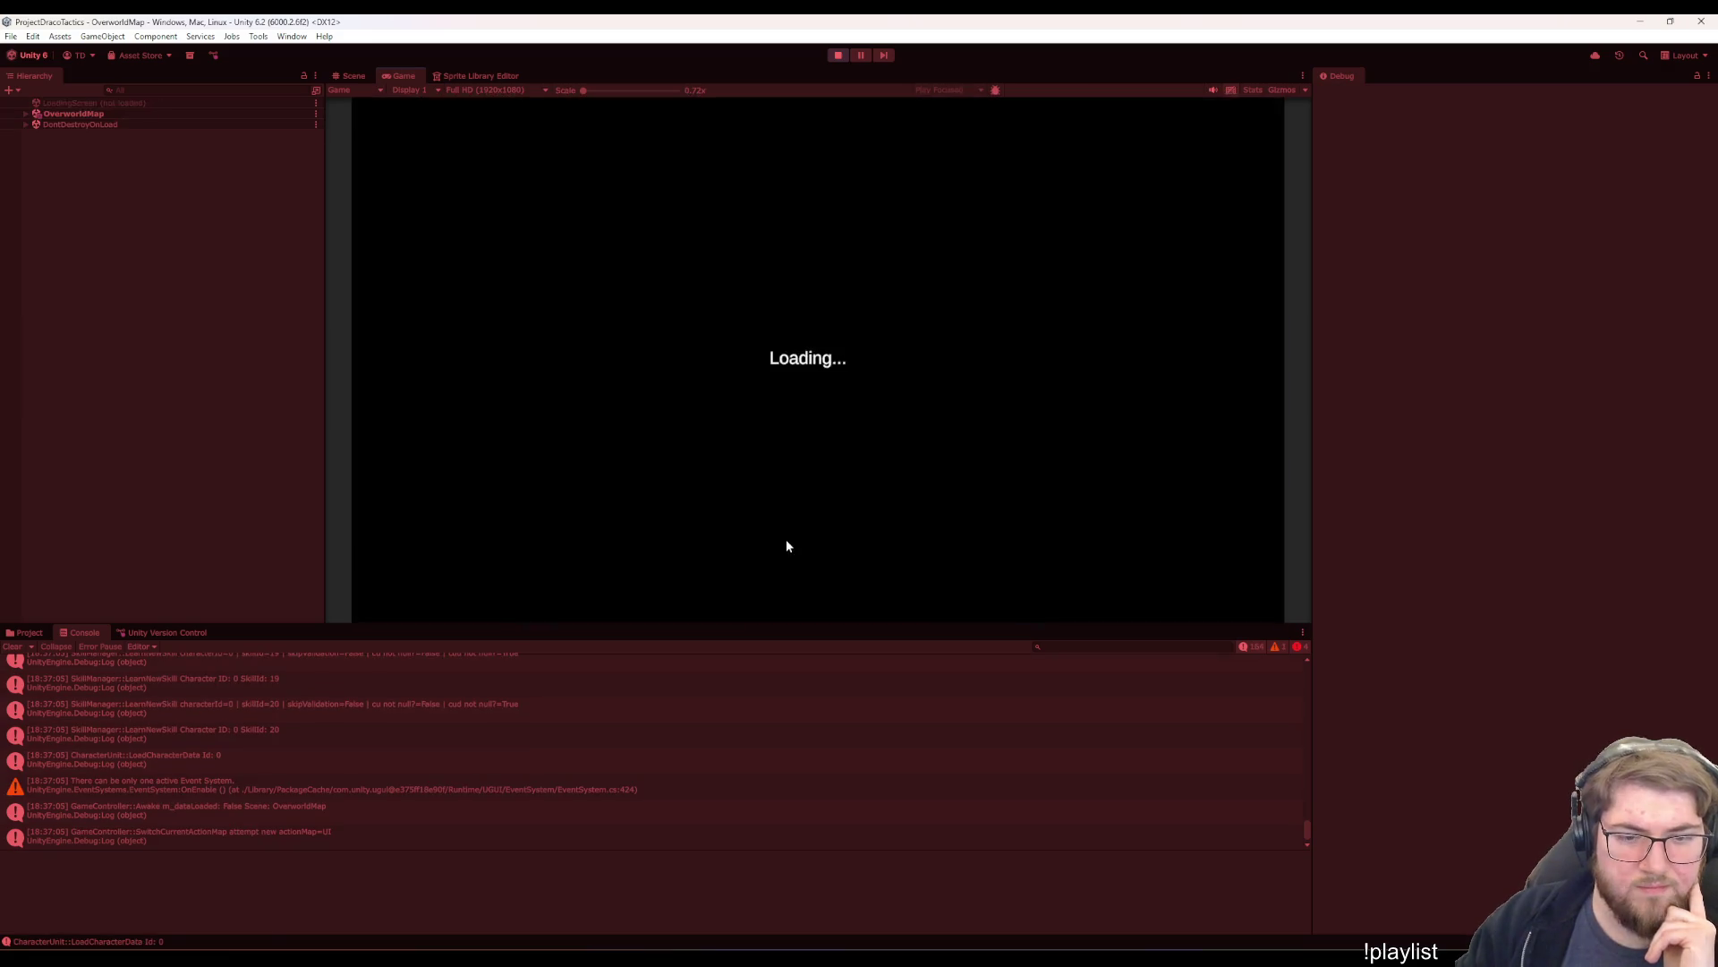
pyautogui.press('Left')
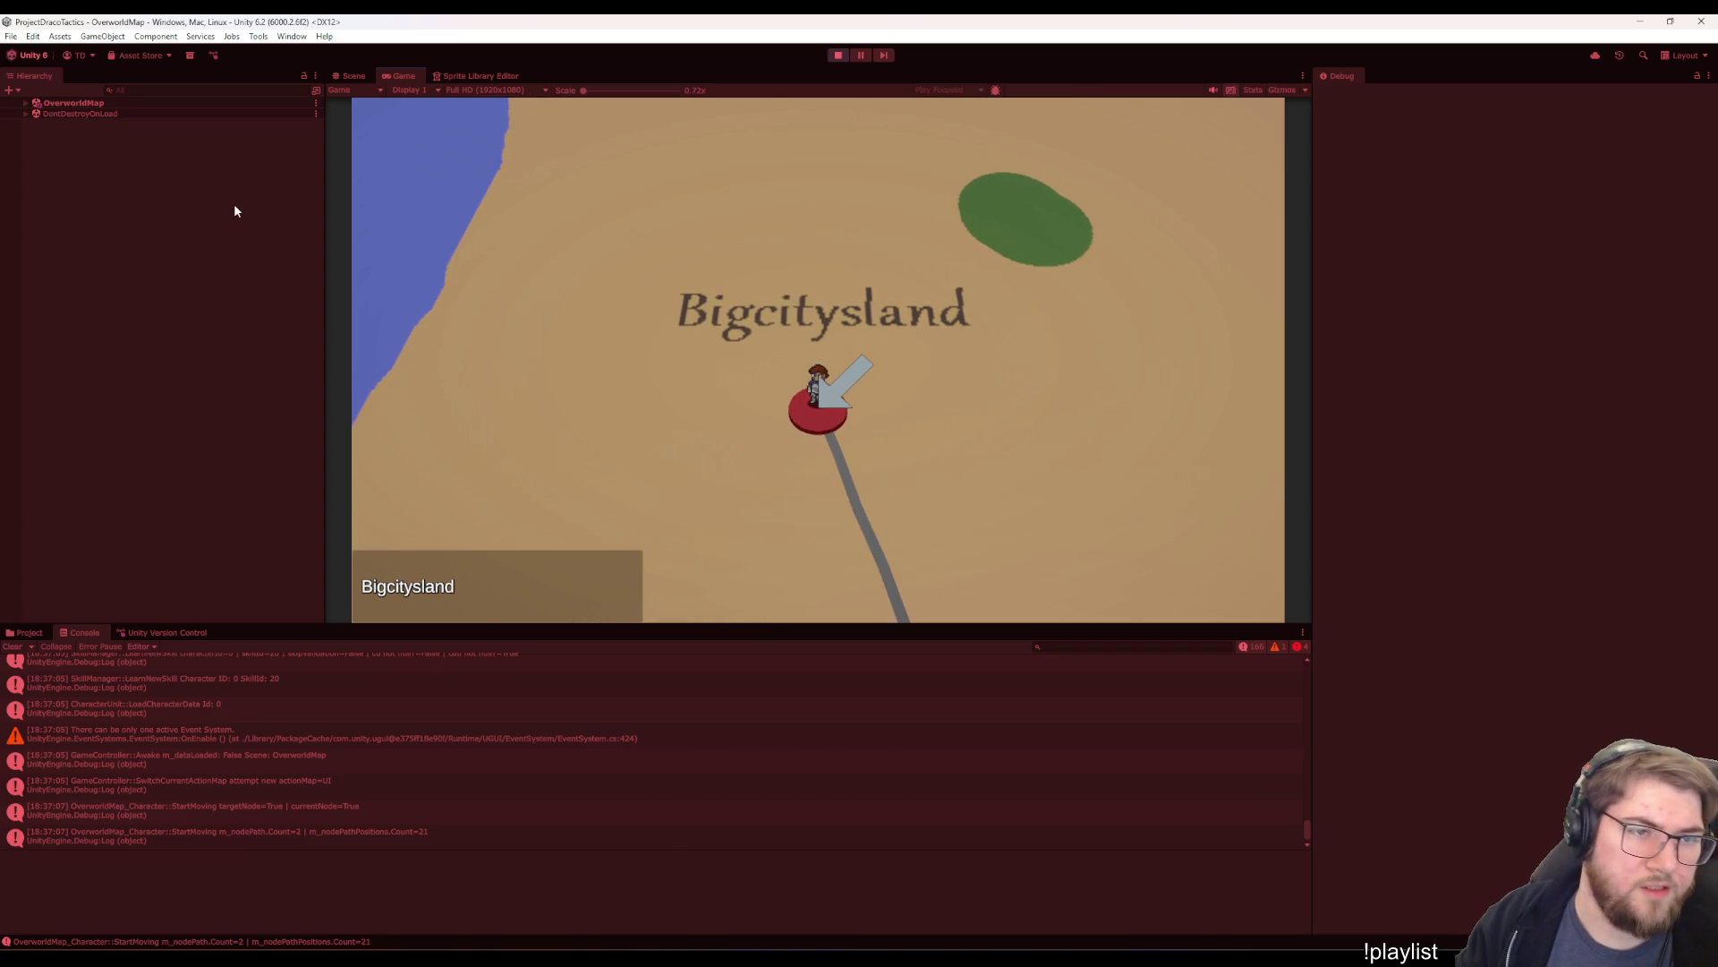
# - Select the overworld character, switch the Inspector to Normal, and set Walk Speed to 0.2
pyautogui.click(72, 102)
pyautogui.press('Right')
pyautogui.press('Down')
pyautogui.press('Down')
pyautogui.press('Down')
pyautogui.press('Down')
pyautogui.press('Down')
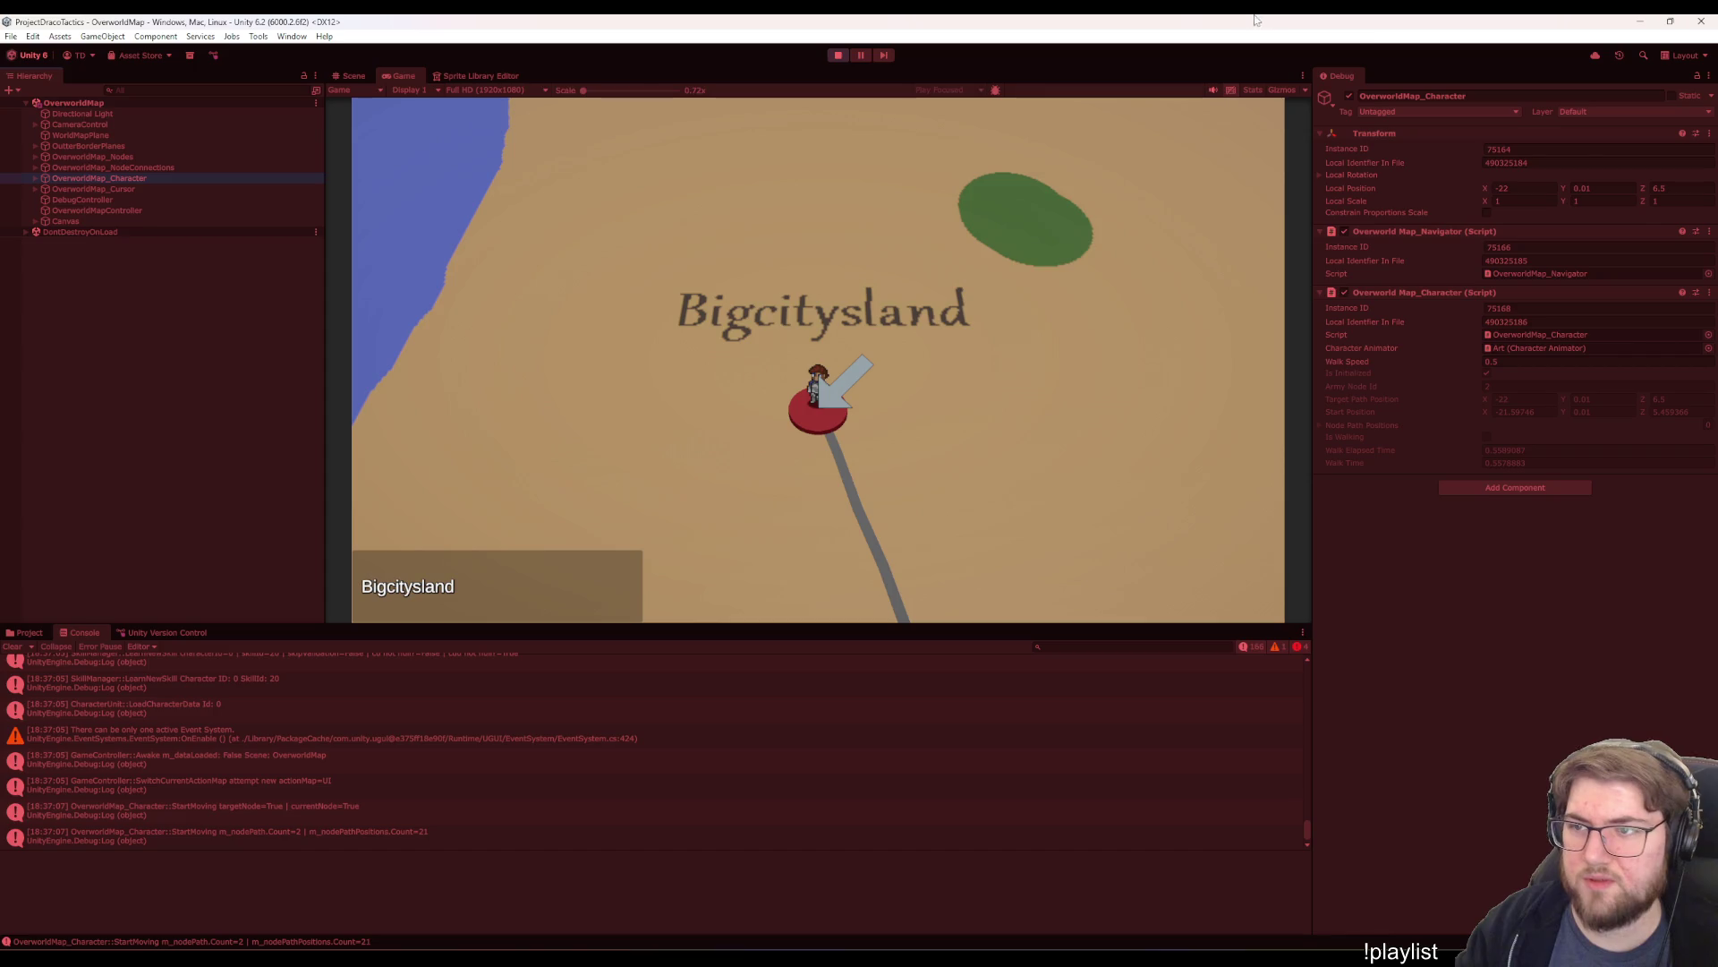
pyautogui.click(1703, 71)
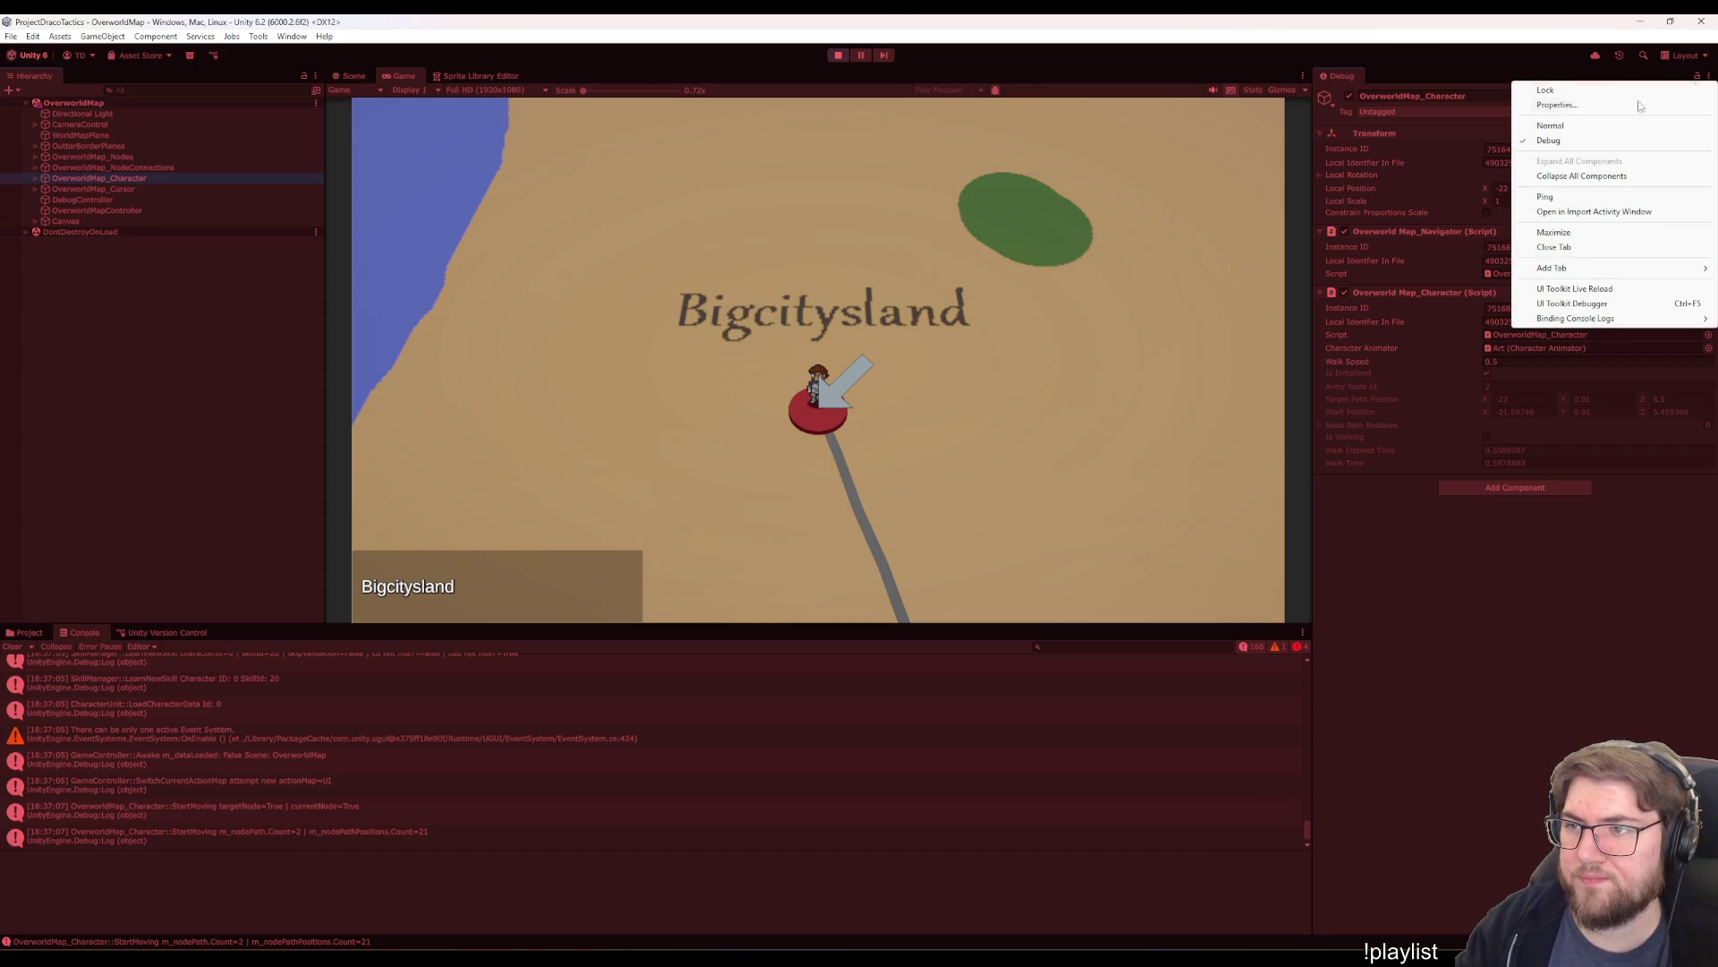
pyautogui.click(1562, 108)
pyautogui.click(1518, 273)
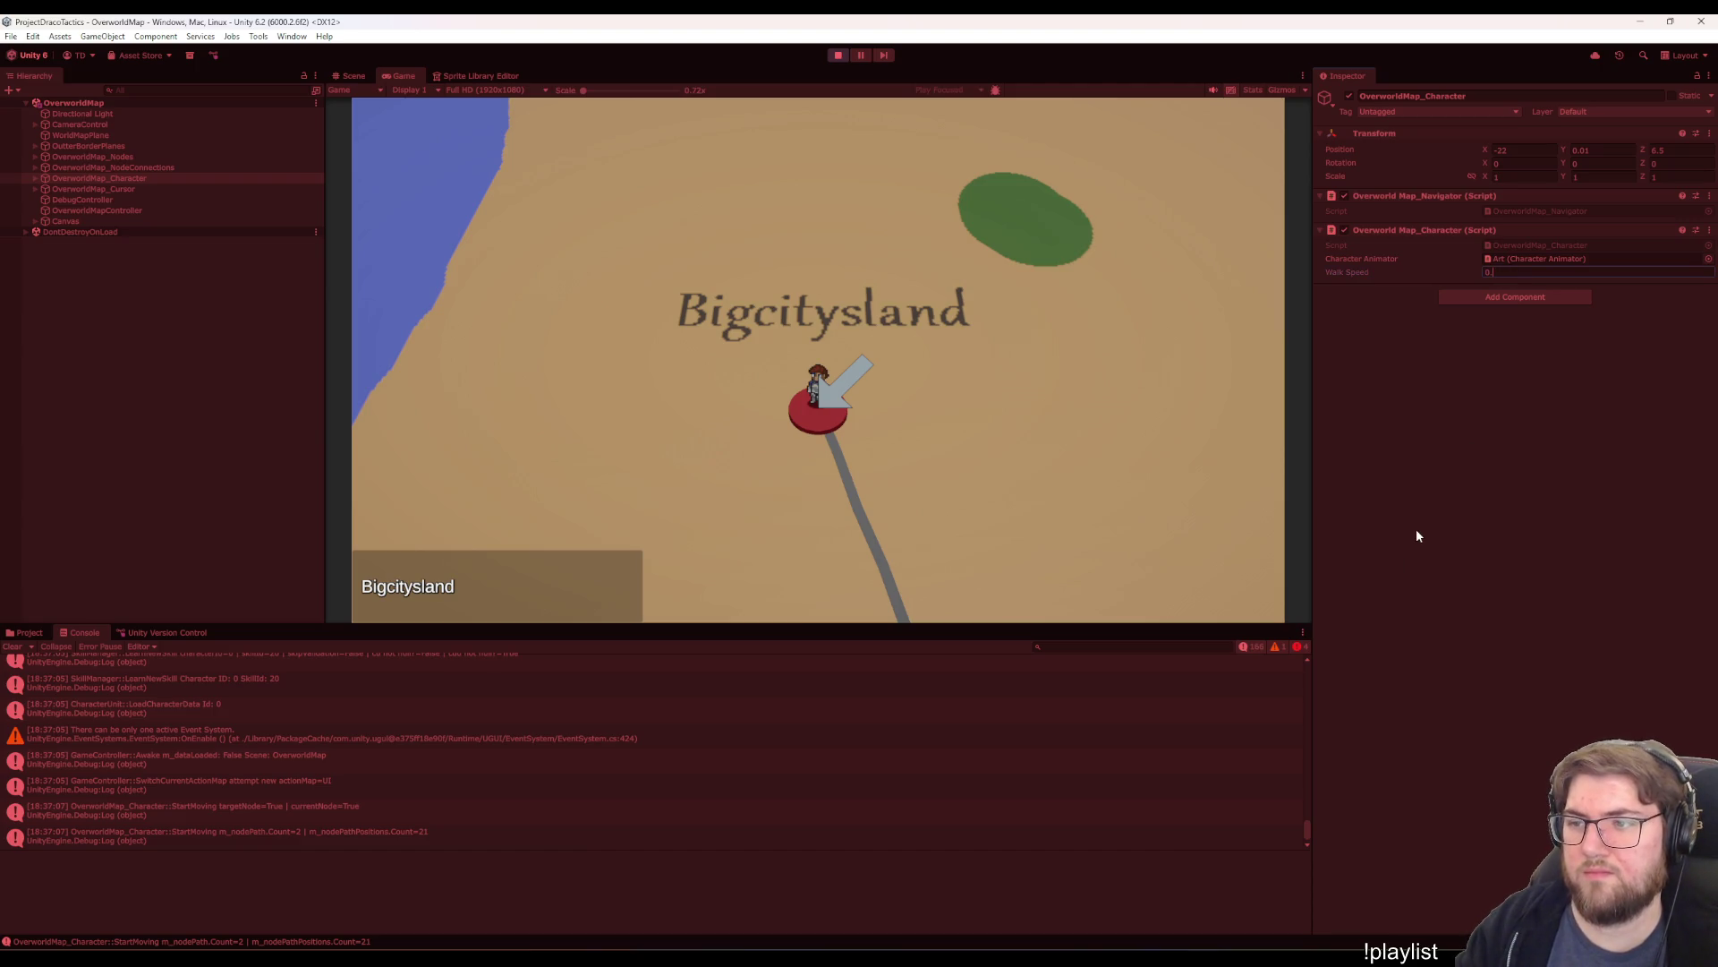
pyautogui.write('.2')
pyautogui.click(1059, 443)
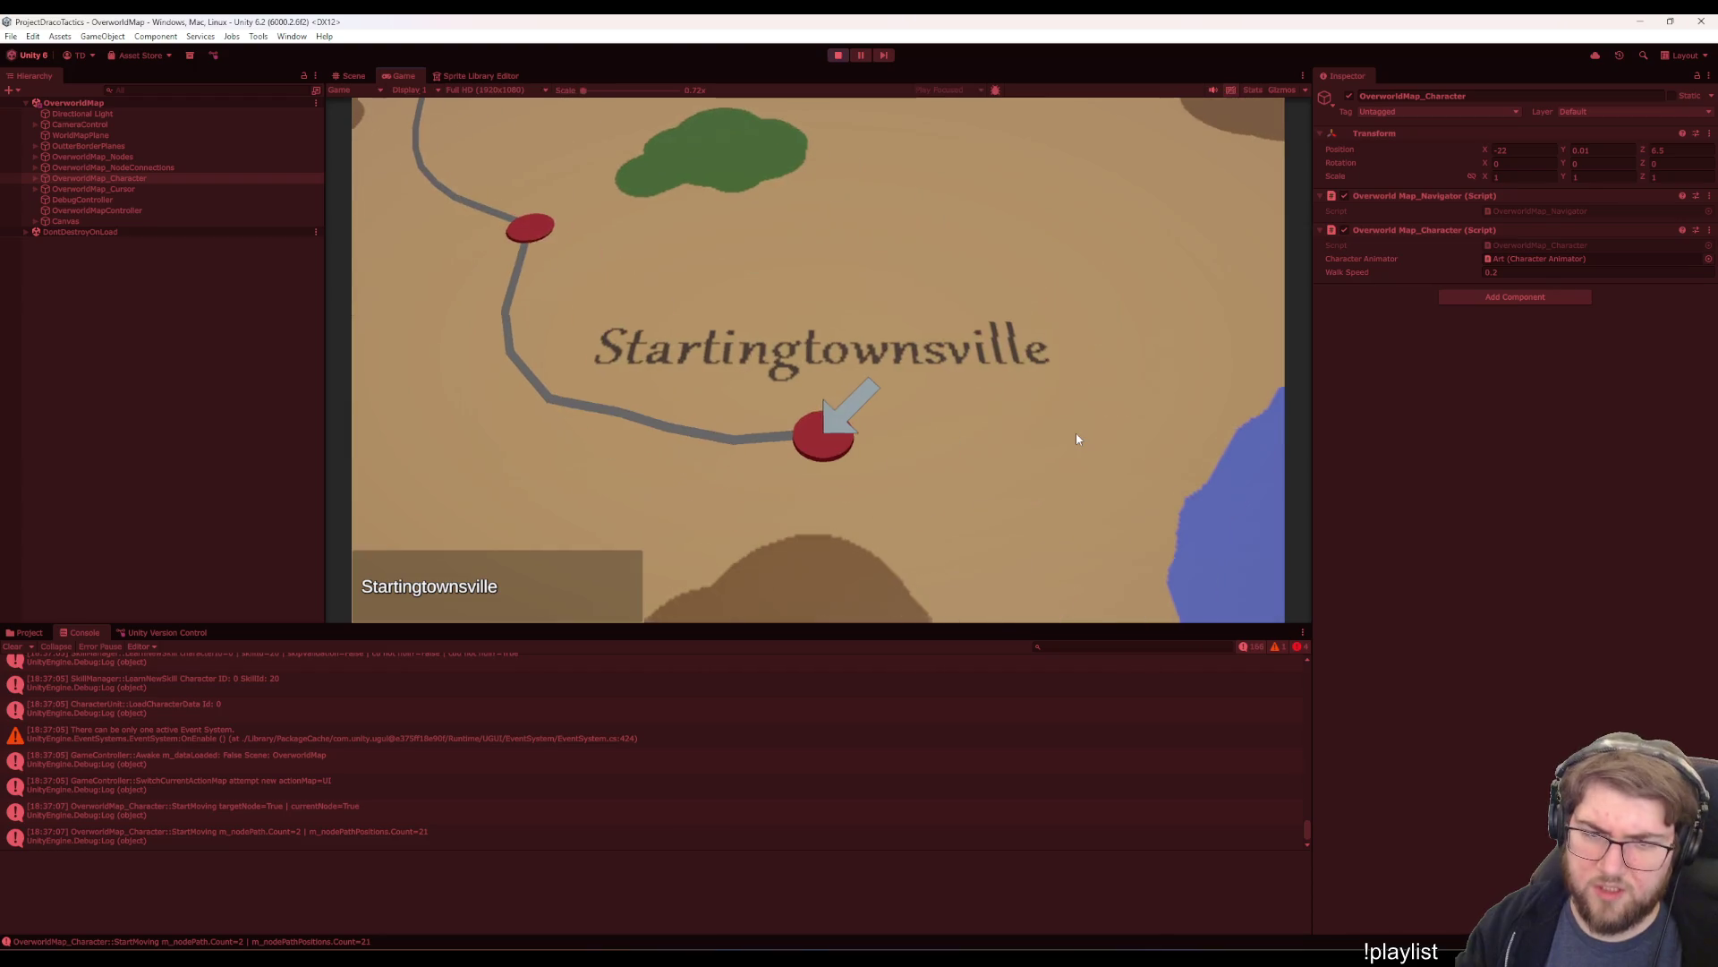
# - Set Walk Speed to 0.4 and walk between Bigcitysland and Startingtownsville
pyautogui.click(1078, 438)
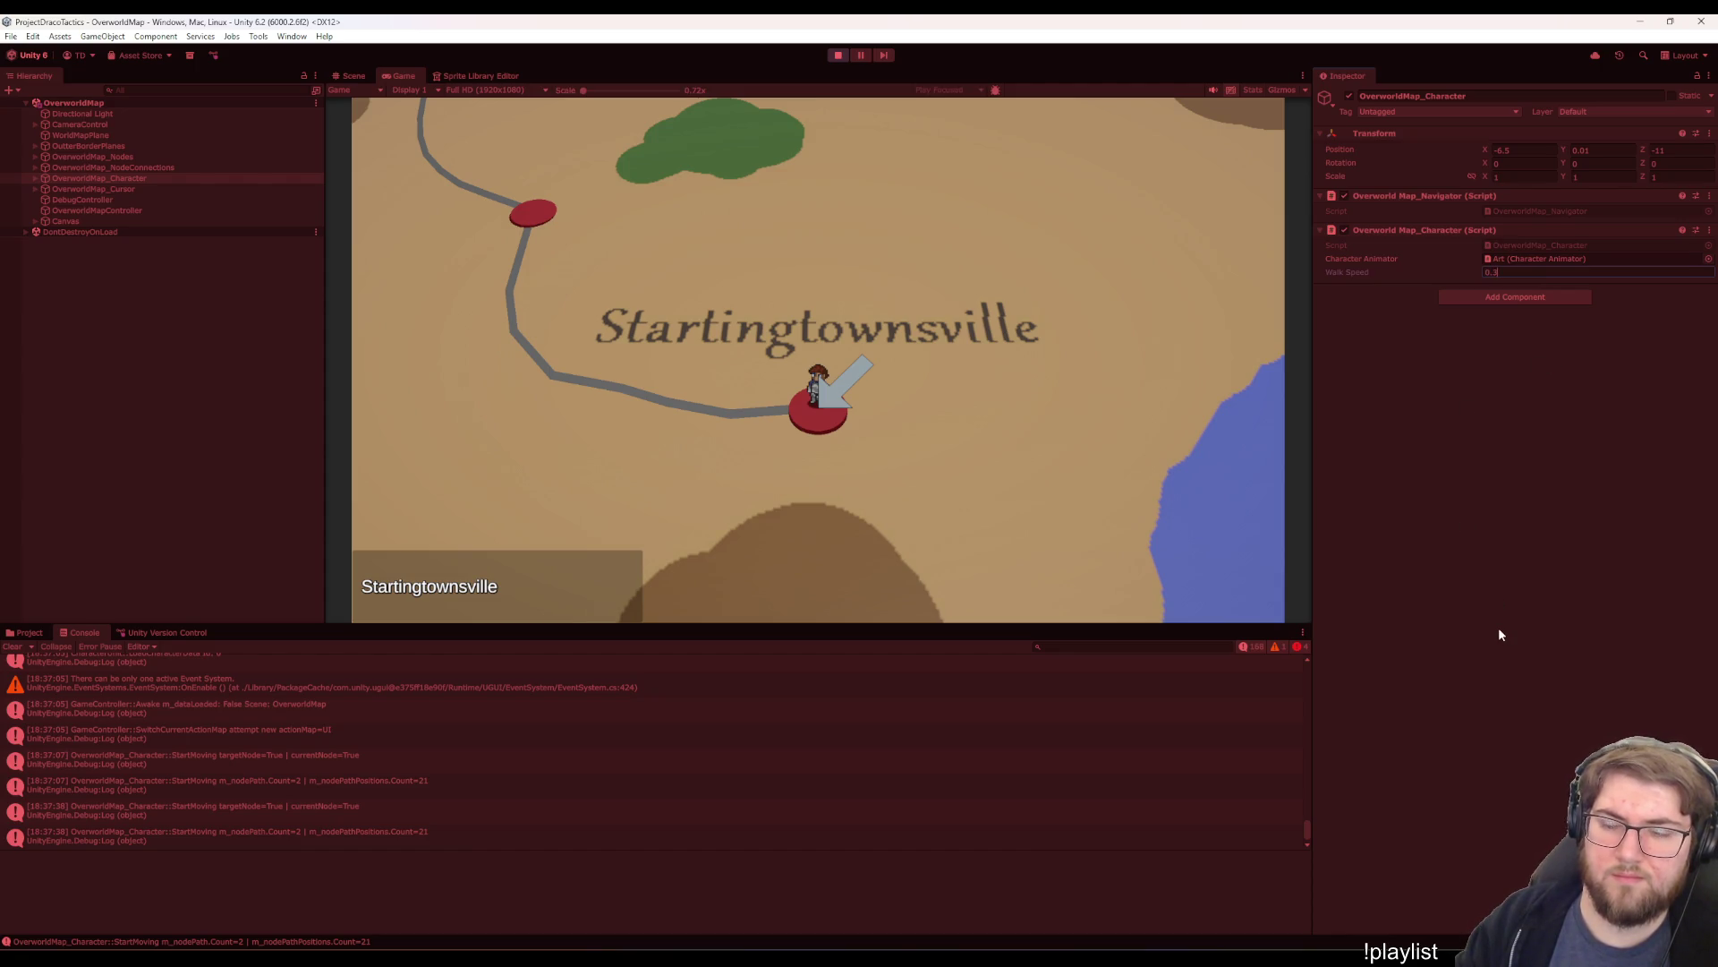
pyautogui.write('4')
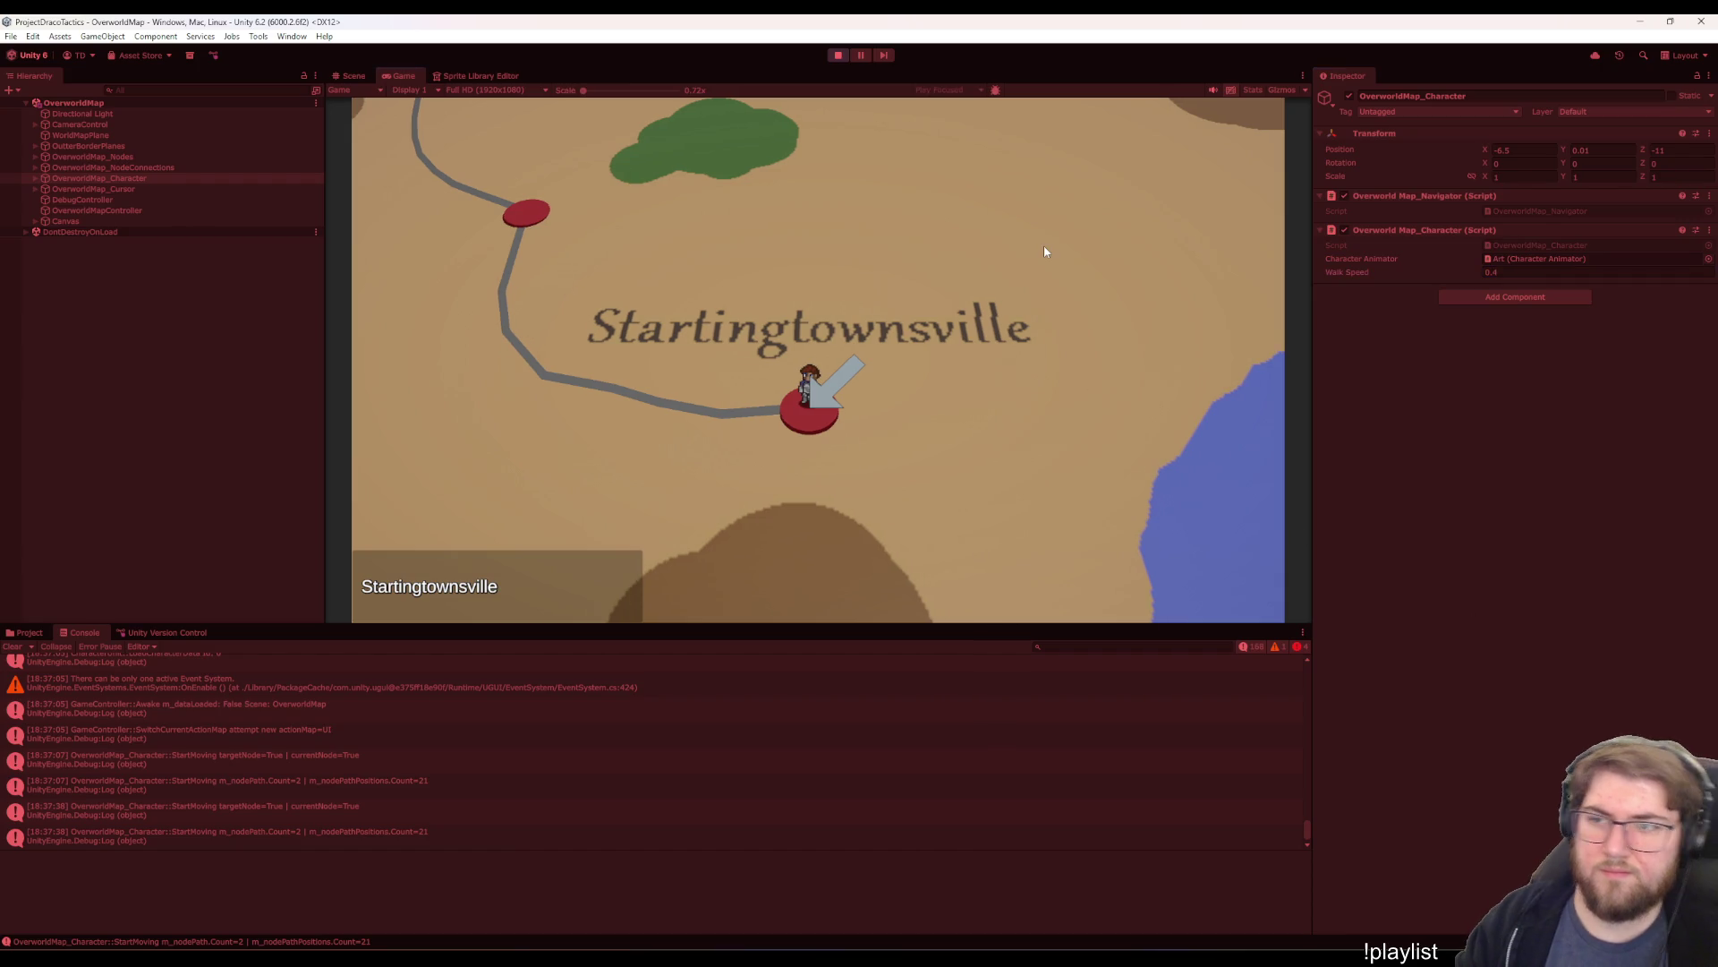
pyautogui.press('Up')
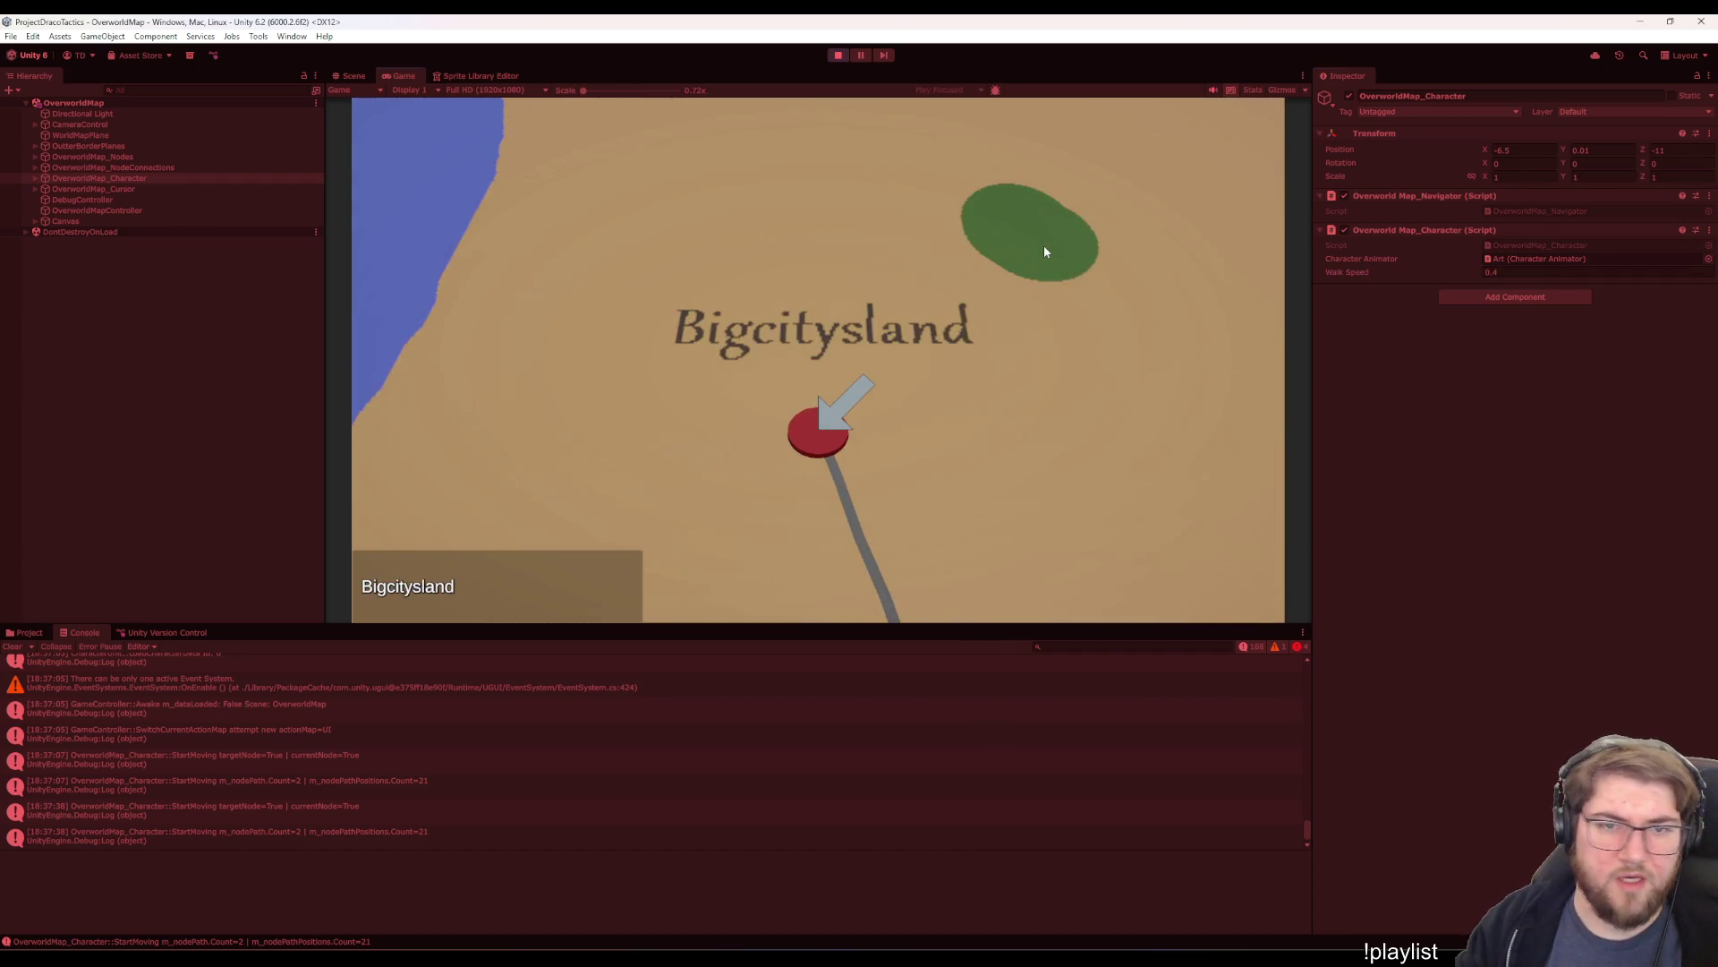
pyautogui.press('Down')
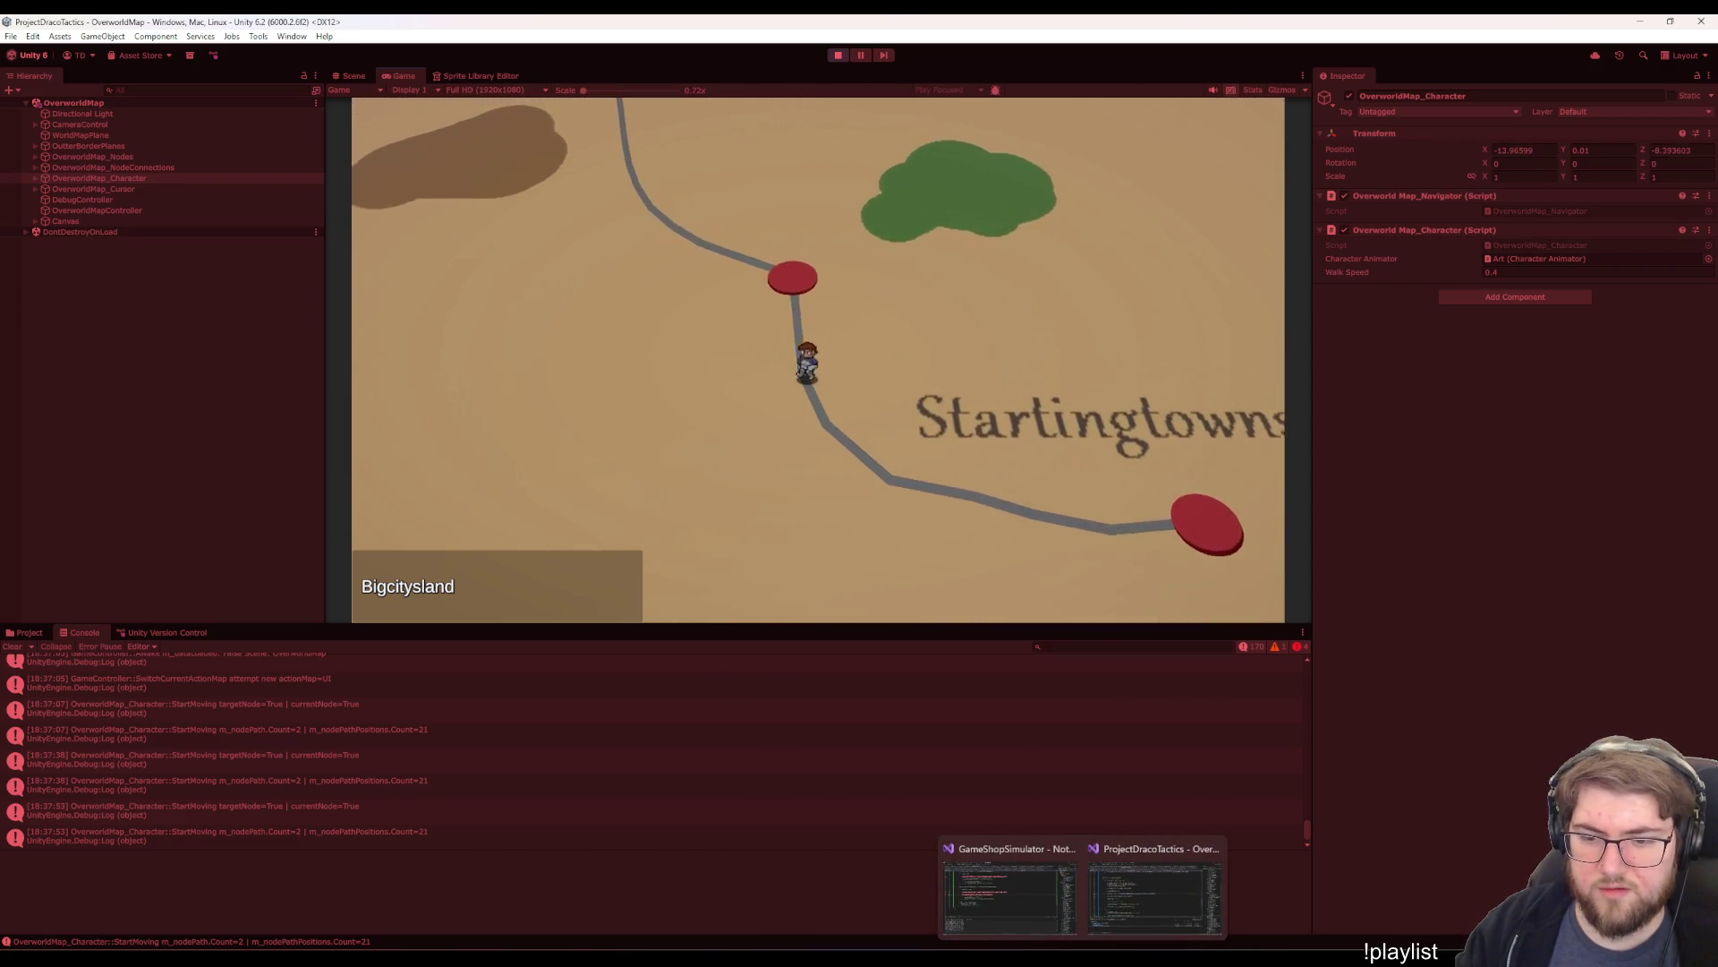
pyautogui.click(1112, 889)
pyautogui.click(690, 387)
# - Scroll through StartMoving and StartNewMoveGoal in OverworldMap_Character.cs, then return to the running game
pyautogui.scroll(20, 690, 467)
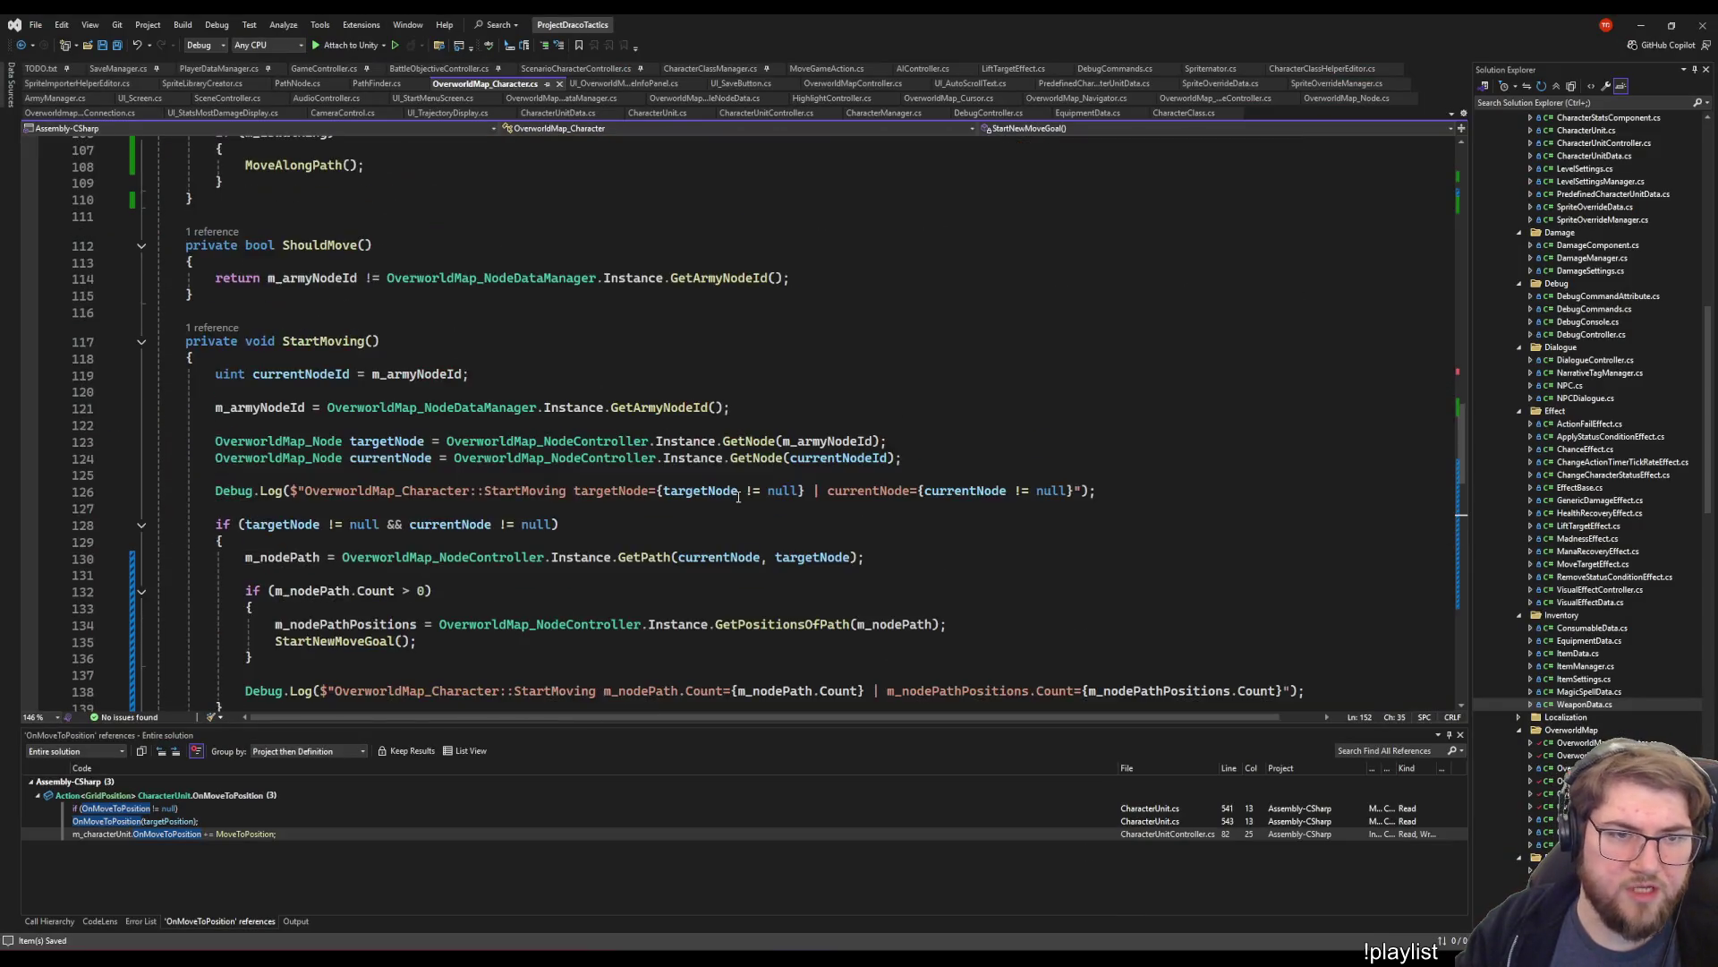
pyautogui.scroll(18, 690, 467)
pyautogui.scroll(-20, 587, 476)
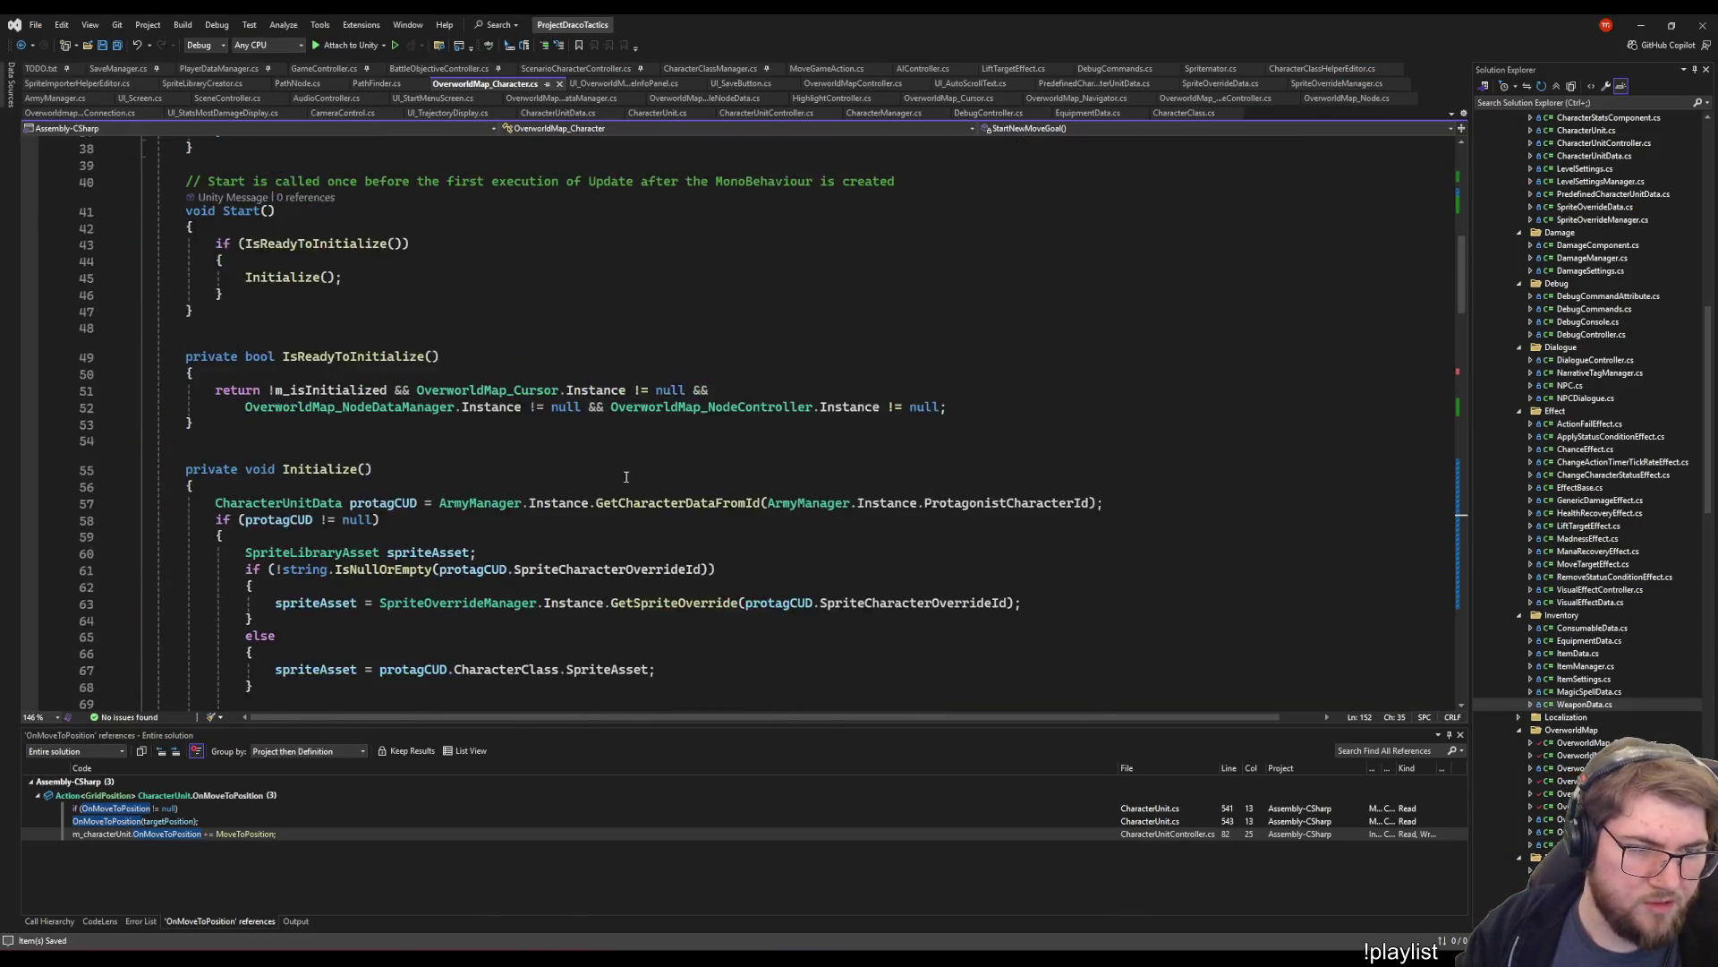
pyautogui.scroll(-9, 588, 476)
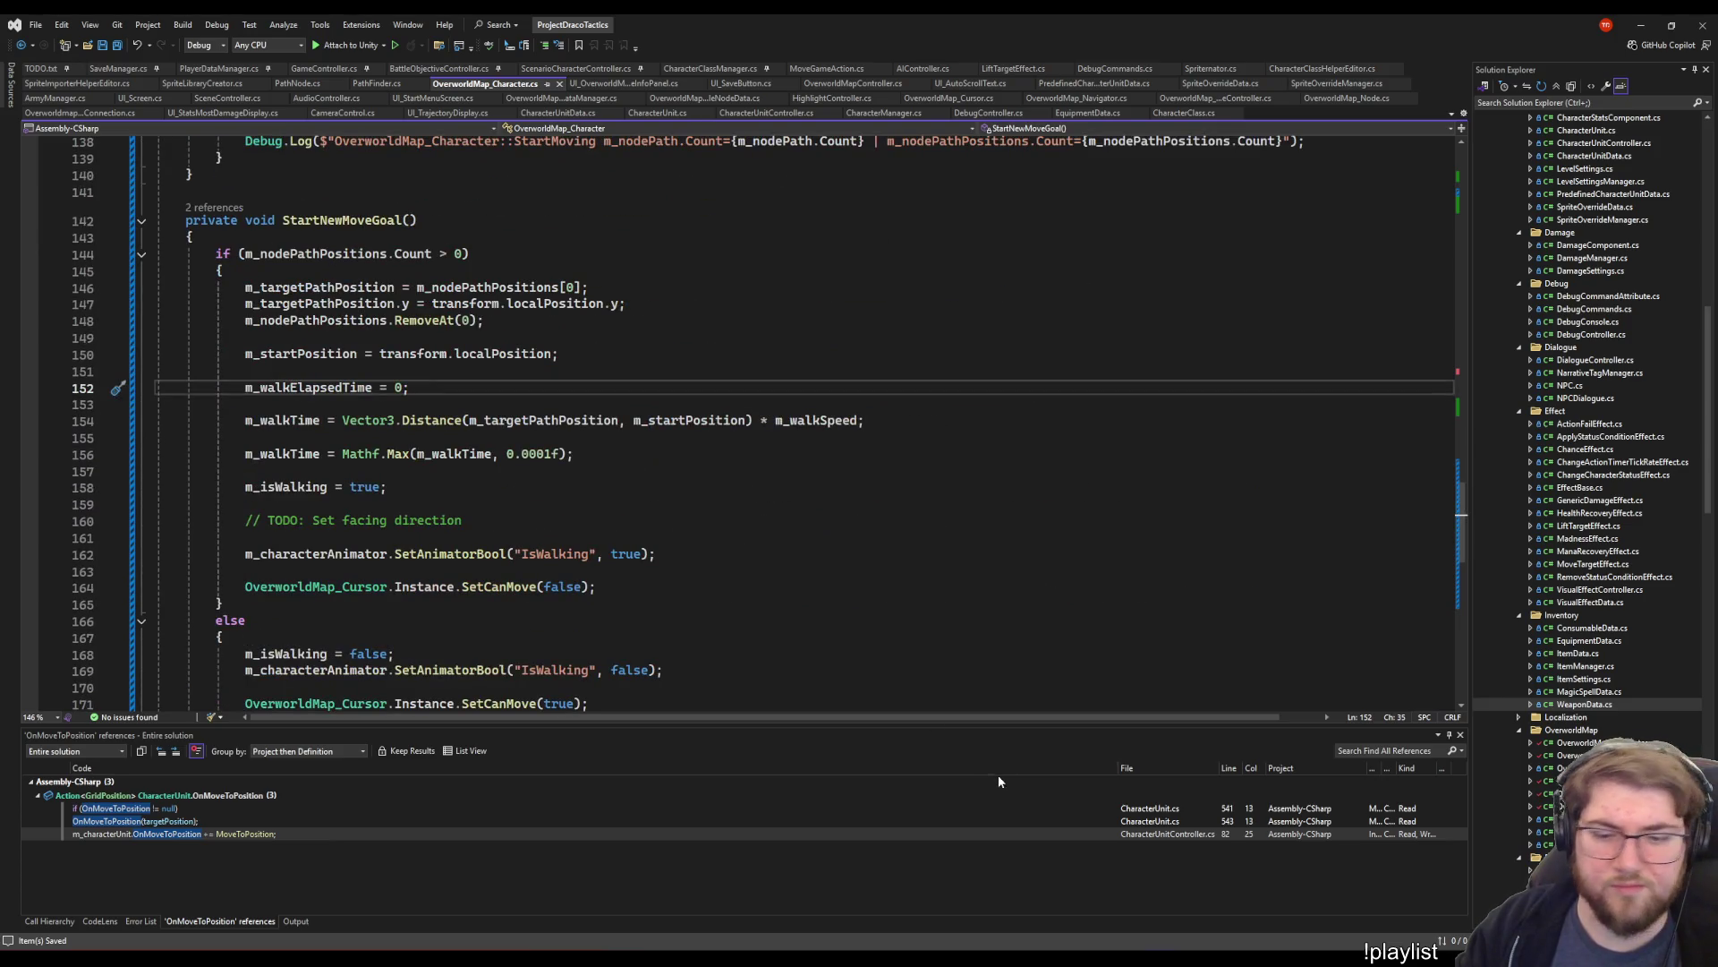
pyautogui.hotkey('alt', 'Tab')
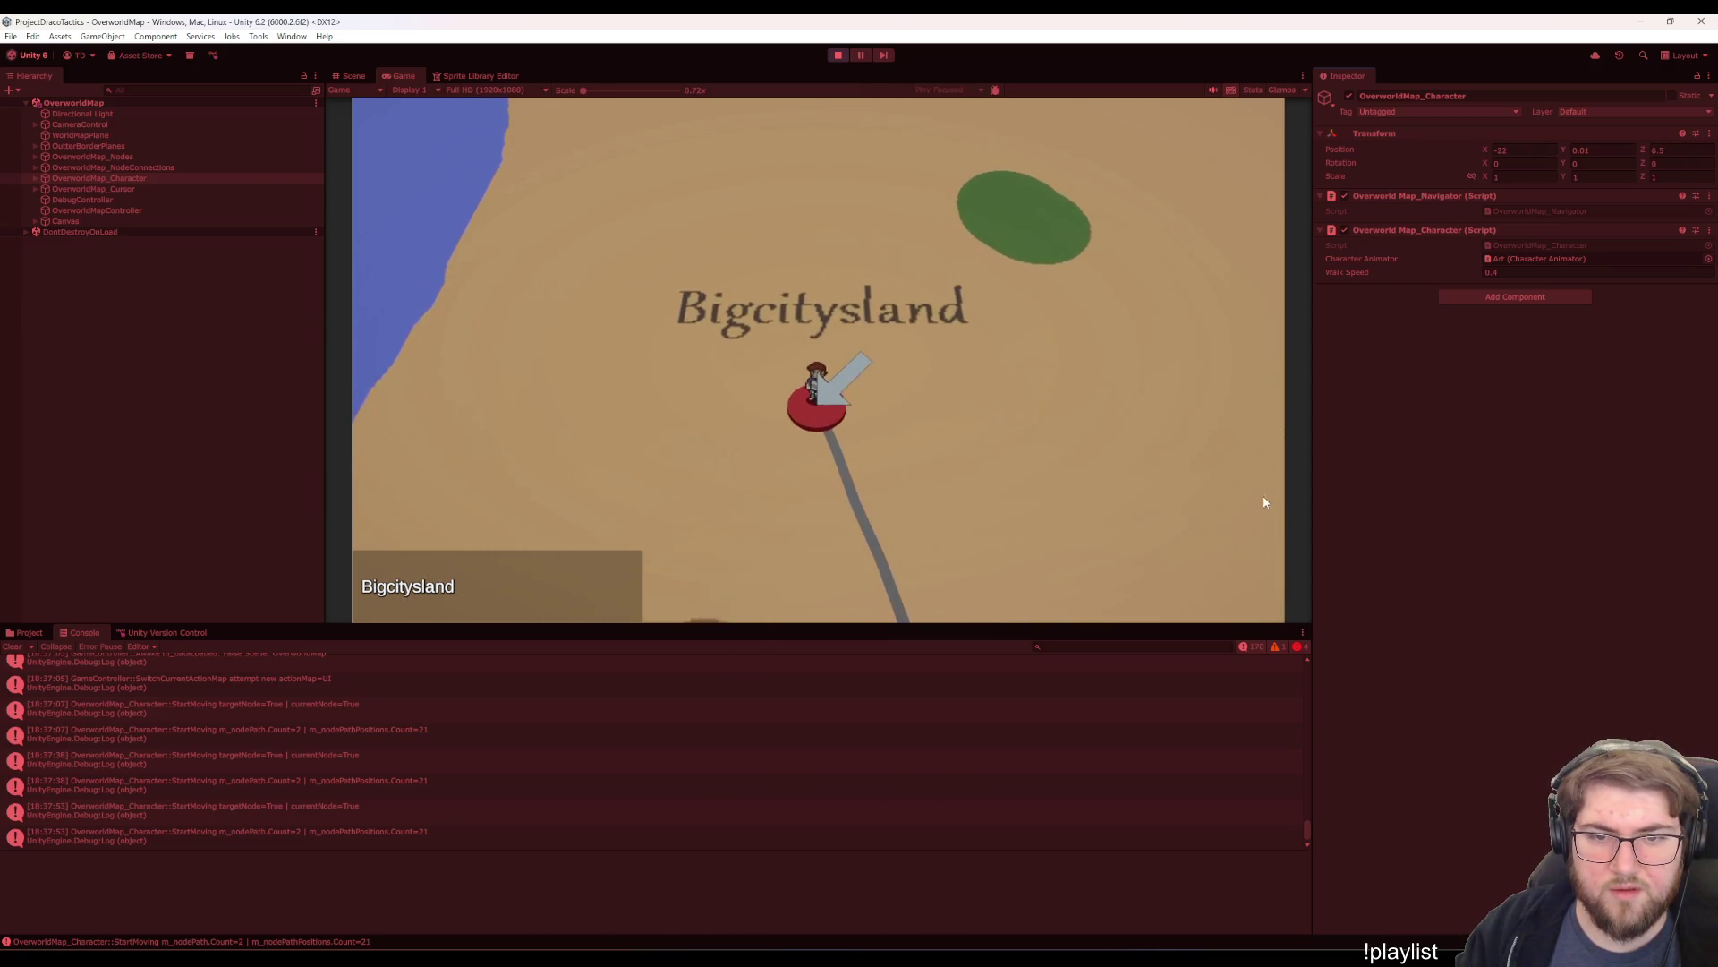
# - Walk the character between towns and set its Walk Speed to 0.3
pyautogui.press('Down')
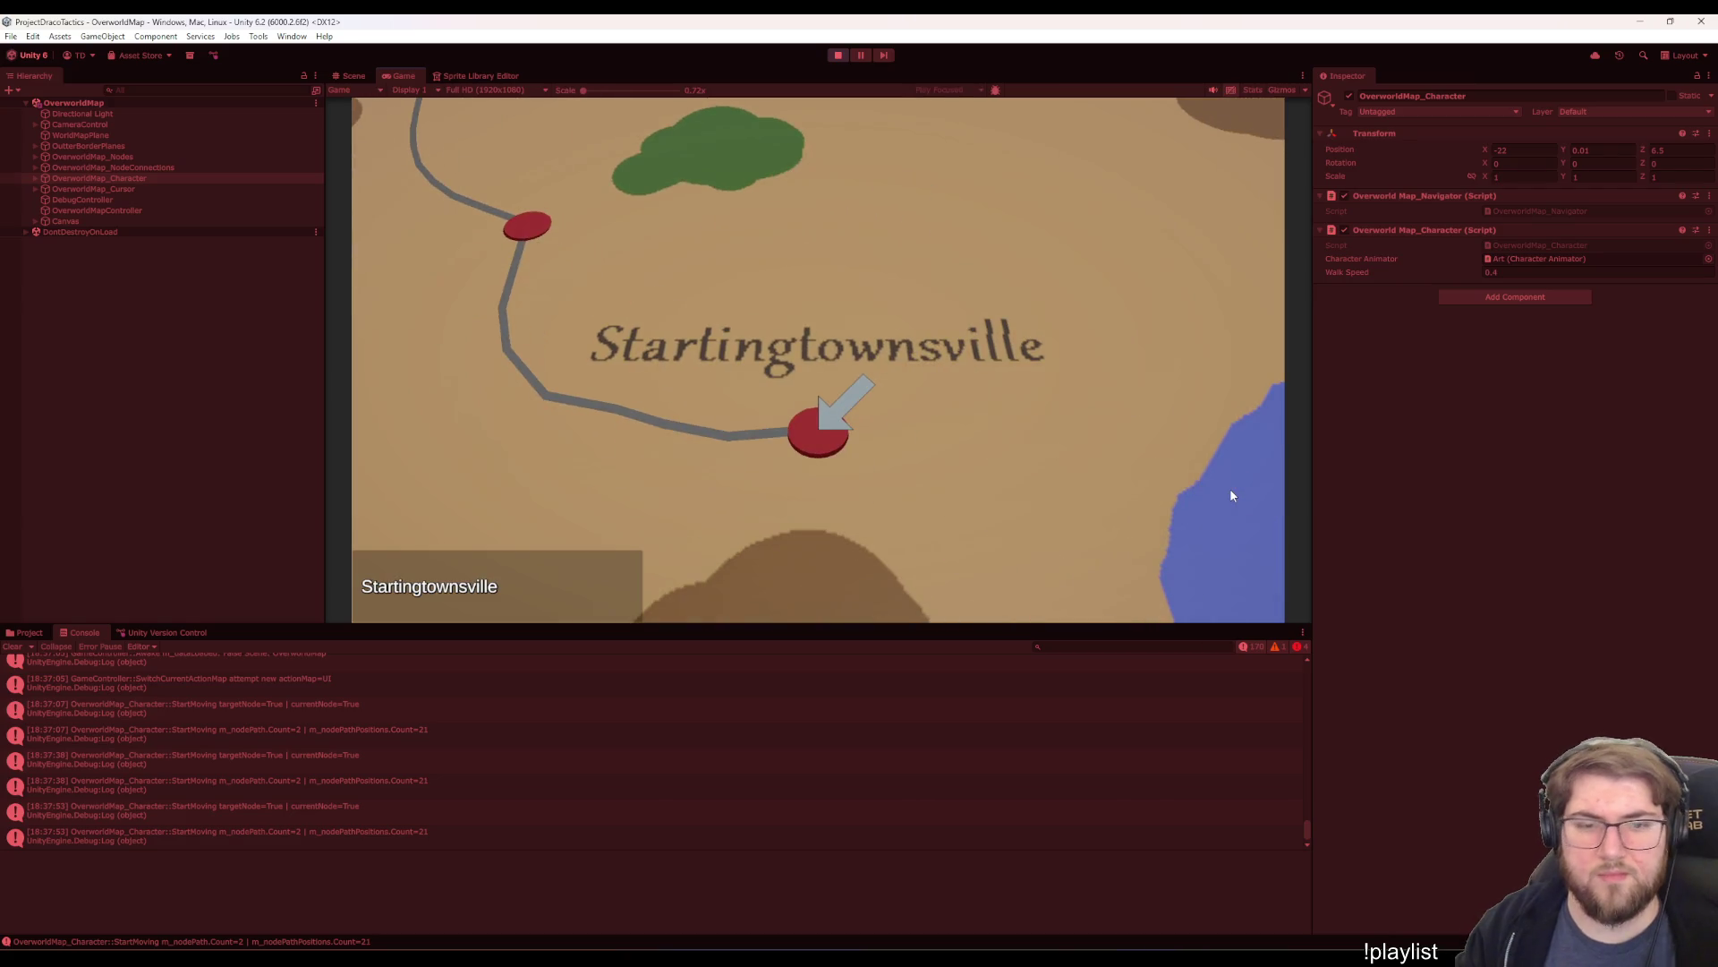
pyautogui.press('Return')
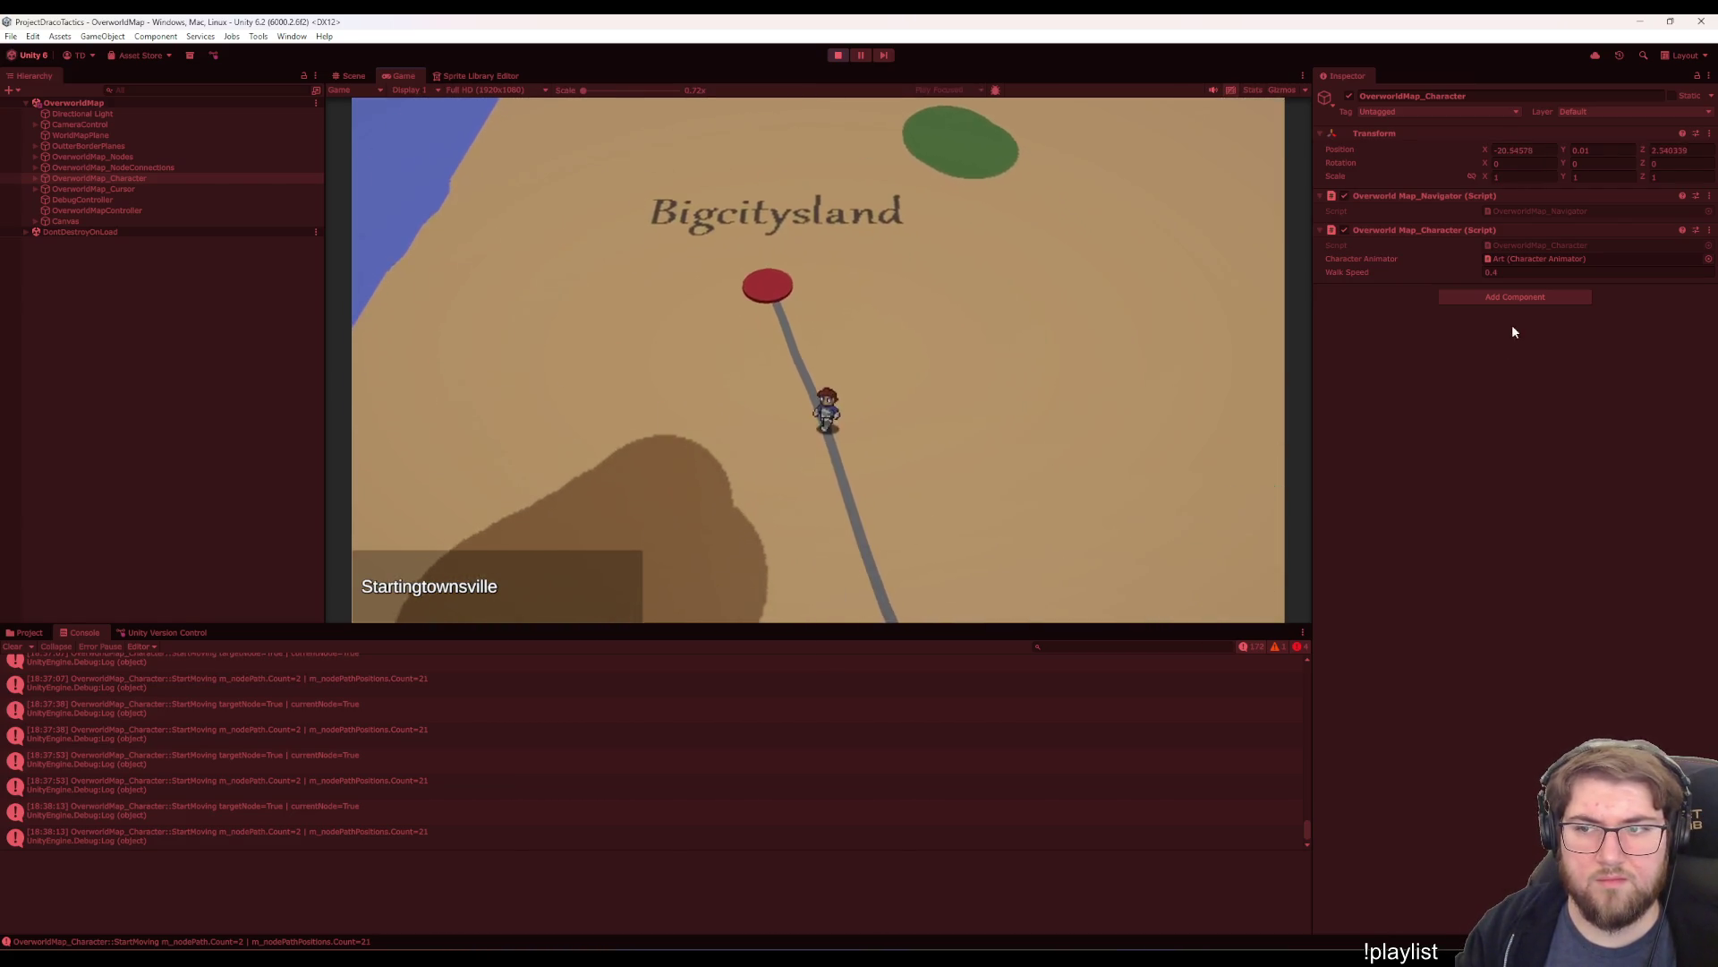
pyautogui.click(1468, 274)
pyautogui.write('0.3')
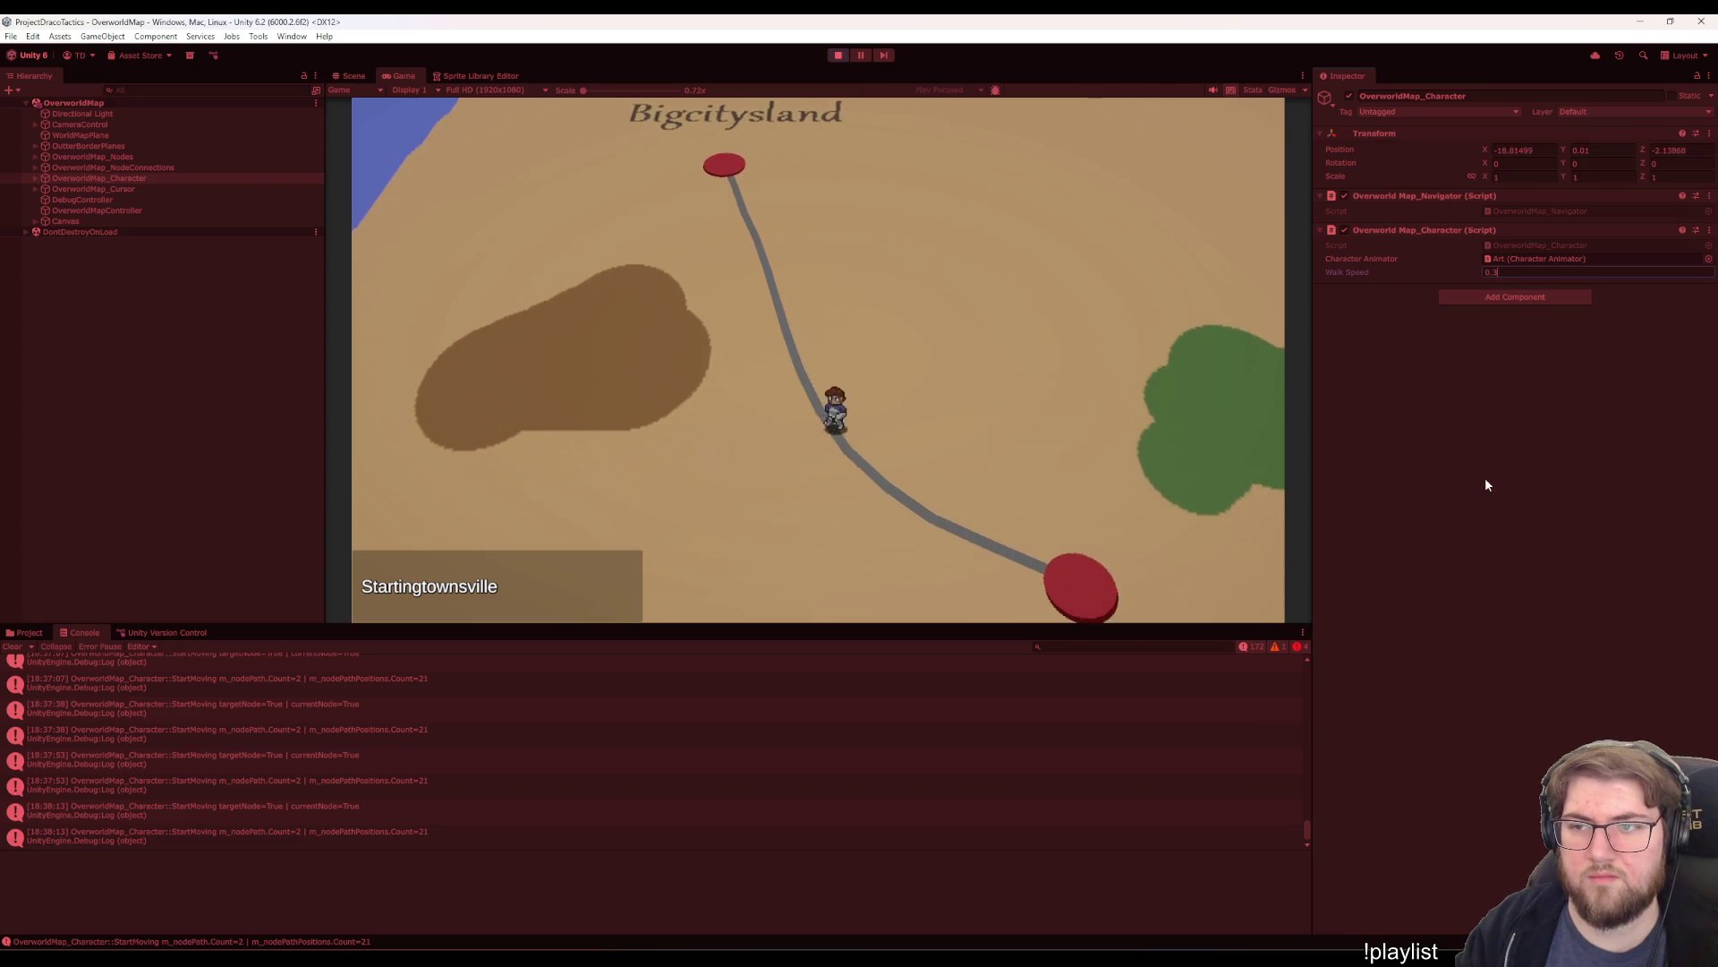
pyautogui.press('Return')
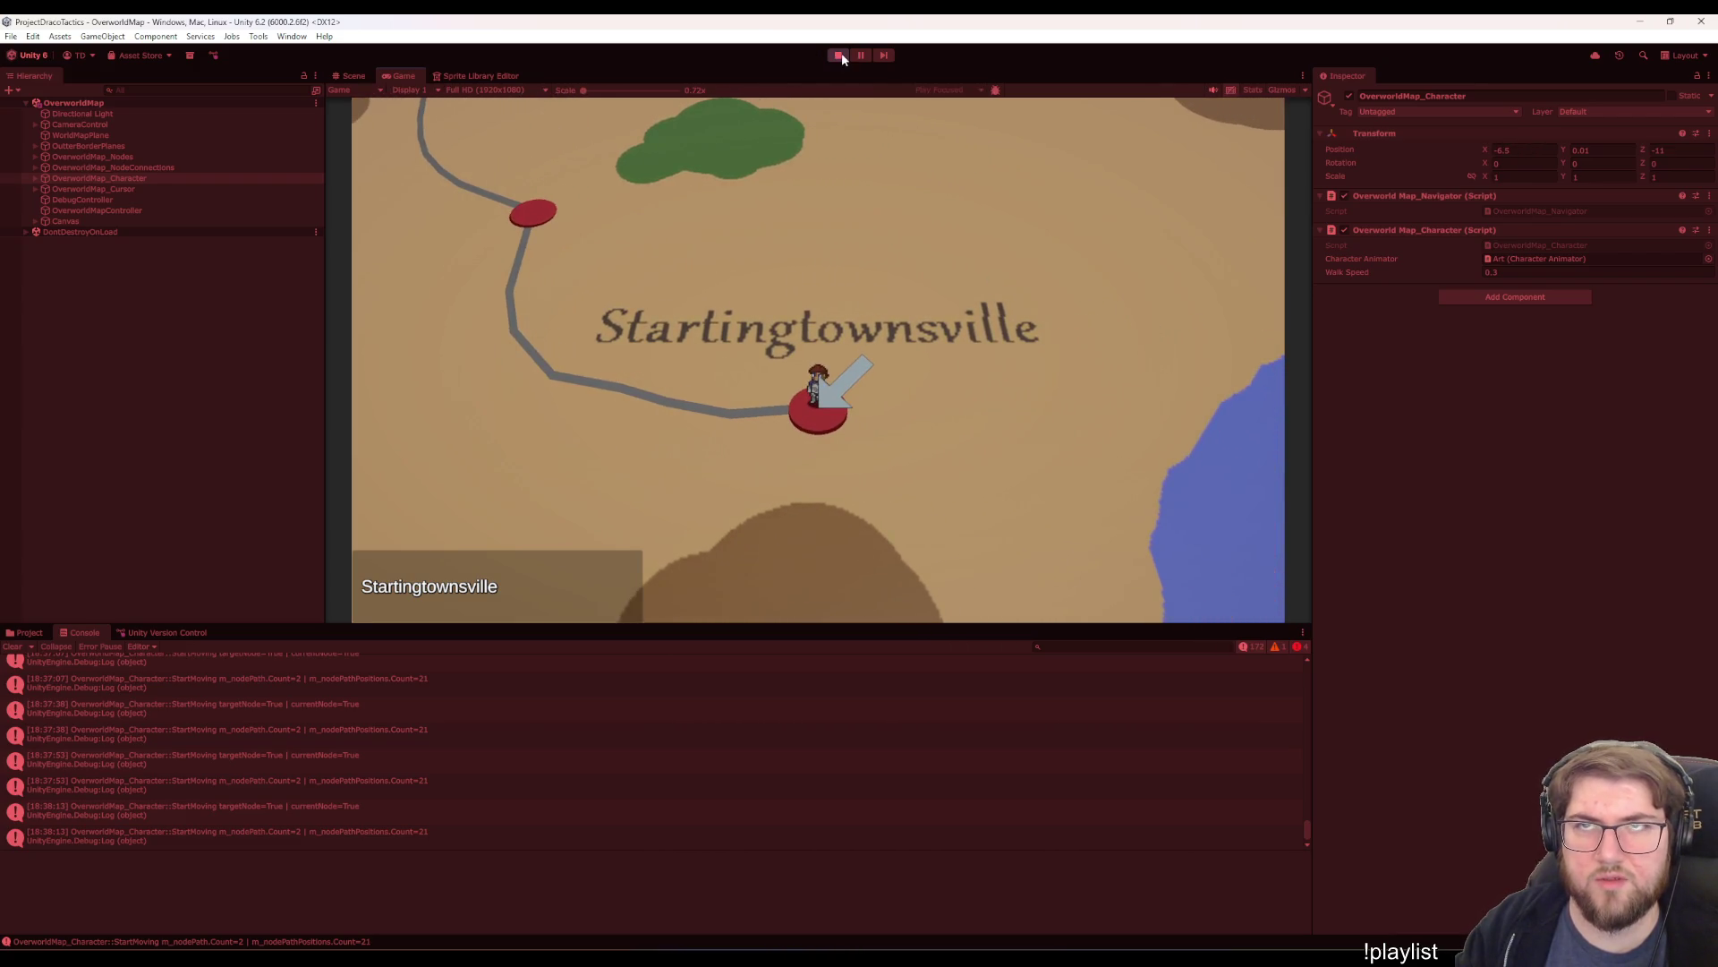
# - Stop Play mode and return to StartNewMoveGoal in Visual Studio
pyautogui.click(838, 55)
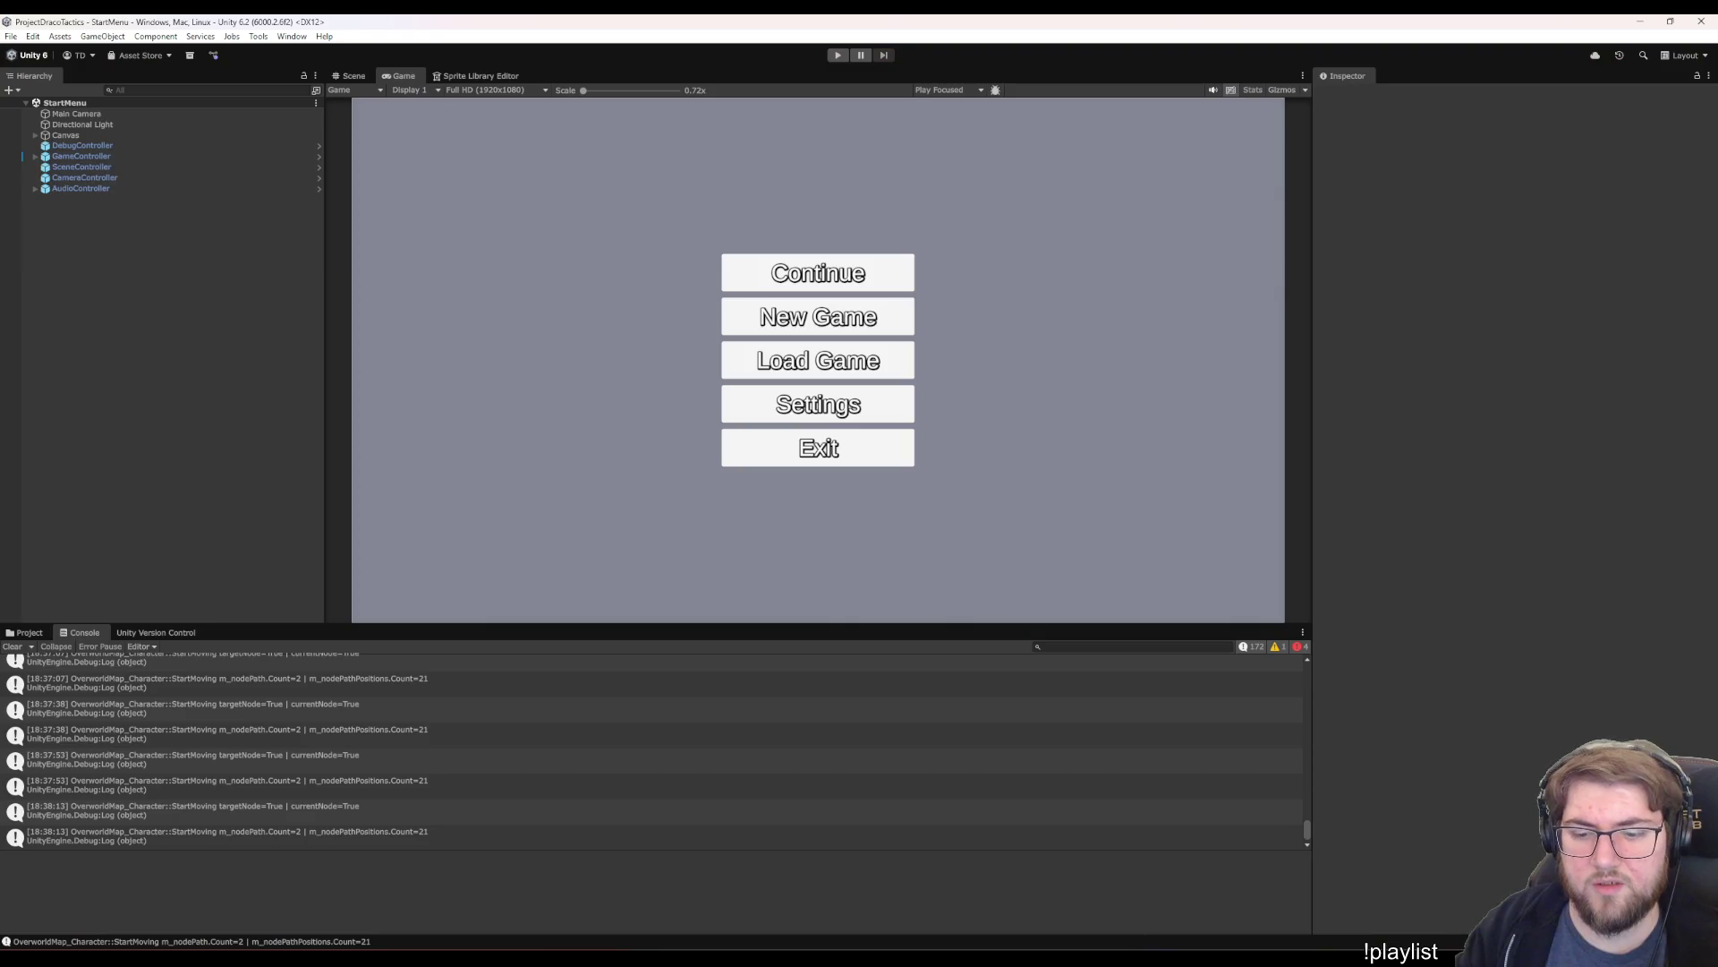
pyautogui.click(1131, 906)
pyautogui.click(872, 322)
# - Add CameraControl.Instance.FollowOverworldCharacter(true); on a new line after line 164
pyautogui.click(789, 588)
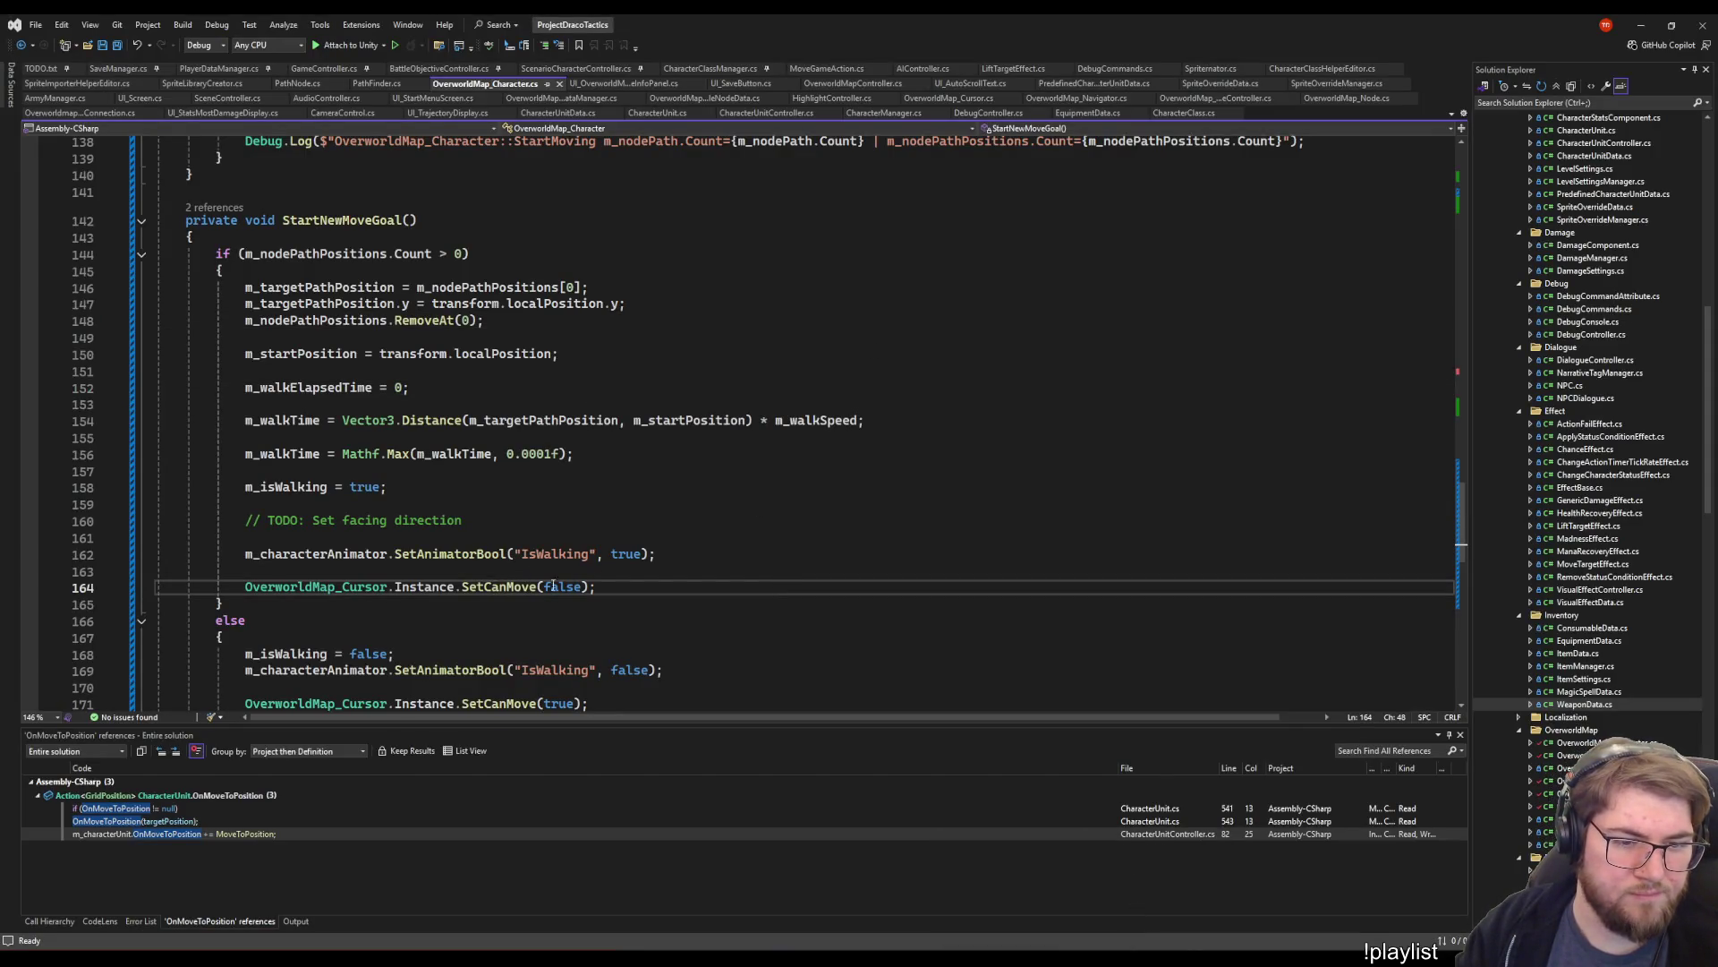
pyautogui.click(613, 586)
pyautogui.scroll(-3, 615, 587)
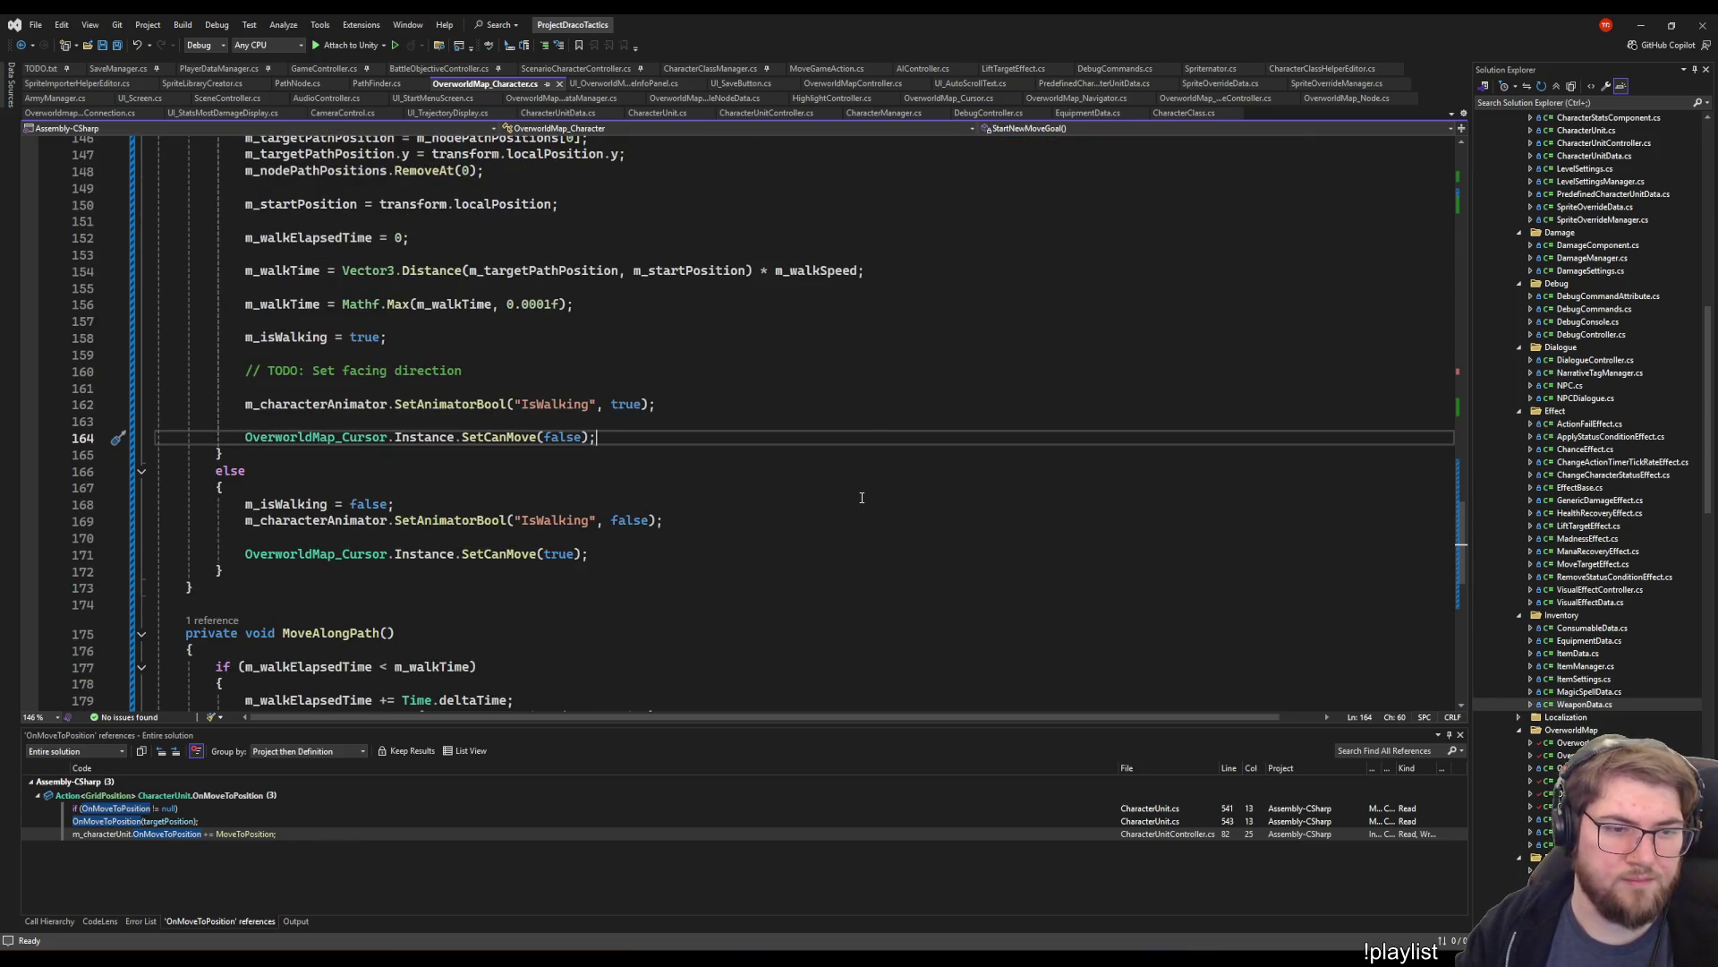
pyautogui.scroll(2, 296, 418)
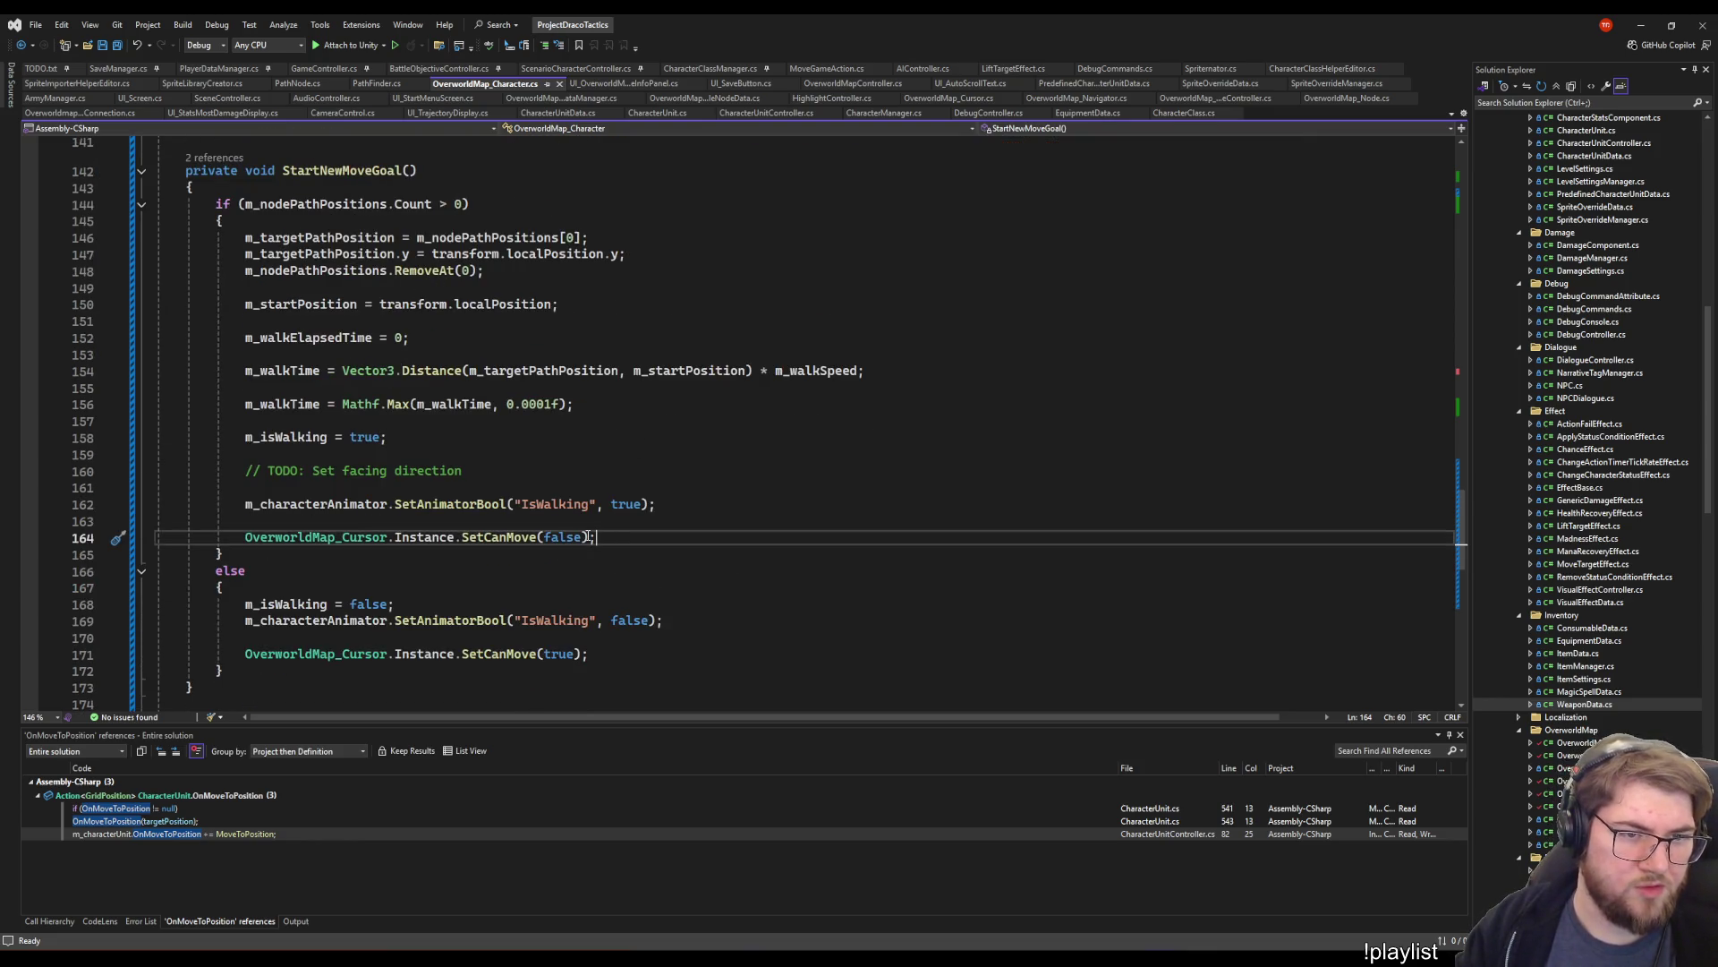
pyautogui.scroll(-9, 270, 486)
pyautogui.click(537, 433)
pyautogui.scroll(5, 788, 439)
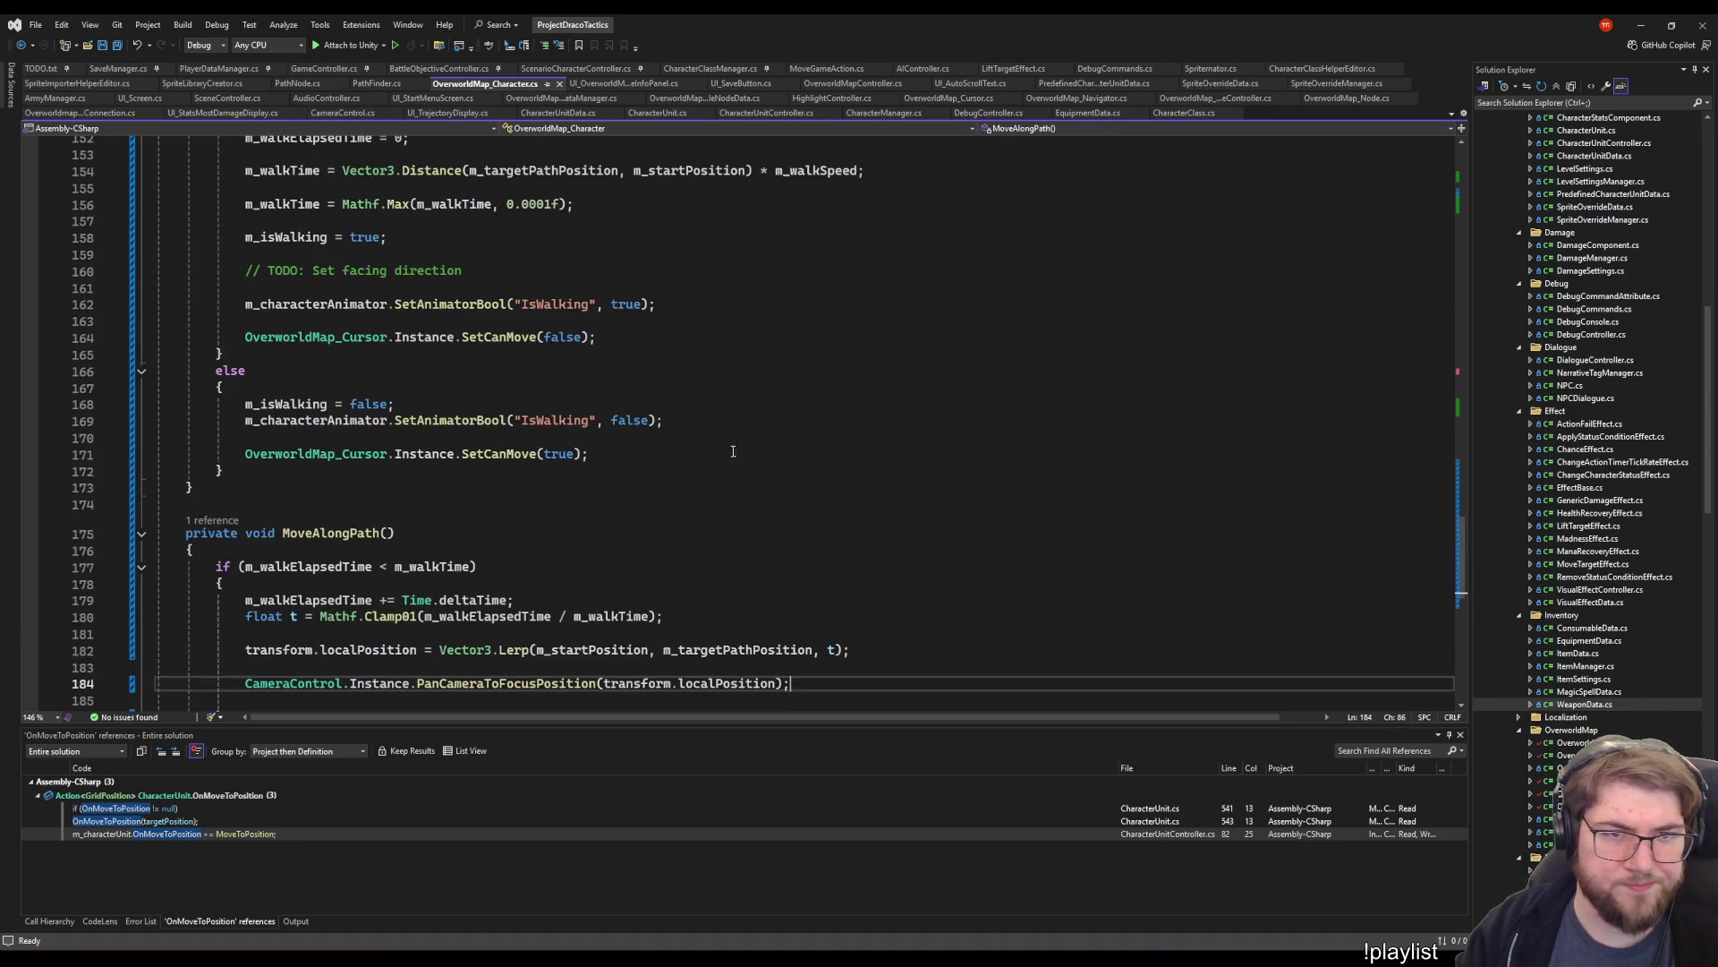
pyautogui.click(649, 337)
pyautogui.press('Return')
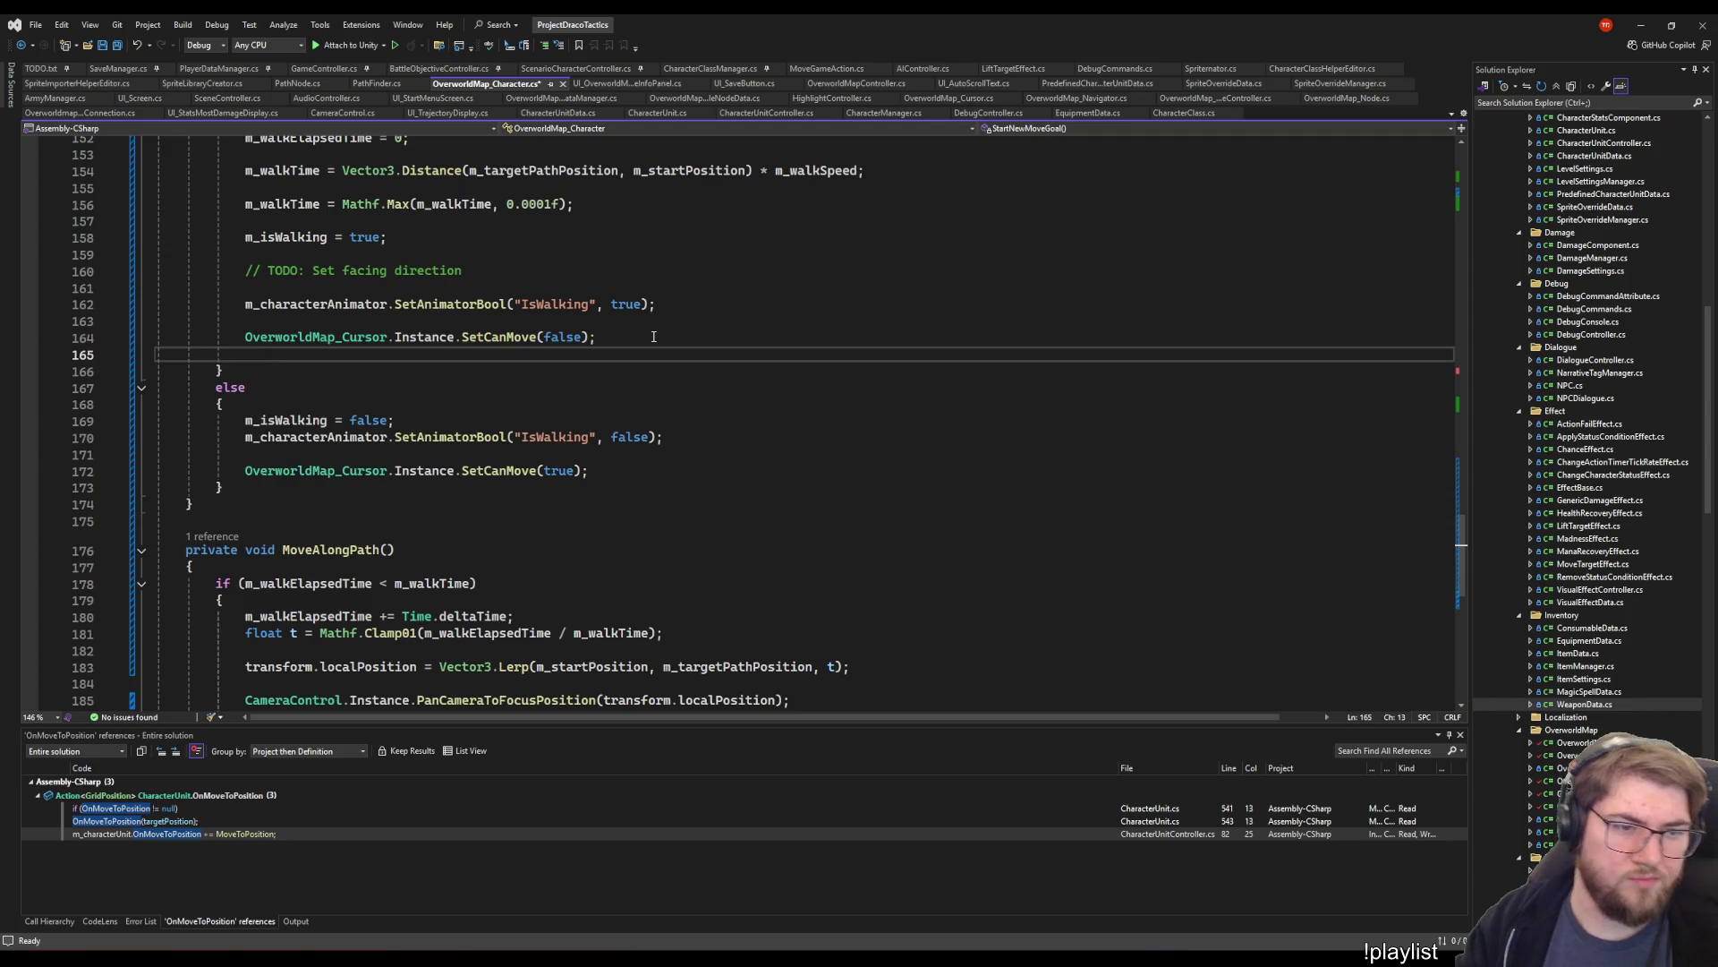
pyautogui.write('CameraControl.')
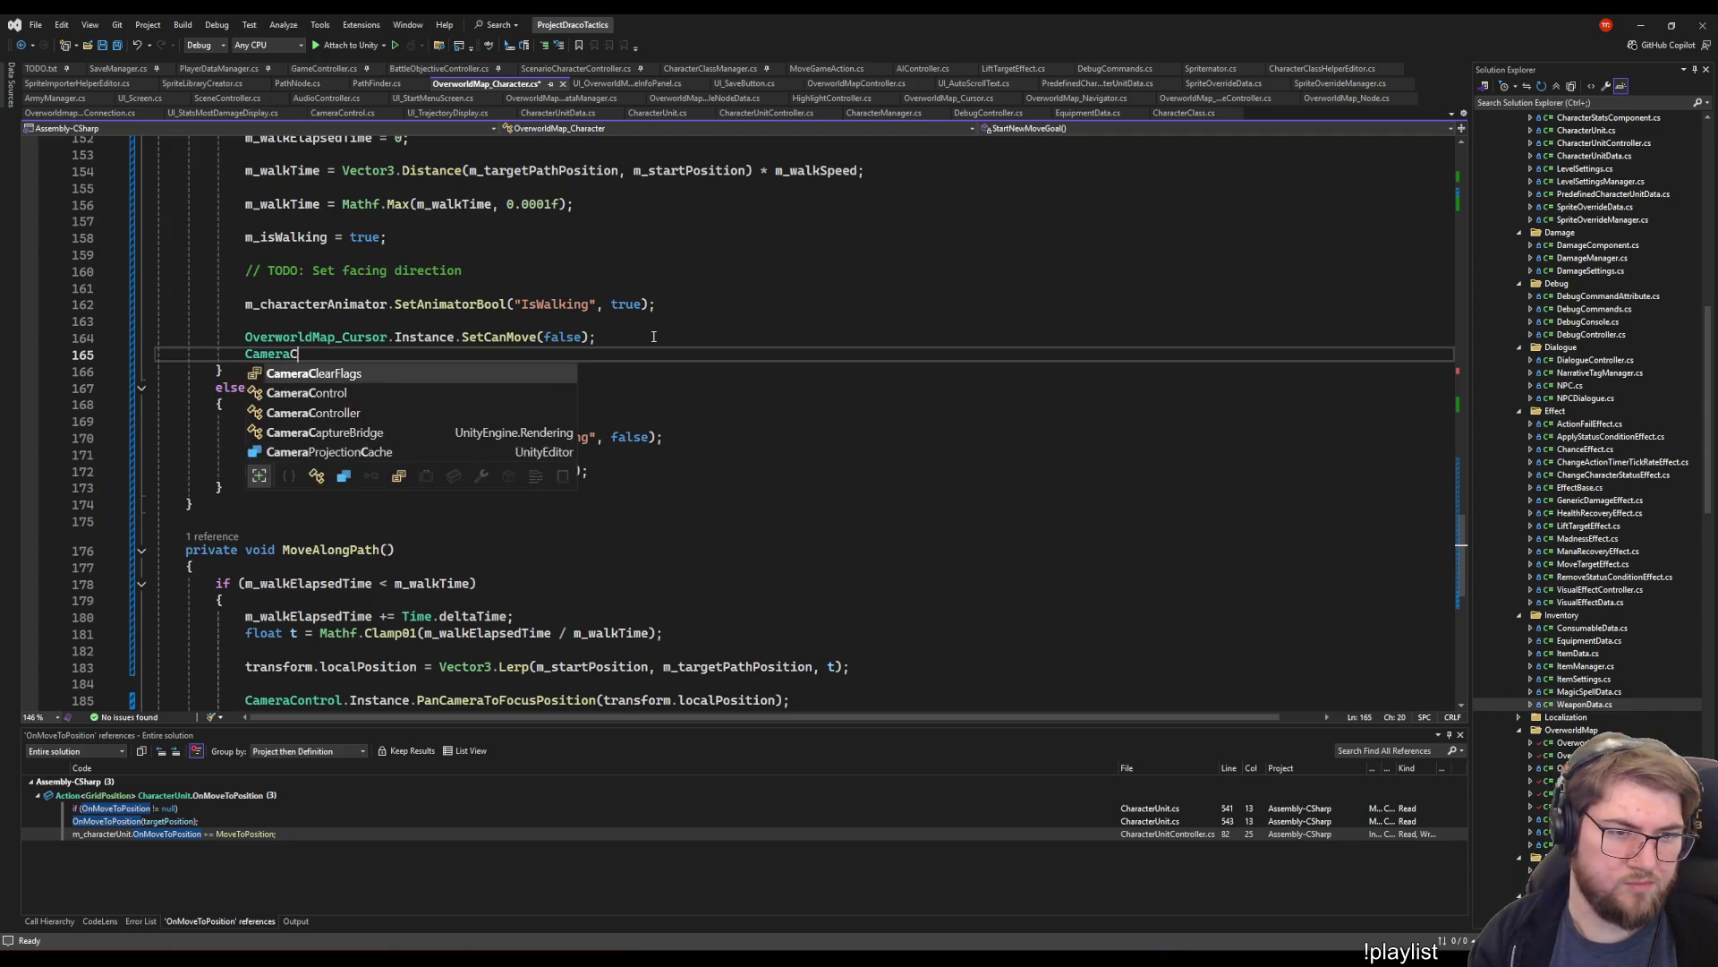
pyautogui.write('Instance.')
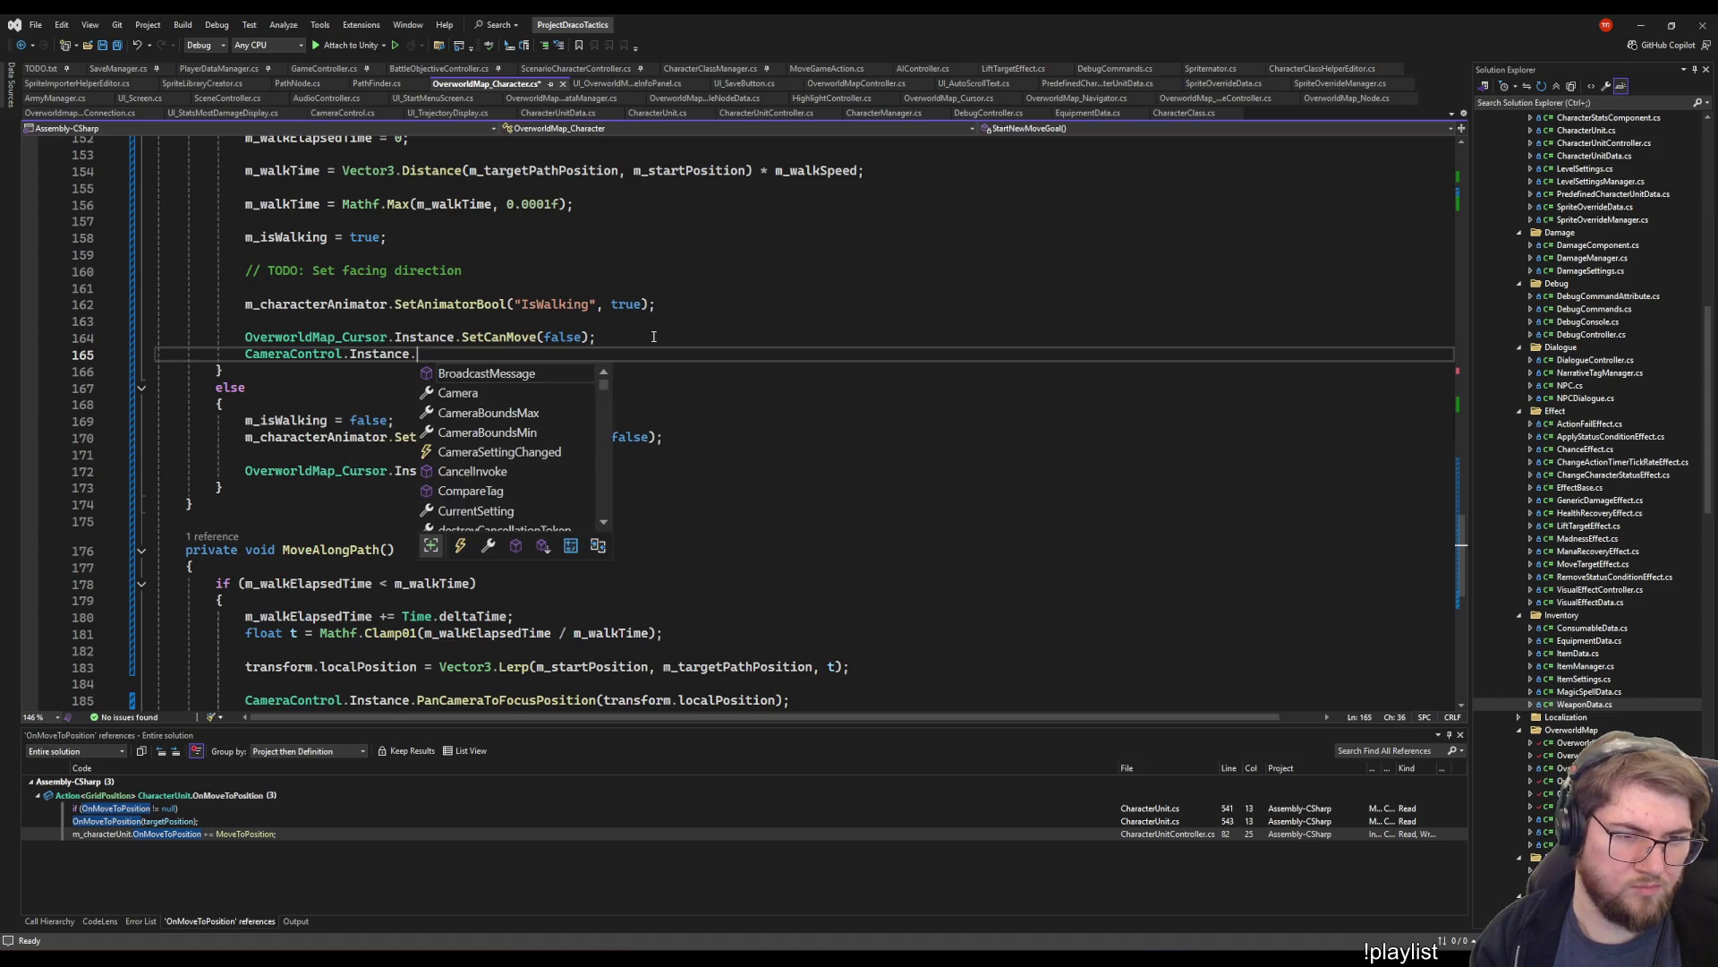
pyautogui.write('Foll')
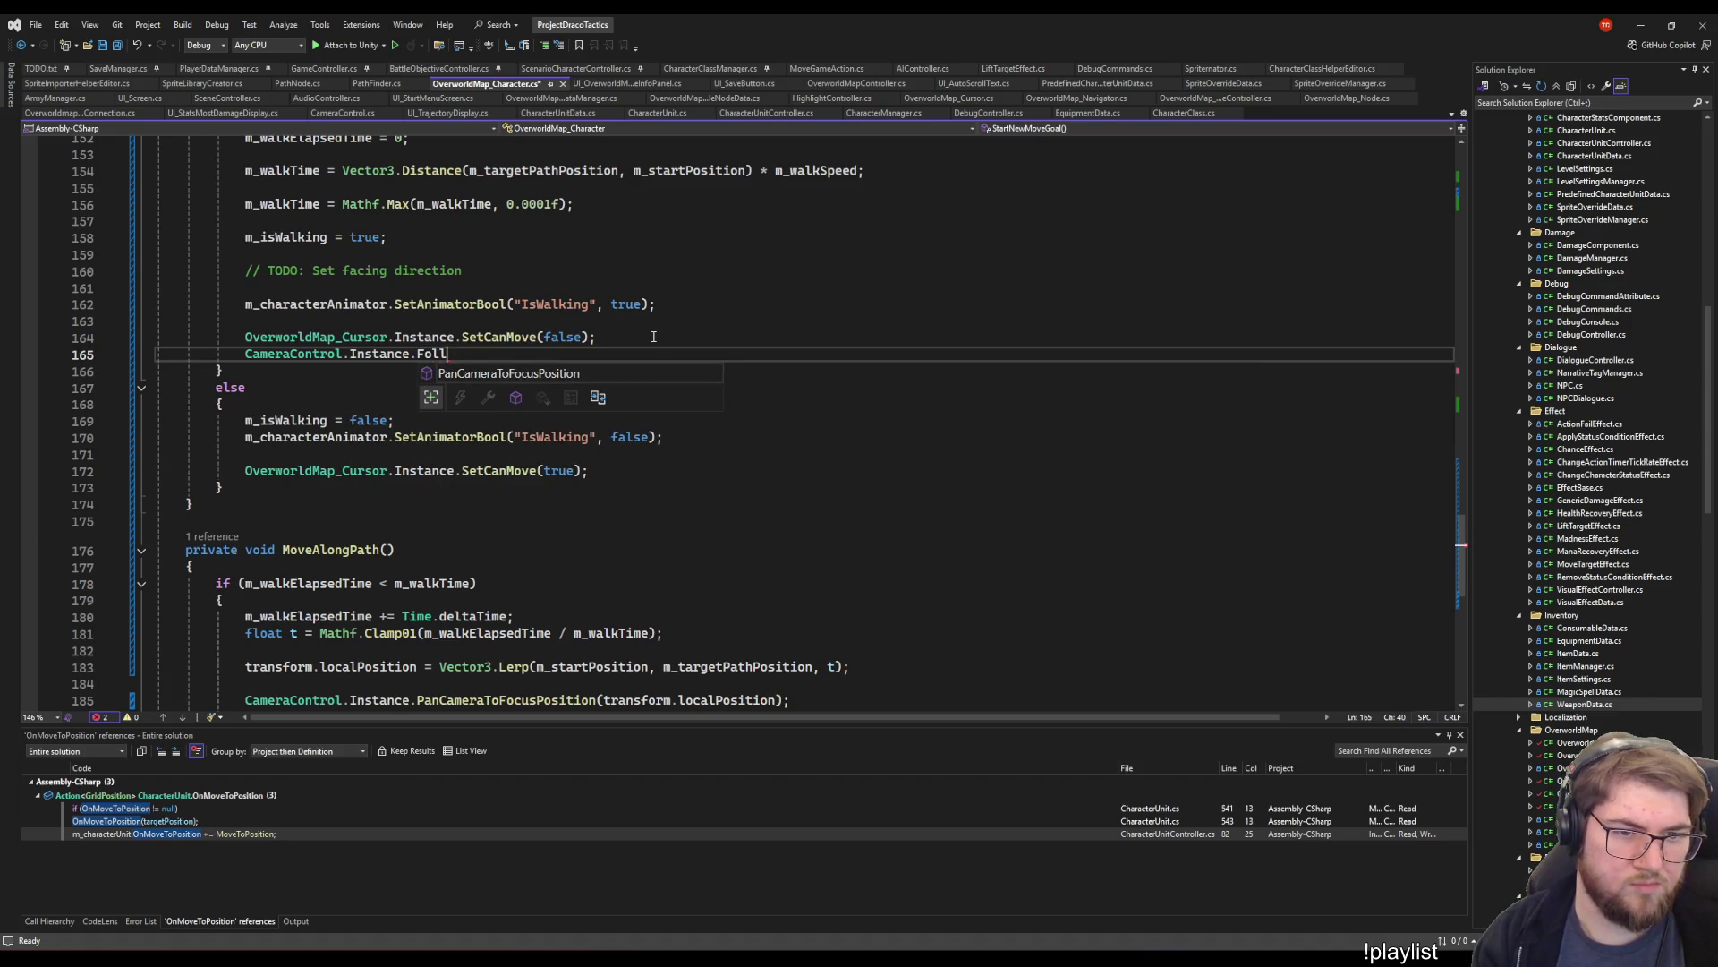
pyautogui.write('owOverow')
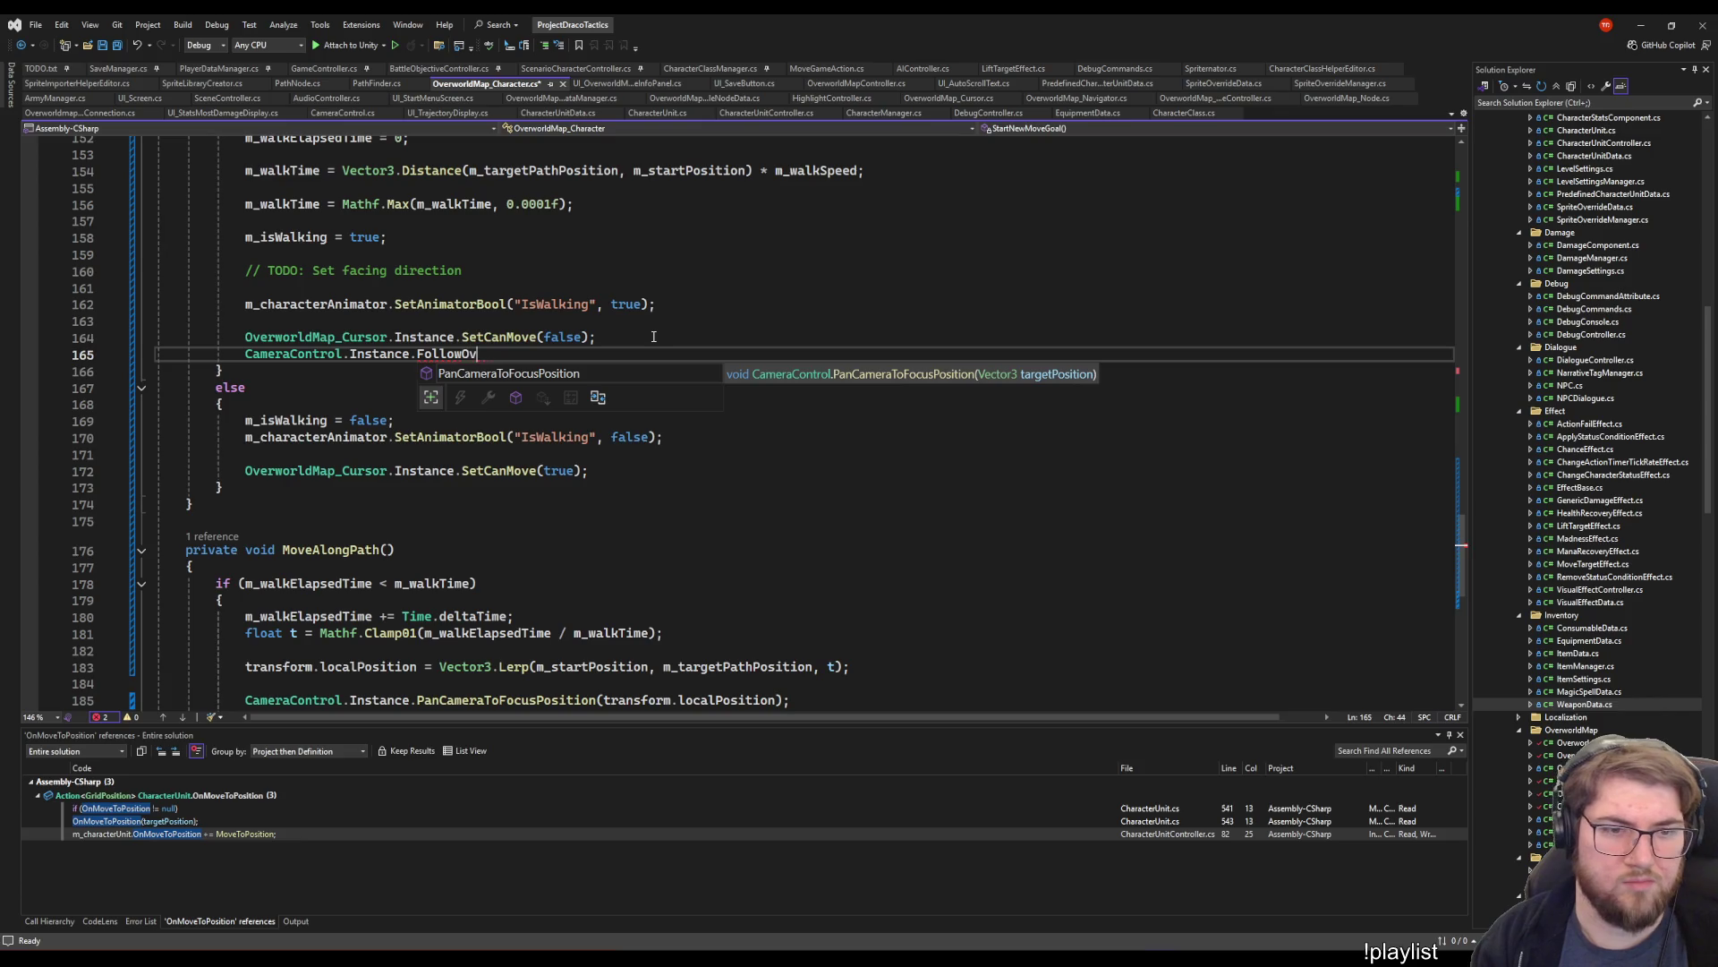
pyautogui.press('BackSpace')
pyautogui.write('worldCharacter(true);')
# - Paste the follow call below SetCanMove(true) in the else branch, changing true to false
pyautogui.press('Home')
pyautogui.press('Down')
pyautogui.press('Down')
pyautogui.press('Down')
pyautogui.press('Down')
pyautogui.press('Down')
pyautogui.press('Down')
pyautogui.press('End')
pyautogui.press('Return')
pyautogui.write('CameraControl.Instance.FollowOverworldCharacter(true);')
pyautogui.press('Left')
pyautogui.press('Left')
pyautogui.hotkey('ctrl', 'shift', 'Left')
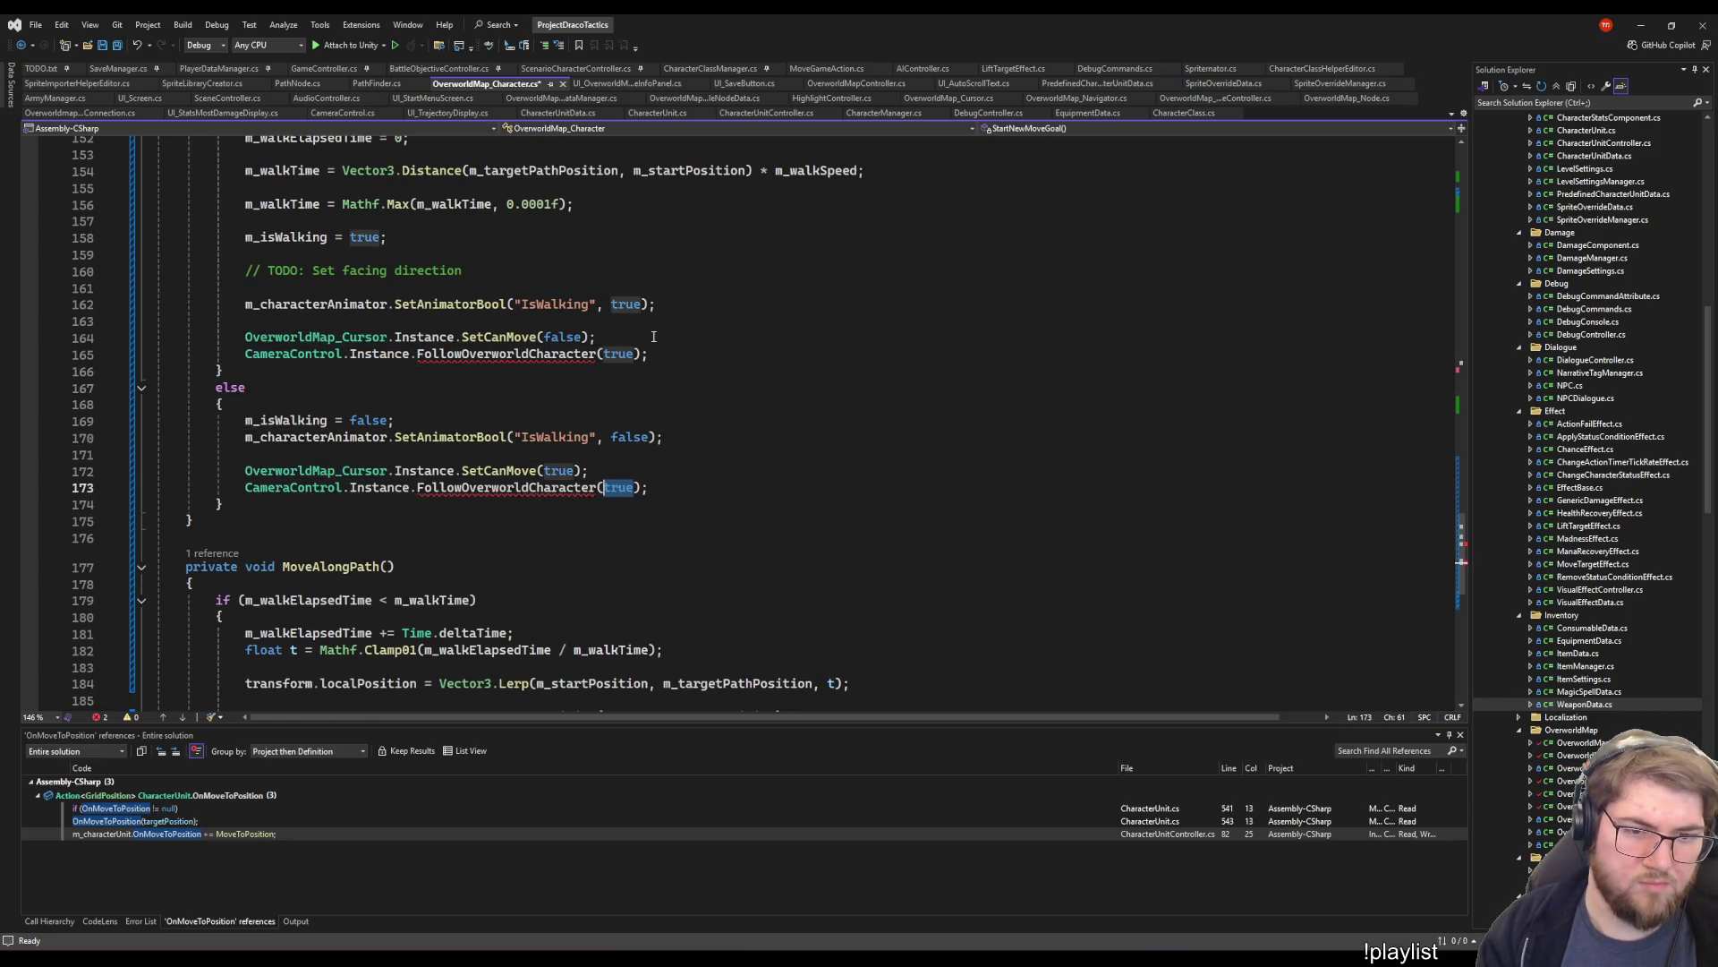
pyautogui.write('false')
# - Try to navigate to the FollowOverworldCharacter definition through its right-click actions
pyautogui.click(635, 343)
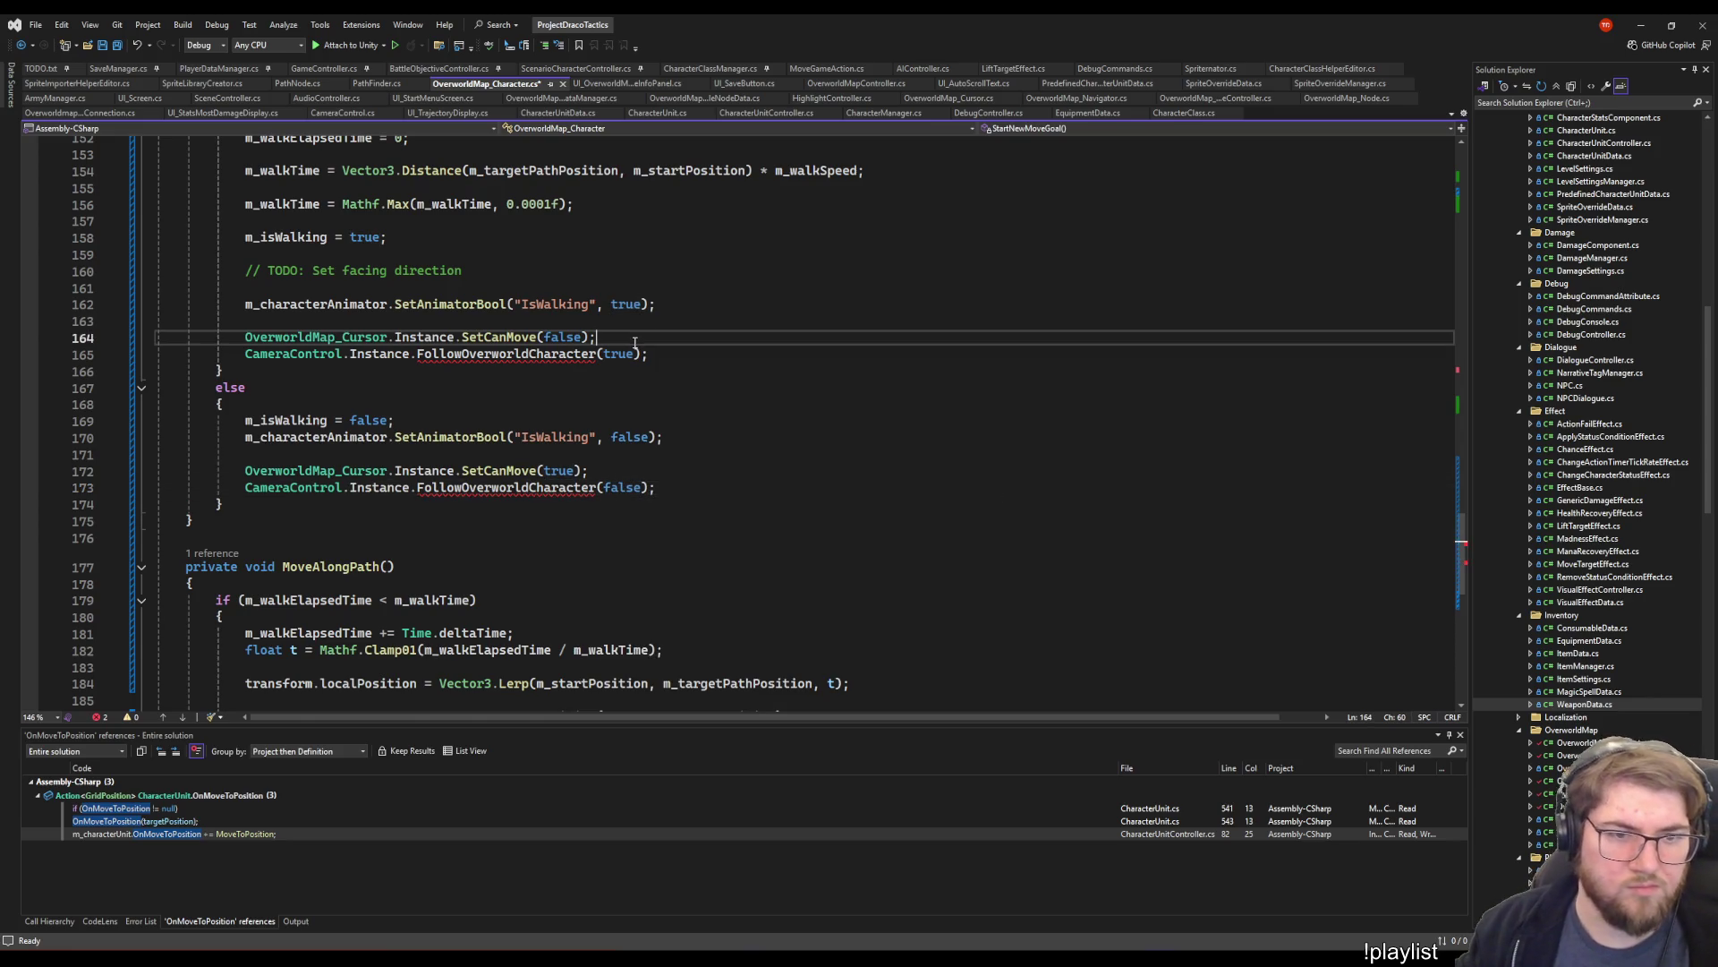
pyautogui.rightClick(516, 357)
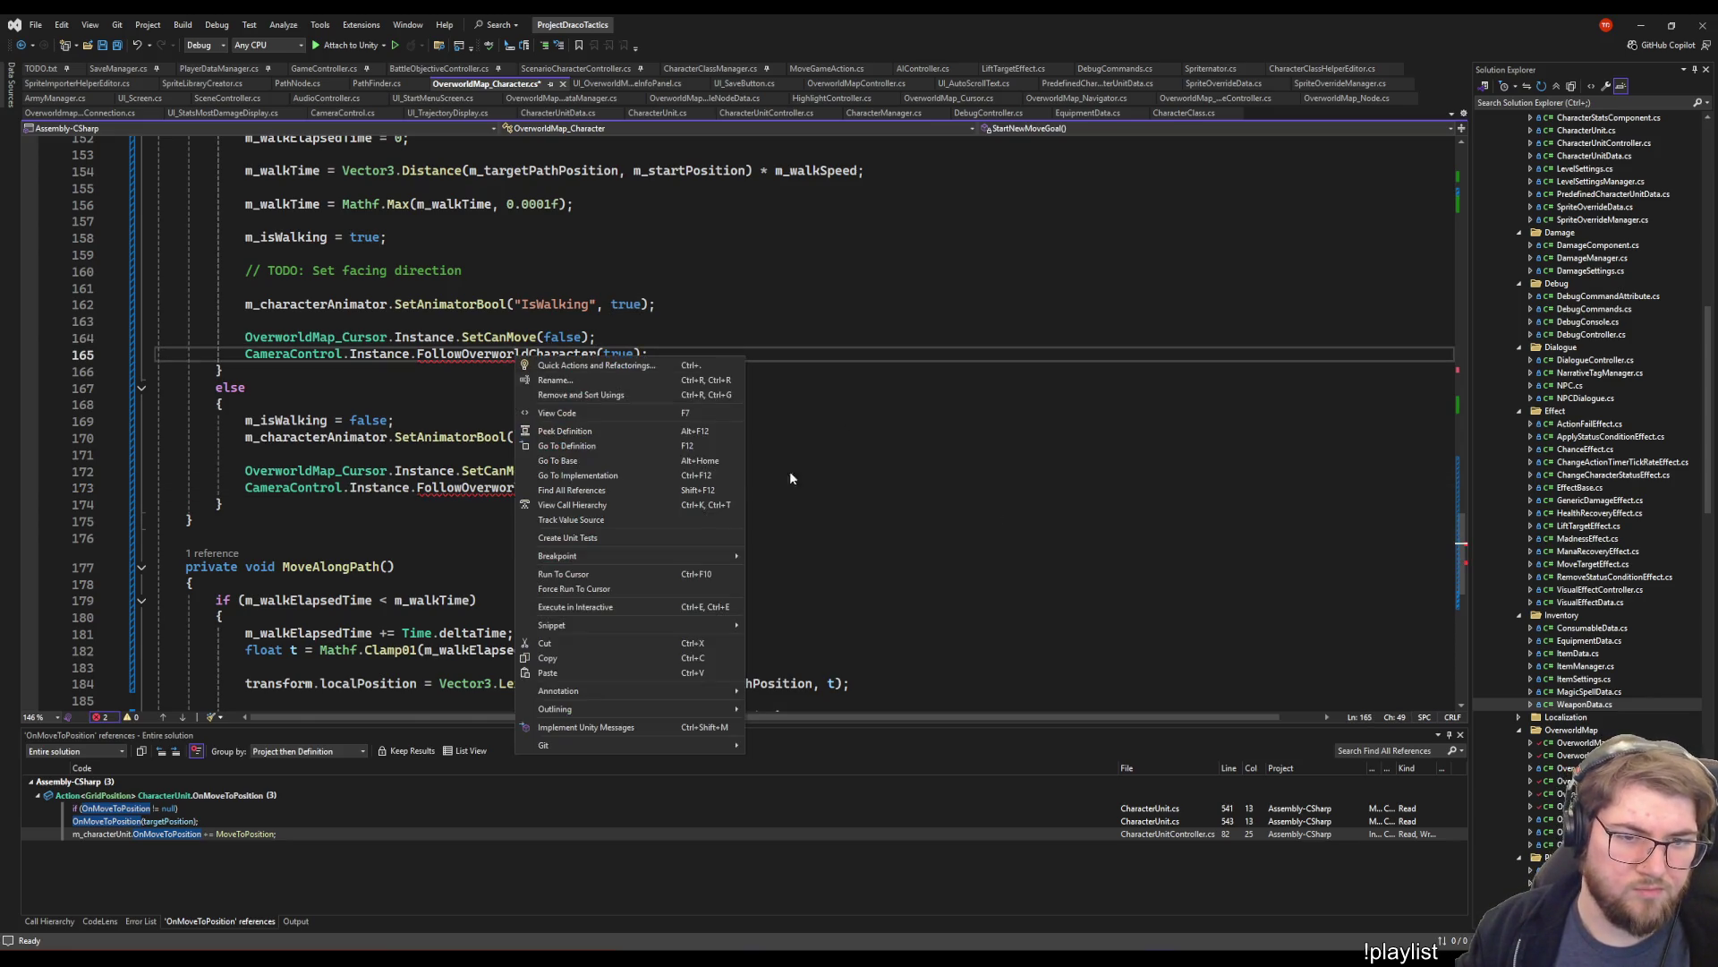
pyautogui.click(645, 447)
pyautogui.click(929, 506)
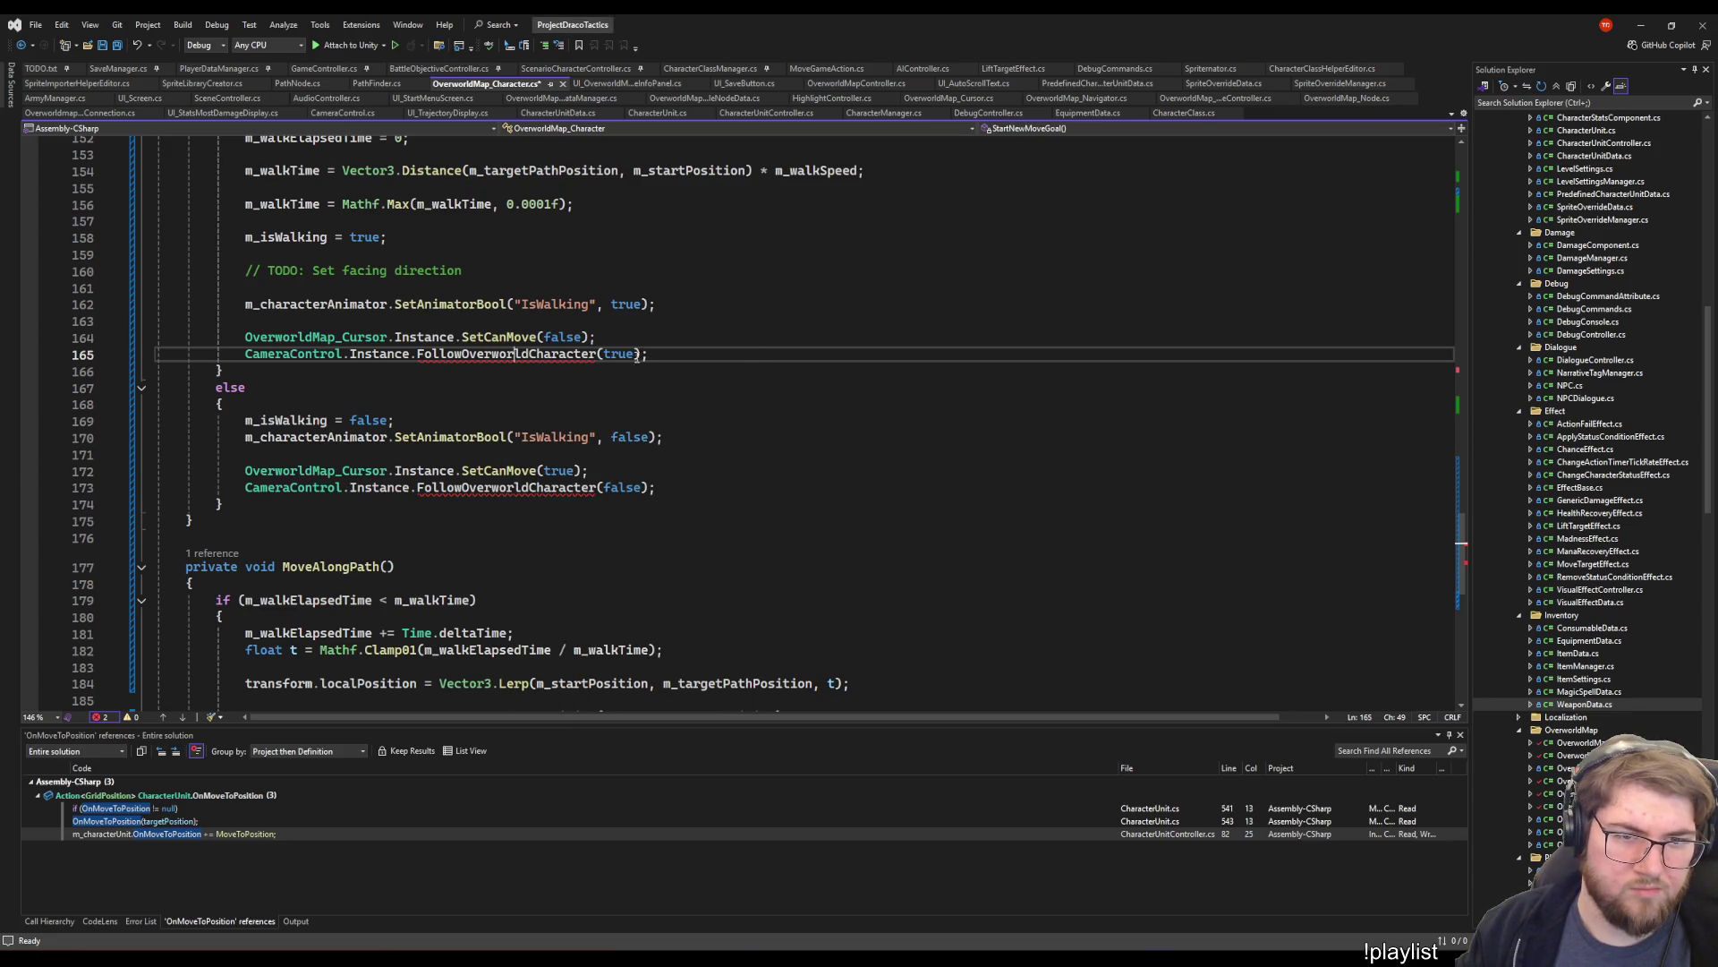
pyautogui.rightClick(467, 353)
pyautogui.press('Escape')
pyautogui.click(728, 343)
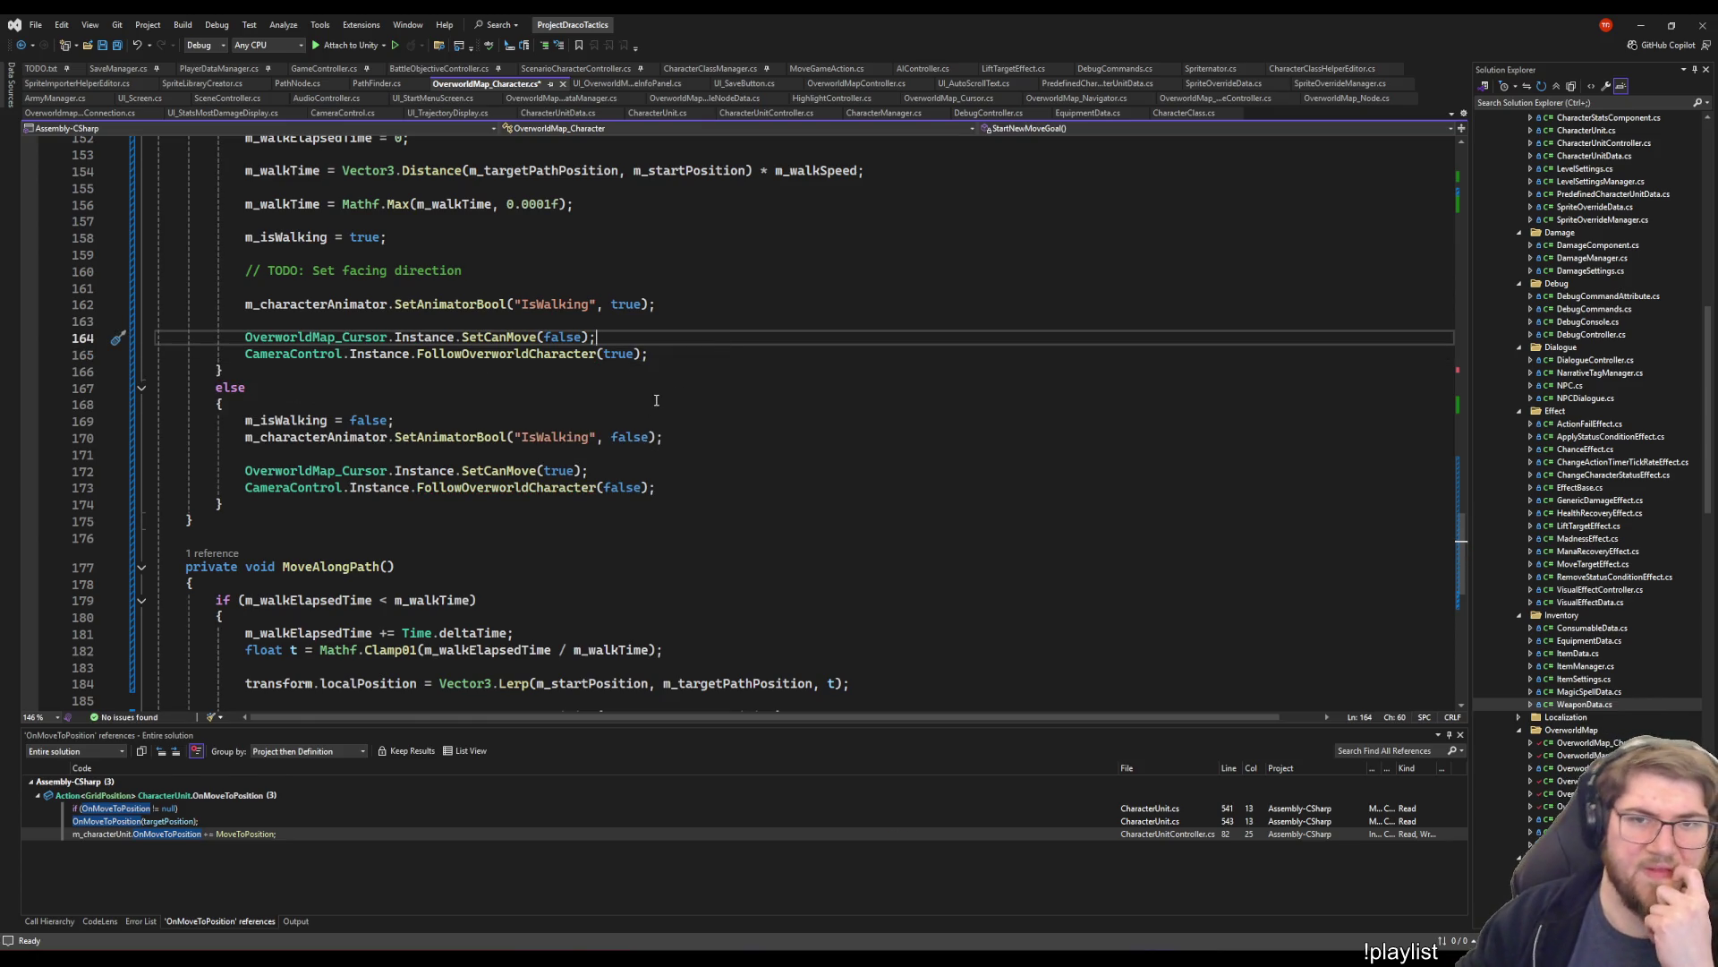
pyautogui.rightClick(469, 357)
# - Review the FollowOverworldCharacter stub in CameraControl.cs, then return to the character script
pyautogui.click(519, 445)
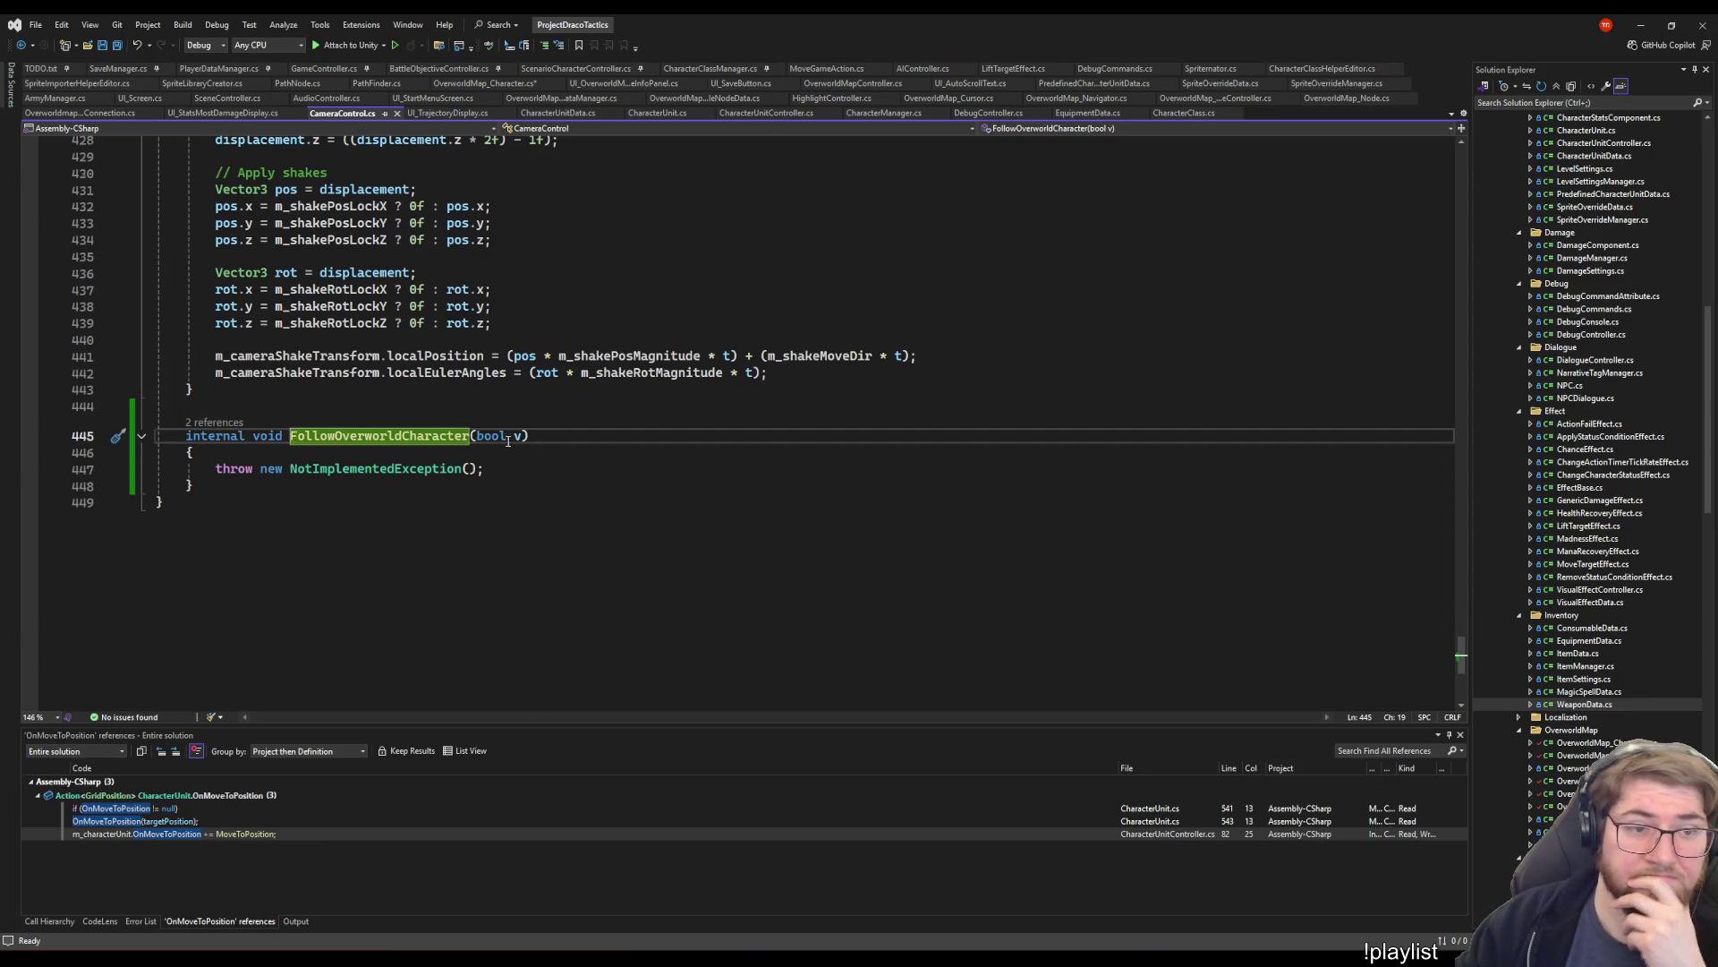
pyautogui.scroll(20, 509, 440)
pyautogui.scroll(13, 534, 487)
pyautogui.scroll(8, 534, 491)
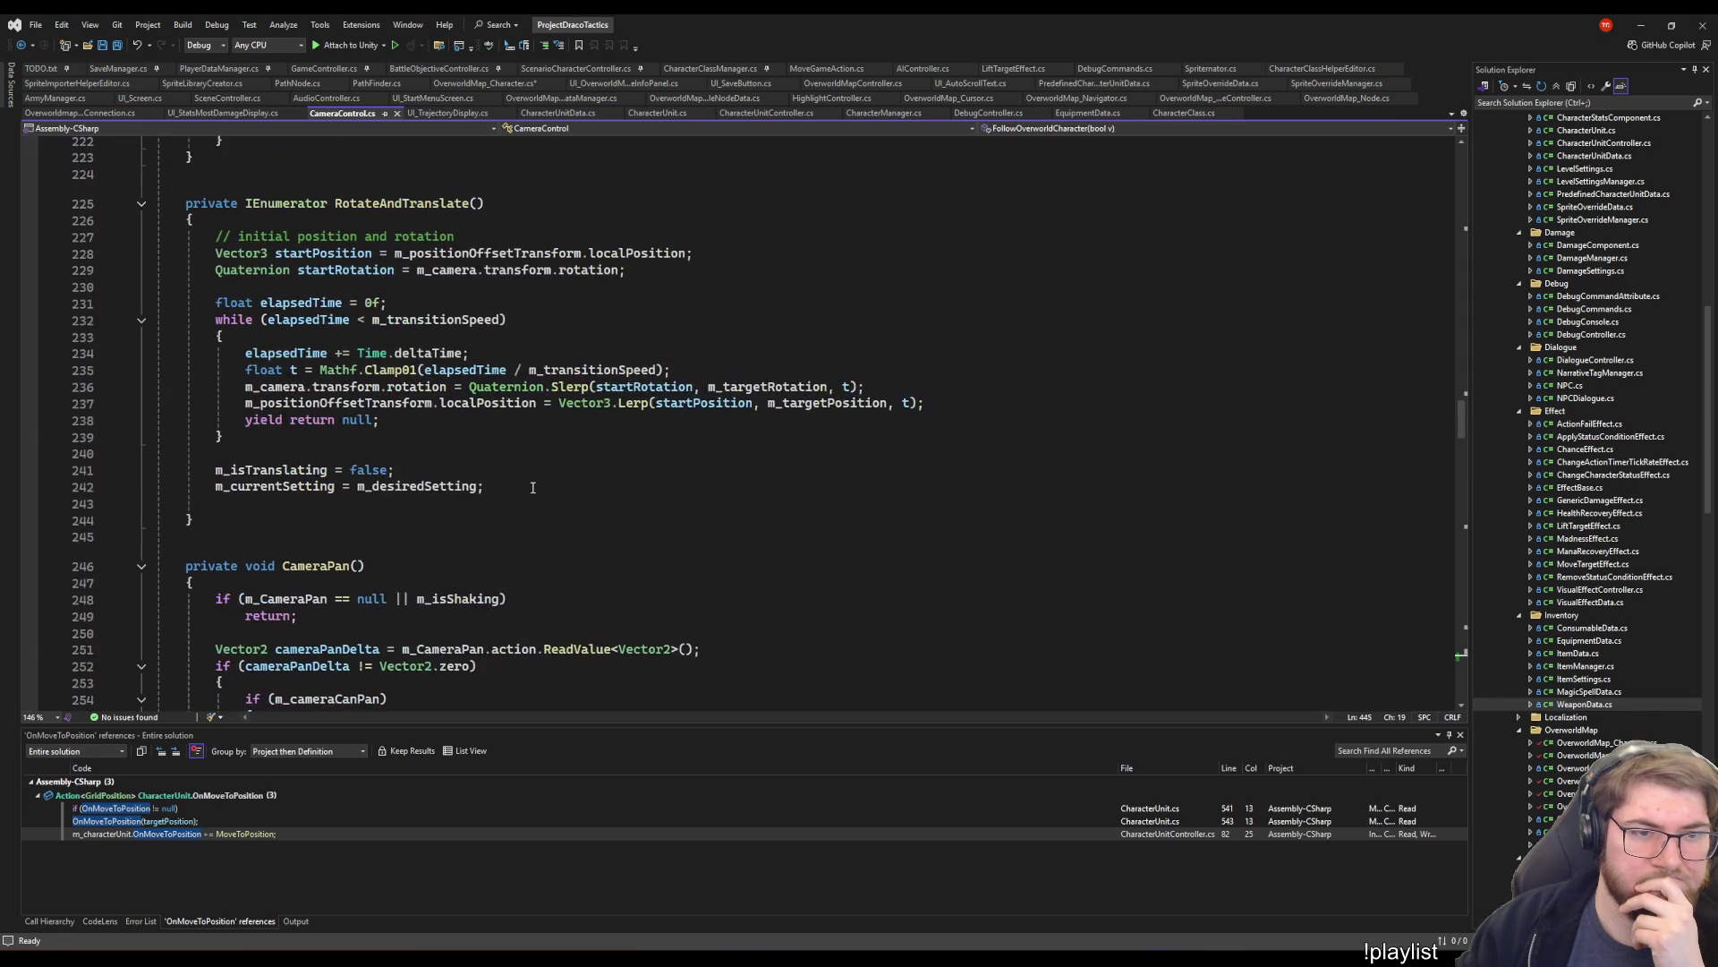
pyautogui.scroll(8, 528, 482)
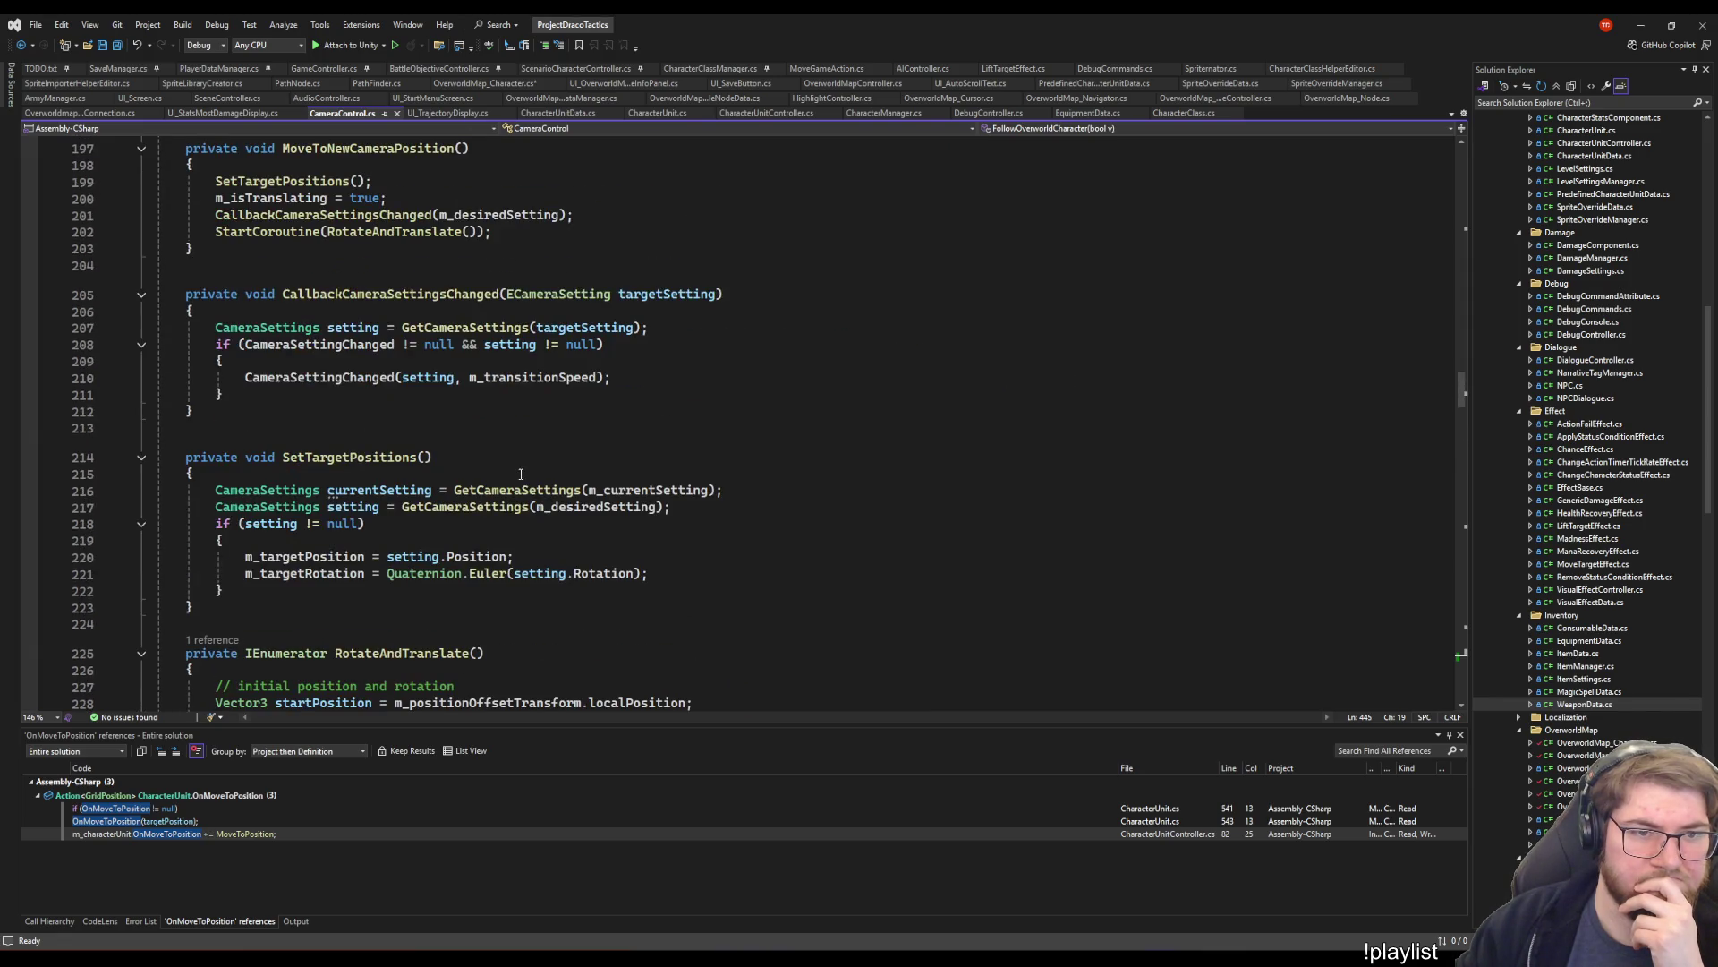
pyautogui.scroll(7, 520, 475)
pyautogui.hotkey('ctrl', '-')
pyautogui.click(1051, 315)
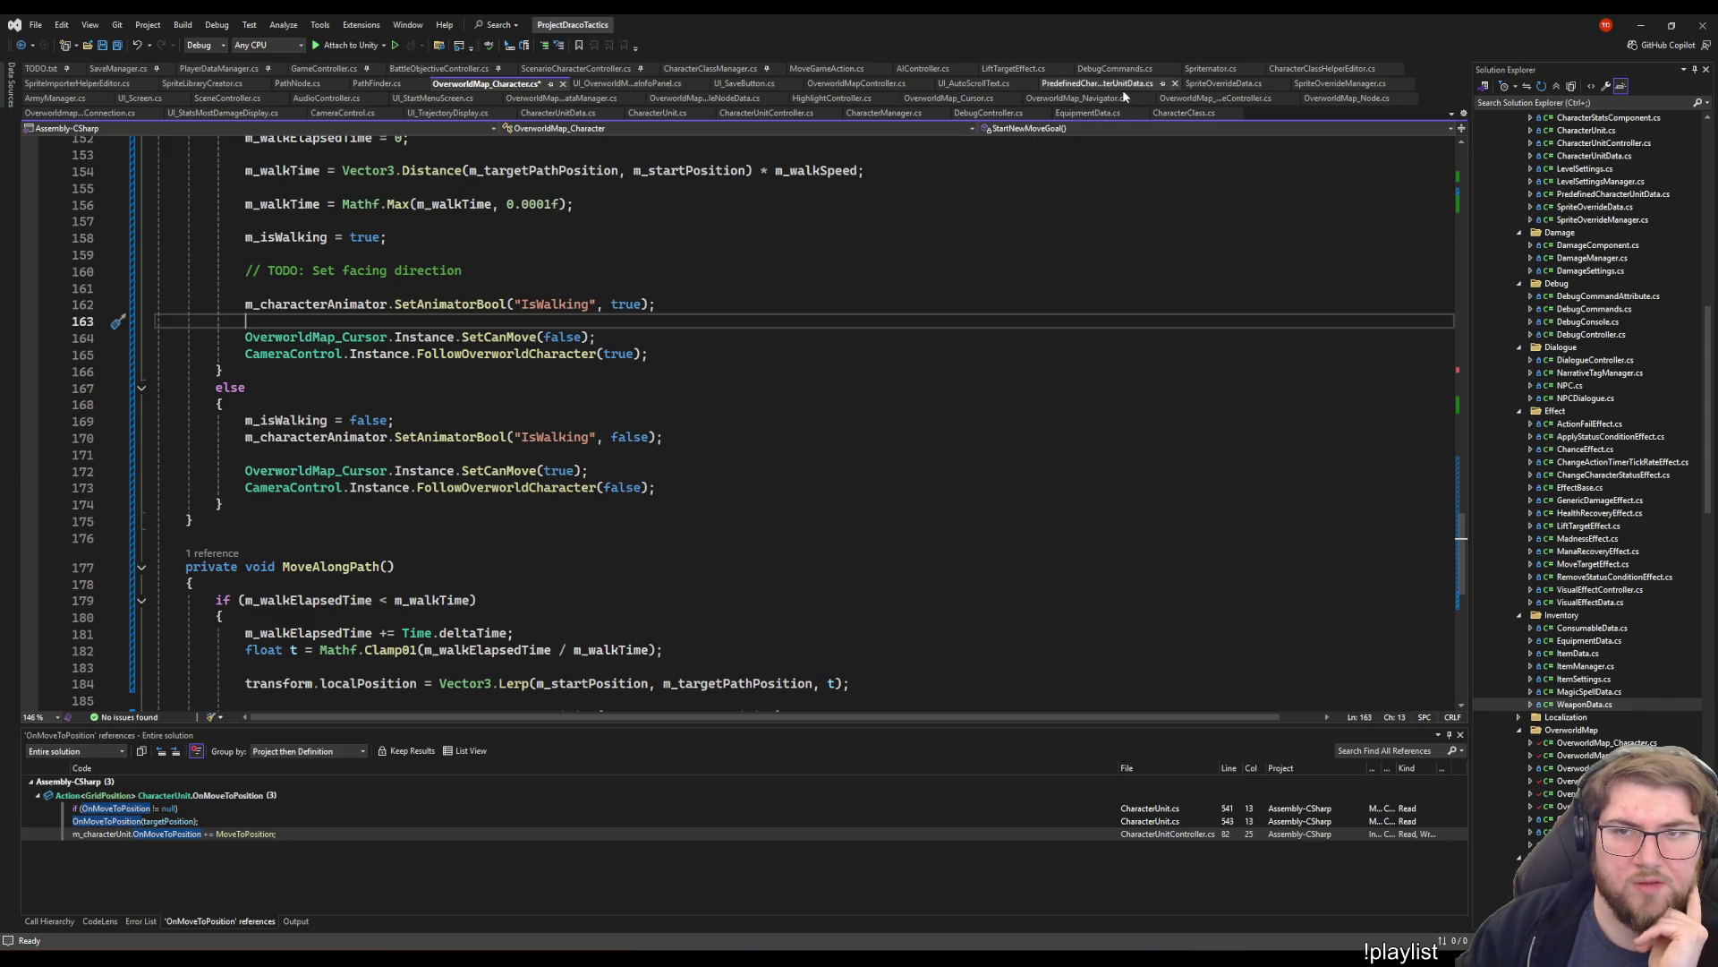
# - Inspect CameraFollow's m_useCameraControl check and movement block in OverworldMap_Cursor.cs
pyautogui.click(948, 105)
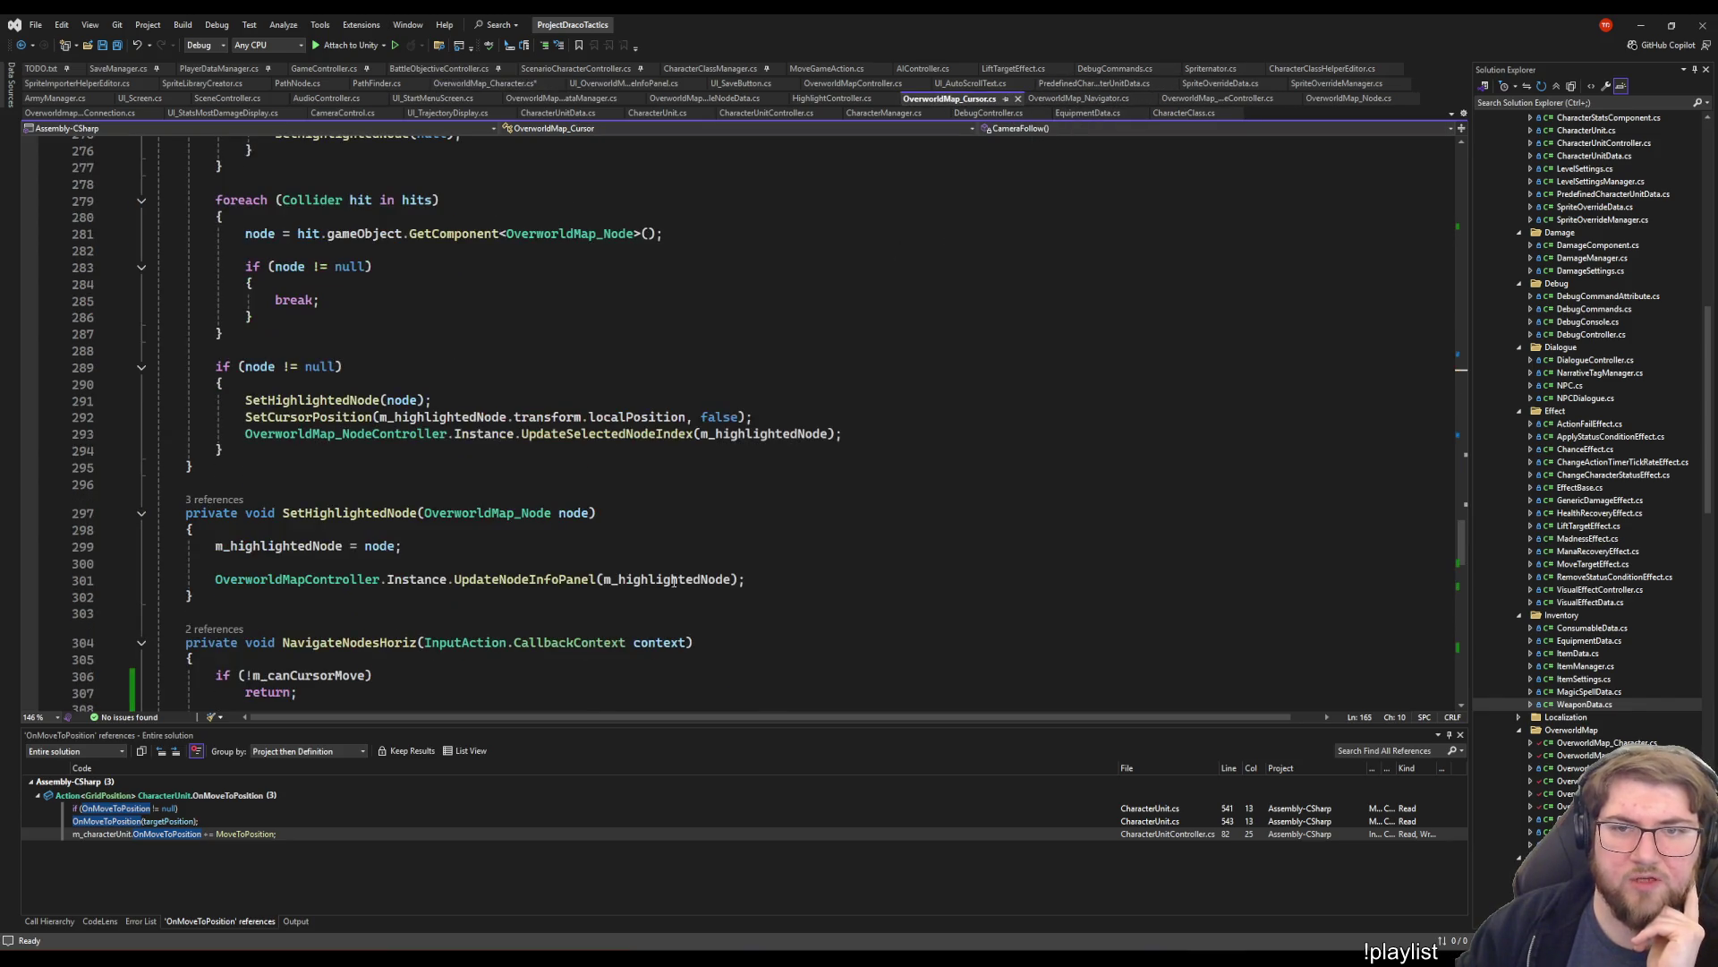
pyautogui.scroll(-7, 451, 591)
pyautogui.scroll(20, 421, 587)
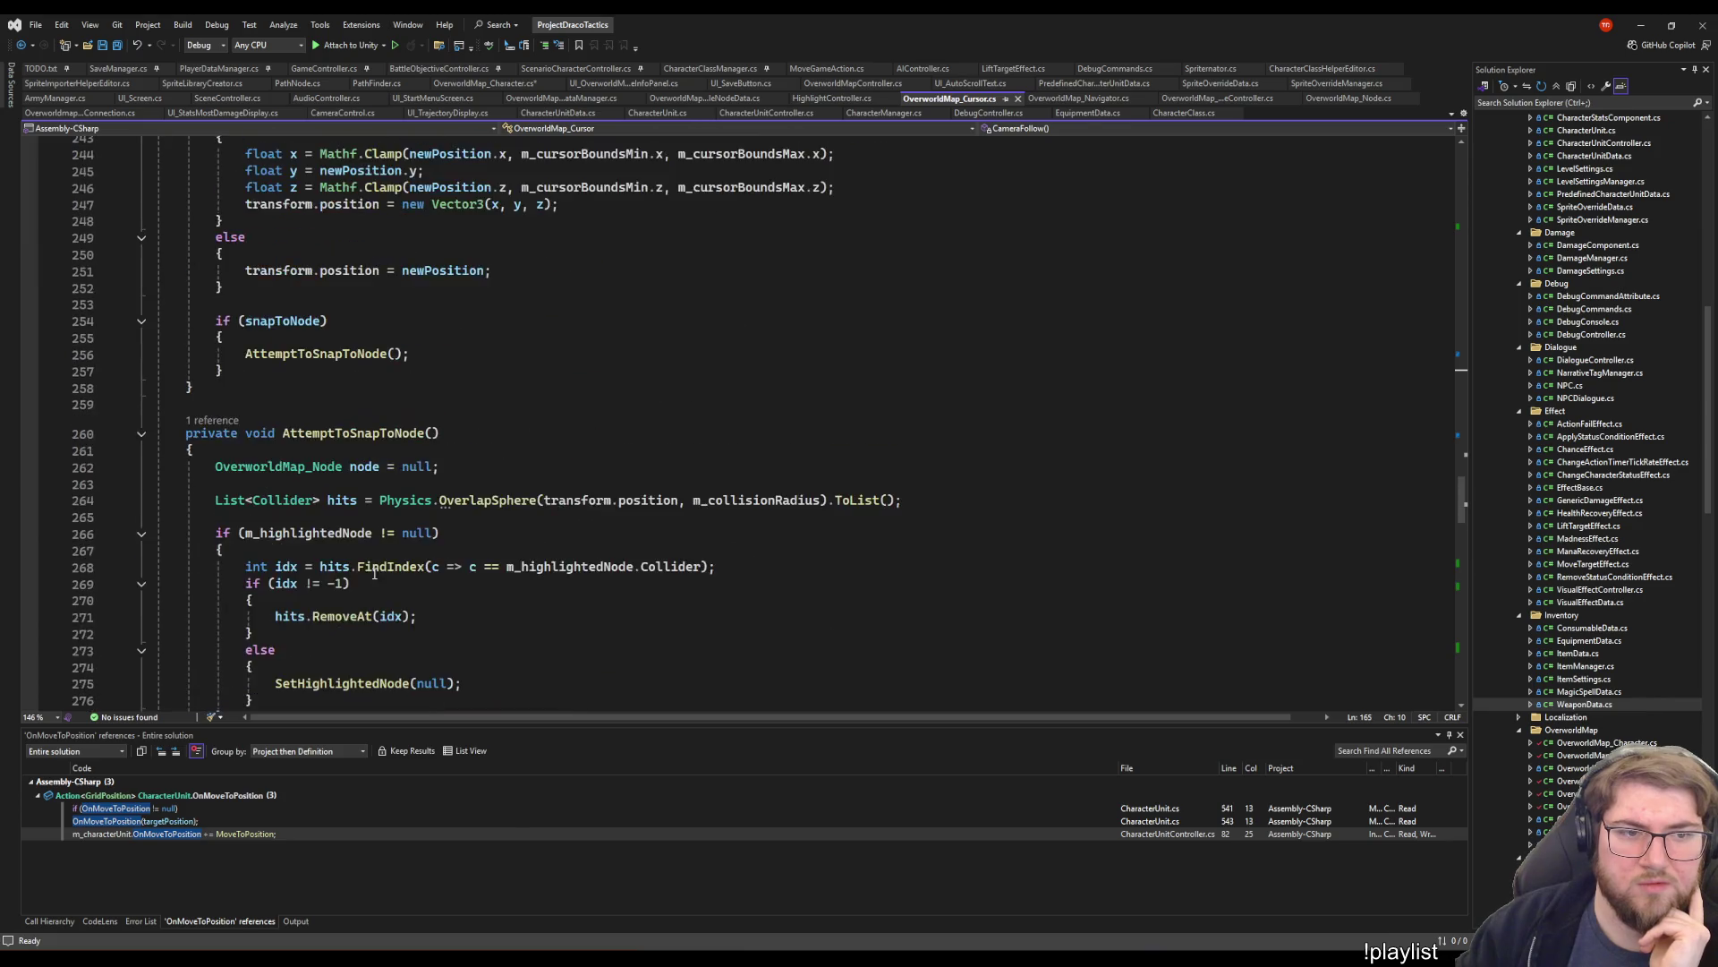
pyautogui.scroll(8, 389, 579)
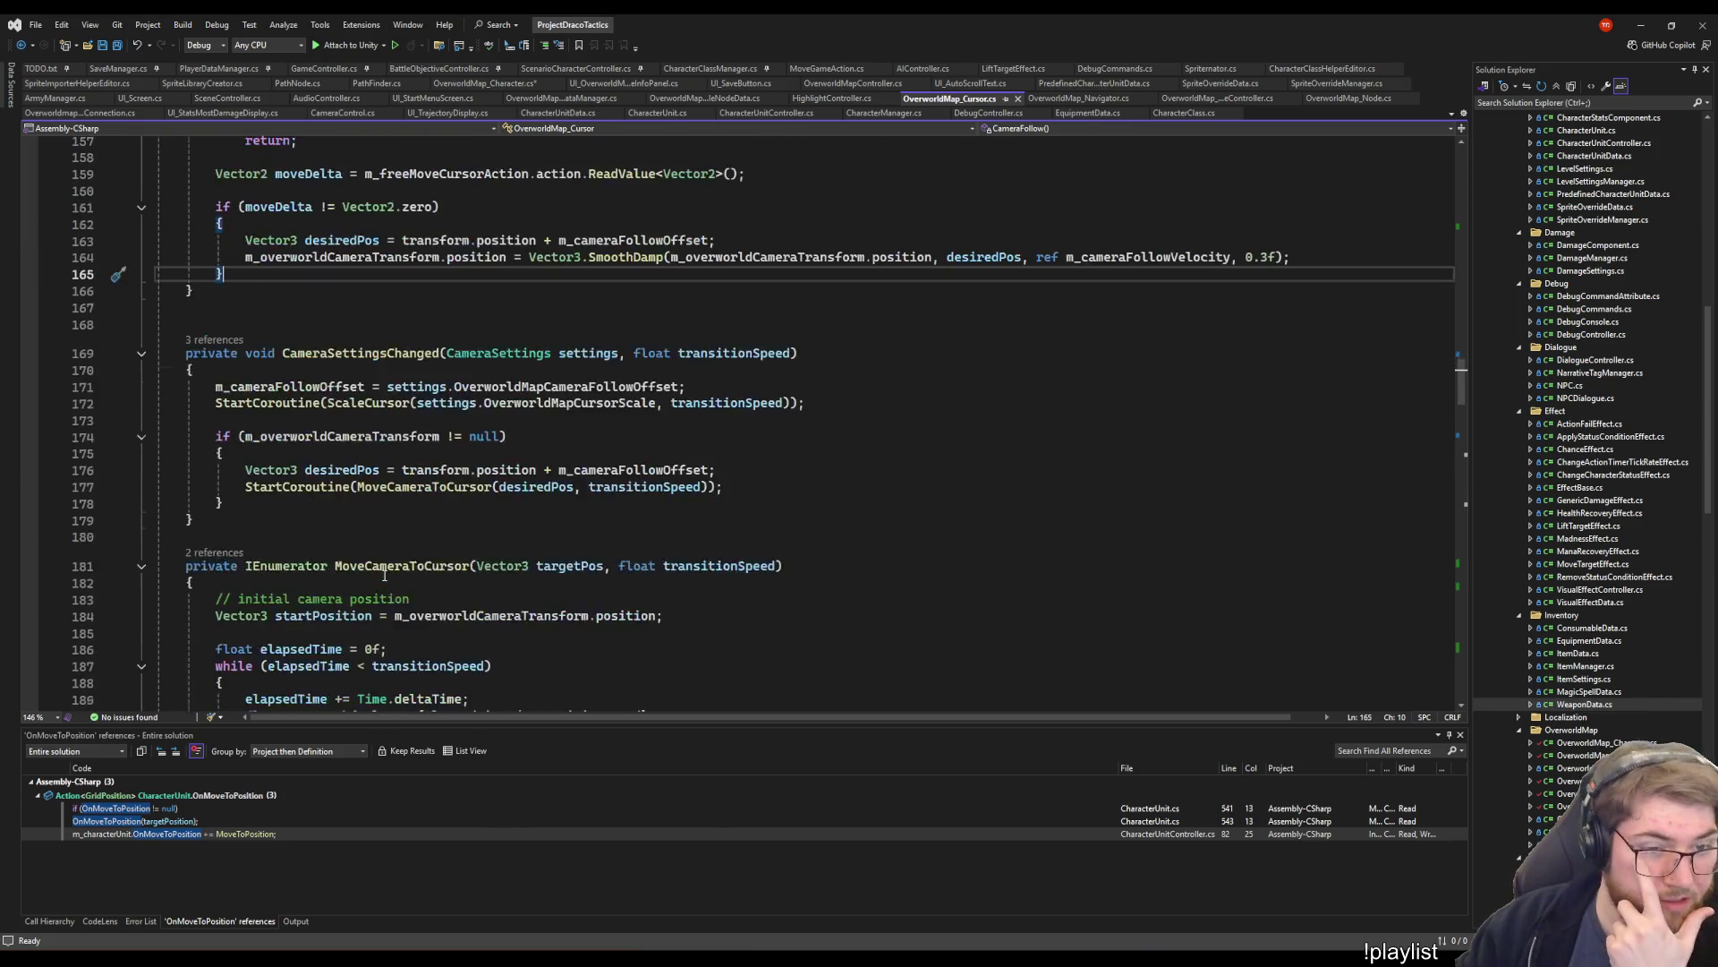
pyautogui.click(502, 434)
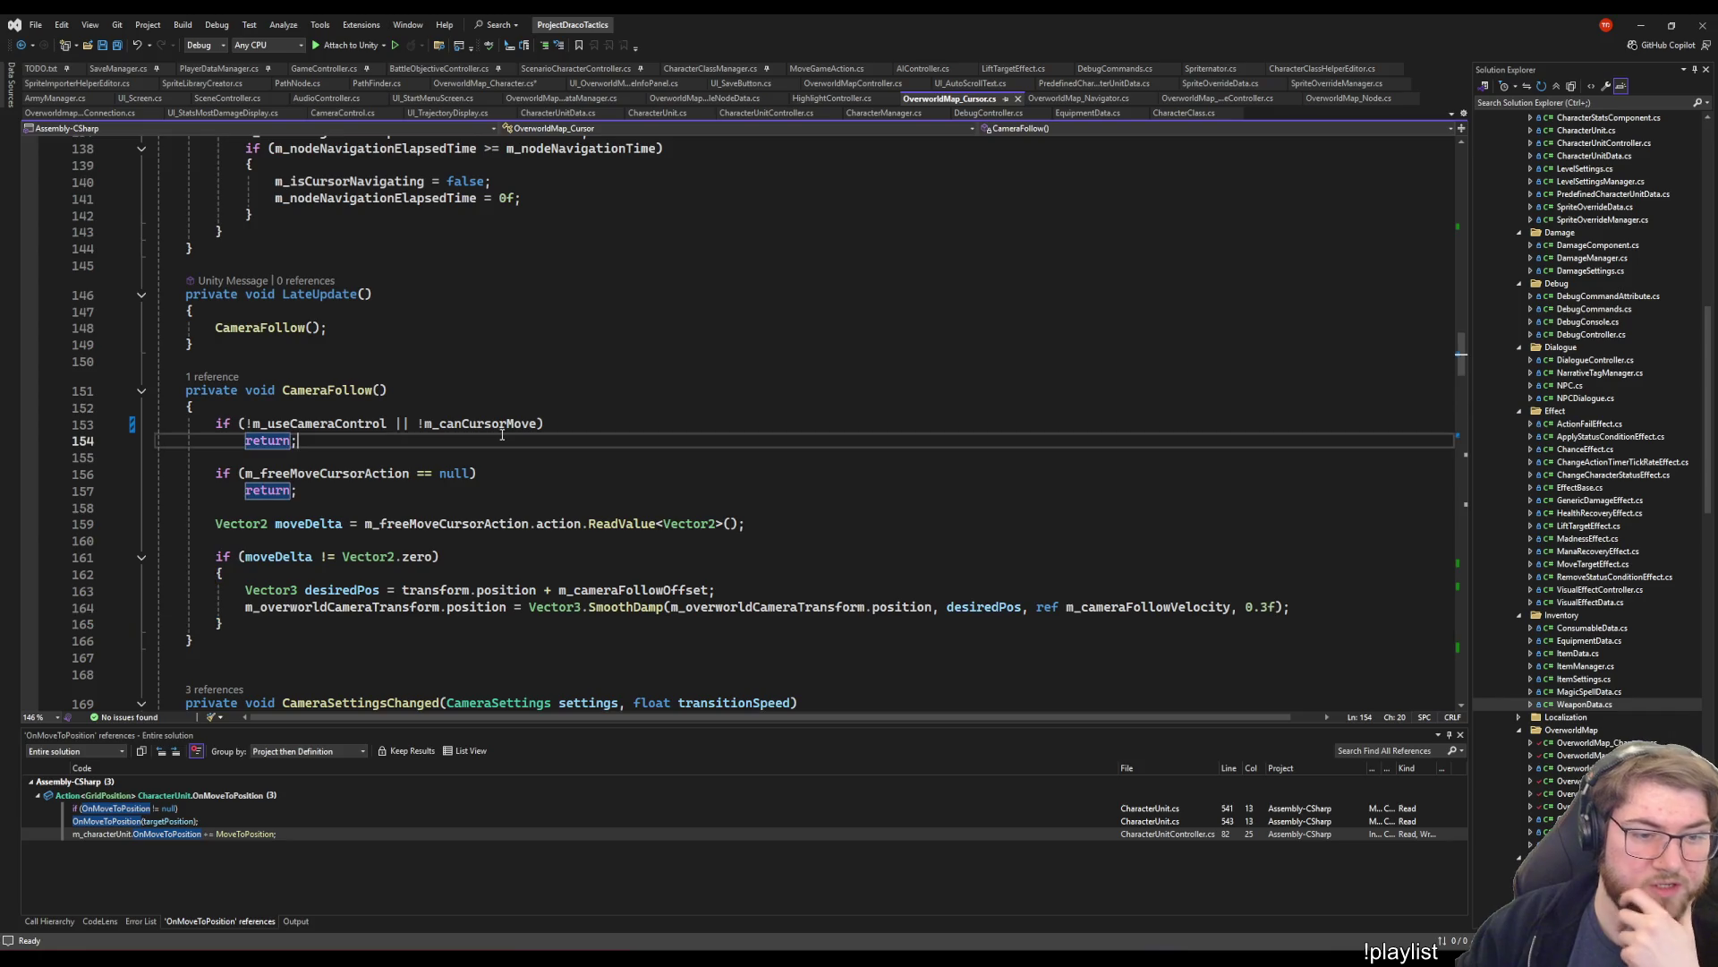
pyautogui.click(335, 423)
pyautogui.press('Up')
pyautogui.click(268, 624)
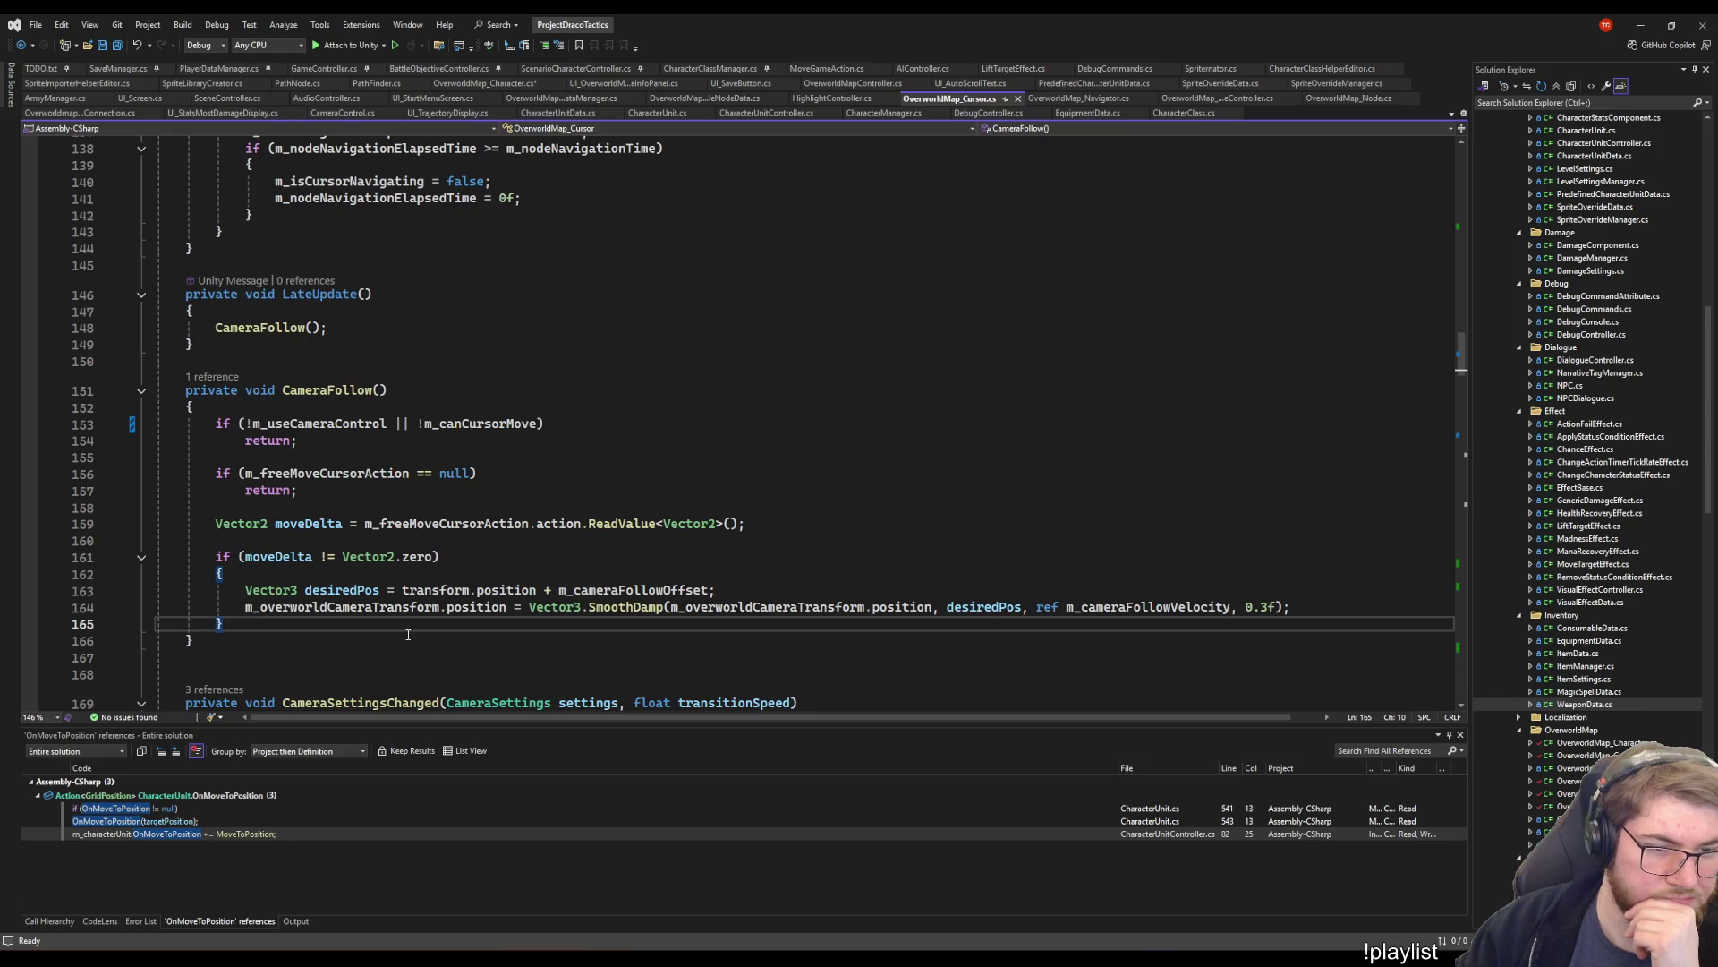
pyautogui.scroll(-2, 326, 563)
# - Highlight the references to the CameraFollow method and scroll through them
pyautogui.click(313, 546)
pyautogui.click(518, 444)
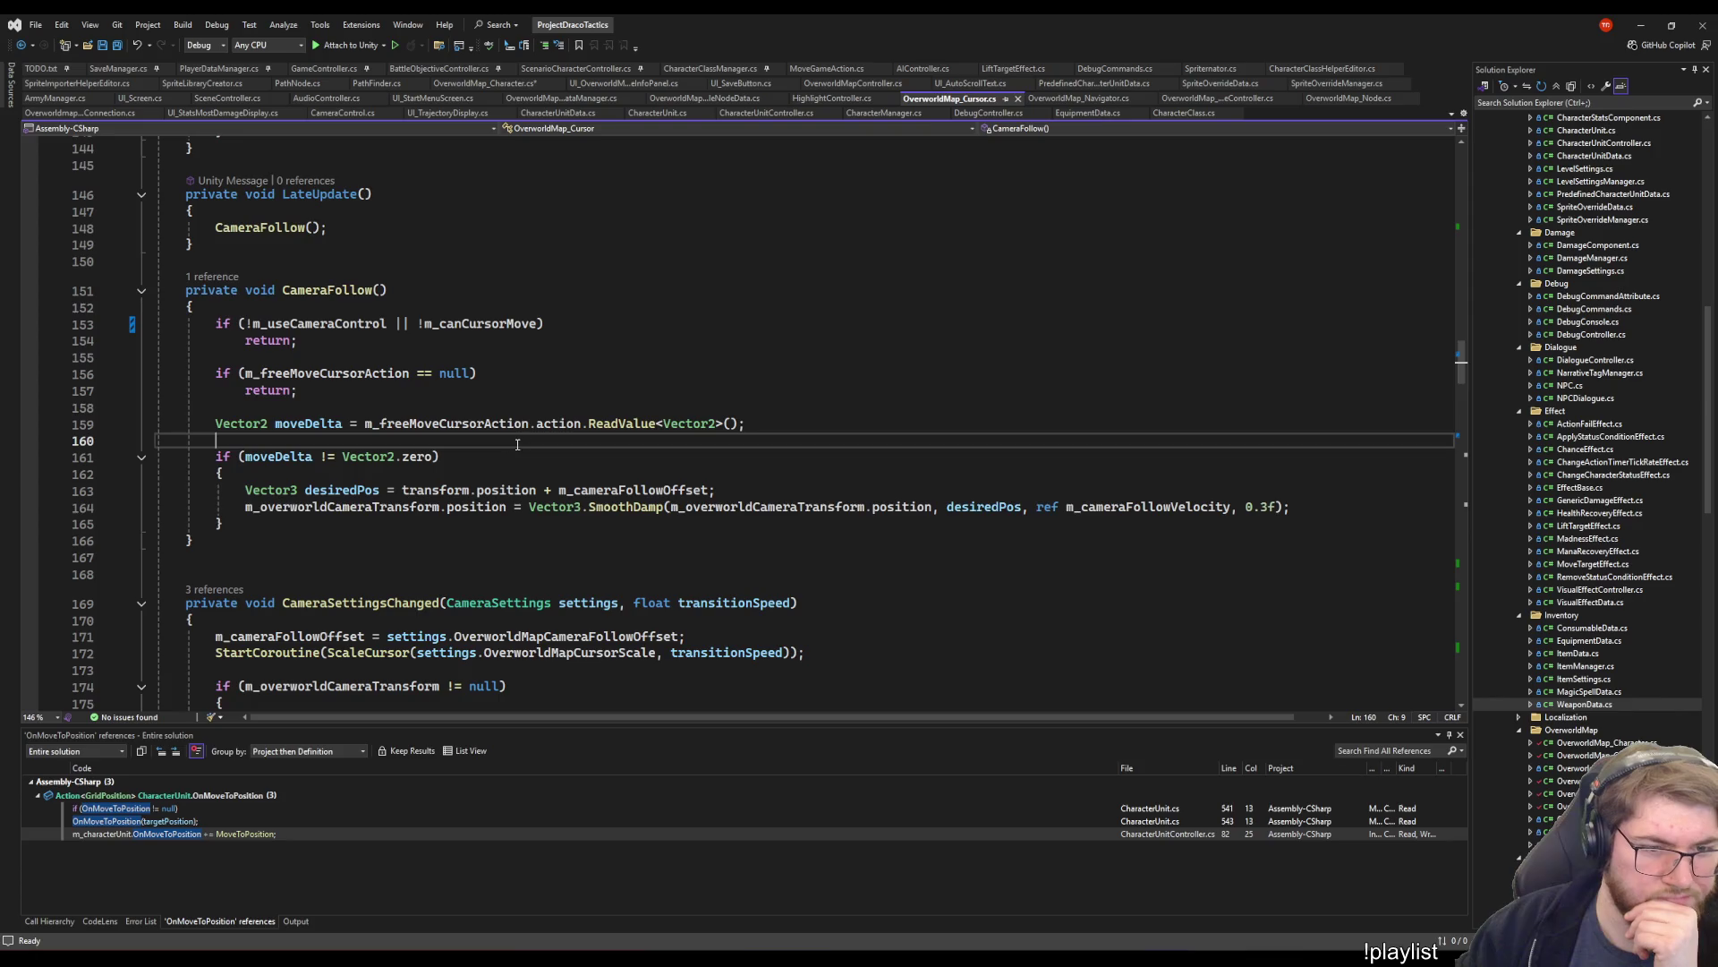
pyautogui.click(295, 525)
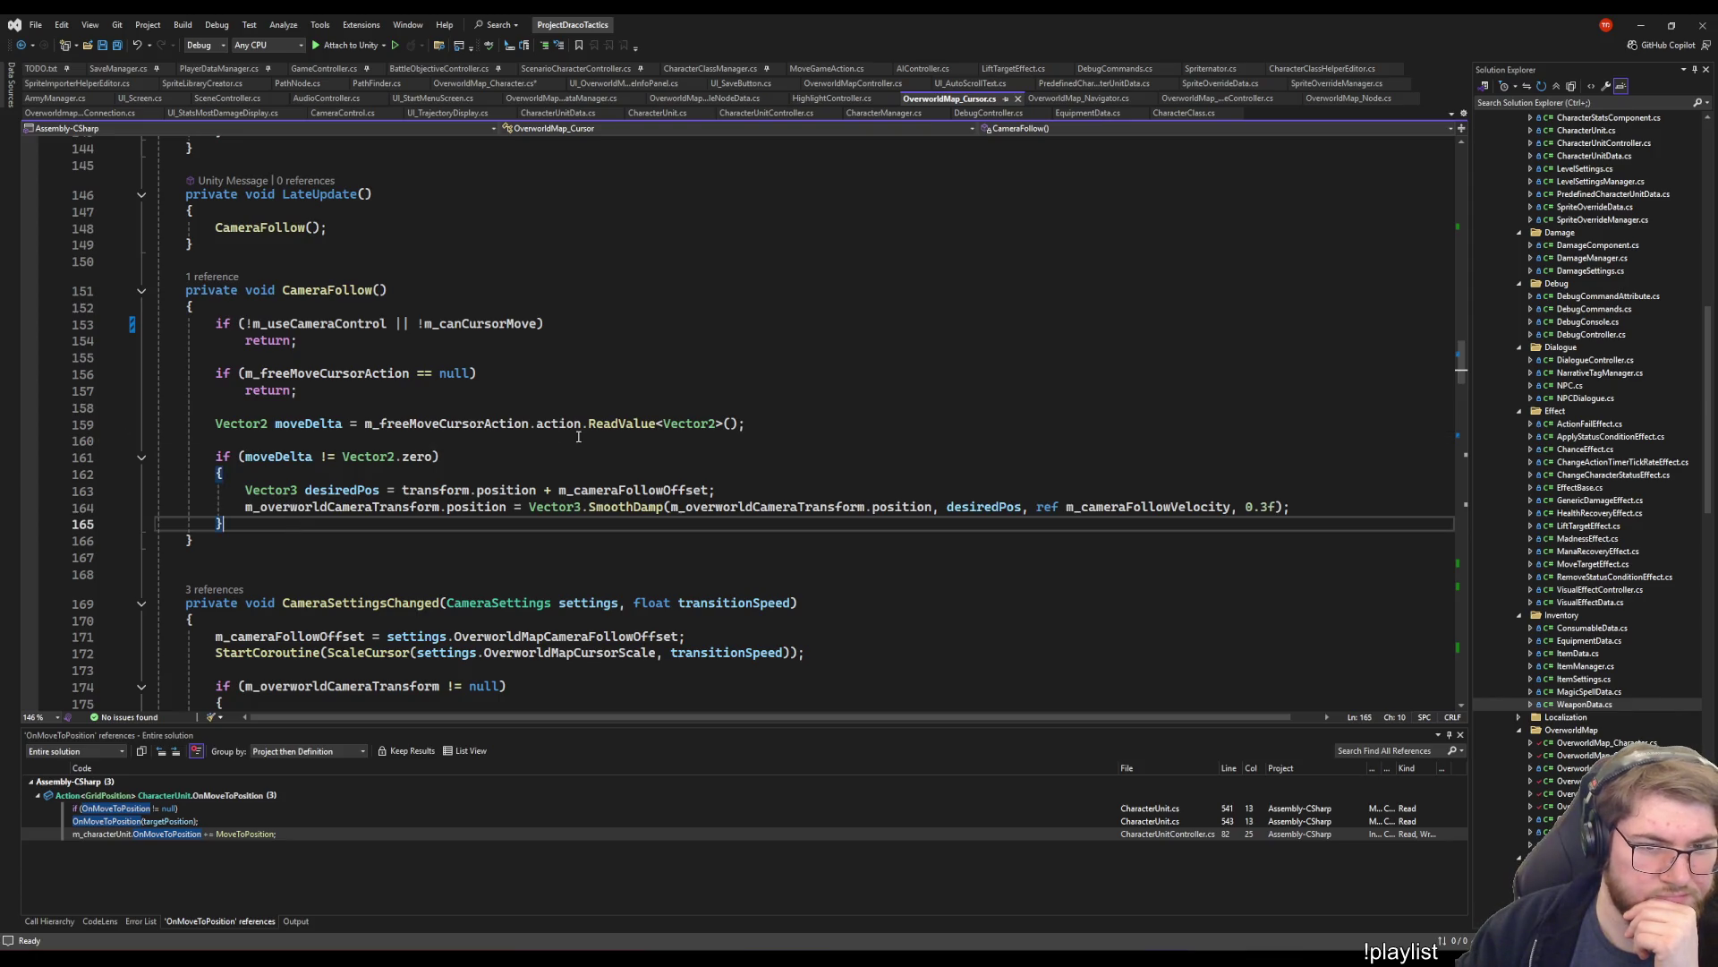
pyautogui.click(306, 290)
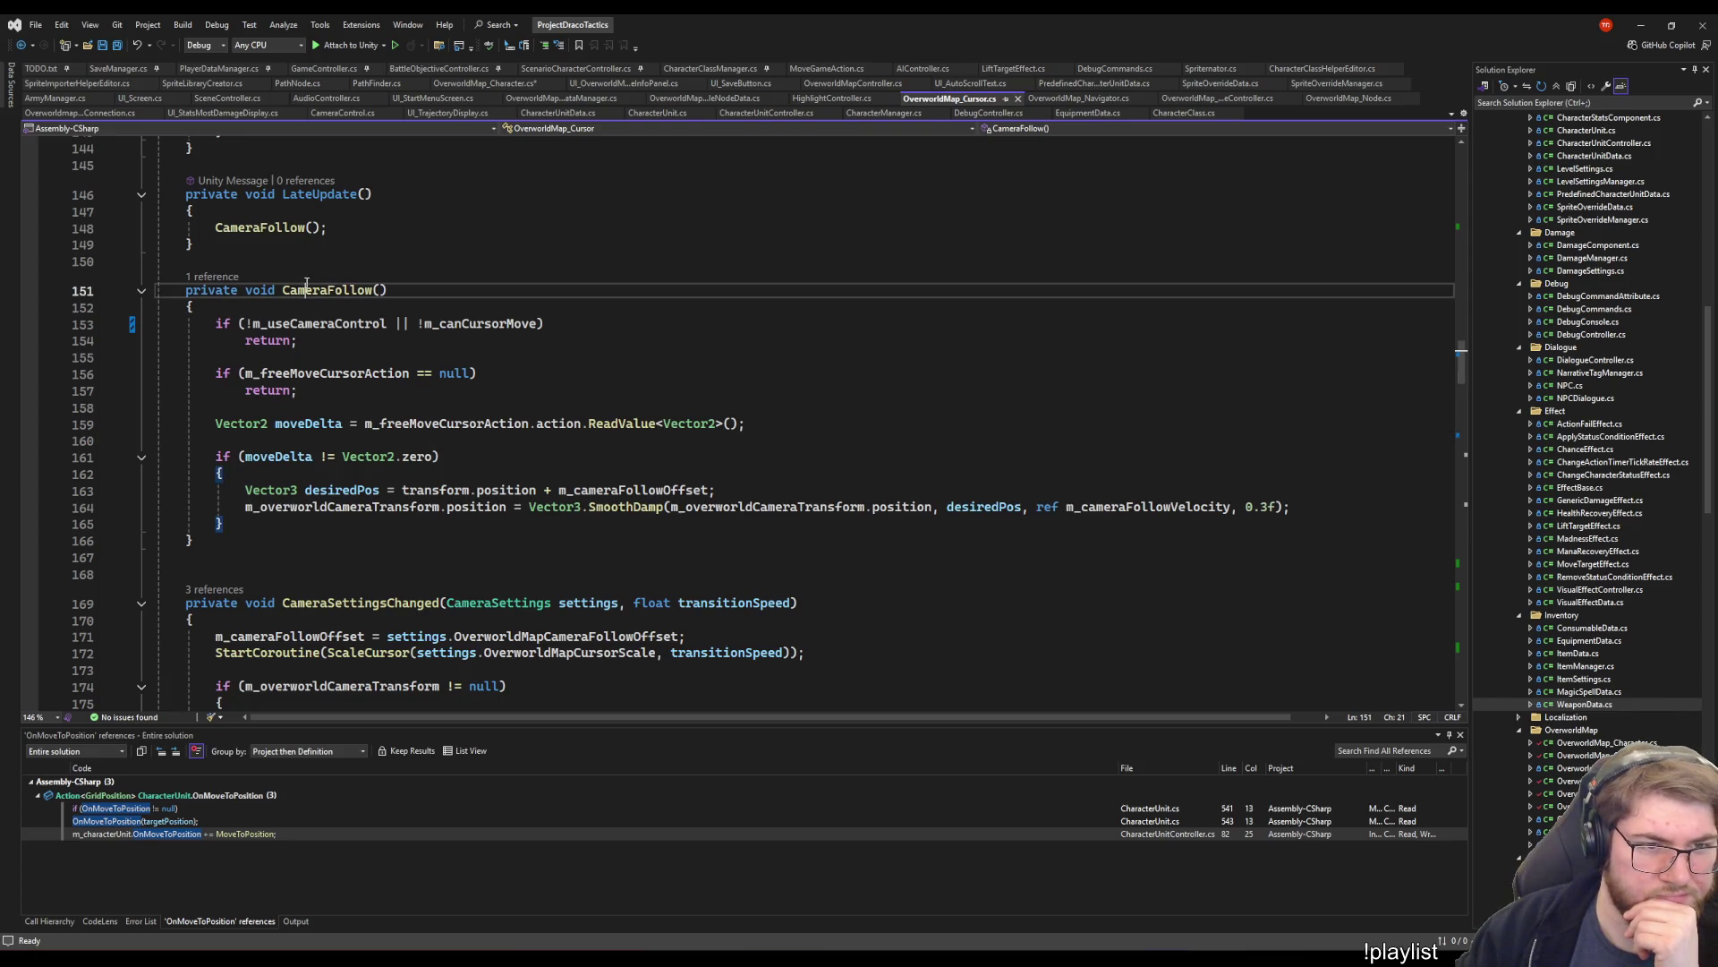
pyautogui.click(352, 290)
pyautogui.scroll(5, 706, 341)
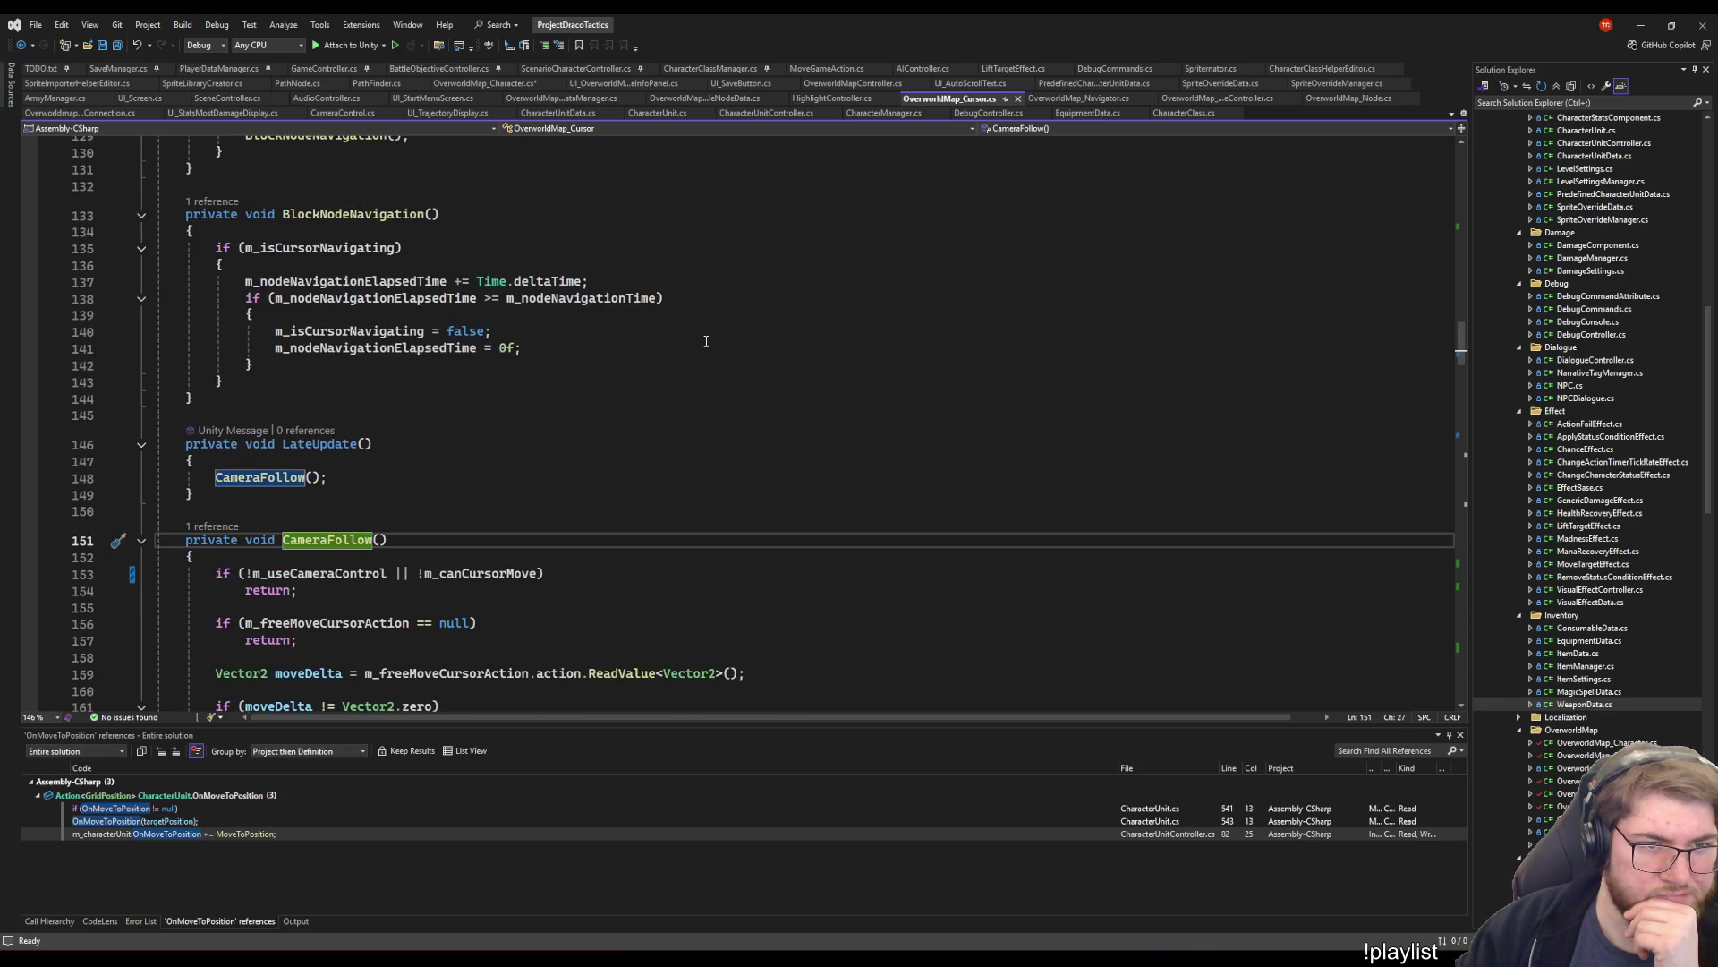
pyautogui.scroll(5, 702, 335)
pyautogui.scroll(-6, 695, 329)
pyautogui.scroll(5, 671, 338)
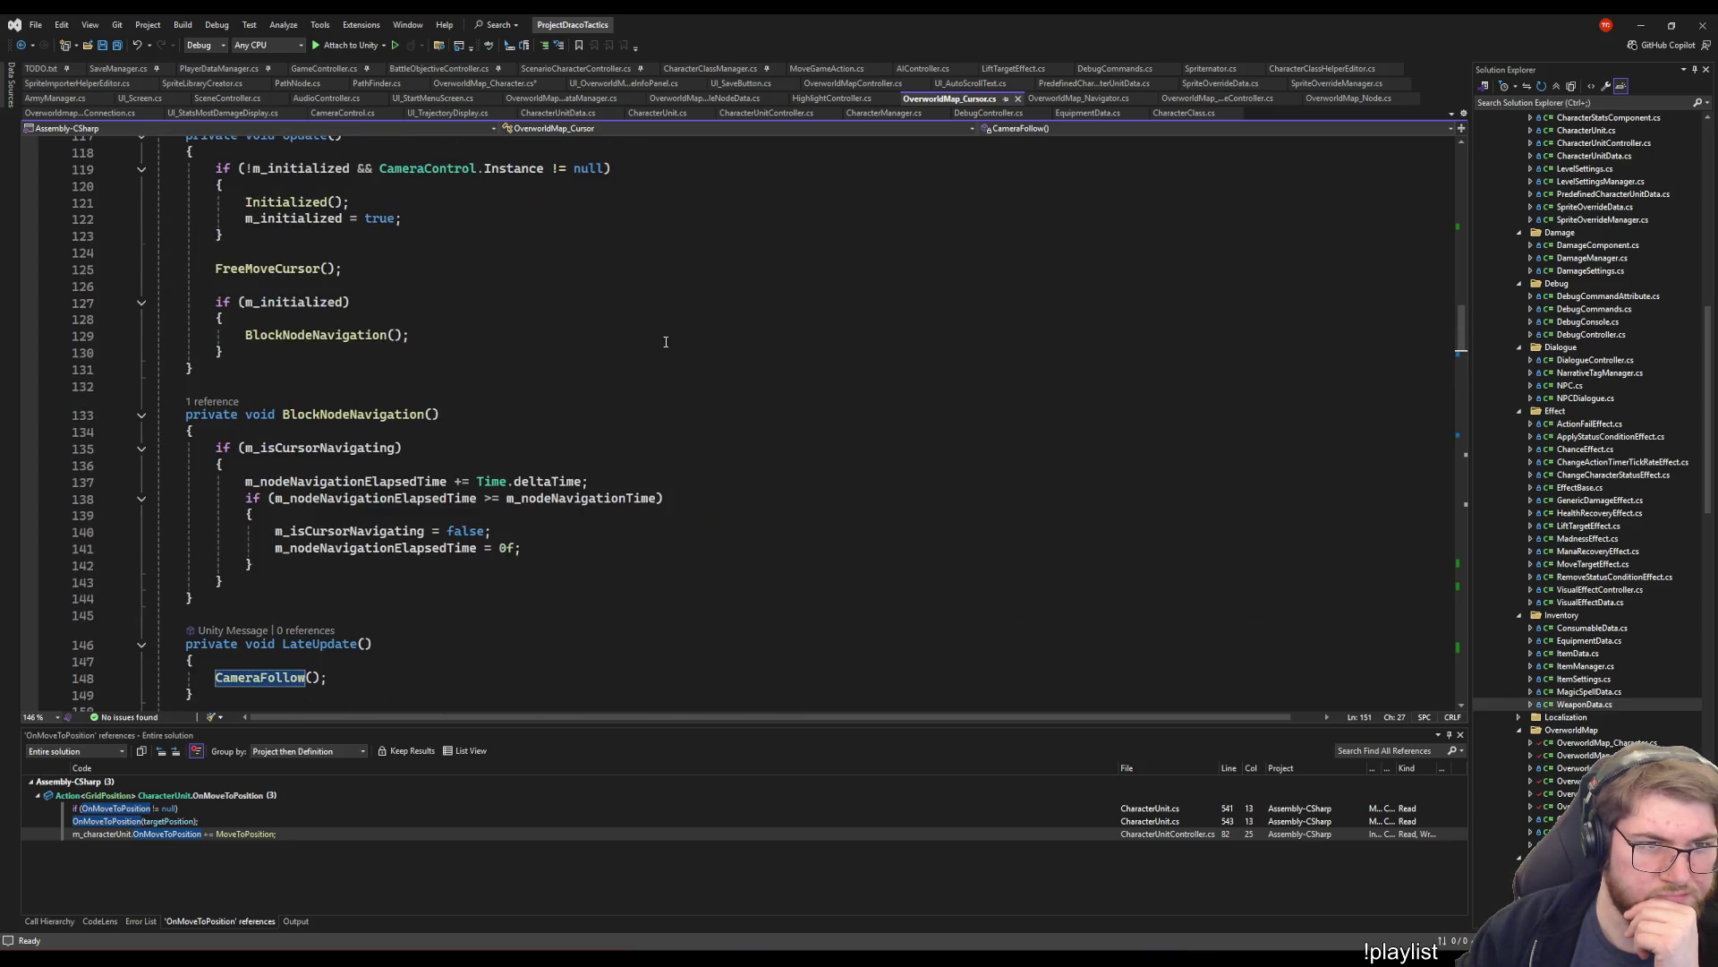
pyautogui.scroll(-12, 665, 341)
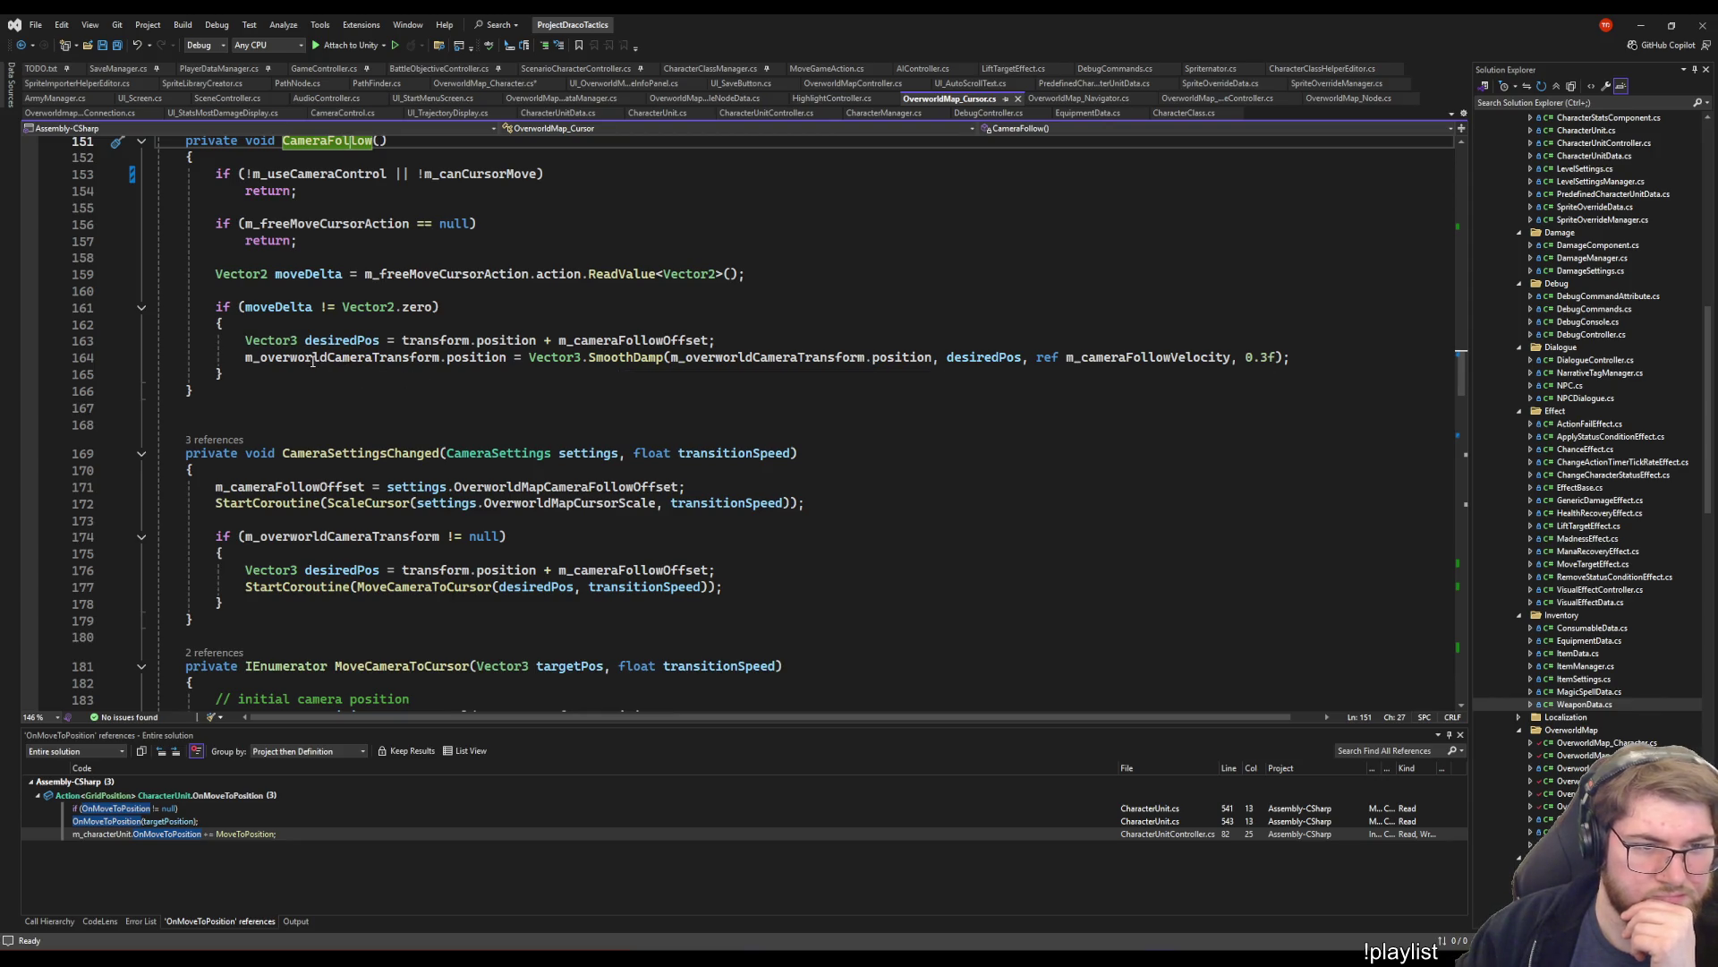
# - Find every m_overworldCameraTransform occurrence: its declaration, its assignment and its use on line 164
pyautogui.doubleClick(312, 360)
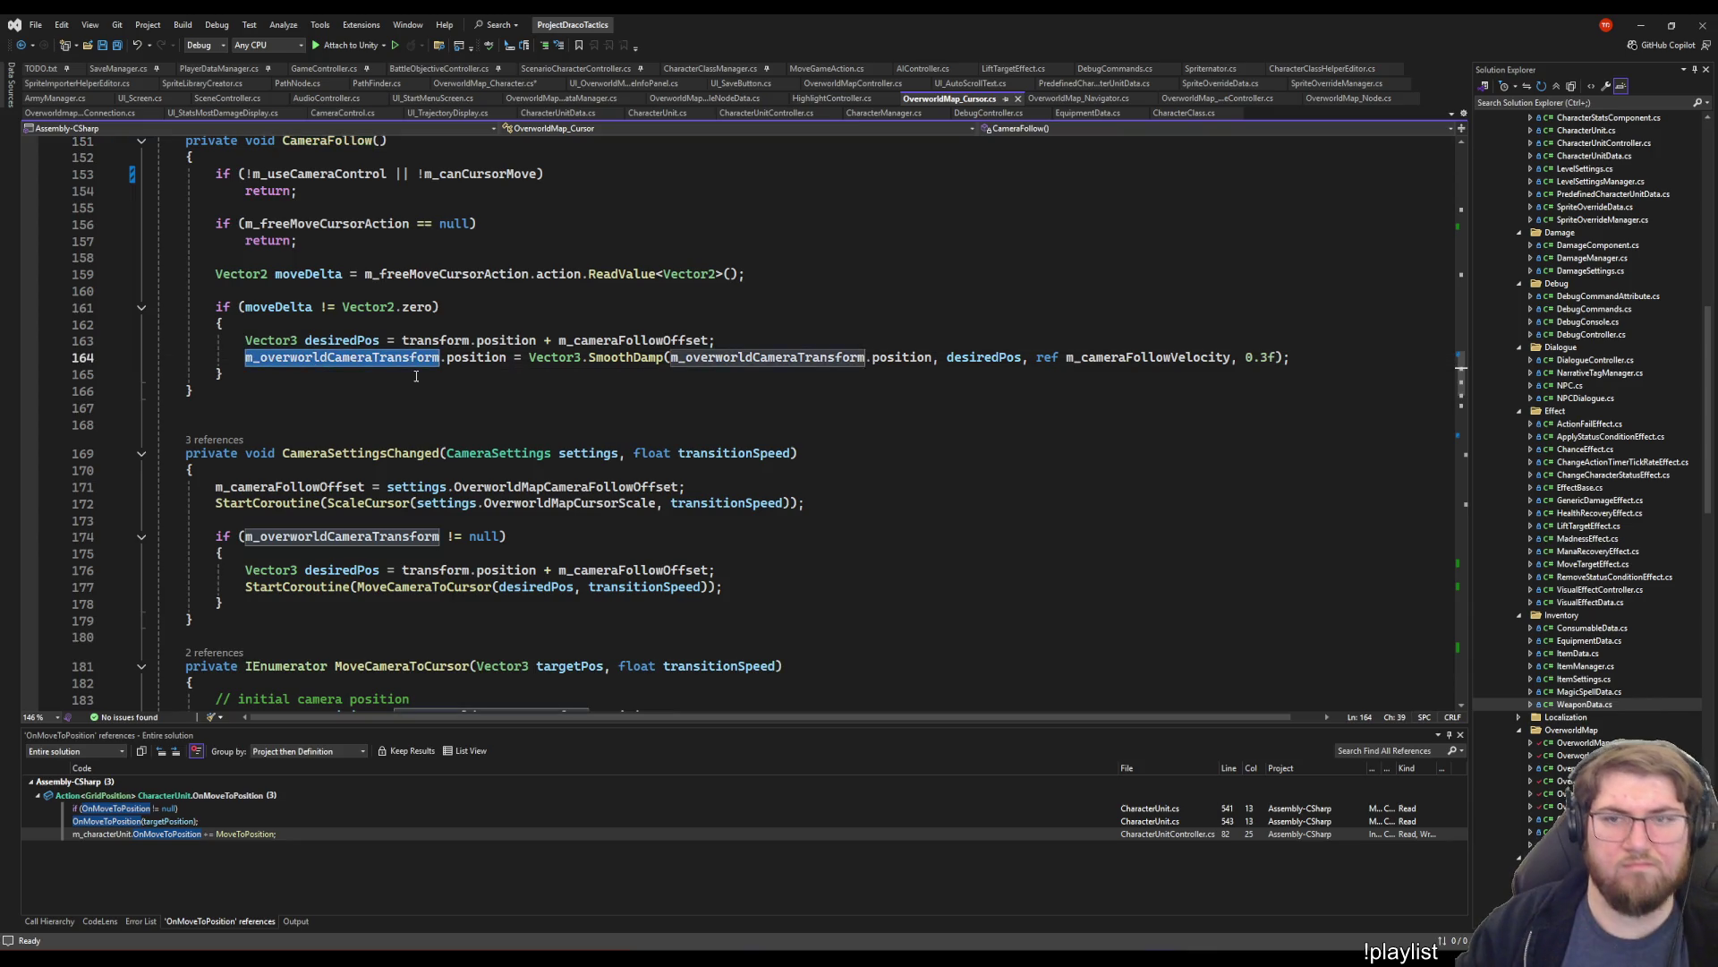
pyautogui.hotkey('ctrl', 'f')
pyautogui.press('Return')
pyautogui.press('Return')
pyautogui.press('Return')
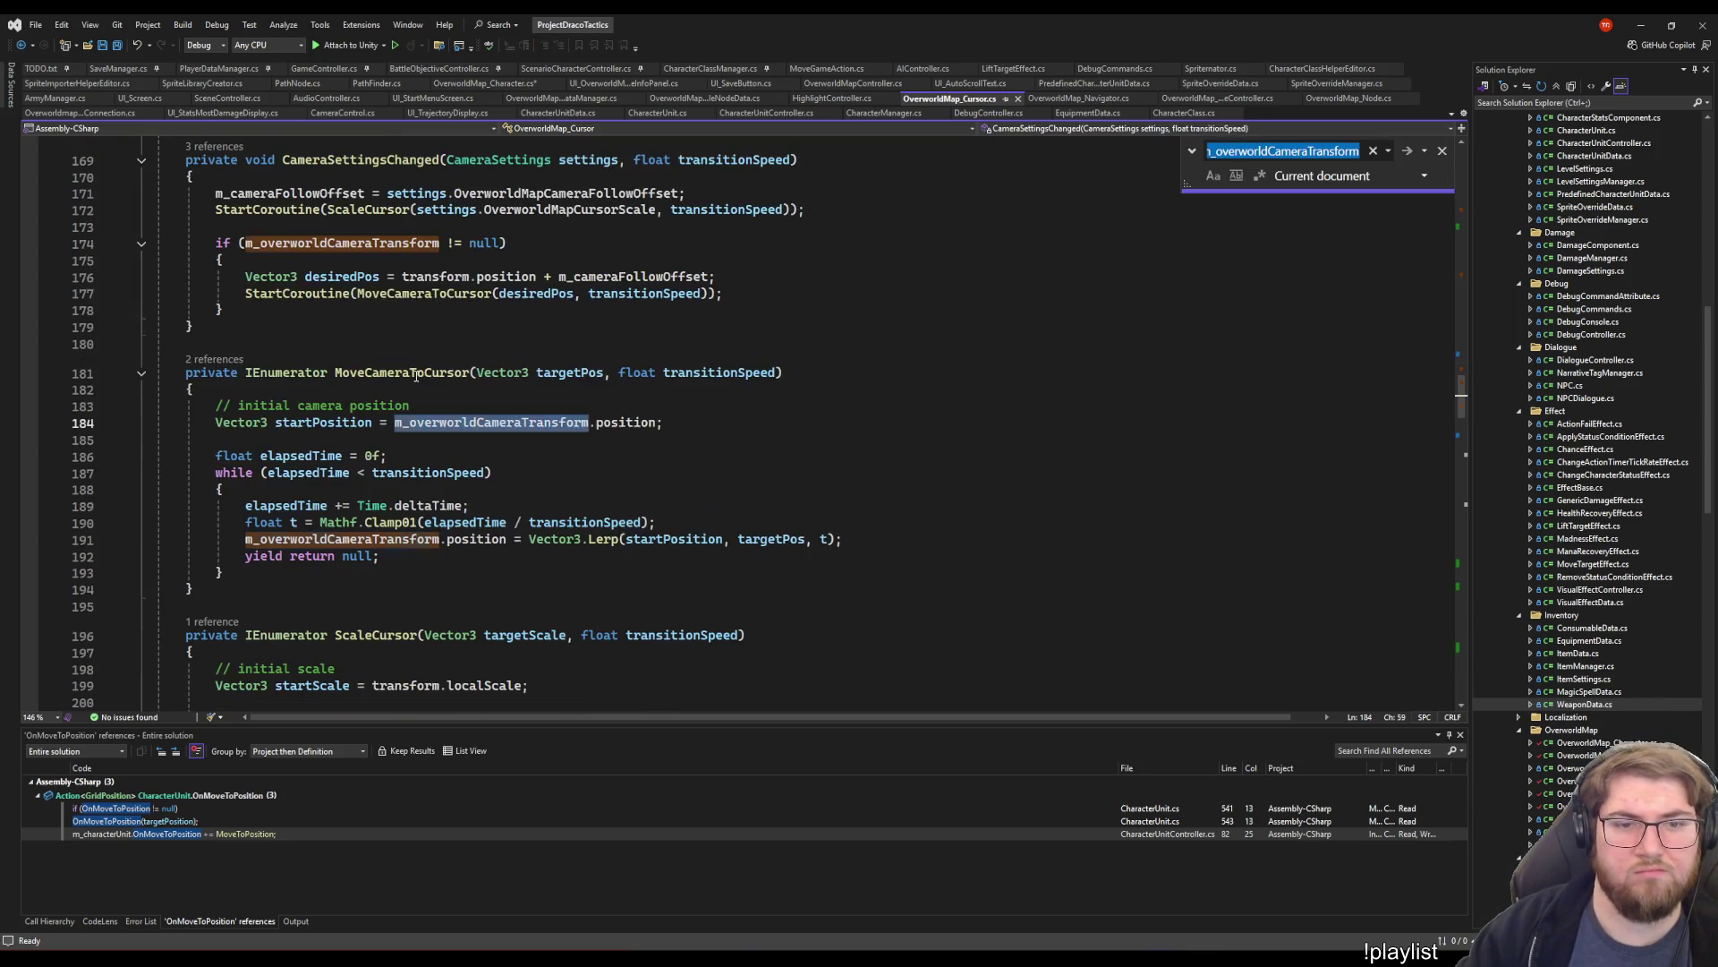
pyautogui.hotkey('shift', 'Return')
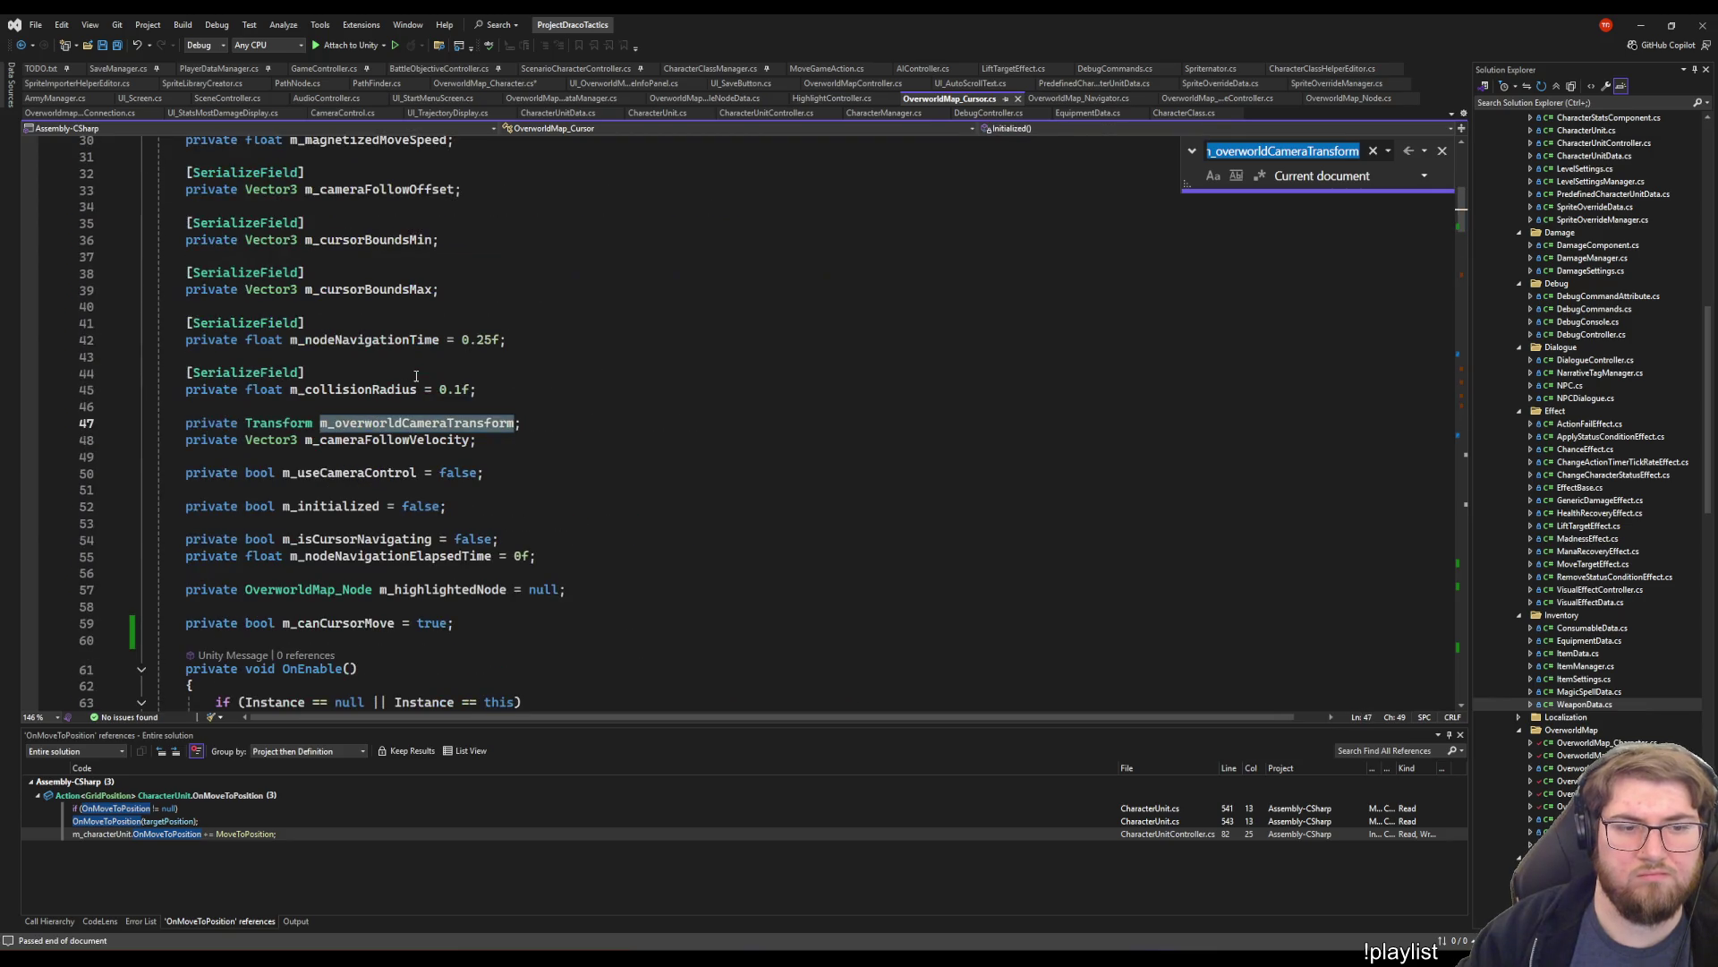
pyautogui.press('Return')
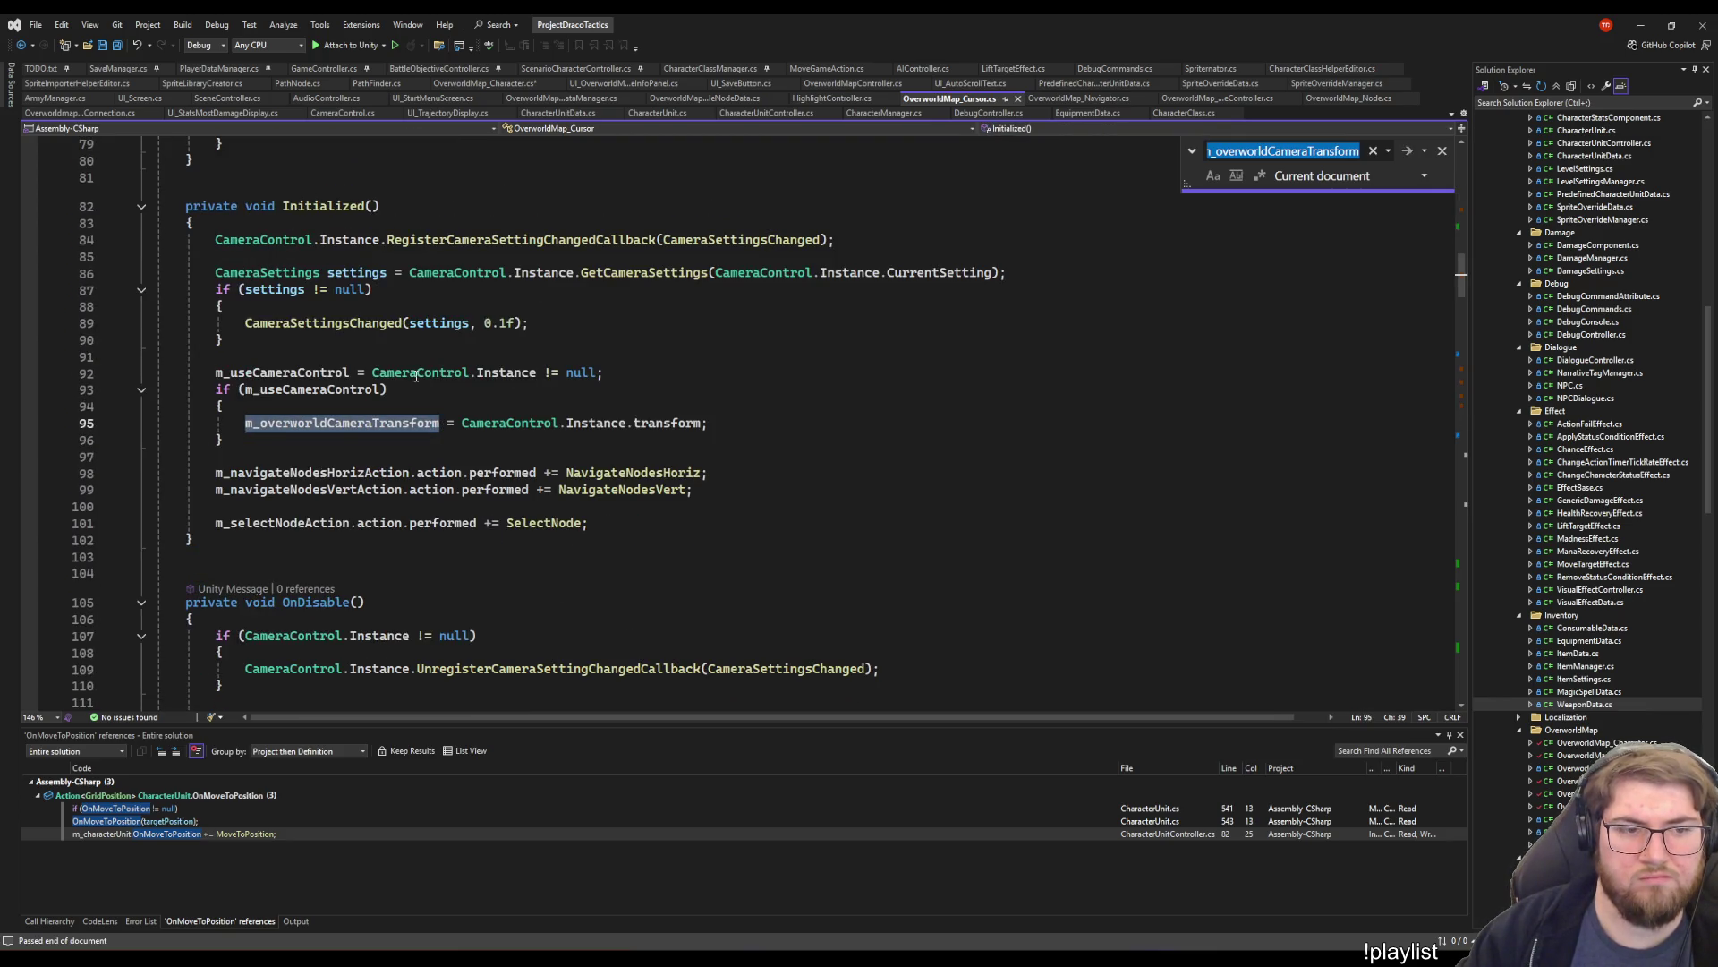
pyautogui.press('Return')
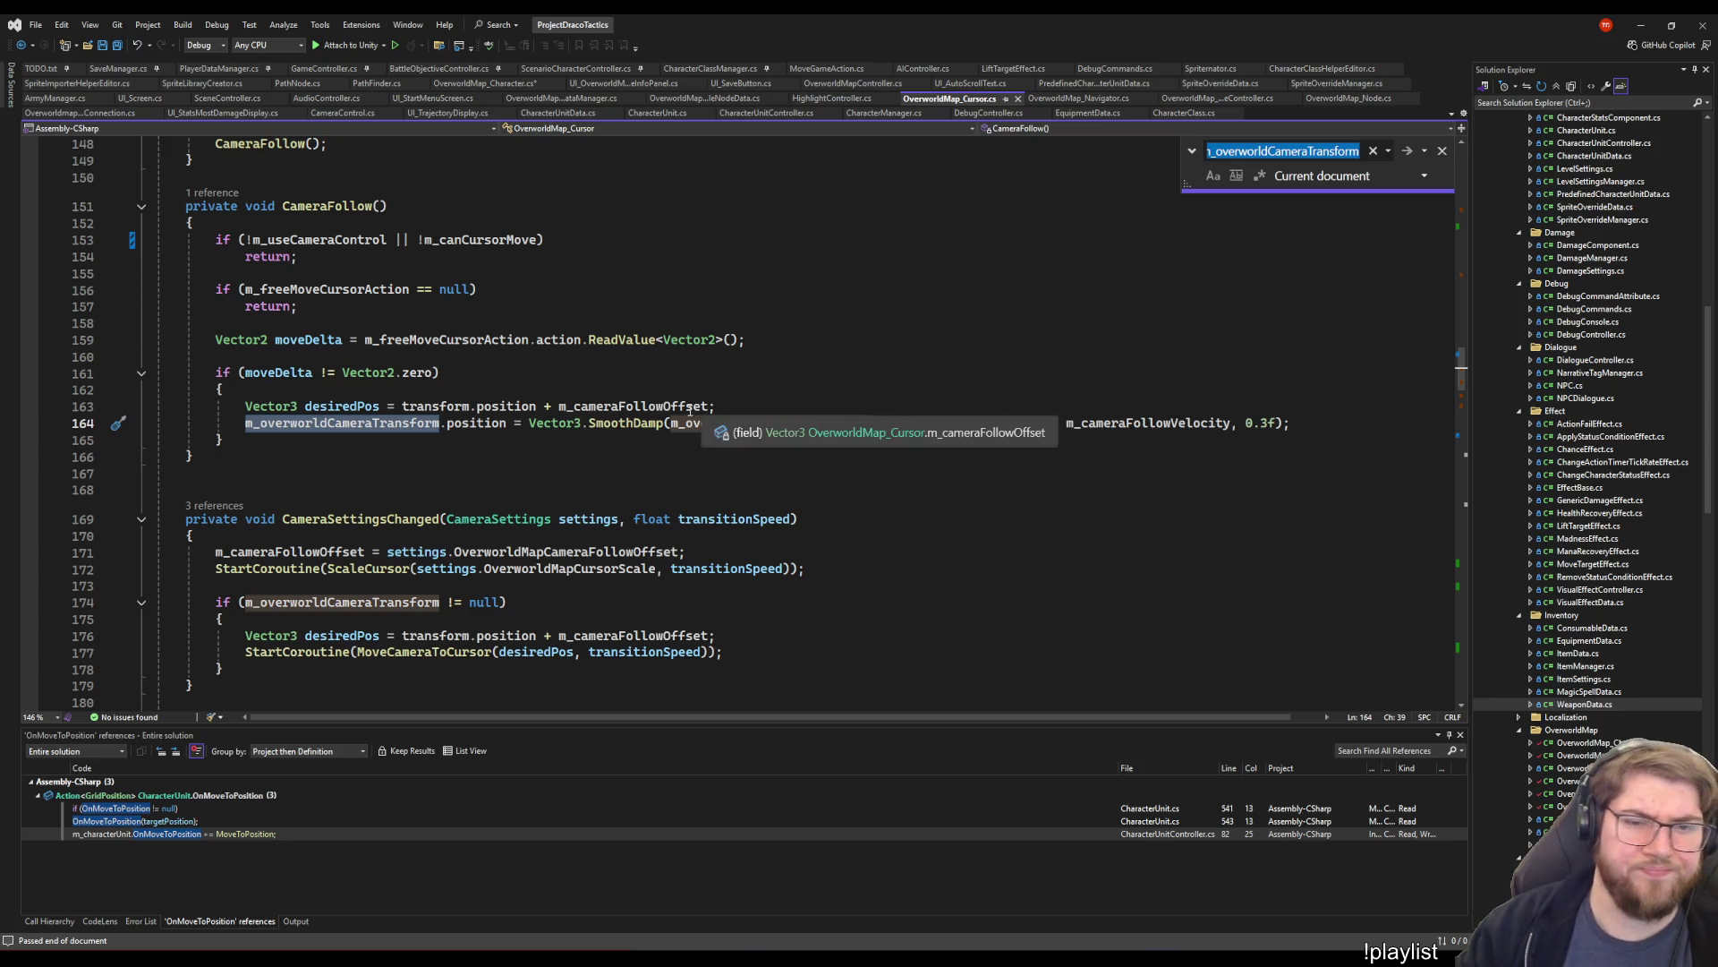
pyautogui.doubleClick(632, 405)
pyautogui.hotkey('ctrl', 'f')
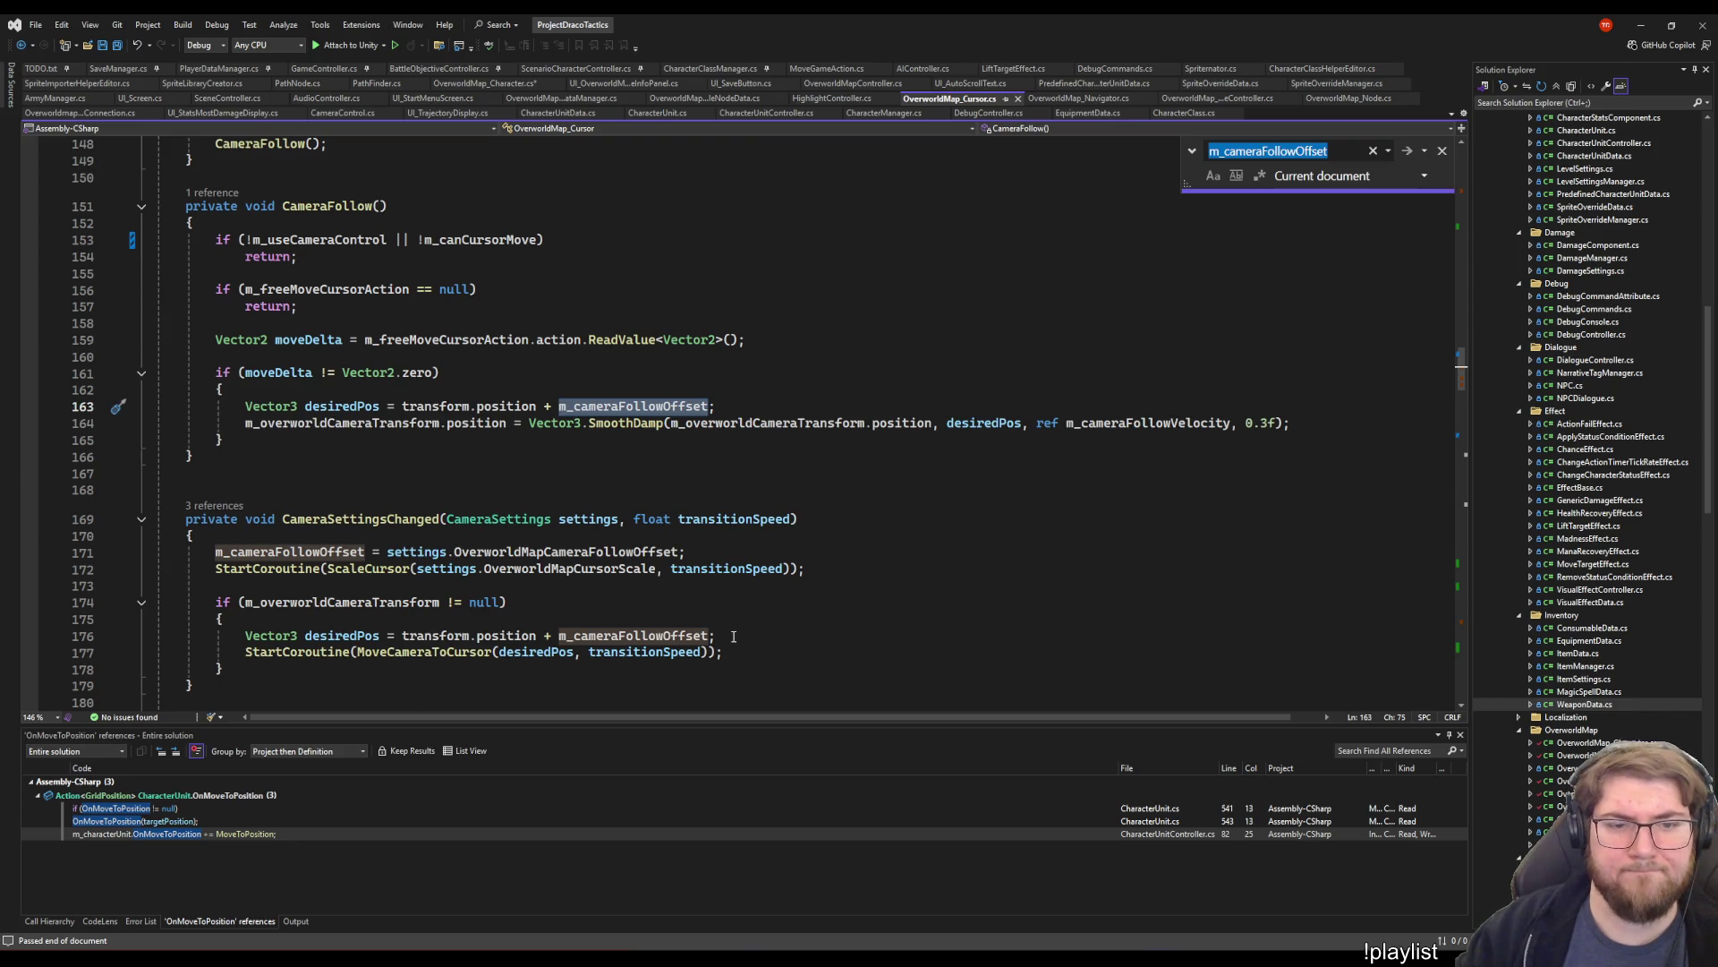
pyautogui.press('F12')
pyautogui.hotkey('ctrl', '-')
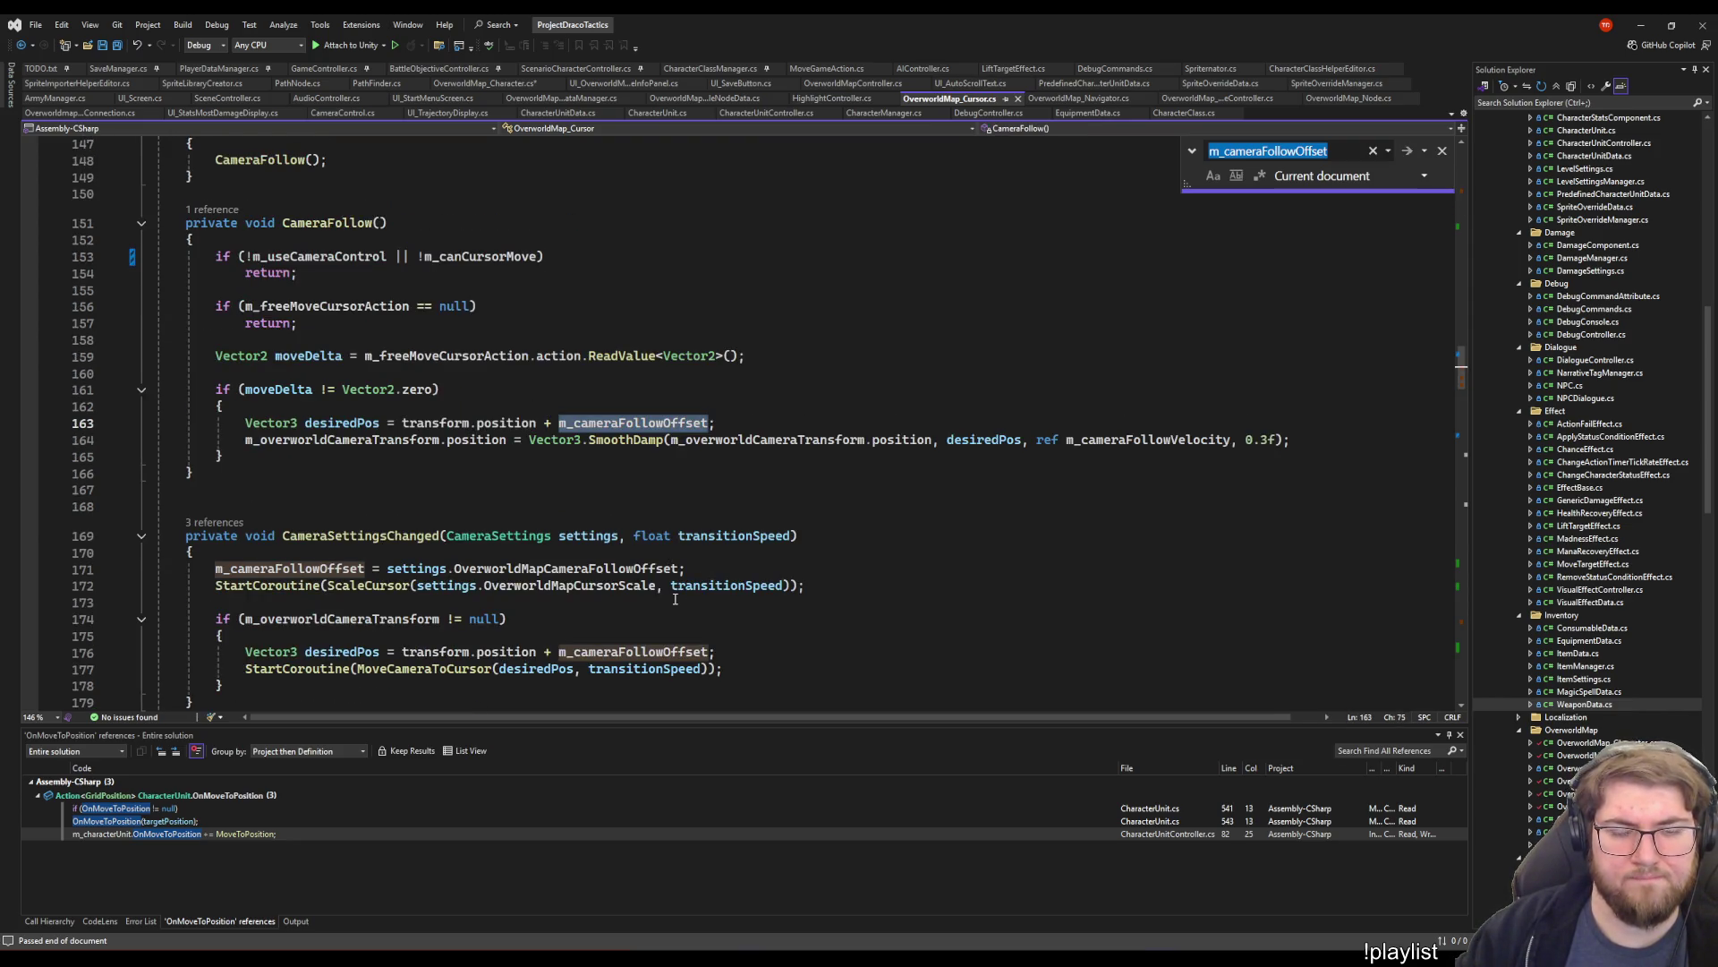
pyautogui.press('F3')
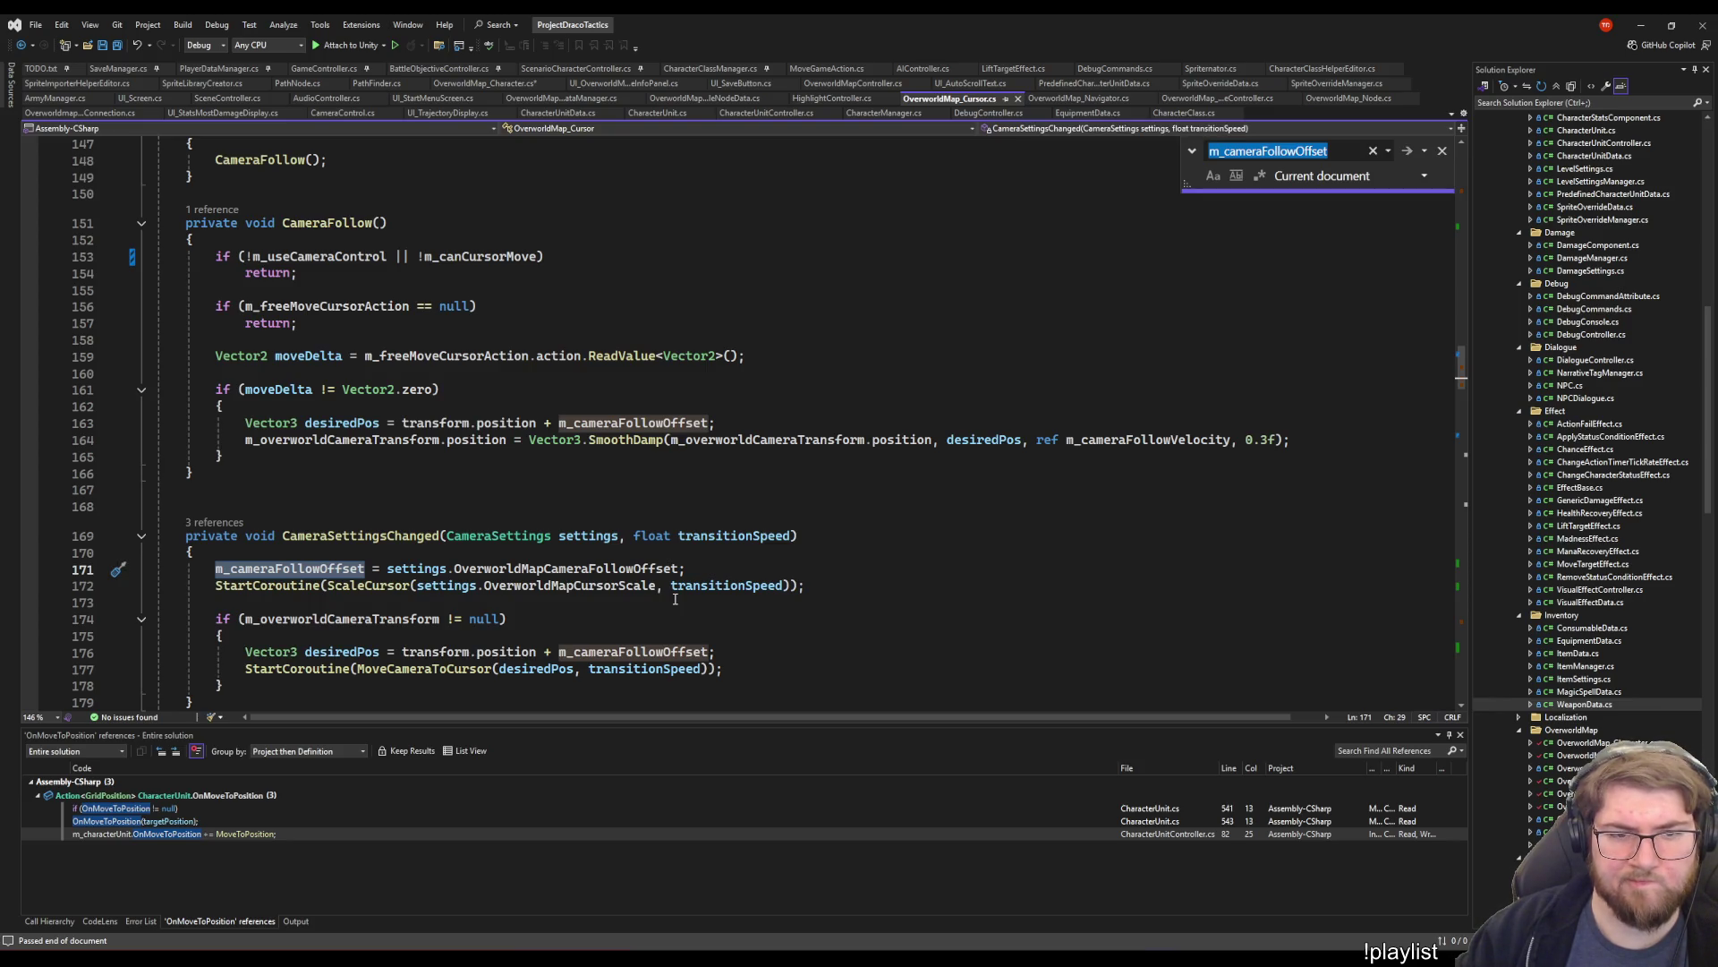
pyautogui.hotkey('shift', 'F3')
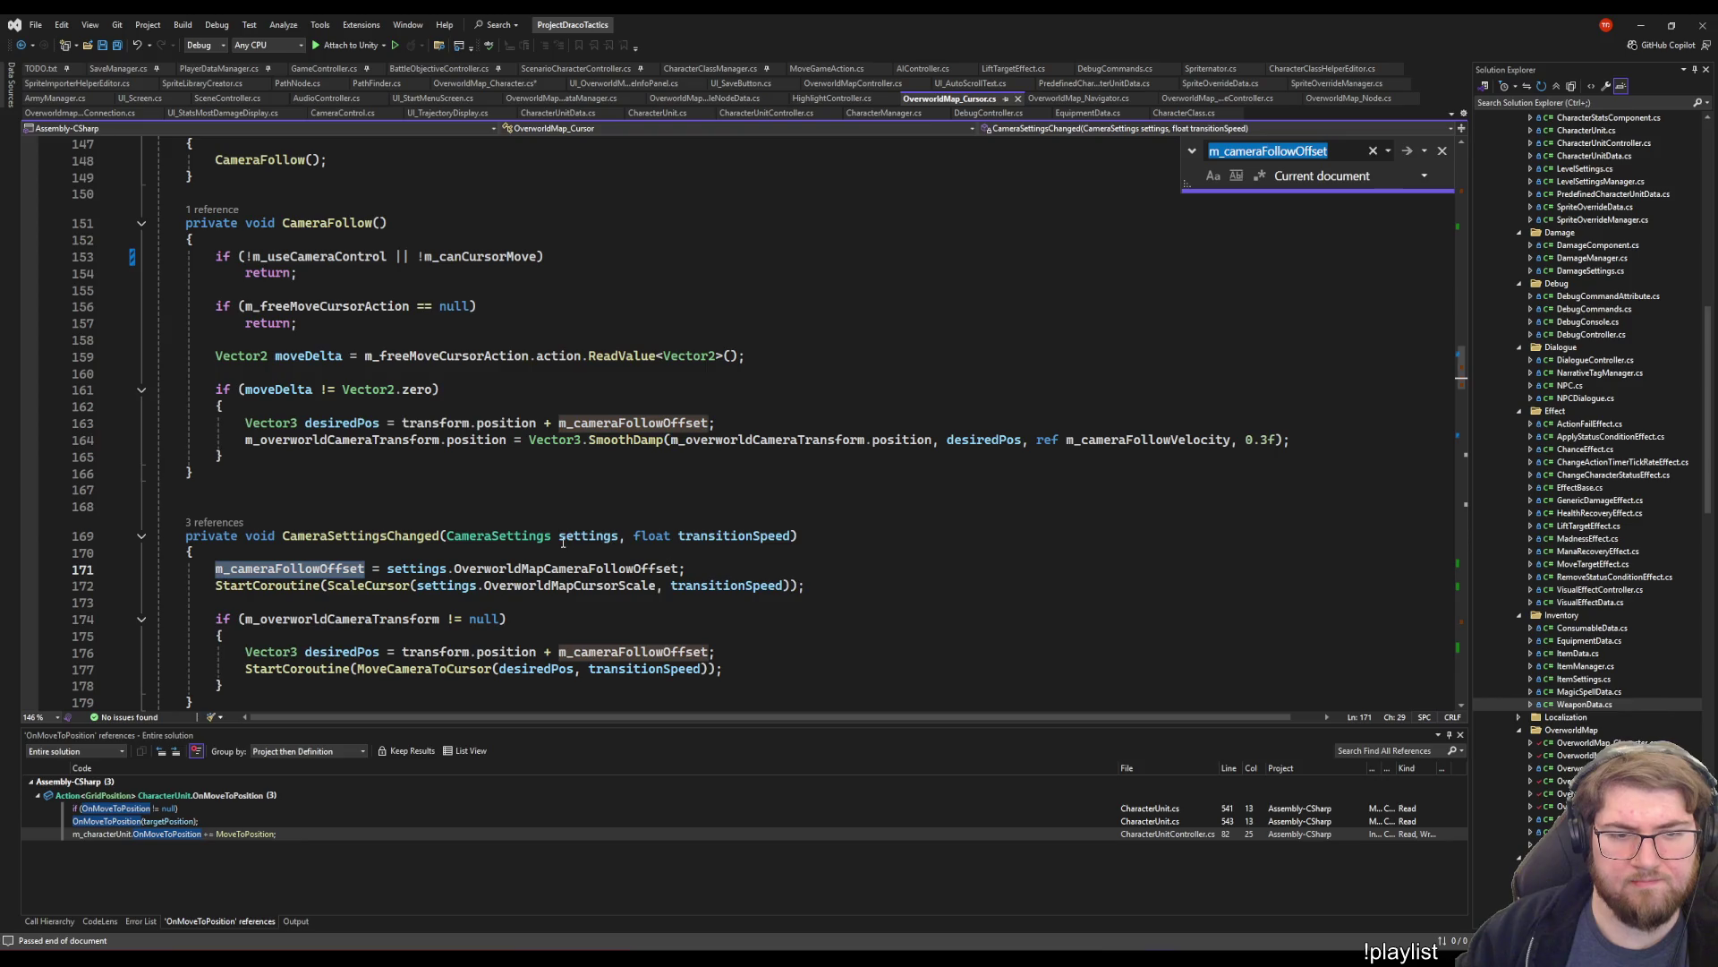
pyautogui.hotkey('shift', 'F3')
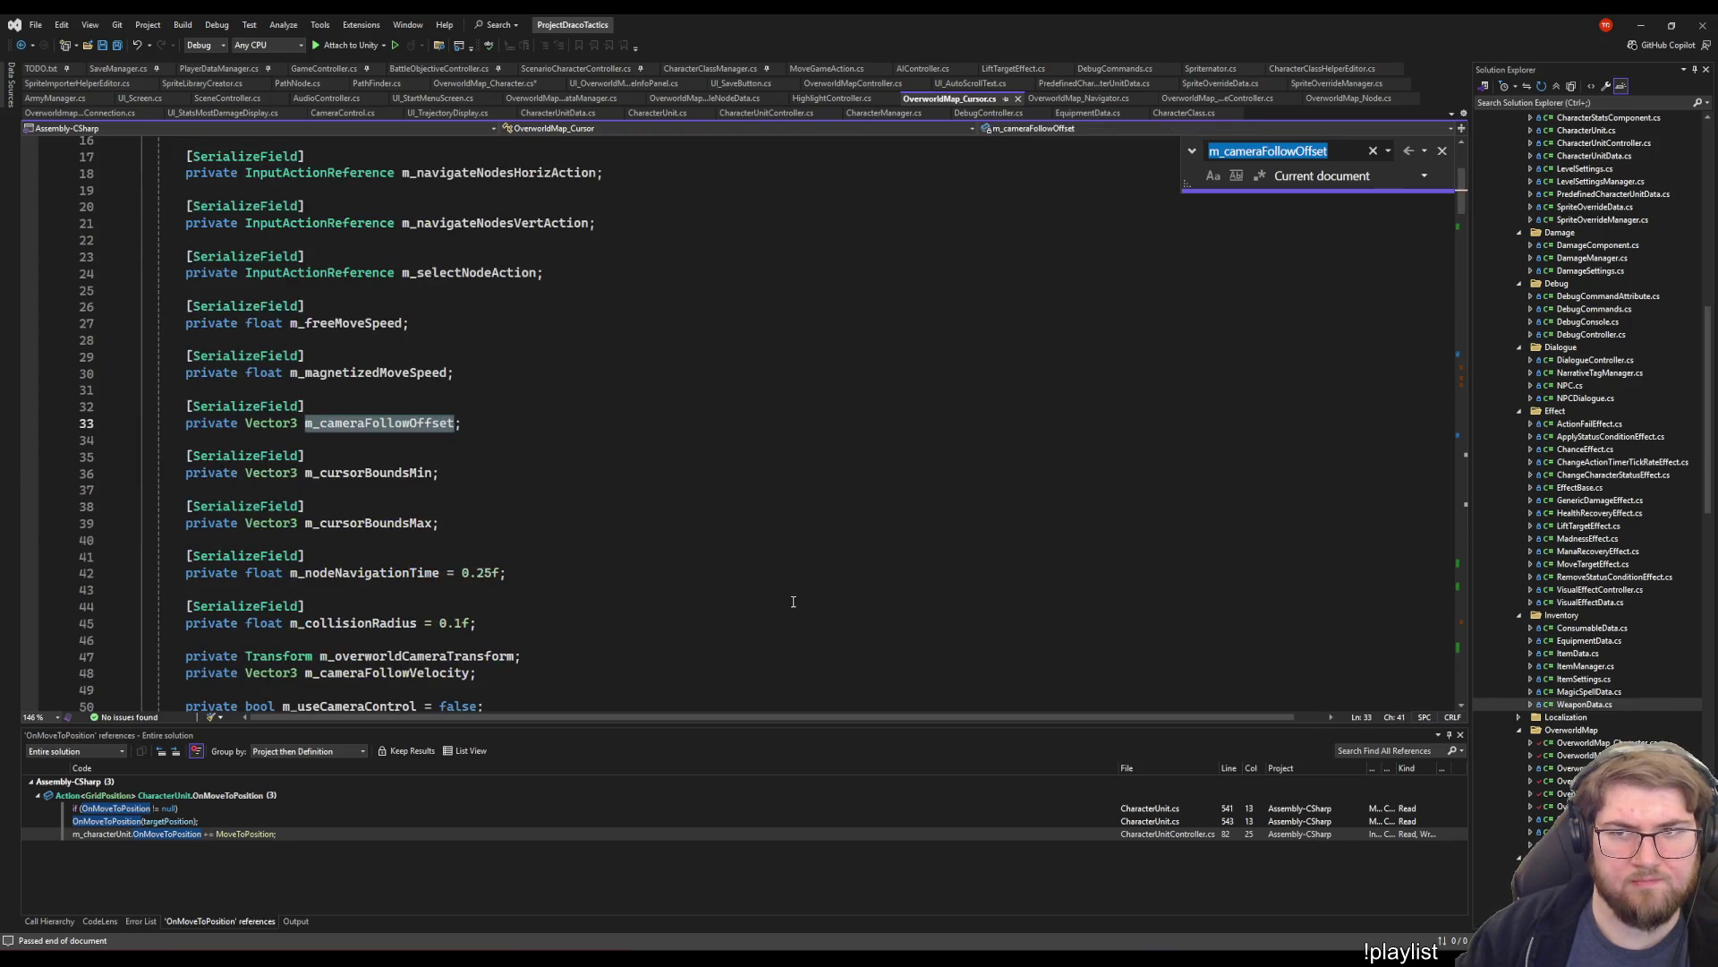
pyautogui.press('F3')
pyautogui.press('F3')
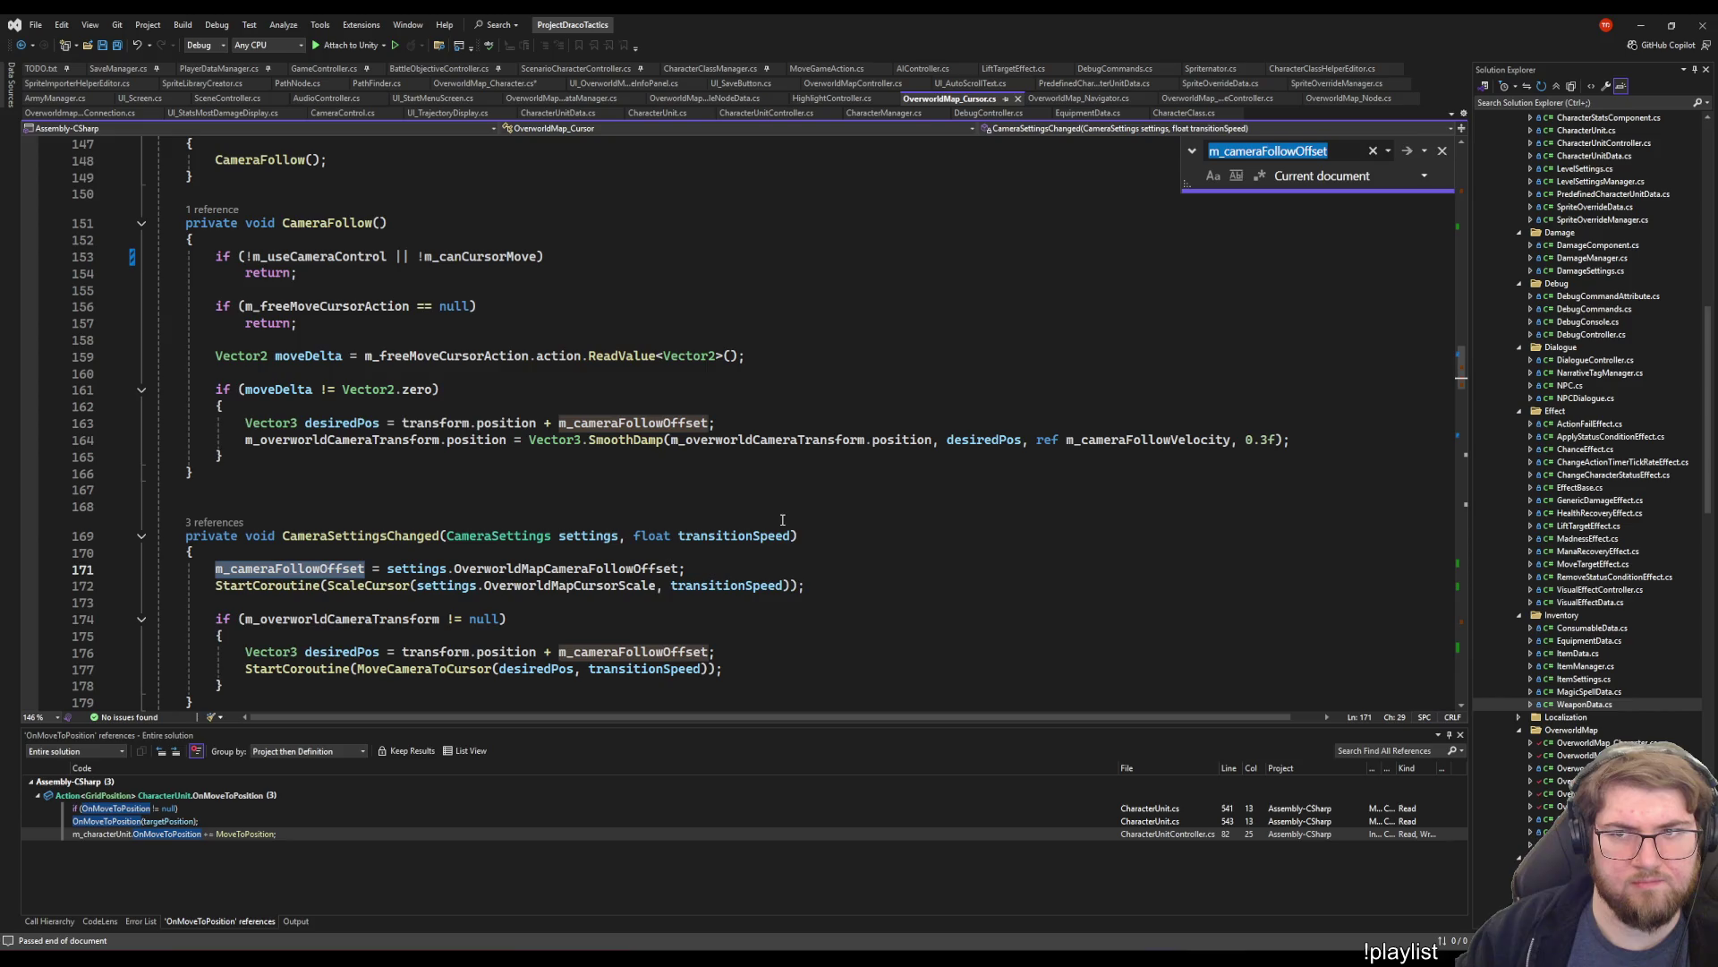
pyautogui.click(563, 461)
pyautogui.press('Down')
pyautogui.click(239, 509)
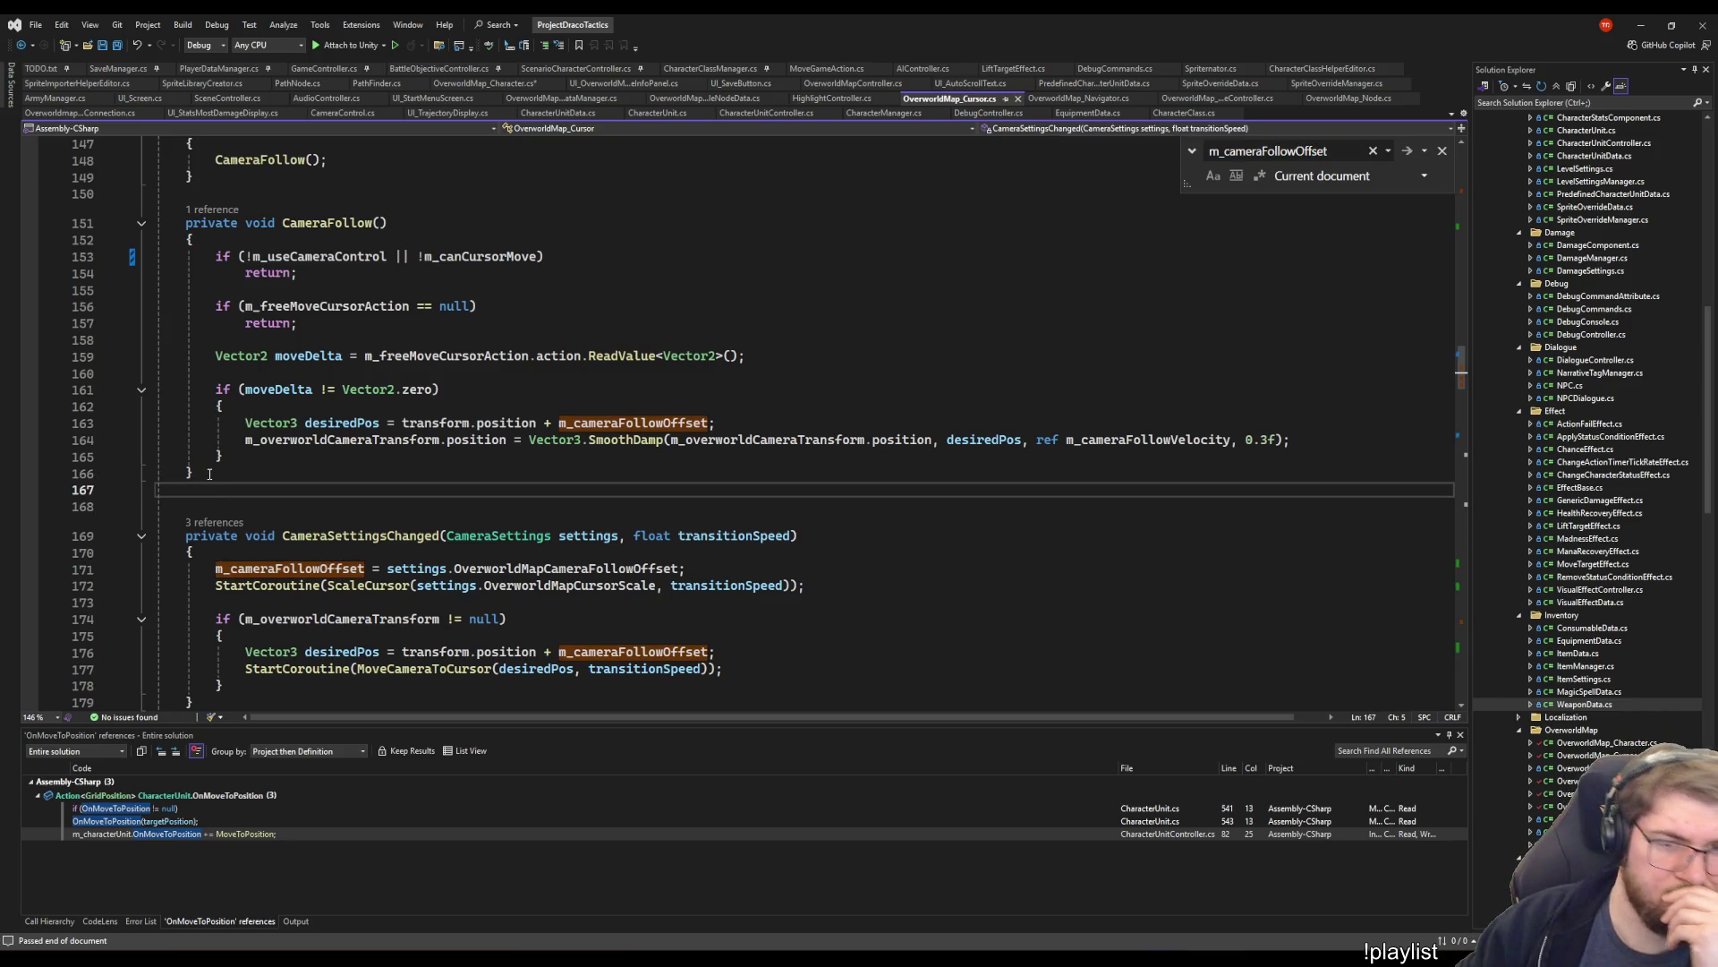
pyautogui.hotkey('ctrl', '-')
pyautogui.click(246, 485)
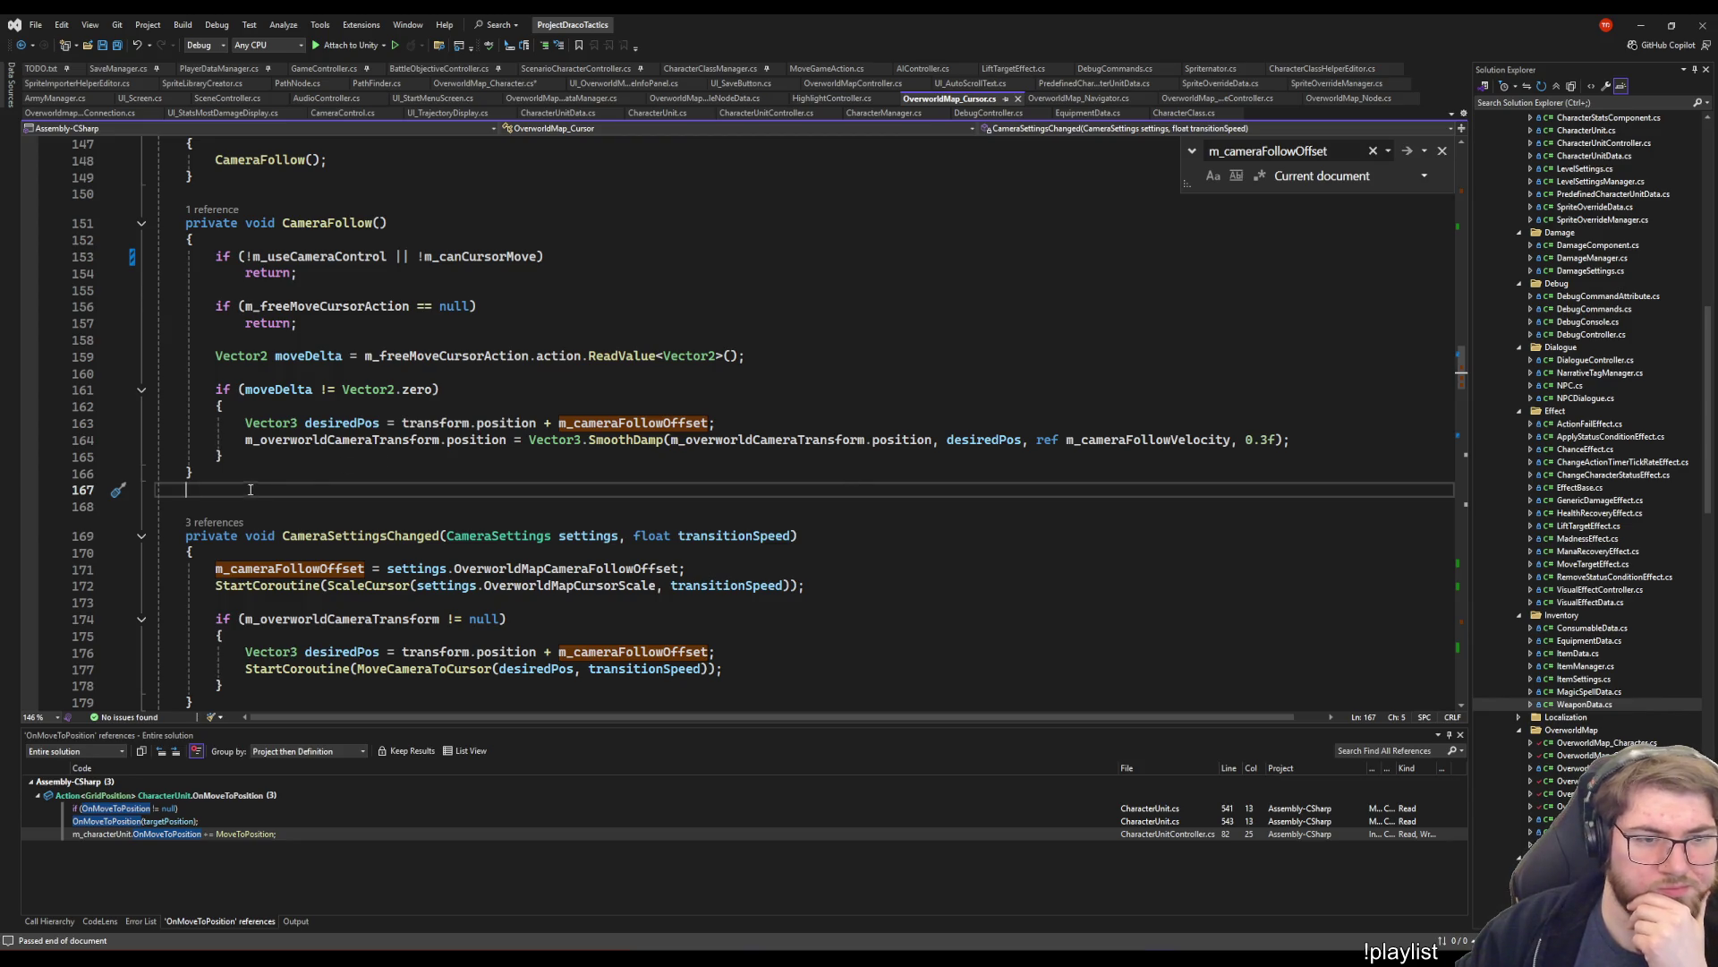
pyautogui.scroll(3, 385, 546)
pyautogui.click(528, 293)
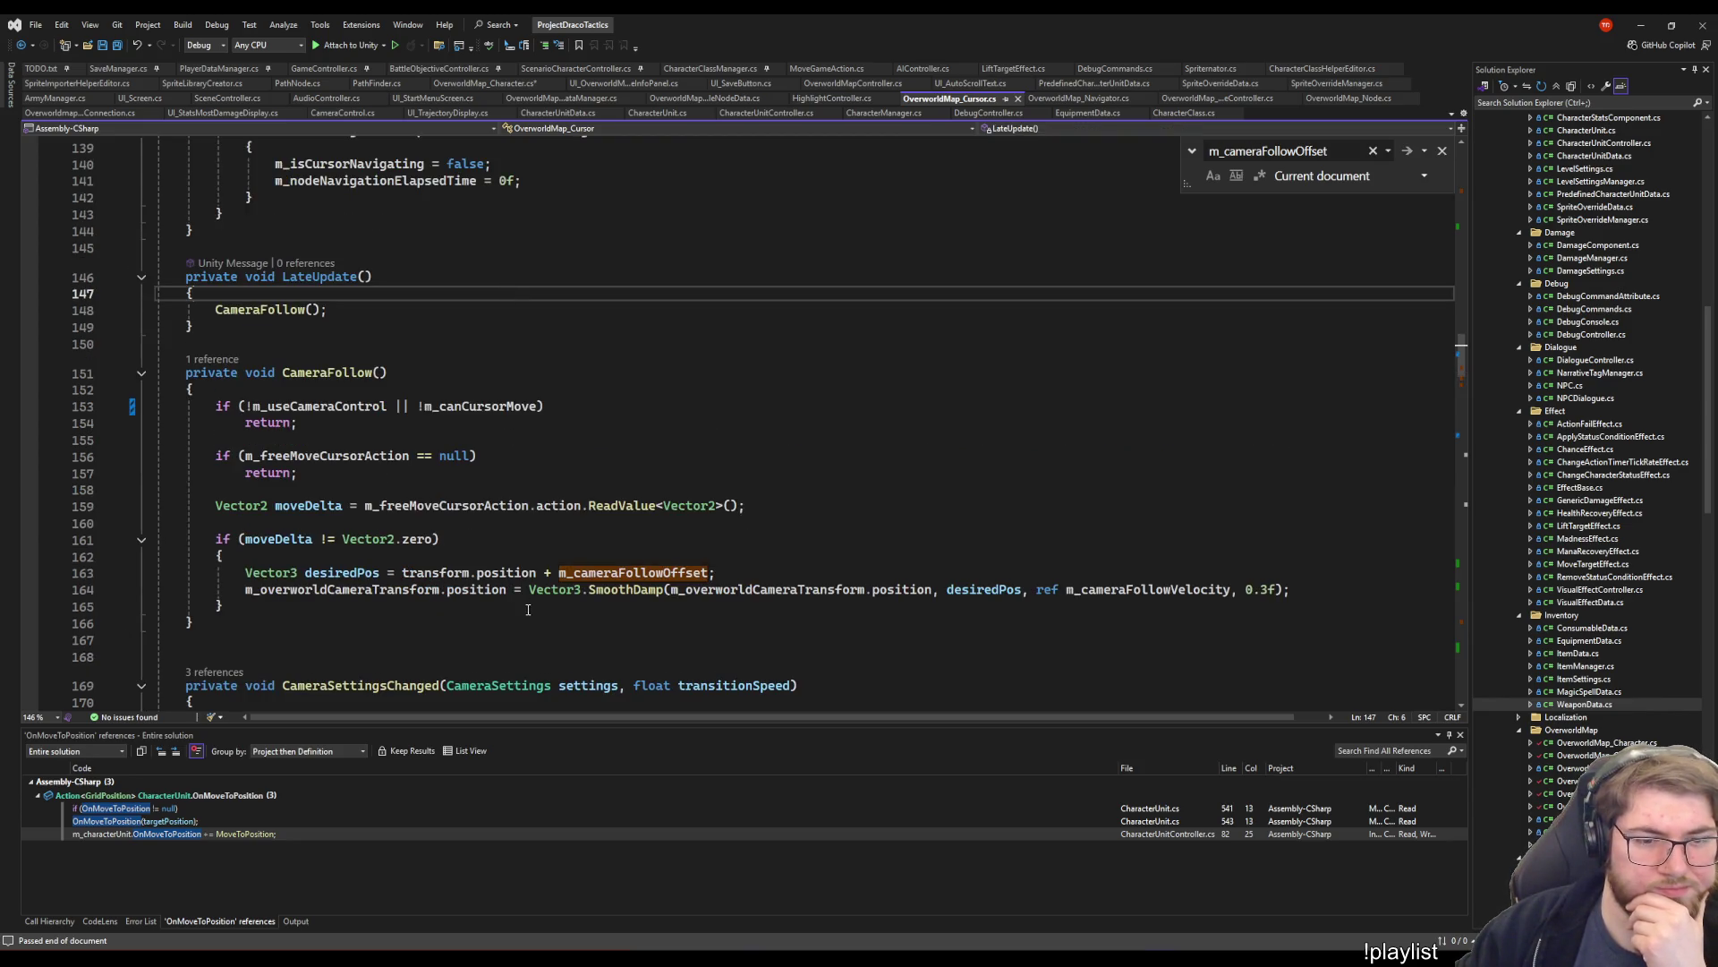
pyautogui.scroll(-5, 528, 610)
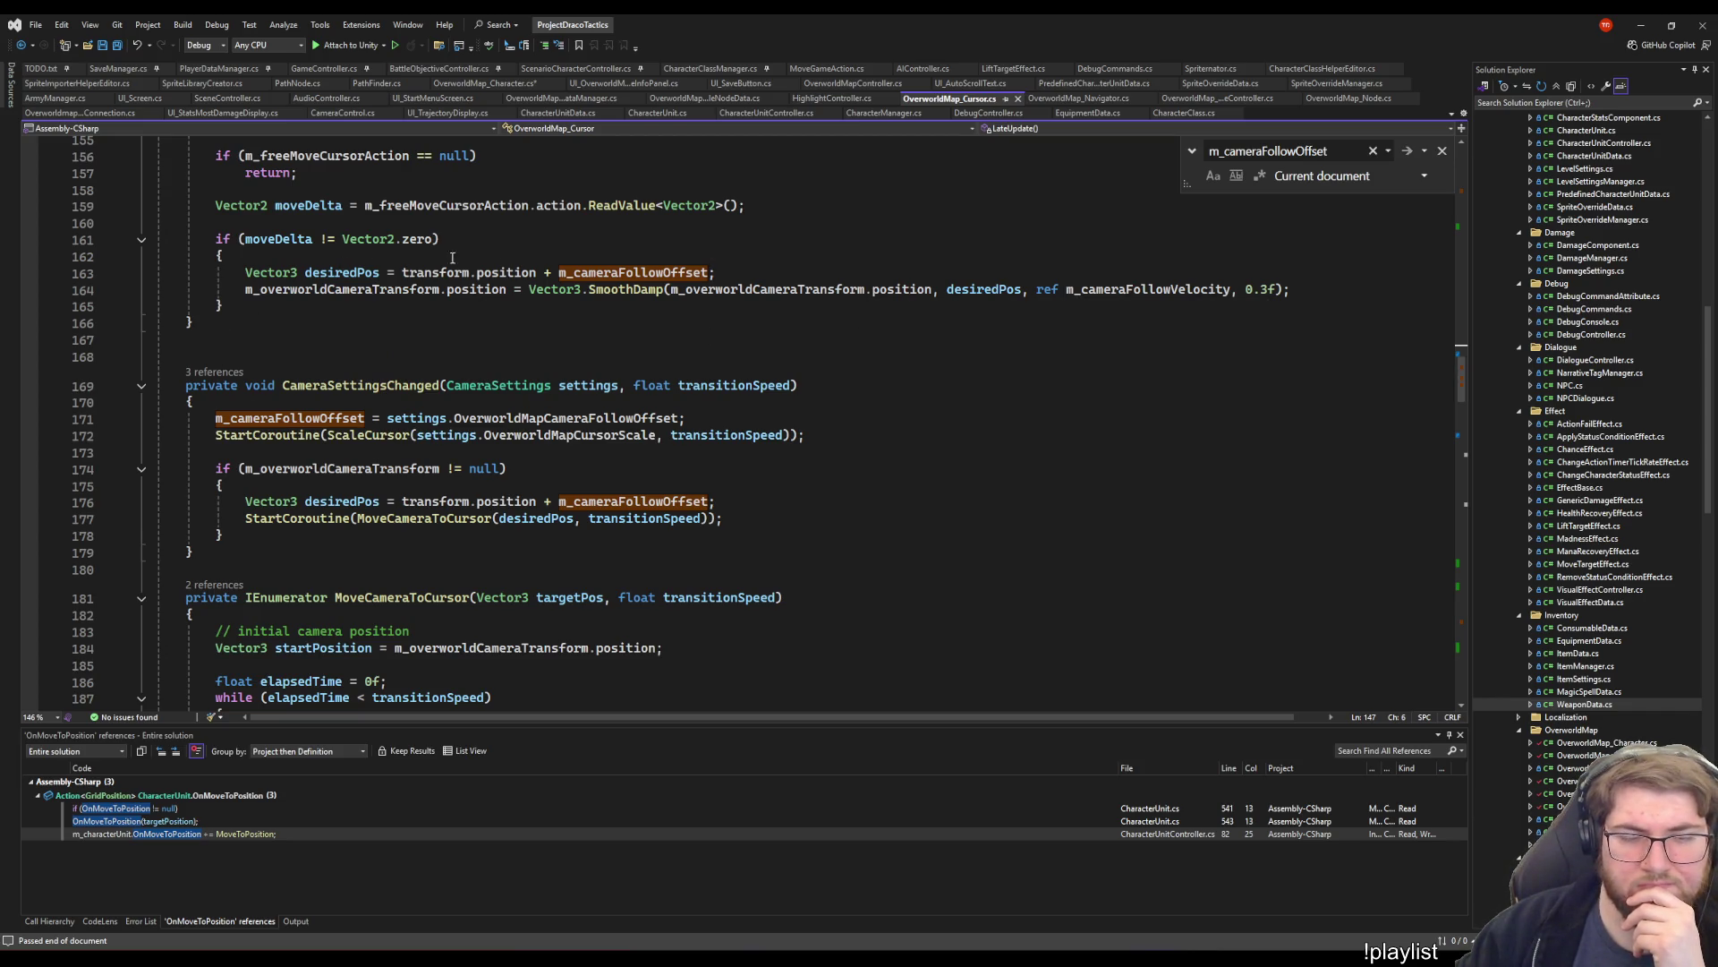
pyautogui.click(474, 417)
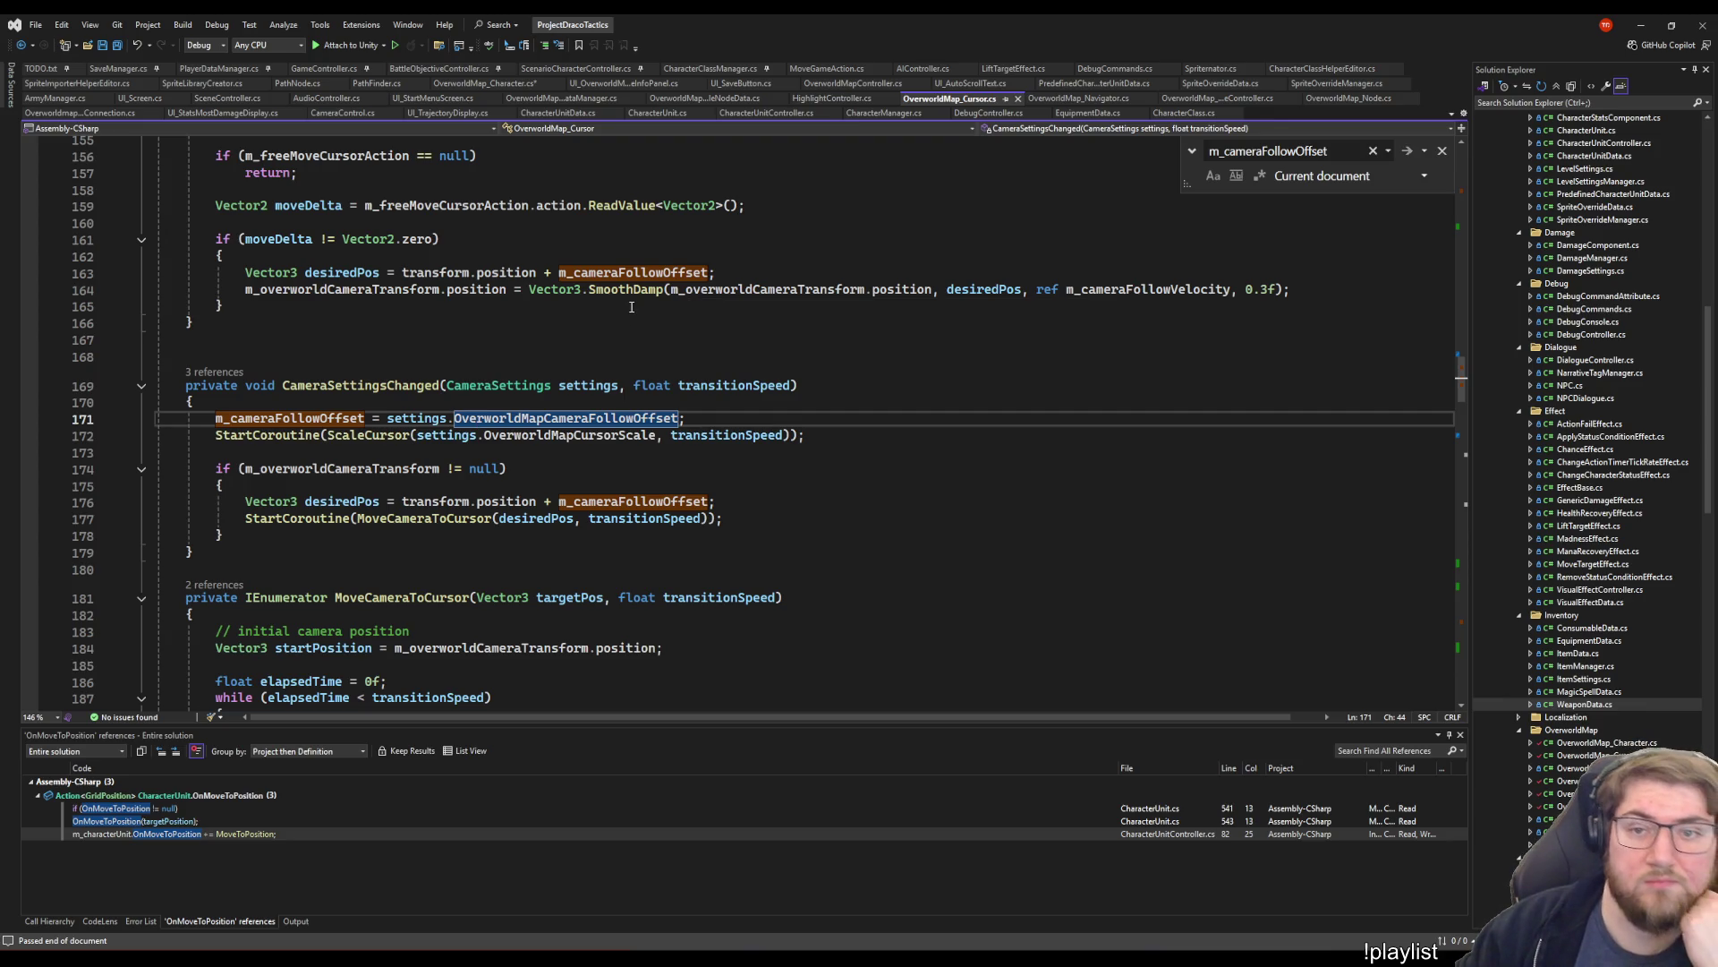
pyautogui.scroll(3, 481, 388)
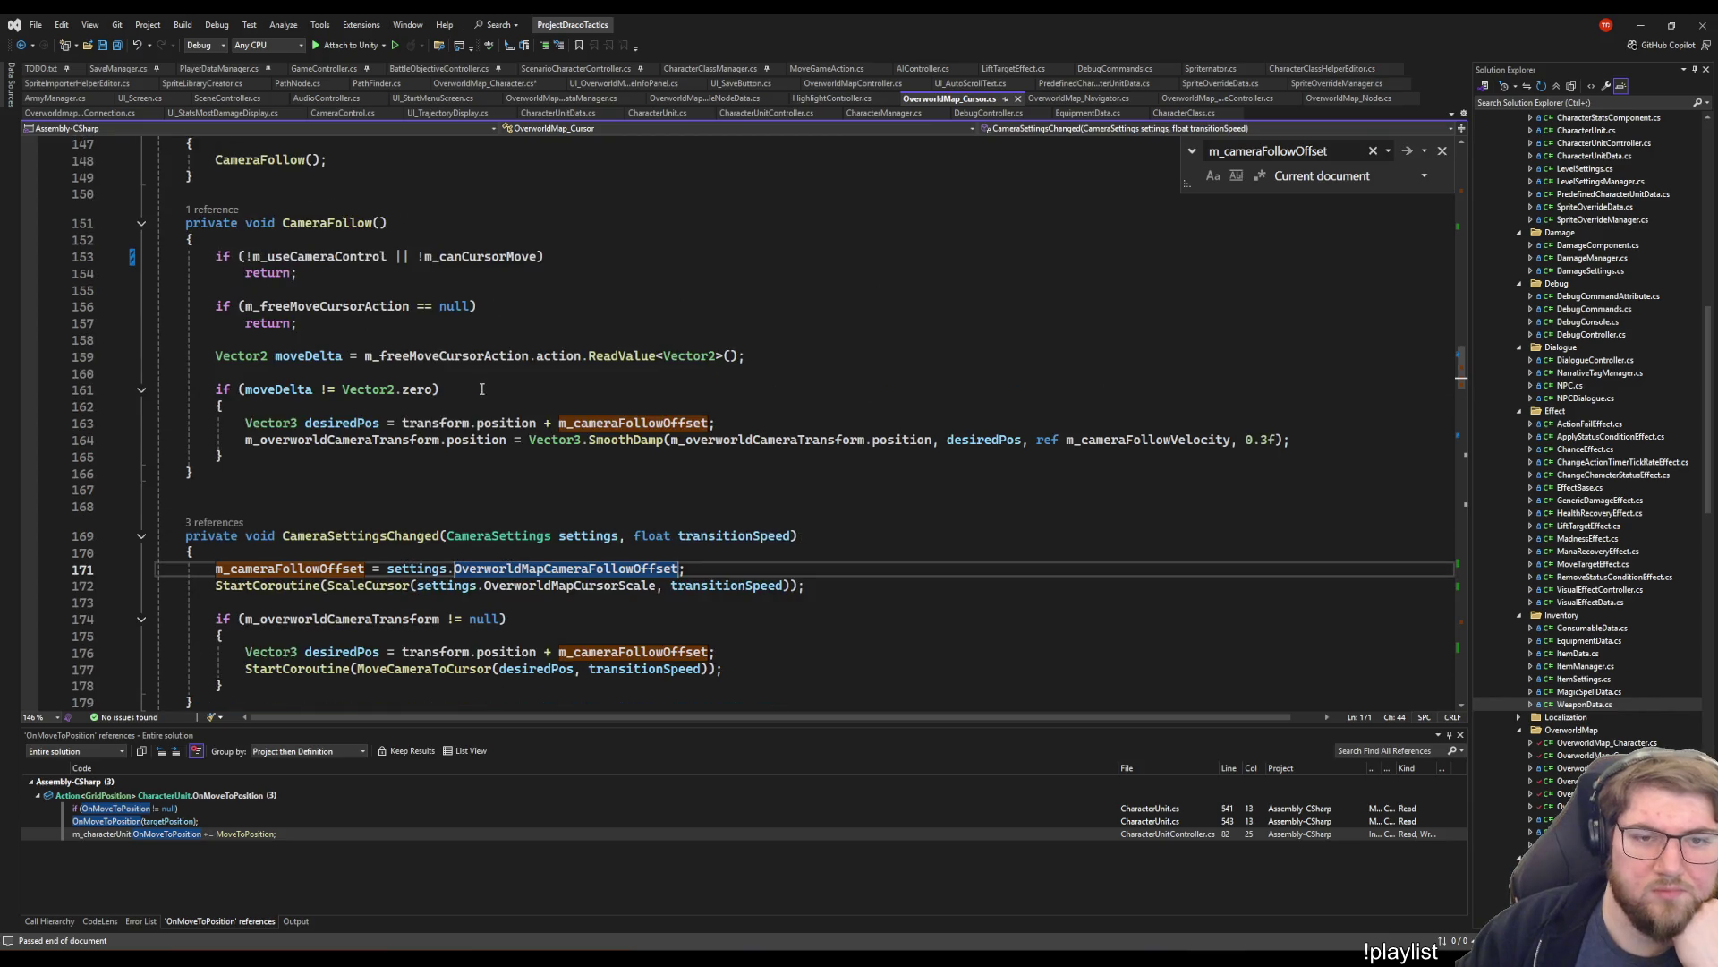
pyautogui.click(303, 457)
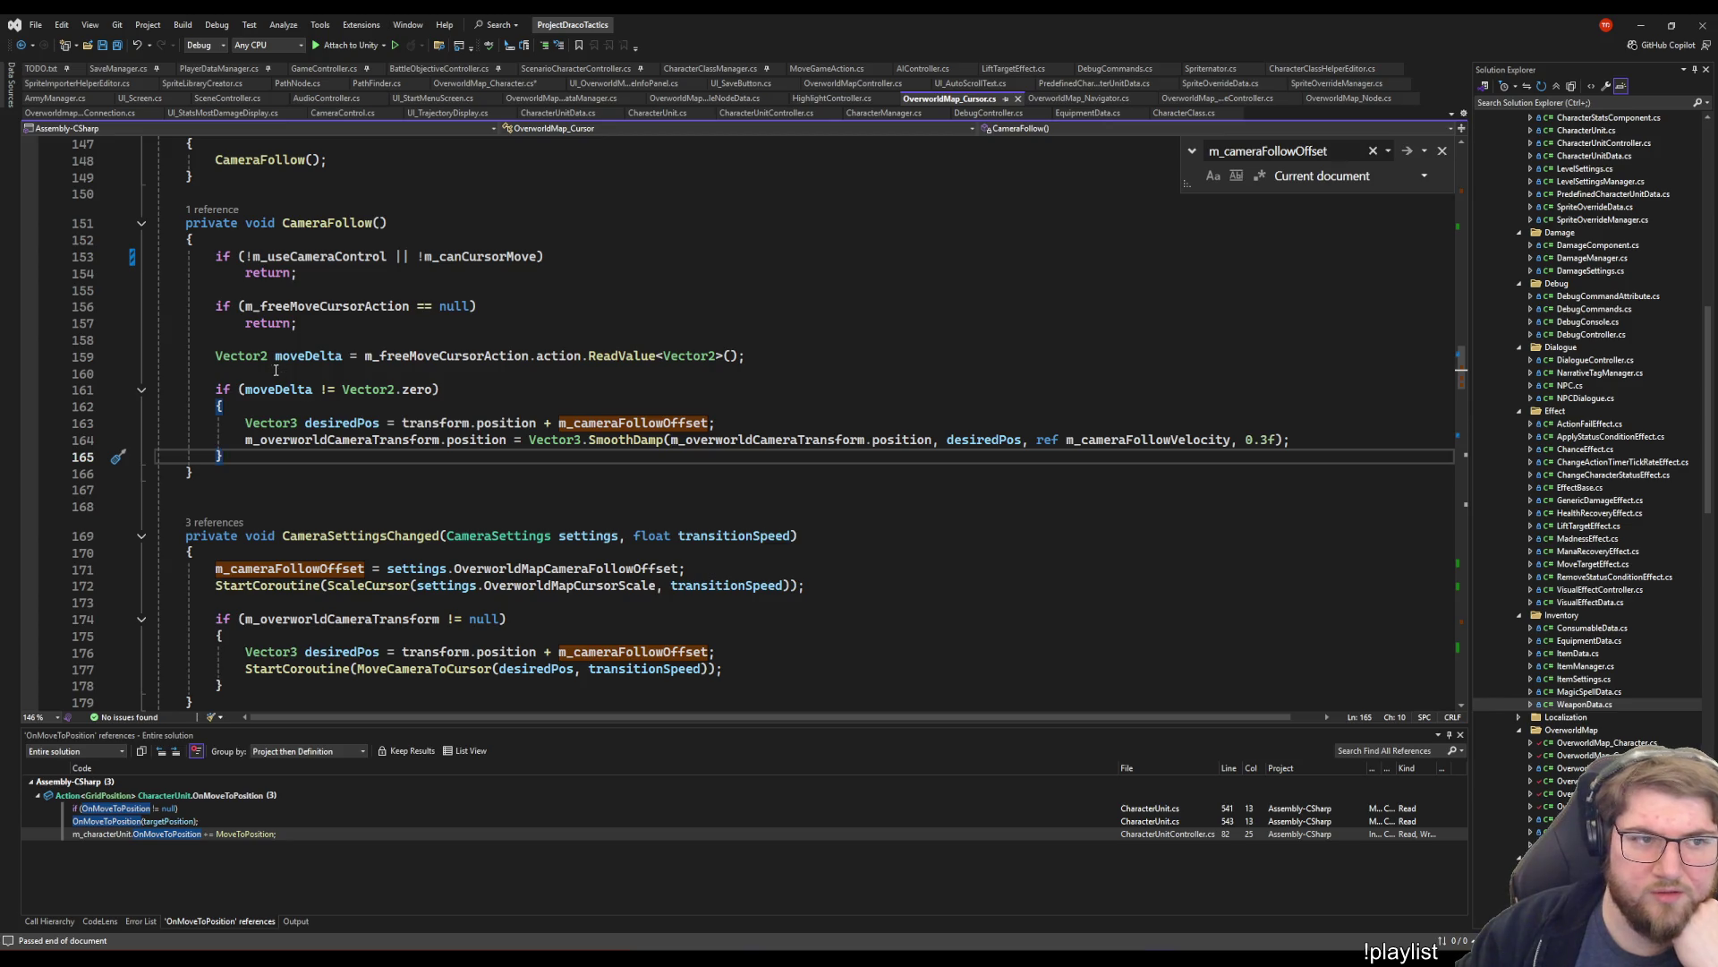
pyautogui.click(223, 240)
pyautogui.click(204, 506)
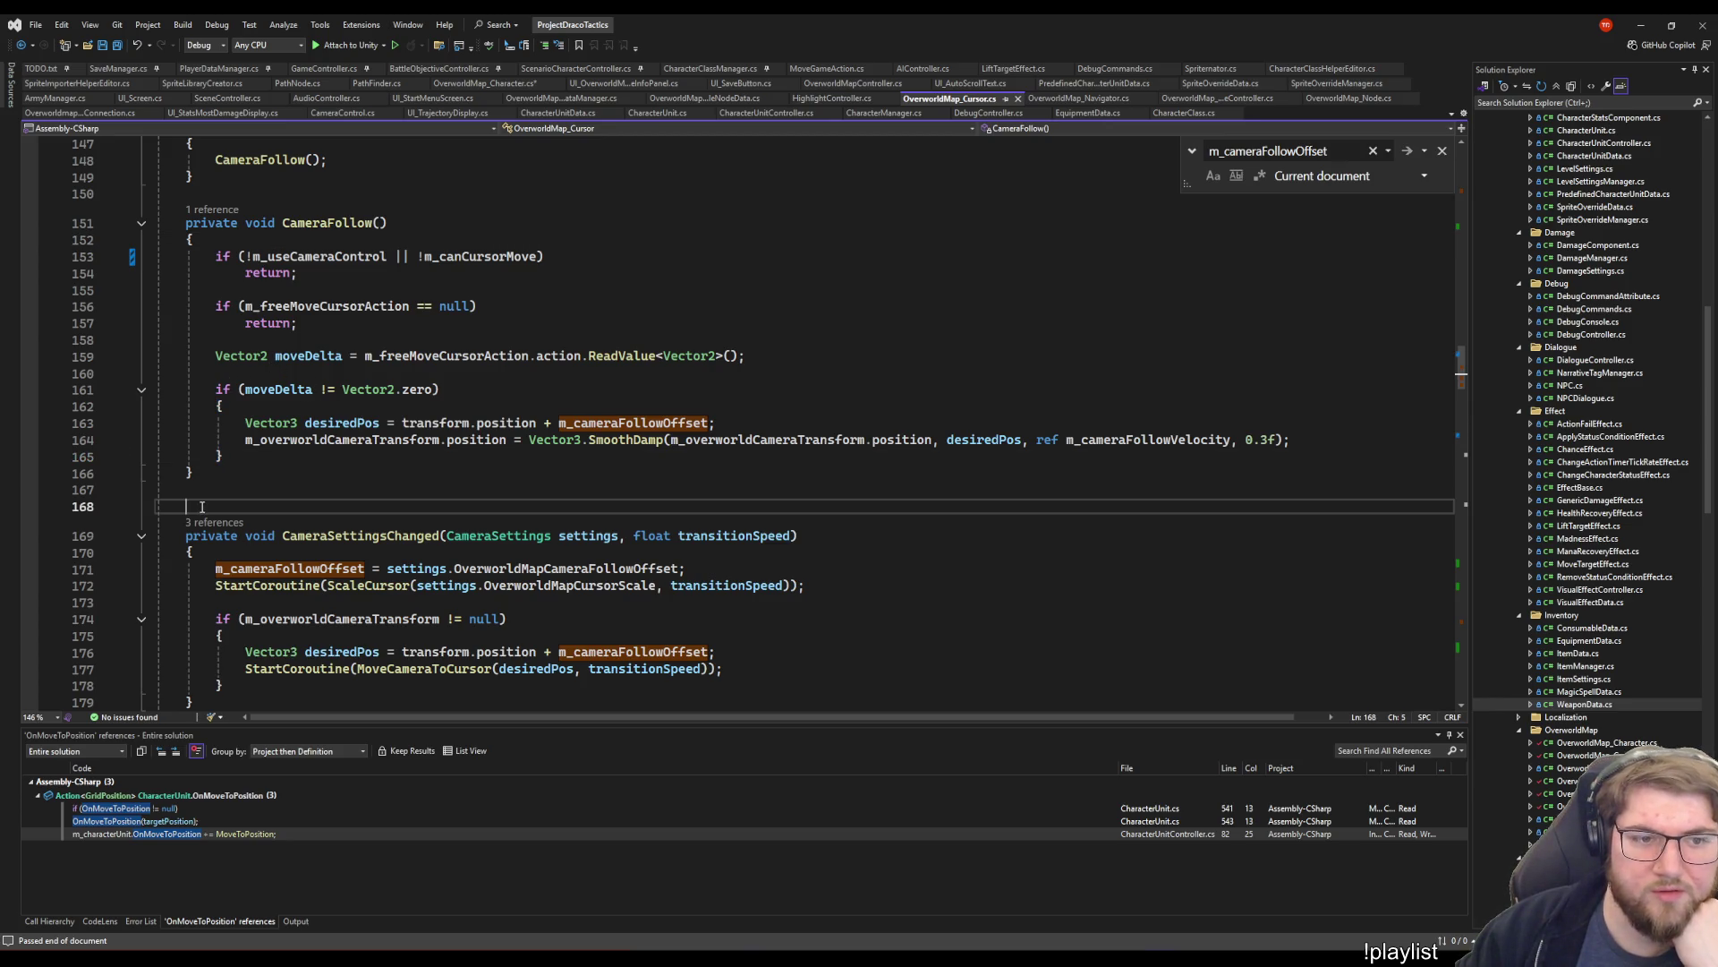
pyautogui.scroll(3, 204, 507)
pyautogui.click(223, 344)
pyautogui.click(260, 656)
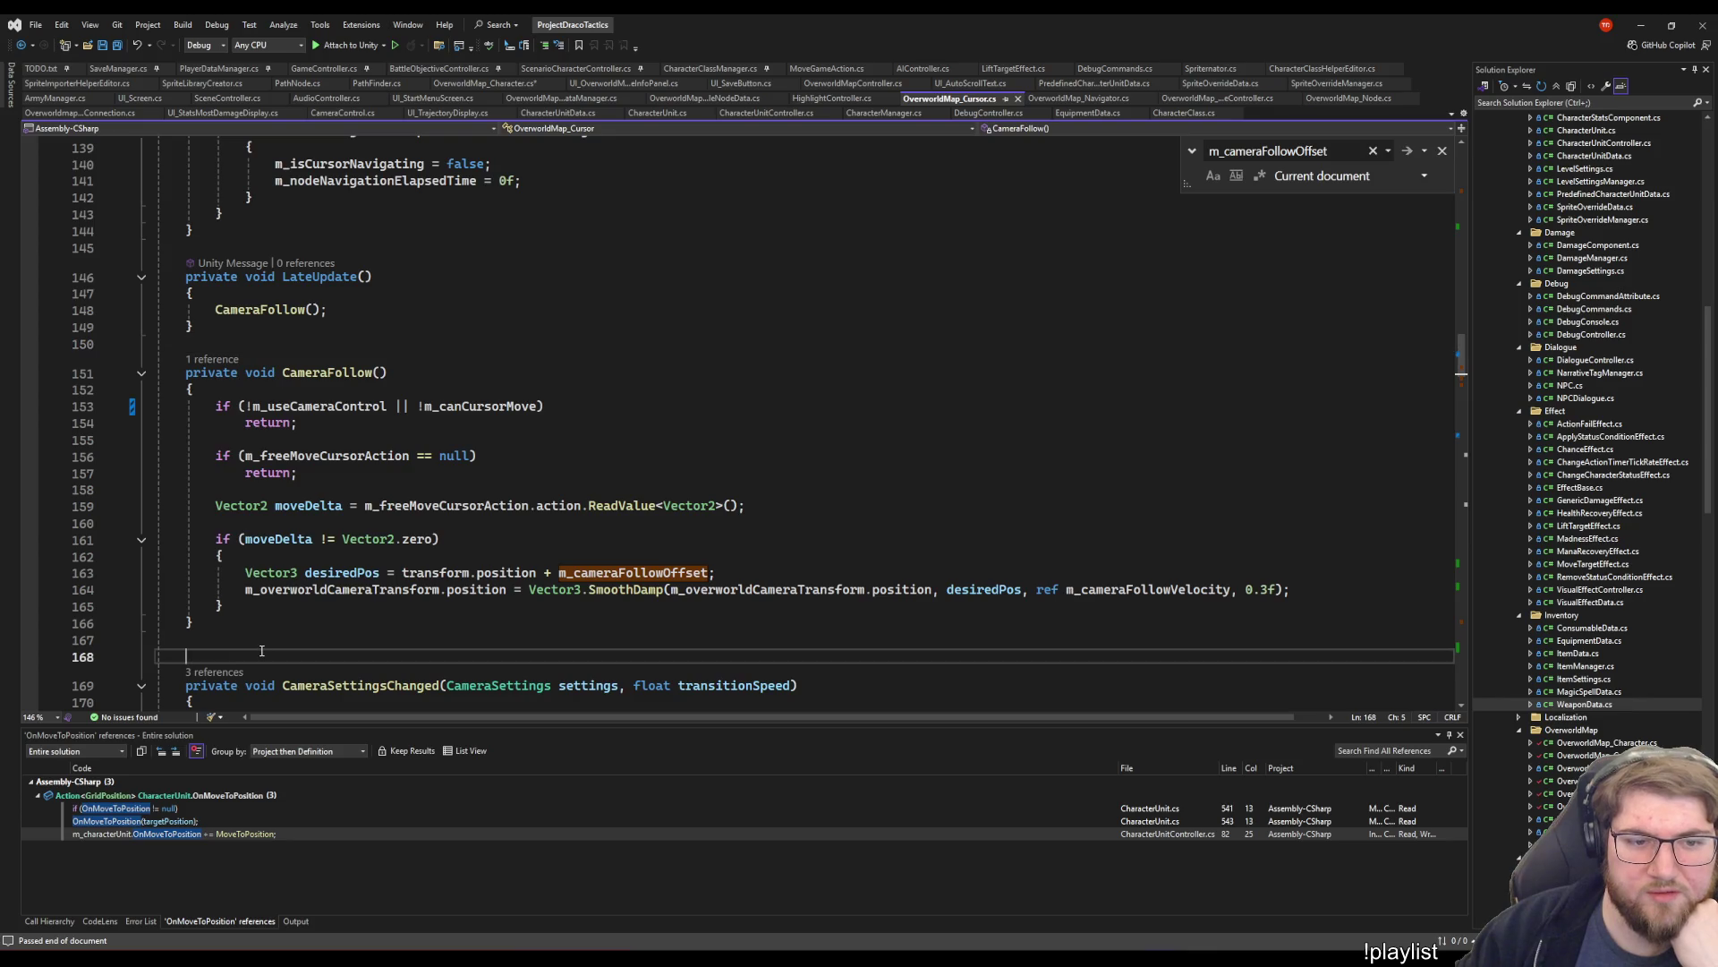
pyautogui.scroll(-4, 241, 627)
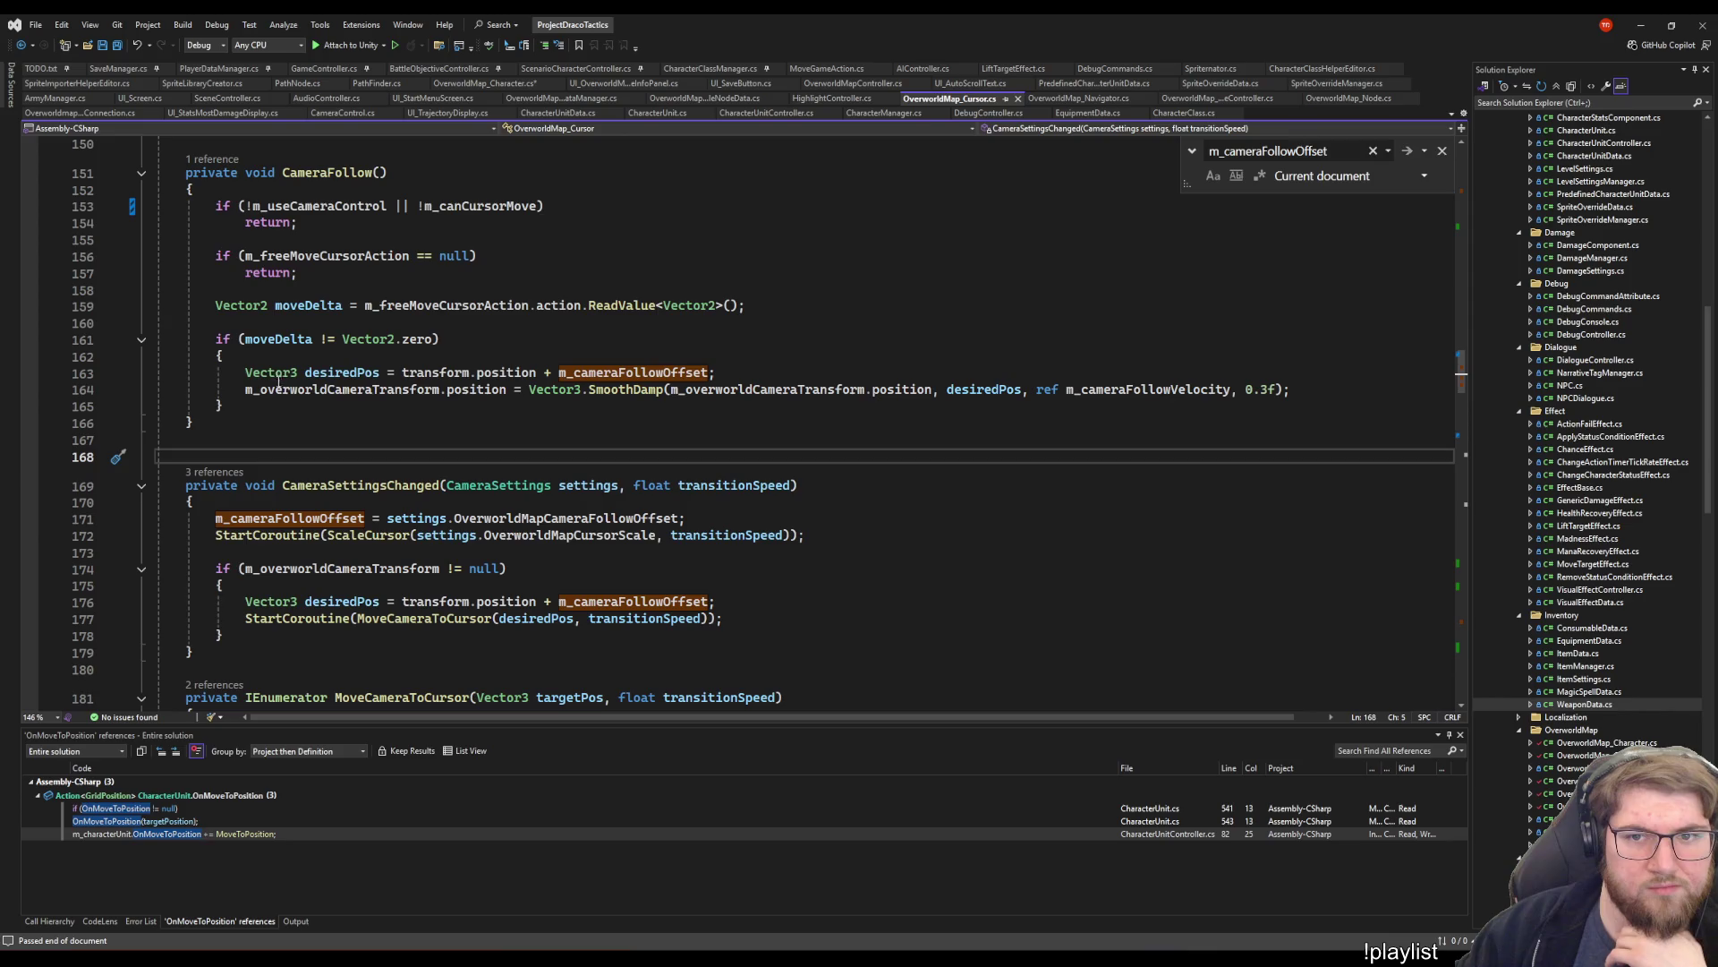
pyautogui.click(271, 411)
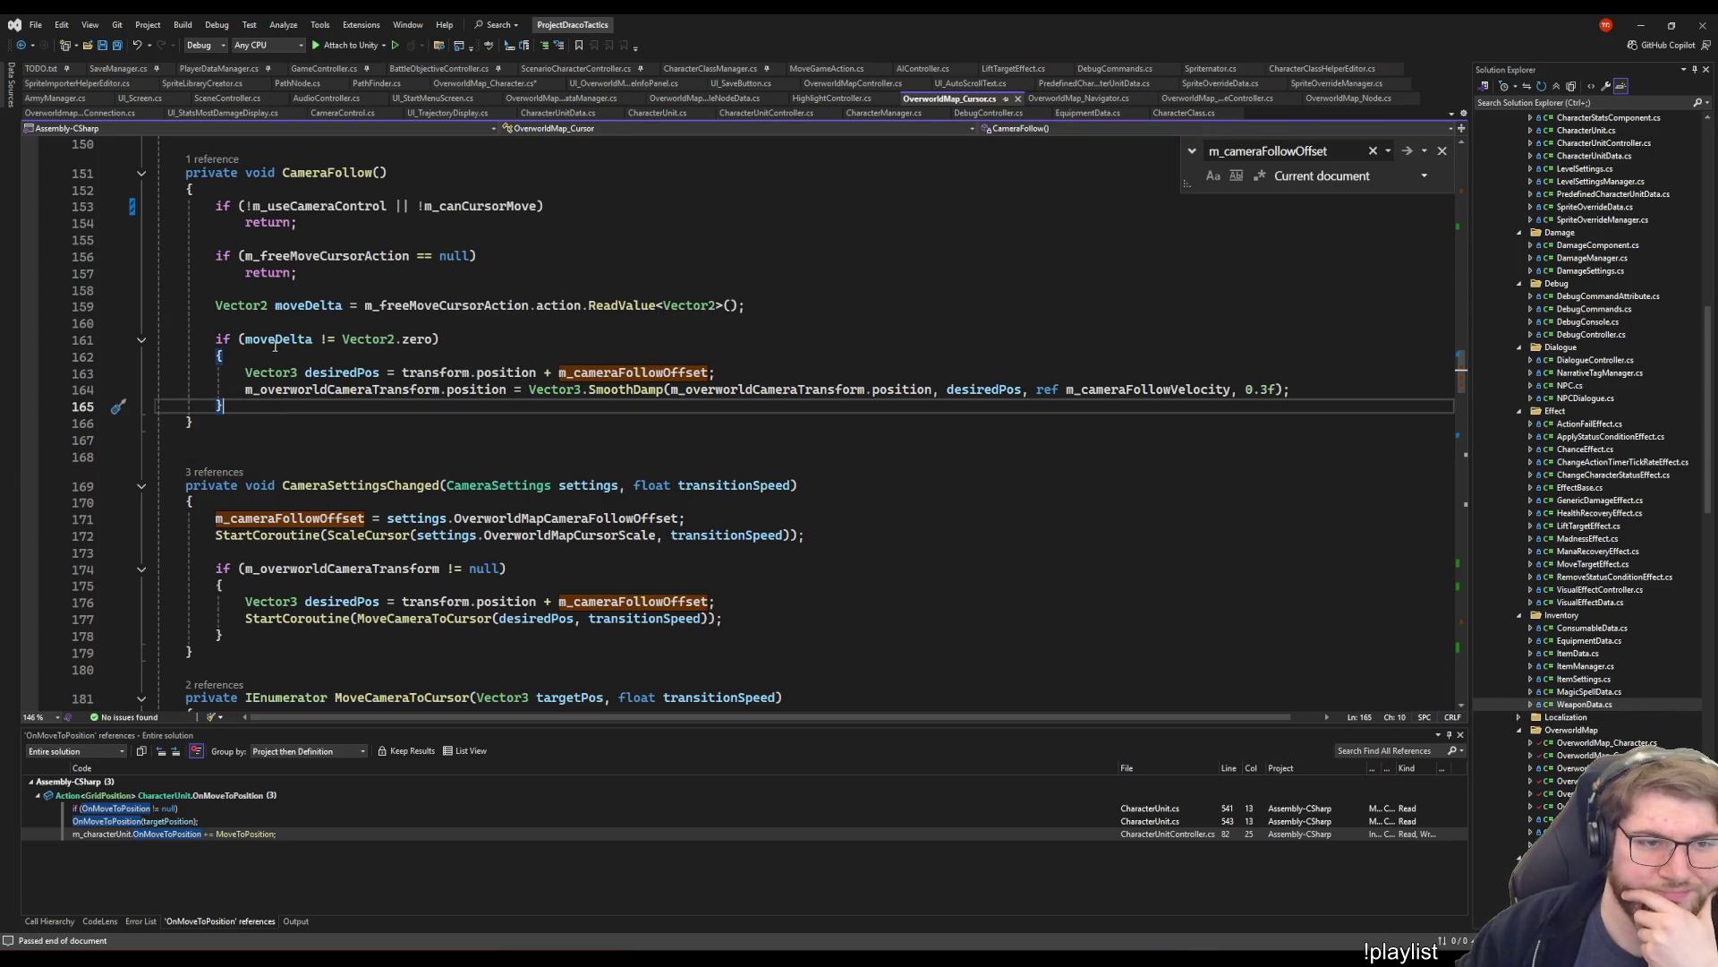
pyautogui.click(263, 439)
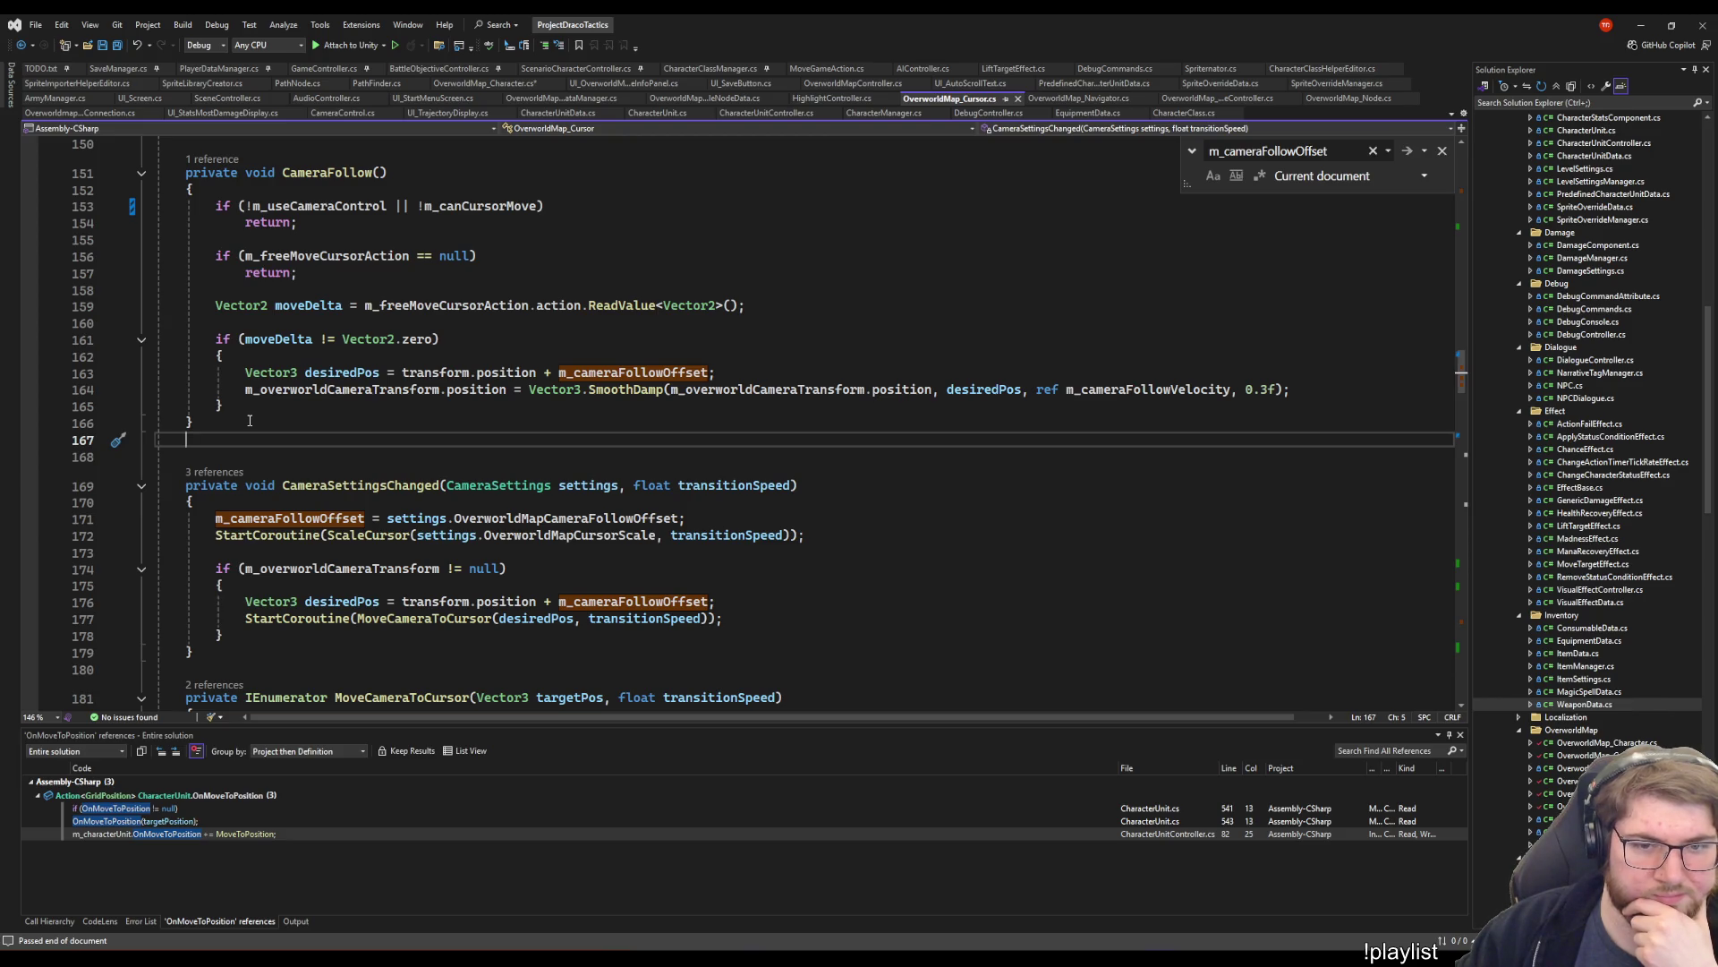
pyautogui.click(240, 406)
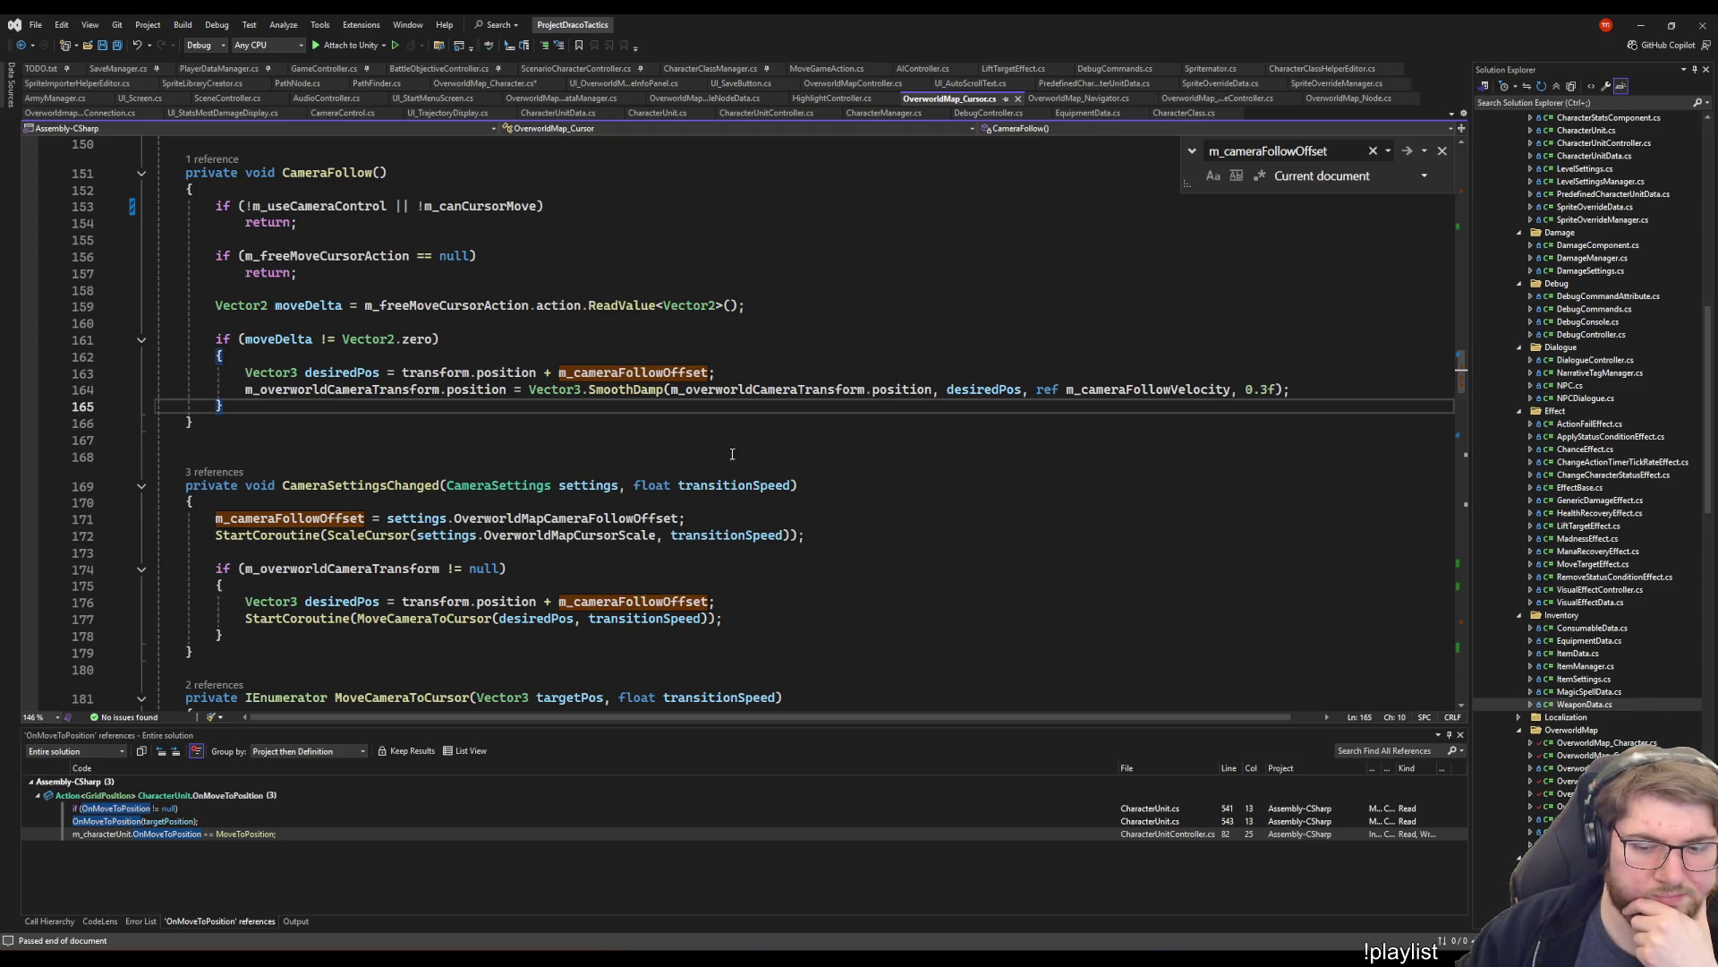
pyautogui.click(480, 288)
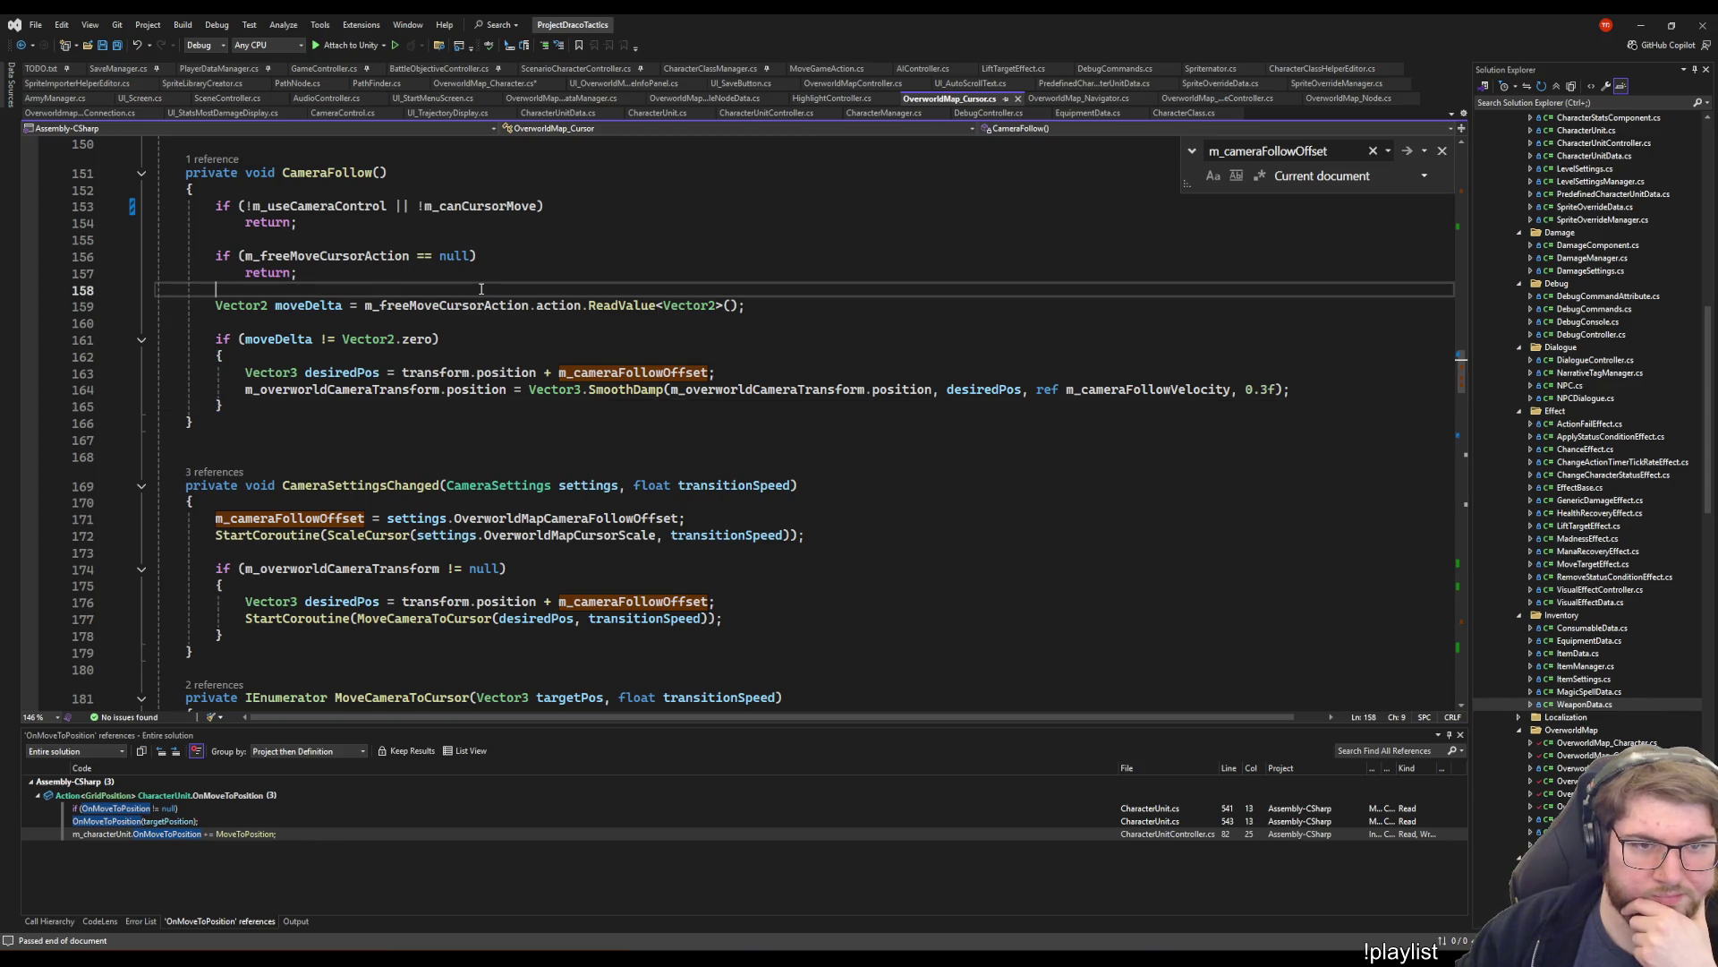
pyautogui.click(515, 246)
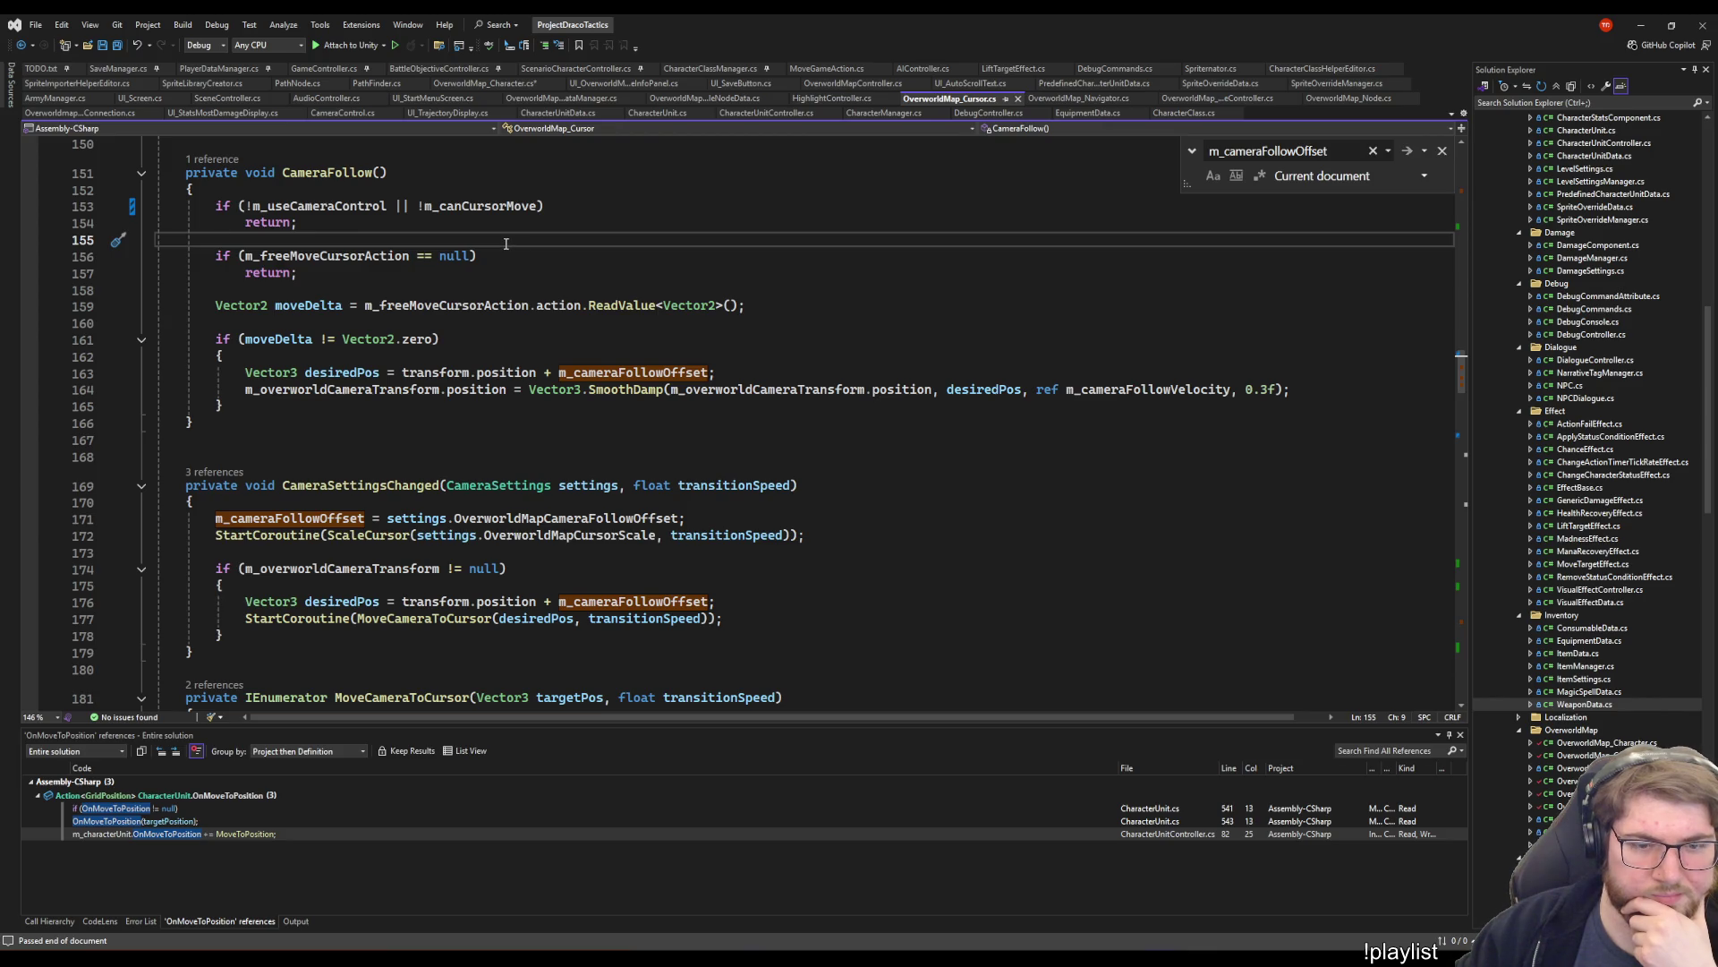
pyautogui.scroll(5, 505, 336)
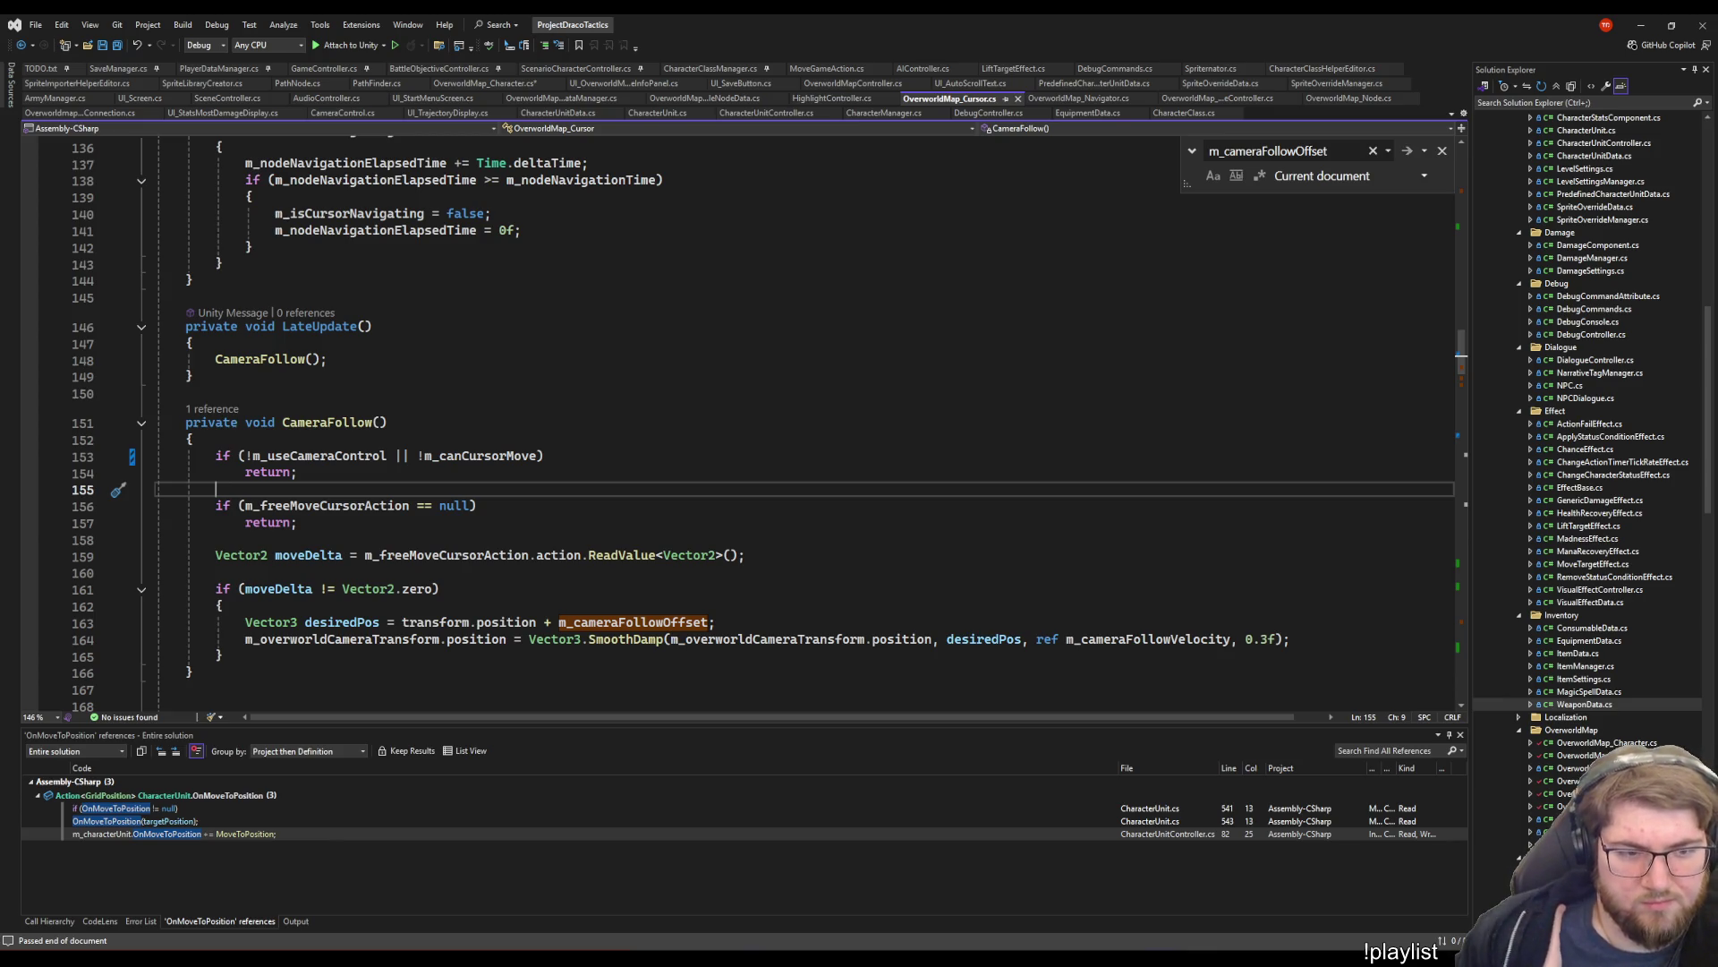
pyautogui.scroll(-3, 391, 684)
pyautogui.rightClick(391, 684)
pyautogui.click(372, 177)
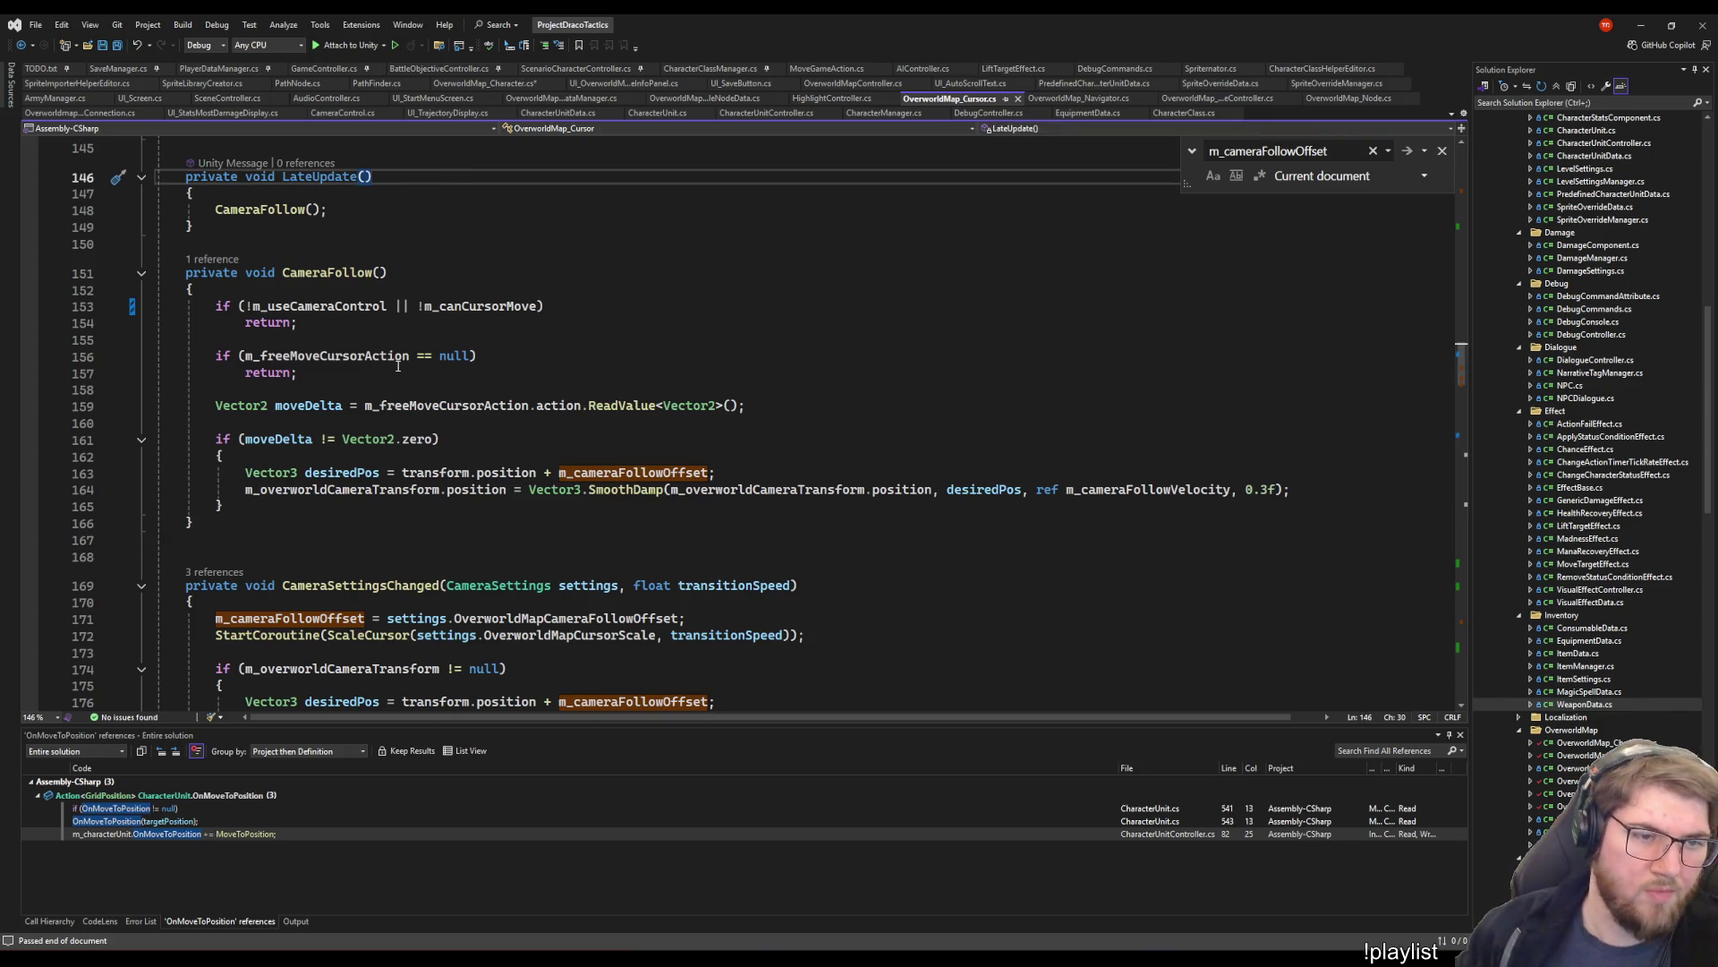
pyautogui.click(527, 366)
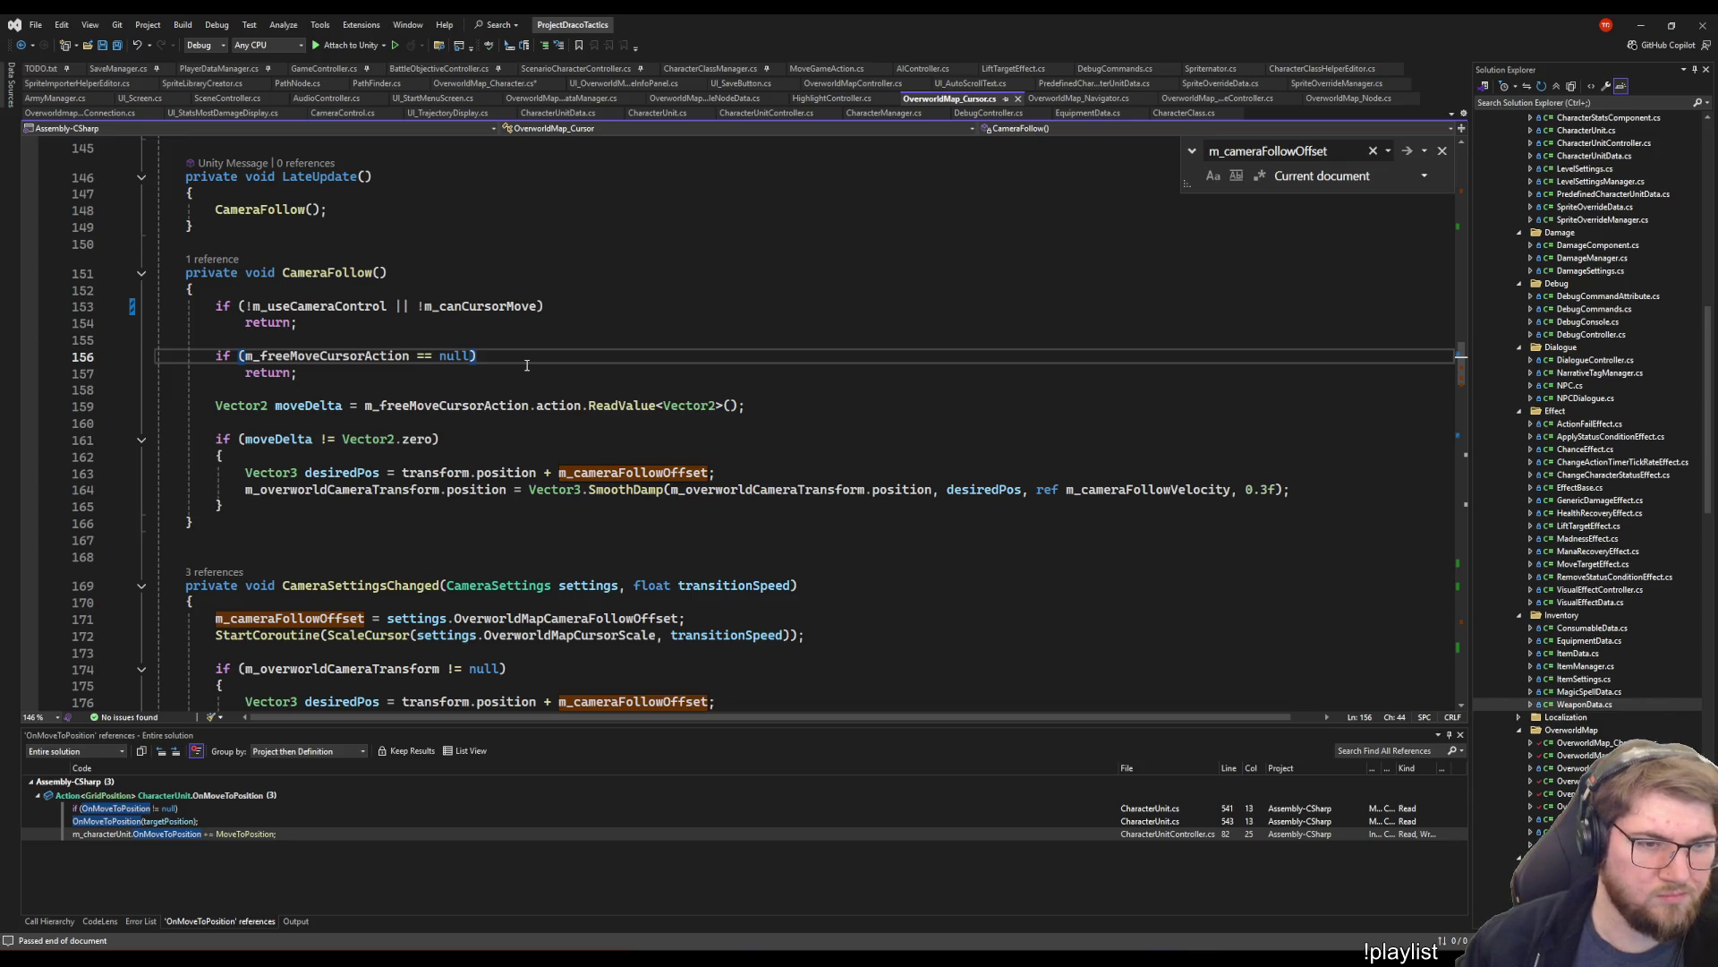
pyautogui.scroll(-2, 527, 366)
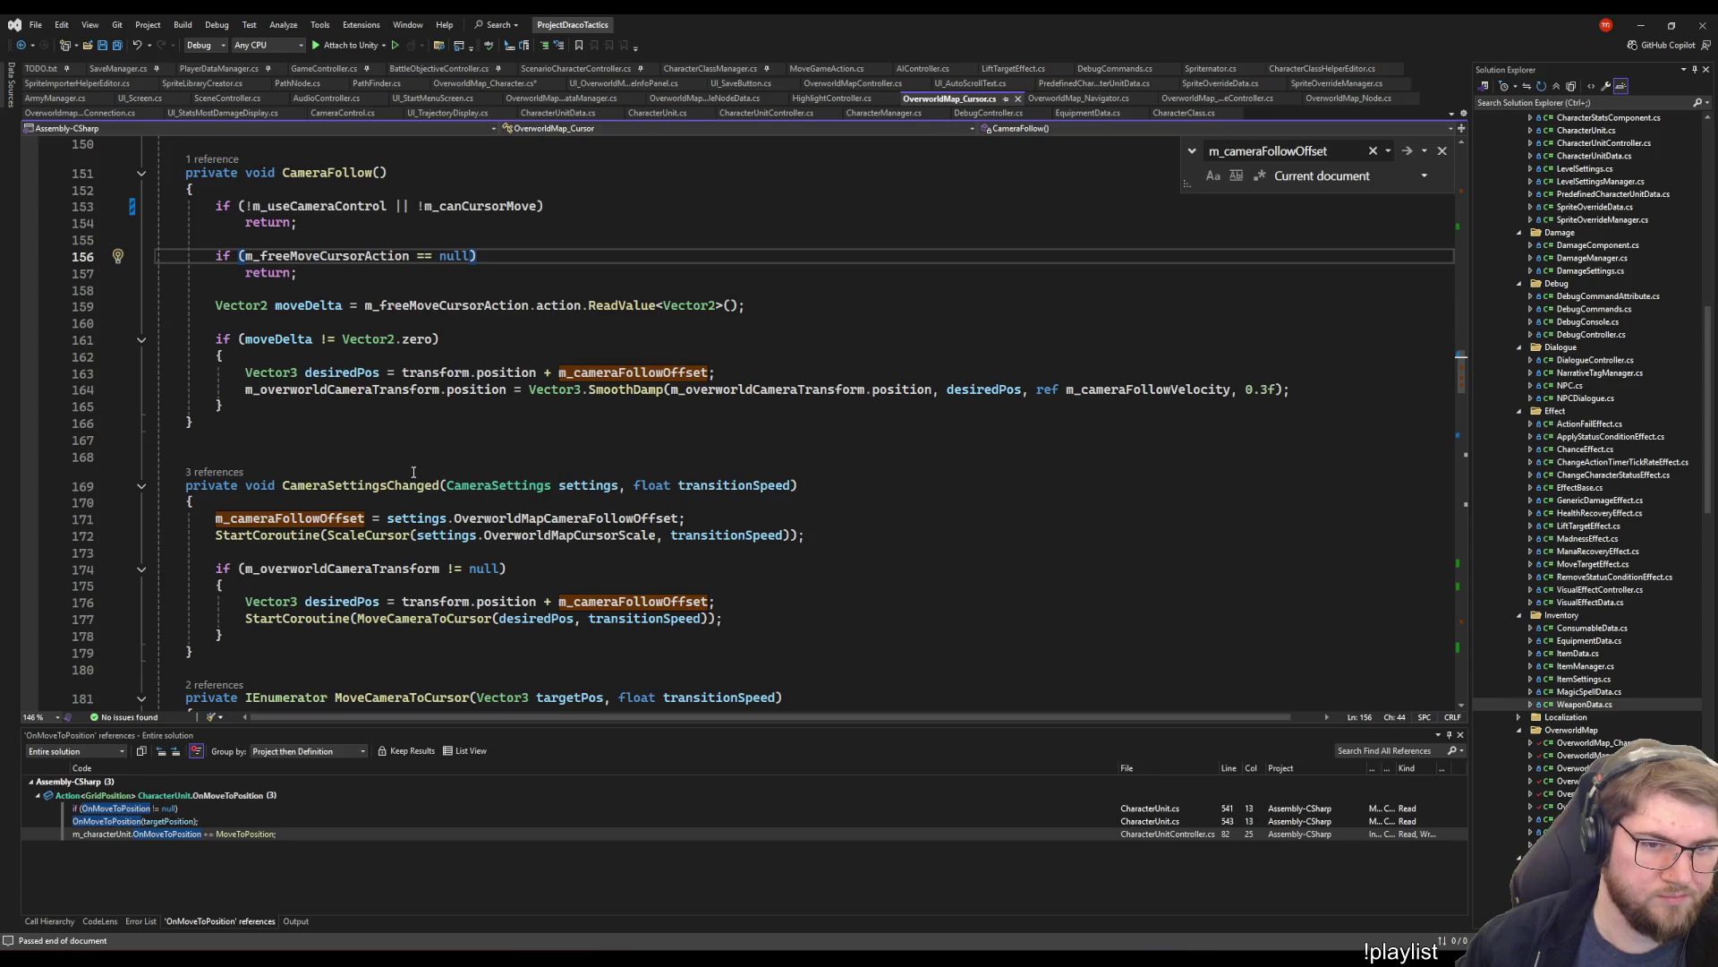
pyautogui.click(623, 426)
pyautogui.press('Up')
pyautogui.press('Up')
pyautogui.press('Up')
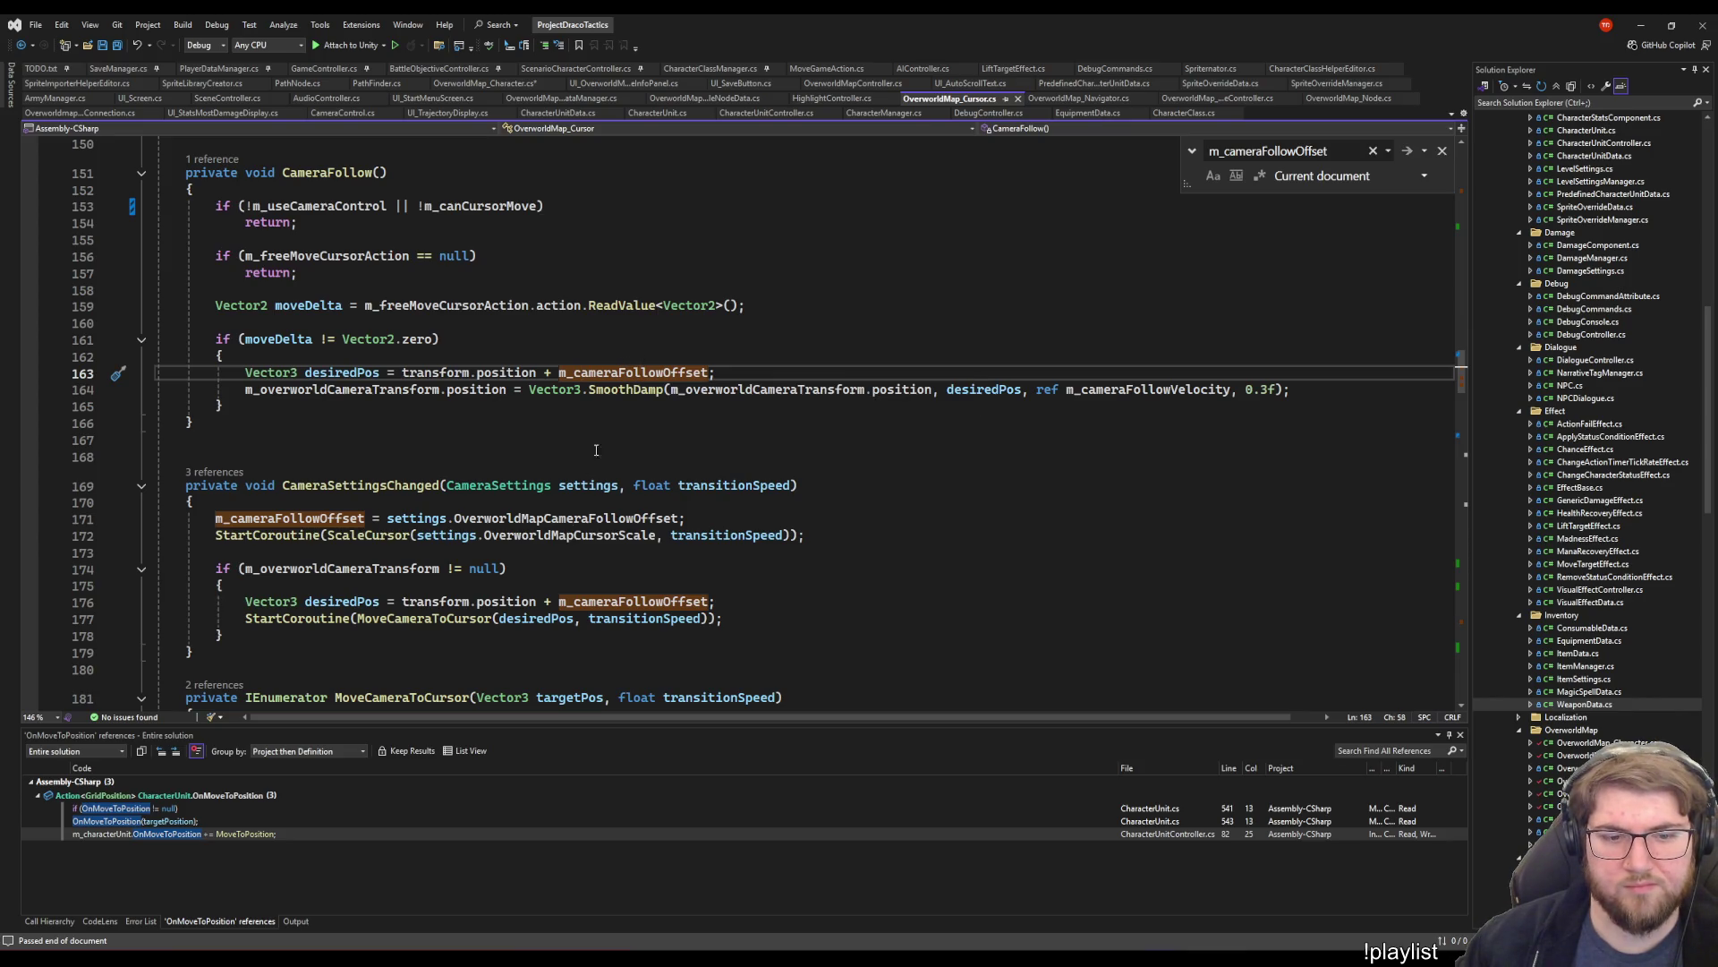
pyautogui.click(511, 519)
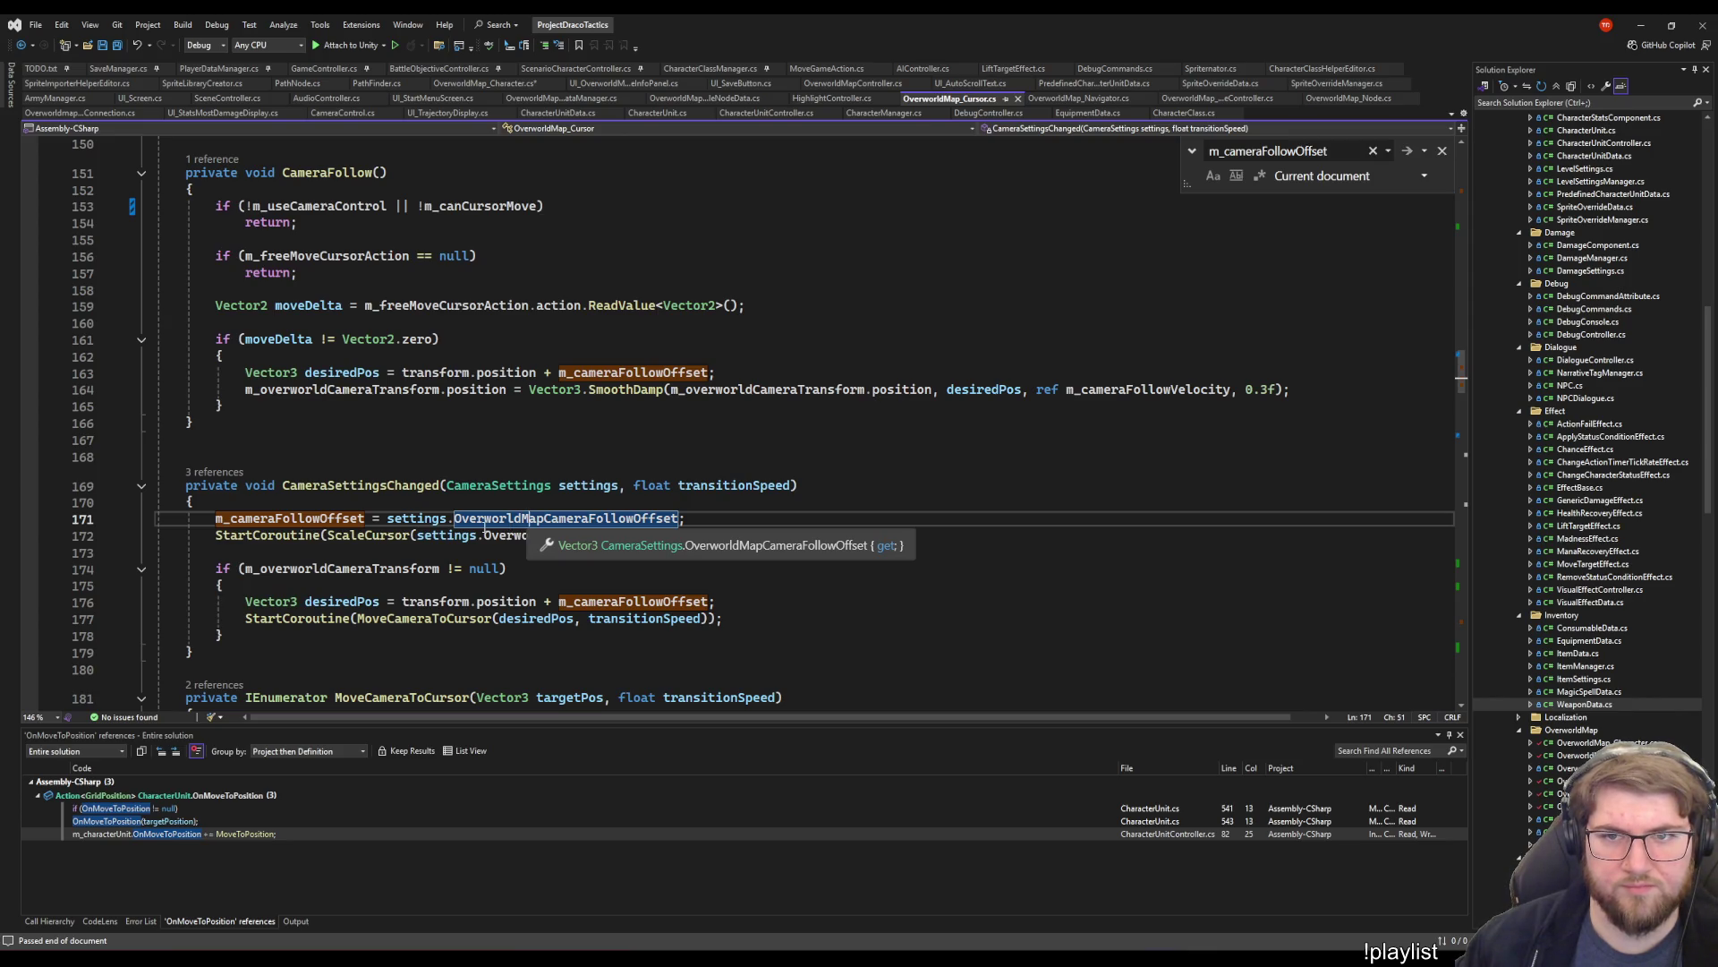
pyautogui.hotkey('ctrl', '-')
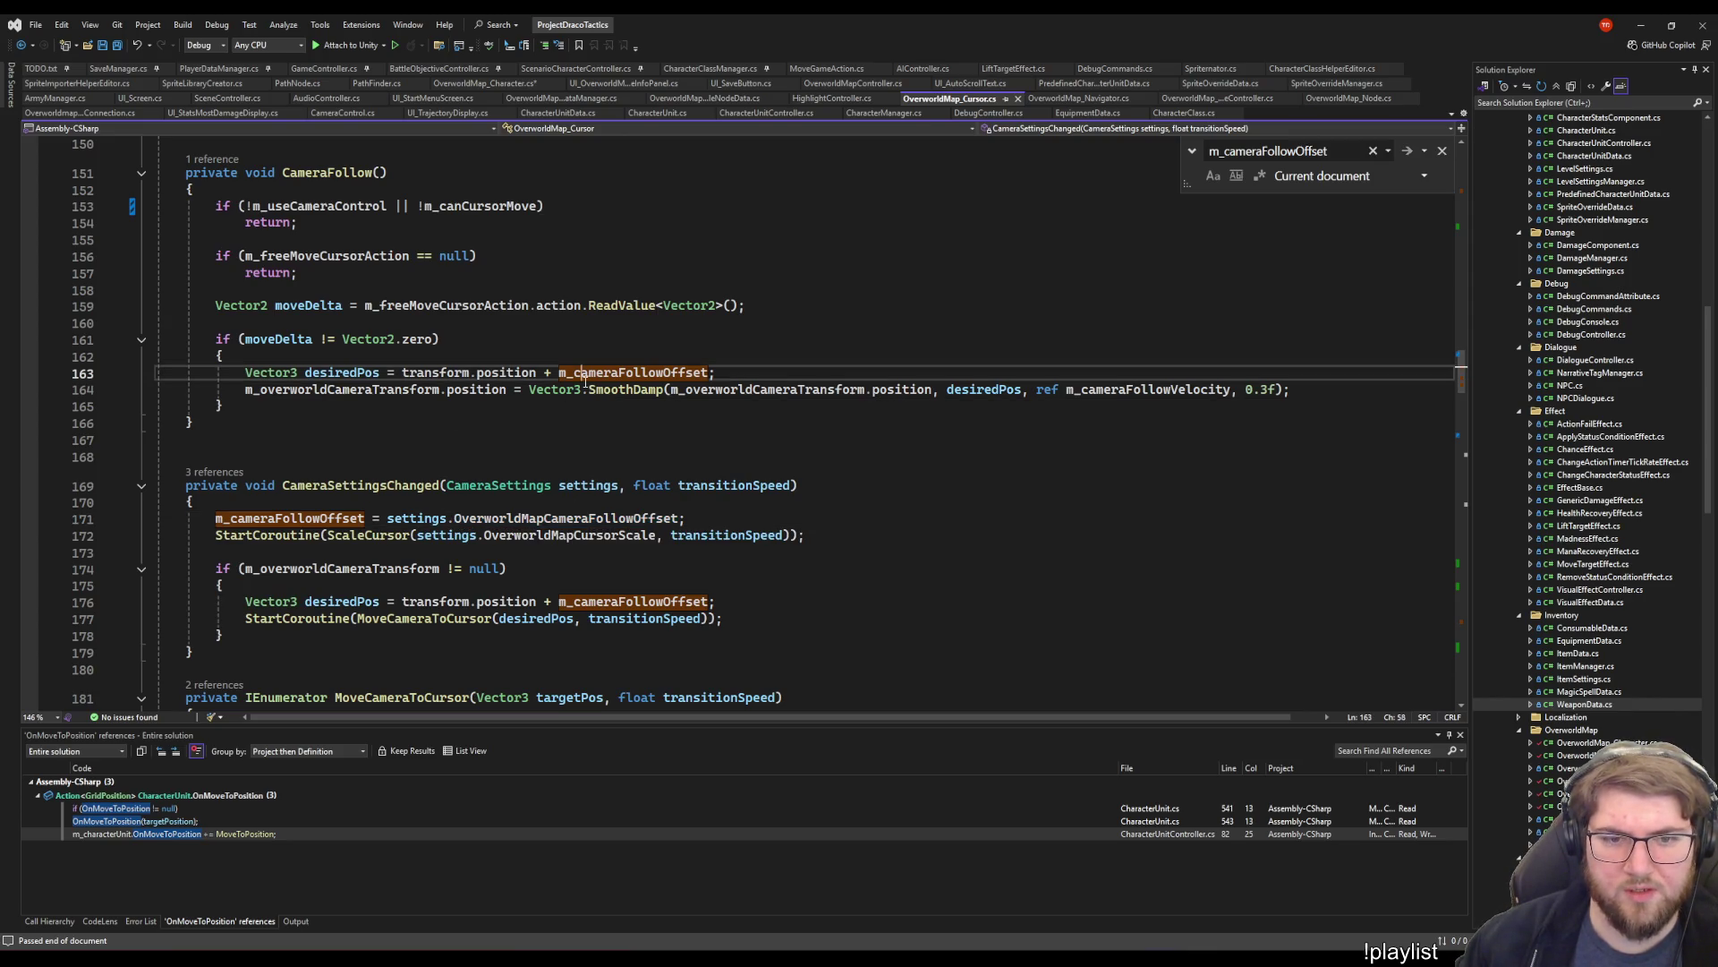
pyautogui.click(328, 390)
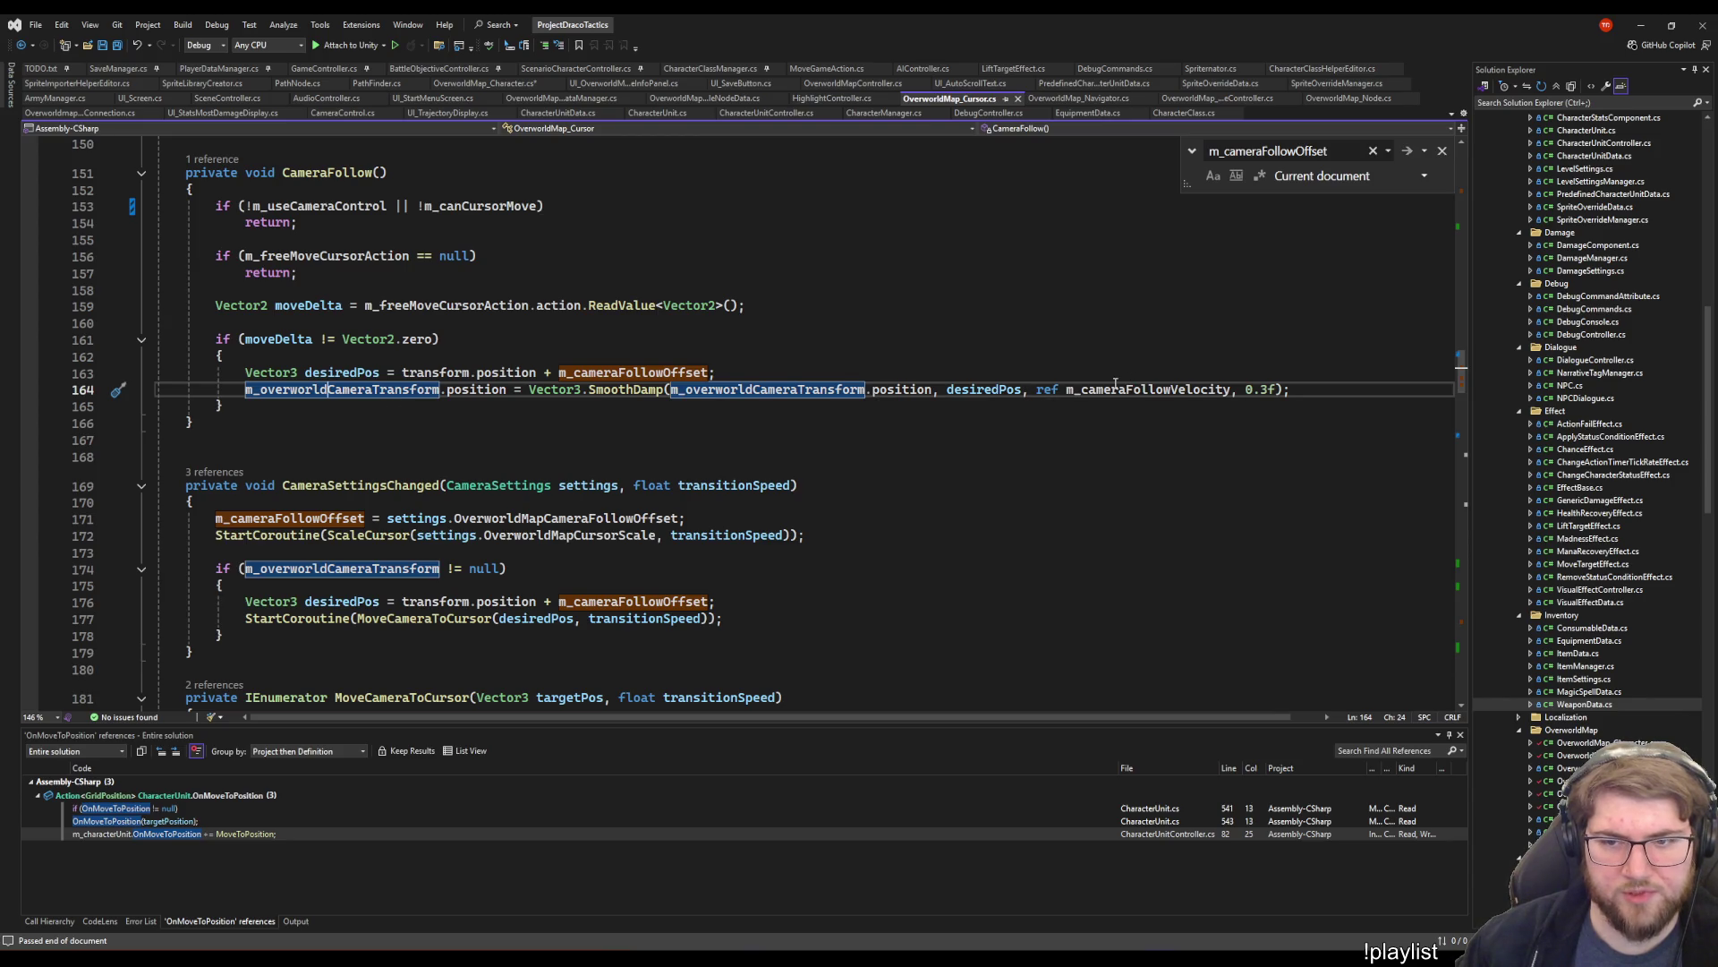
pyautogui.doubleClick(1152, 388)
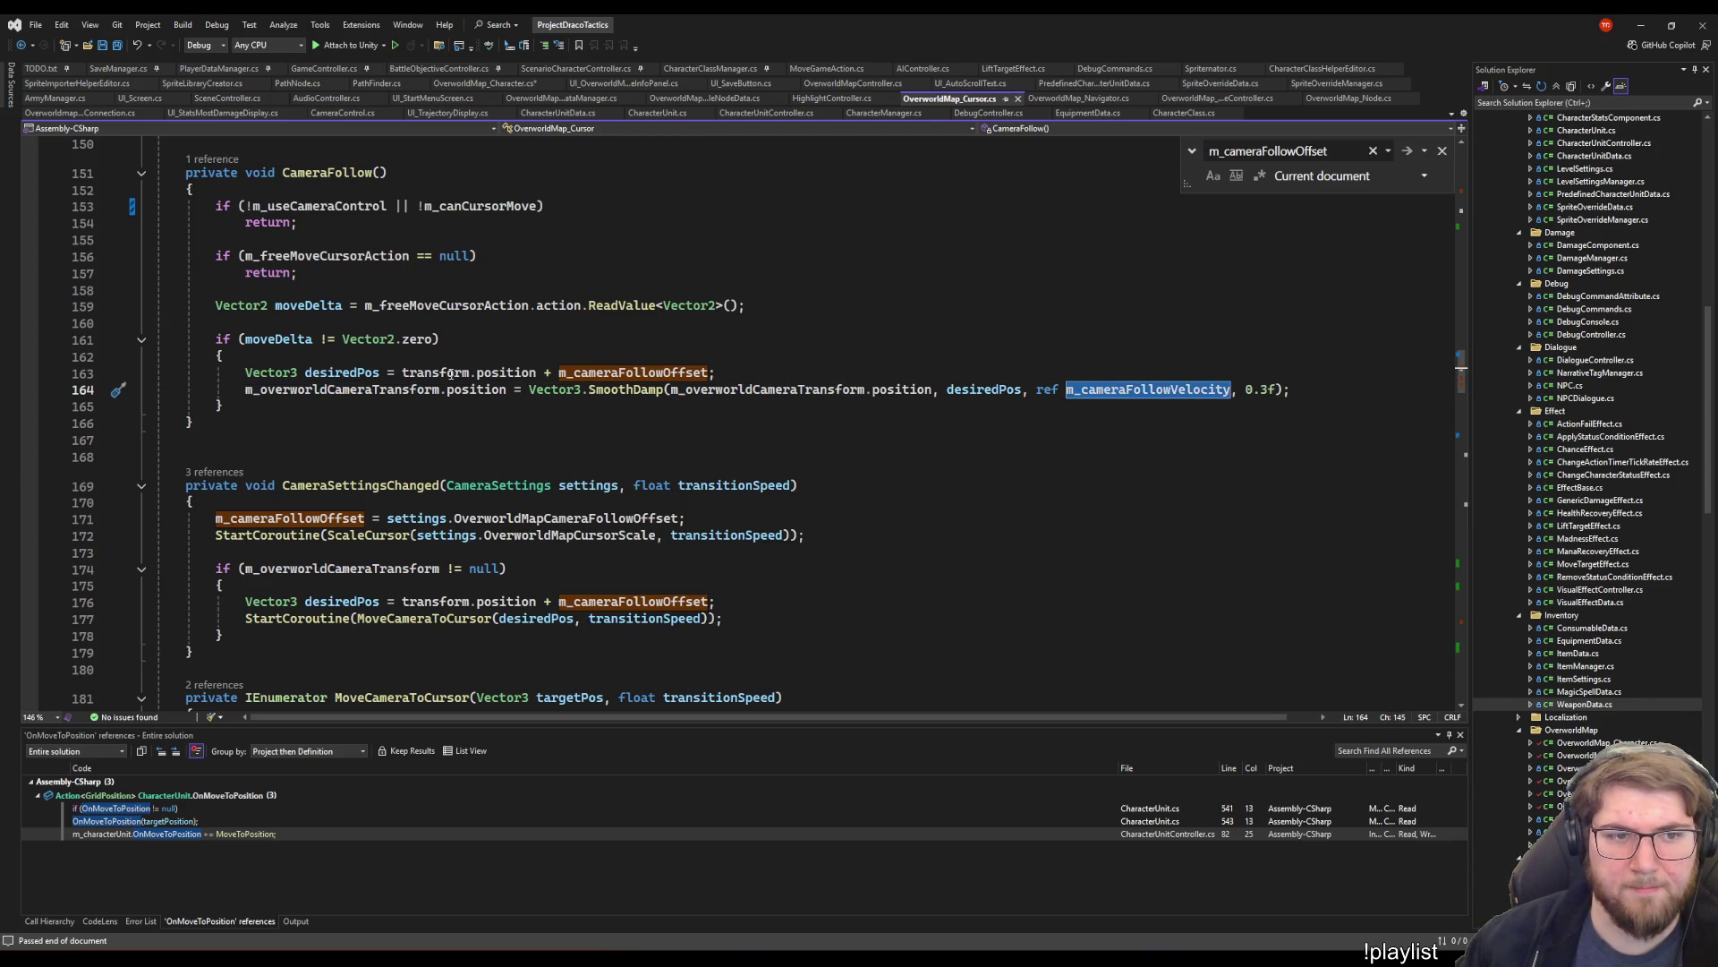
pyautogui.click(320, 397)
pyautogui.click(474, 333)
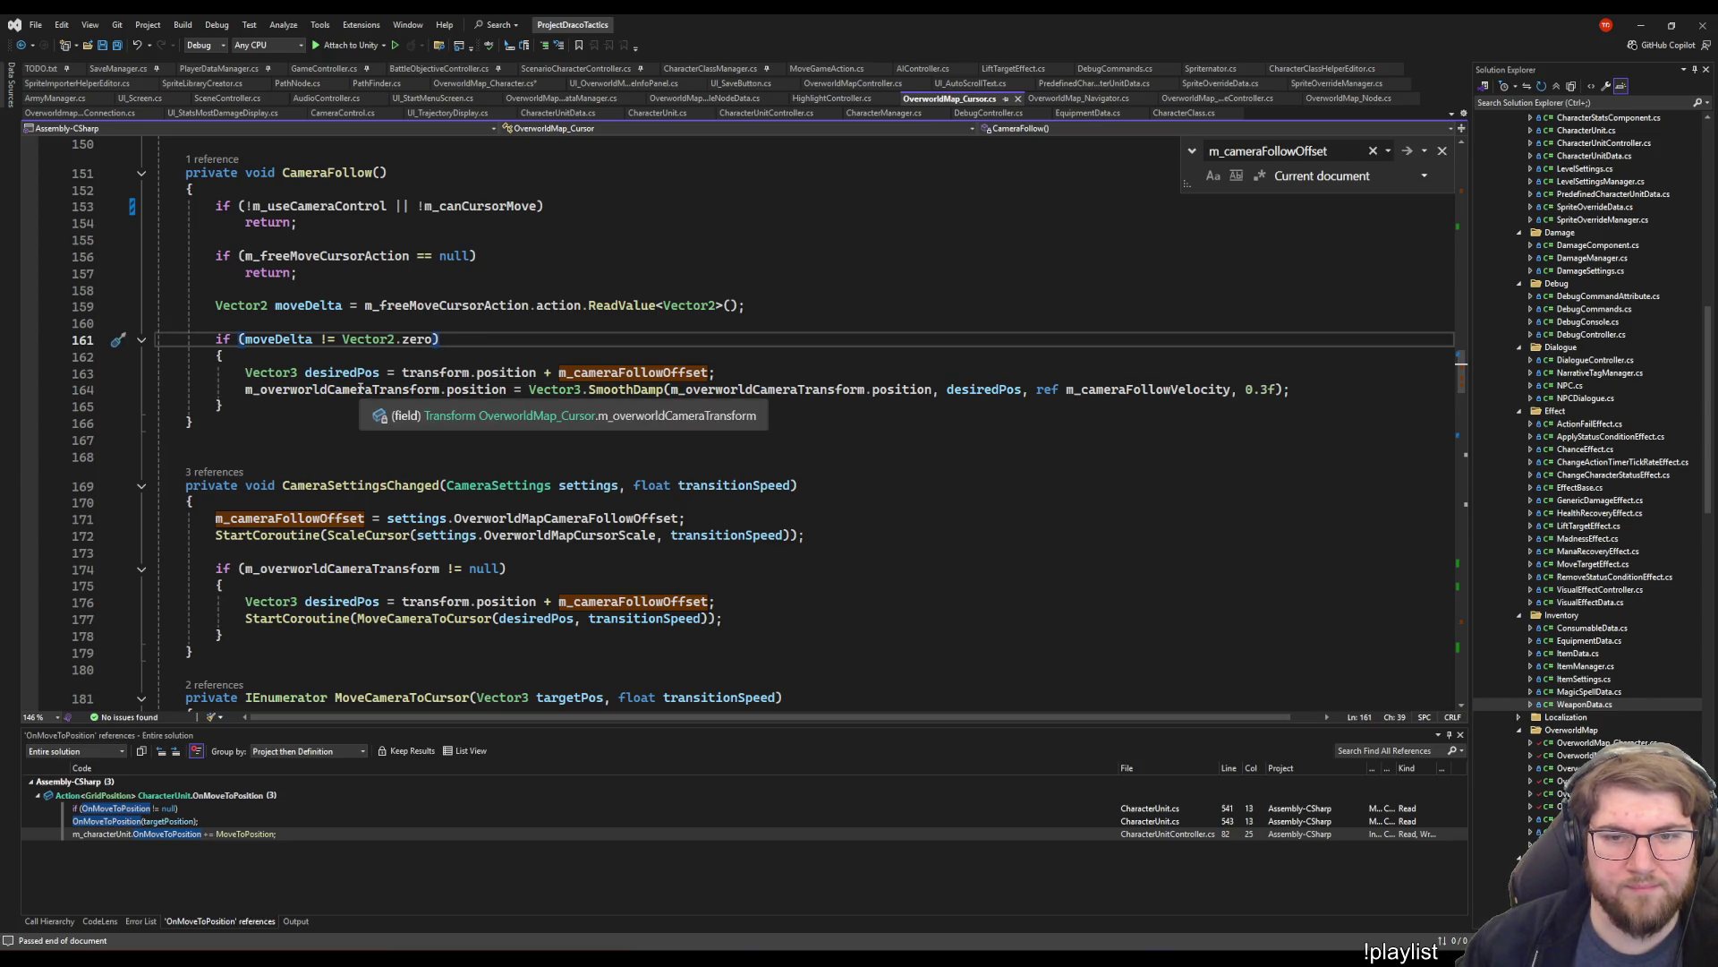
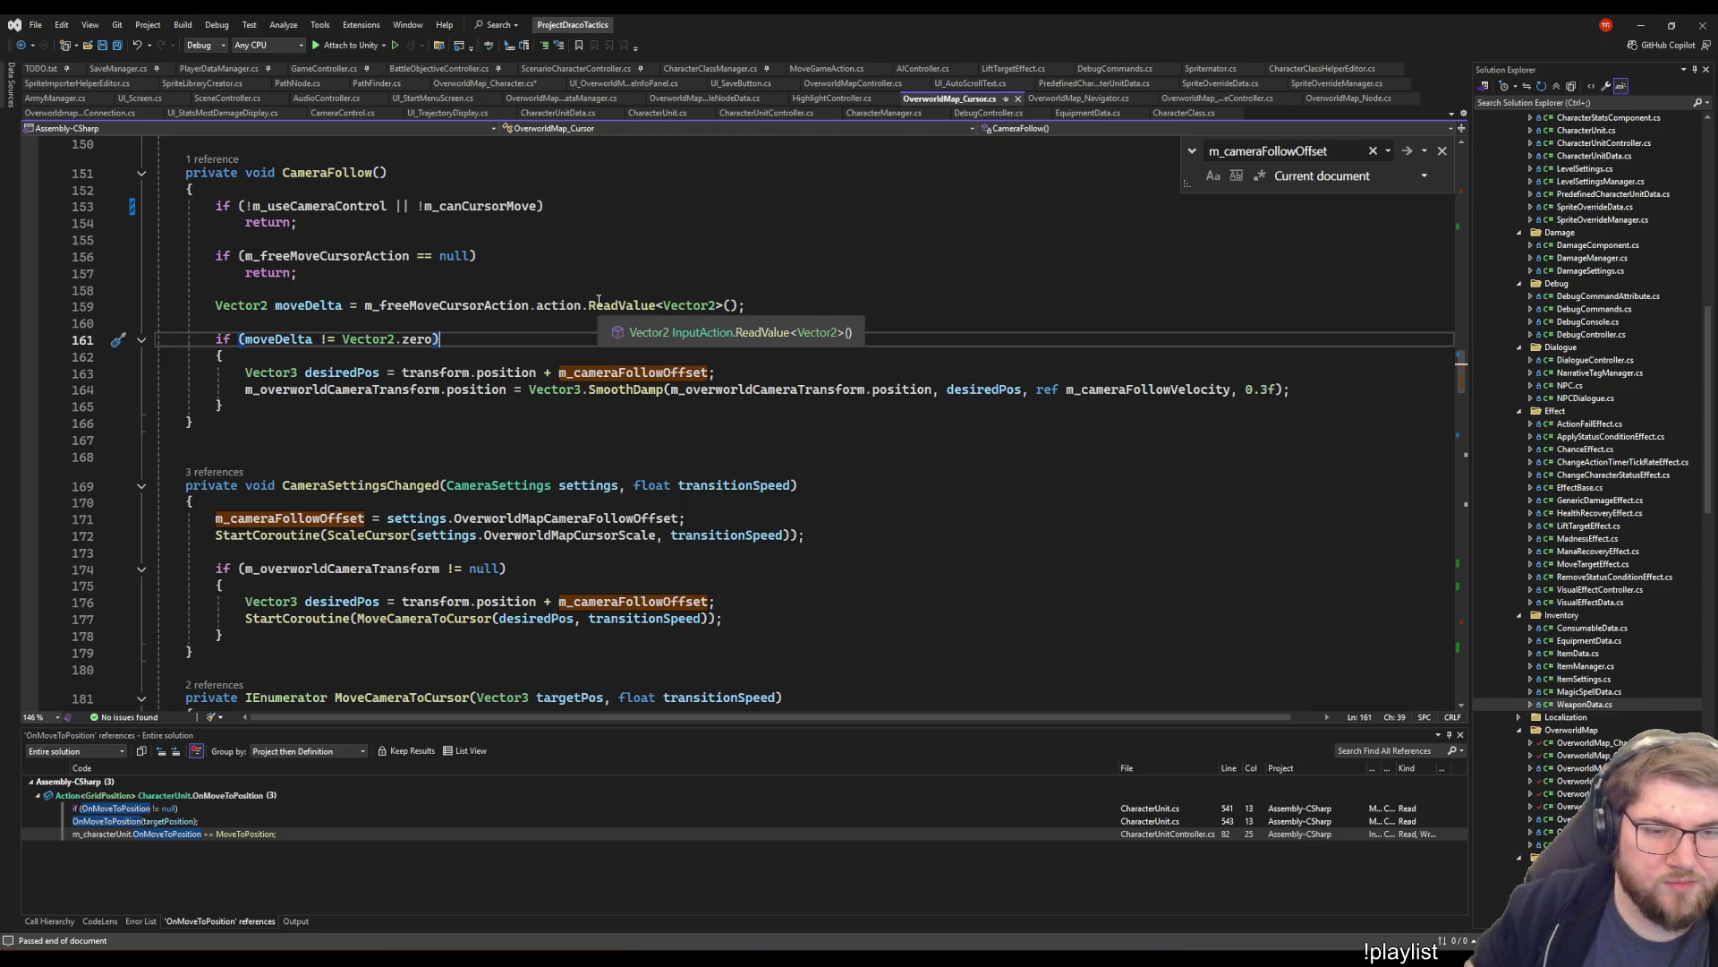
# - Review CameraFollow's moveDelta check, desired camera position, velocity and follow-offset assignment in OverworldMap_Cursor.cs
pyautogui.click(702, 413)
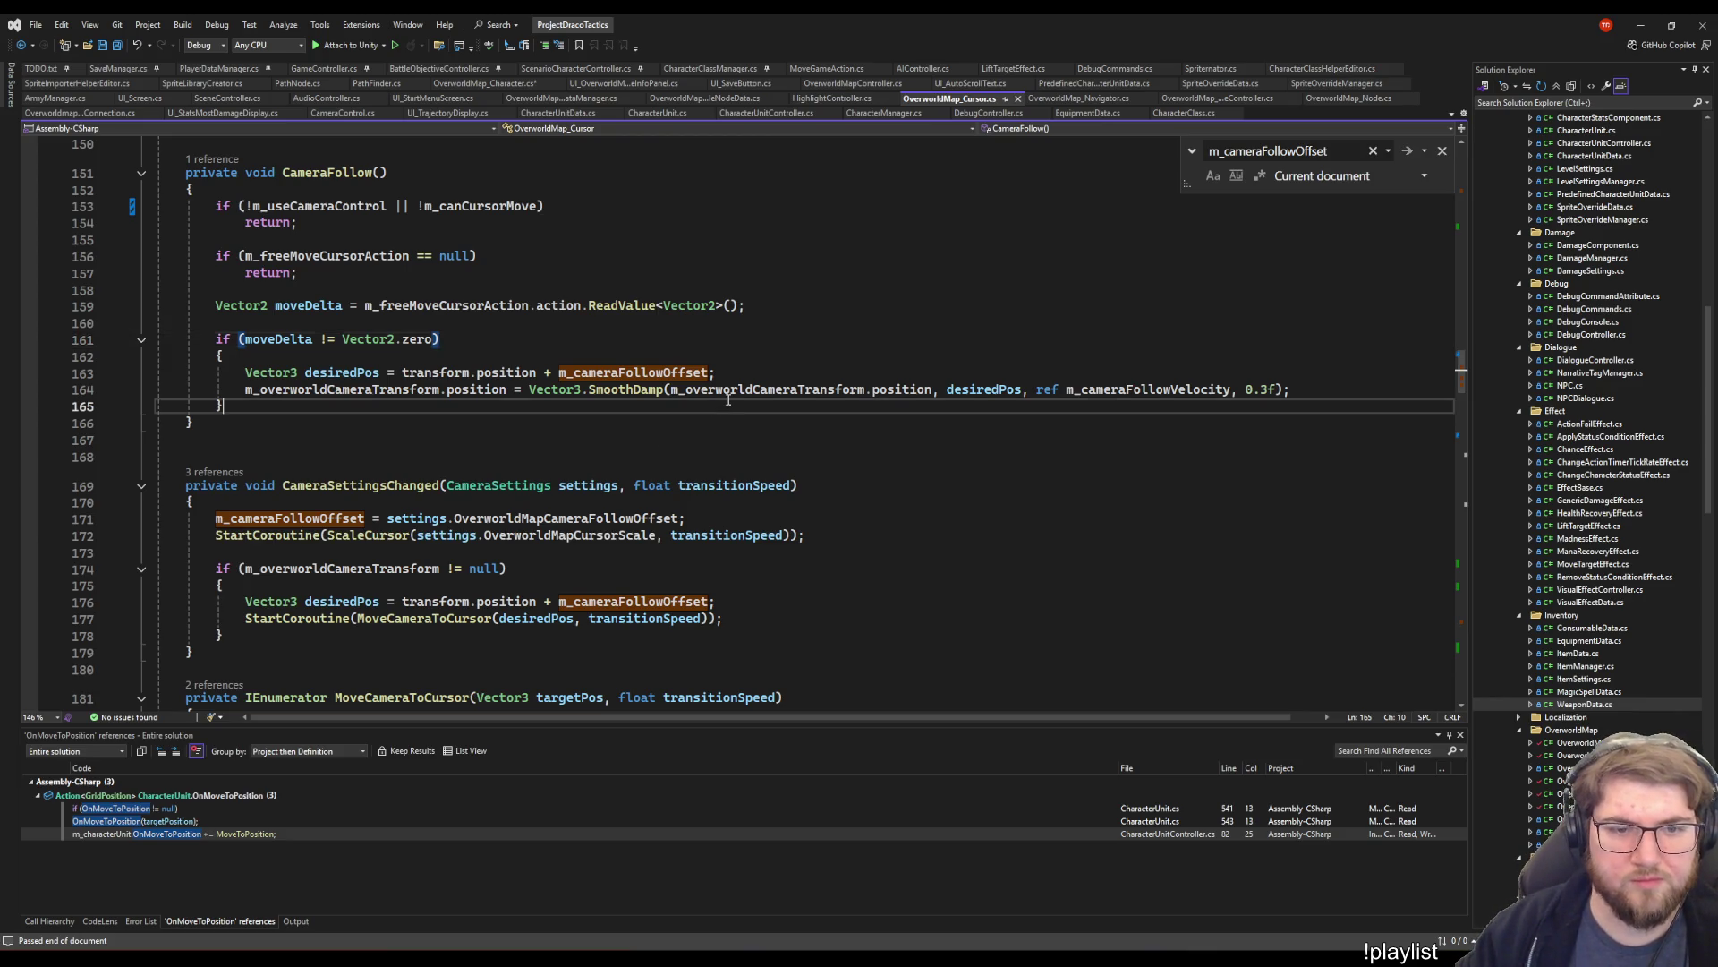
pyautogui.press('Up')
pyautogui.press('Up')
pyautogui.press('Up')
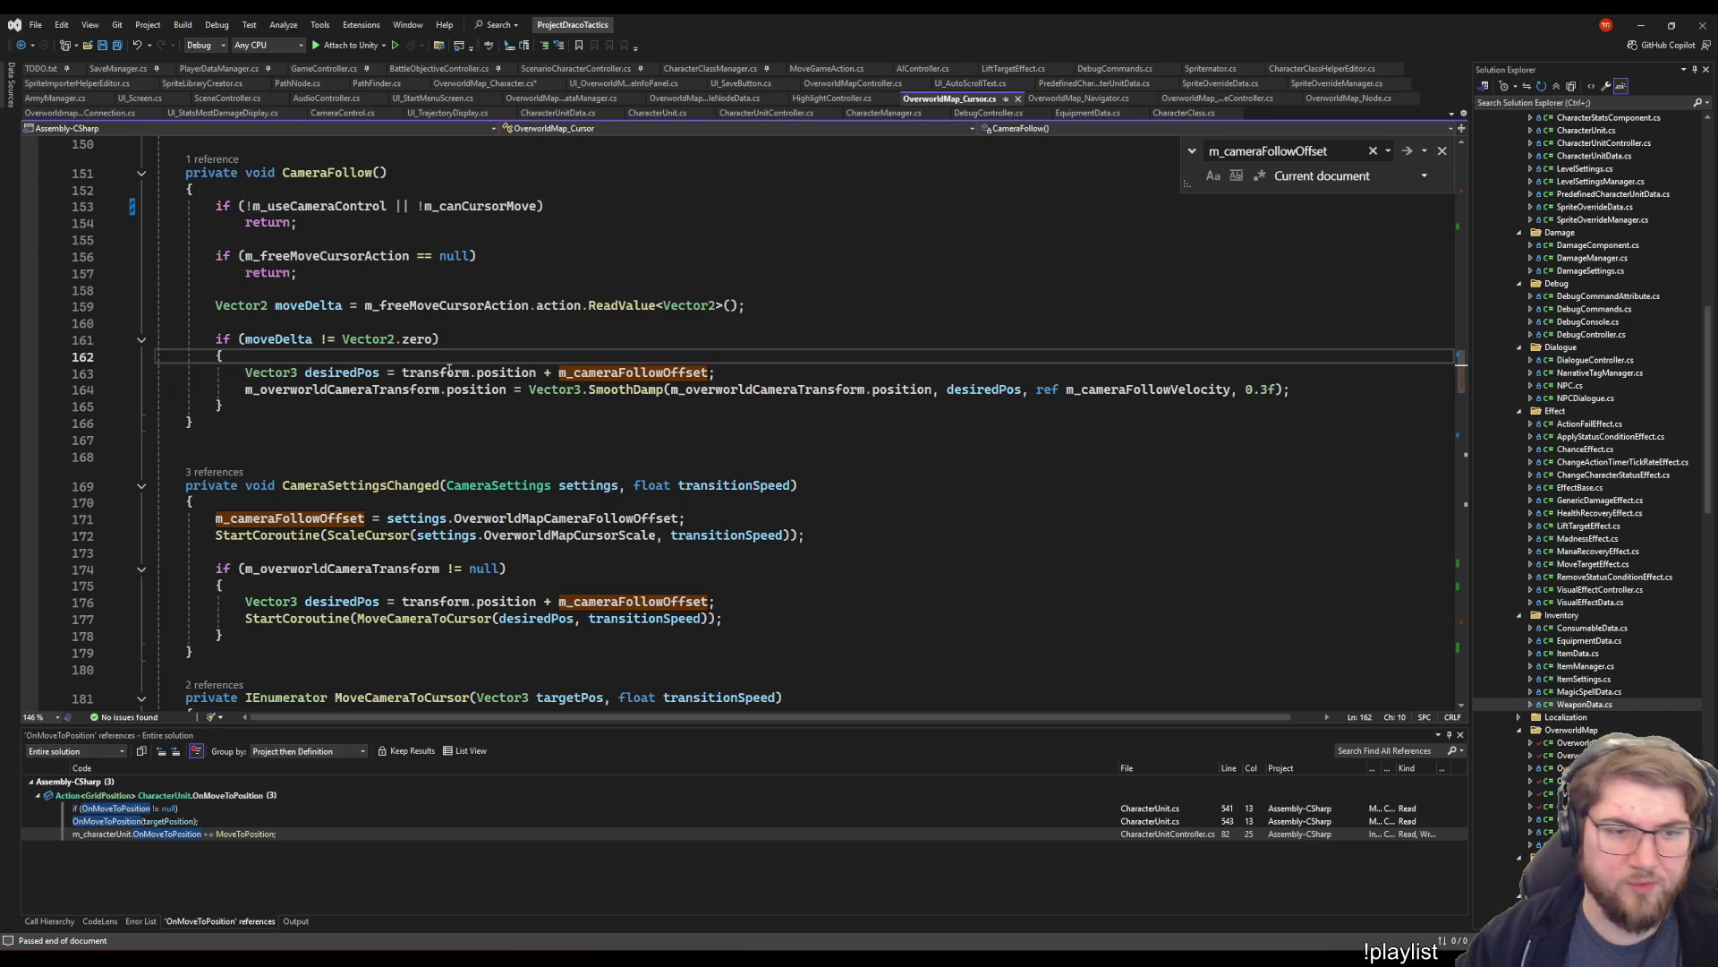
pyautogui.click(474, 372)
pyautogui.hotkey('shift', 'alt', '=')
pyautogui.hotkey('shift', 'alt', '=')
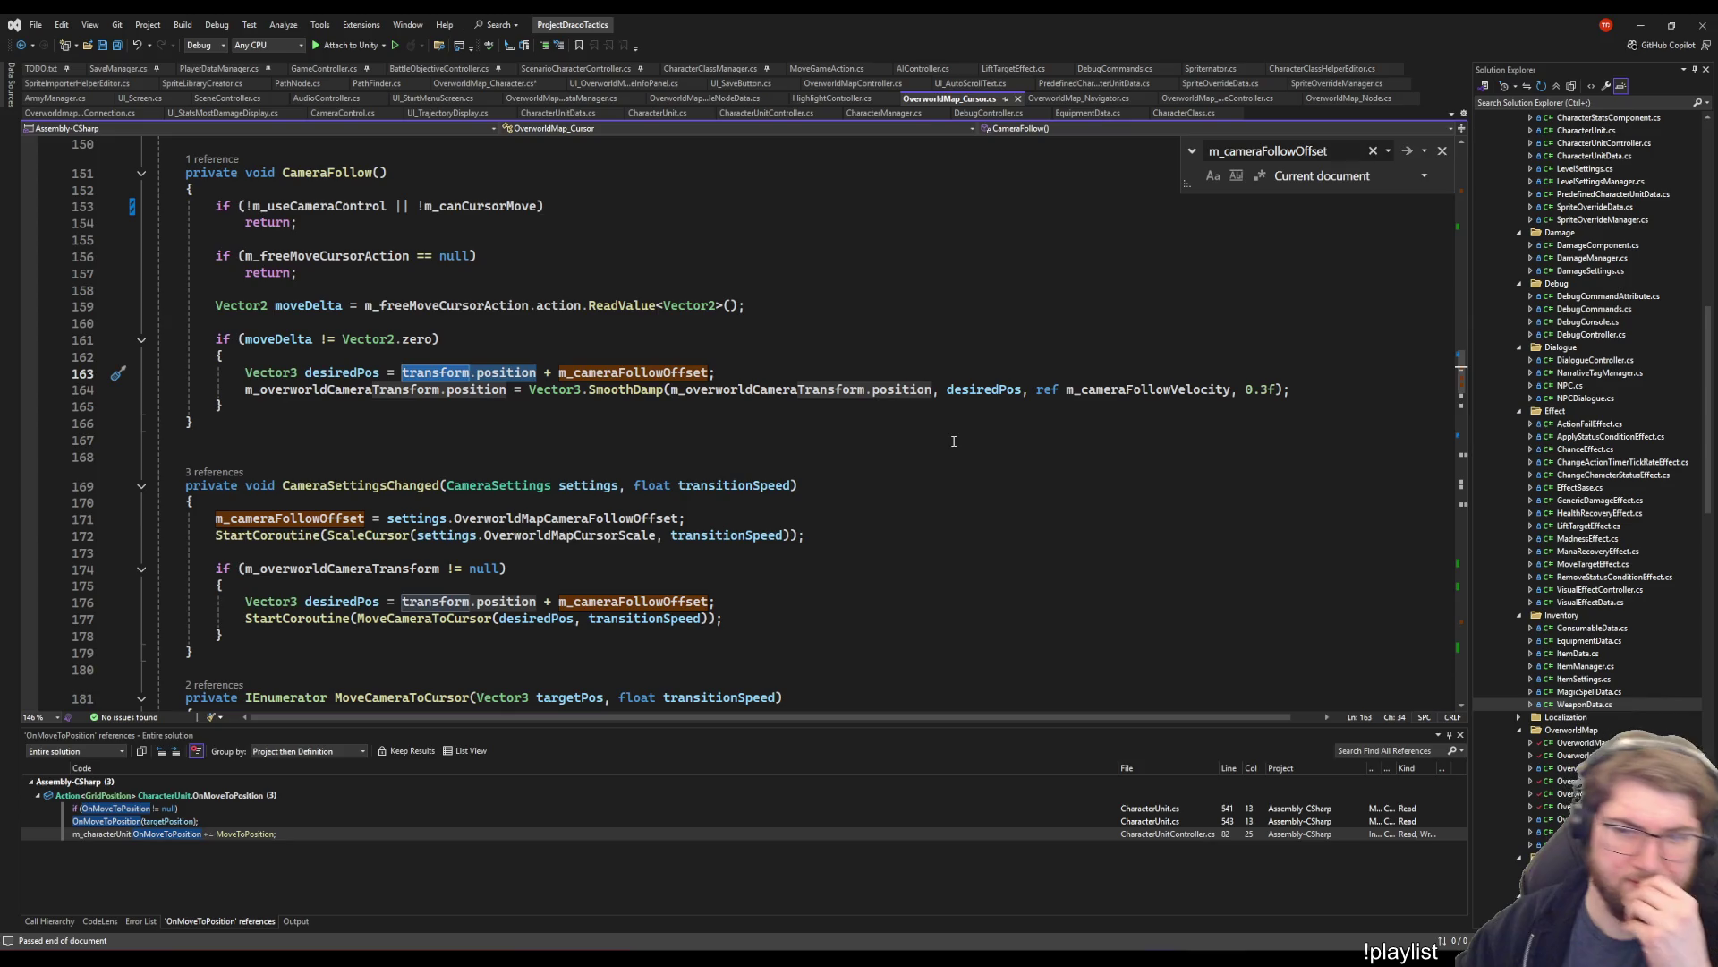
pyautogui.doubleClick(1181, 394)
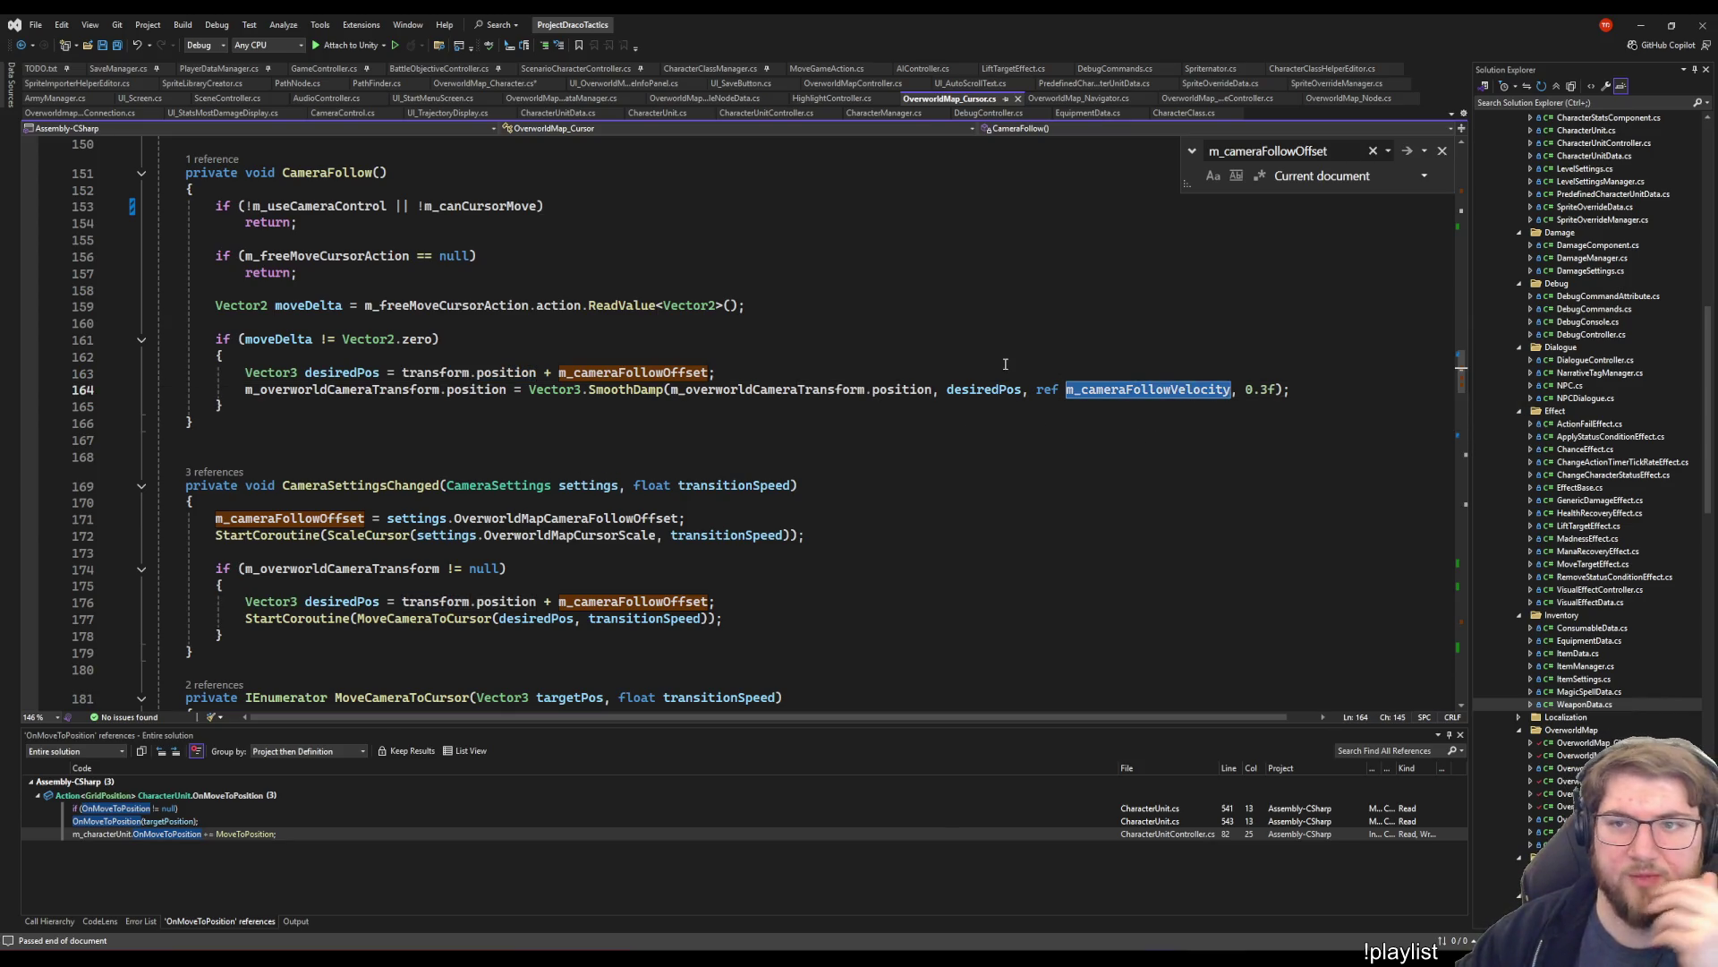
pyautogui.click(274, 439)
pyautogui.click(322, 535)
pyautogui.click(748, 512)
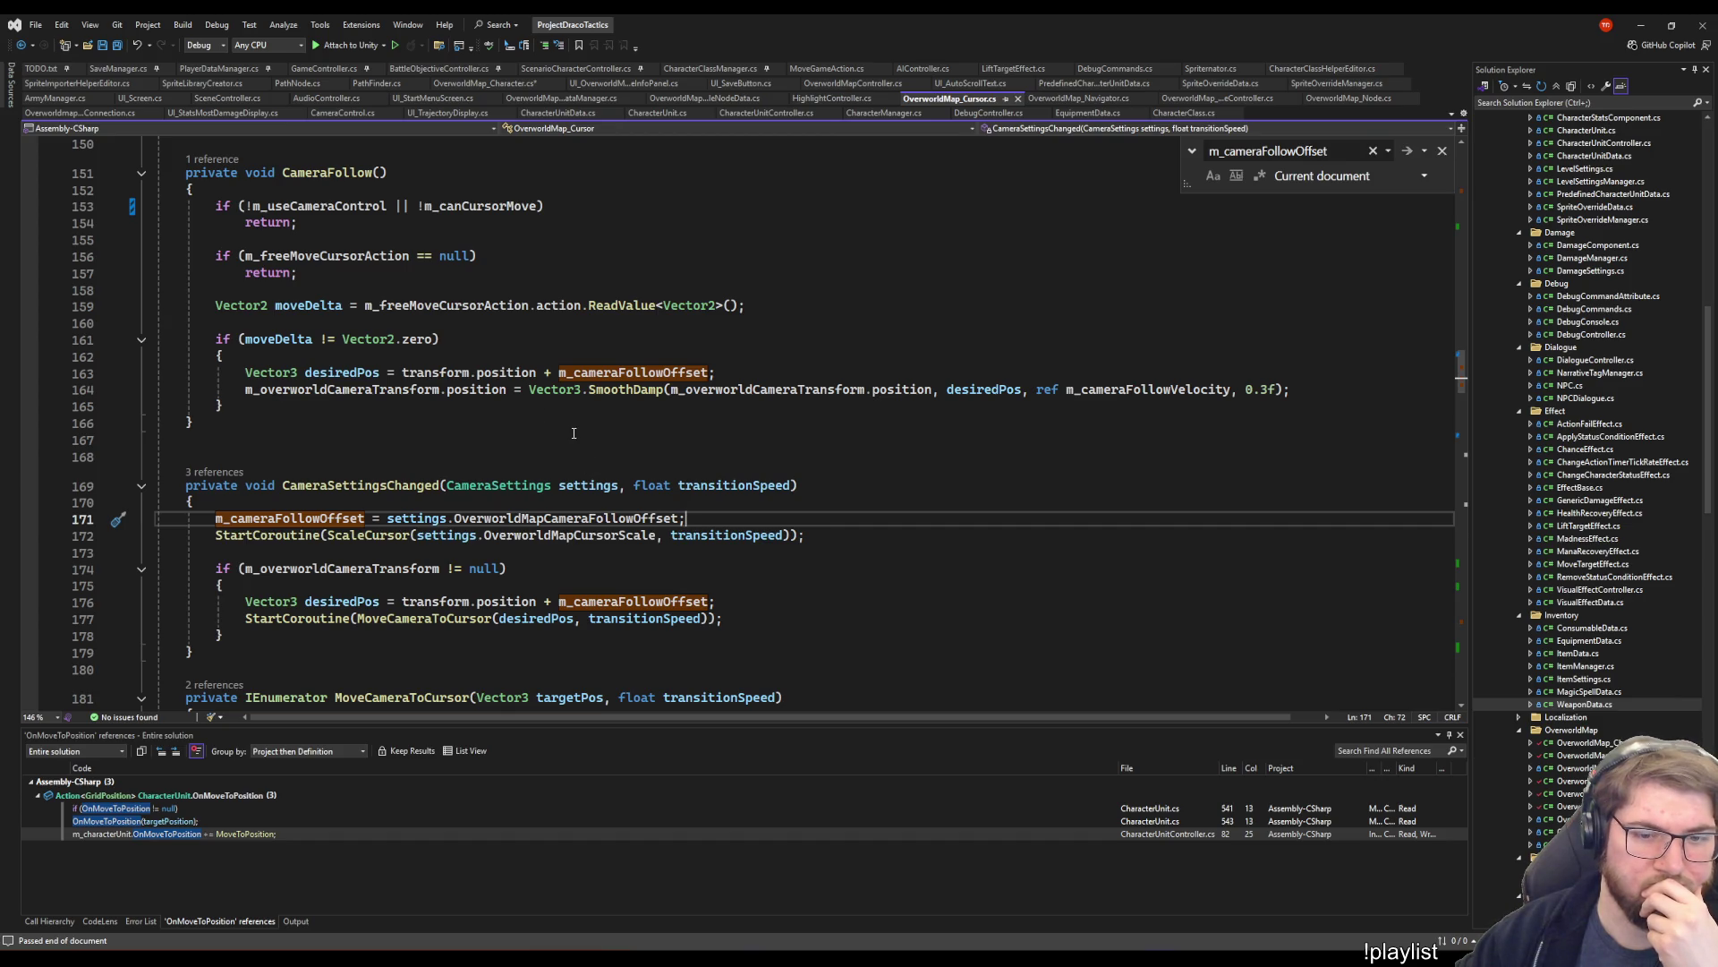
pyautogui.hotkey('shift', 'Home')
# - Search OverworldMap_Cursor.cs for every use of m_cameraFollowOffset
pyautogui.press('Left')
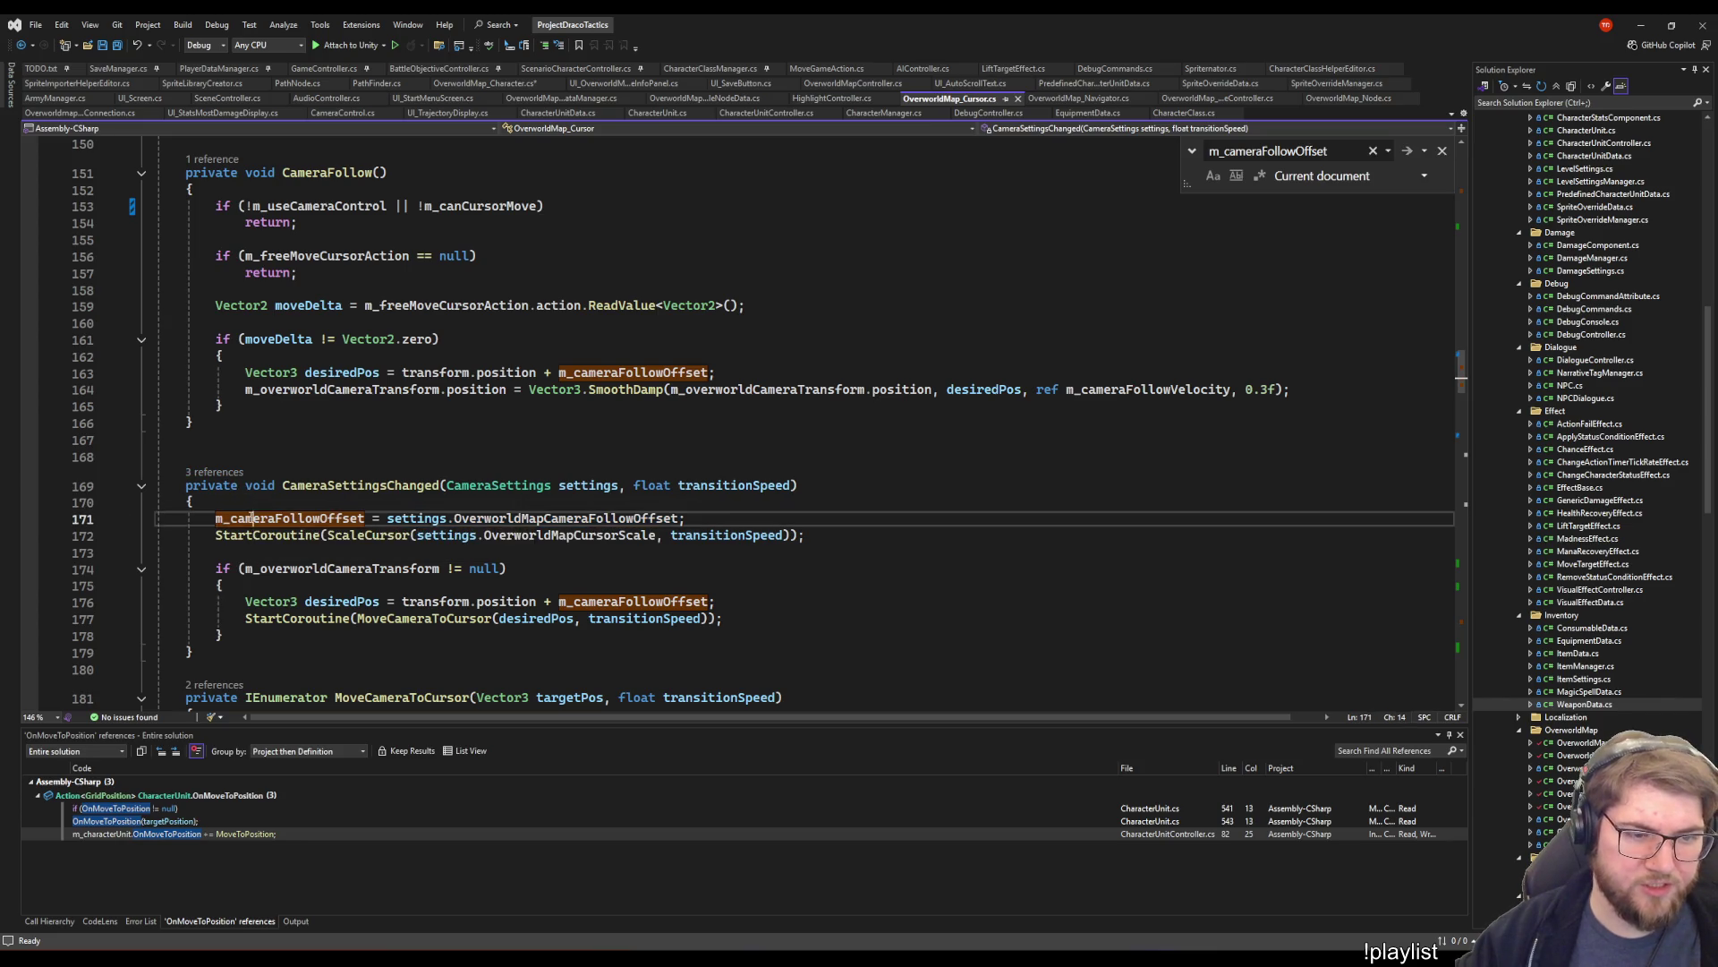
pyautogui.hotkey('ctrl', 'f')
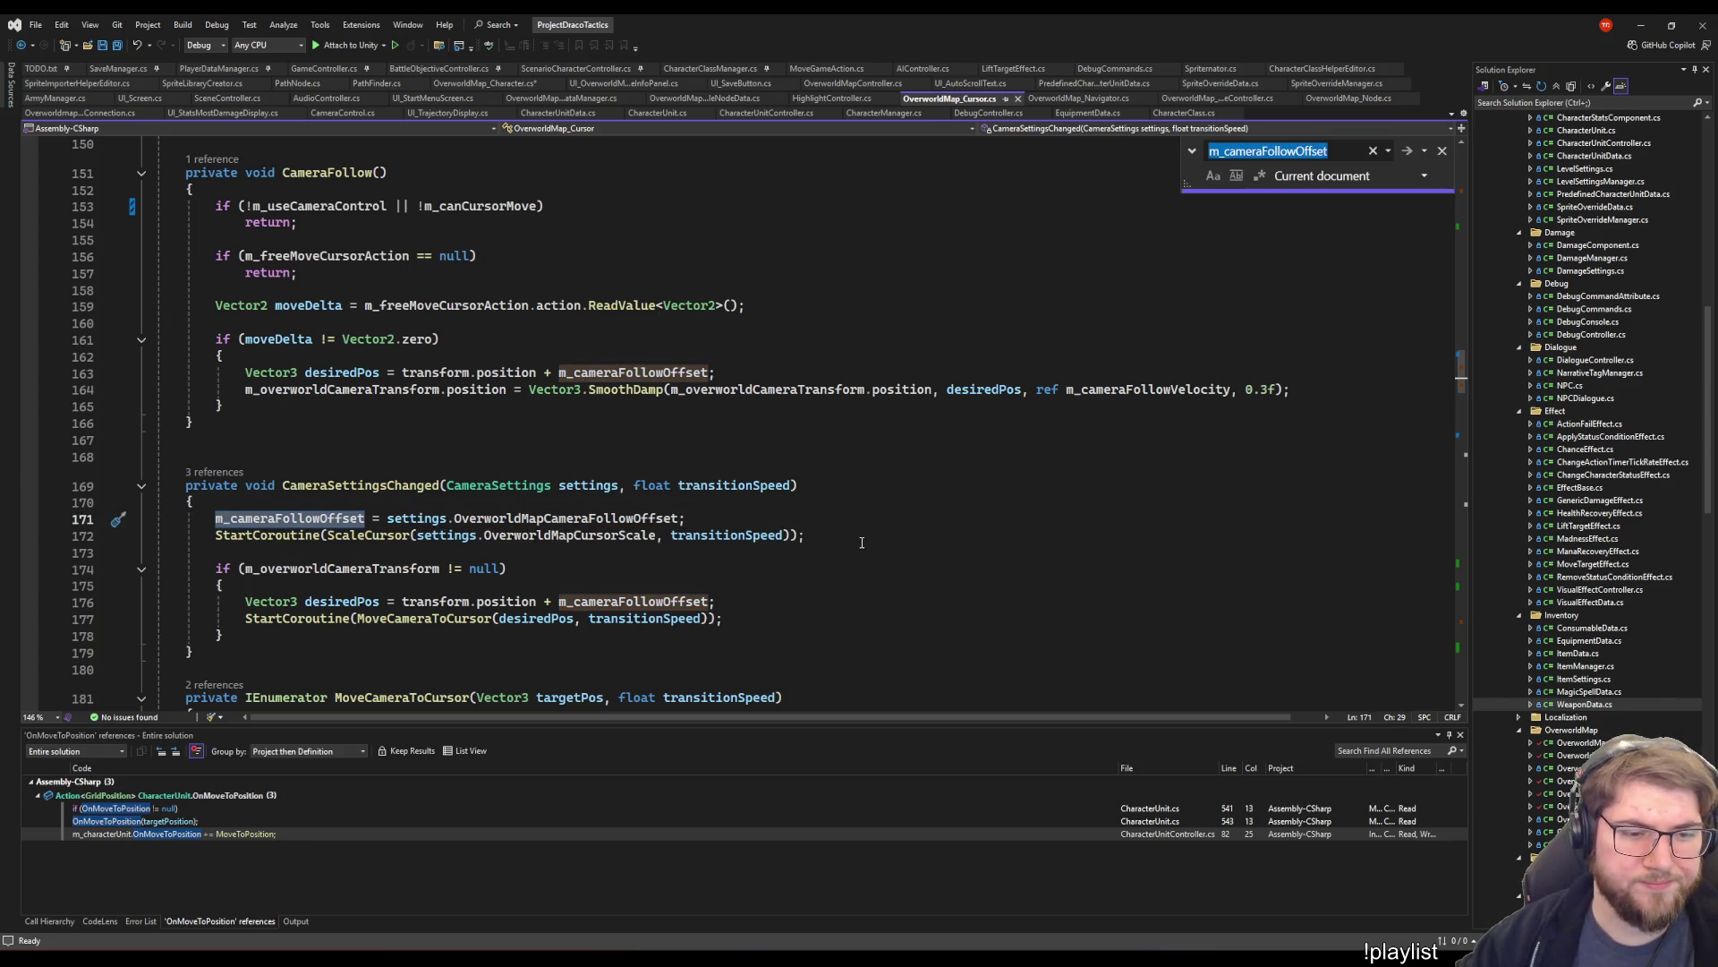
pyautogui.press('Return')
pyautogui.press('Return')
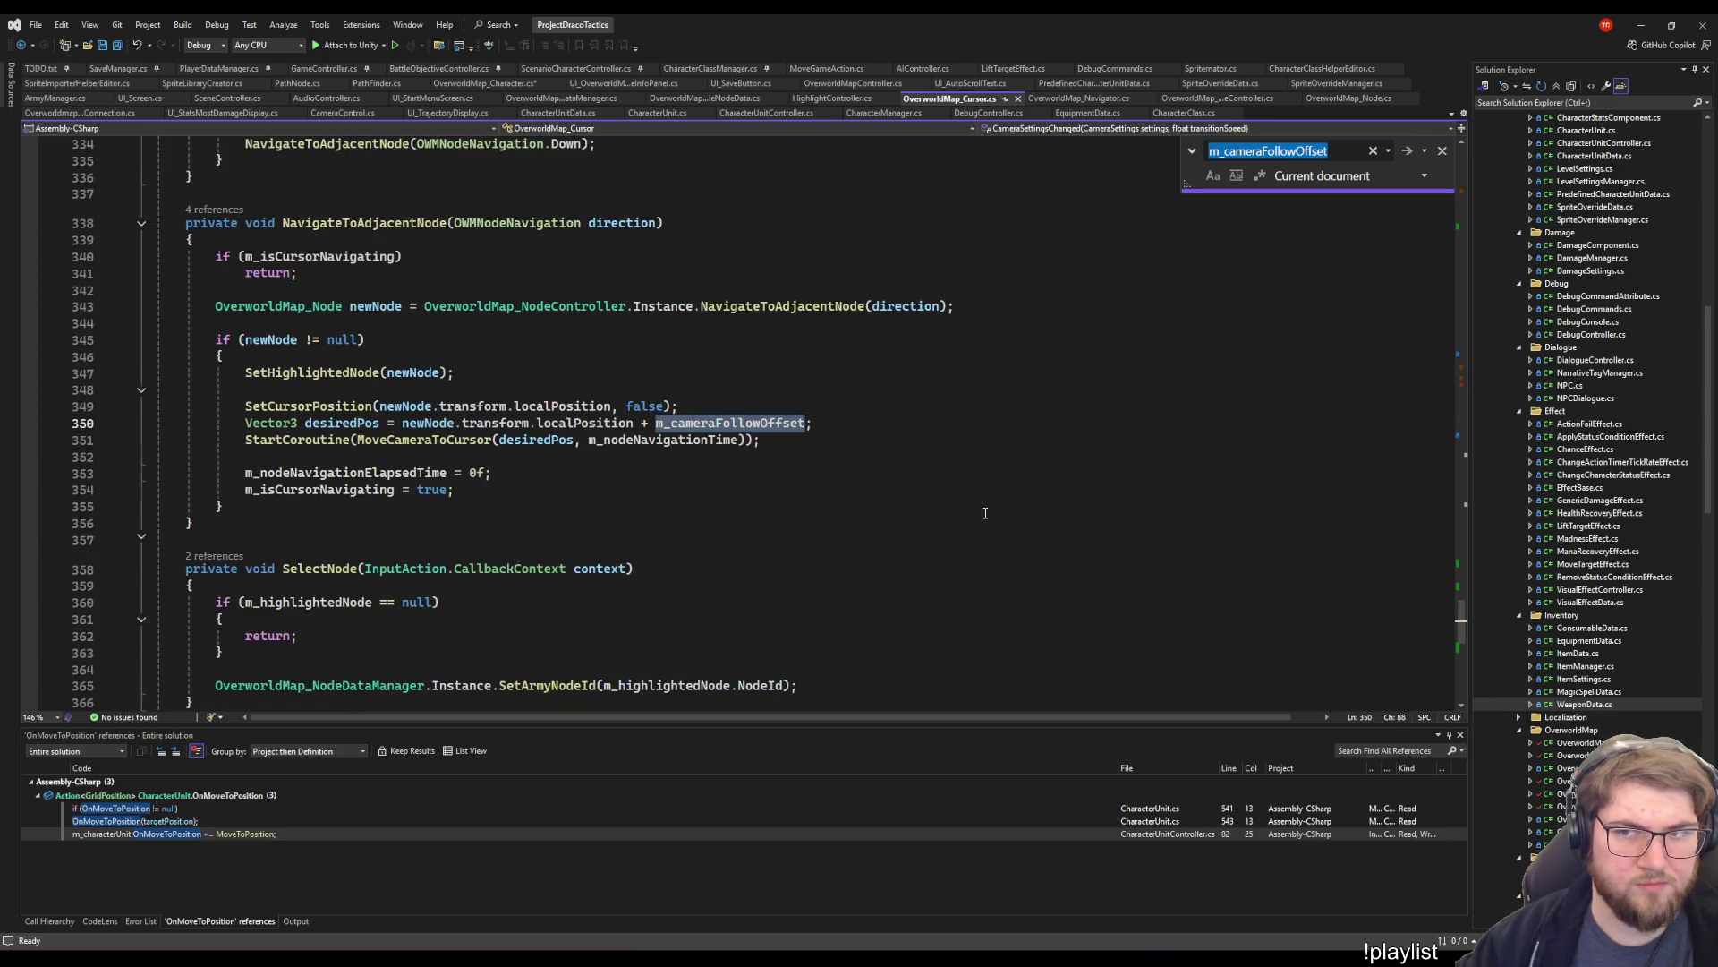
pyautogui.press('Return')
pyautogui.press('Return')
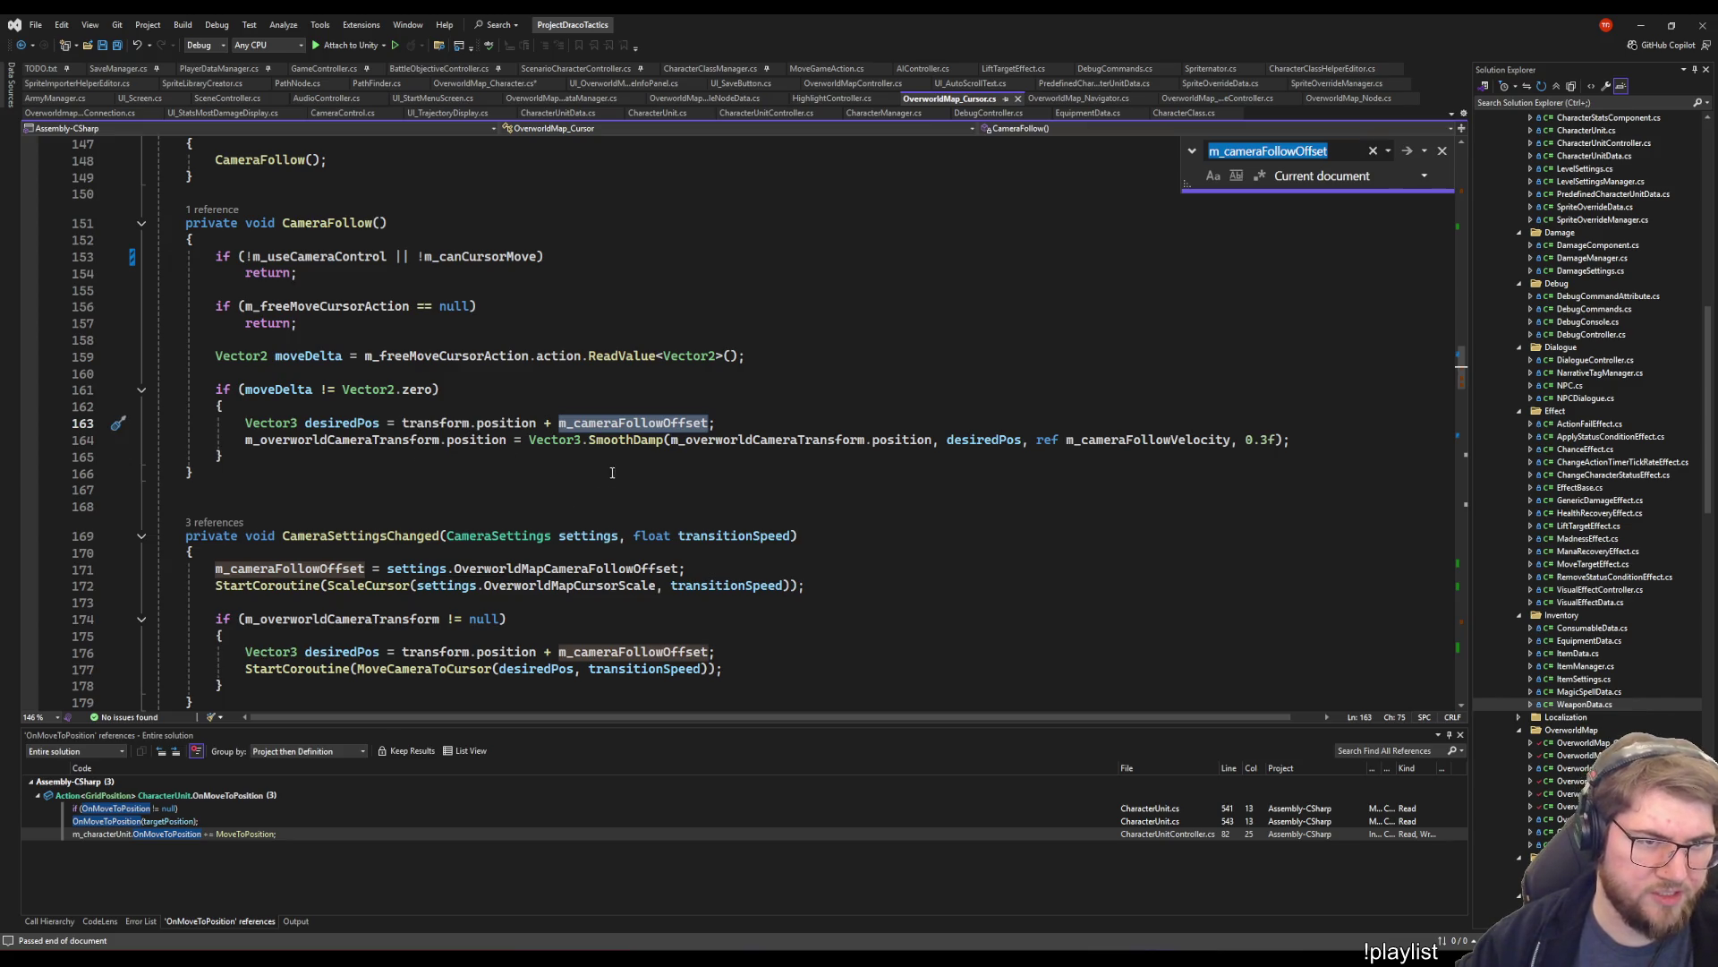
# - Highlight the position and m_overworldCameraTransform uses in CameraFollow, then switch to OverworldMap_Character.cs
pyautogui.click(446, 466)
pyautogui.click(573, 424)
pyautogui.click(269, 323)
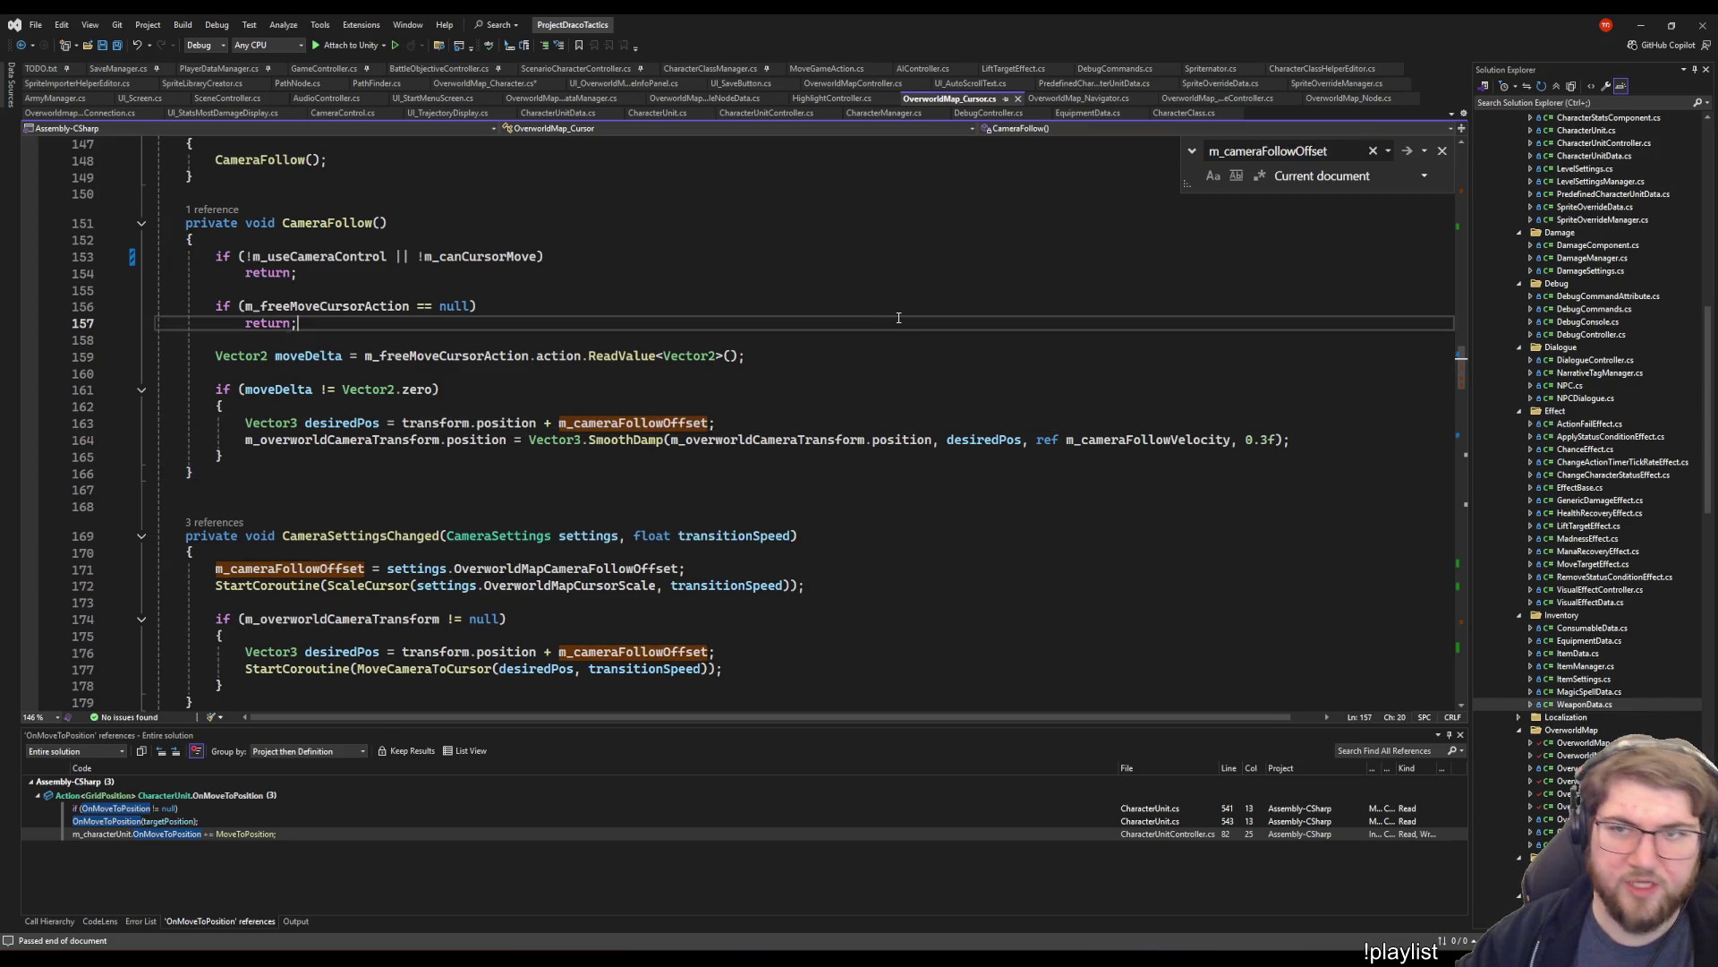
pyautogui.click(891, 440)
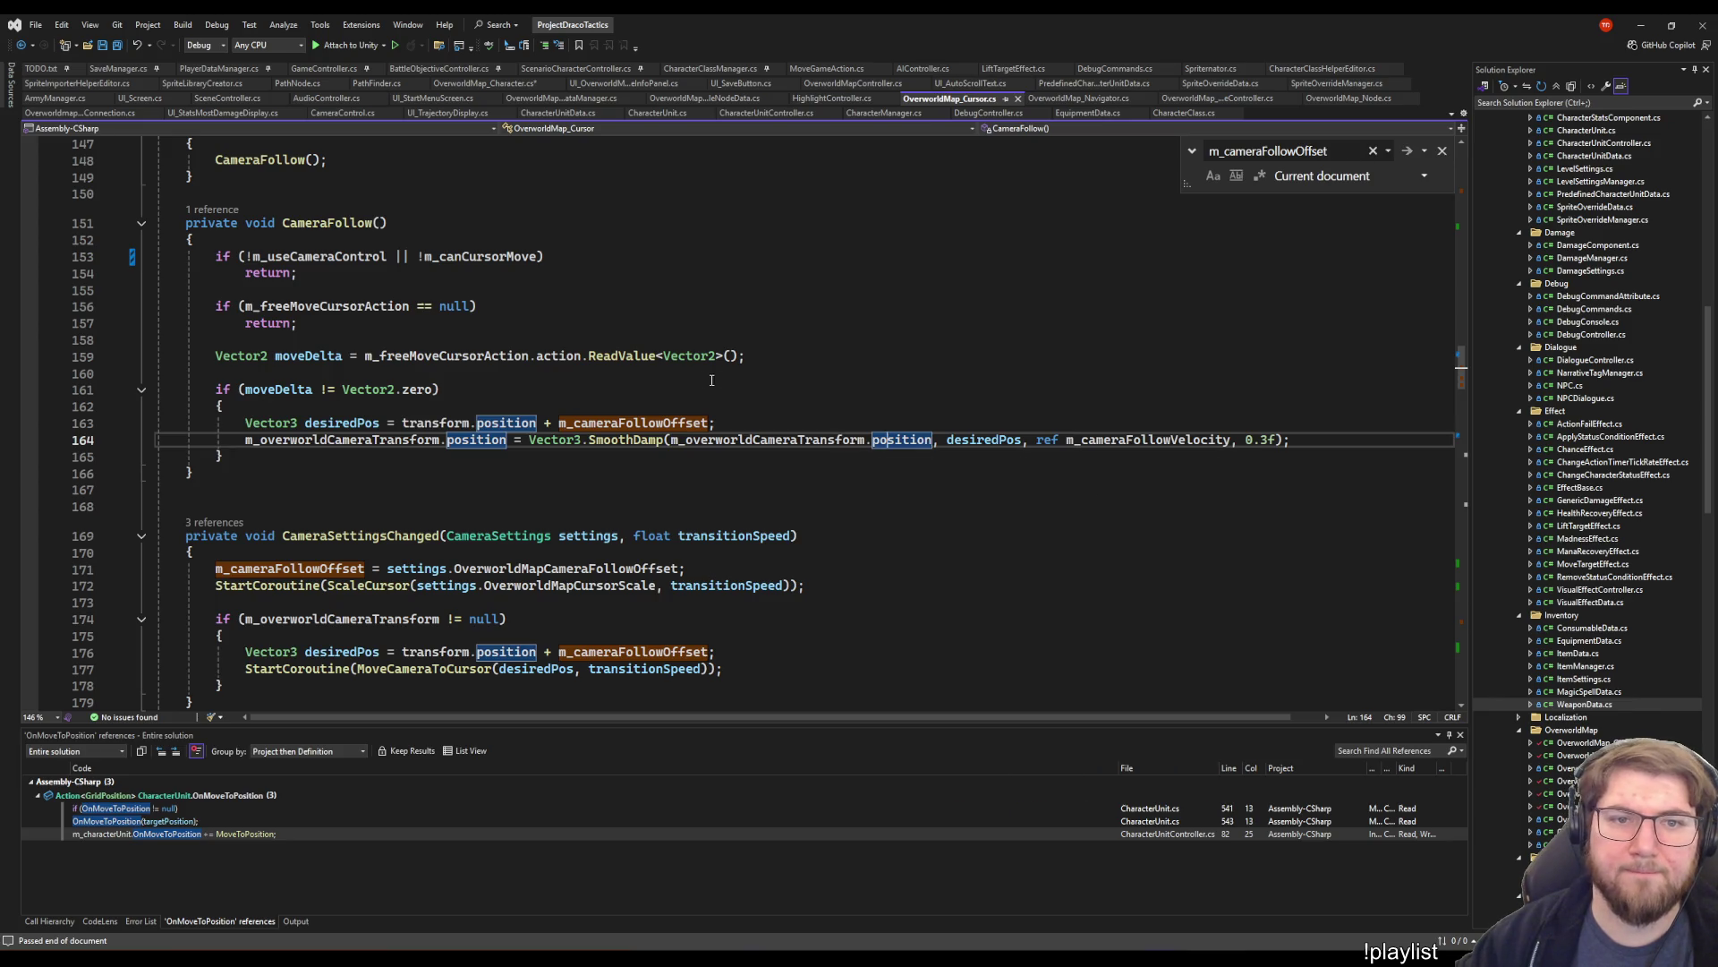
pyautogui.click(388, 440)
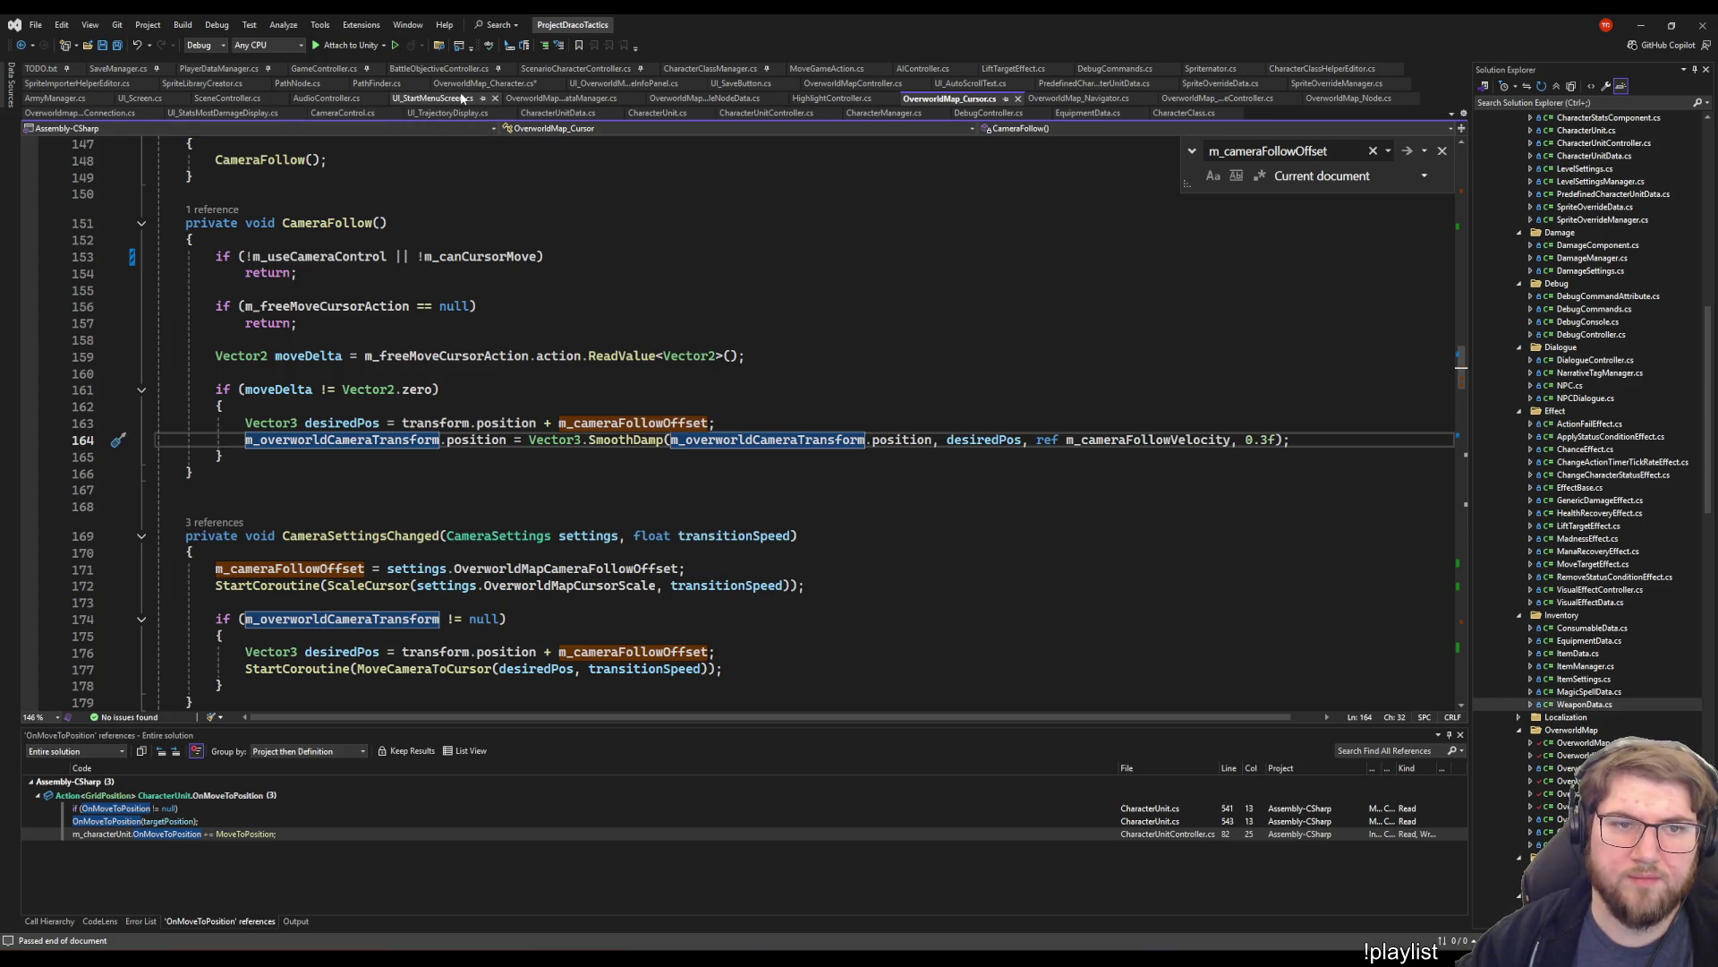
pyautogui.click(515, 83)
# - Delete the FollowOverworldCharacter(true) and FollowOverworldCharacter(false) calls from the character script
pyautogui.click(671, 371)
pyautogui.click(723, 354)
pyautogui.hotkey('shift', 'Up')
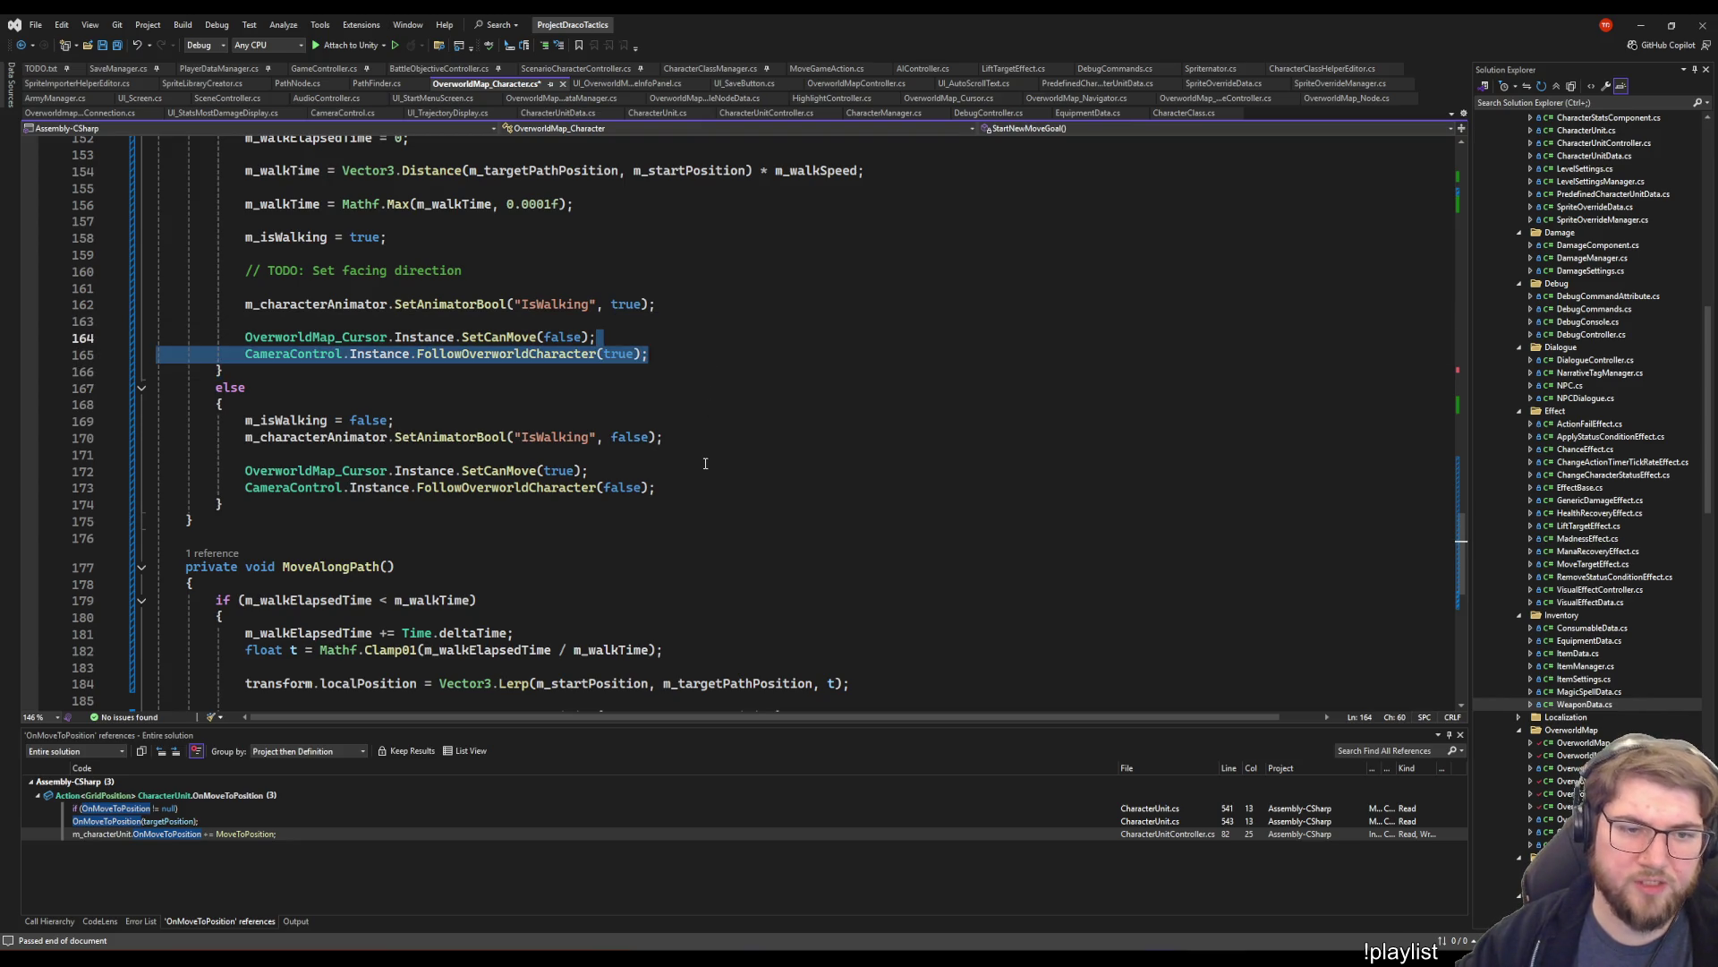
pyautogui.press('Delete')
pyautogui.click(658, 471)
pyautogui.hotkey('shift', 'Up')
pyautogui.press('Delete')
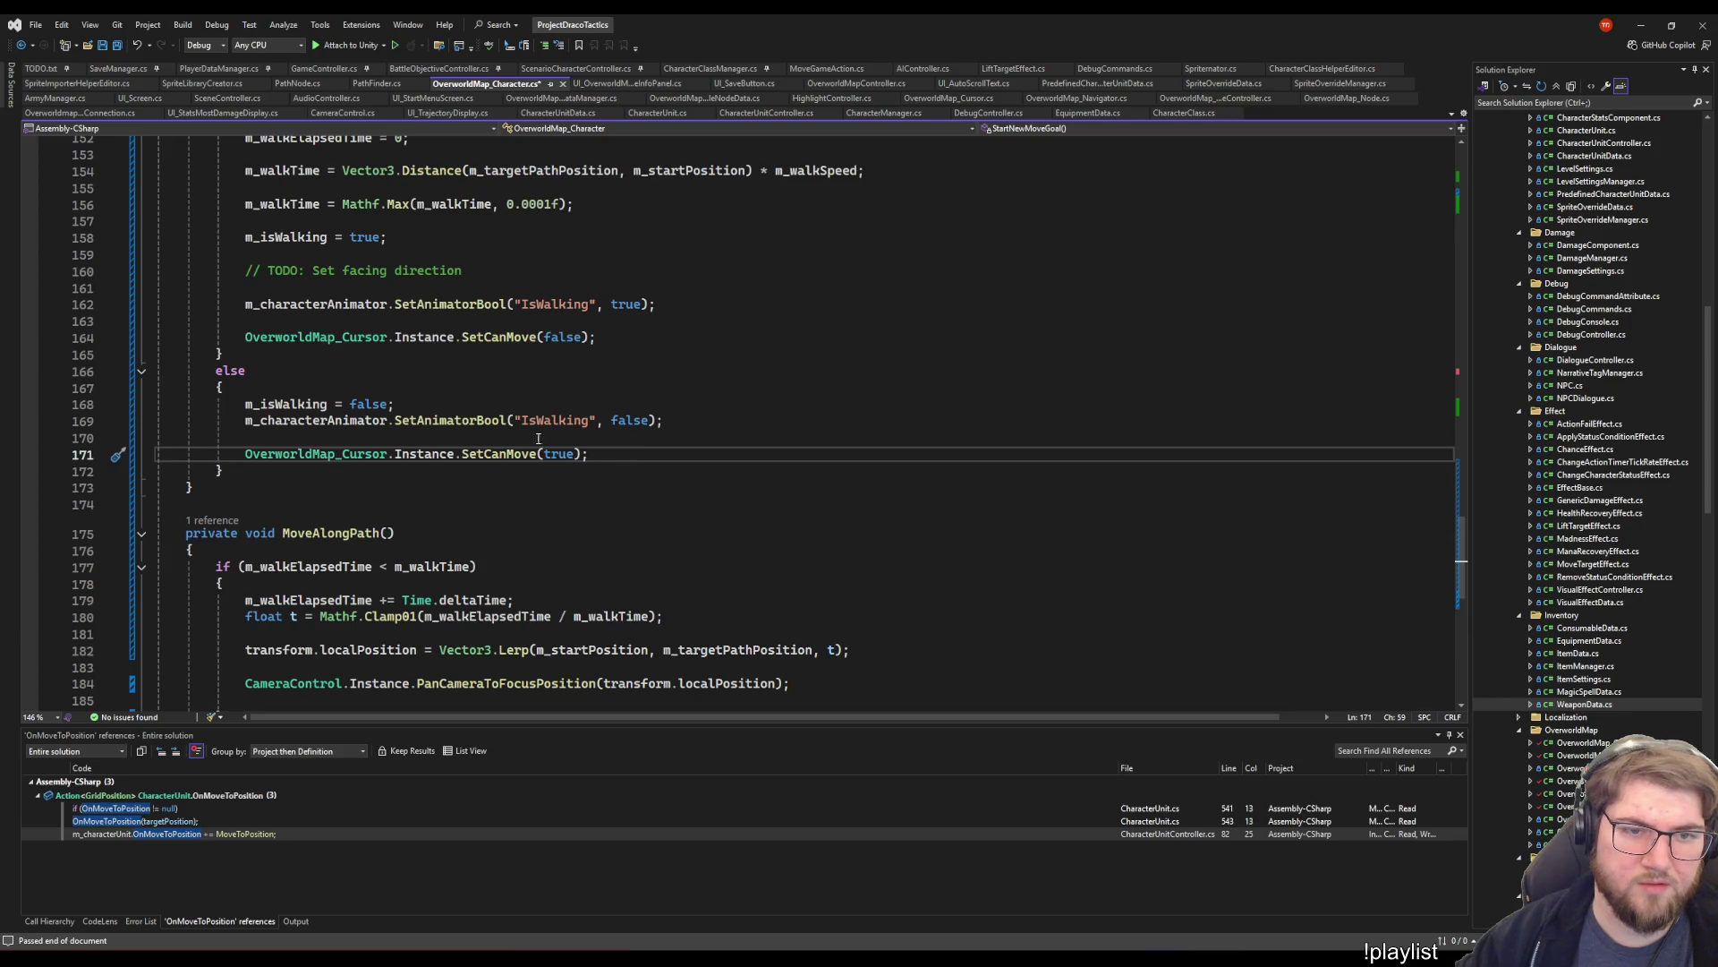
# - Add a CameraControl.Instance.FollowTarget(transform); call in MoveAlongPath and save
pyautogui.scroll(-5, 894, 438)
pyautogui.click(788, 435)
pyautogui.click(830, 449)
pyautogui.write('CameraControl.Instance.')
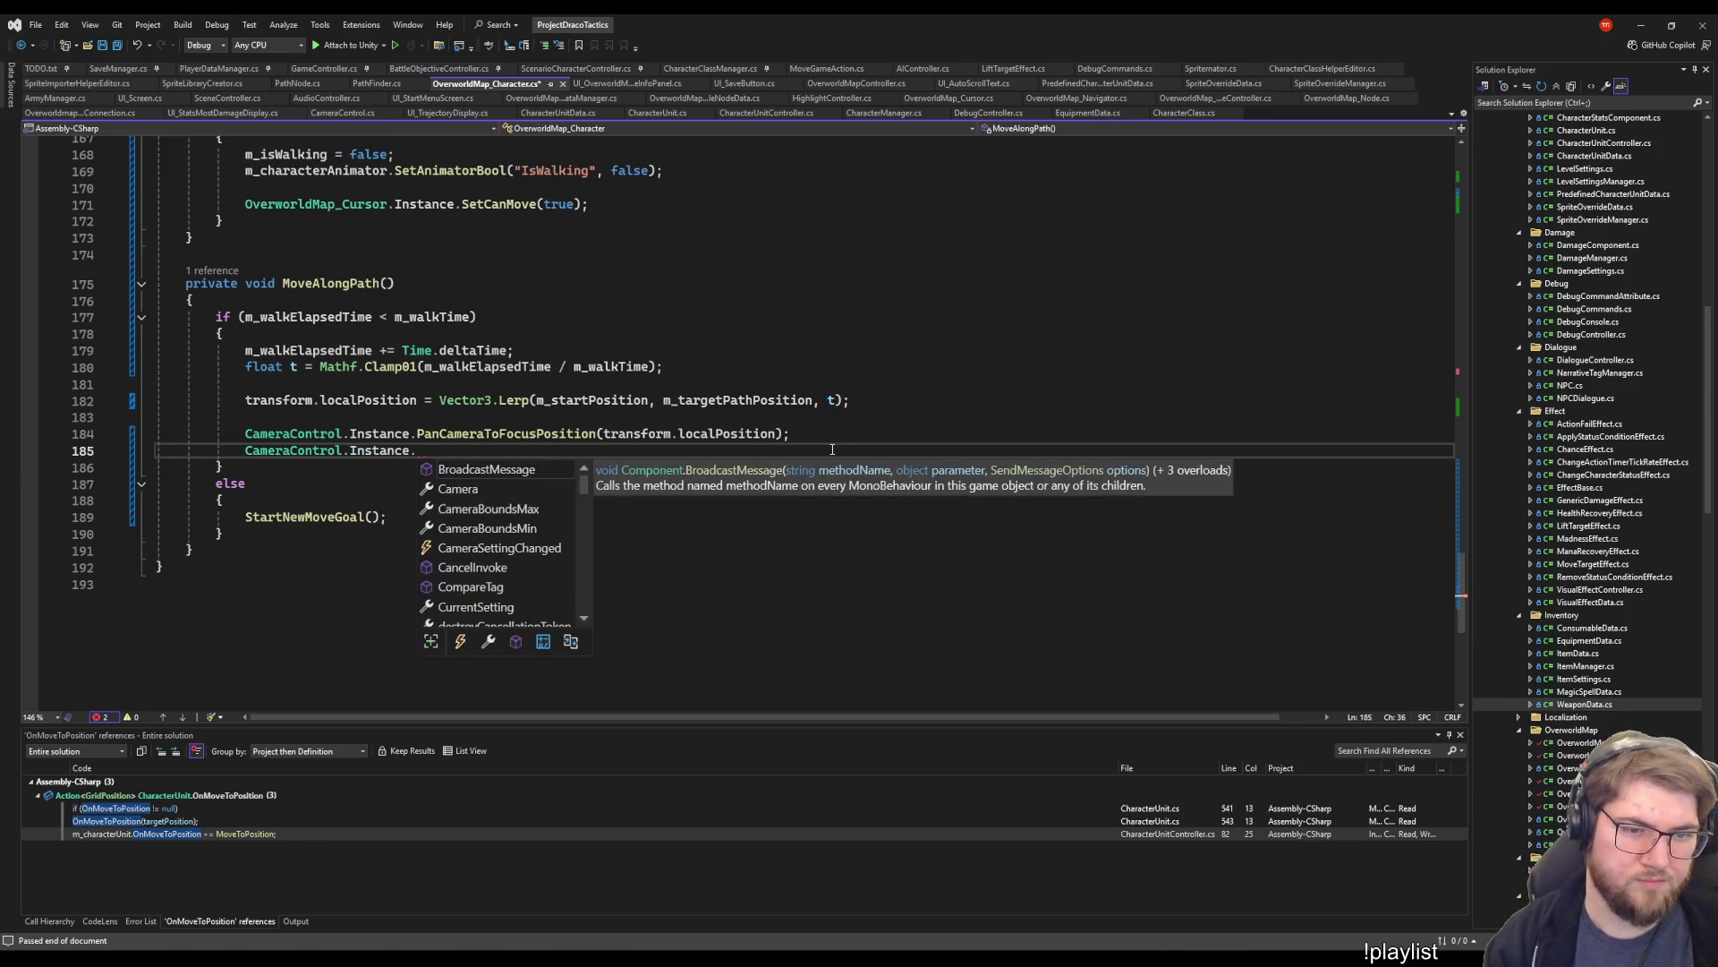
pyautogui.write('Fo')
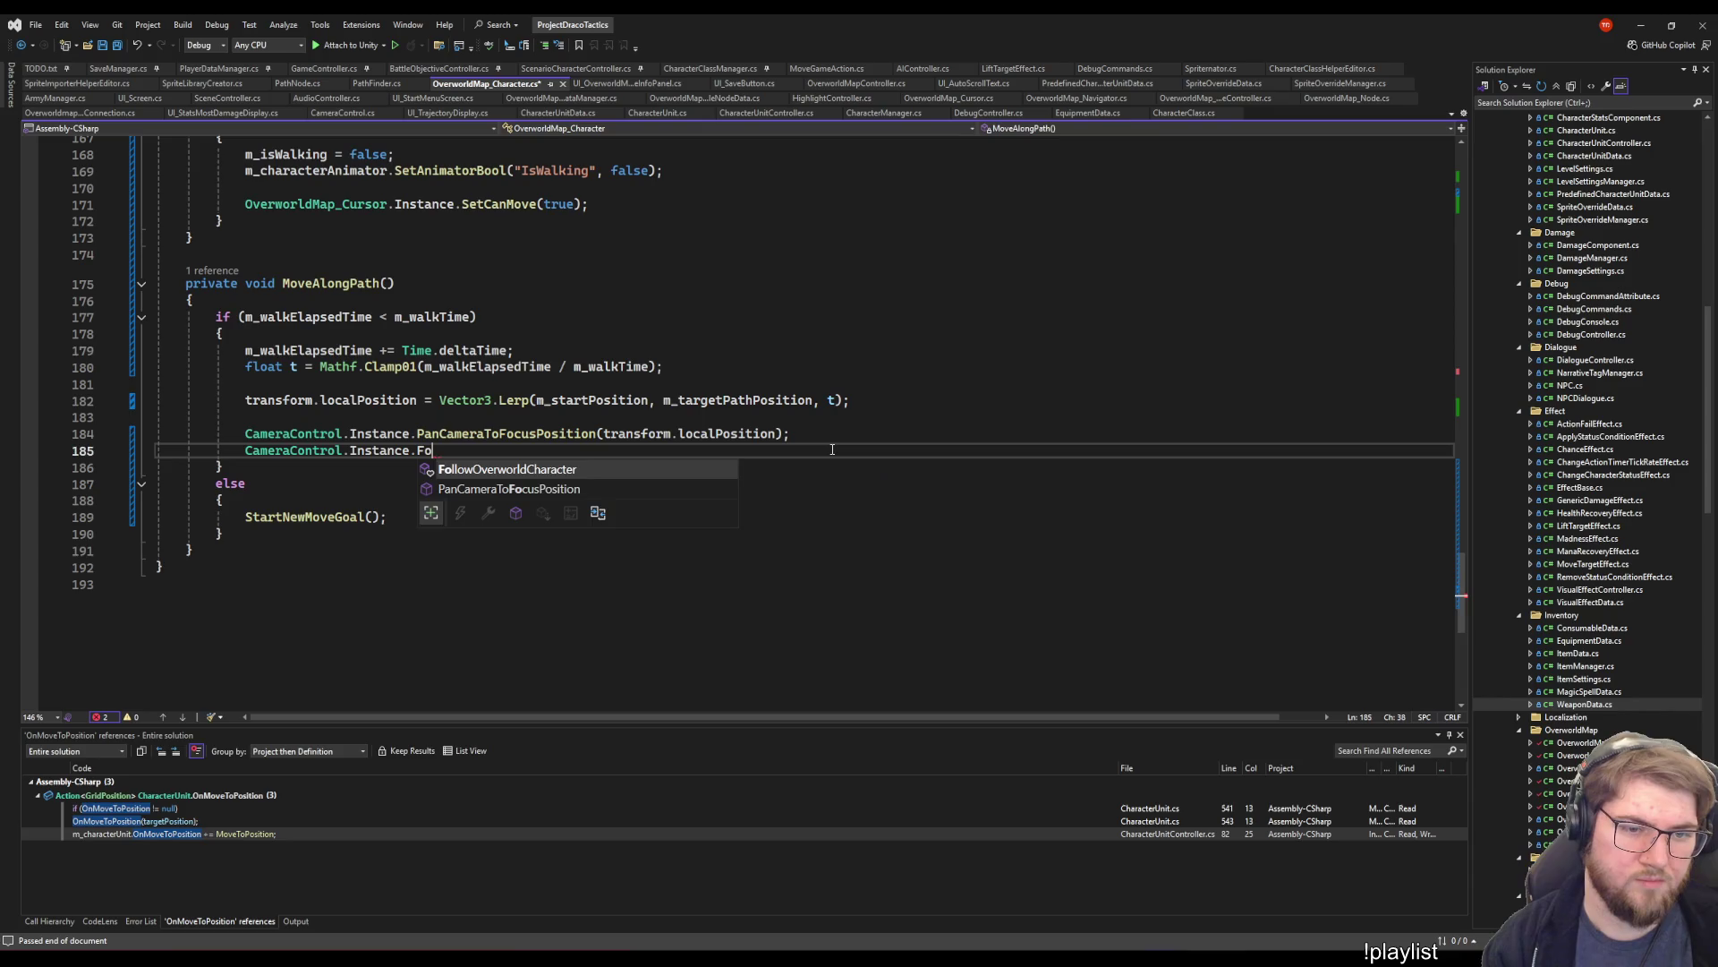
pyautogui.write('llow')
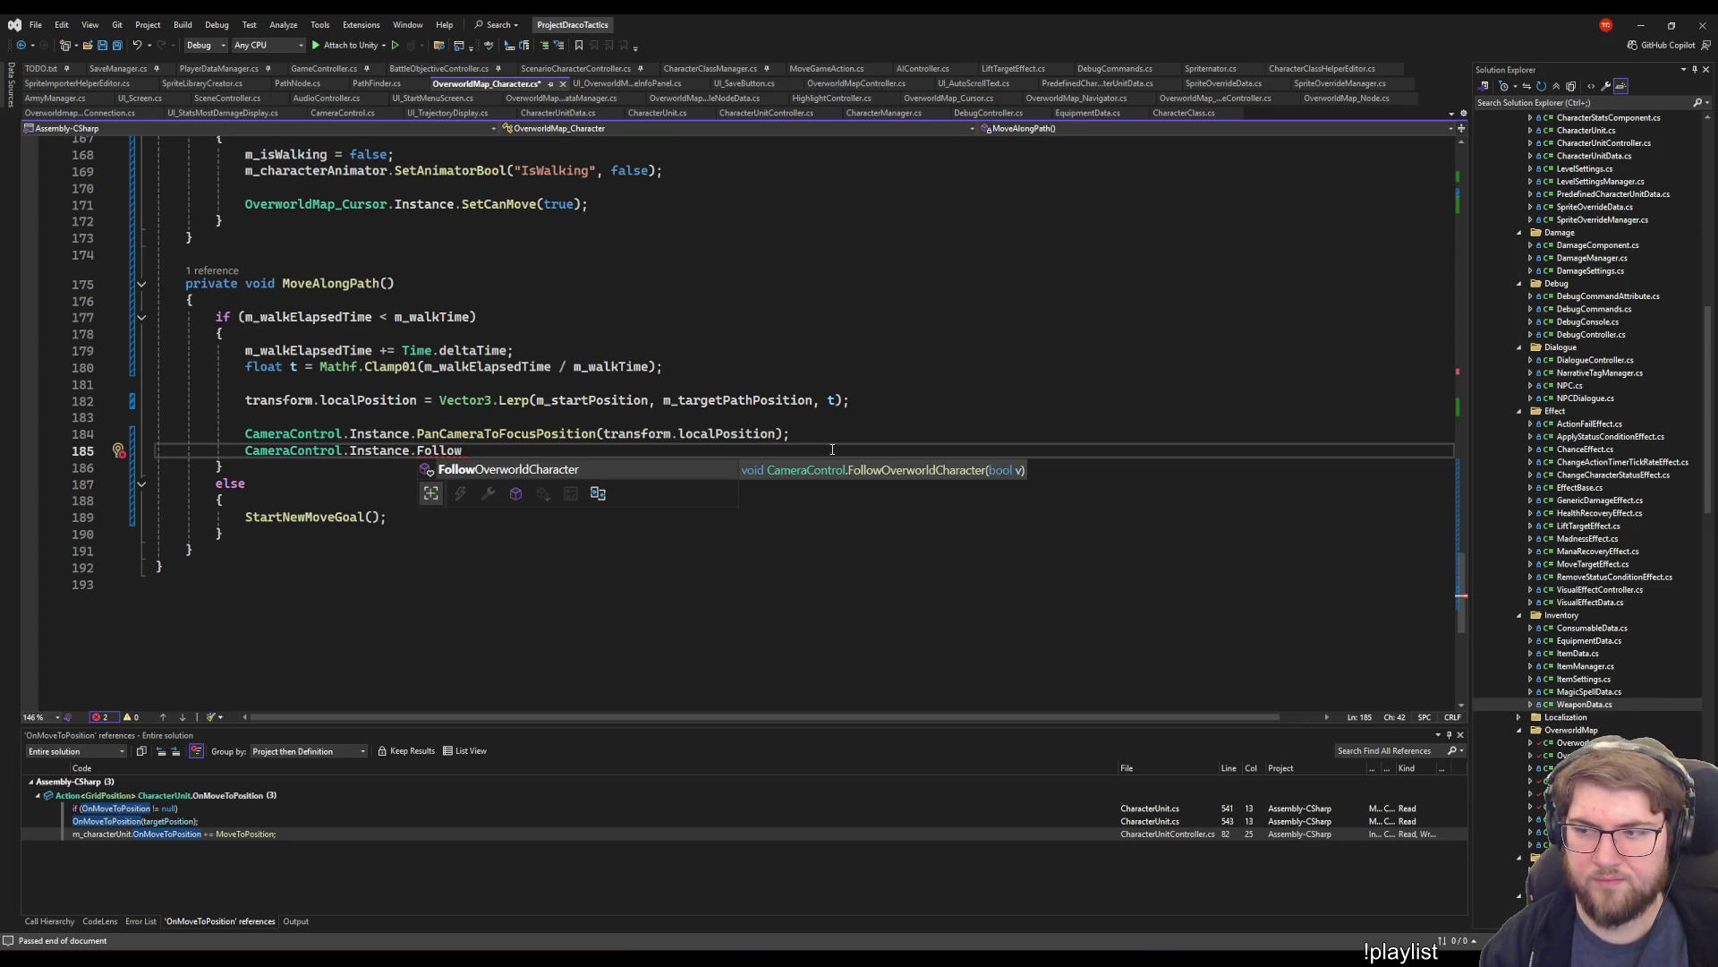
pyautogui.press('BackSpace')
pyautogui.press('BackSpace')
pyautogui.press('BackSpace')
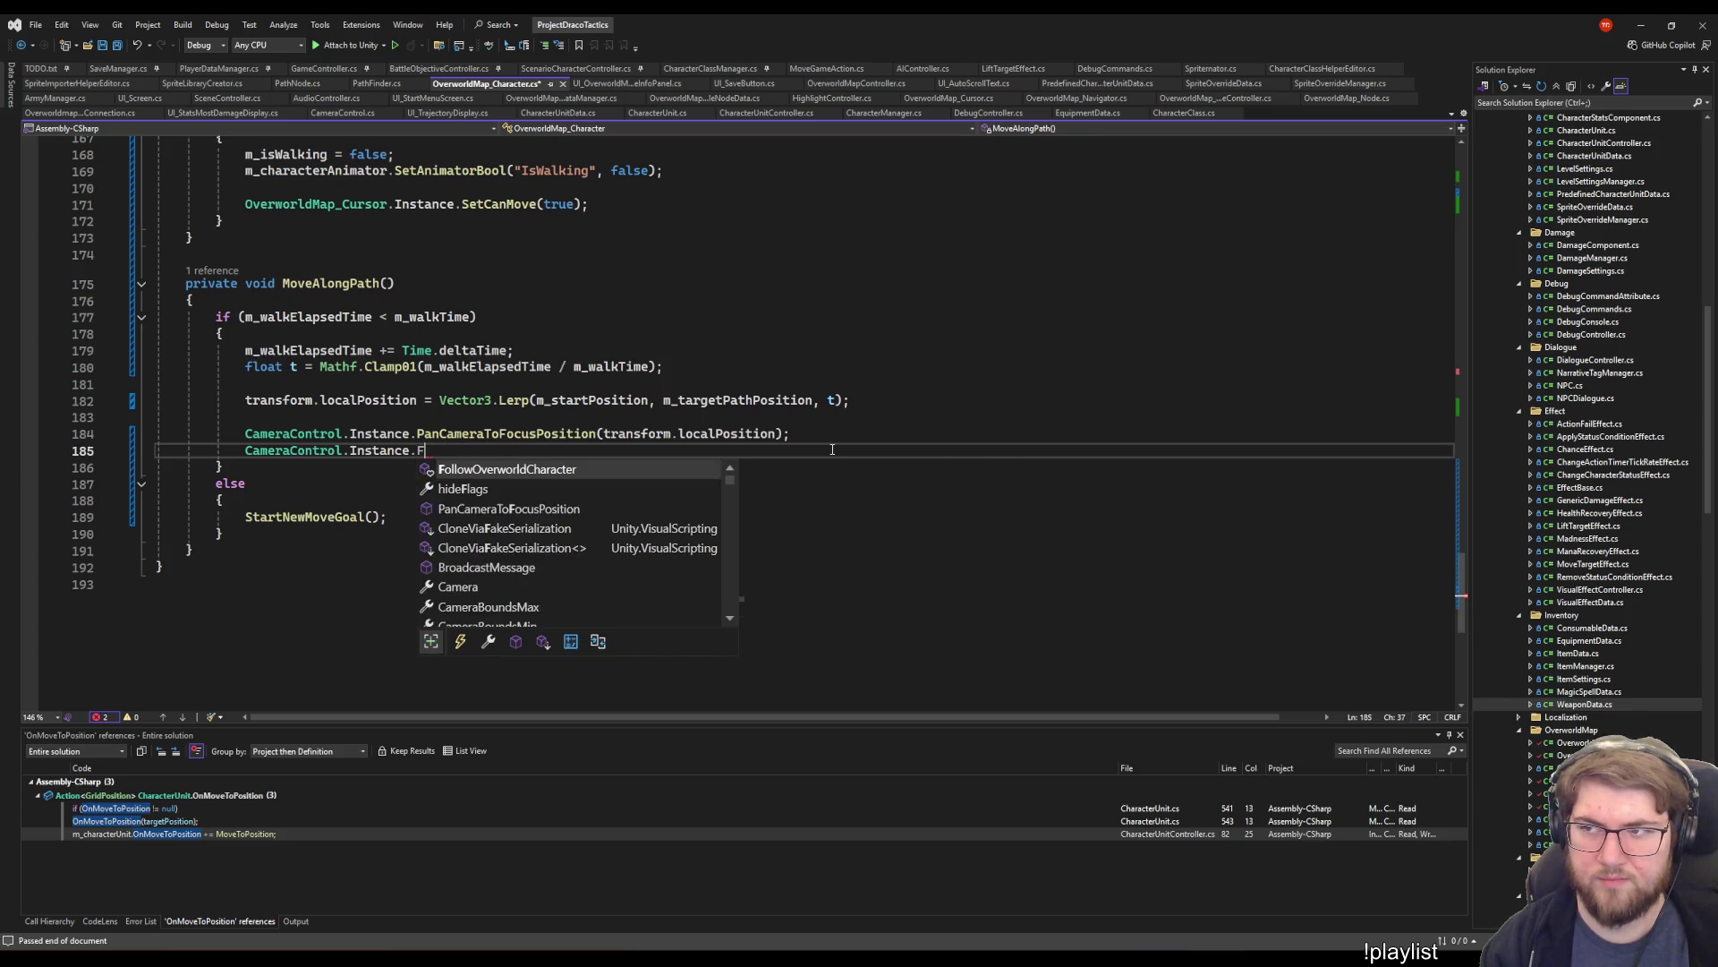
pyautogui.write('ollow')
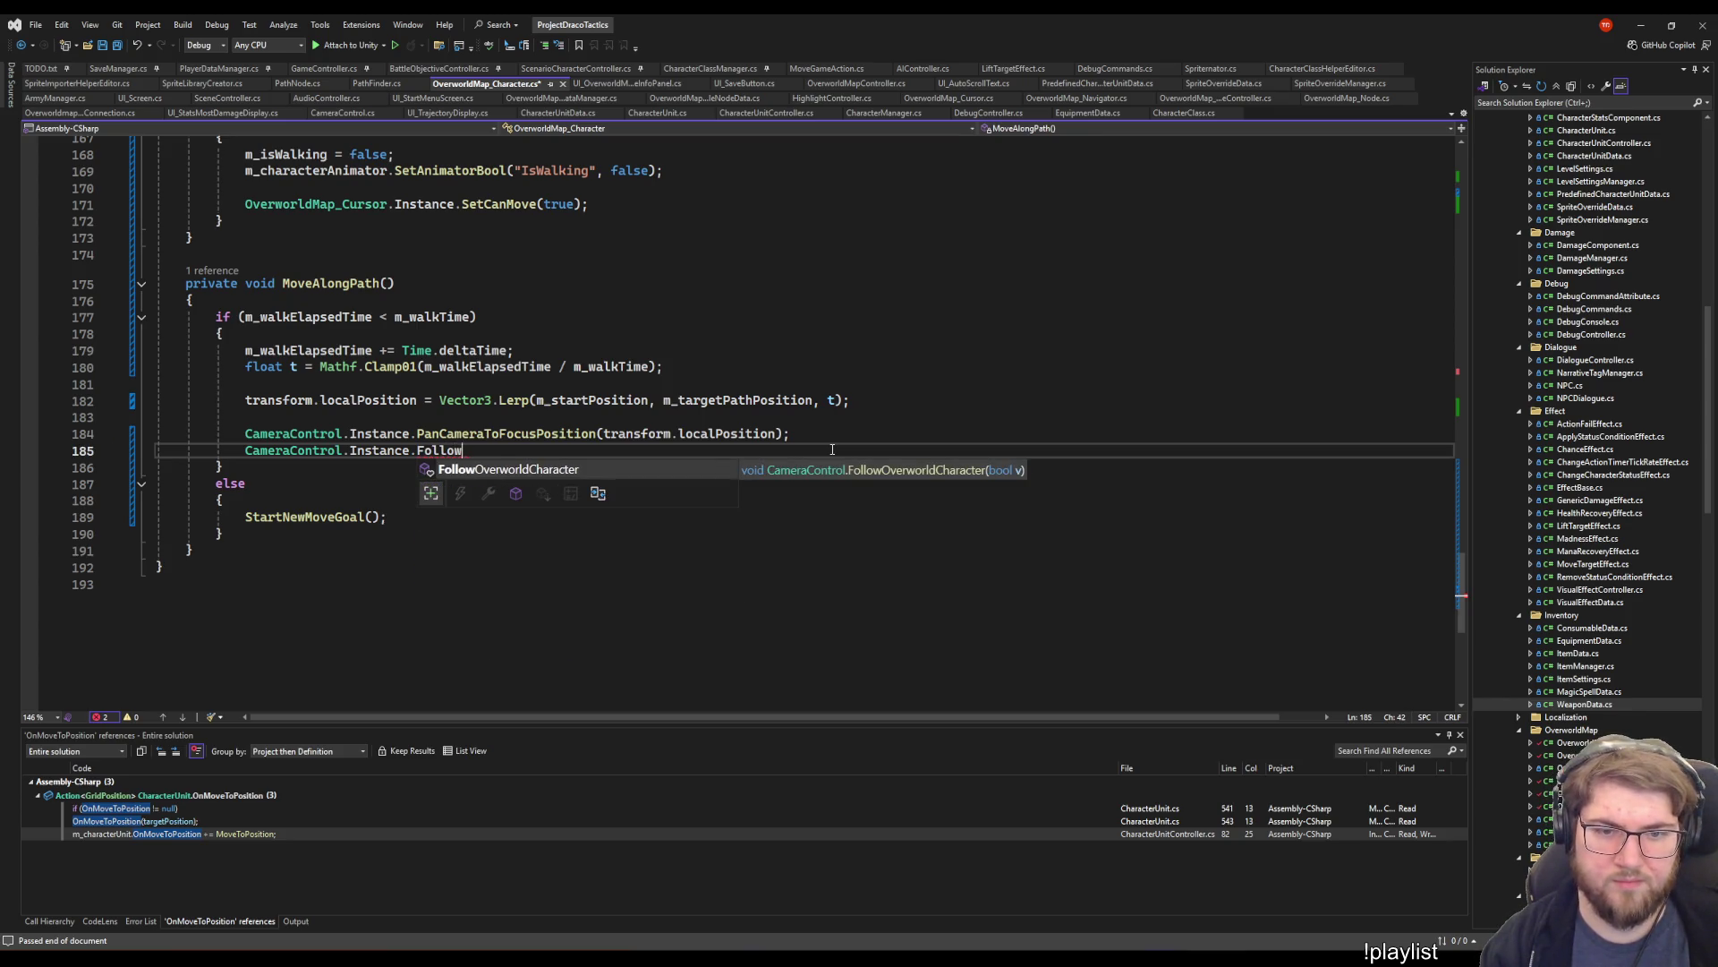
pyautogui.write('Target')
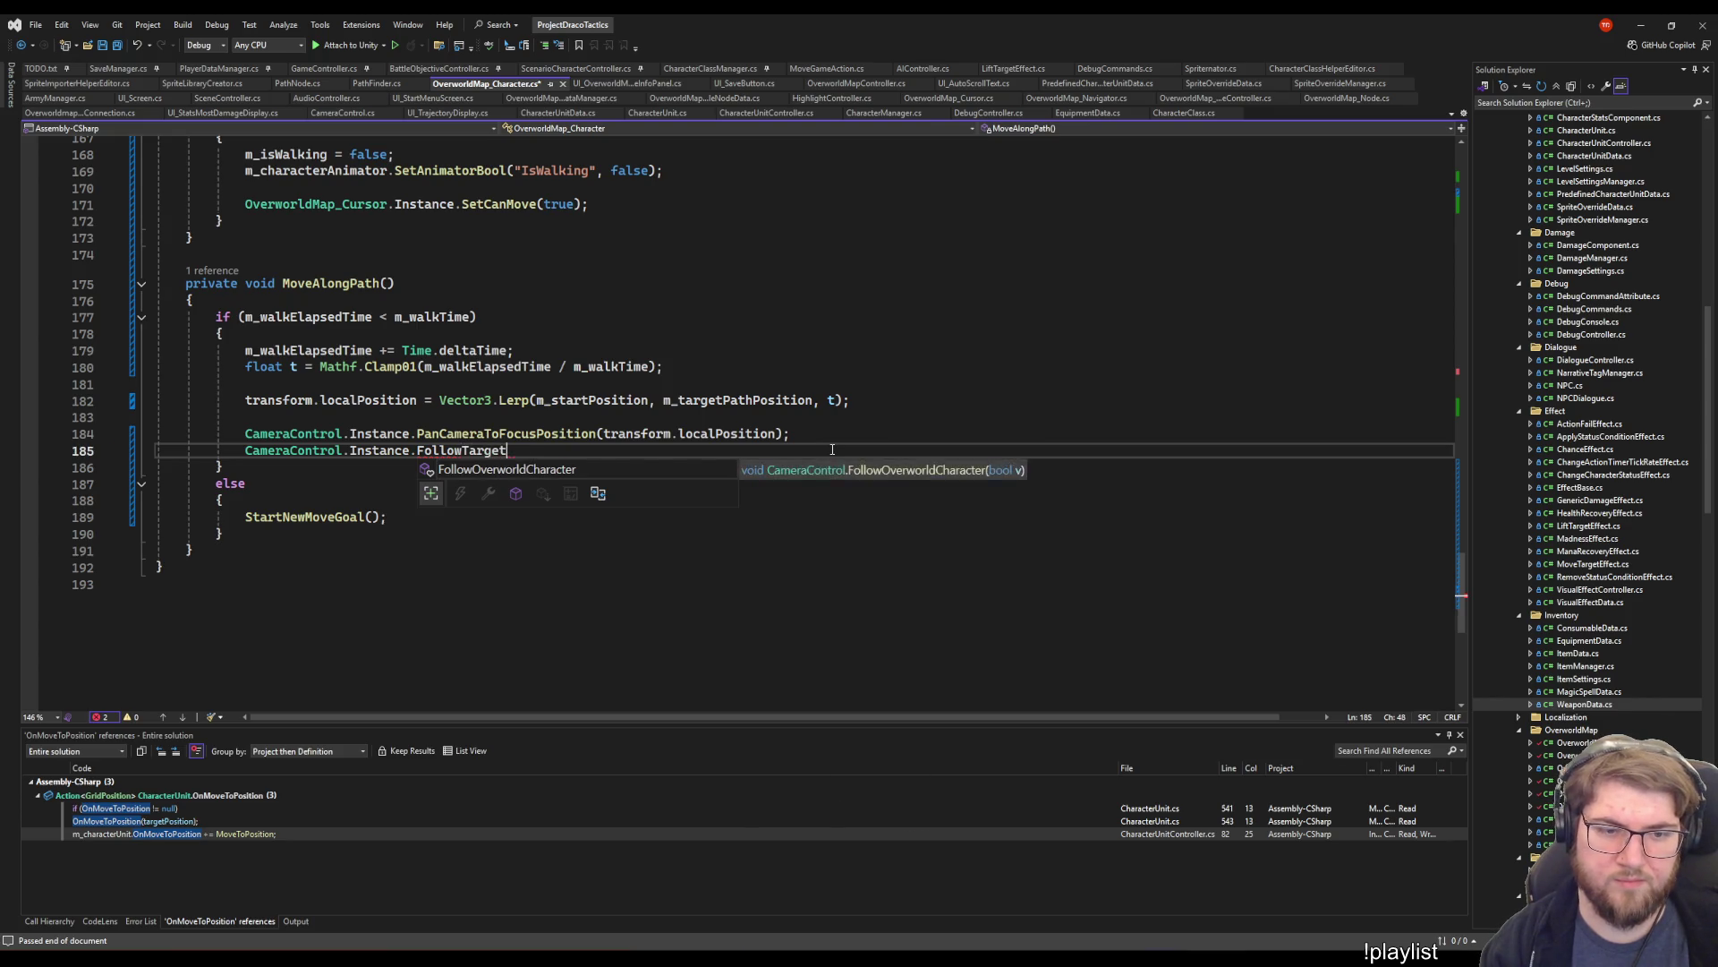
pyautogui.write('(transform);')
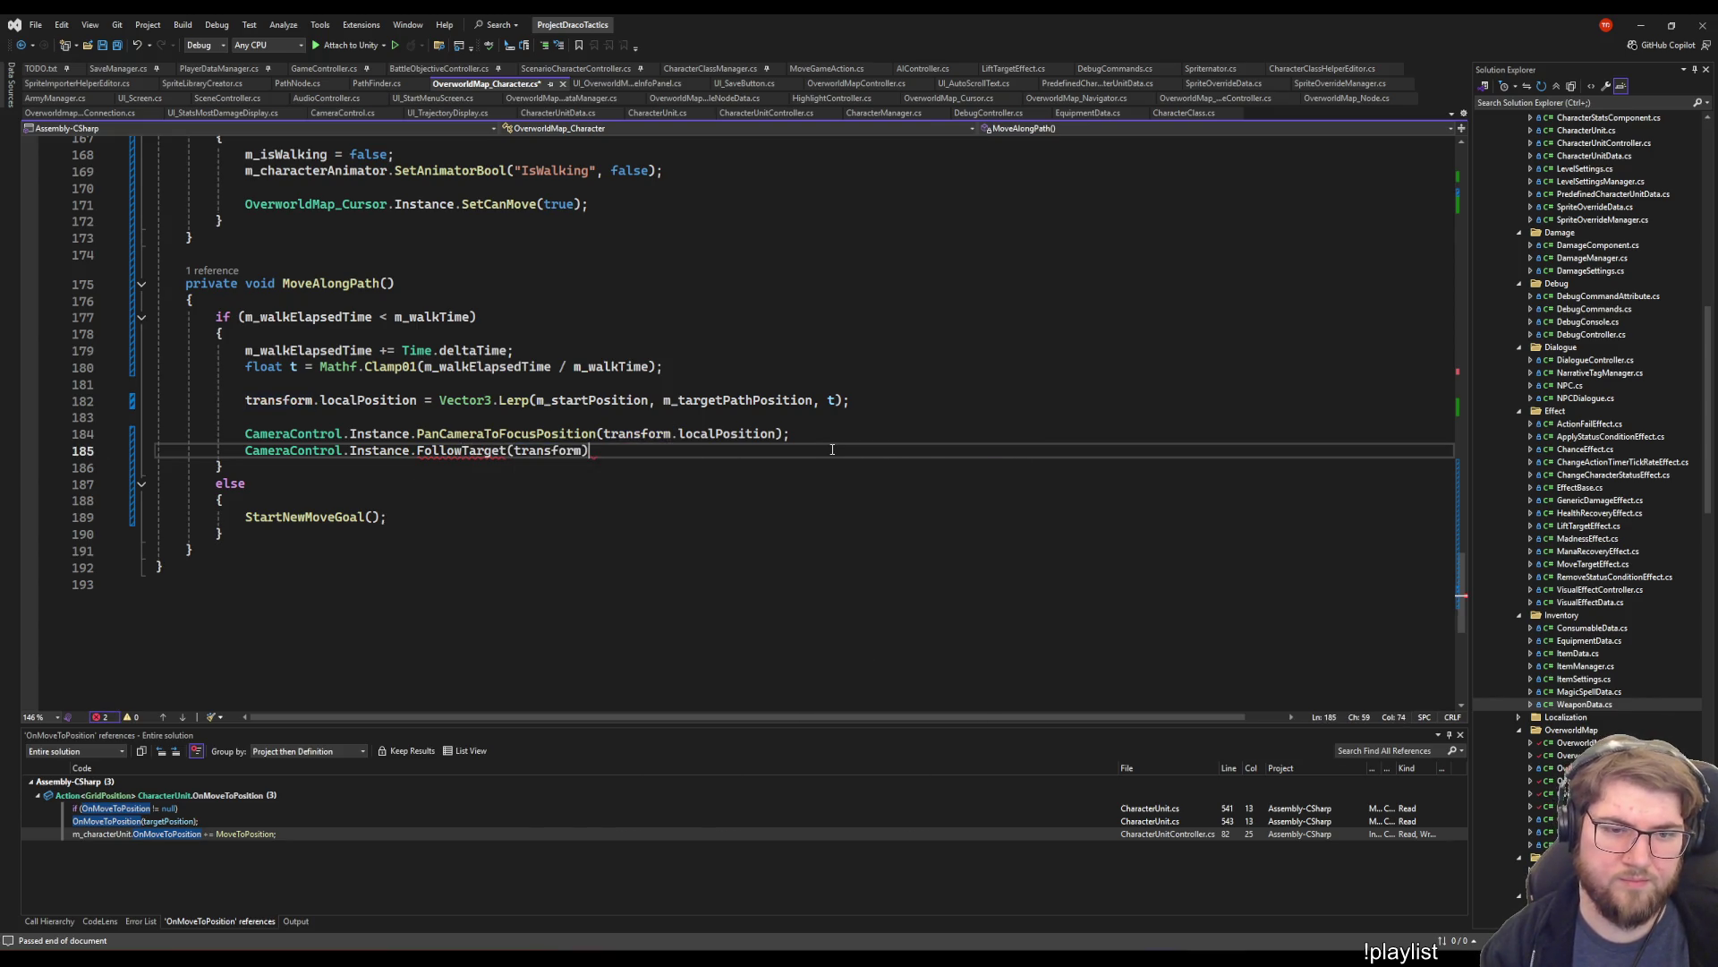
pyautogui.hotkey('ctrl', 's')
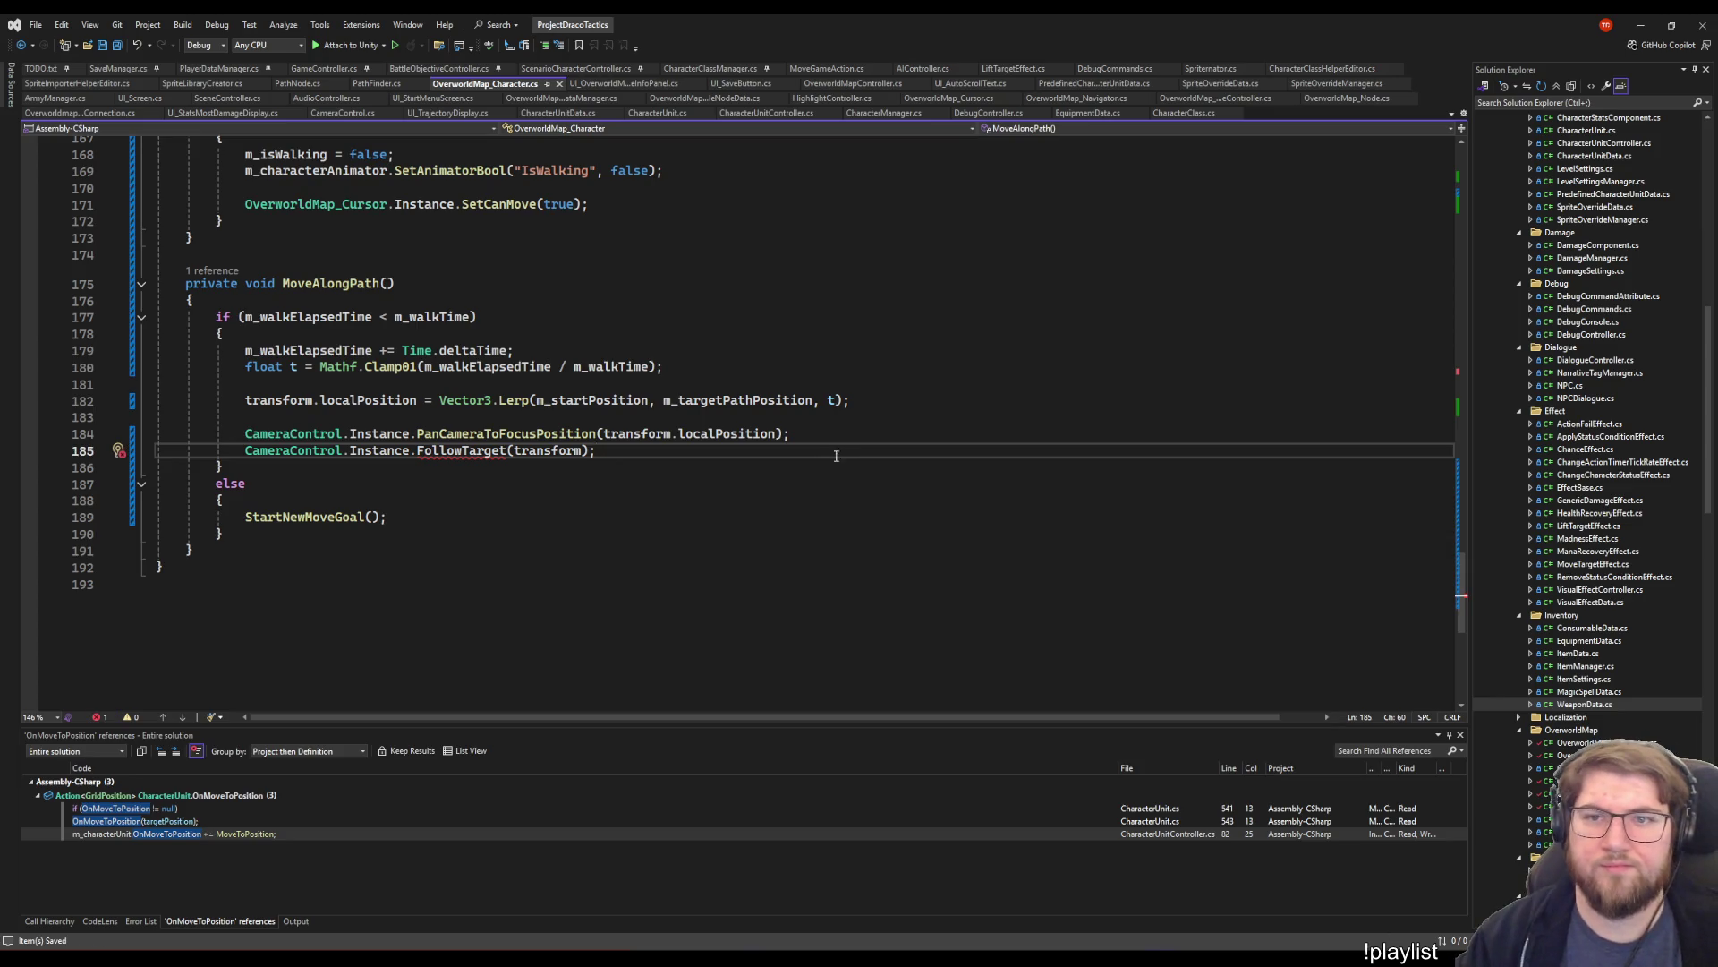
# - Recheck the cursor's camera code, then change the FollowTarget argument to transform.localPosition
pyautogui.click(962, 105)
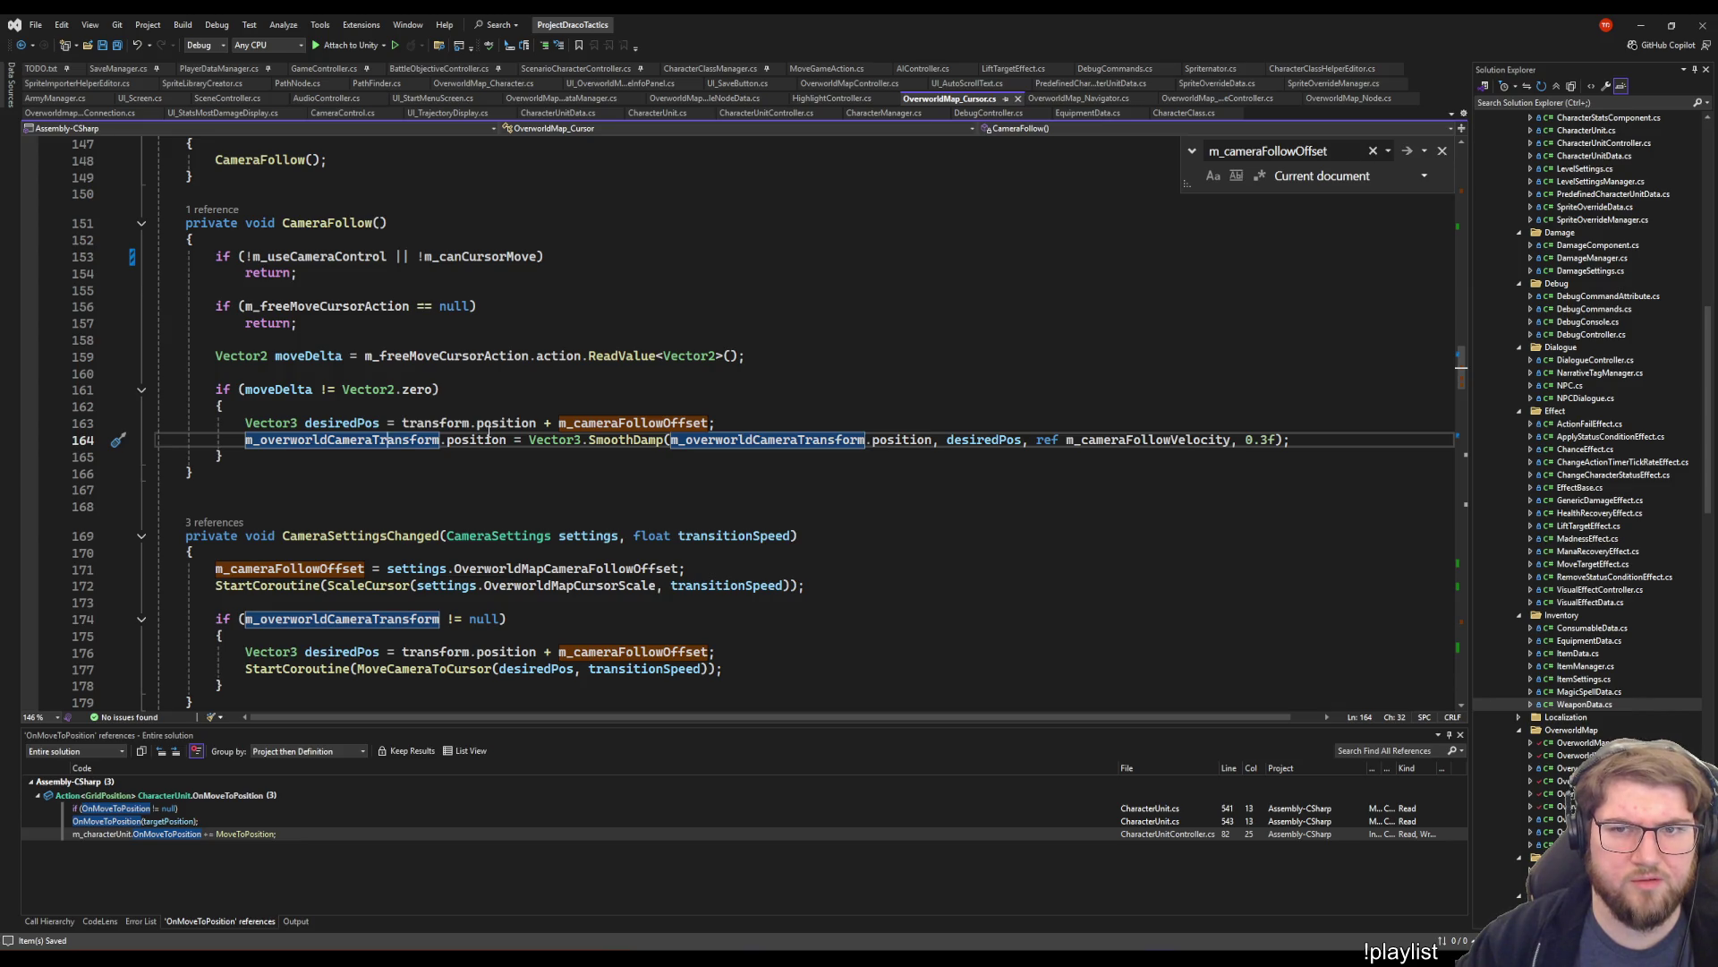
pyautogui.hotkey('ctrl', 'Tab')
pyautogui.click(580, 451)
pyautogui.write('.')
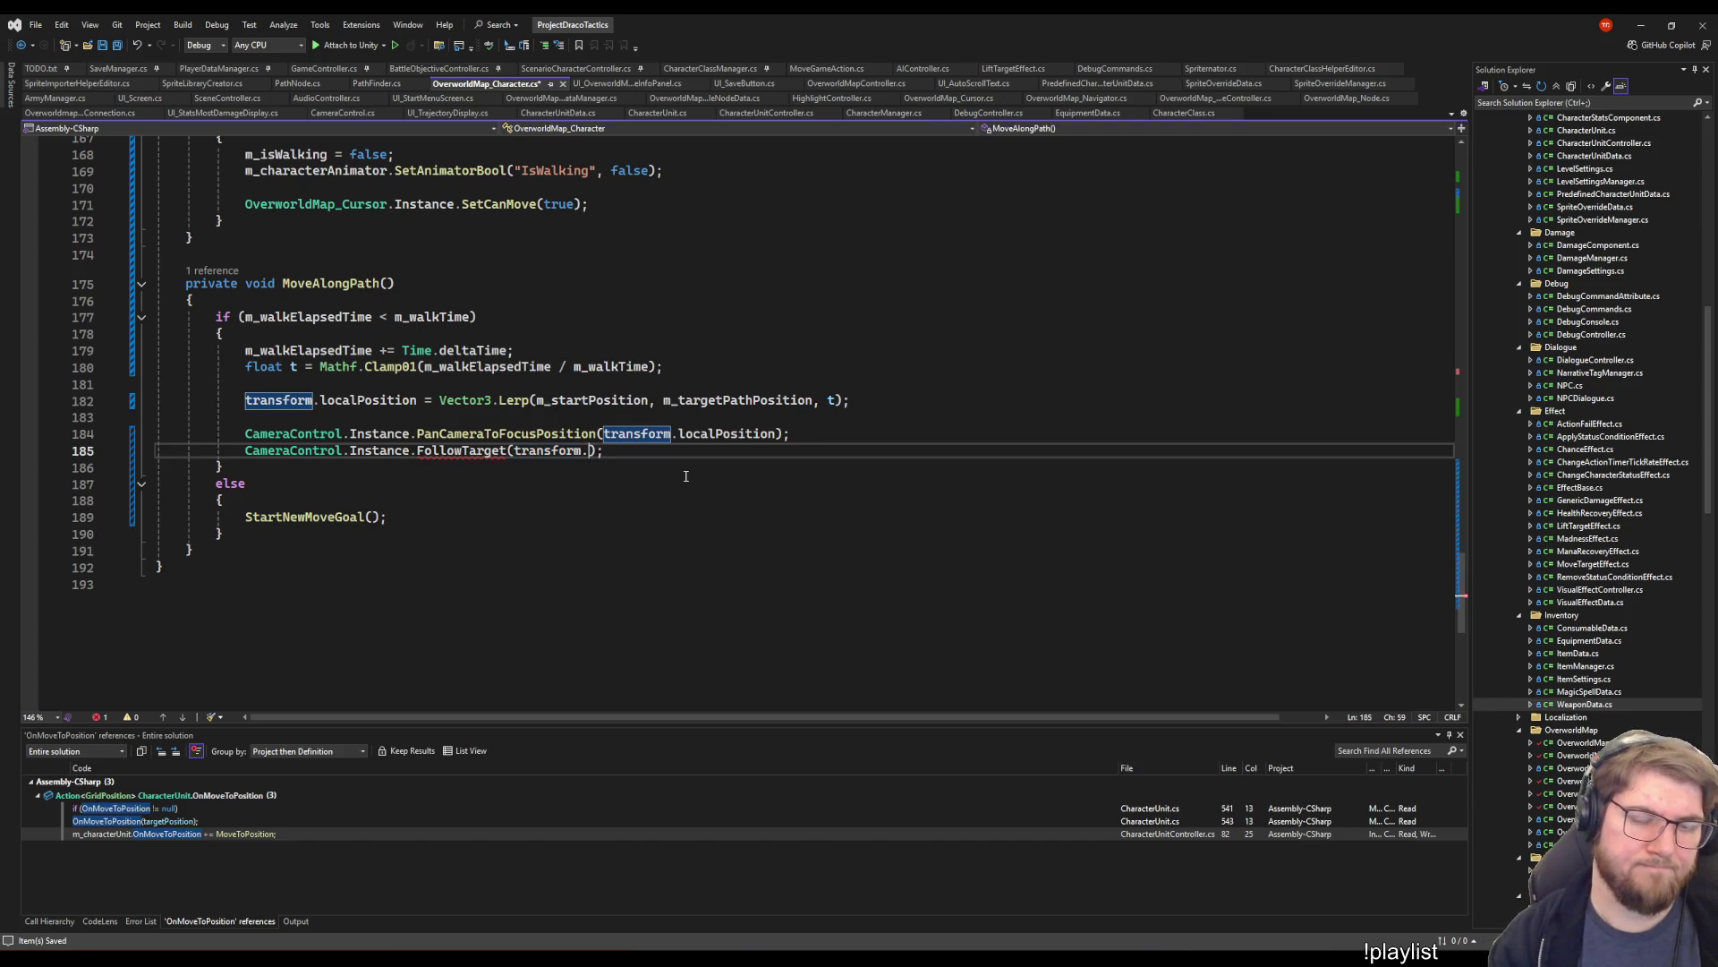
pyautogui.write('local')
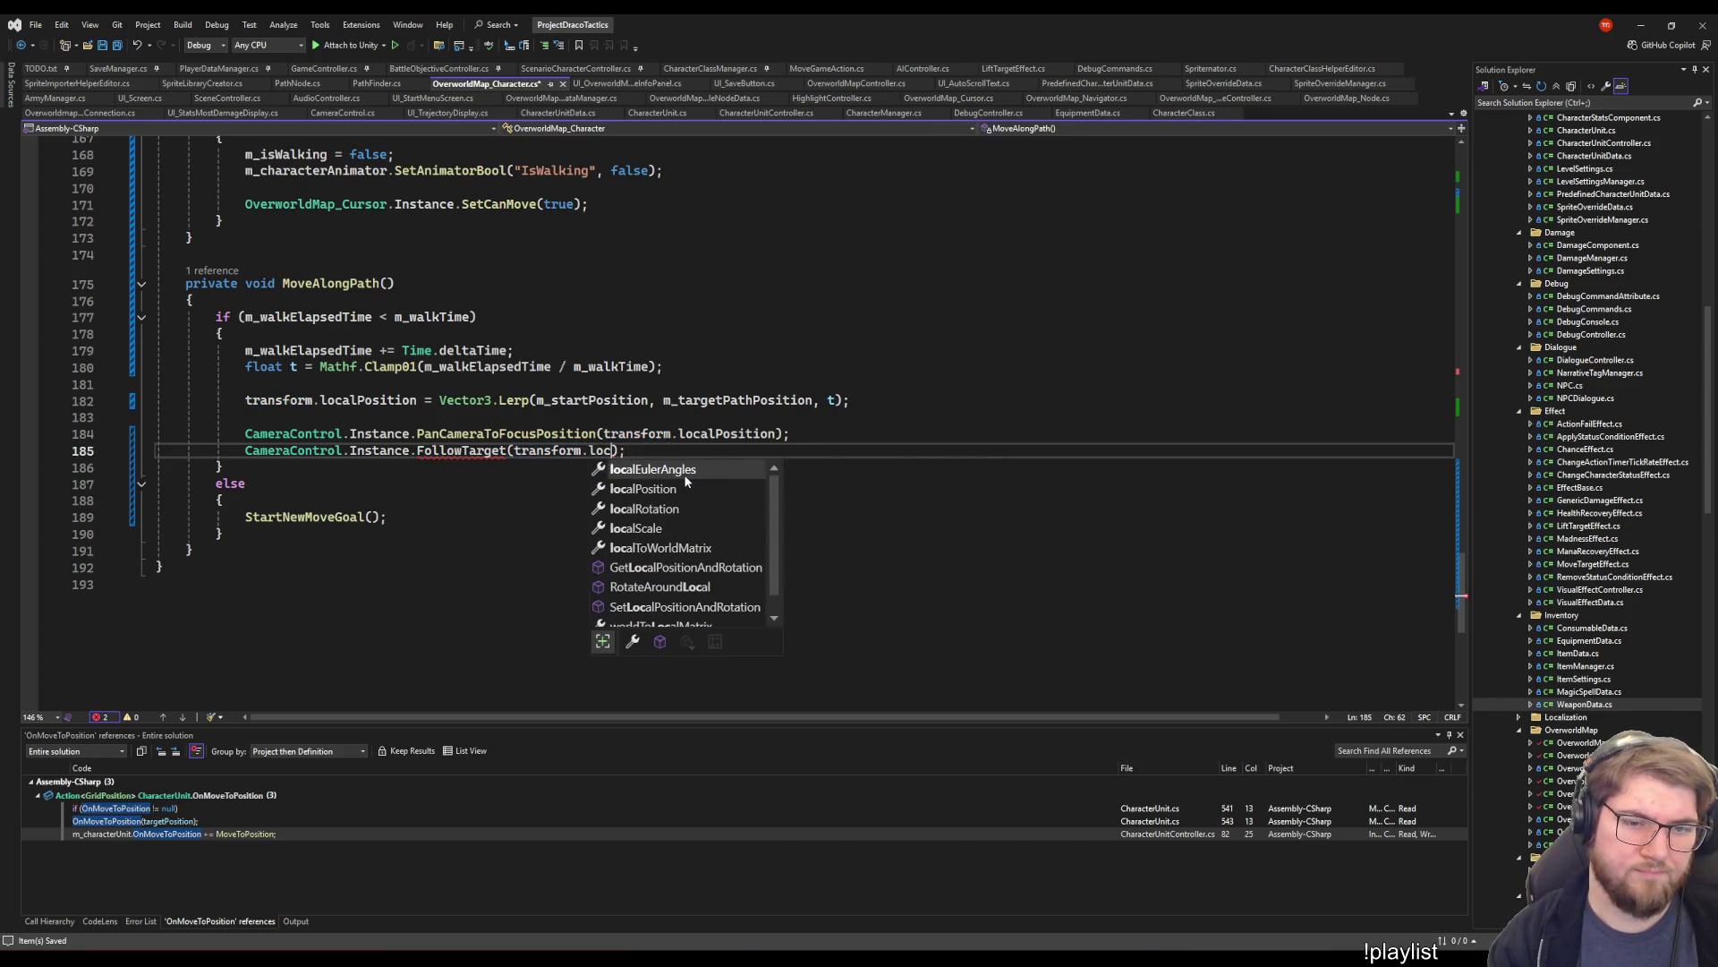
pyautogui.write('P')
pyautogui.press('Tab')
pyautogui.press('End')
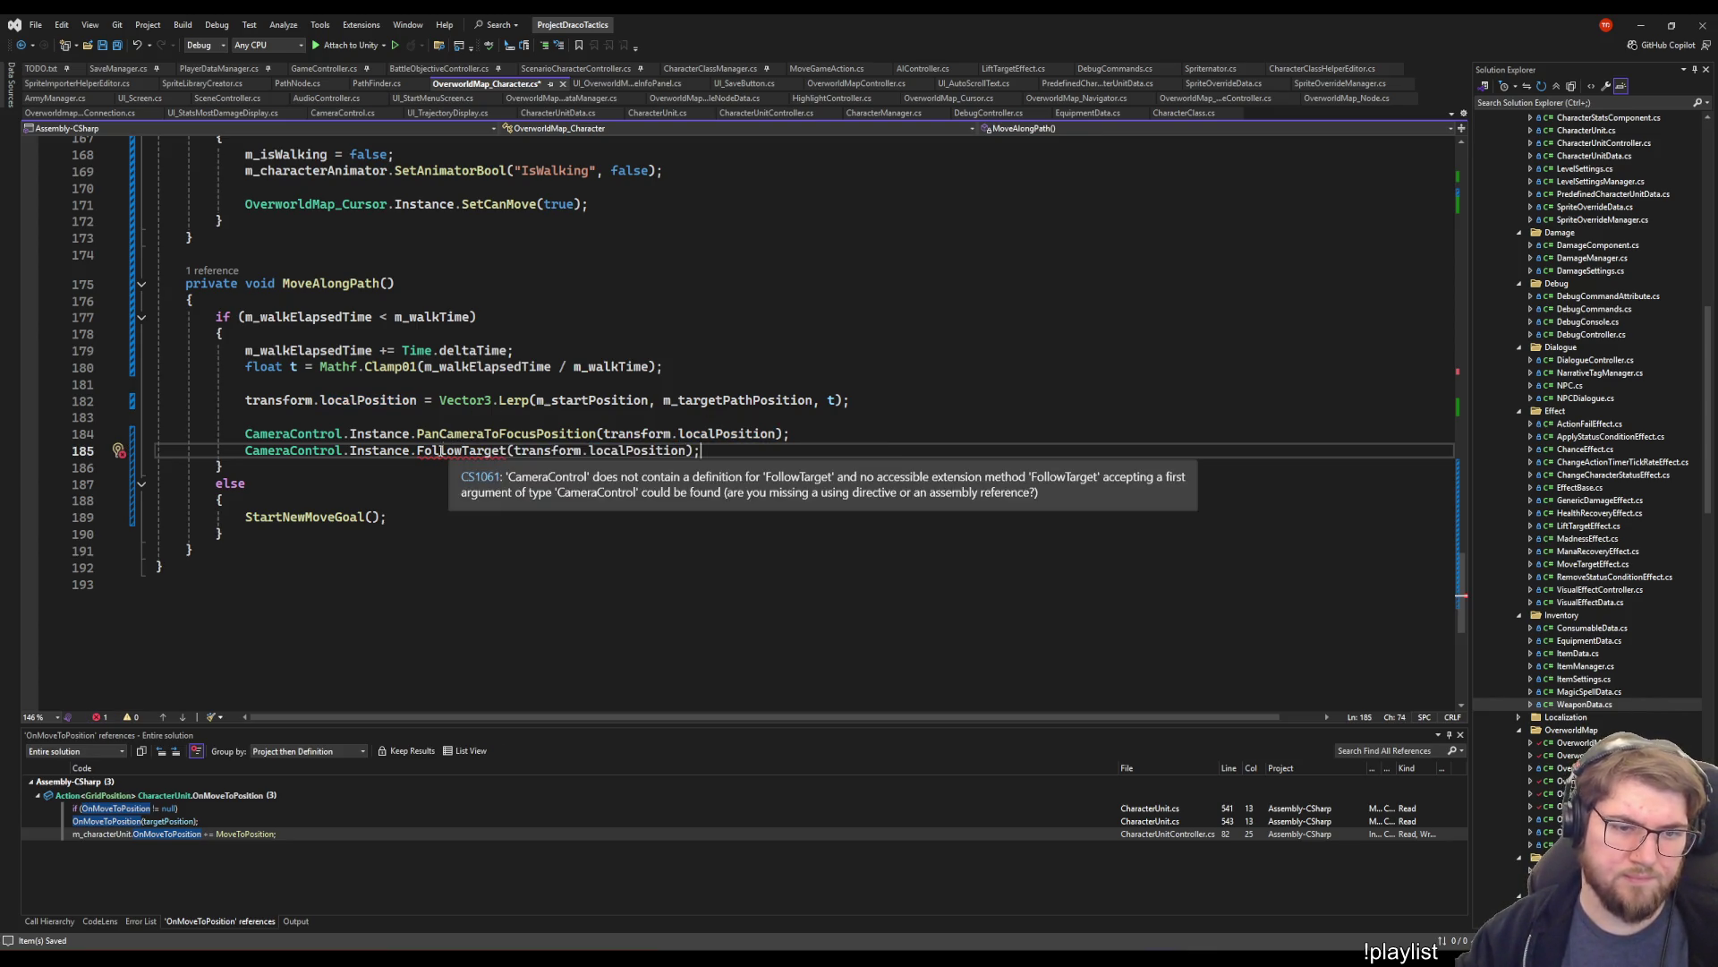
# - Generate the missing FollowTarget method in CameraControl through Quick Actions and save the character script
pyautogui.rightClick(442, 450)
pyautogui.click(454, 468)
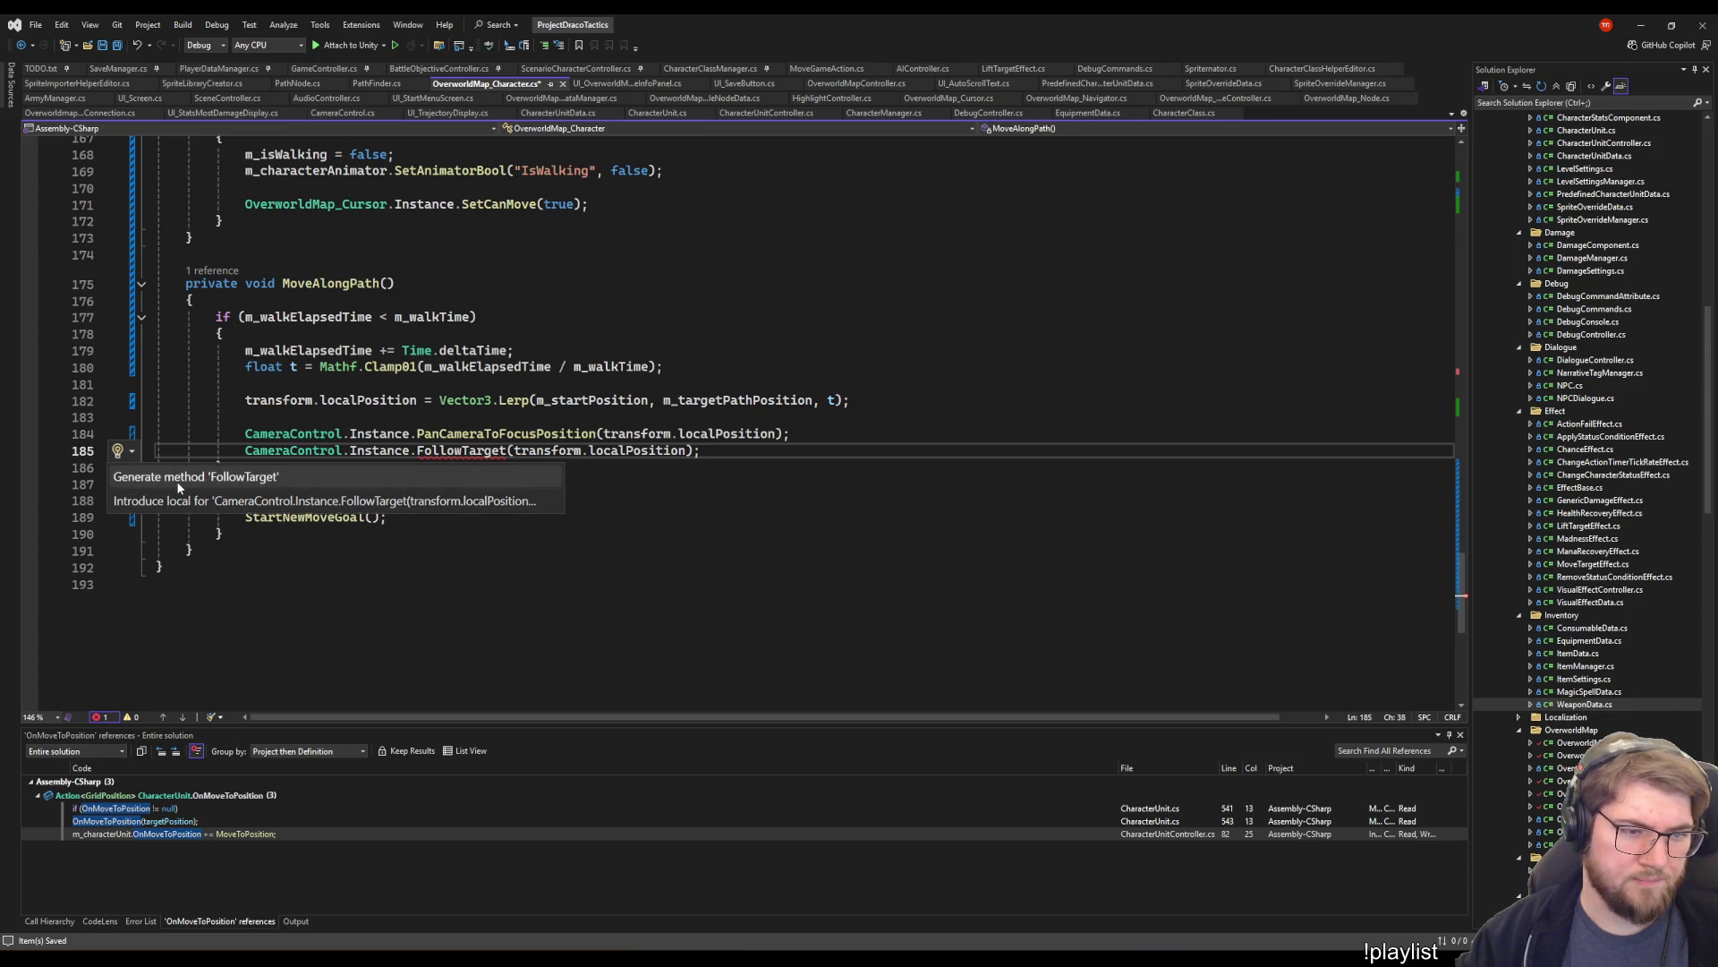
pyautogui.click(178, 483)
pyautogui.click(740, 447)
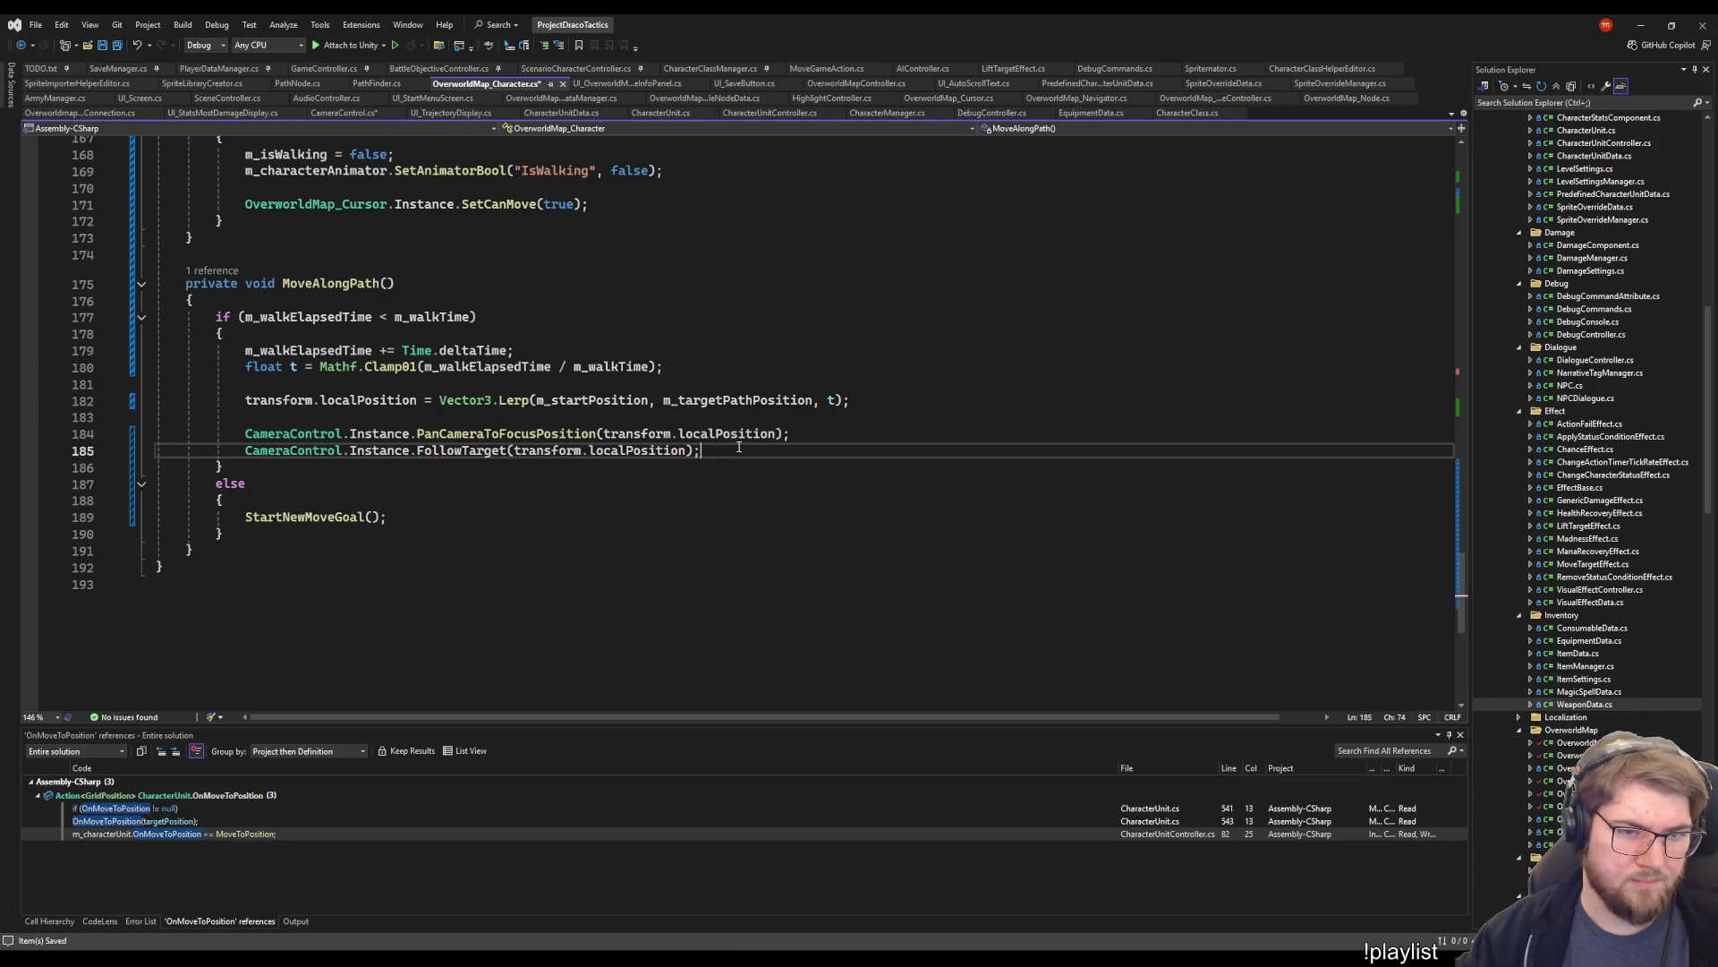
pyautogui.hotkey('ctrl', 's')
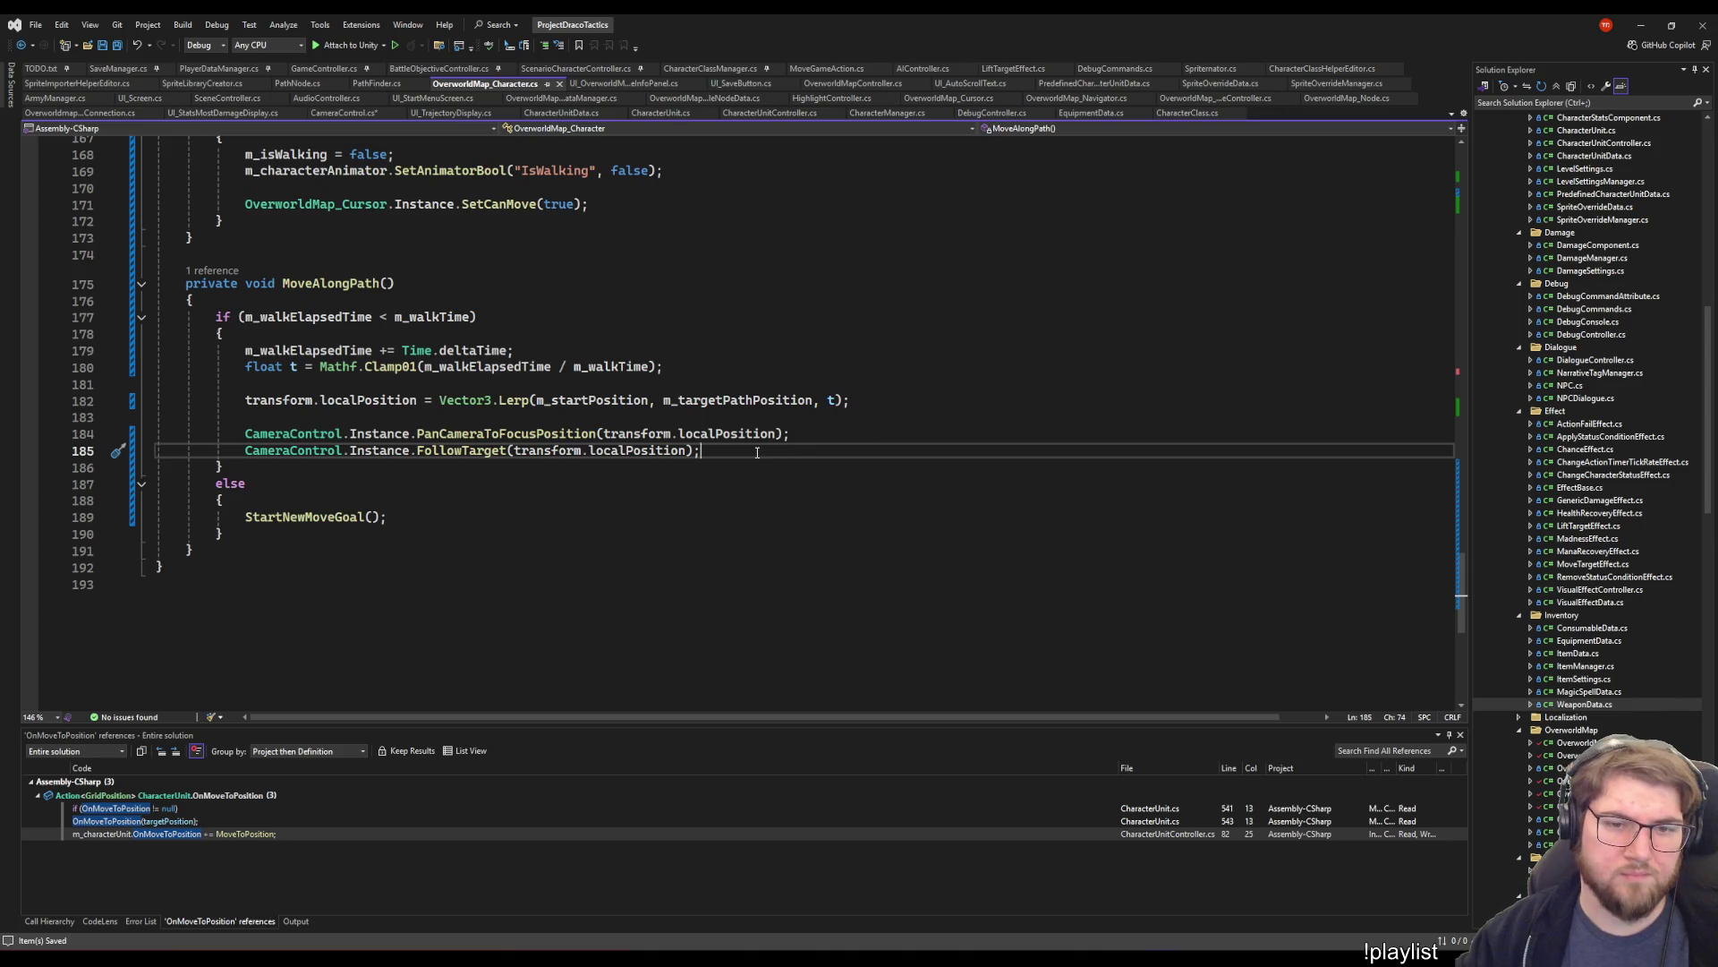
pyautogui.rightClick(465, 452)
pyautogui.press('Escape')
# - Go to the generated FollowTarget, delete the unused FollowOverworldCharacter method, and save CameraControl.cs
pyautogui.rightClick(433, 454)
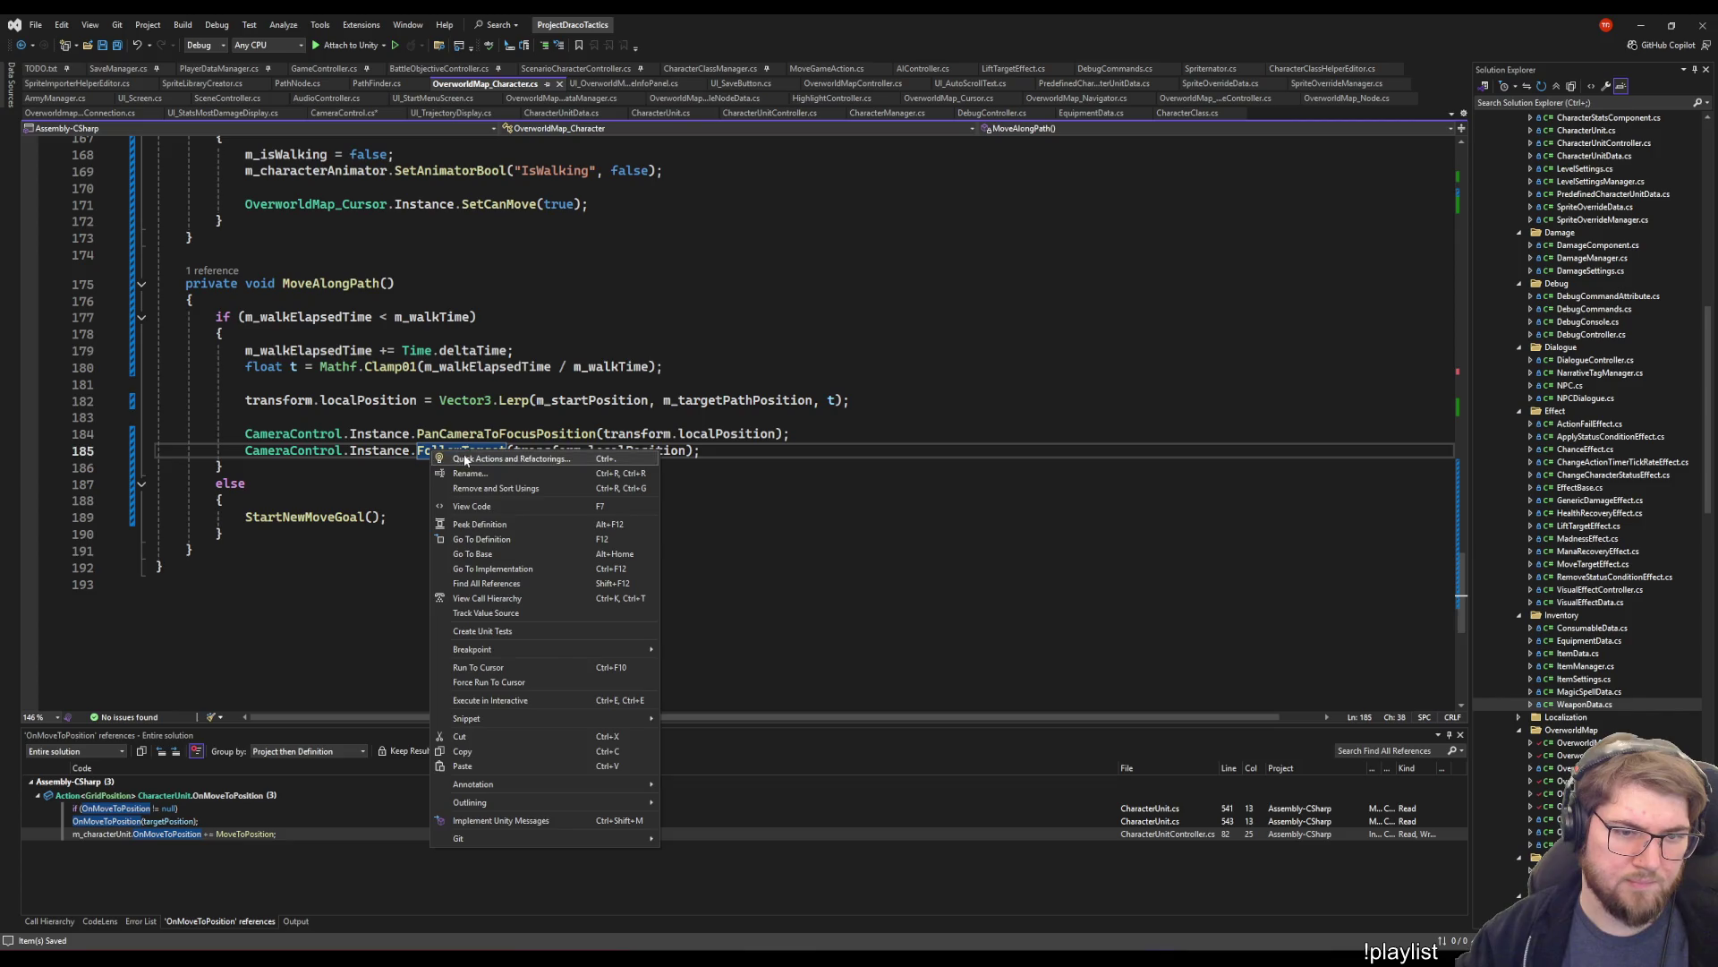
pyautogui.click(458, 452)
pyautogui.rightClick(457, 452)
pyautogui.click(480, 457)
pyautogui.press('Return')
pyautogui.press('Return')
pyautogui.click(364, 395)
pyautogui.hotkey('shift', 'Up')
pyautogui.hotkey('shift', 'Up')
pyautogui.hotkey('shift', 'Up')
pyautogui.hotkey('shift', 'Up')
pyautogui.hotkey('shift', 'Up')
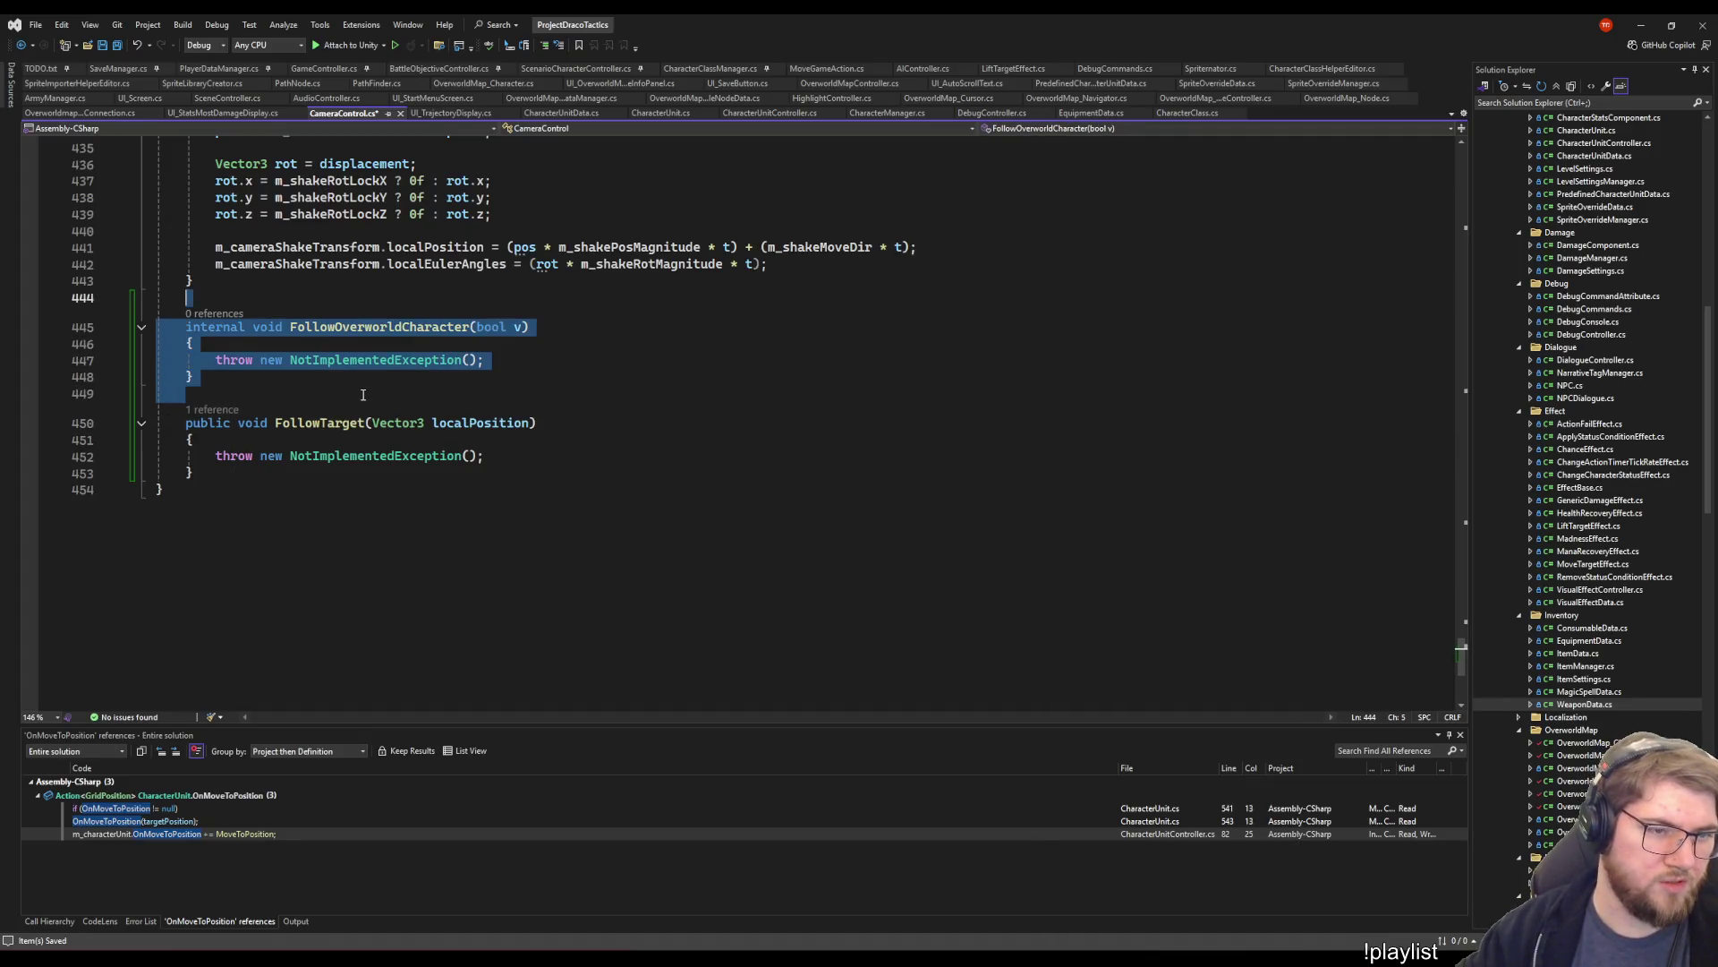
pyautogui.press('Delete')
pyautogui.hotkey('ctrl', 's')
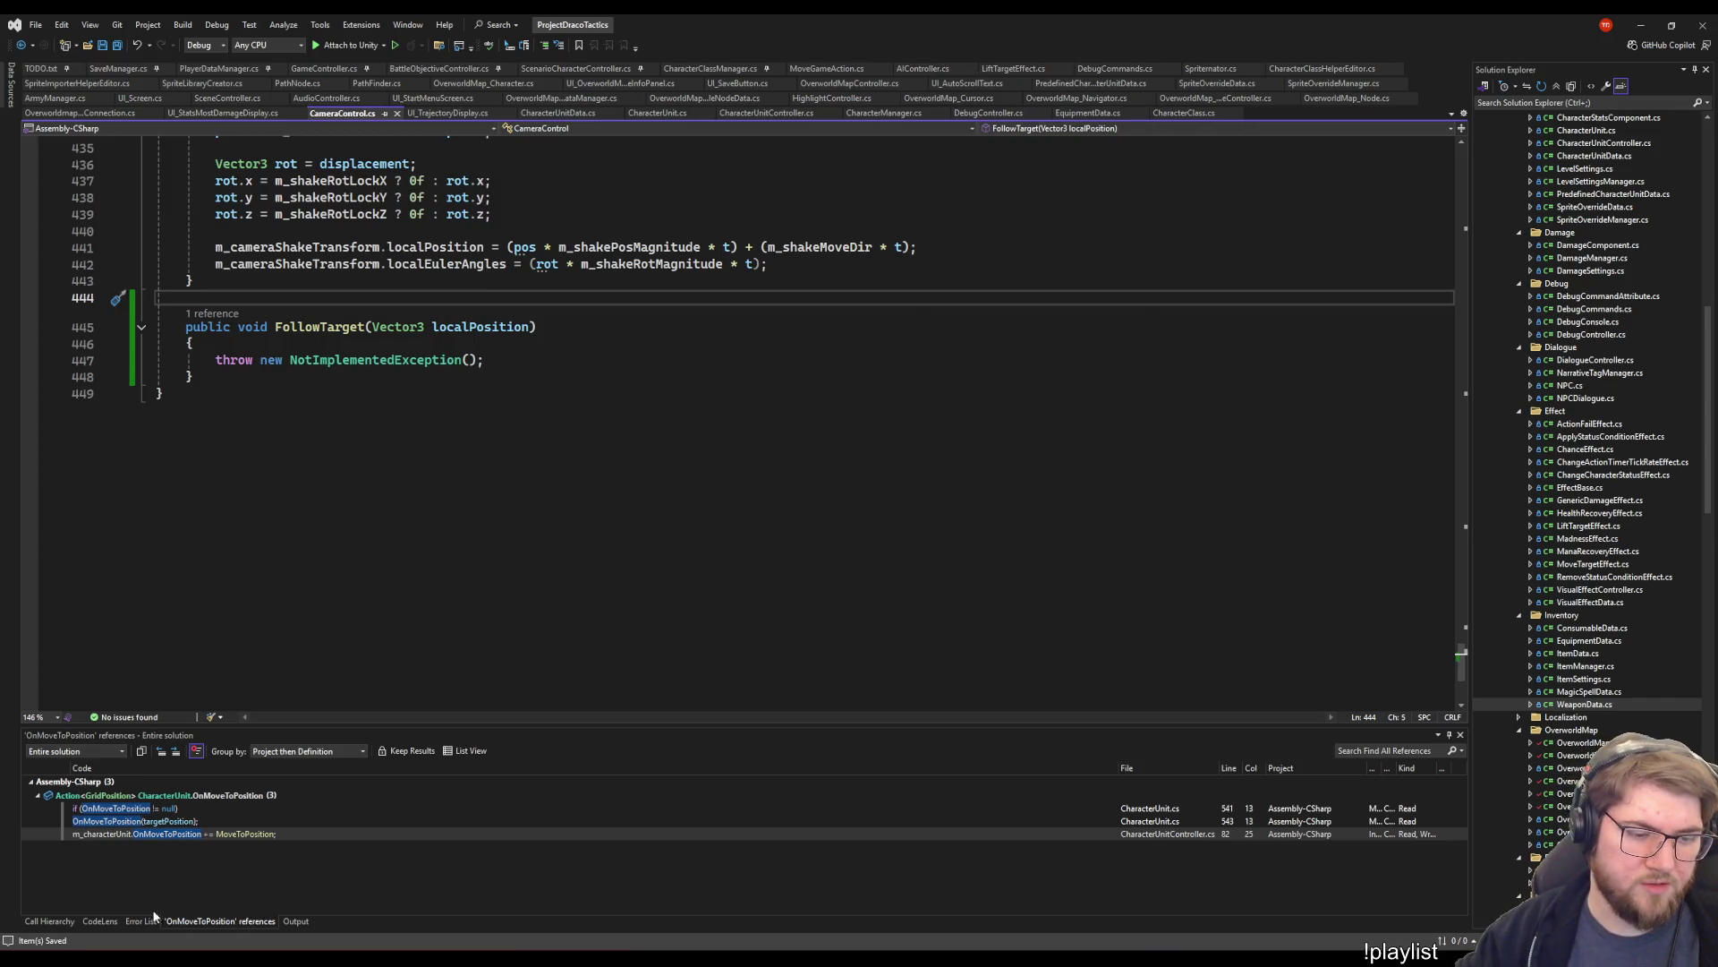
# - With the Error List shown, rename FollowTarget's localPosition parameter to targetPosition
pyautogui.click(140, 921)
pyautogui.click(680, 480)
pyautogui.click(555, 365)
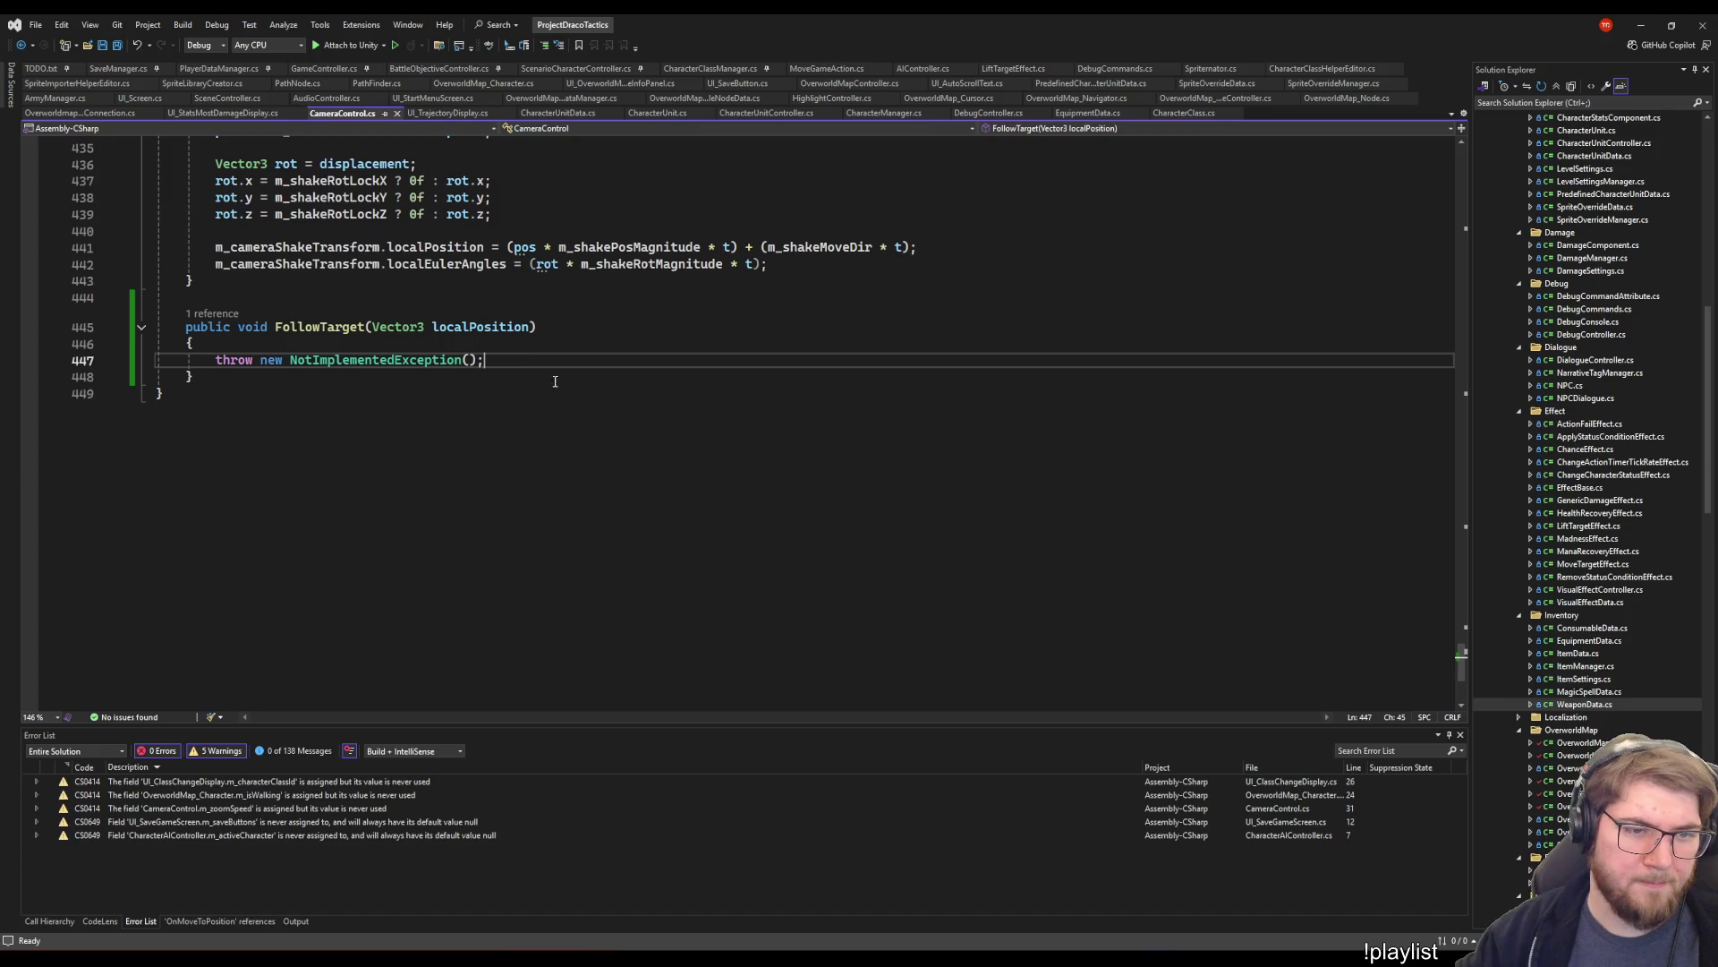
pyautogui.click(433, 327)
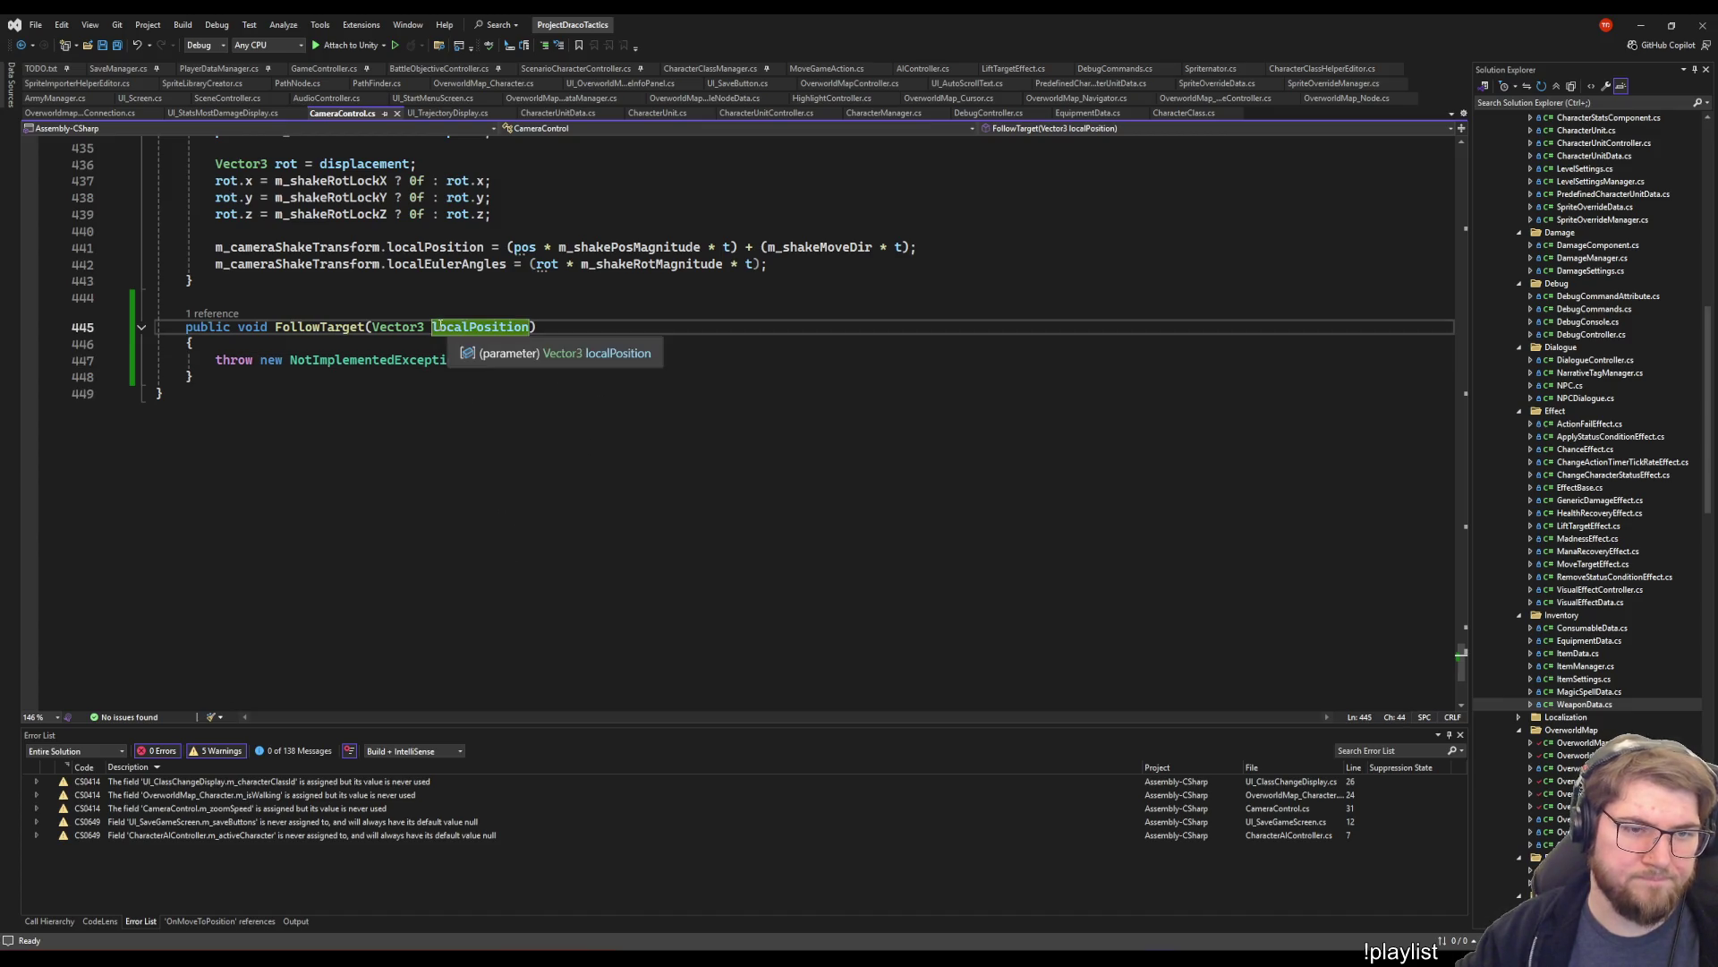
pyautogui.hotkey('ctrl', 'r')
pyautogui.hotkey('ctrl', 'r')
pyautogui.press('Delete')
pyautogui.press('Delete')
pyautogui.press('Delete')
pyautogui.write('target')
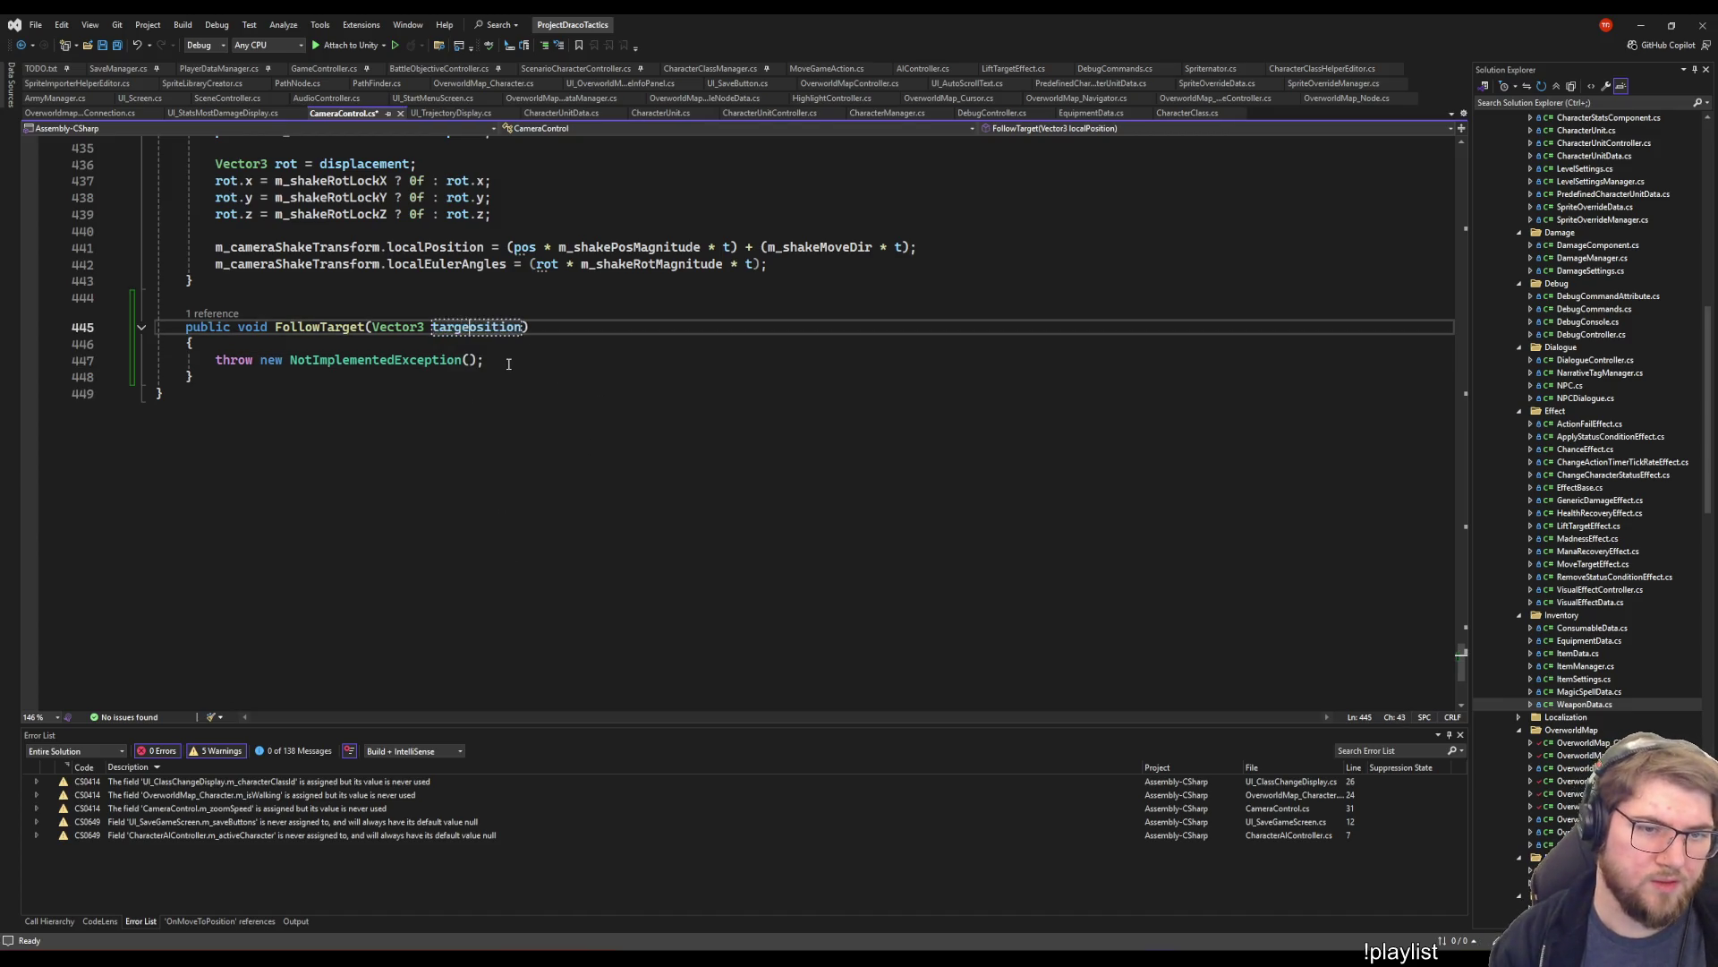
pyautogui.press('Return')
# - Delete the throw NotImplementedException line, save, and return to OverworldMap_Cursor.cs's desiredPos line
pyautogui.click(508, 364)
pyautogui.hotkey('shift', 'Home')
pyautogui.press('BackSpace')
pyautogui.hotkey('ctrl', 's')
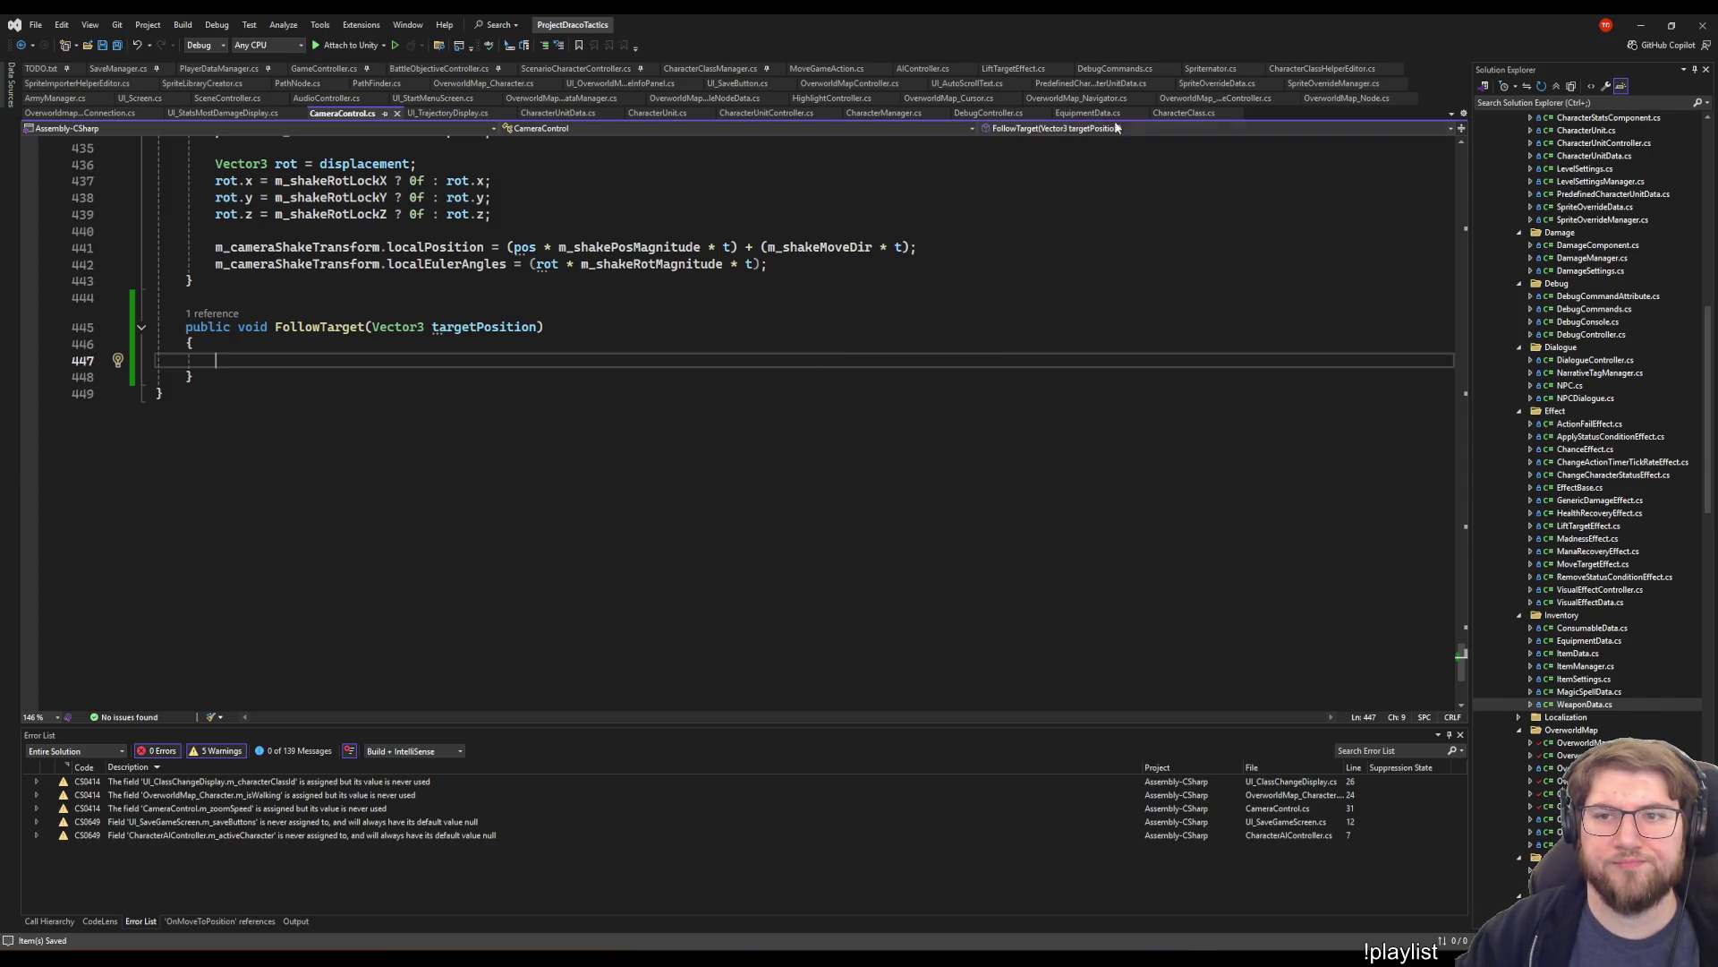
pyautogui.click(951, 97)
pyautogui.click(273, 490)
pyautogui.click(274, 426)
# - Add CameraControl.Instance.FollowTarget(transform.position); below the SmoothDamp line in CameraFollow
pyautogui.press('Down')
pyautogui.press('End')
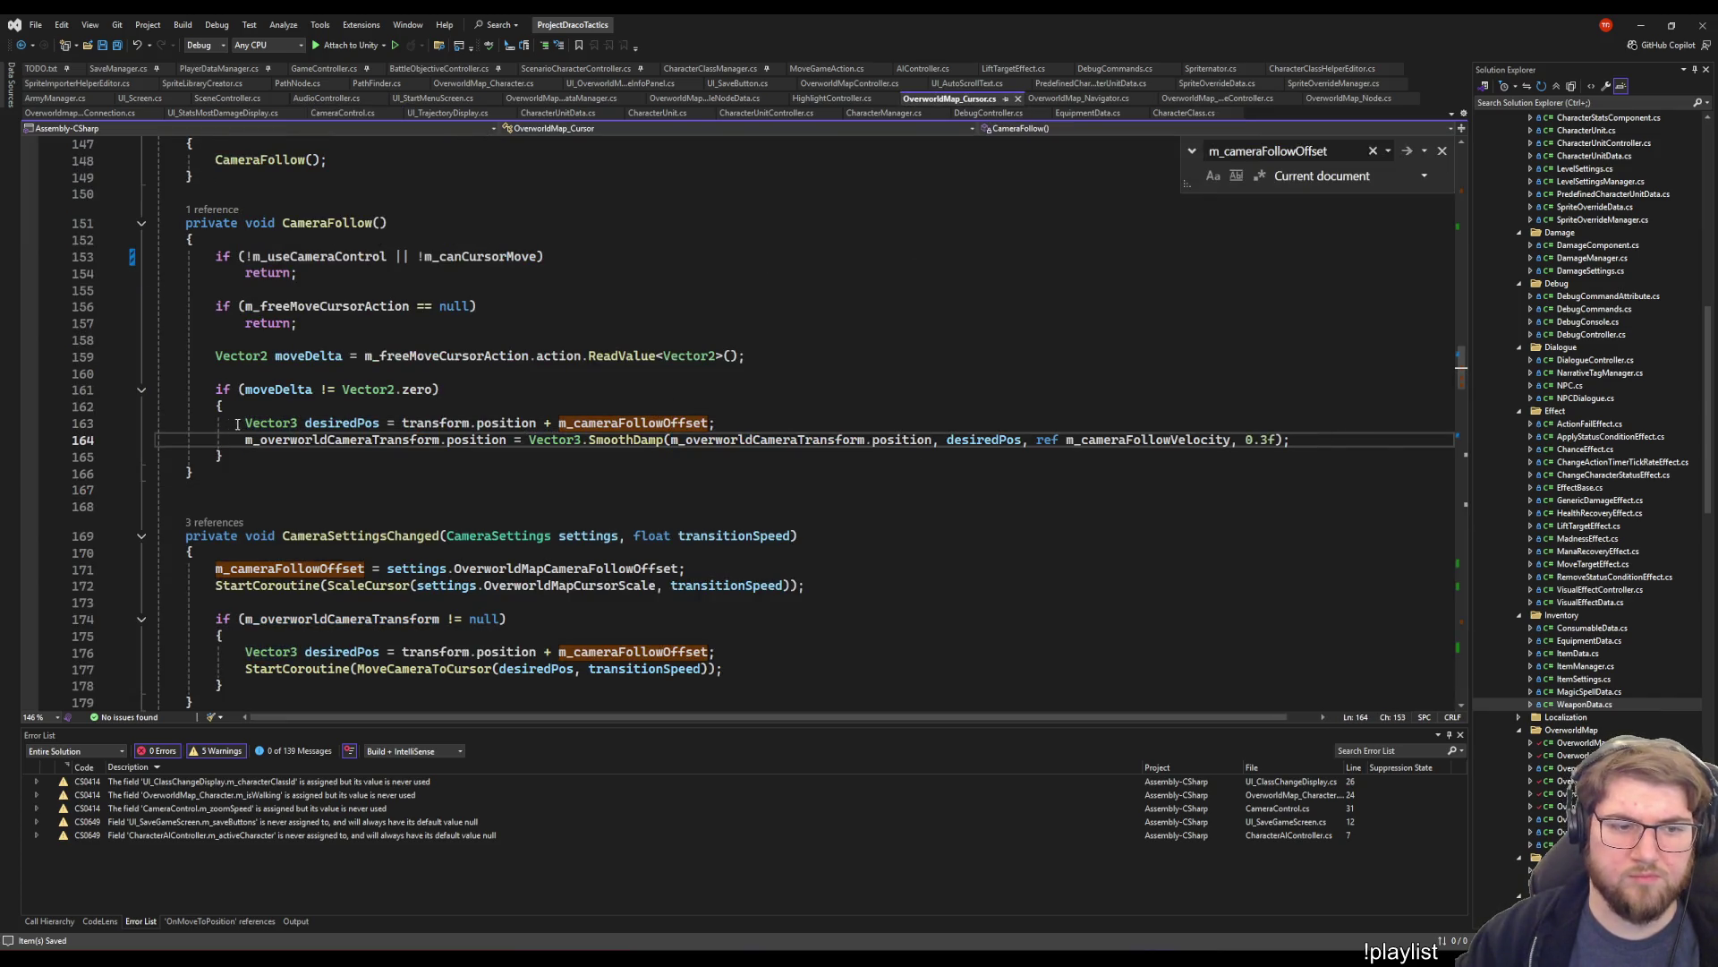
pyautogui.keyDown('shift'); pyautogui.click(240, 424); pyautogui.keyUp('shift')
pyautogui.click(1311, 445)
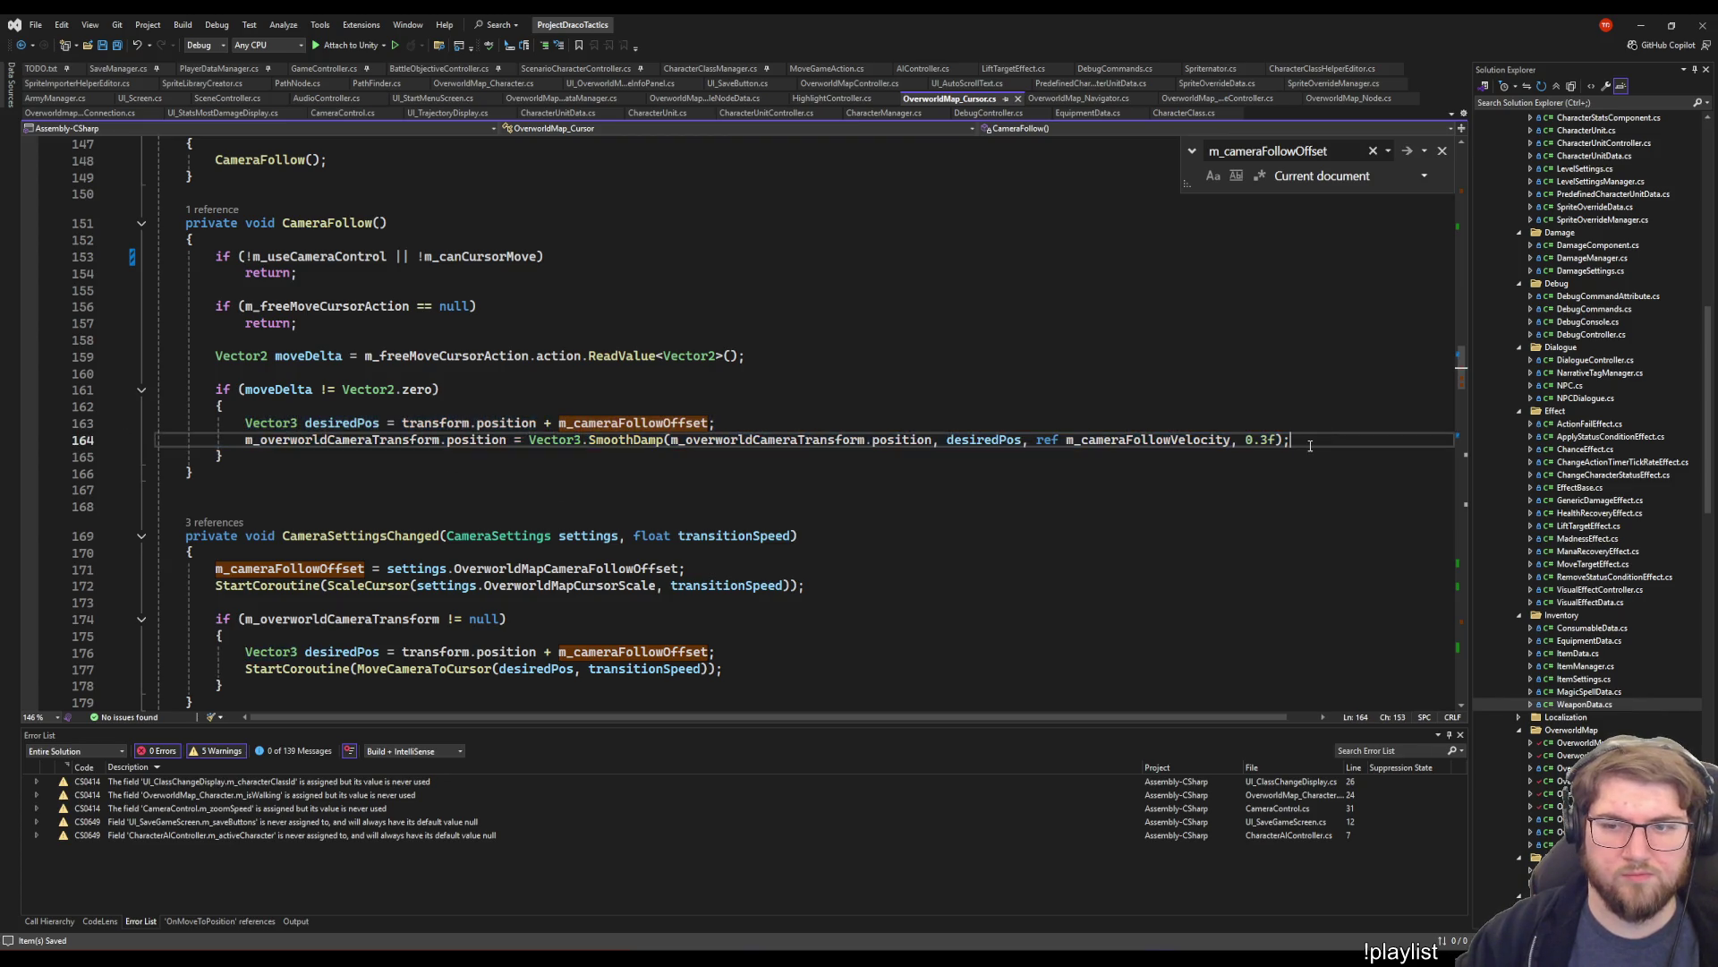
pyautogui.press('Return')
pyautogui.write('Camerac')
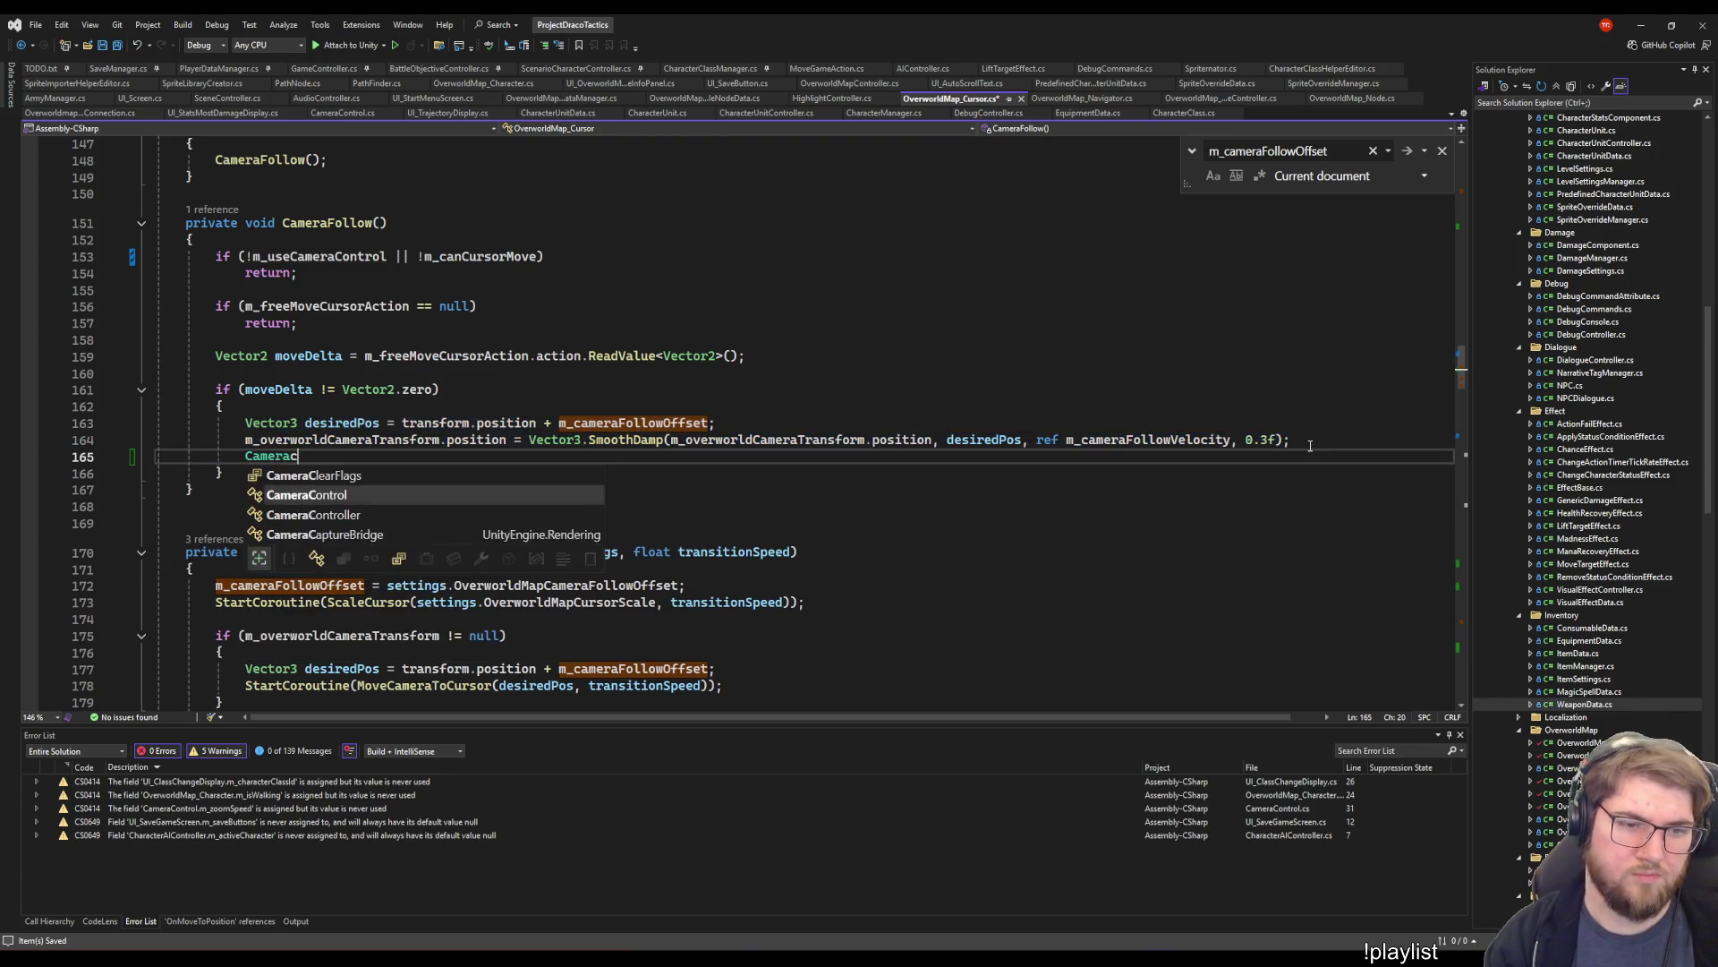
pyautogui.write('ontro')
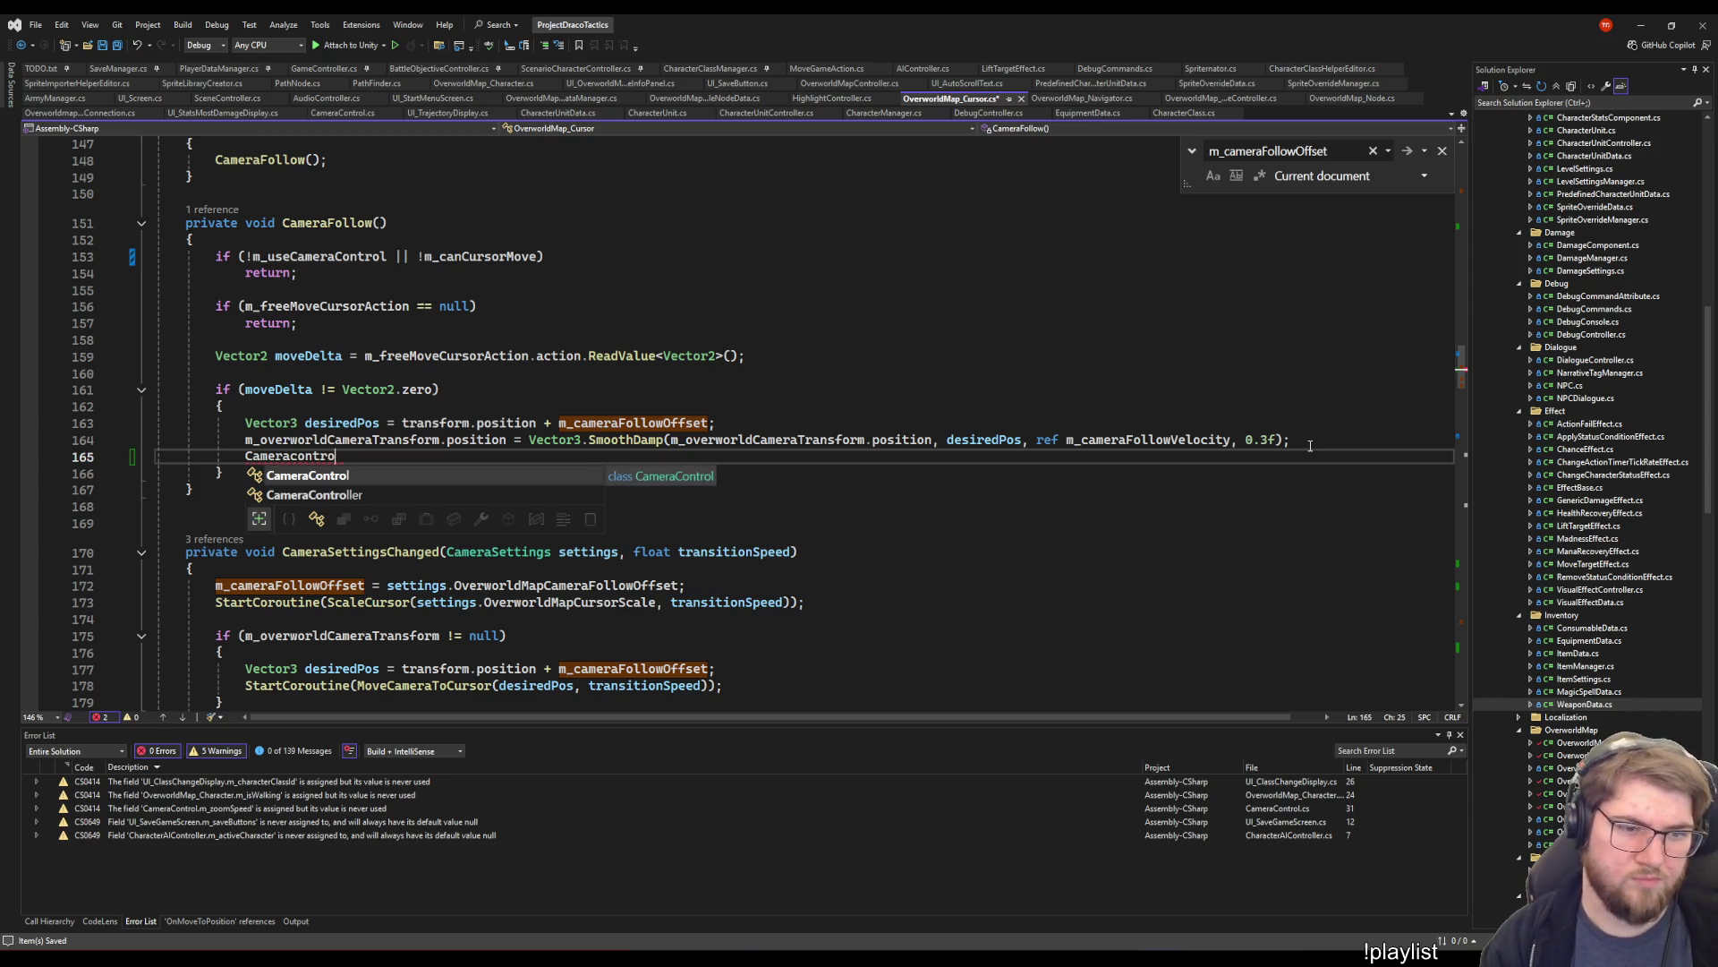
pyautogui.write('l.Instance.FollowTarget(')
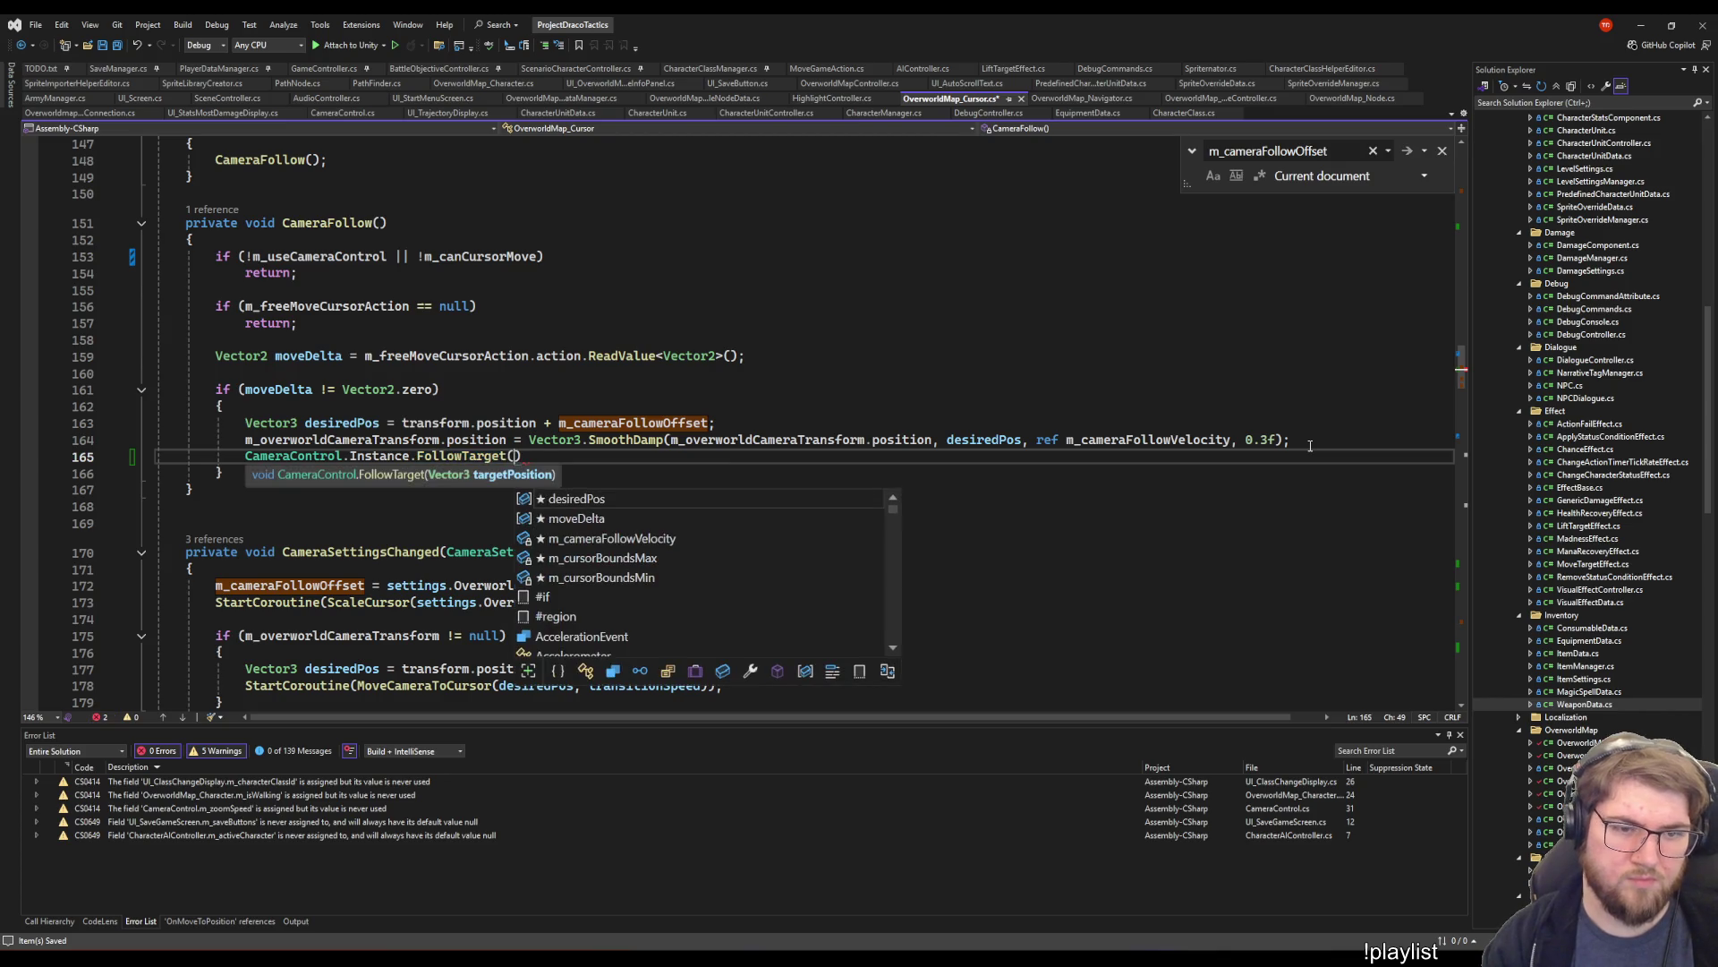
pyautogui.write('transform.')
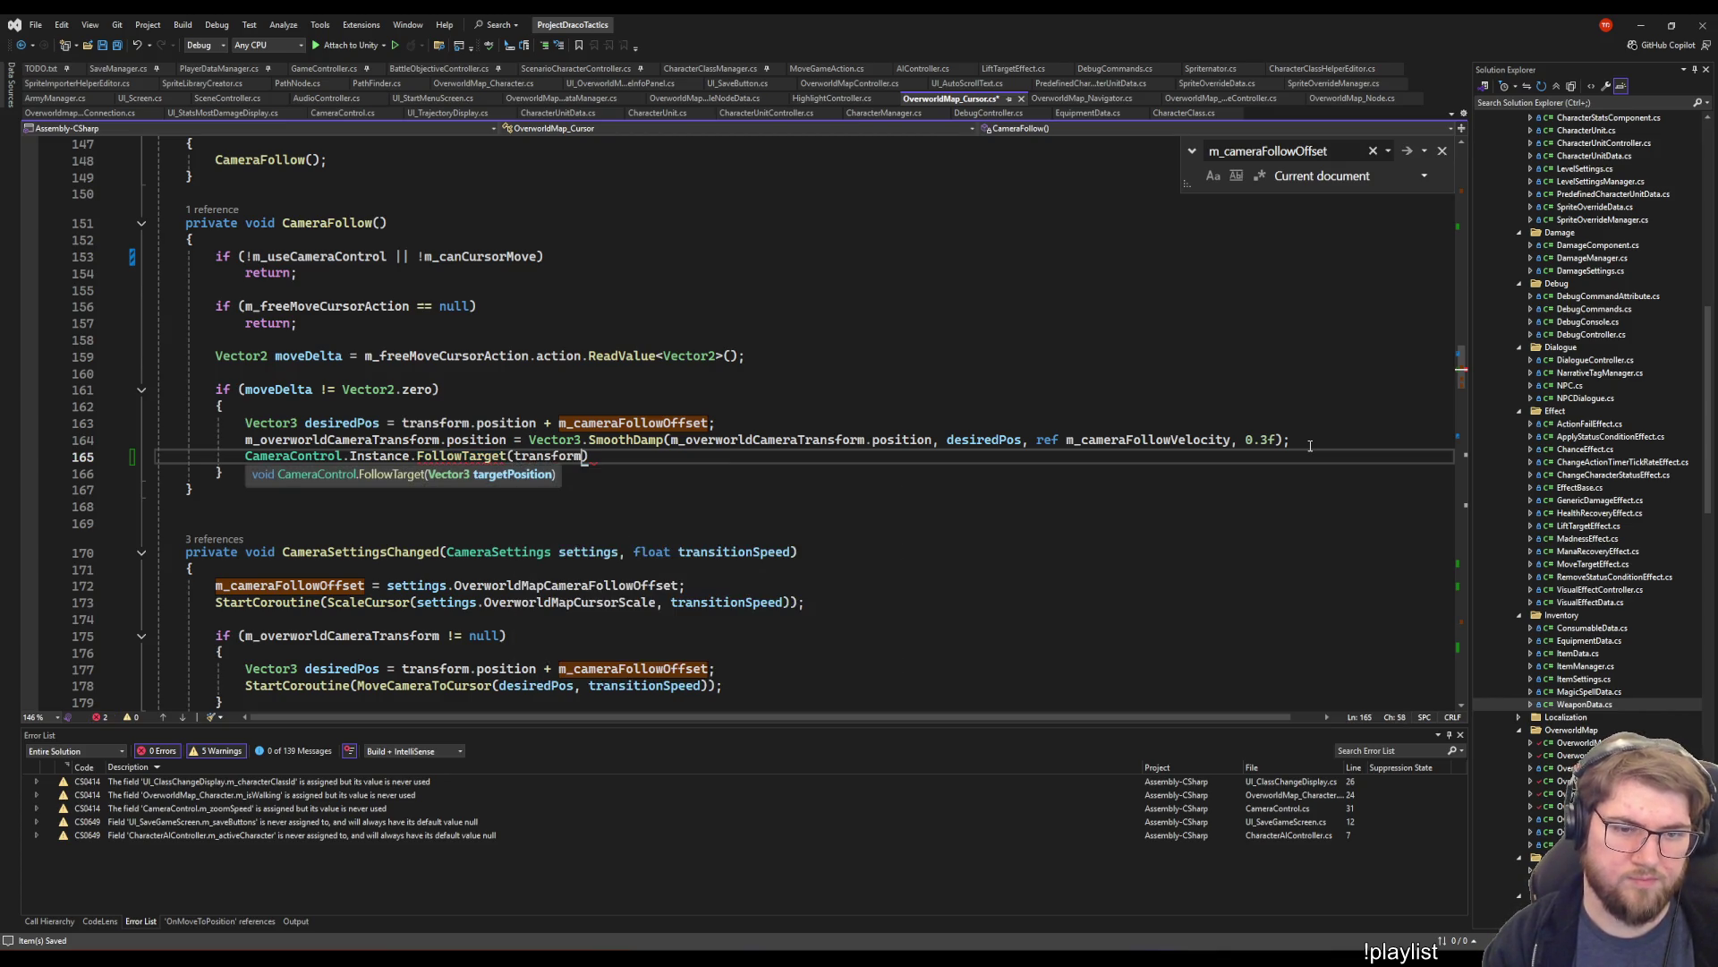
pyautogui.write('position);')
# - Delete the old desiredPos and SmoothDamp lines plus the leftover blank line, and save
pyautogui.click(1310, 445)
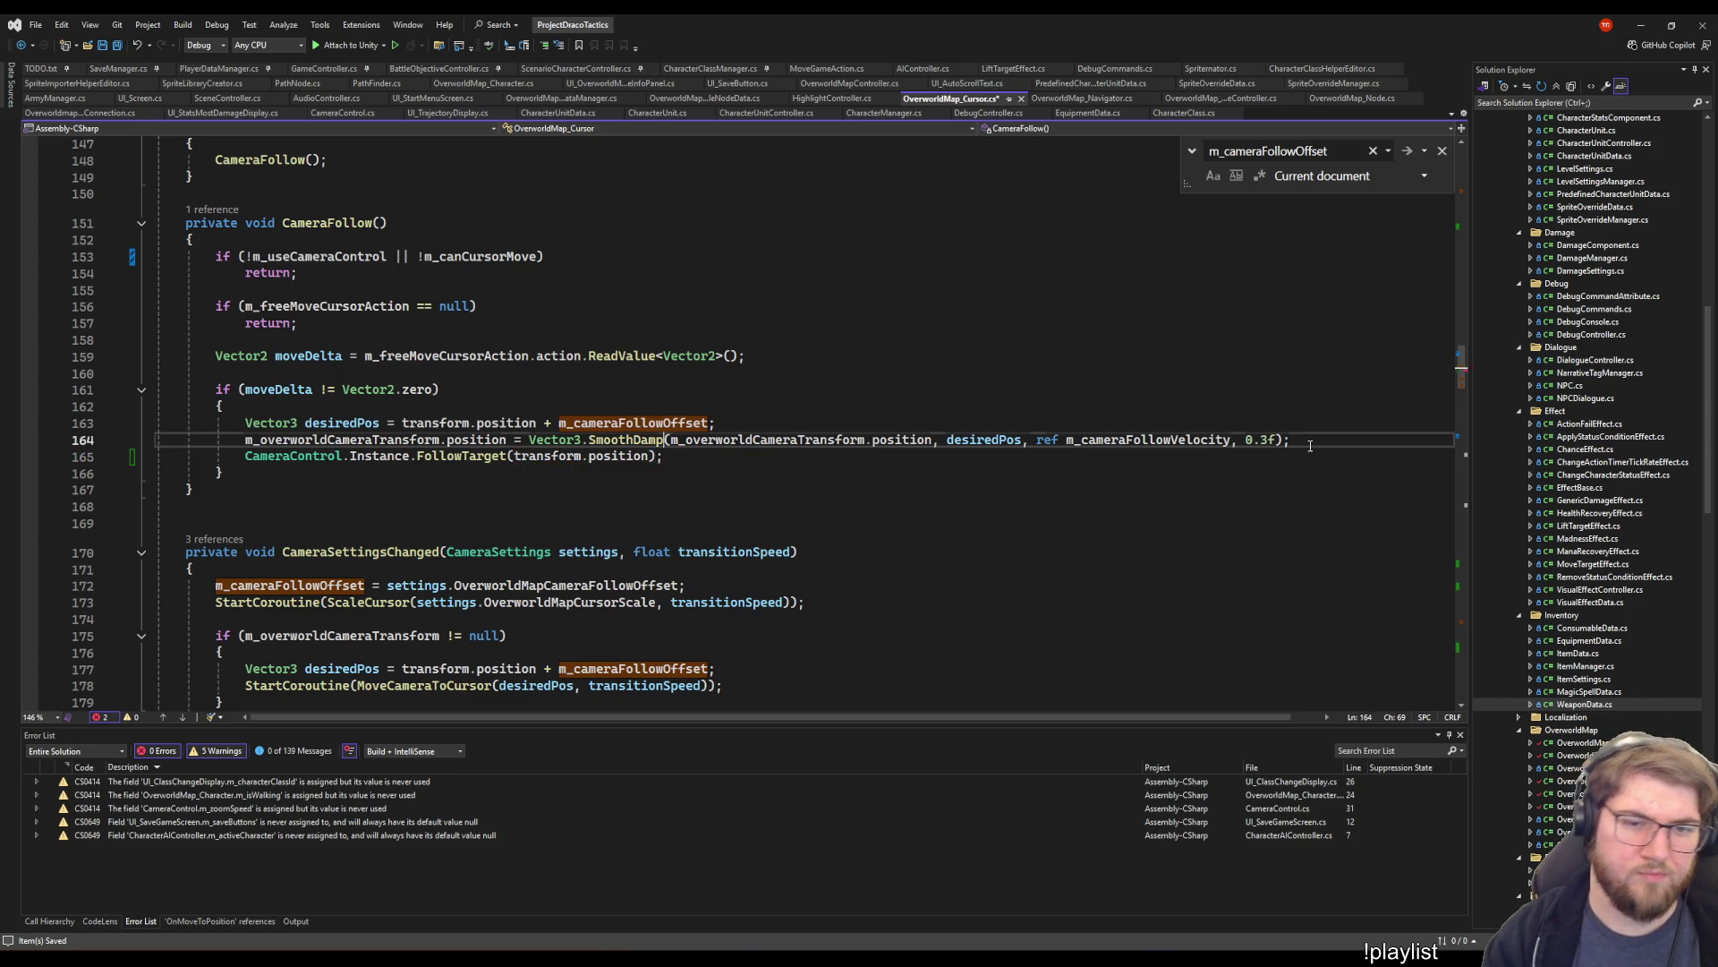
pyautogui.hotkey('shift', 'Up')
pyautogui.hotkey('shift', 'Home')
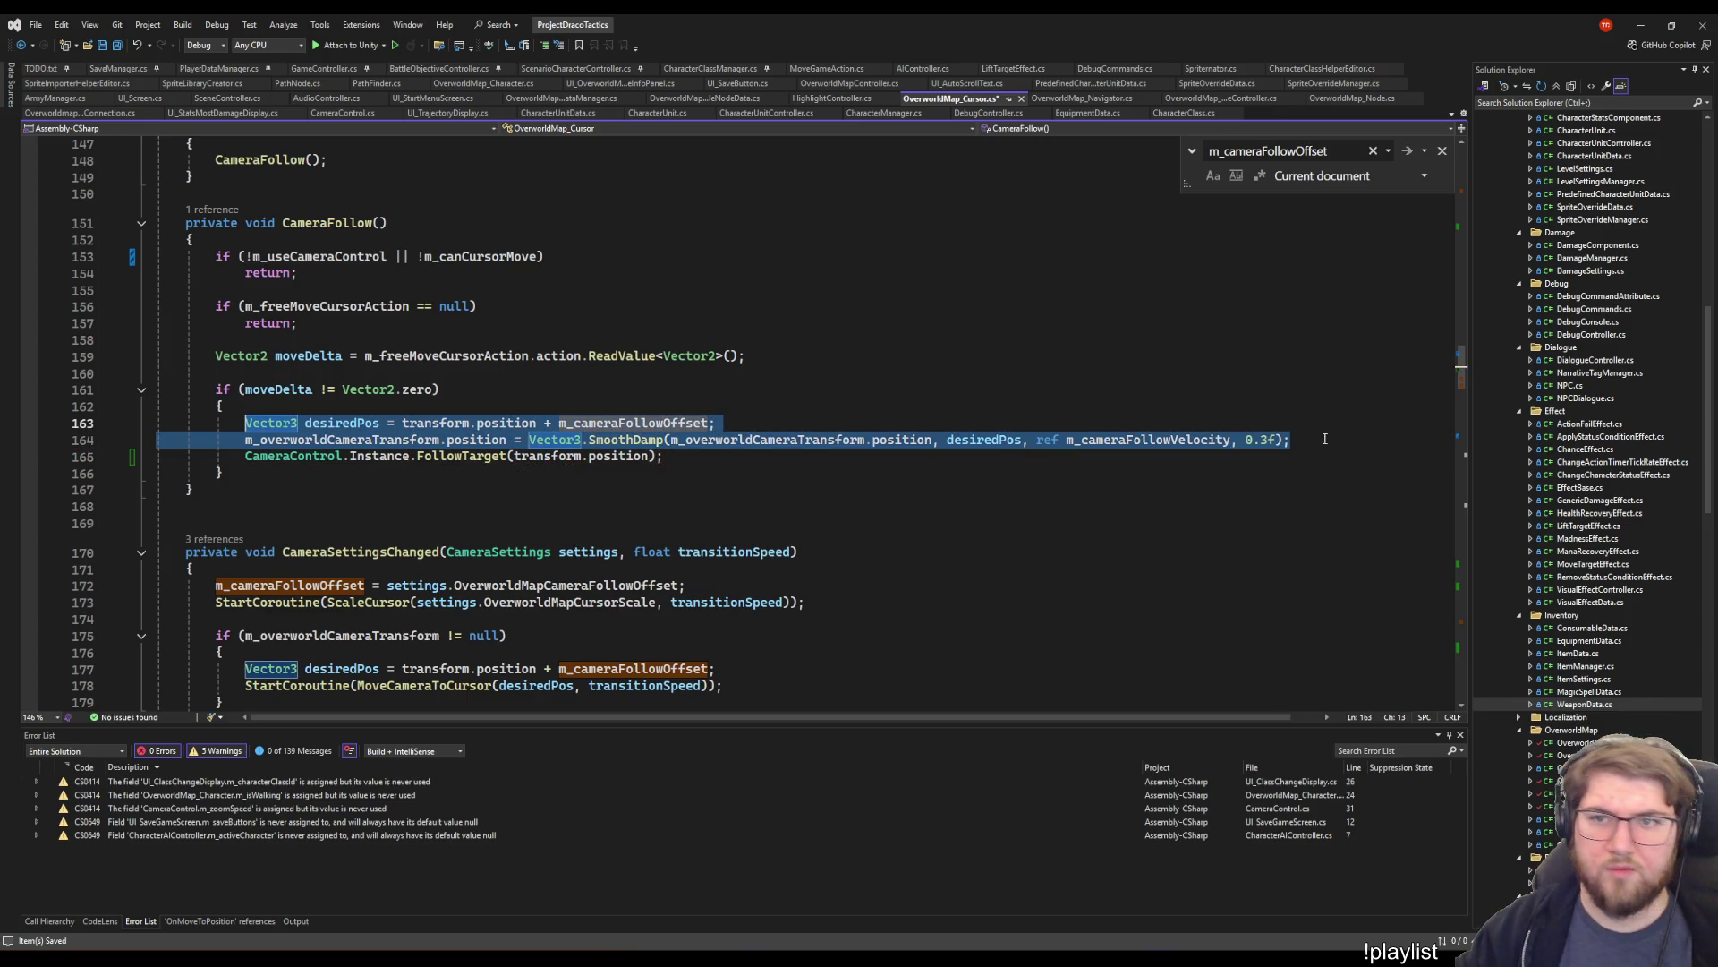
pyautogui.press('Delete')
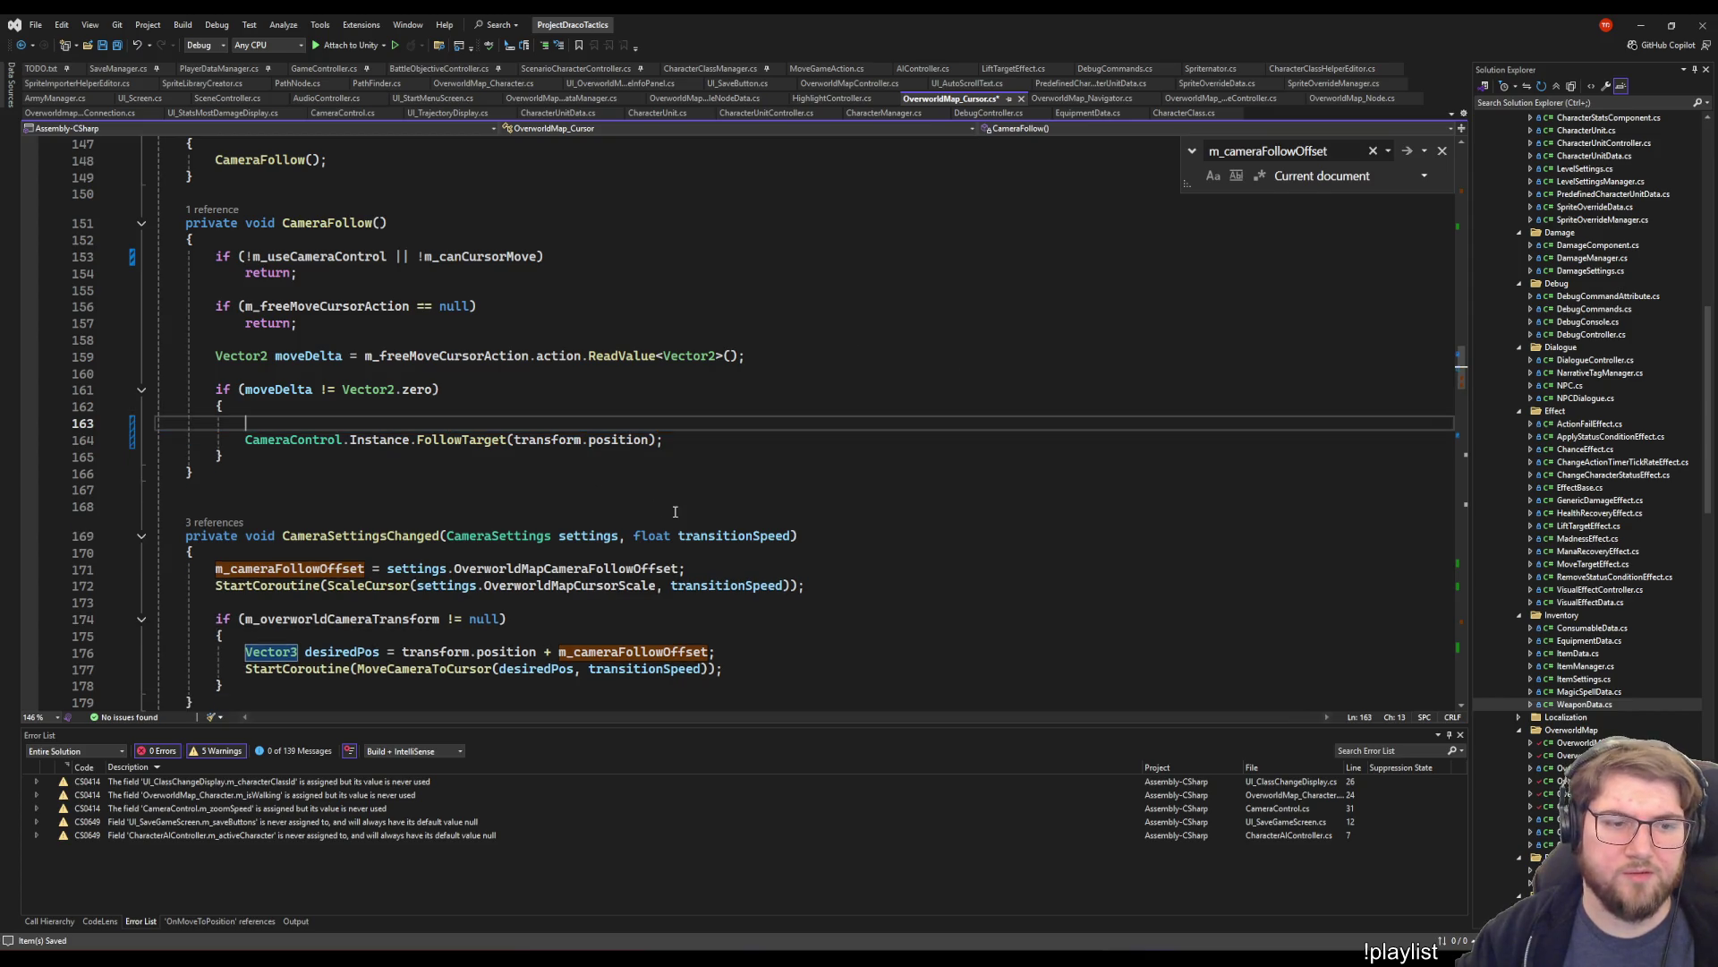
pyautogui.hotkey('shift', 'Up')
pyautogui.press('Delete')
pyautogui.hotkey('ctrl', 's')
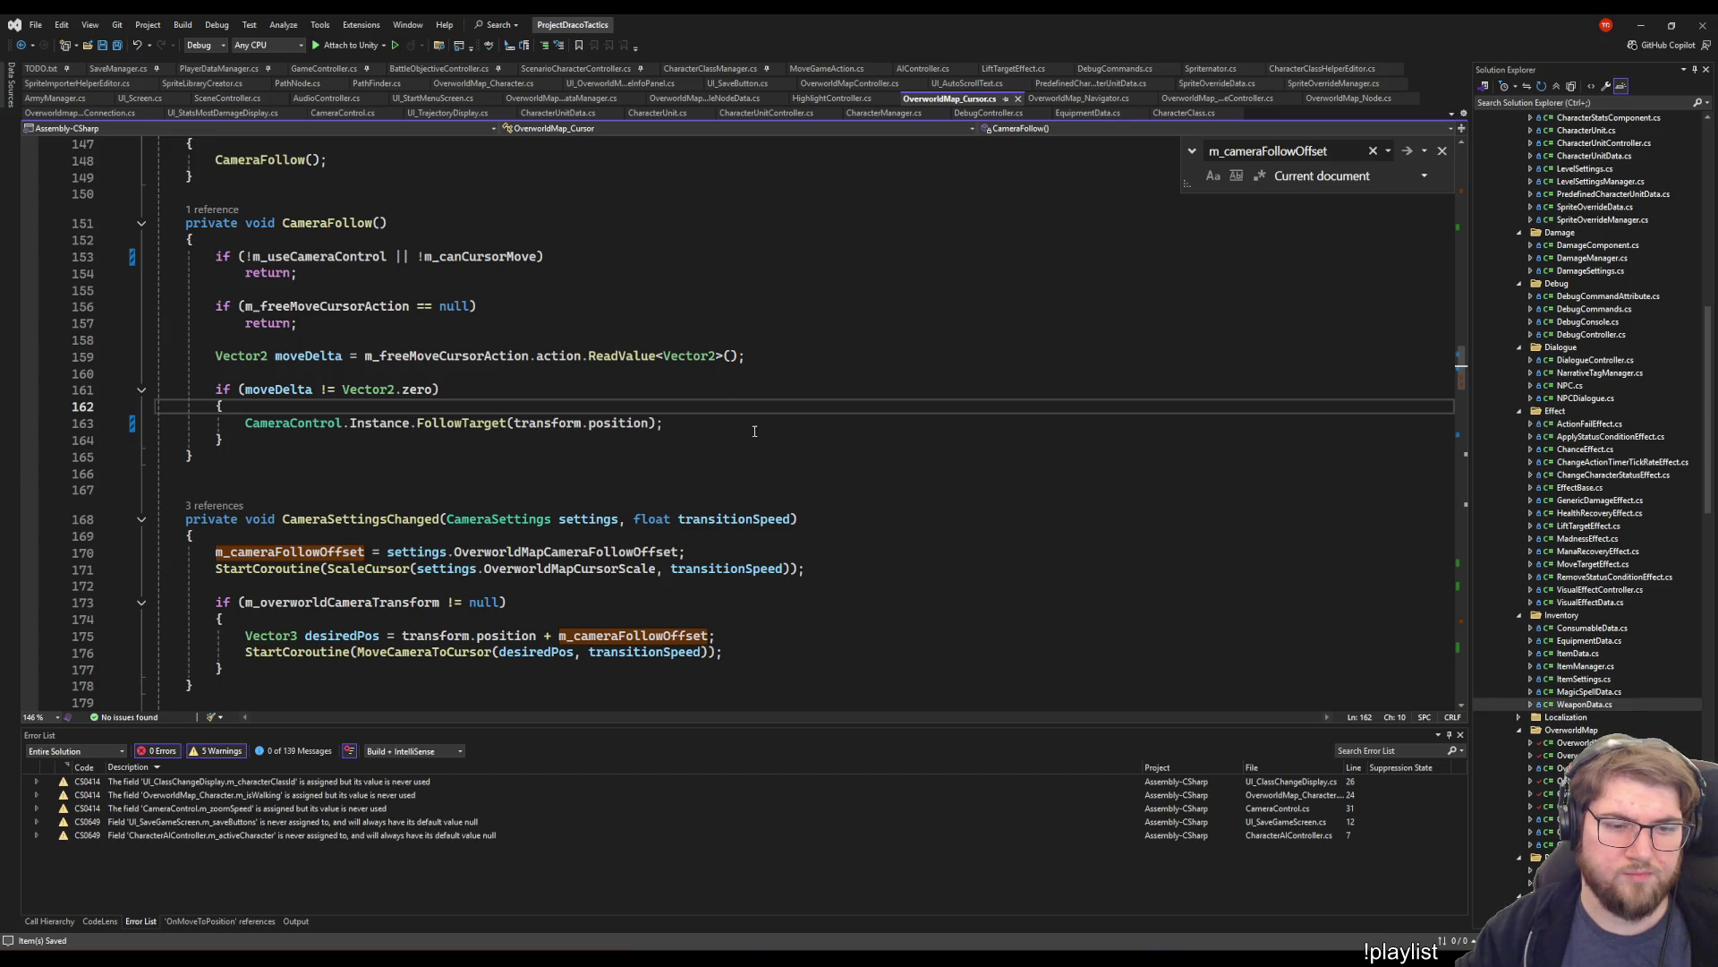
# - Look over the updated cursor script and bring up the FollowTarget call's context menu
pyautogui.click(736, 389)
pyautogui.scroll(-9, 675, 506)
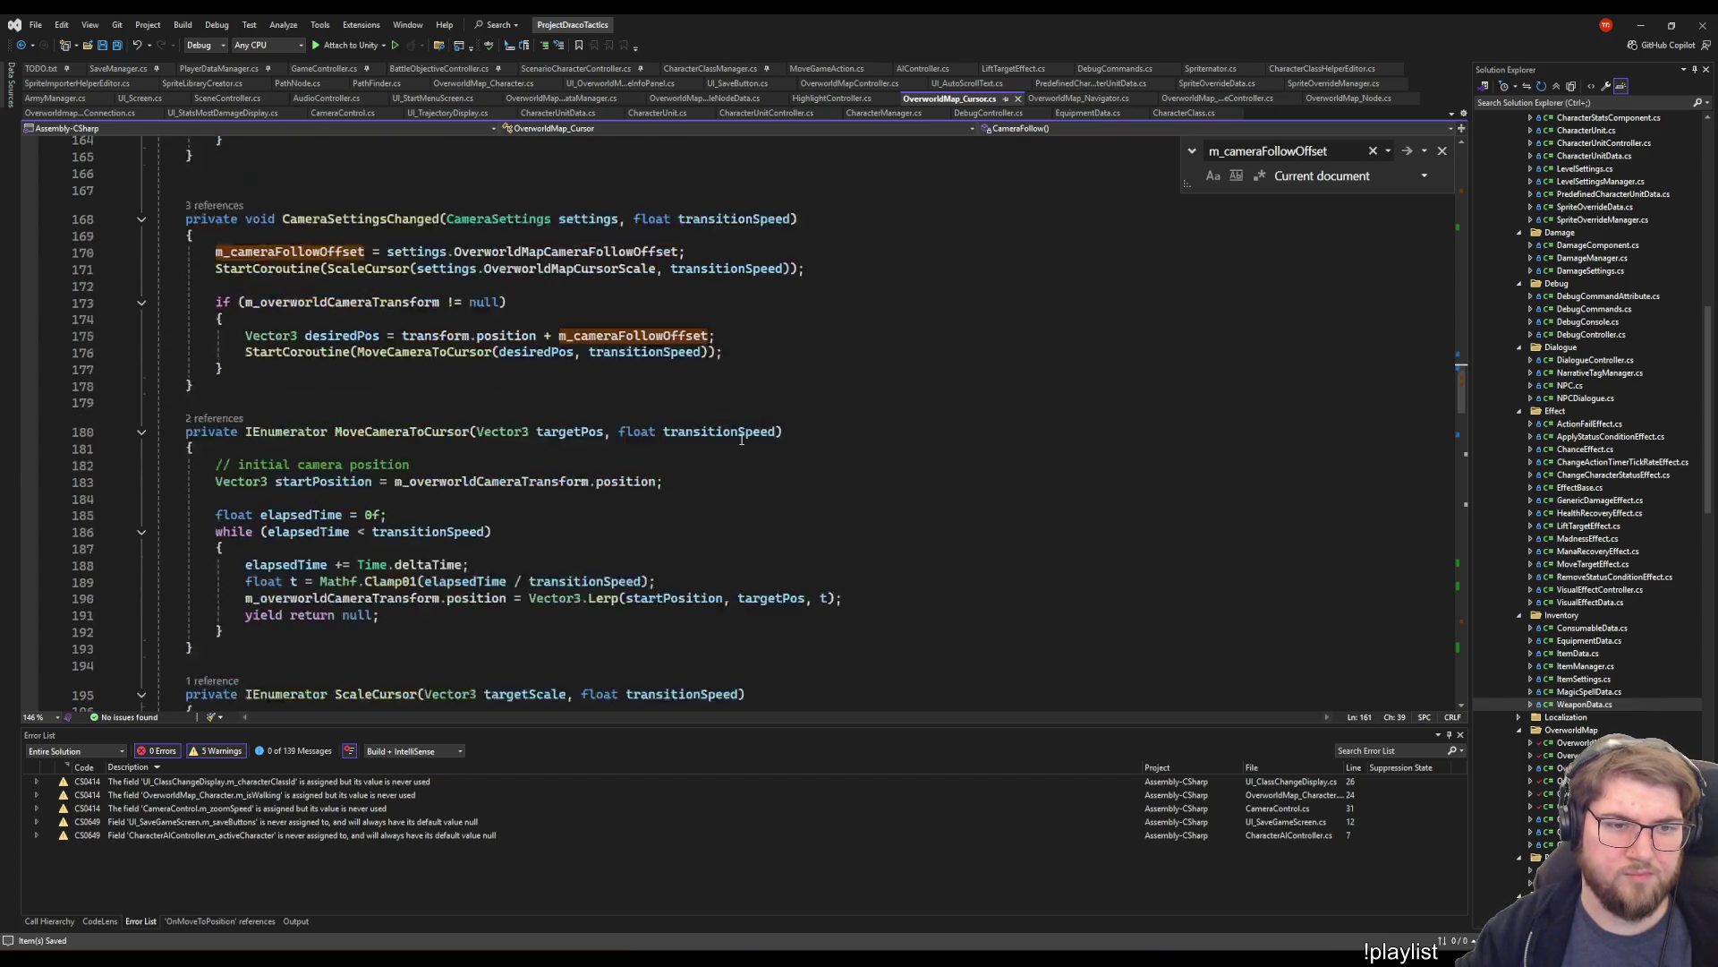
pyautogui.scroll(-1, 675, 506)
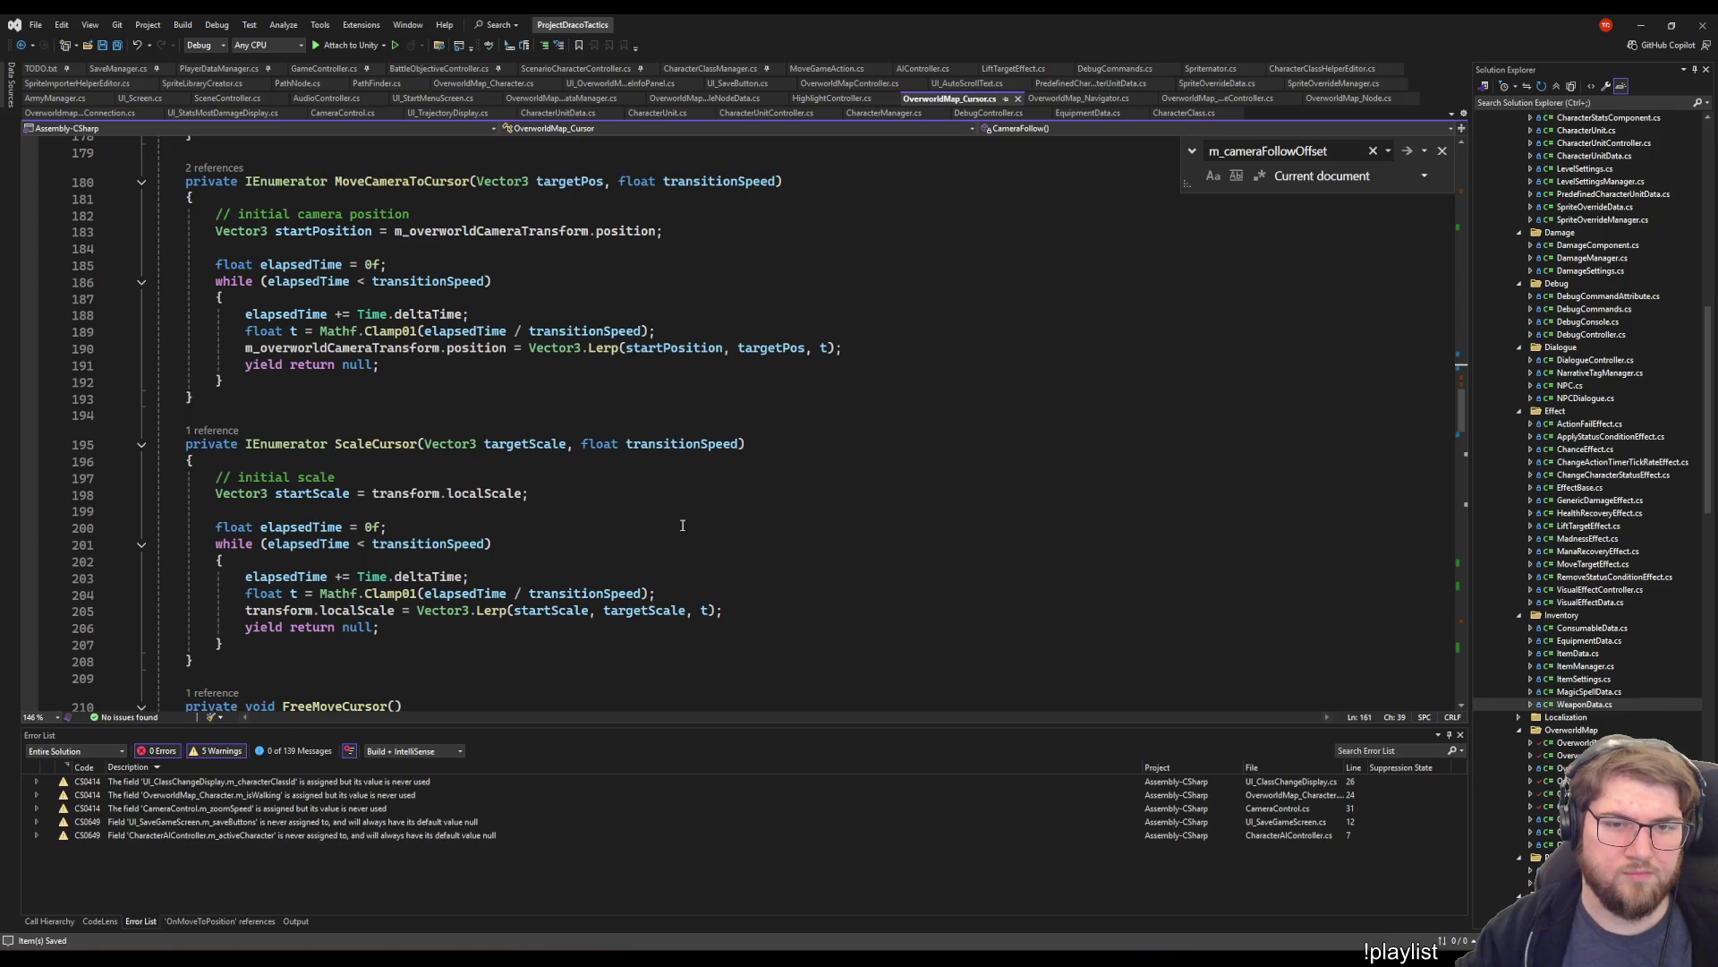
pyautogui.scroll(-5, 374, 534)
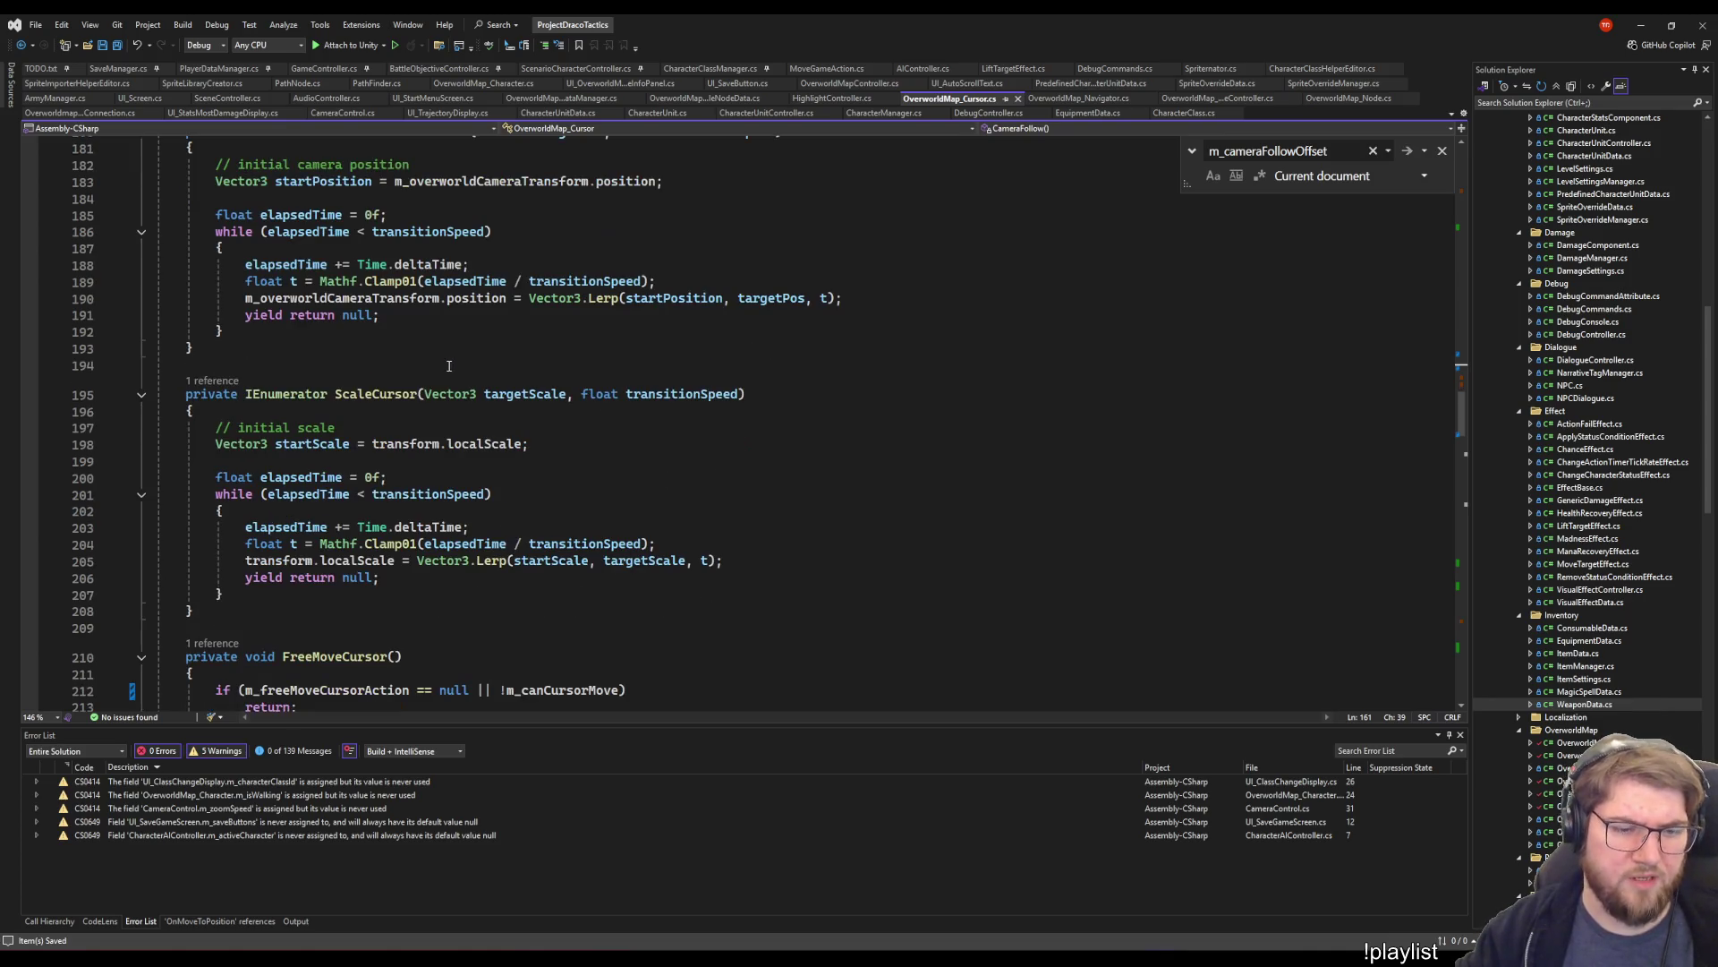
pyautogui.scroll(15, 563, 363)
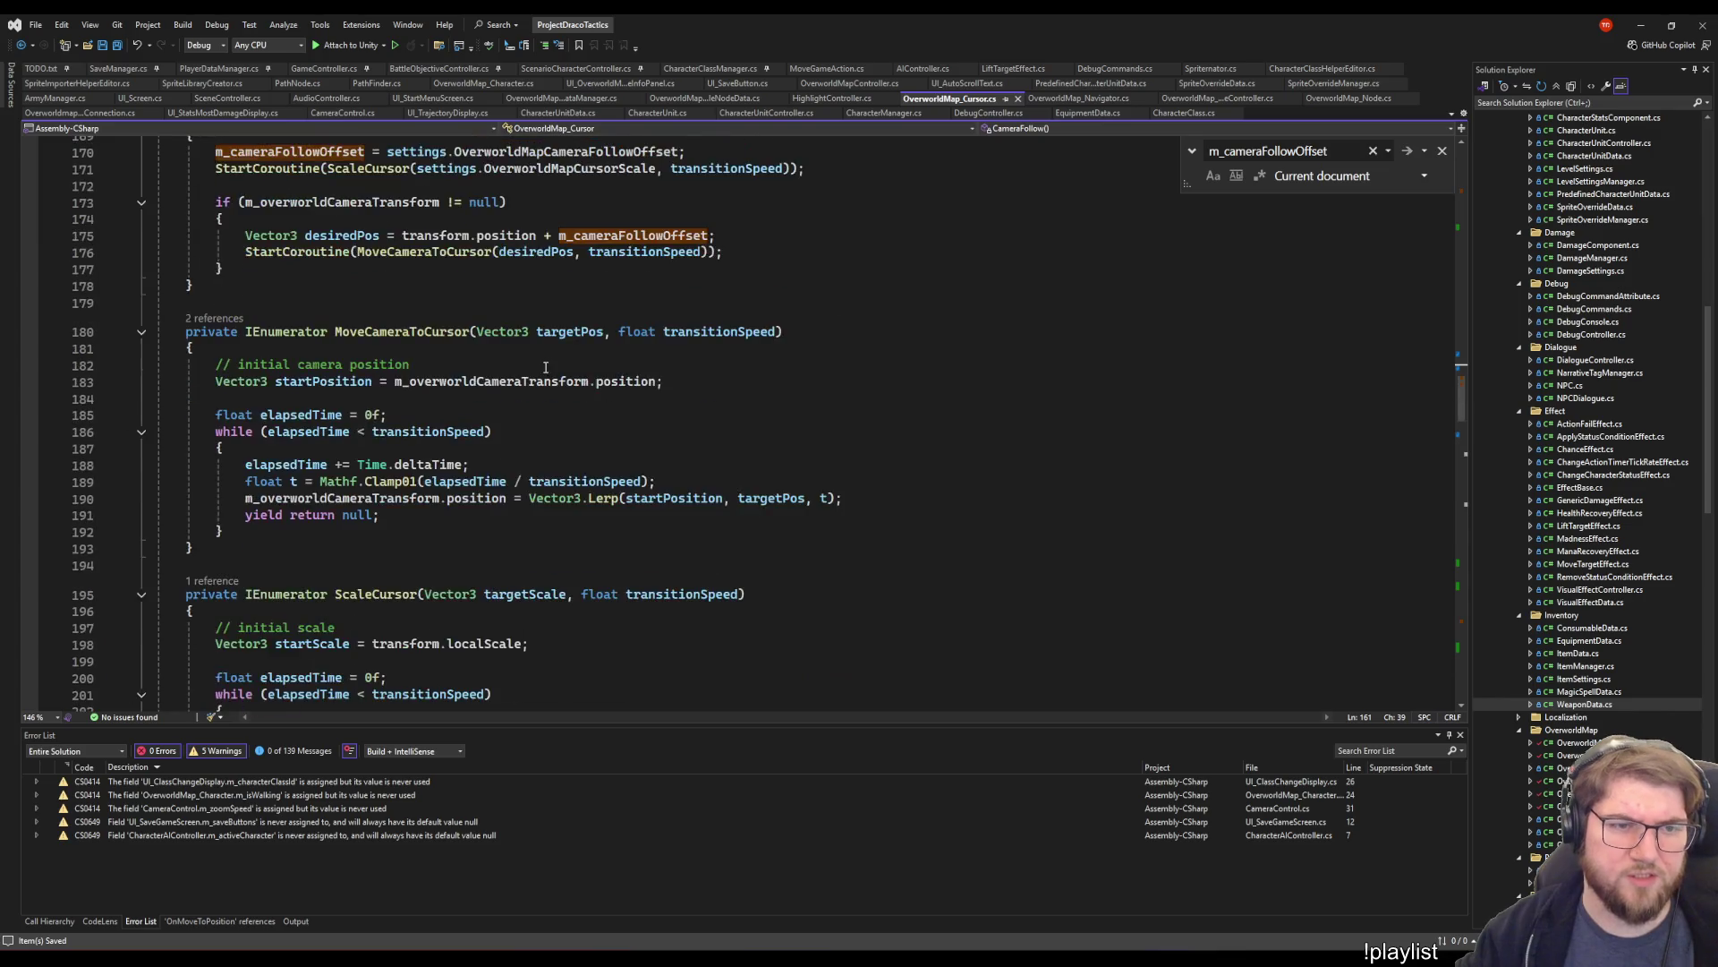
pyautogui.rightClick(463, 527)
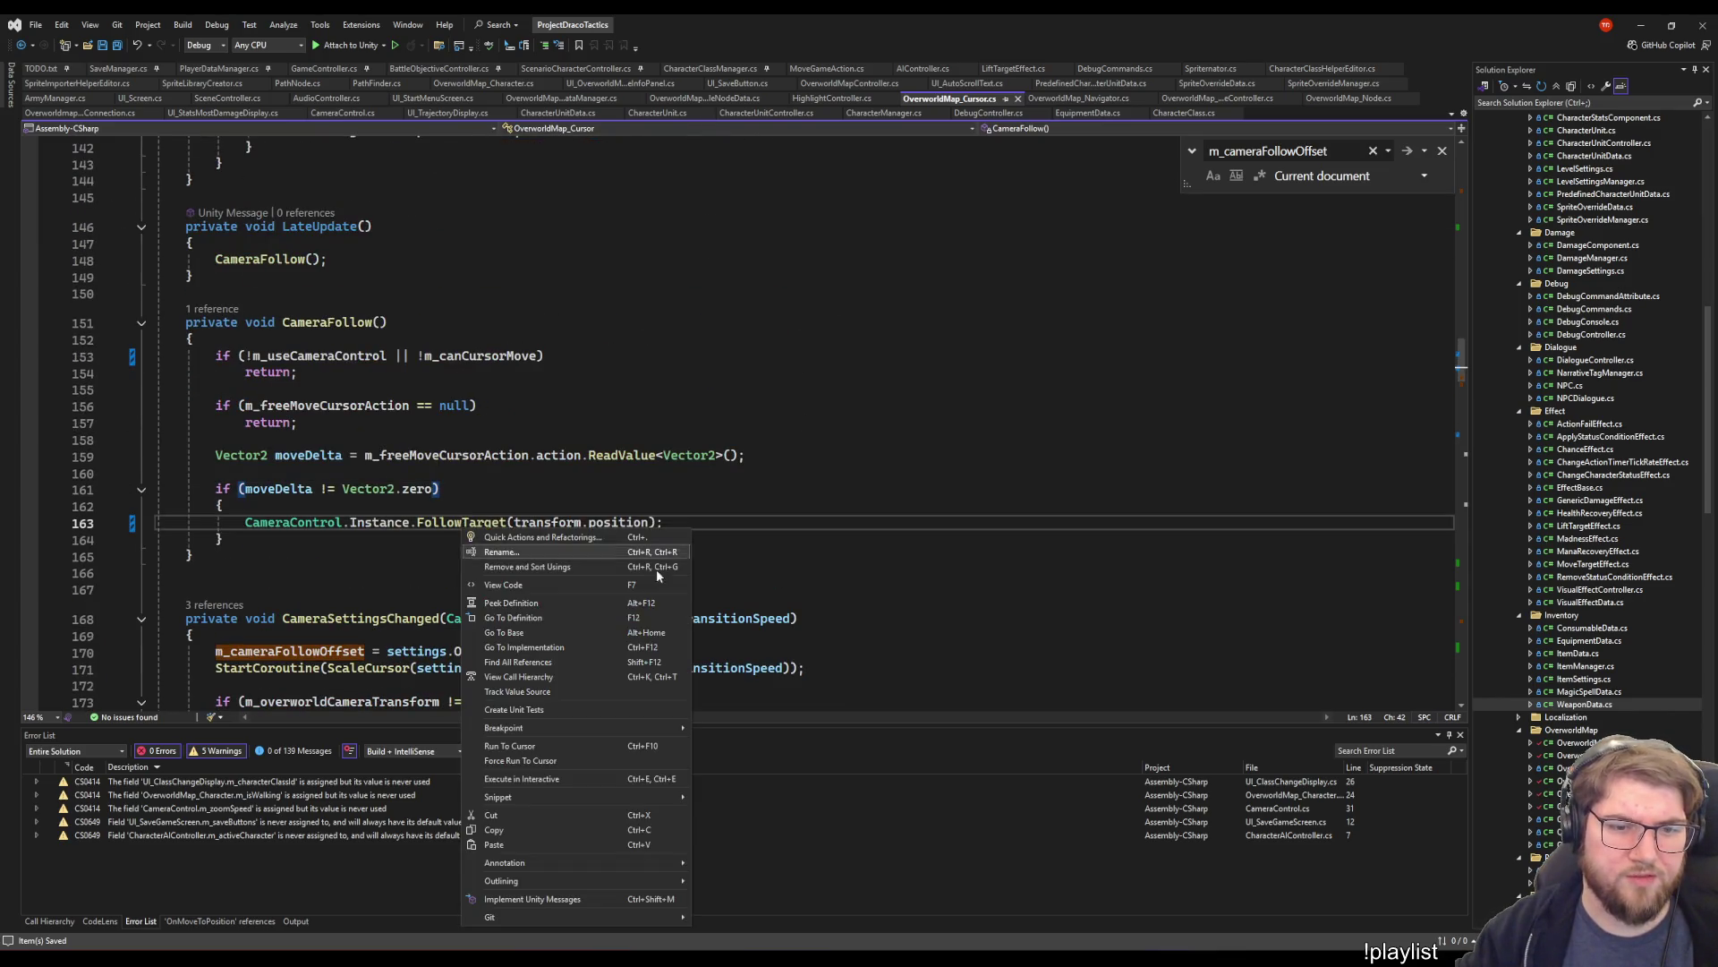
# - Paste the SmoothDamp lines into FollowTarget and replace transform.position with targetPosition
pyautogui.click(502, 612)
pyautogui.click(479, 457)
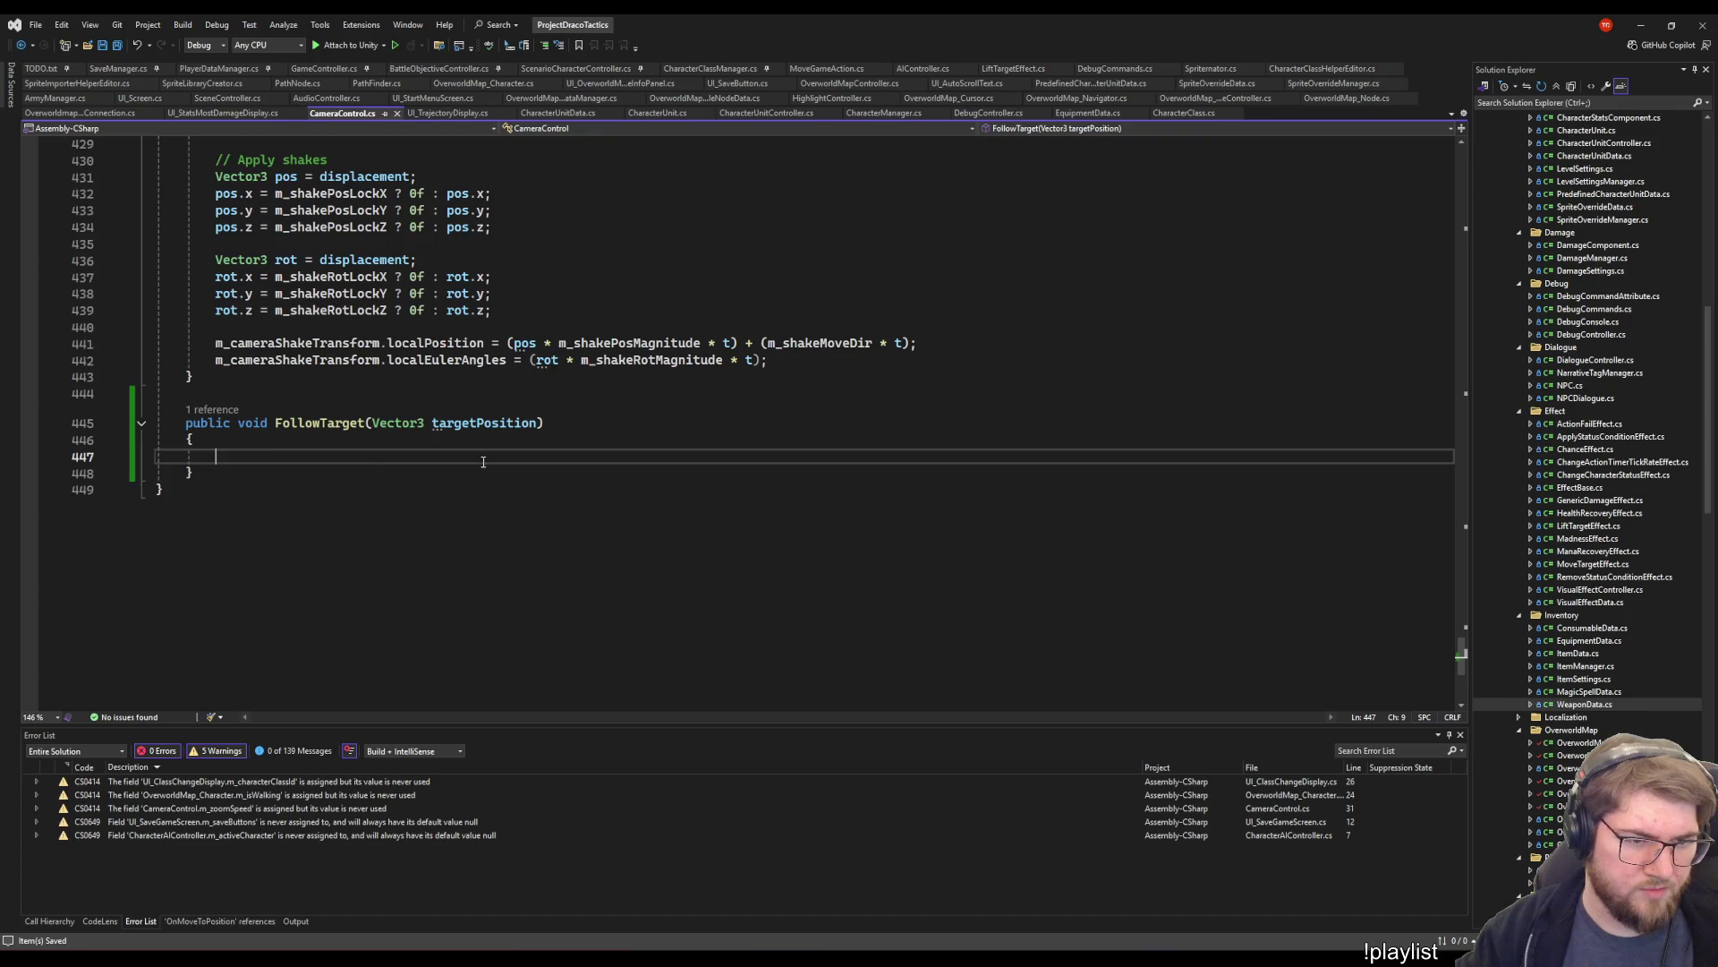
pyautogui.write('Vector3 desiredPos = transform.position + m_cameraFollowOffset;         m_overworldCameraTransform.position = Vector3.SmoothDamp(m_overworldCameraTransform.position, desiredPos, ref m_cameraFollowVelocity, 0.3f);')
pyautogui.doubleClick(458, 424)
pyautogui.hotkey('ctrl', 'c')
pyautogui.moveTo(507, 463); pyautogui.dragTo(372, 463)
pyautogui.hotkey('ctrl', 'v')
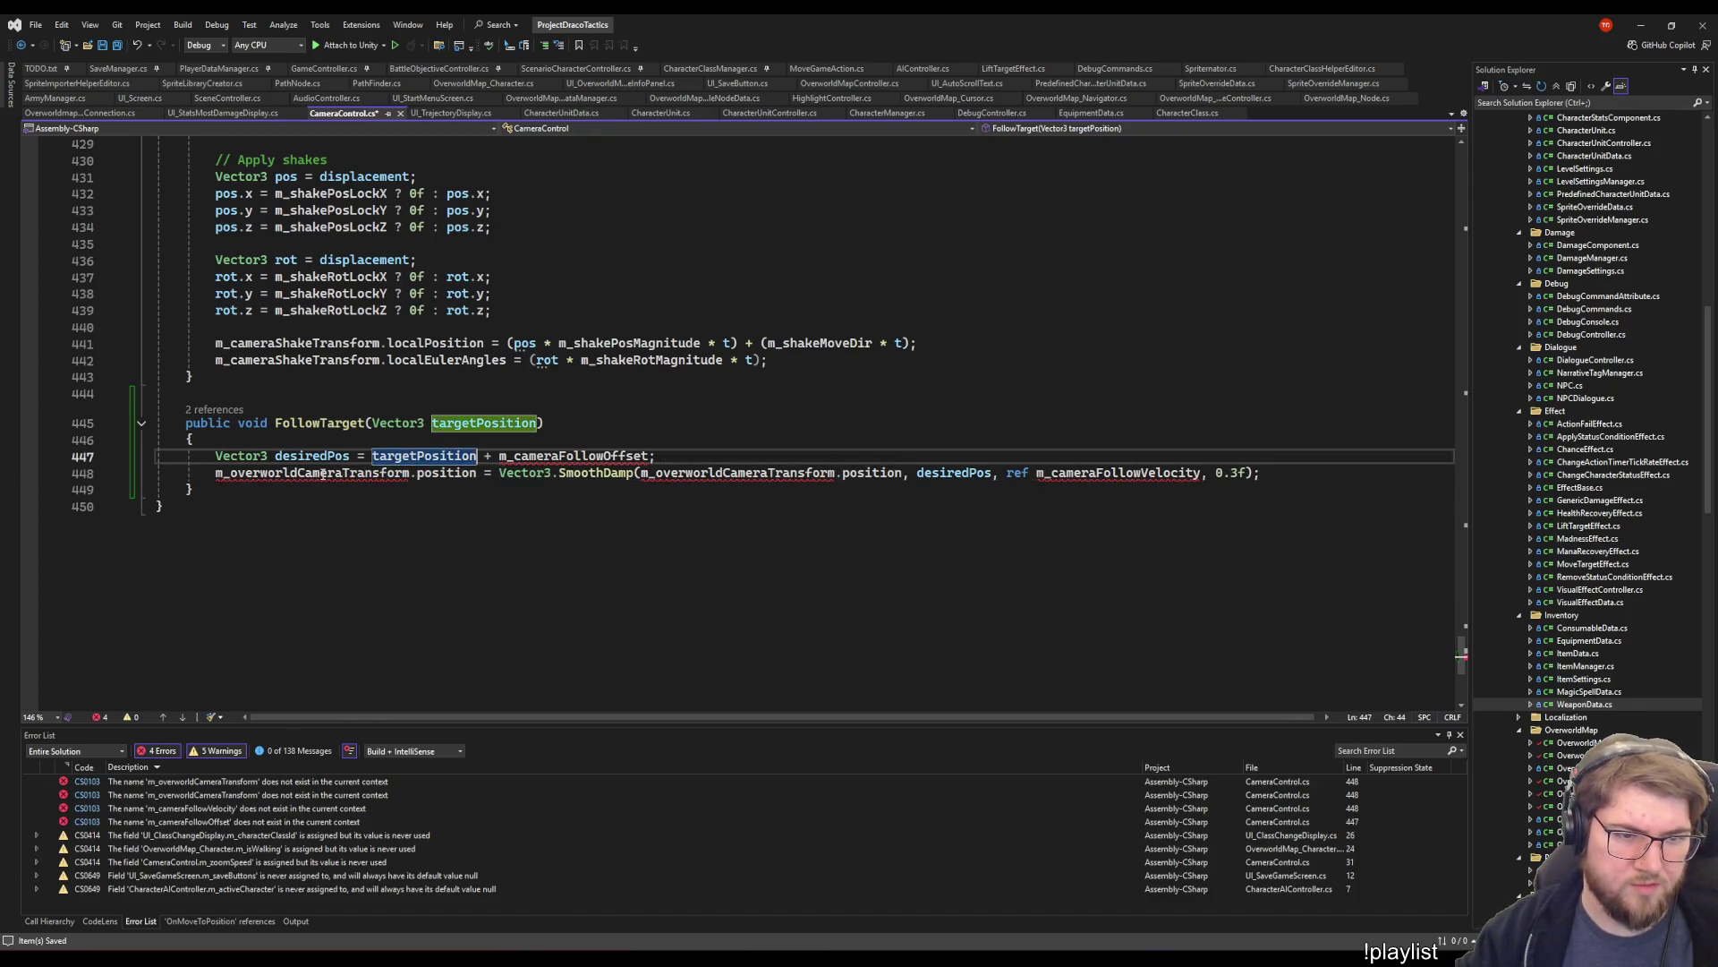
# - Replace both m_overworldCameraTransform references on line 448 with transform
pyautogui.doubleClick(312, 472)
pyautogui.press('BackSpace')
pyautogui.write('tra')
pyautogui.press('Tab')
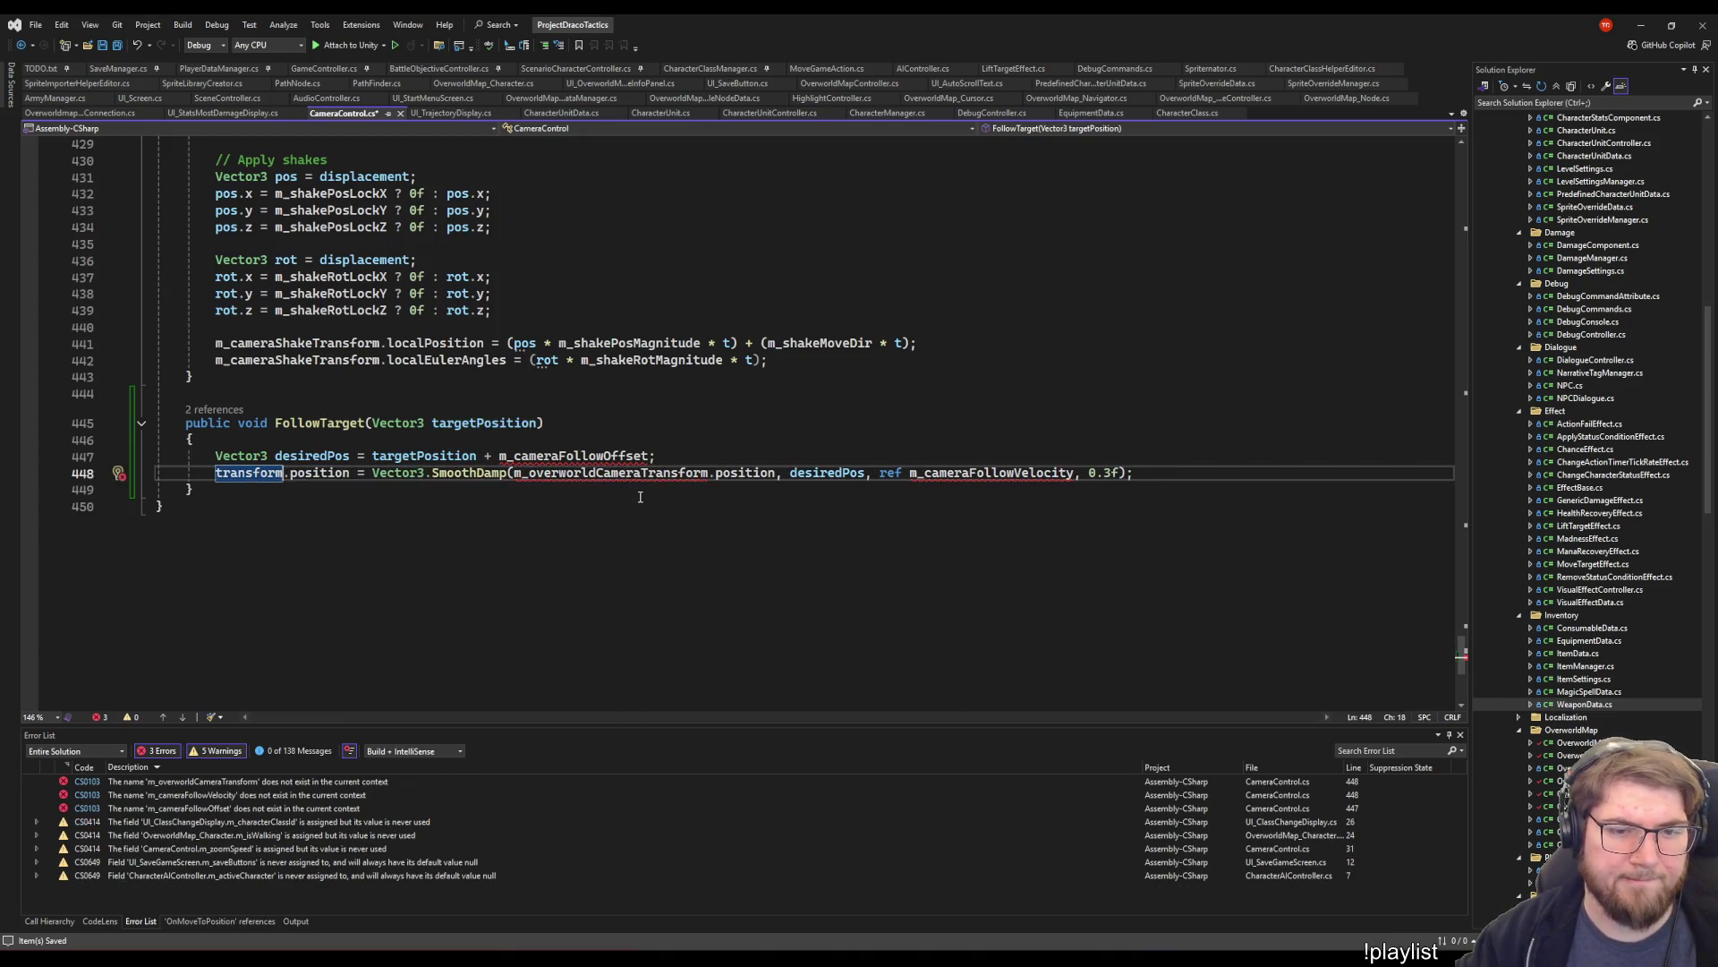
pyautogui.doubleClick(575, 474)
pyautogui.write('transform')
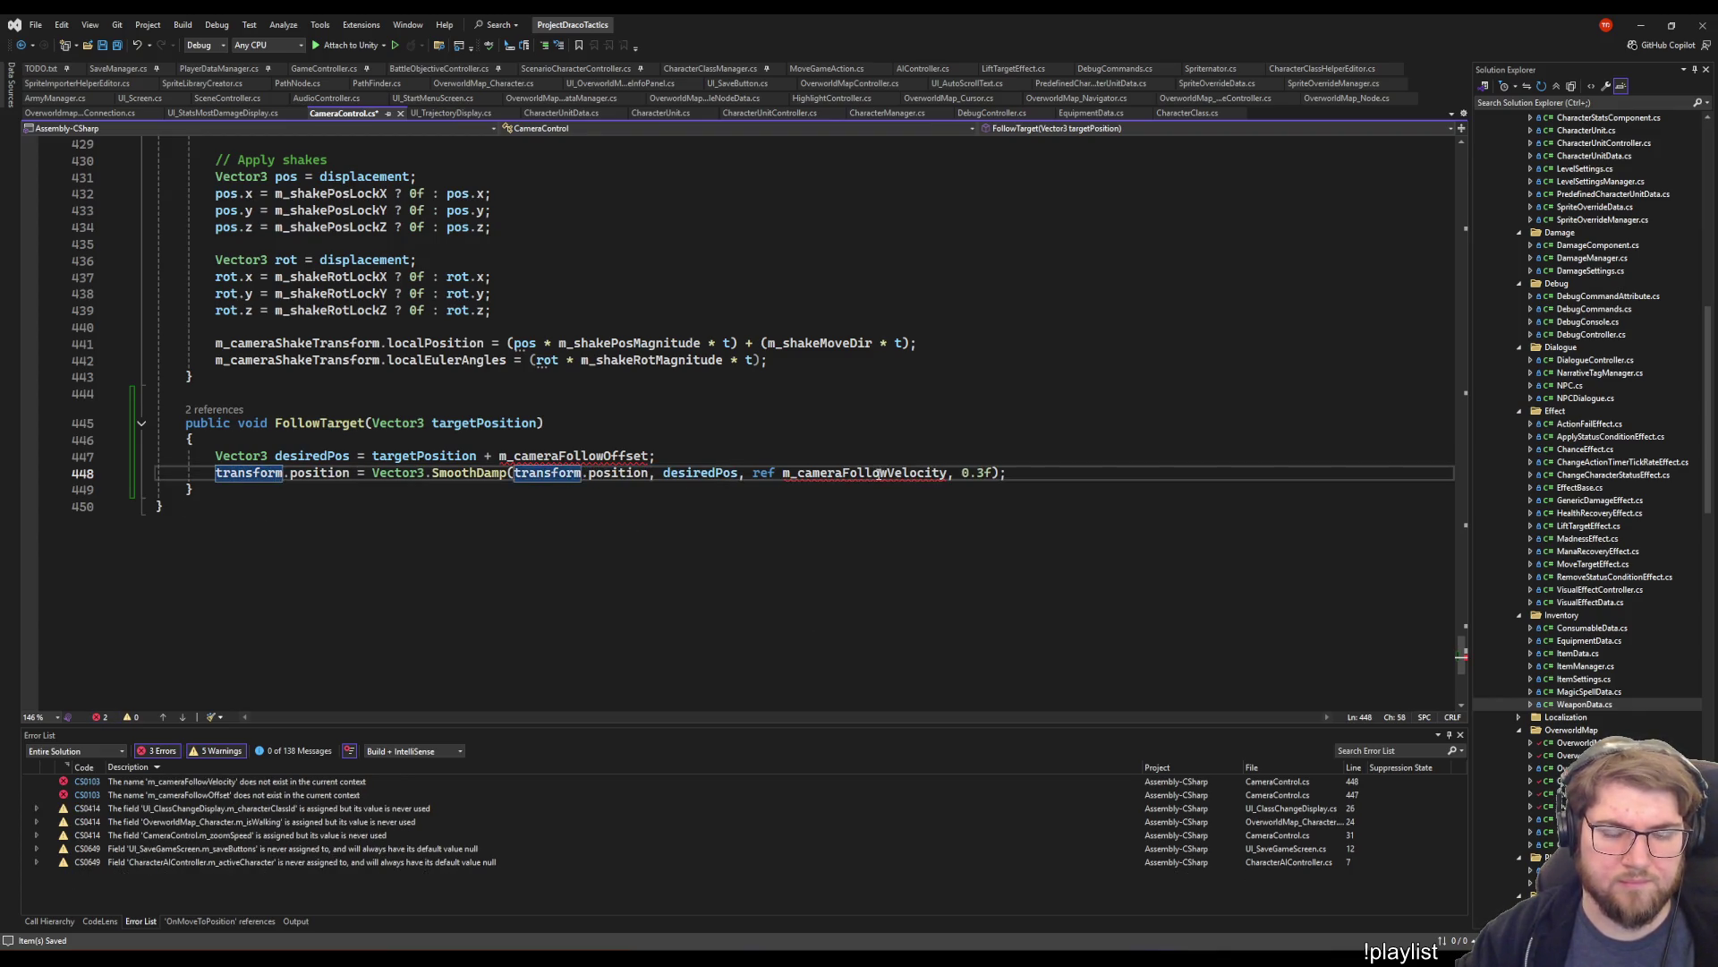
# - Generate an m_cameraFollowVelocity field through Quick Actions
pyautogui.doubleClick(882, 475)
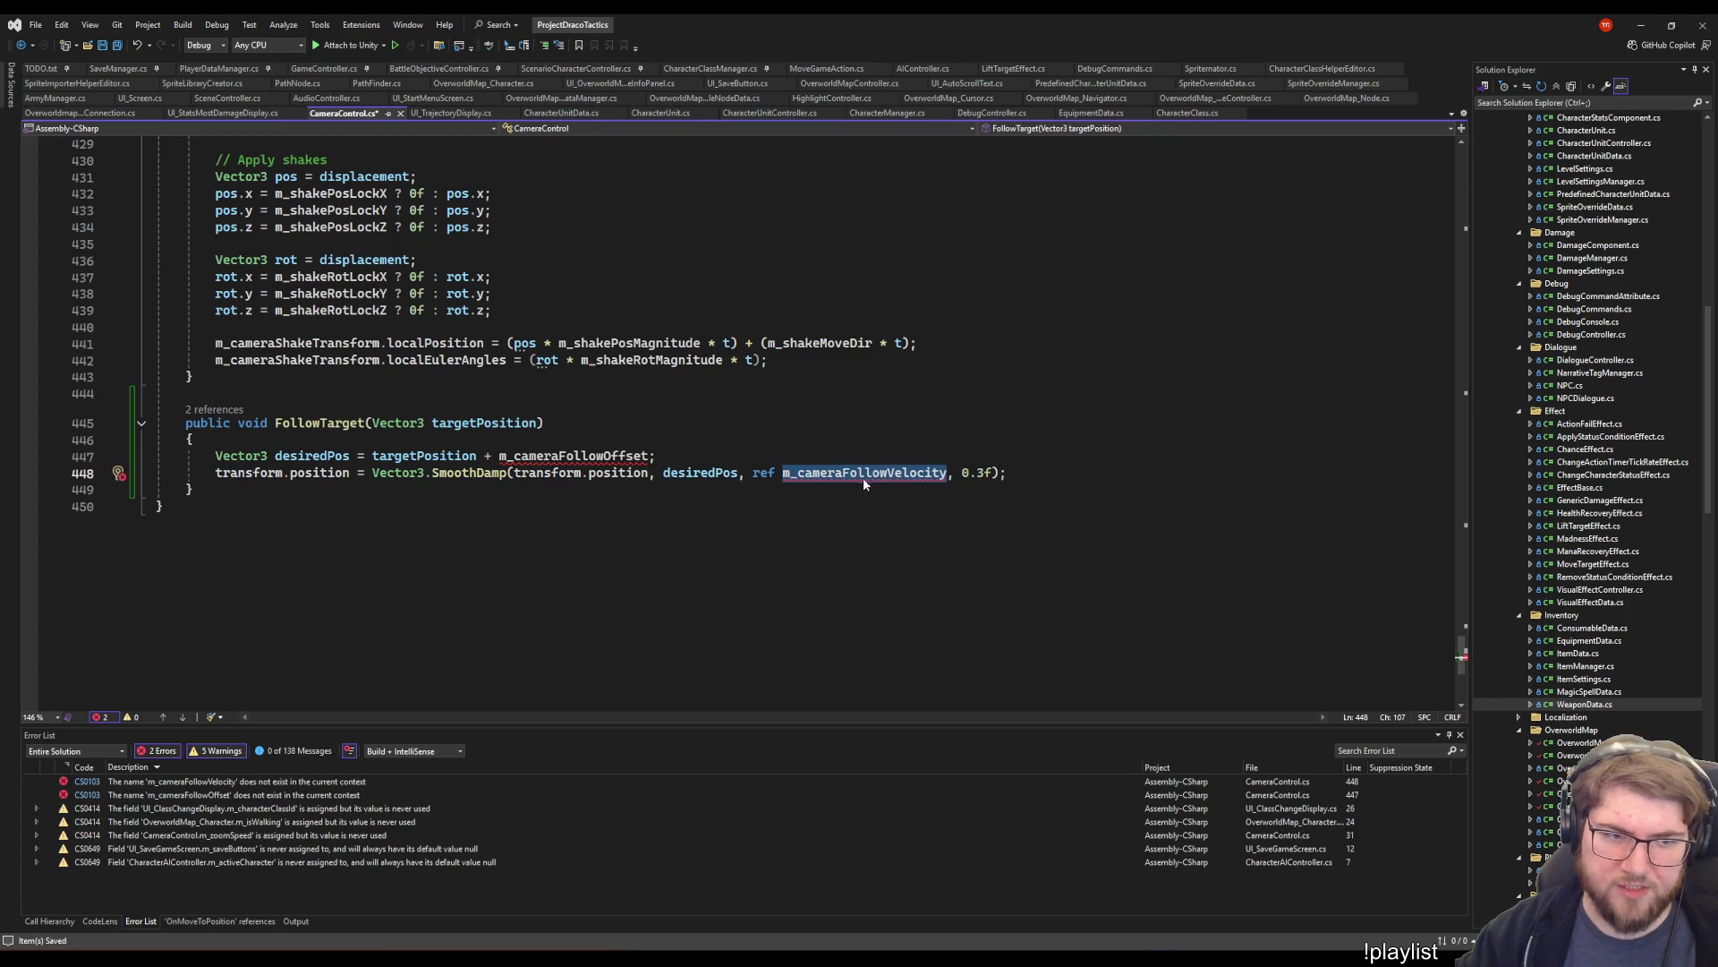
pyautogui.moveTo(857, 482)
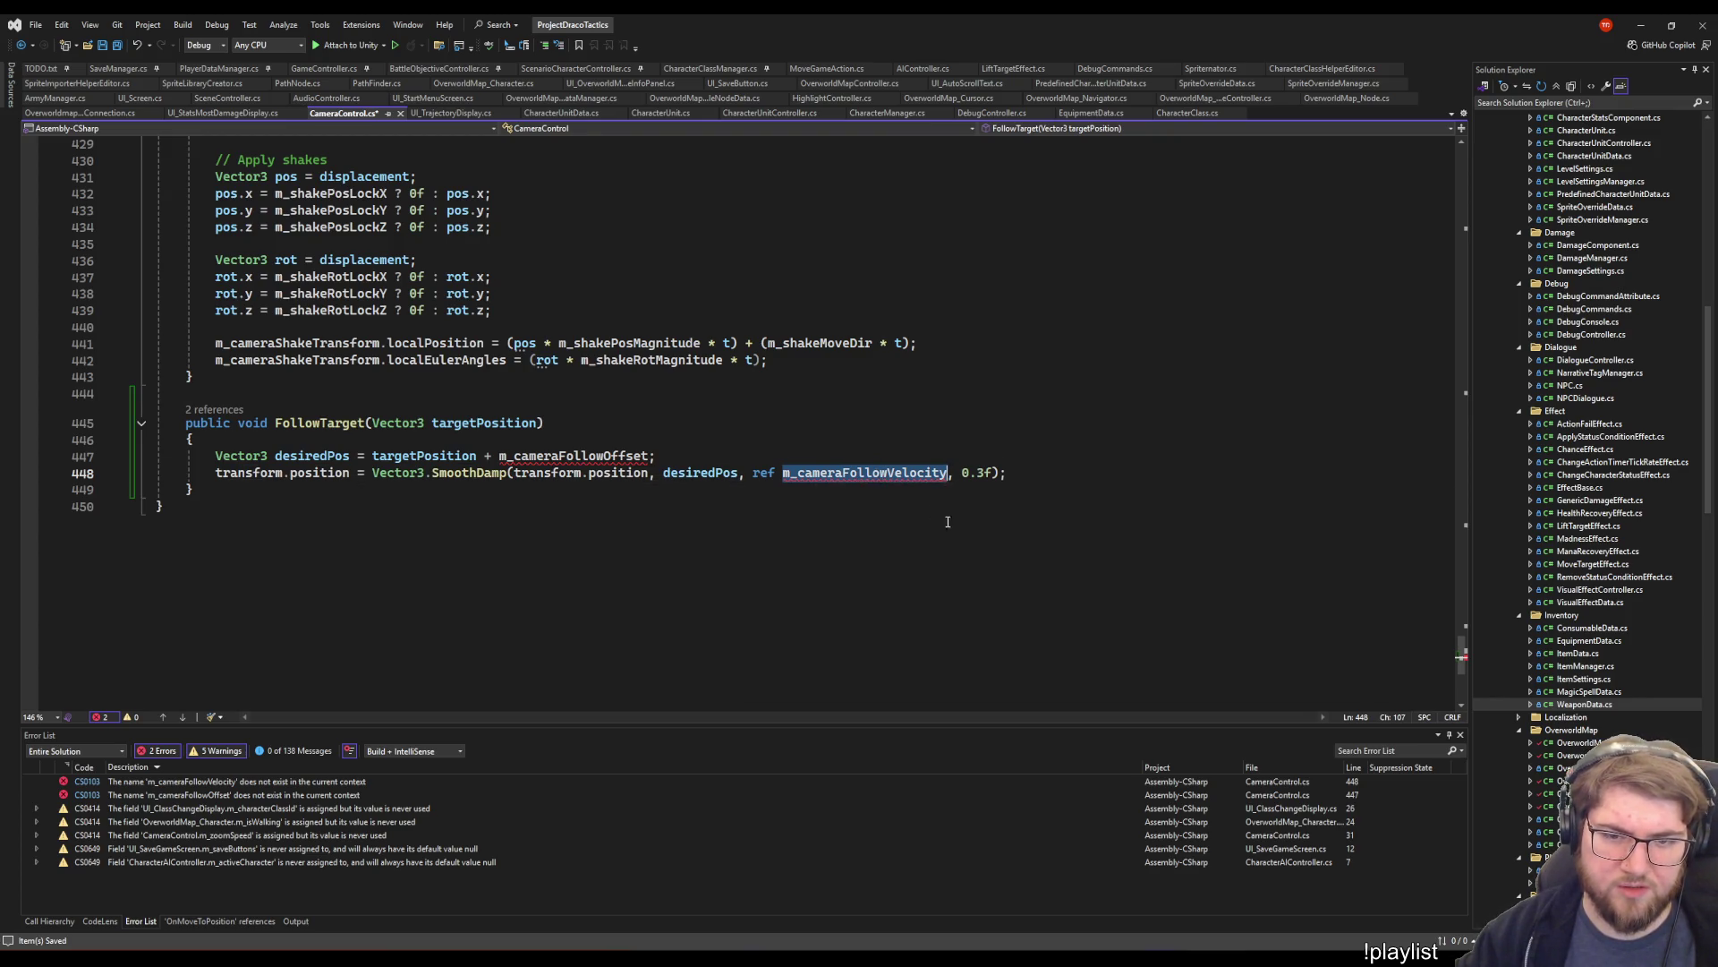
pyautogui.rightClick(870, 481)
pyautogui.click(910, 480)
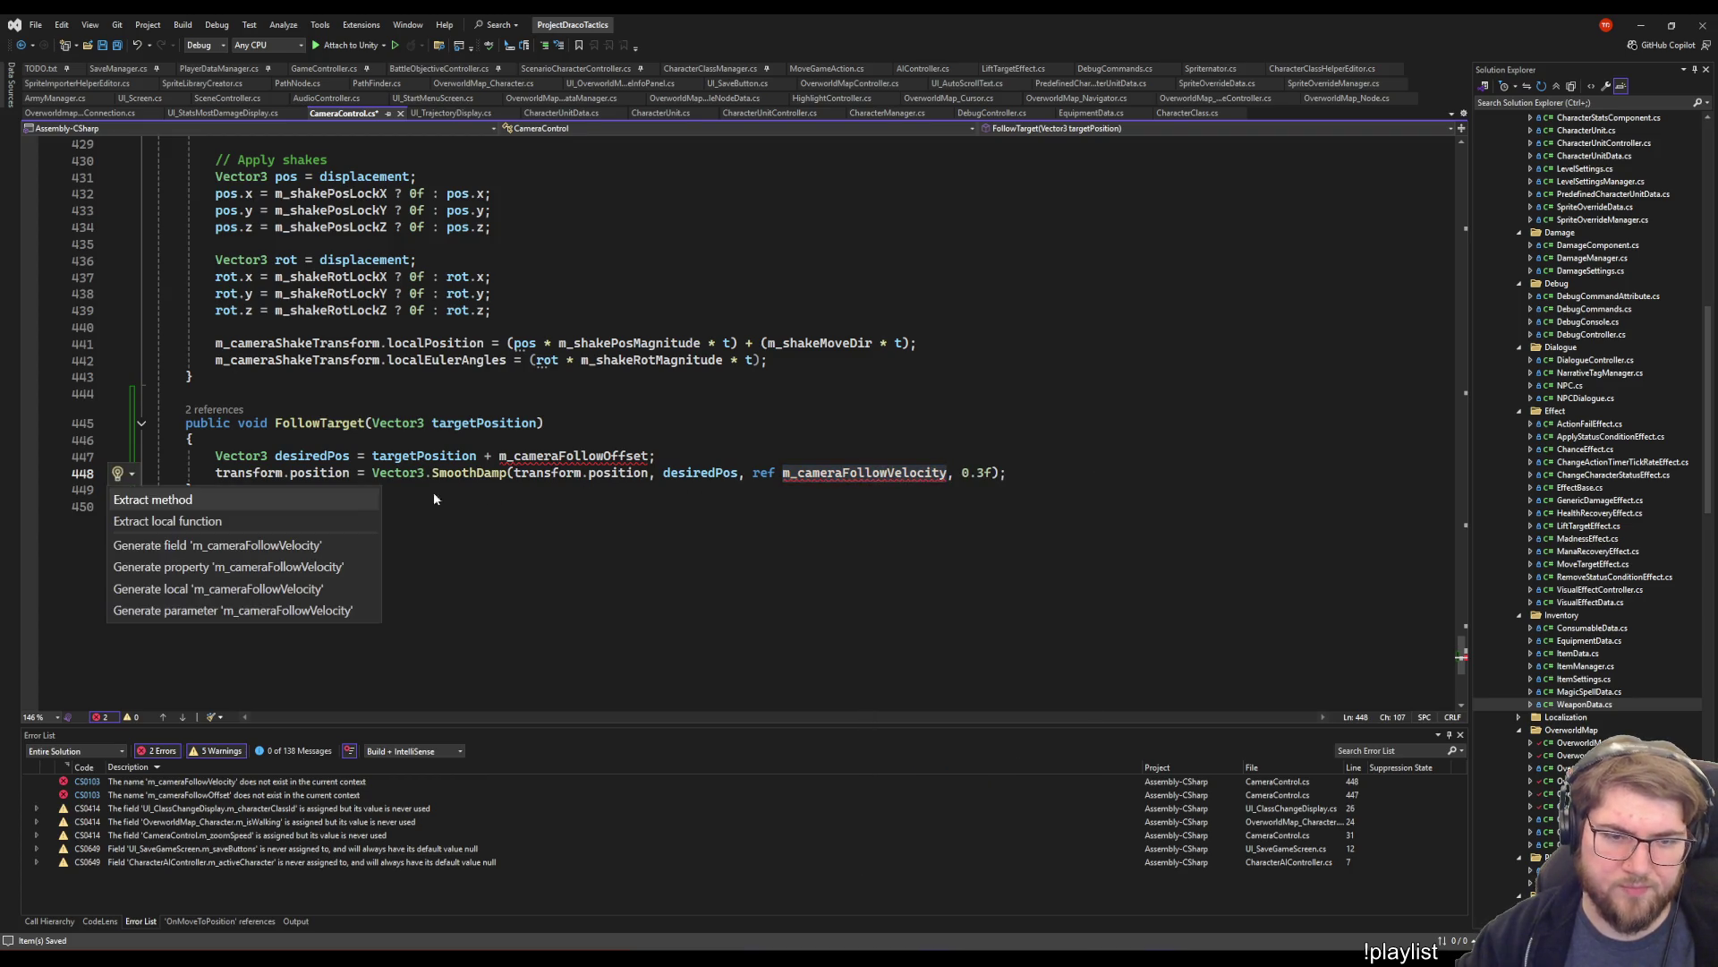
pyautogui.click(270, 547)
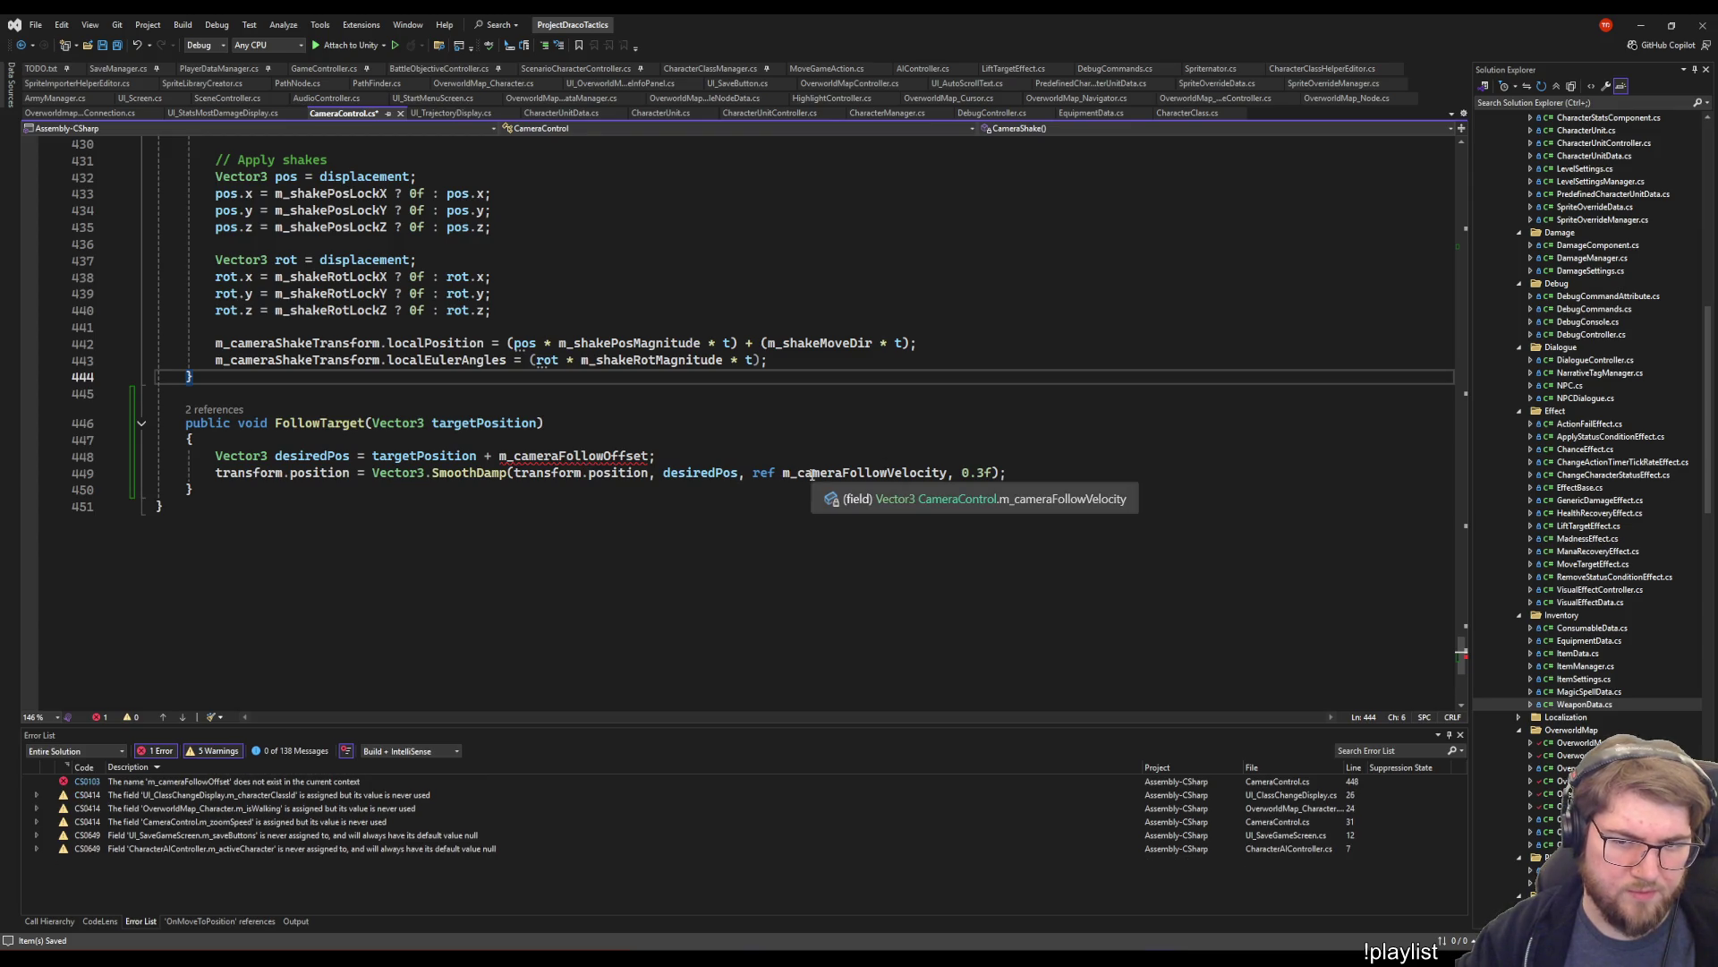
# - Check line 448 and the FollowTarget signature, then return to OverworldMap_Cursor.cs
pyautogui.click(593, 460)
pyautogui.rightClick(594, 460)
pyautogui.press('Escape')
pyautogui.press('Up')
pyautogui.press('Up')
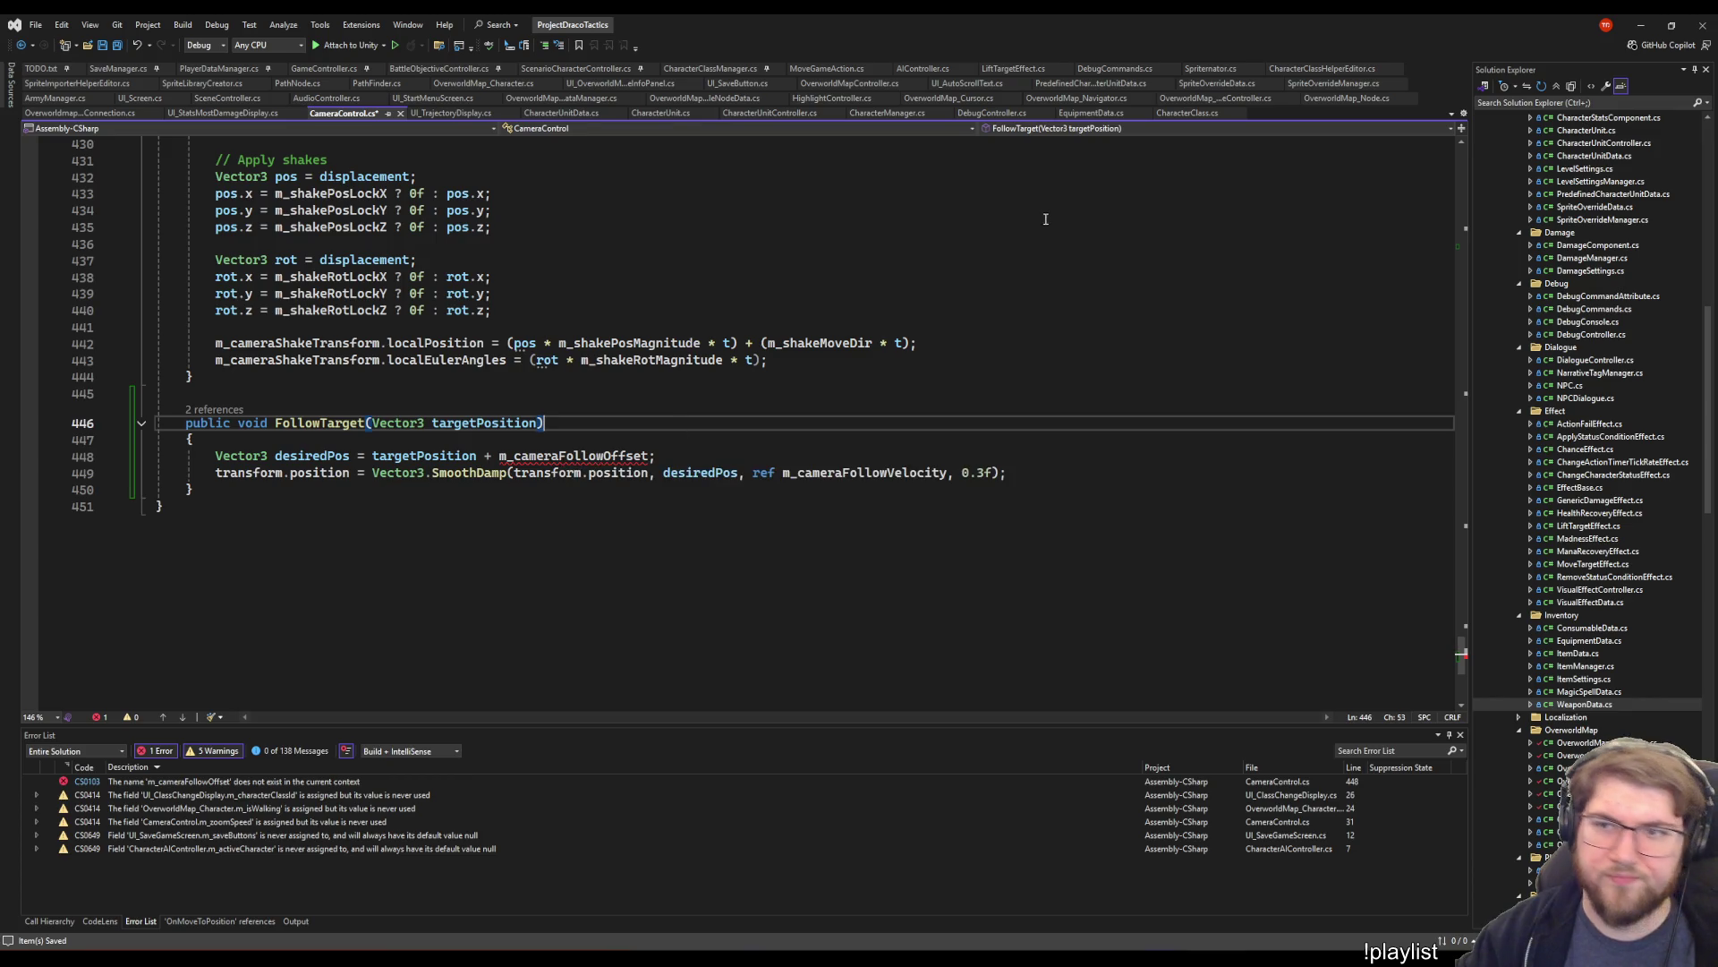
pyautogui.click(964, 100)
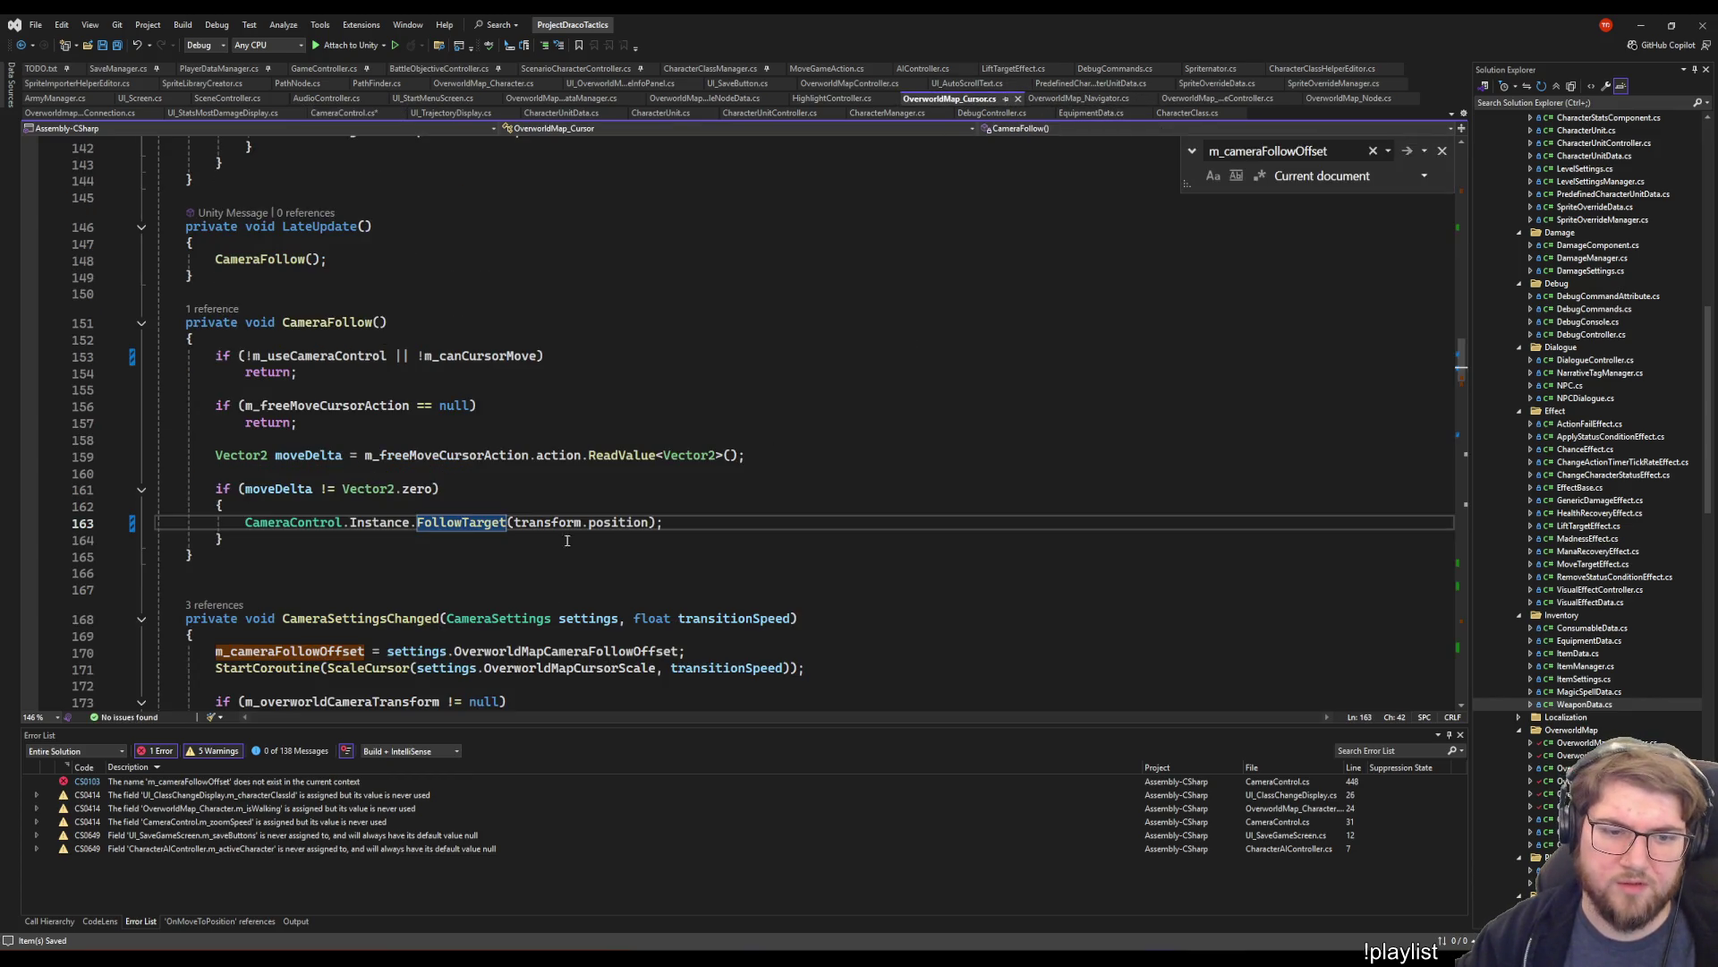
# - Locate the m_cameraFollowOffset field declaration and its SerializeField attribute in OverworldMap_Cursor.cs
pyautogui.scroll(-4, 625, 472)
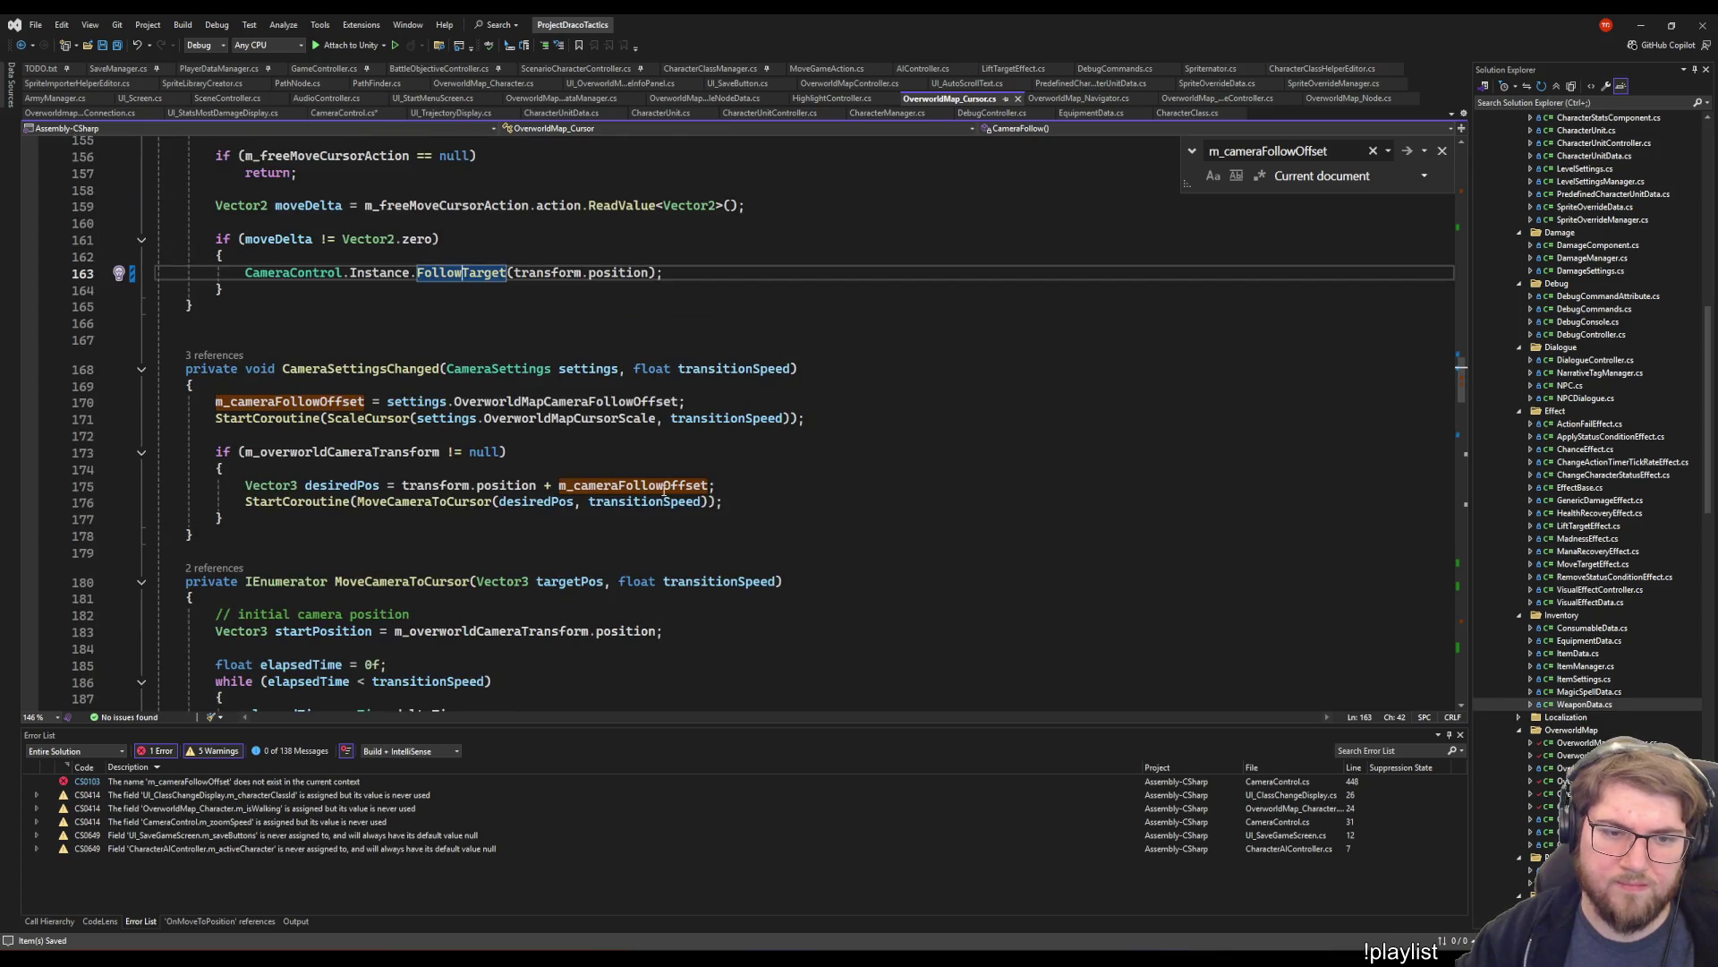
pyautogui.moveTo(665, 486)
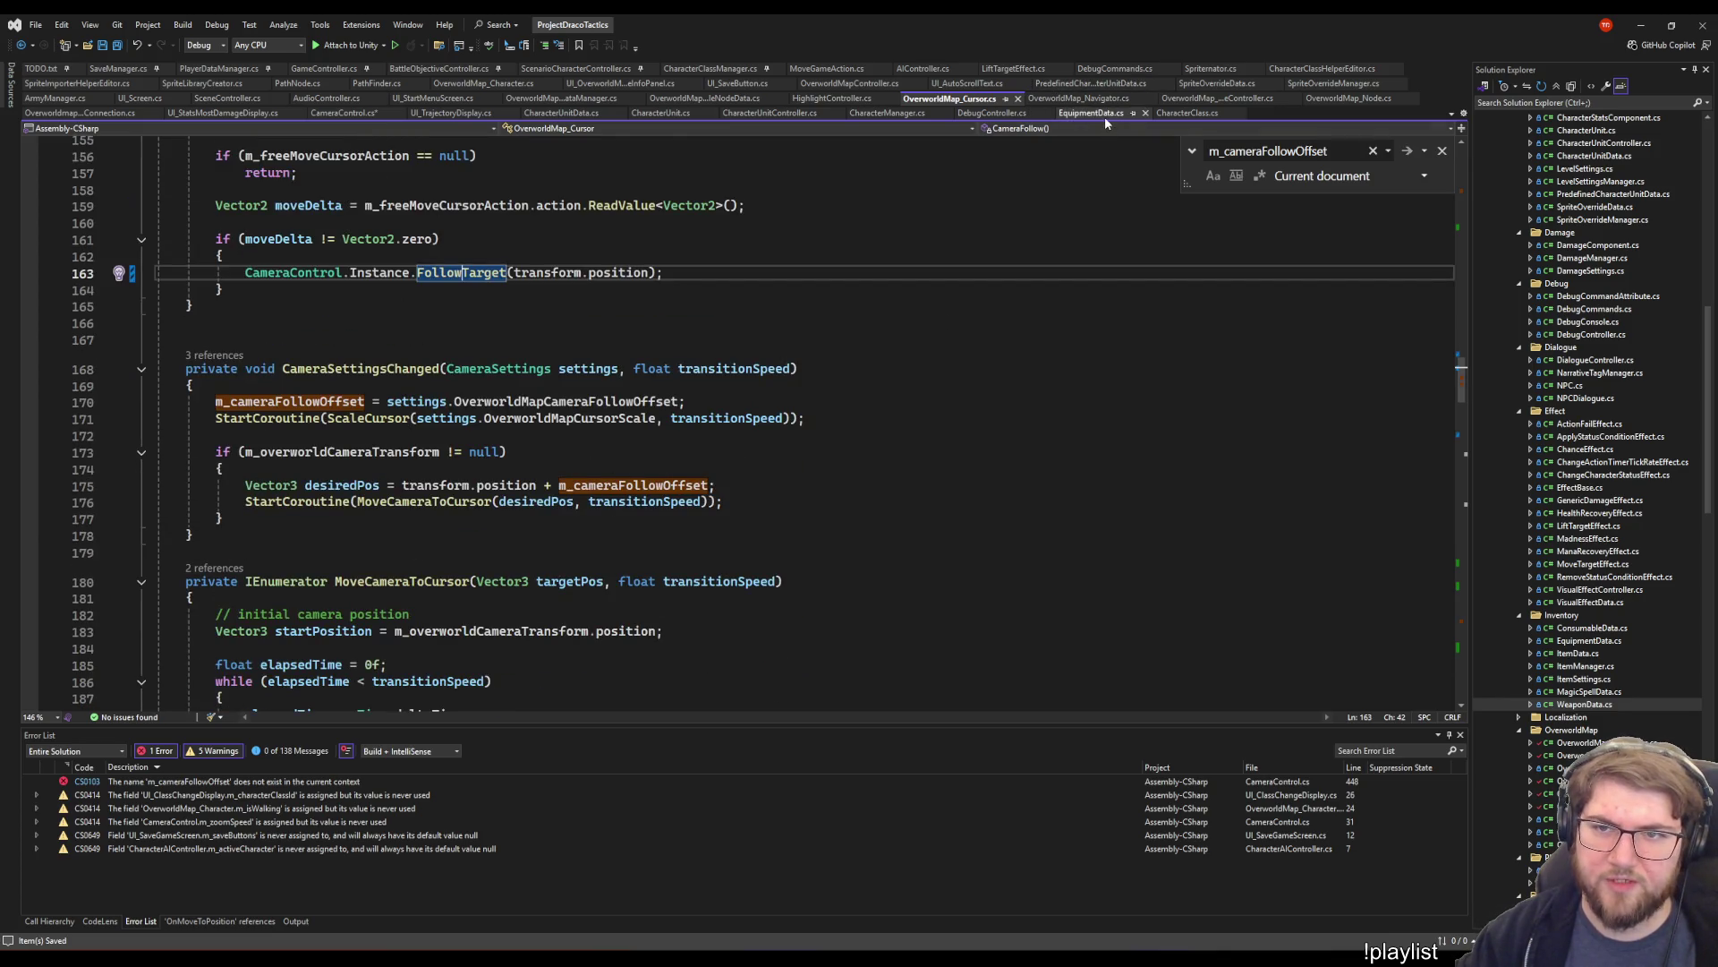
pyautogui.doubleClick(617, 486)
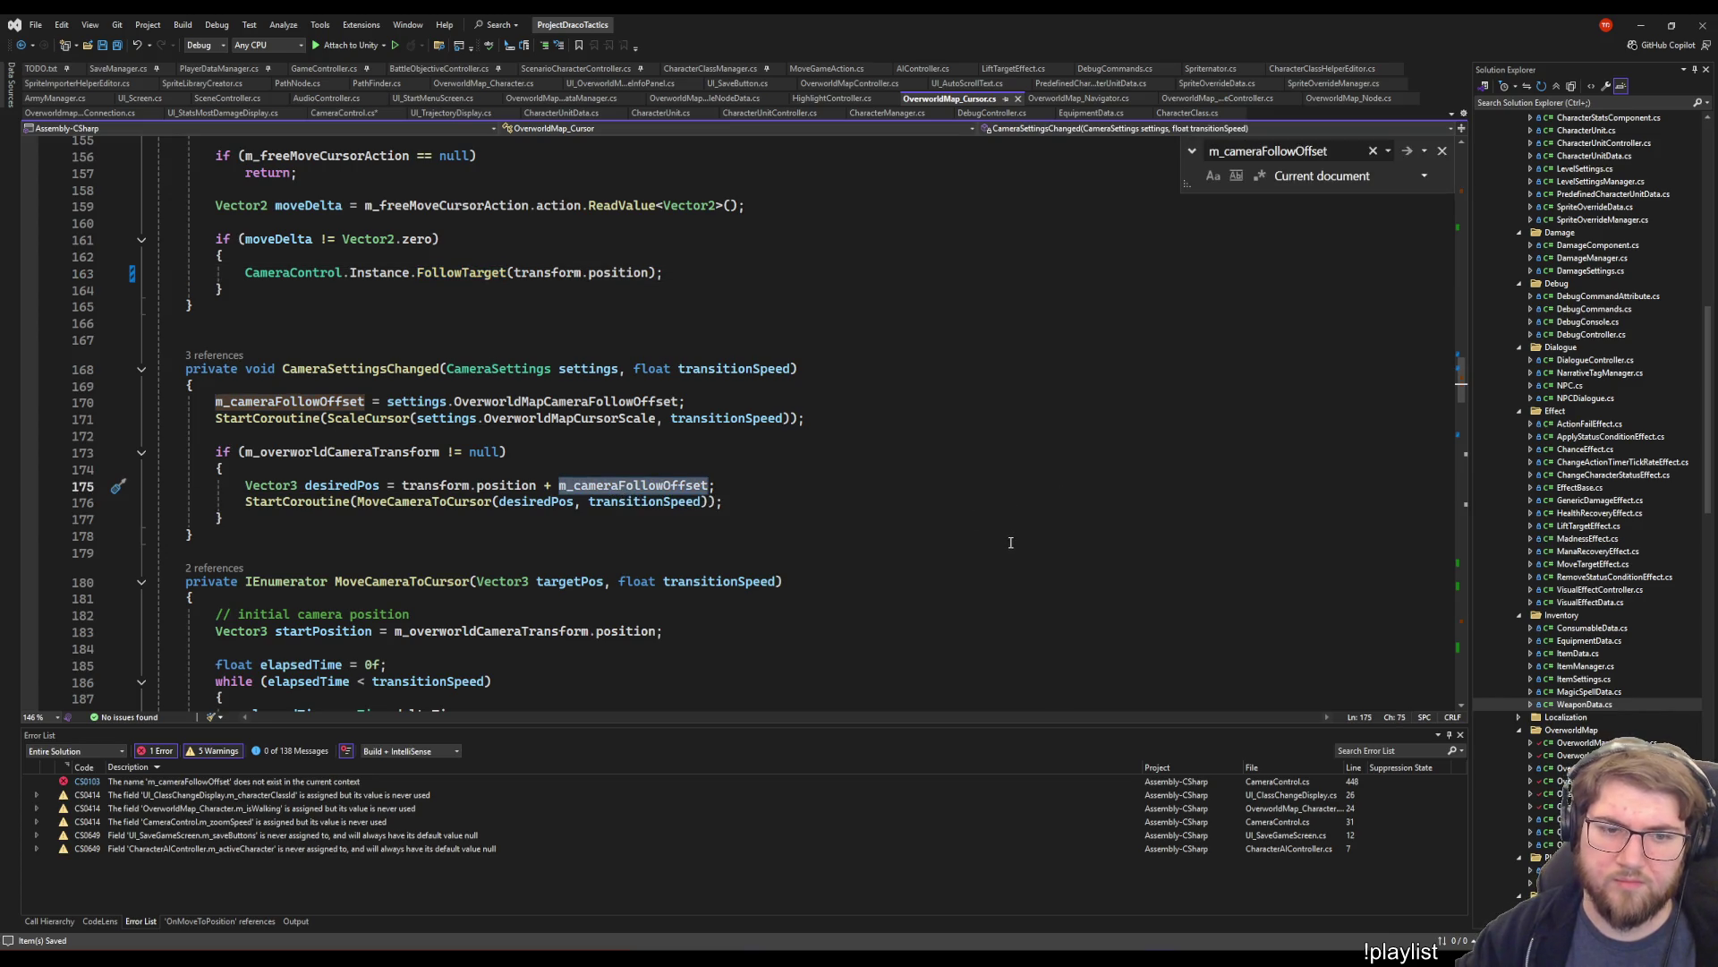
pyautogui.scroll(20, 593, 546)
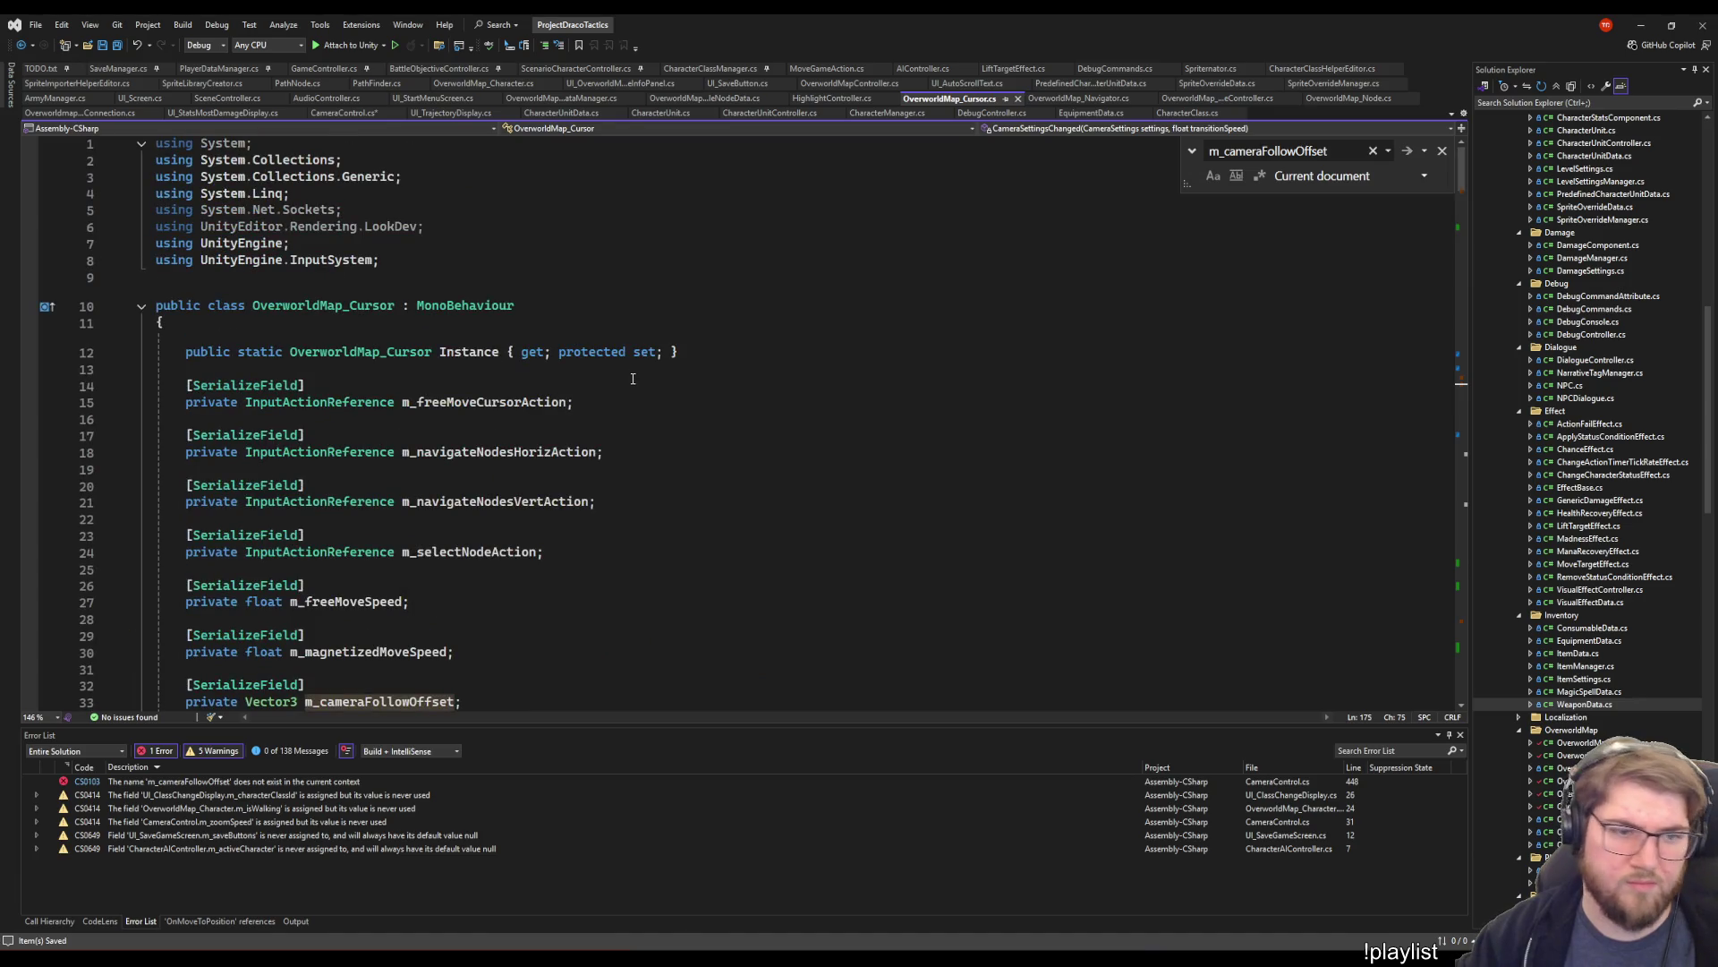
pyautogui.scroll(-3, 675, 448)
pyautogui.click(338, 476)
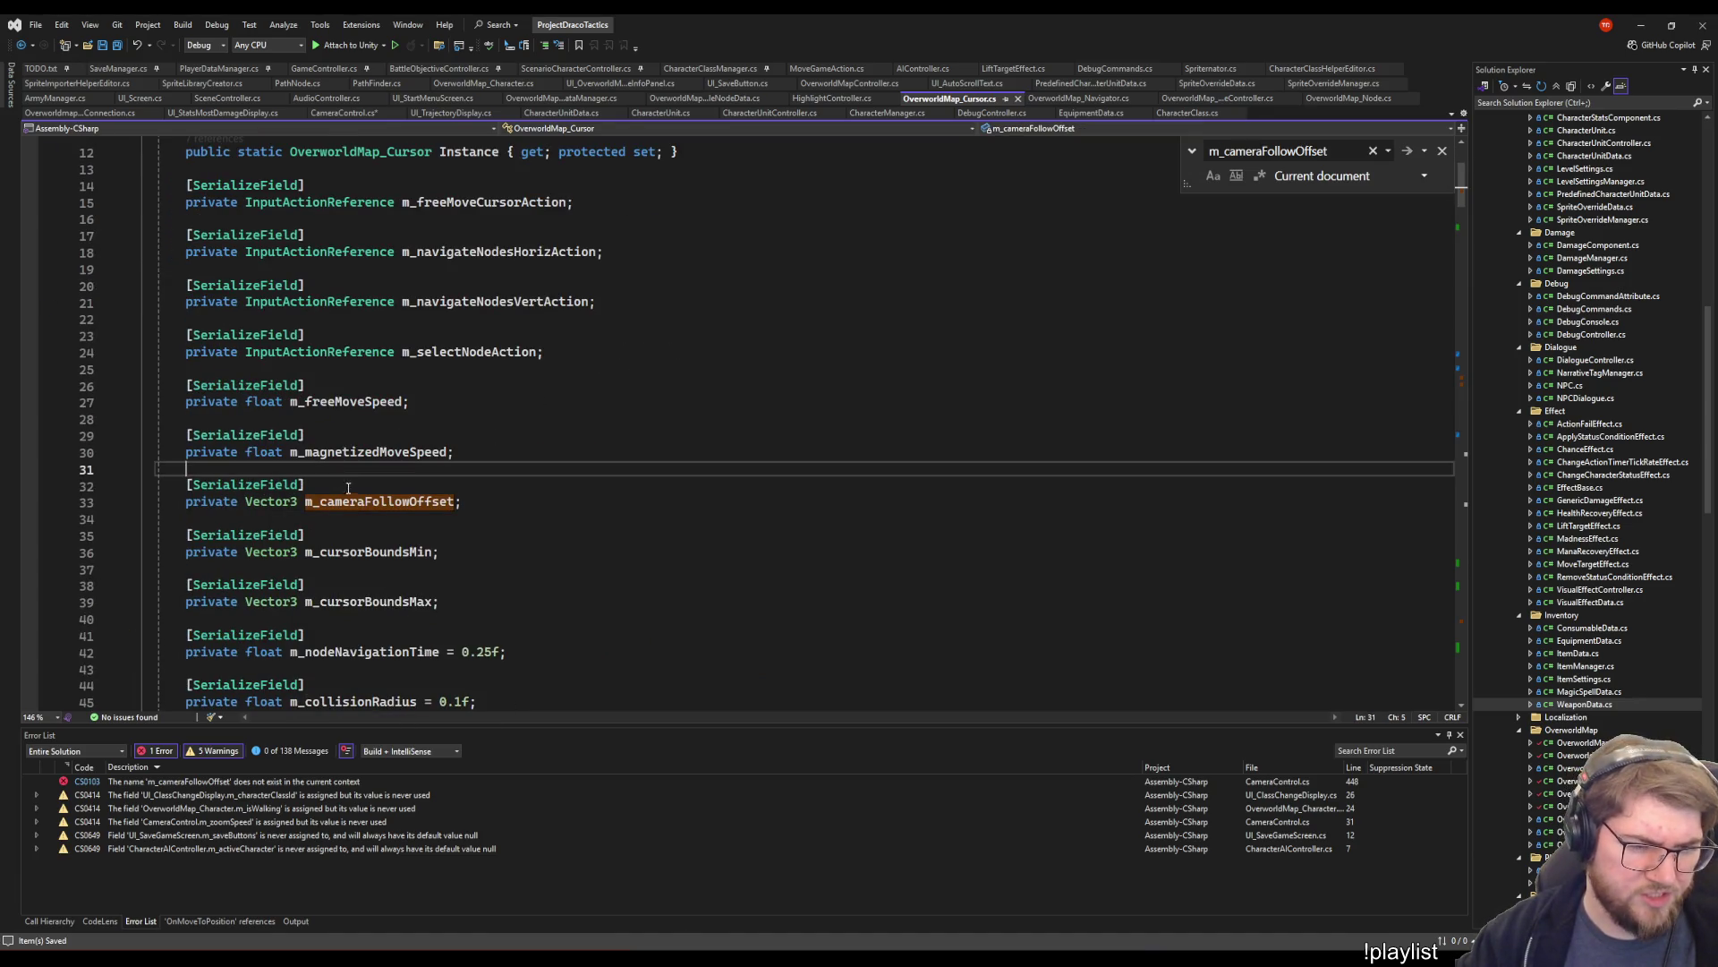
pyautogui.click(494, 501)
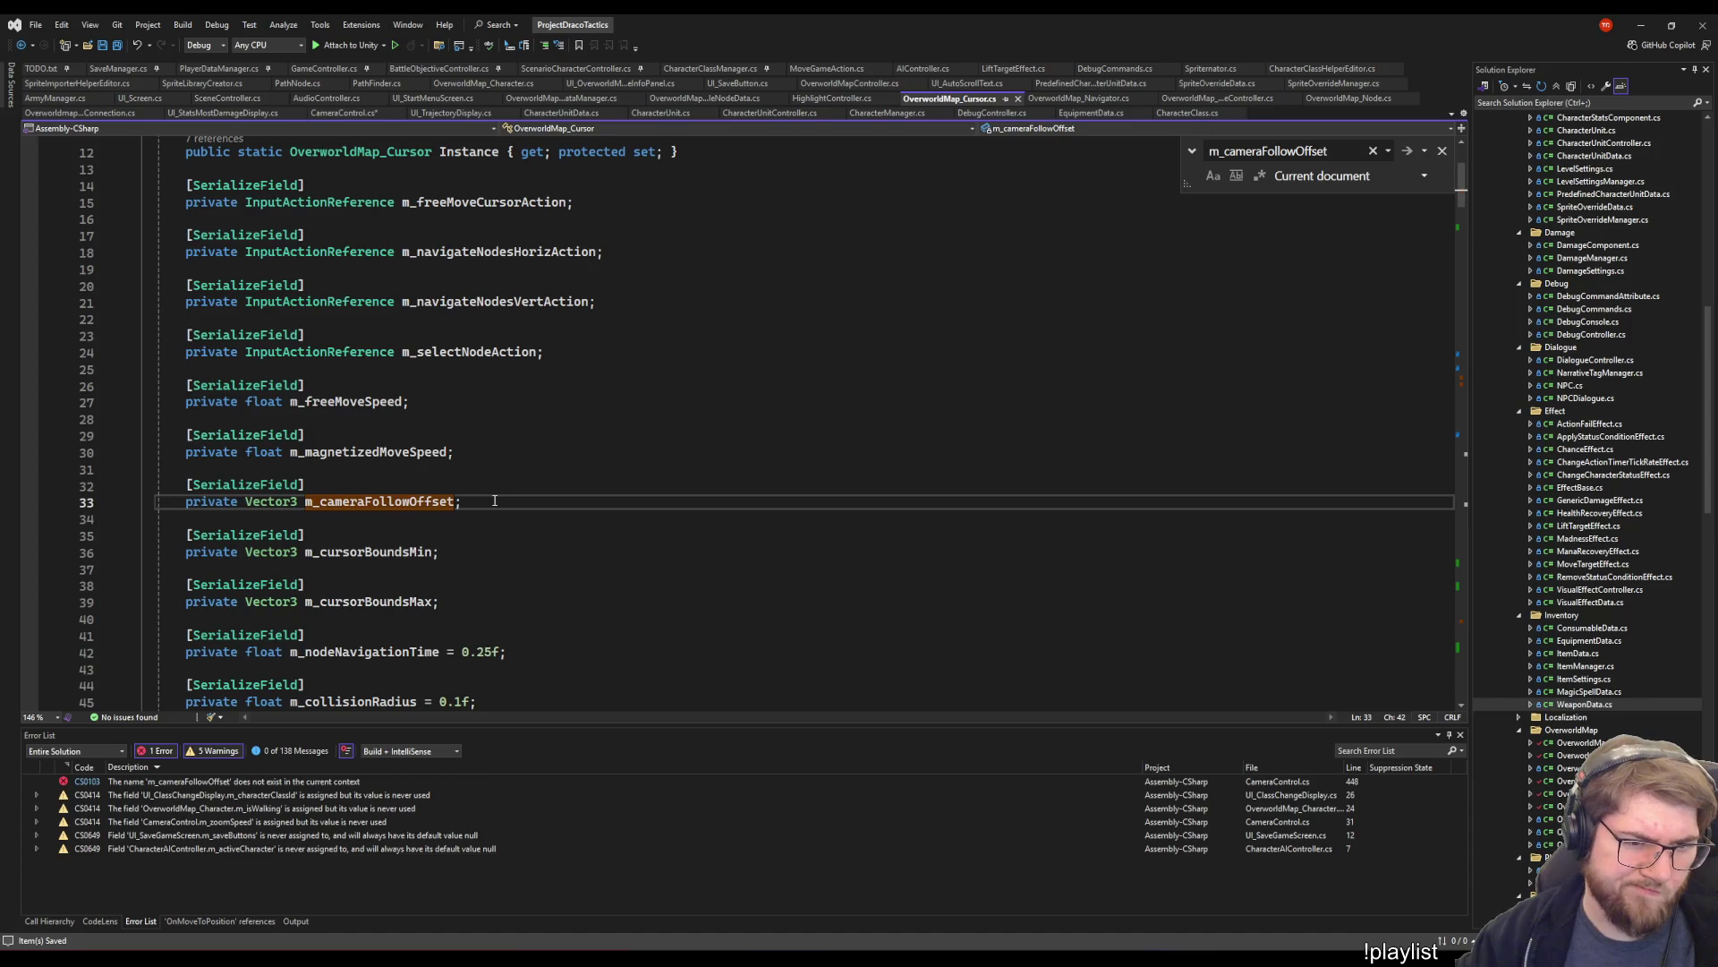
pyautogui.click(390, 487)
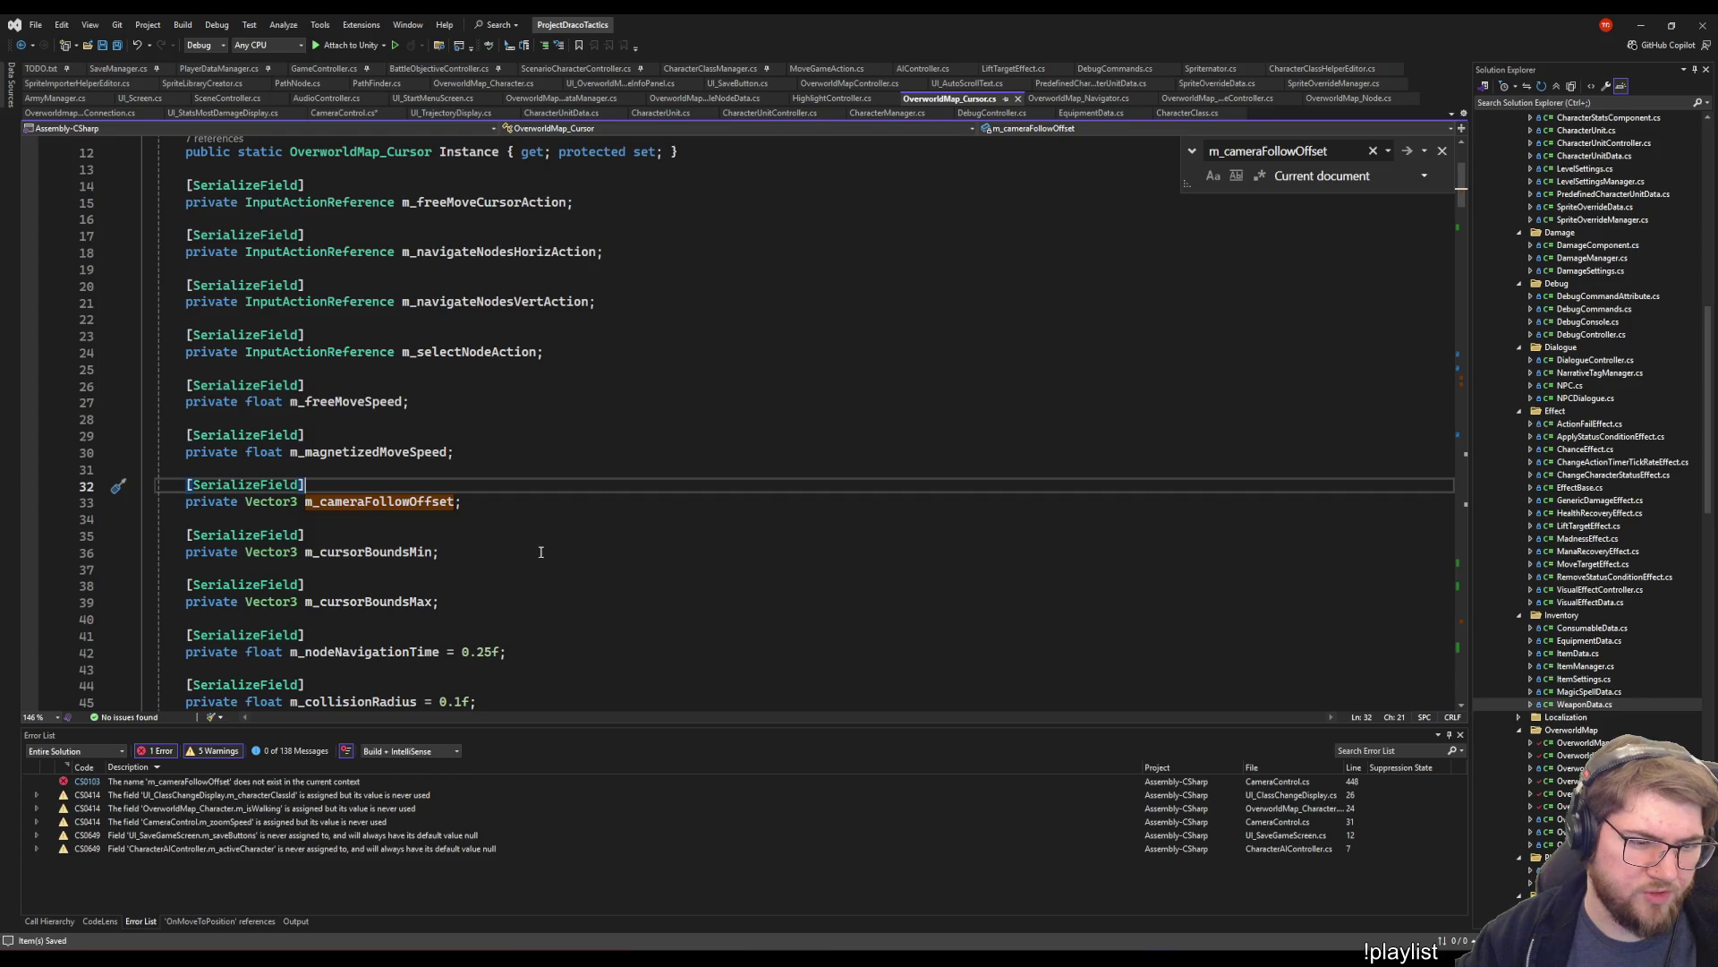
# - Select the full m_cameraFollowOffset declaration line
pyautogui.click(352, 457)
pyautogui.doubleClick(381, 501)
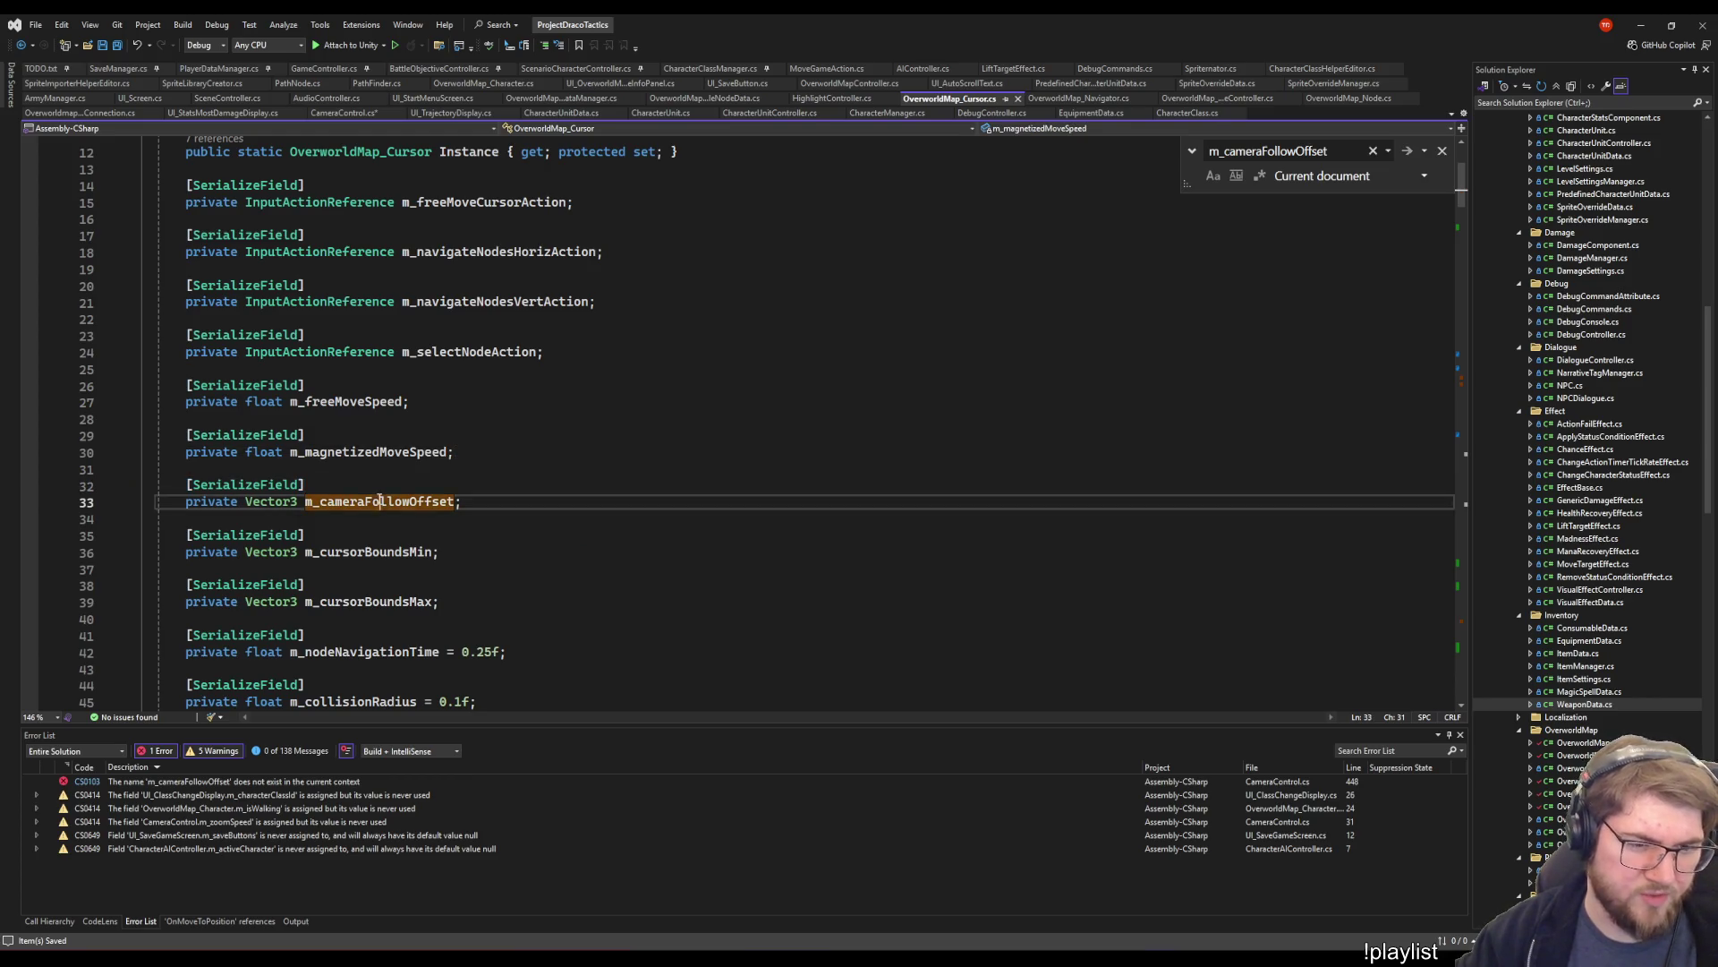
pyautogui.click(463, 504)
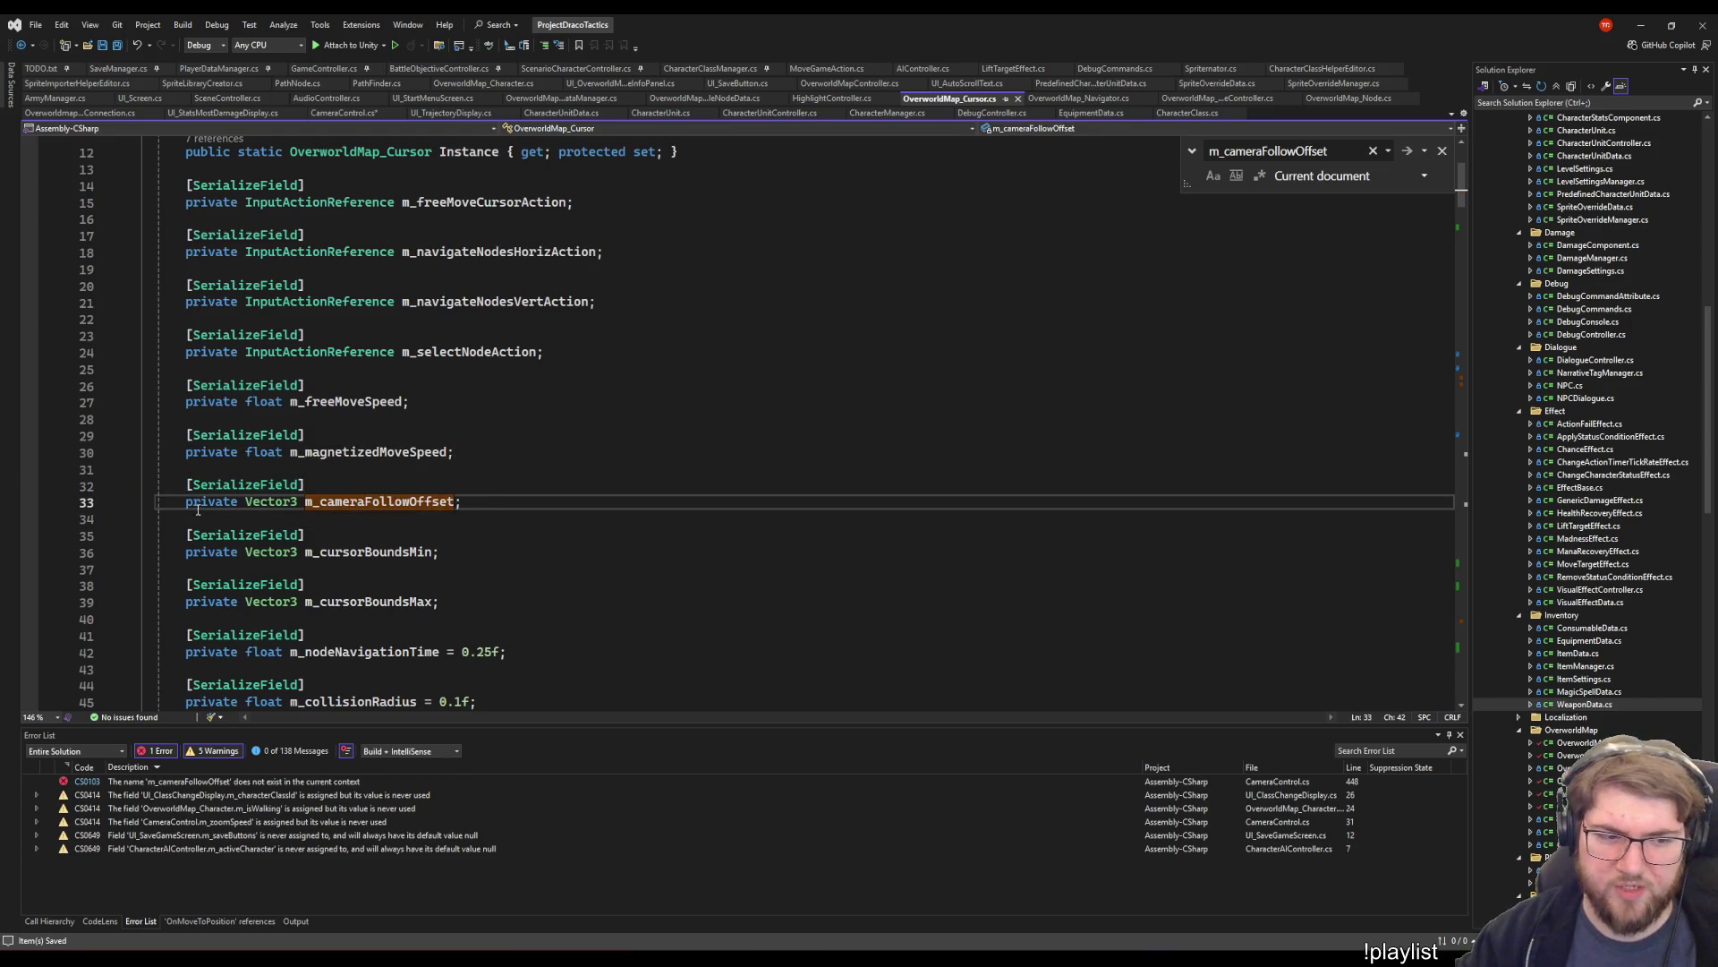
pyautogui.hotkey('shift', 'Home')
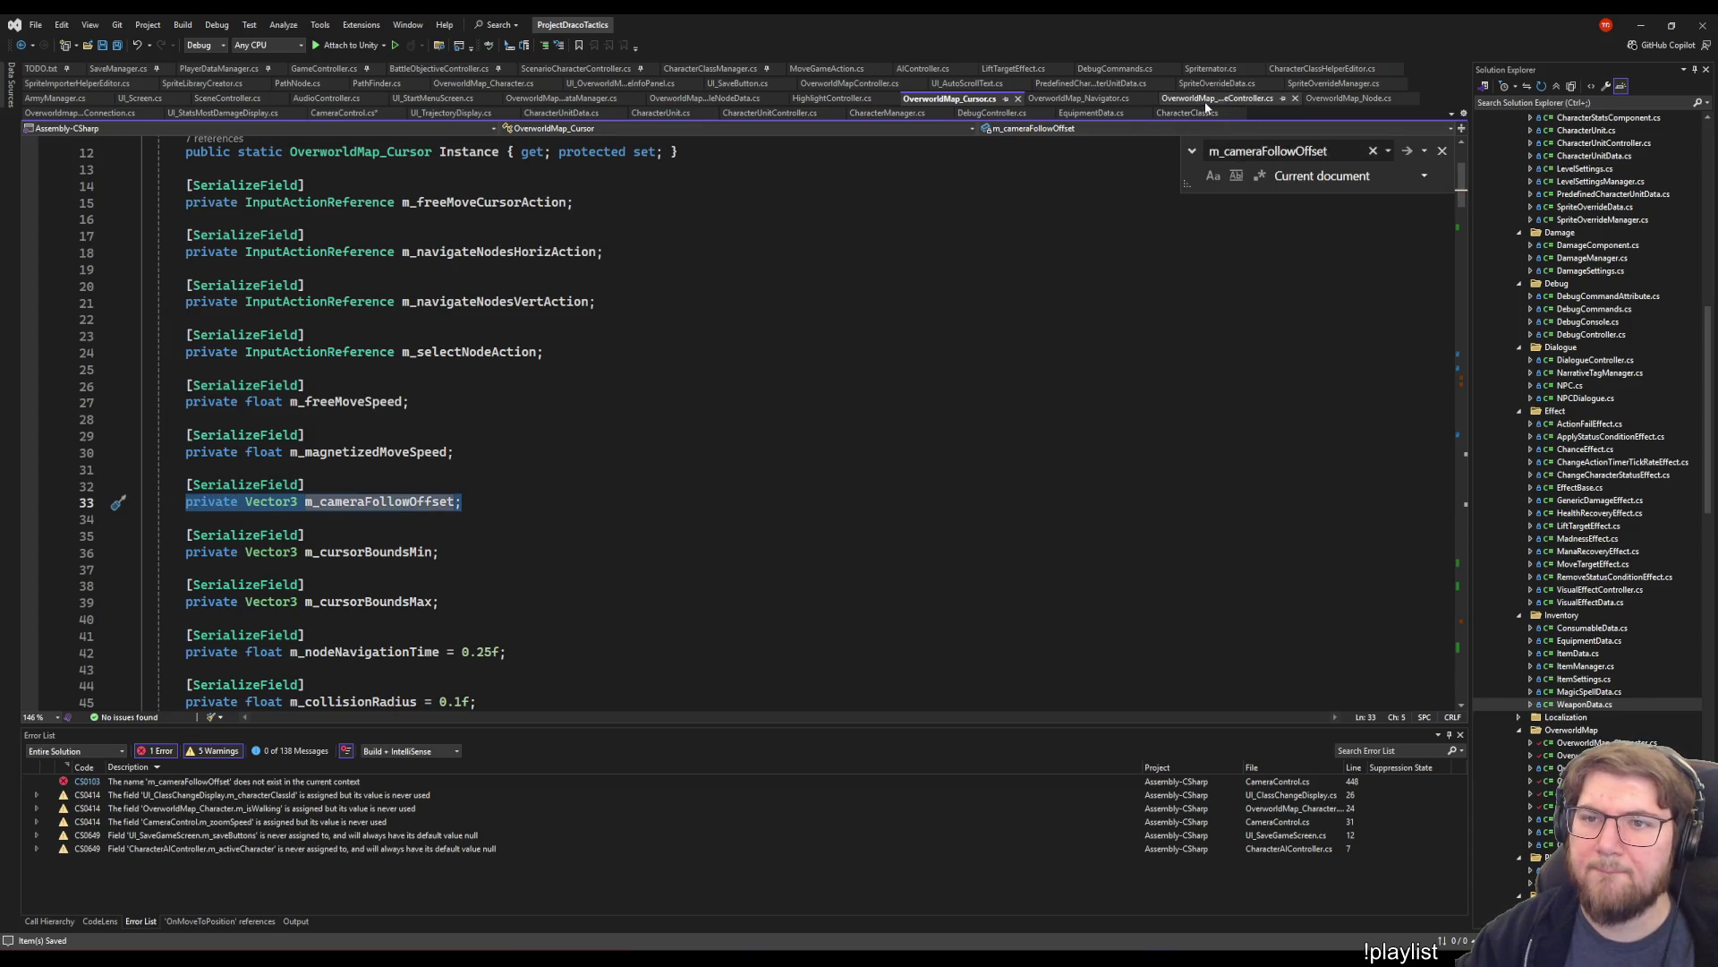
pyautogui.scroll(-15, 771, 414)
pyautogui.scroll(15, 771, 414)
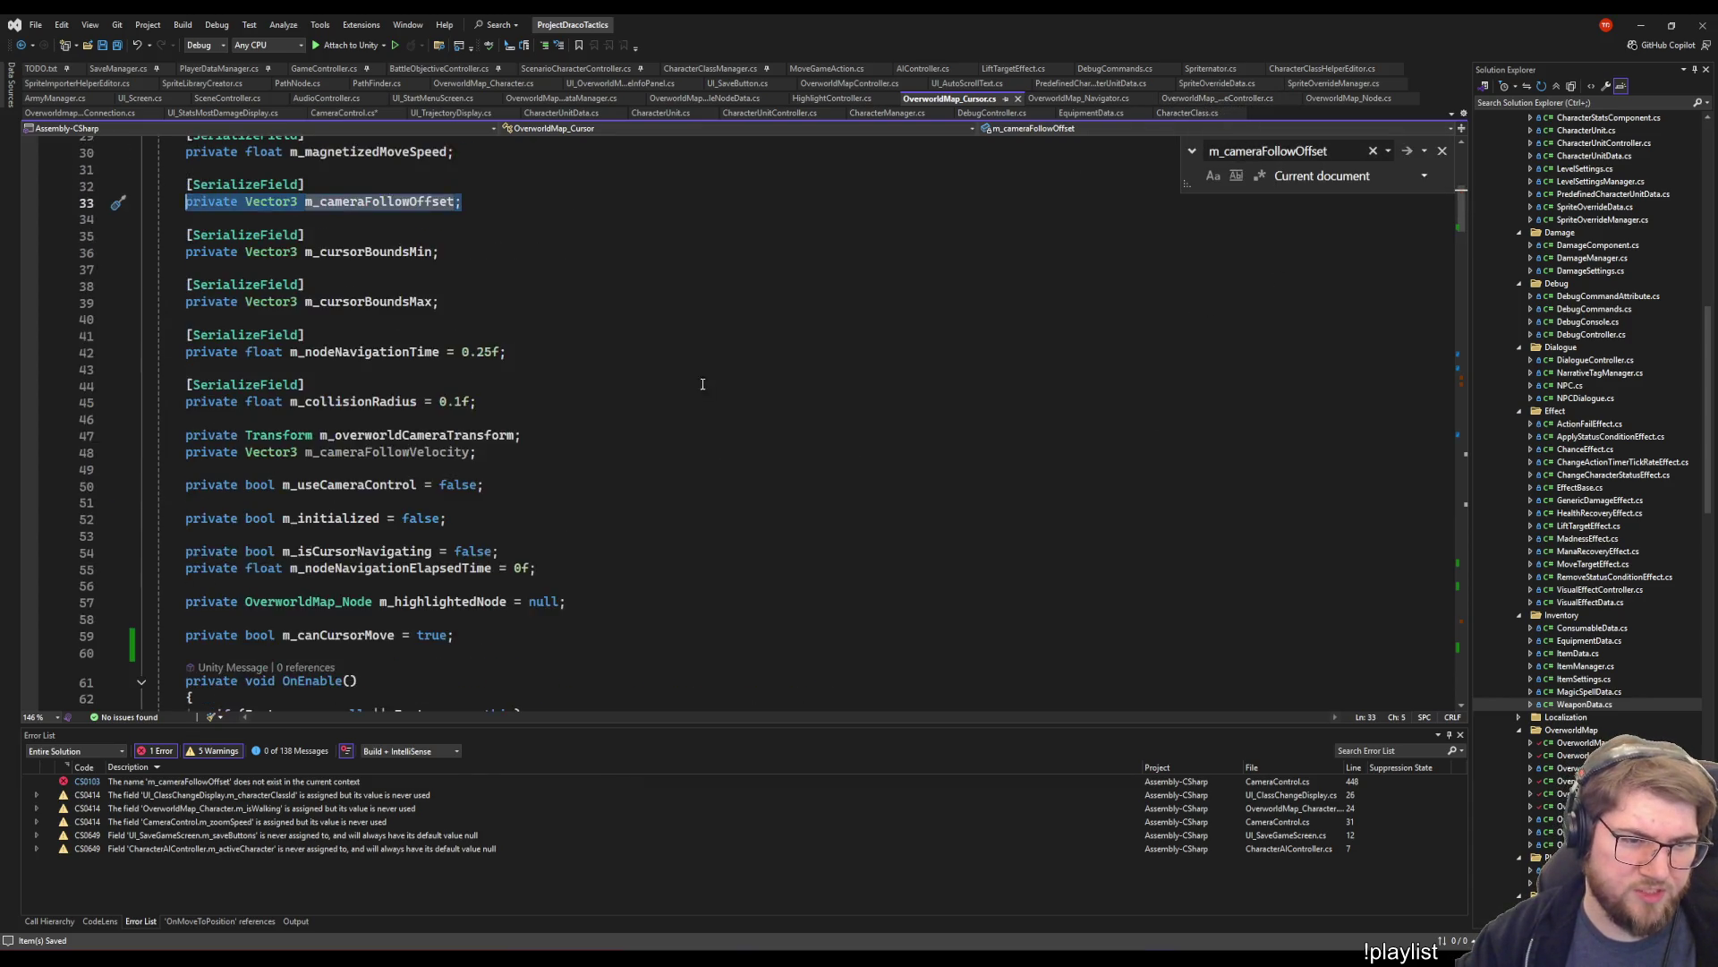
pyautogui.doubleClick(385, 502)
# - Find m_cameraFollowOffset's use in CameraSettingsChanged, then bring up fixes for it in CameraControl.cs's FollowTarget
pyautogui.hotkey('ctrl', 'f')
pyautogui.press('Return')
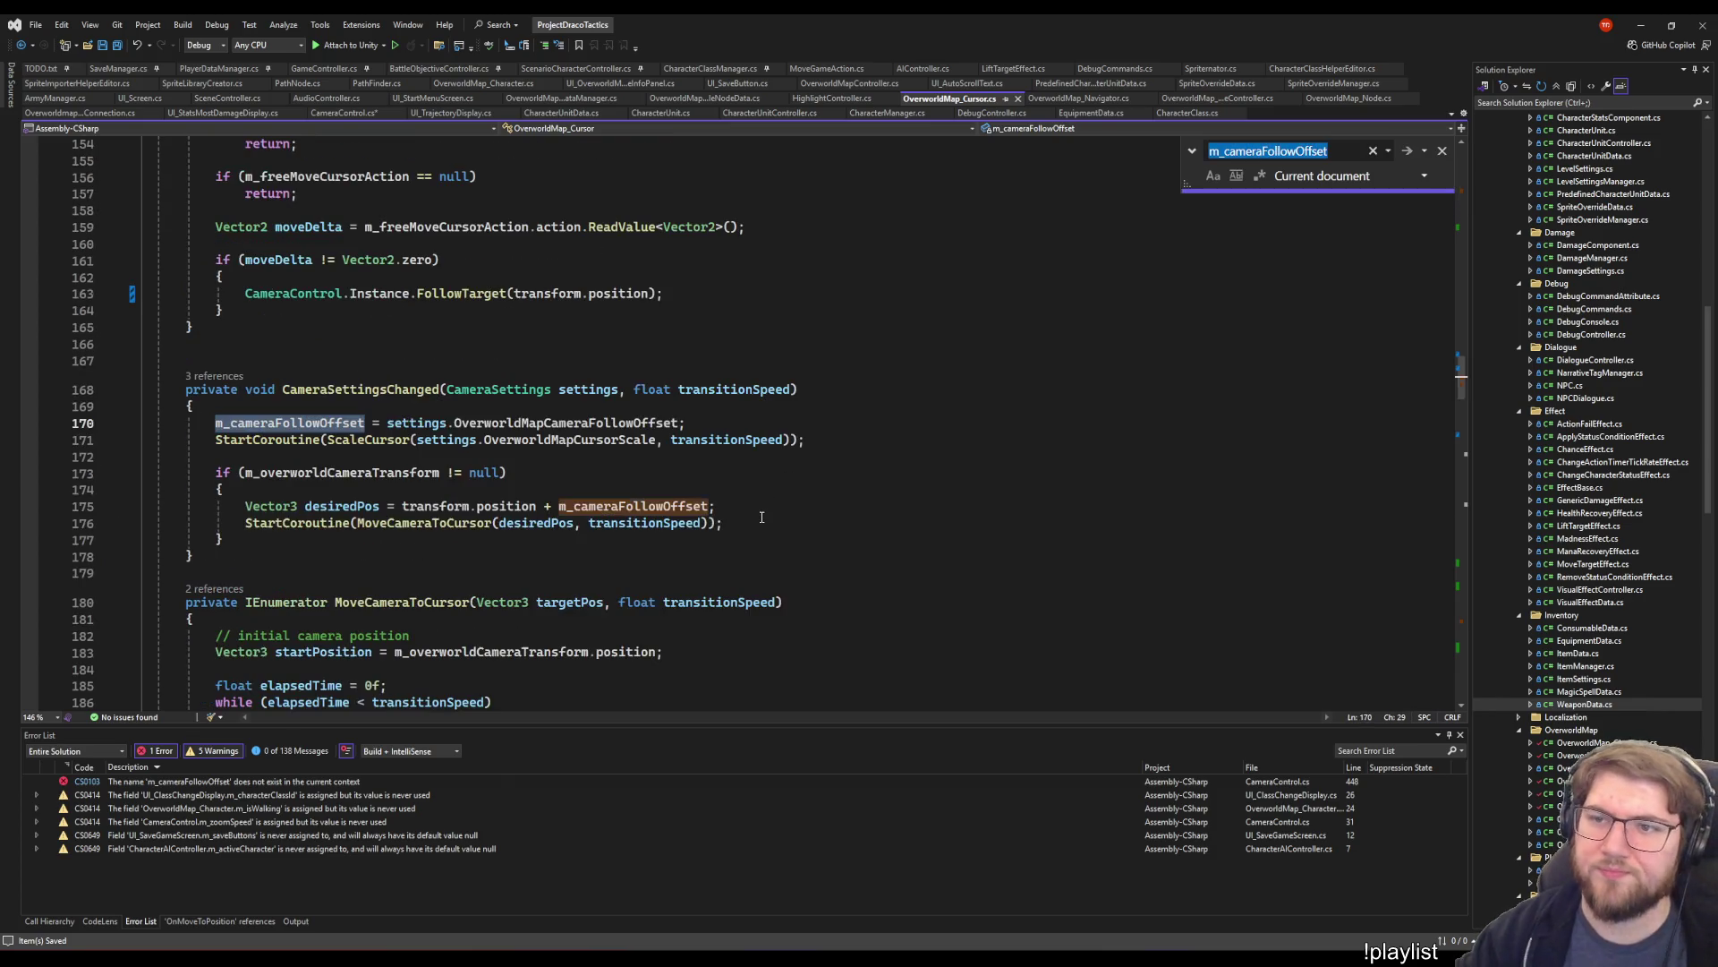
pyautogui.click(953, 389)
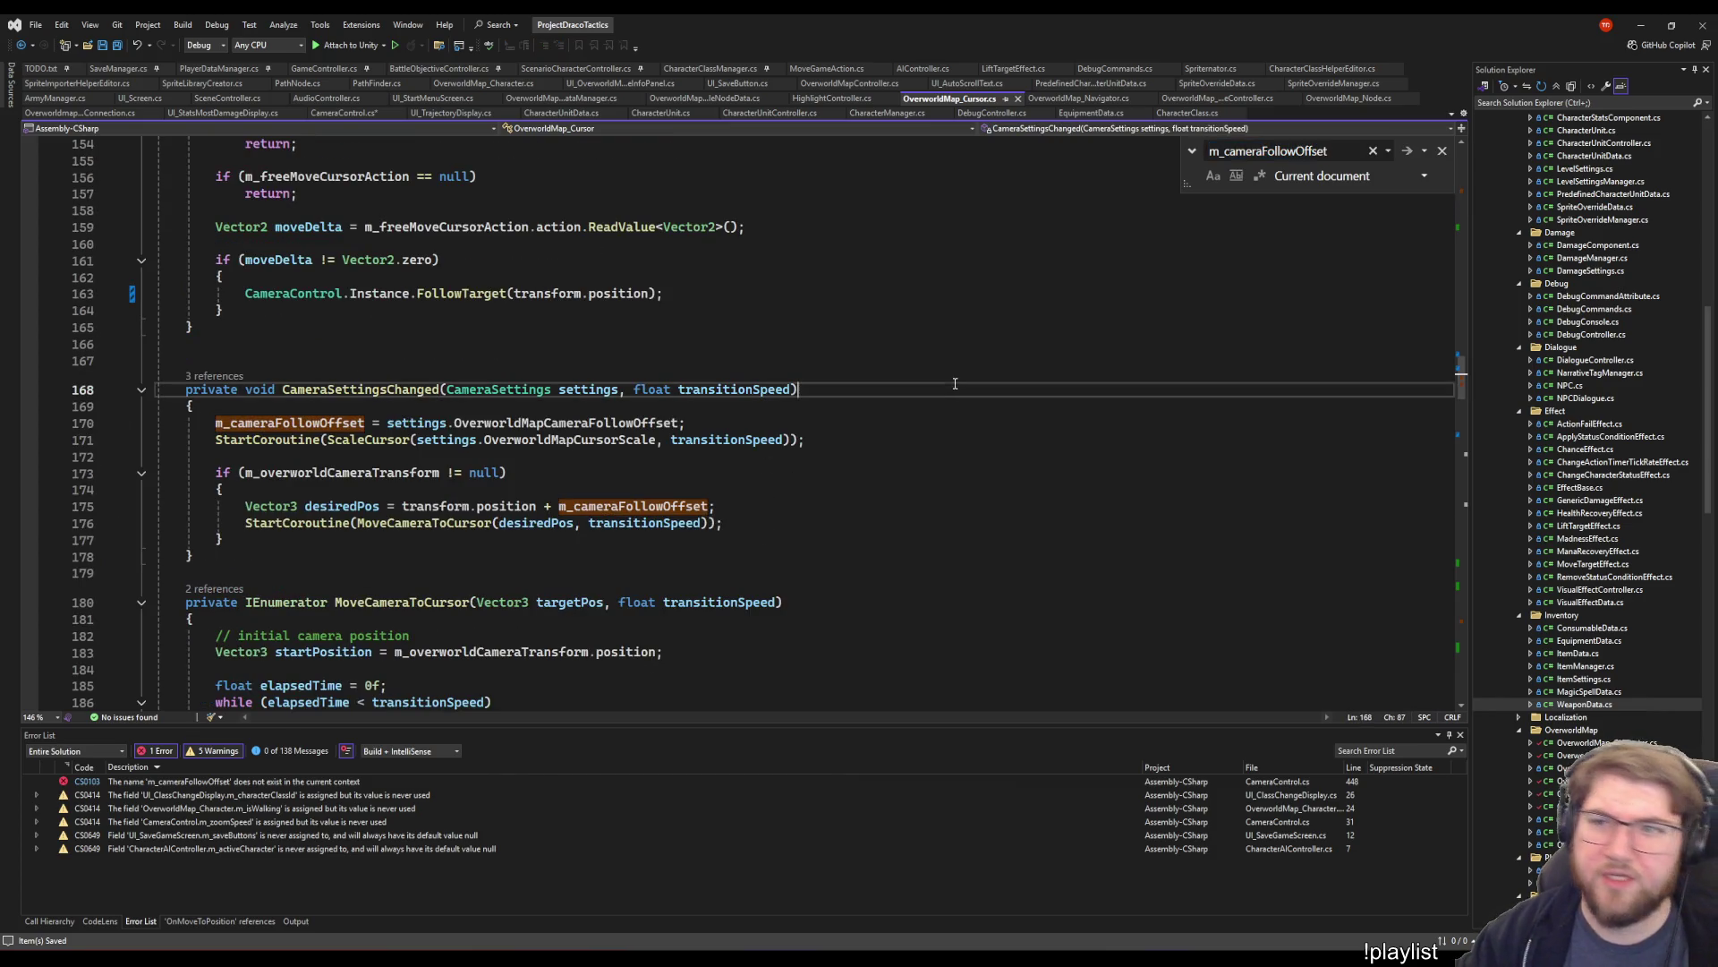
pyautogui.press('Up')
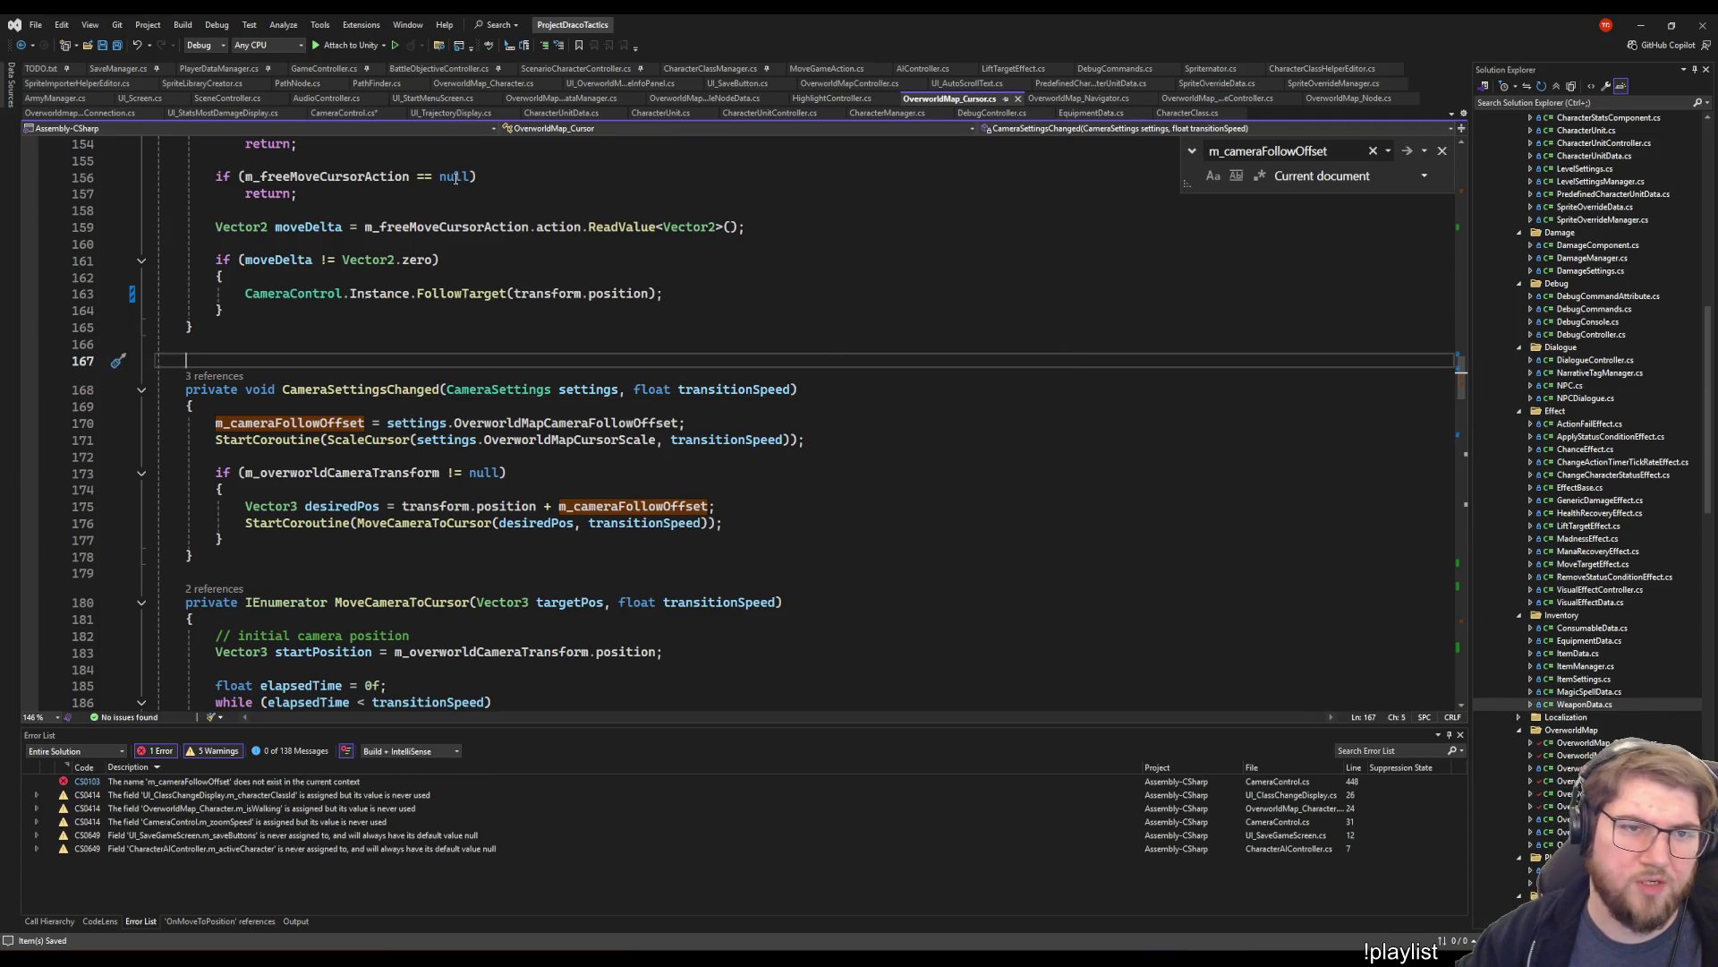
pyautogui.click(344, 113)
pyautogui.rightClick(536, 460)
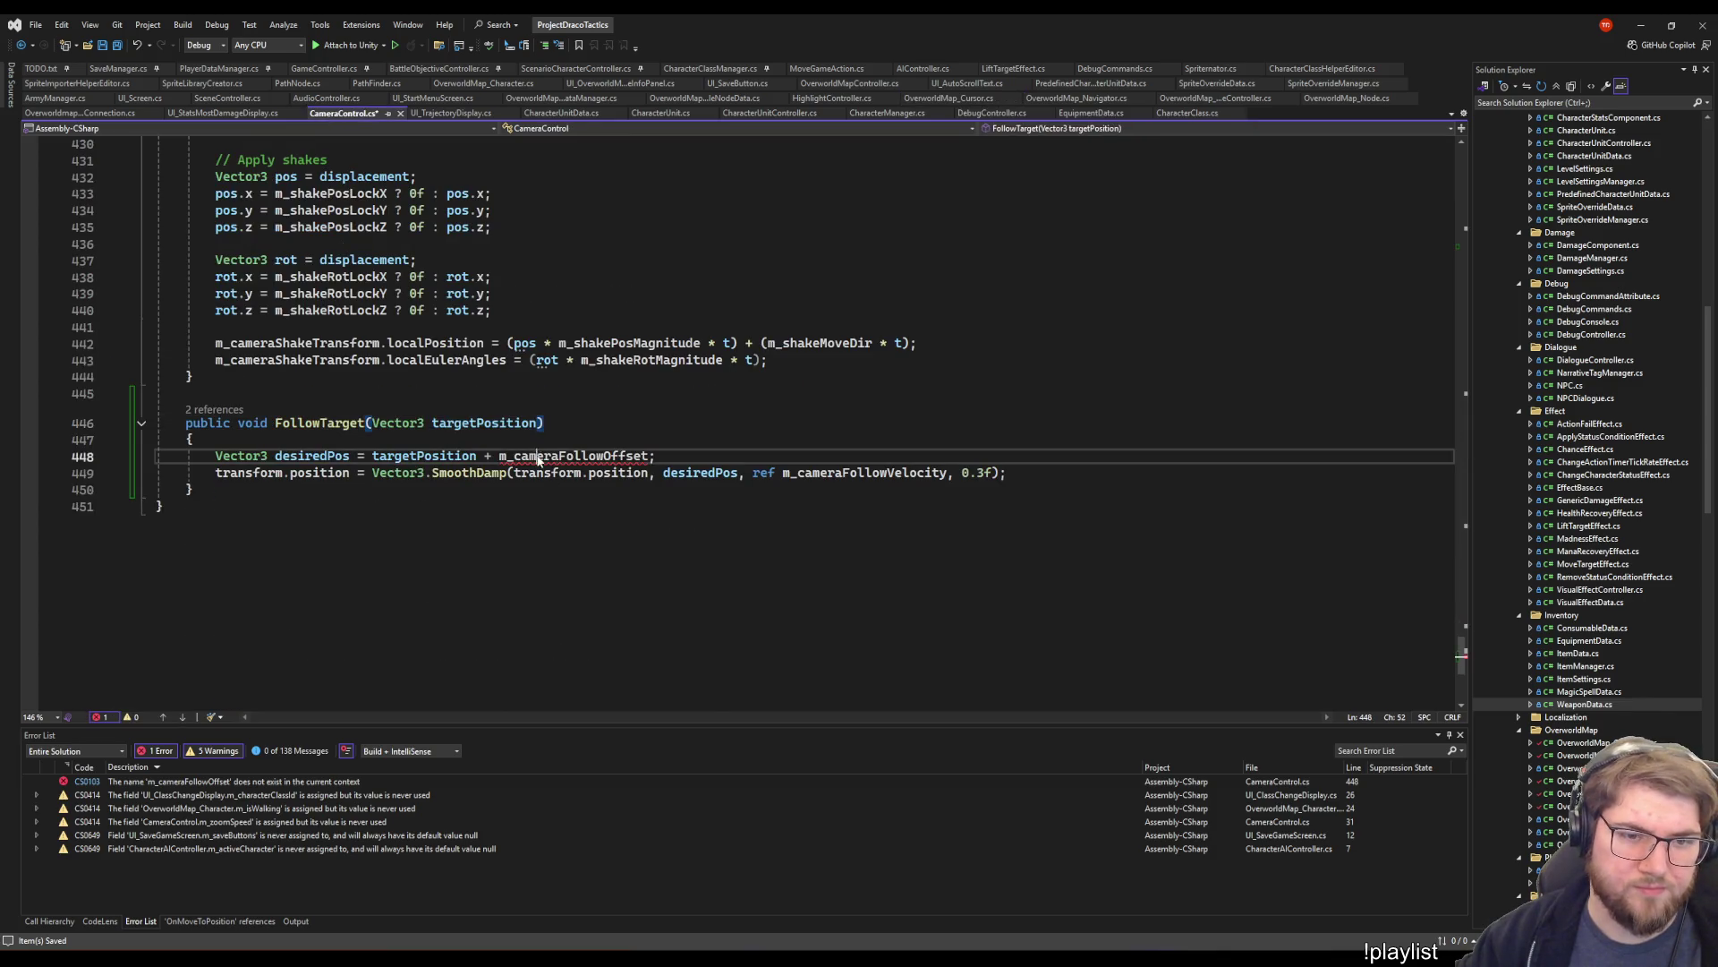
# - Generate the missing m_cameraFollowOffset field in CameraControl via the Quick Actions fix
pyautogui.click(573, 465)
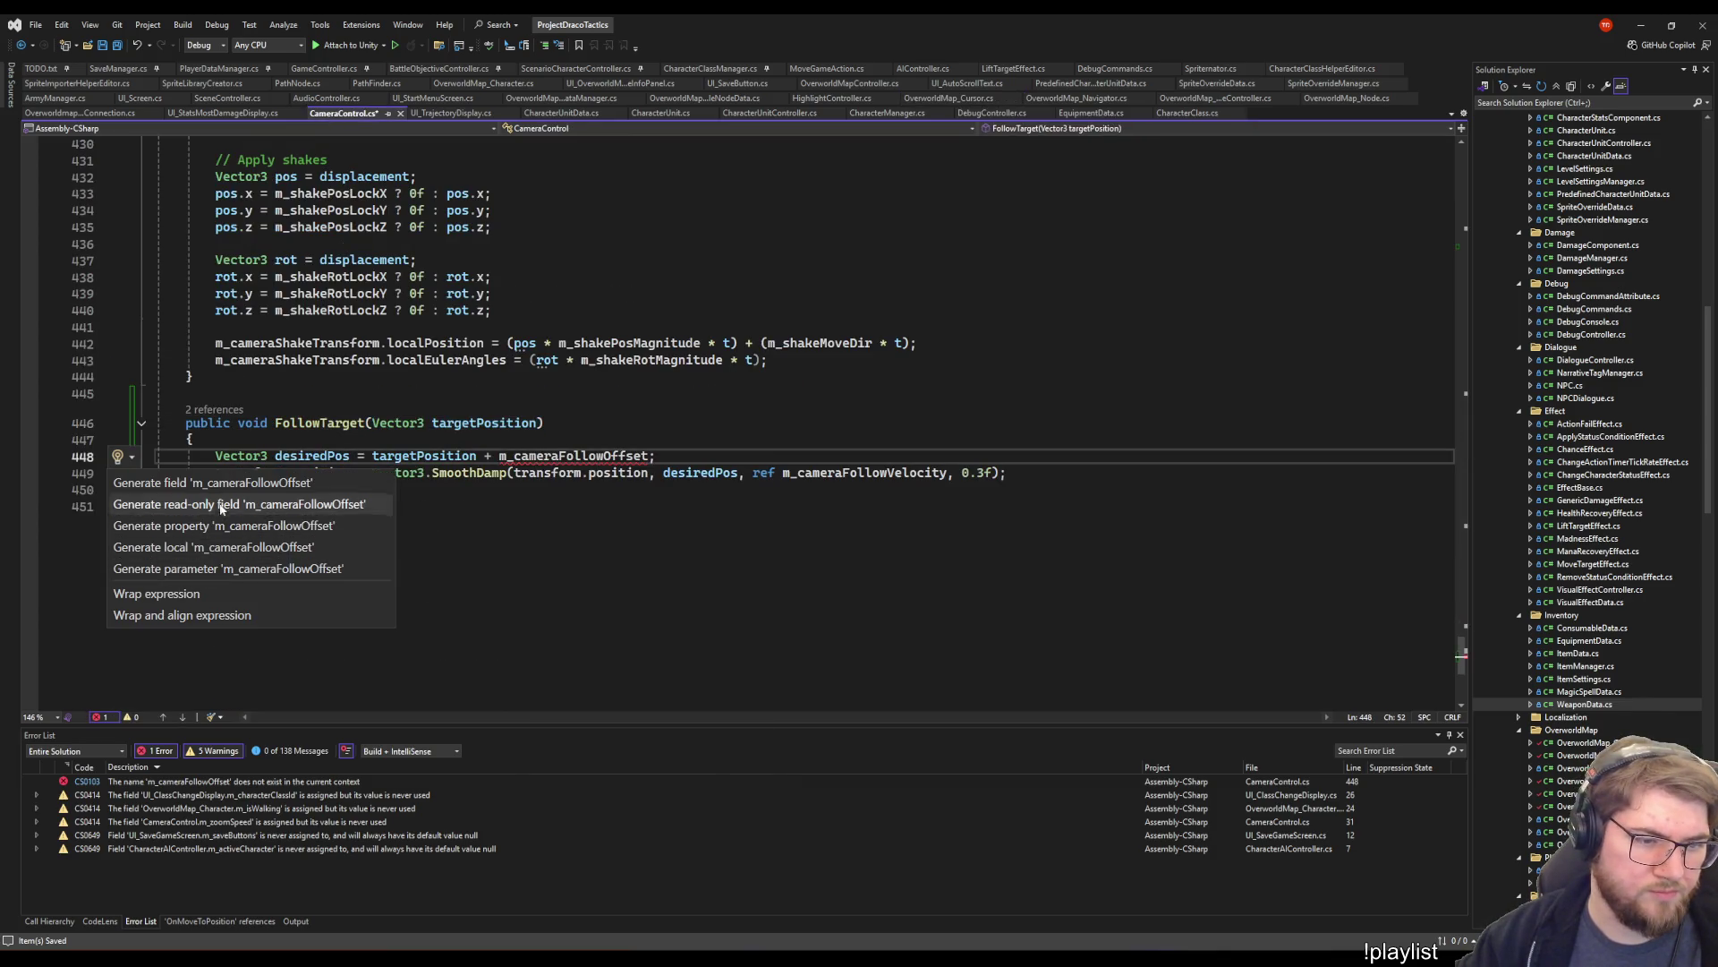
pyautogui.click(251, 484)
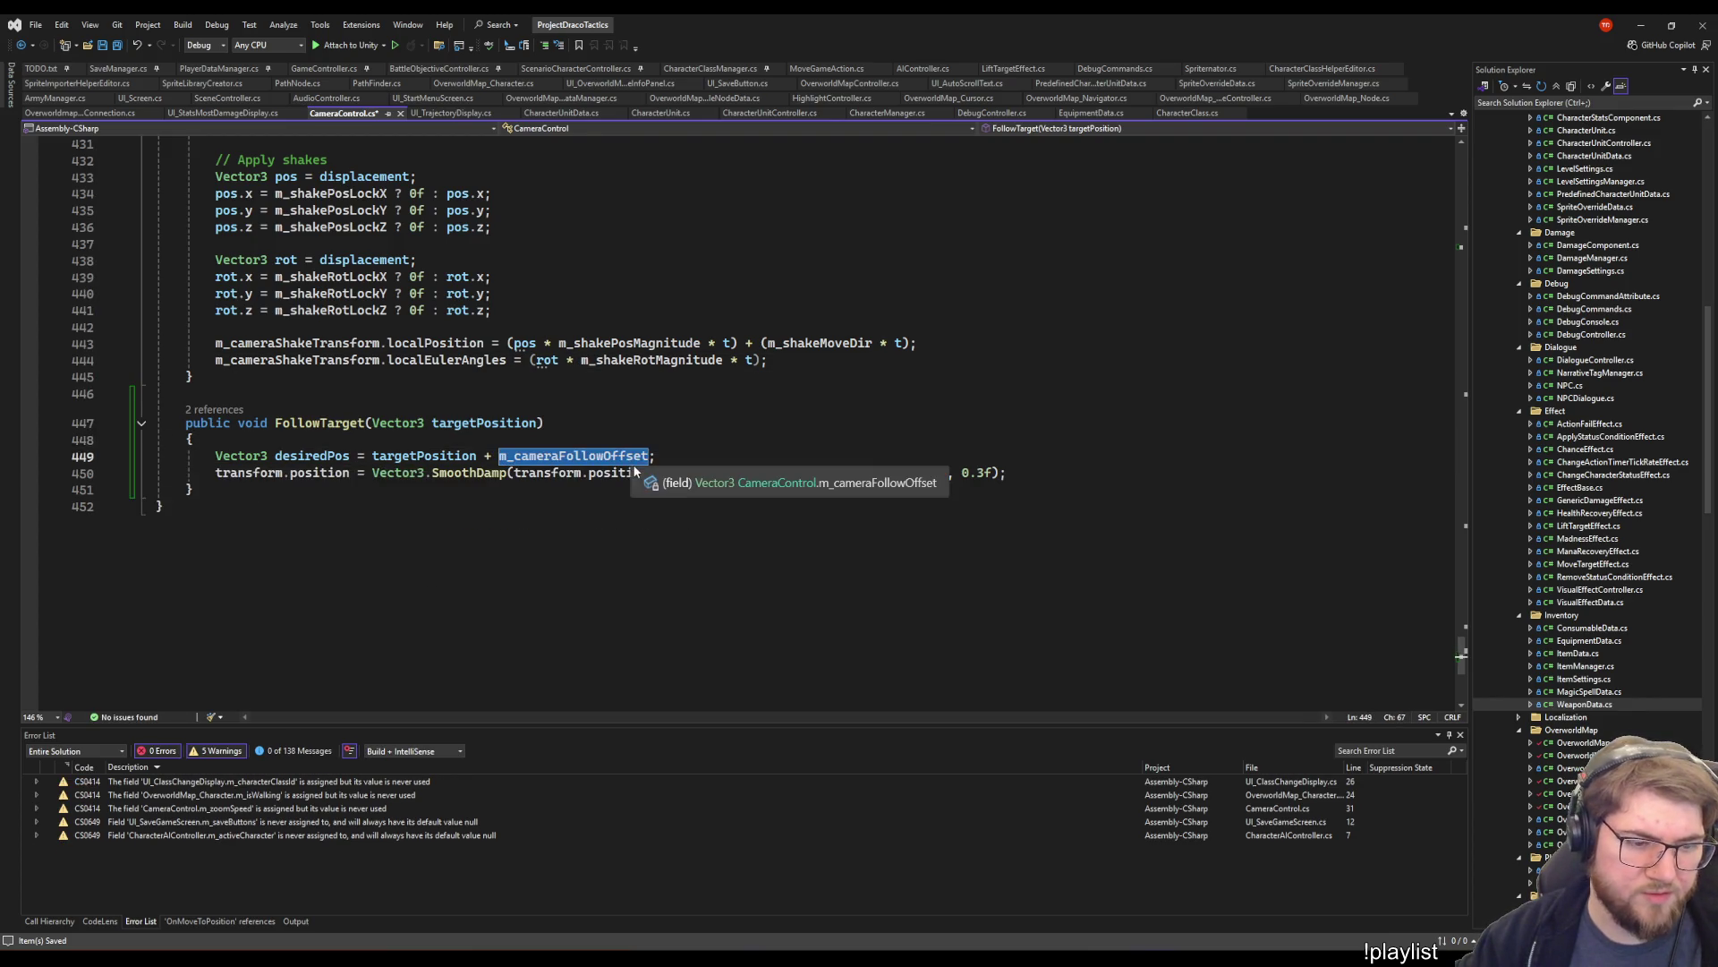
pyautogui.scroll(20, 646, 409)
pyautogui.scroll(15, 647, 399)
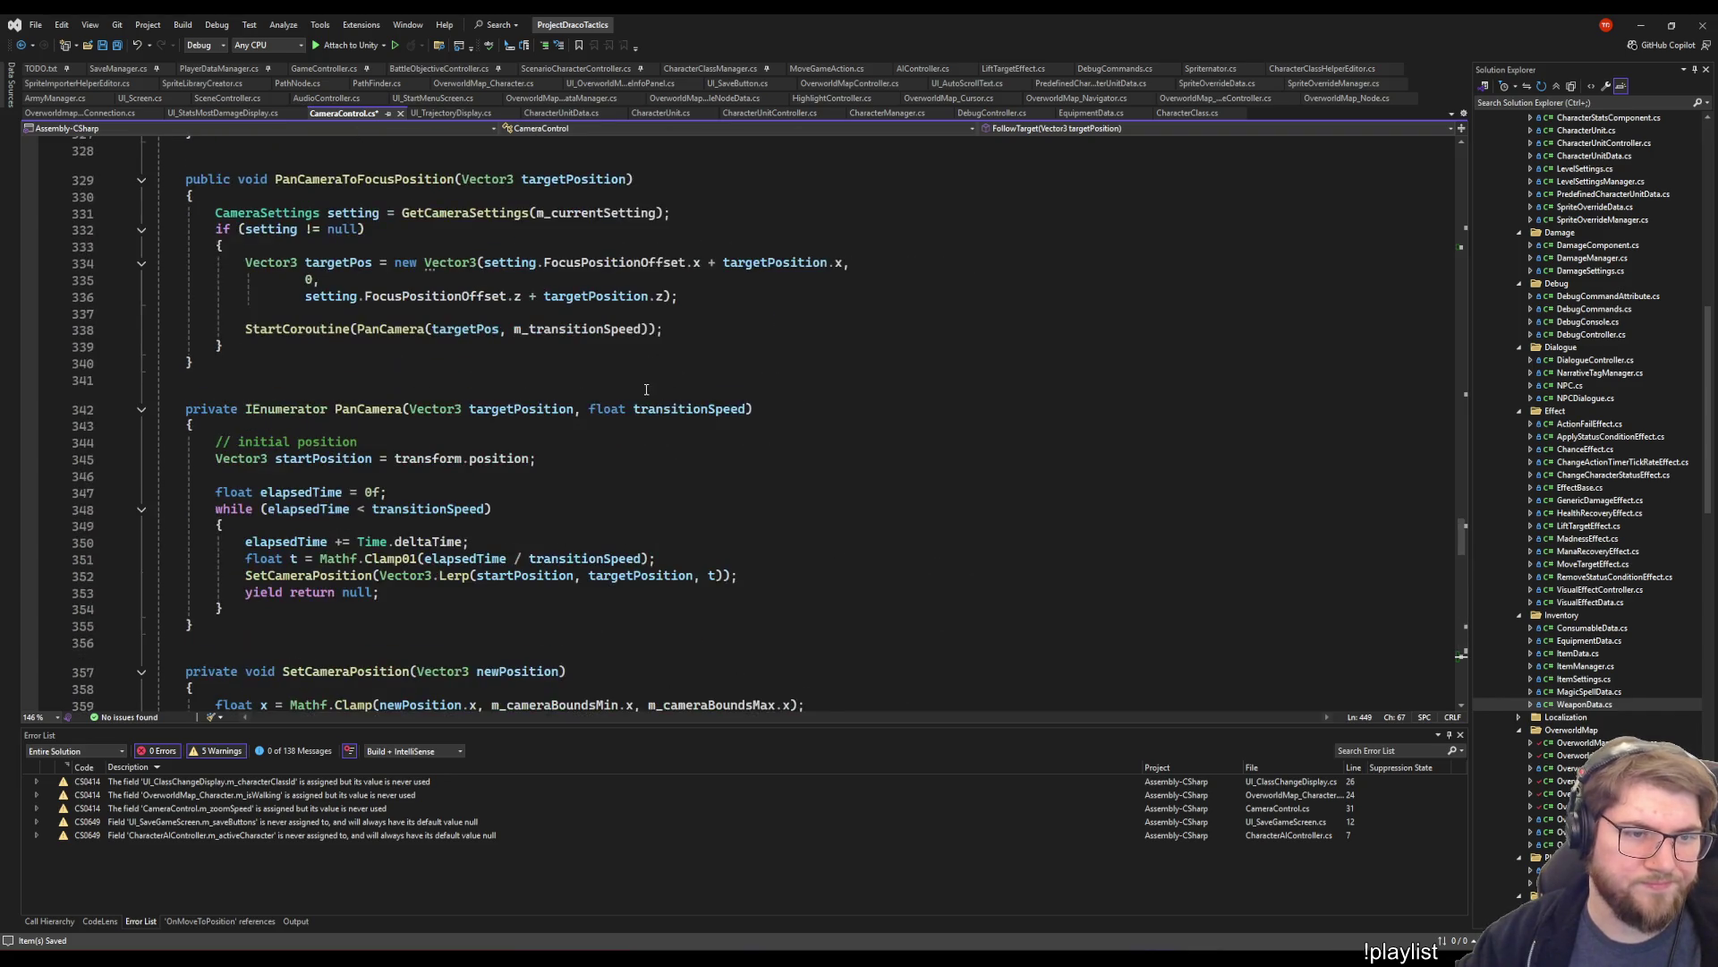
pyautogui.scroll(17, 907, 595)
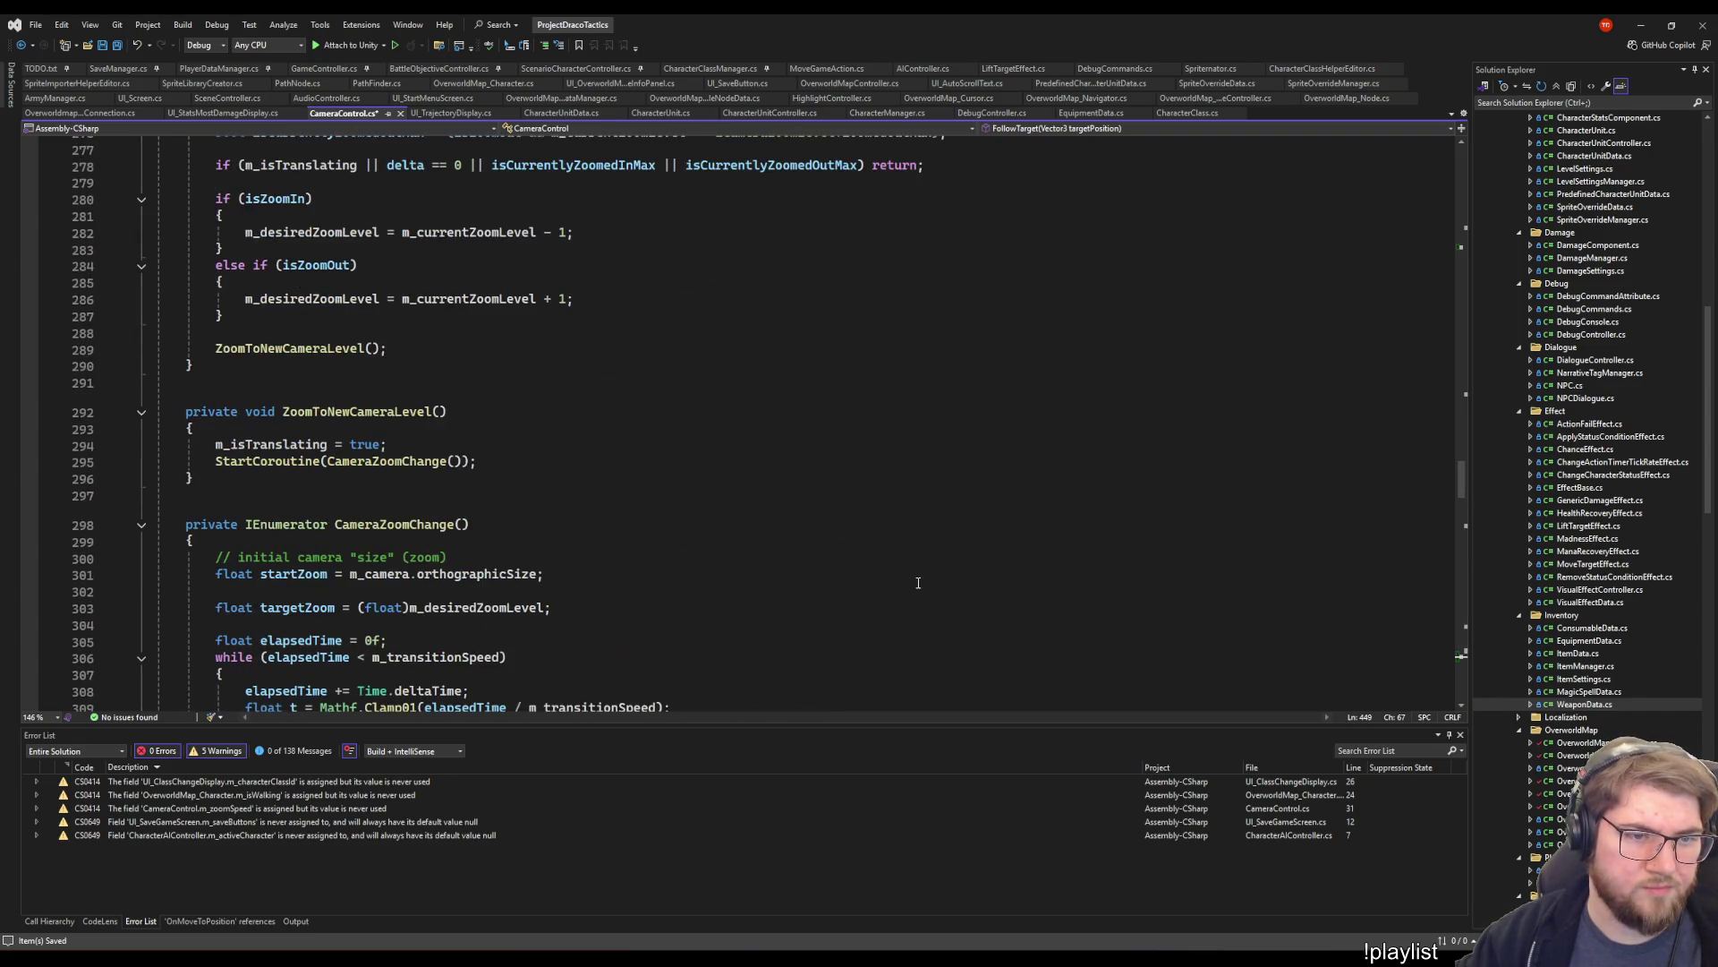
pyautogui.scroll(10, 918, 583)
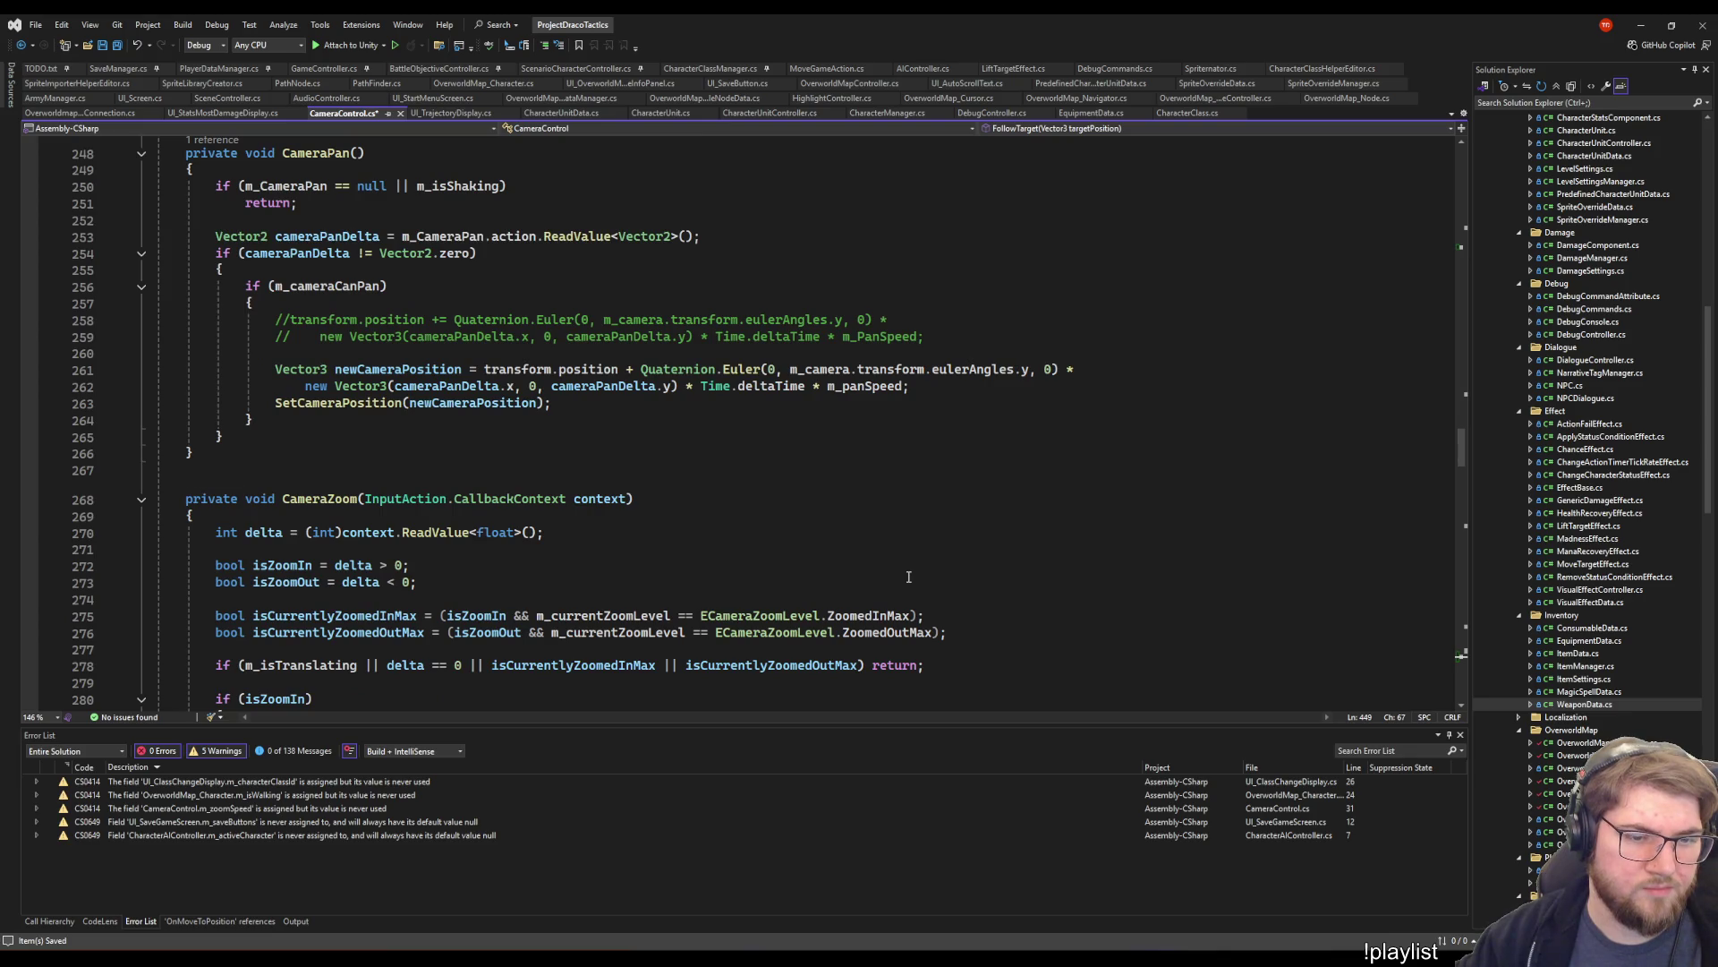
pyautogui.scroll(17, 906, 569)
pyautogui.scroll(8, 903, 561)
# - Locate the CameraSettingChanged call in CallbackCameraSettingsChanged, then return to OverworldMap_Cursor.cs
pyautogui.scroll(-8, 899, 558)
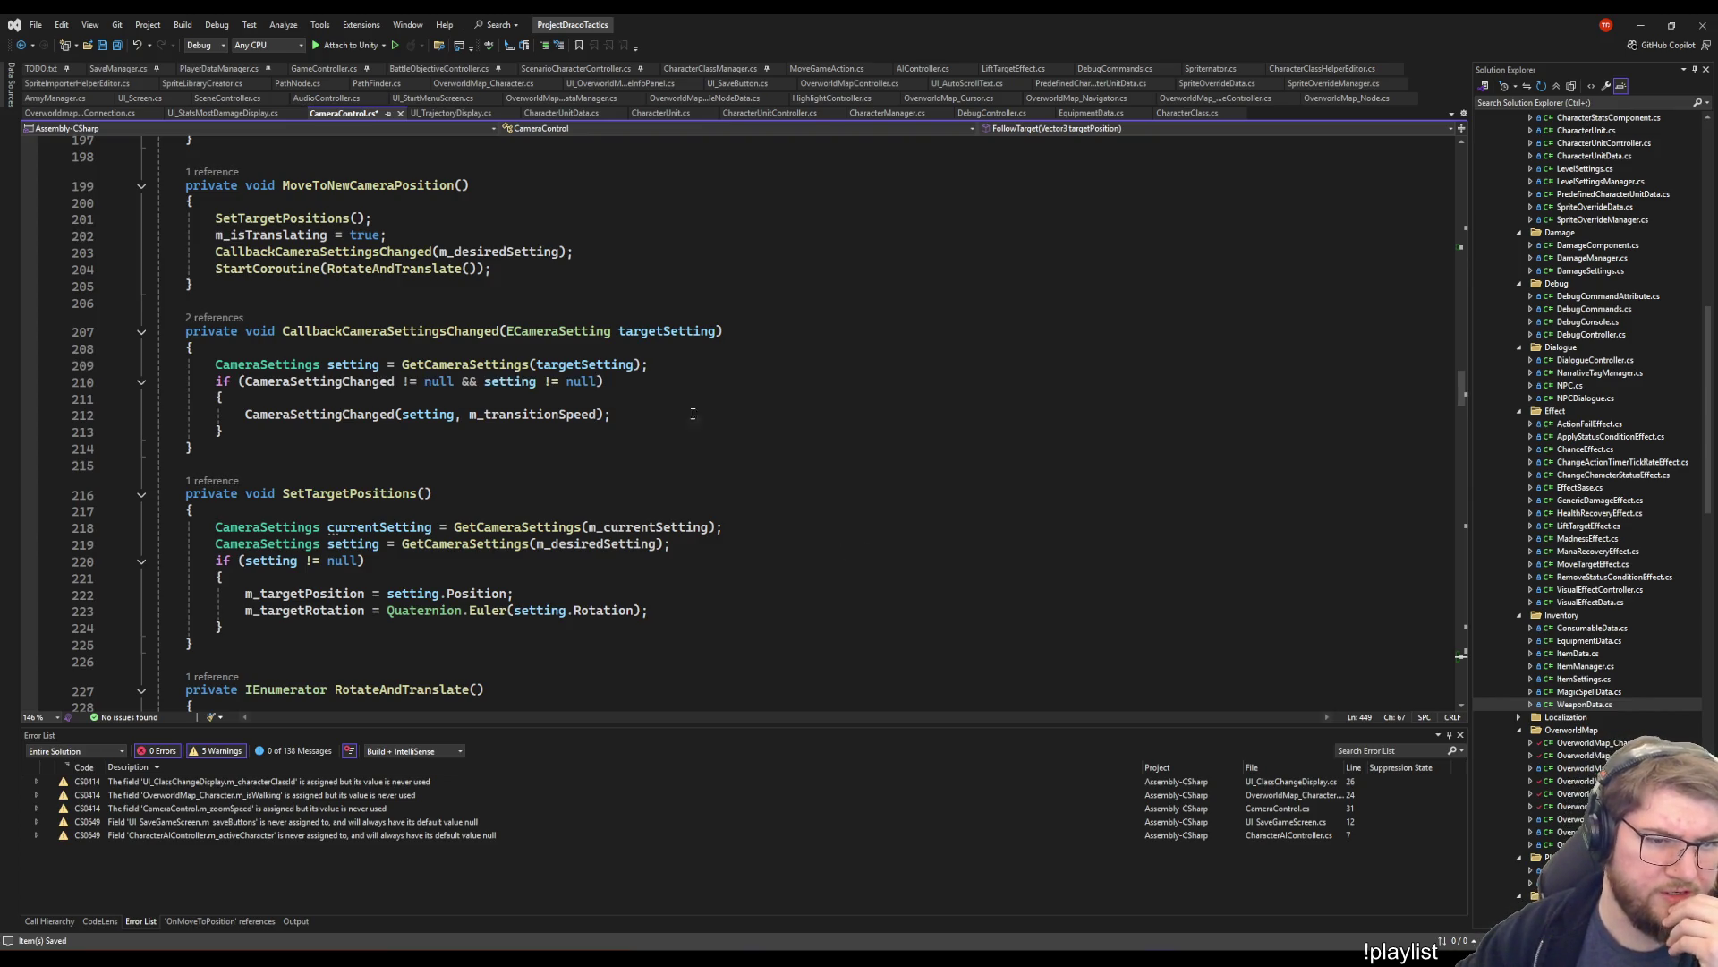
pyautogui.click(657, 413)
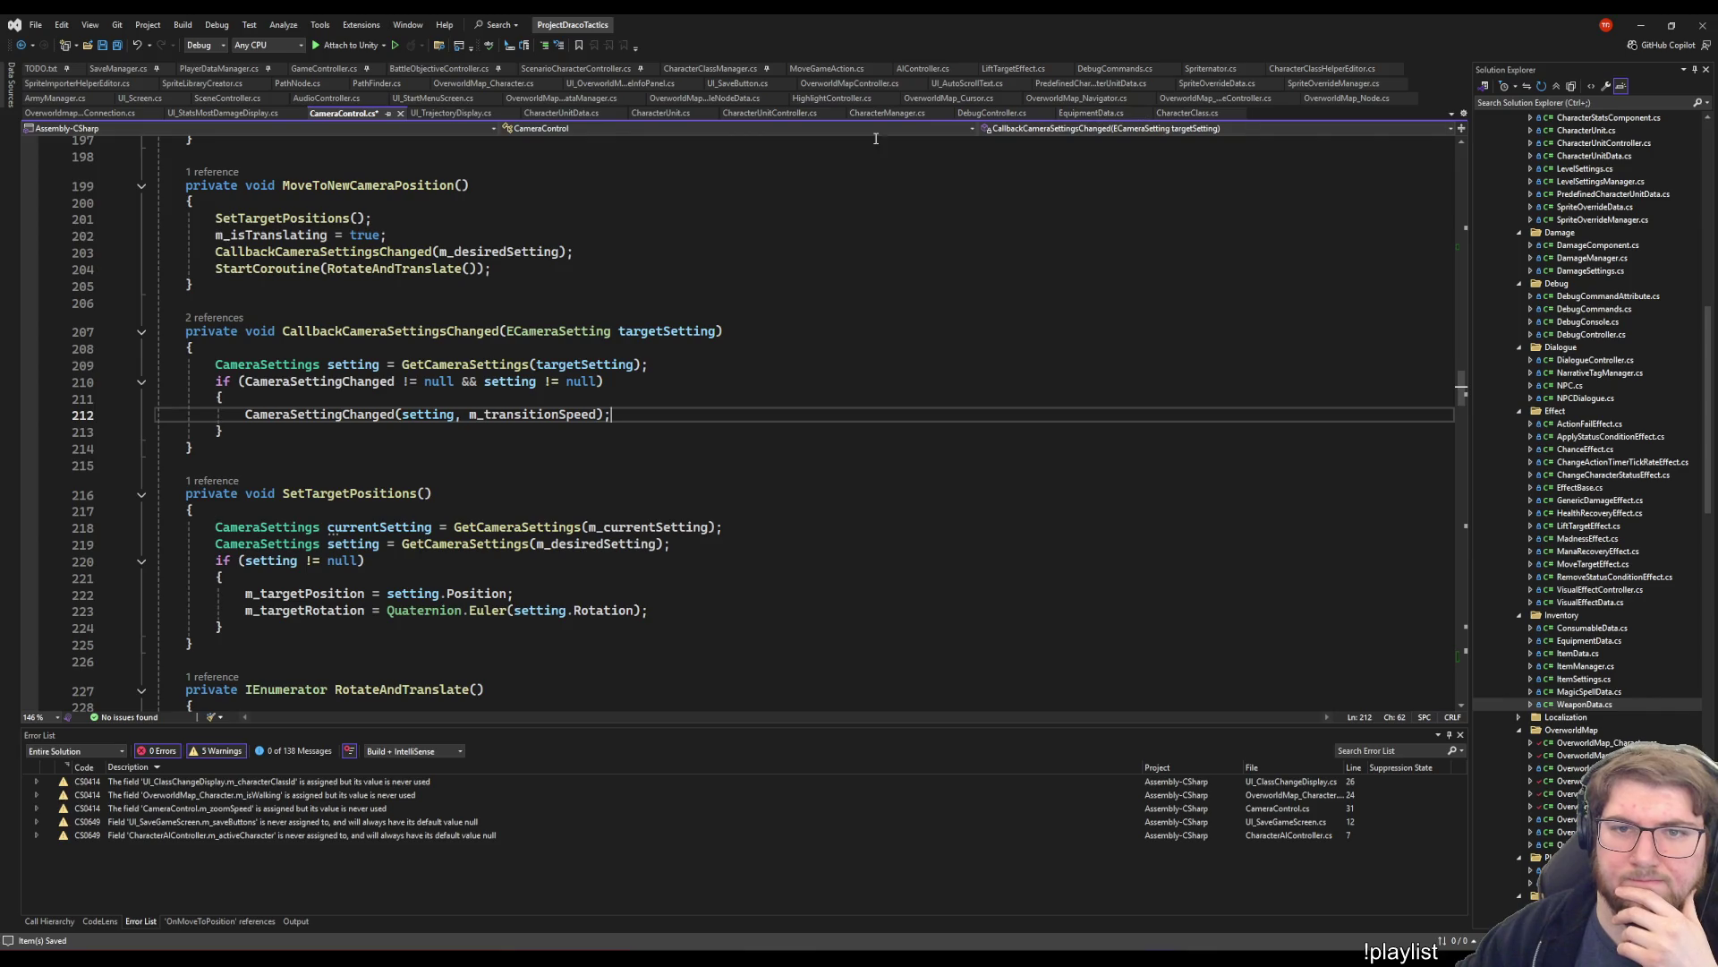
pyautogui.click(949, 98)
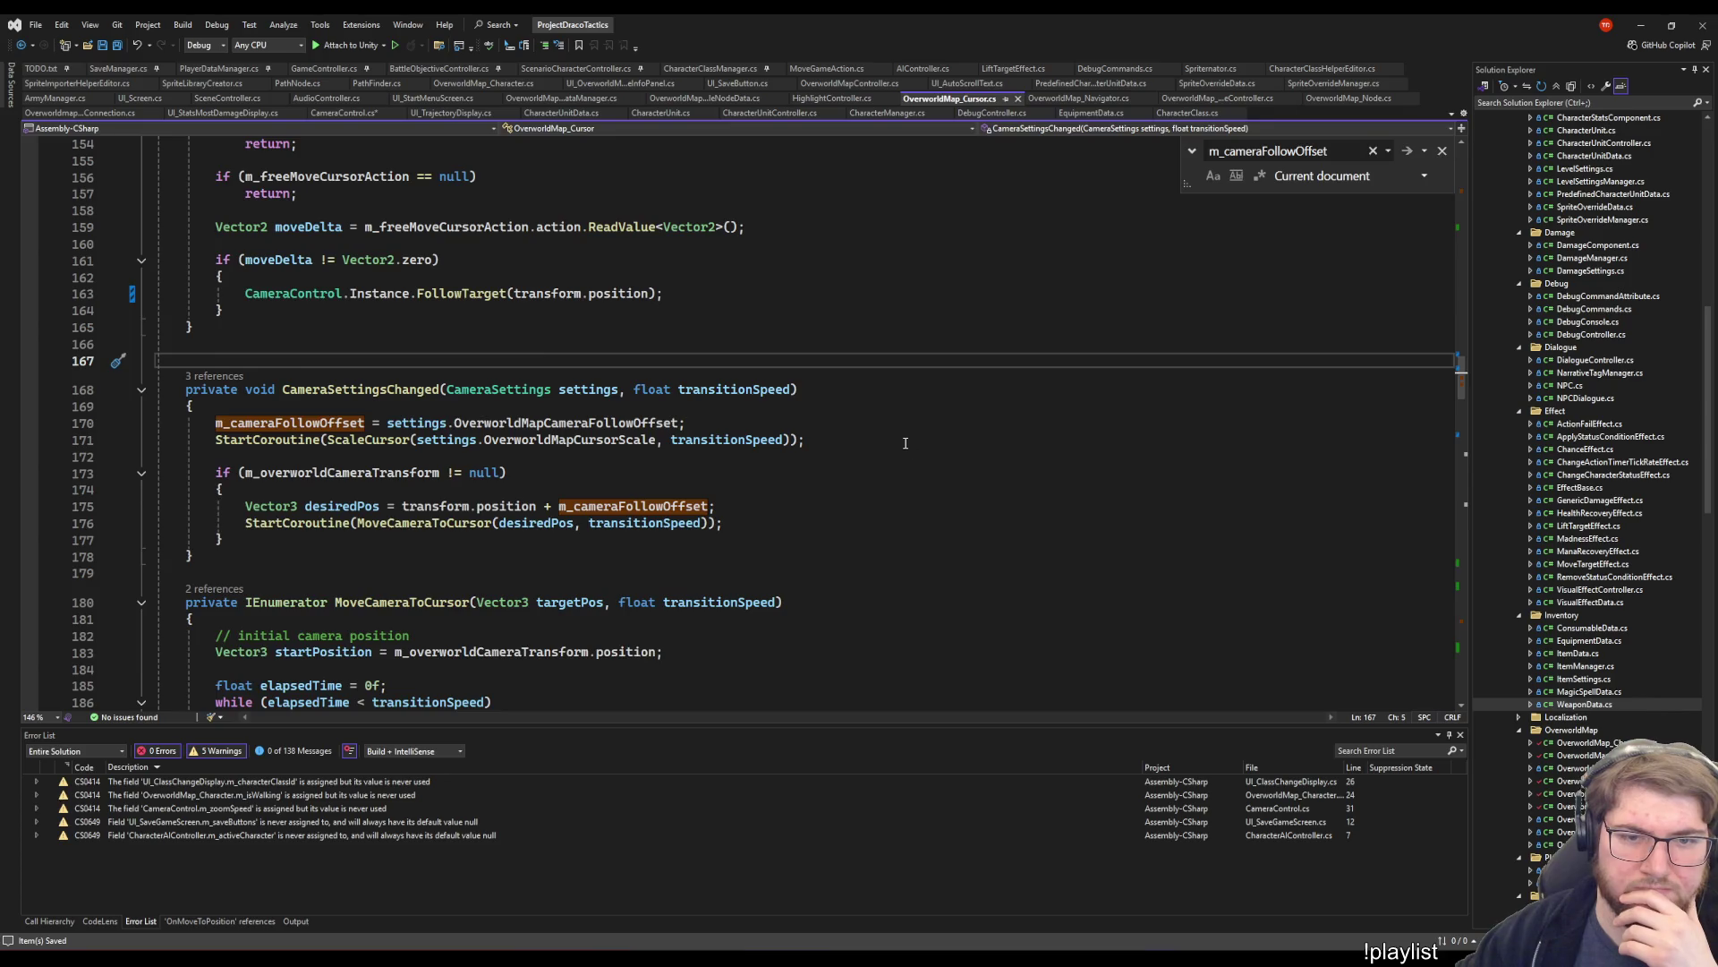
# - Add 'm_cameraFollowOffset = setting.OverworldMapCameraFollowOffset;' in CameraControl before CameraSettingChanged is raised
pyautogui.hotkey('ctrl', 'Tab')
pyautogui.press('Up')
pyautogui.press('Return')
pyautogui.write('m_cameraFollowOffset = s')
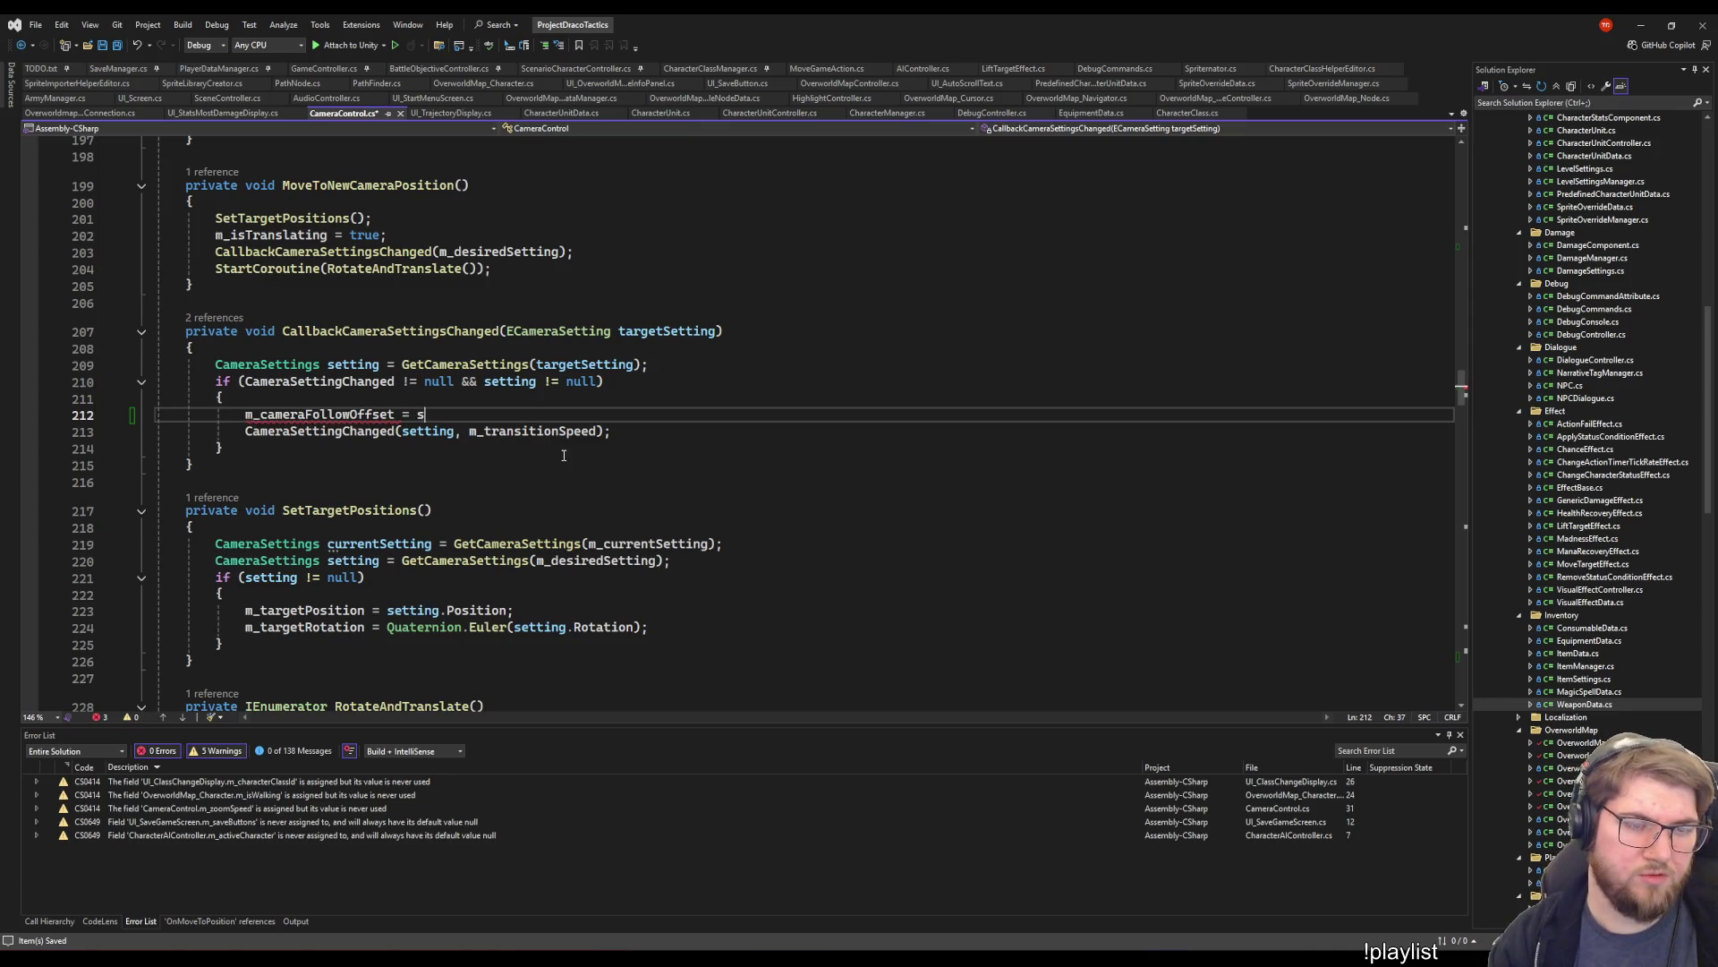
pyautogui.write('etting.')
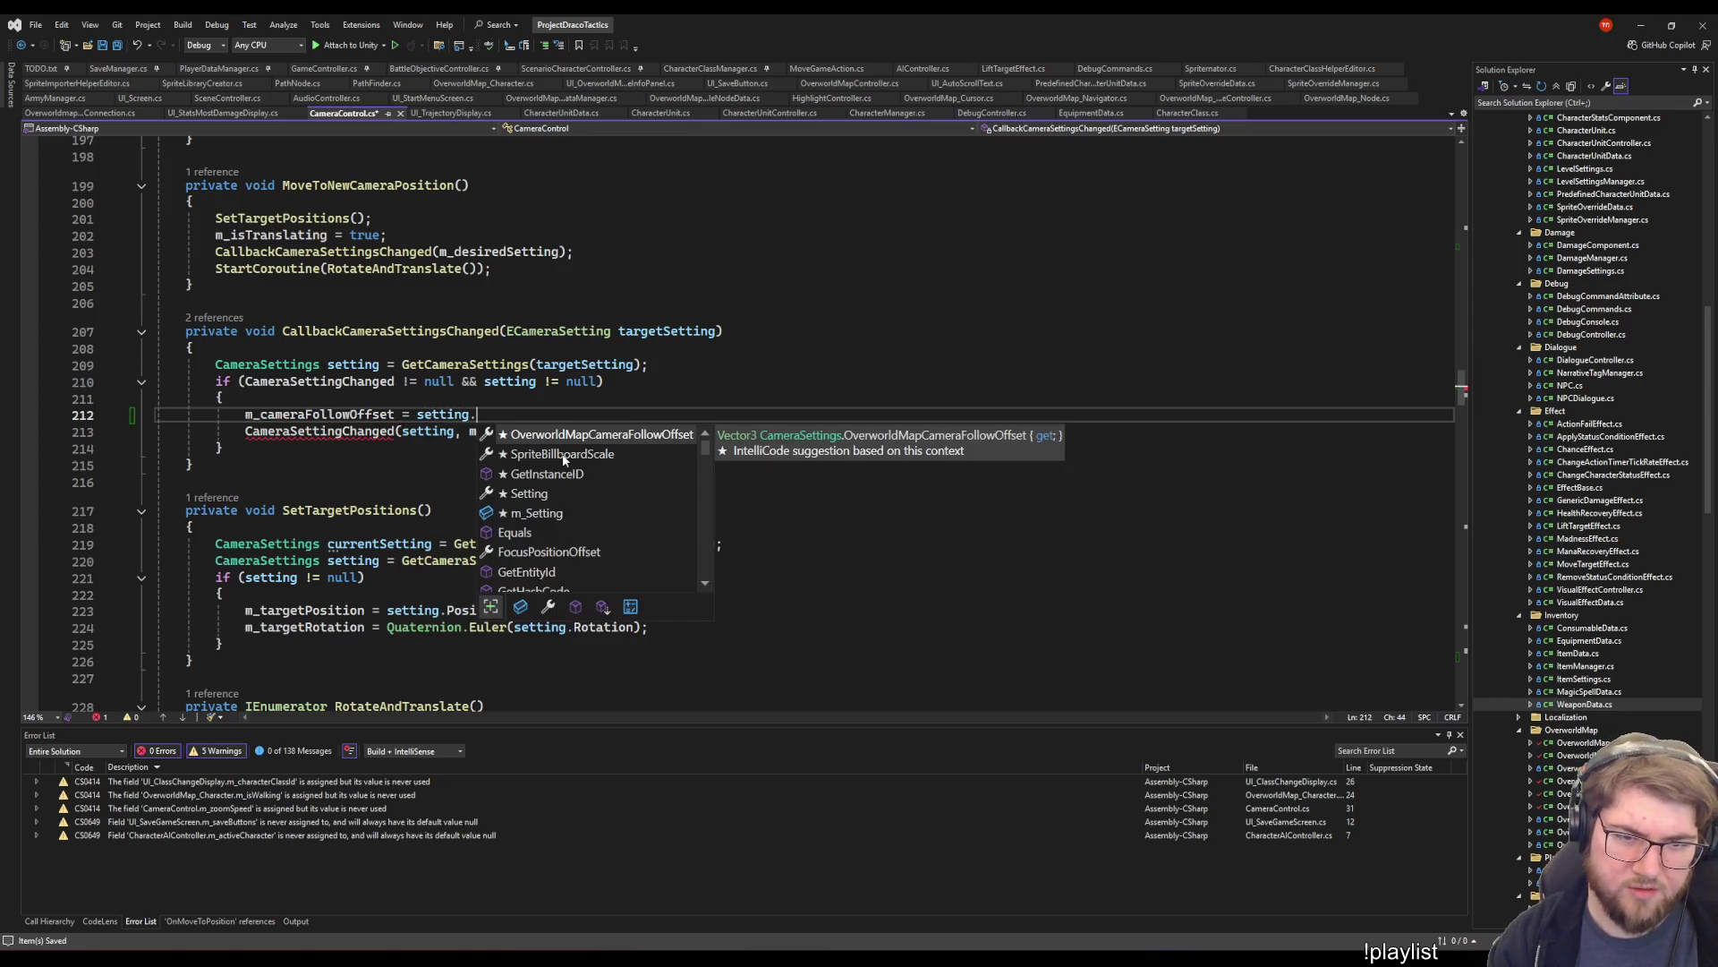
pyautogui.press('Tab')
pyautogui.write(';')
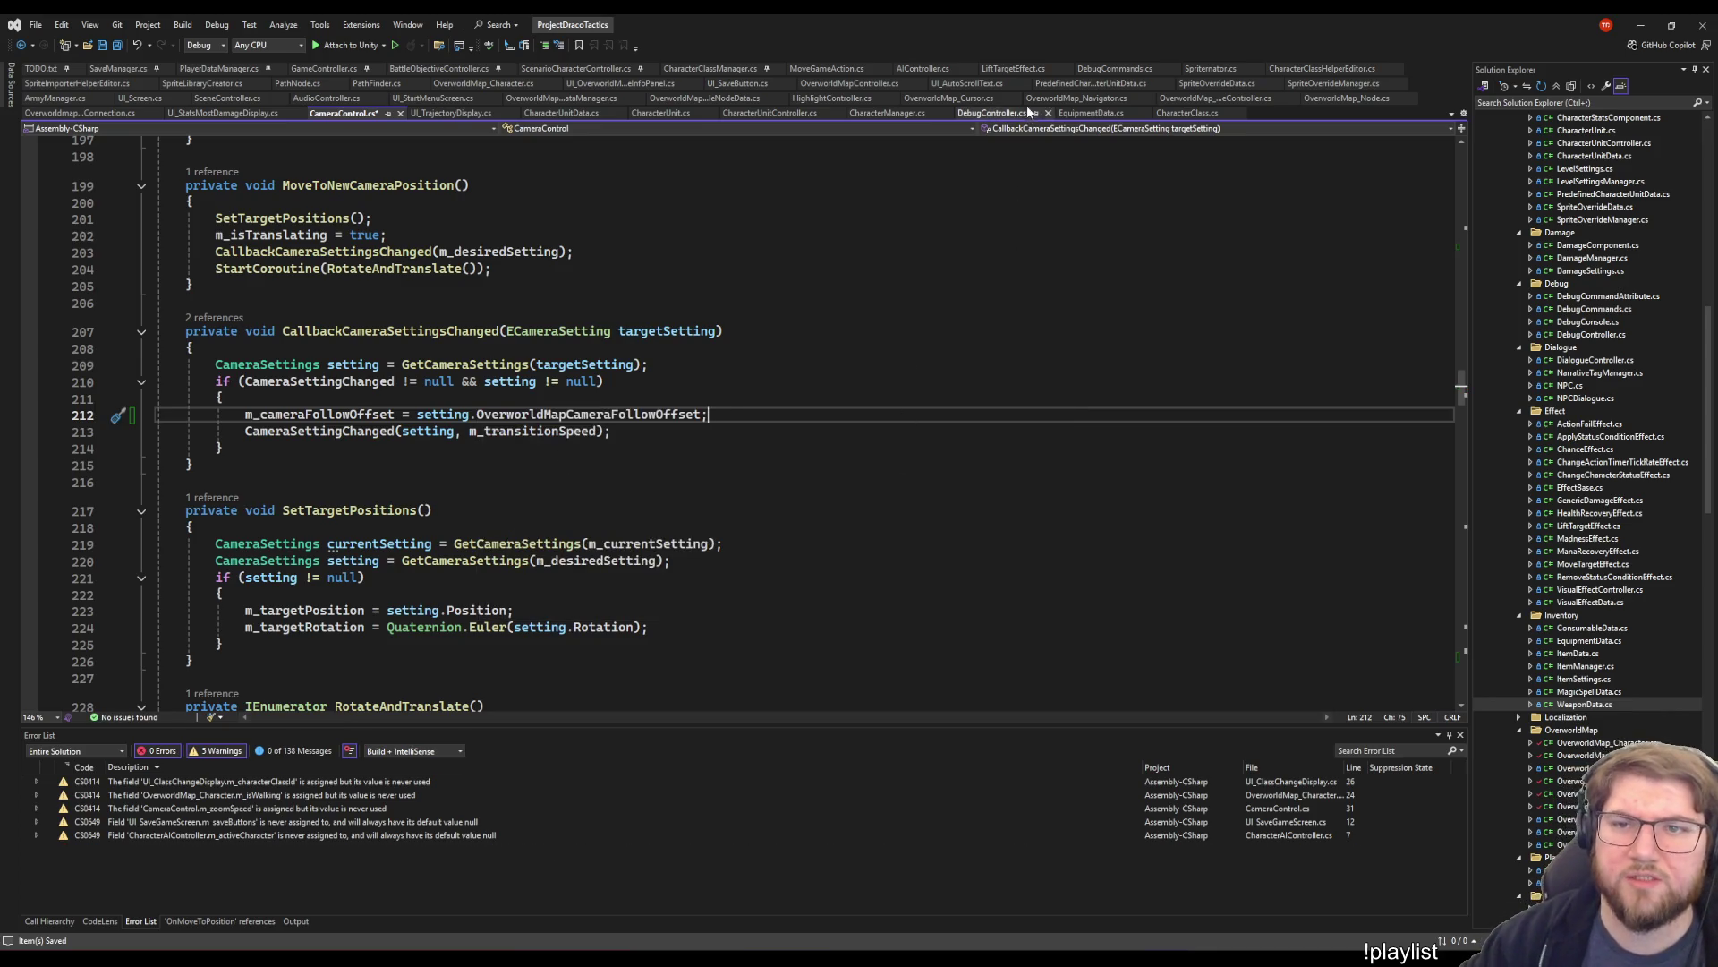
# - Compare with the cursor script's offset handling, then recheck the new assignment and method signature
pyautogui.click(951, 99)
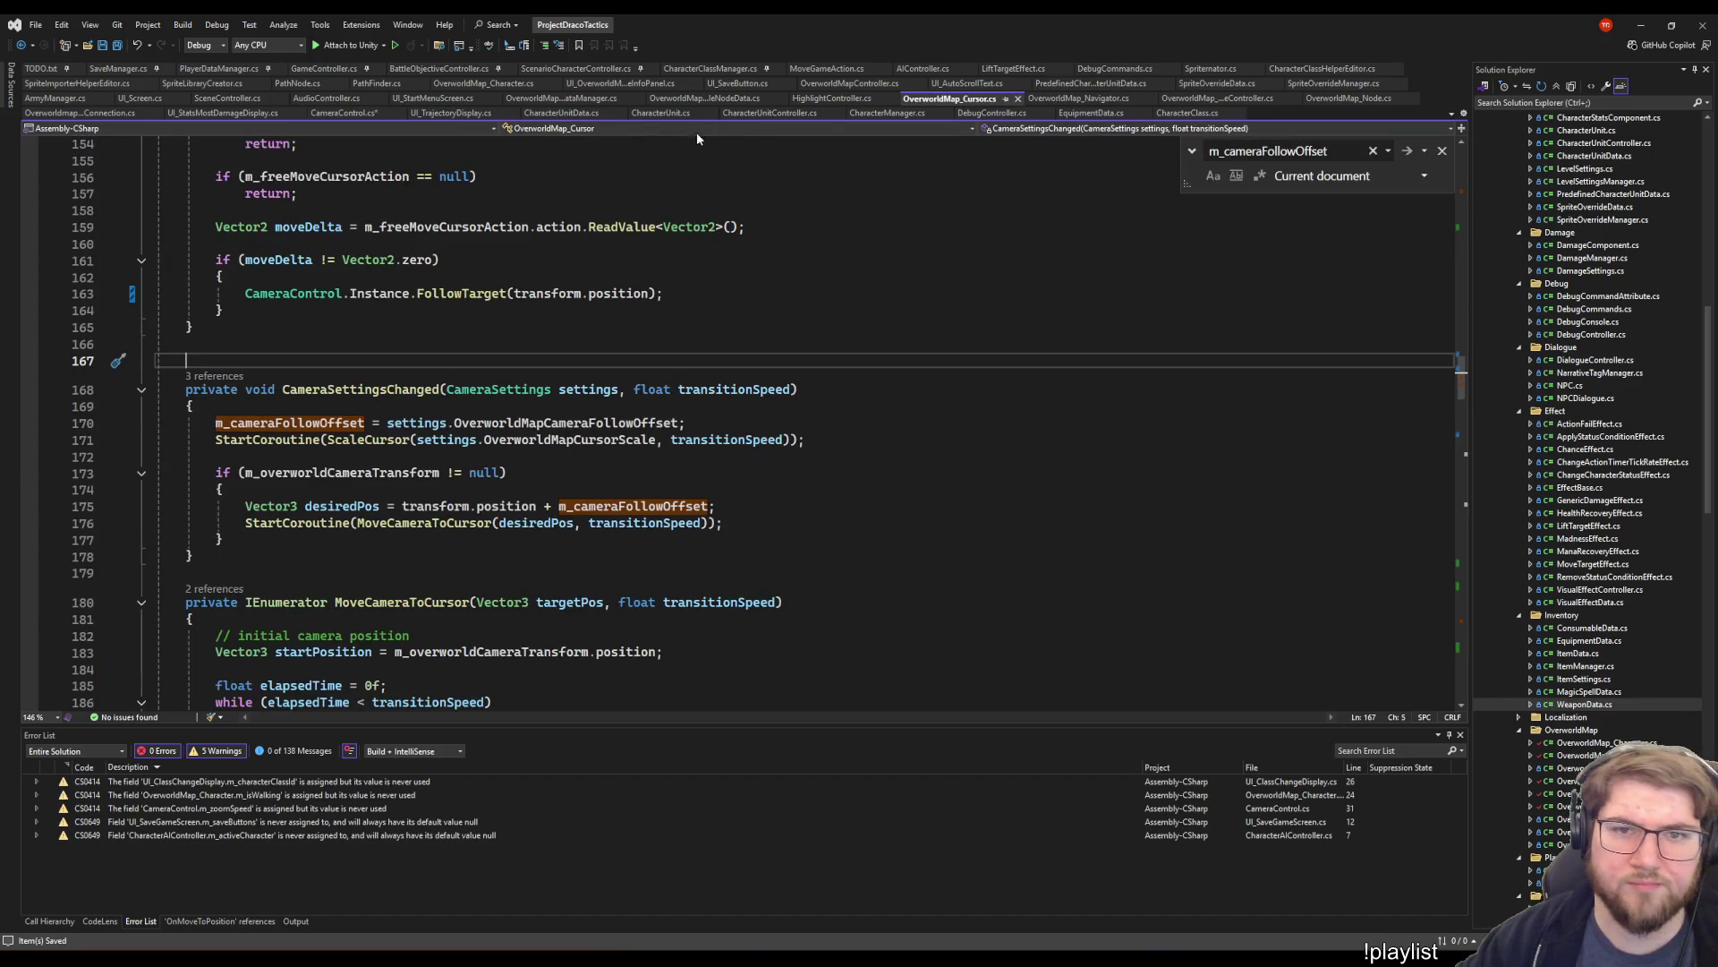
pyautogui.click(856, 495)
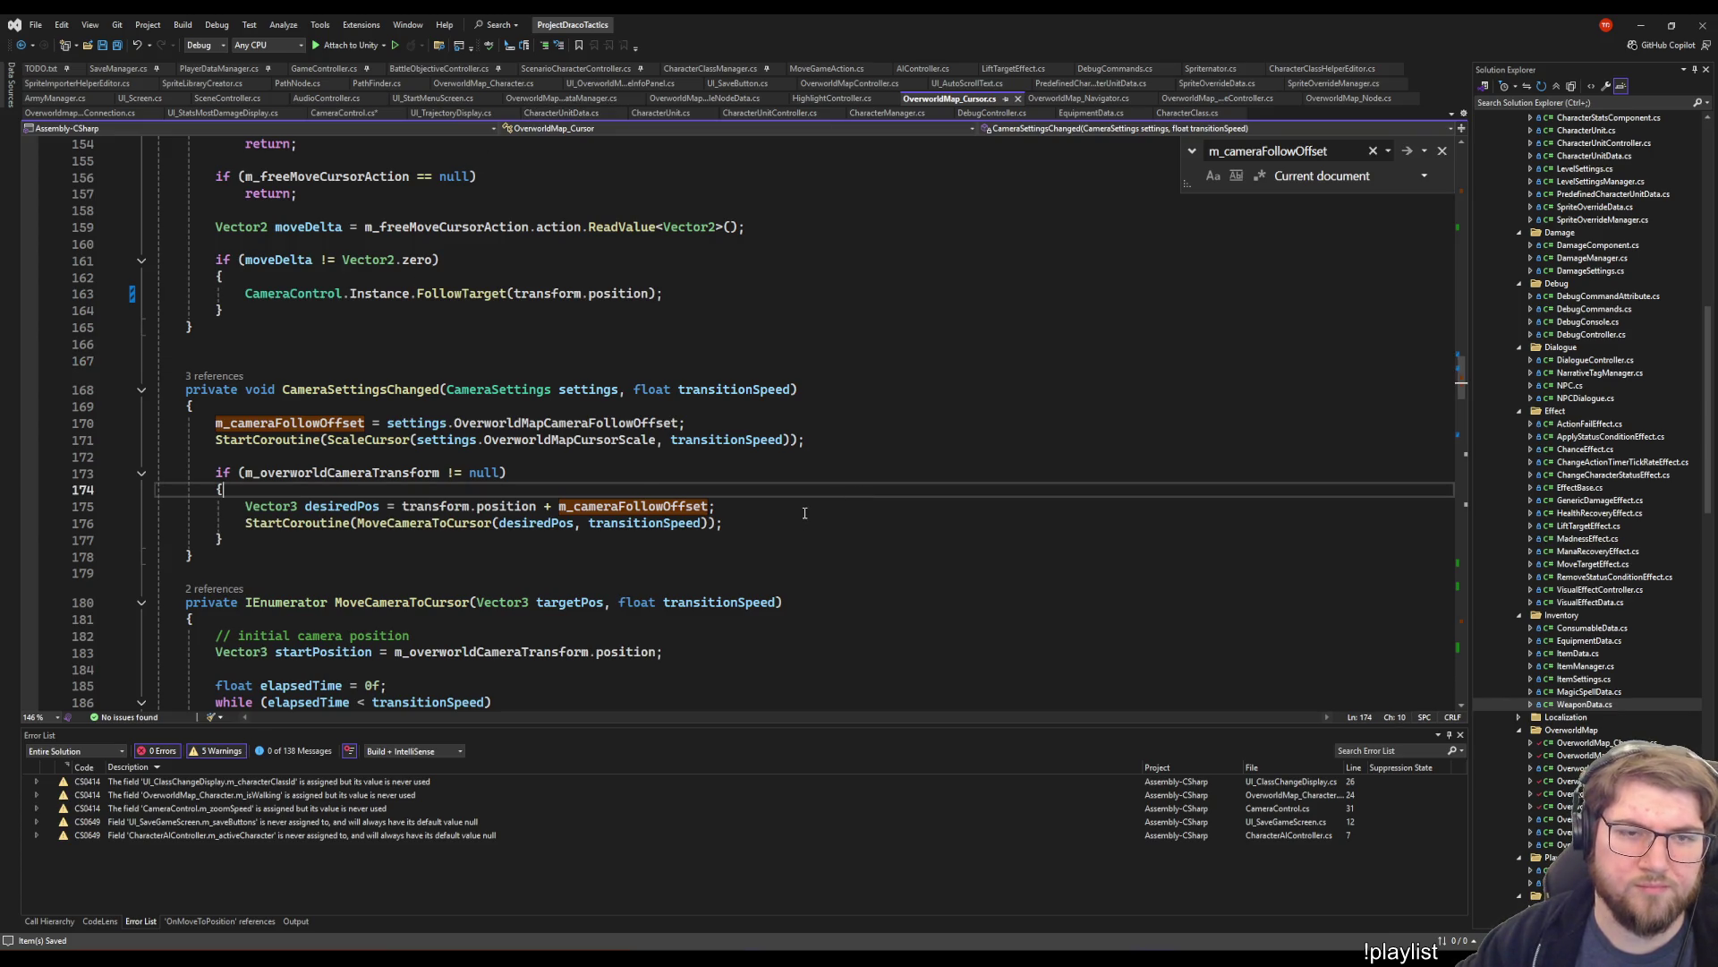
pyautogui.scroll(1, 804, 513)
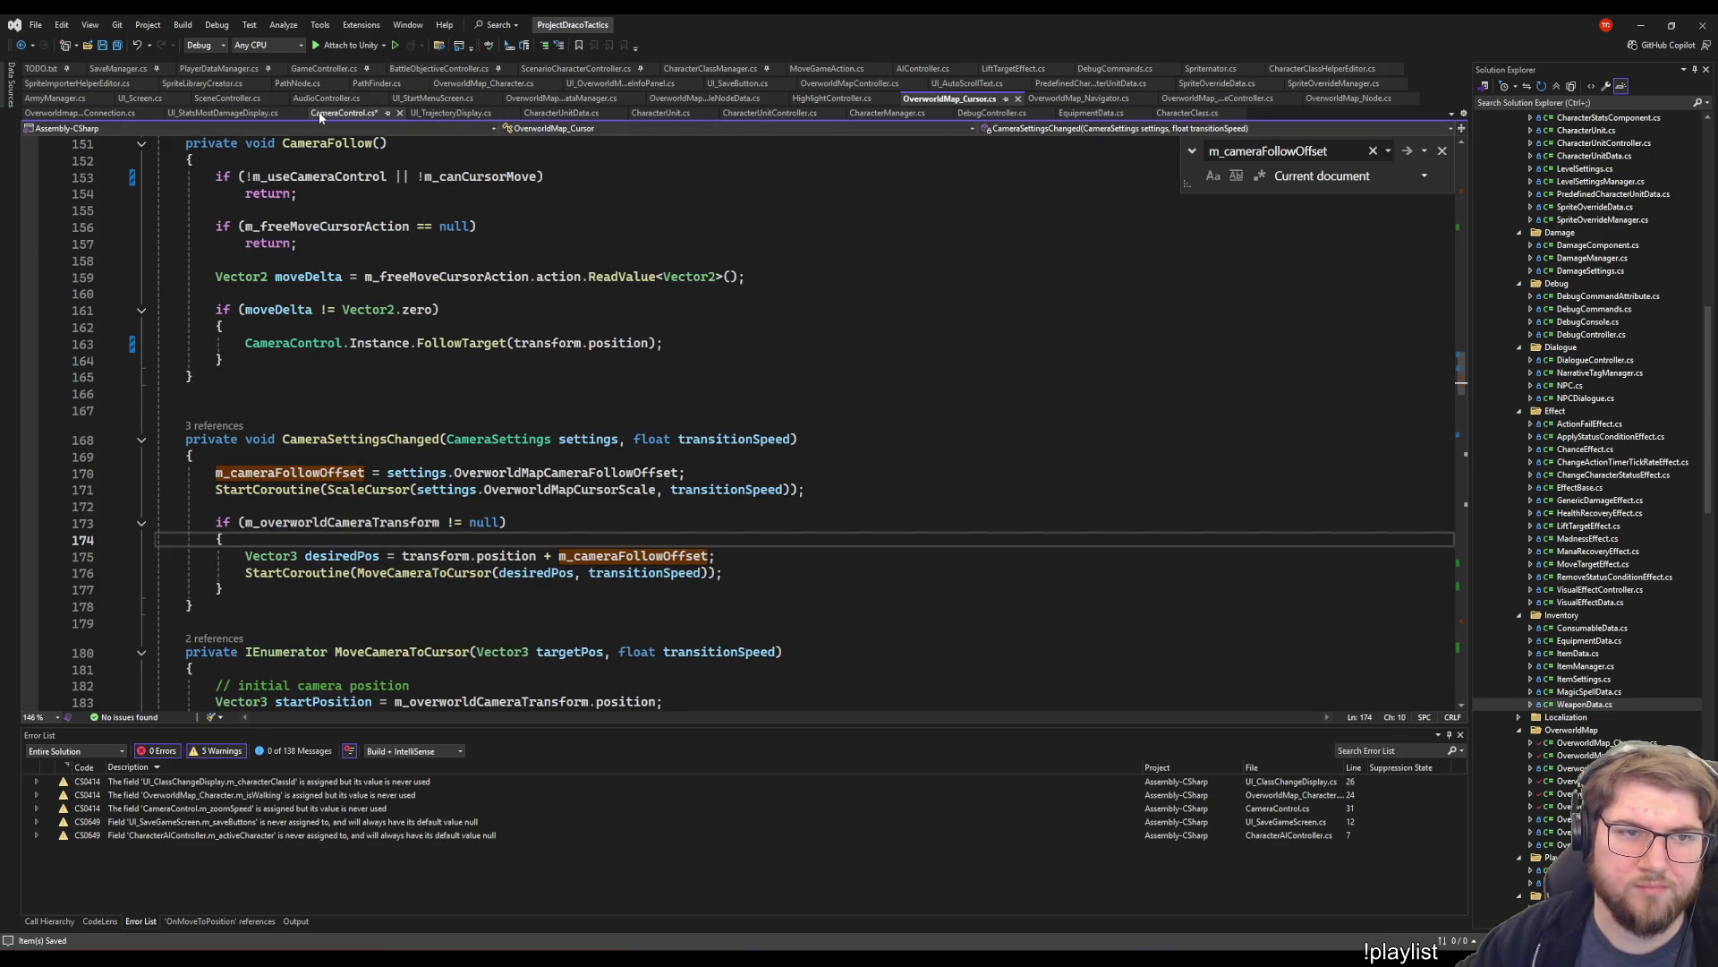
pyautogui.click(320, 116)
pyautogui.click(795, 433)
pyautogui.press('Up')
pyautogui.press('Up')
pyautogui.press('Up')
pyautogui.click(755, 329)
pyautogui.click(755, 414)
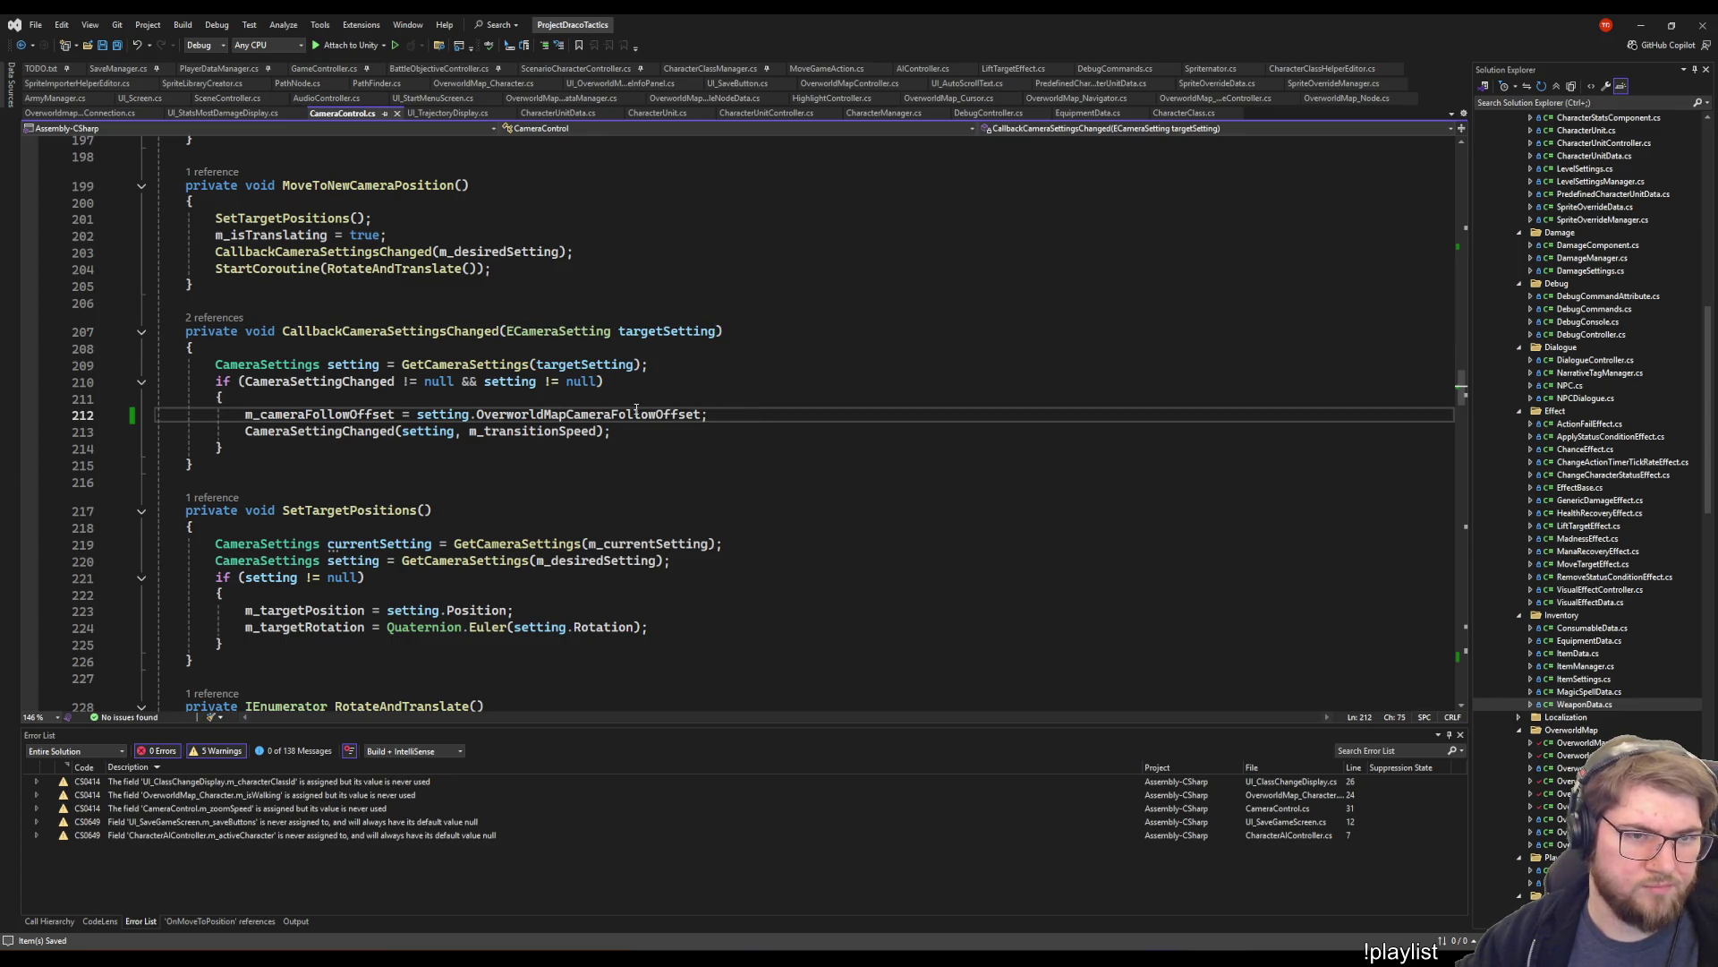
pyautogui.scroll(-20, 748, 476)
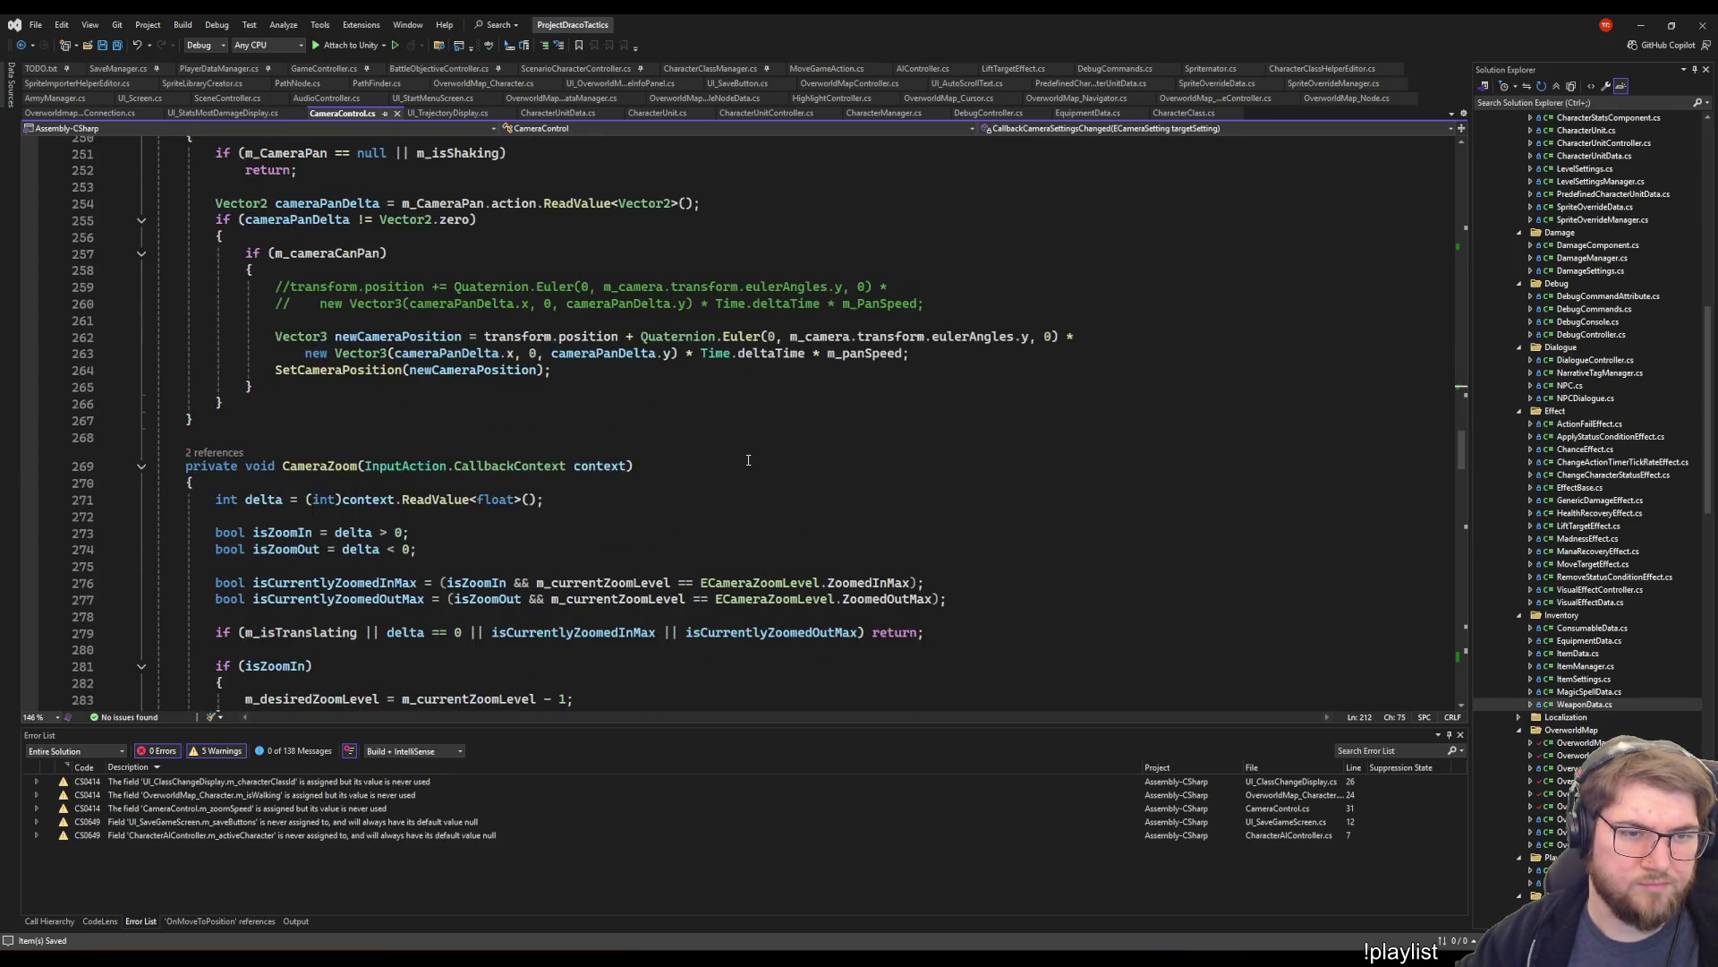
pyautogui.scroll(-20, 748, 460)
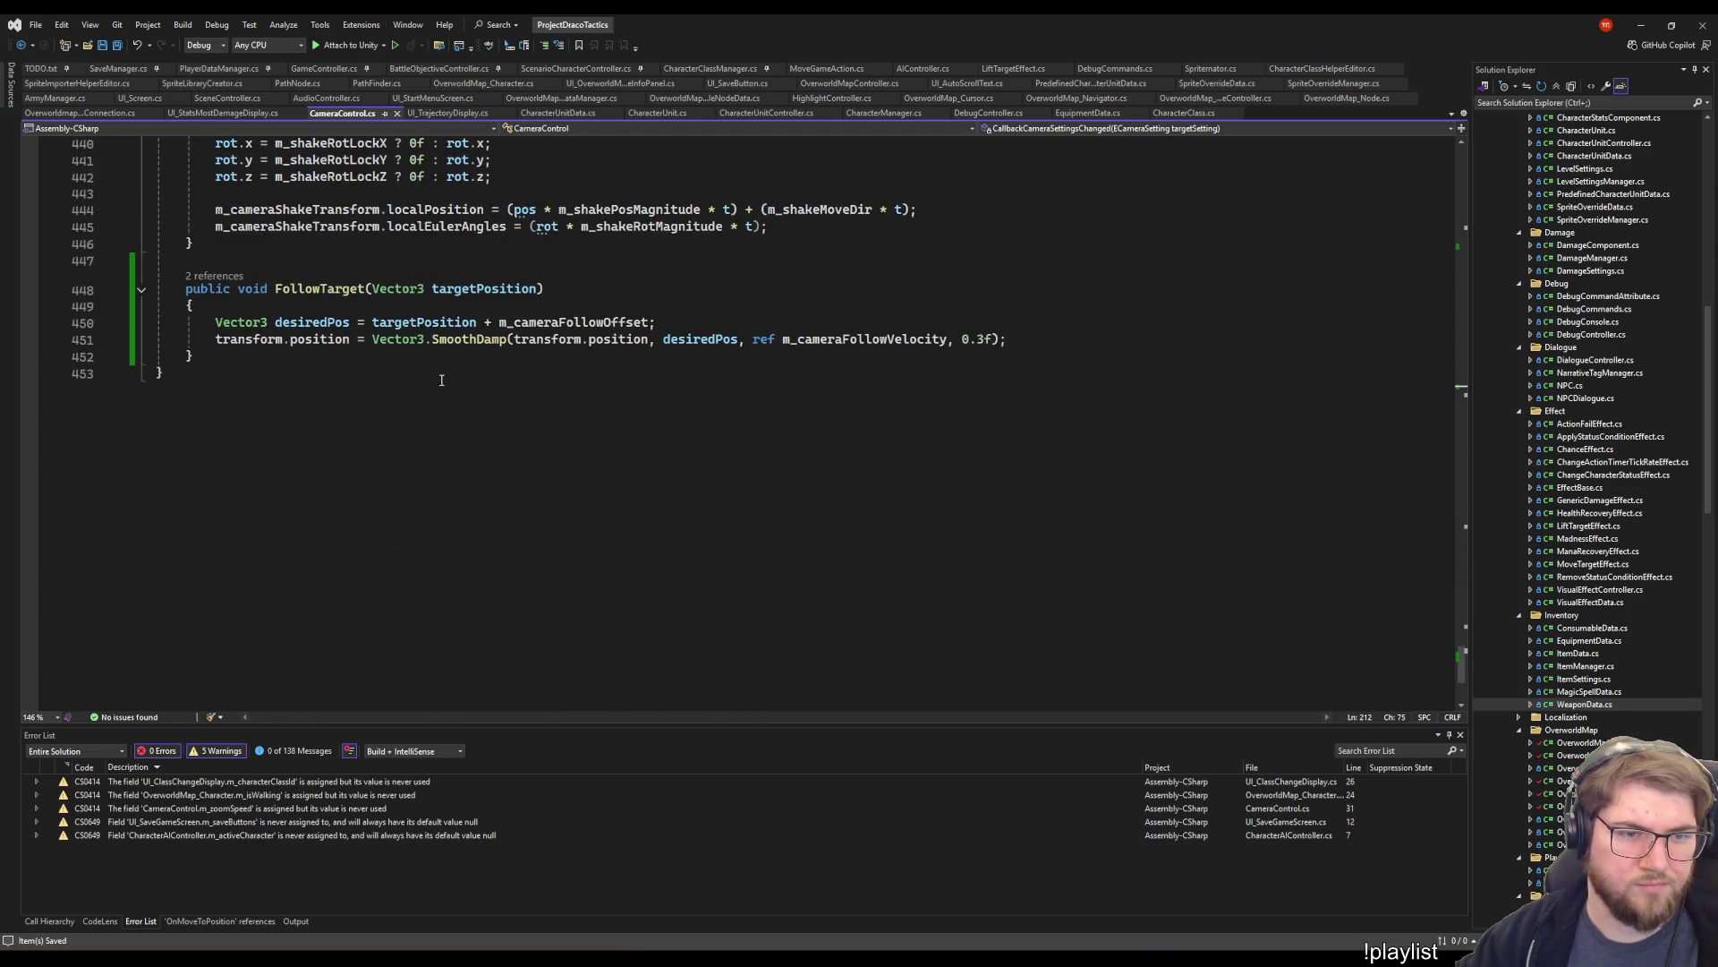
# - Find FollowTarget's caller in OverworldMap_Character and comment out the PanCameraToFocusPosition line above it
pyautogui.click(213, 276)
pyautogui.click(357, 216)
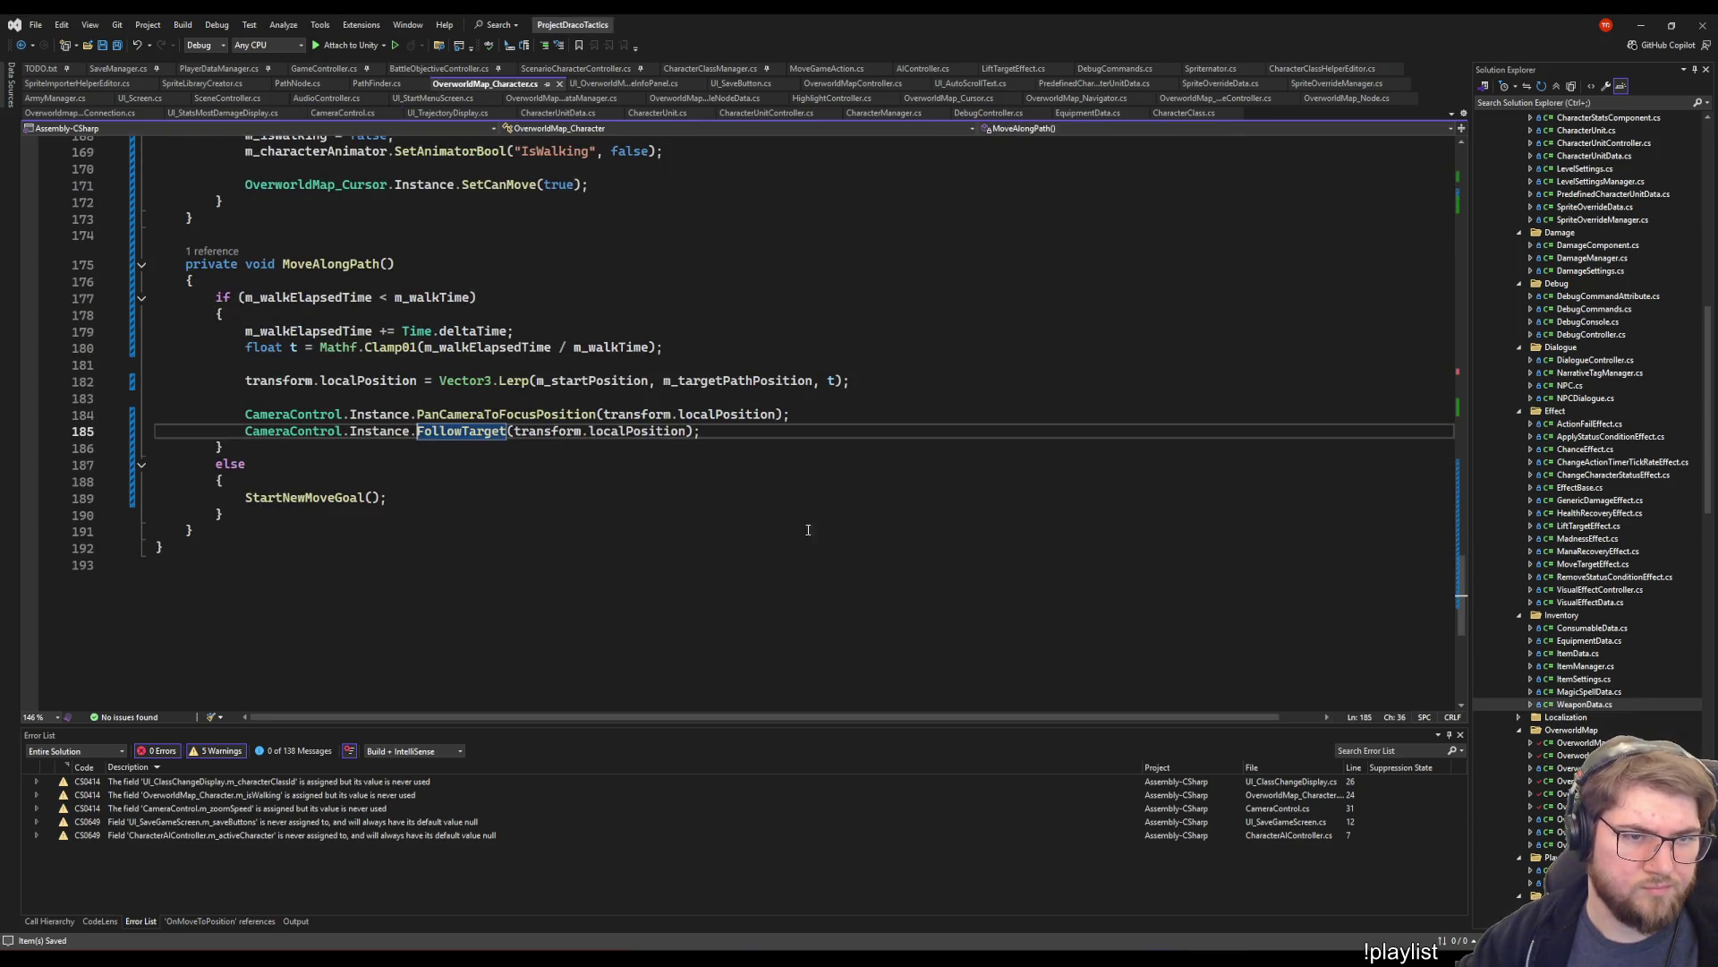
pyautogui.press('Up')
pyautogui.press('End')
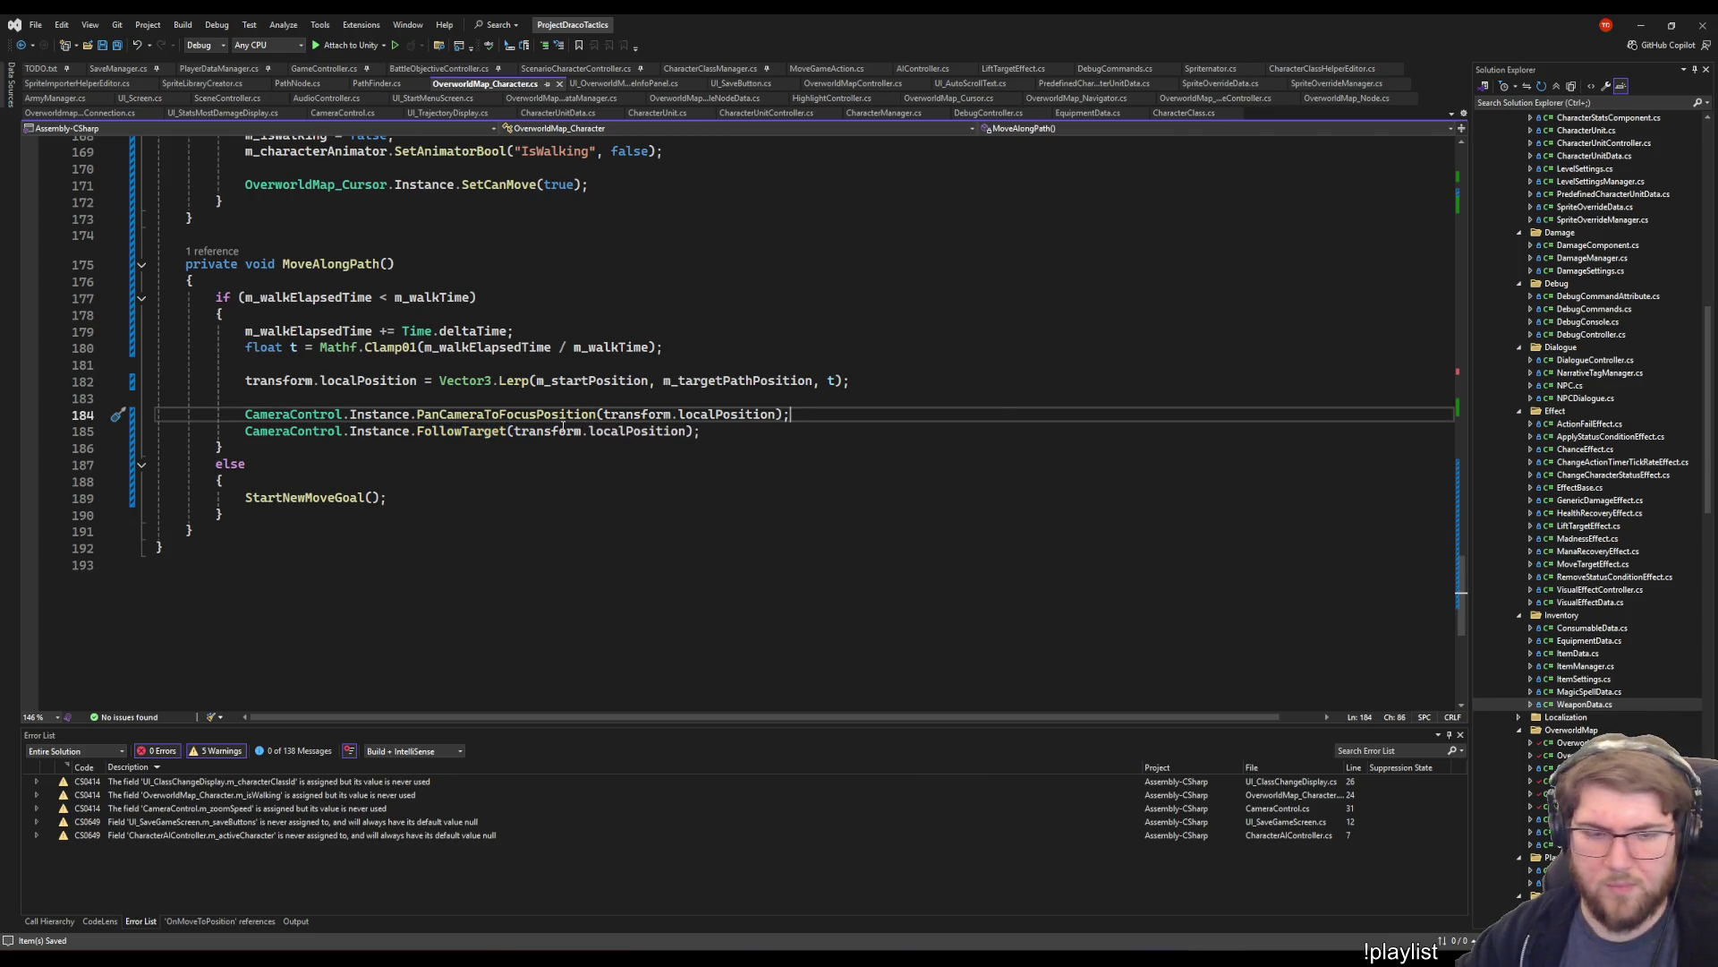
pyautogui.write('//')
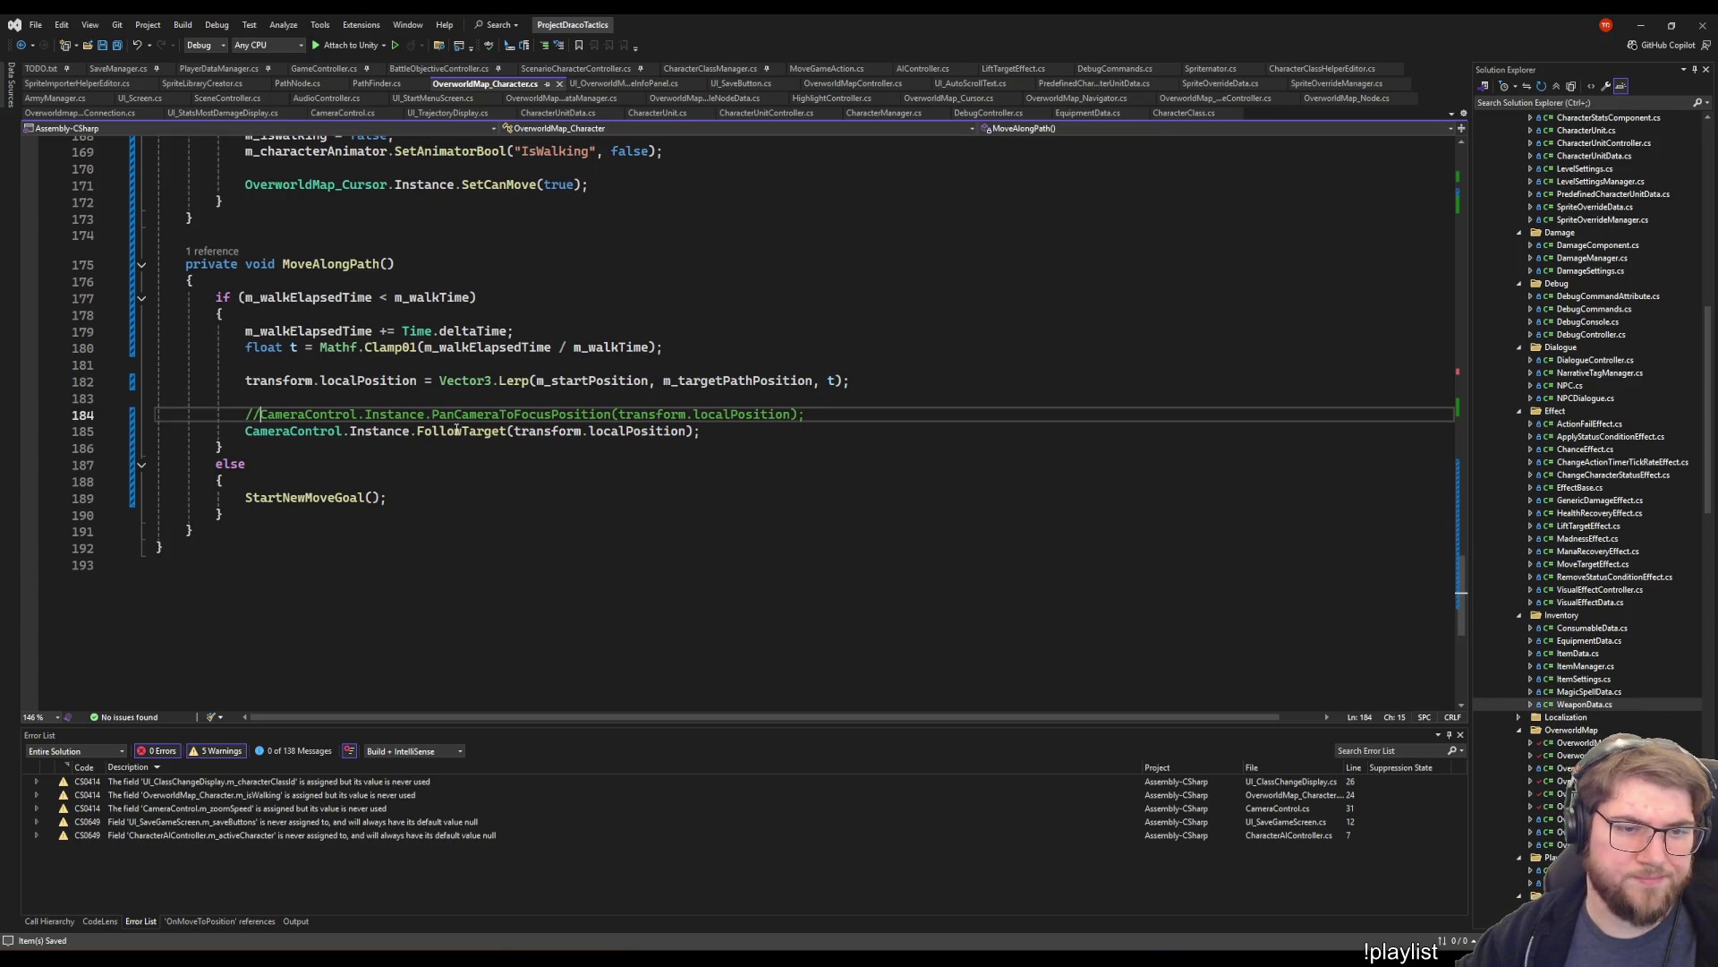
pyautogui.click(506, 446)
pyautogui.click(819, 415)
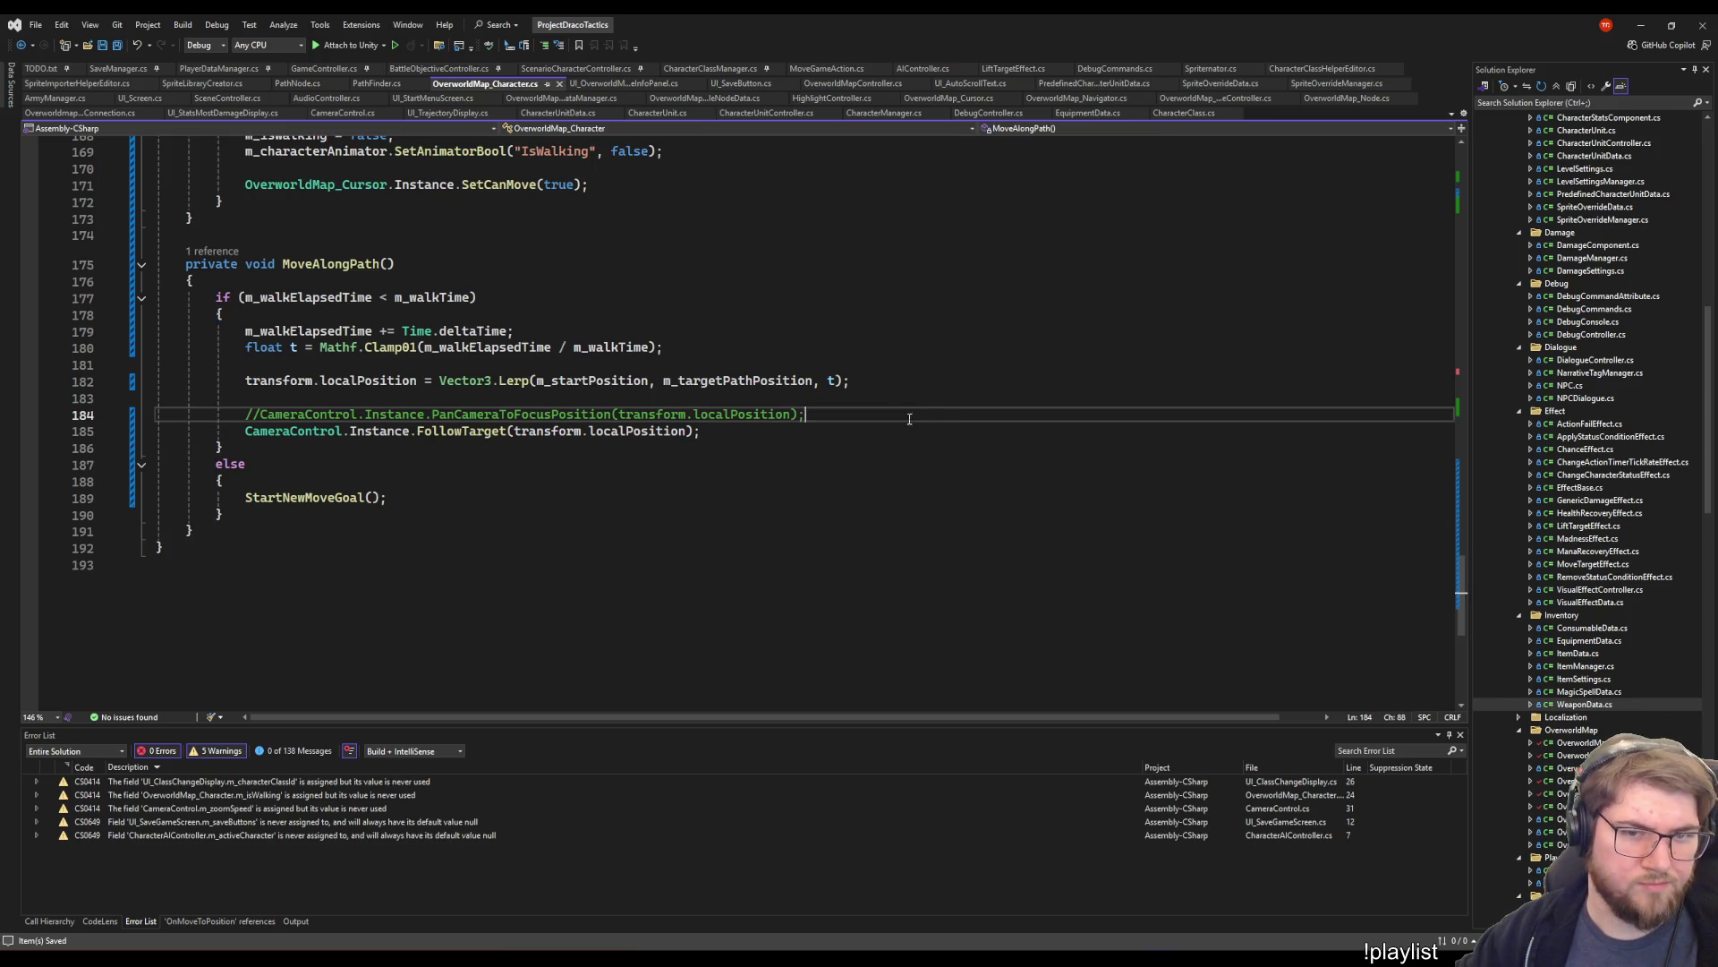
pyautogui.scroll(4, 762, 517)
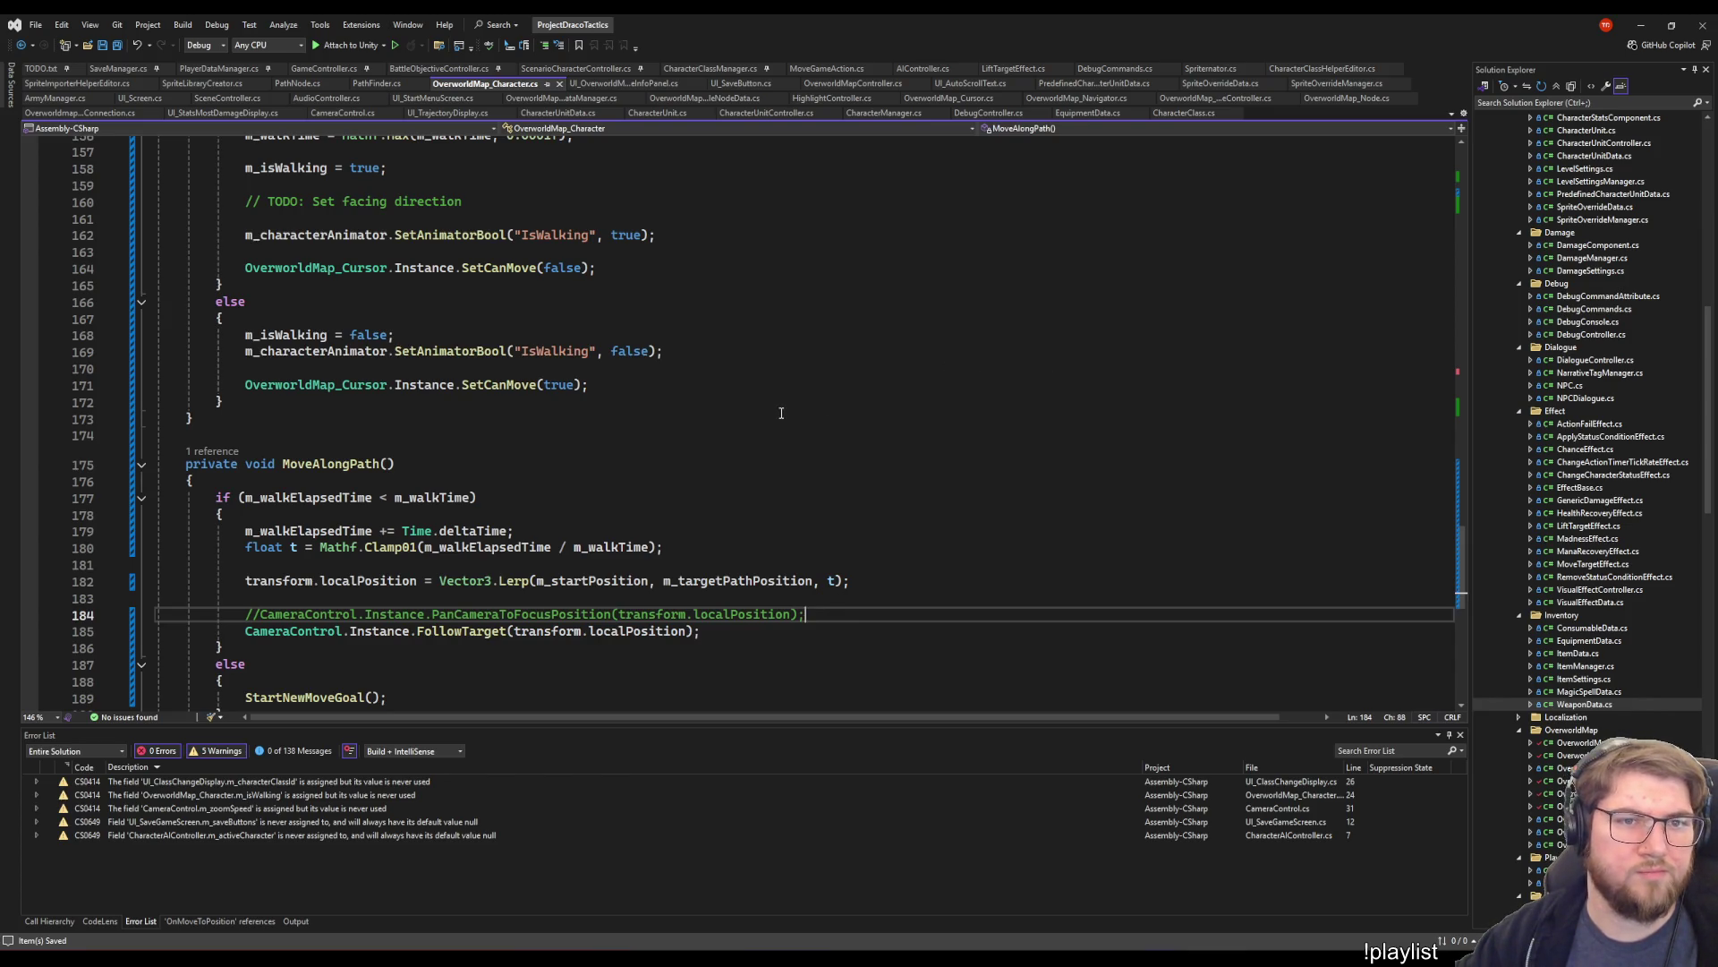
pyautogui.scroll(3, 765, 410)
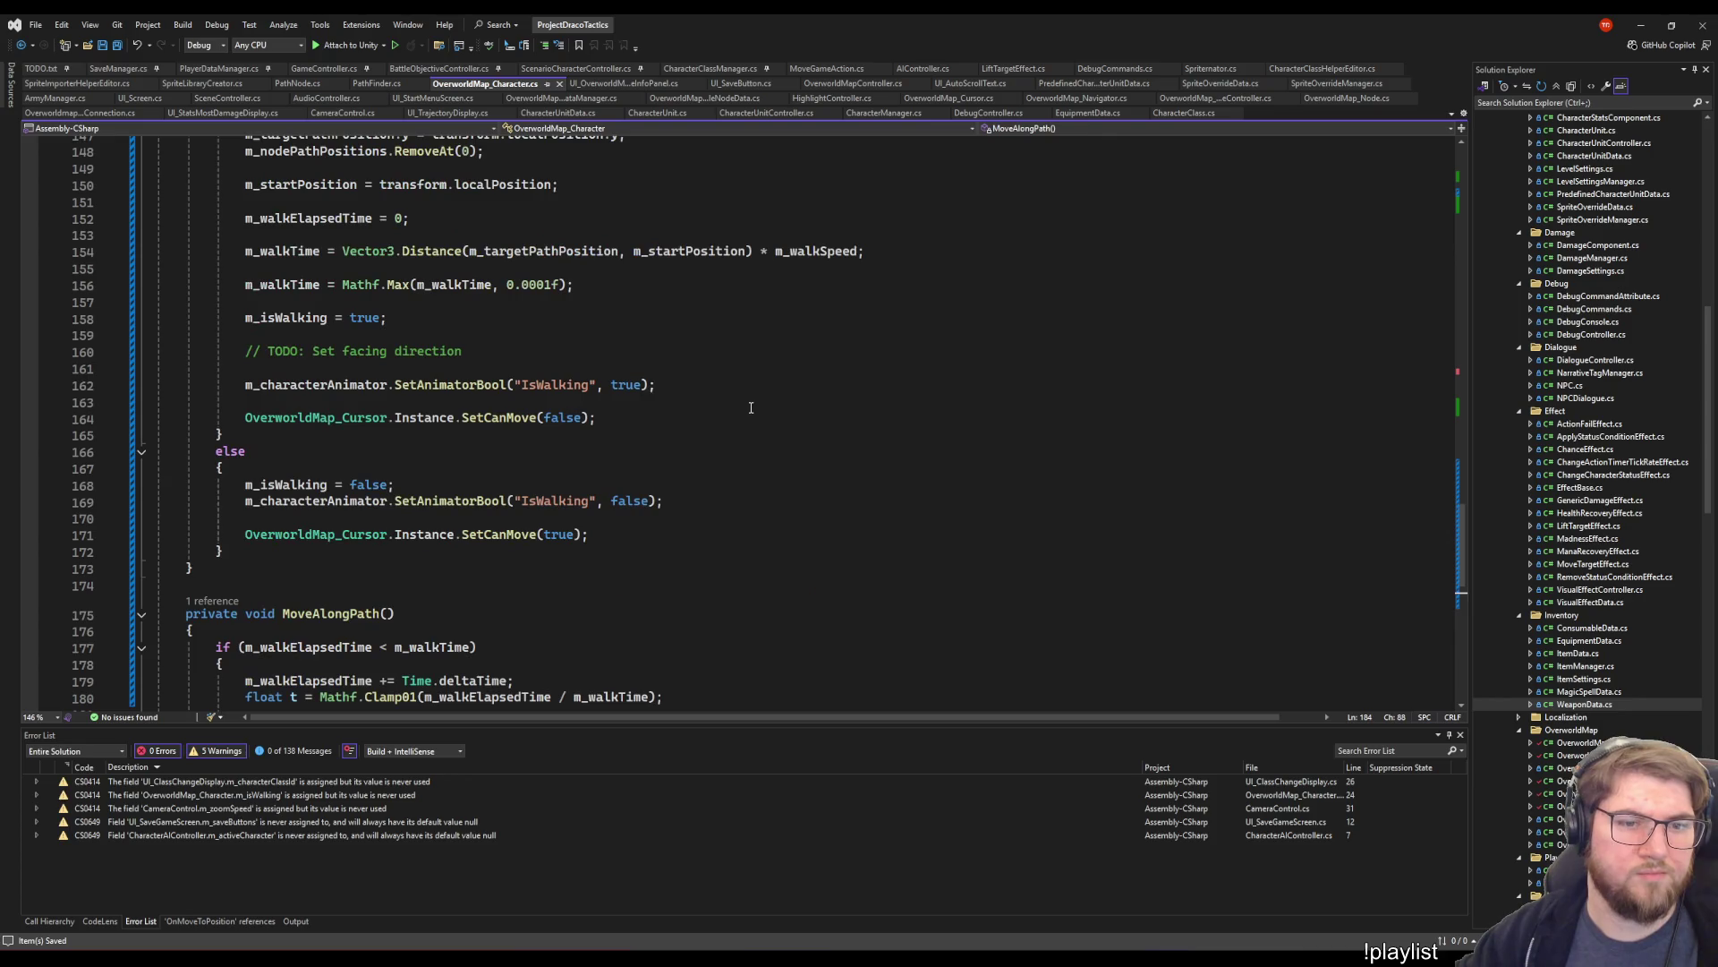
pyautogui.scroll(-6, 748, 412)
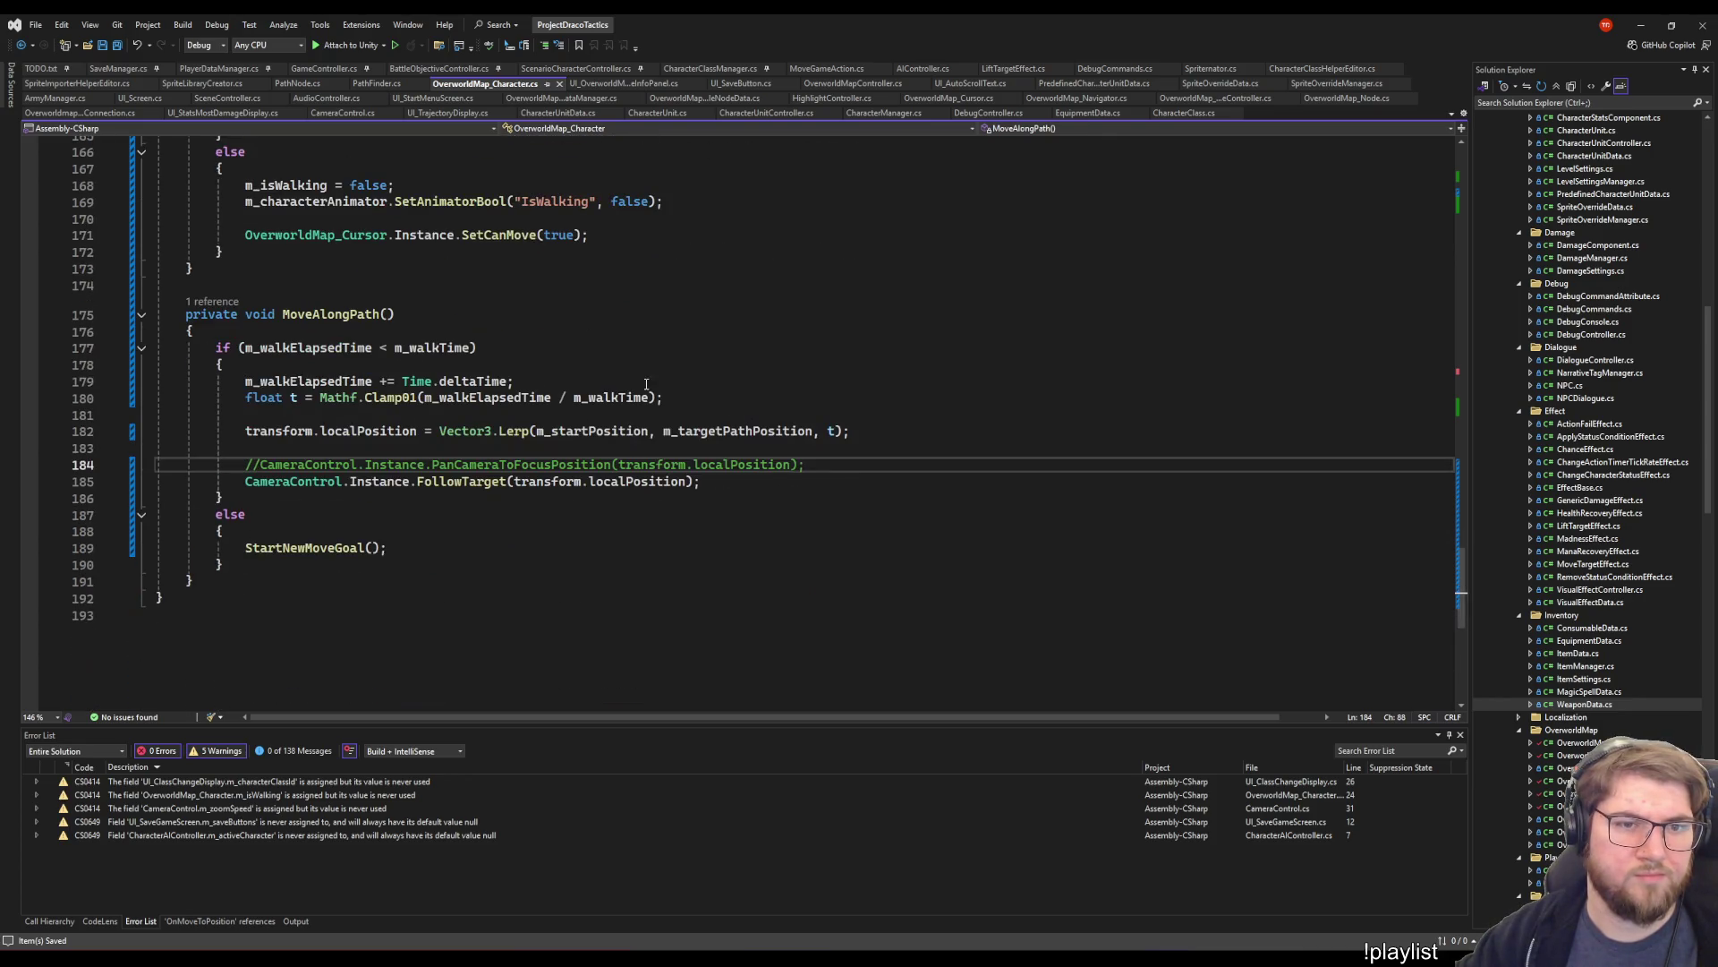
pyautogui.click(787, 481)
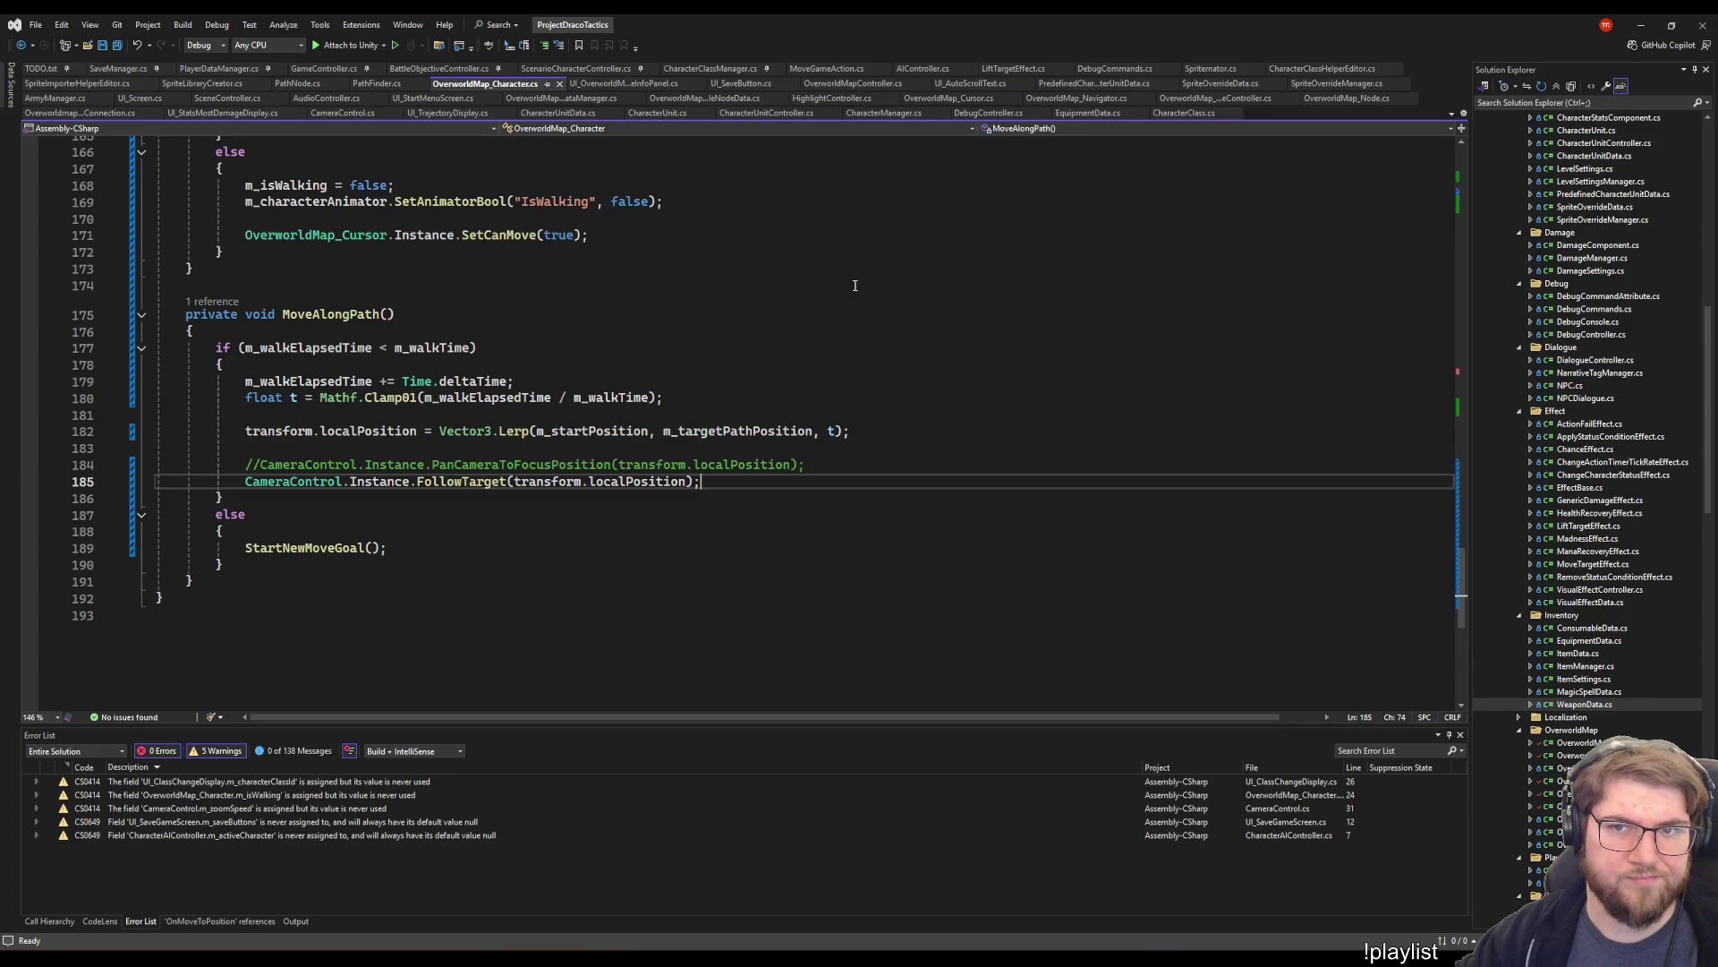
# - Review CameraFollow in OverworldMap_Cursor.cs and save the script
pyautogui.click(986, 101)
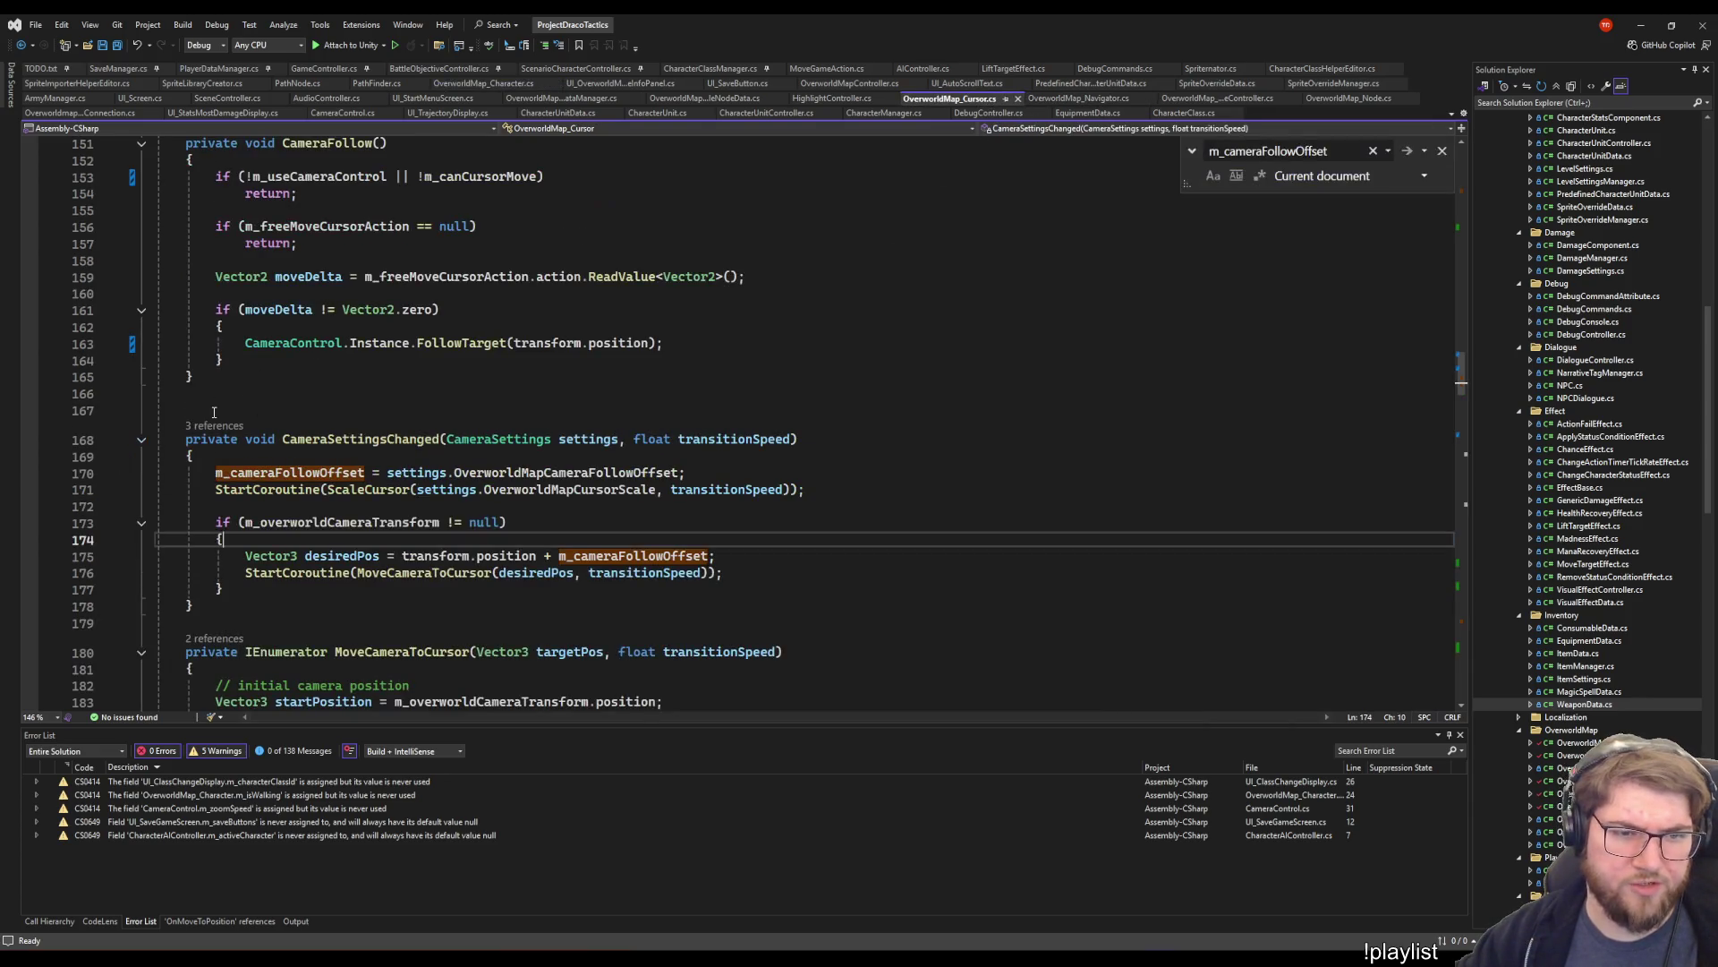
pyautogui.scroll(4, 413, 497)
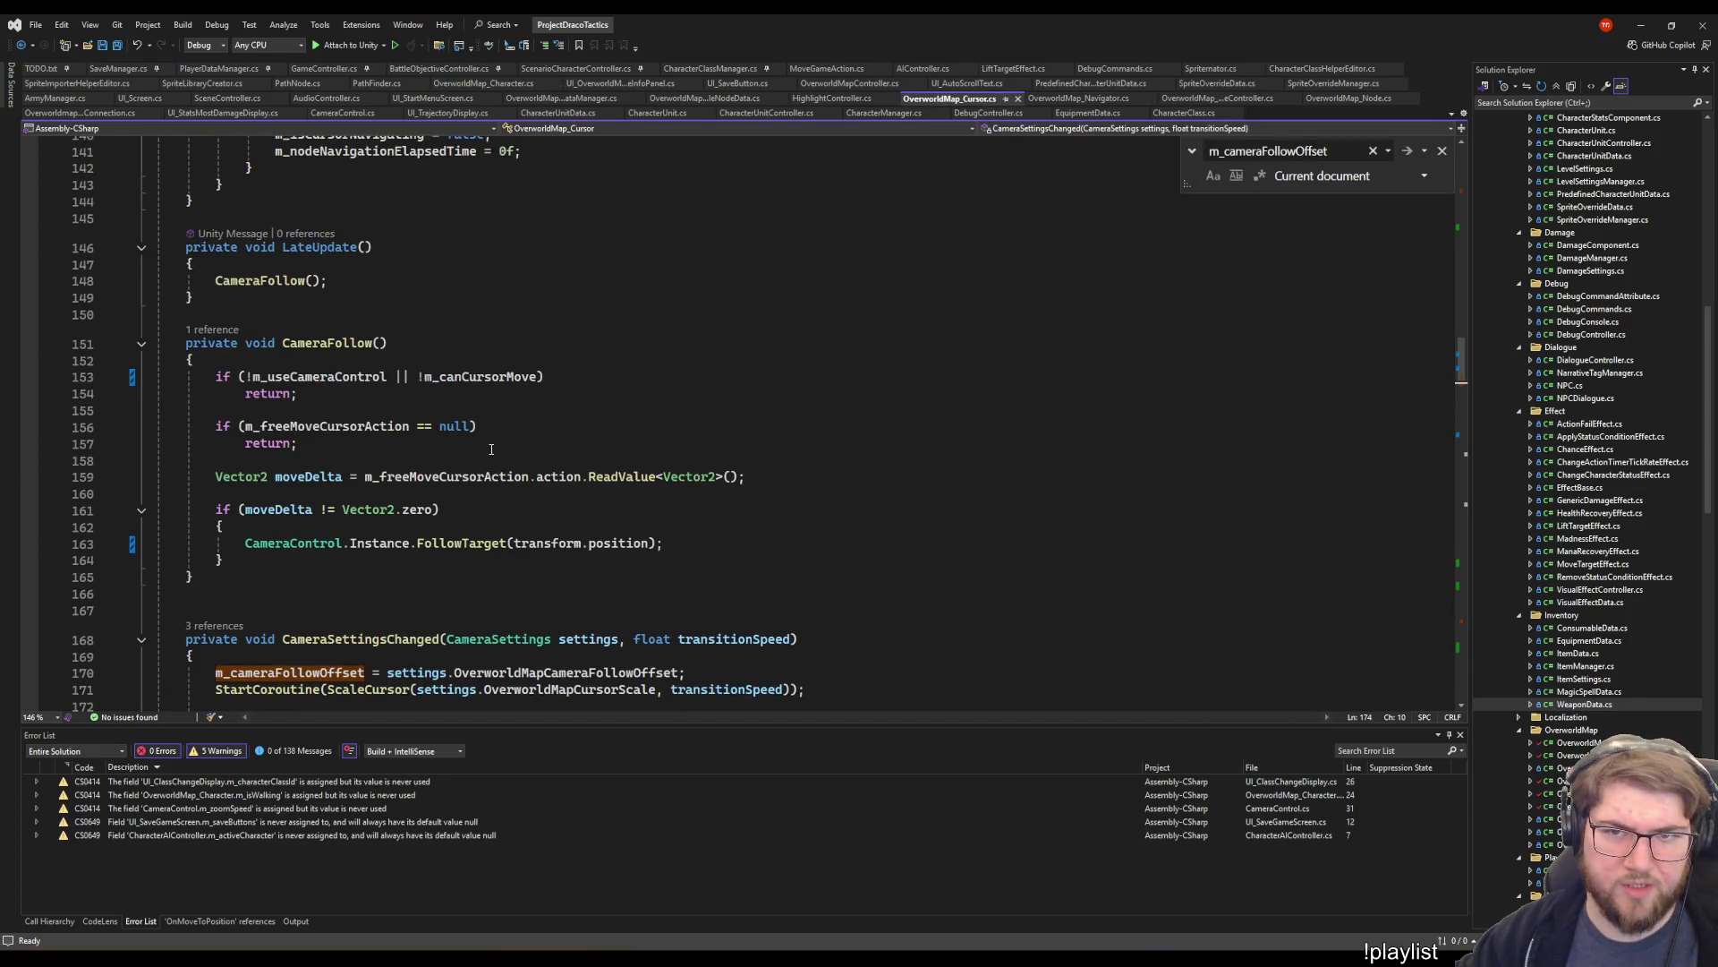
pyautogui.scroll(3, 523, 550)
pyautogui.scroll(-3, 353, 405)
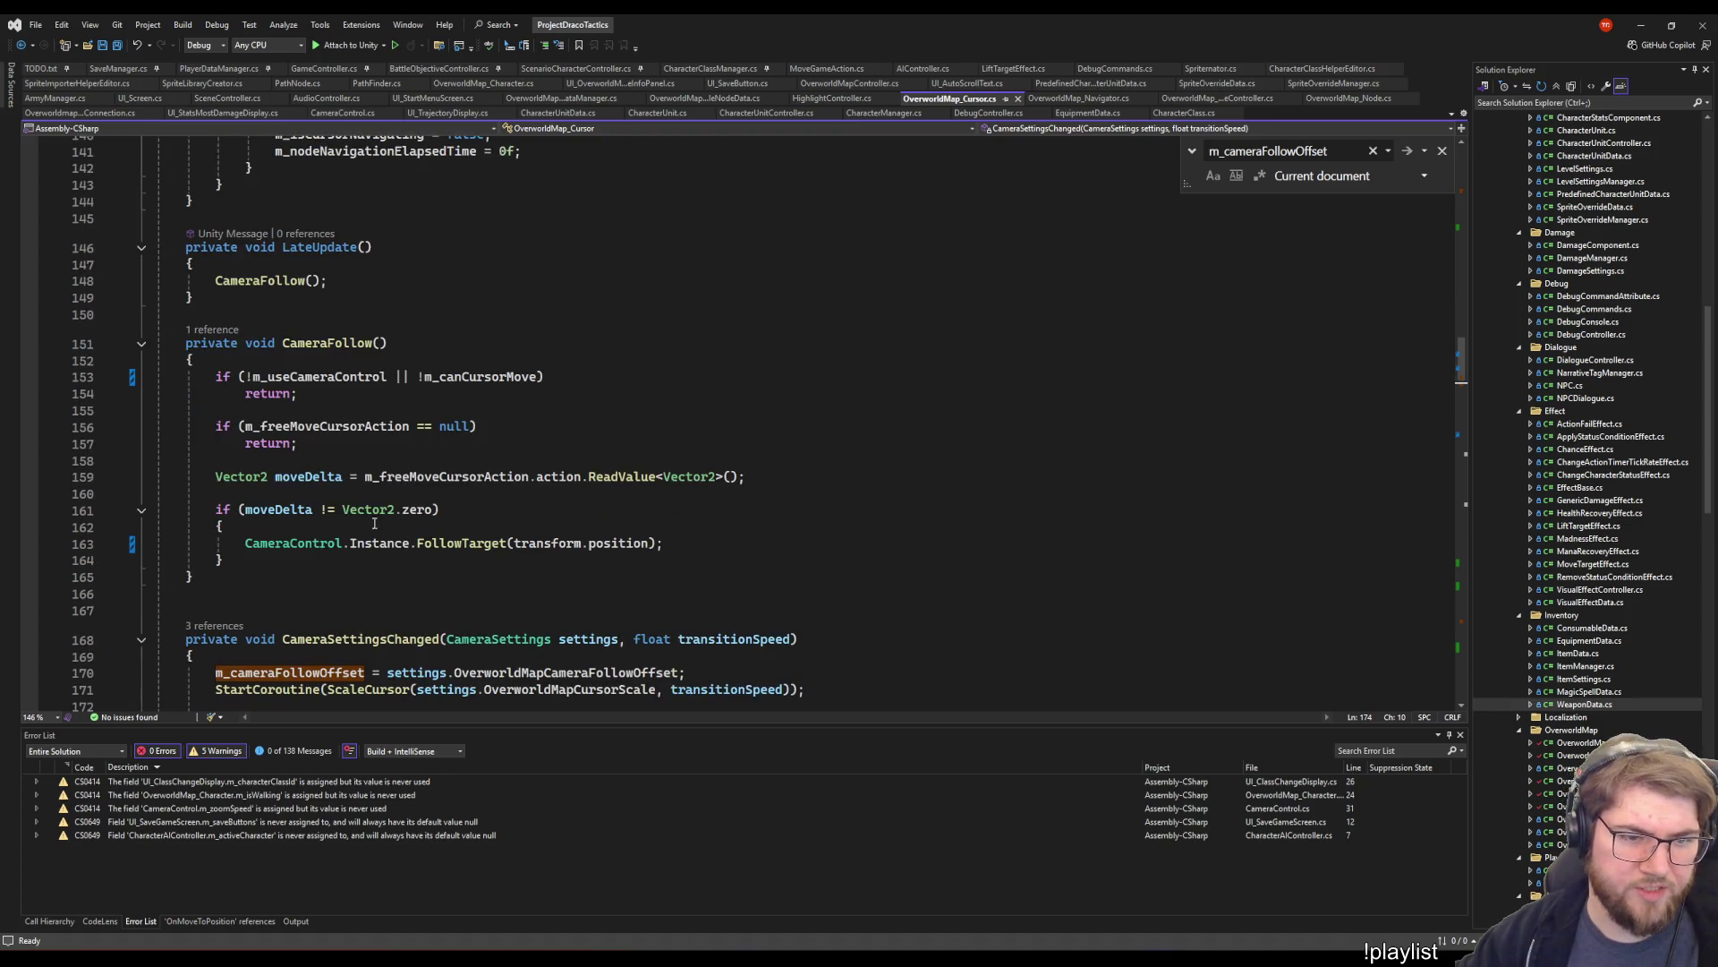
pyautogui.click(483, 527)
pyautogui.hotkey('ctrl', 's')
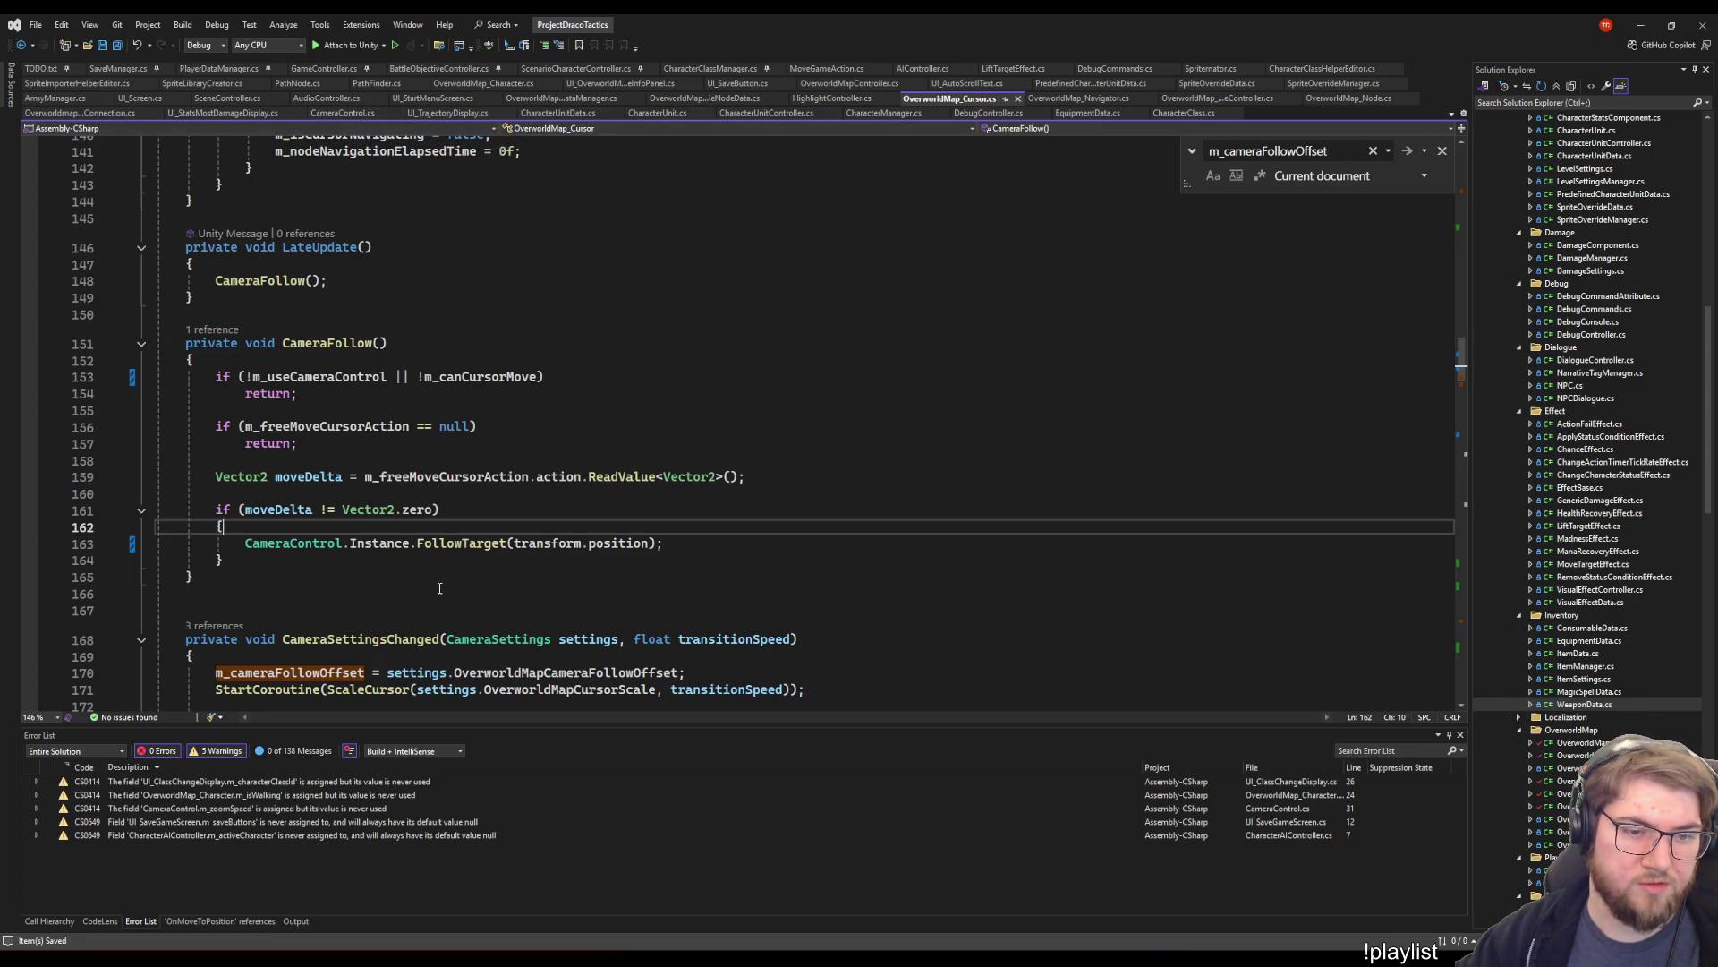
# - Jump to FollowTarget's definition in CameraControl.cs and inspect its desiredPos line
pyautogui.rightClick(462, 544)
pyautogui.click(533, 636)
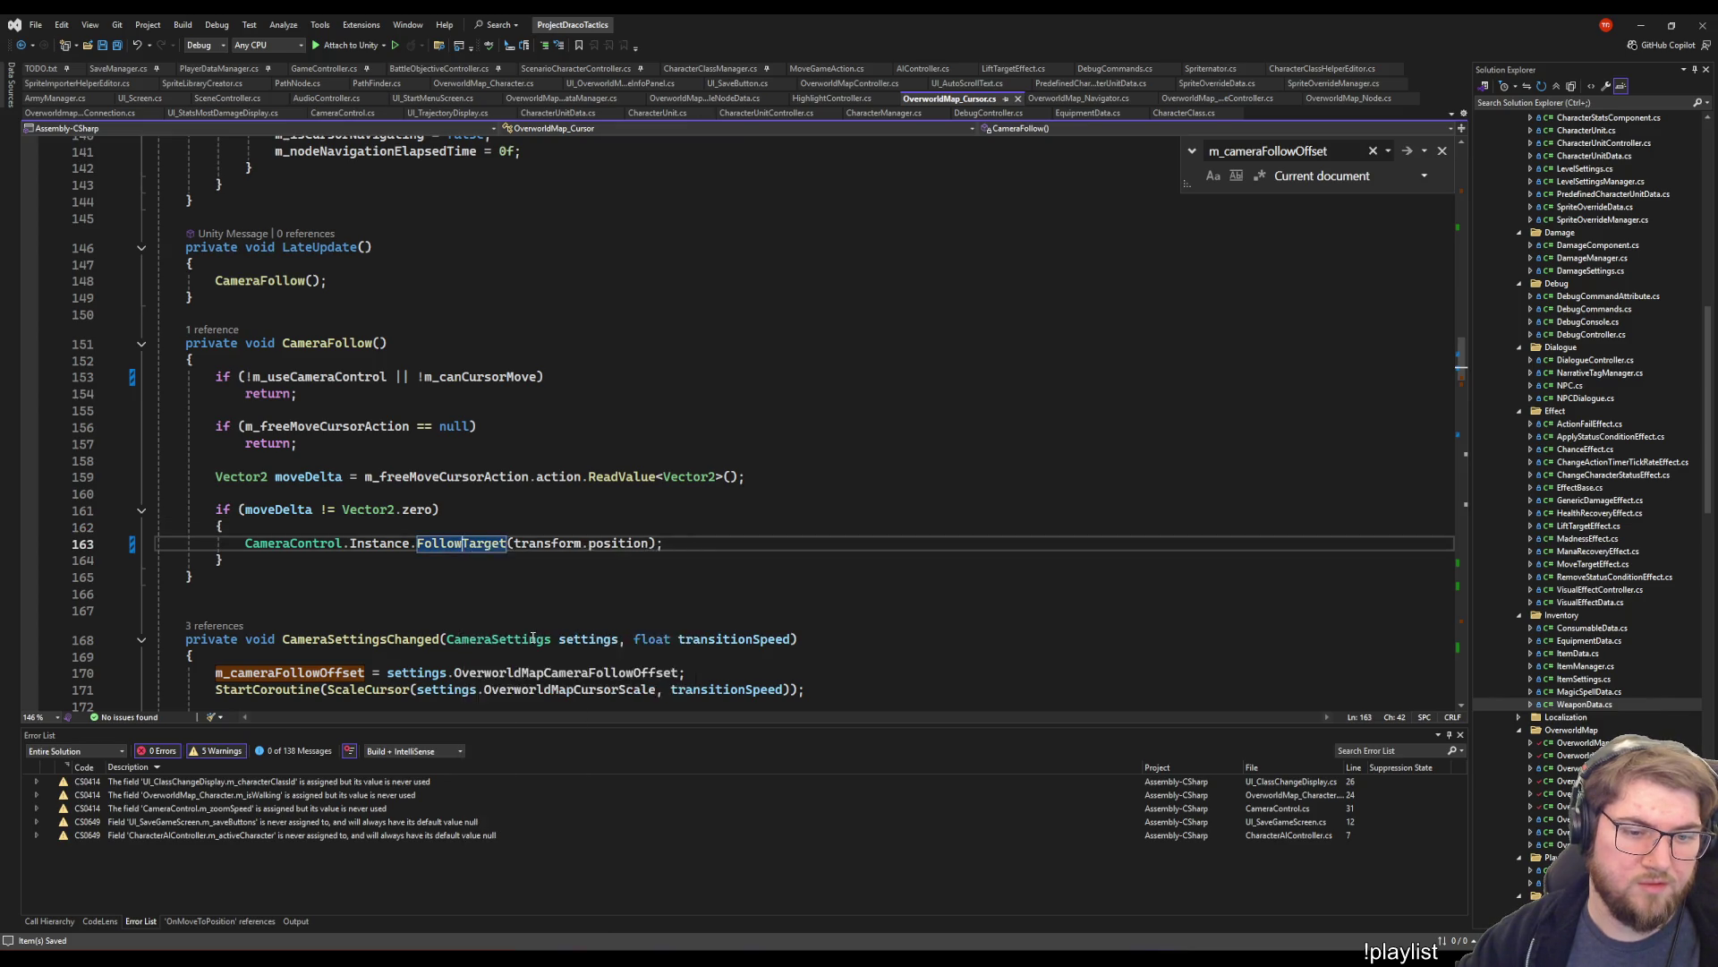
pyautogui.click(409, 456)
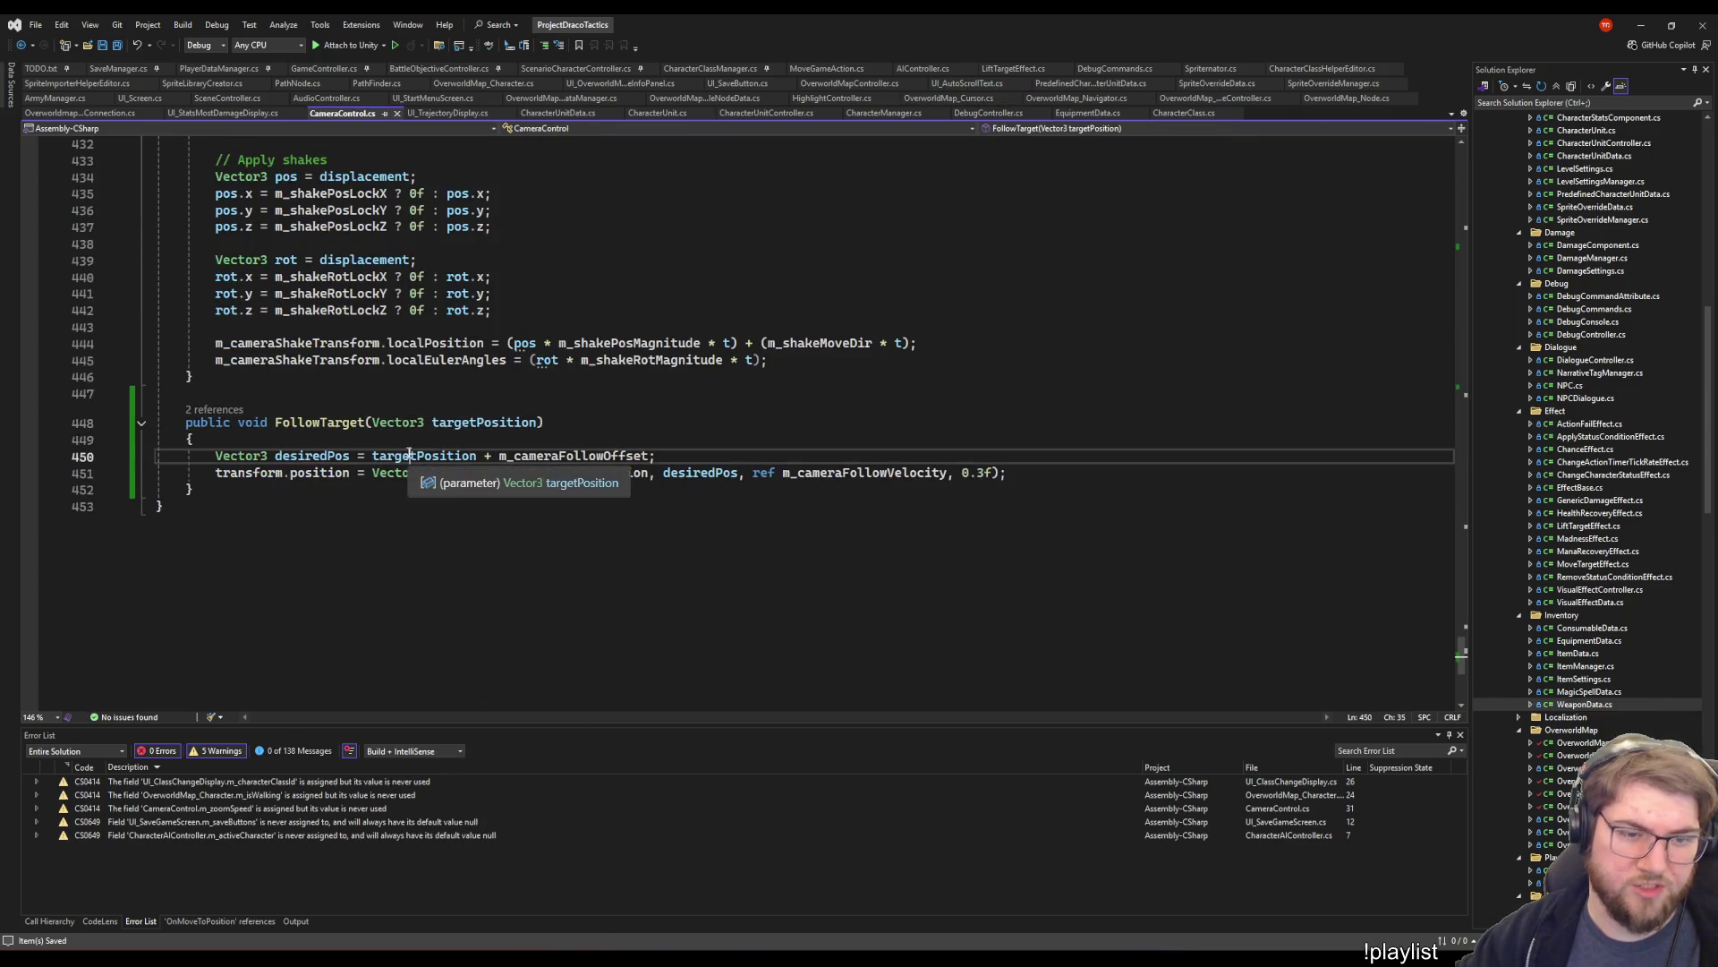
pyautogui.hotkey('ctrl', 'Right')
pyautogui.hotkey('ctrl', 'Right')
pyautogui.hotkey('ctrl', 'Right')
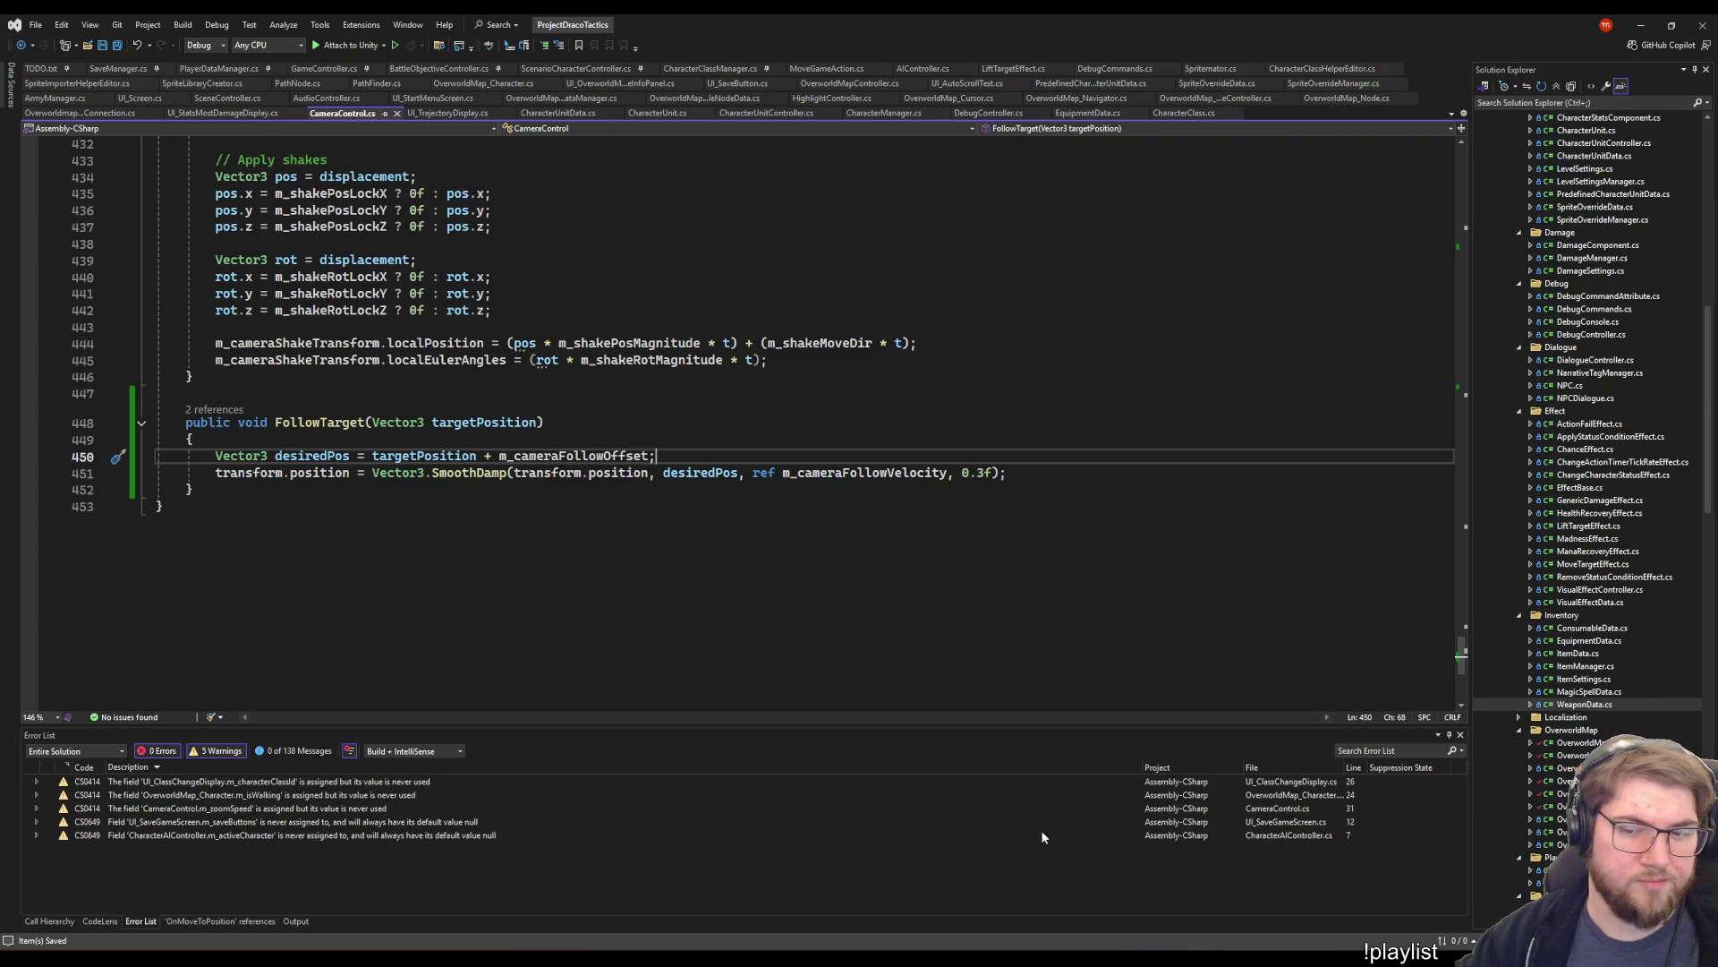
pyautogui.hotkey('alt', 'Tab')
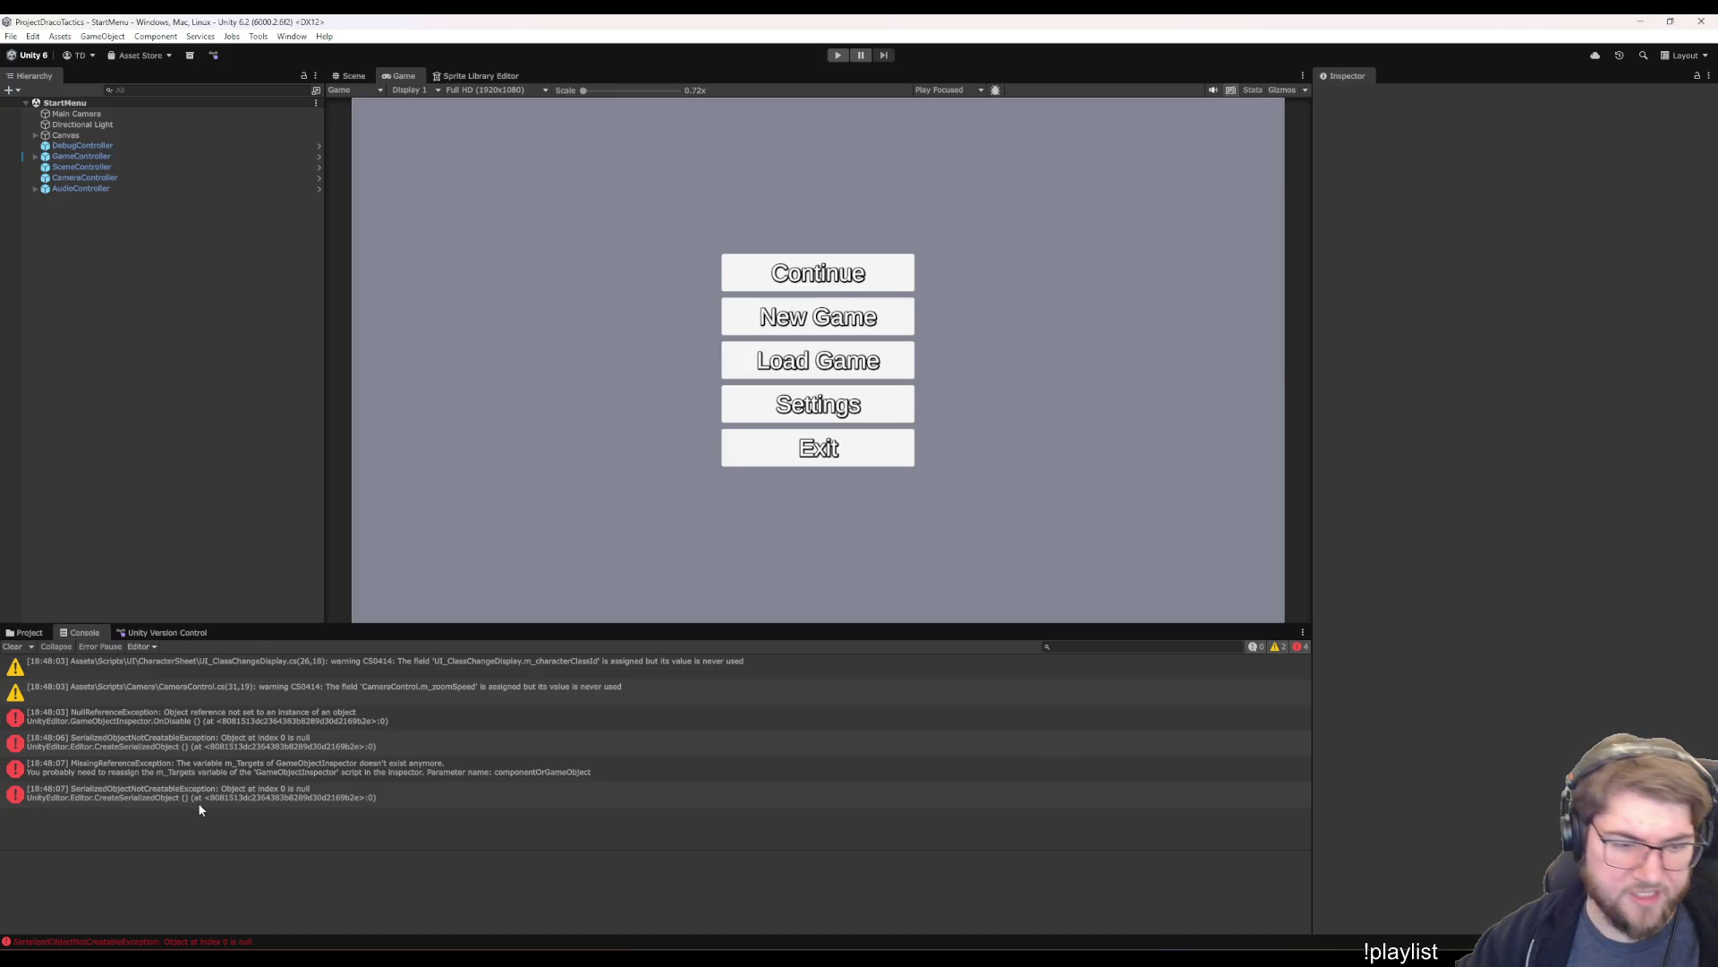
# - Browse to the Assets Scenes folder in the Project panel and start Play mode
pyautogui.click(27, 632)
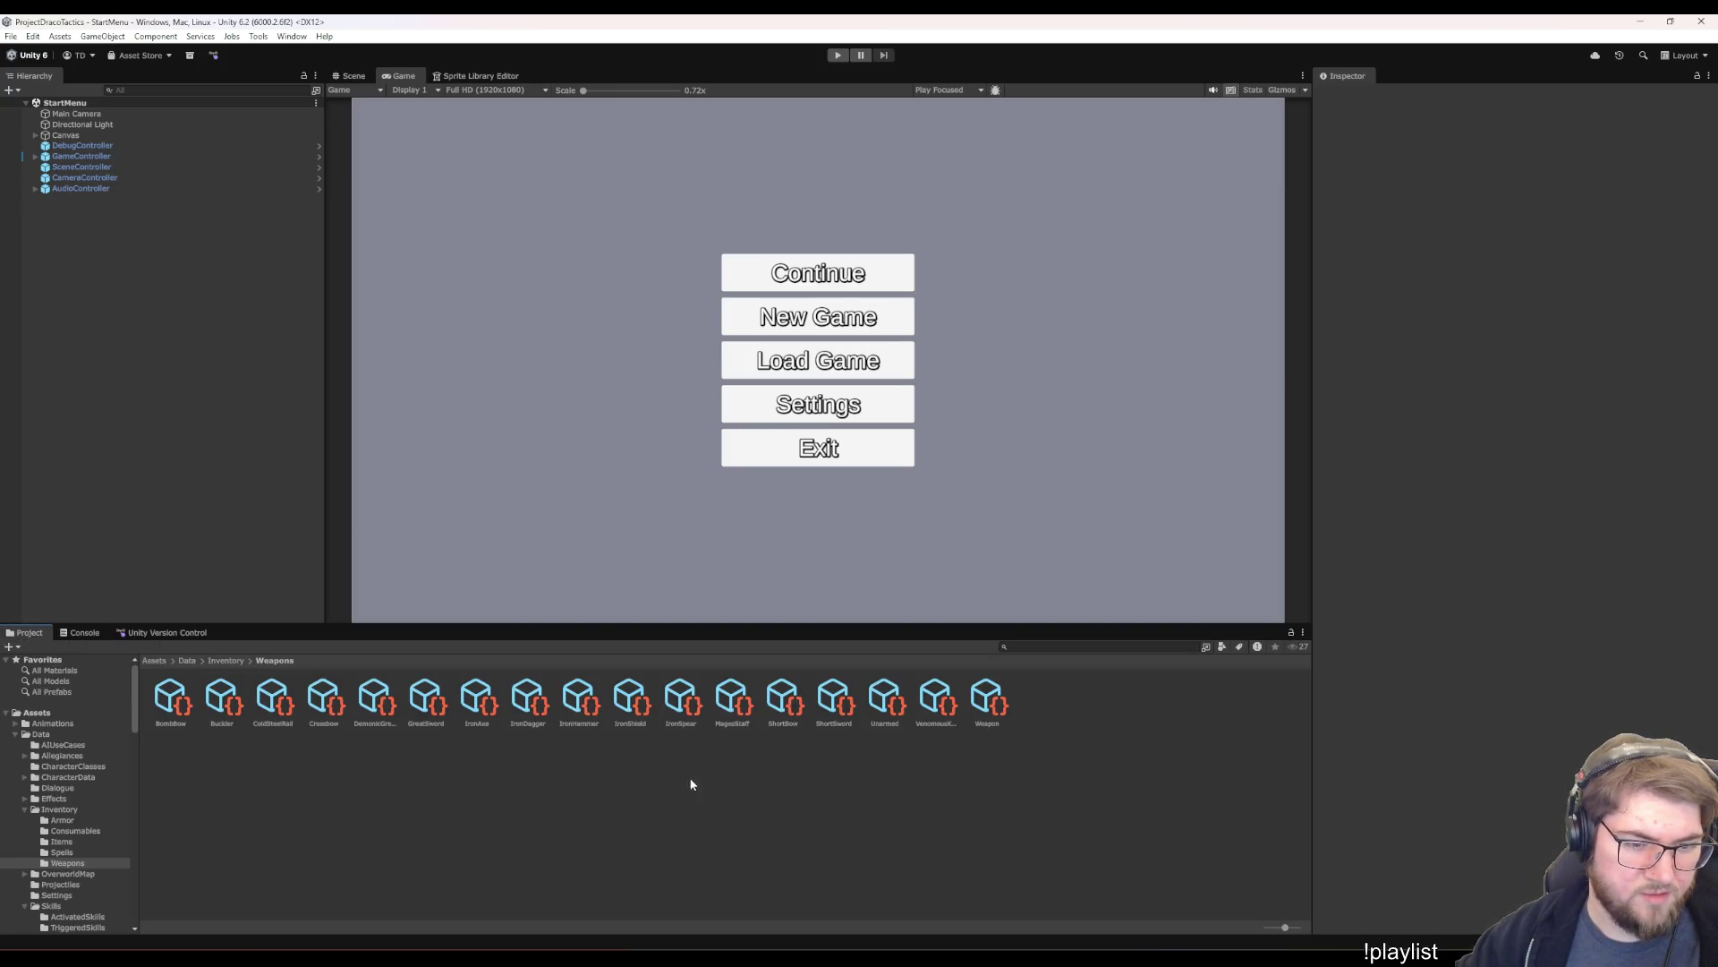
pyautogui.scroll(-10, 51, 814)
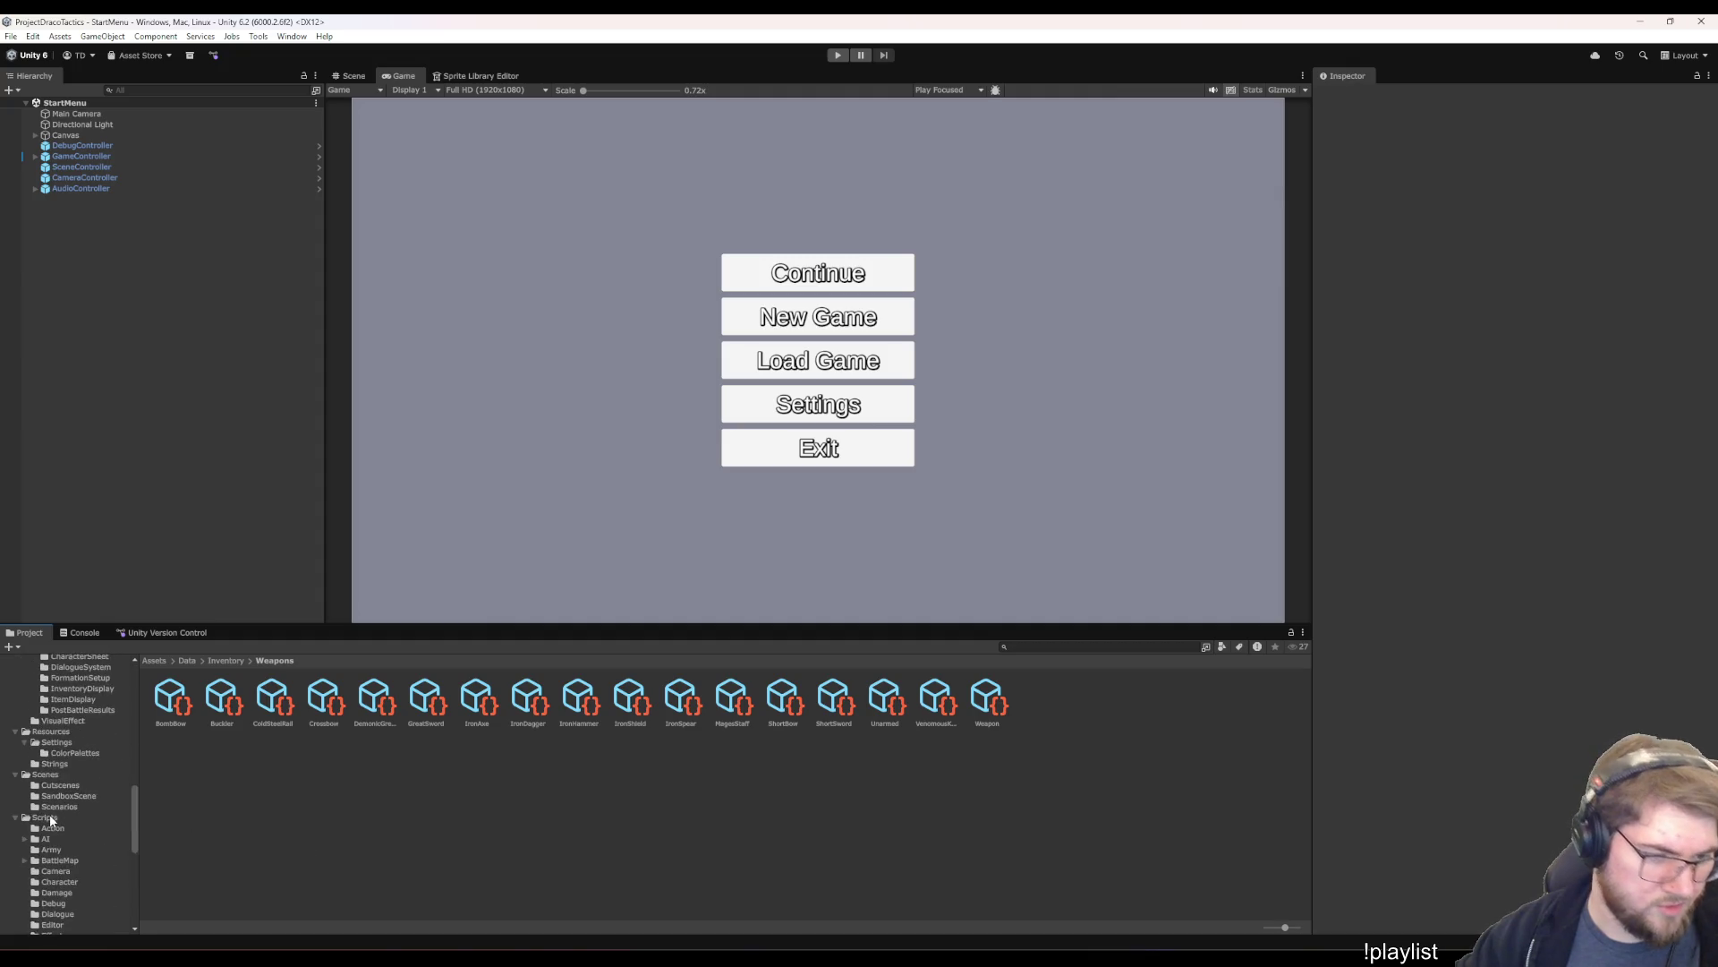
pyautogui.scroll(-3, 61, 862)
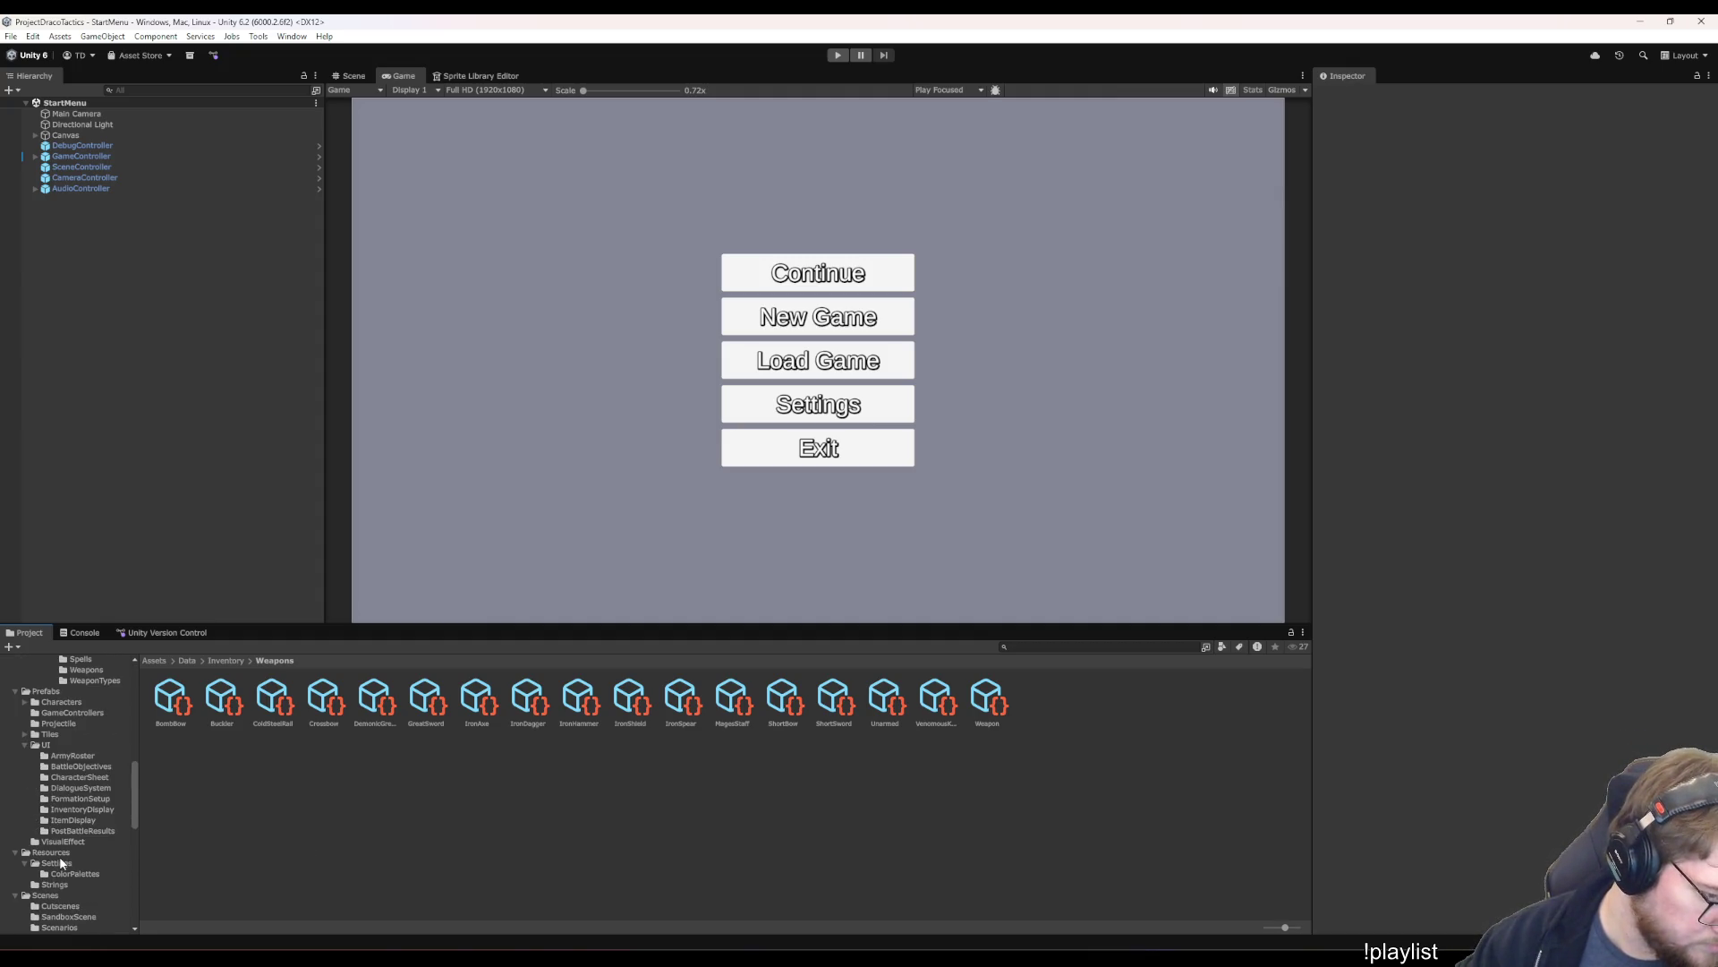
pyautogui.scroll(-3, 63, 857)
pyautogui.click(45, 814)
pyautogui.hotkey('ctrl', 'p')
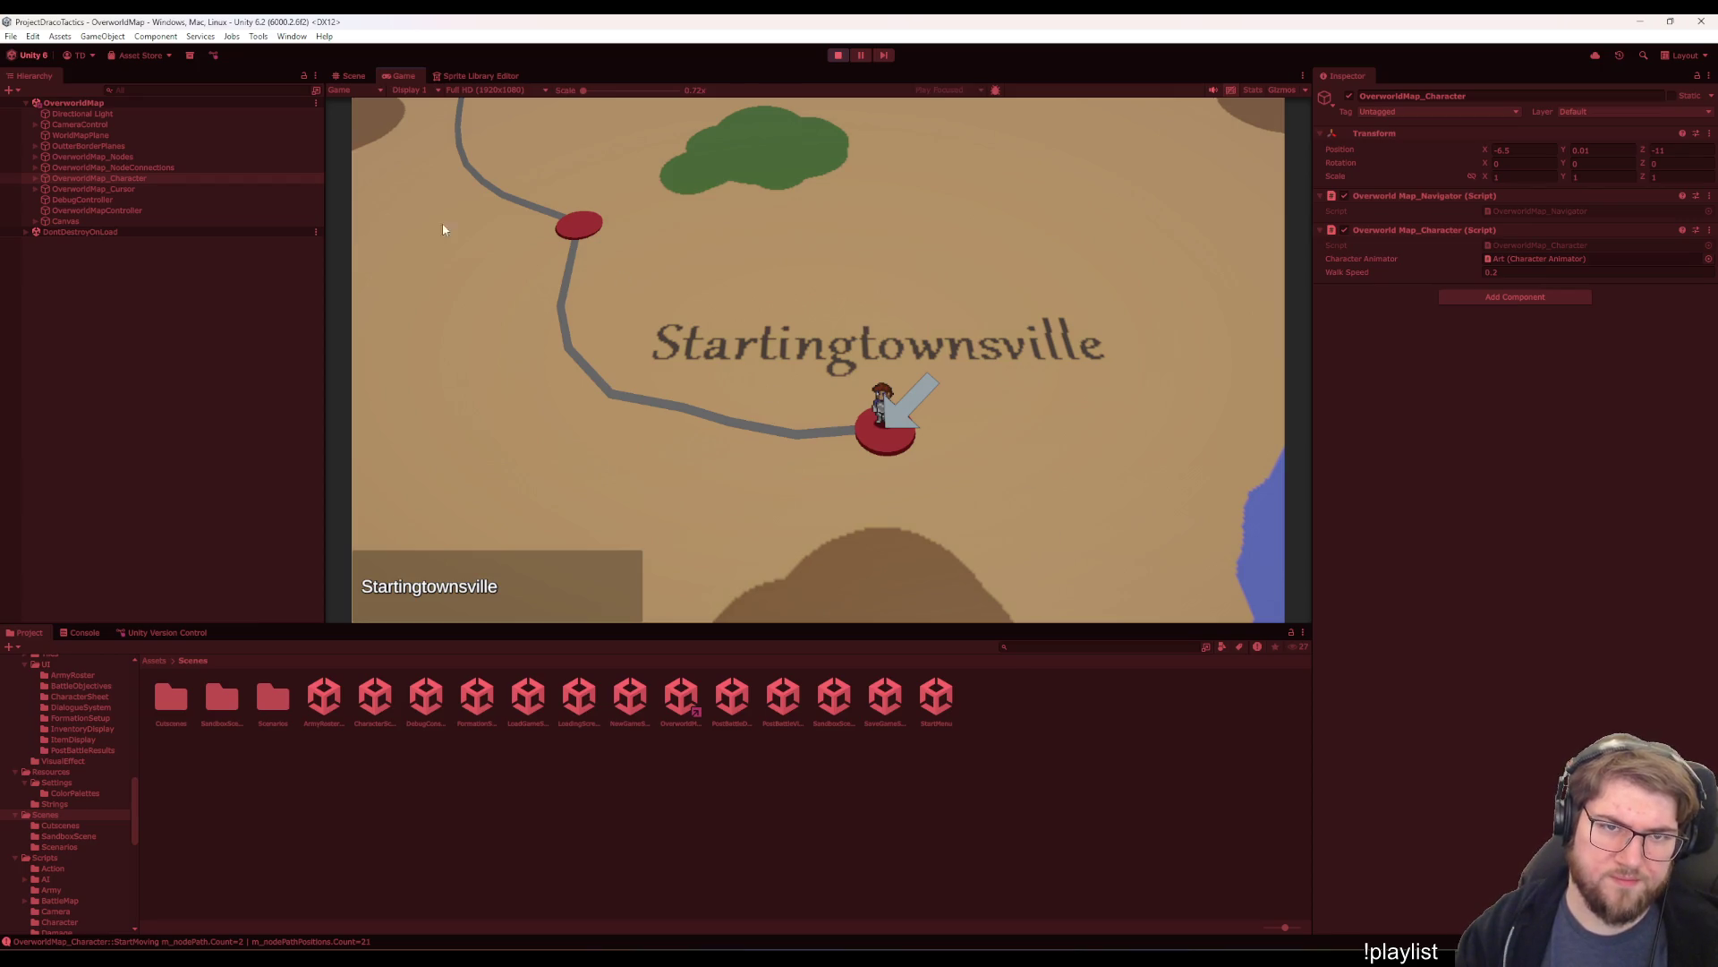
# - Select OverworldMap_Character in the Hierarchy, then go back to Visual Studio
pyautogui.click(120, 168)
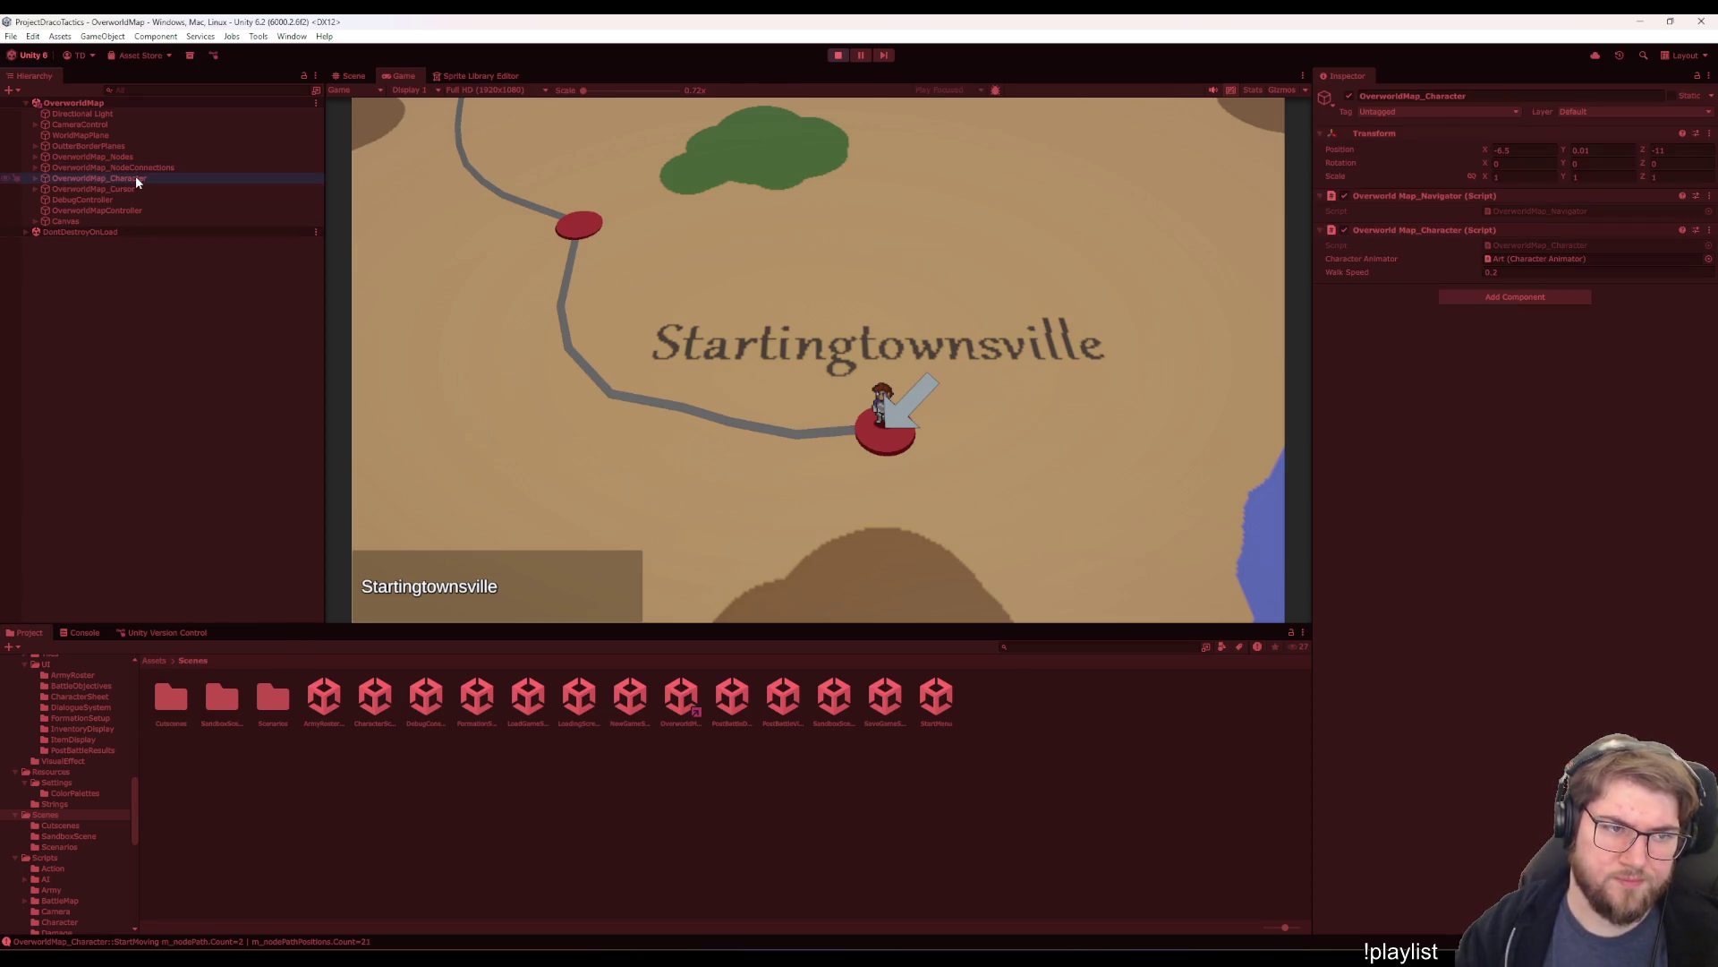
pyautogui.click(136, 178)
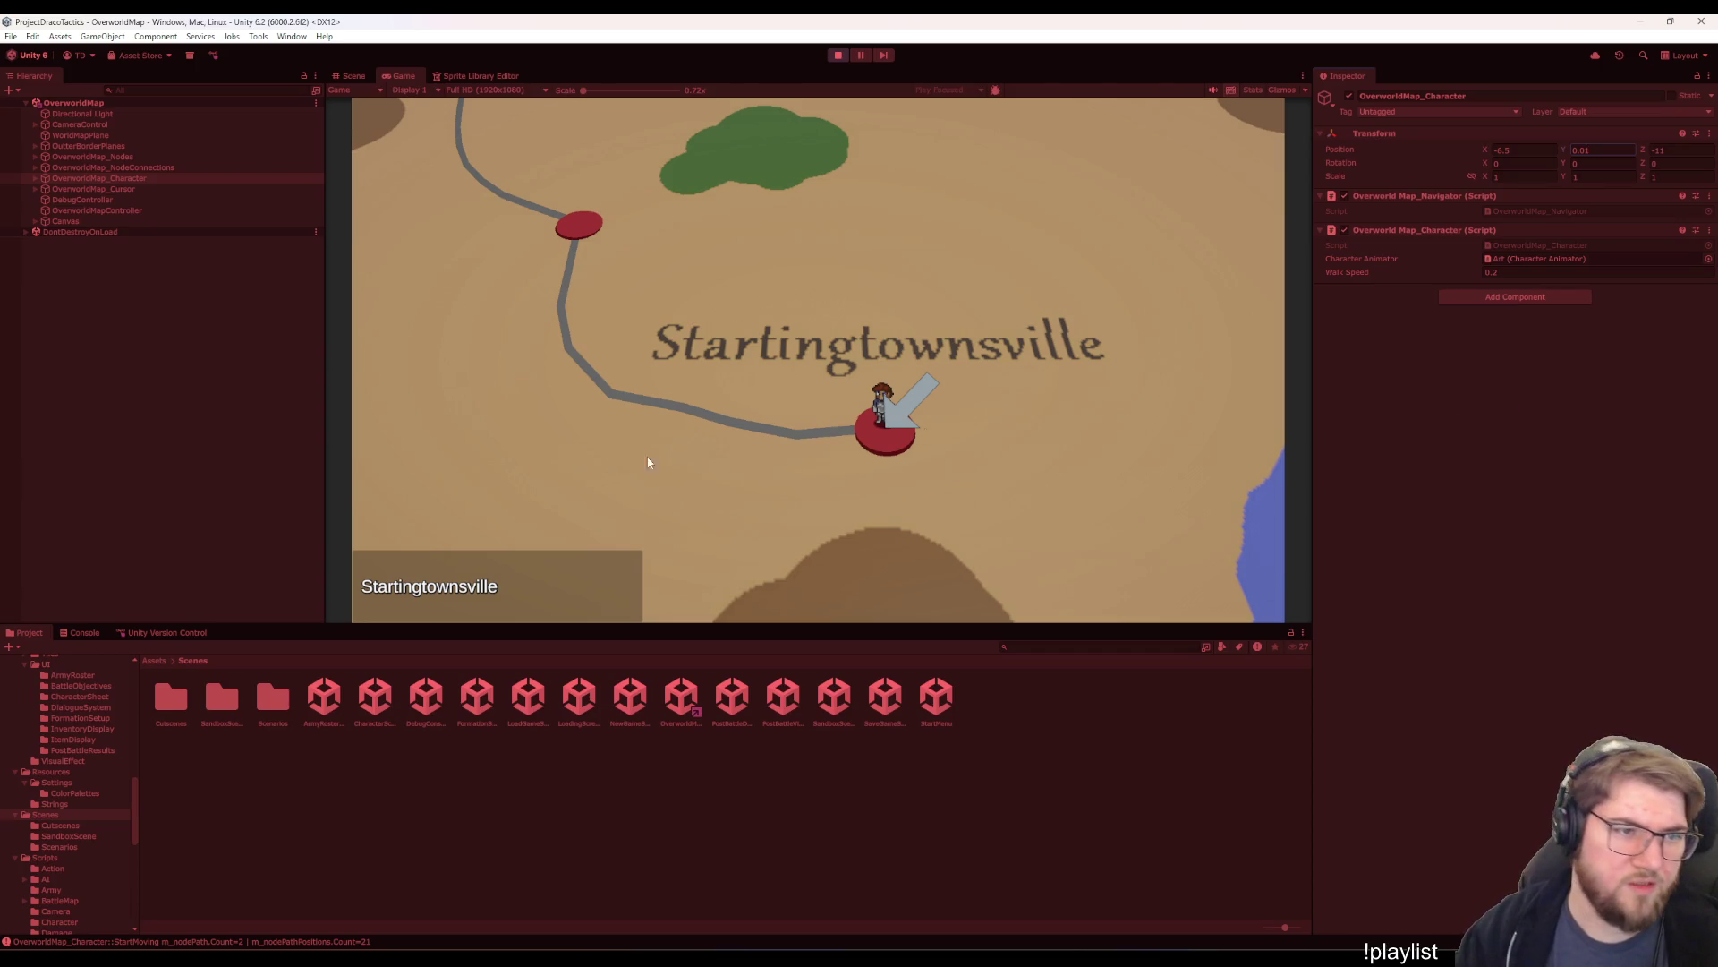
pyautogui.moveTo(1083, 958)
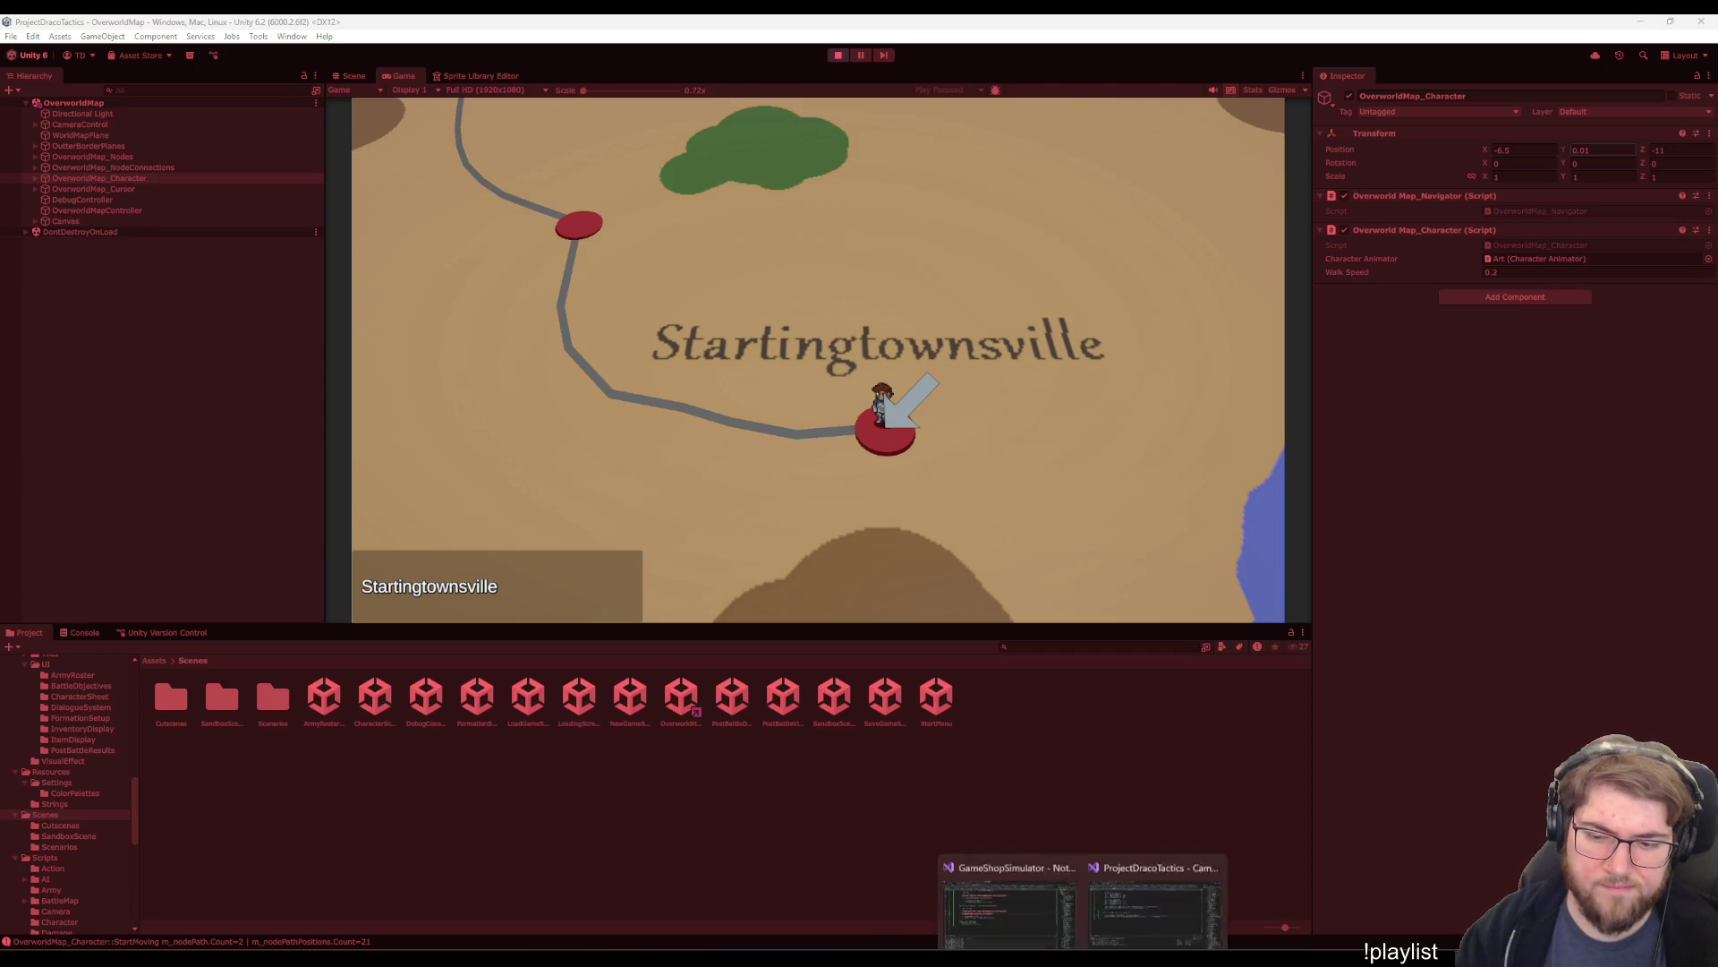
pyautogui.click(1156, 906)
pyautogui.click(750, 331)
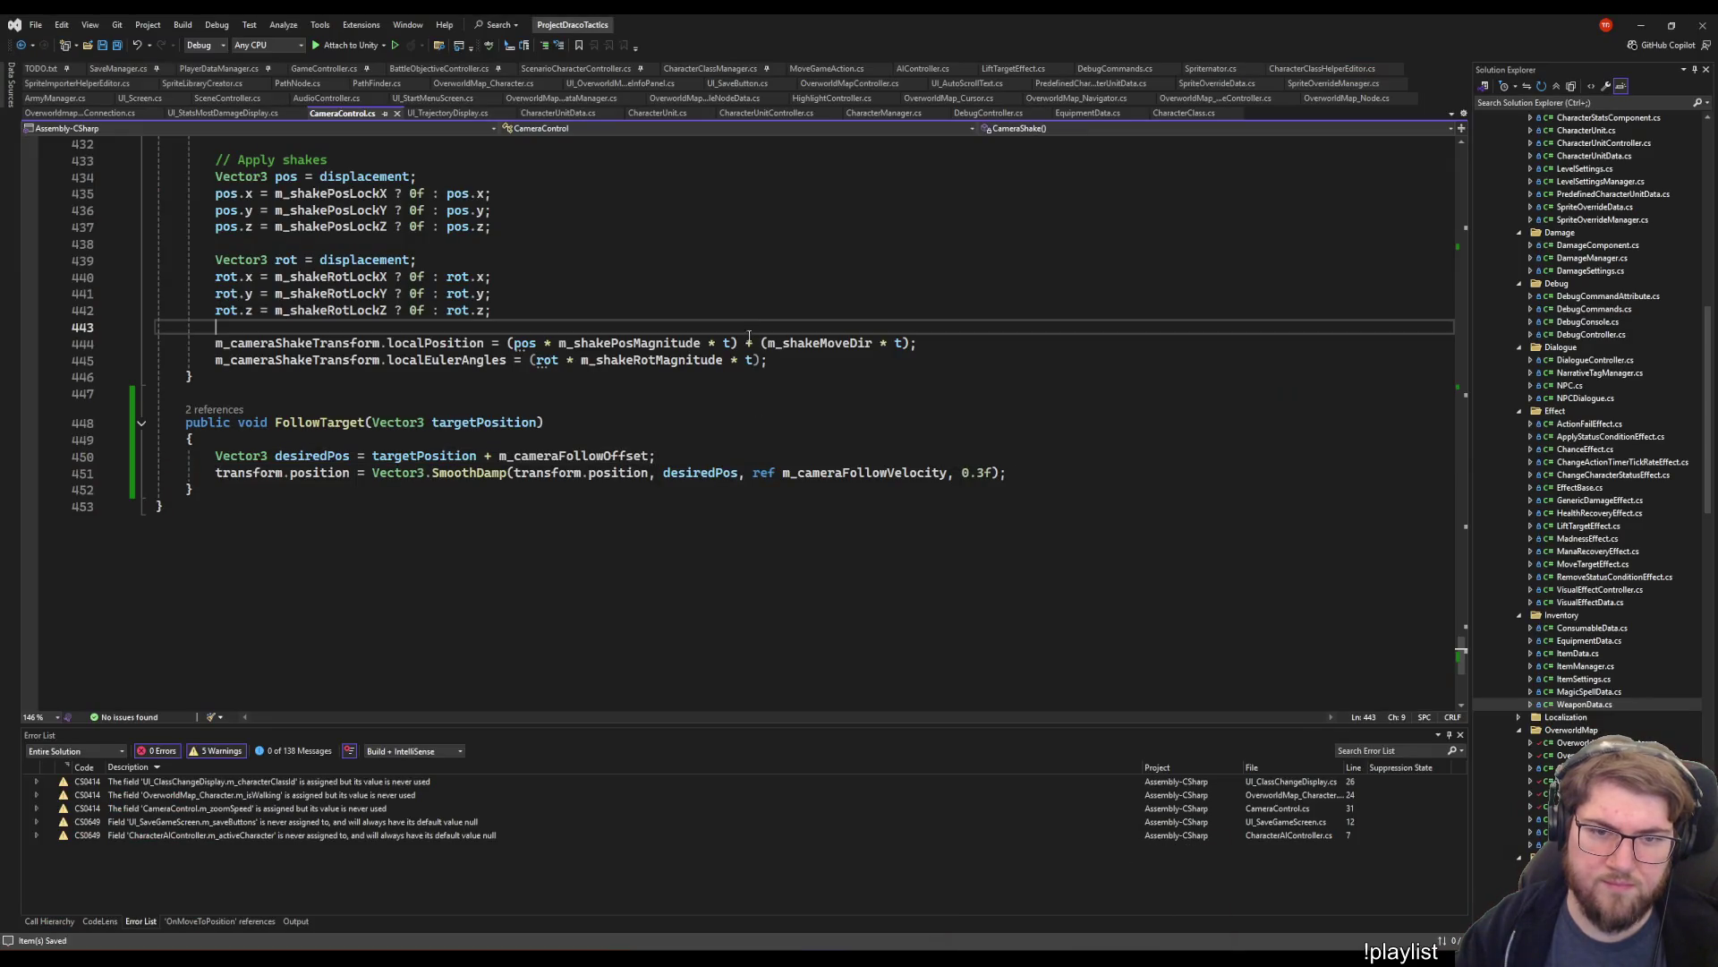
pyautogui.scroll(5, 822, 592)
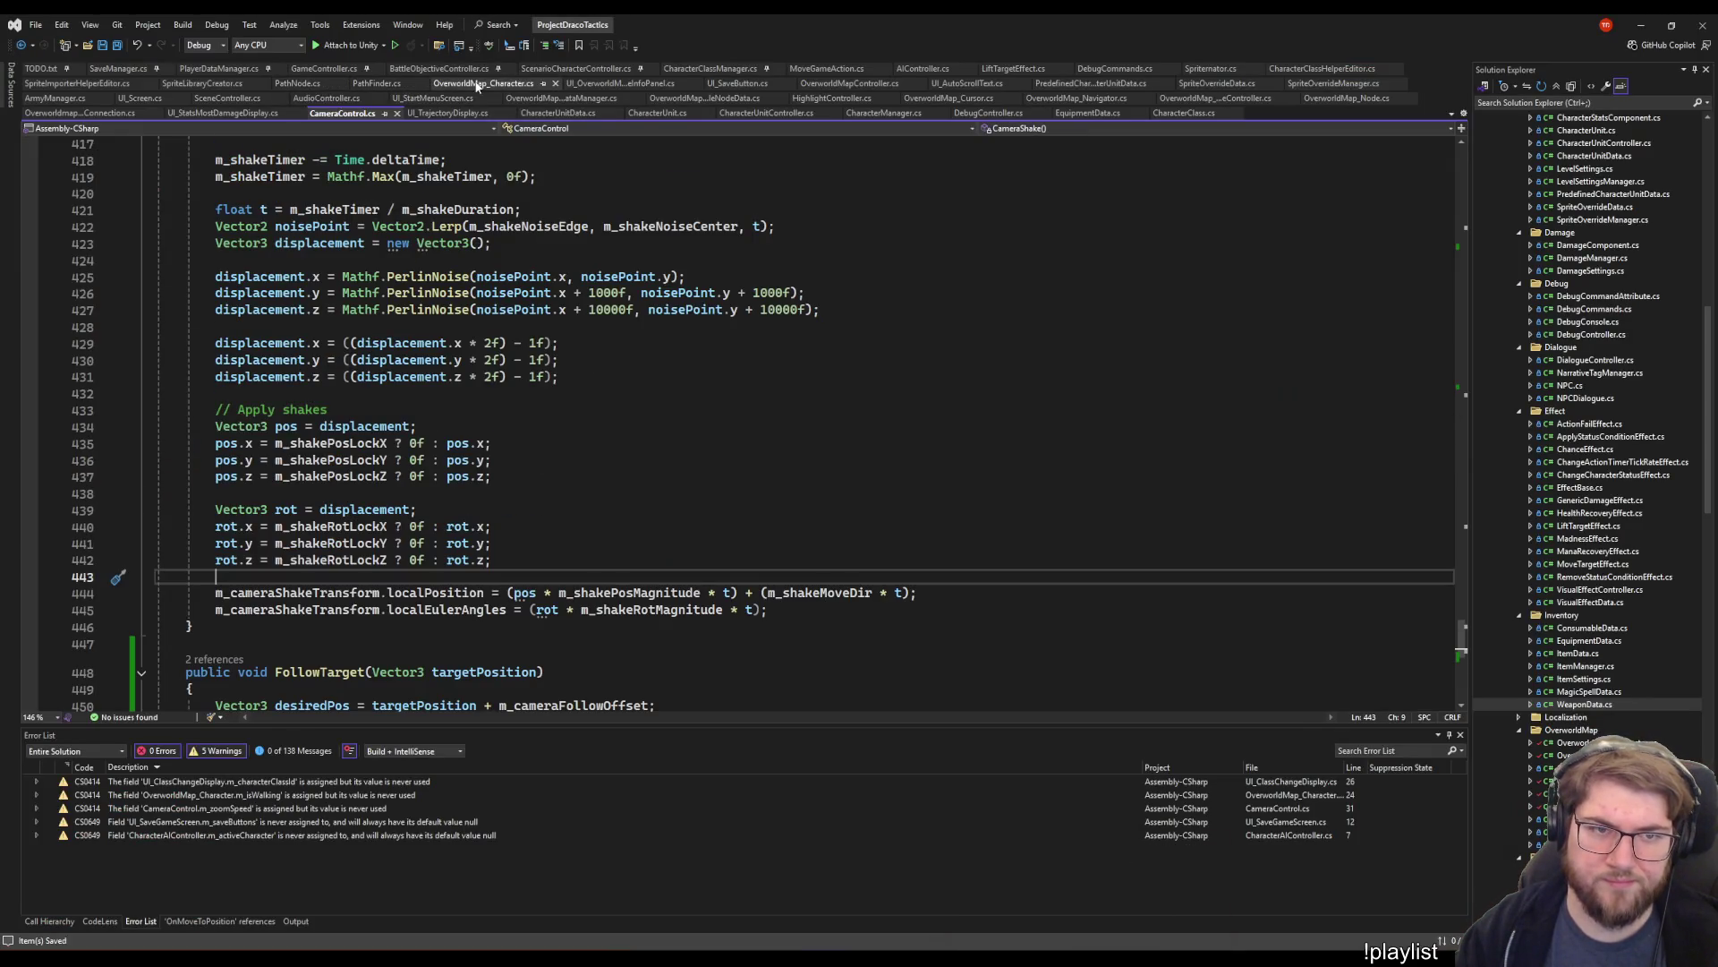
pyautogui.click(486, 83)
pyautogui.scroll(4, 890, 550)
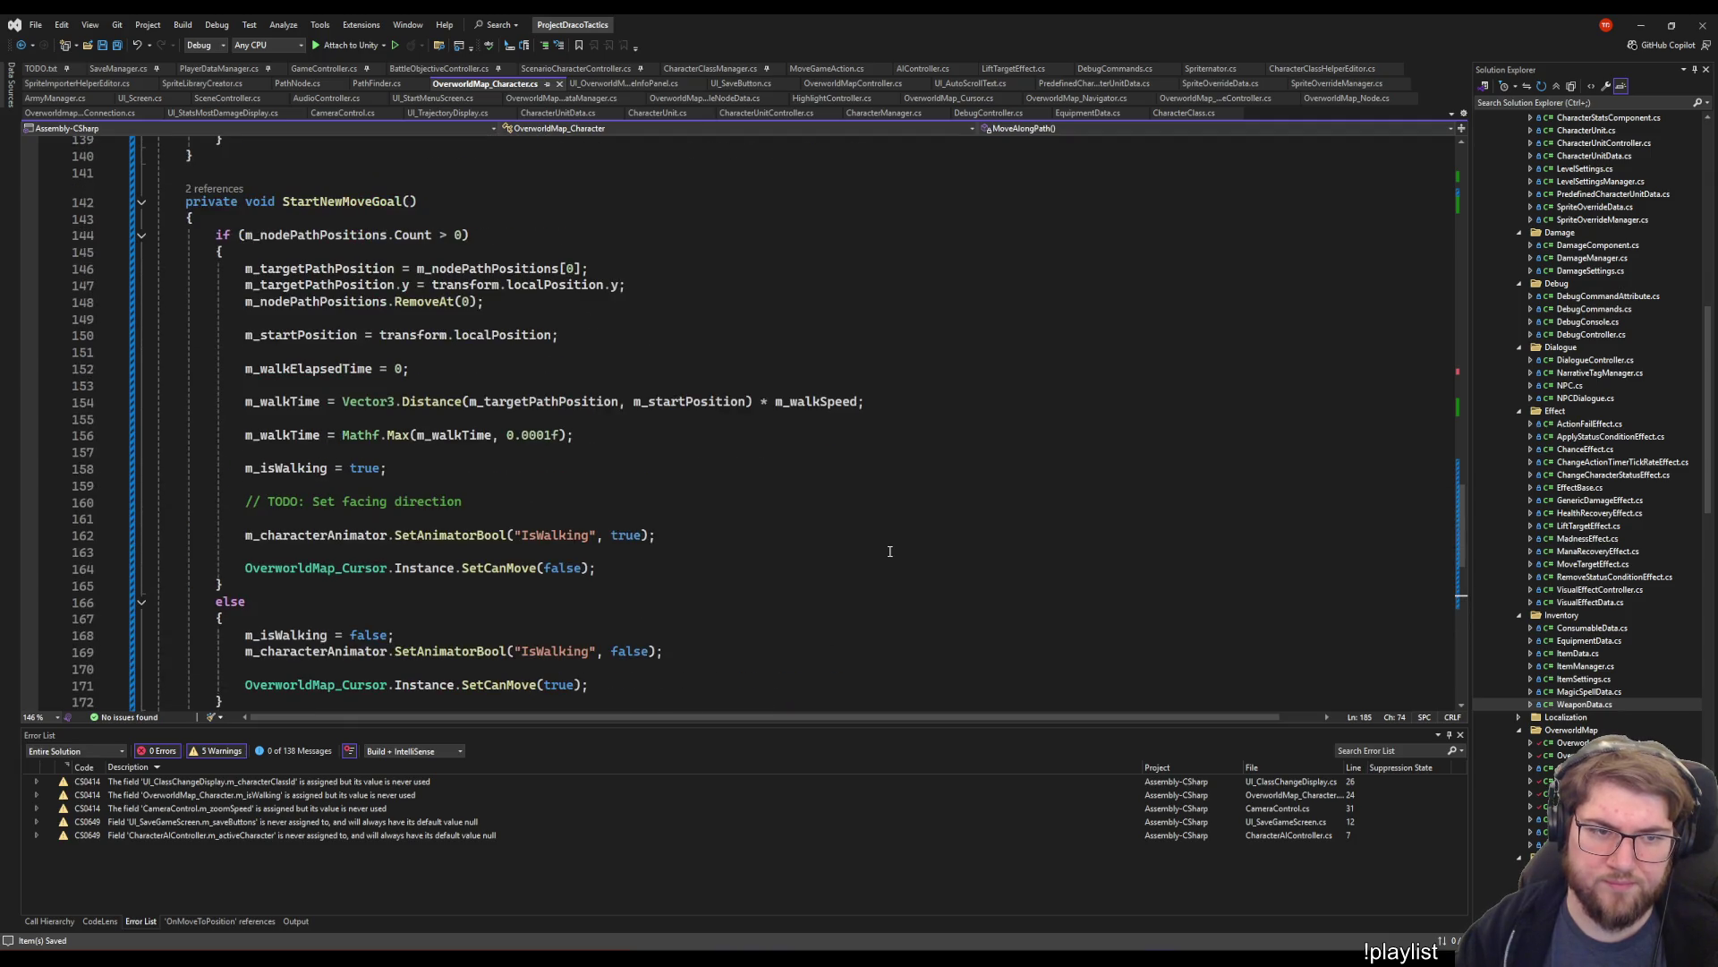
pyautogui.click(767, 520)
pyautogui.scroll(20, 600, 559)
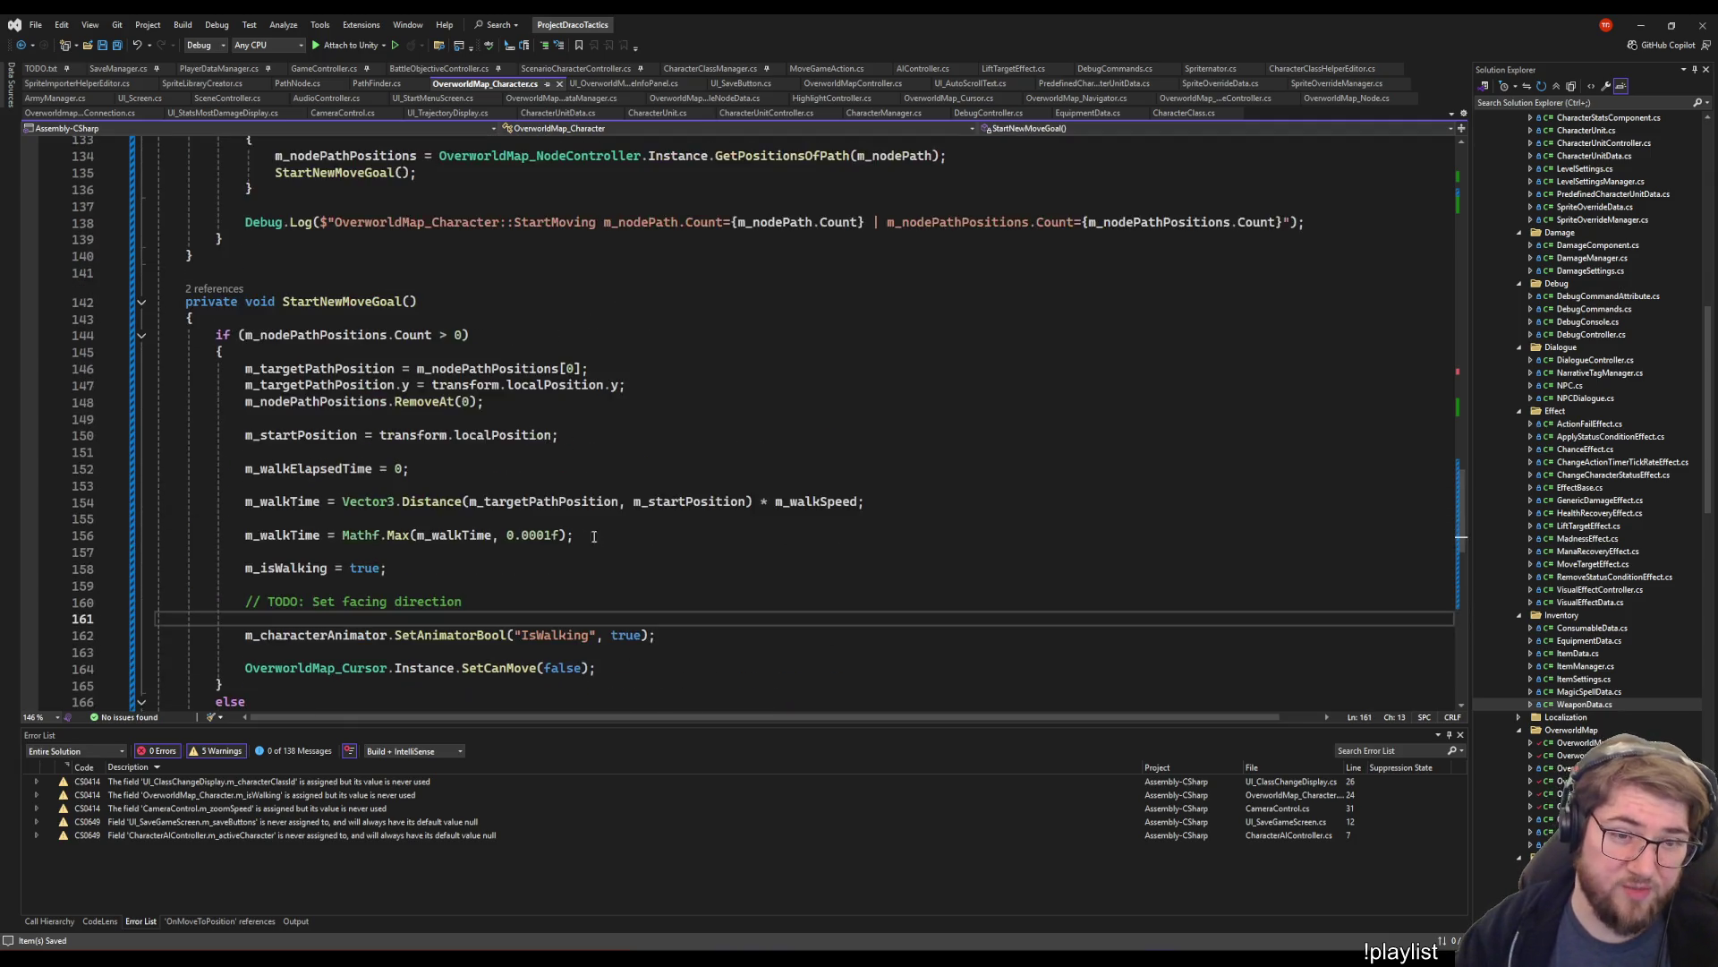
pyautogui.scroll(20, 600, 559)
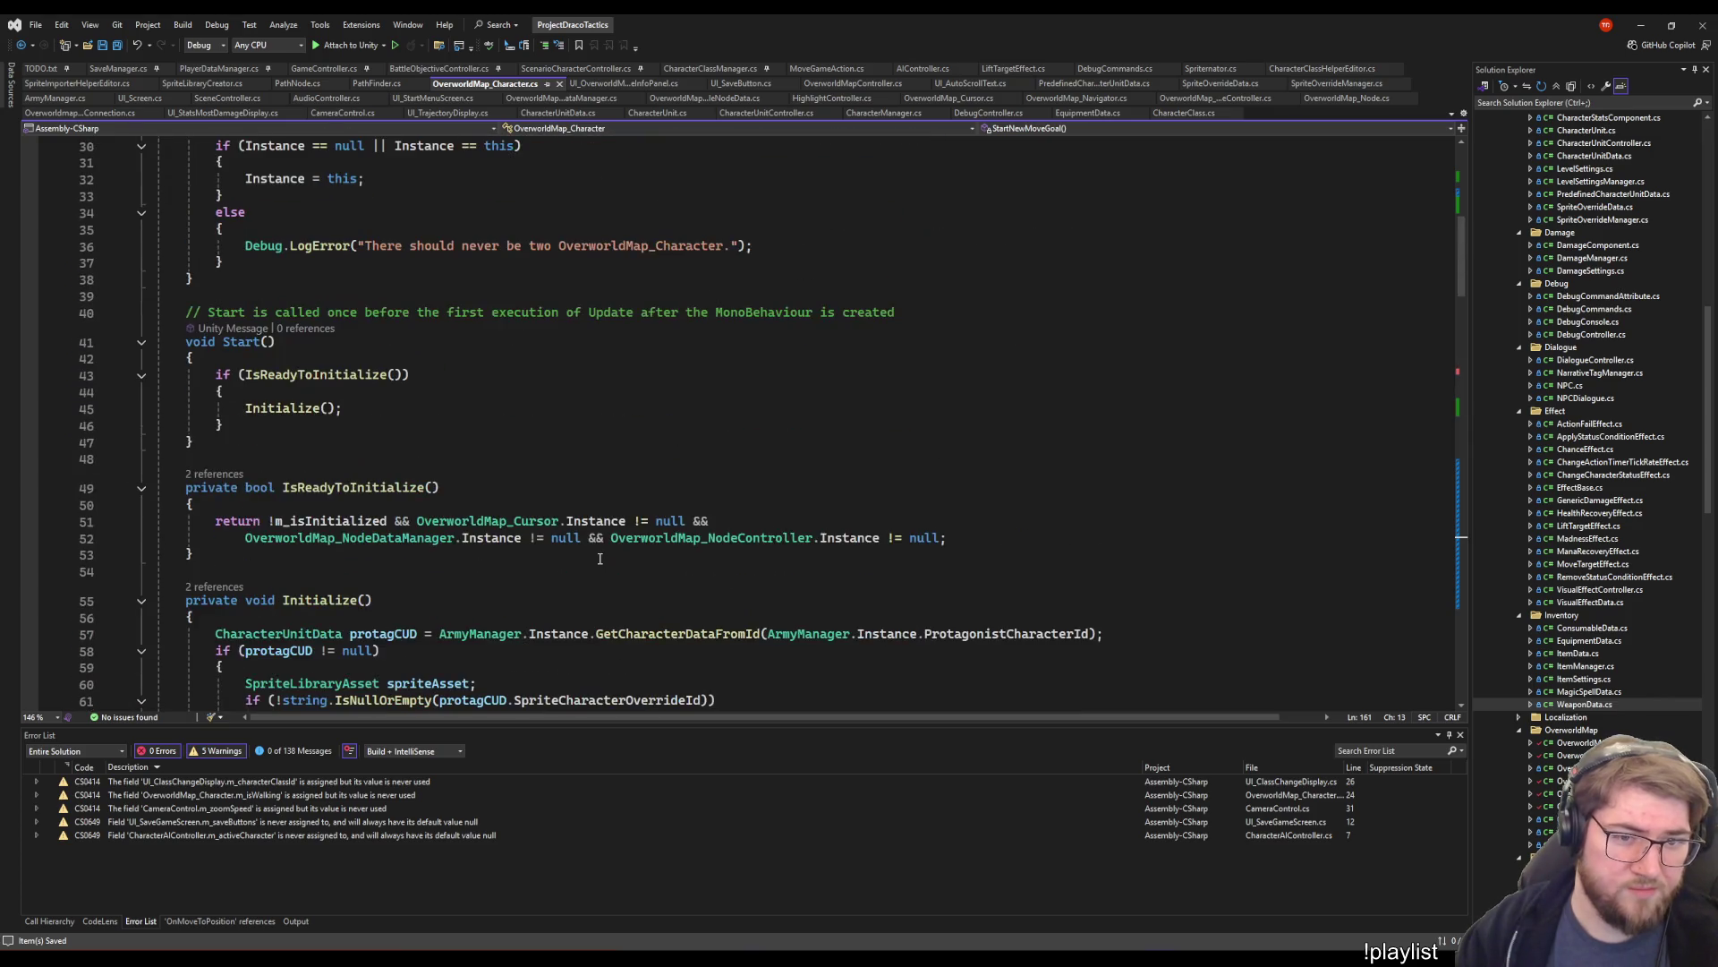
pyautogui.scroll(-13, 596, 581)
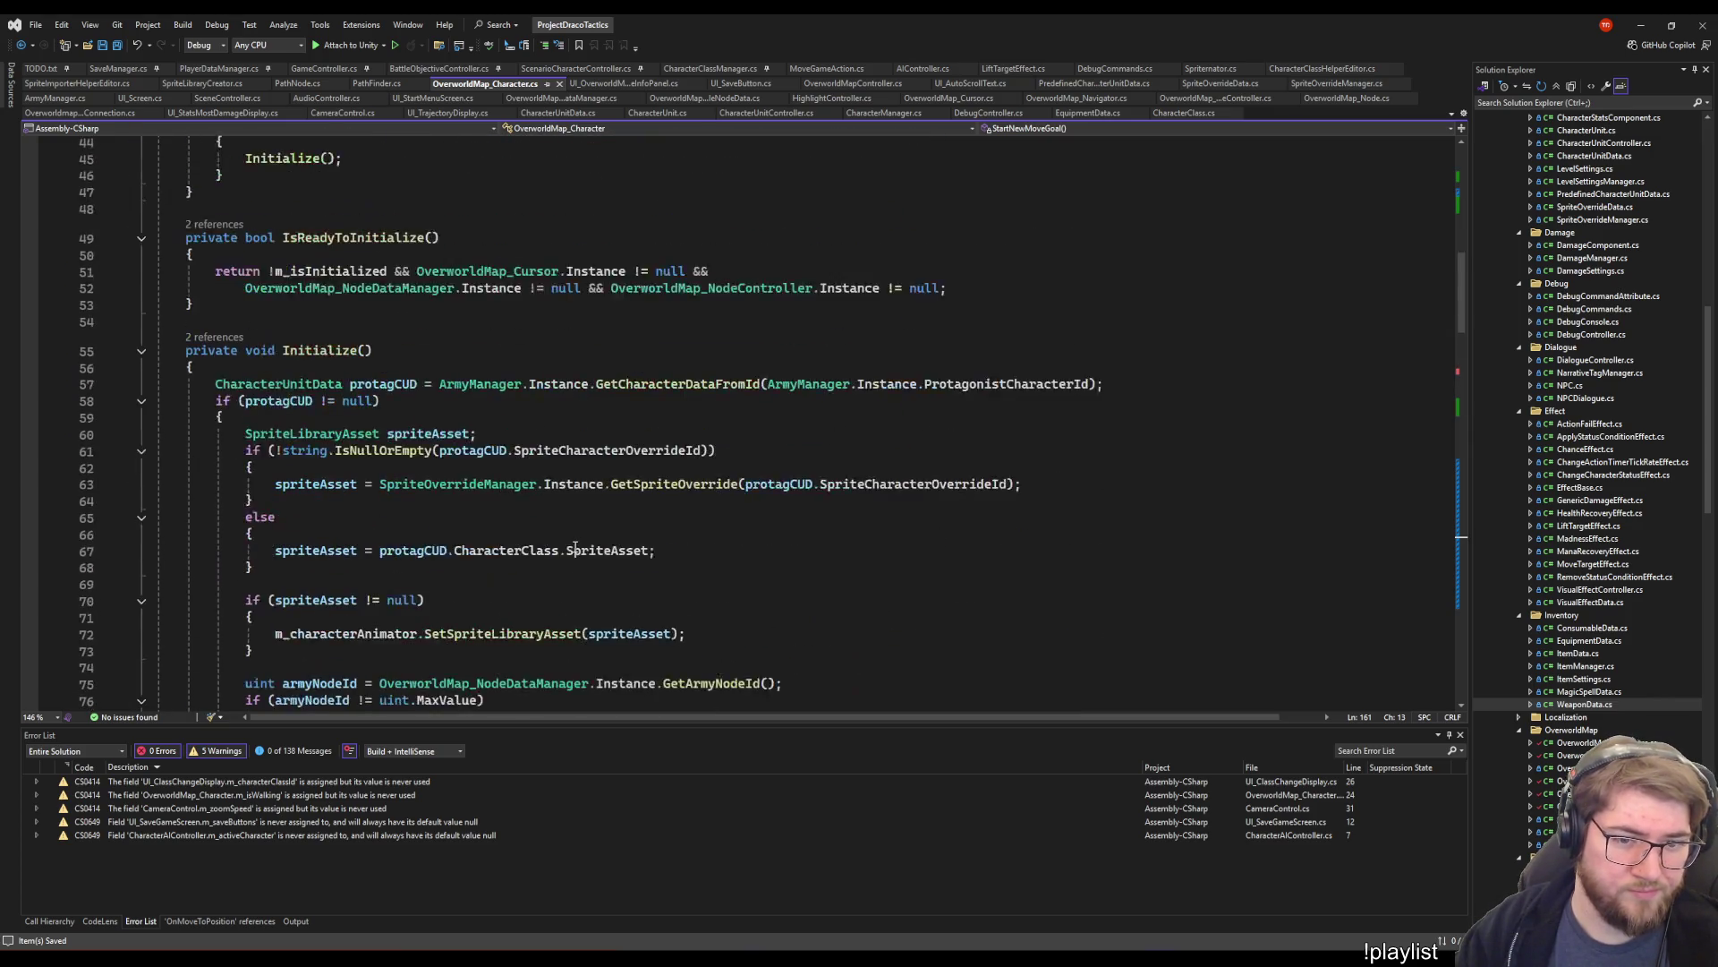
pyautogui.scroll(-4, 576, 545)
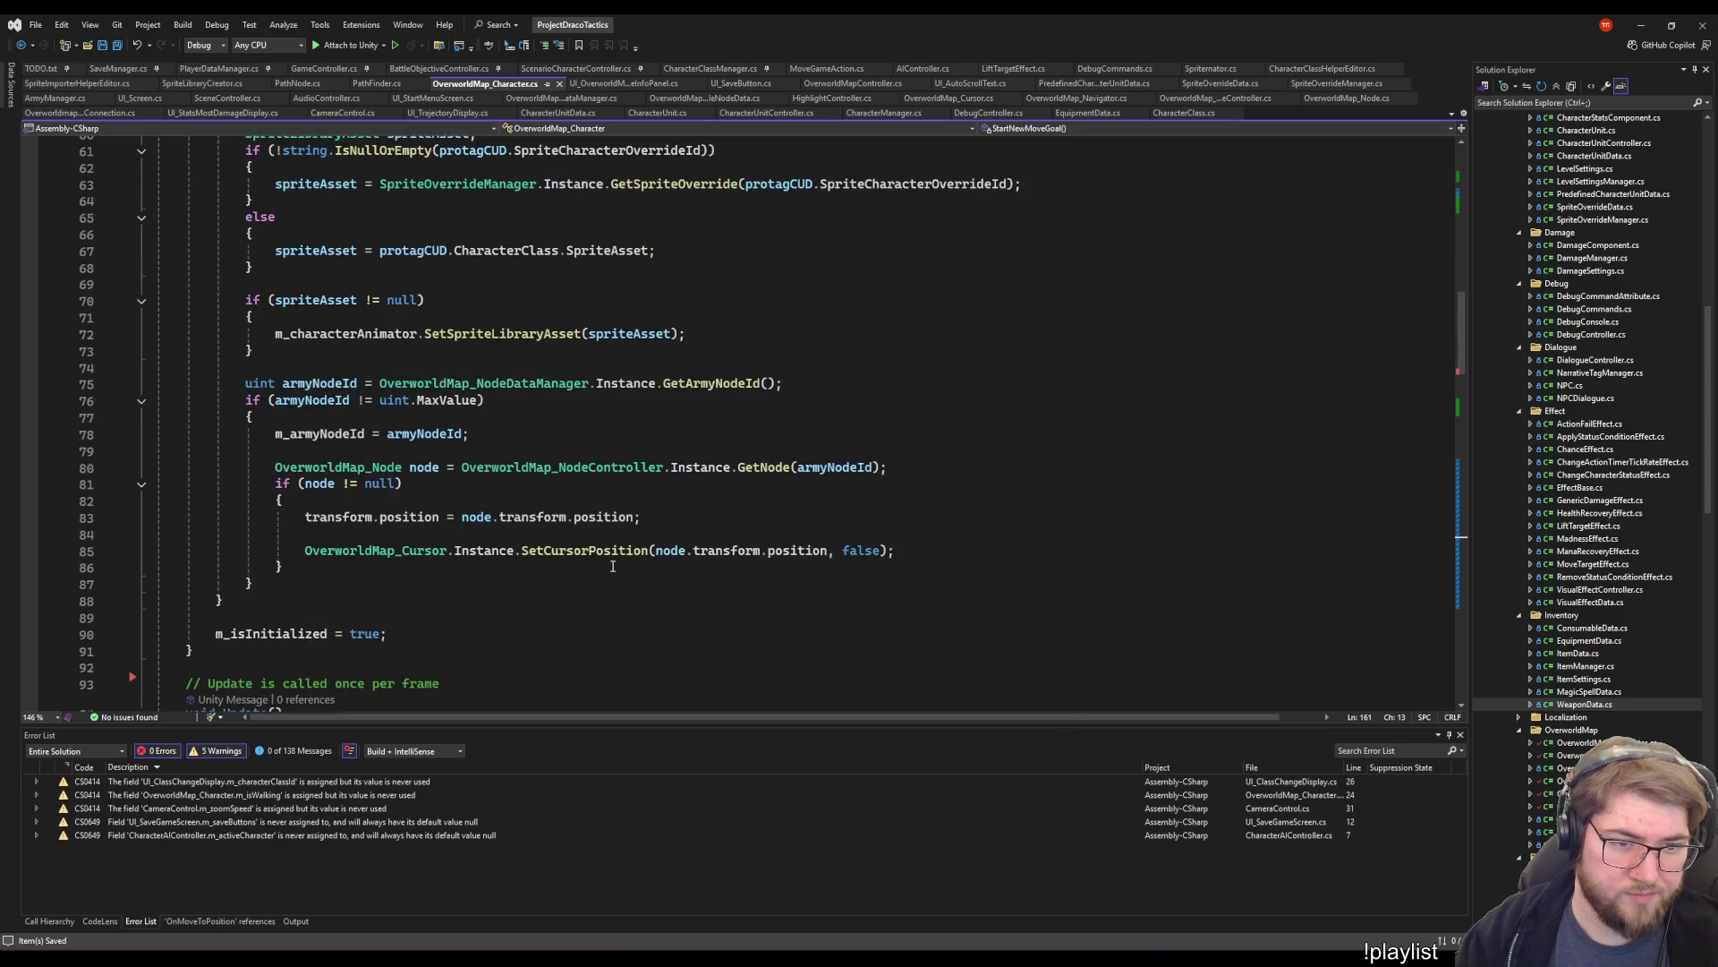
pyautogui.scroll(-20, 613, 566)
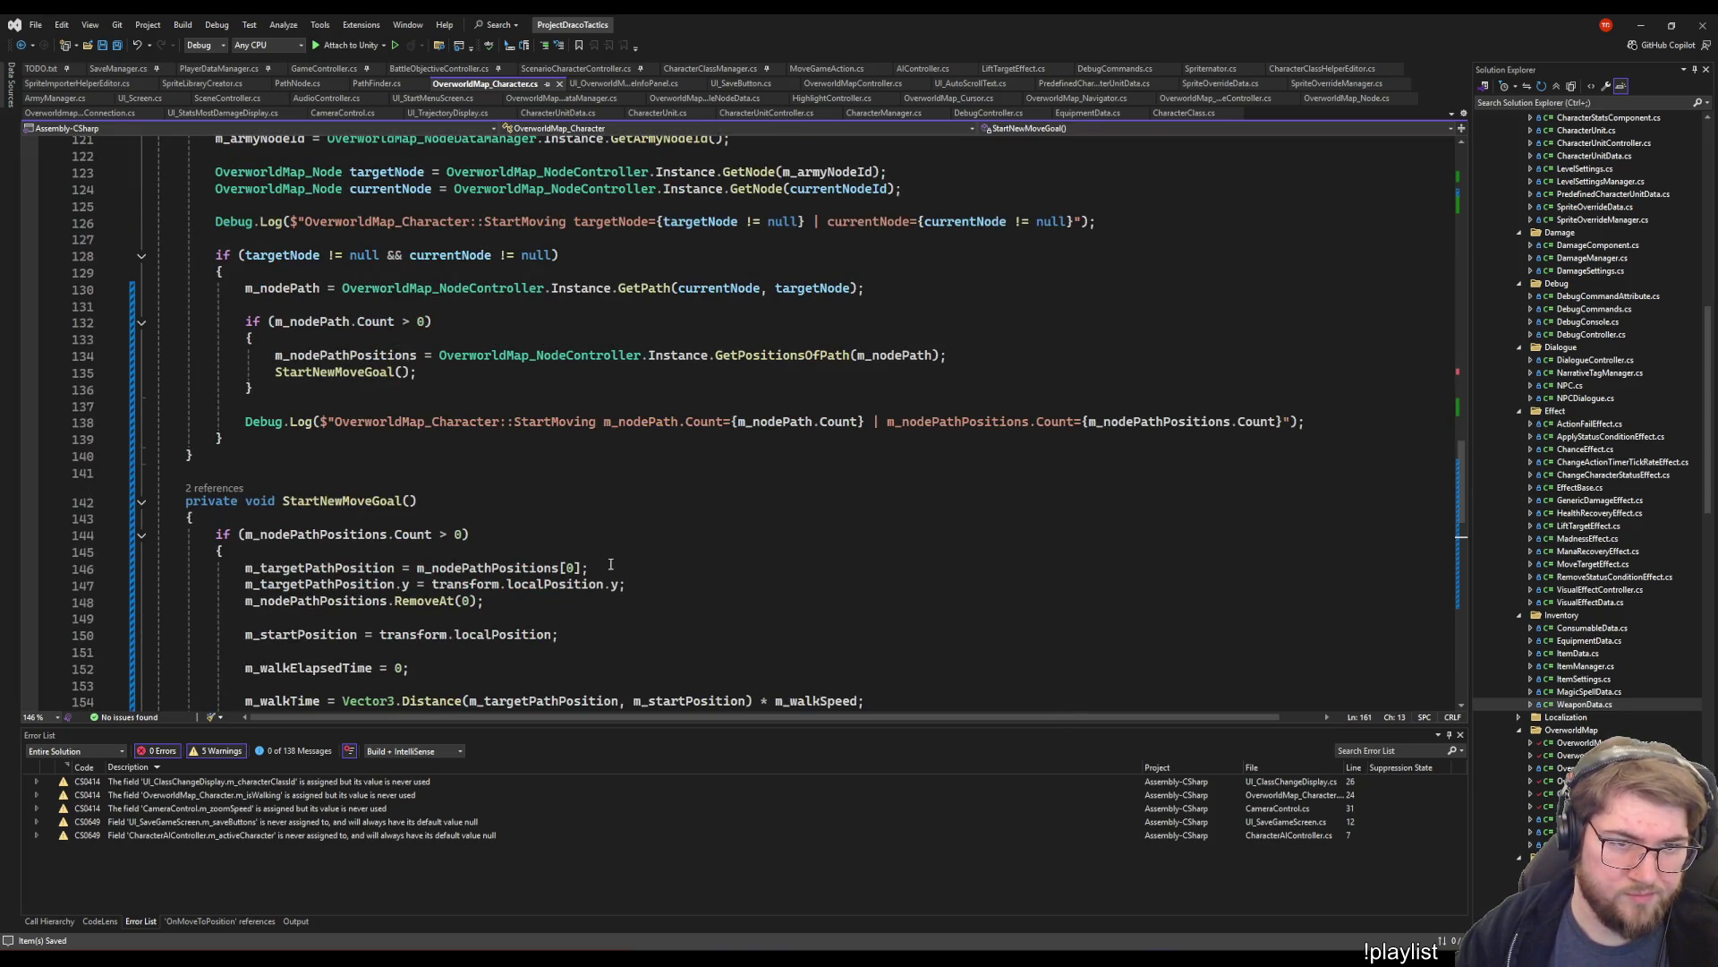
pyautogui.moveTo(810, 257); pyautogui.dragTo(984, 228)
pyautogui.hotkey('shift', 'Up')
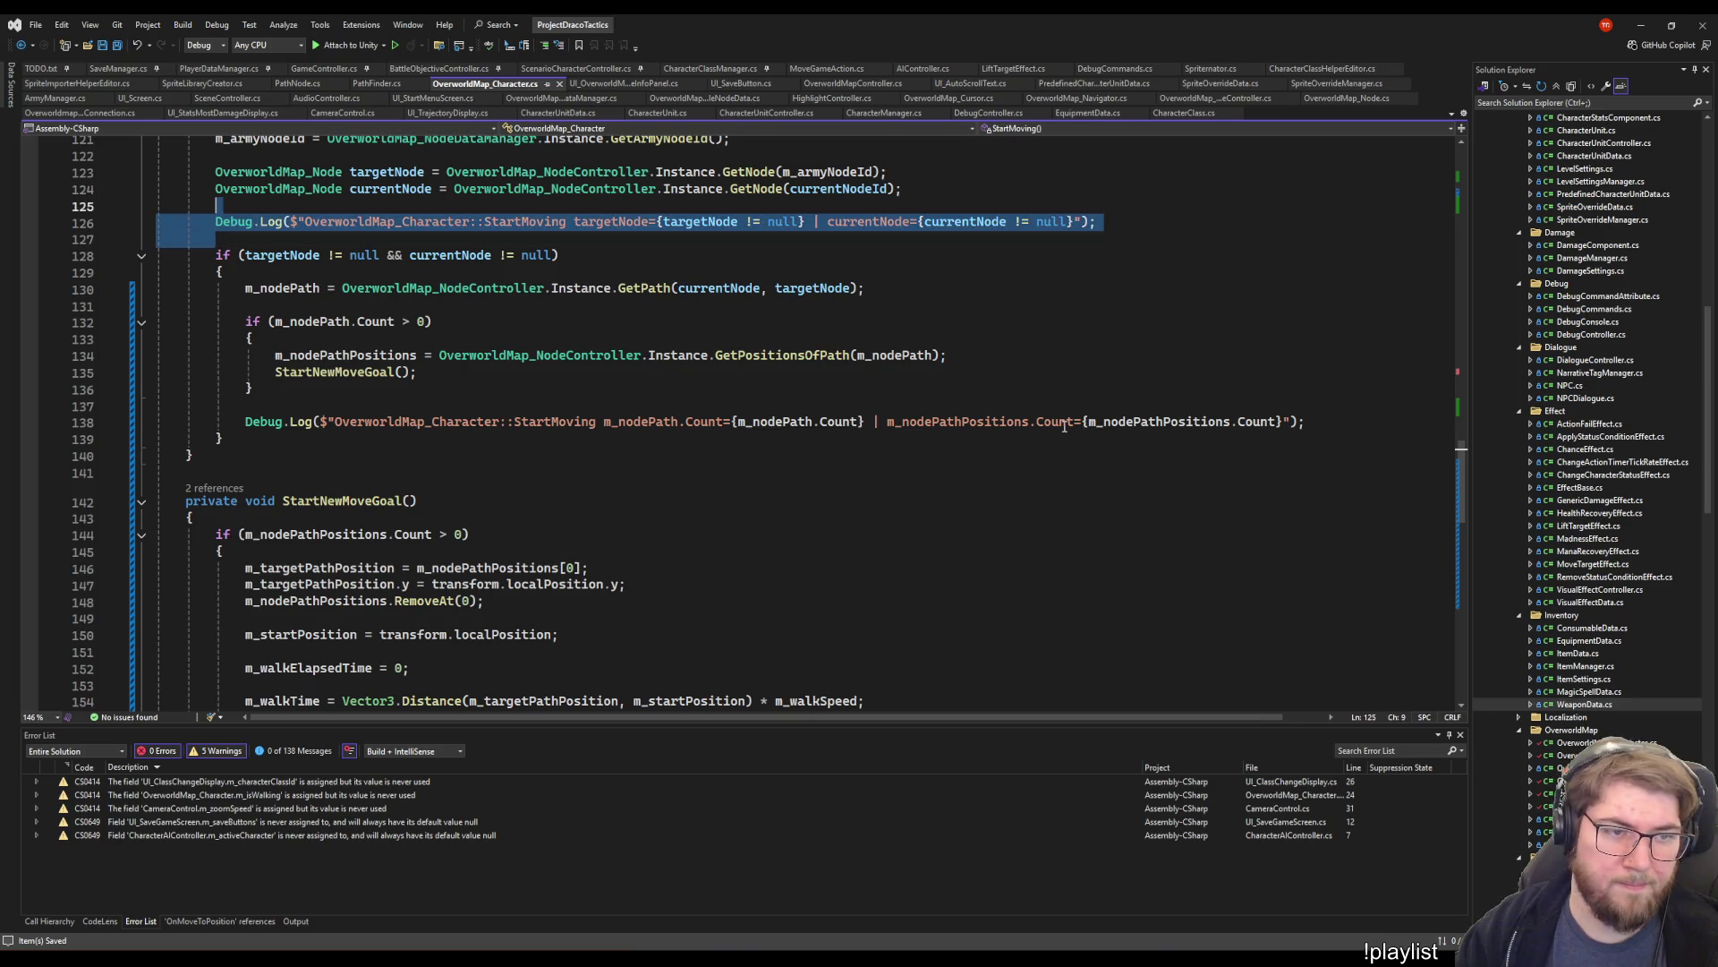
pyautogui.click(900, 355)
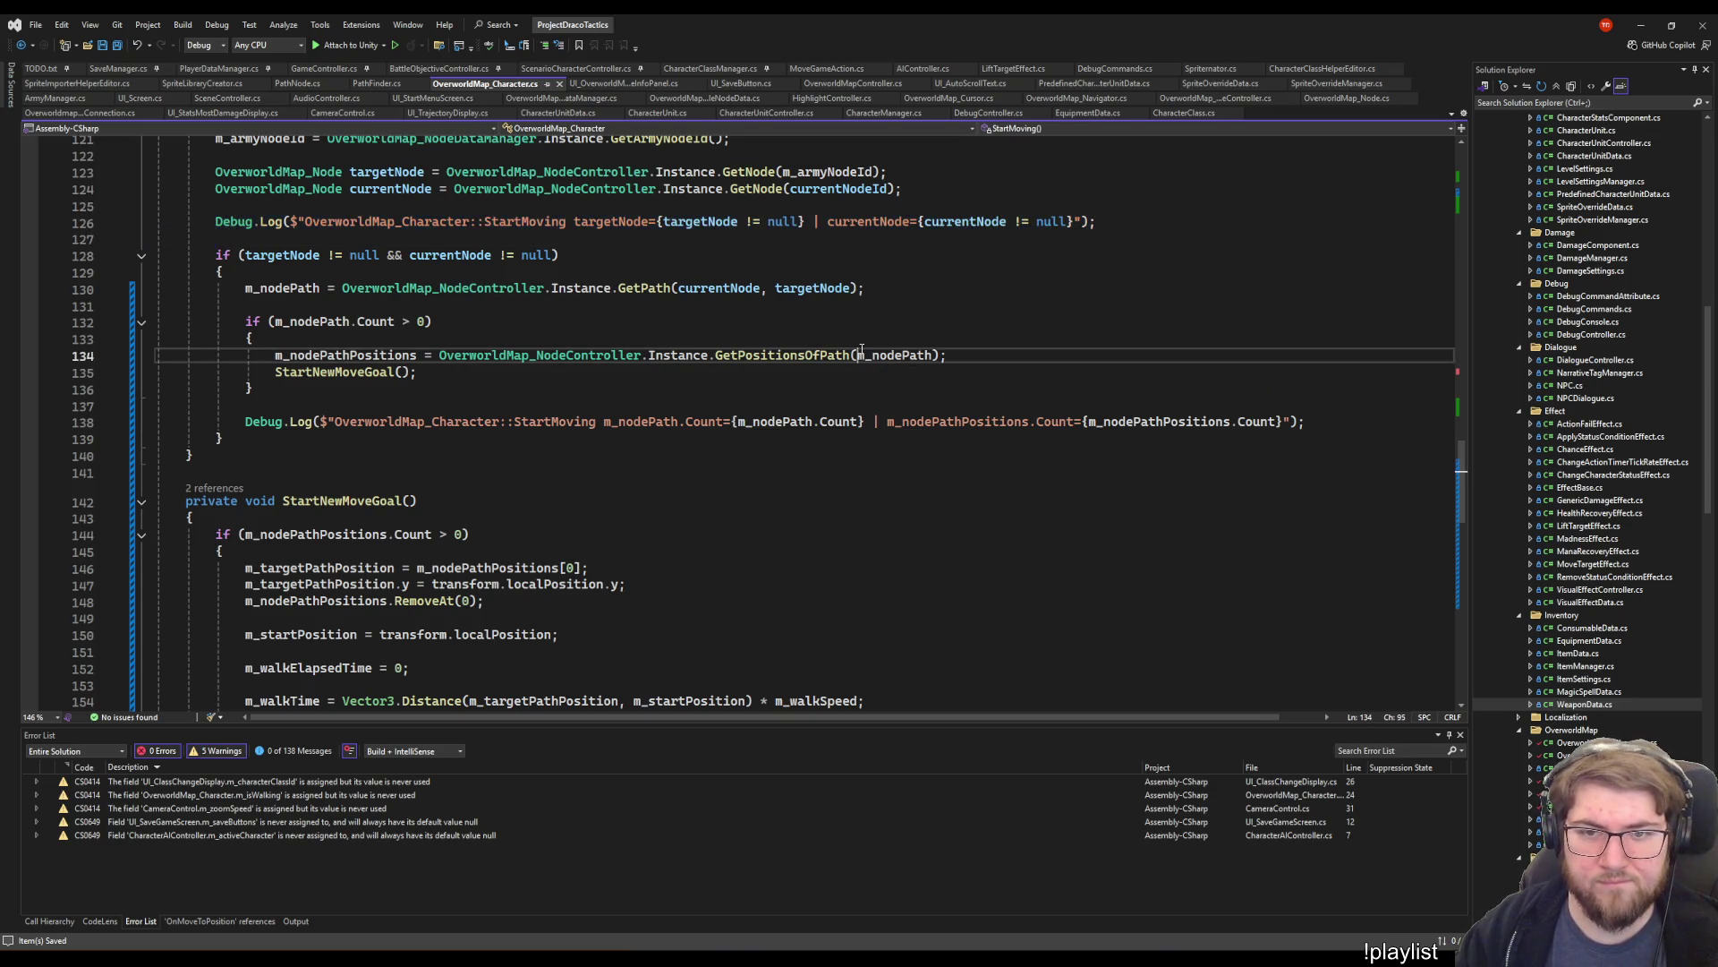
pyautogui.click(919, 406)
pyautogui.hotkey('alt', 'Tab')
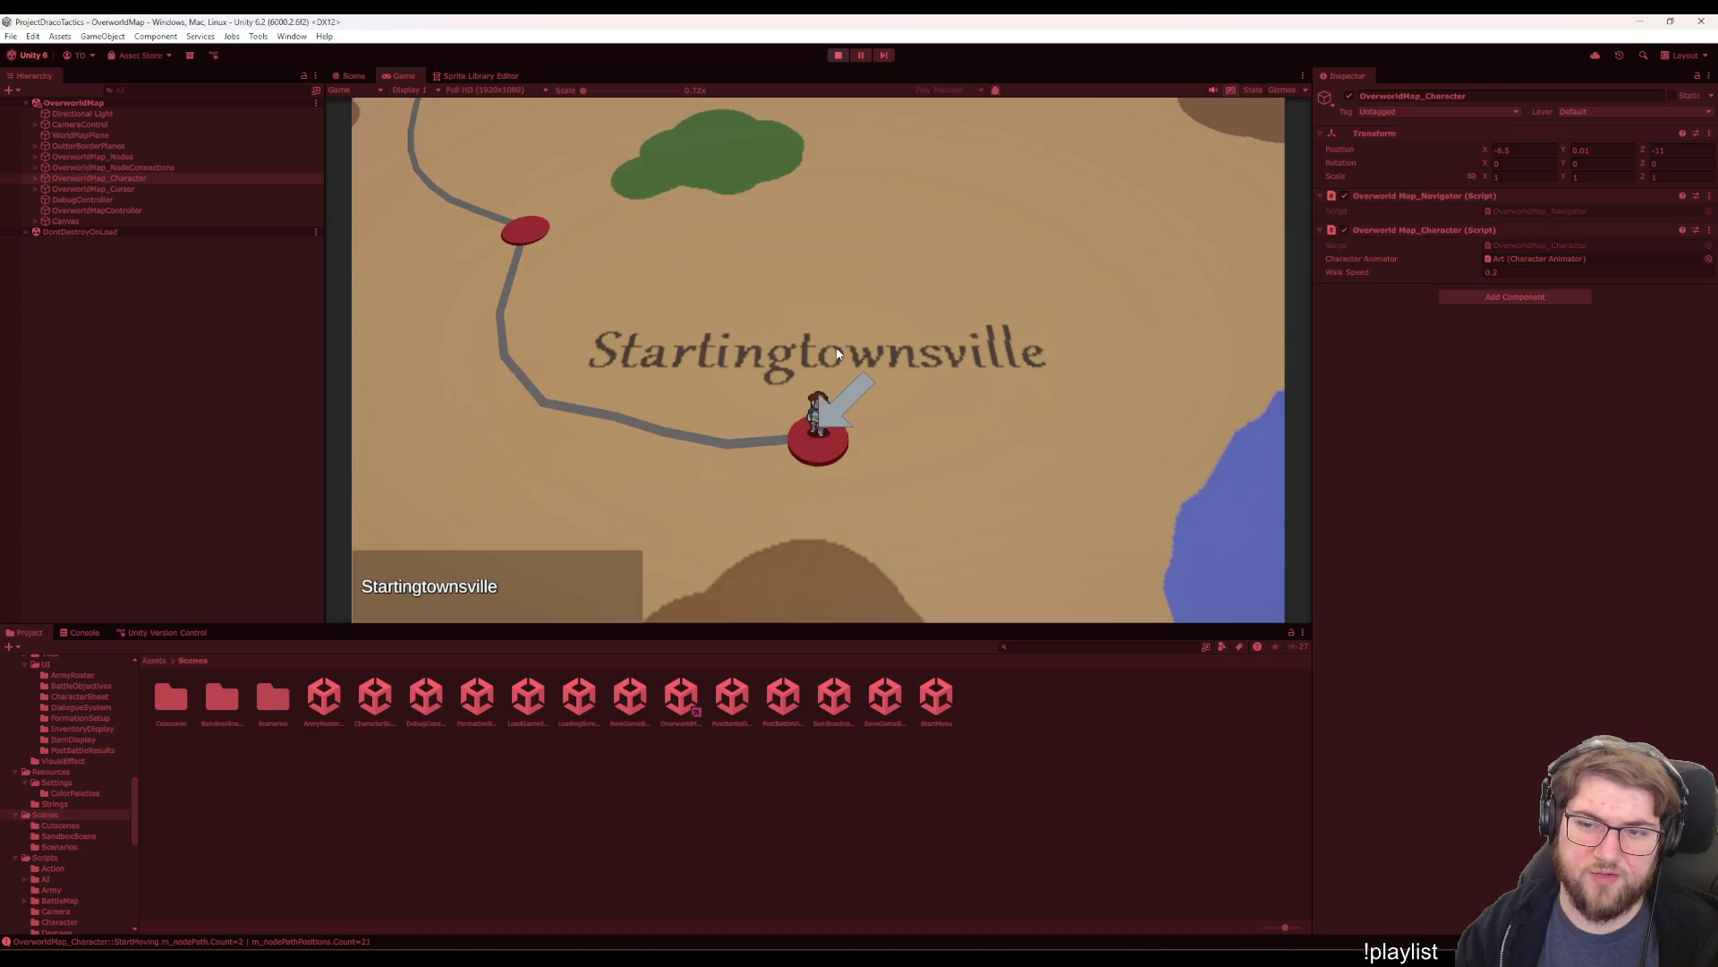
# - Keep the map selection on Startingtownsville and inspect the CameraControl object's settings
pyautogui.press('Down')
pyautogui.press('Up')
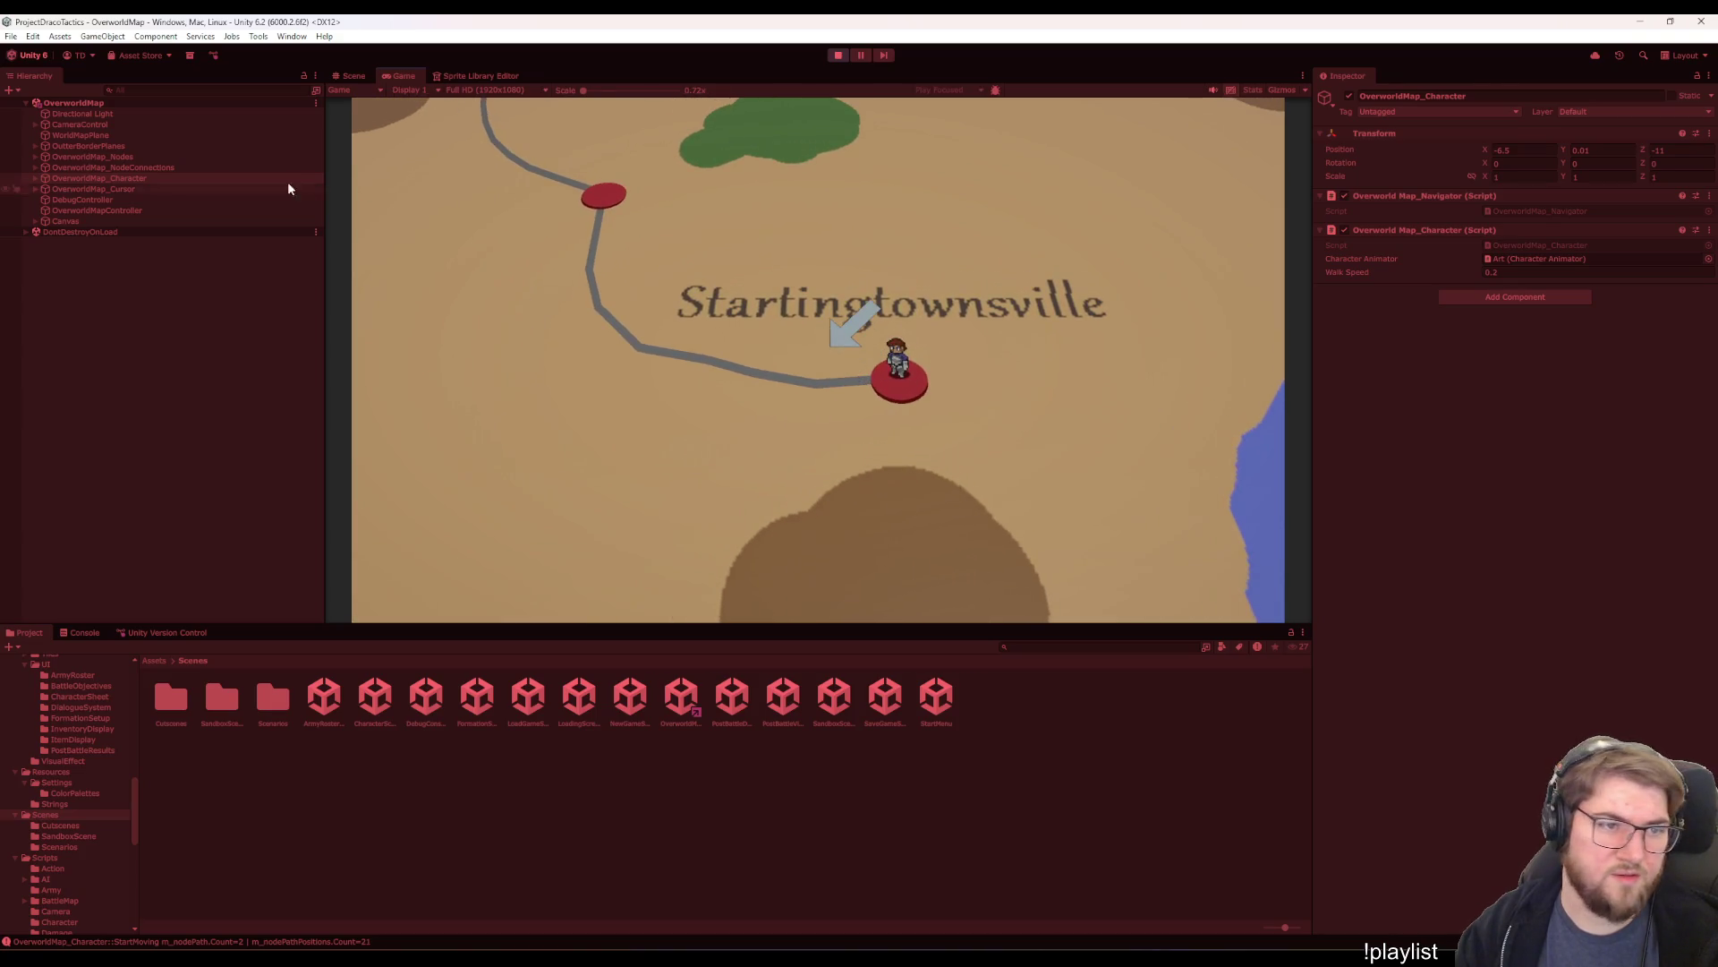
pyautogui.click(132, 122)
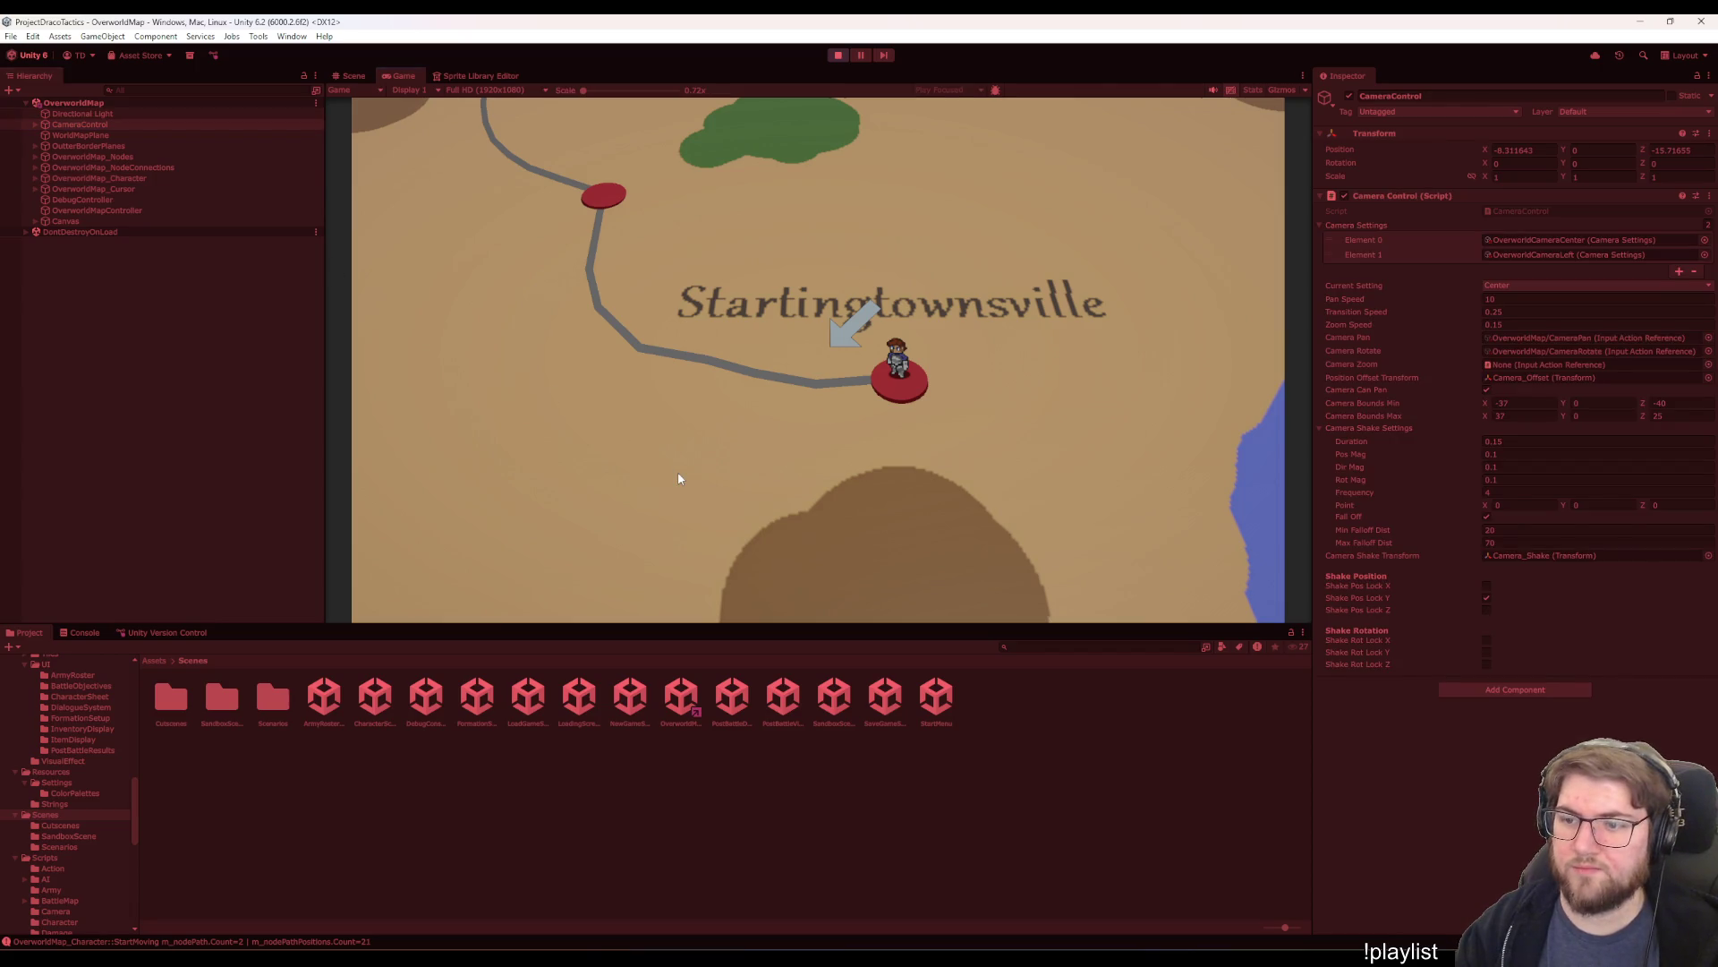
# - Pan the map camera forward, back and diagonally with W/S/D, recentring on Startingtownsville
pyautogui.press('w')
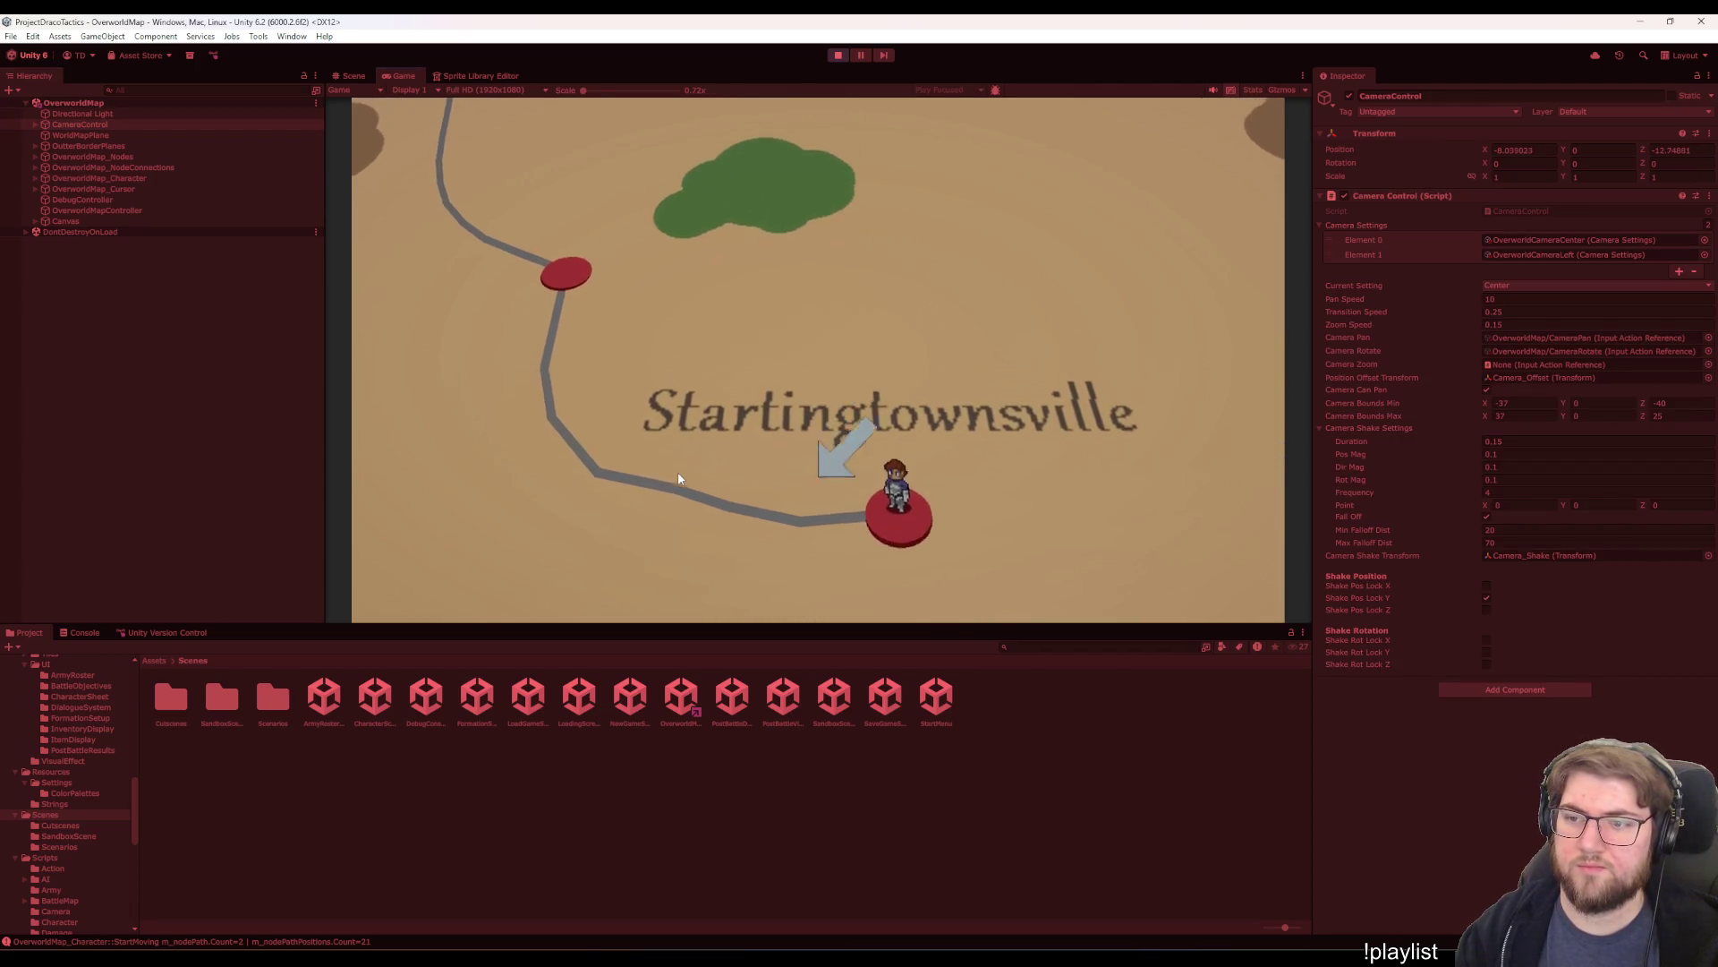
pyautogui.press('s')
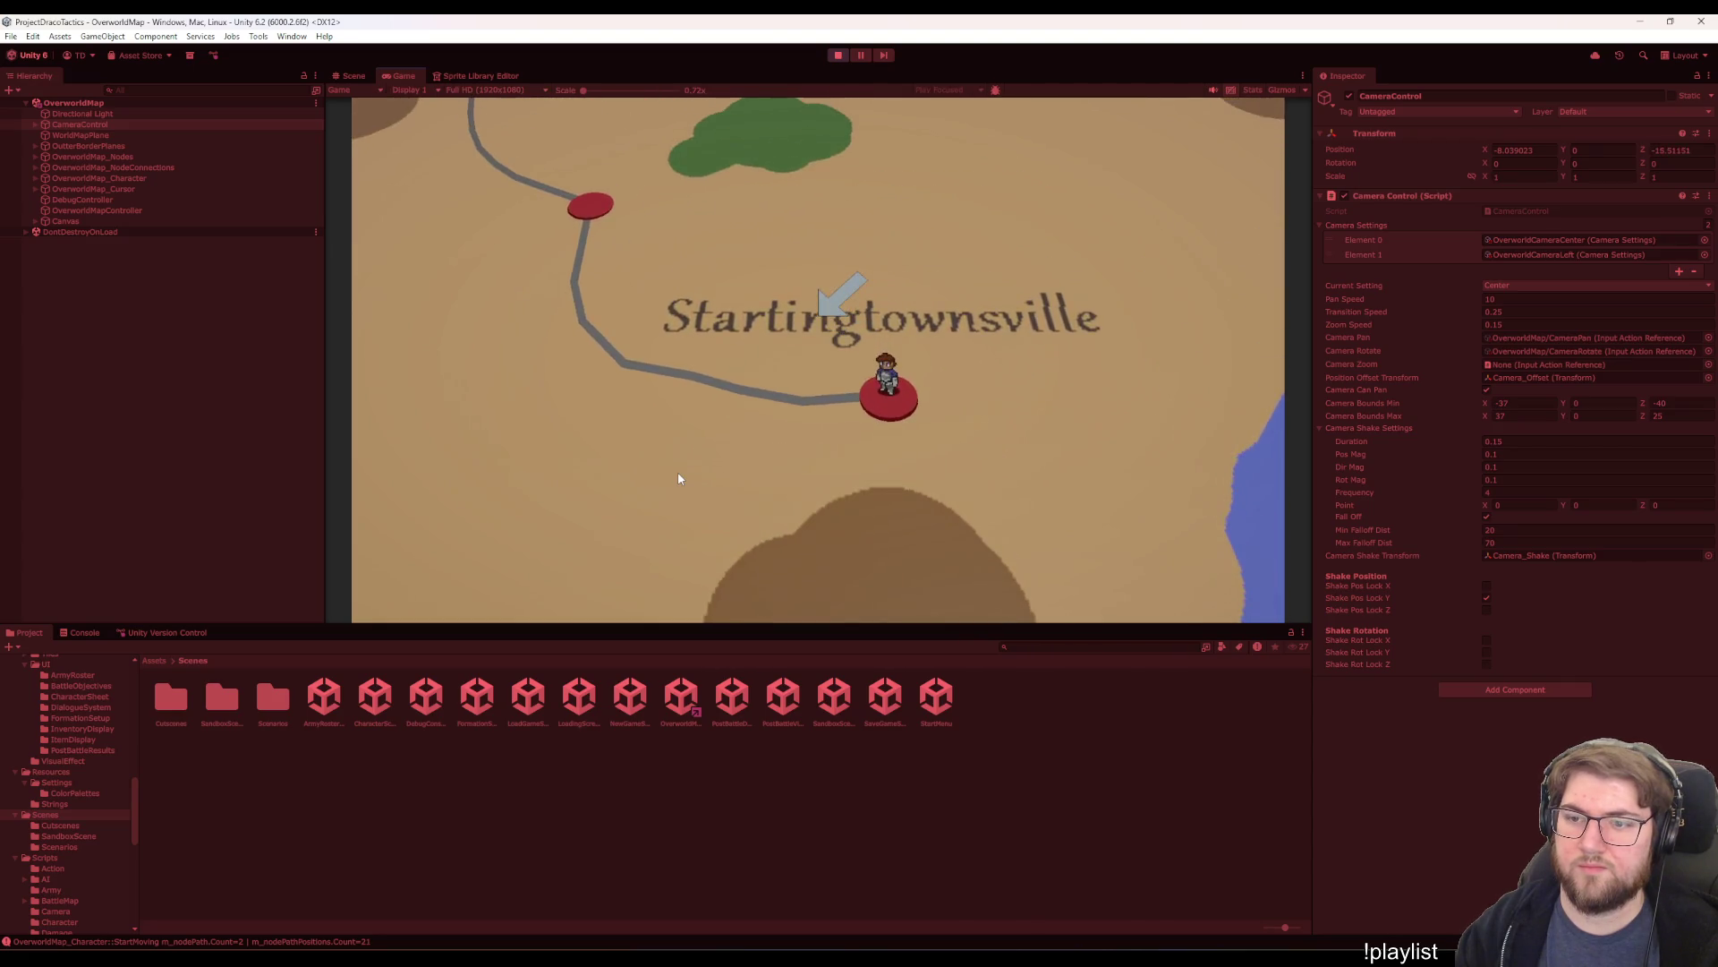
pyautogui.press('w')
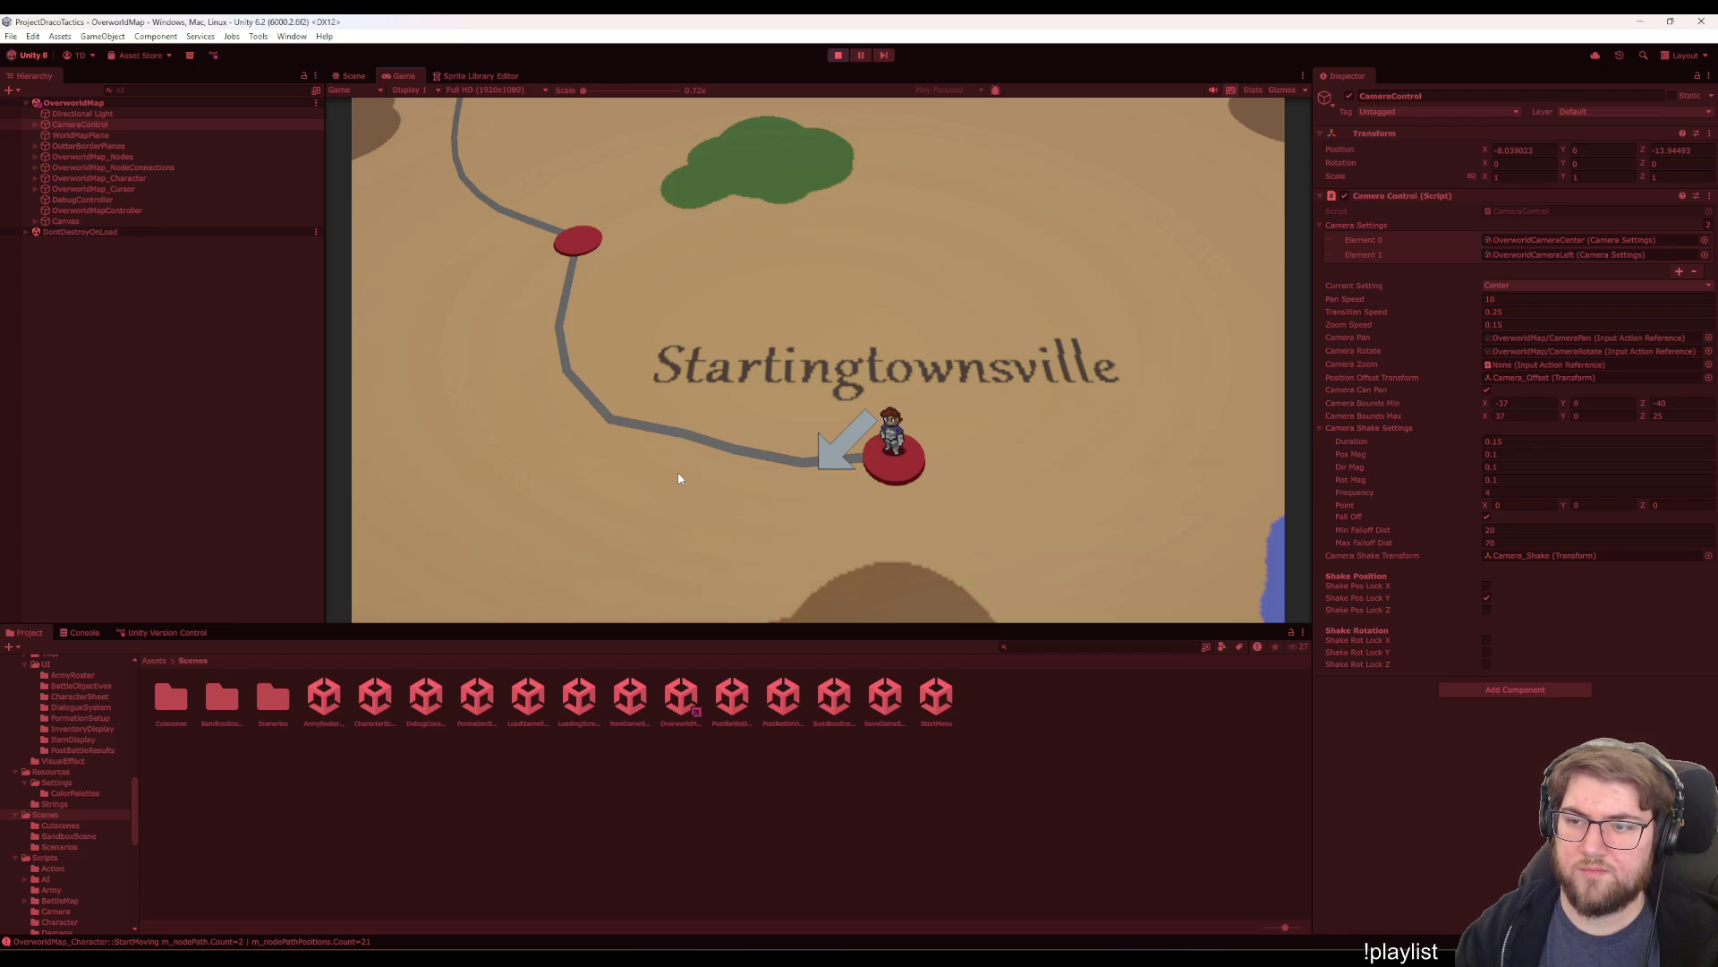
pyautogui.press('s')
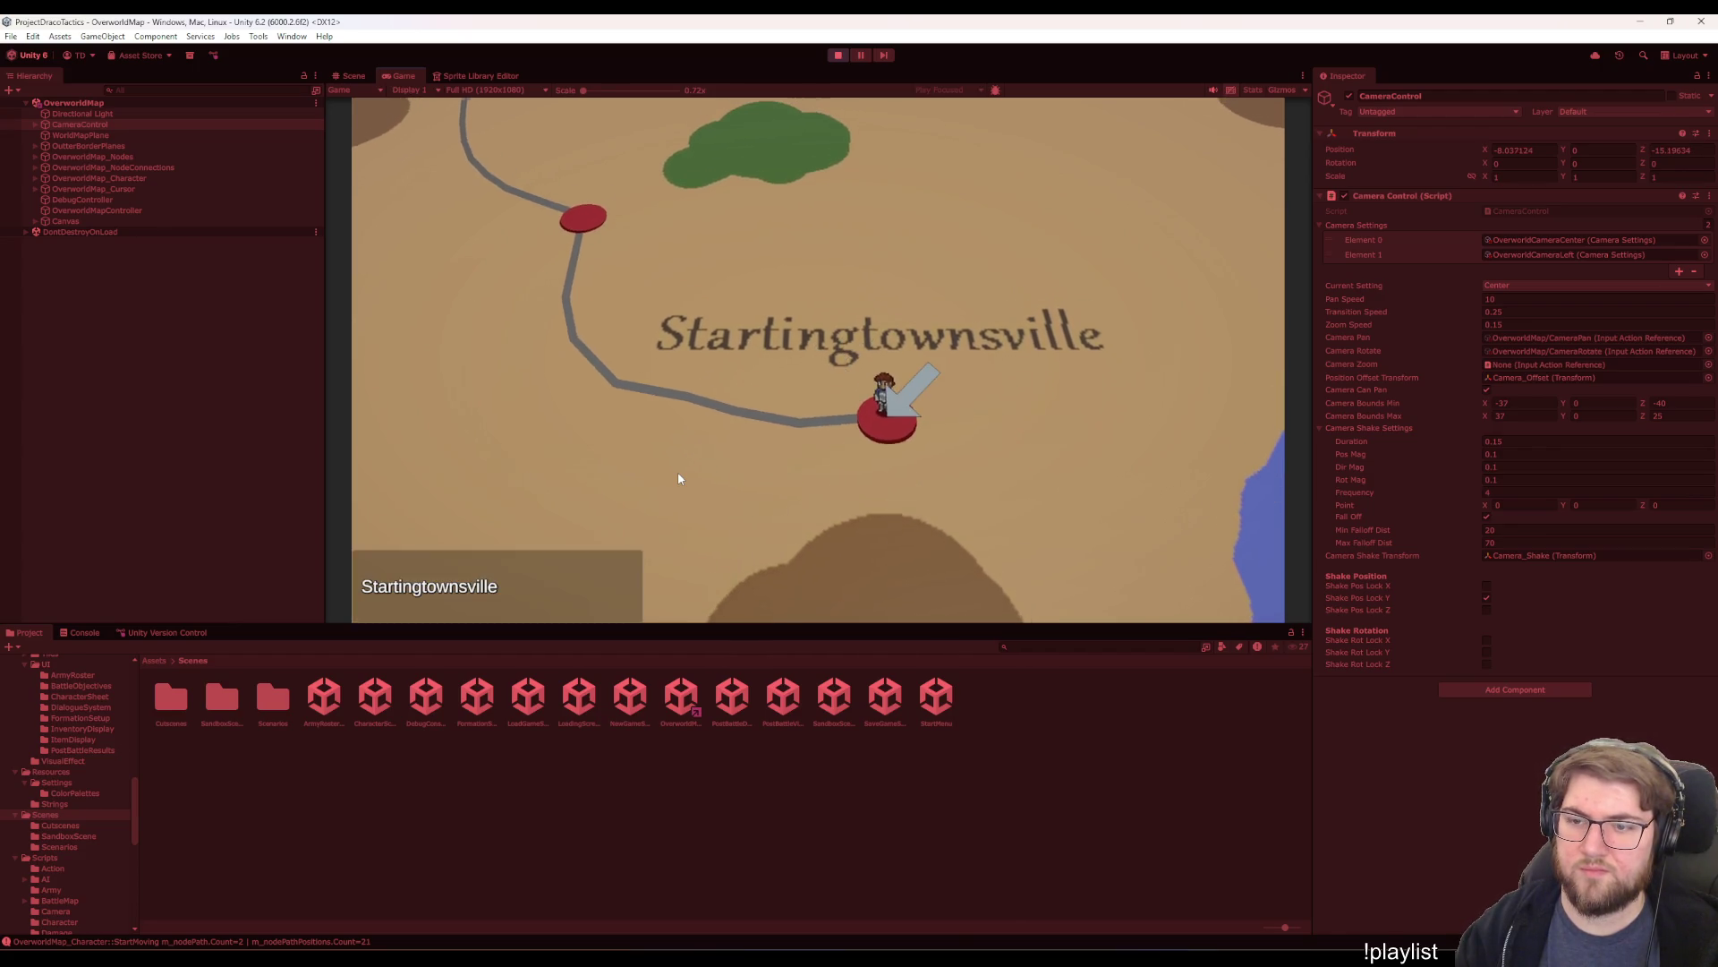
pyautogui.press('w')
pyautogui.press('d')
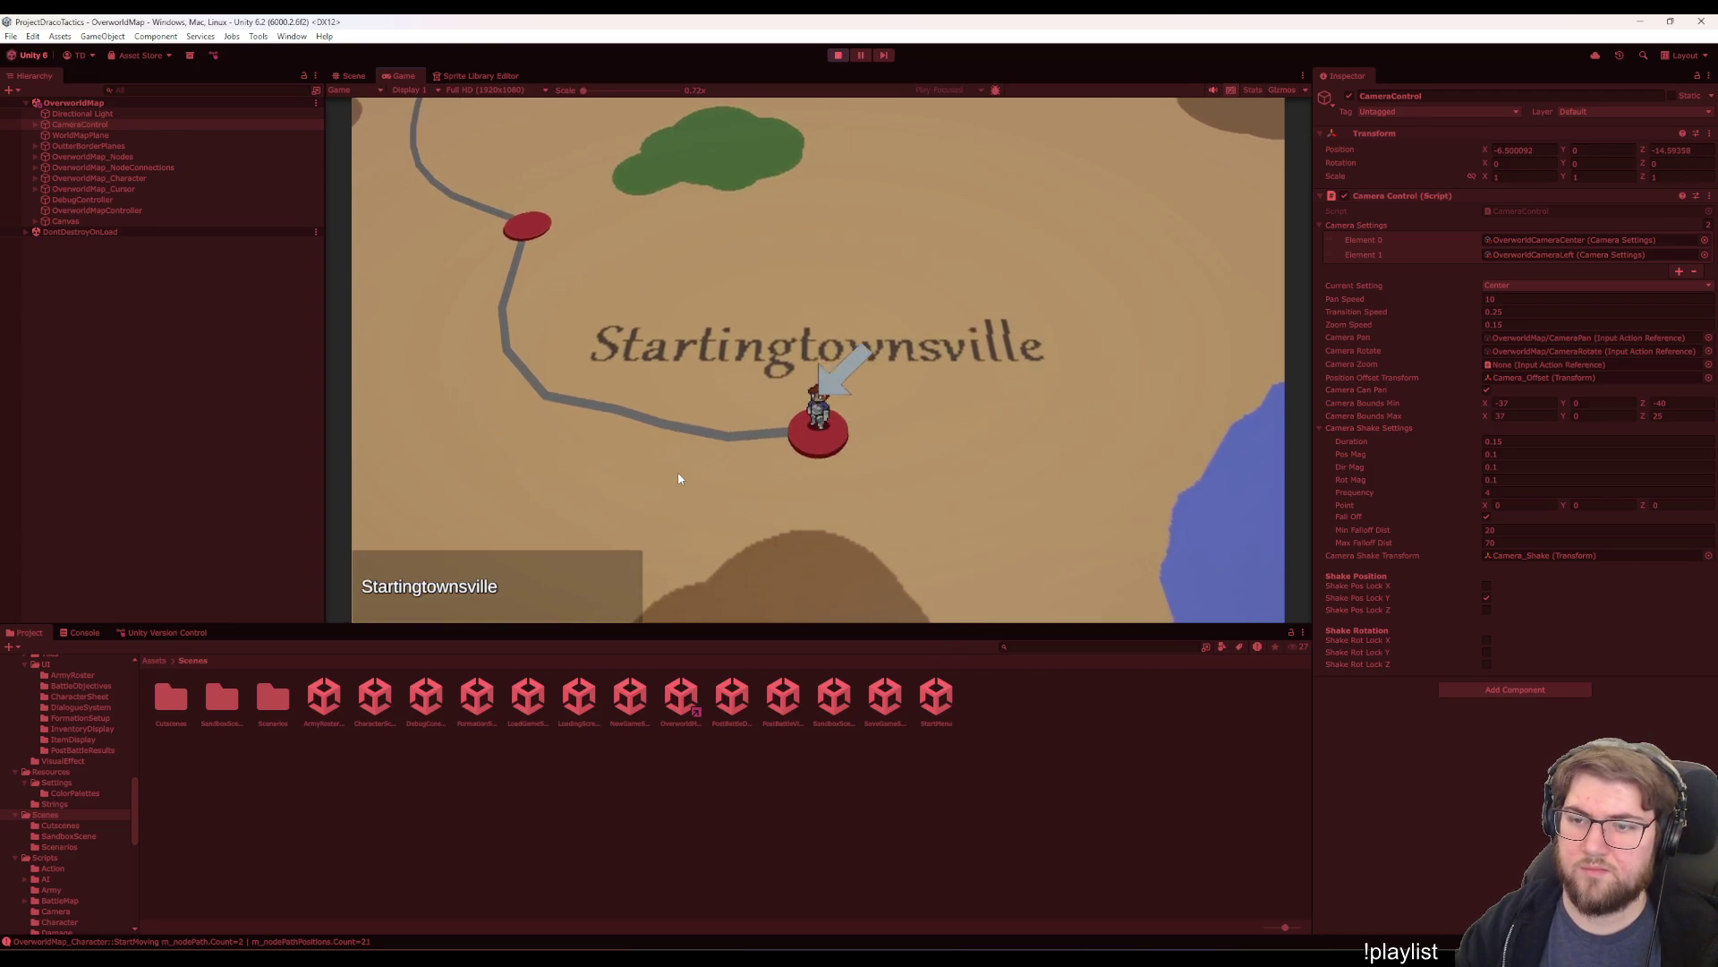
pyautogui.press('w')
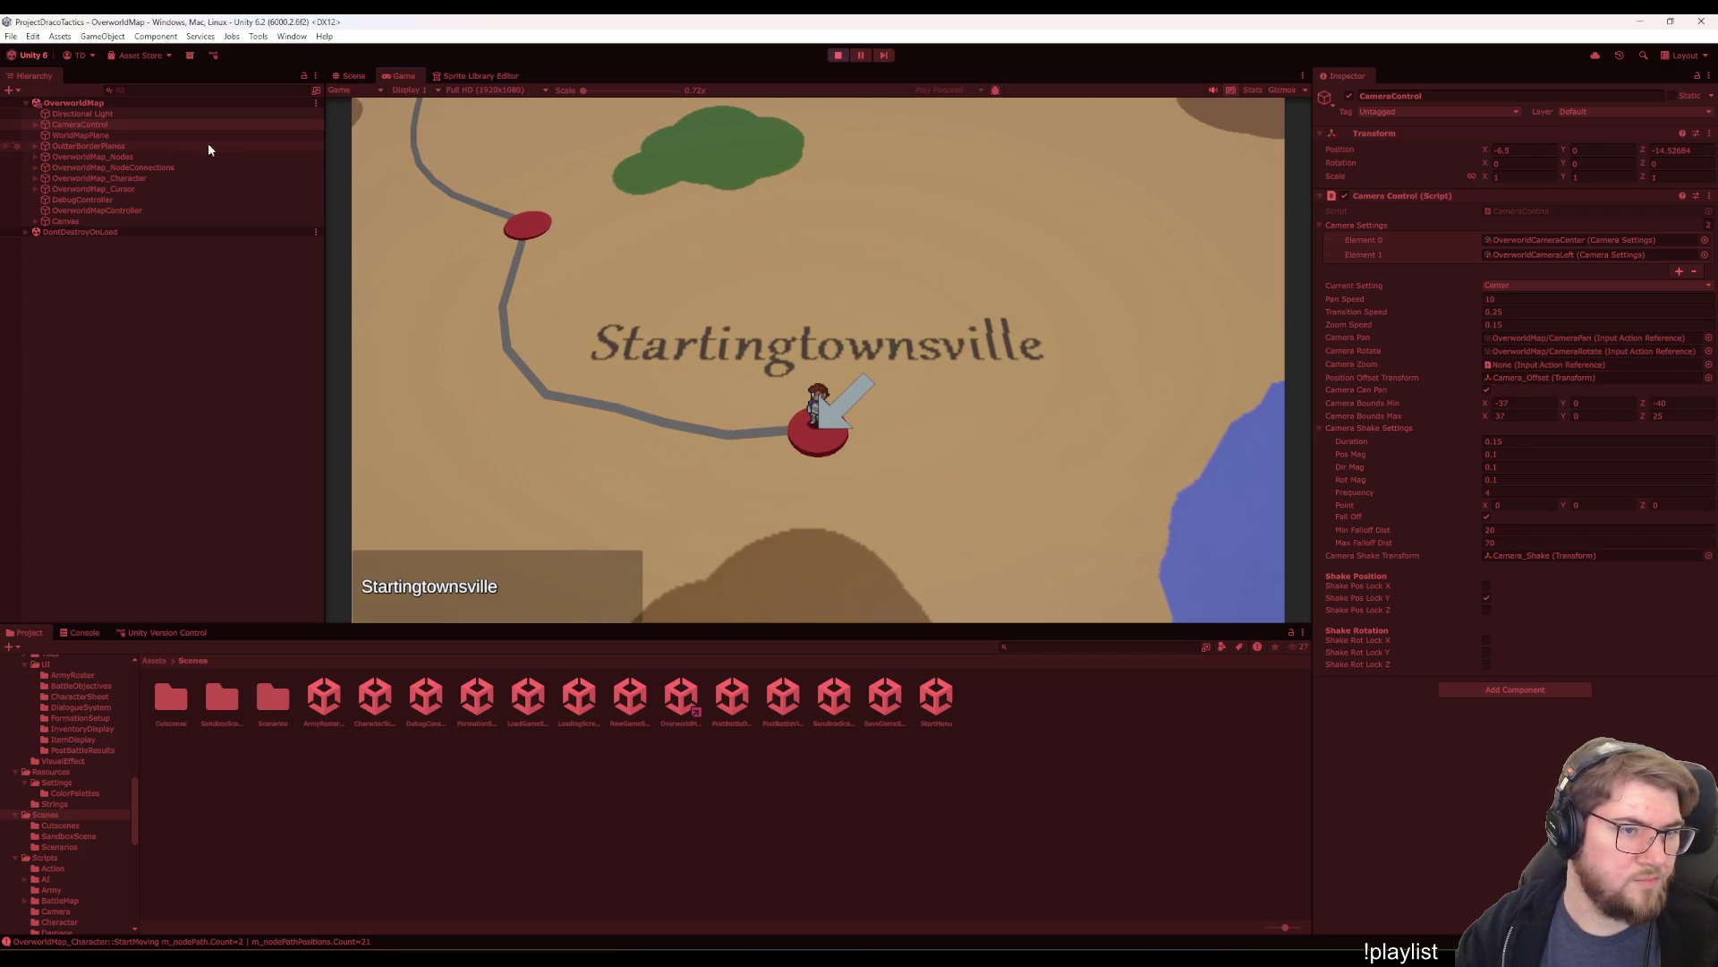
pyautogui.click(103, 189)
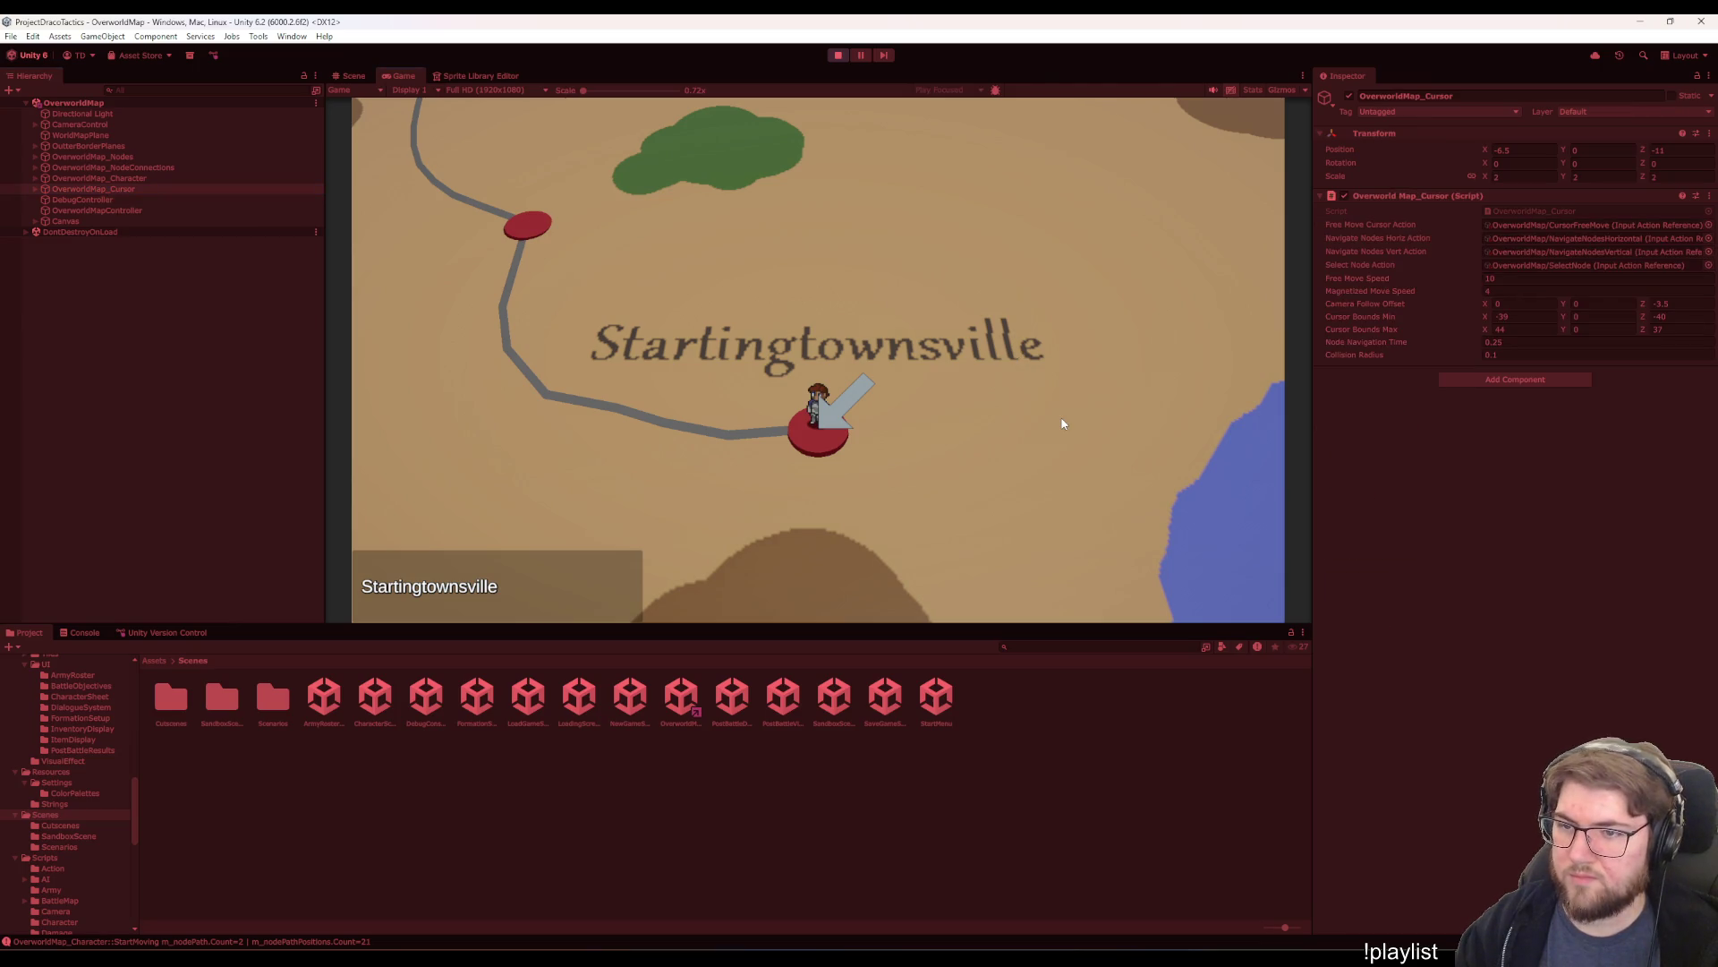
# - Nudge the map cursor, then zoom the overworld camera in and out repeatedly
pyautogui.press('w')
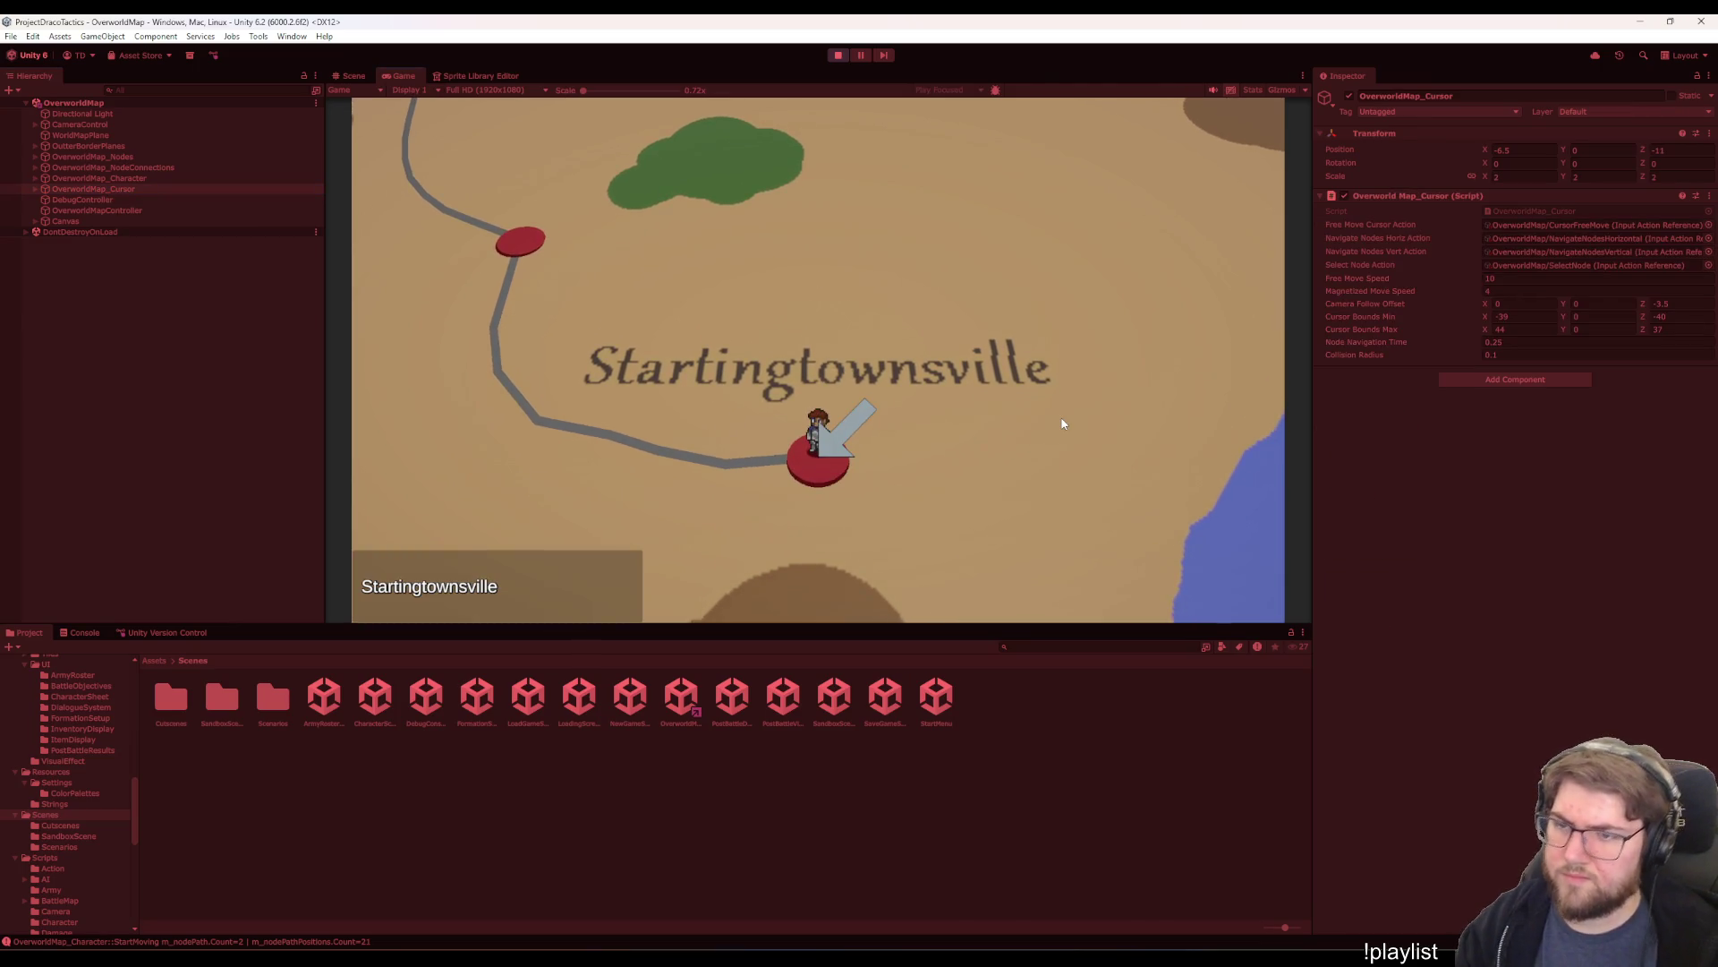
pyautogui.scroll(-5, 1065, 502)
pyautogui.scroll(3, 1062, 496)
pyautogui.scroll(-4, 1061, 496)
pyautogui.scroll(4, 1062, 496)
pyautogui.scroll(-4, 1119, 483)
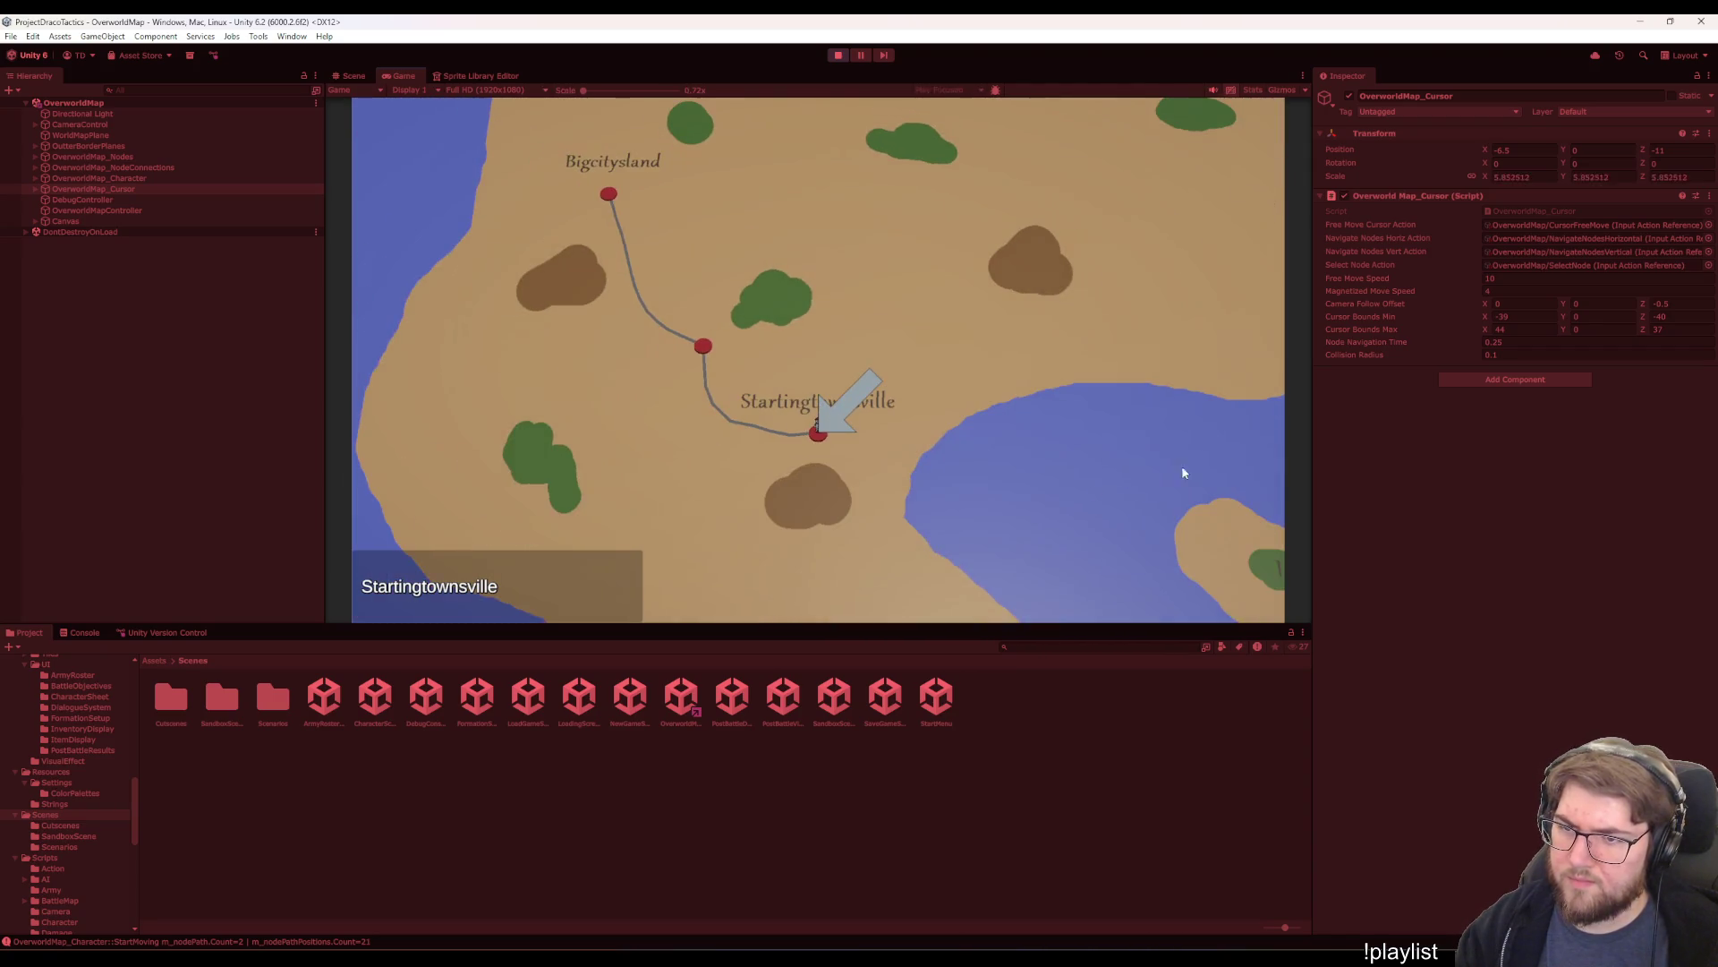
pyautogui.scroll(5, 1382, 310)
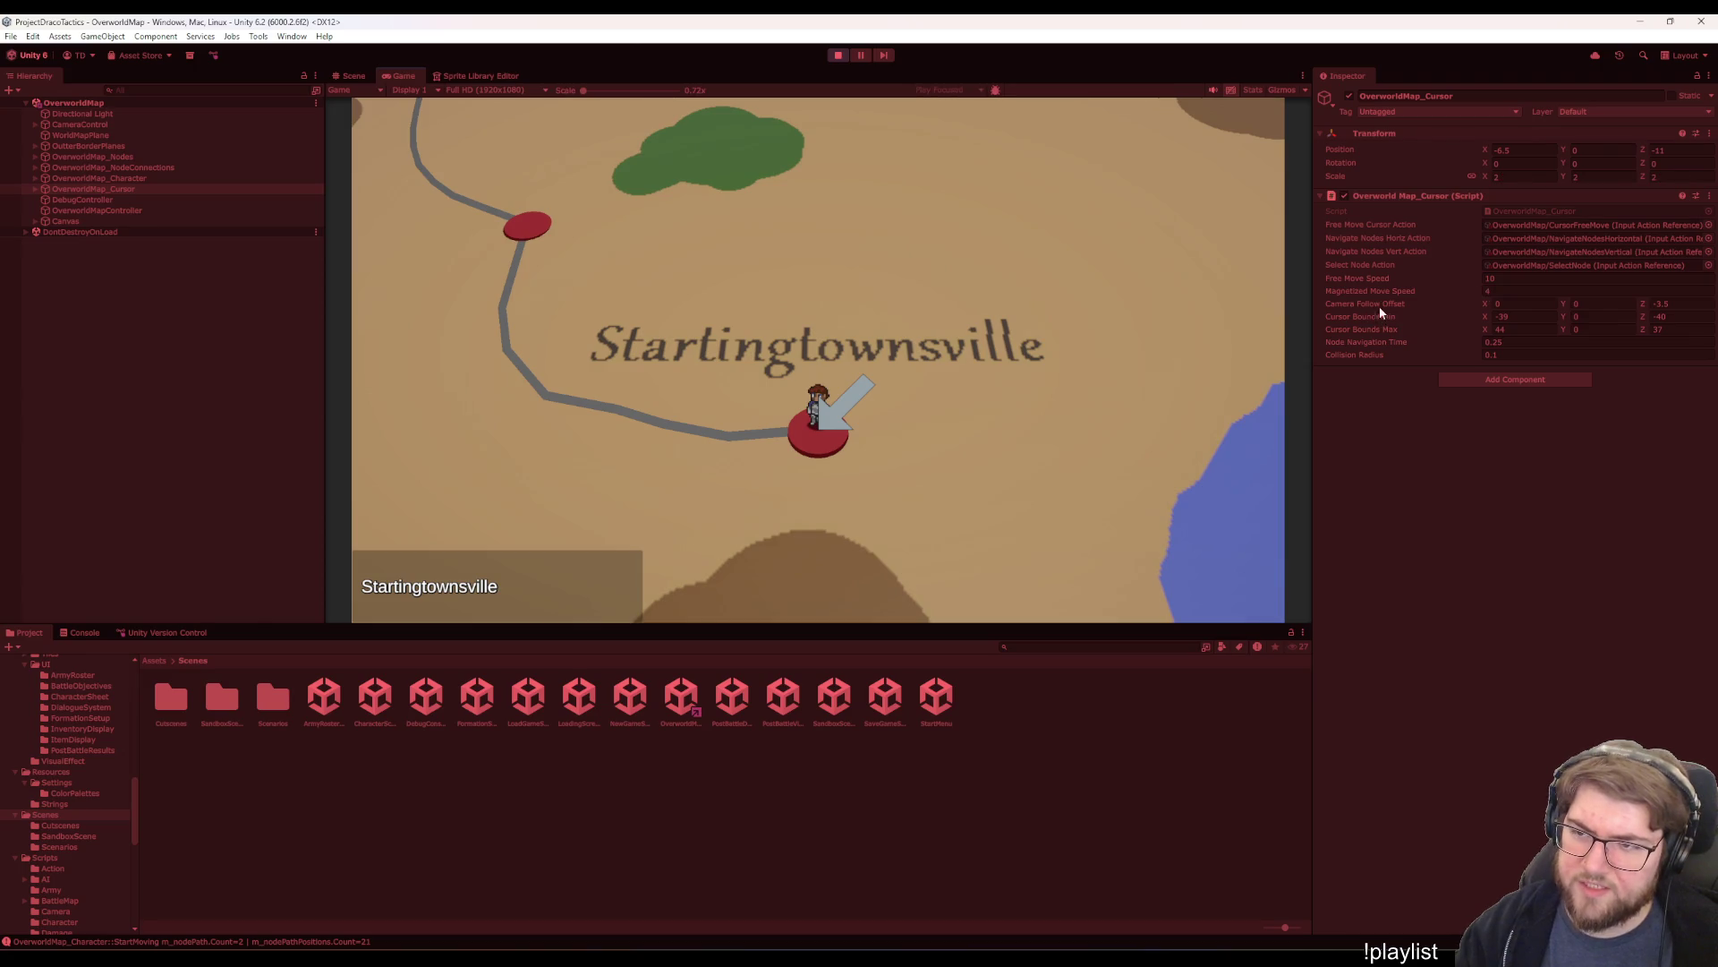
pyautogui.scroll(-5, 1142, 348)
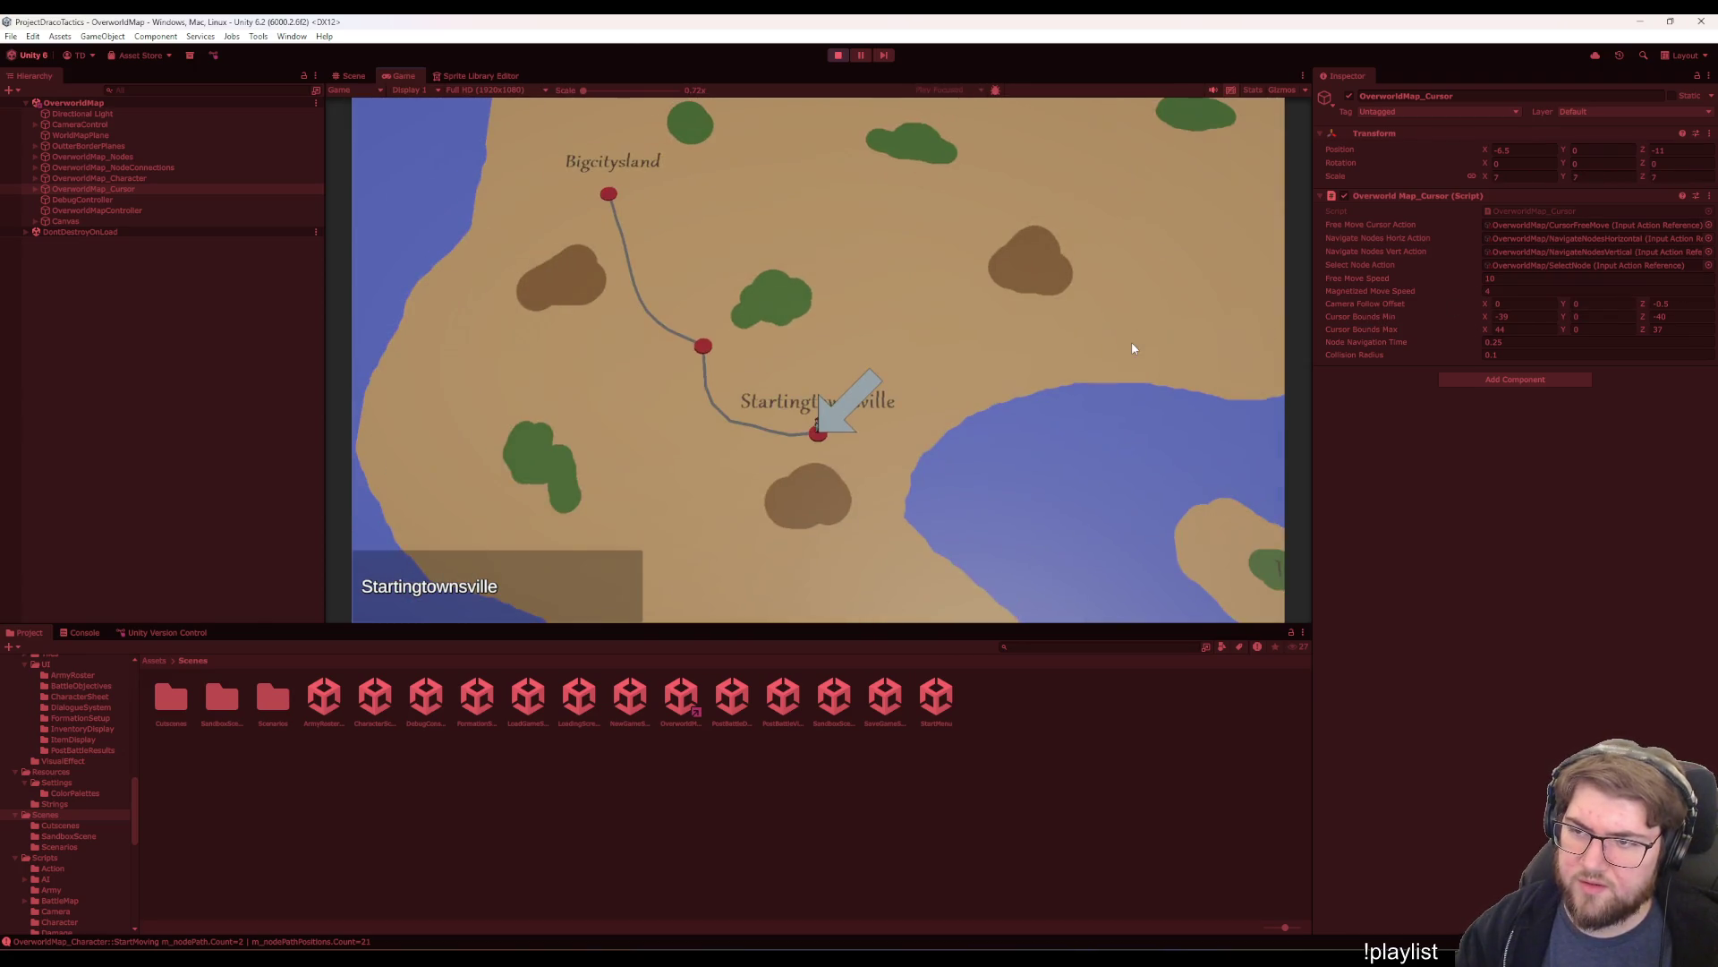
# - Move the selection to Bigcitysland, then walk the character back to Startingtownsville and inspect it
pyautogui.press('Up')
pyautogui.press('Up')
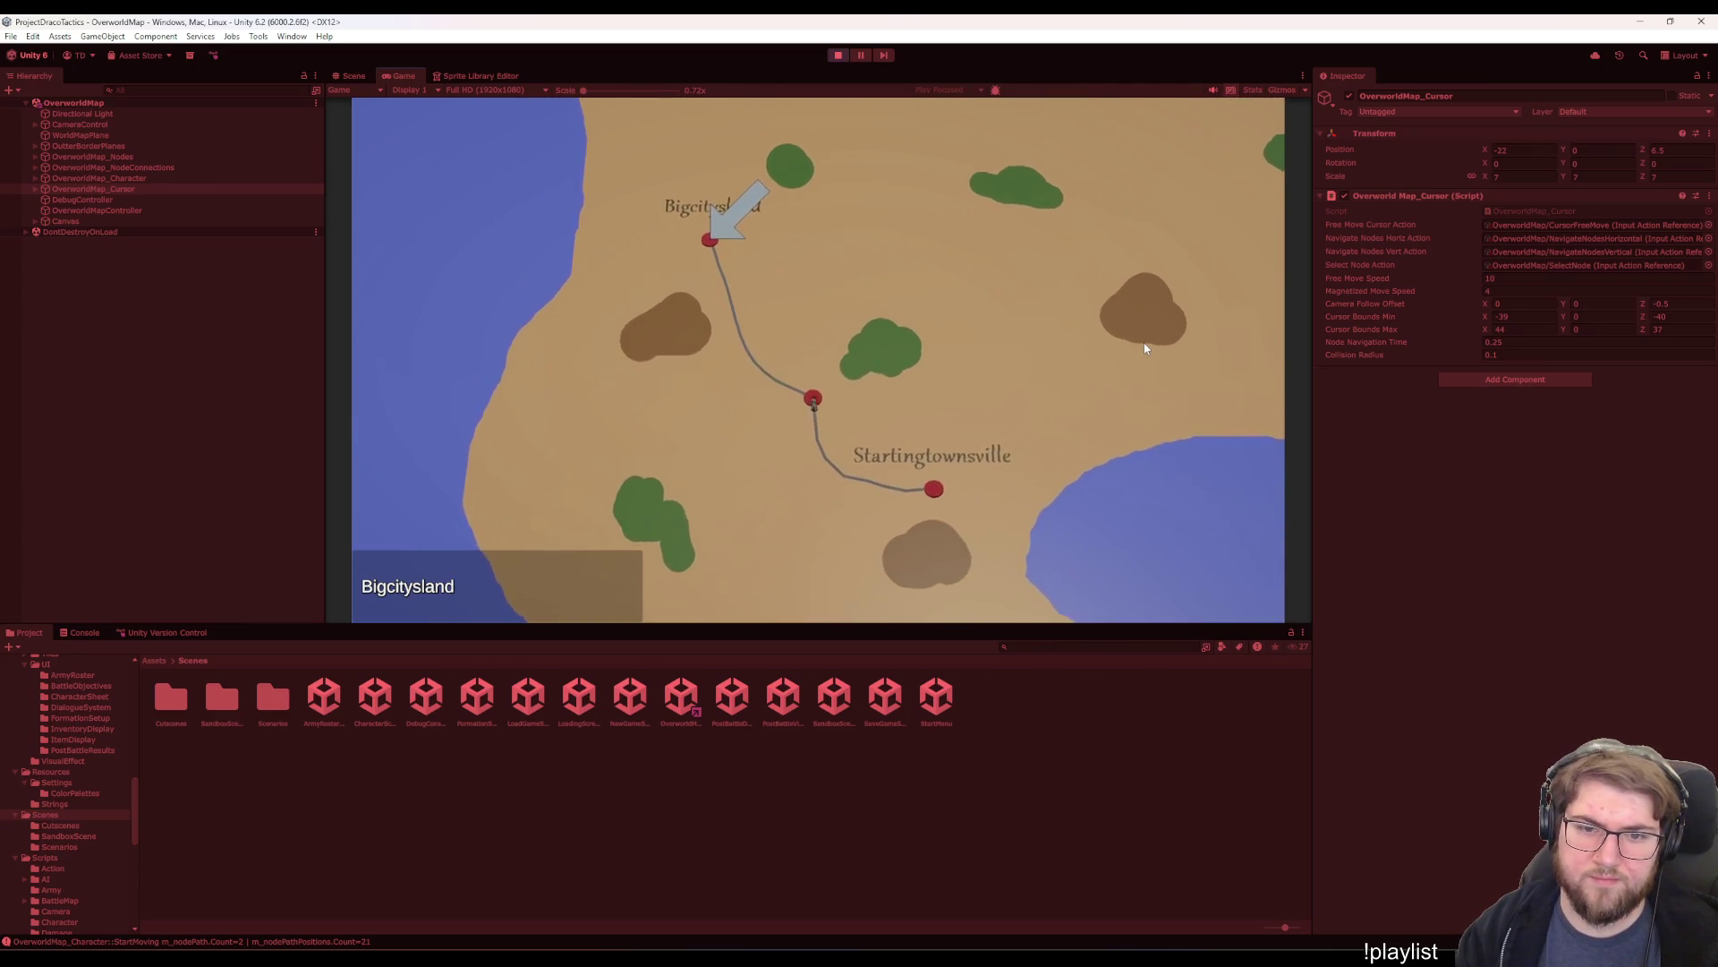
pyautogui.scroll(5, 1145, 347)
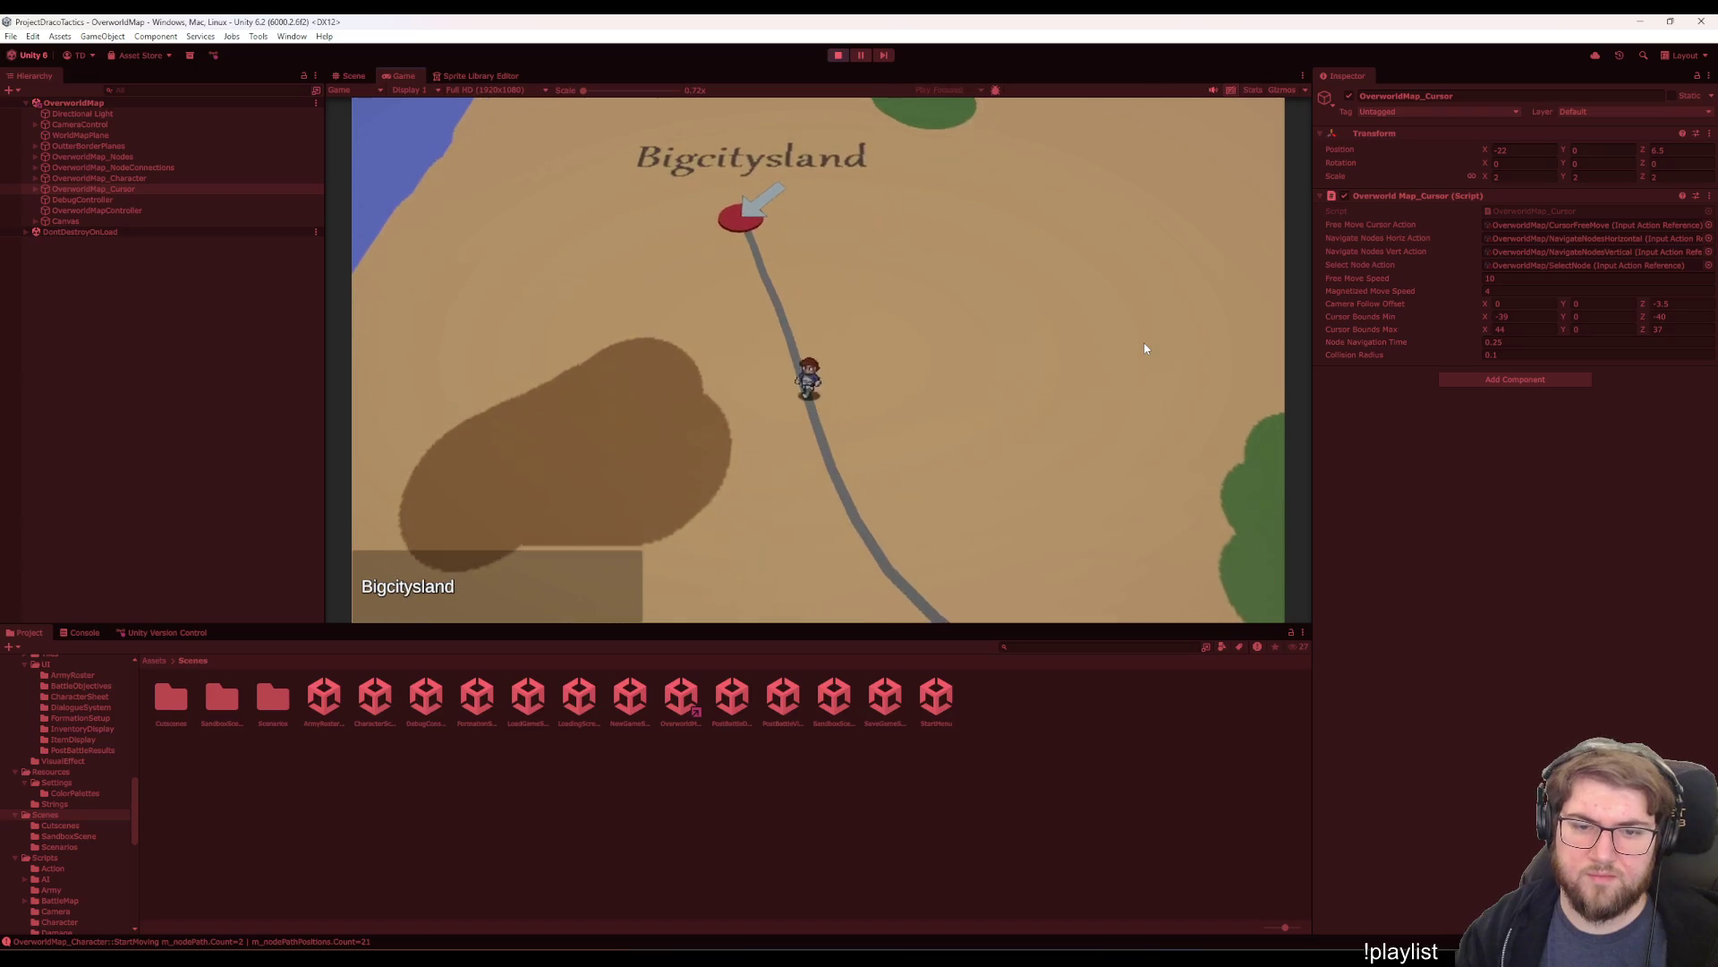
pyautogui.scroll(-1, 1144, 349)
pyautogui.scroll(-4, 1145, 348)
pyautogui.scroll(4, 1144, 348)
pyautogui.scroll(-4, 1145, 348)
pyautogui.scroll(4, 1144, 348)
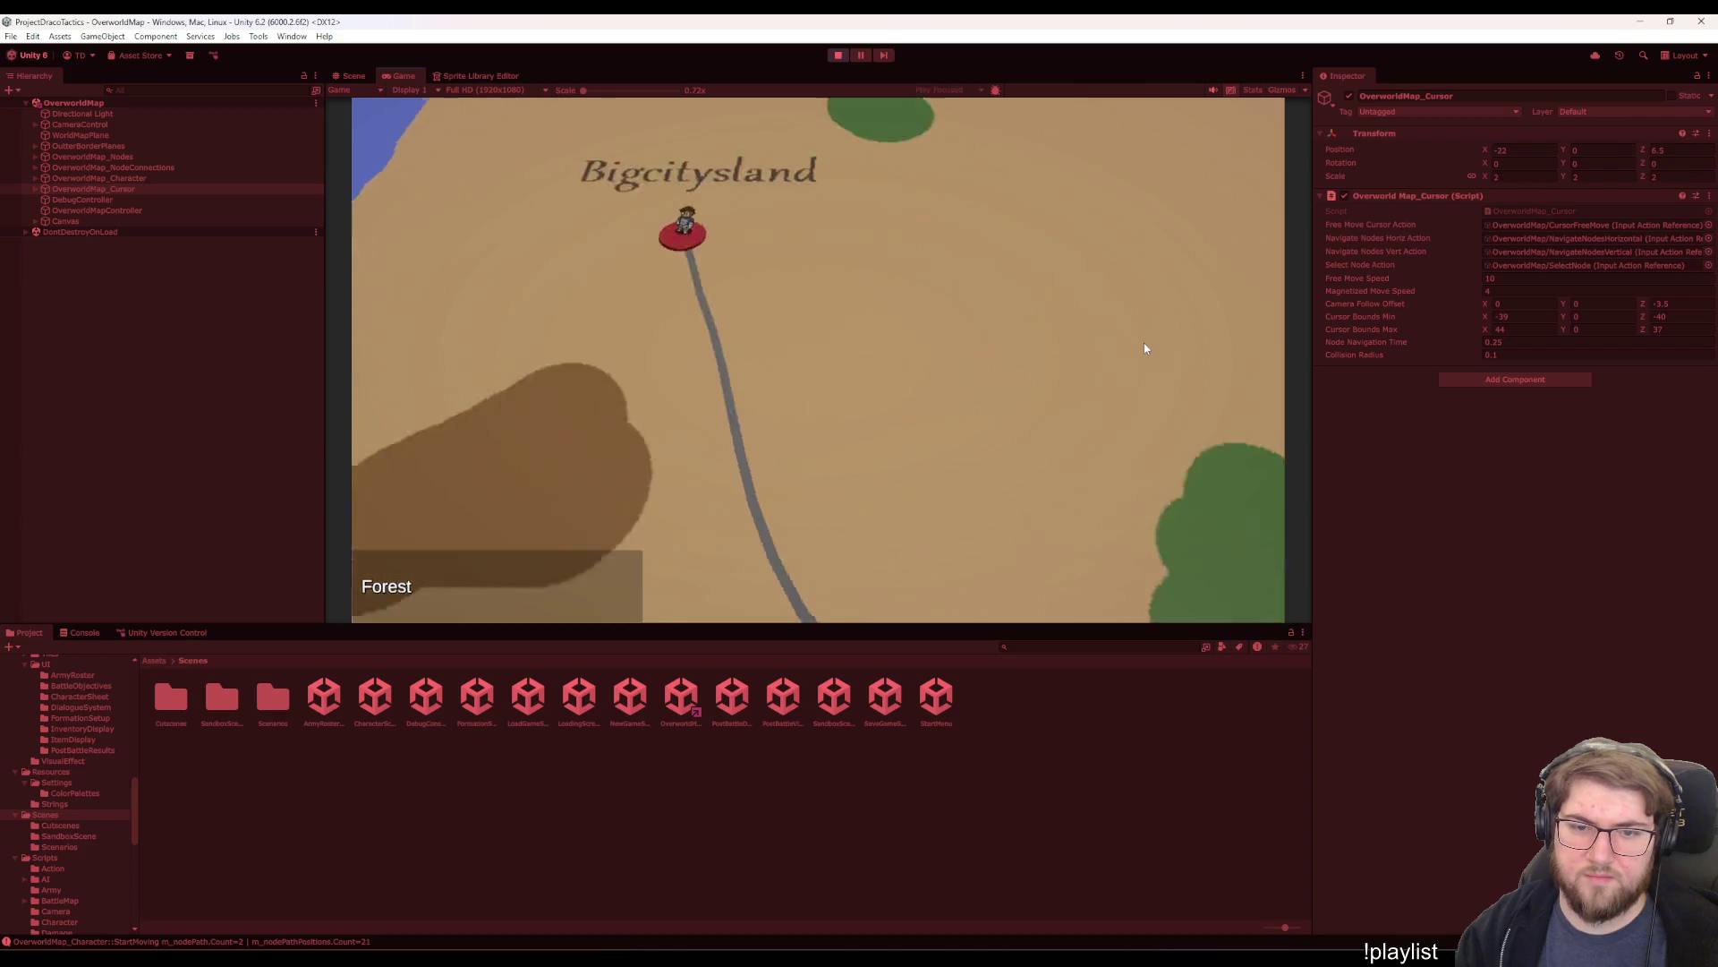
pyautogui.press('Up')
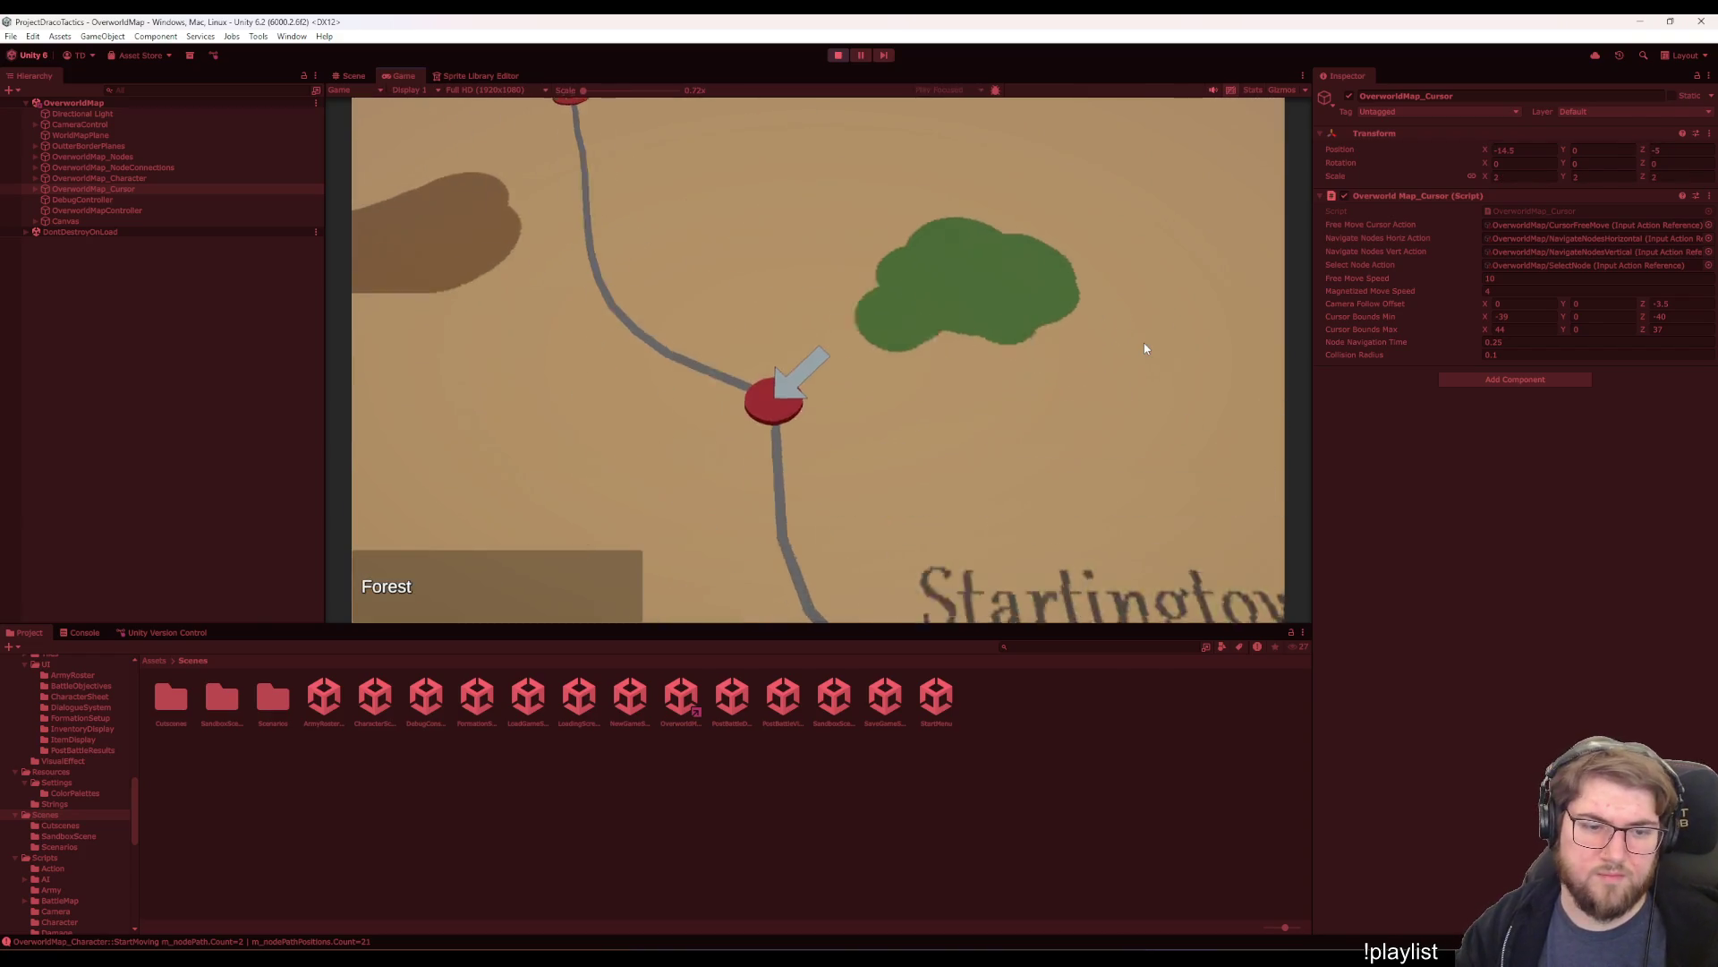
pyautogui.press('Down')
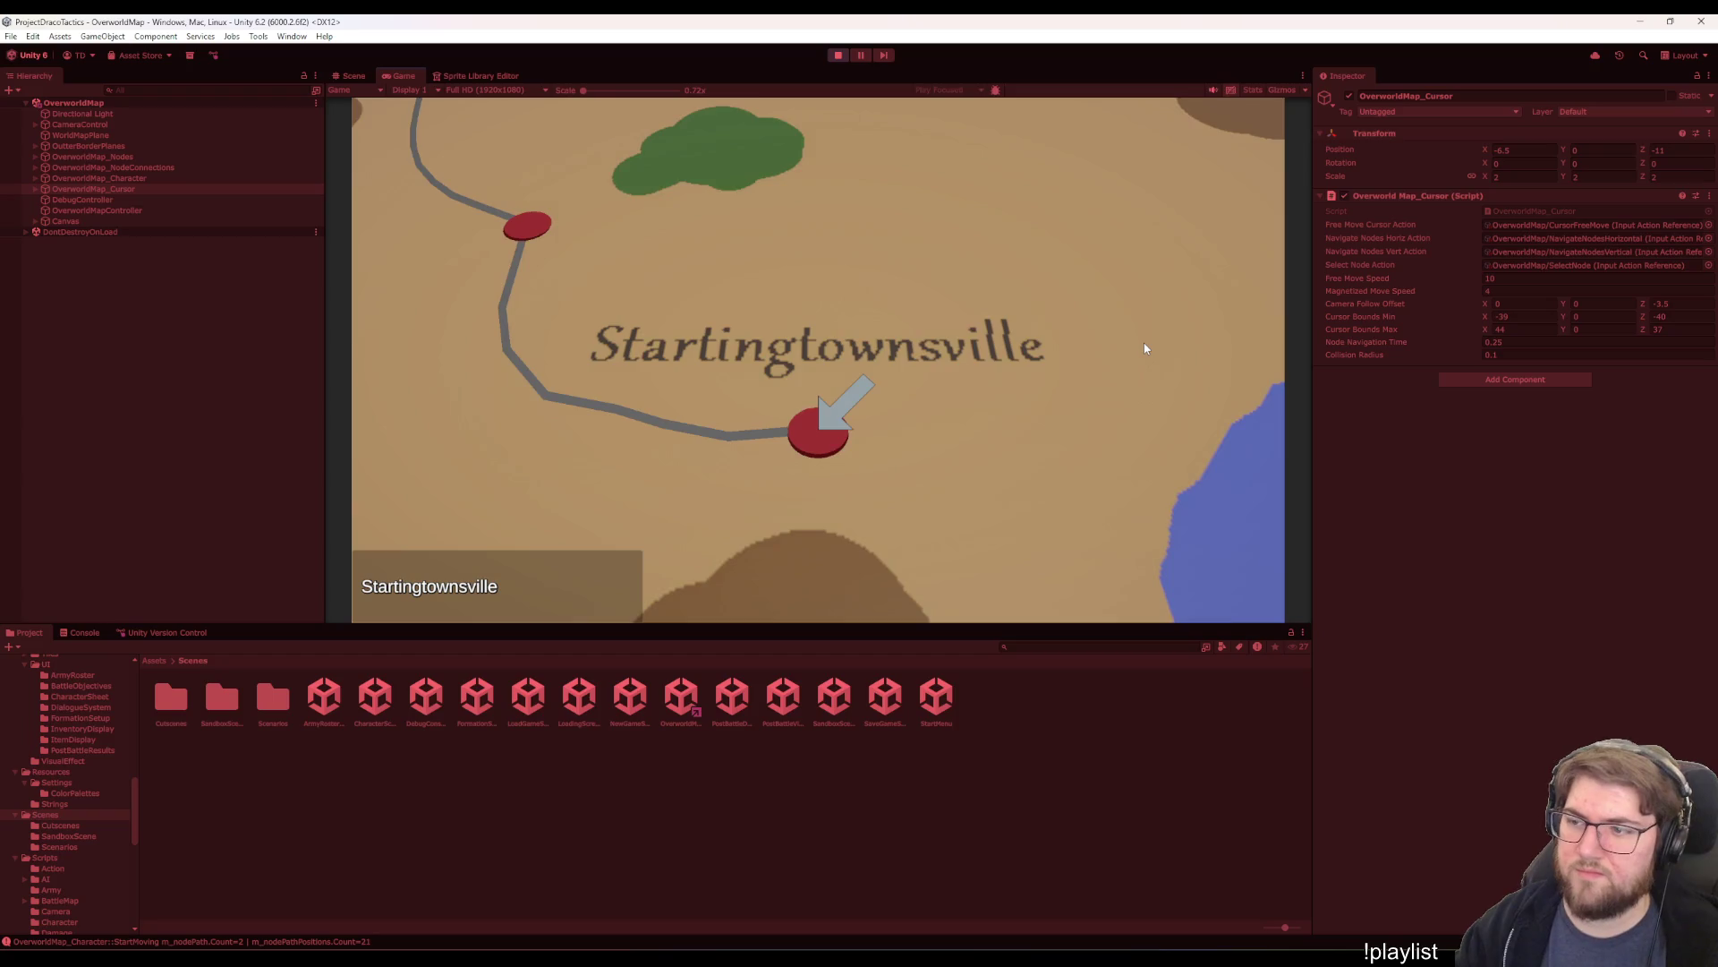
pyautogui.press('space')
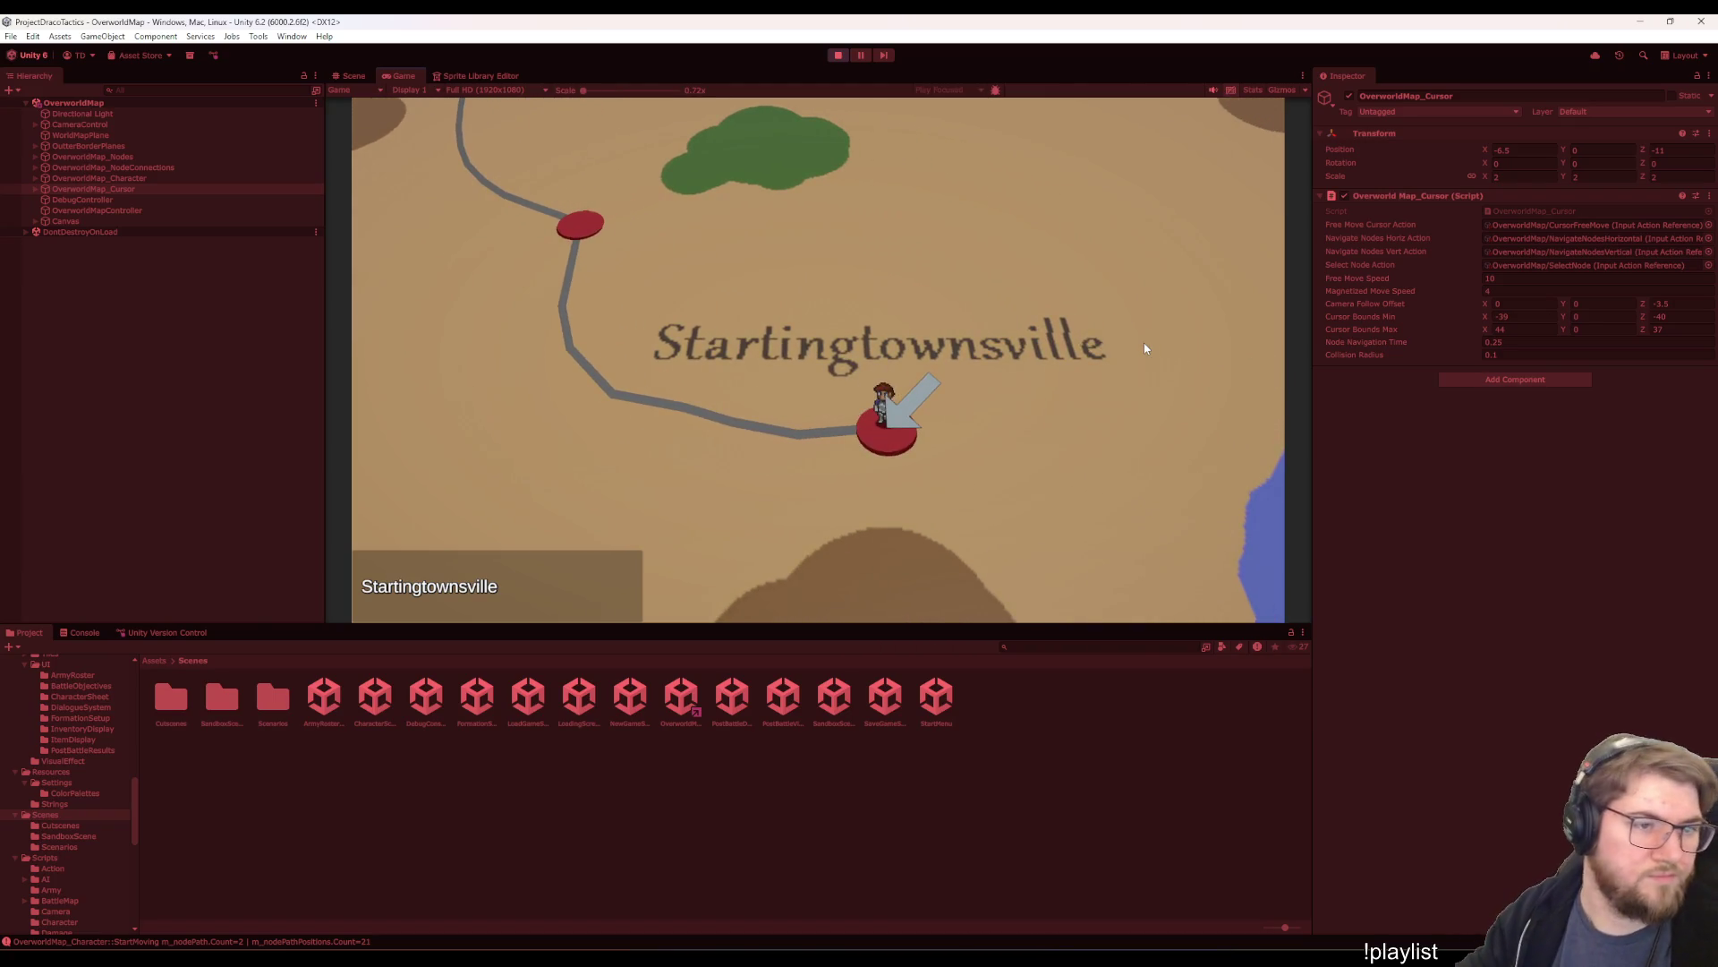
pyautogui.click(126, 180)
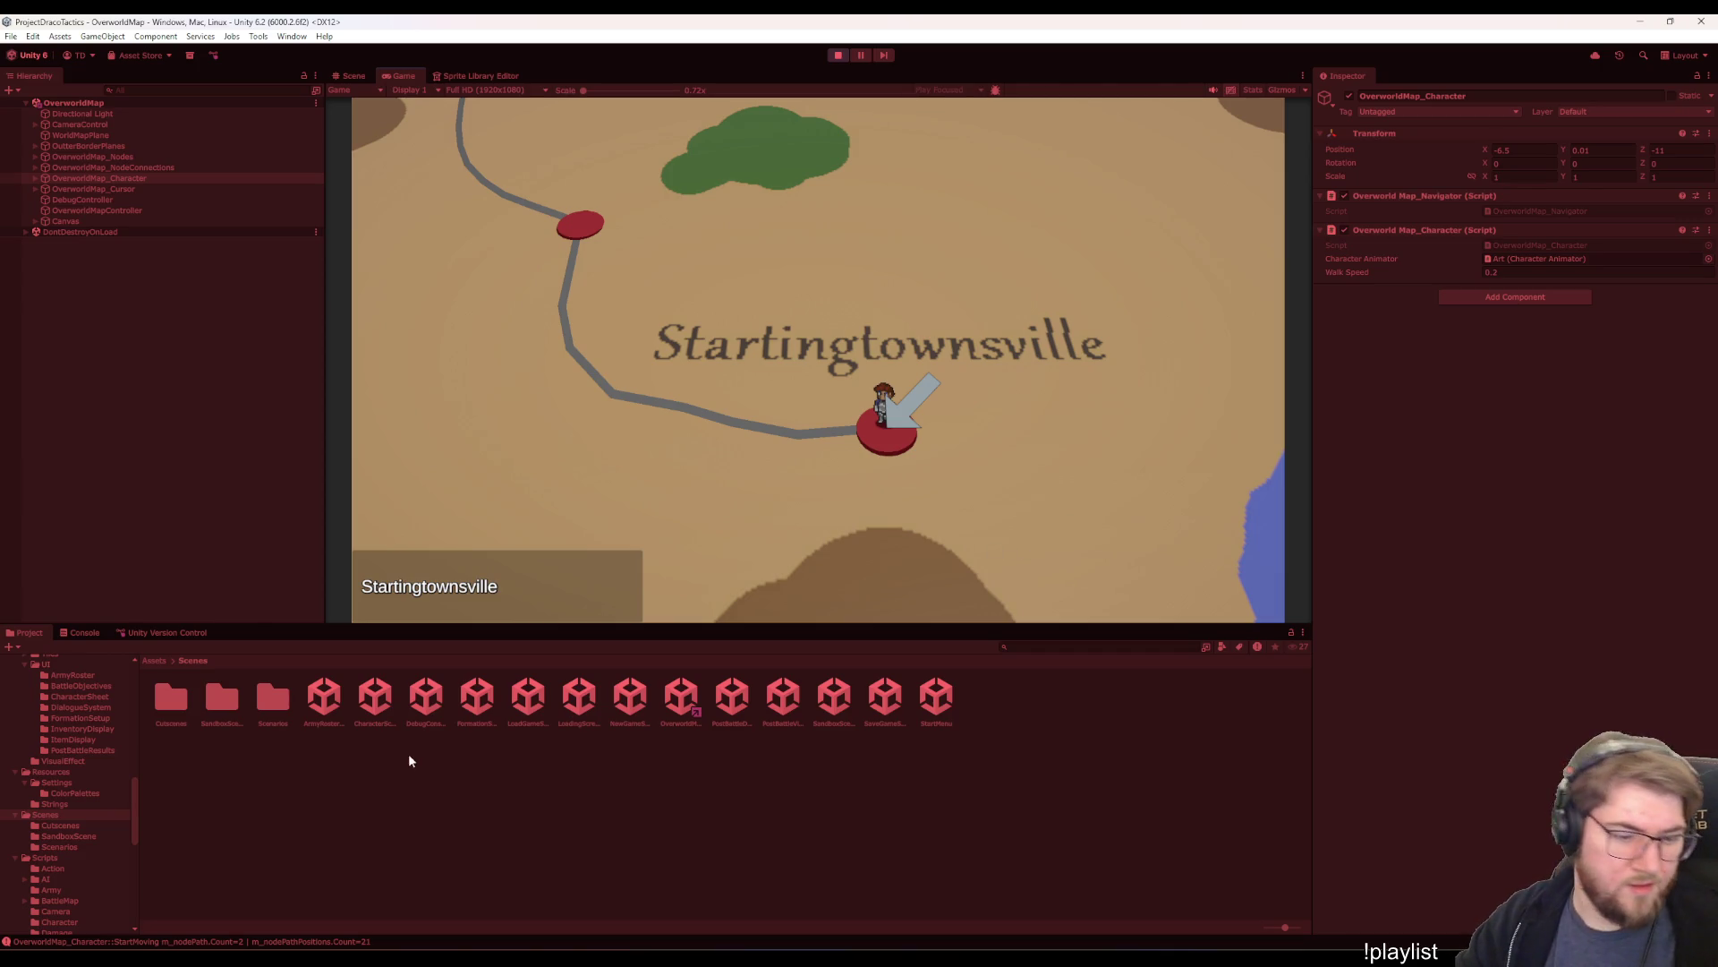
# - Clear the Console, then walk the character to Forest and back to Startingtownsville
pyautogui.click(68, 633)
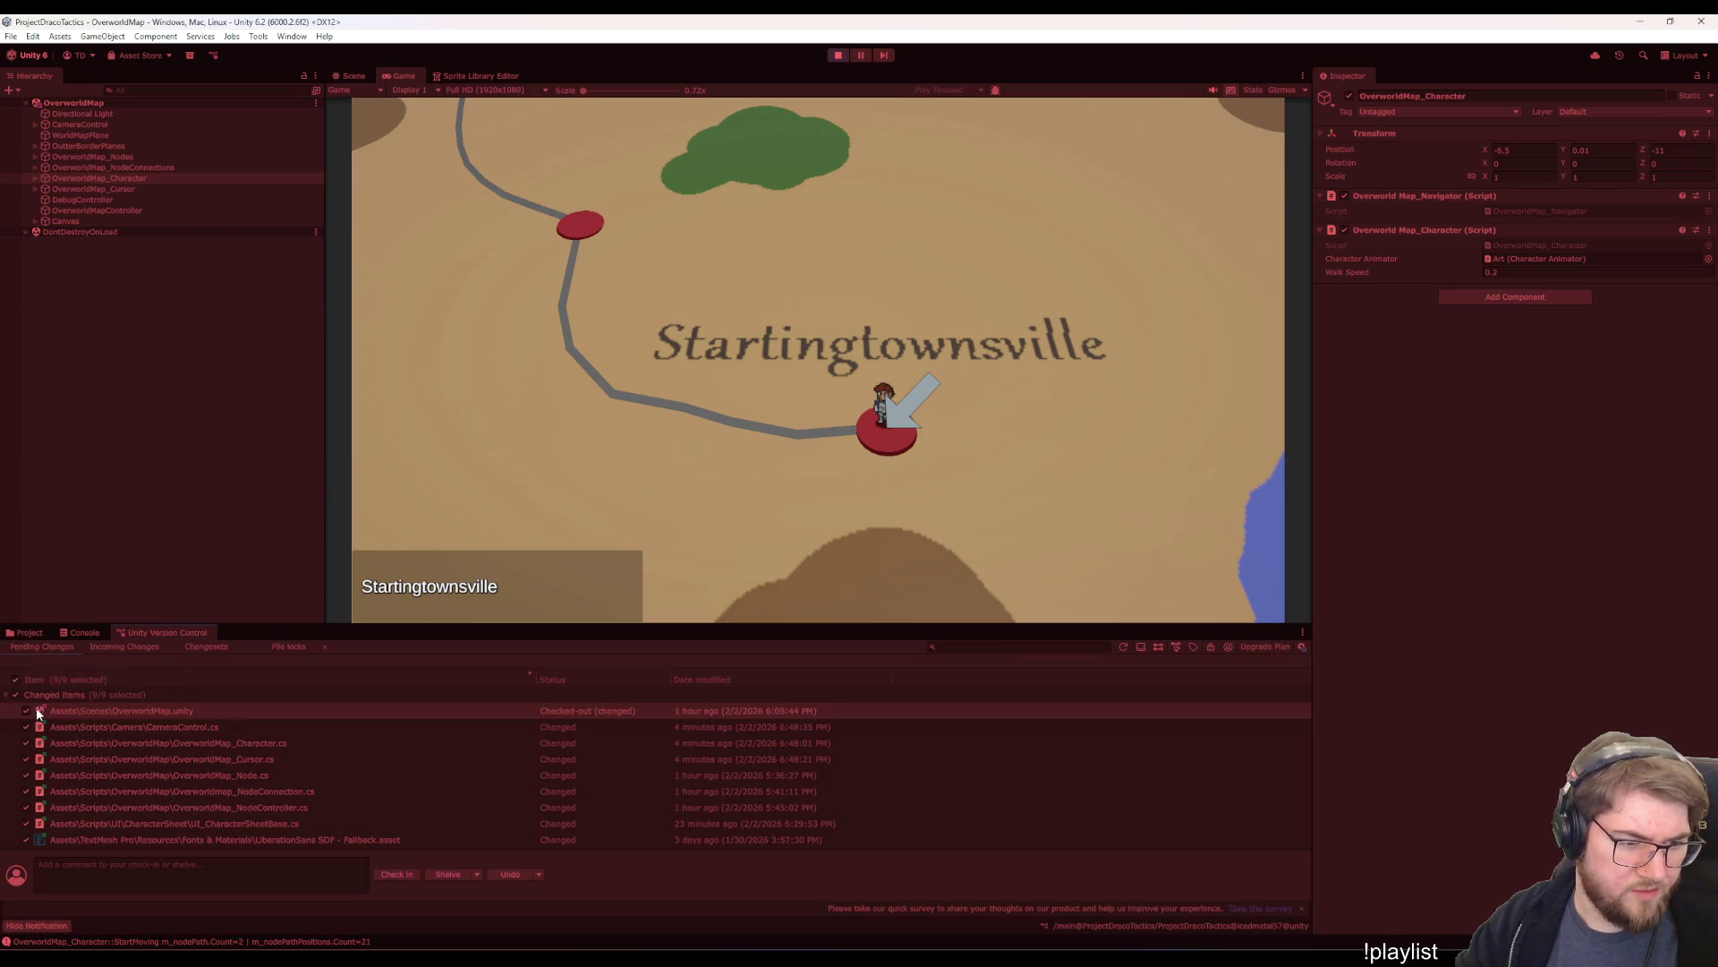
pyautogui.click(16, 647)
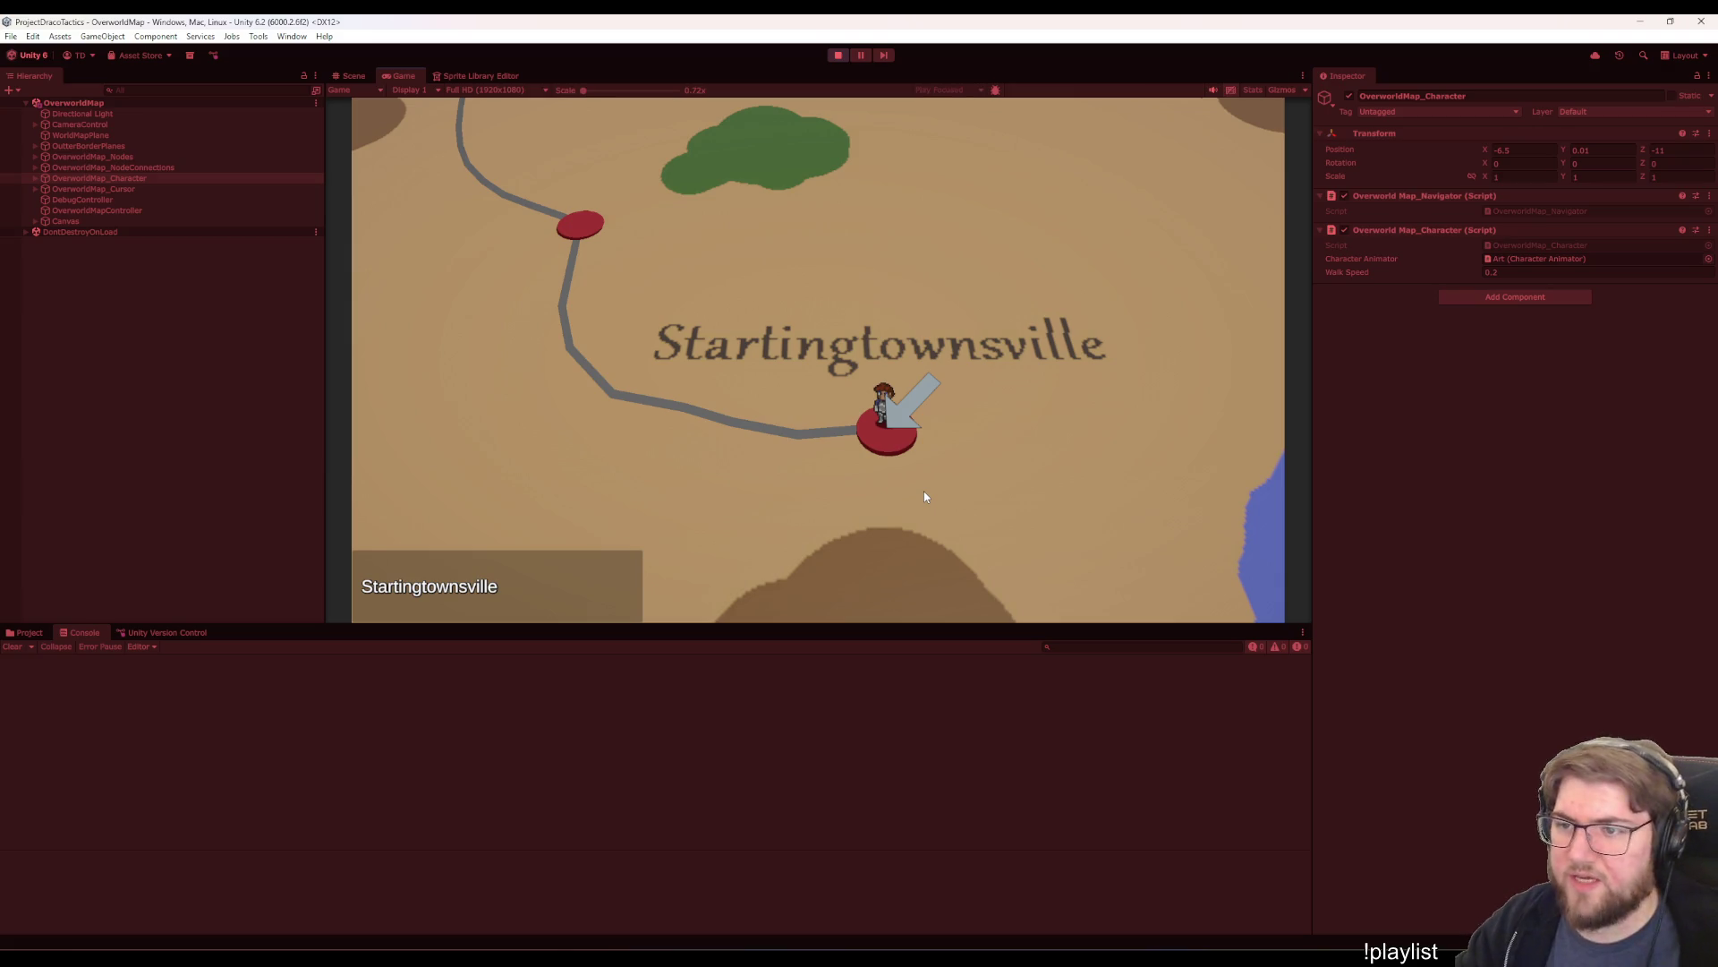
pyautogui.press('Left')
pyautogui.press('Return')
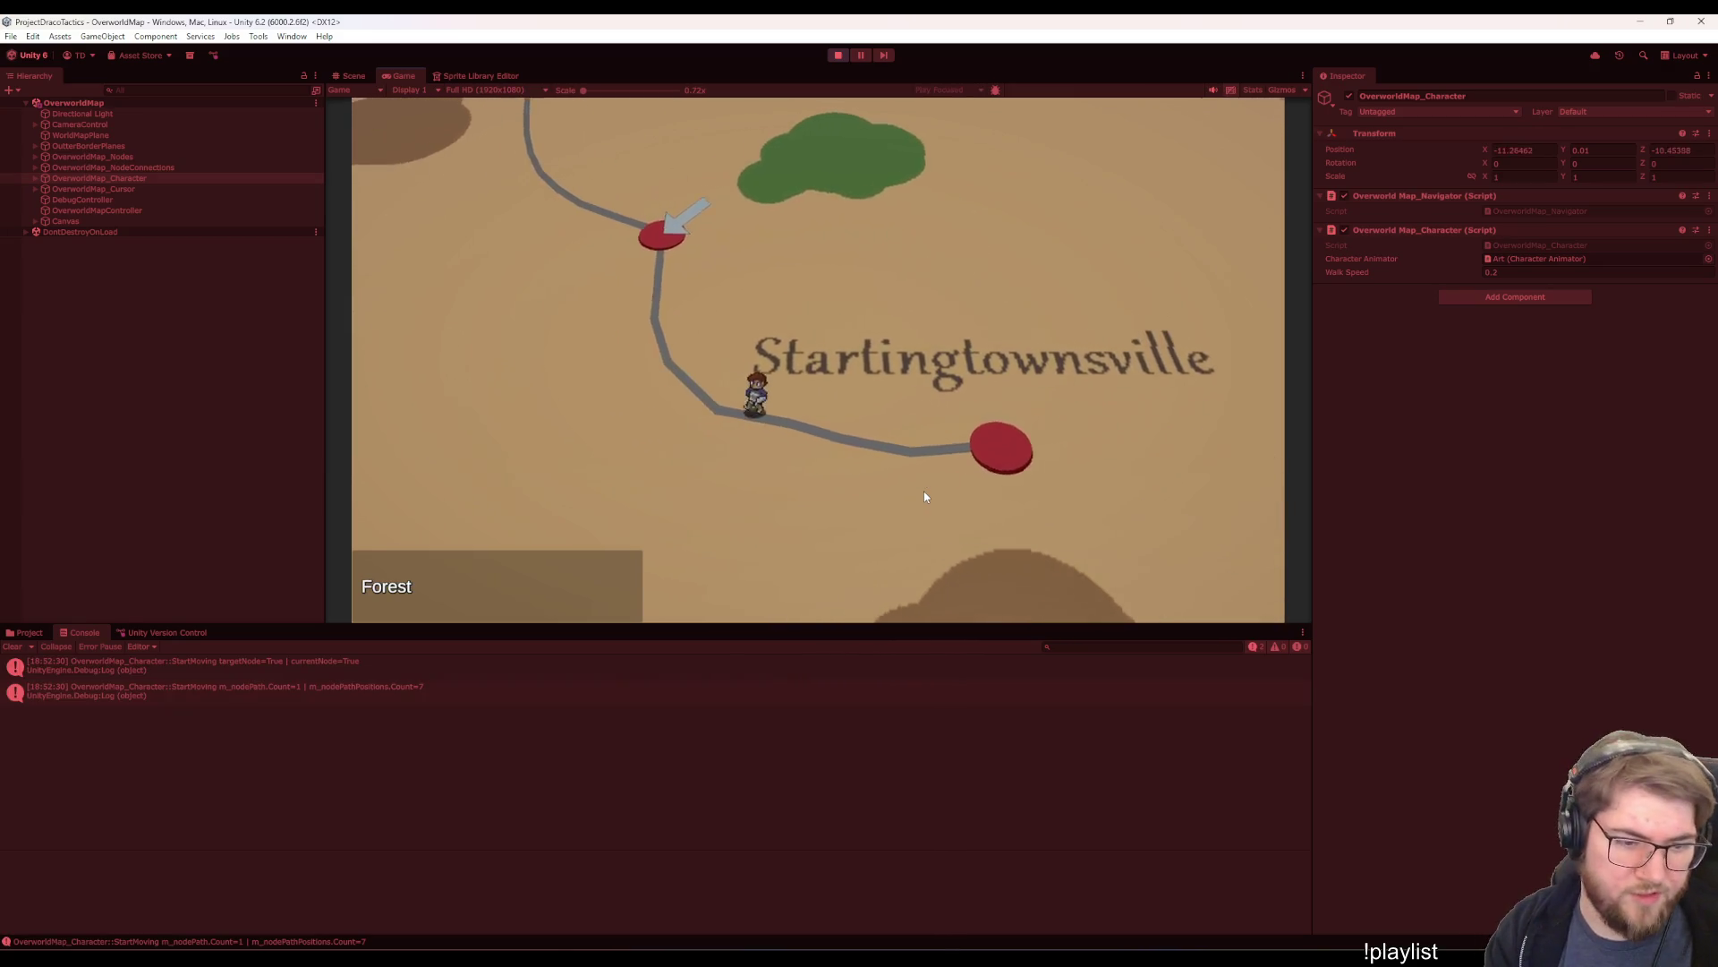
pyautogui.press('Right')
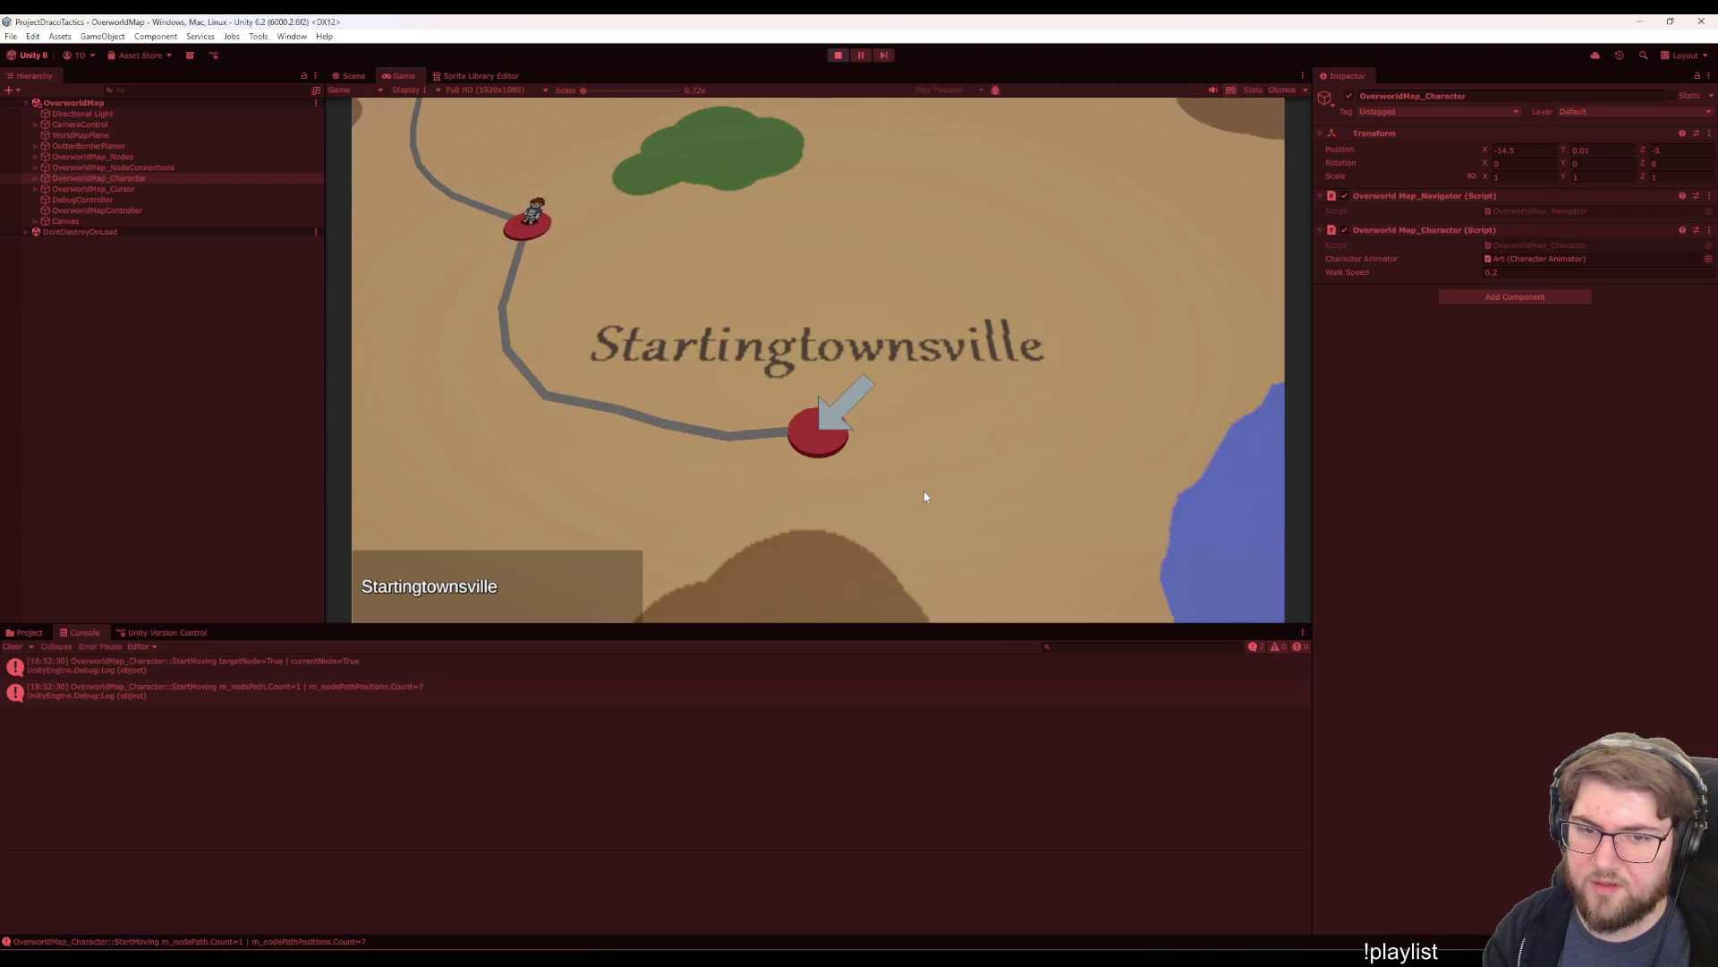
pyautogui.press('Return')
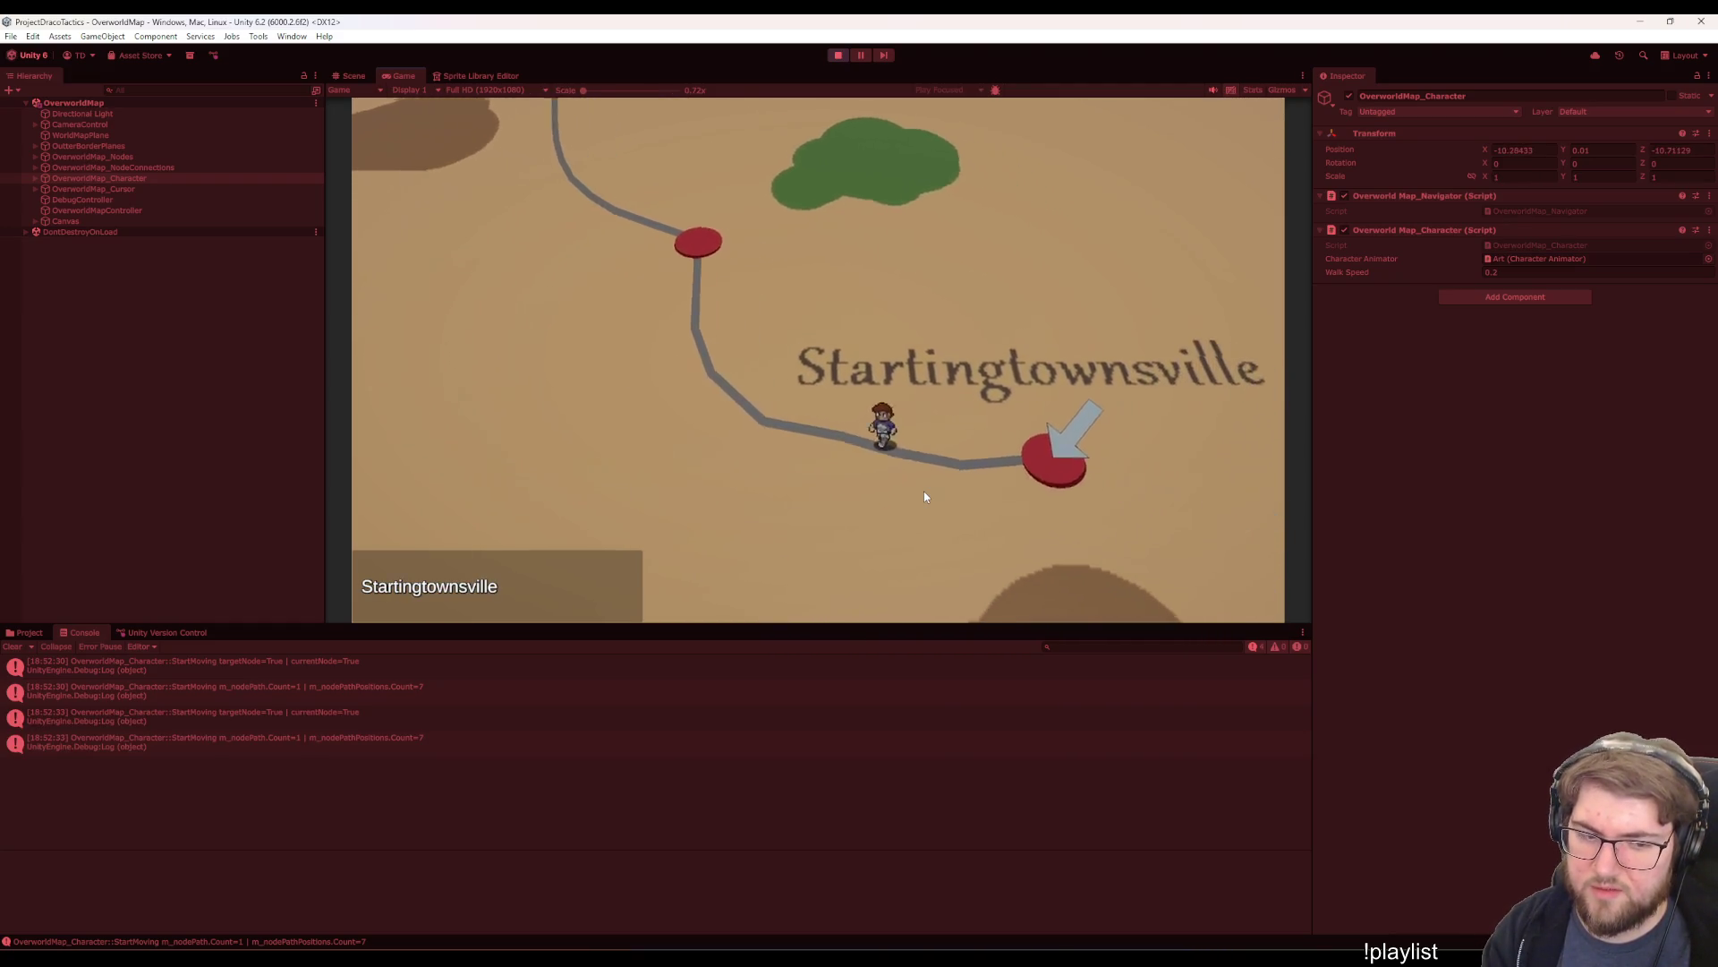
# - Step the map selection through Forest and Bigcitysland and back to Startingtownsville
pyautogui.press('Left')
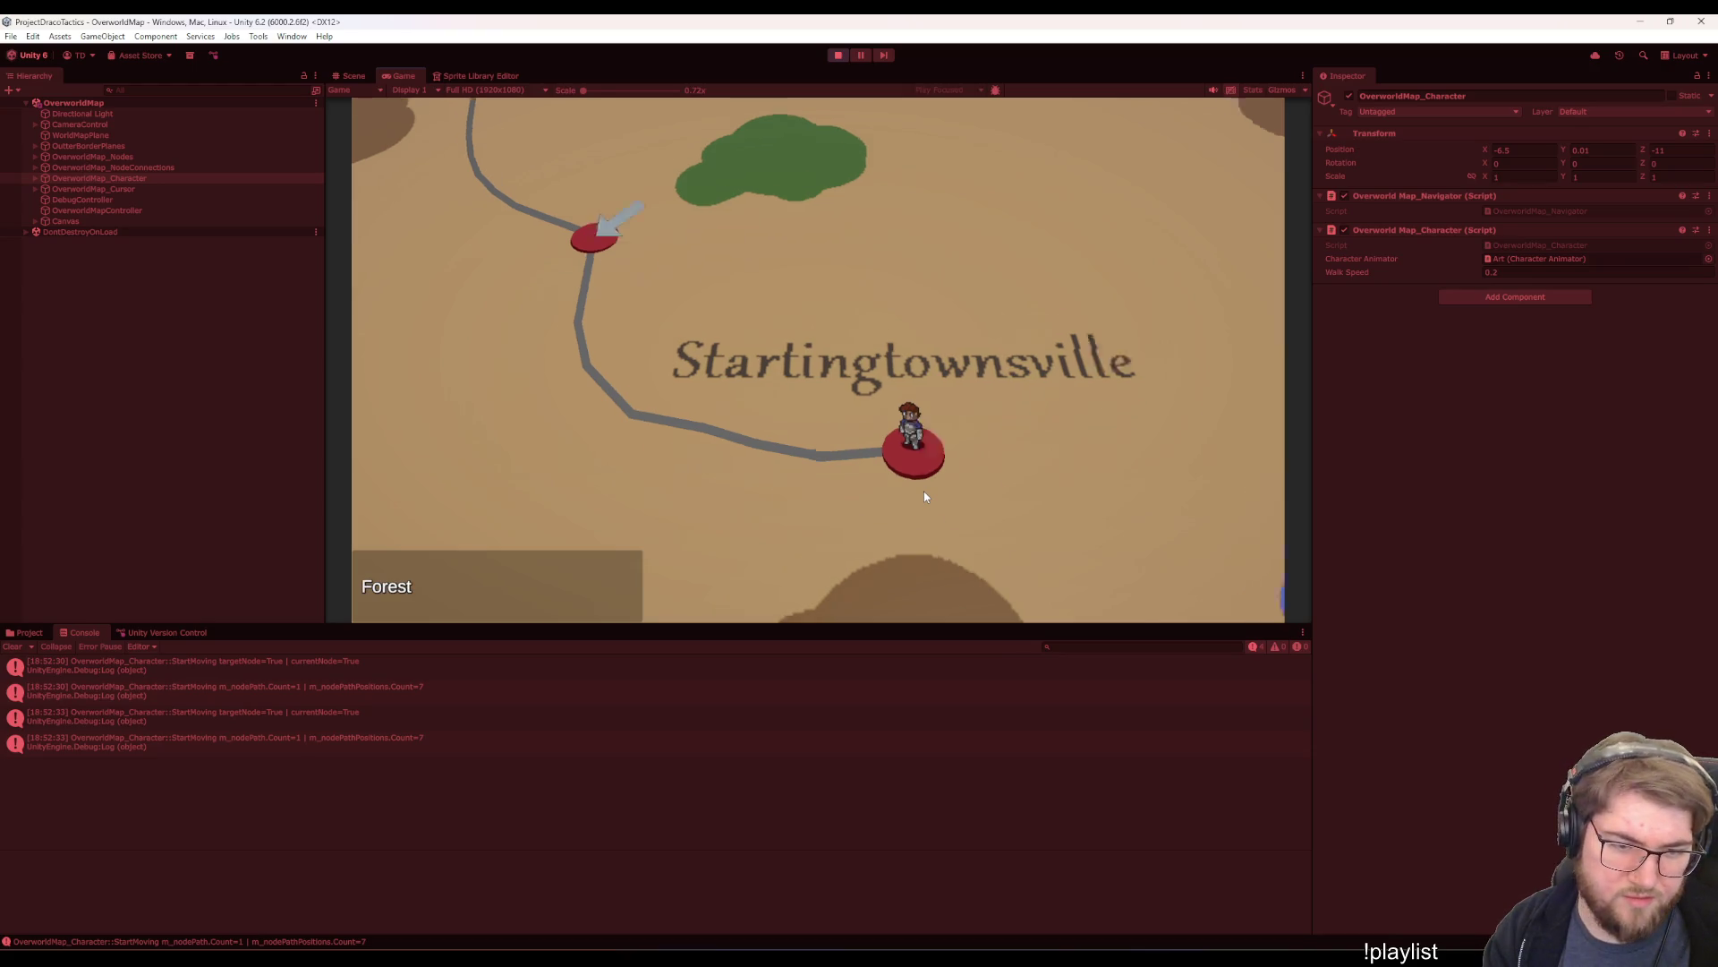
pyautogui.press('Right')
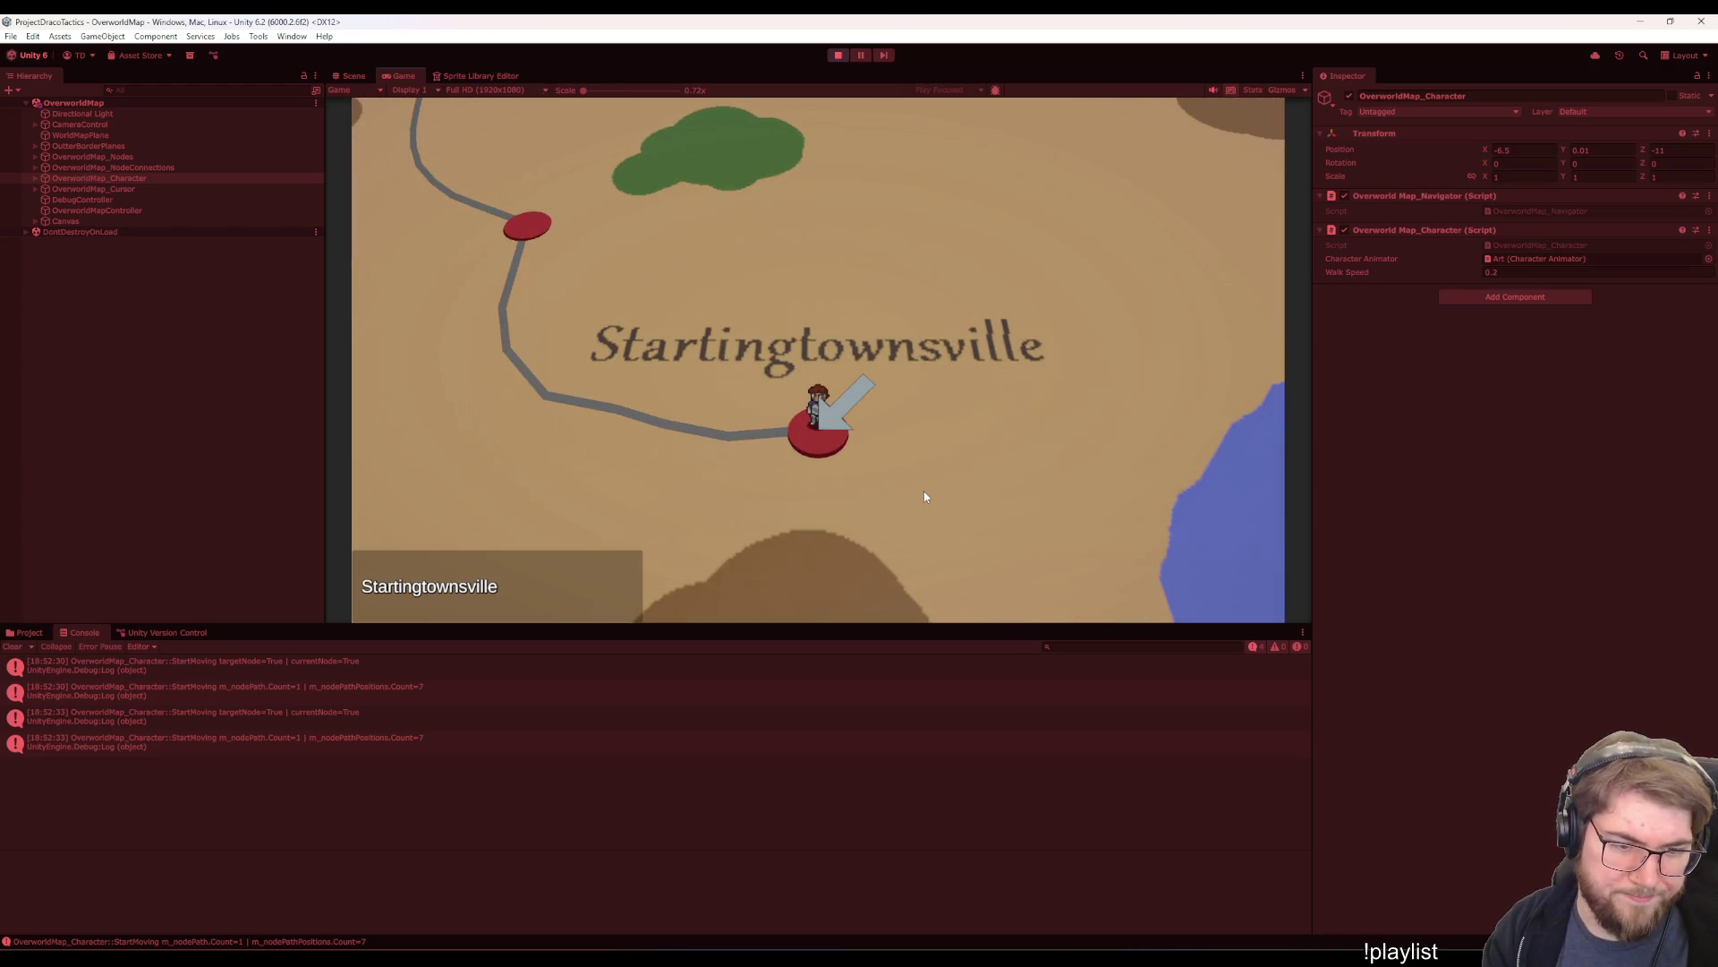
pyautogui.press('Left')
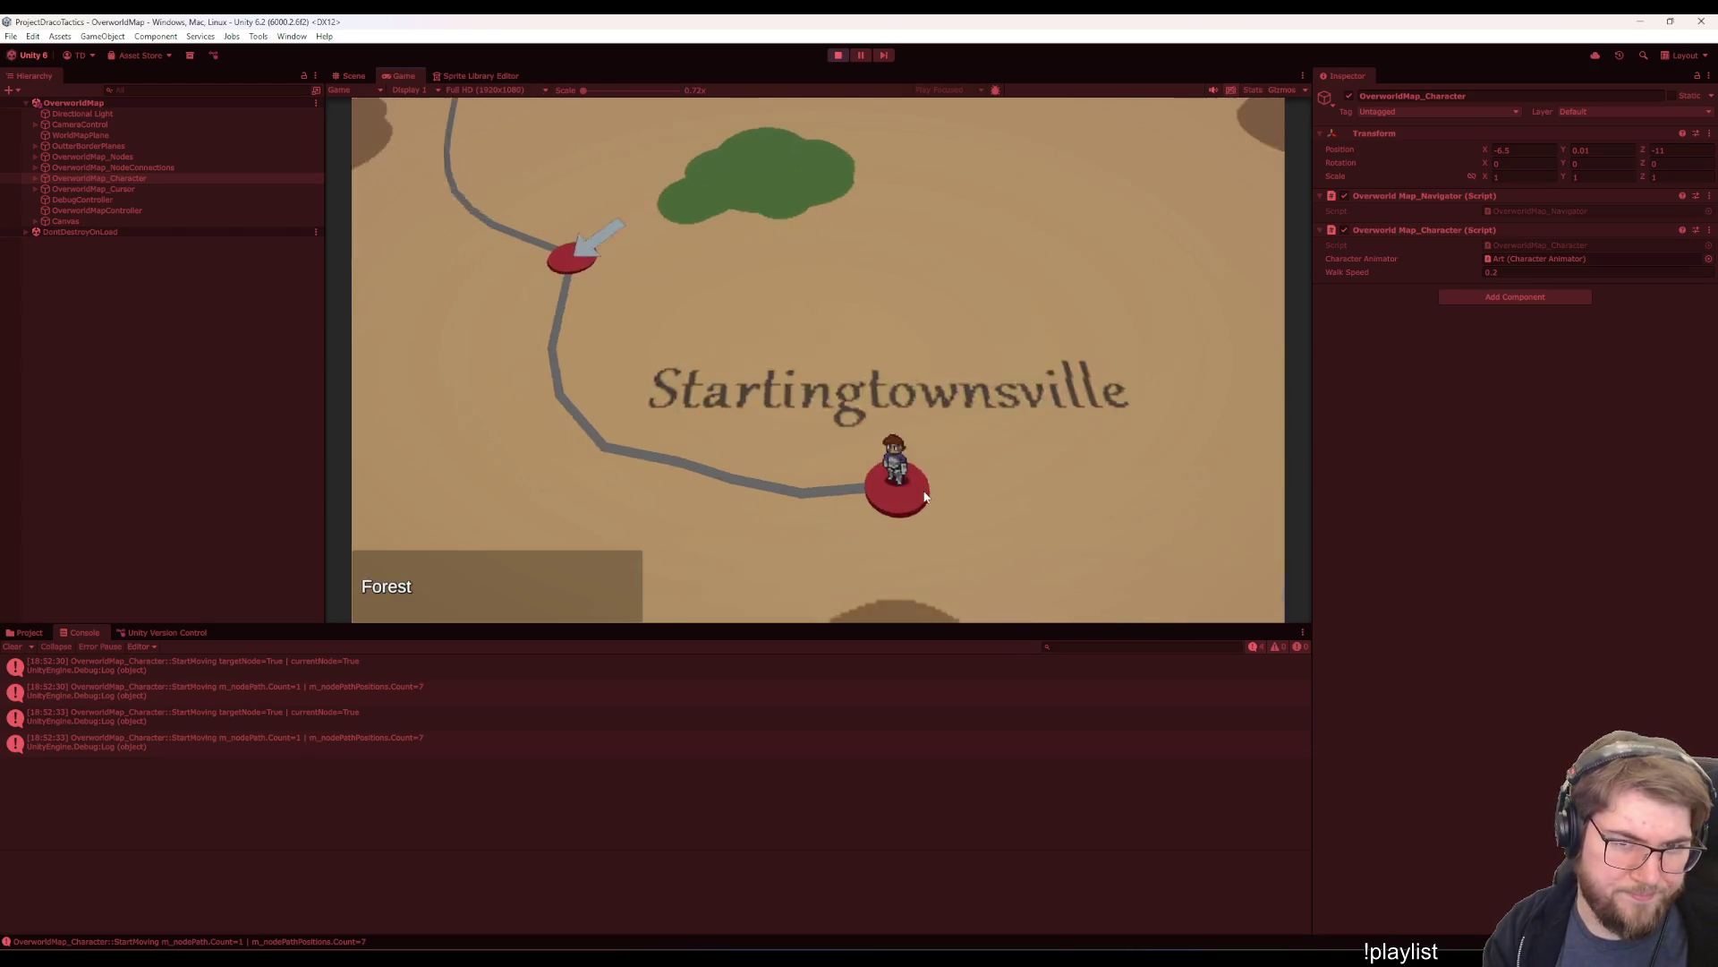
pyautogui.press('Left')
pyautogui.press('Right')
pyautogui.press('Right')
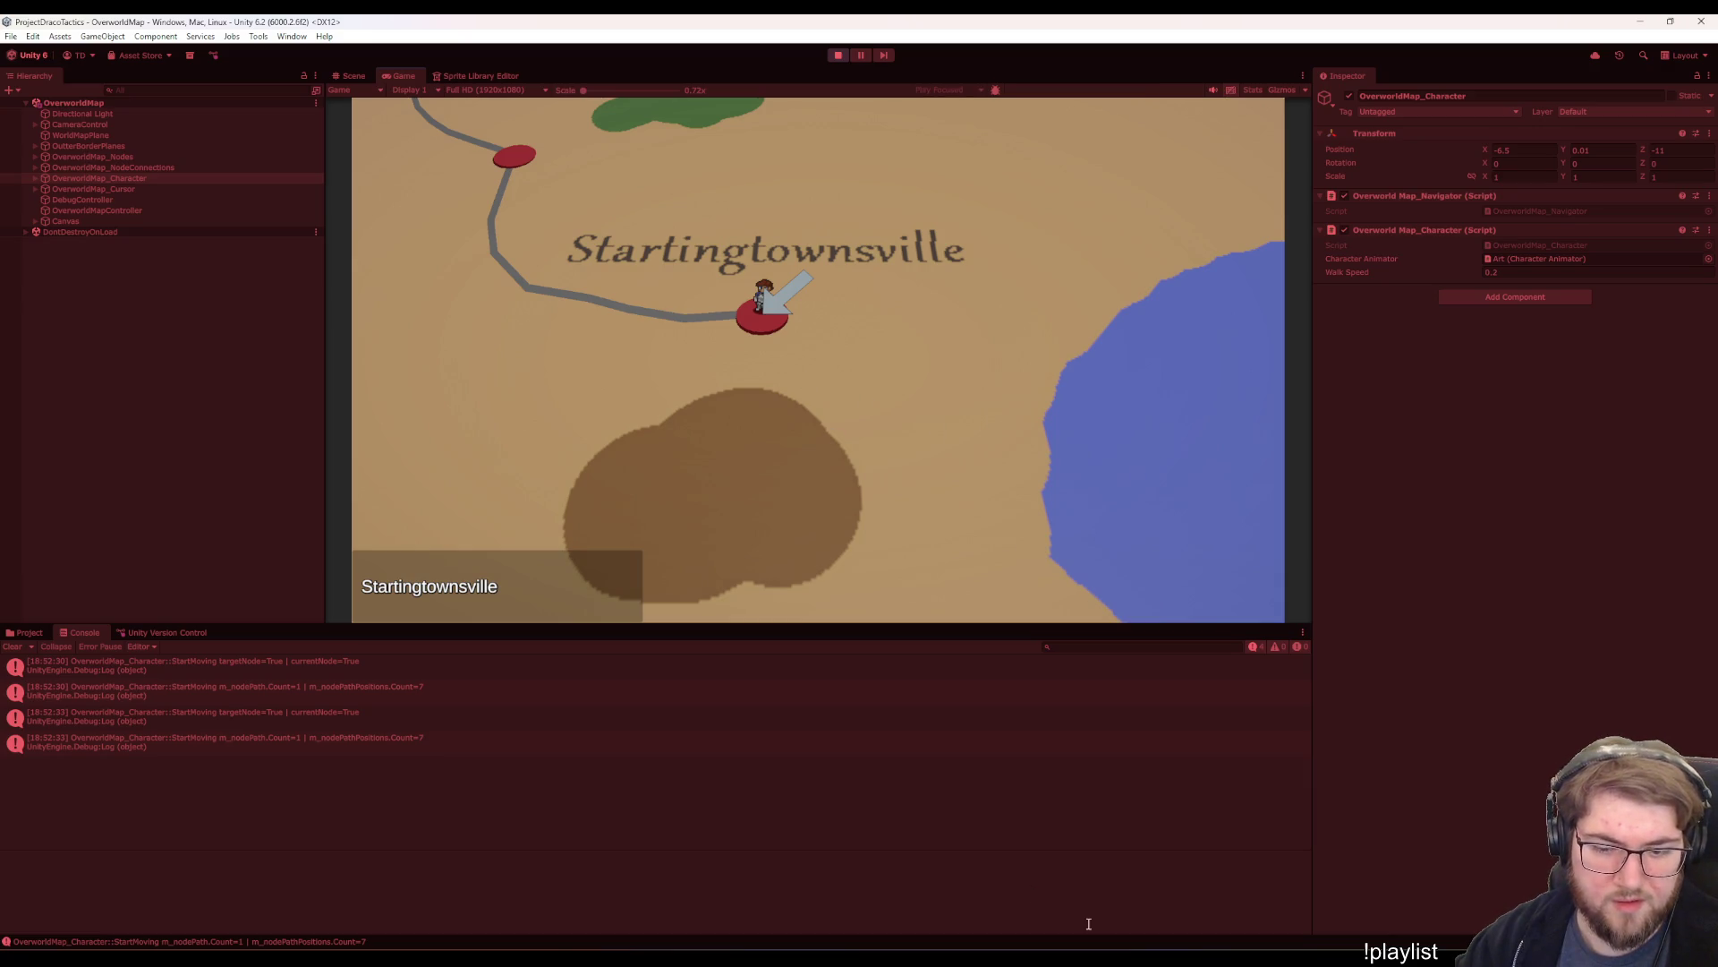
# - Insert 'Mission,' before Shop on line 36 of TODO.txt's overworld node menu options
pyautogui.moveTo(1083, 939)
pyautogui.click(993, 886)
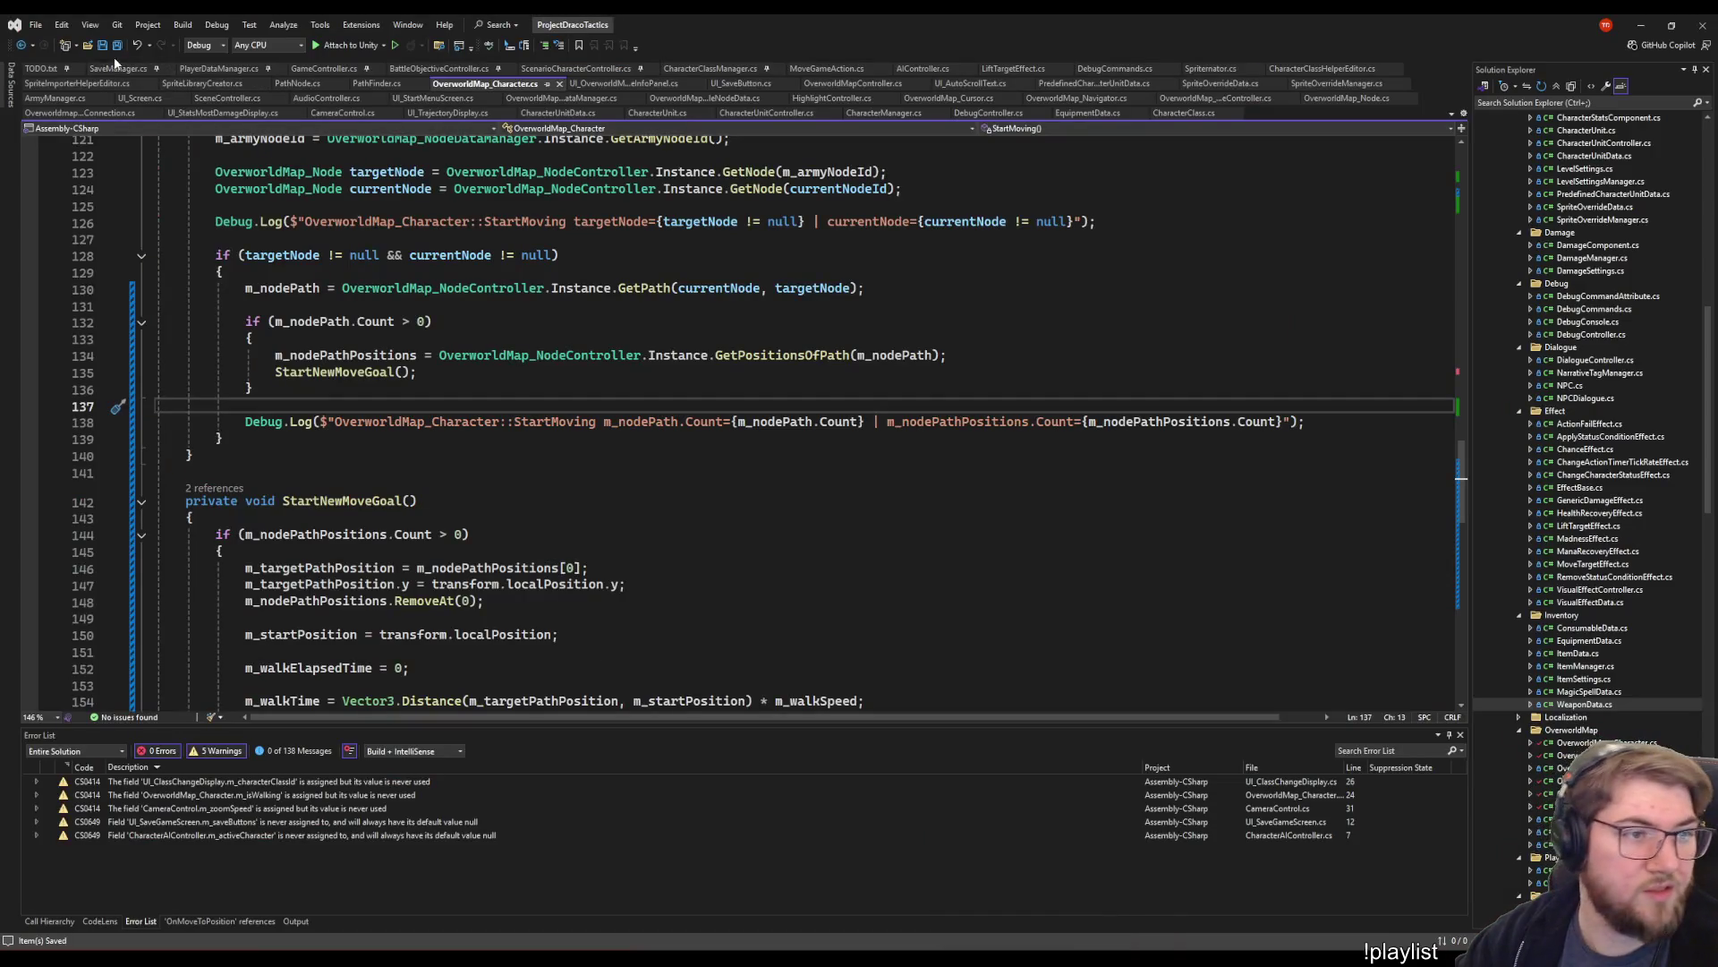
pyautogui.click(44, 68)
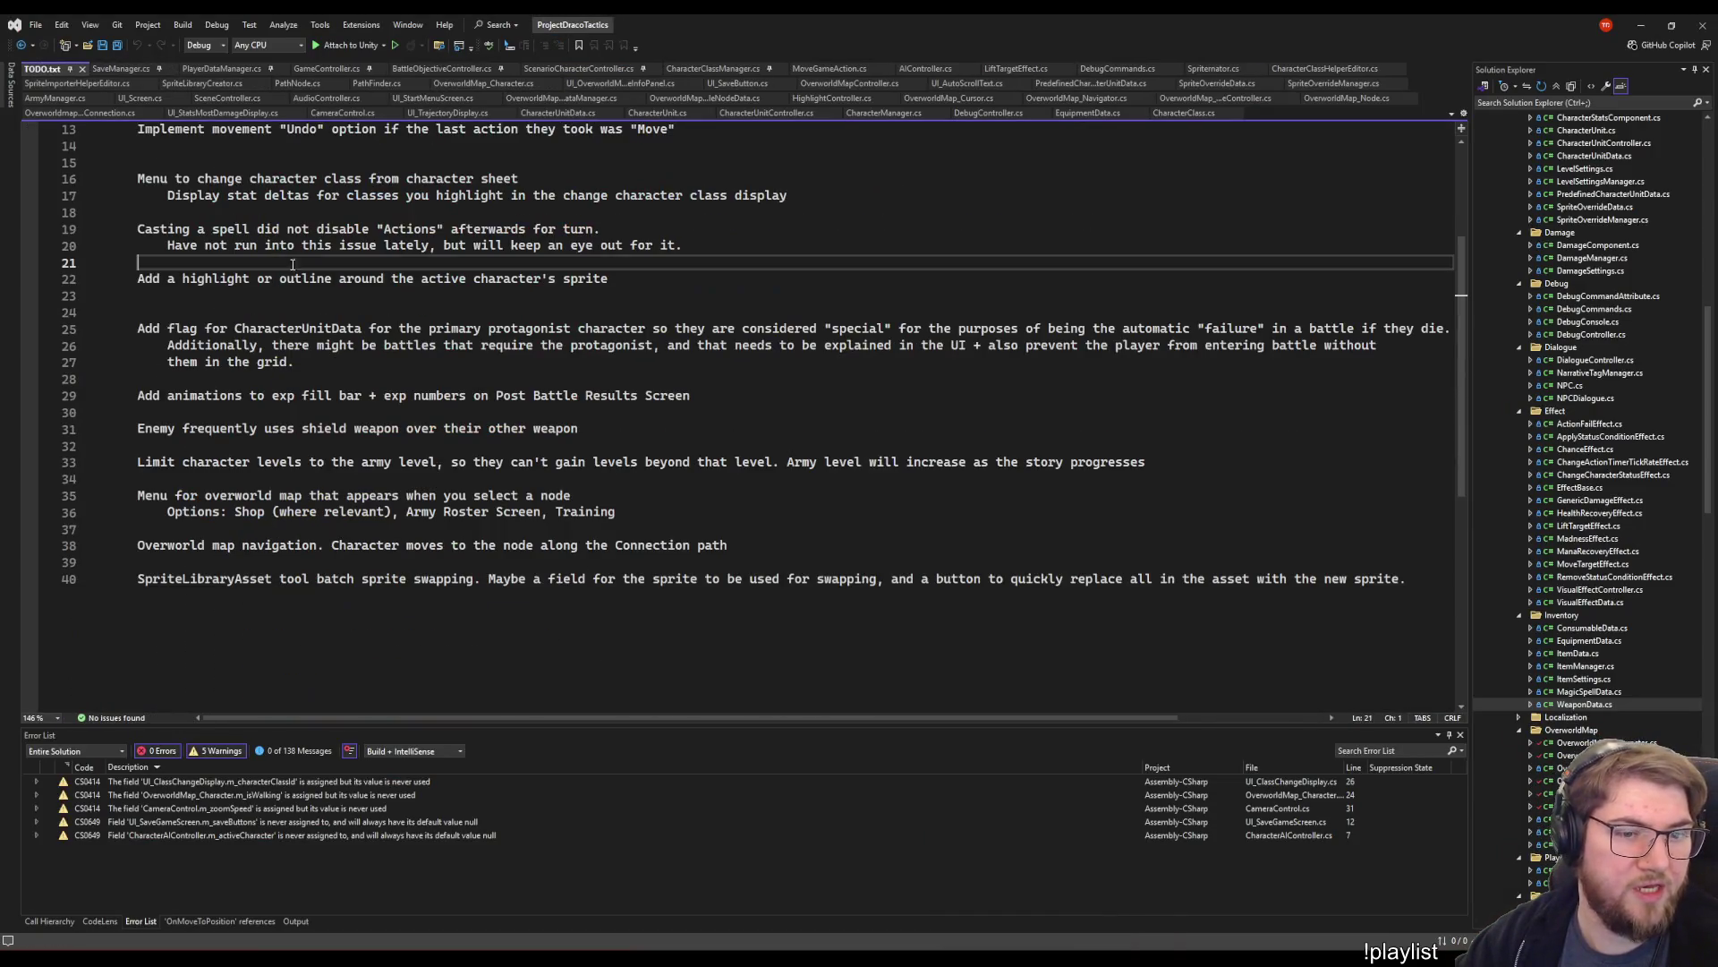
pyautogui.click(274, 514)
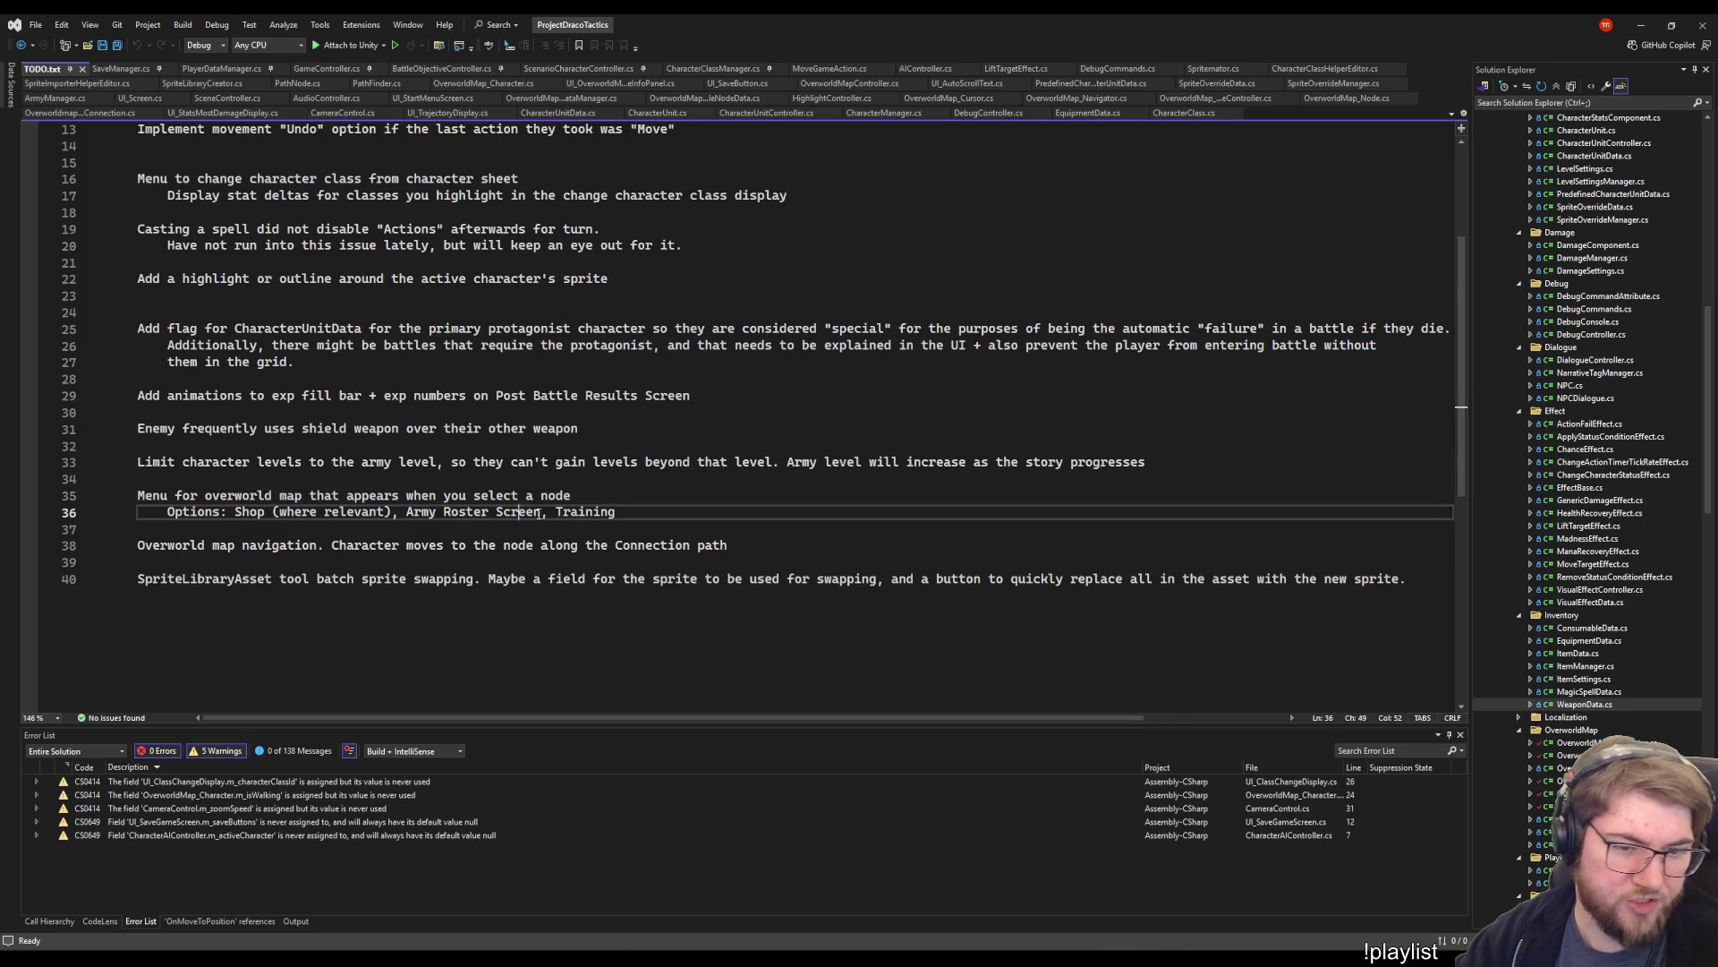
pyautogui.click(555, 512)
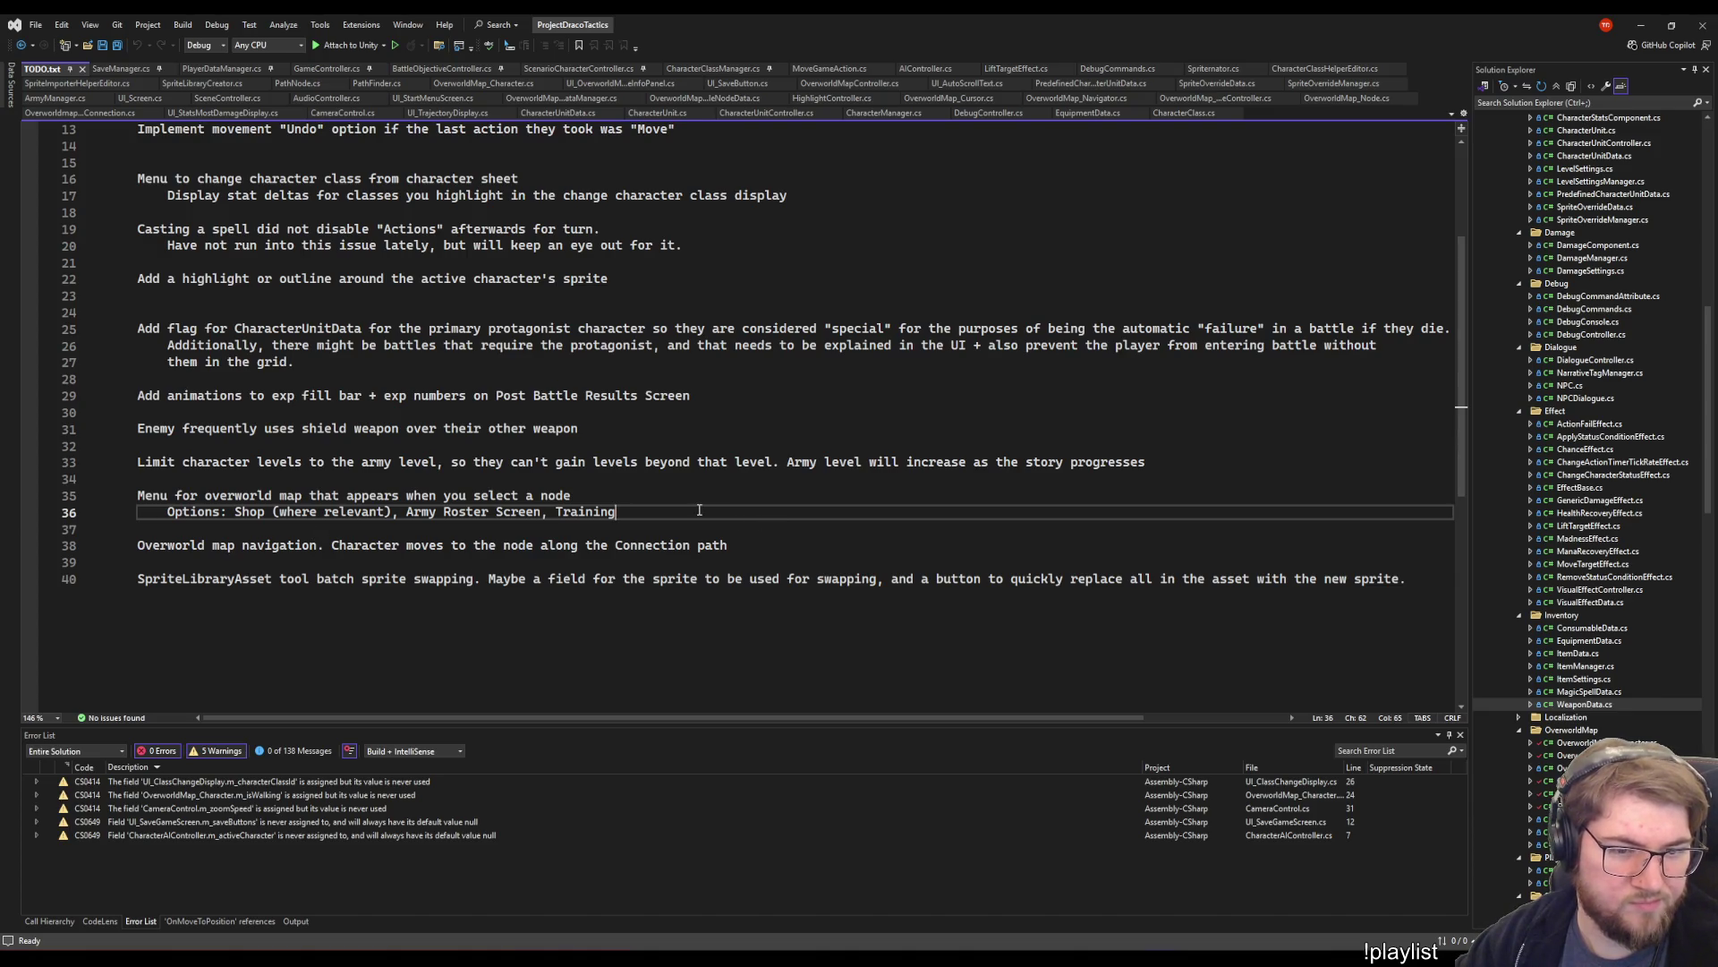
pyautogui.click(238, 512)
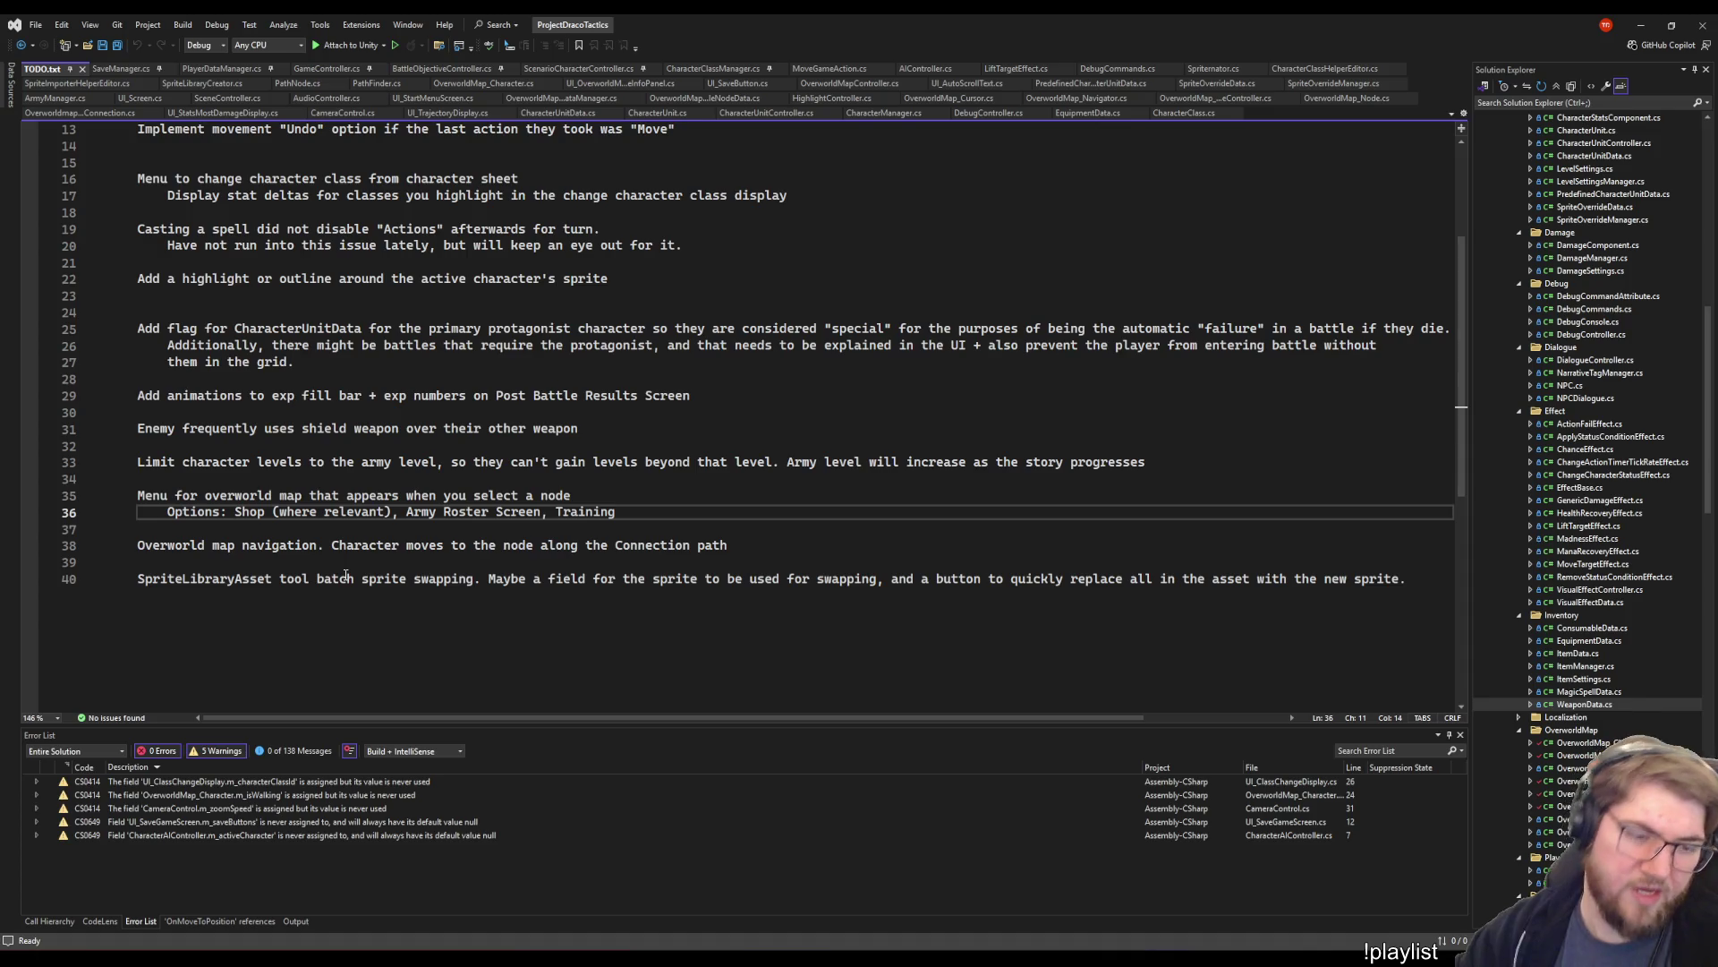
pyautogui.write('Mission')
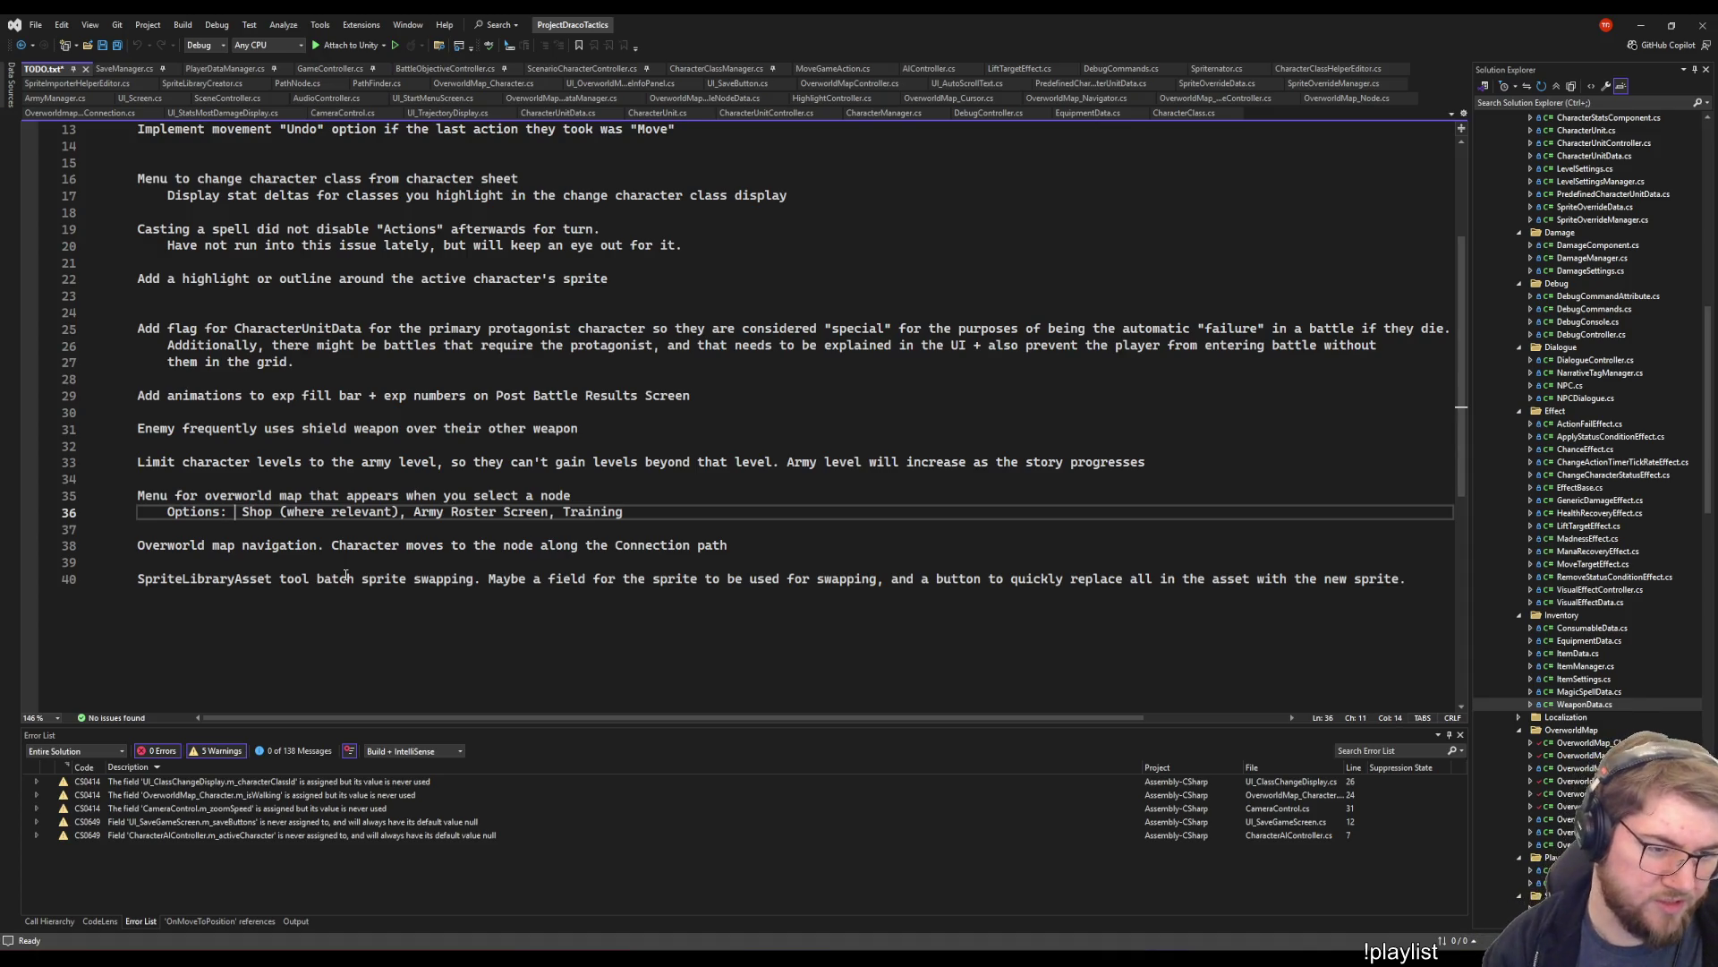
pyautogui.write(',')
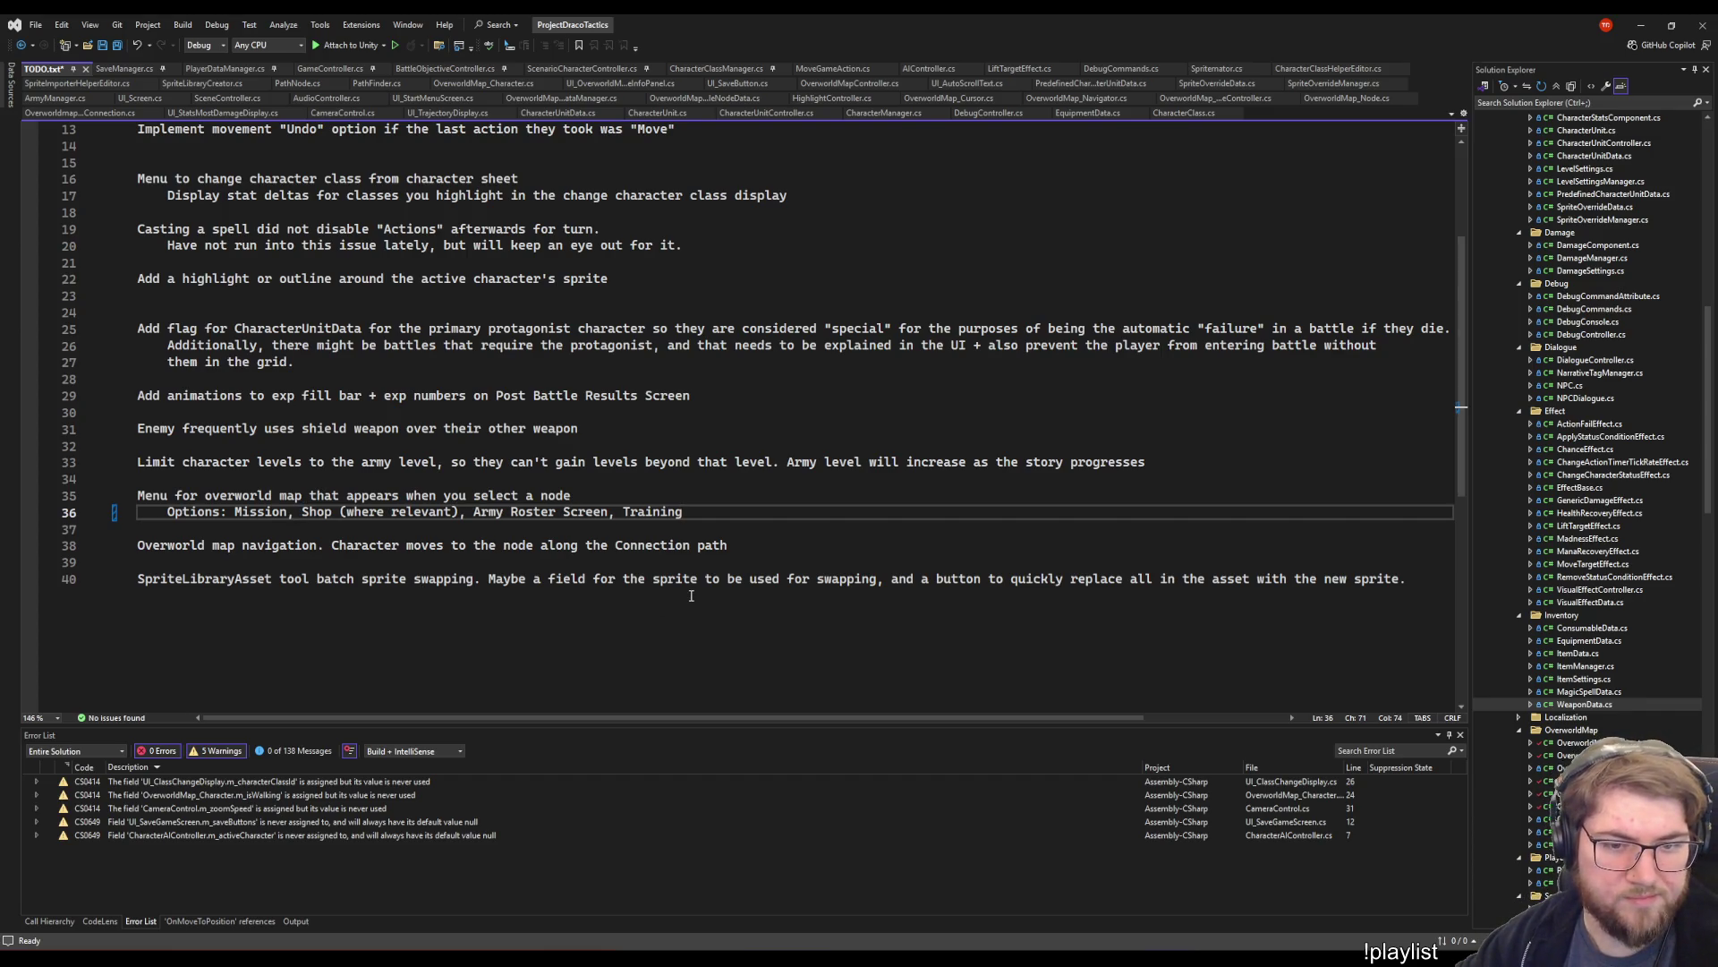
pyautogui.hotkey('alt', 'Tab')
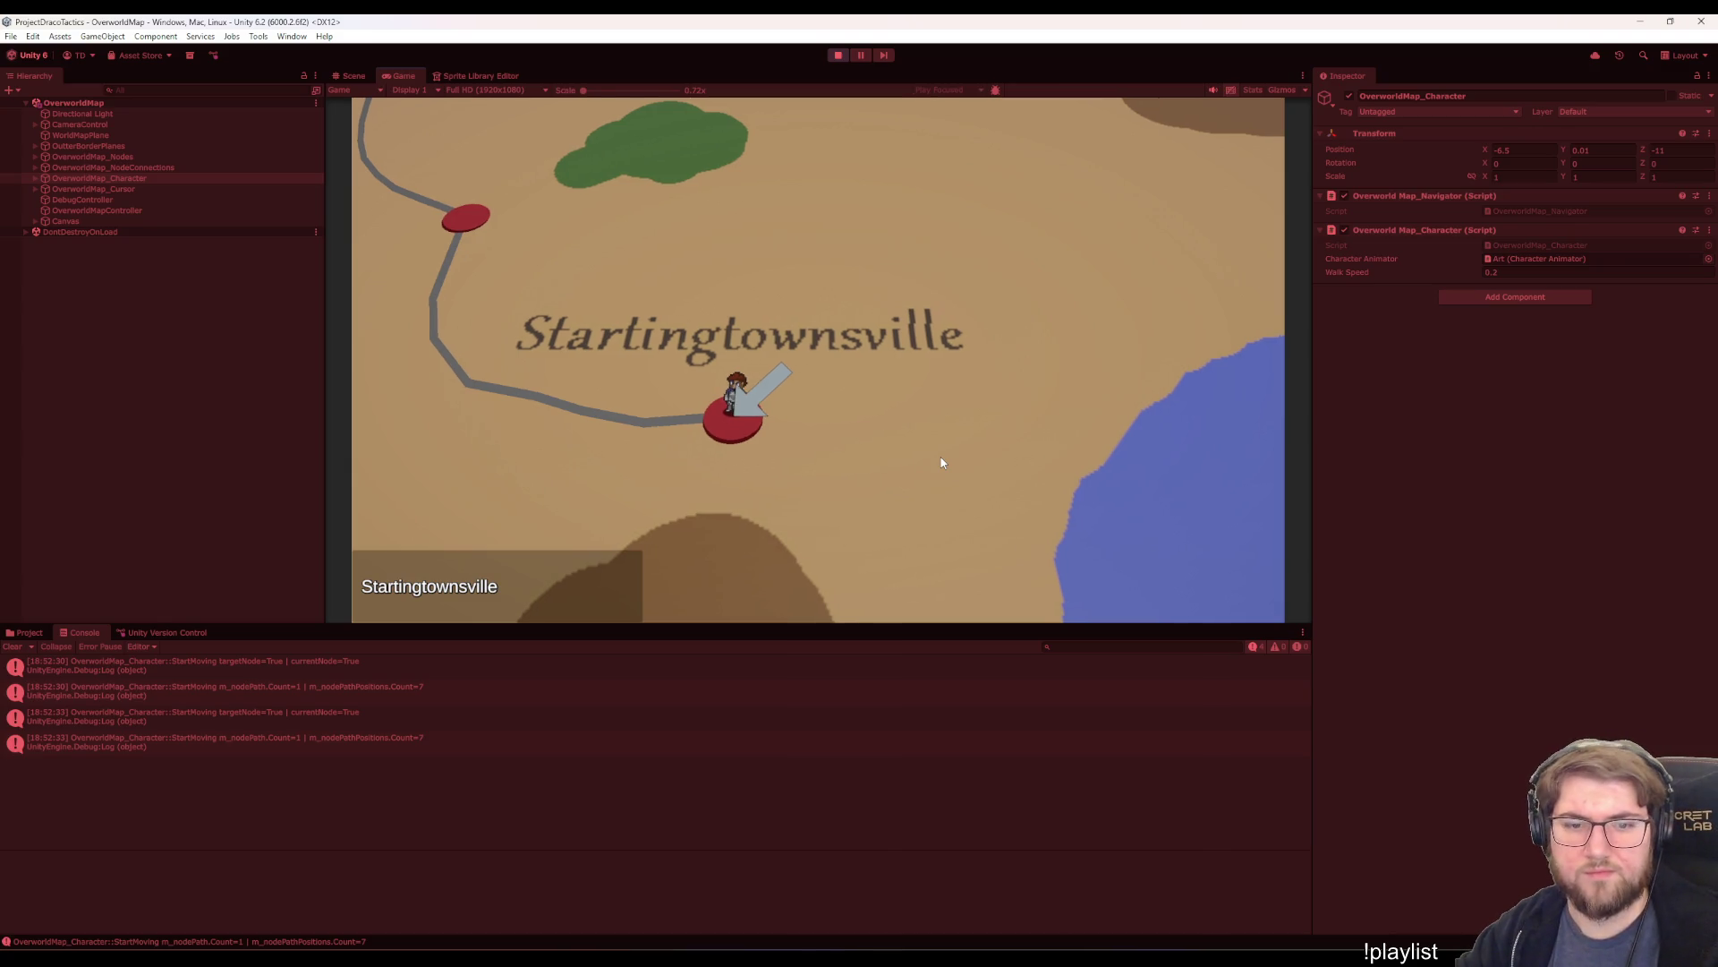
# - Move the map cursor repeatedly between Startingtownsville, Bigcitysland and Forest with the arrow keys
pyautogui.press('Up')
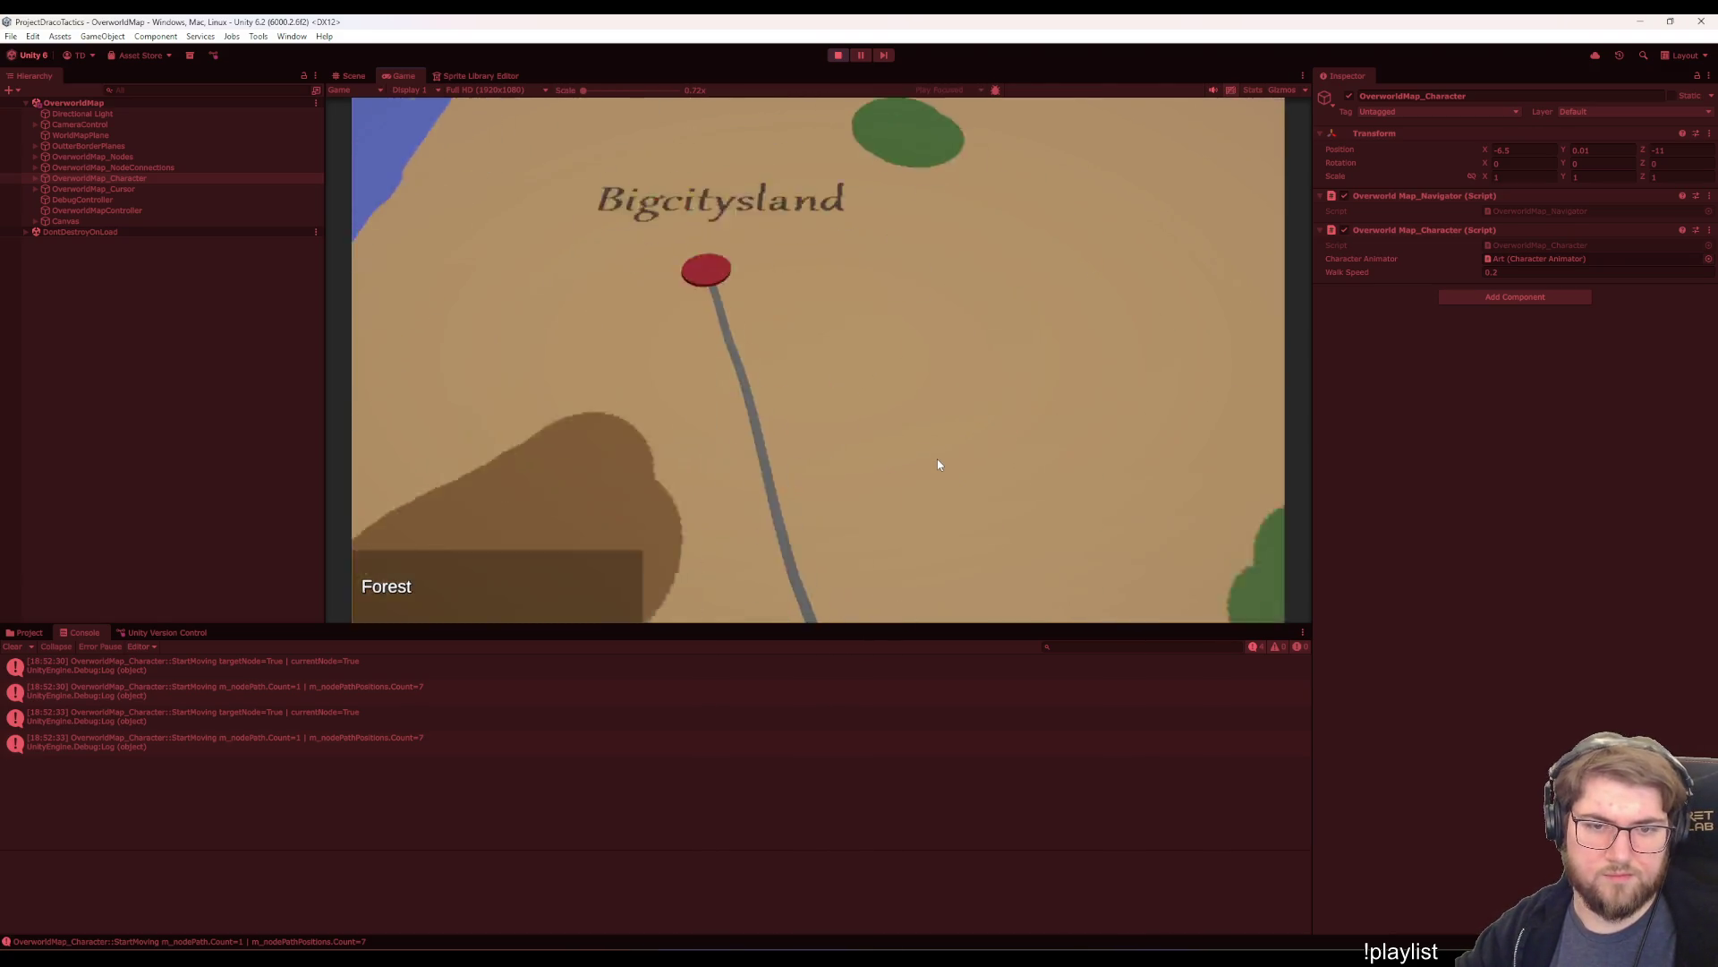
pyautogui.press('Down')
pyautogui.press('Up')
pyautogui.press('Down')
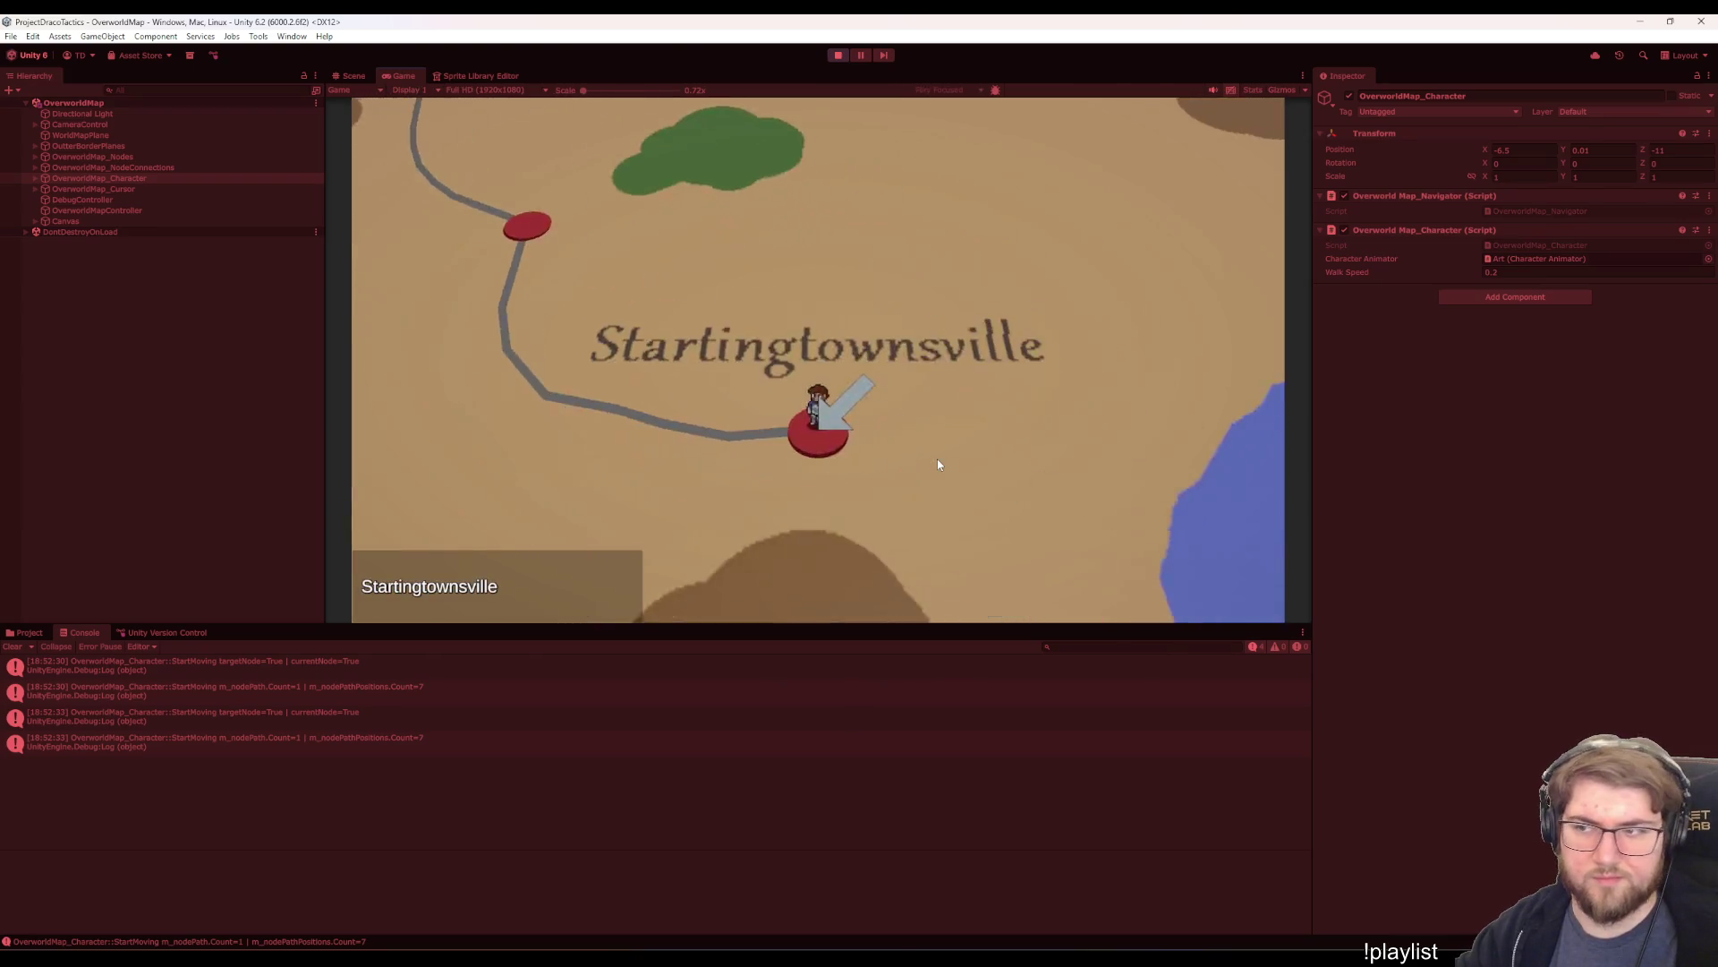
pyautogui.press('Up')
pyautogui.press('Up')
pyautogui.press('Down')
pyautogui.press('Up')
pyautogui.press('Down')
pyautogui.press('Up')
pyautogui.press('Down')
pyautogui.press('Down')
pyautogui.press('Up')
pyautogui.press('Up')
pyautogui.press('Down')
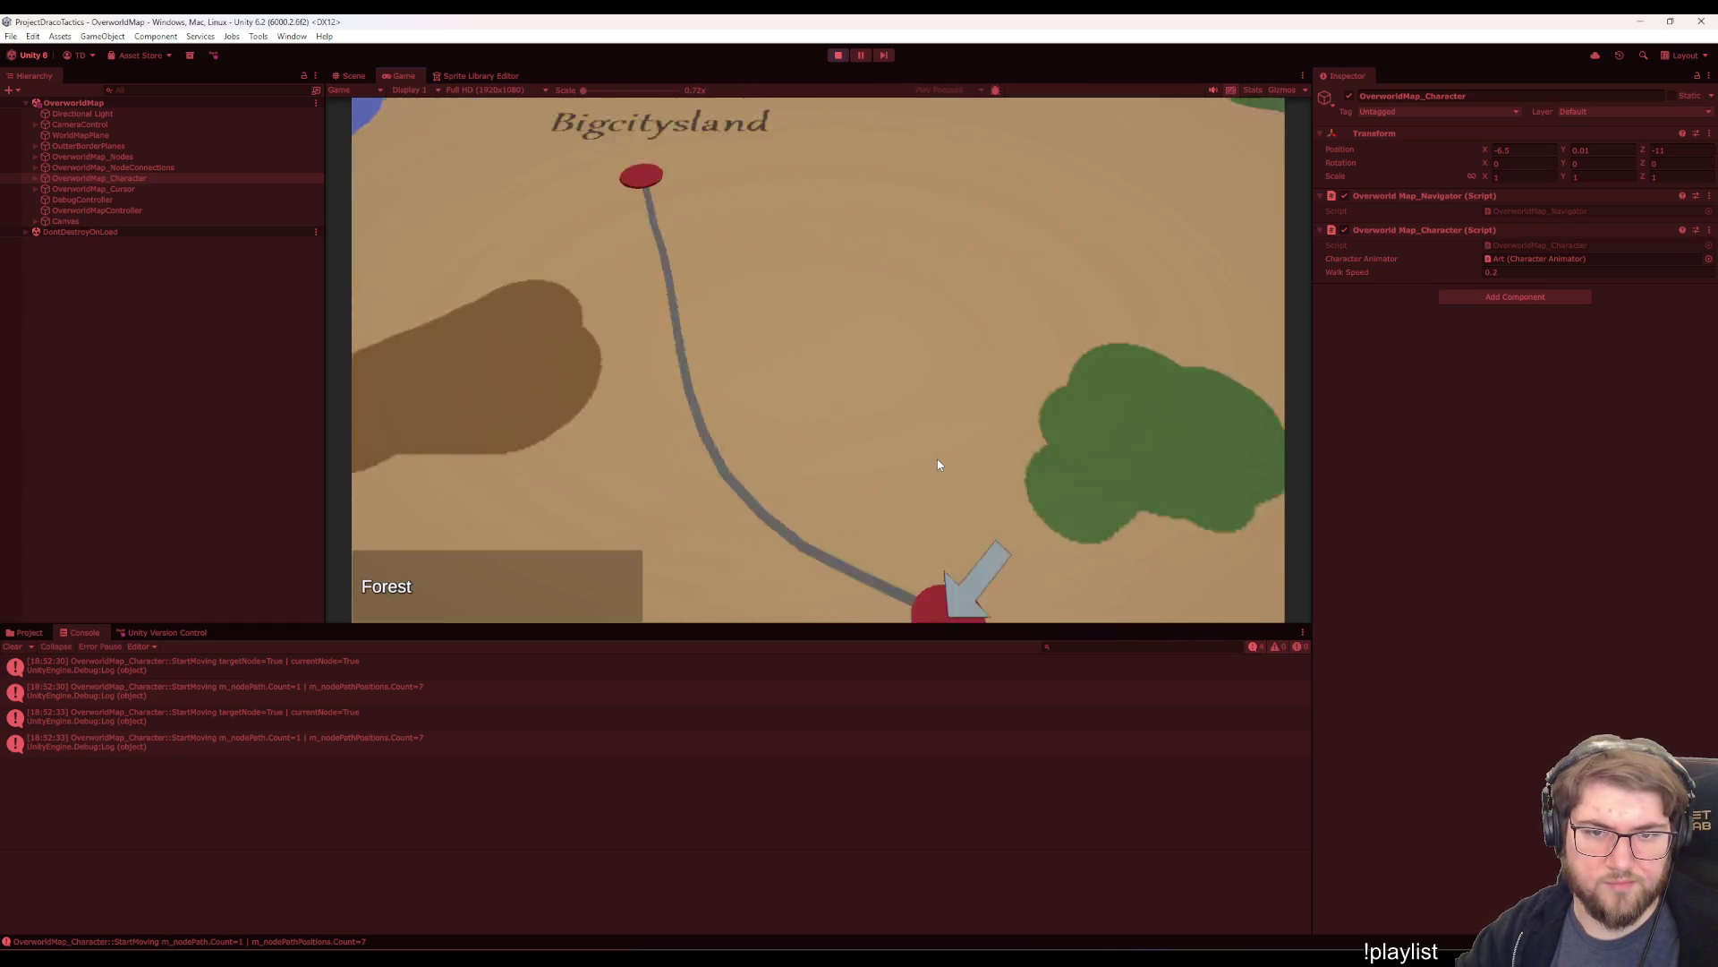
pyautogui.press('Down')
pyautogui.press('Up')
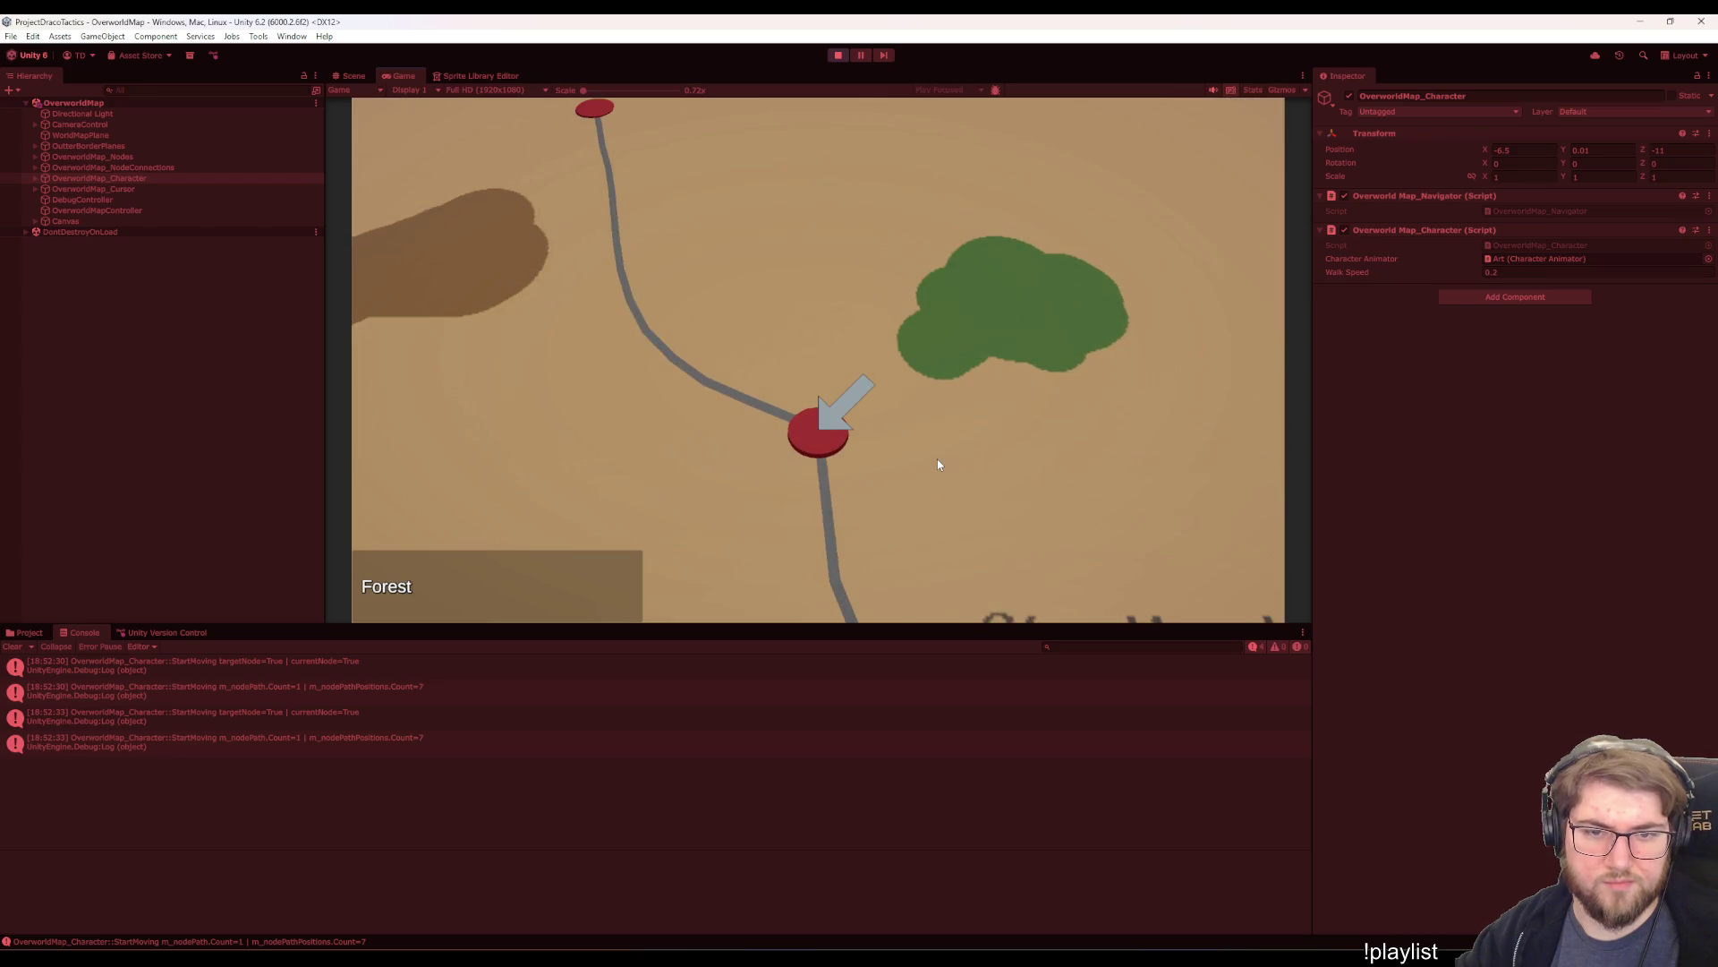
pyautogui.press('Up')
# - Expand OverworldMap_Nodes and select OverworldMap_NodeA to view its node data and connections
pyautogui.click(266, 156)
pyautogui.press('Right')
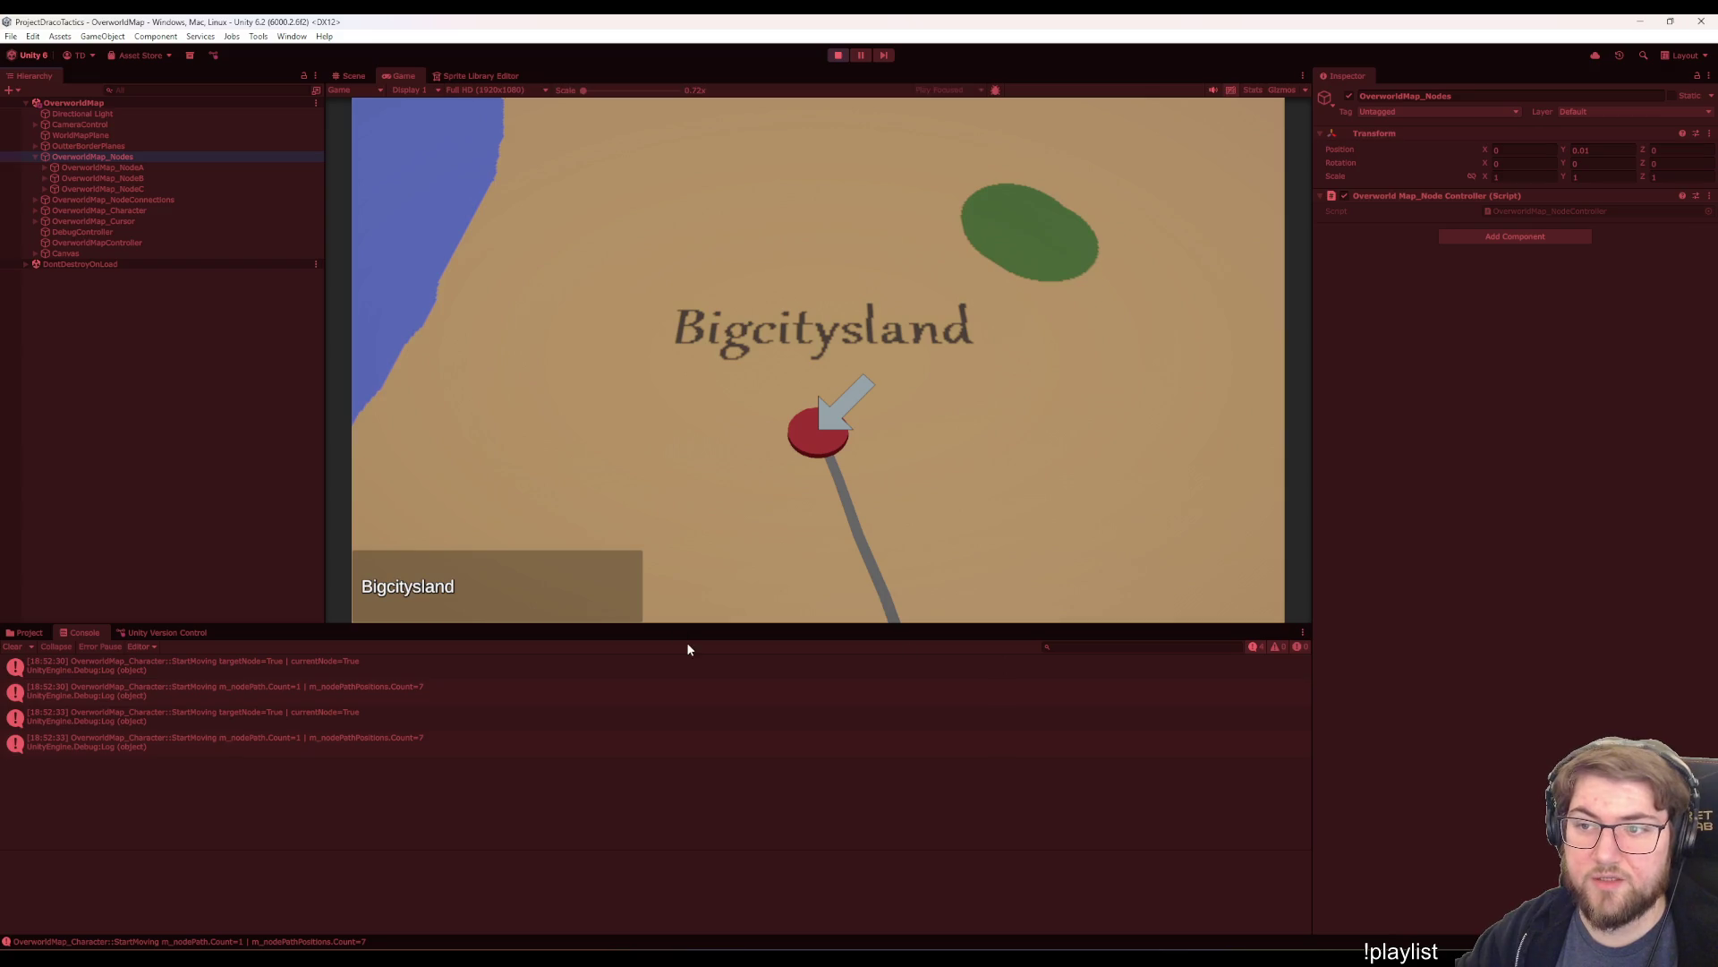
pyautogui.press('Down')
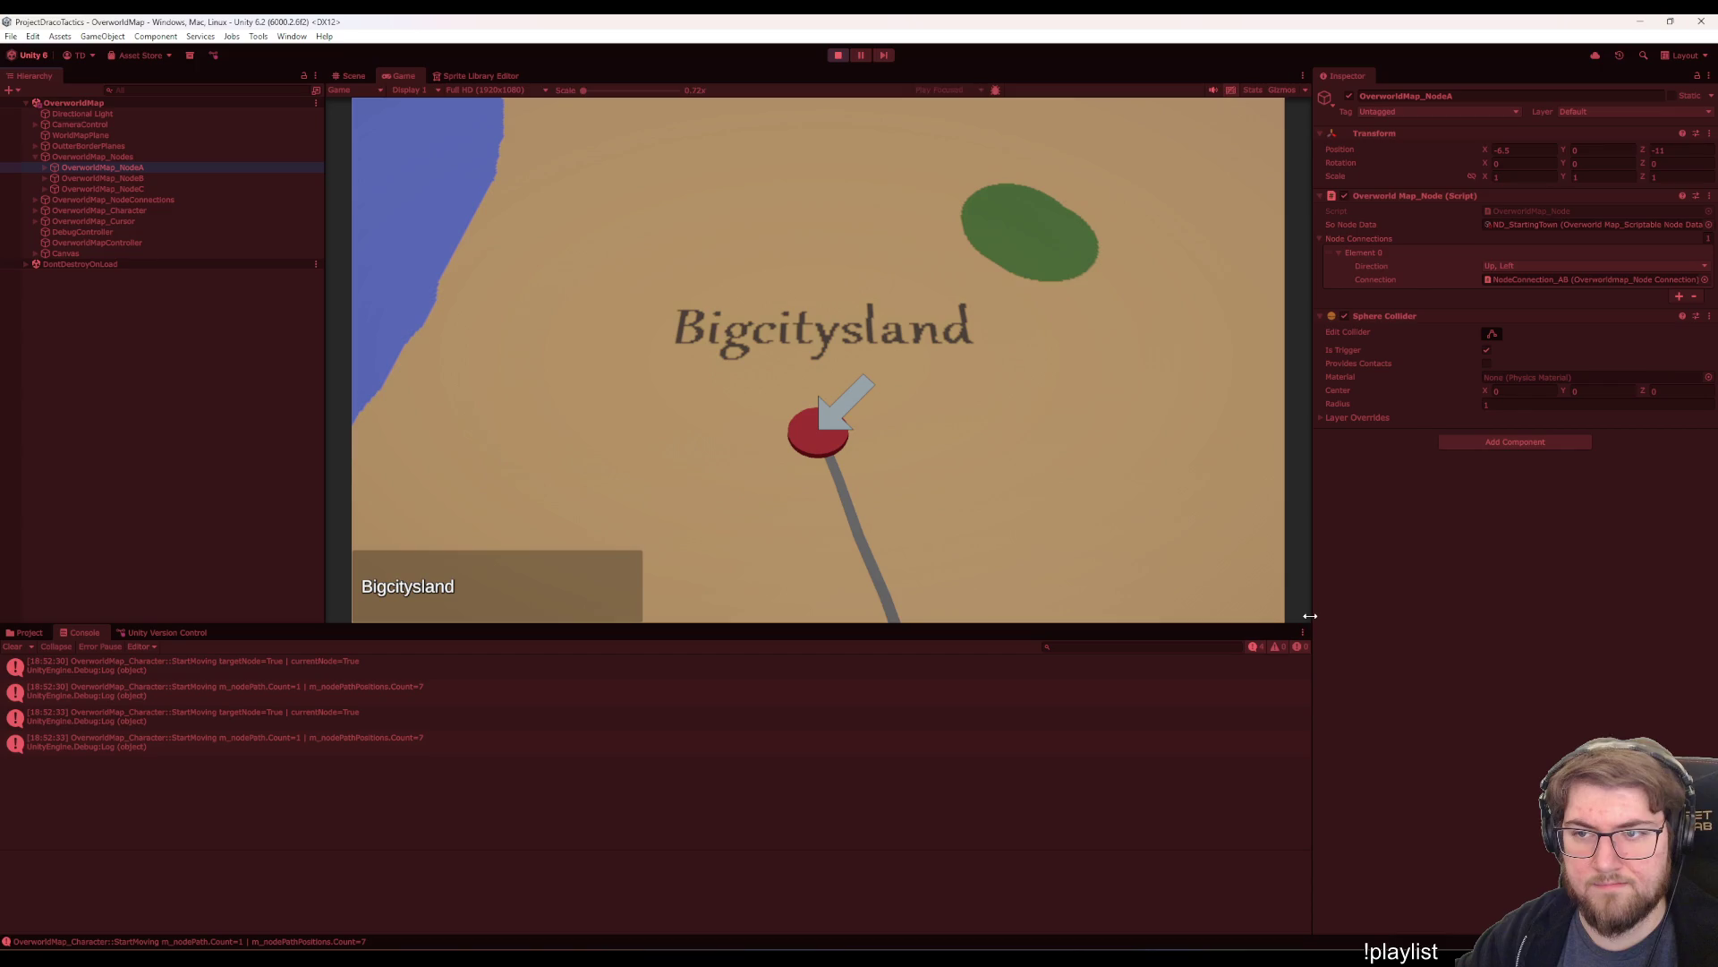
pyautogui.click(27, 633)
# - Browse to Assets/Data/OverworldMap/Nodes and look at its three ND_ node assets
pyautogui.click(385, 884)
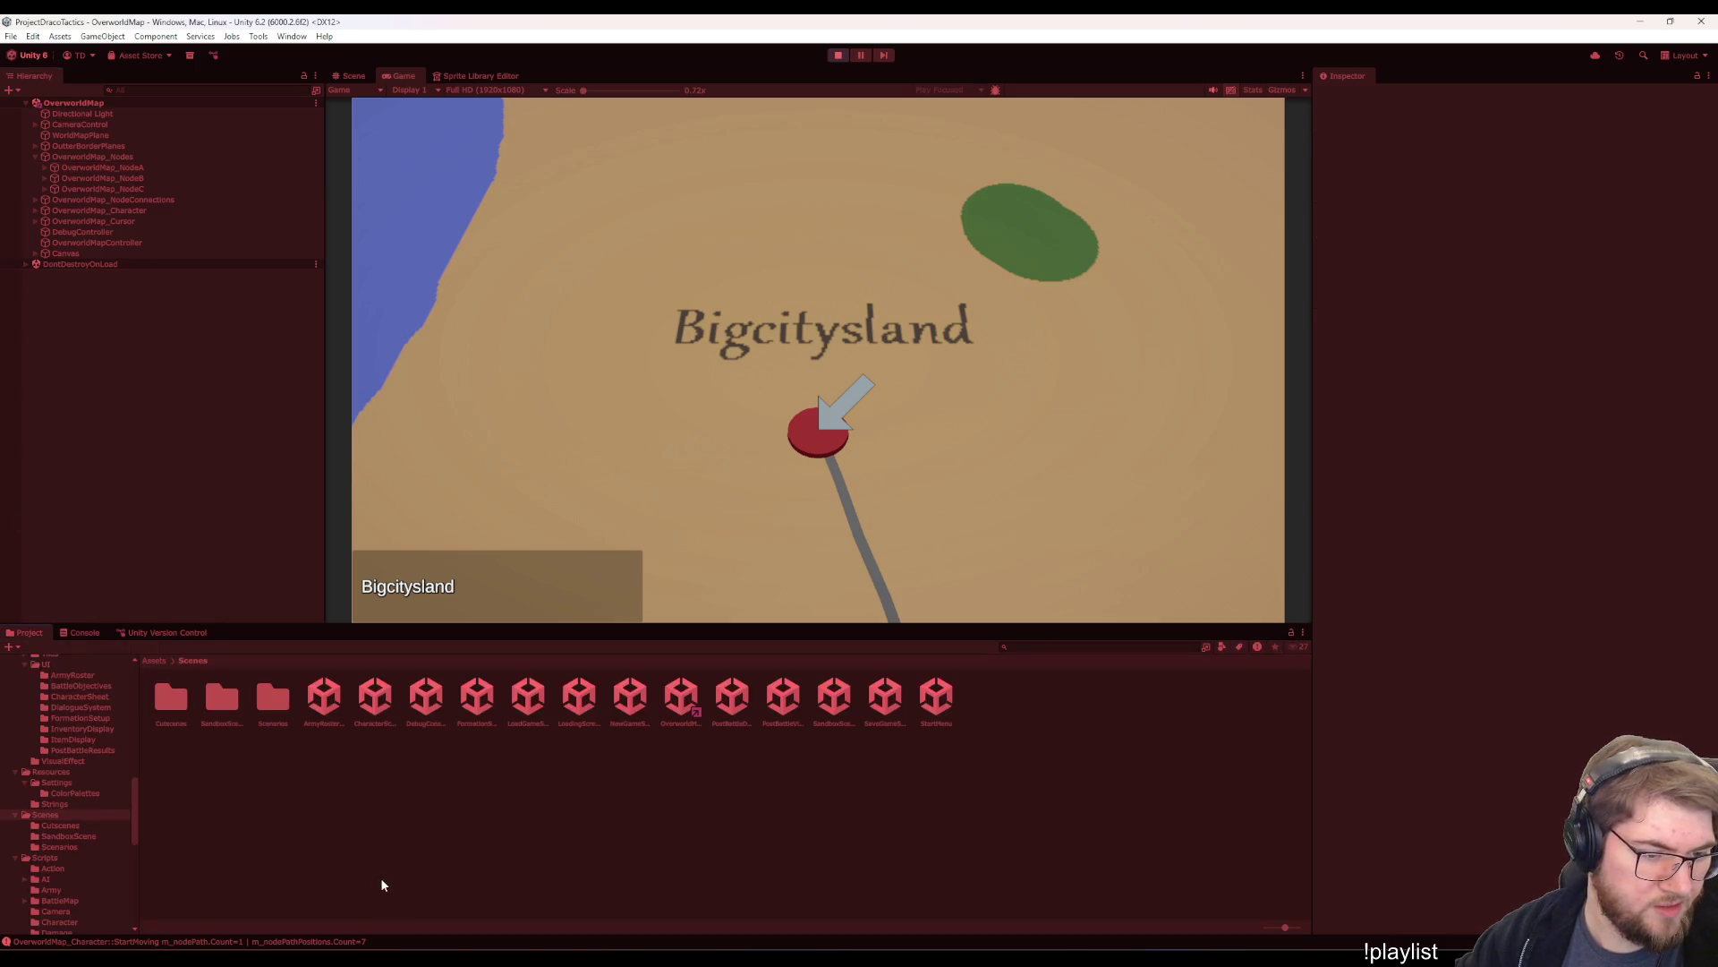
pyautogui.scroll(10, 82, 786)
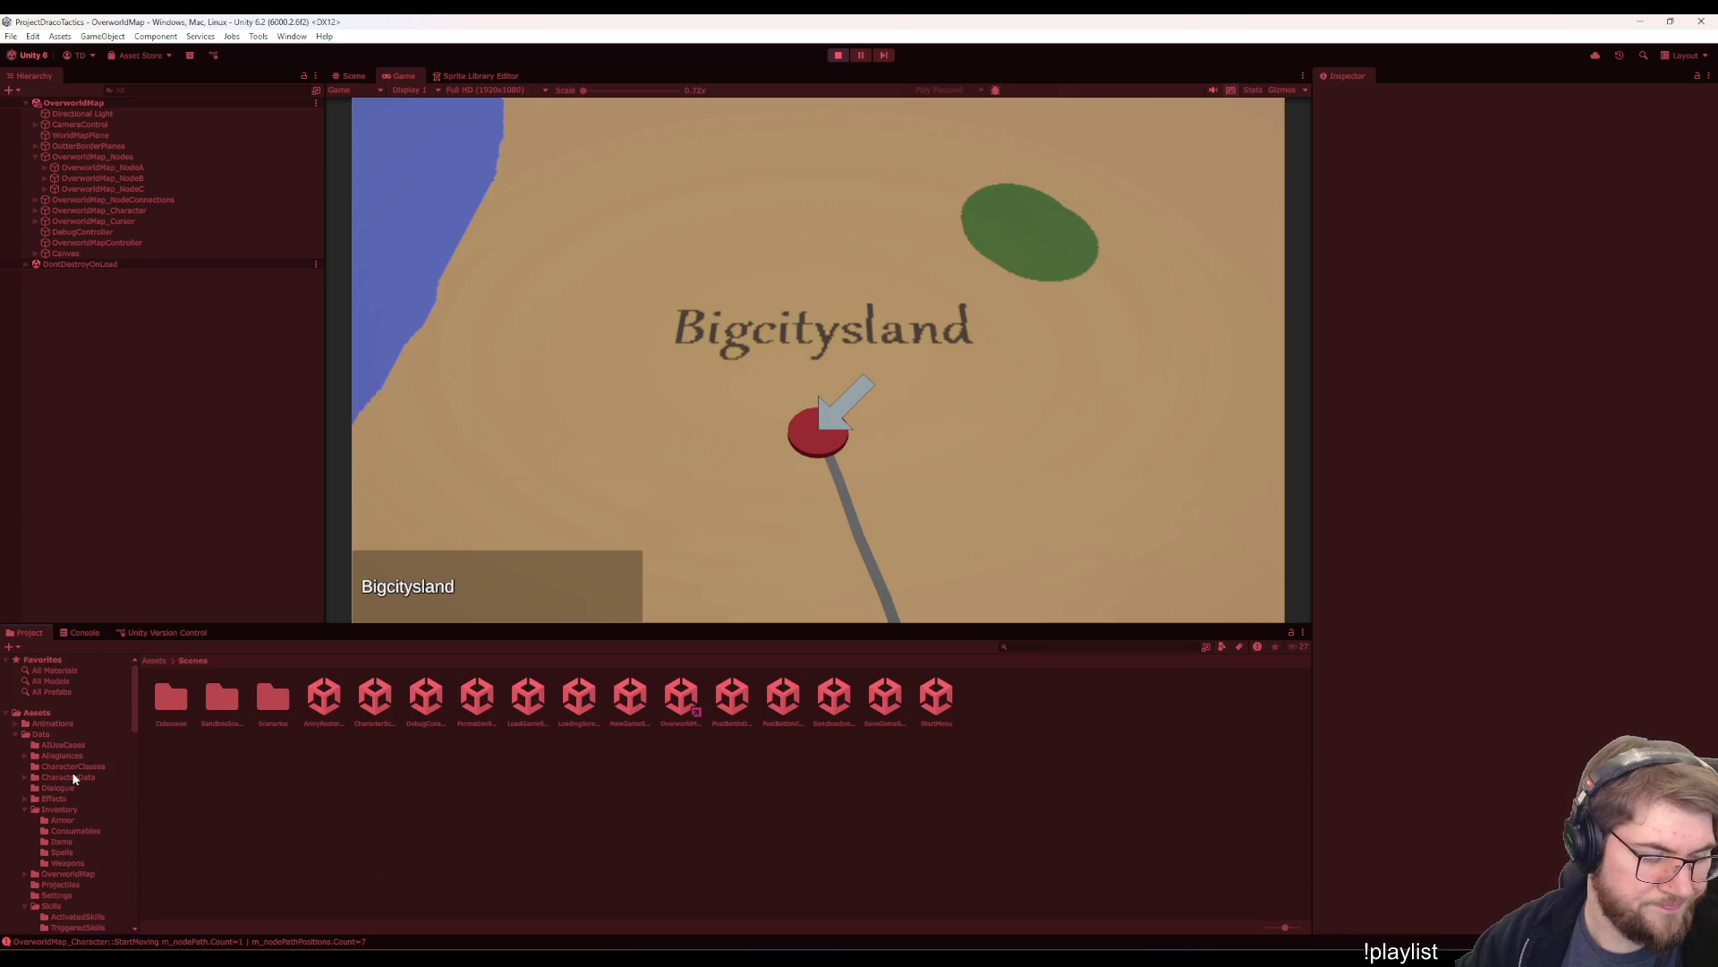
pyautogui.scroll(-5, 87, 804)
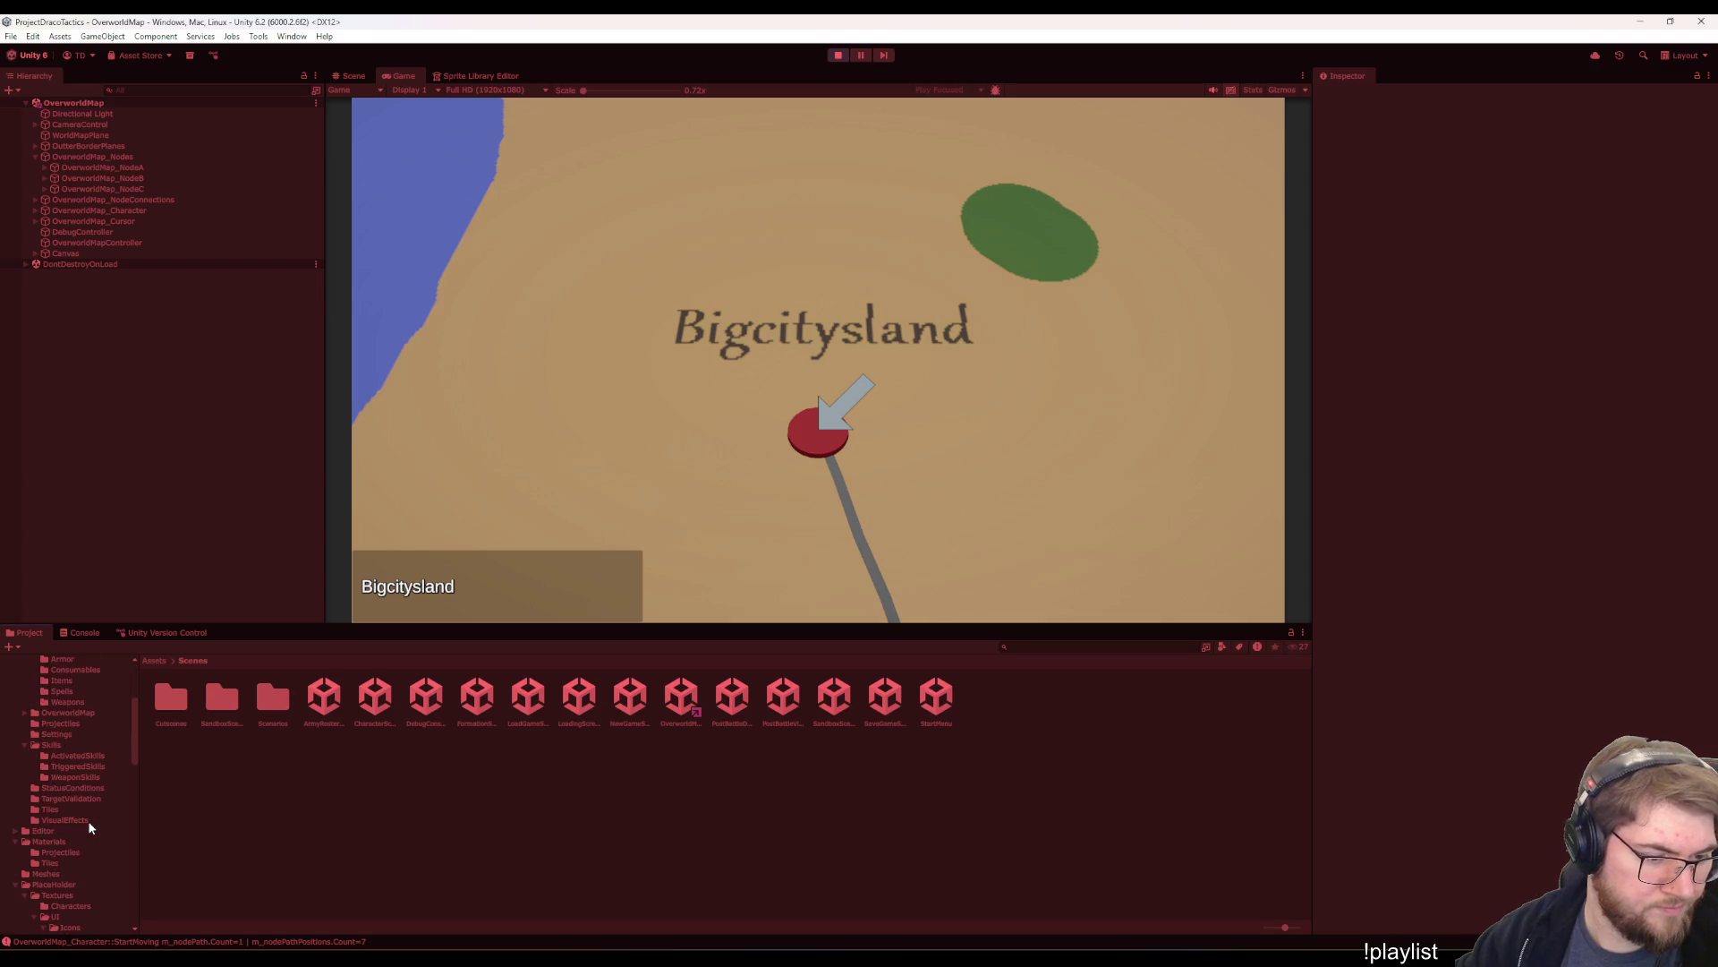
pyautogui.click(71, 712)
pyautogui.doubleClick(169, 707)
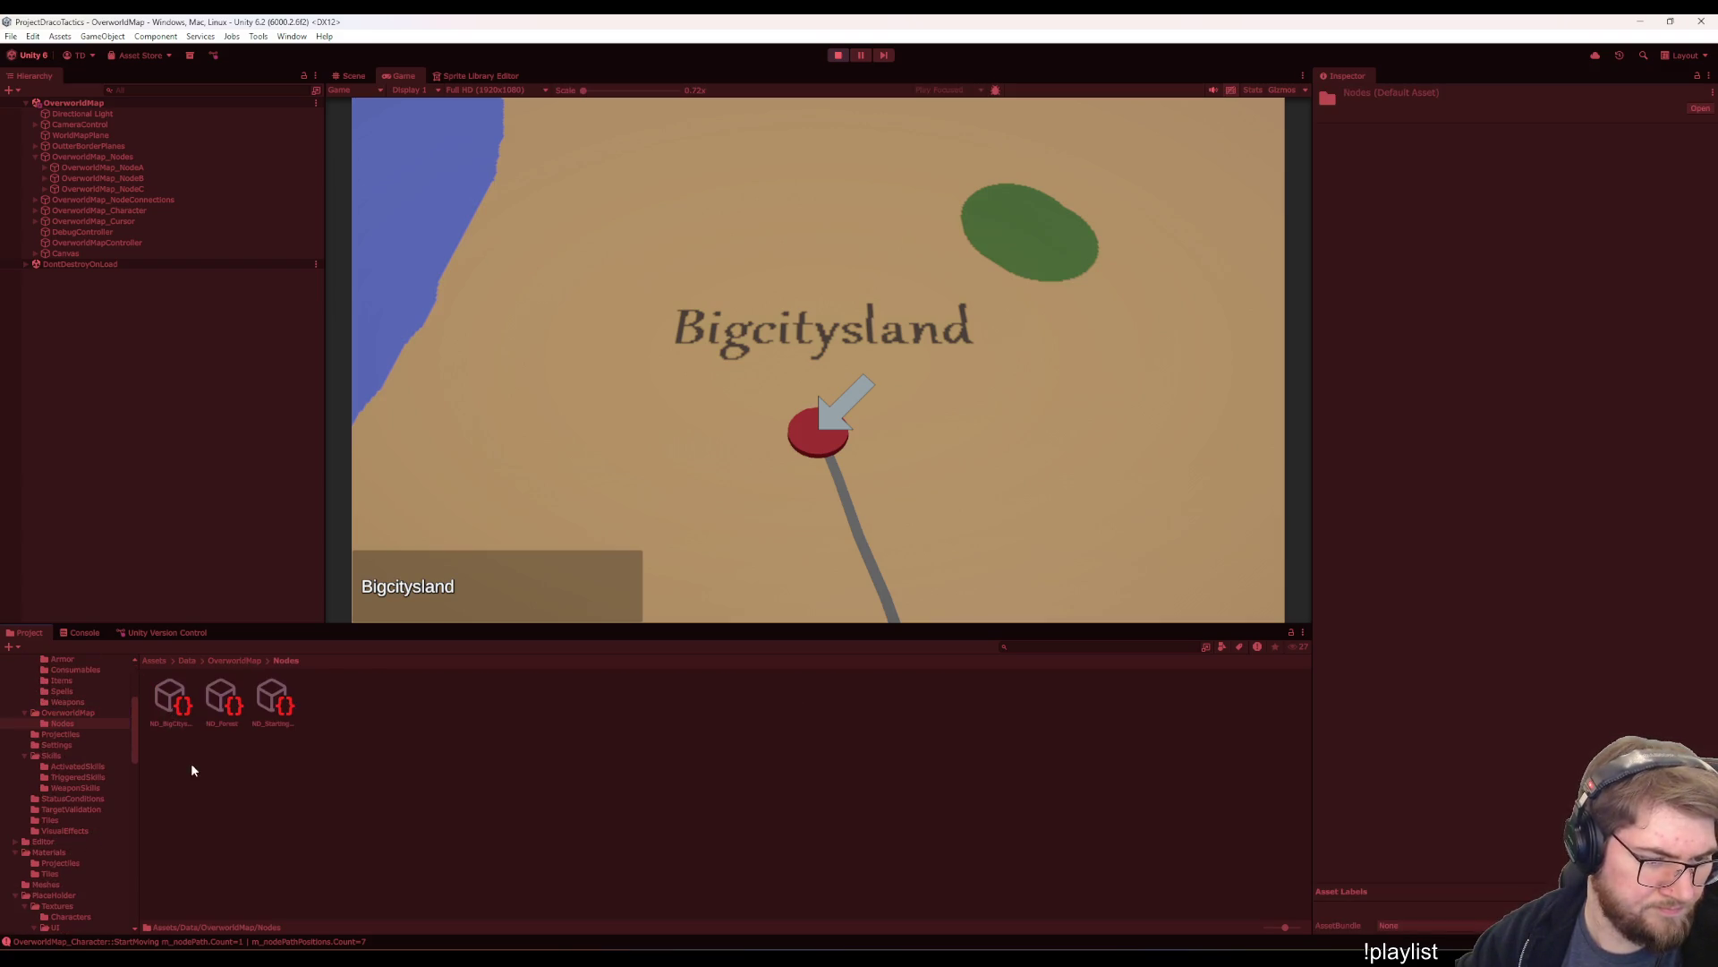
pyautogui.click(190, 703)
pyautogui.click(224, 707)
pyautogui.click(272, 707)
pyautogui.click(220, 716)
pyautogui.click(195, 691)
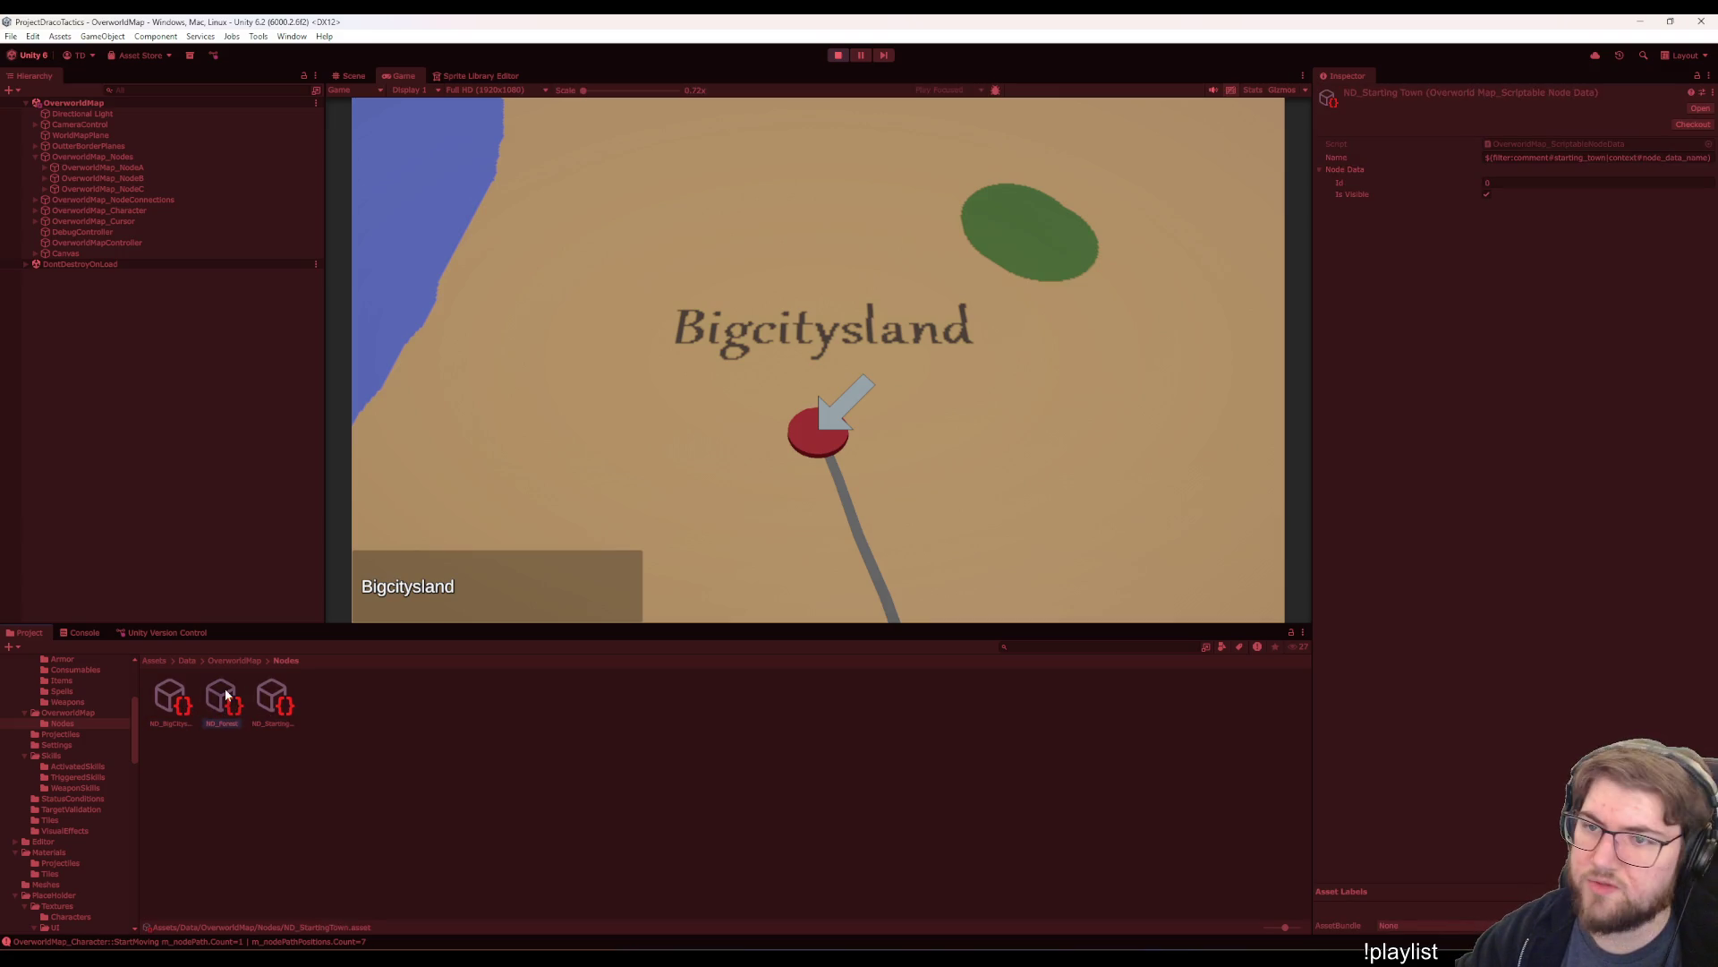
# - Compare ND_BigCitysland, ND_Forest and ND_StartingTown node data in the Inspector
pyautogui.click(172, 702)
pyautogui.click(222, 703)
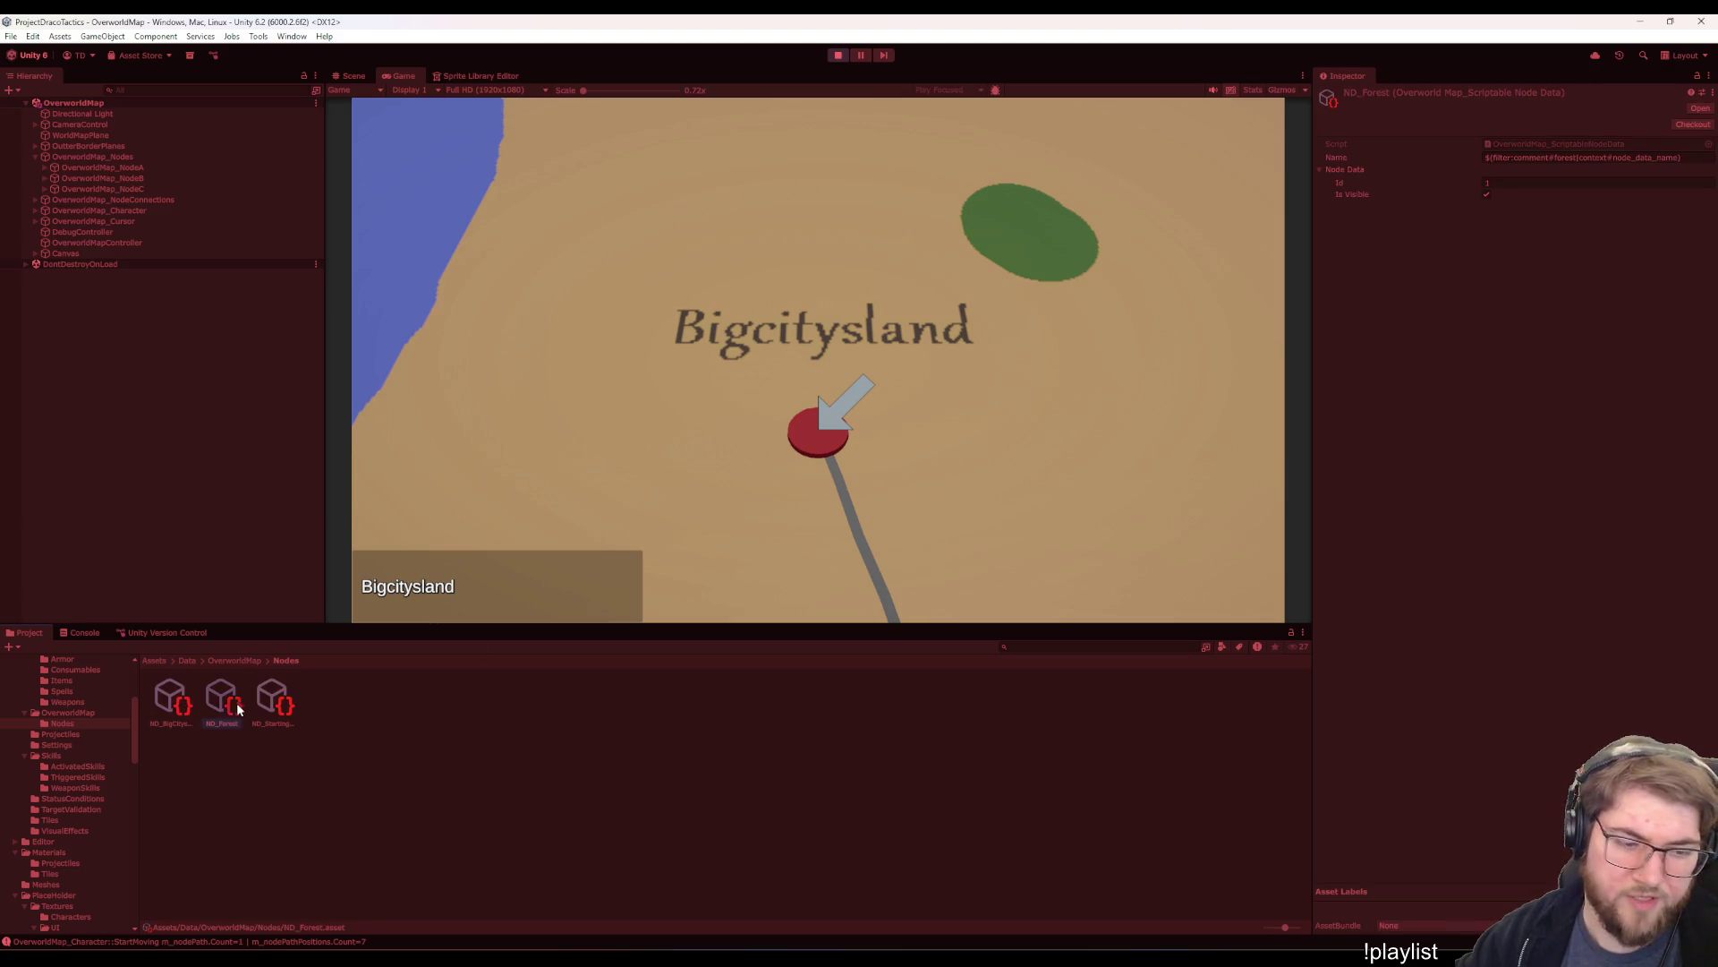
pyautogui.click(272, 702)
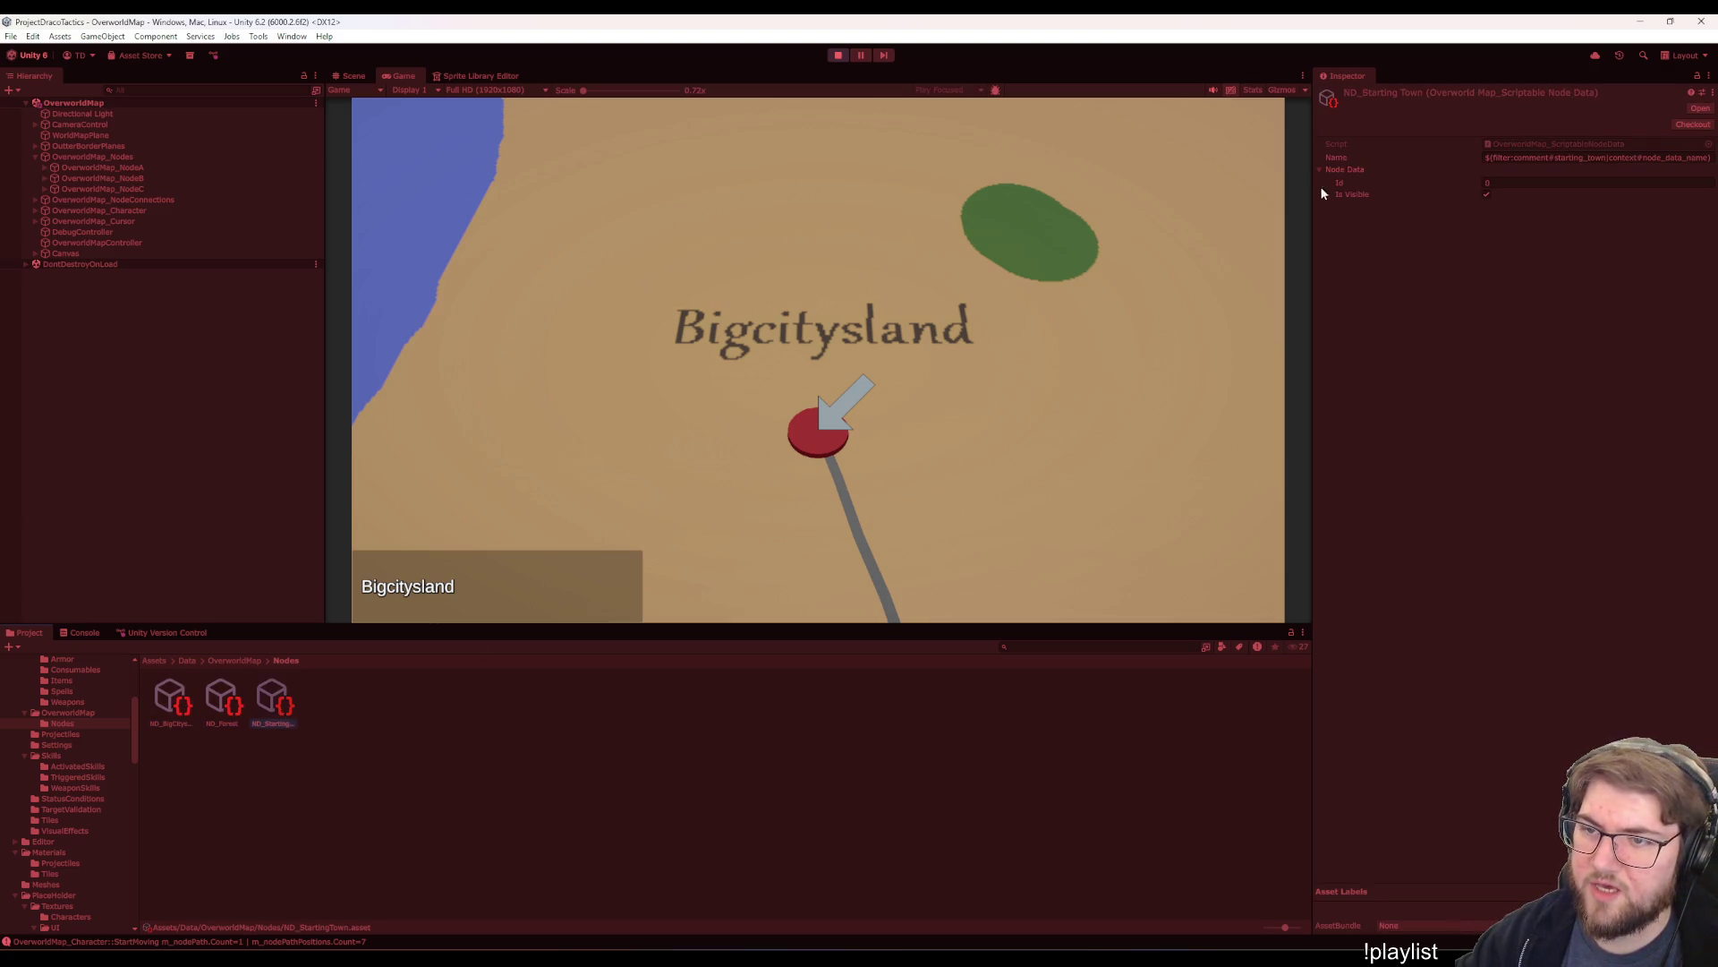
pyautogui.click(506, 806)
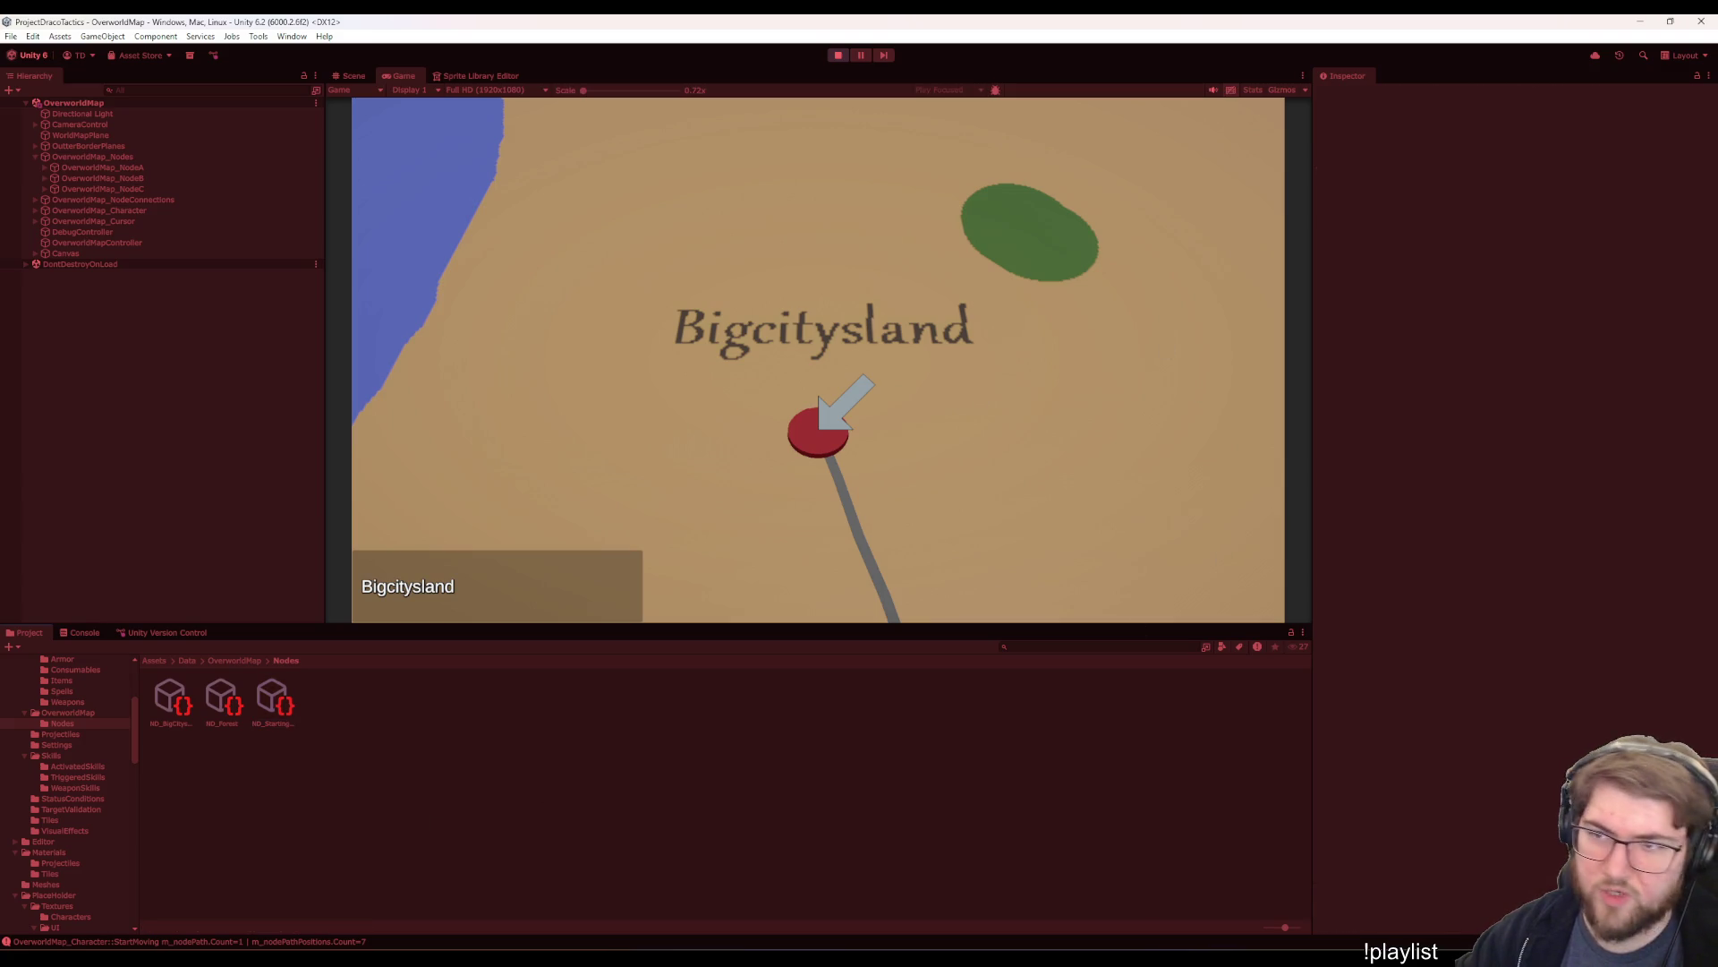
pyautogui.click(156, 727)
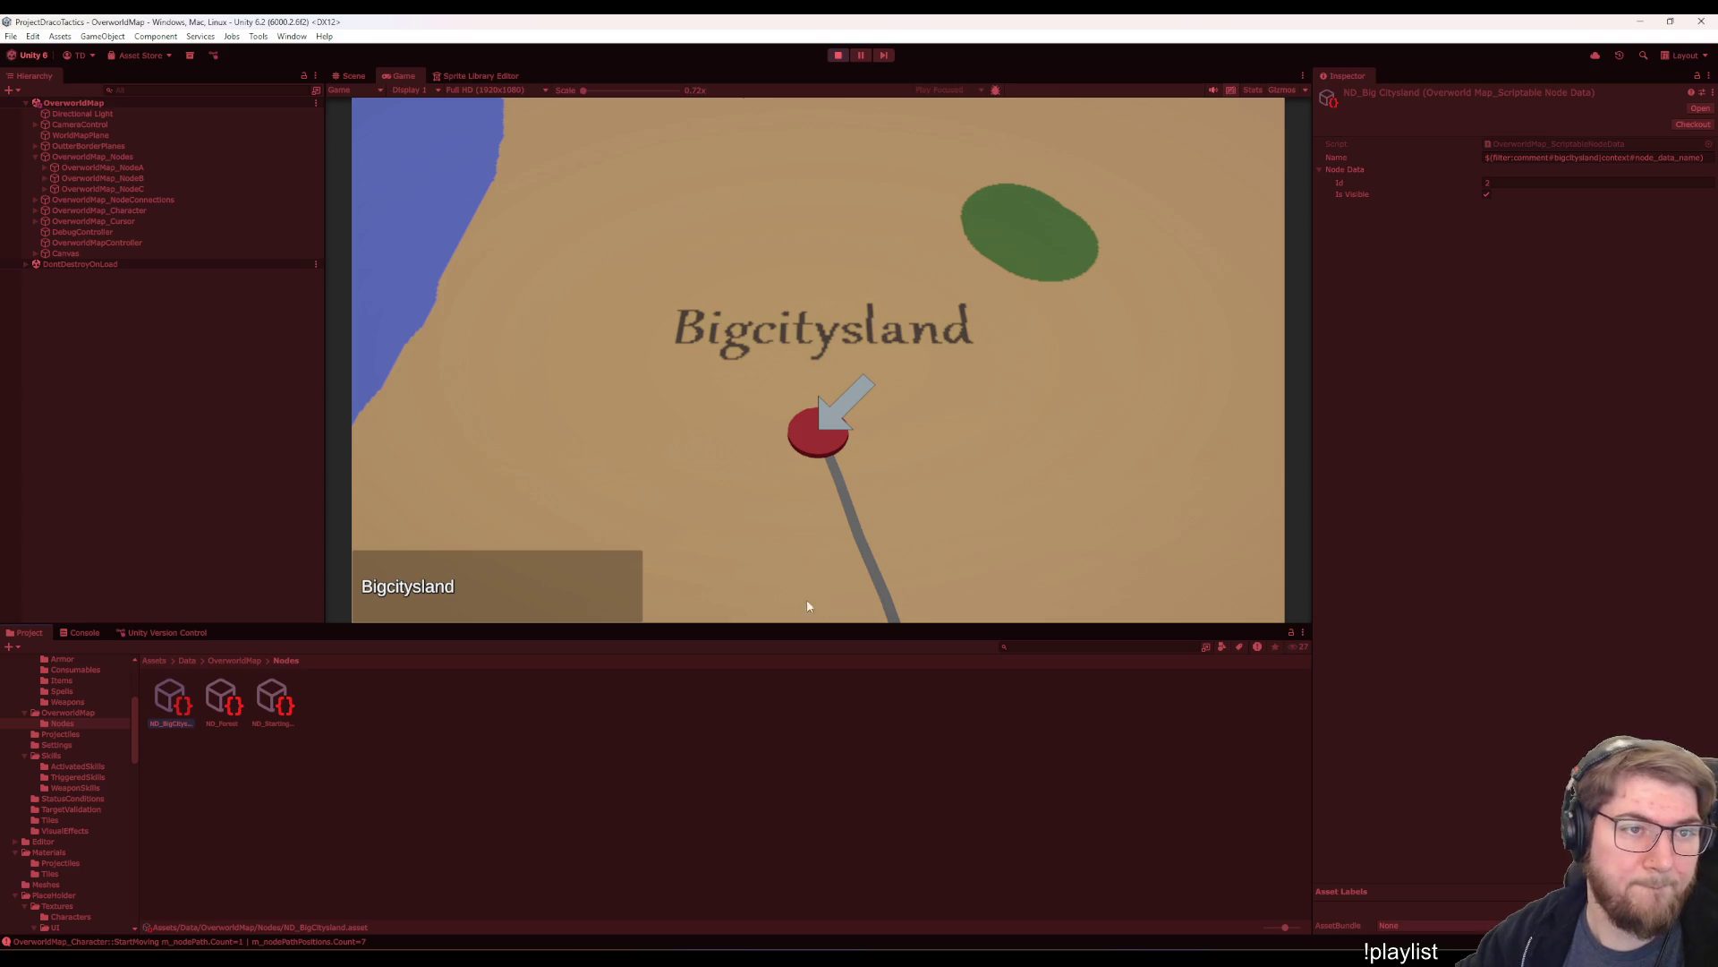
pyautogui.click(262, 699)
pyautogui.click(211, 692)
pyautogui.click(188, 698)
pyautogui.click(245, 698)
pyautogui.click(262, 703)
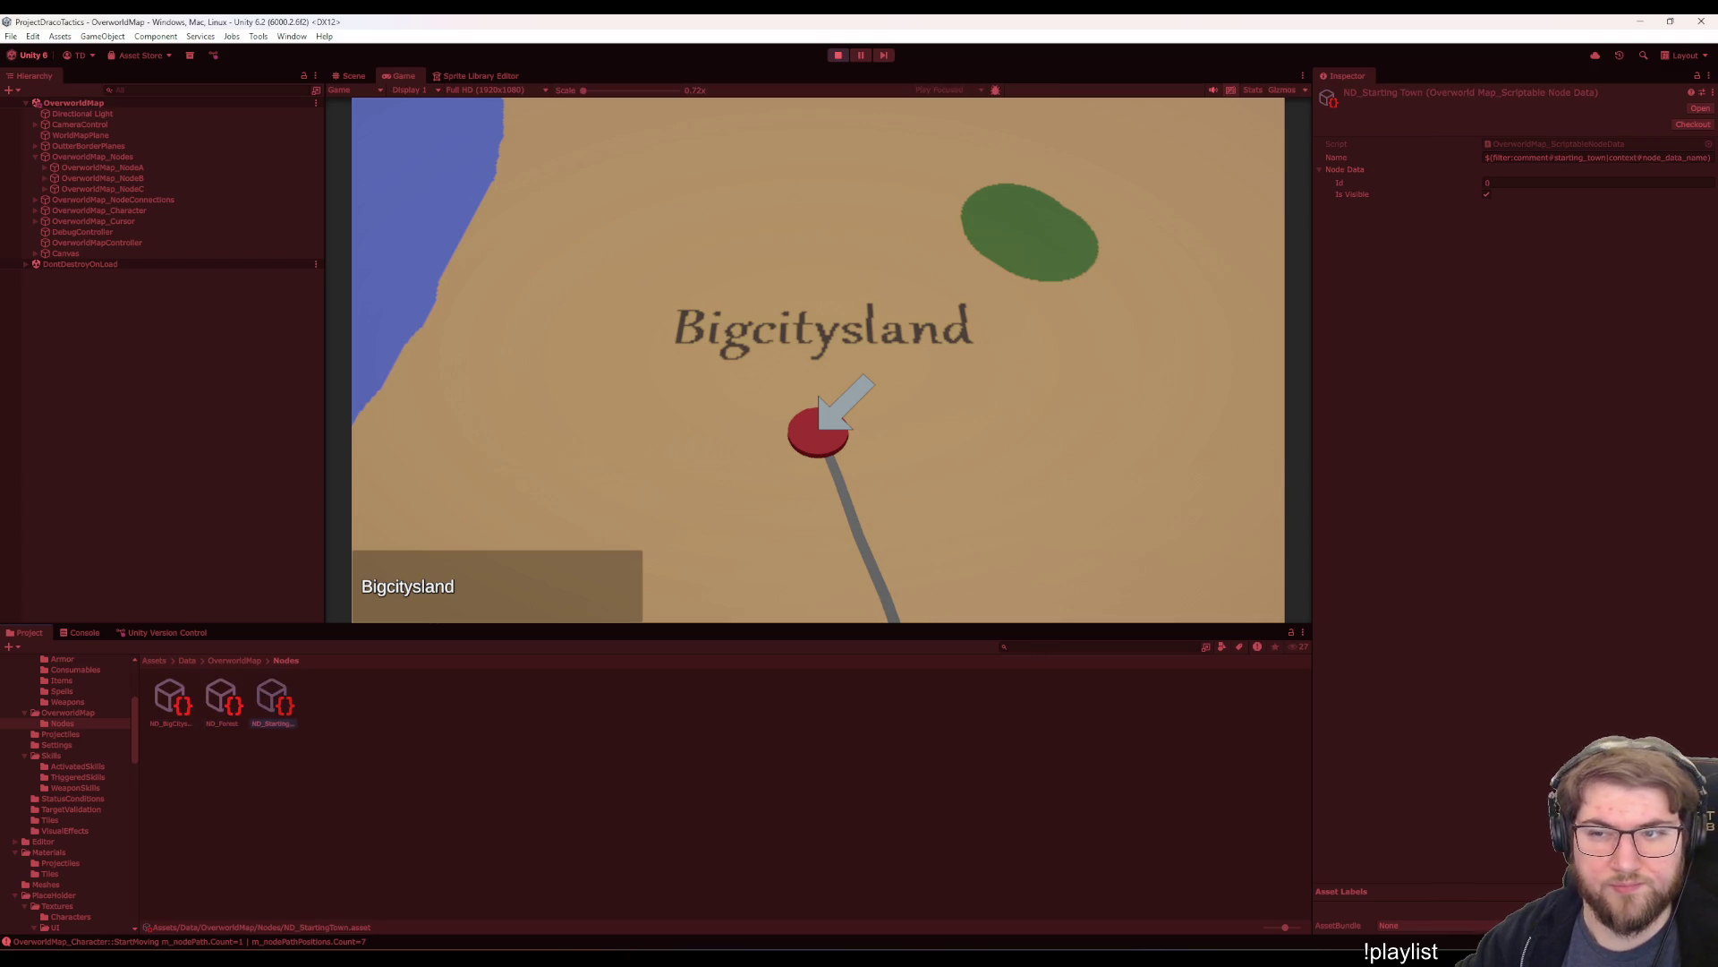
# - Collapse the Node Data foldout and recheck each node asset before clearing the selection
pyautogui.click(1321, 170)
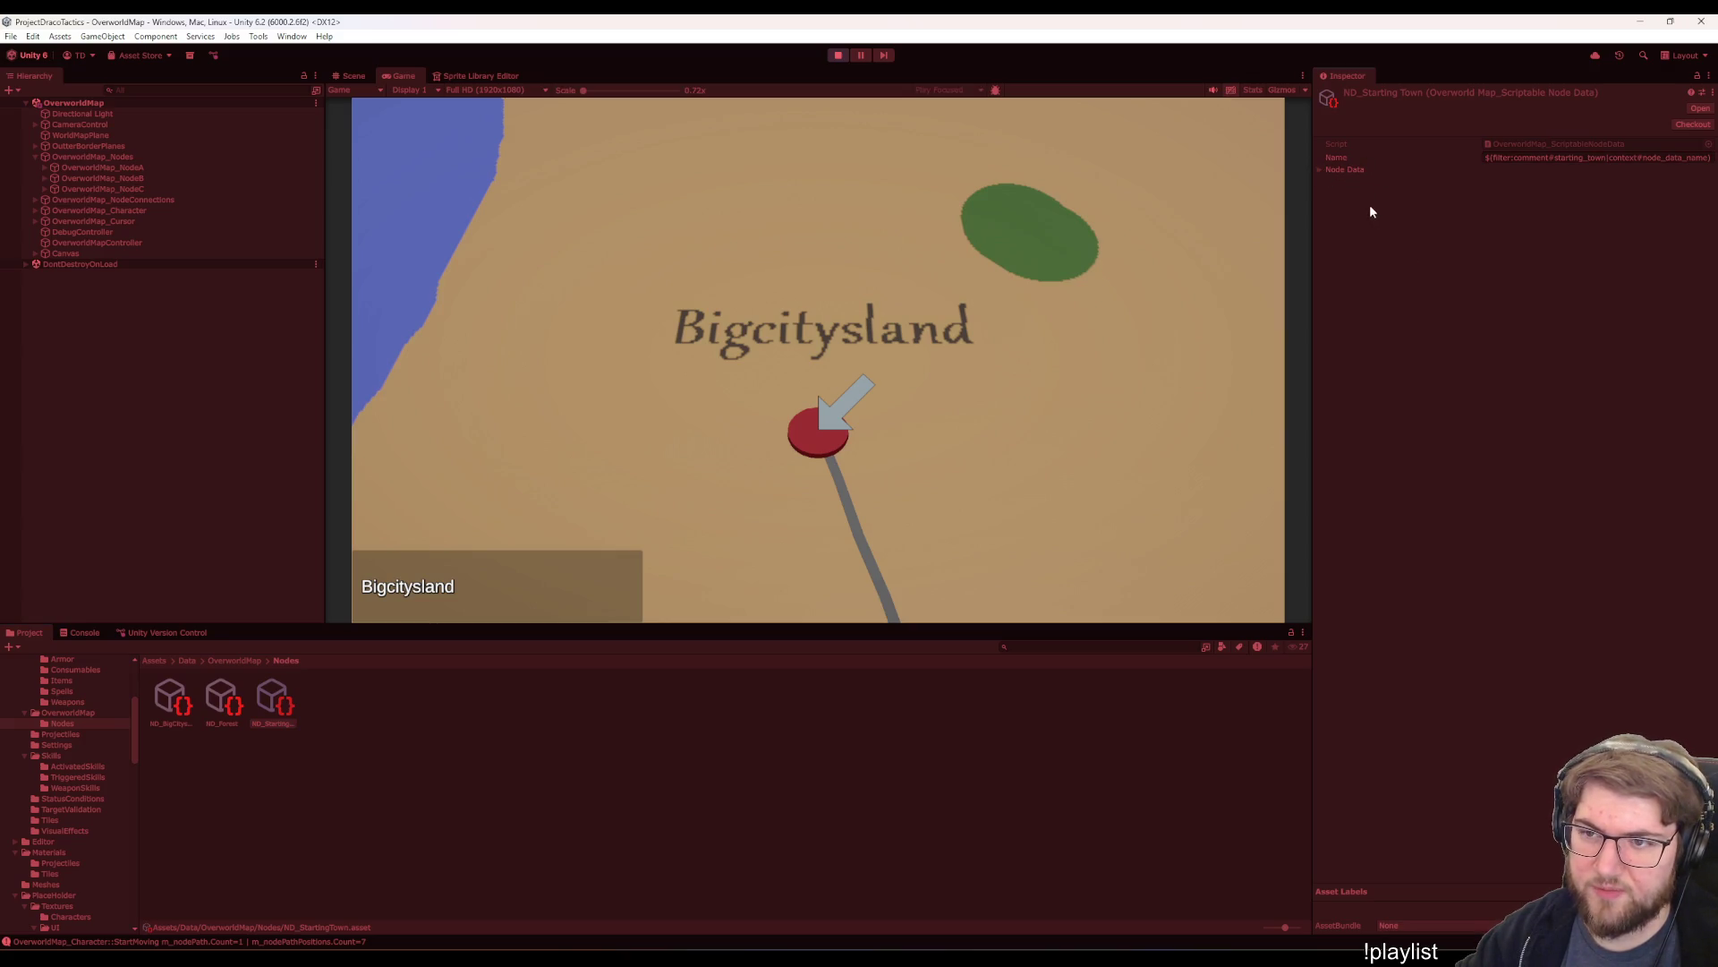
pyautogui.click(1321, 169)
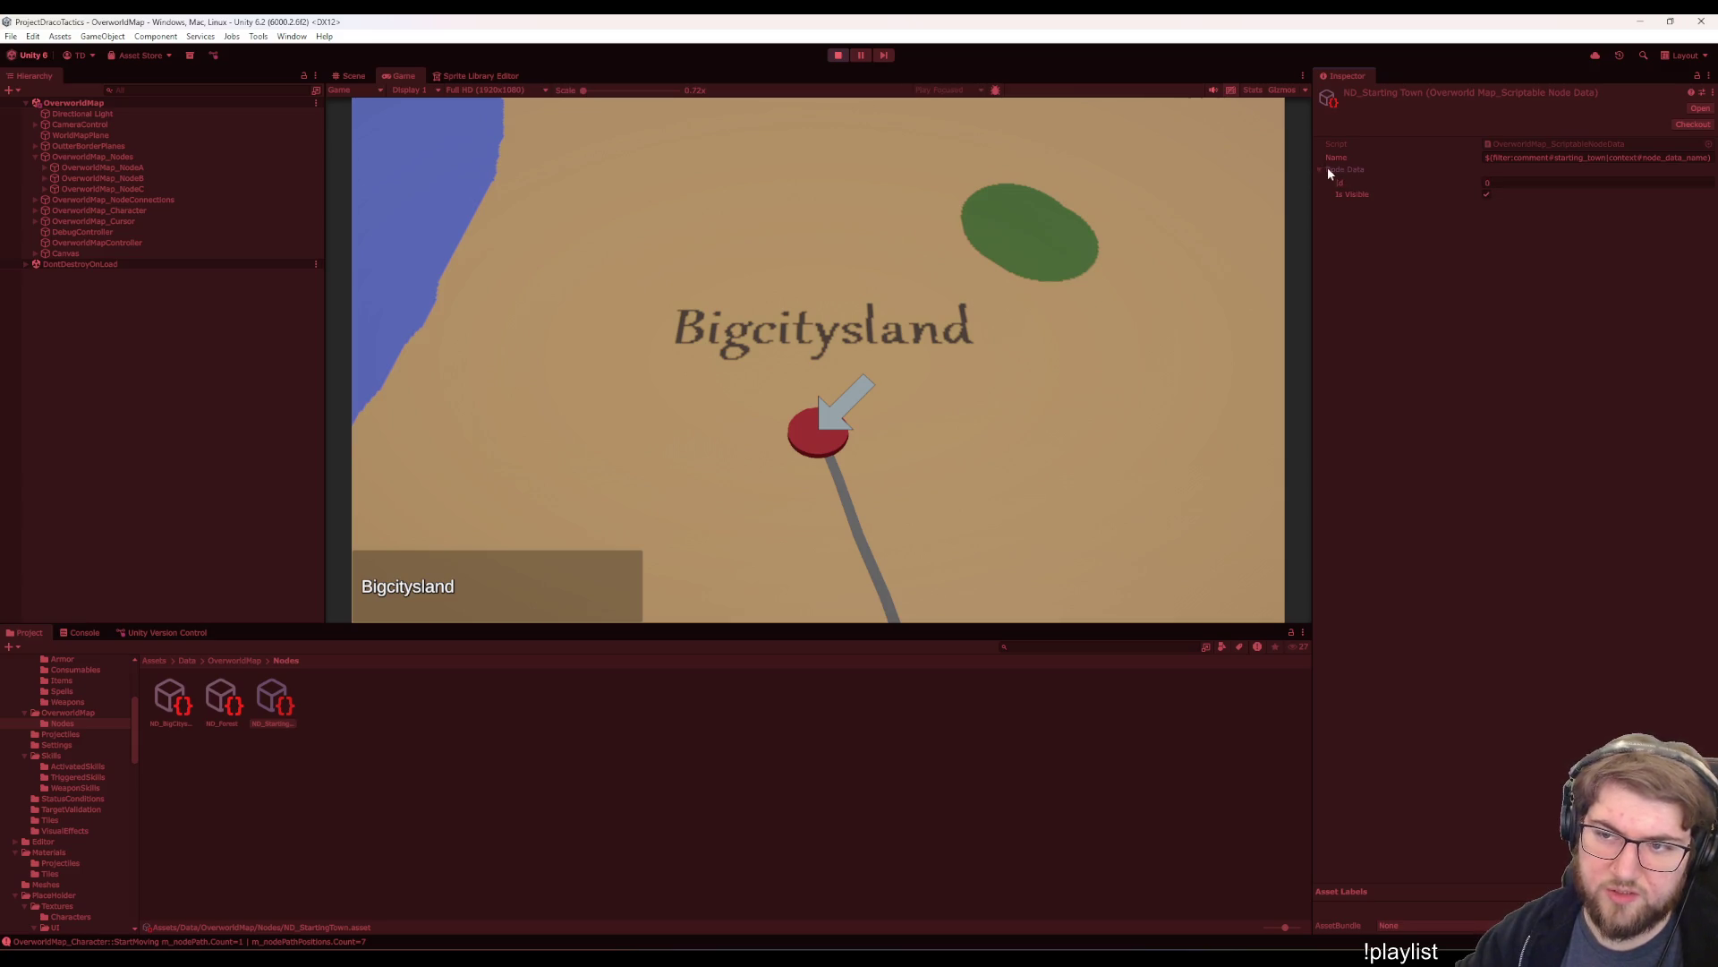
pyautogui.click(1322, 170)
pyautogui.click(170, 705)
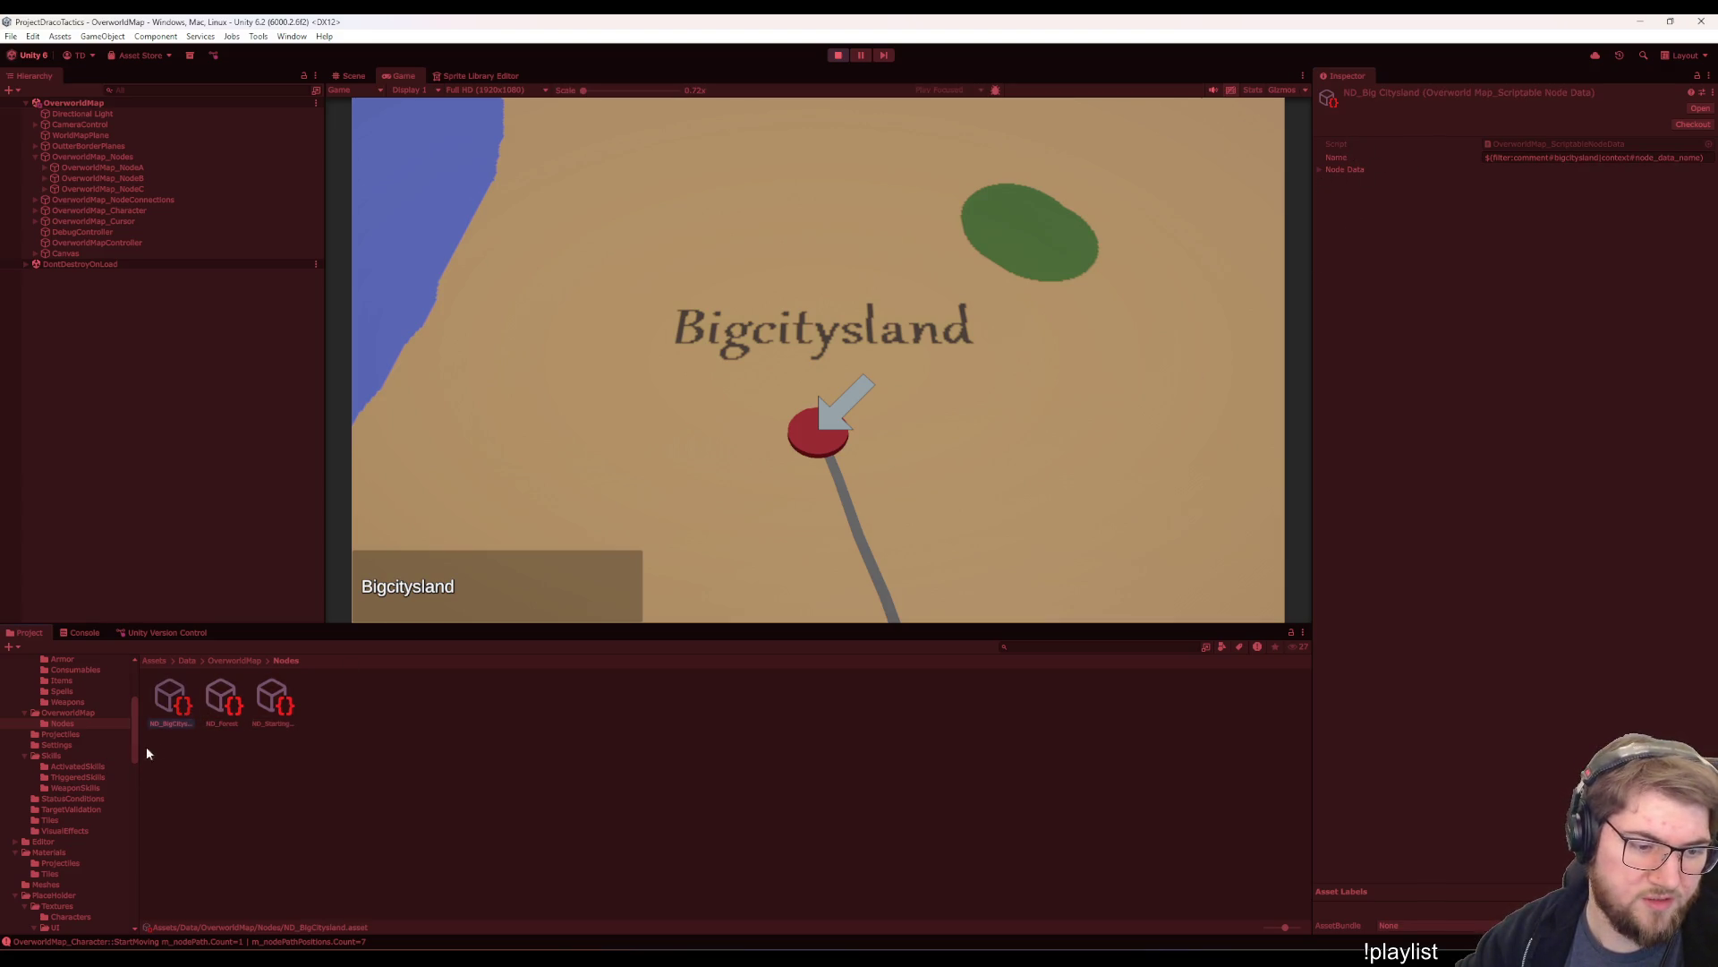
pyautogui.click(223, 705)
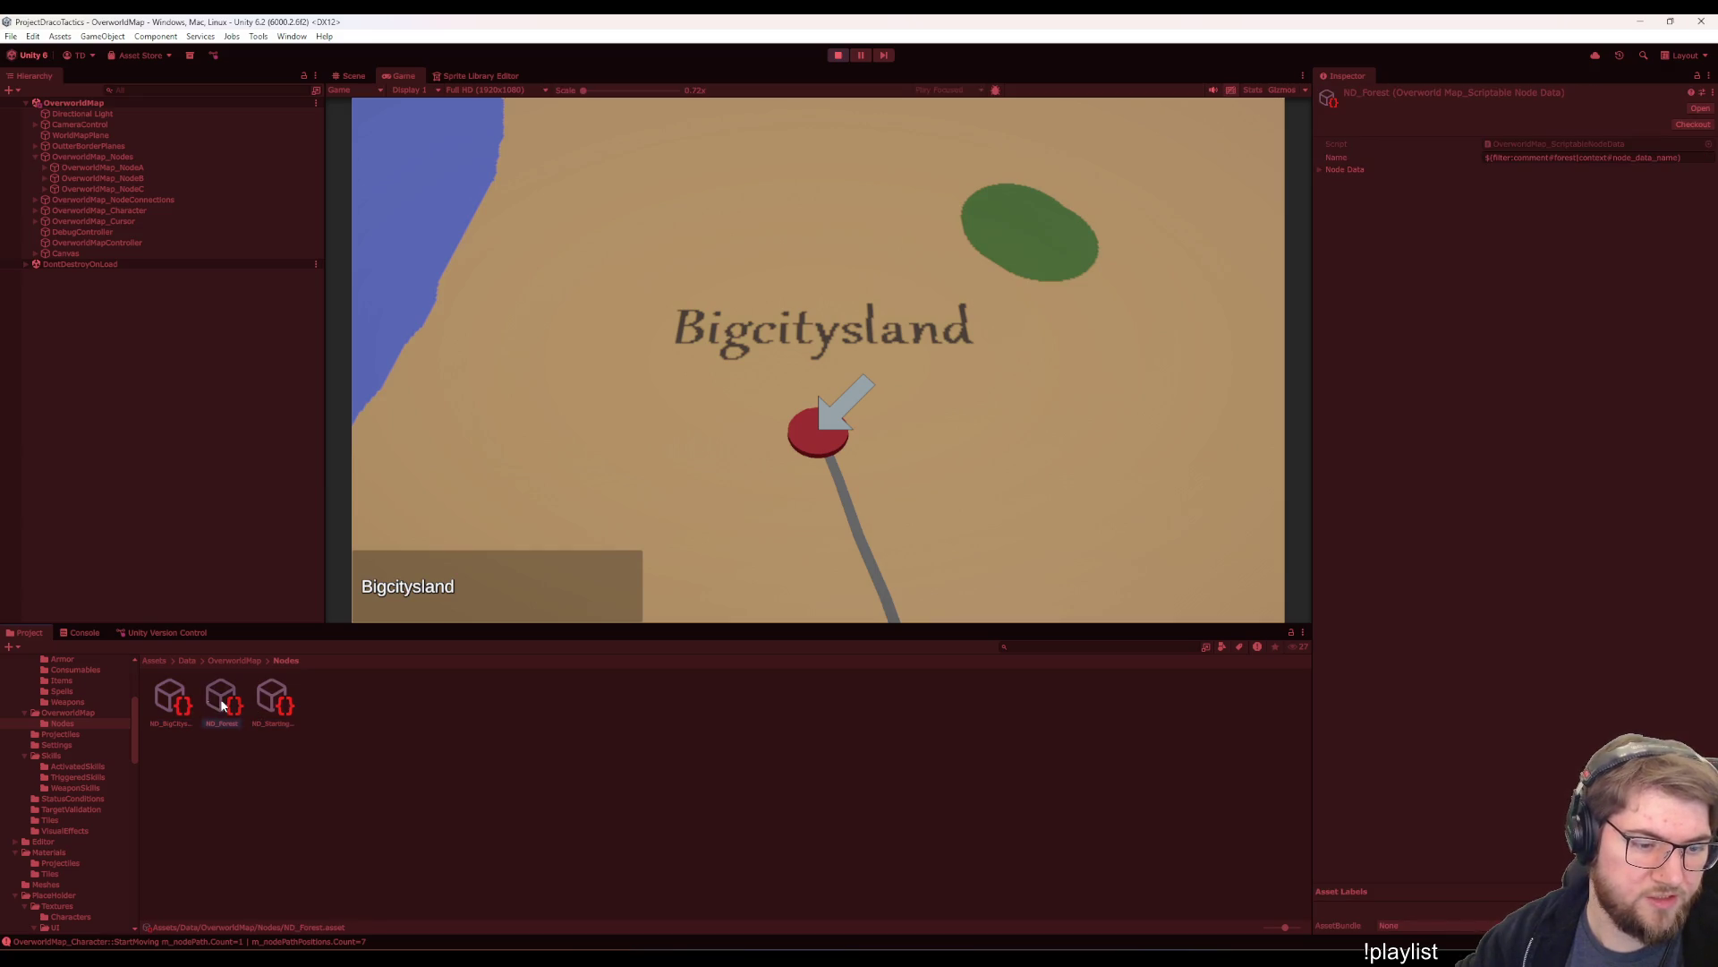
pyautogui.click(195, 705)
pyautogui.click(186, 709)
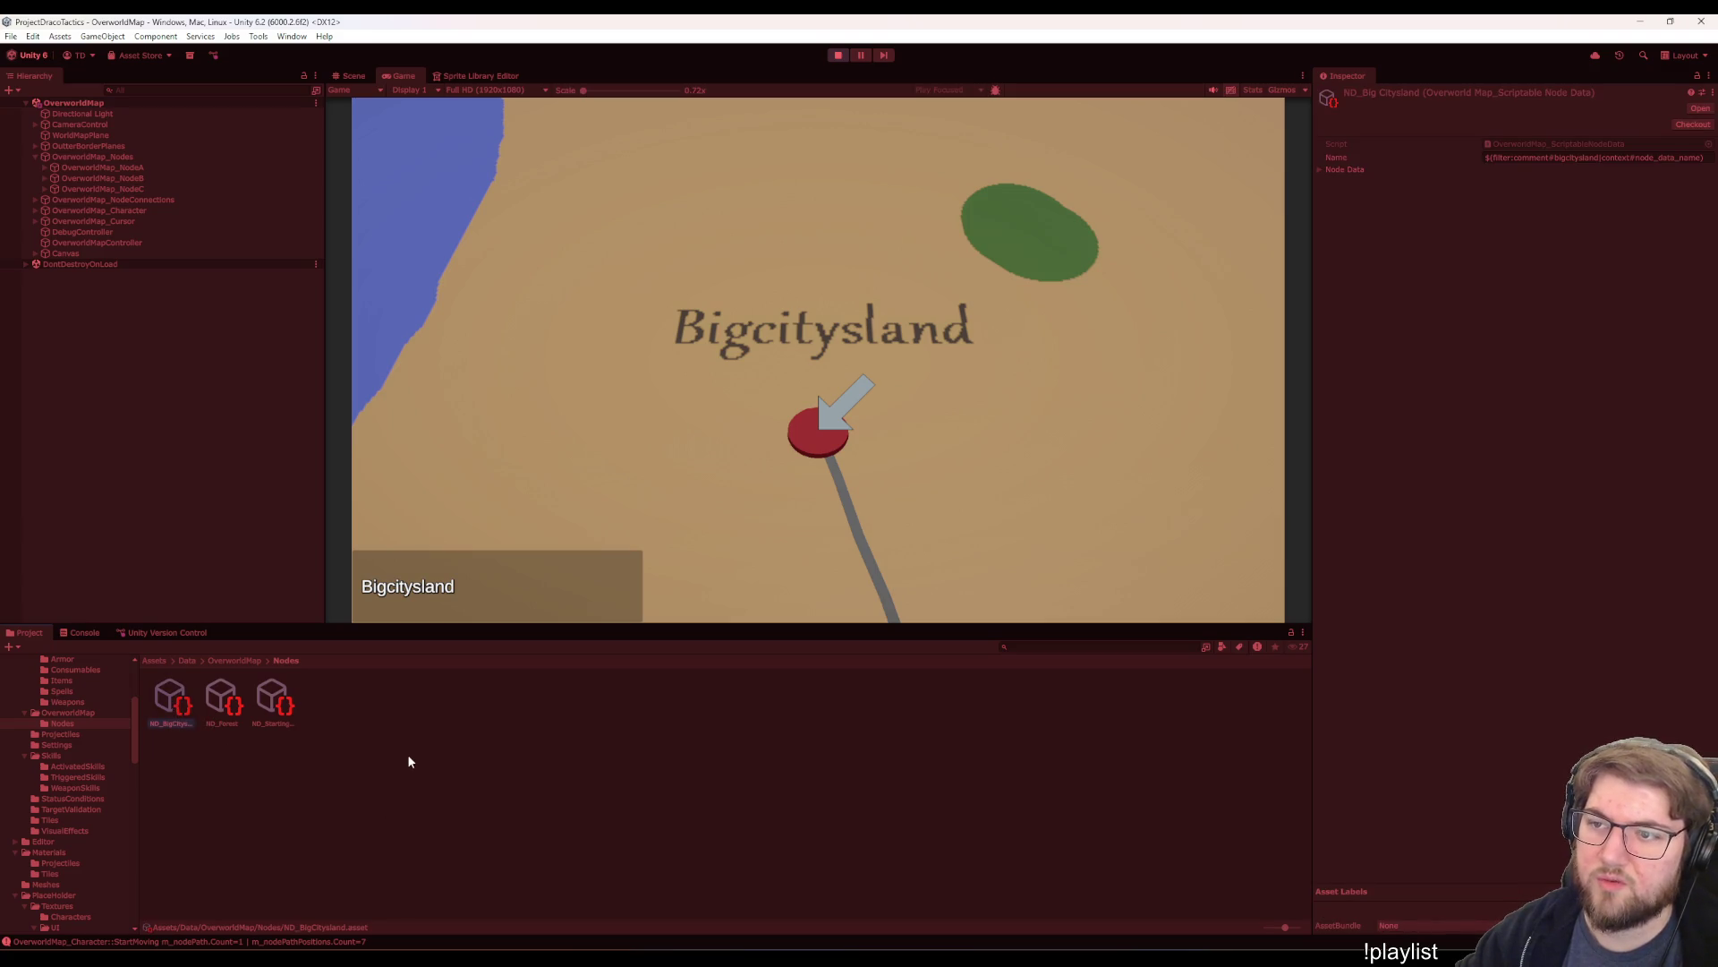
pyautogui.click(273, 706)
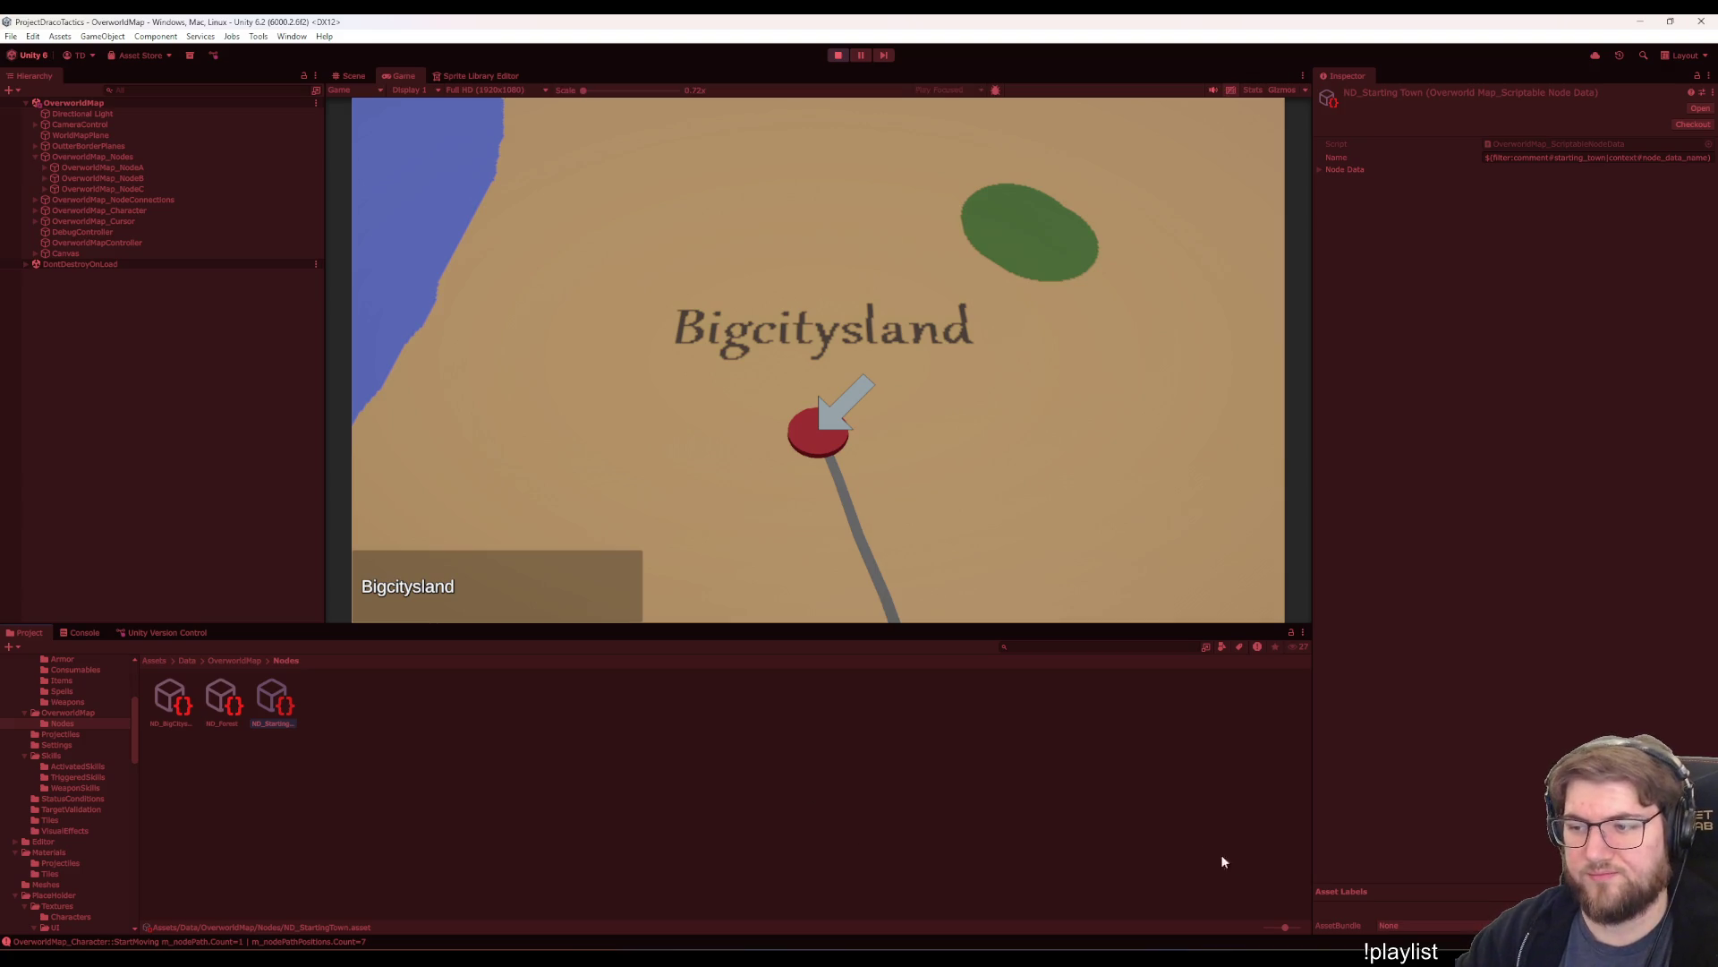
pyautogui.click(964, 787)
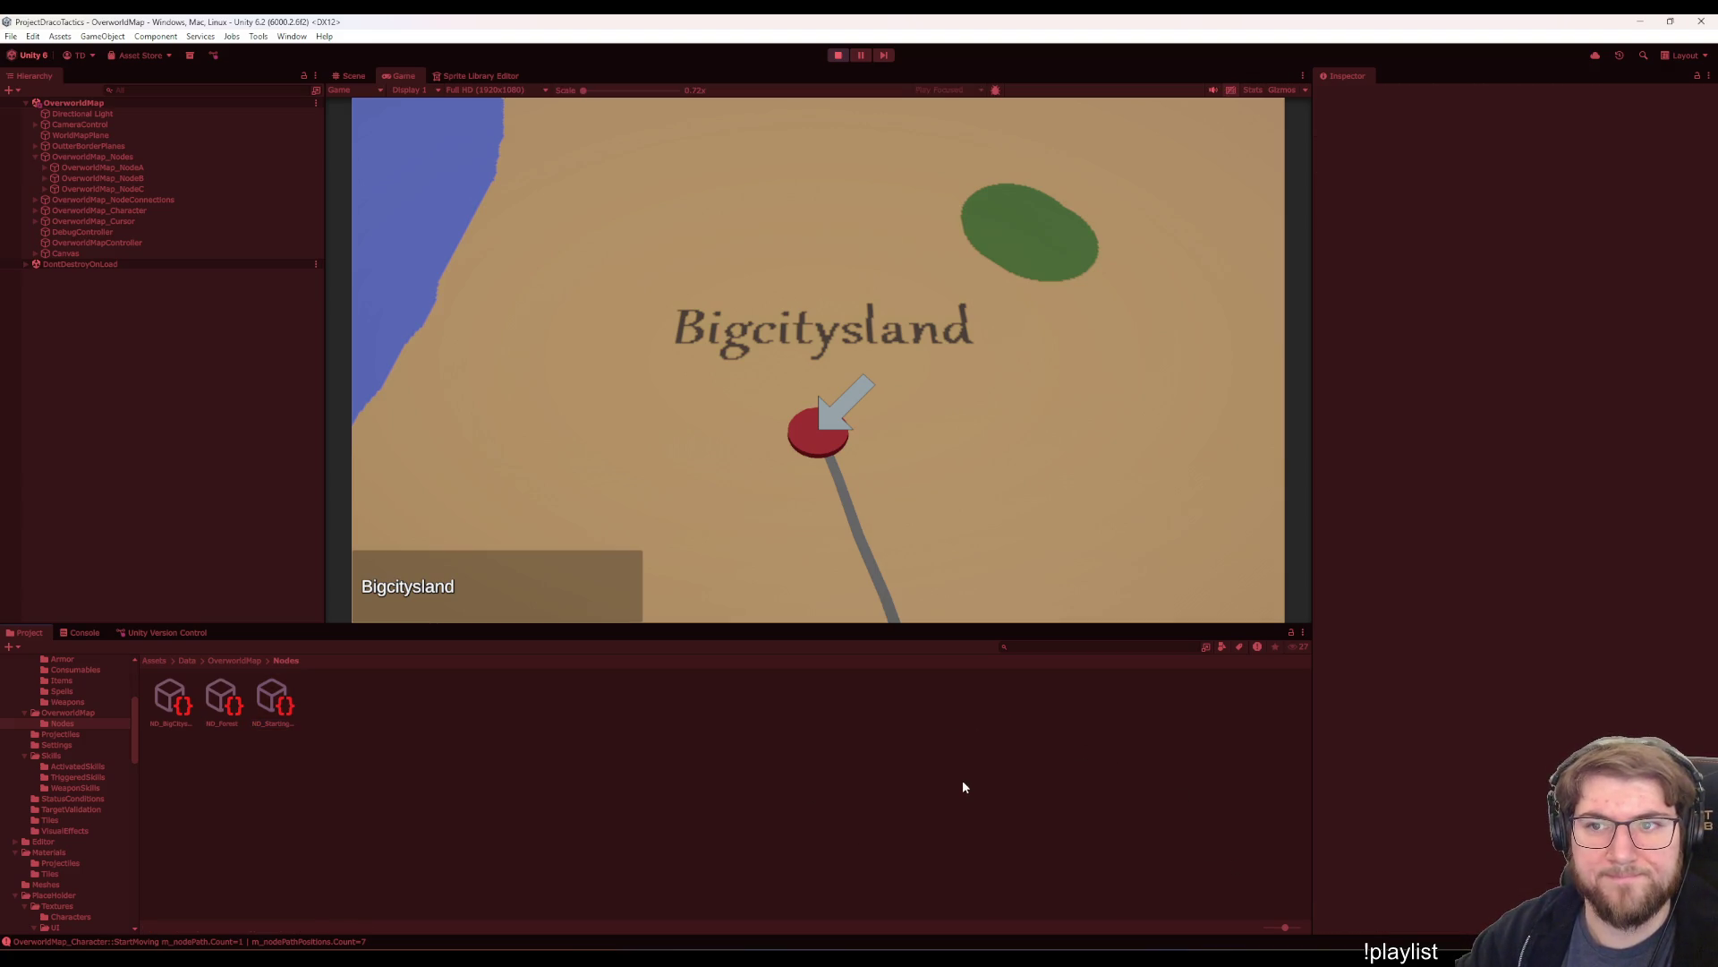
# - Walk the character from Startingtownsville out to Forest and back to Startingtownsville
pyautogui.click(974, 479)
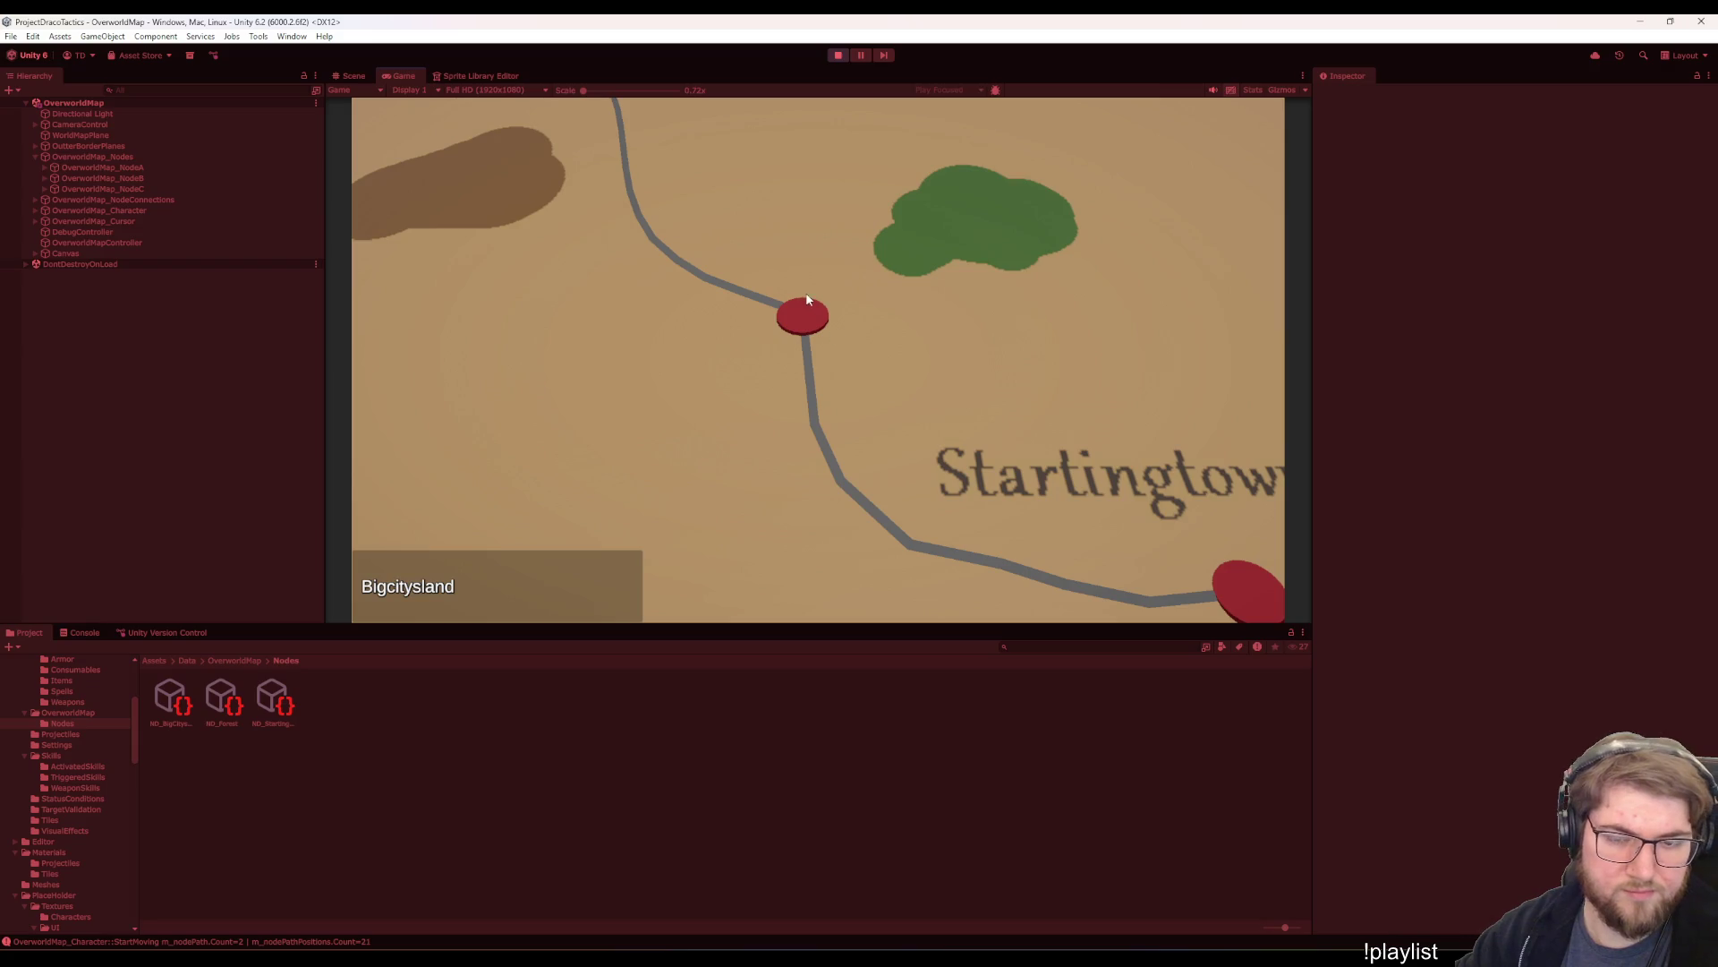
pyautogui.press('Up')
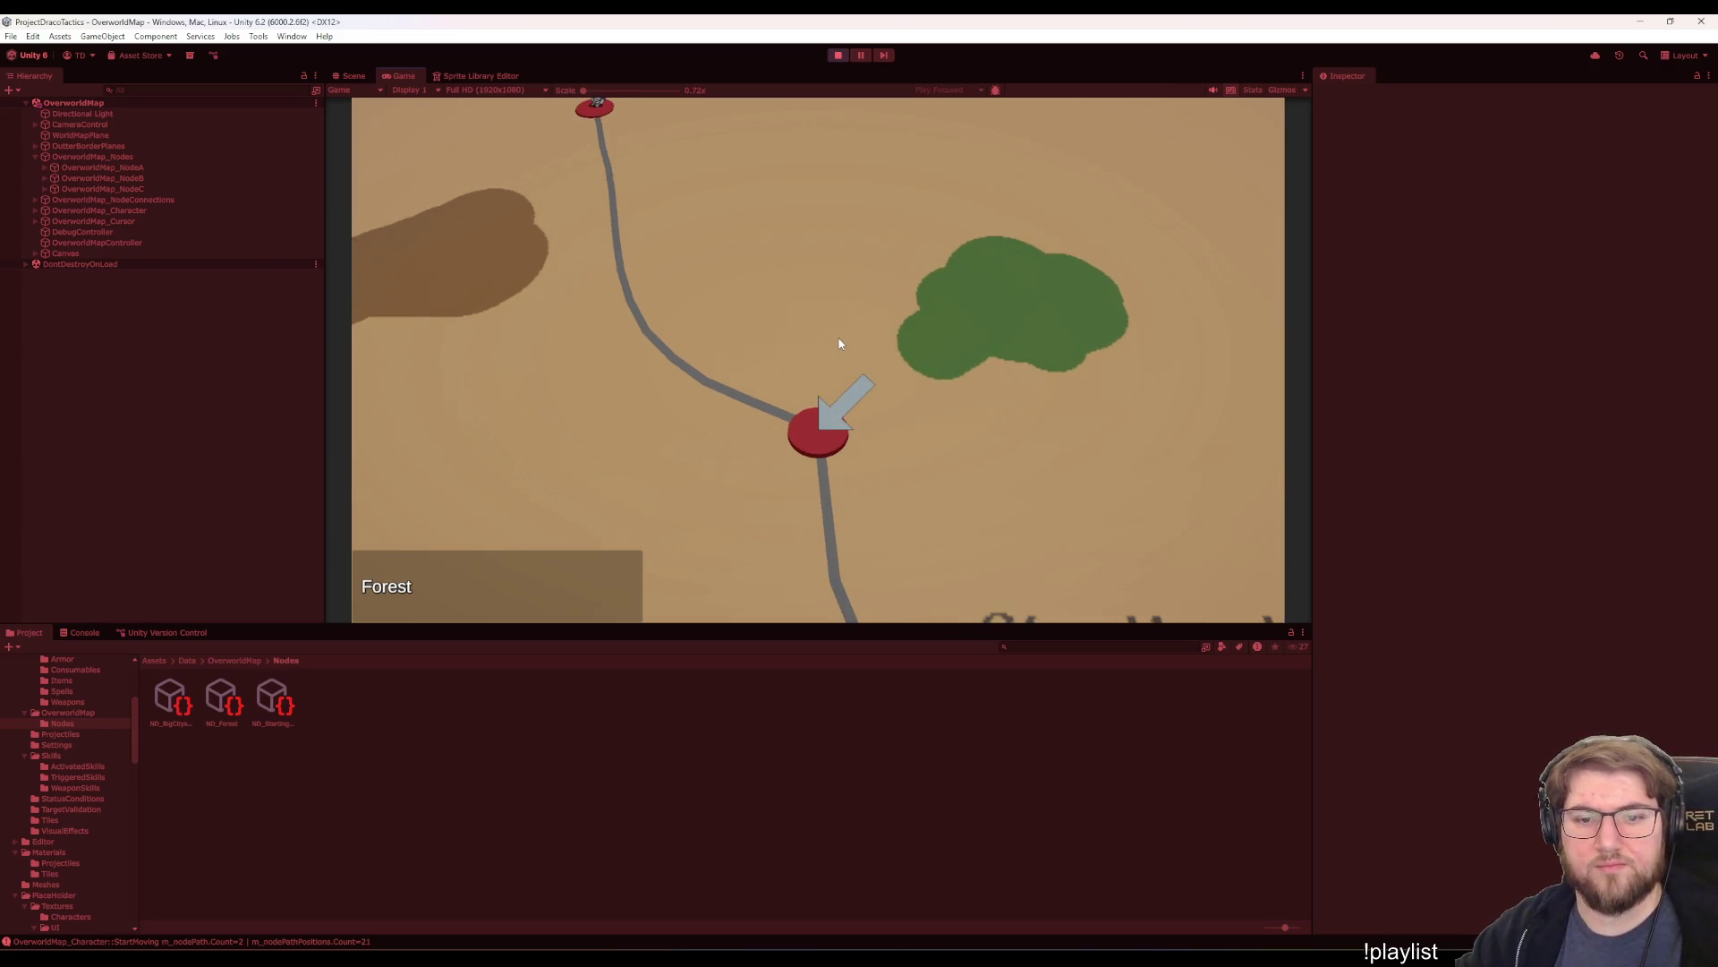
pyautogui.press('Return')
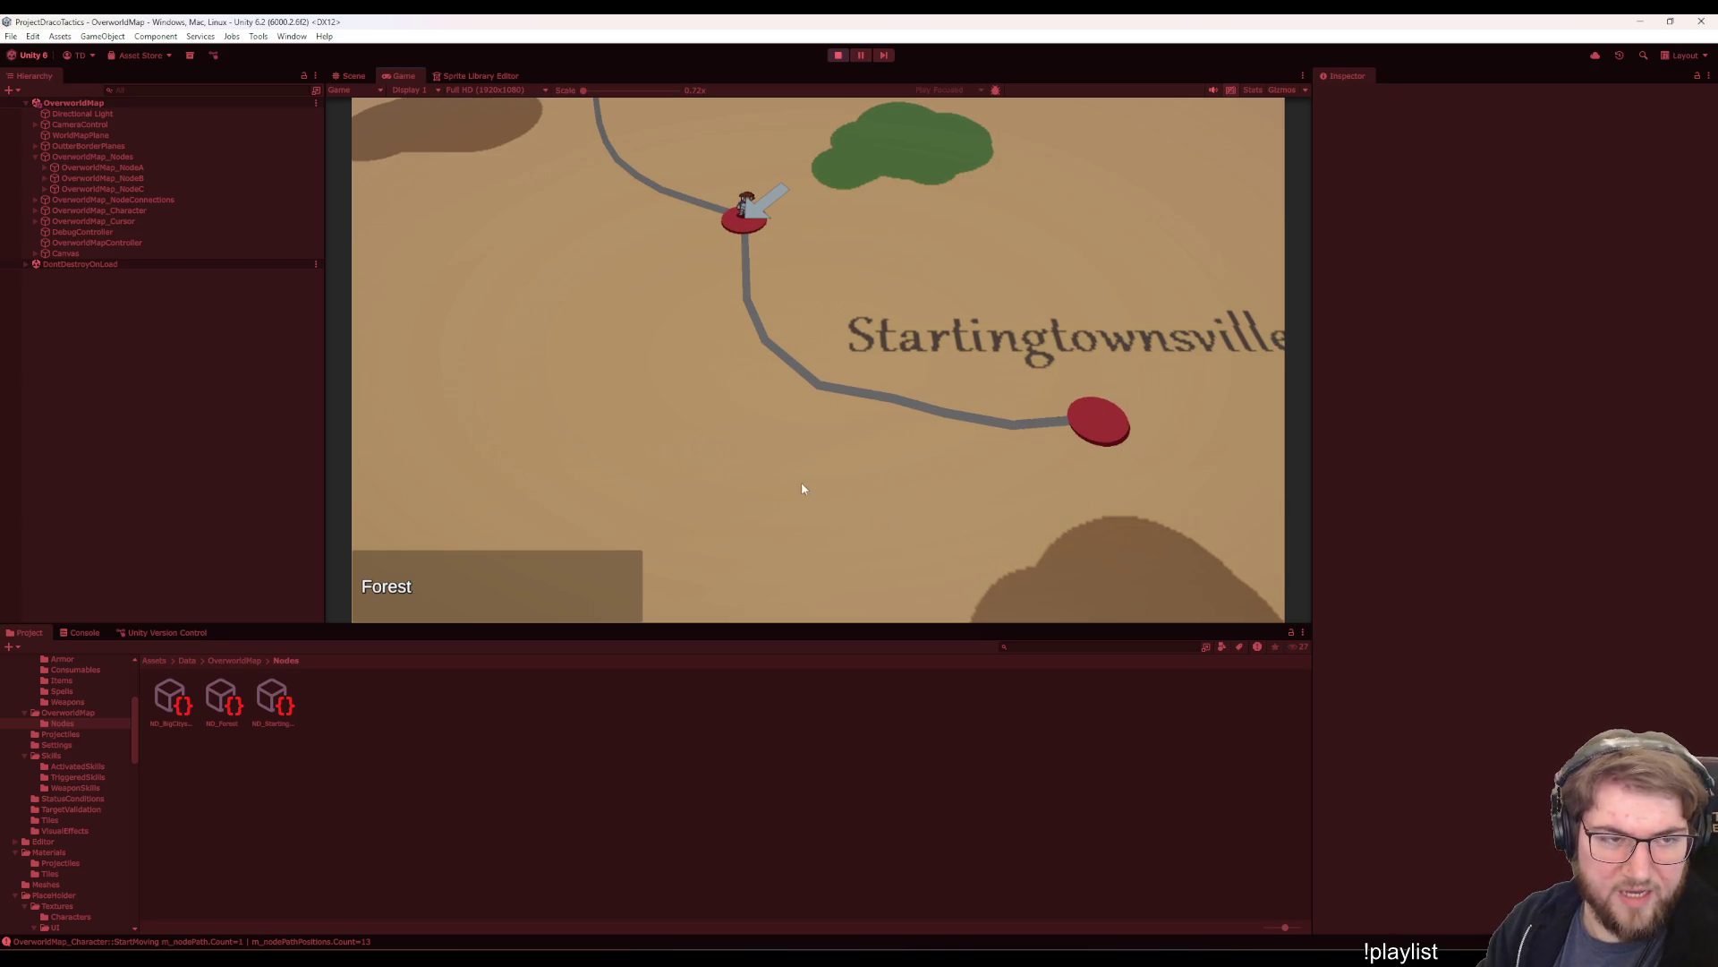
pyautogui.moveTo(1083, 959)
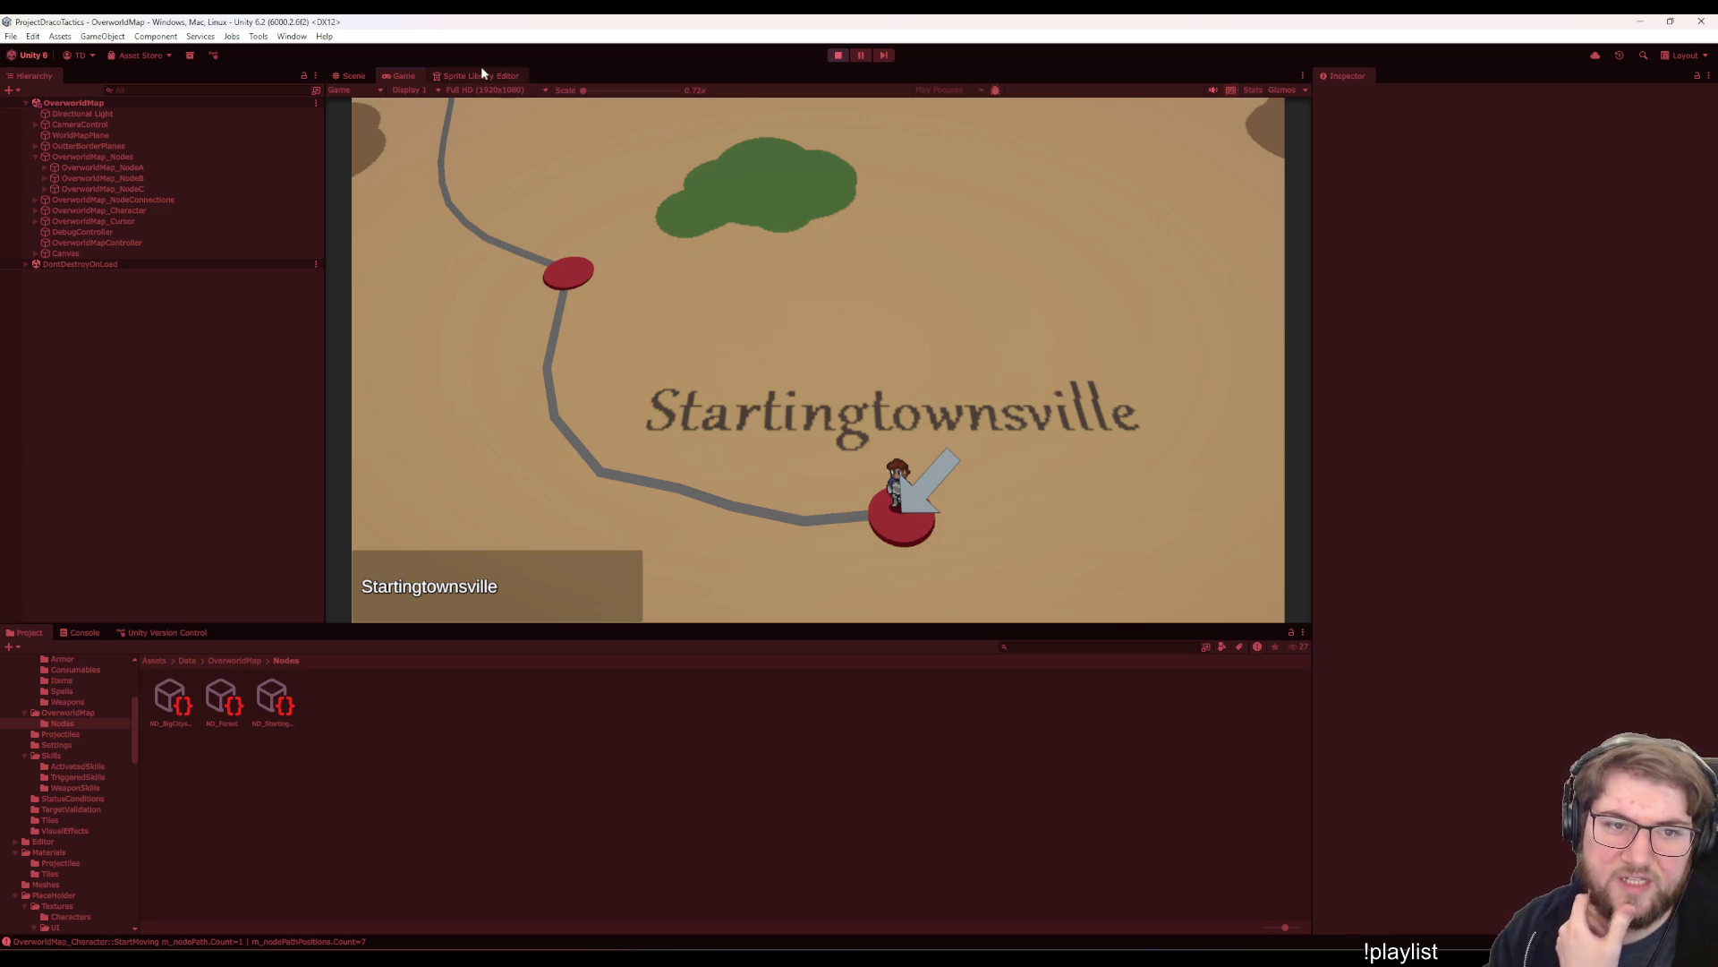
pyautogui.click(302, 37)
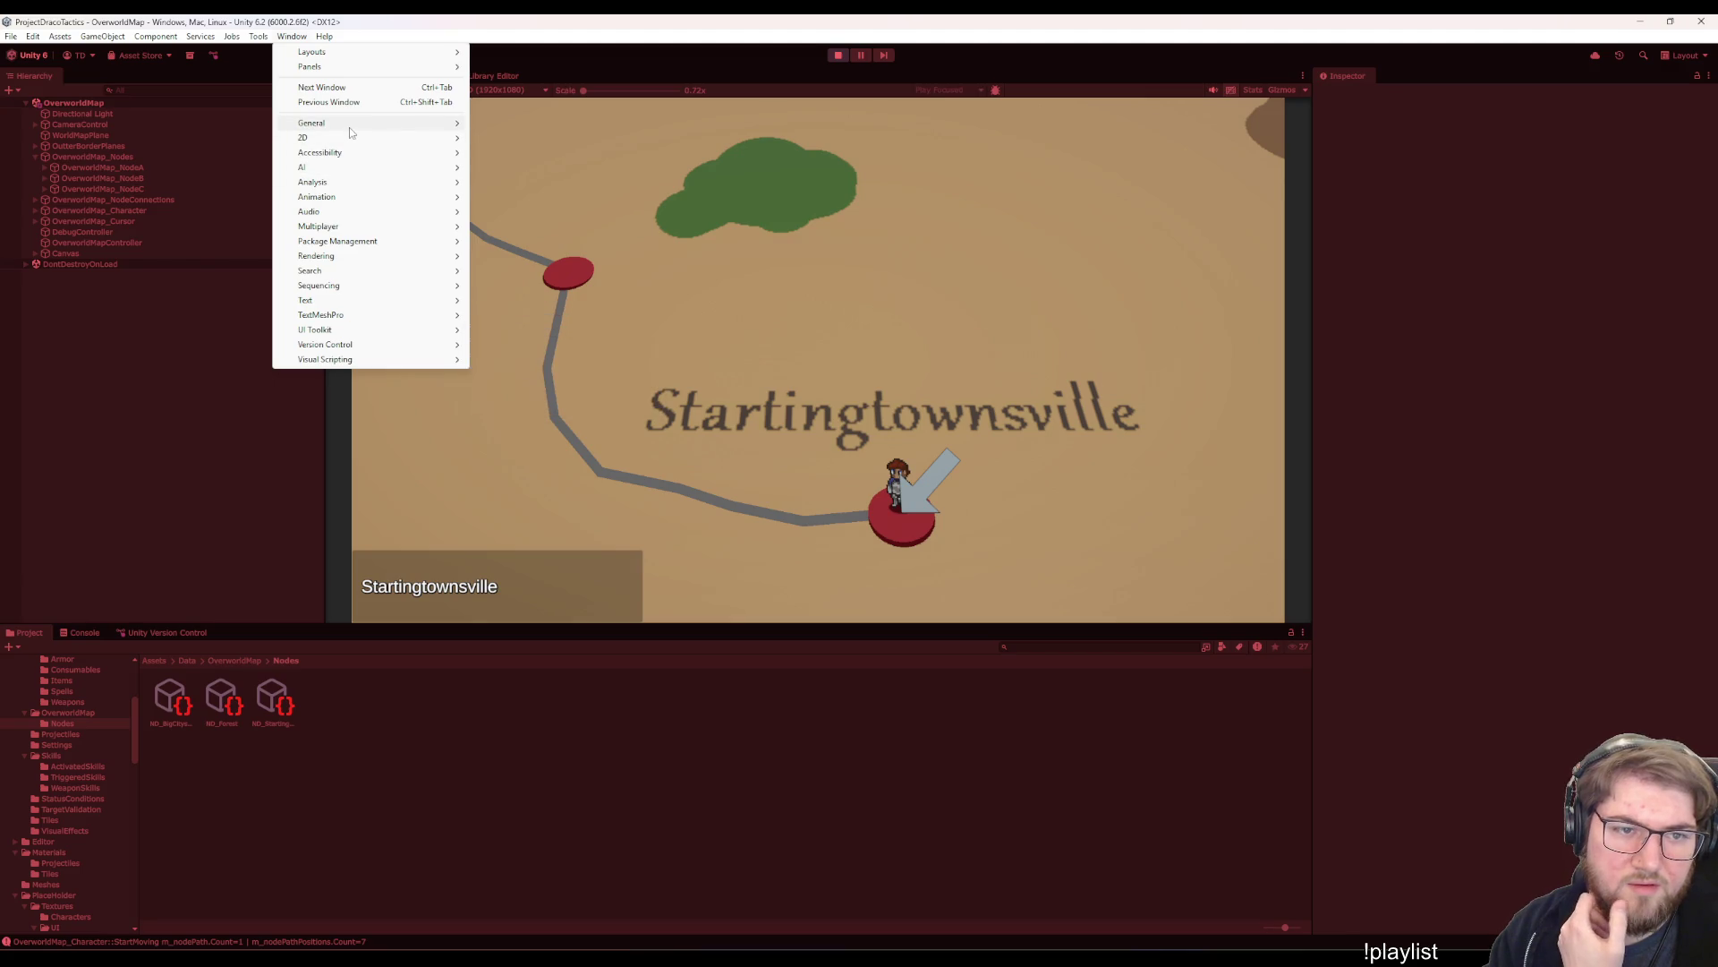
pyautogui.moveTo(349, 132)
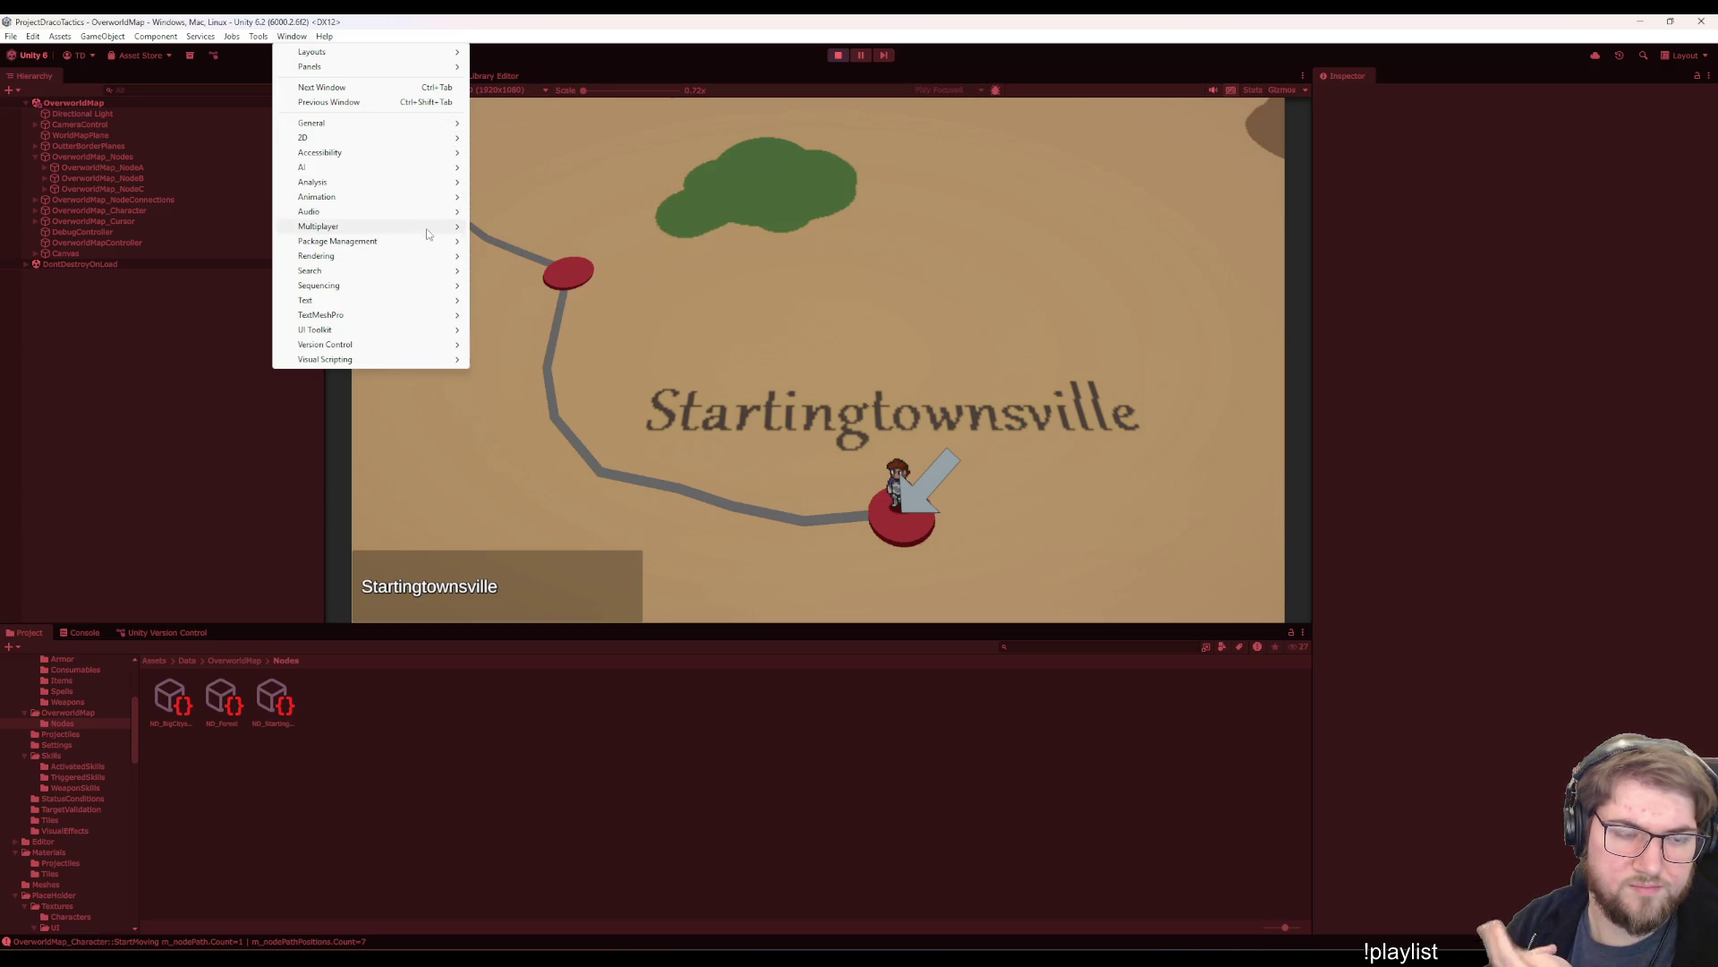
pyautogui.moveTo(418, 250)
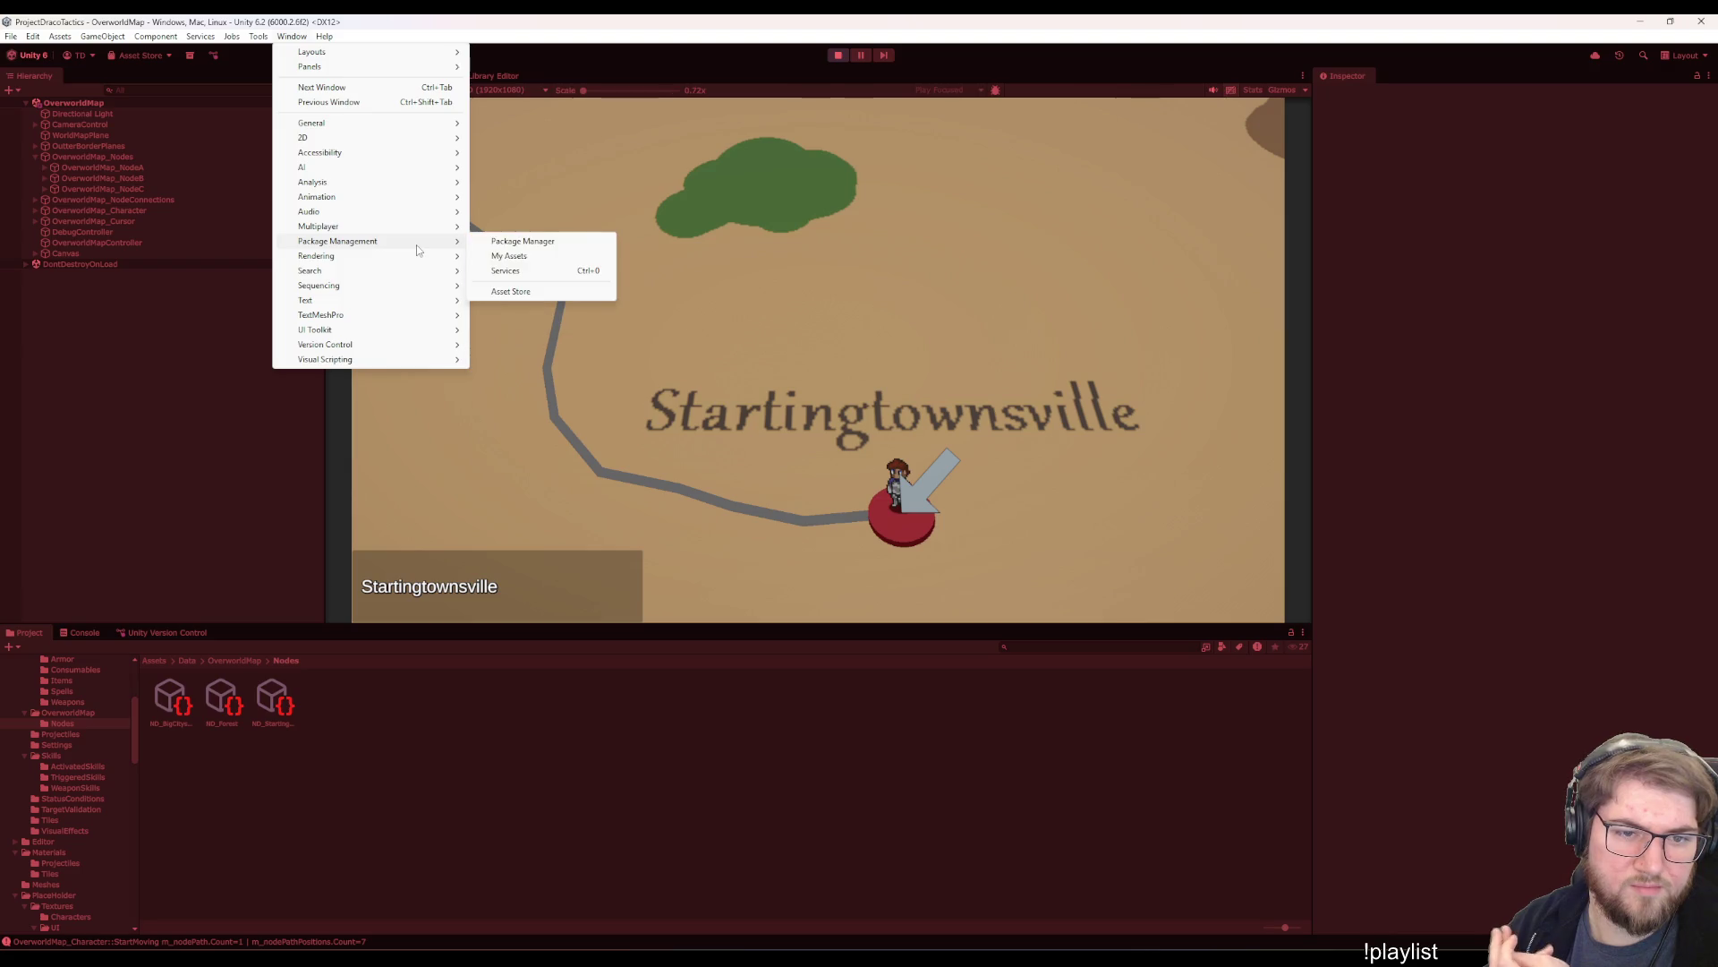
pyautogui.moveTo(415, 288)
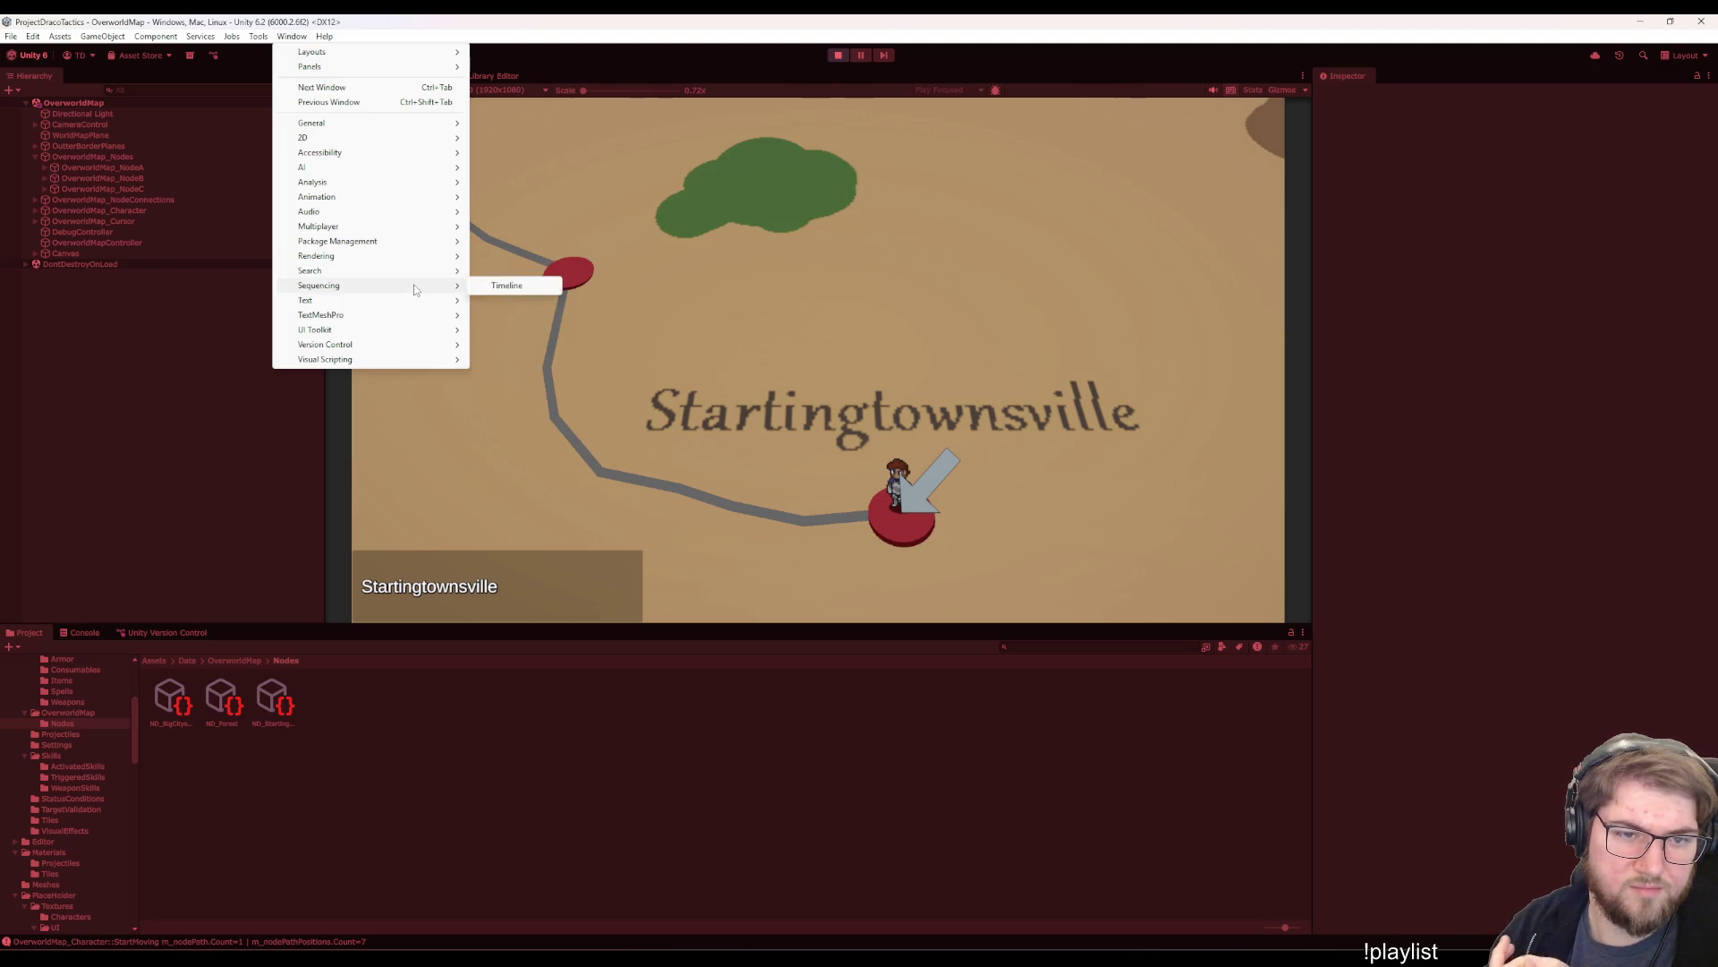
pyautogui.moveTo(375, 318)
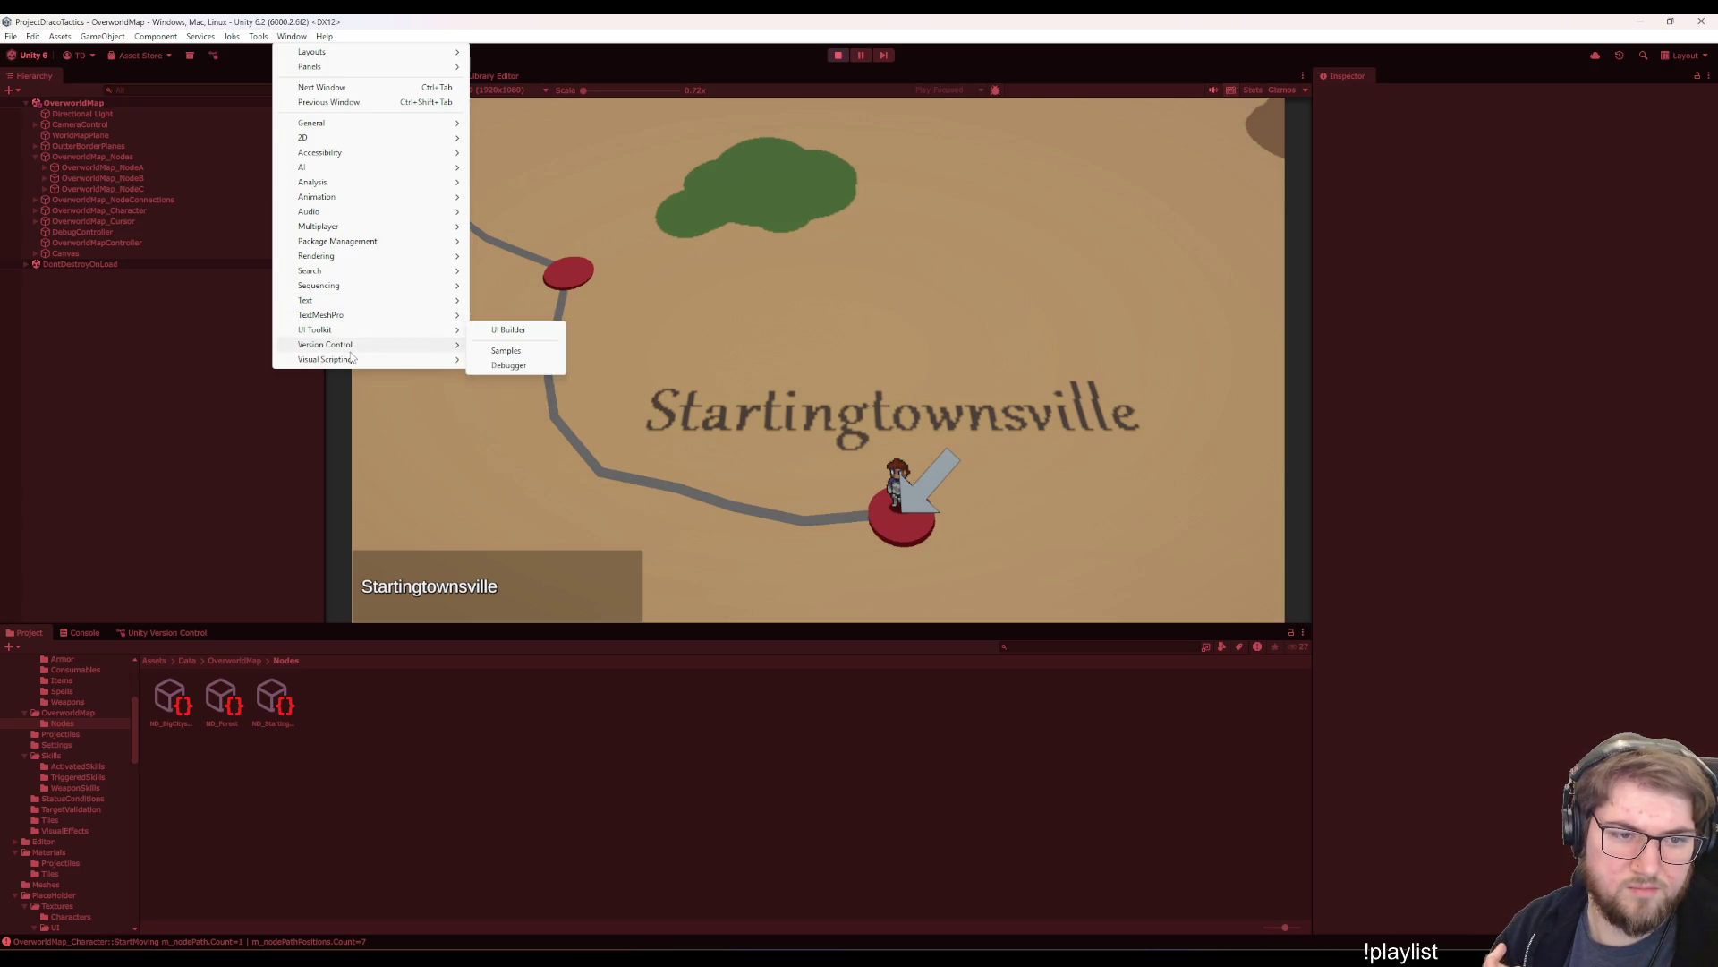
pyautogui.moveTo(358, 359)
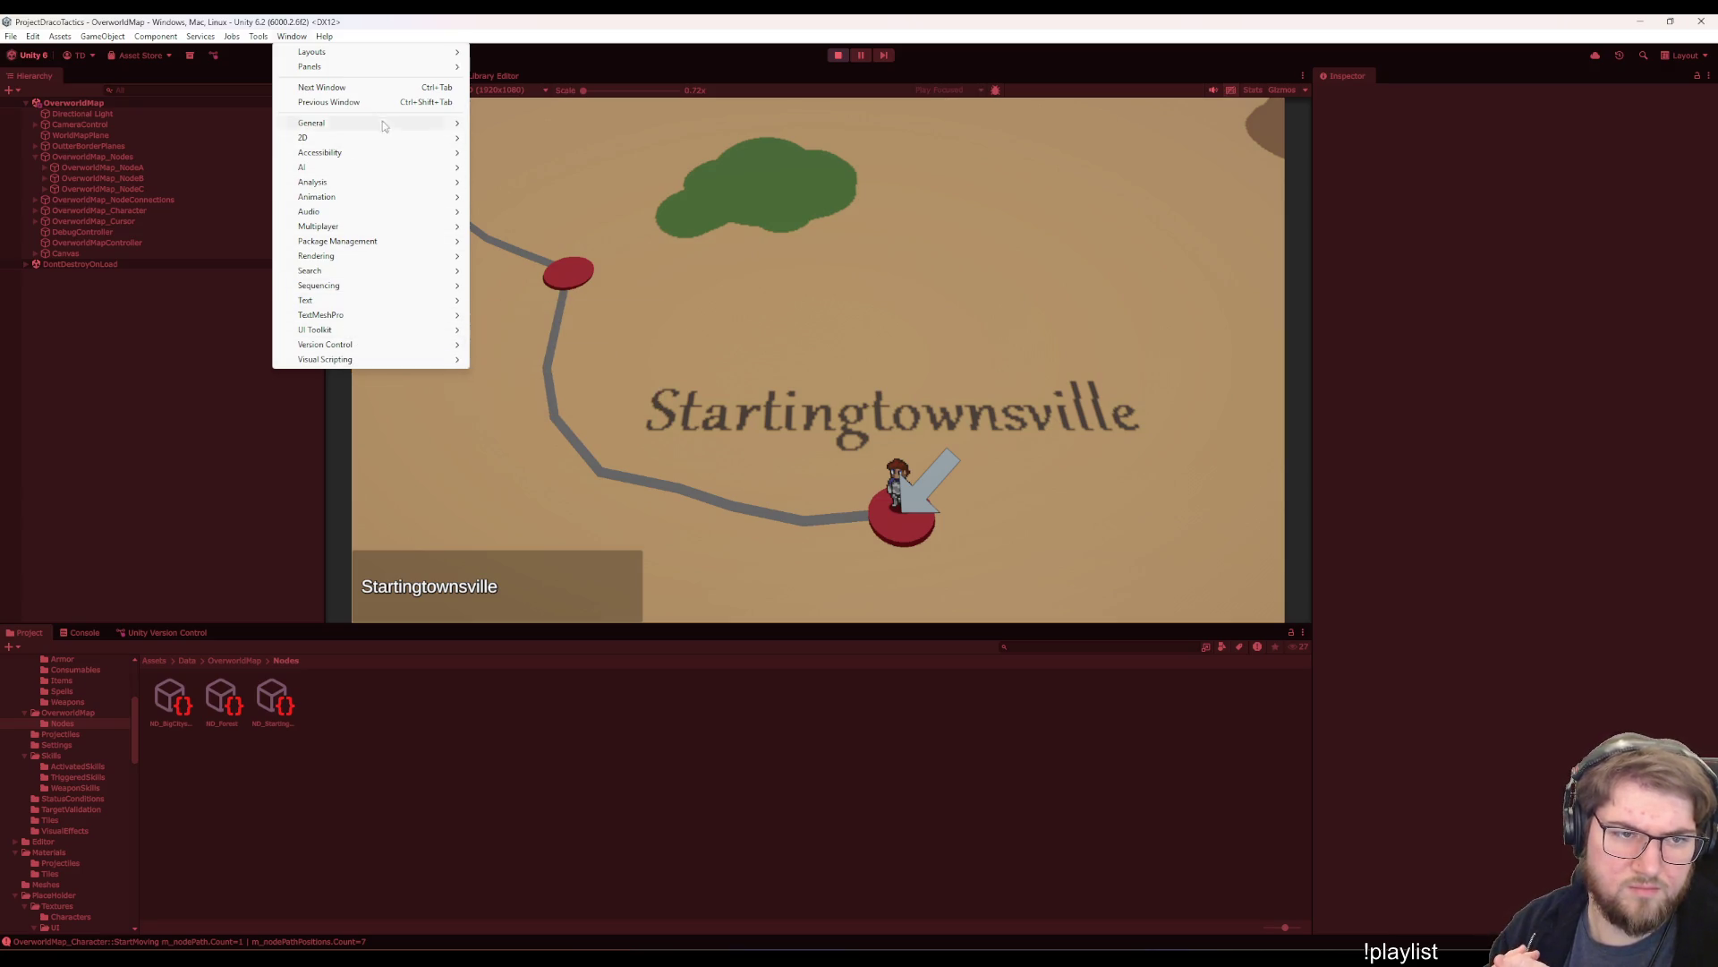
pyautogui.moveTo(401, 125)
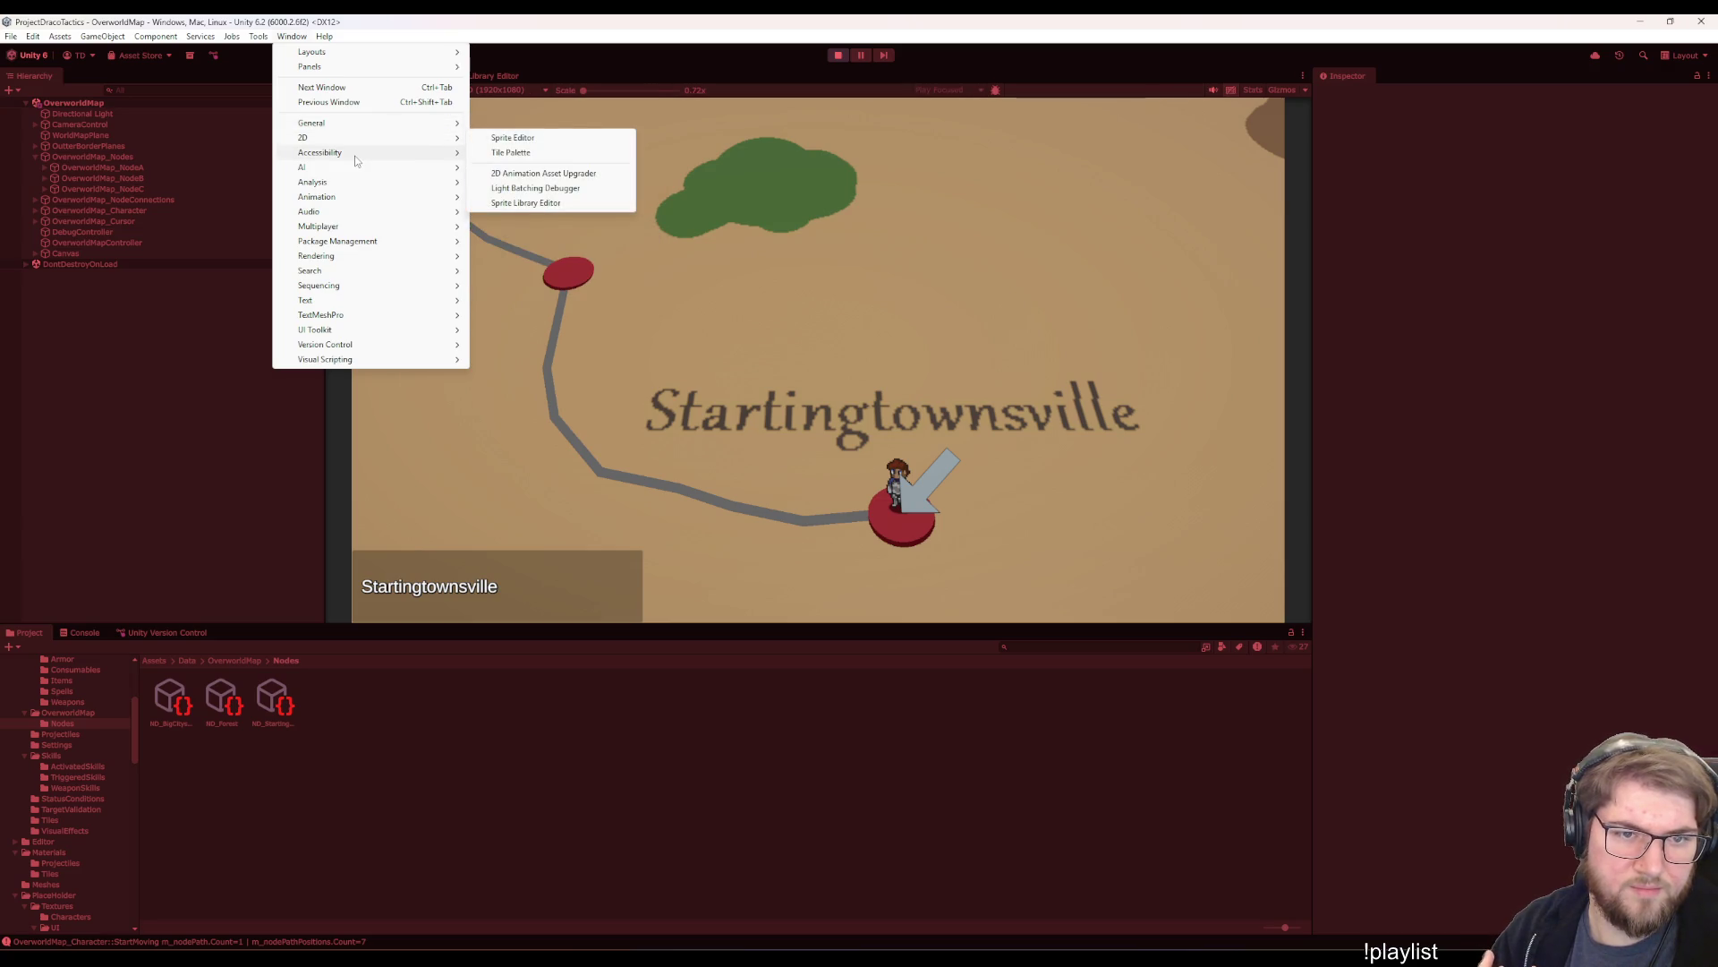
pyautogui.moveTo(356, 169)
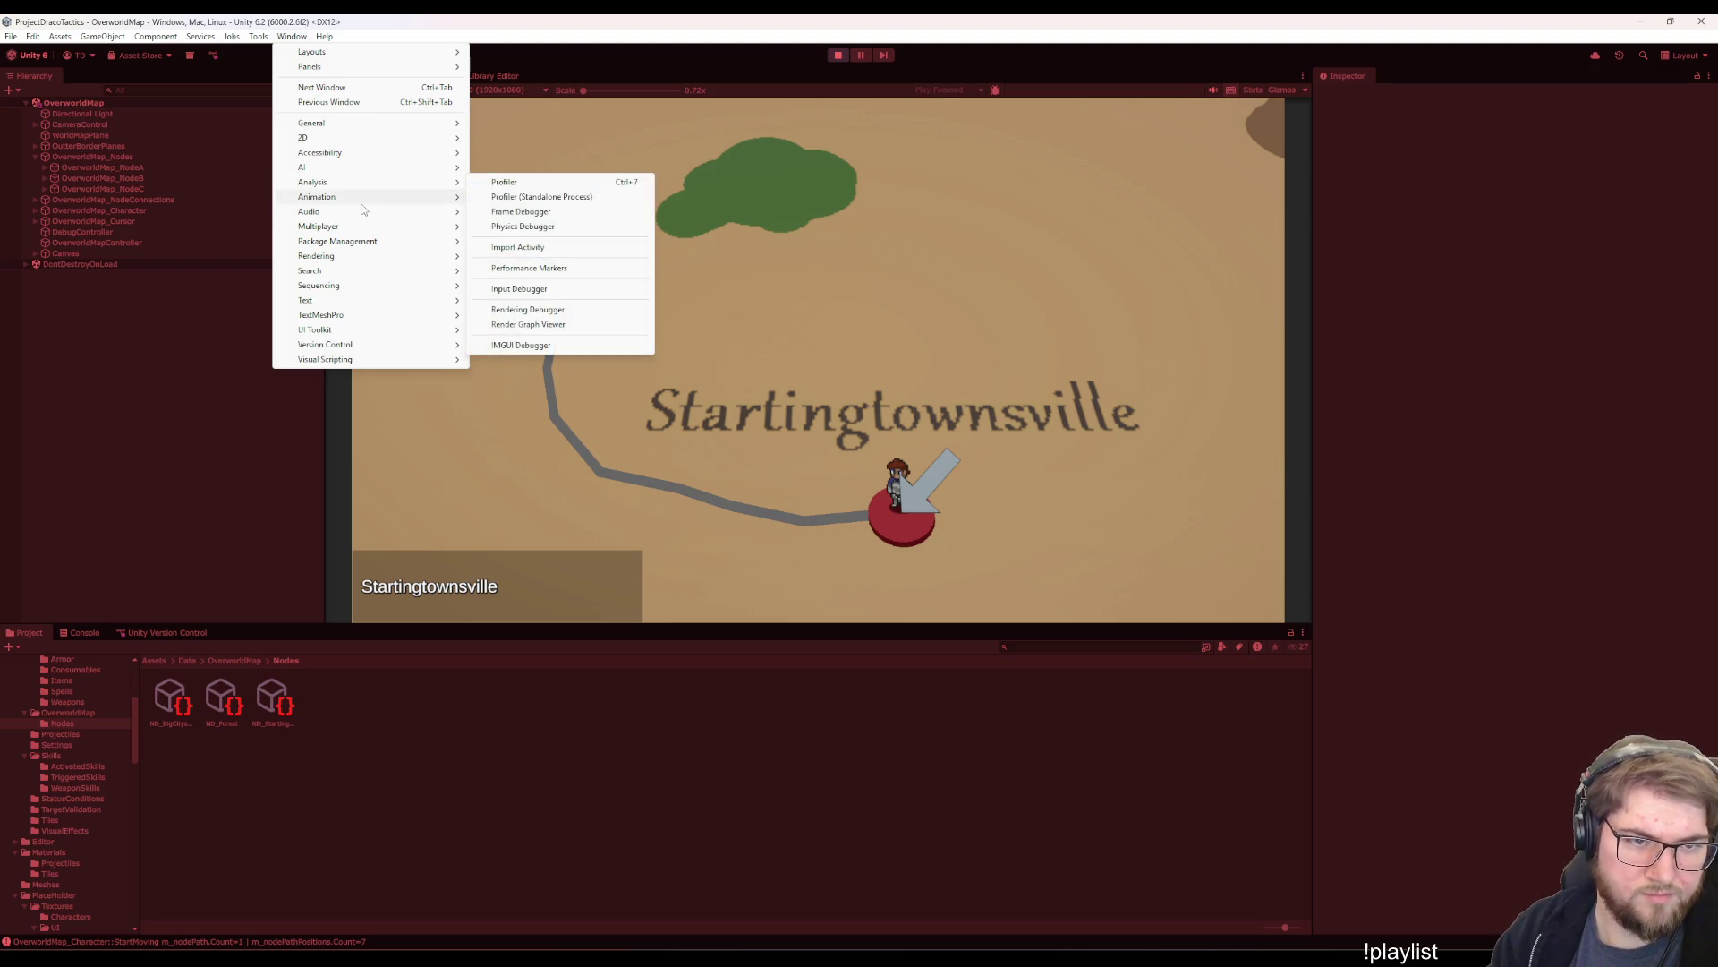
pyautogui.moveTo(384, 214)
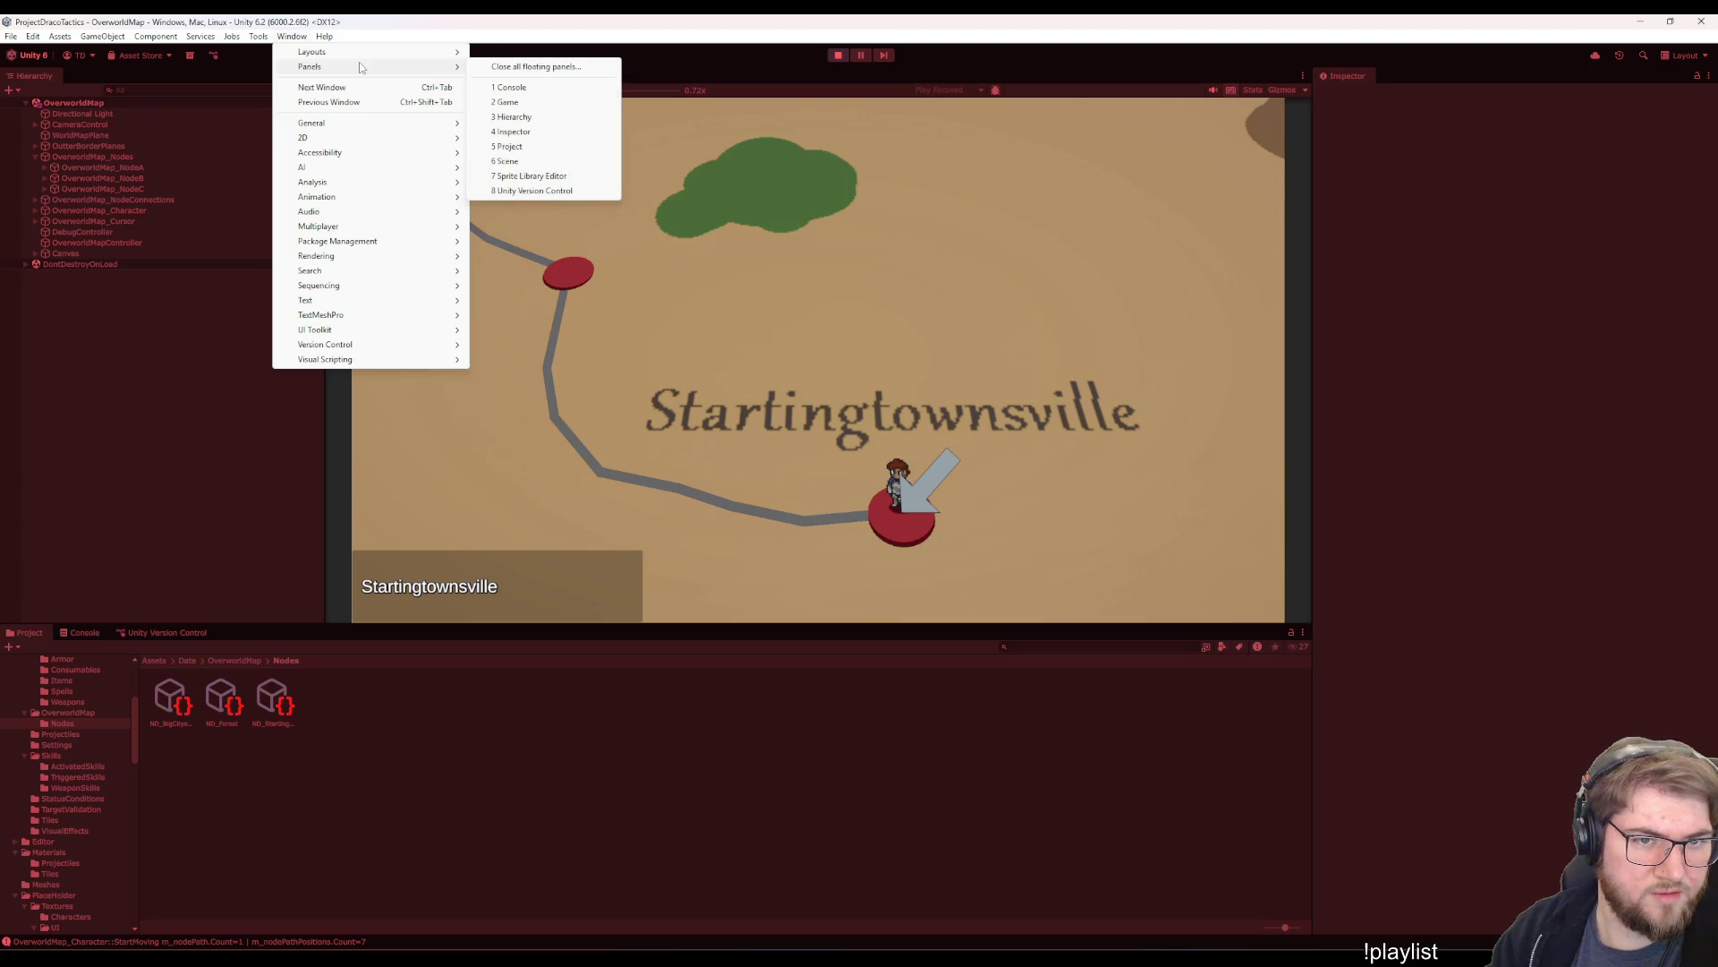
pyautogui.moveTo(372, 54)
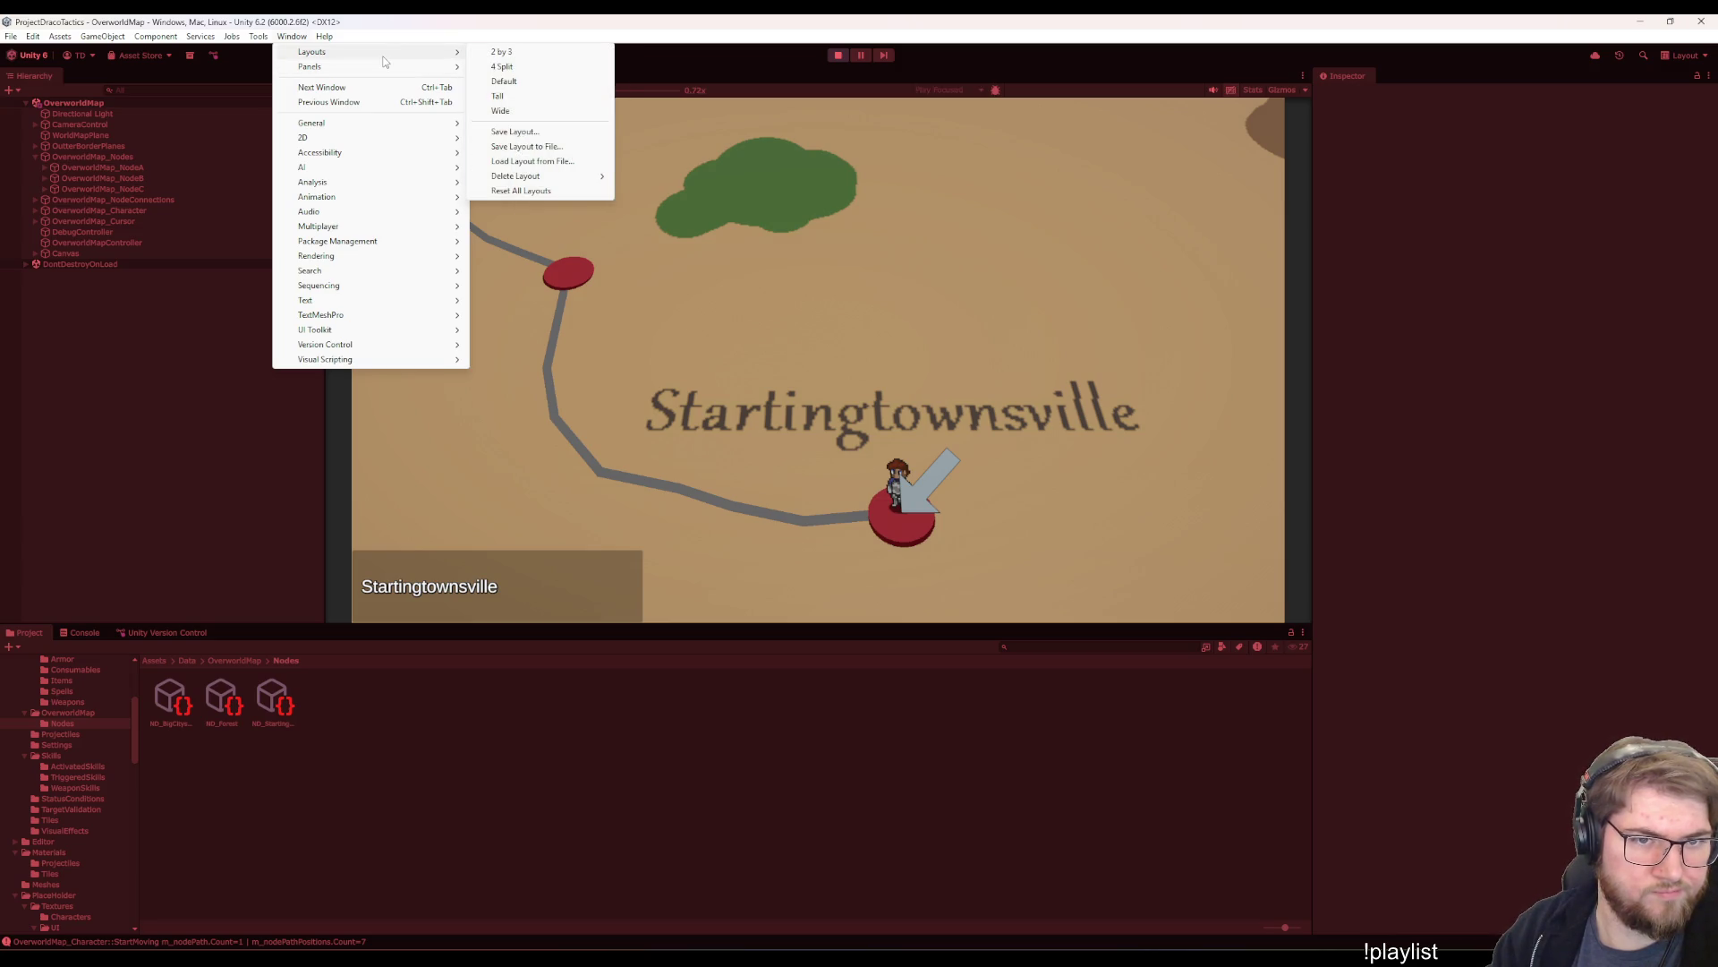
# - Dismiss the Window menu and switch between the Sprite Library Editor and Game tabs
pyautogui.click(168, 485)
pyautogui.click(490, 77)
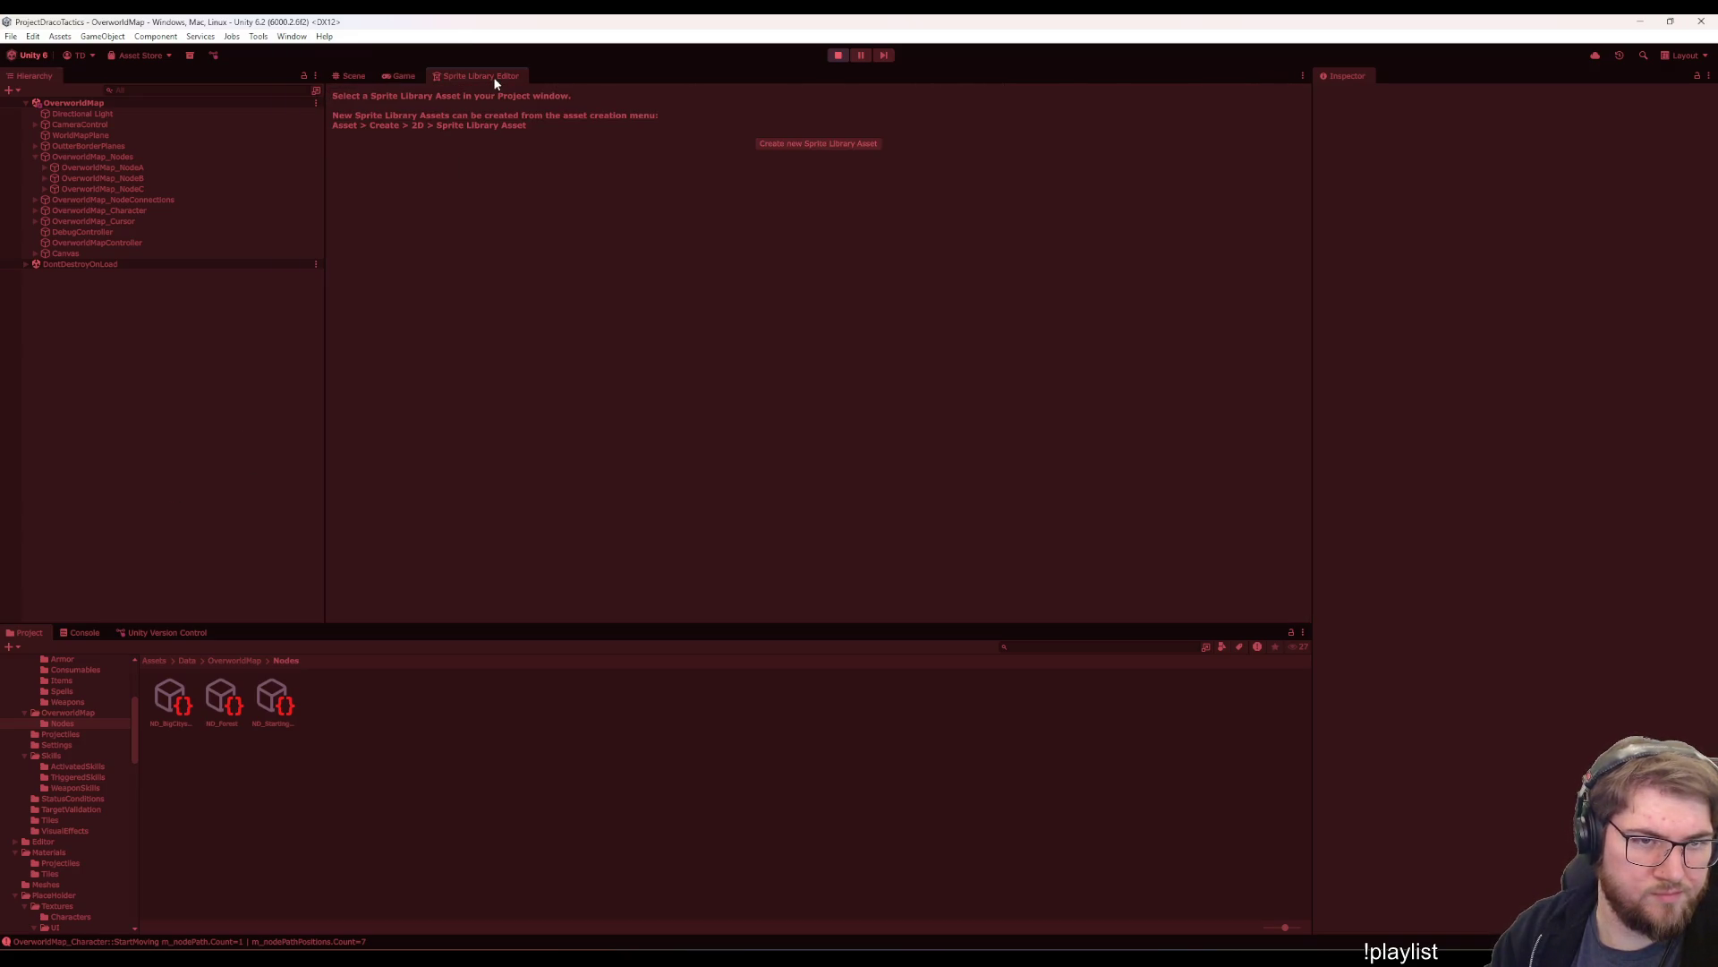
pyautogui.click(423, 75)
# - Dock Edit > Project Settings as a tab beside Scene and Game, then stop play mode
pyautogui.click(64, 37)
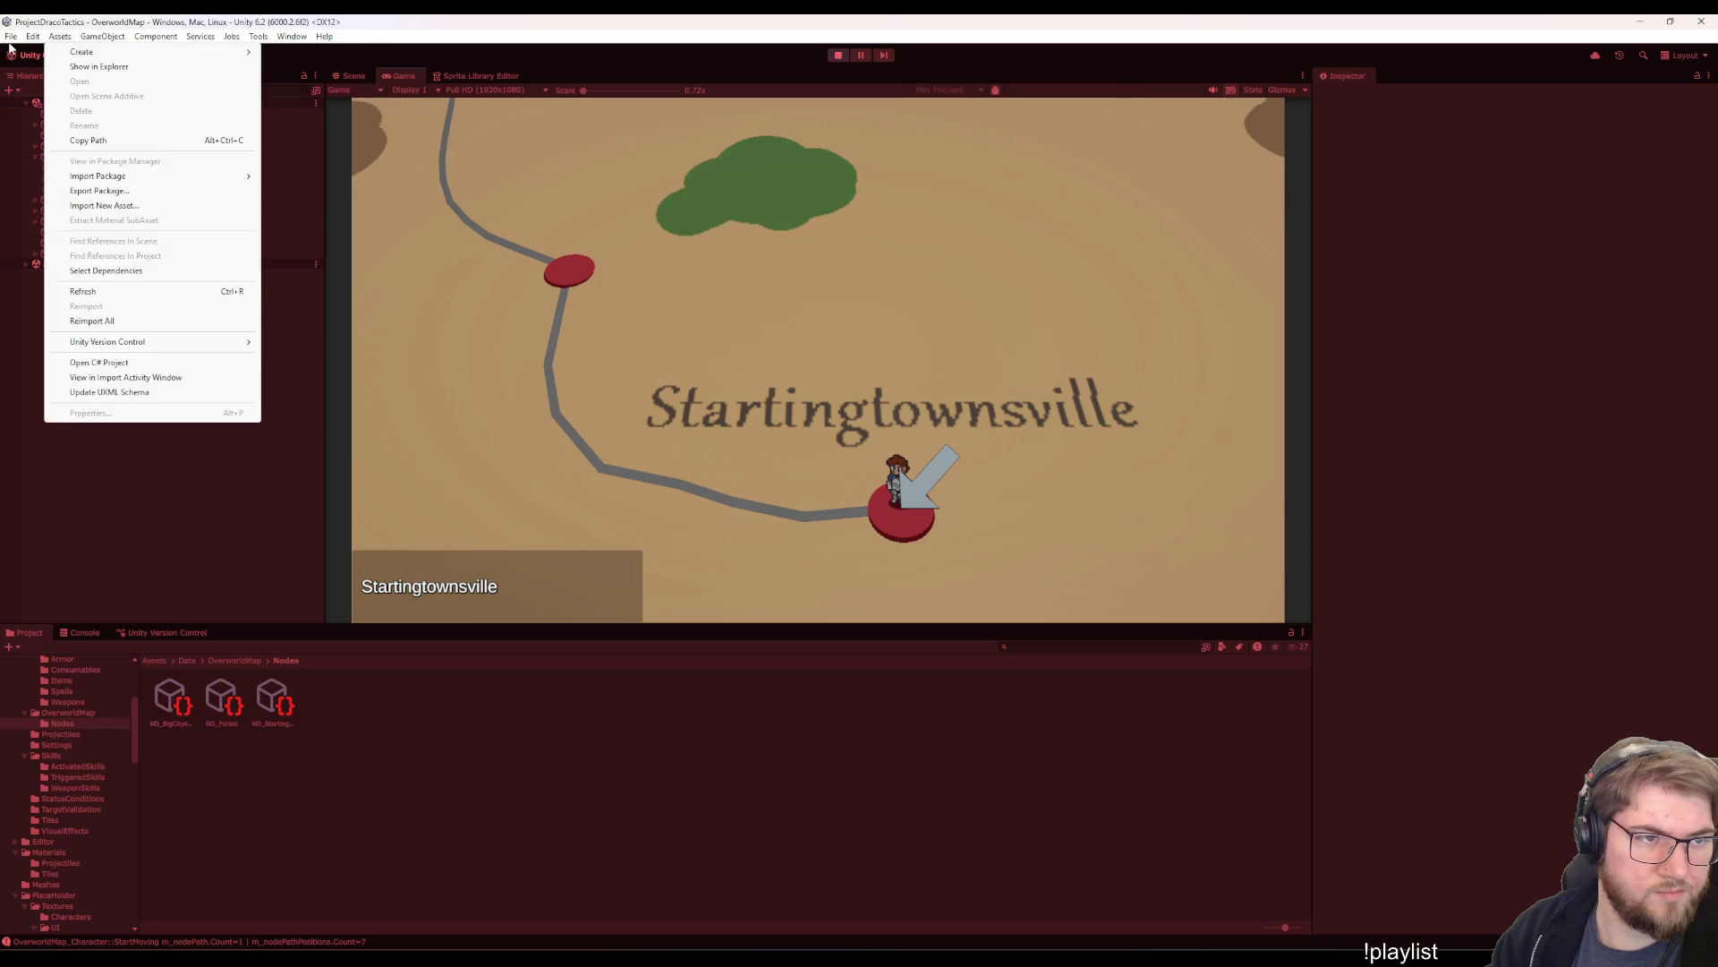
pyautogui.moveTo(32, 37)
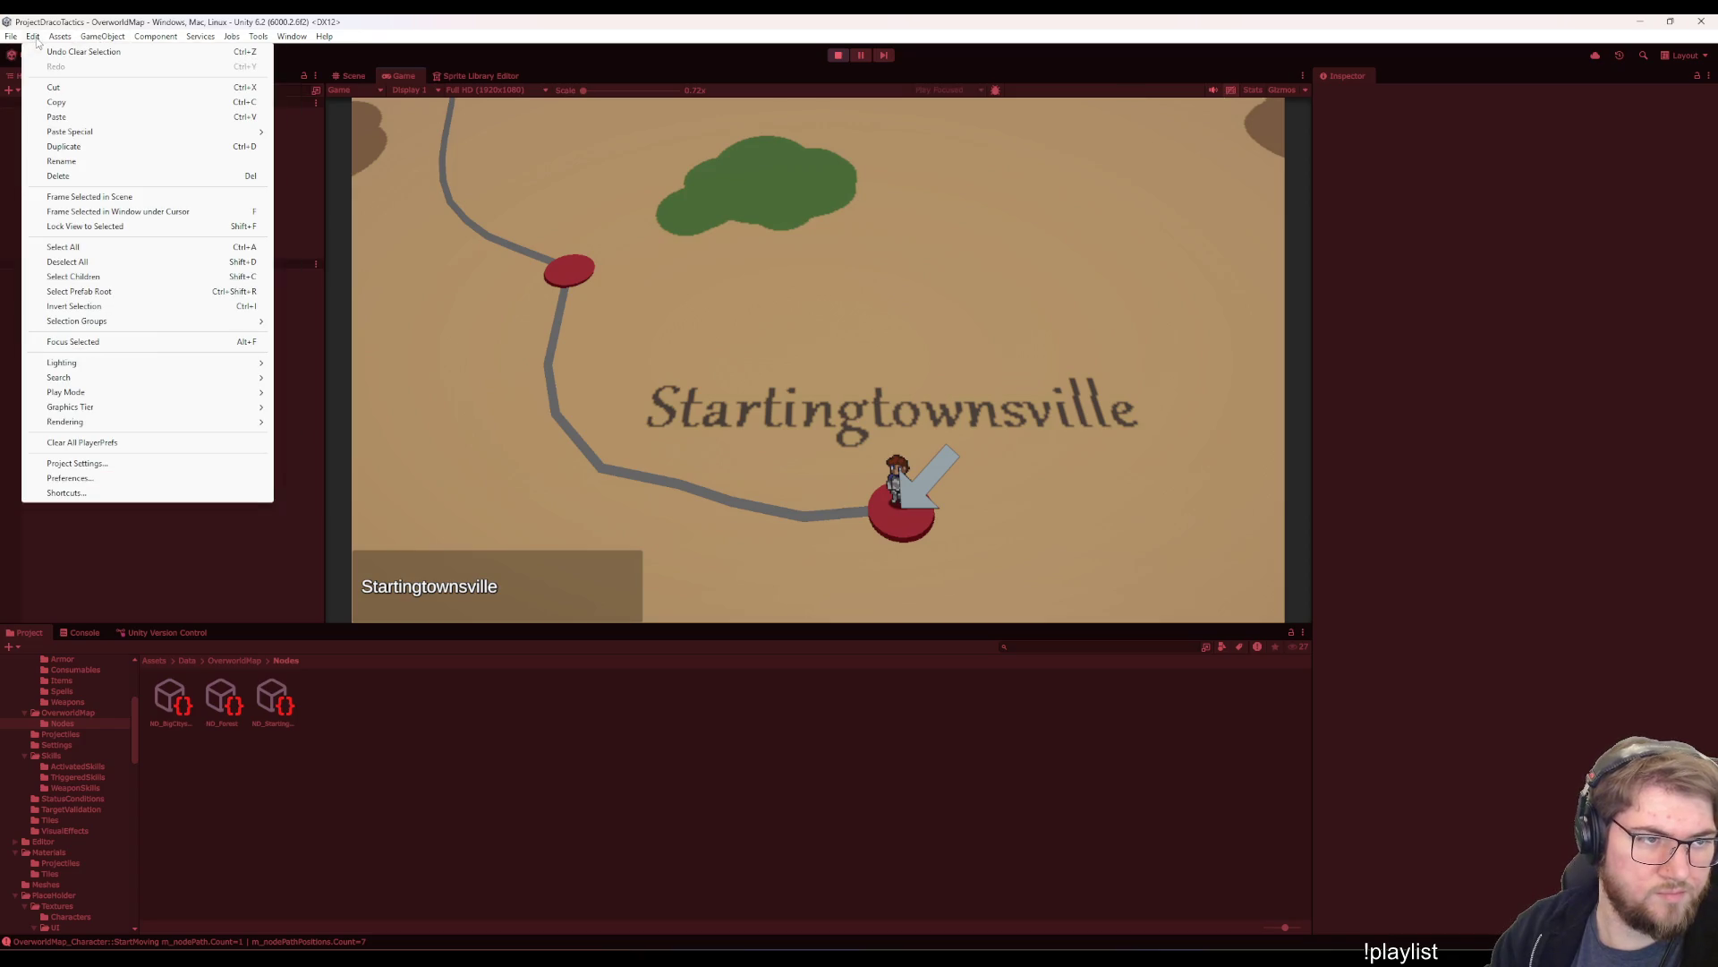
pyautogui.click(122, 465)
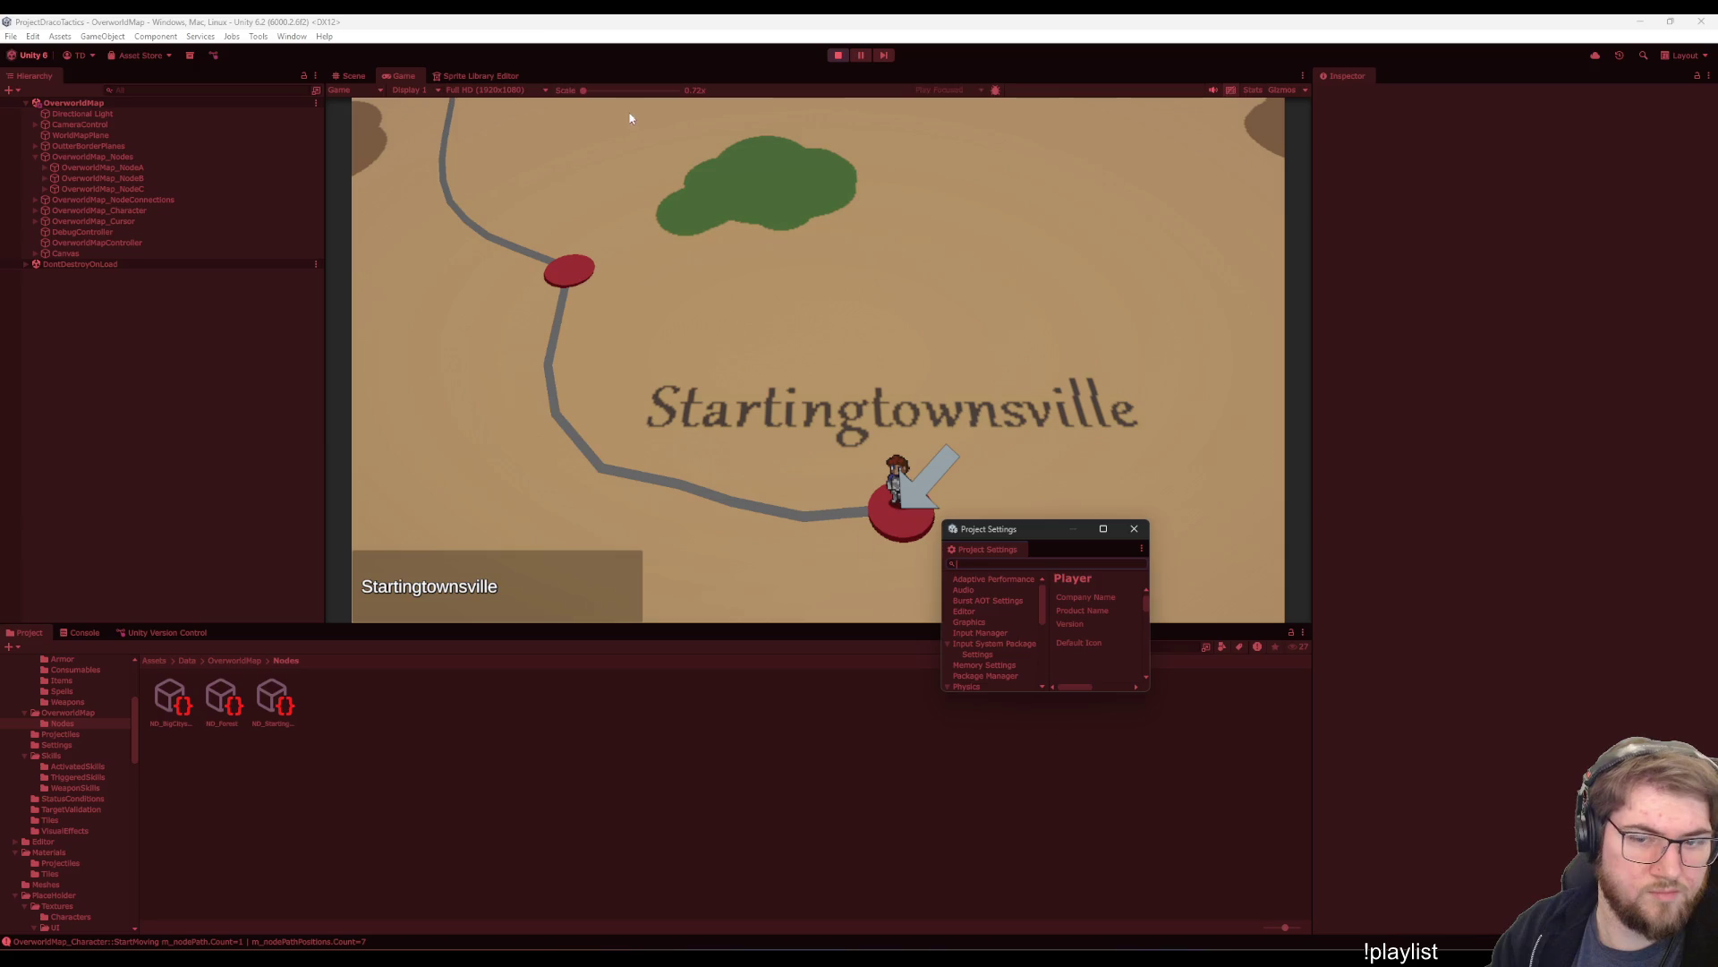
pyautogui.moveTo(988, 550); pyautogui.dragTo(597, 70)
pyautogui.moveTo(444, 70); pyautogui.dragTo(440, 75)
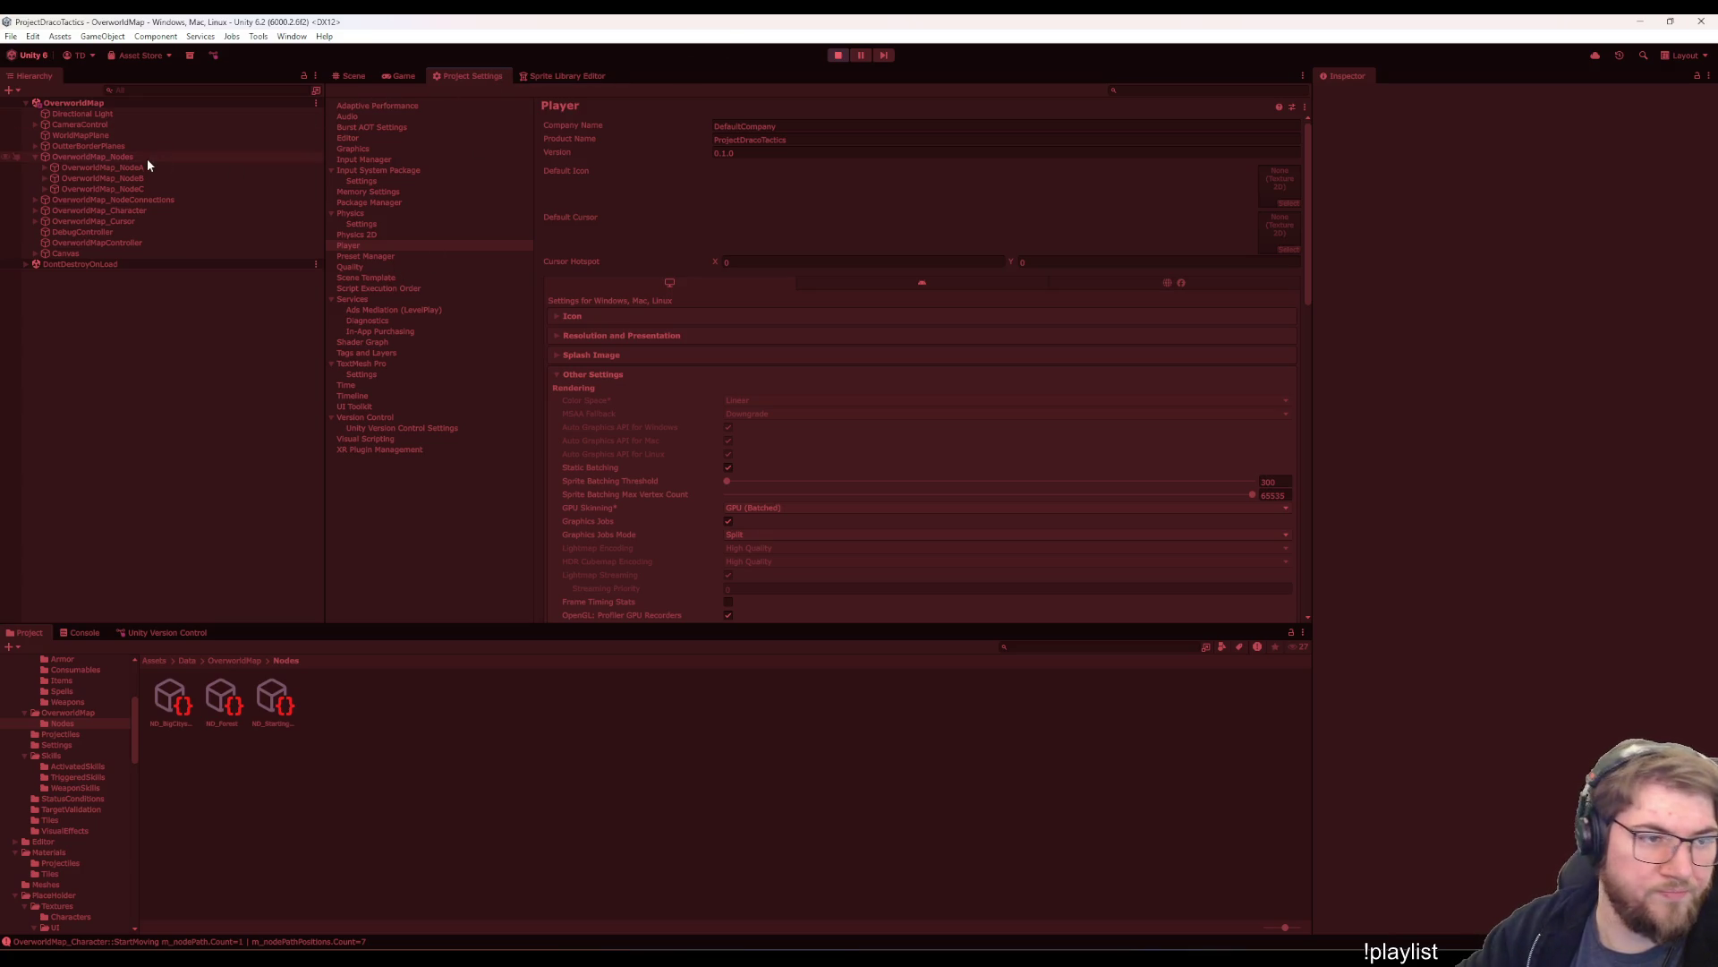
pyautogui.click(132, 211)
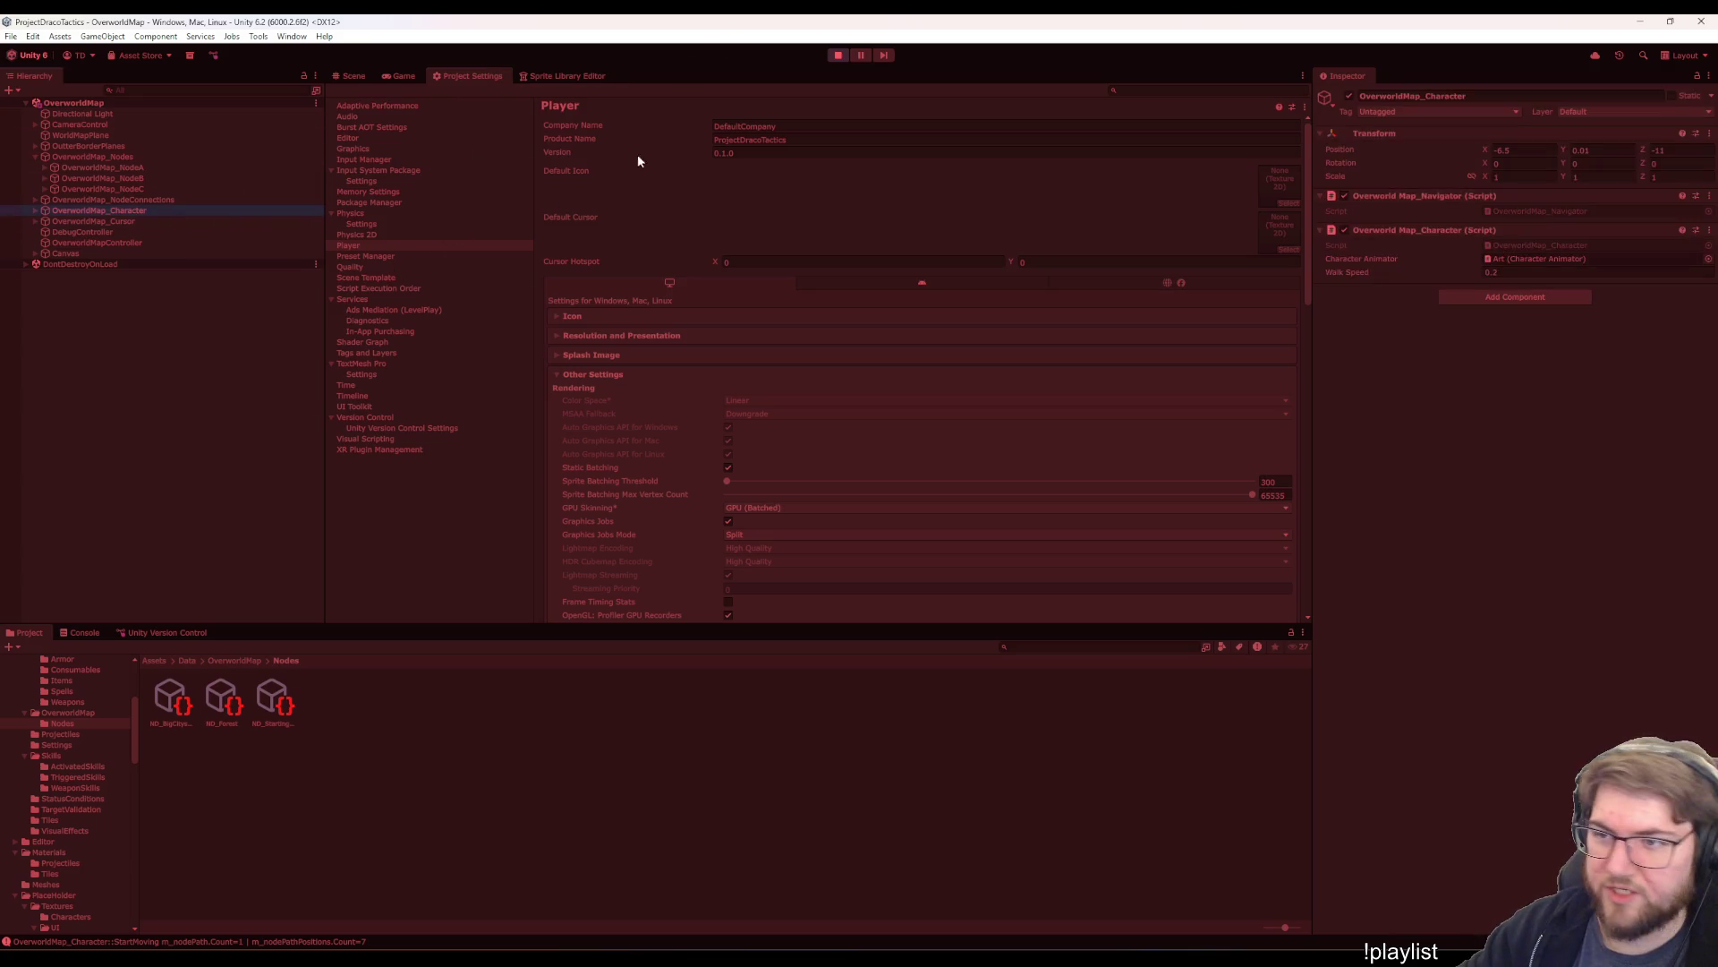
pyautogui.click(835, 54)
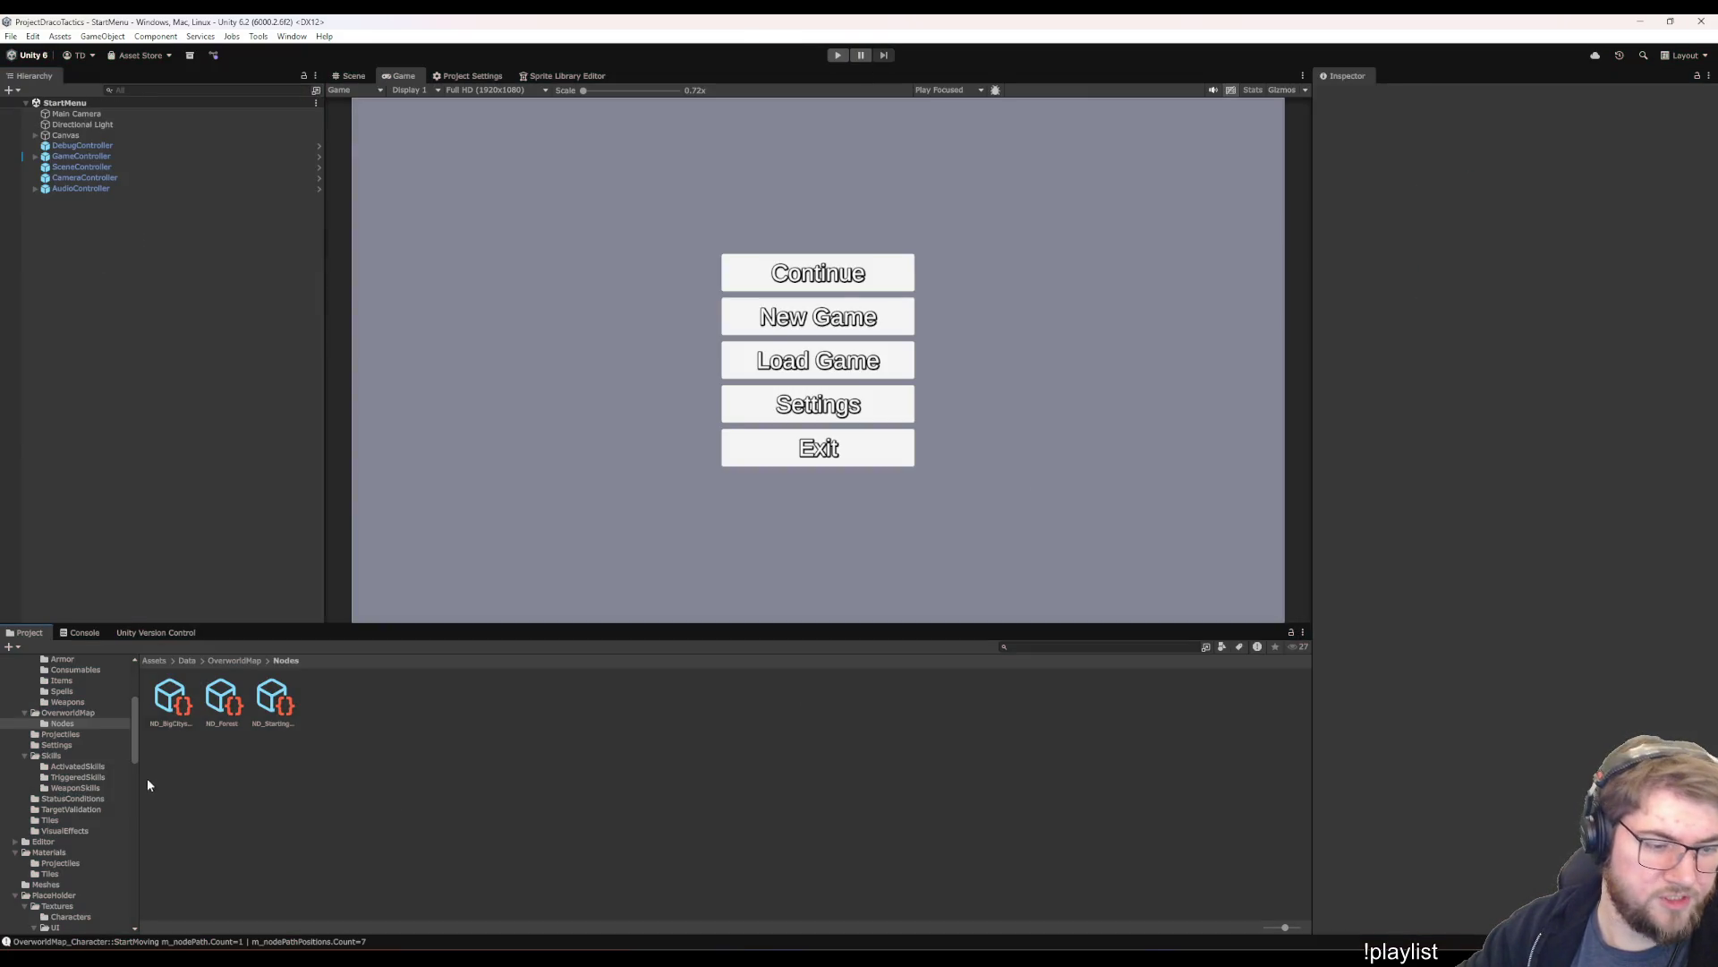
# - Open the OverworldMap scene from Assets/Scenes and select OverworldMap_Character
pyautogui.scroll(-8, 115, 770)
pyautogui.click(77, 745)
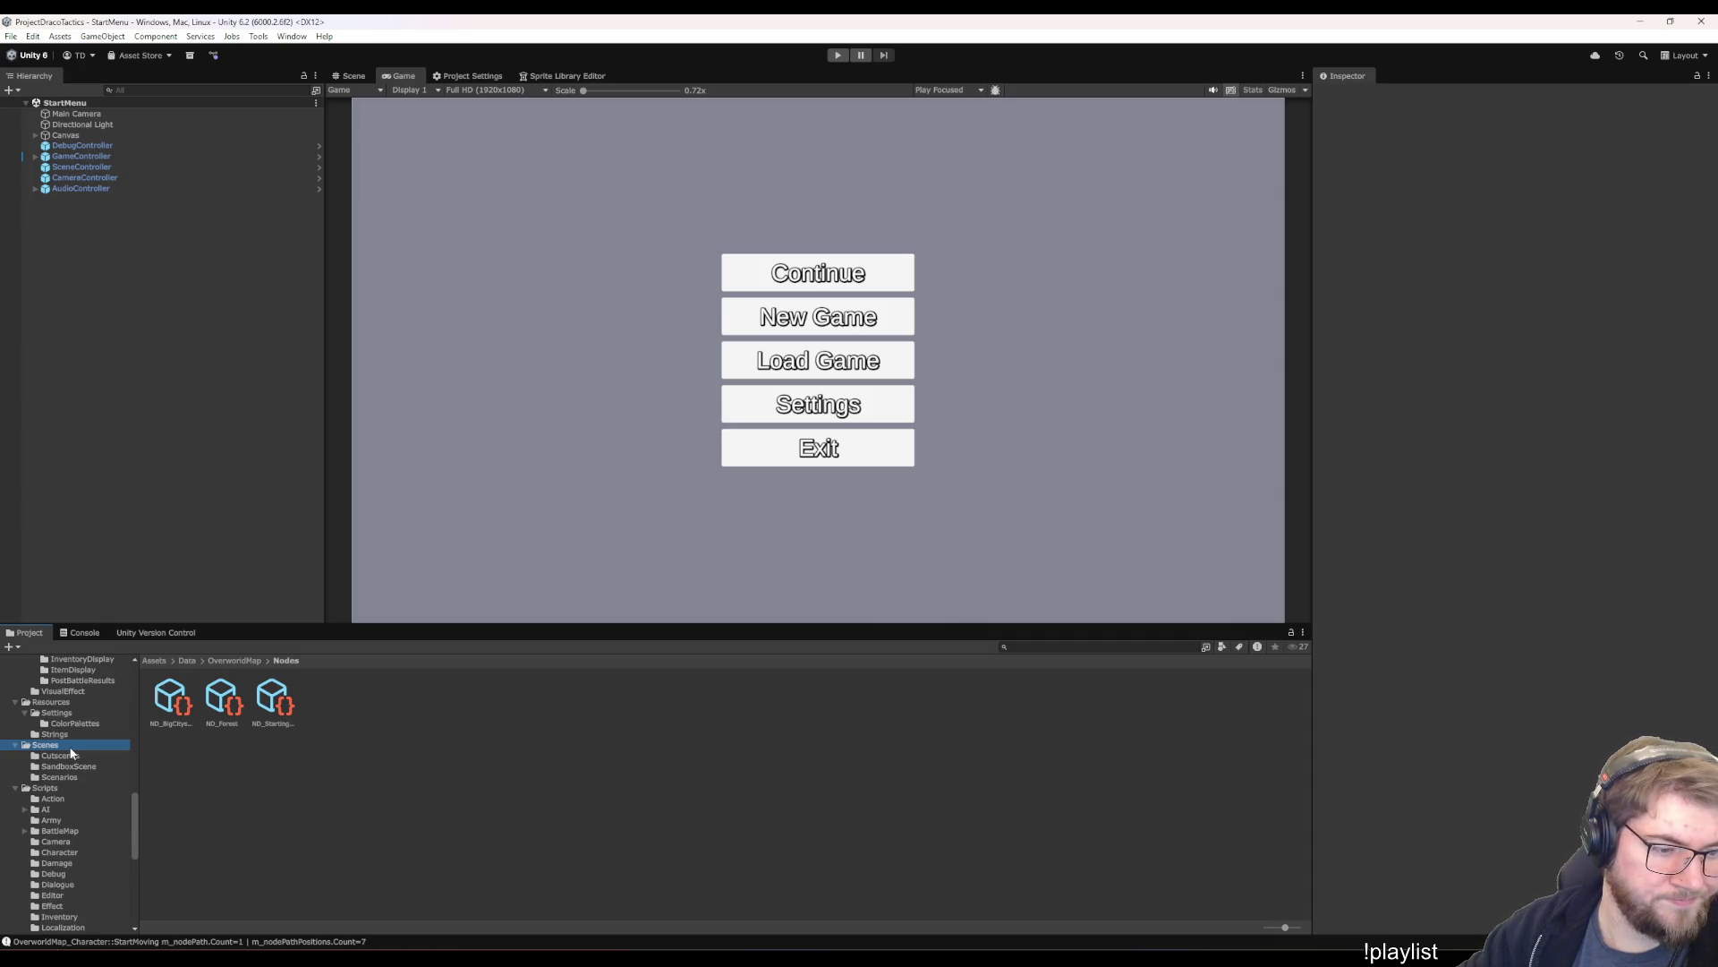
pyautogui.click(682, 702)
pyautogui.doubleClick(683, 709)
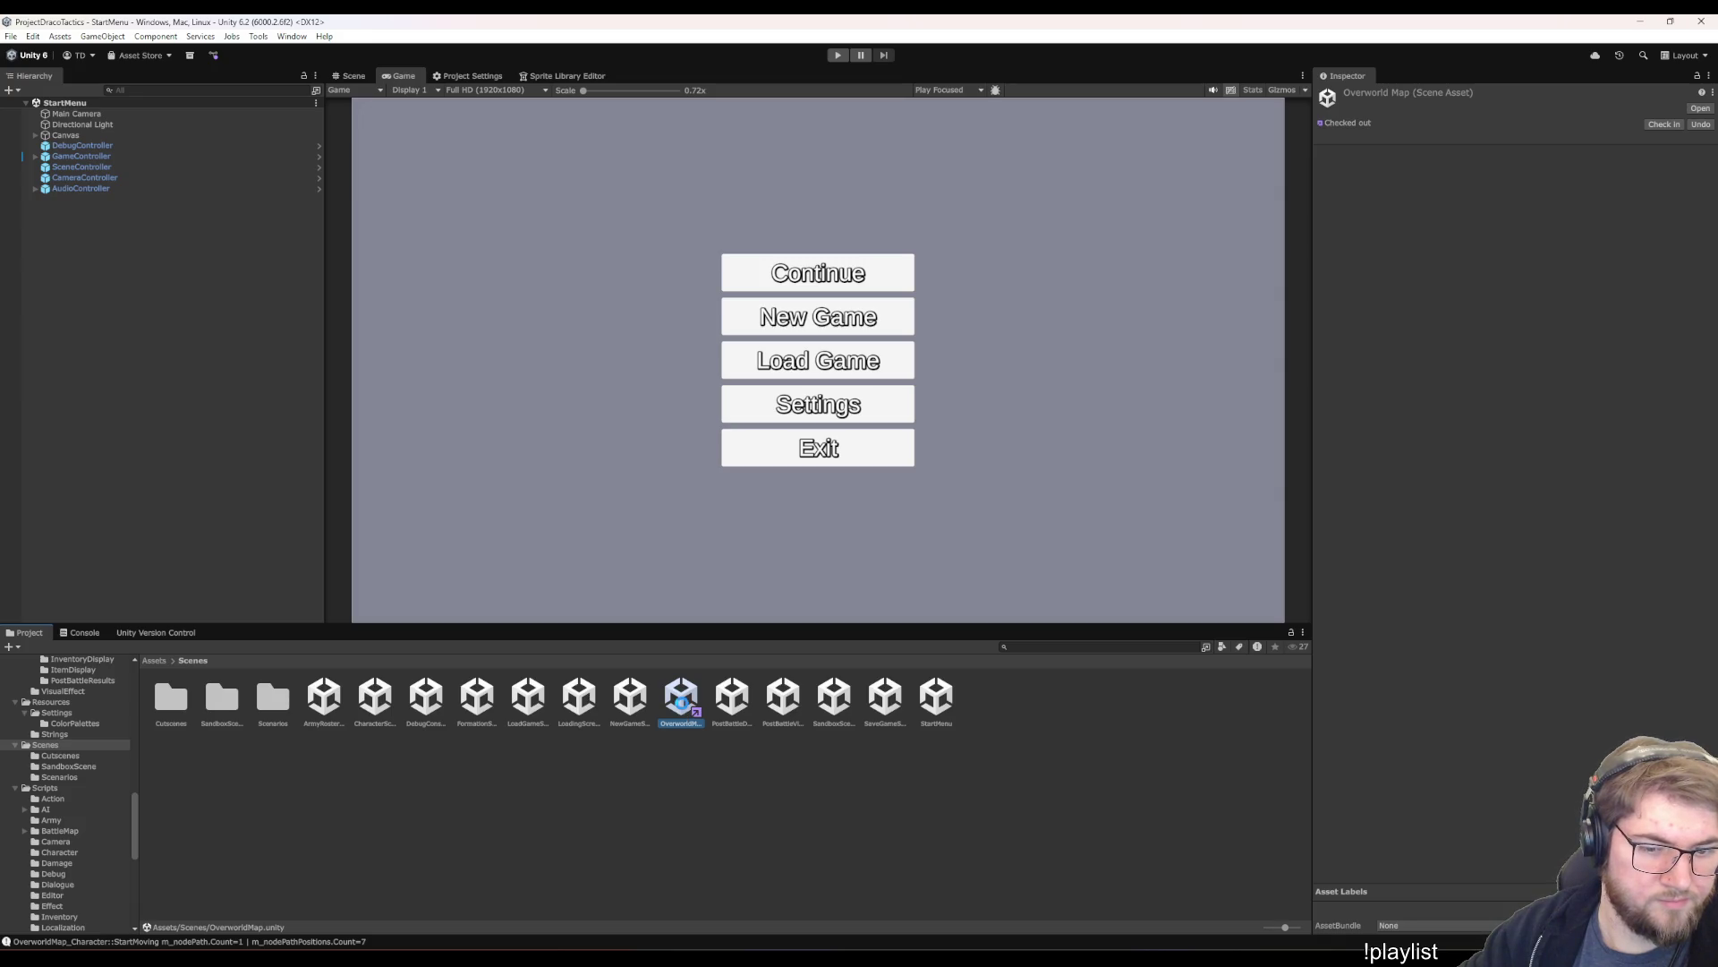
pyautogui.click(137, 179)
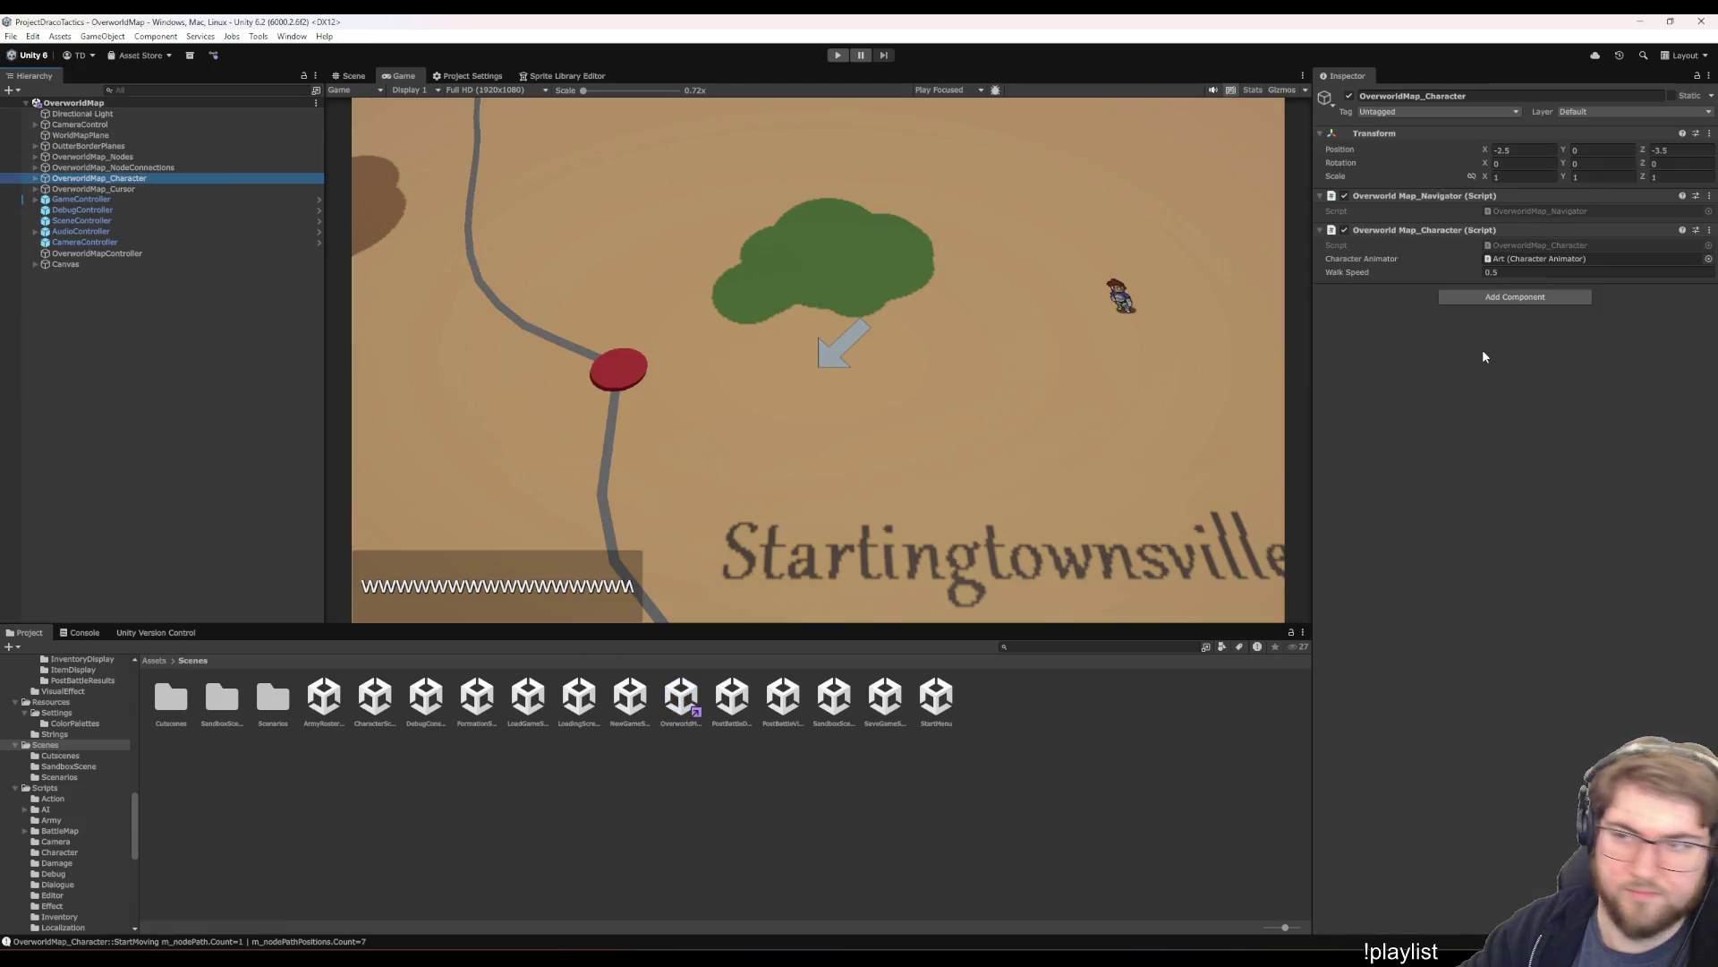
# - Set the character's Walk Speed to 0.2
pyautogui.click(1521, 272)
pyautogui.write('0.2')
pyautogui.click(1504, 435)
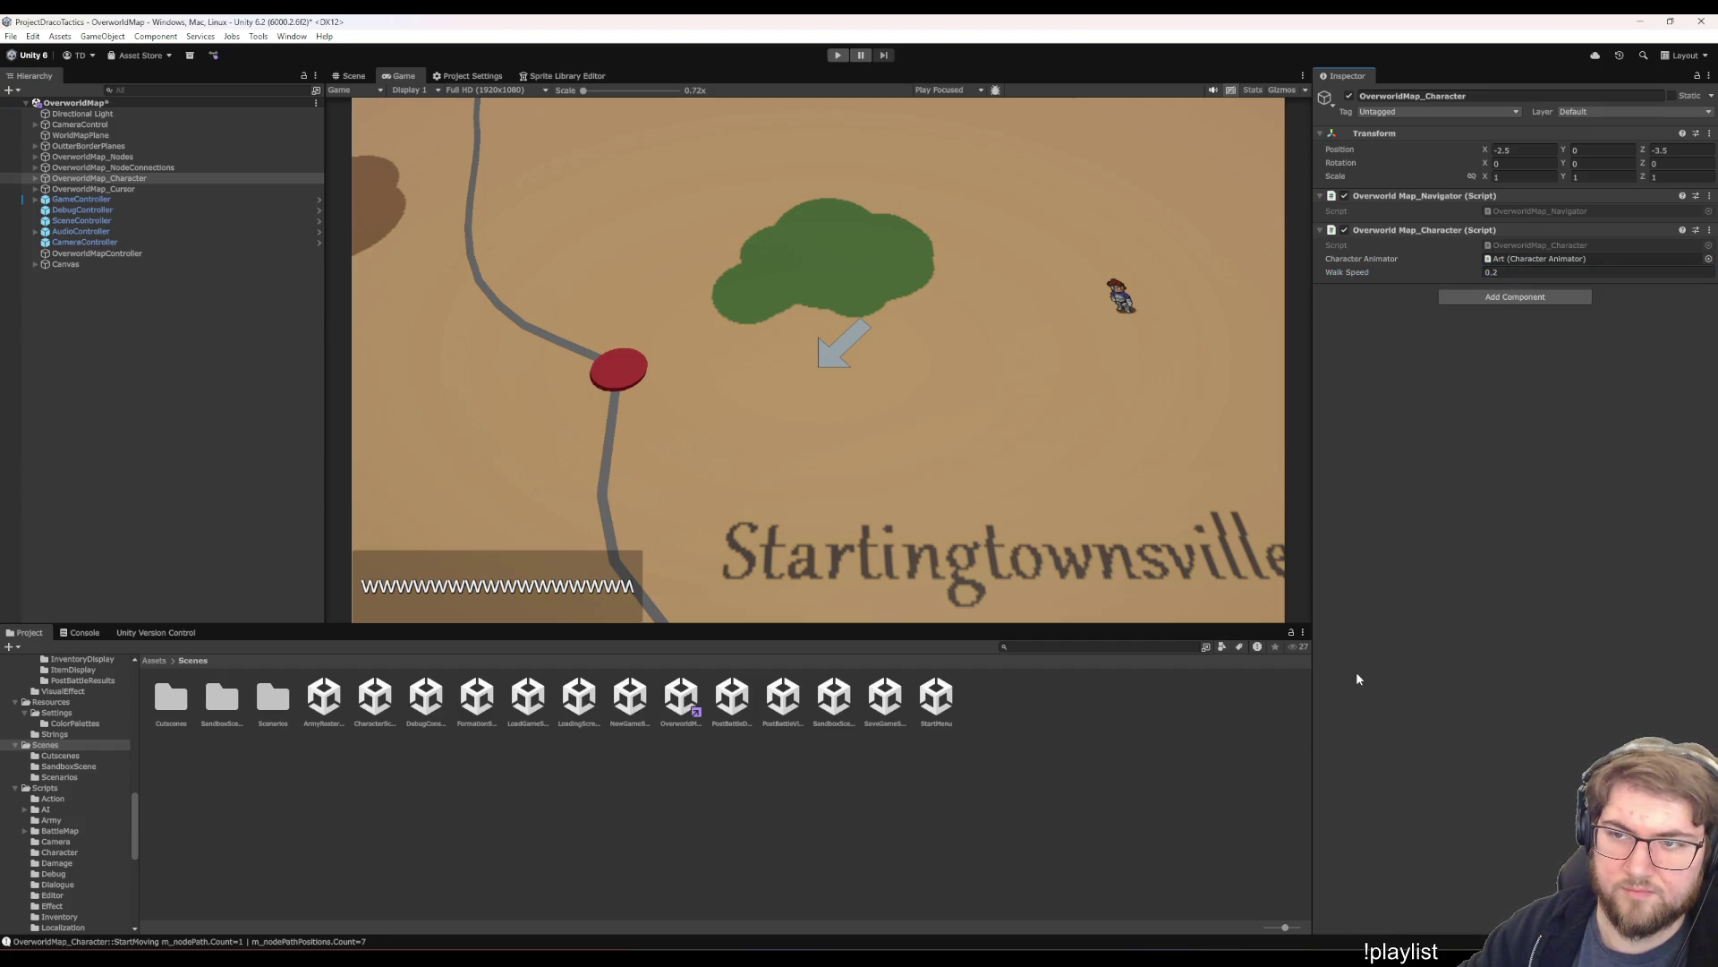
# - Remove the Overworld Map_Navigator (Script) component from the character
pyautogui.rightClick(1414, 198)
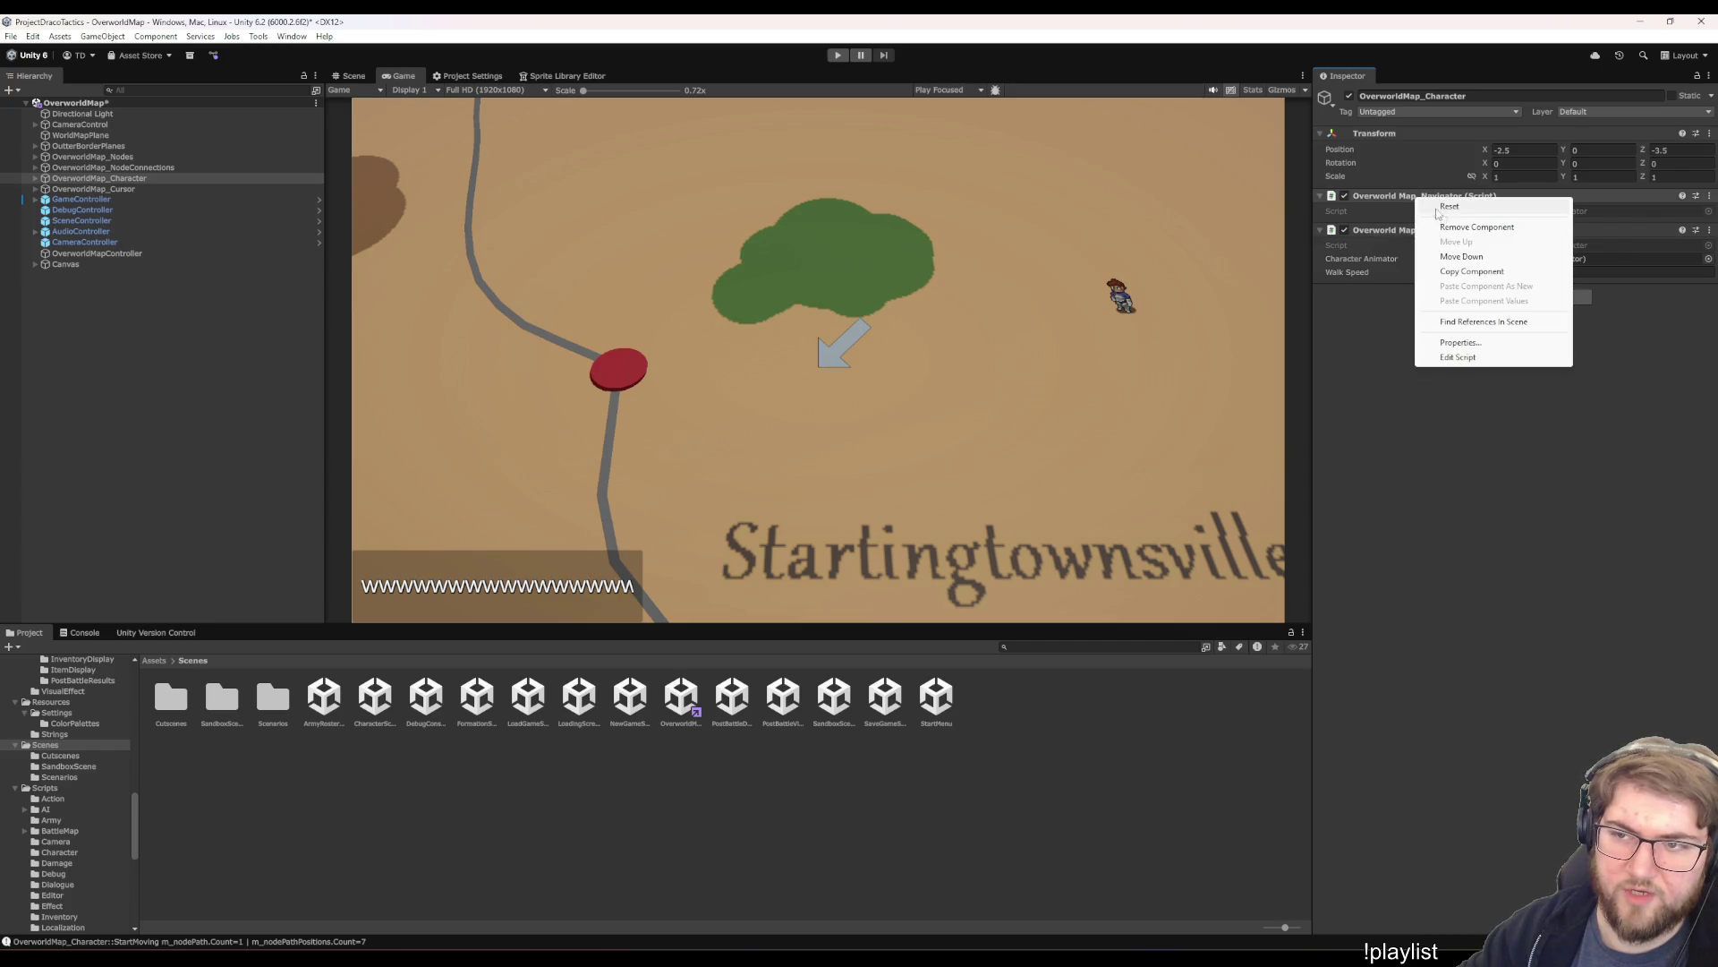
pyautogui.press('Escape')
pyautogui.rightClick(1411, 196)
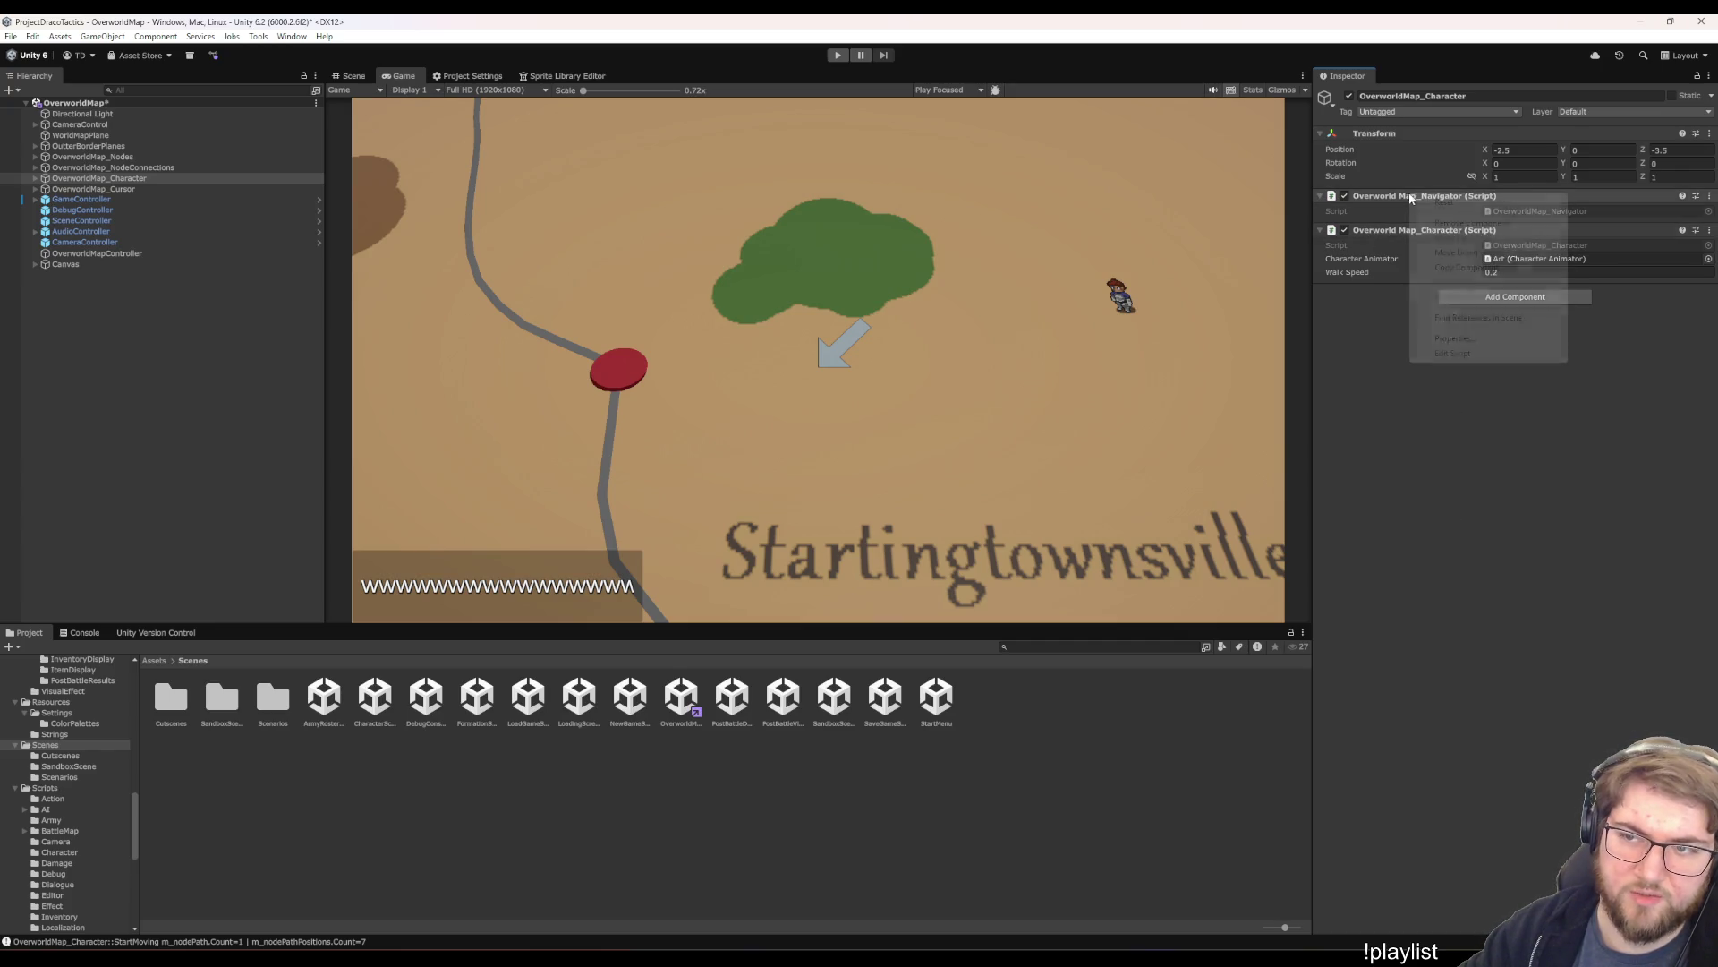
pyautogui.click(1471, 223)
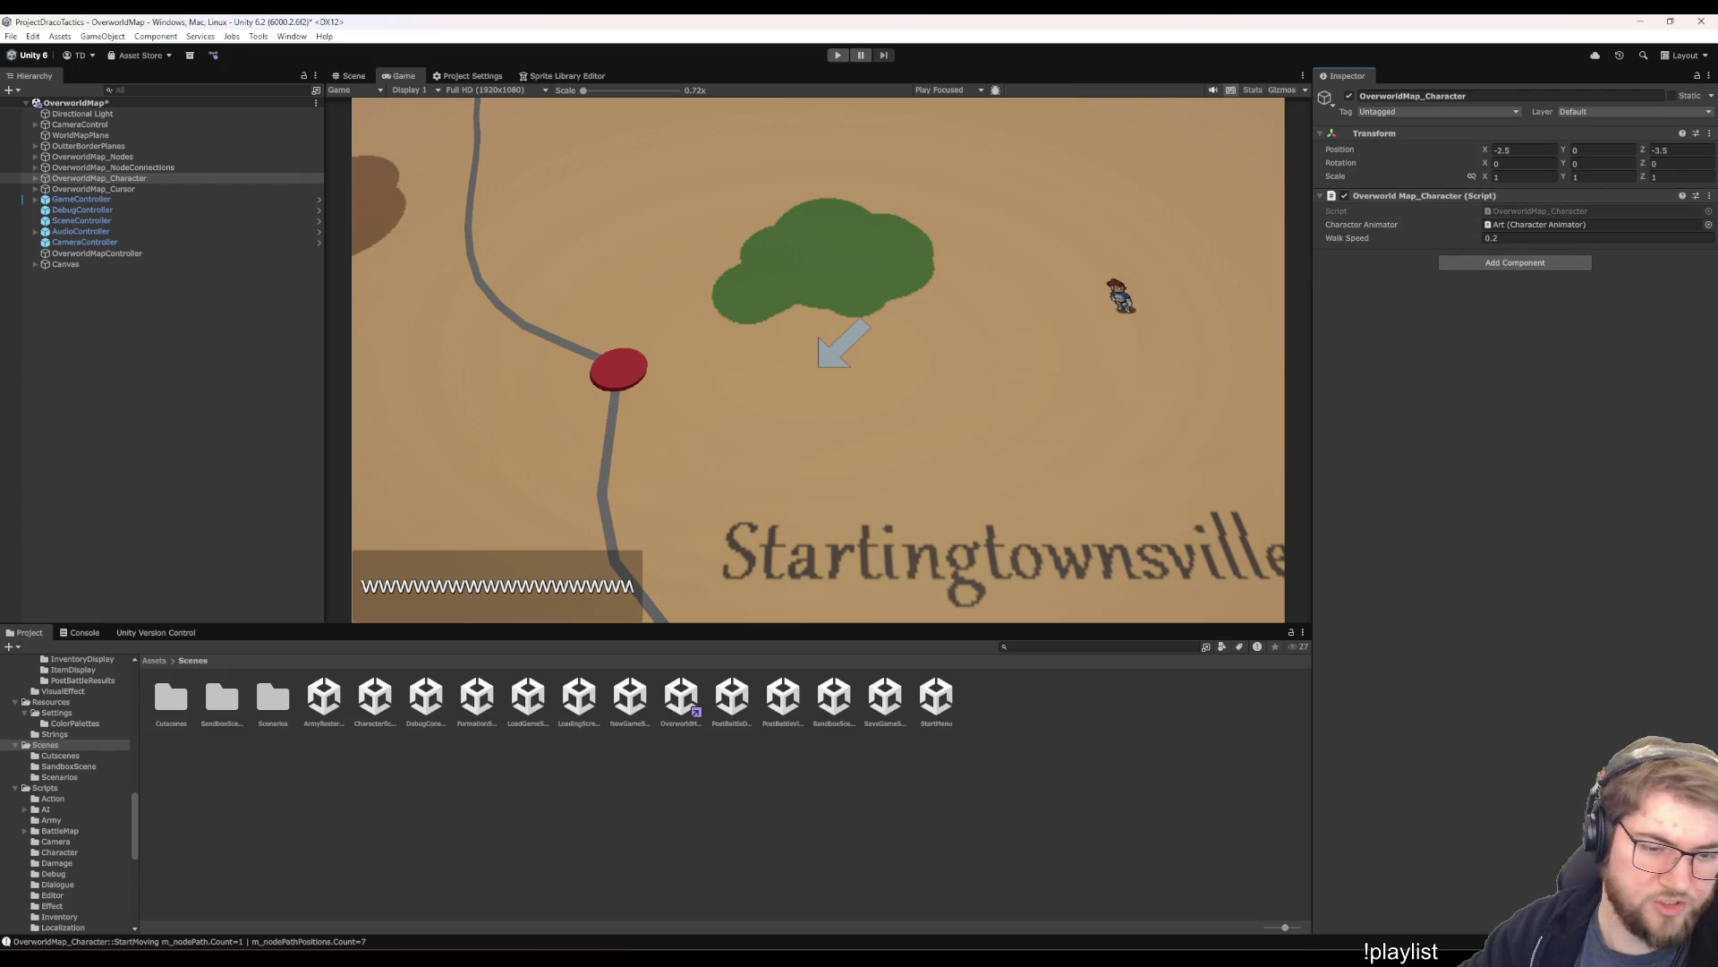
pyautogui.click(587, 860)
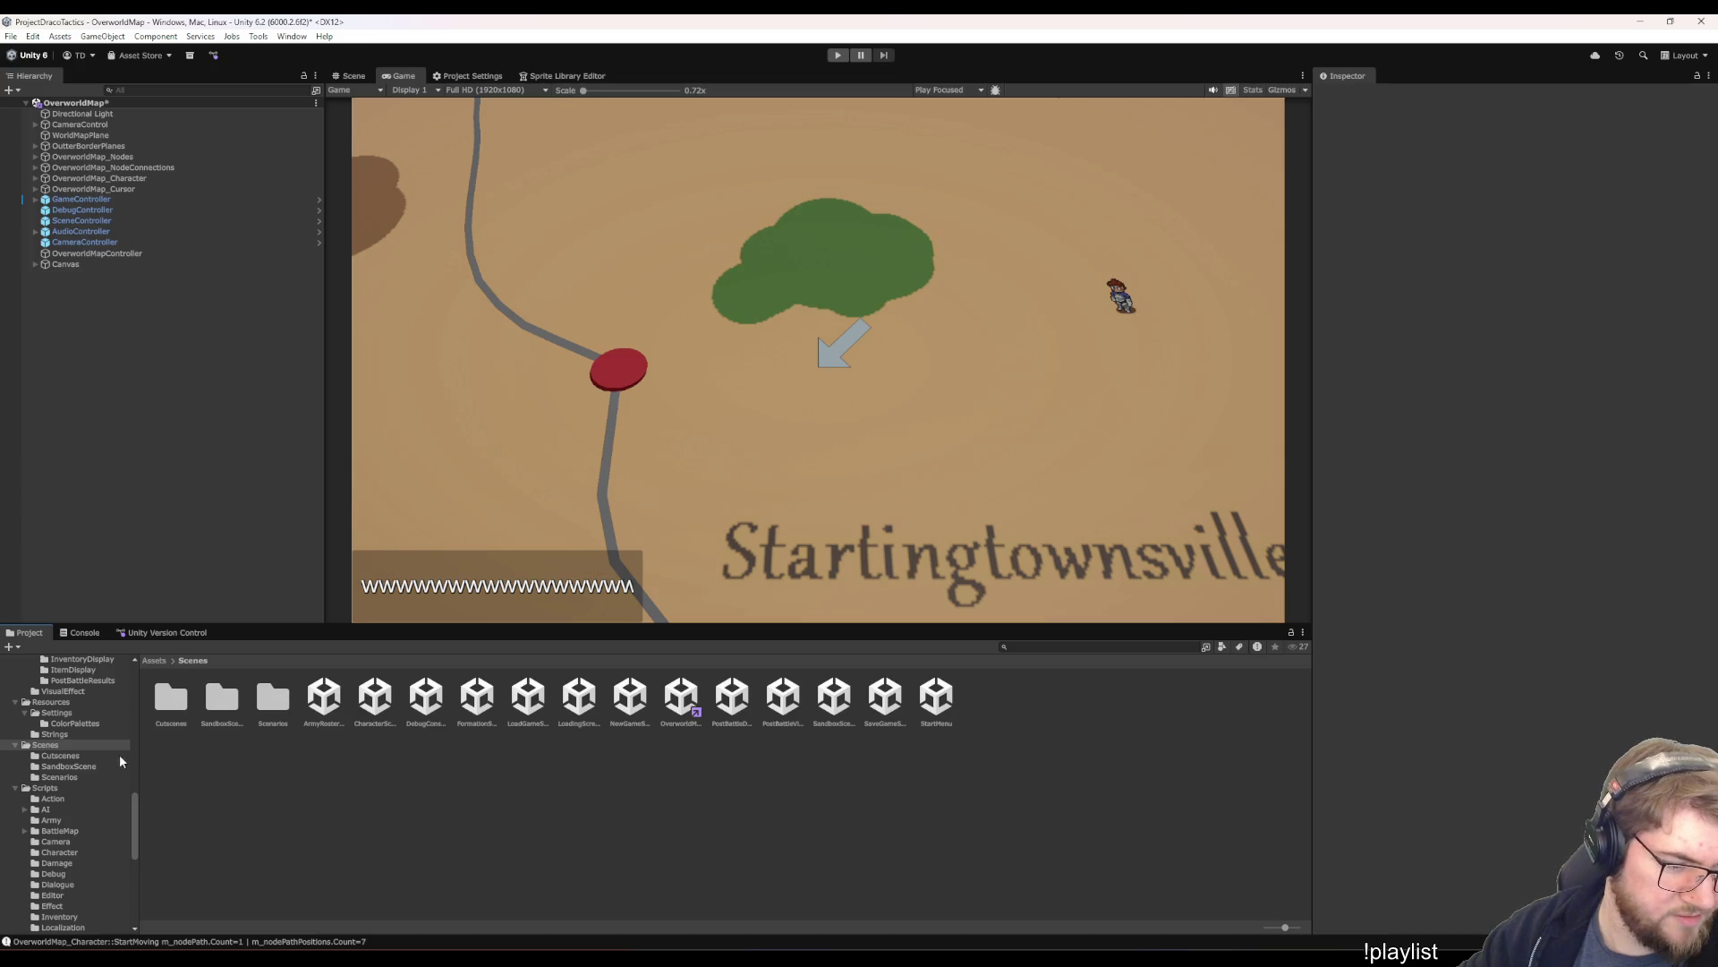
# - Browse the OverworldMap scripts folder to the OverworldMap_Navigator script
pyautogui.scroll(5, 50, 810)
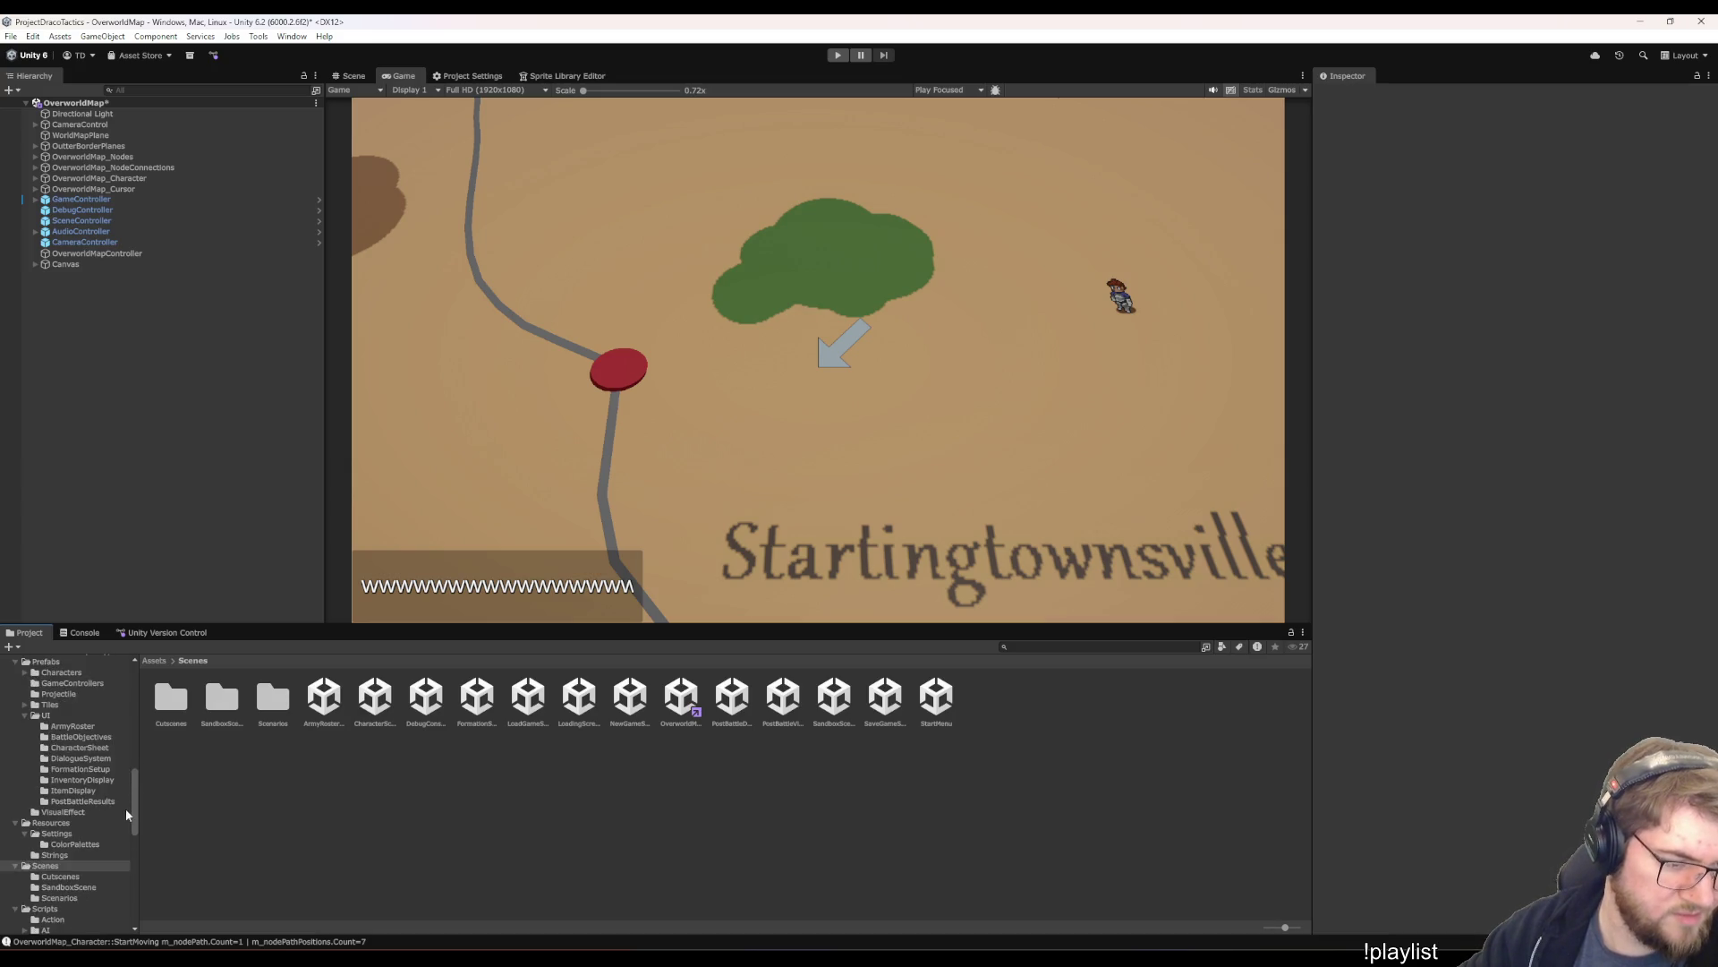
pyautogui.scroll(-8, 54, 814)
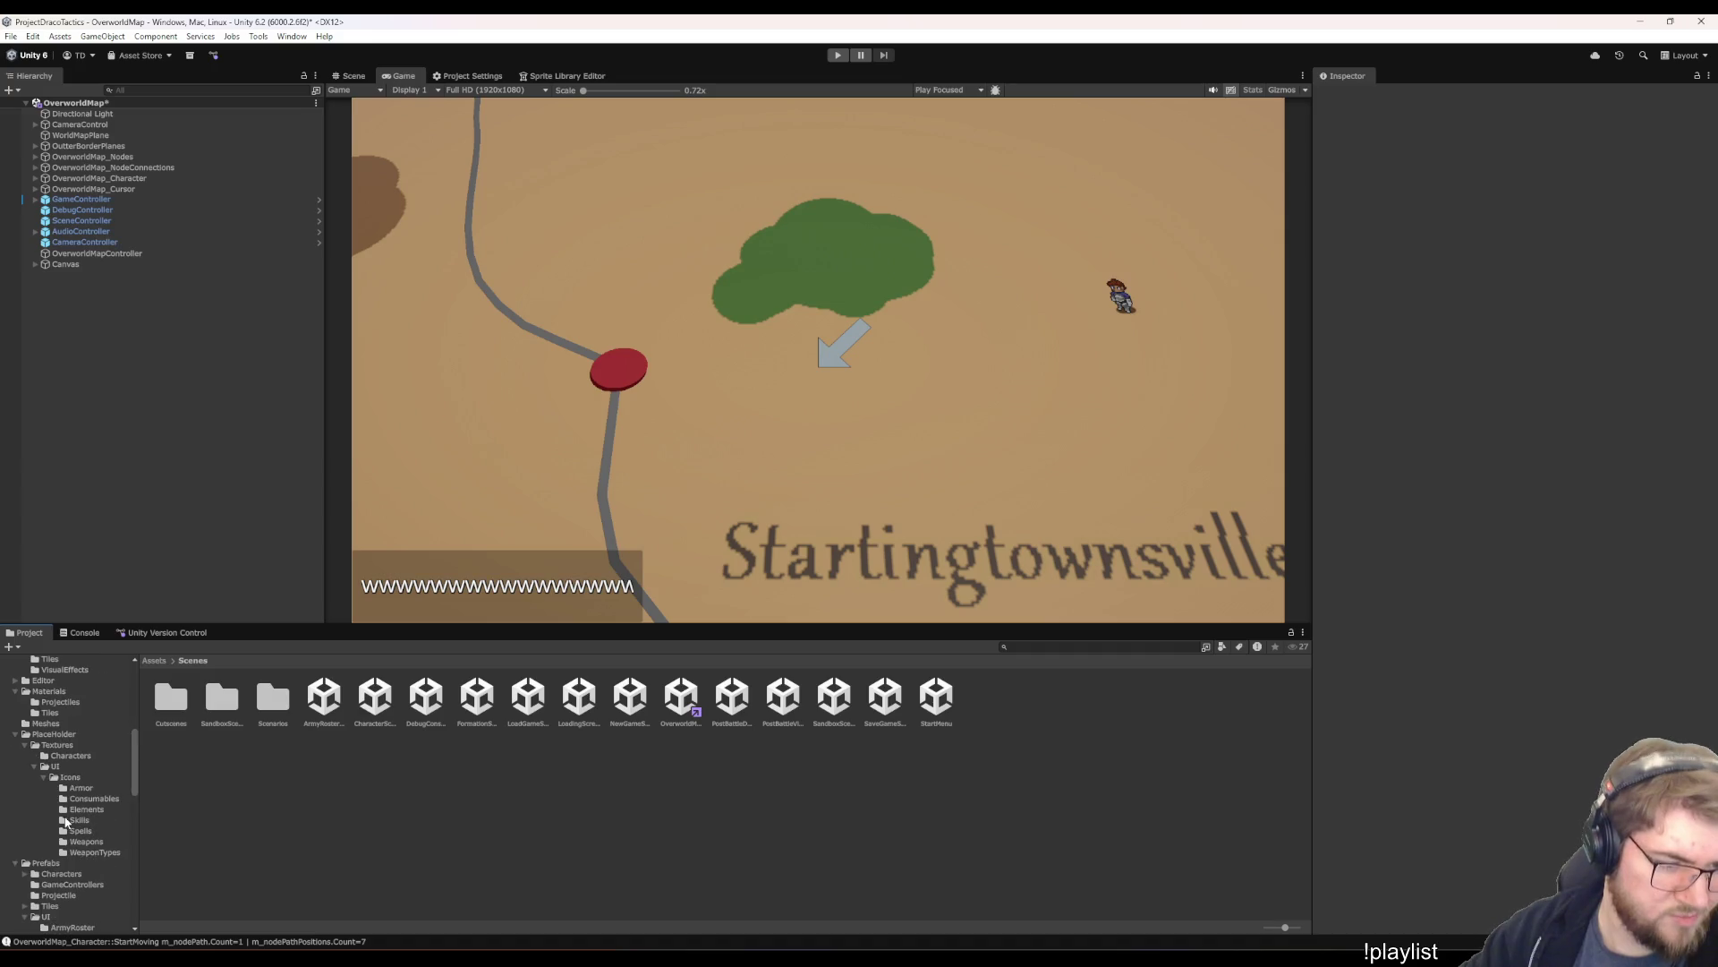
pyautogui.scroll(2, 65, 814)
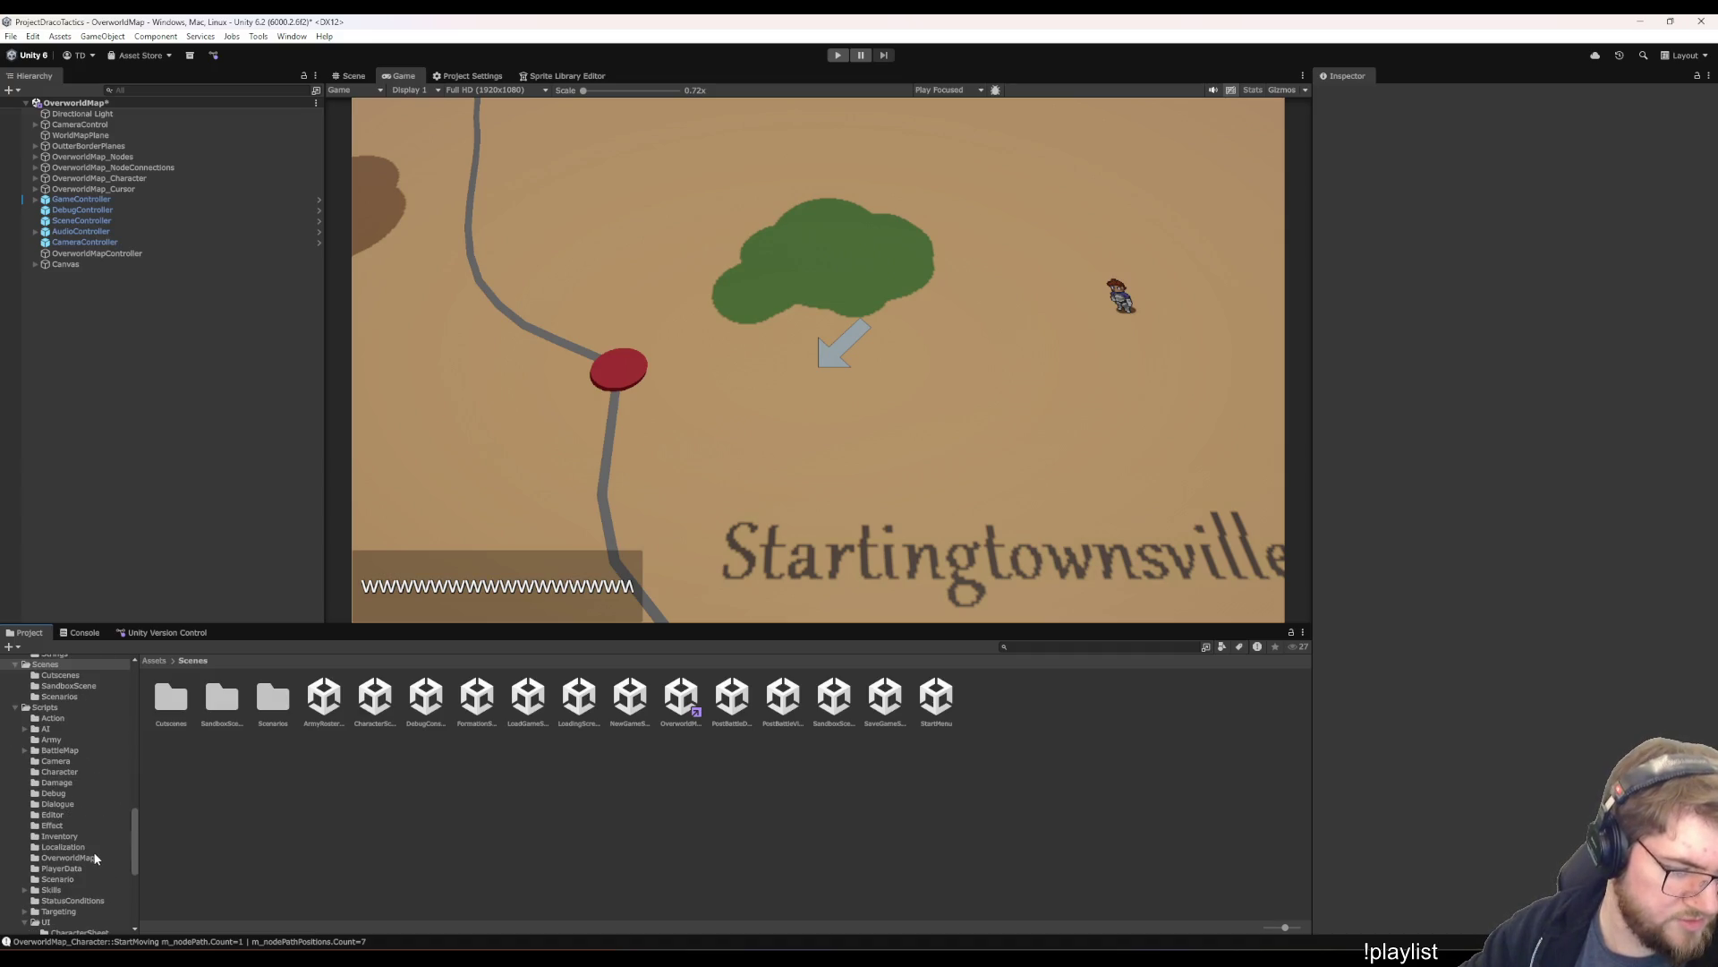
pyautogui.click(95, 858)
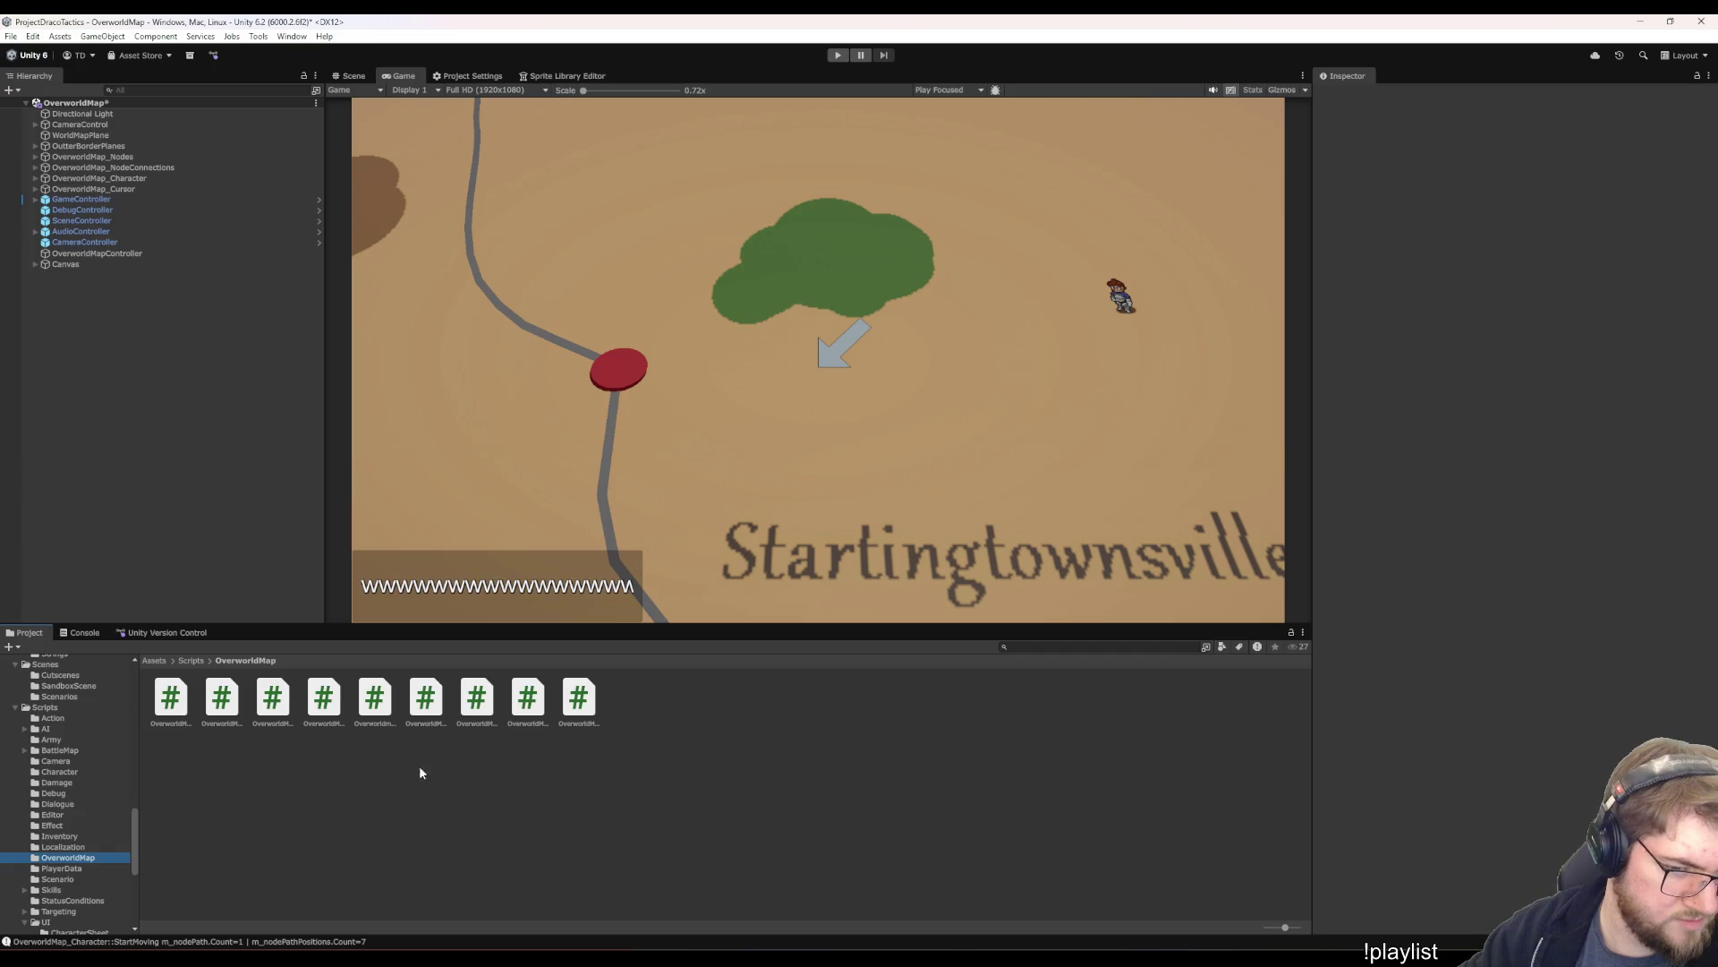
pyautogui.click(578, 698)
pyautogui.press('Left')
pyautogui.press('Left')
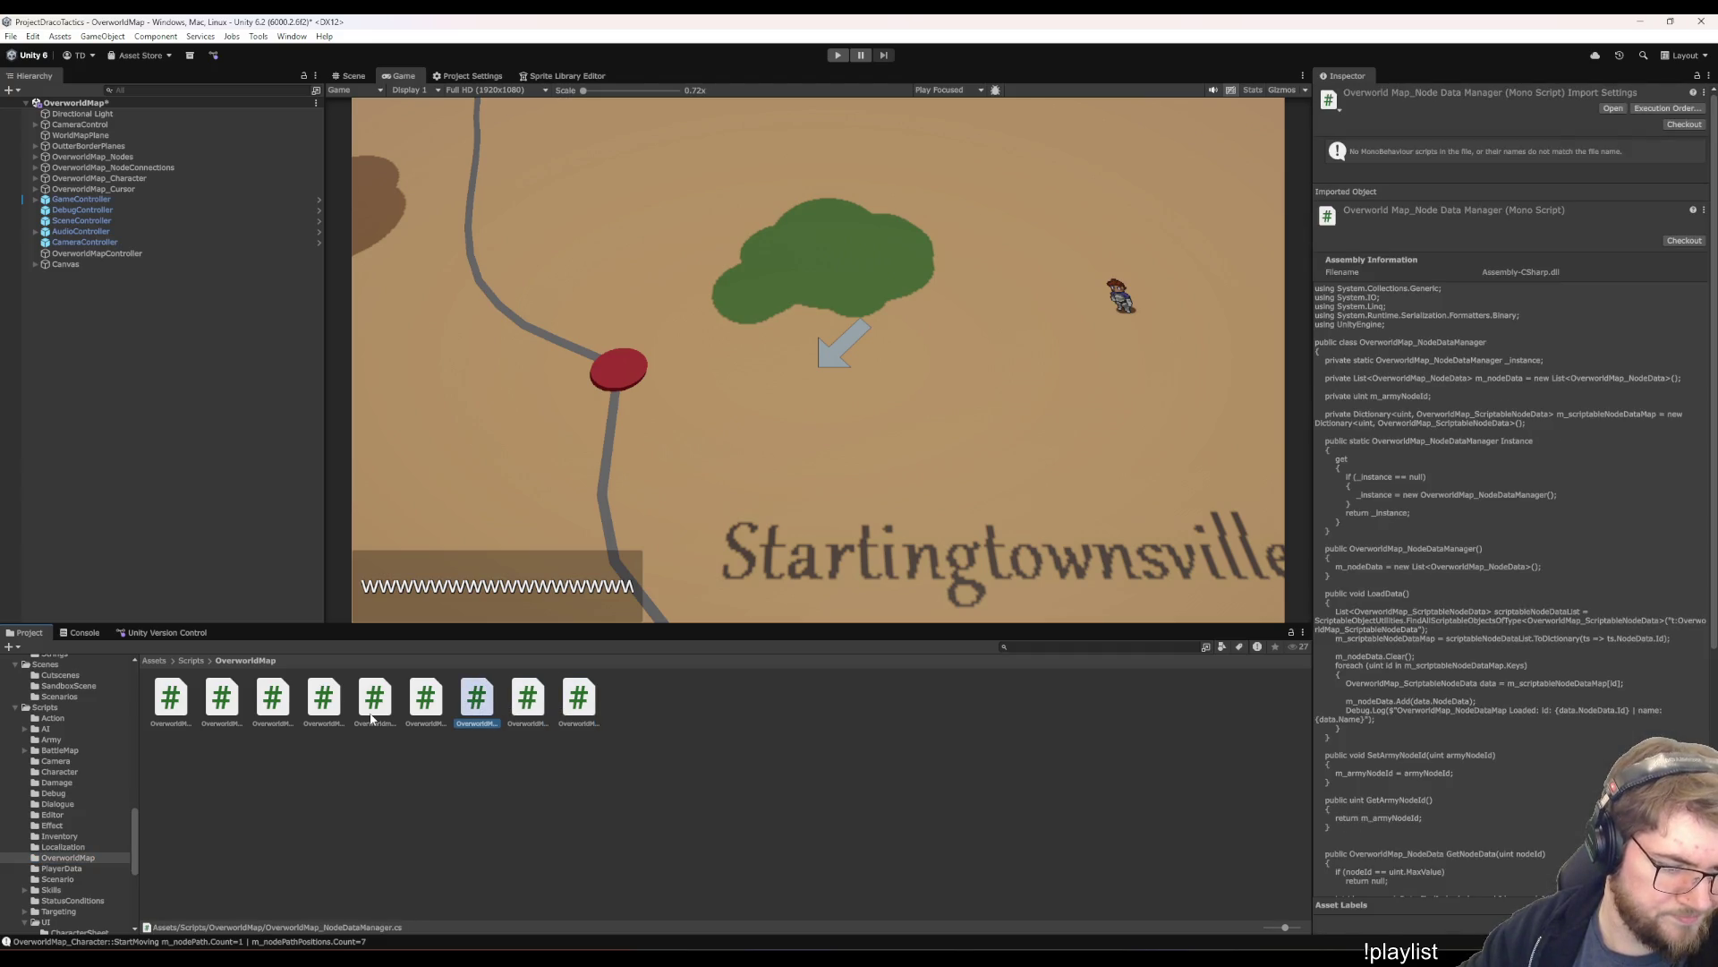
pyautogui.press('Left')
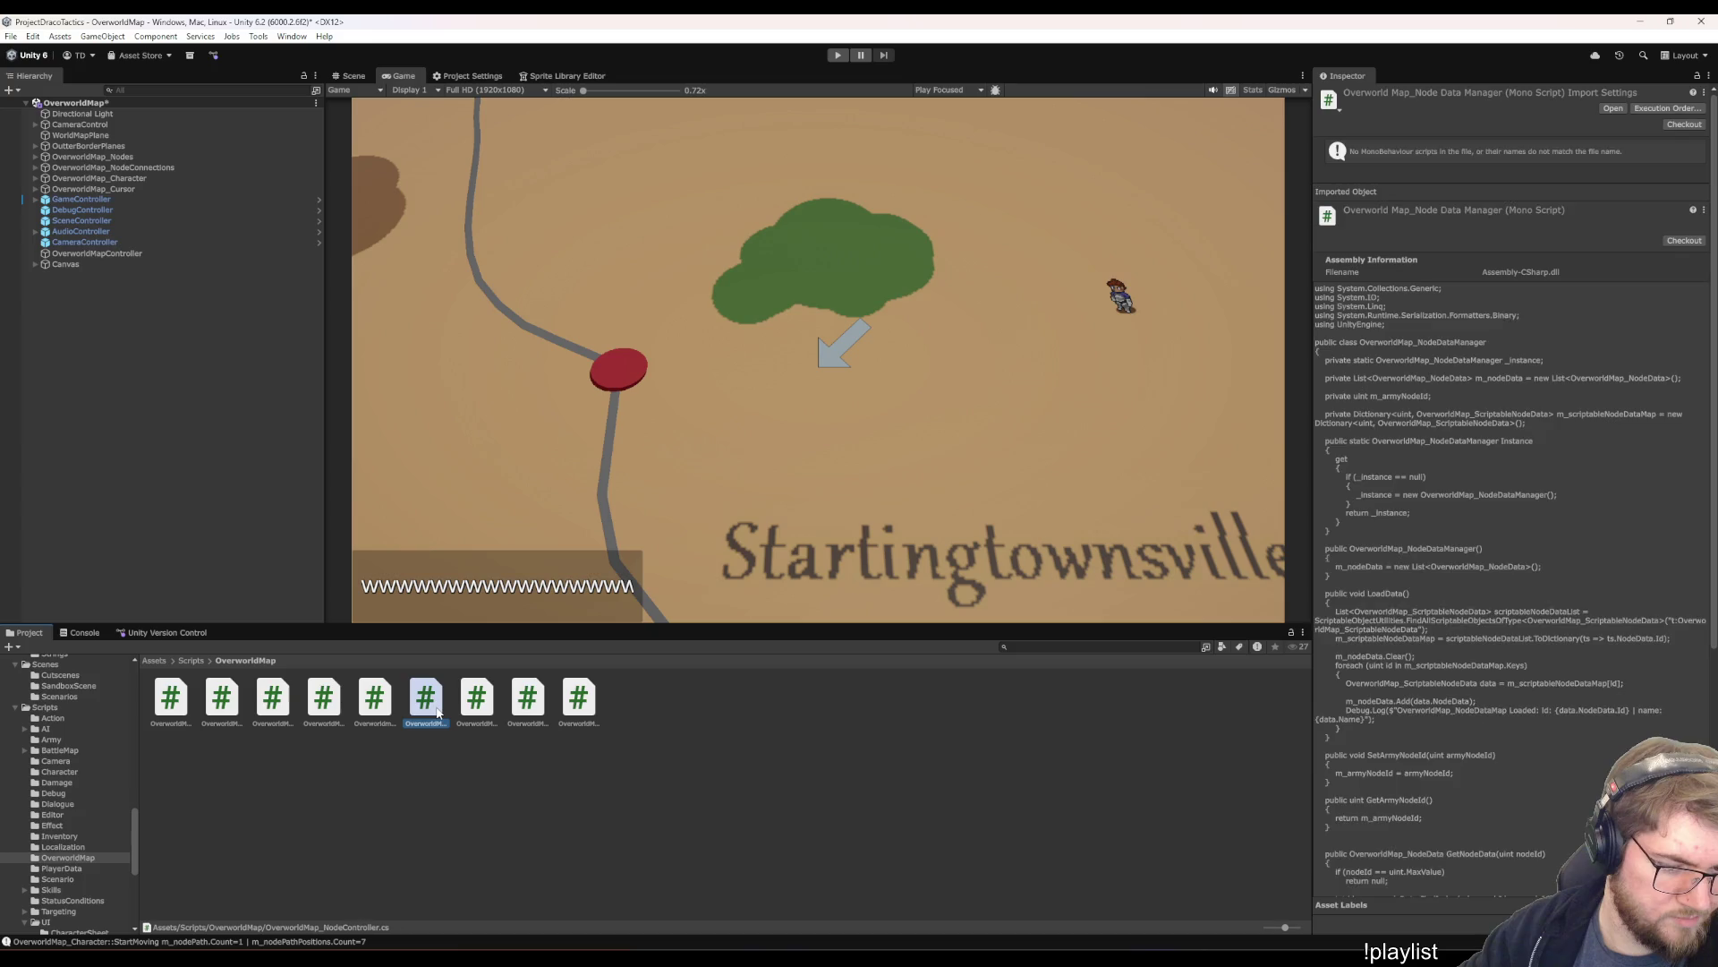
pyautogui.click(375, 703)
pyautogui.click(324, 702)
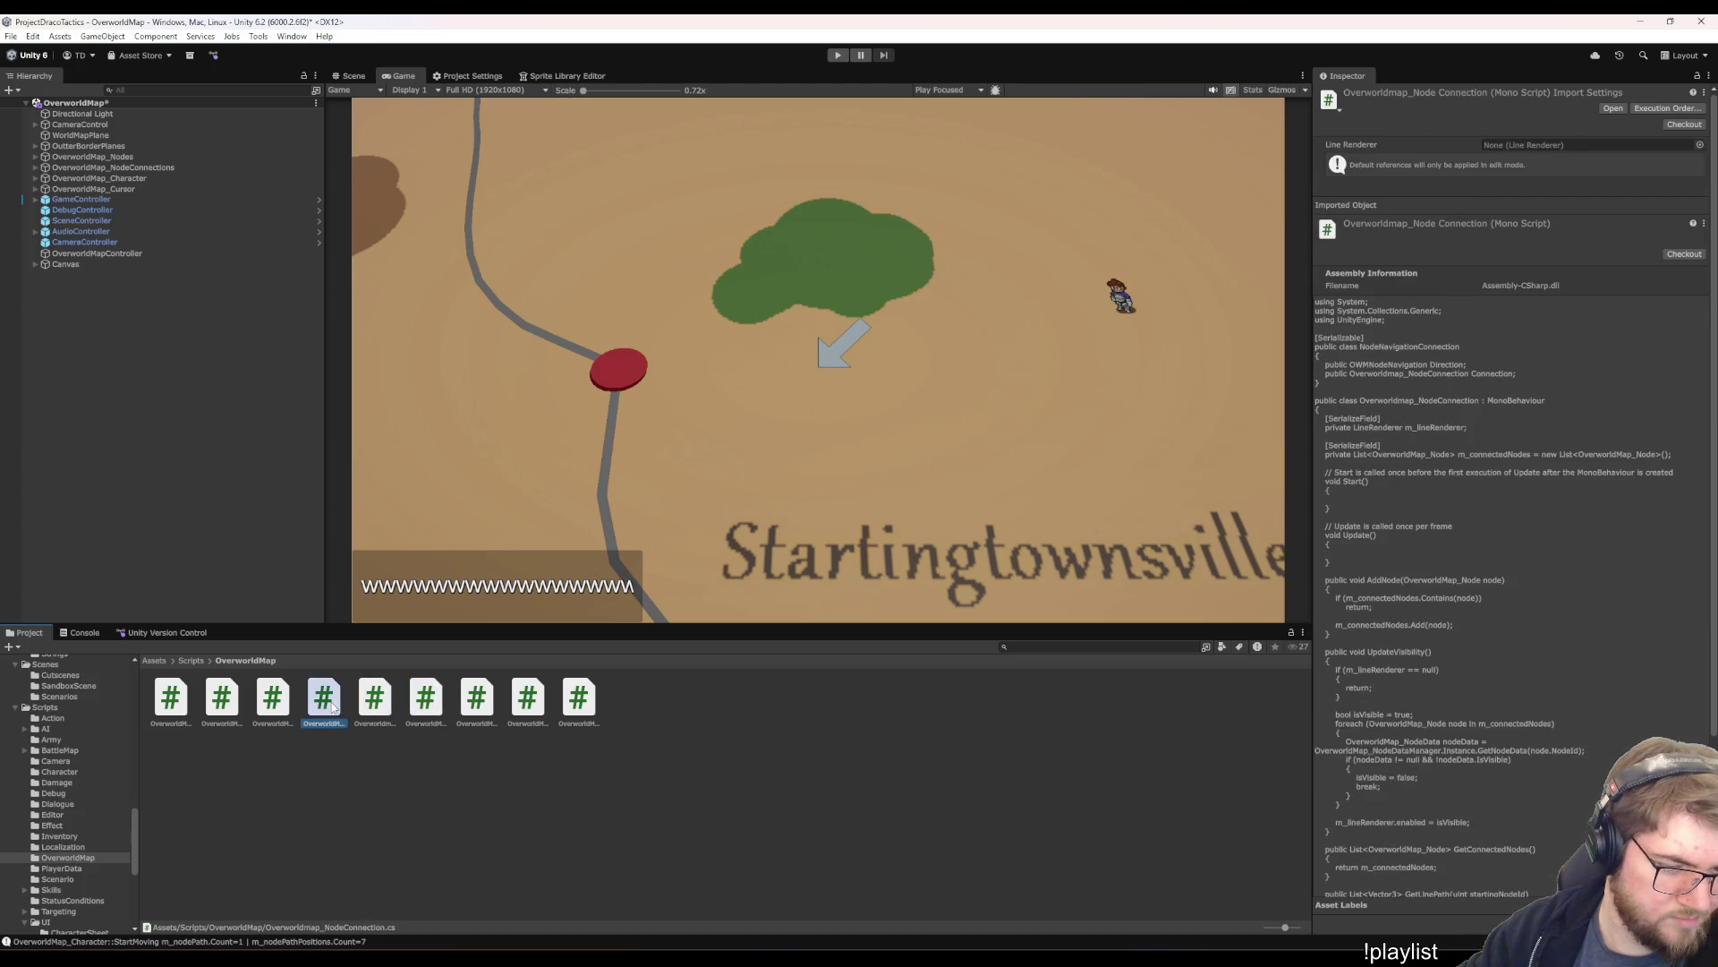
pyautogui.click(277, 703)
# - Find project references to OverworldMap_Navigator.cs, then save the OverworldMap scene with Ctrl+S
pyautogui.rightClick(281, 703)
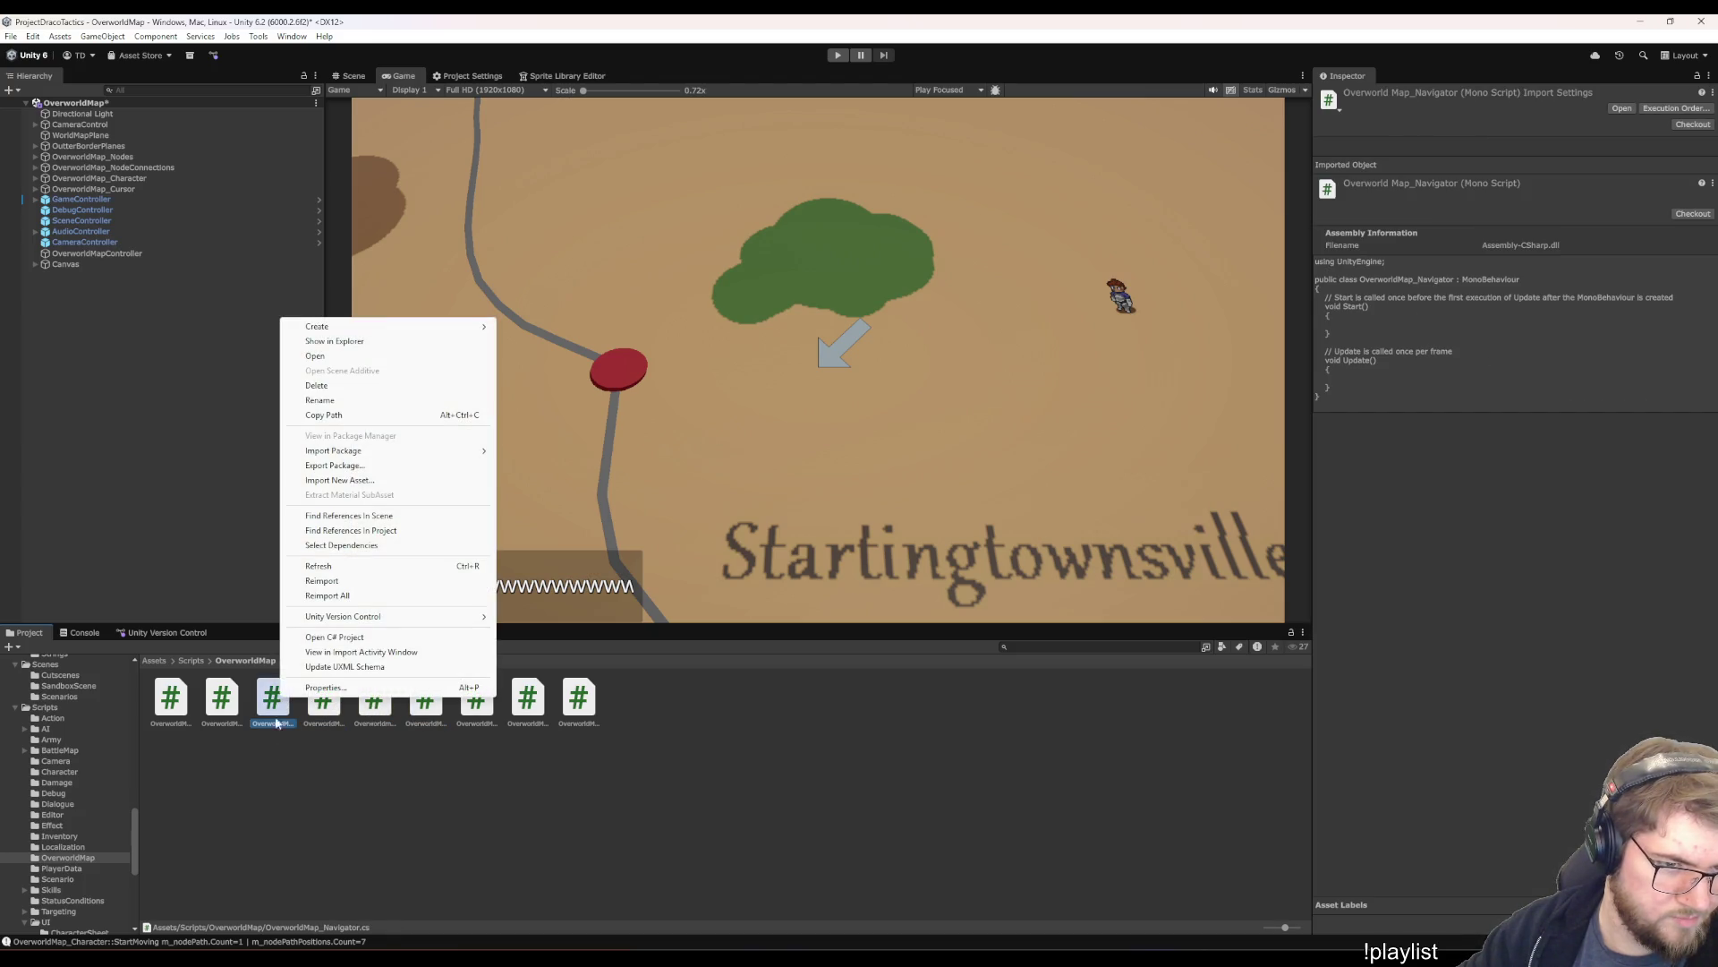
pyautogui.click(376, 516)
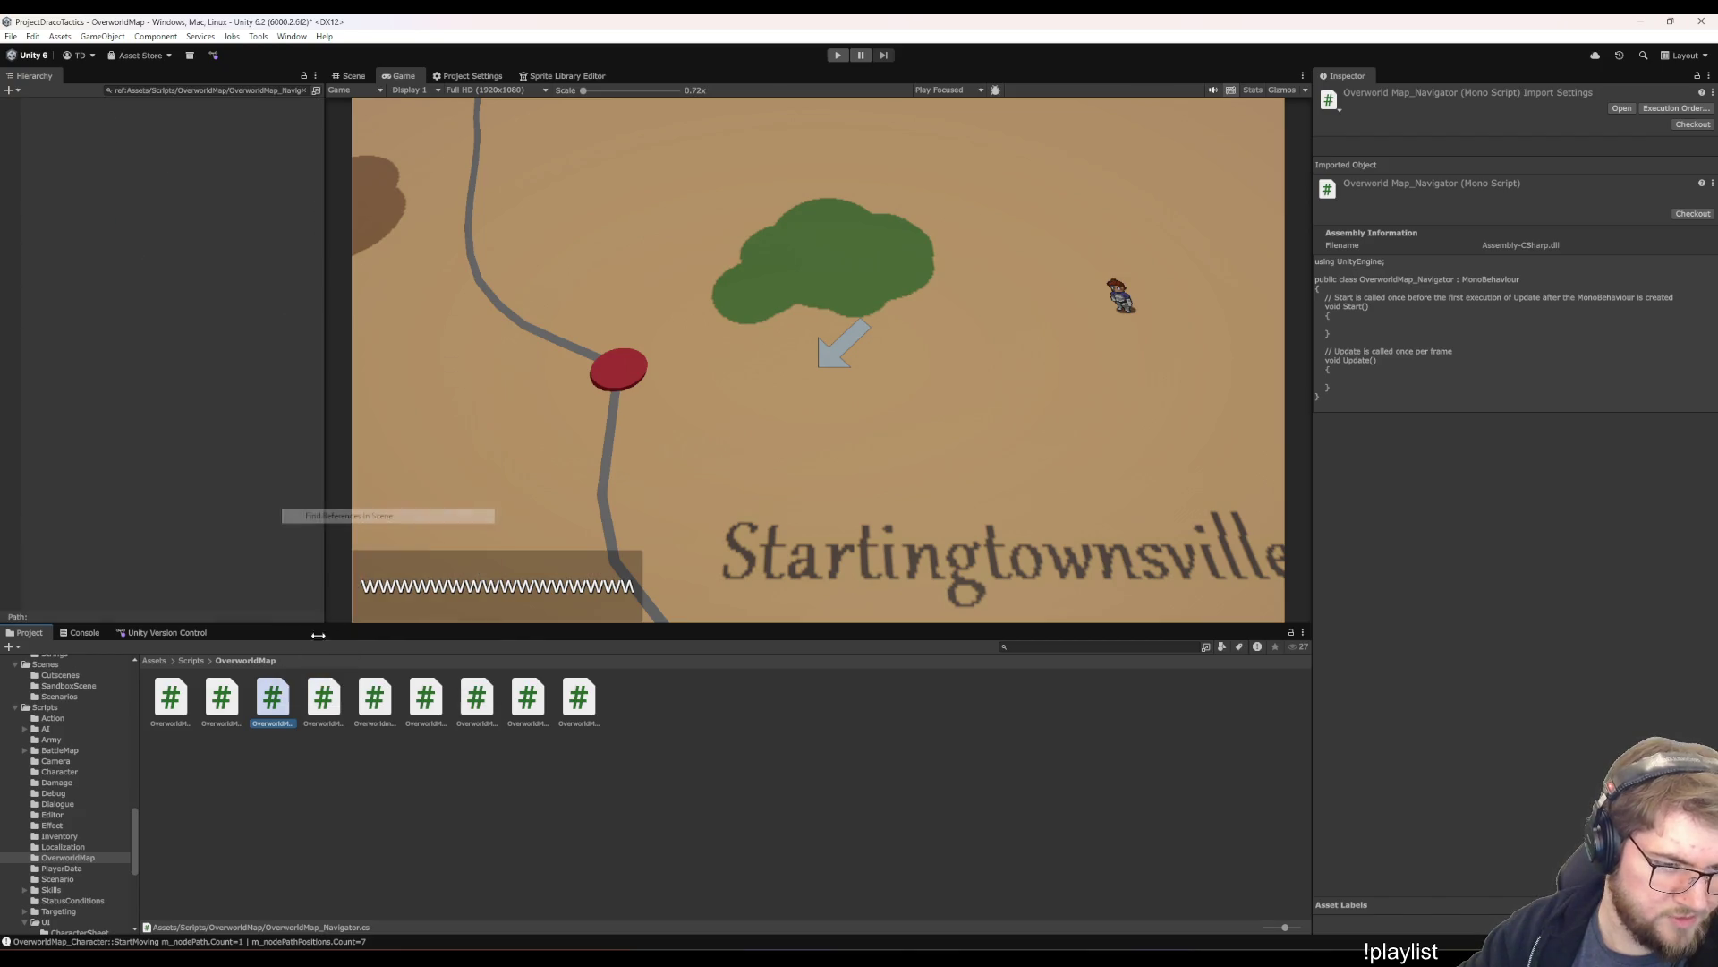
pyautogui.rightClick(275, 698)
pyautogui.click(358, 526)
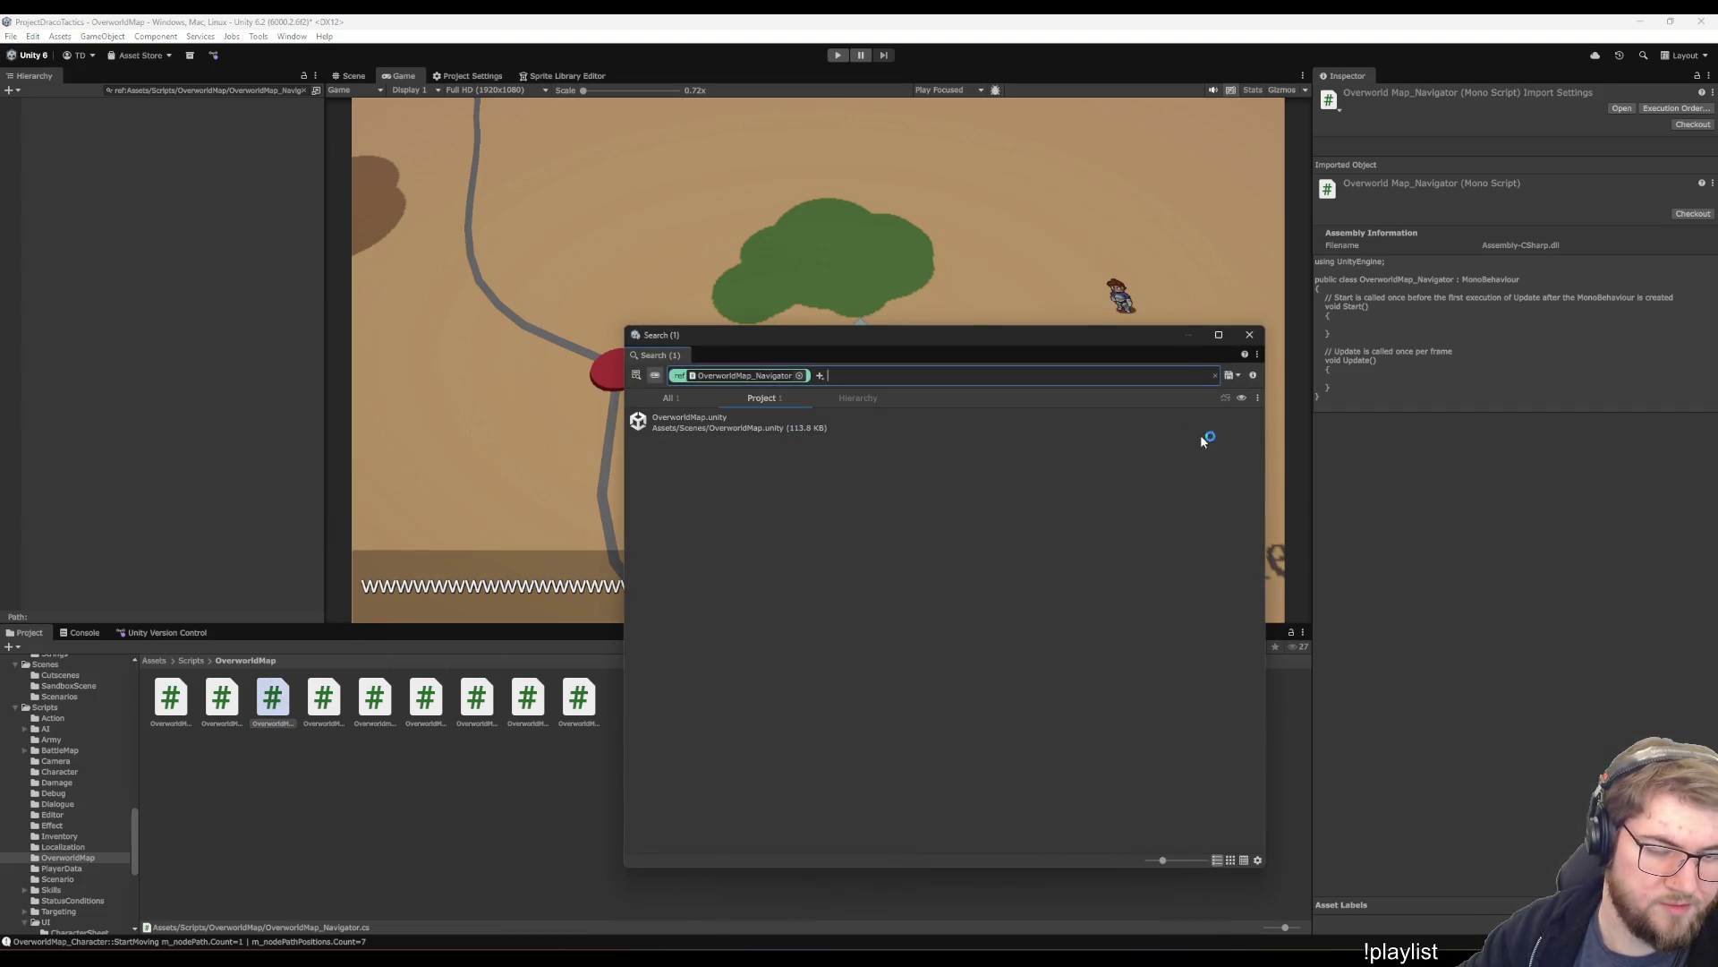
pyautogui.click(861, 429)
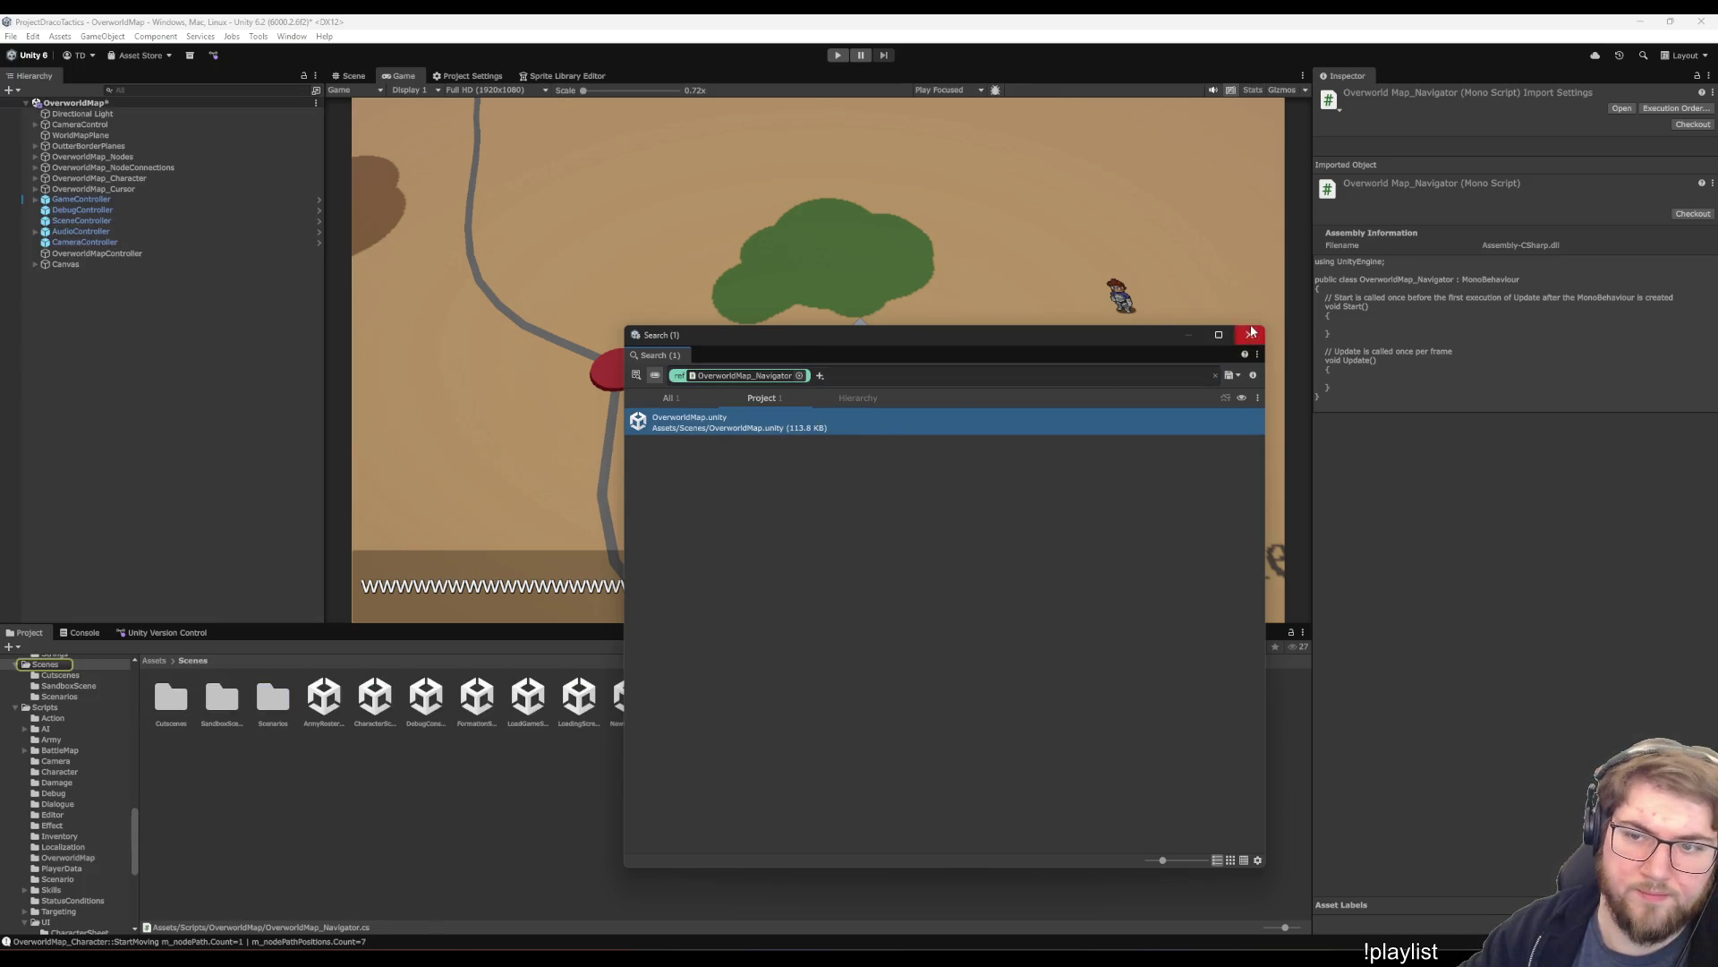
pyautogui.click(1249, 334)
pyautogui.hotkey('ctrl', 's')
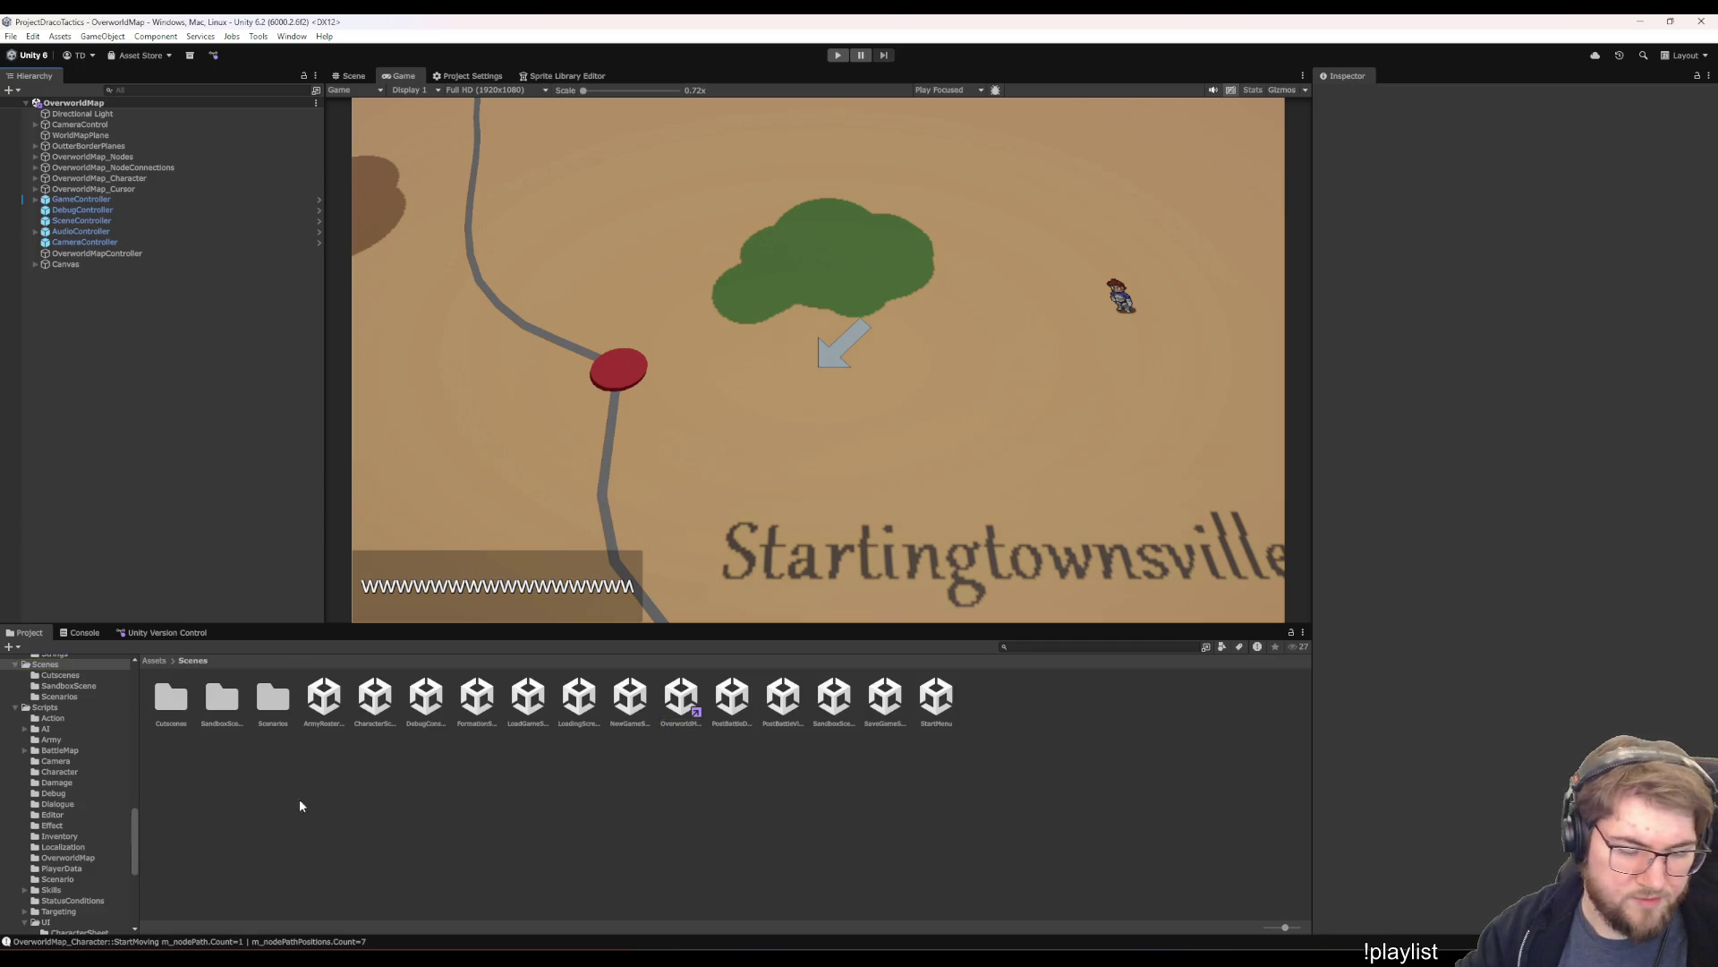
# - Confirm OverworldMap_Navigator.cs has no references left and press Delete on it
pyautogui.click(71, 856)
pyautogui.click(325, 695)
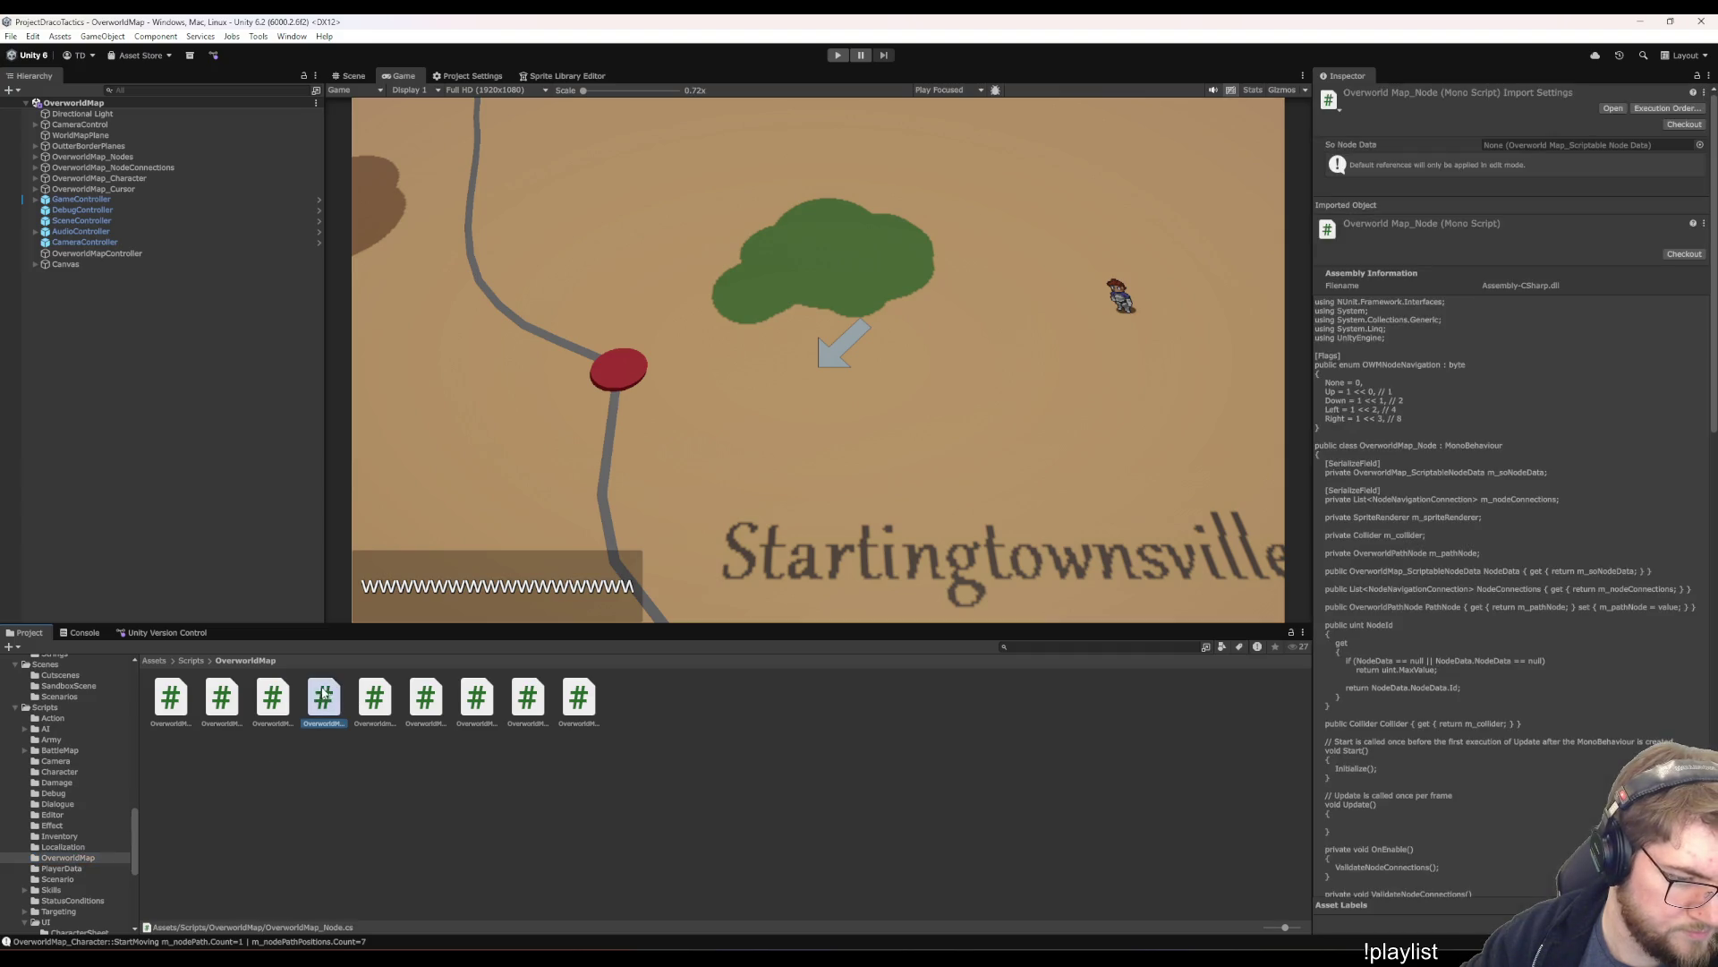
pyautogui.click(374, 701)
pyautogui.click(273, 702)
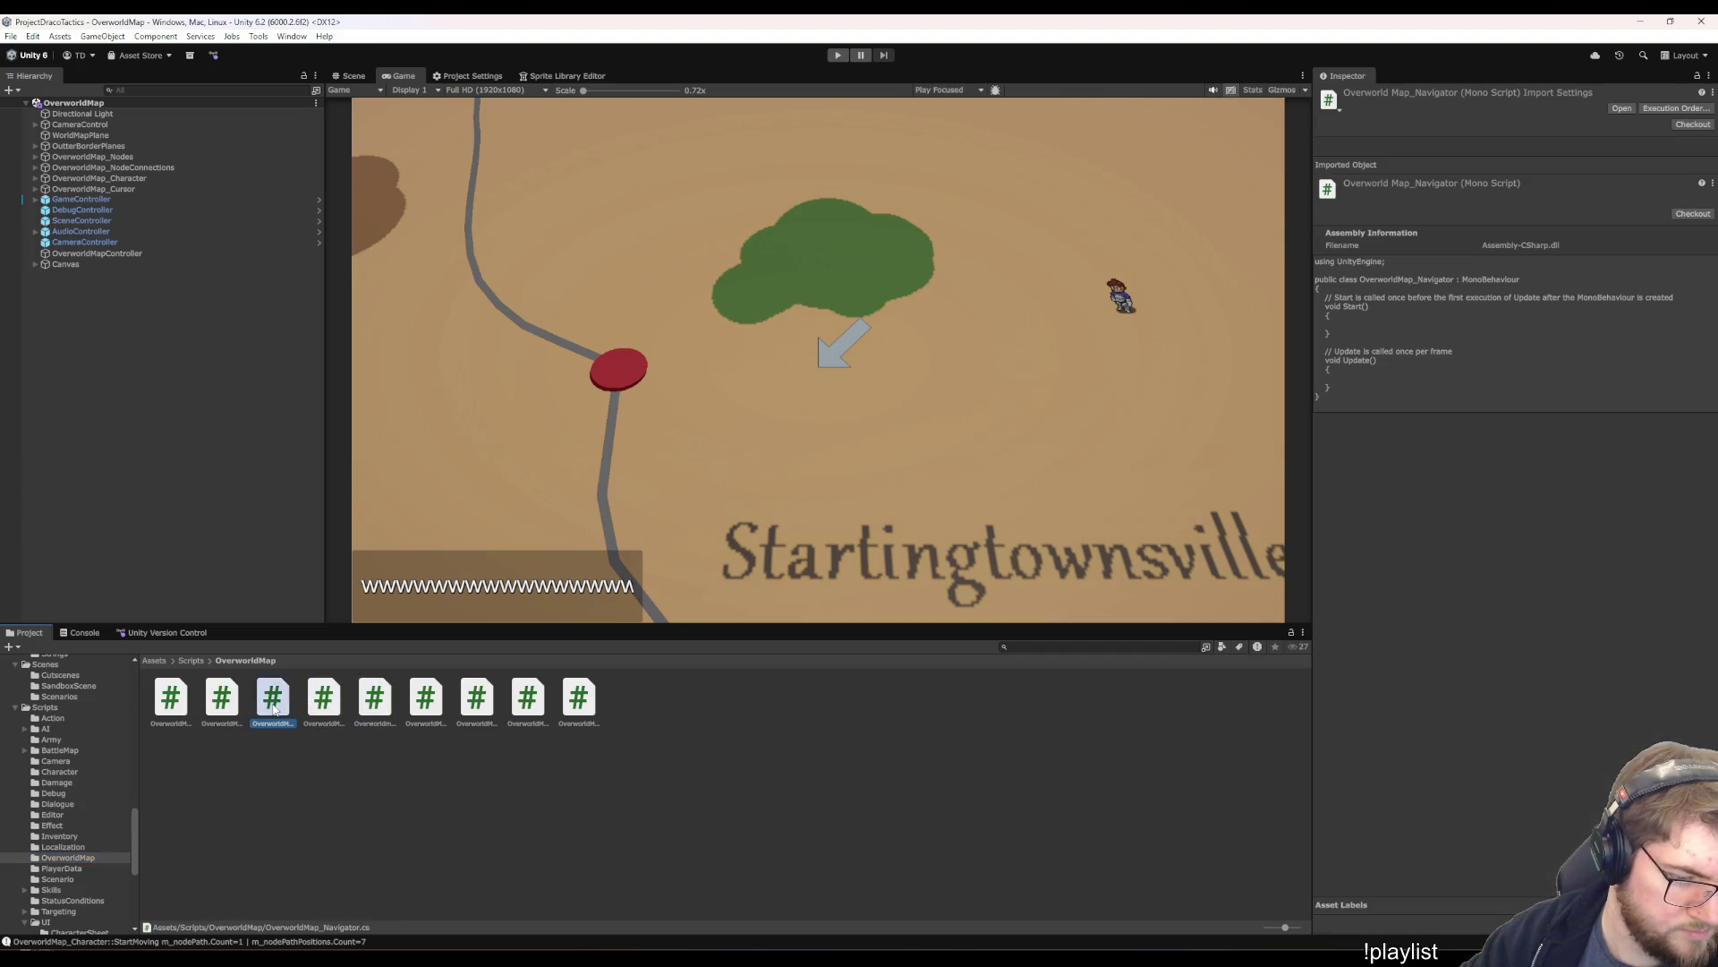
pyautogui.rightClick(272, 707)
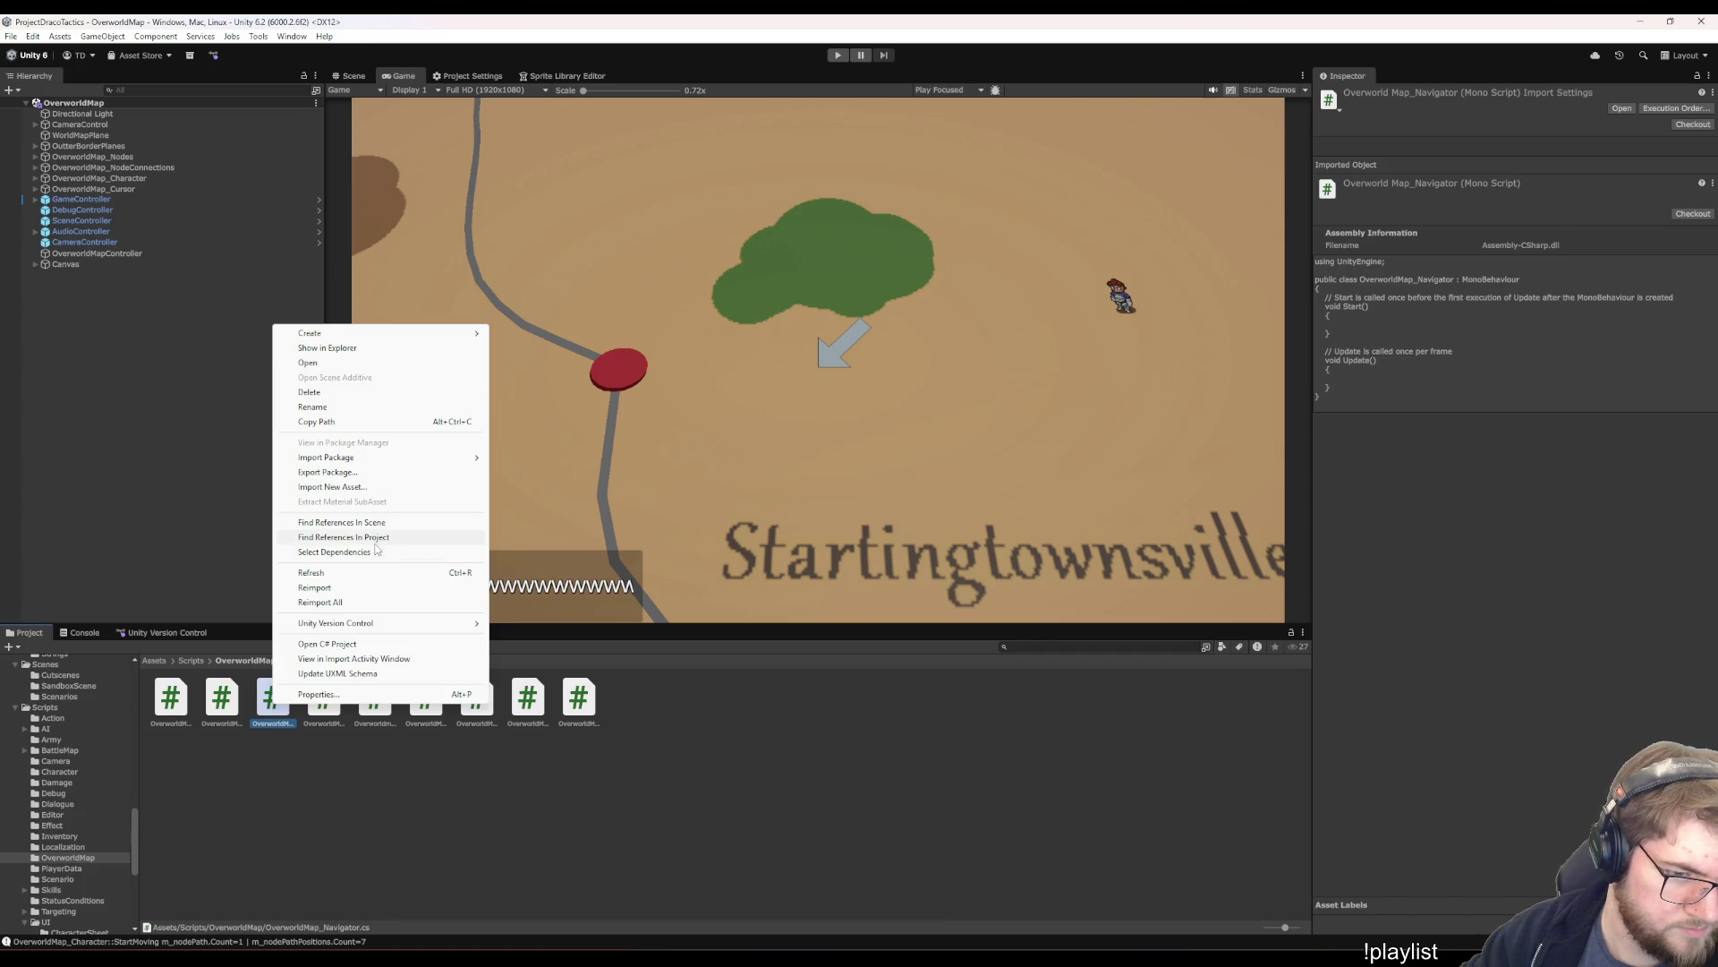
pyautogui.click(381, 537)
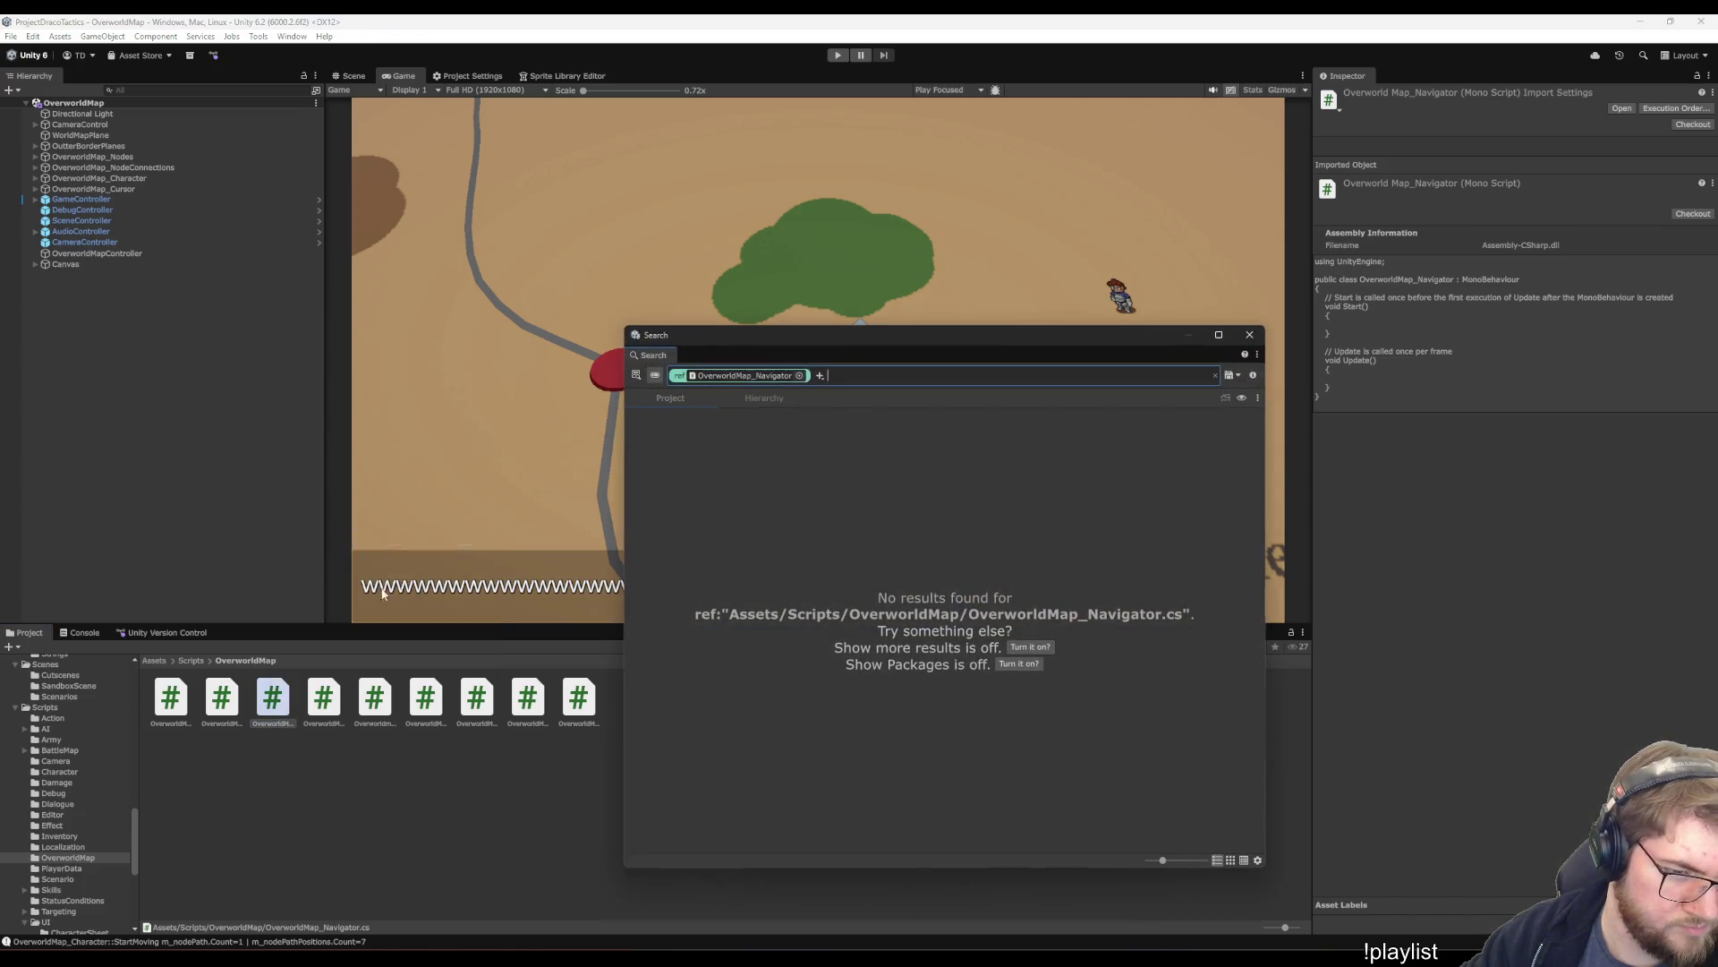
pyautogui.click(1250, 334)
pyautogui.click(273, 723)
pyautogui.press('Delete')
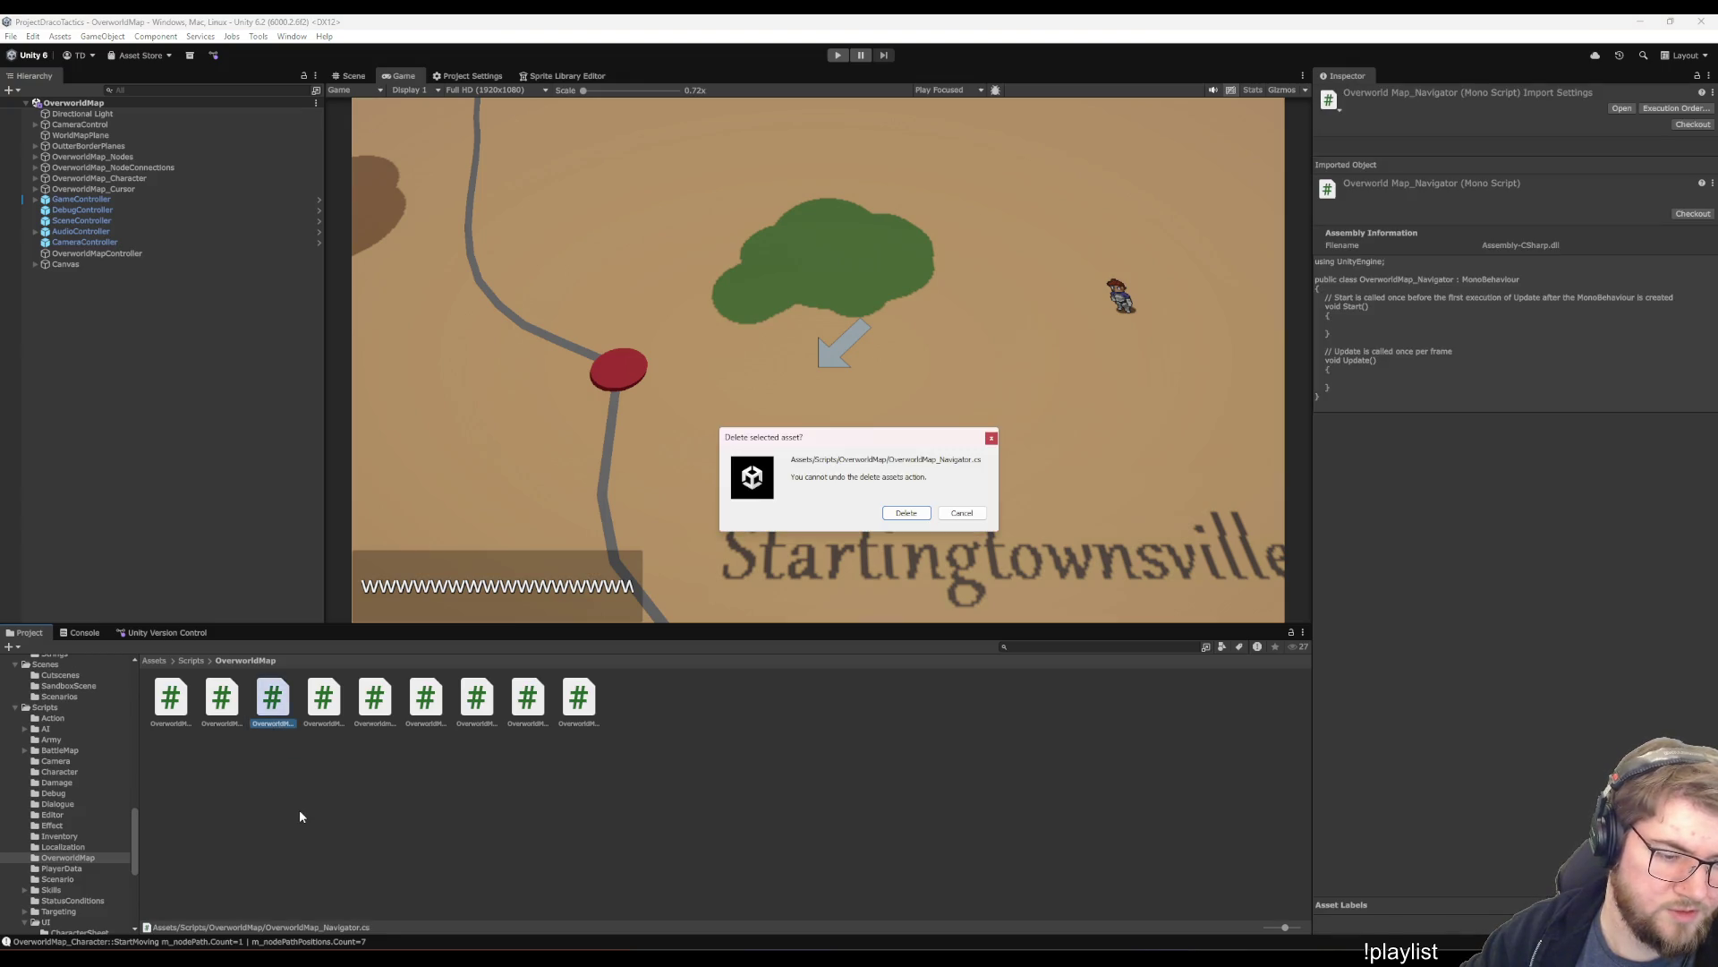
# - Confirm deleting OverworldMap_Navigator.cs, let scripts recompile, and show Assets/Scenes
pyautogui.press('Return')
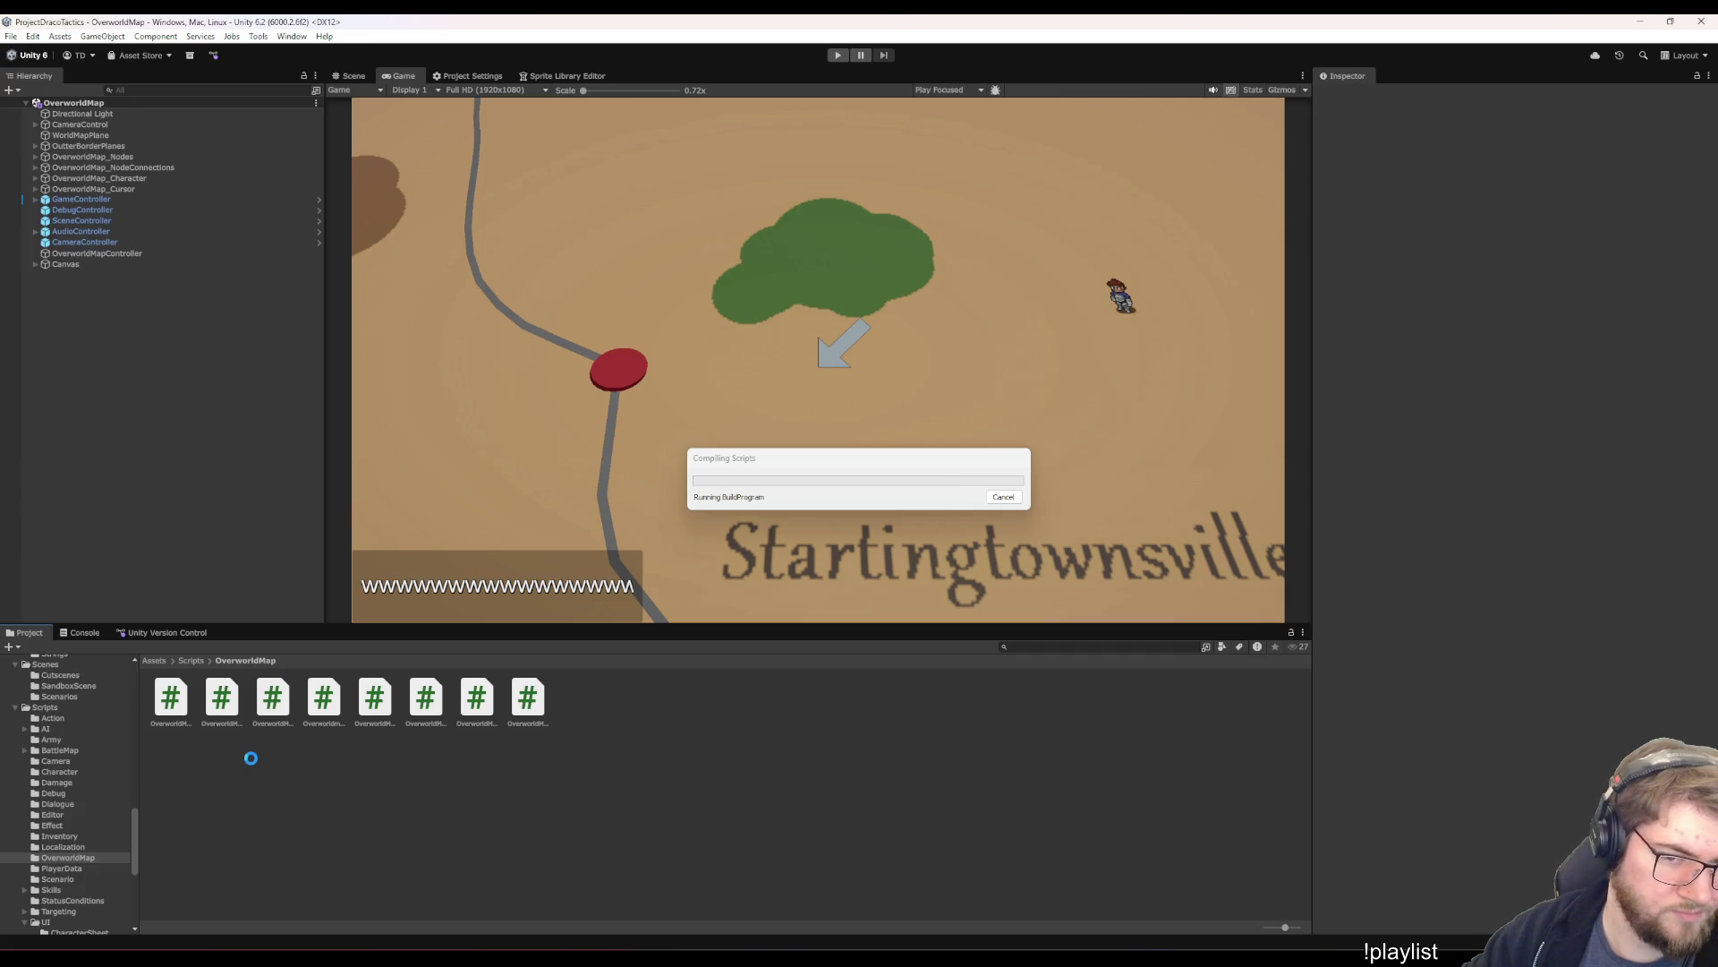
pyautogui.moveTo(1048, 940)
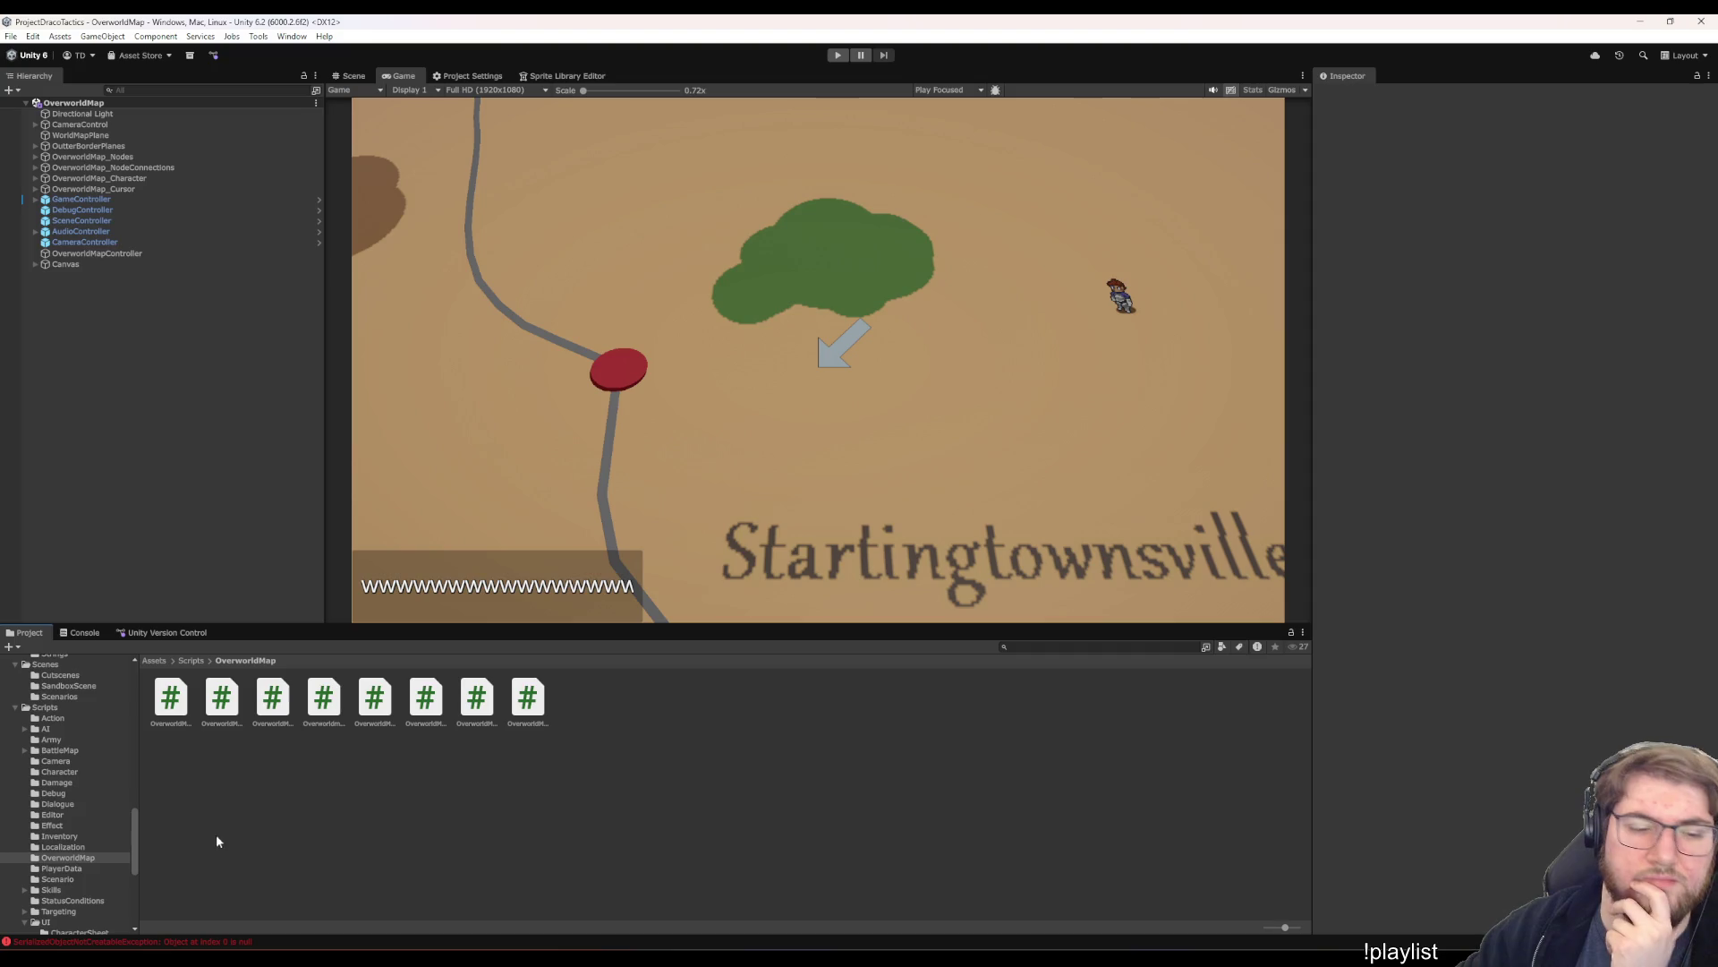
pyautogui.scroll(-5, 56, 783)
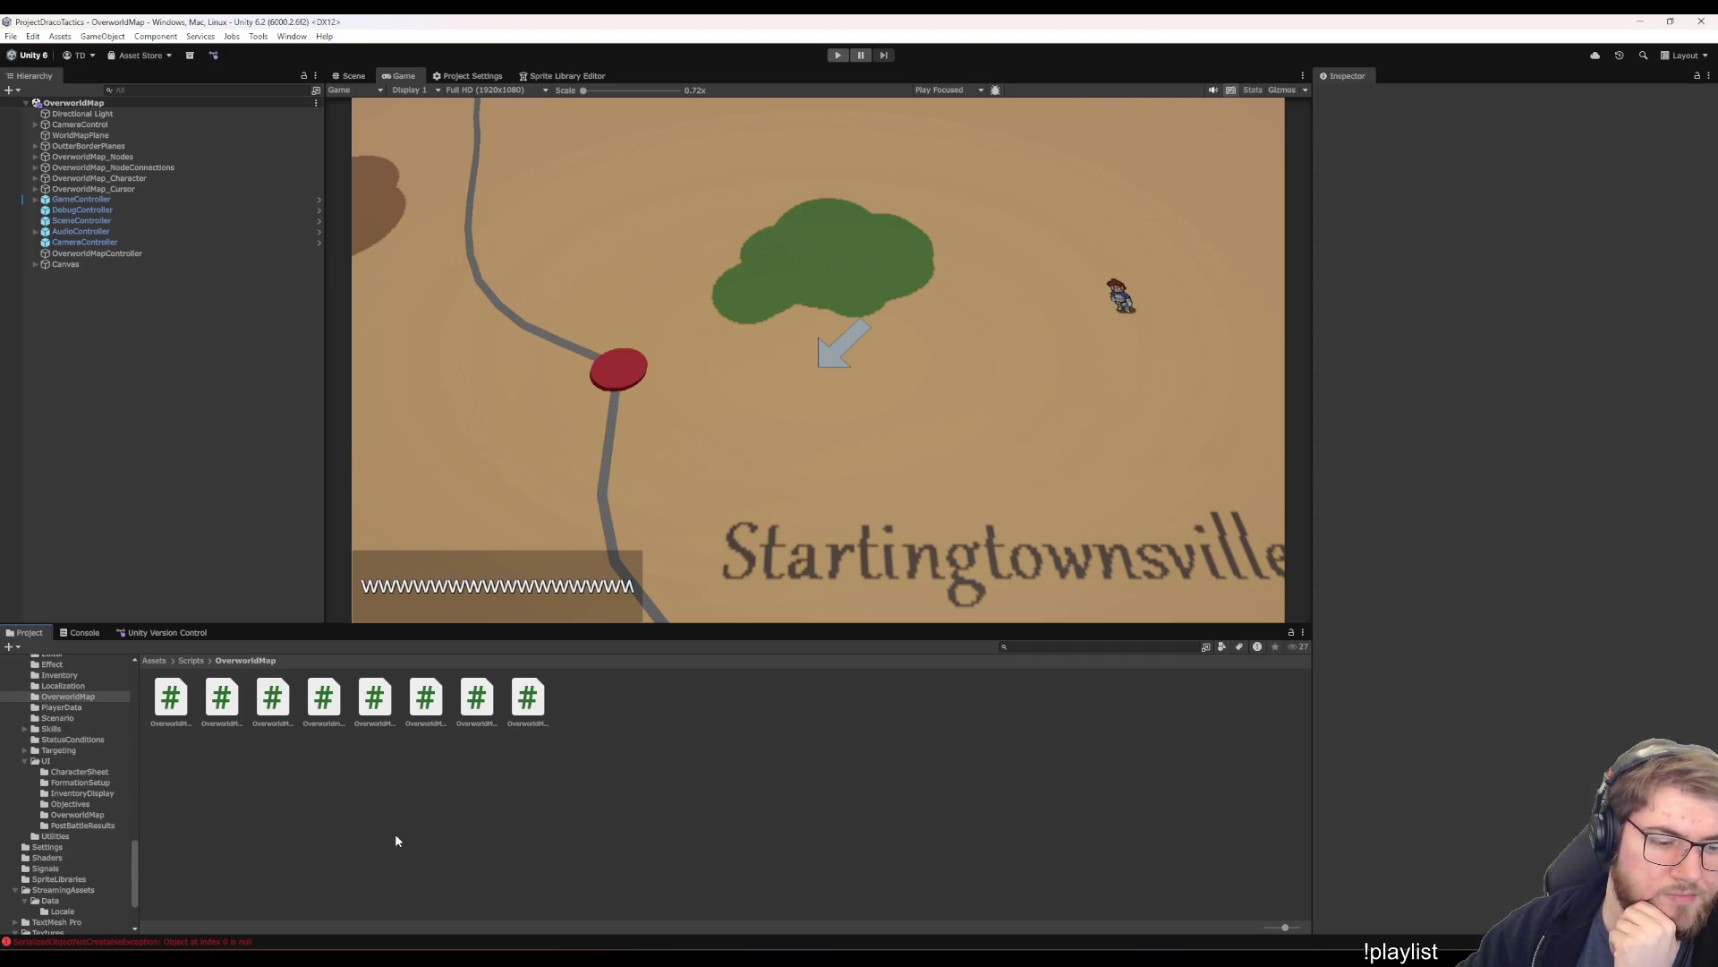
pyautogui.scroll(6, 121, 782)
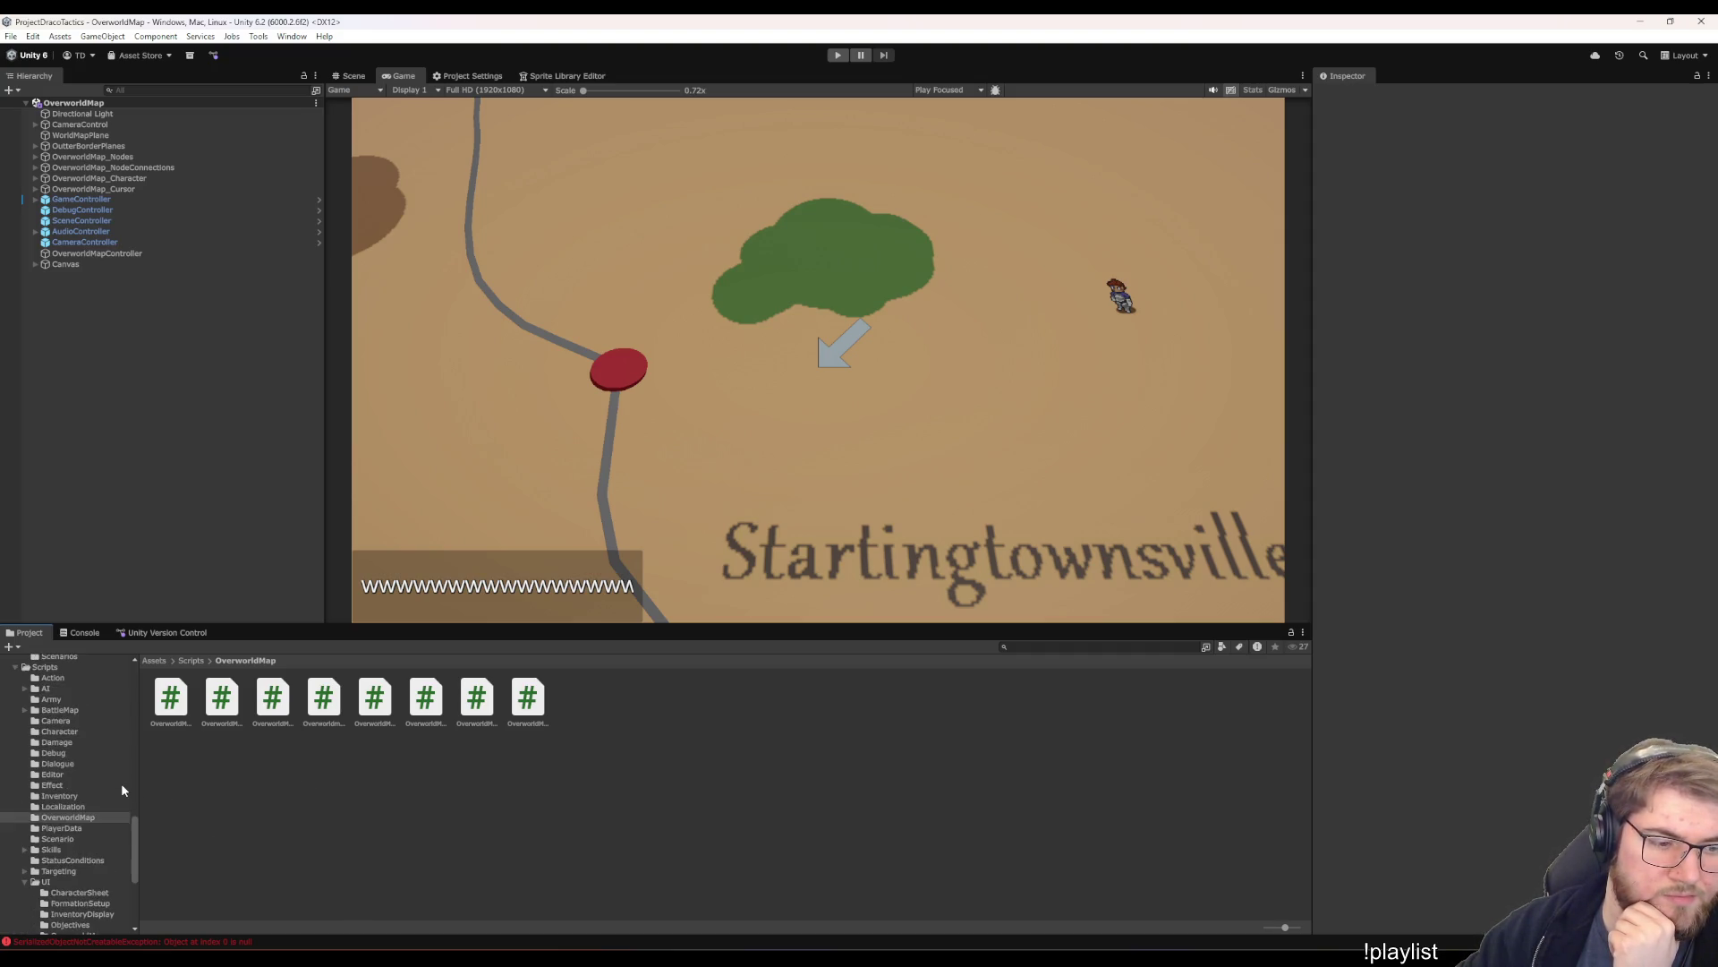
pyautogui.click(45, 704)
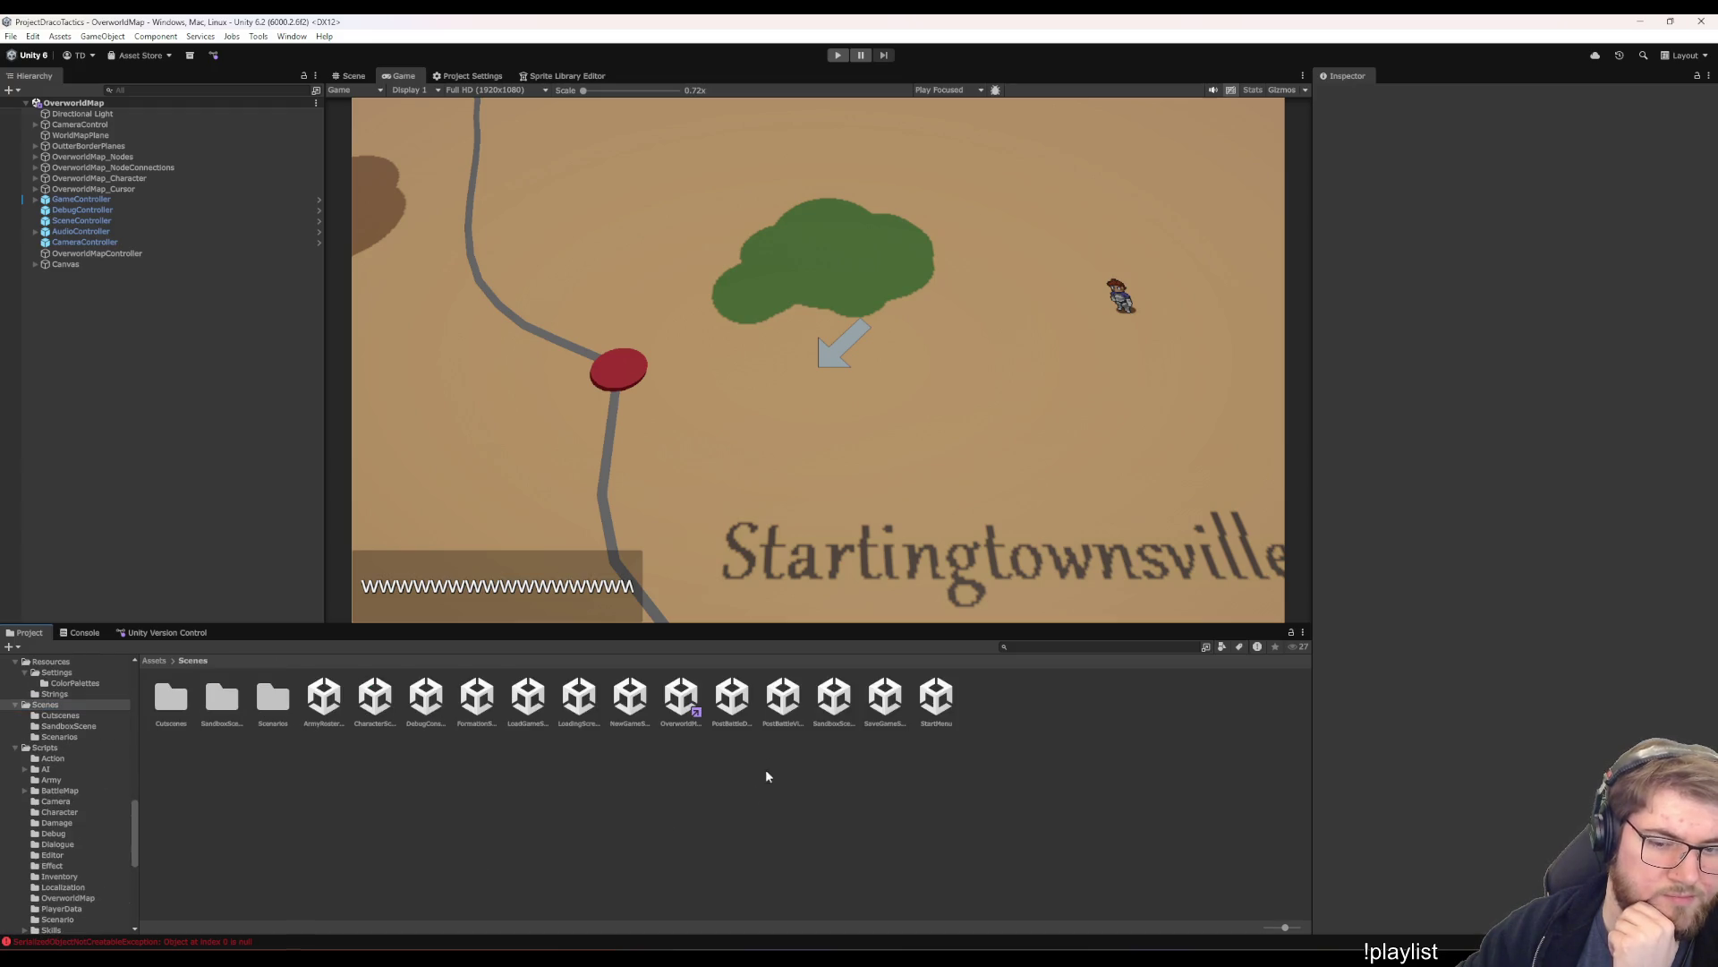
# - Play from StartMenu.unity, choose New Game, type a new hero name, and start the game
pyautogui.doubleClick(937, 701)
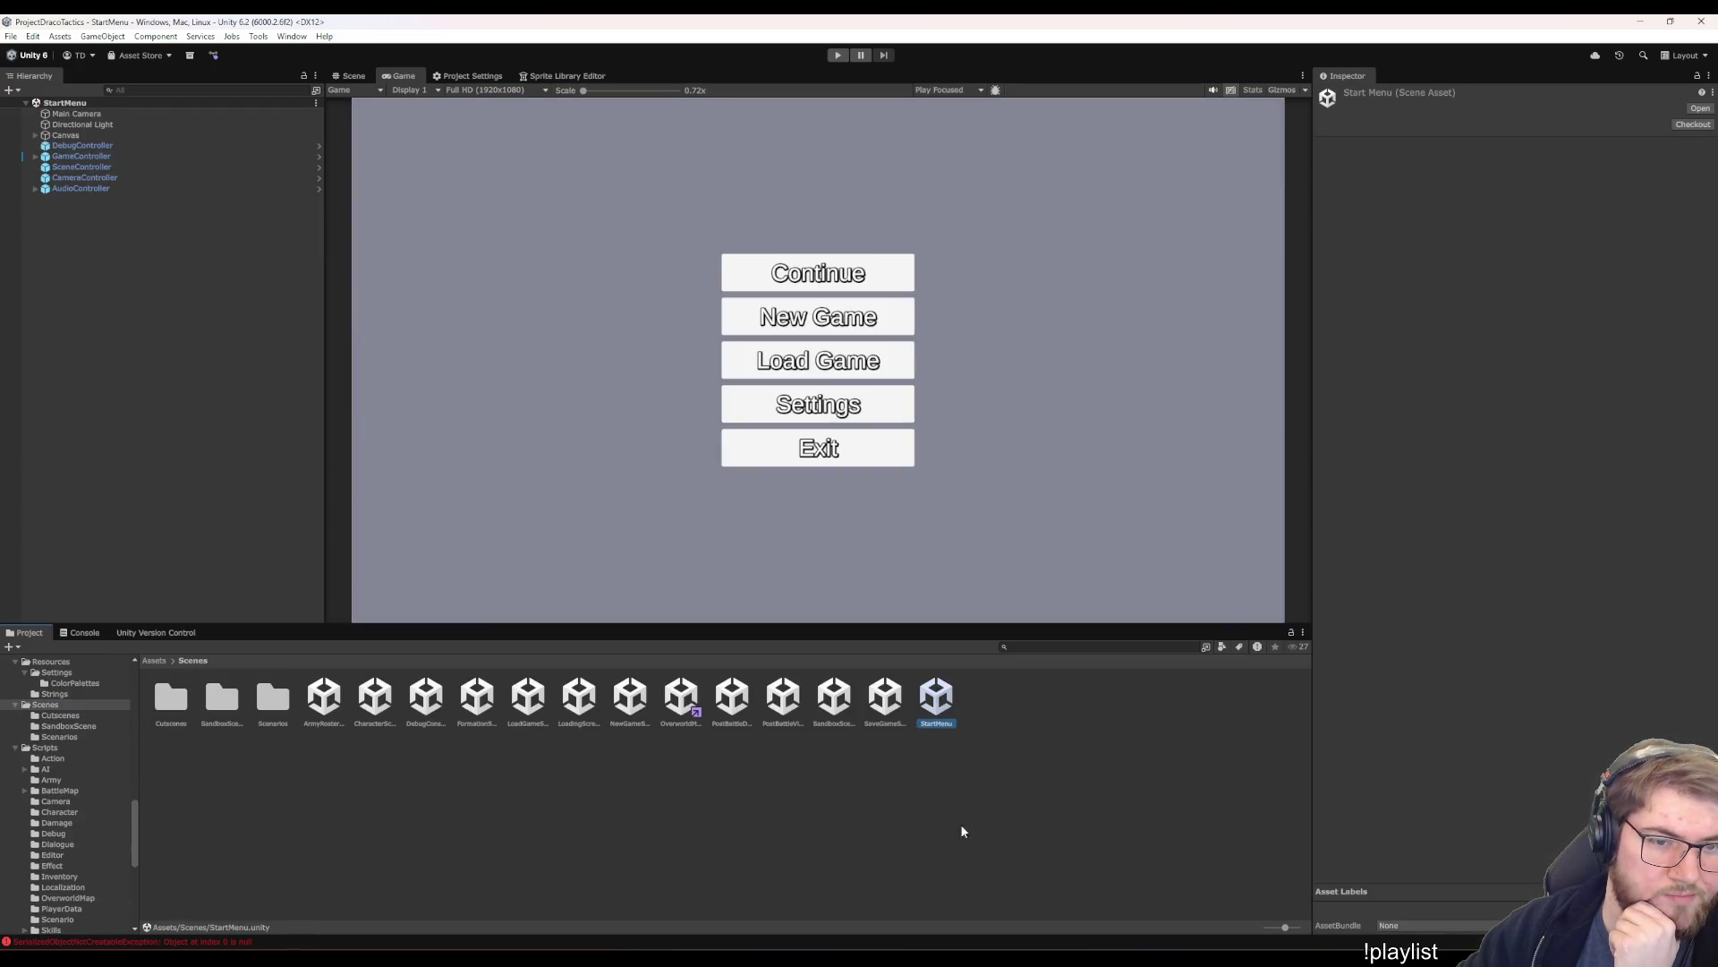
pyautogui.click(838, 56)
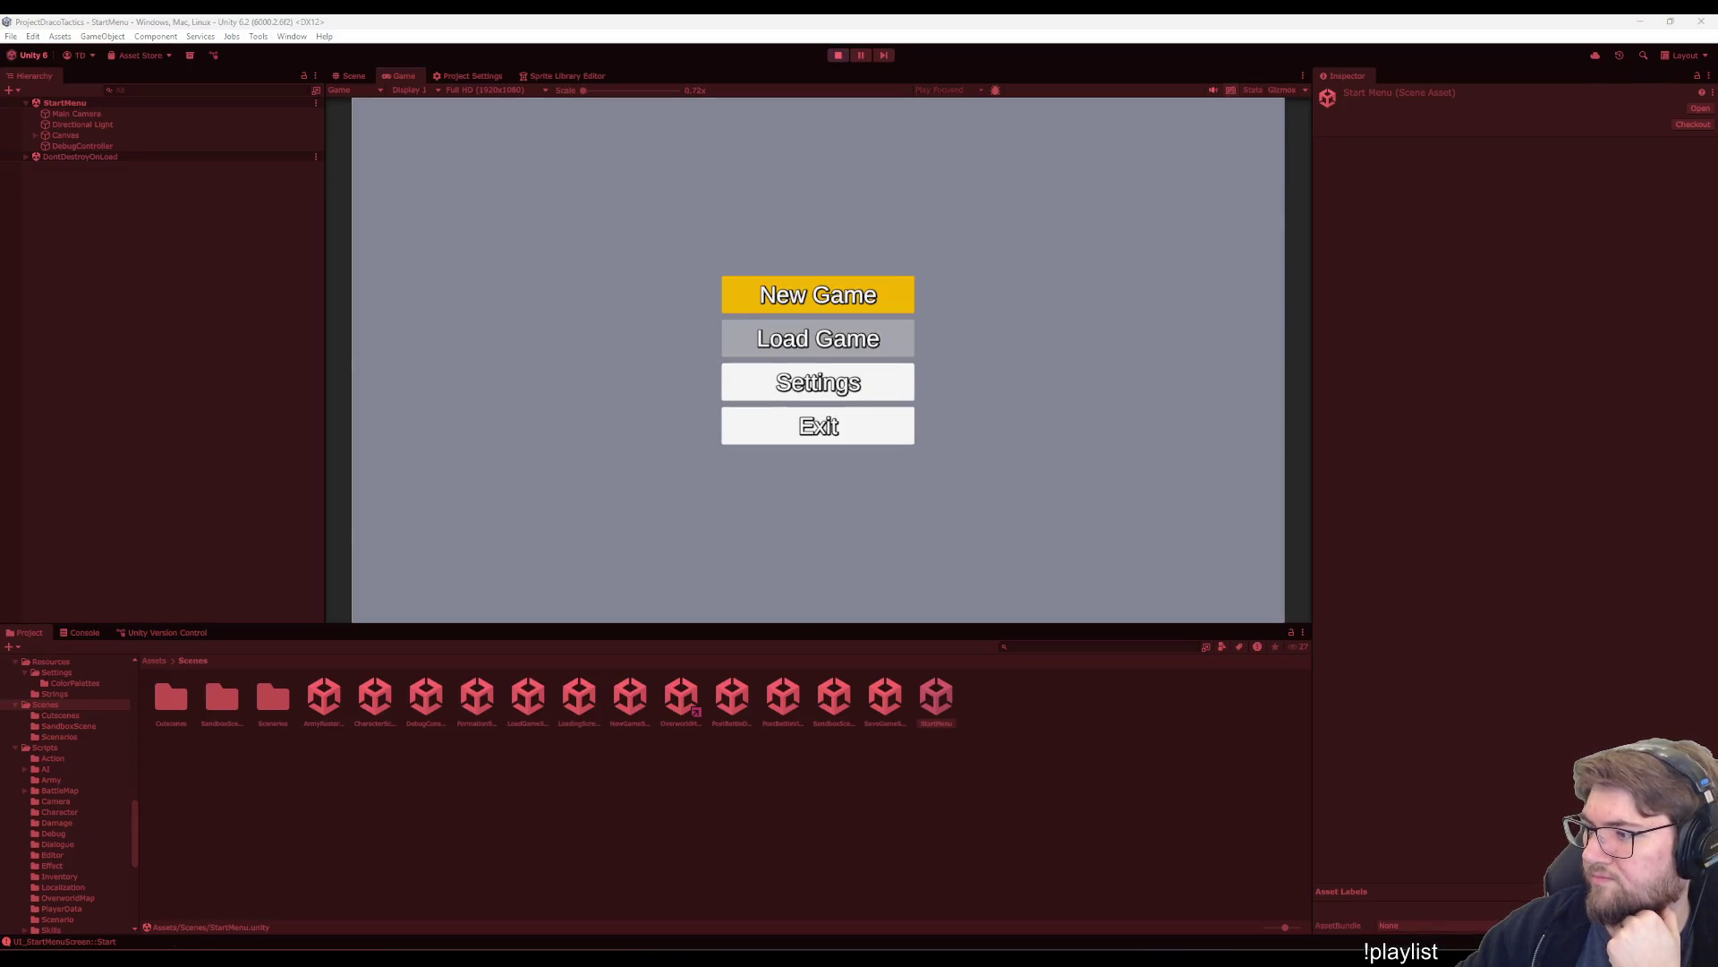
pyautogui.click(861, 295)
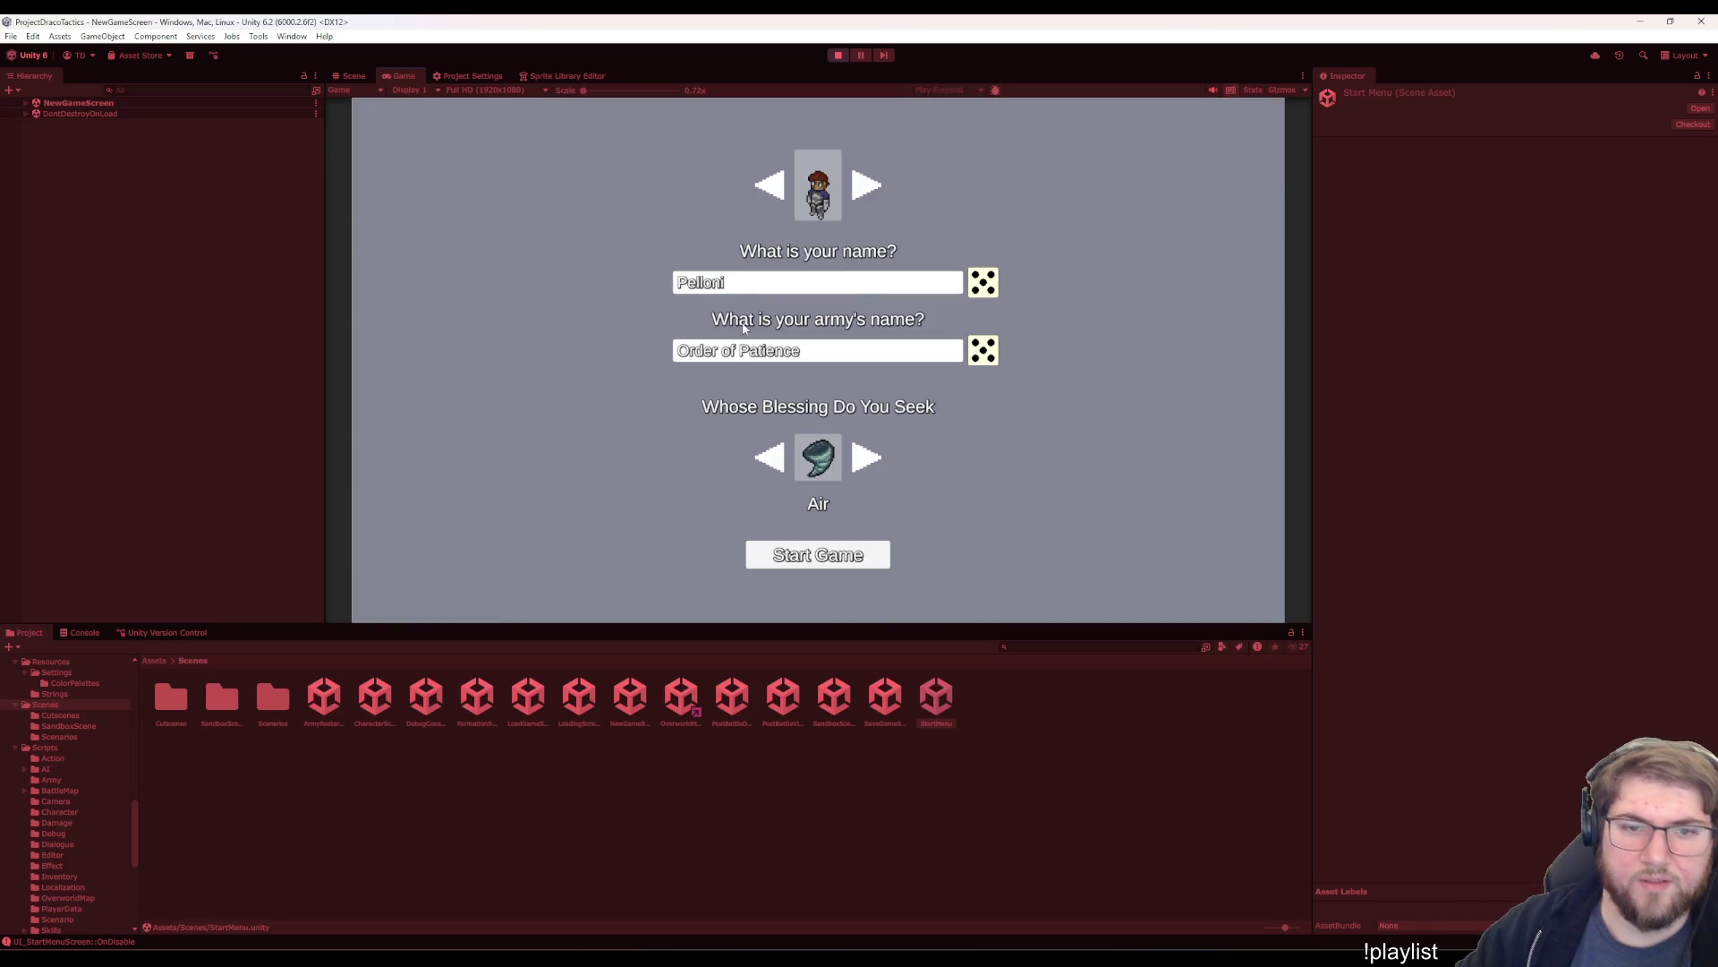
pyautogui.click(746, 285)
pyautogui.write('Tim')
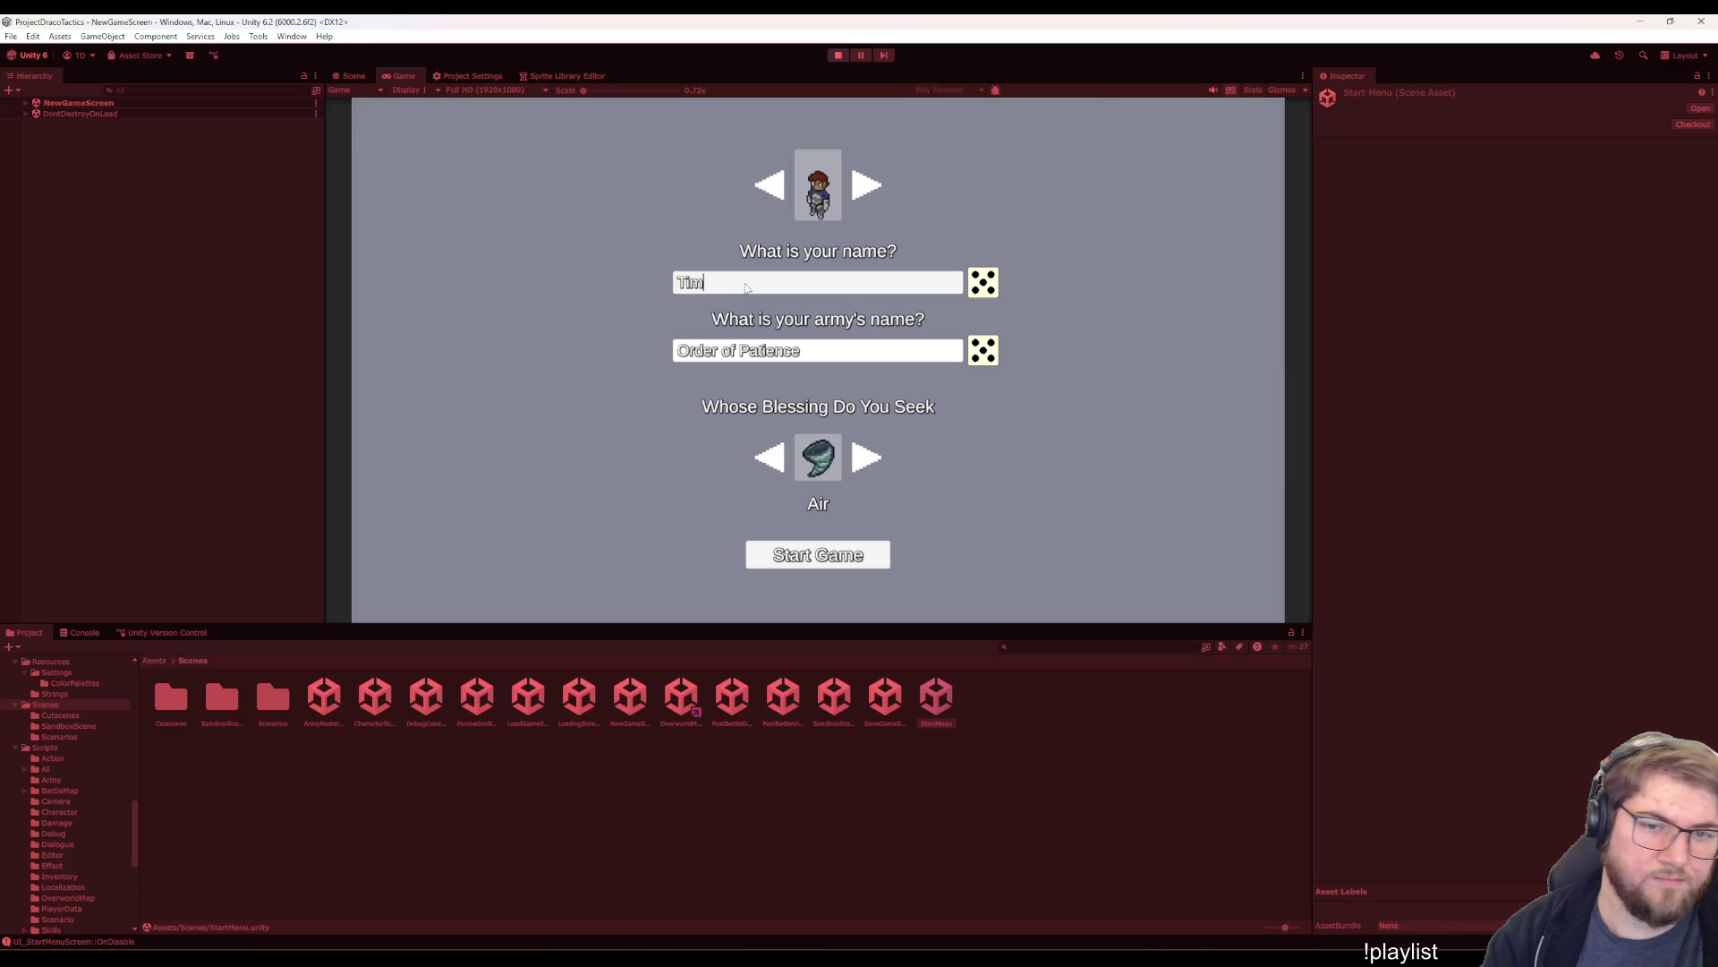
pyautogui.click(817, 560)
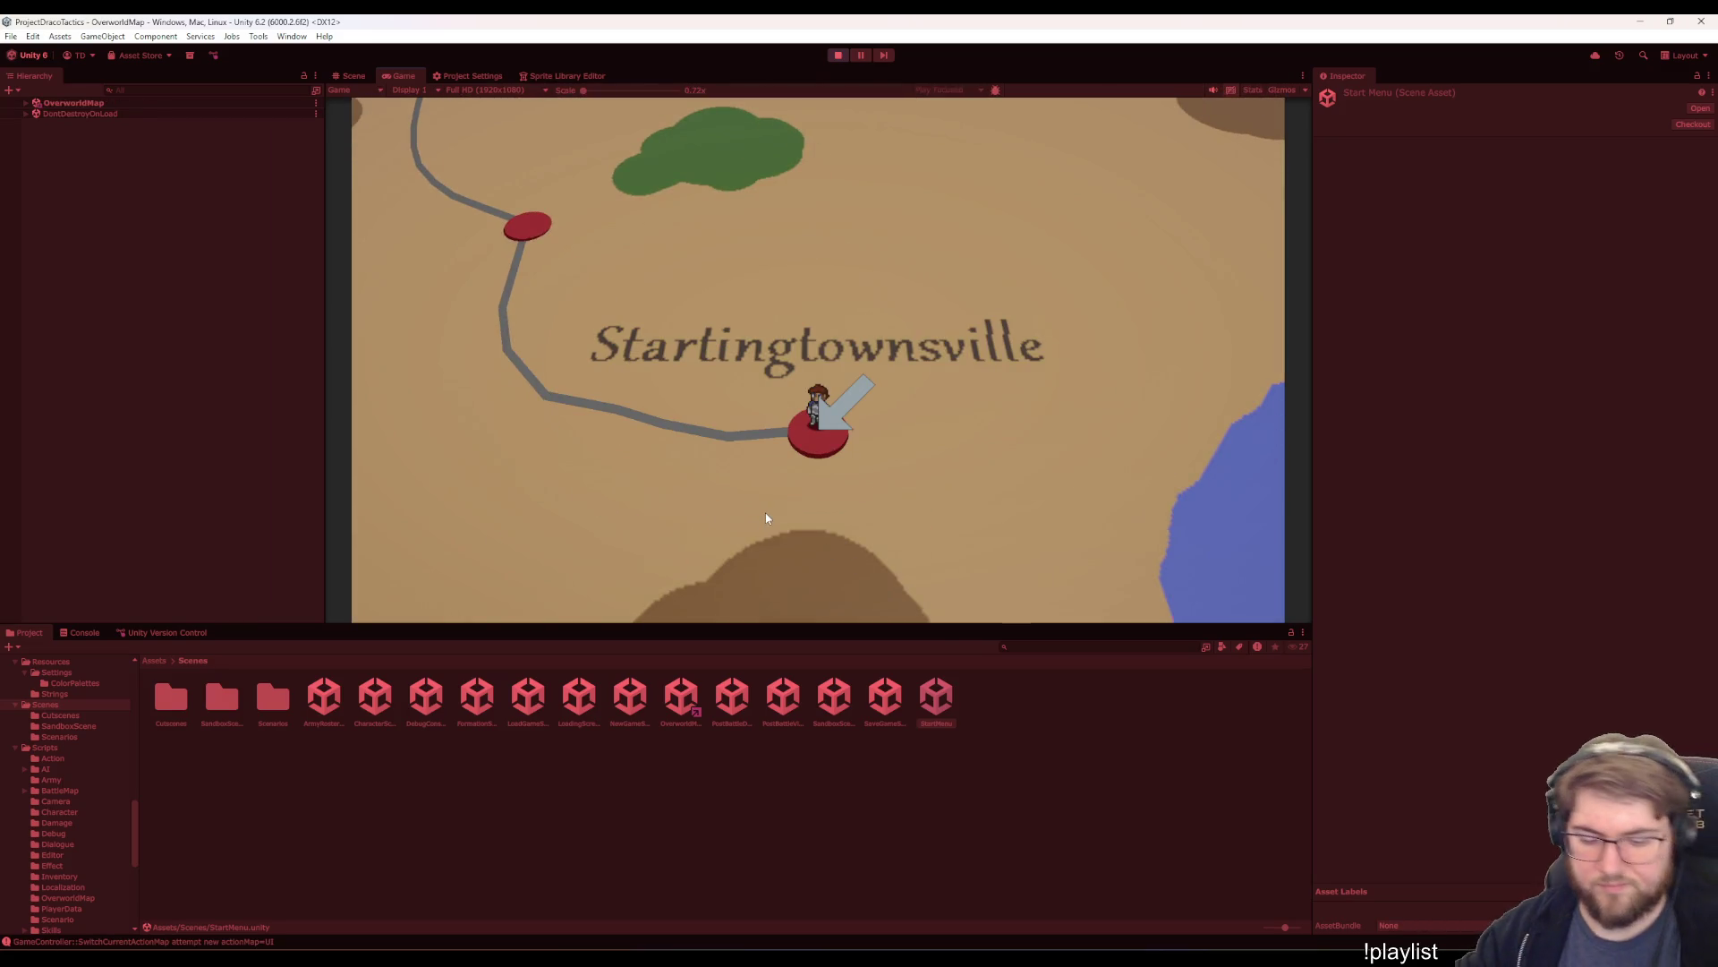
# - Walk the hero between Startingtownsville and Bigcitysland, then enter Bigcitysland
pyautogui.press('Up')
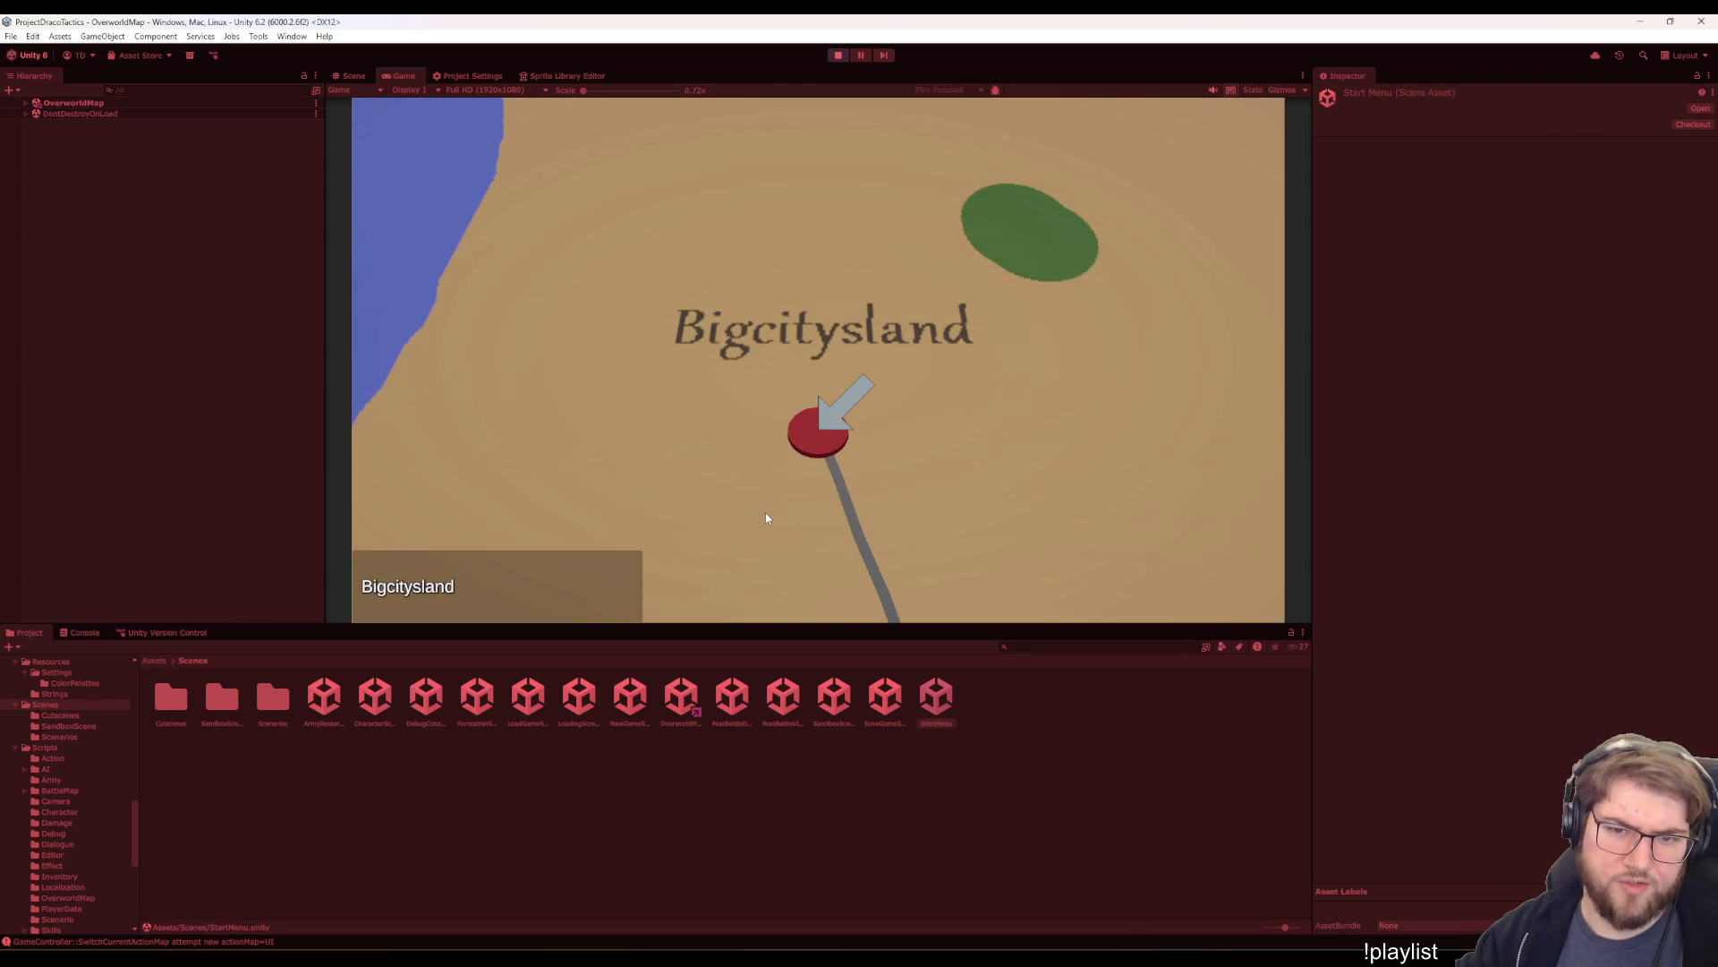
pyautogui.press('Down')
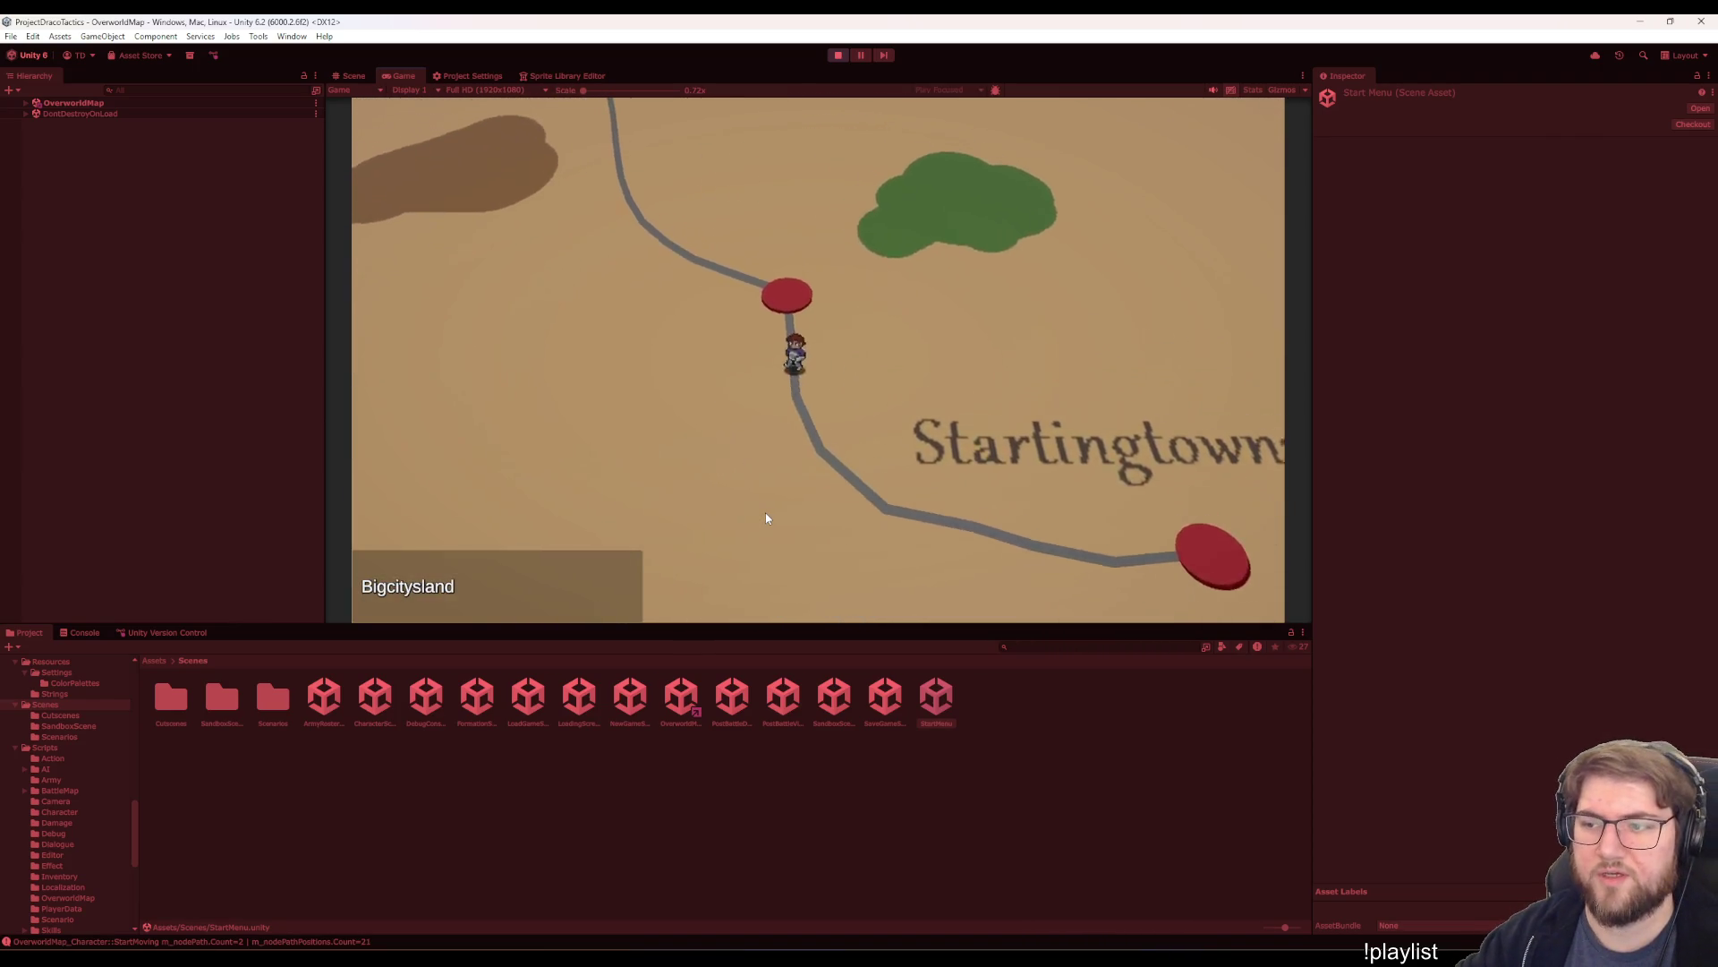
pyautogui.press('Up')
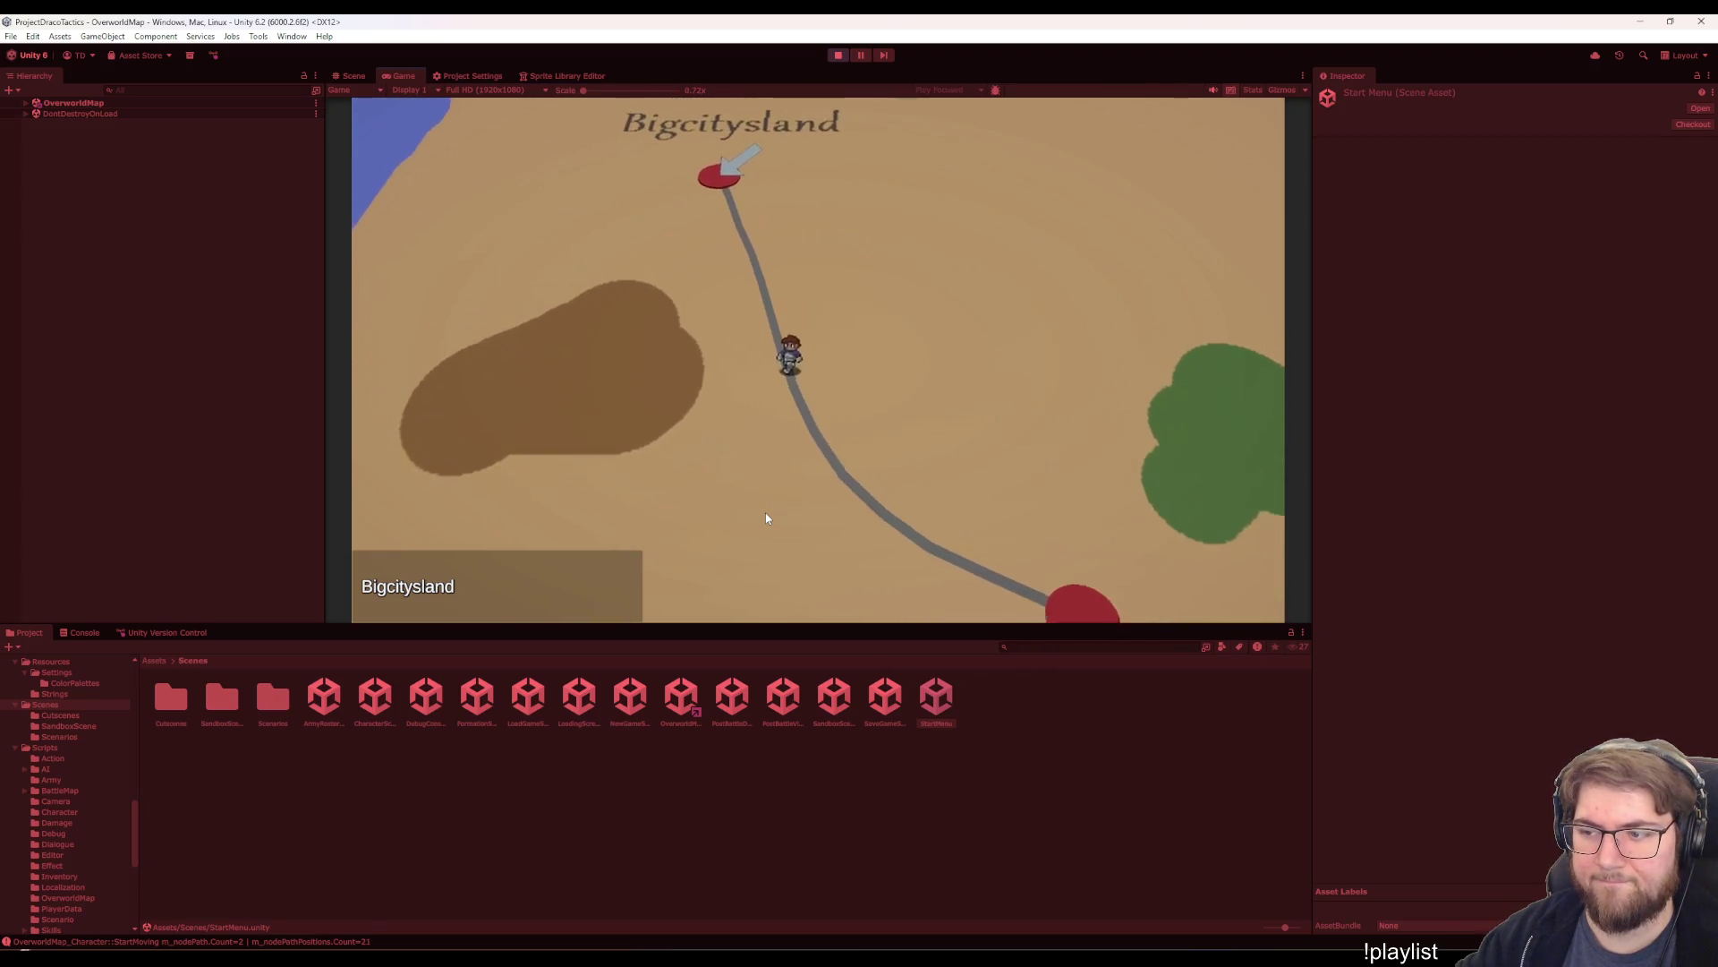
pyautogui.press('Return')
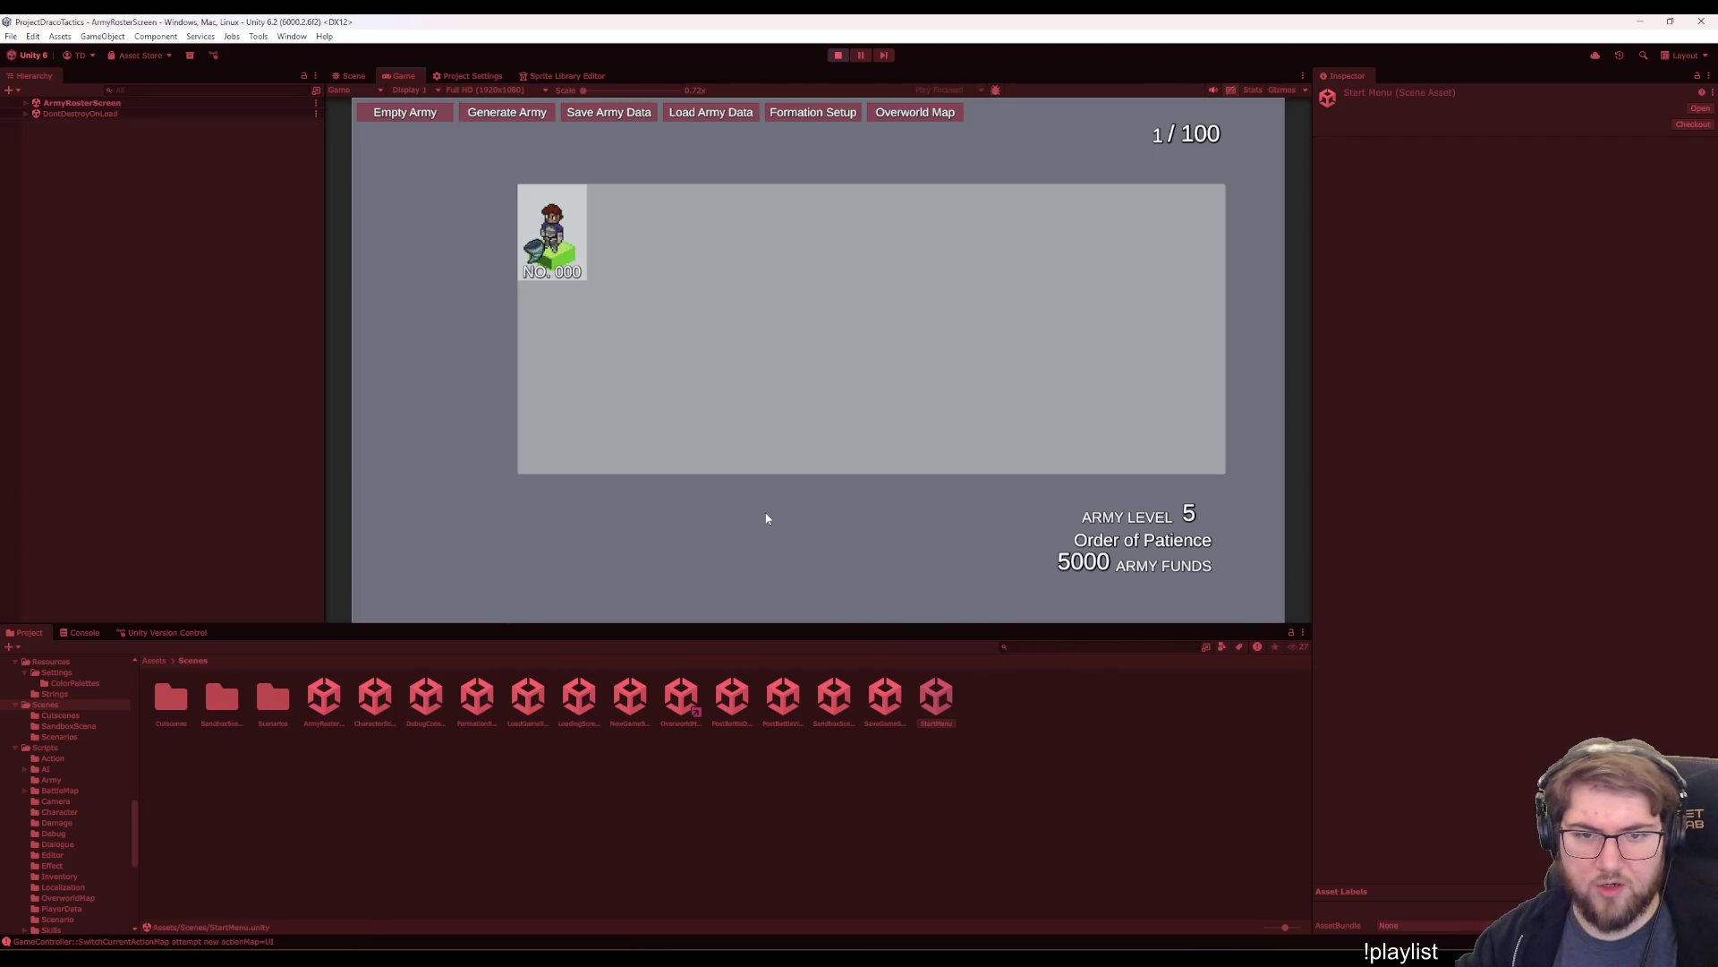
# - Generate a 100-unit army, save the army data, and return to the overworld map
pyautogui.click(547, 113)
pyautogui.click(547, 113)
pyautogui.click(547, 113)
pyautogui.click(547, 113)
pyautogui.click(547, 113)
pyautogui.click(547, 113)
pyautogui.click(547, 112)
pyautogui.click(547, 113)
pyautogui.click(548, 113)
pyautogui.click(604, 120)
pyautogui.click(895, 119)
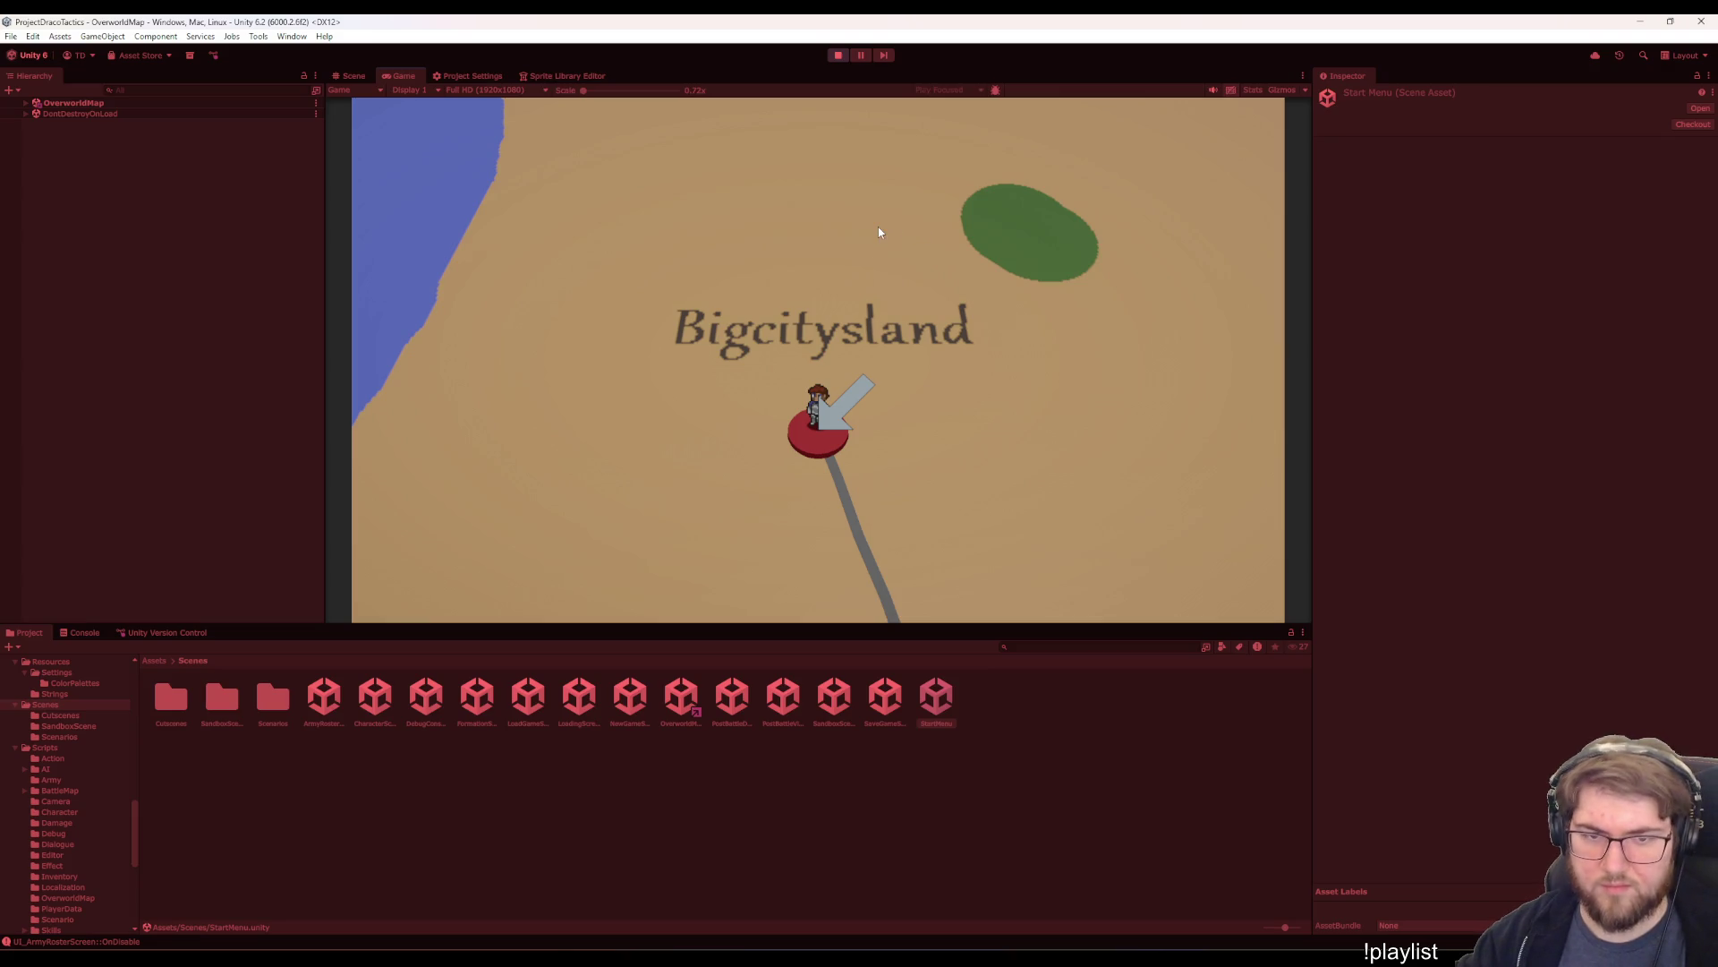
# - Restart play mode and Continue the saved game onto the overworld map
pyautogui.click(839, 54)
pyautogui.click(839, 55)
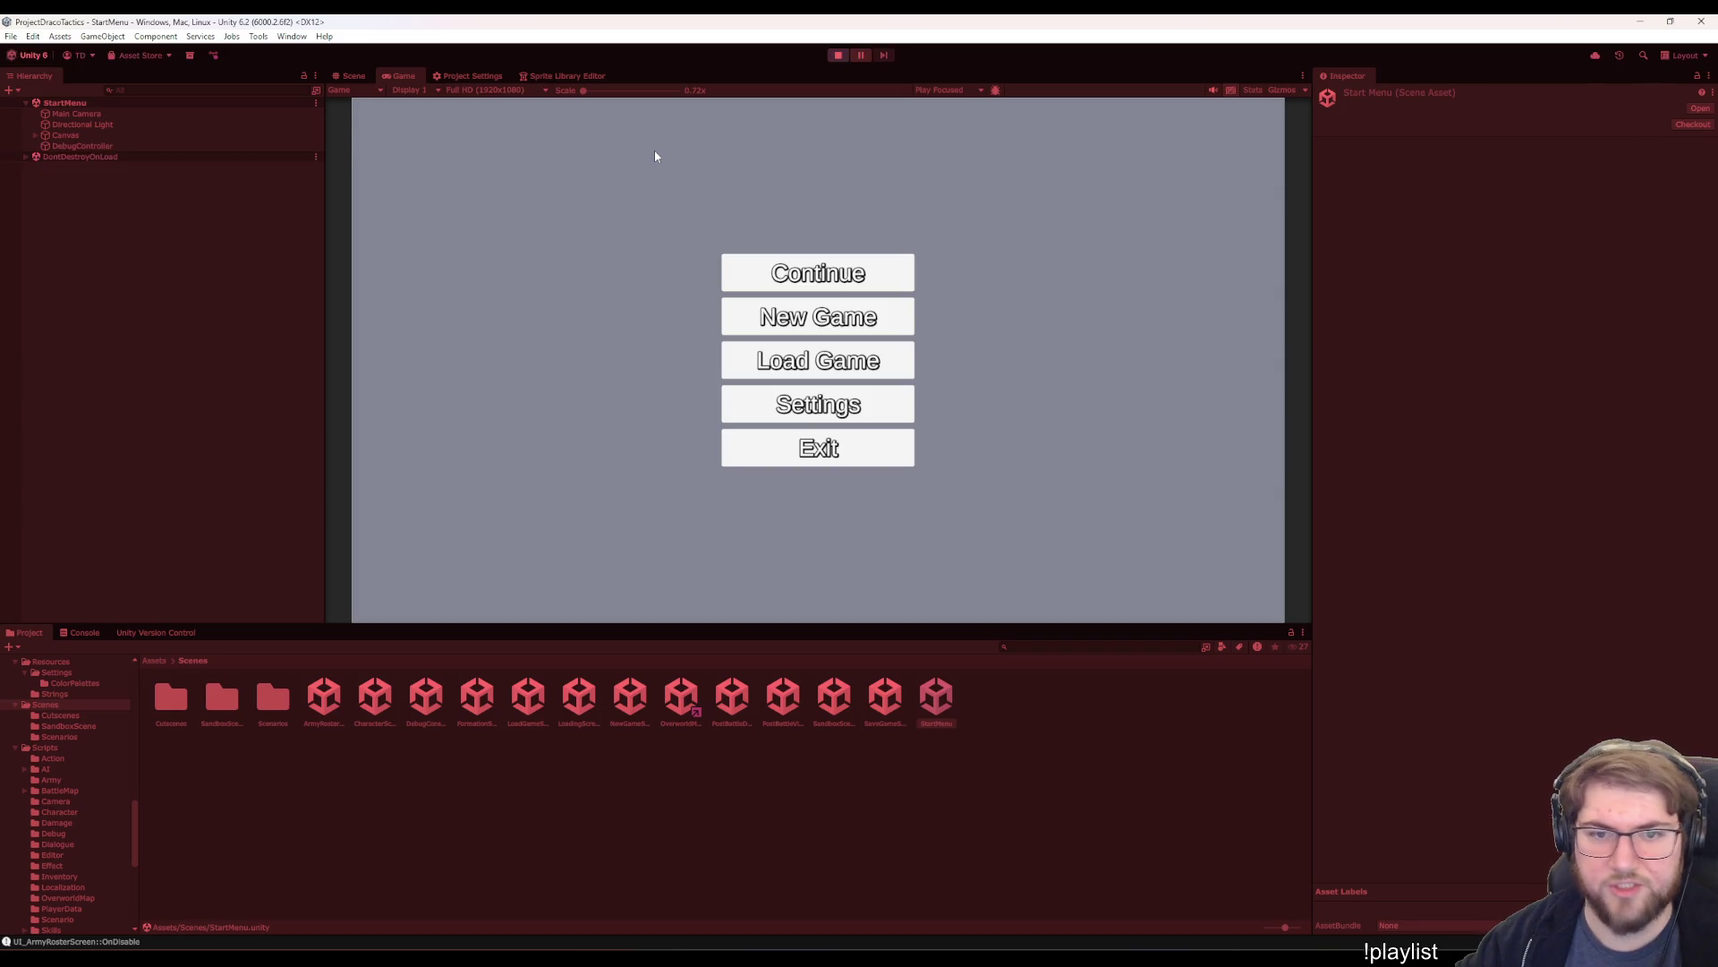
pyautogui.click(745, 260)
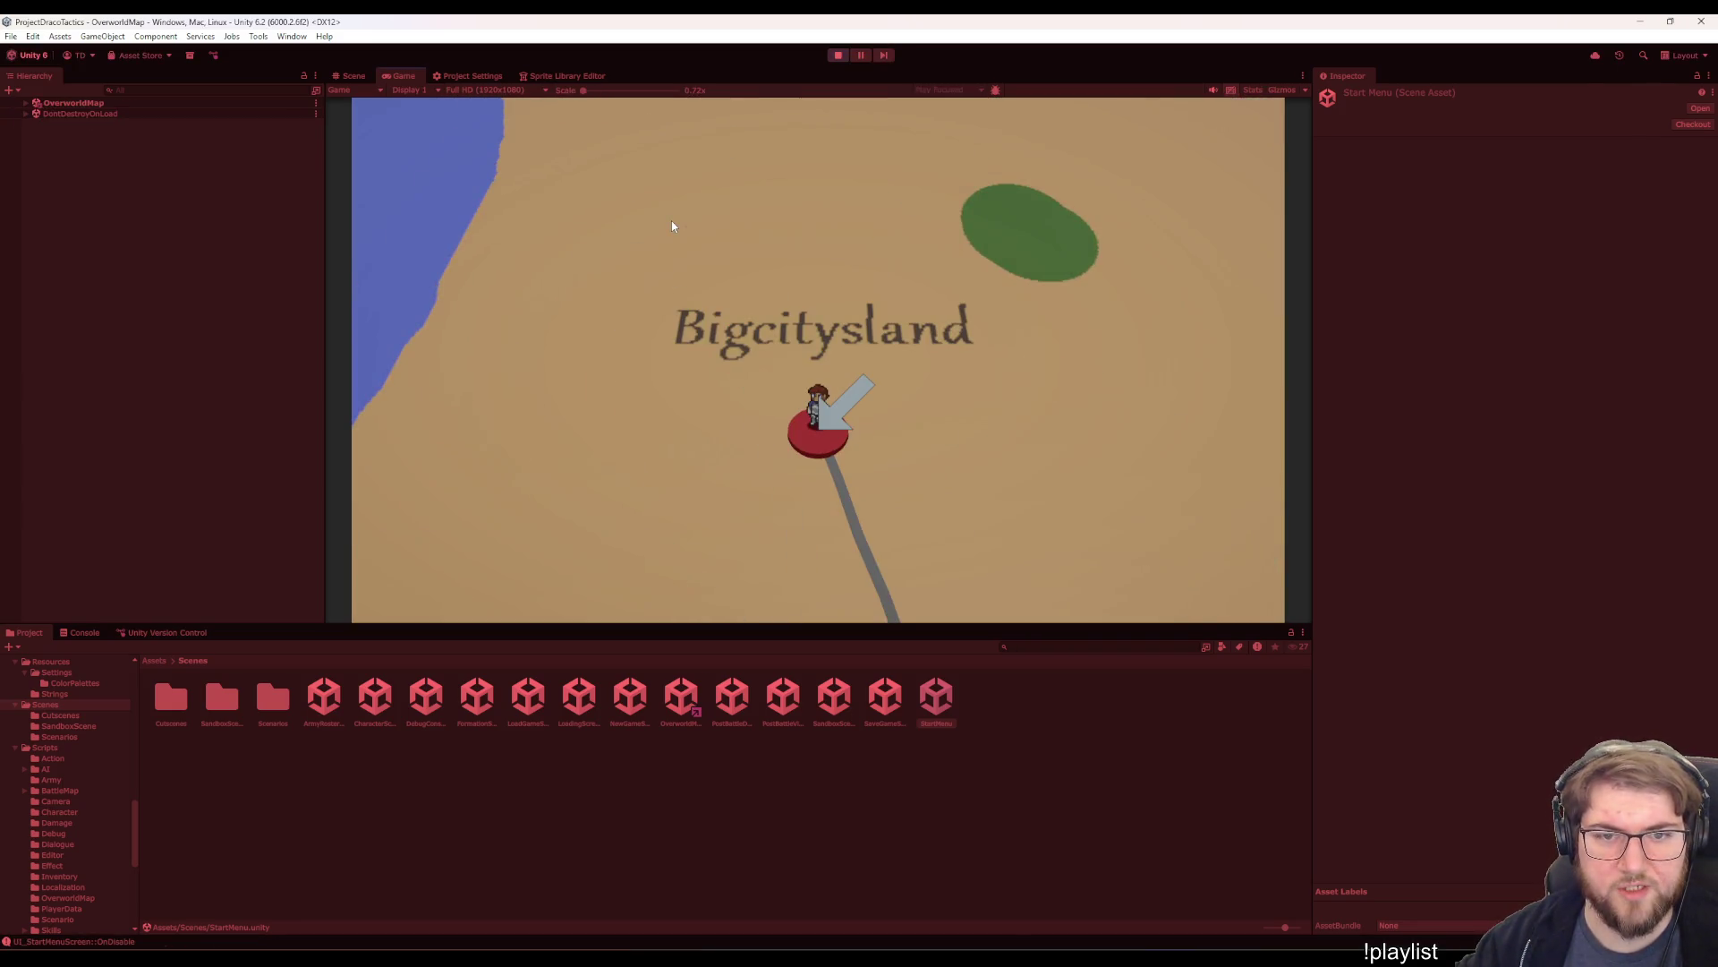
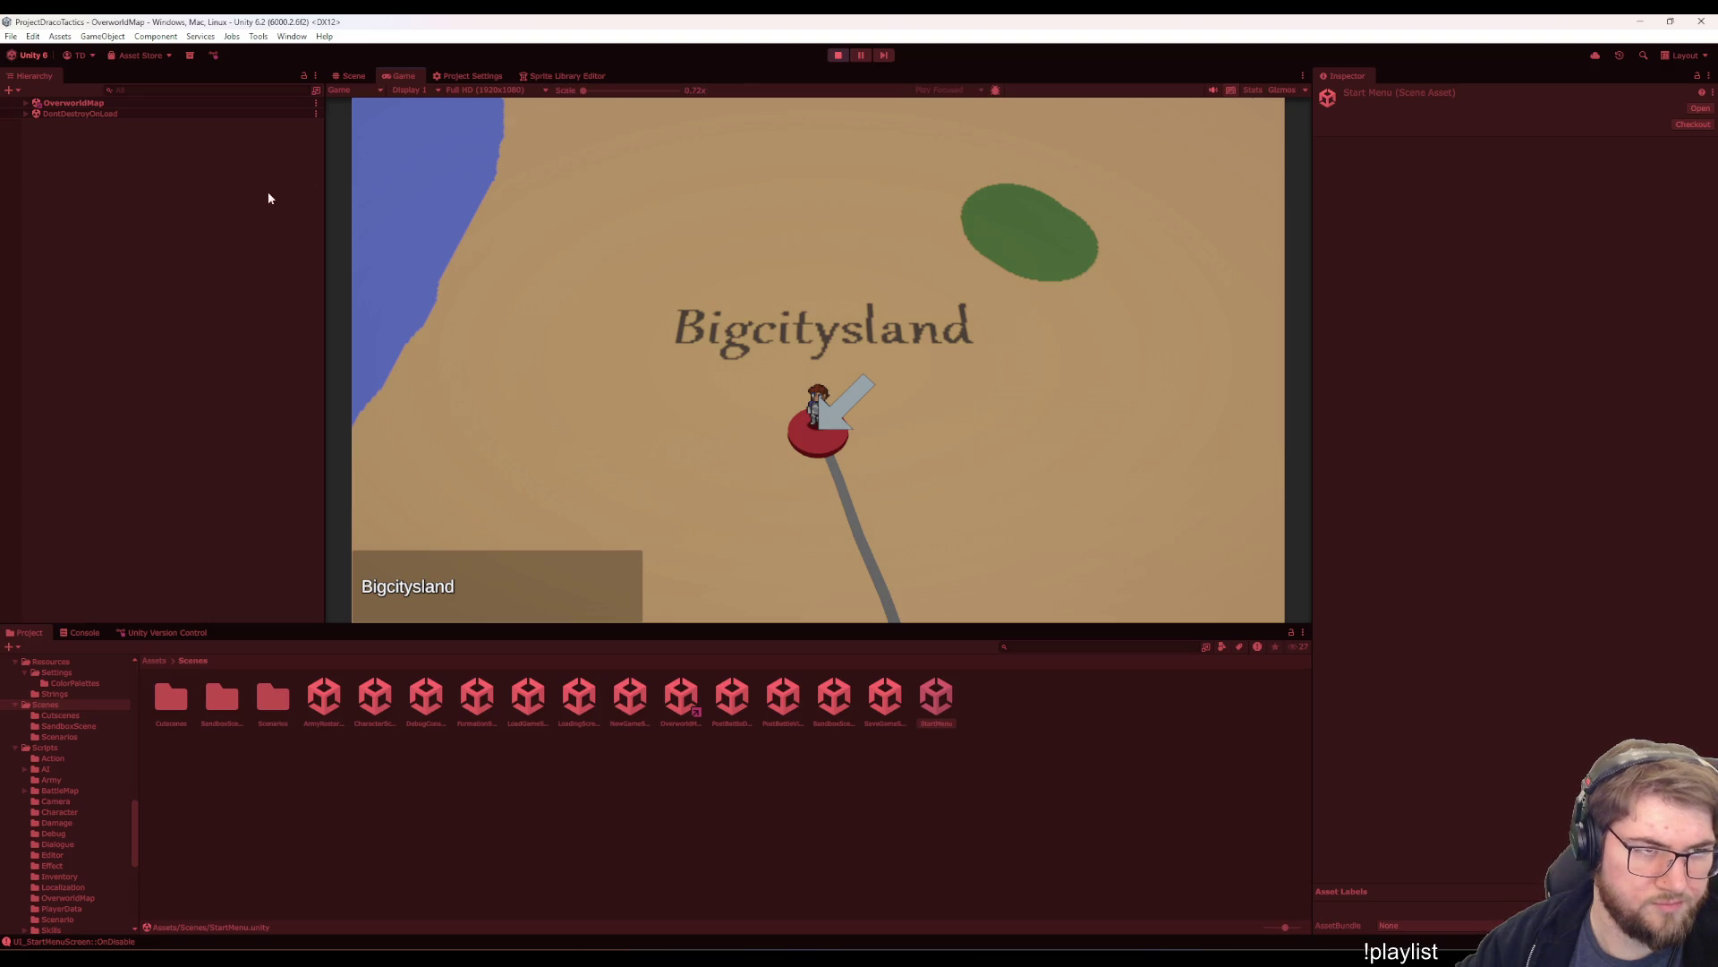
# - Expand the OverworldMap hierarchy and inspect the OverworldMap_Character object
pyautogui.click(25, 103)
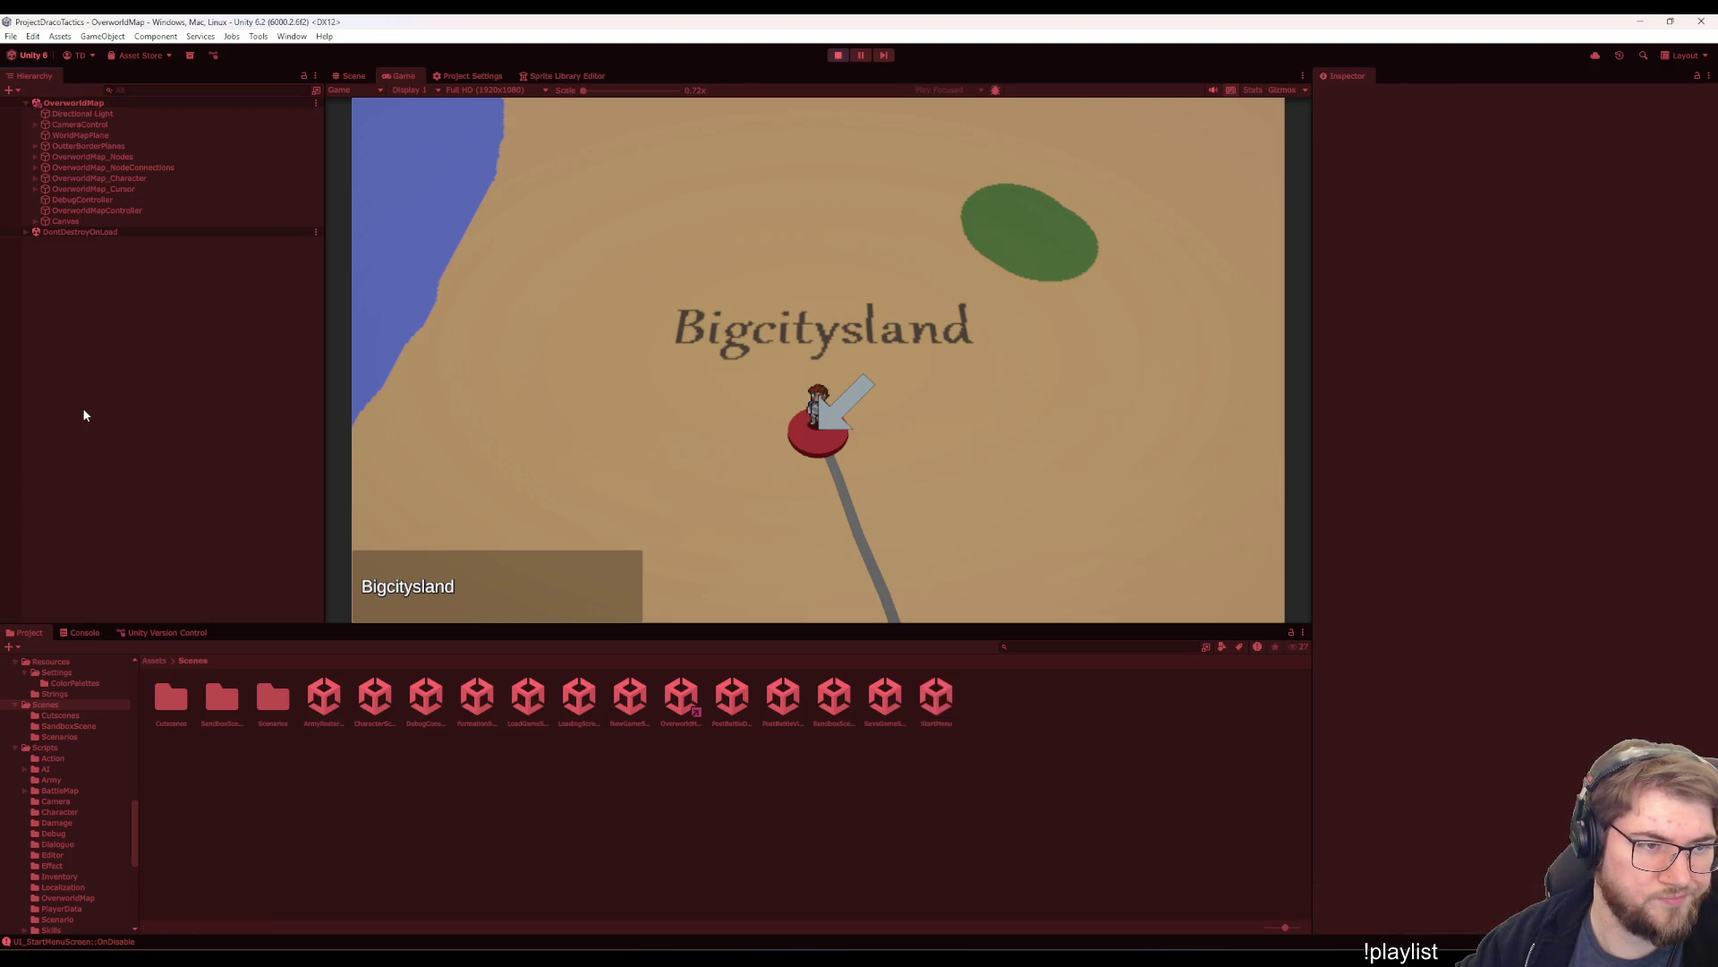
pyautogui.click(214, 179)
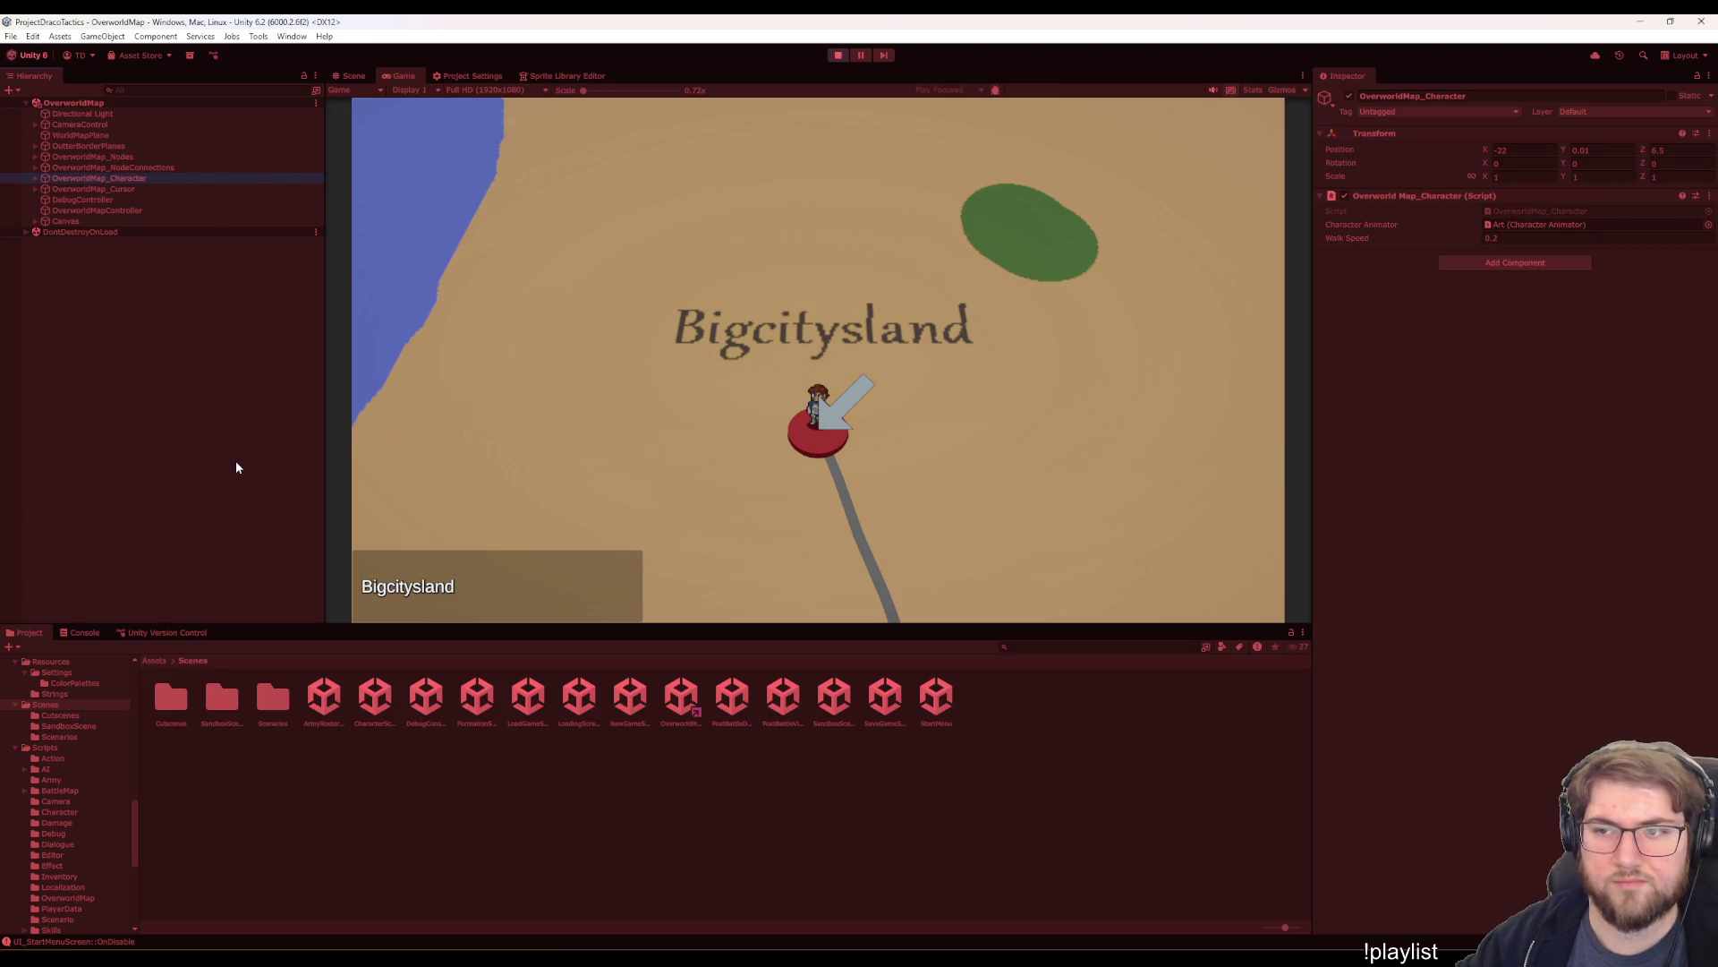
pyautogui.press('Up')
pyautogui.press('Up')
# - Inspect NodeA, NodeB and the NodeConnection_AB and NodeConnection_CB links in the Inspector
pyautogui.press('Right')
pyautogui.press('Down')
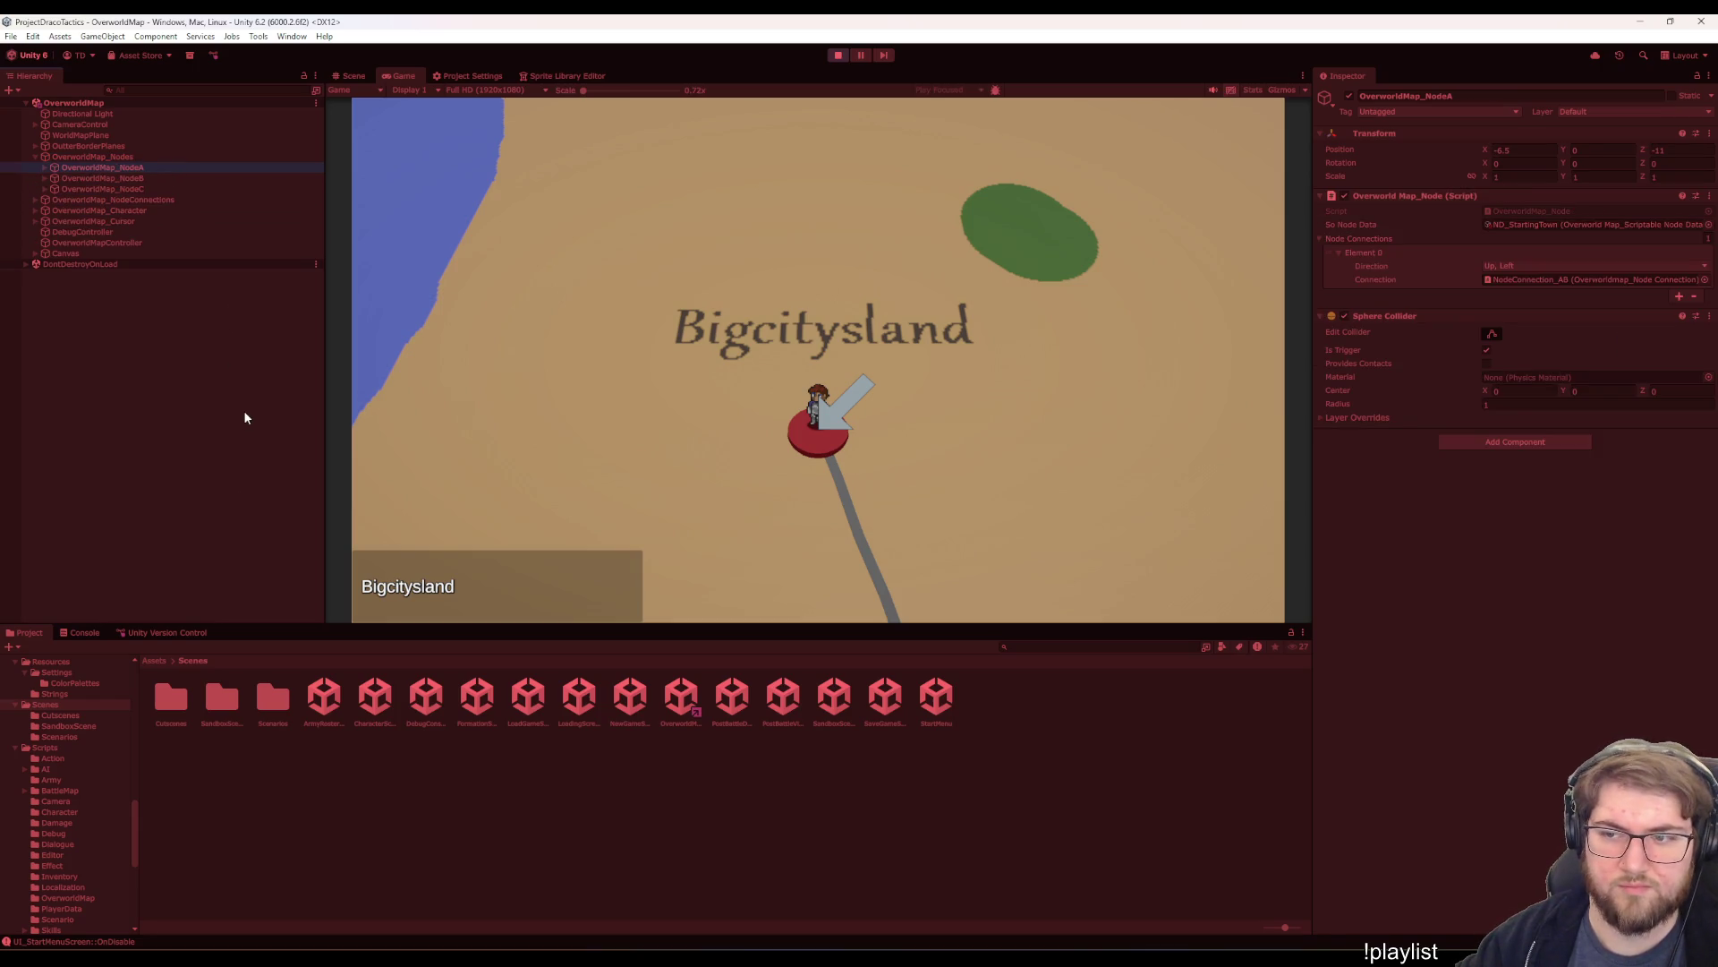
pyautogui.press('Down')
pyautogui.press('Down')
pyautogui.press('Down')
pyautogui.press('Right')
pyautogui.press('Down')
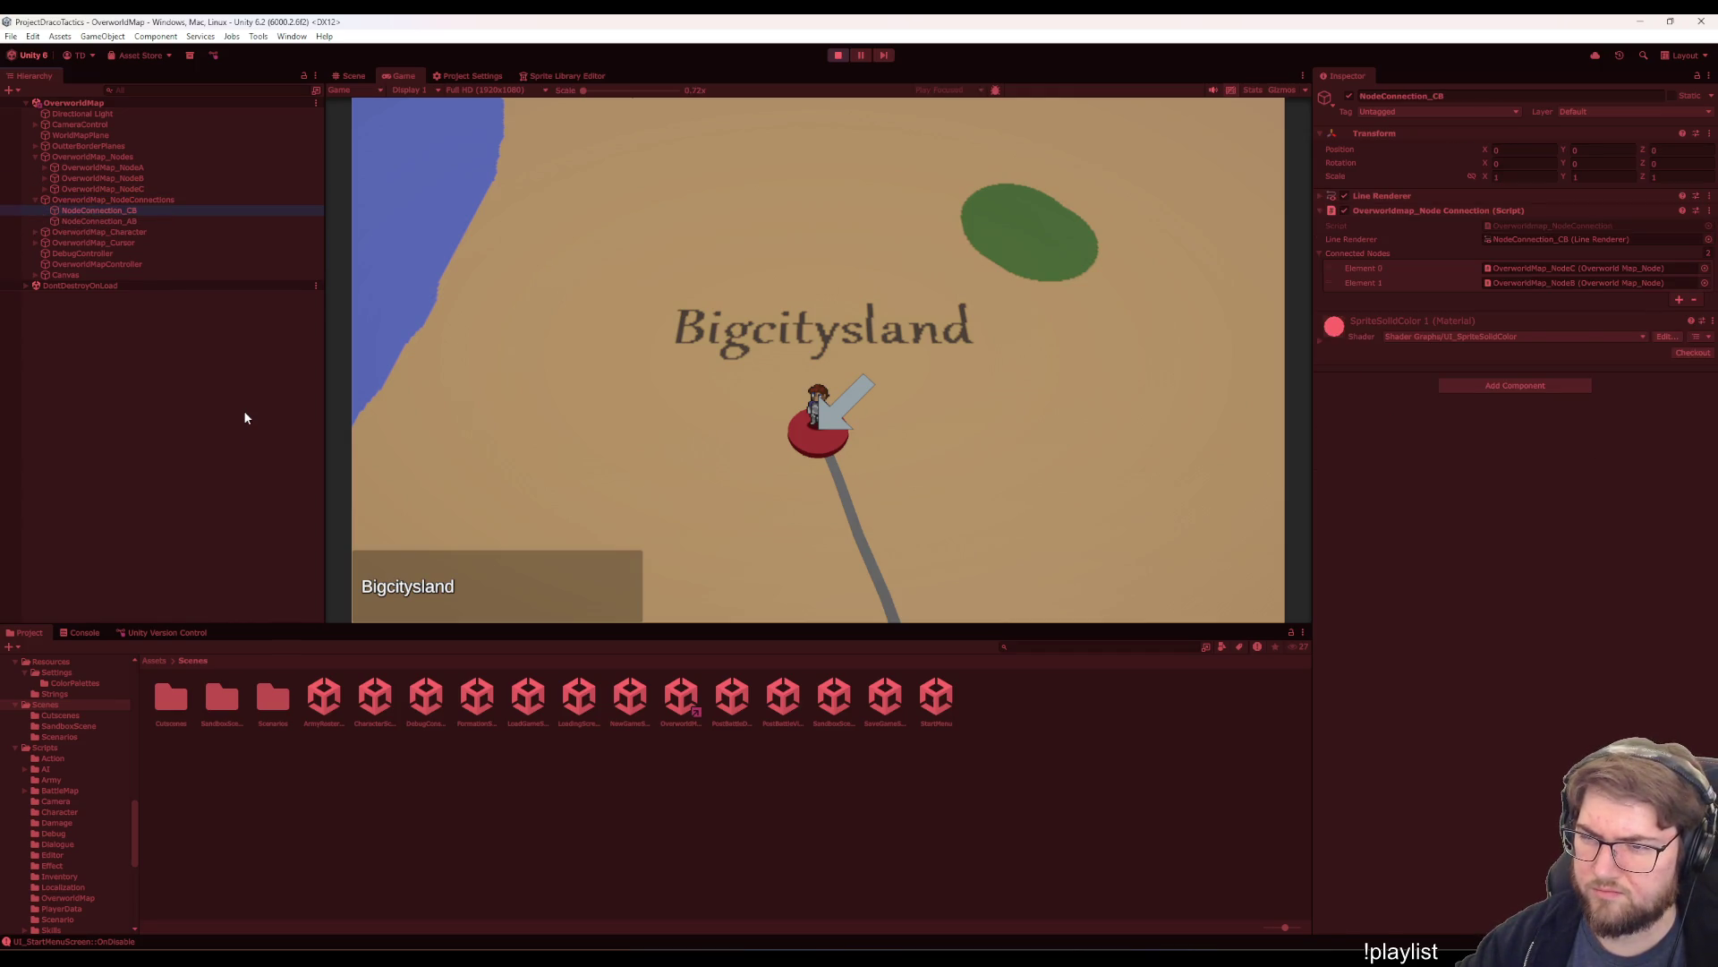
pyautogui.press('Down')
pyautogui.press('Up')
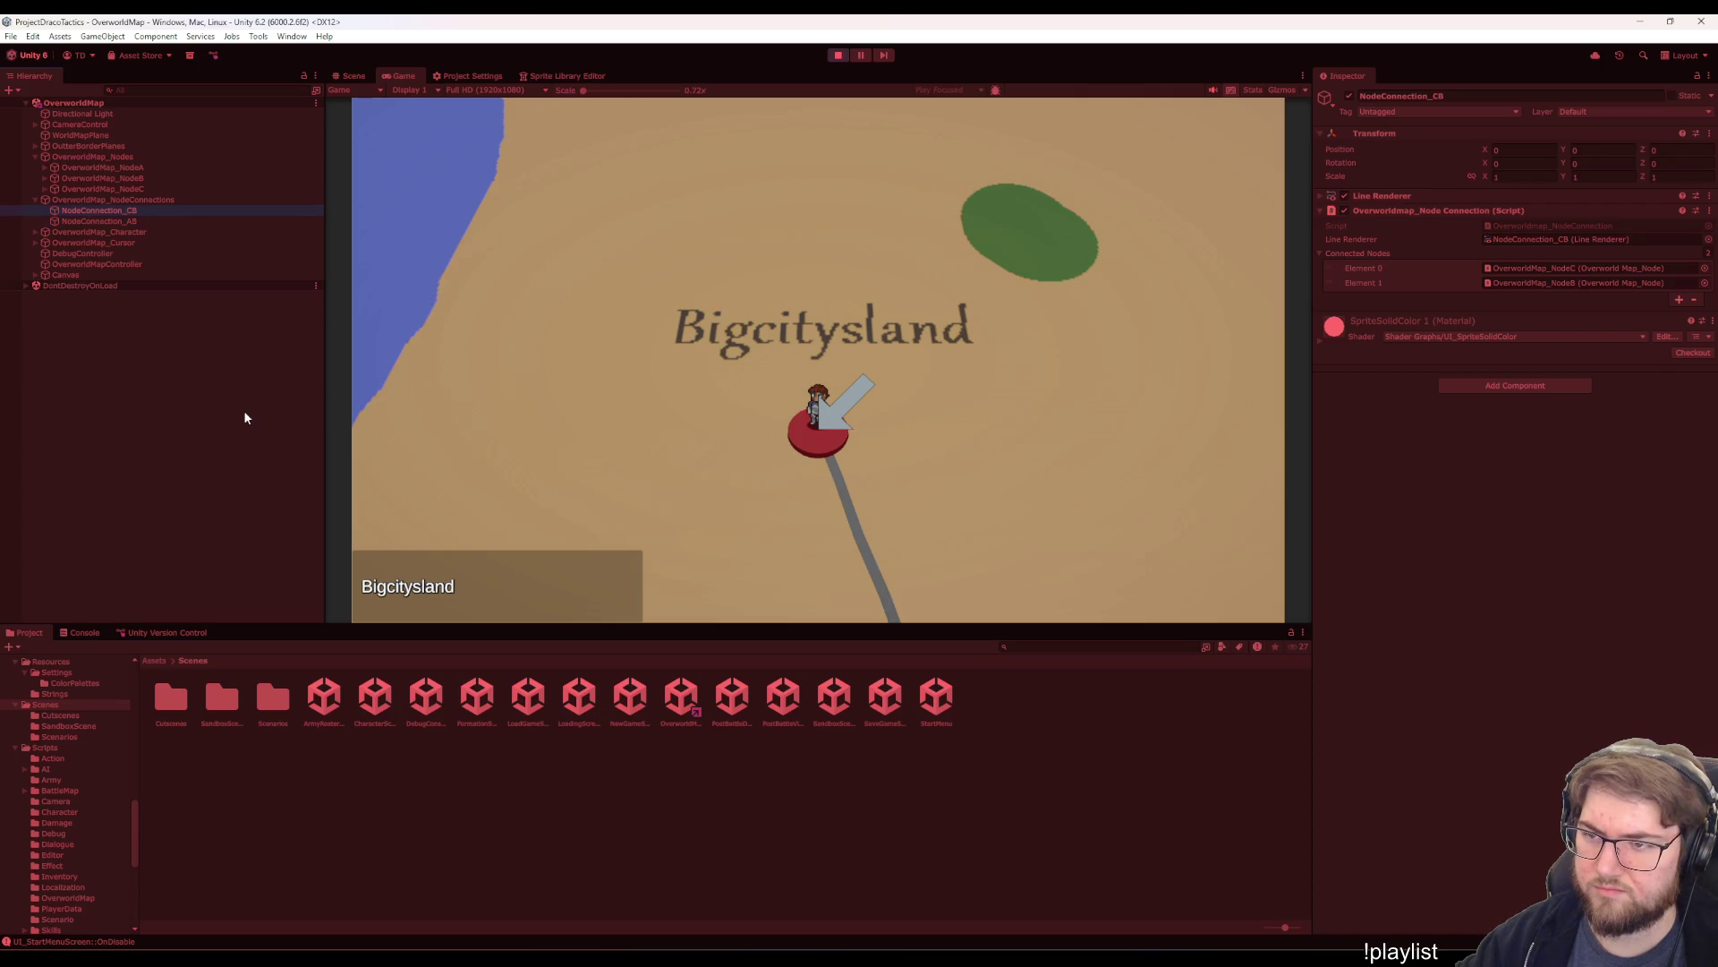
# - Return to NodeC and the map nodes parent object, then pan the map toward Startingtownsville
pyautogui.press('Down')
pyautogui.press('Up')
pyautogui.press('Left')
pyautogui.press('Left')
pyautogui.press('Up')
pyautogui.press('Left')
pyautogui.press('Left')
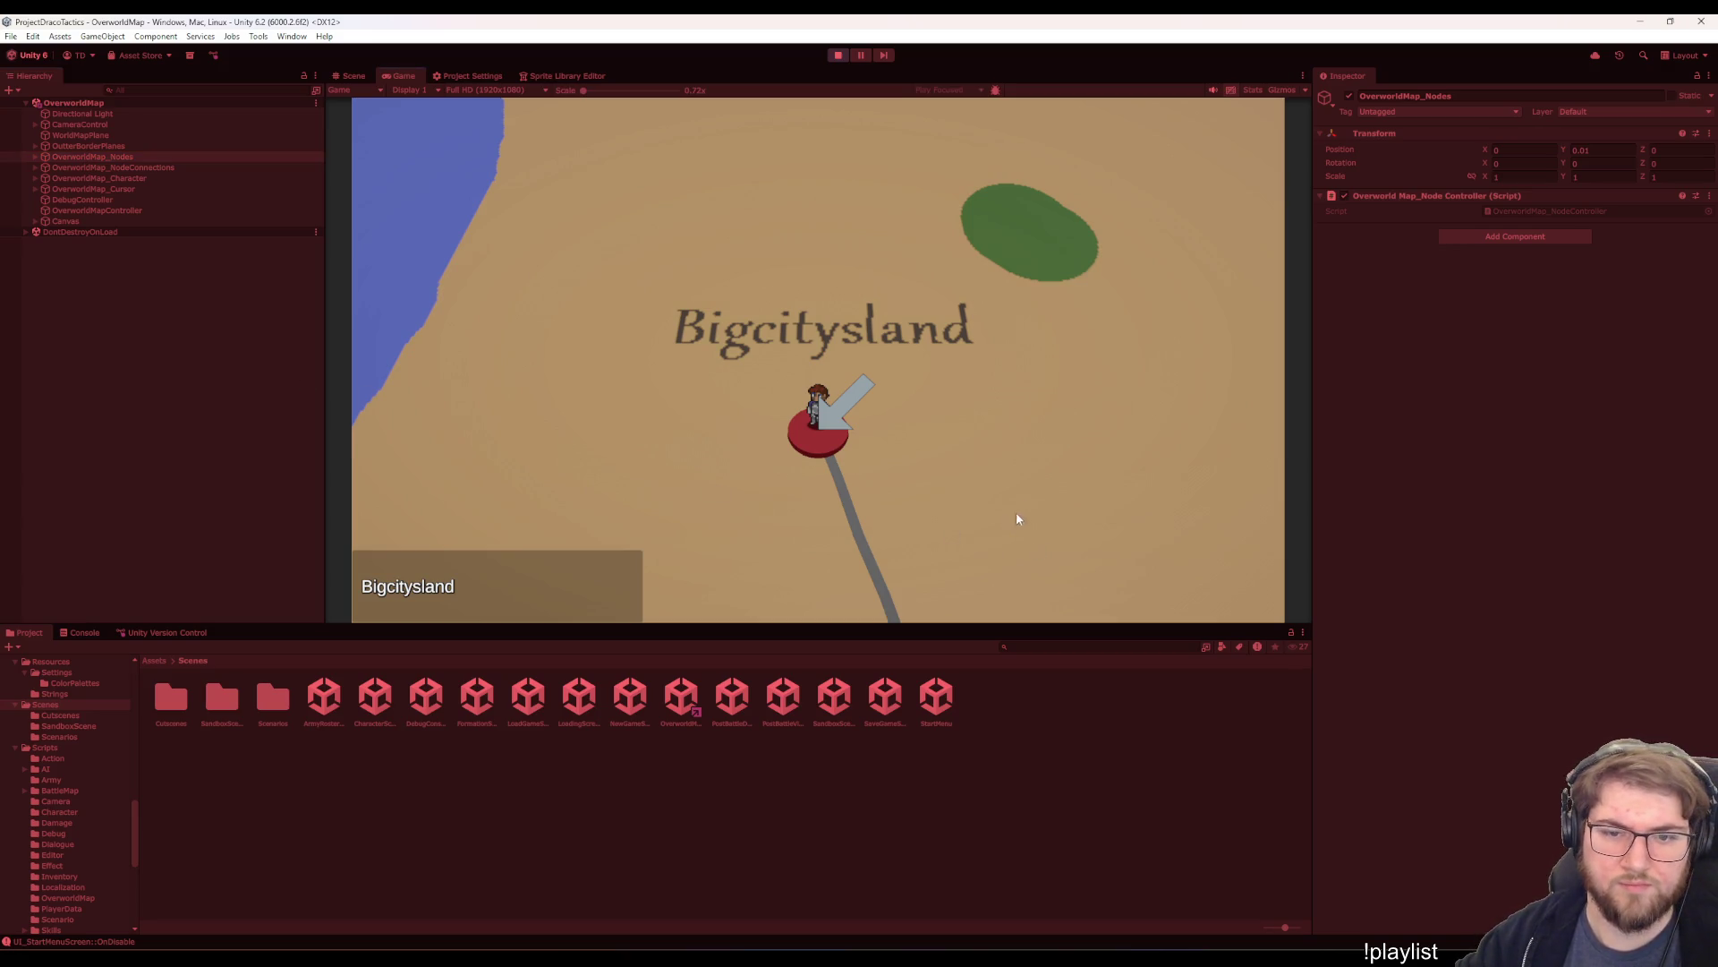
pyautogui.press('s')
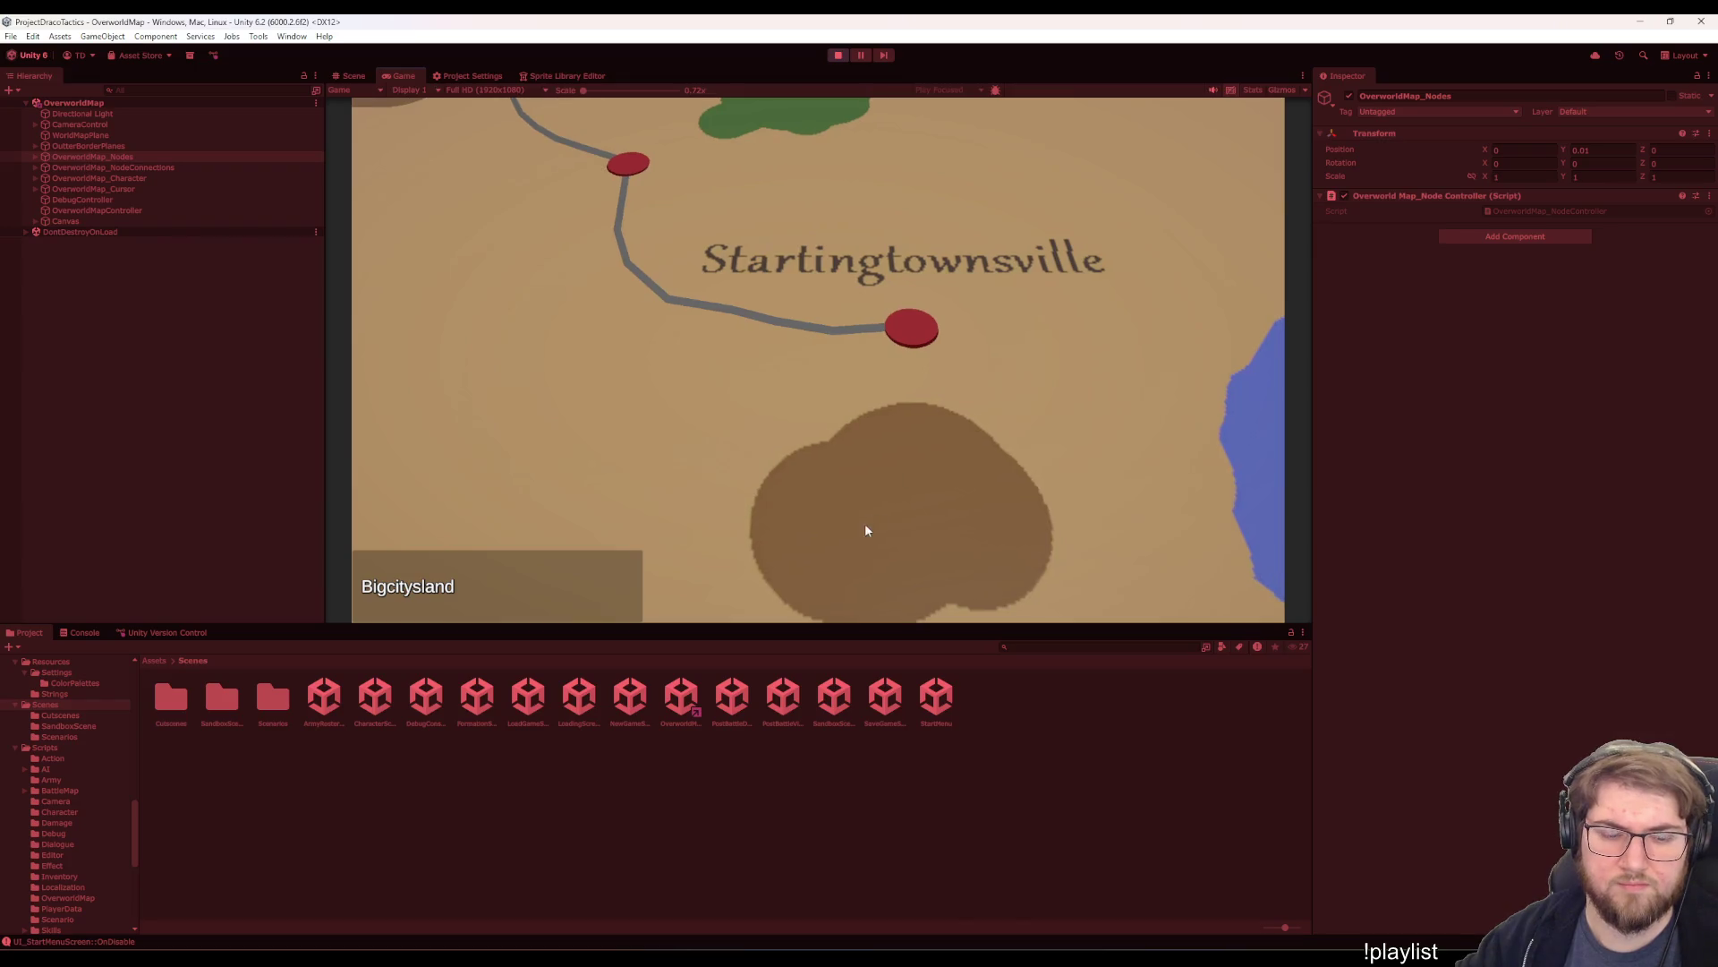
# - Move the map cursor to Forest, send the character walking there, and open Project Settings
pyautogui.press('w')
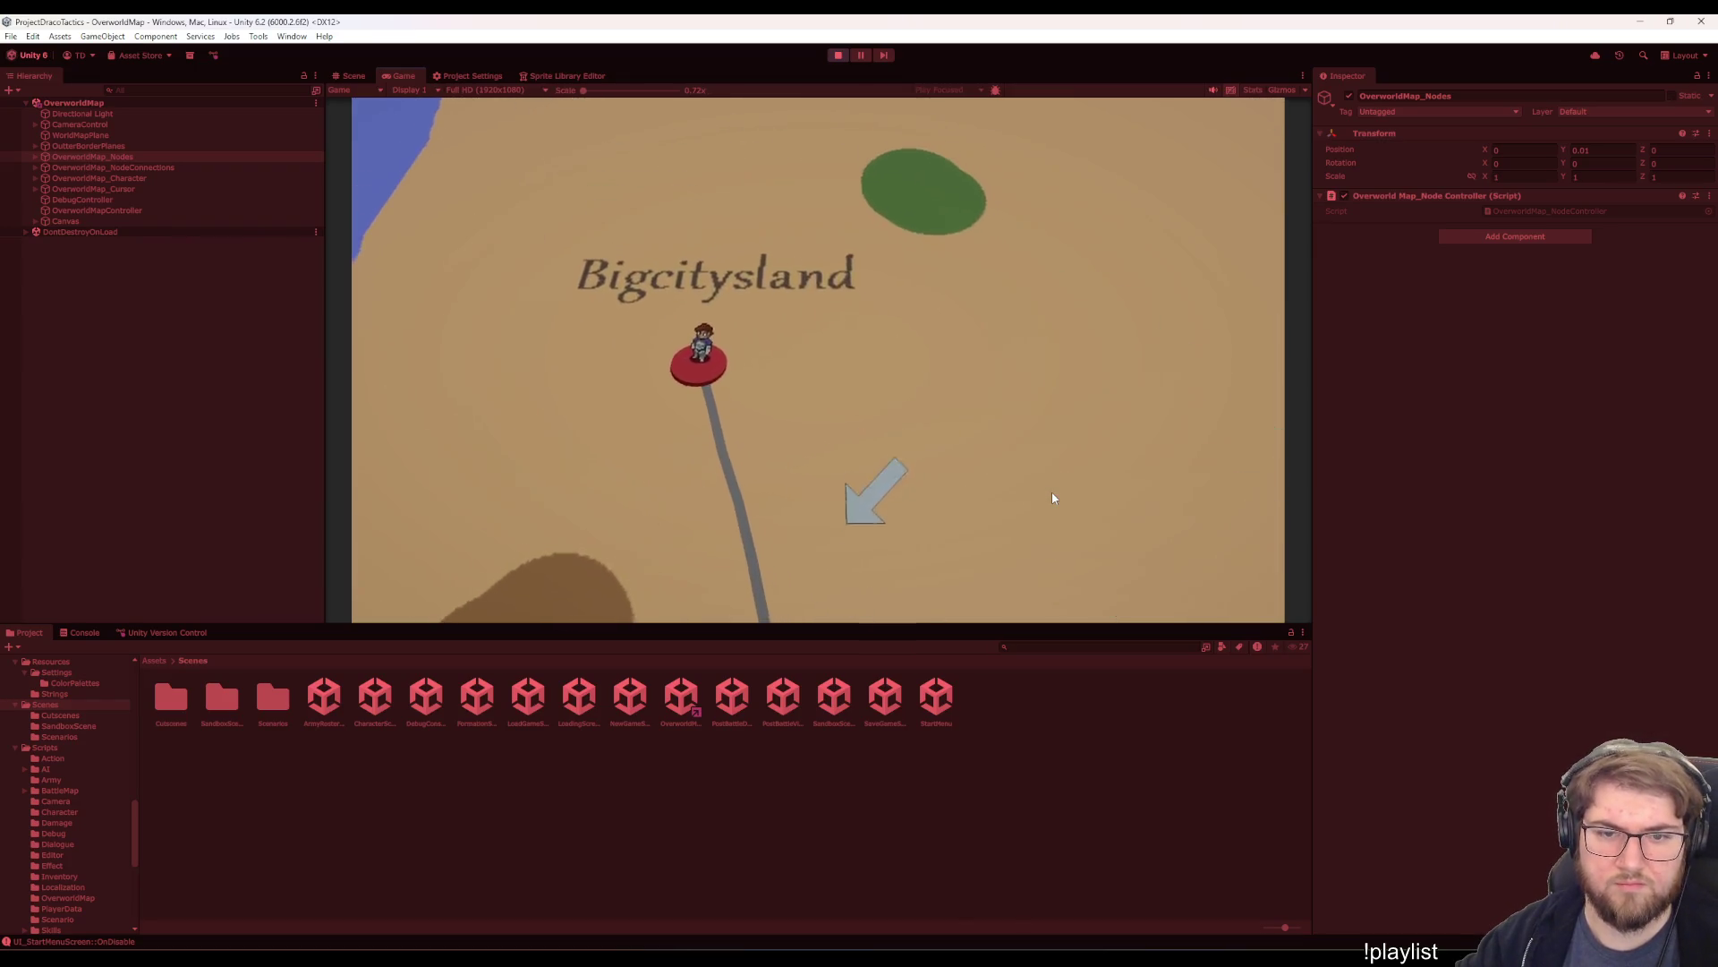
pyautogui.press('s')
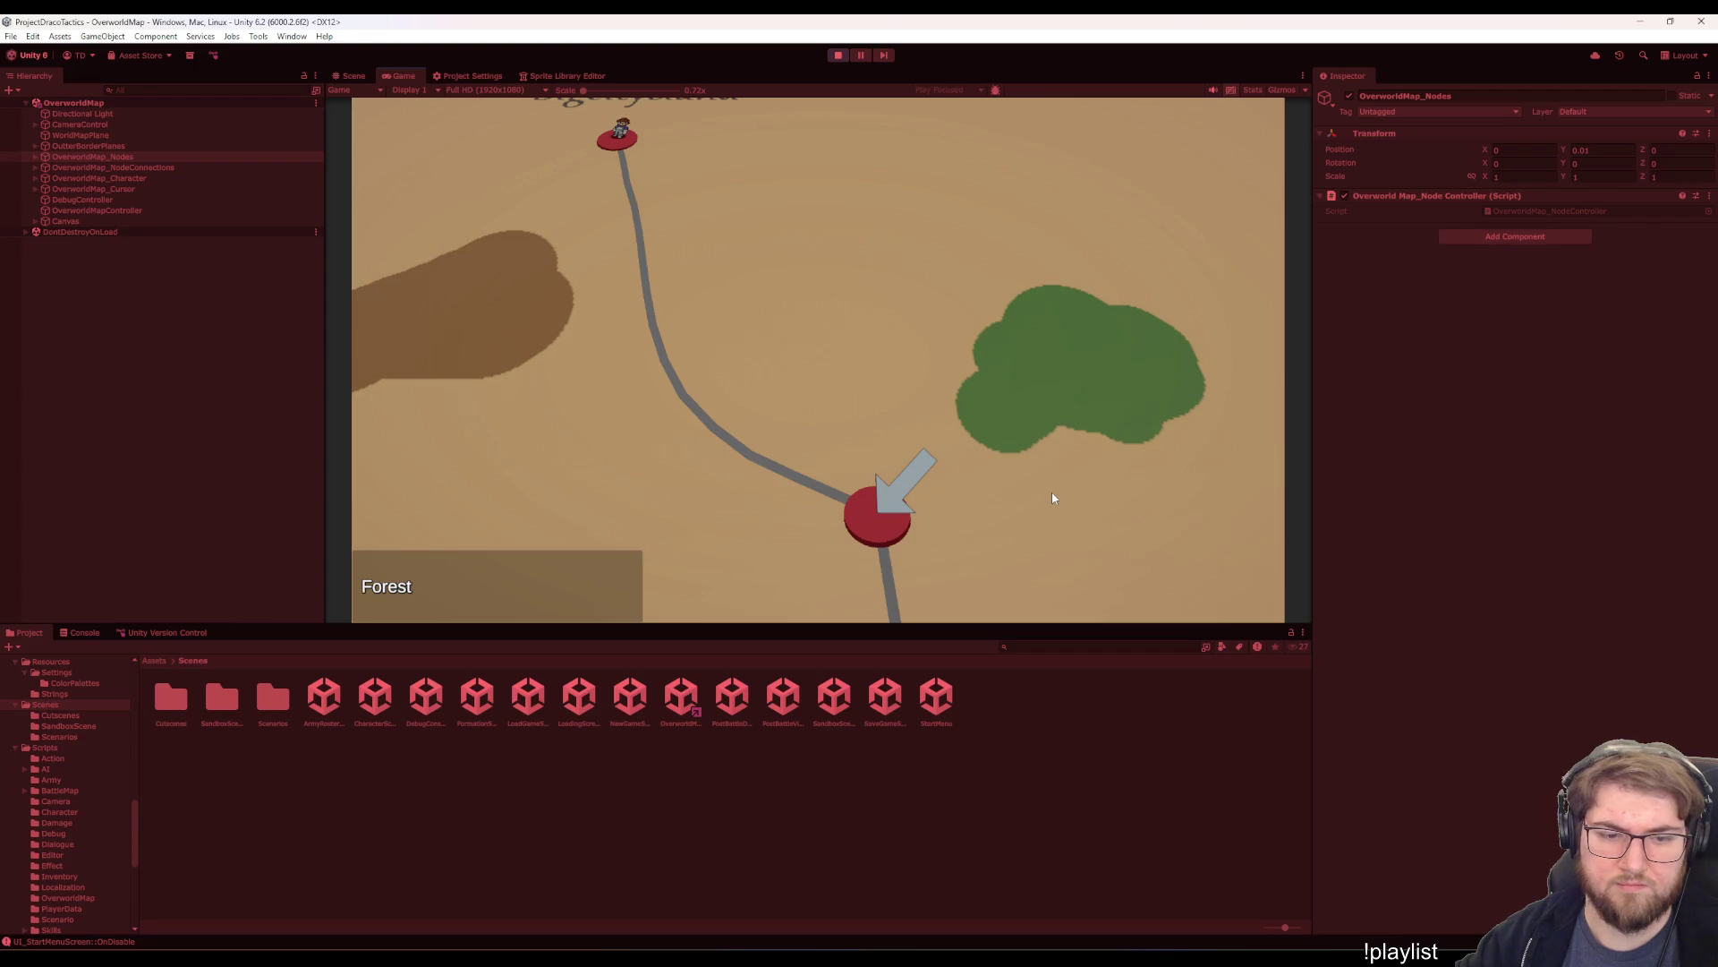
pyautogui.press('space')
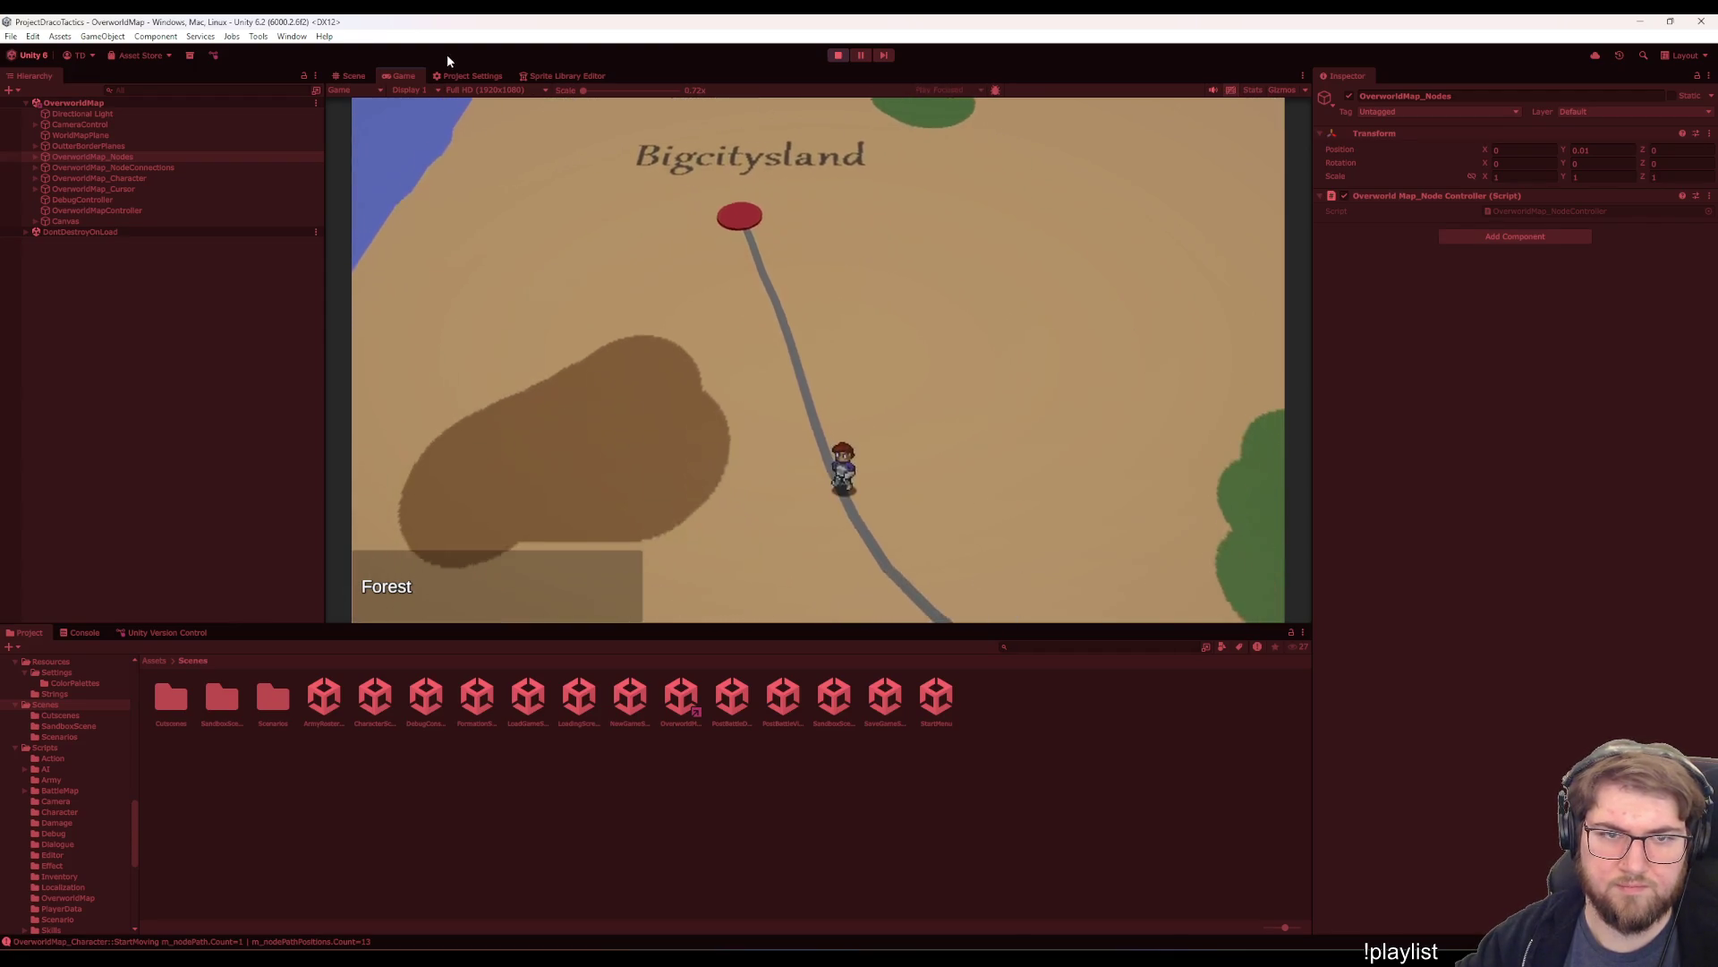
pyautogui.click(469, 76)
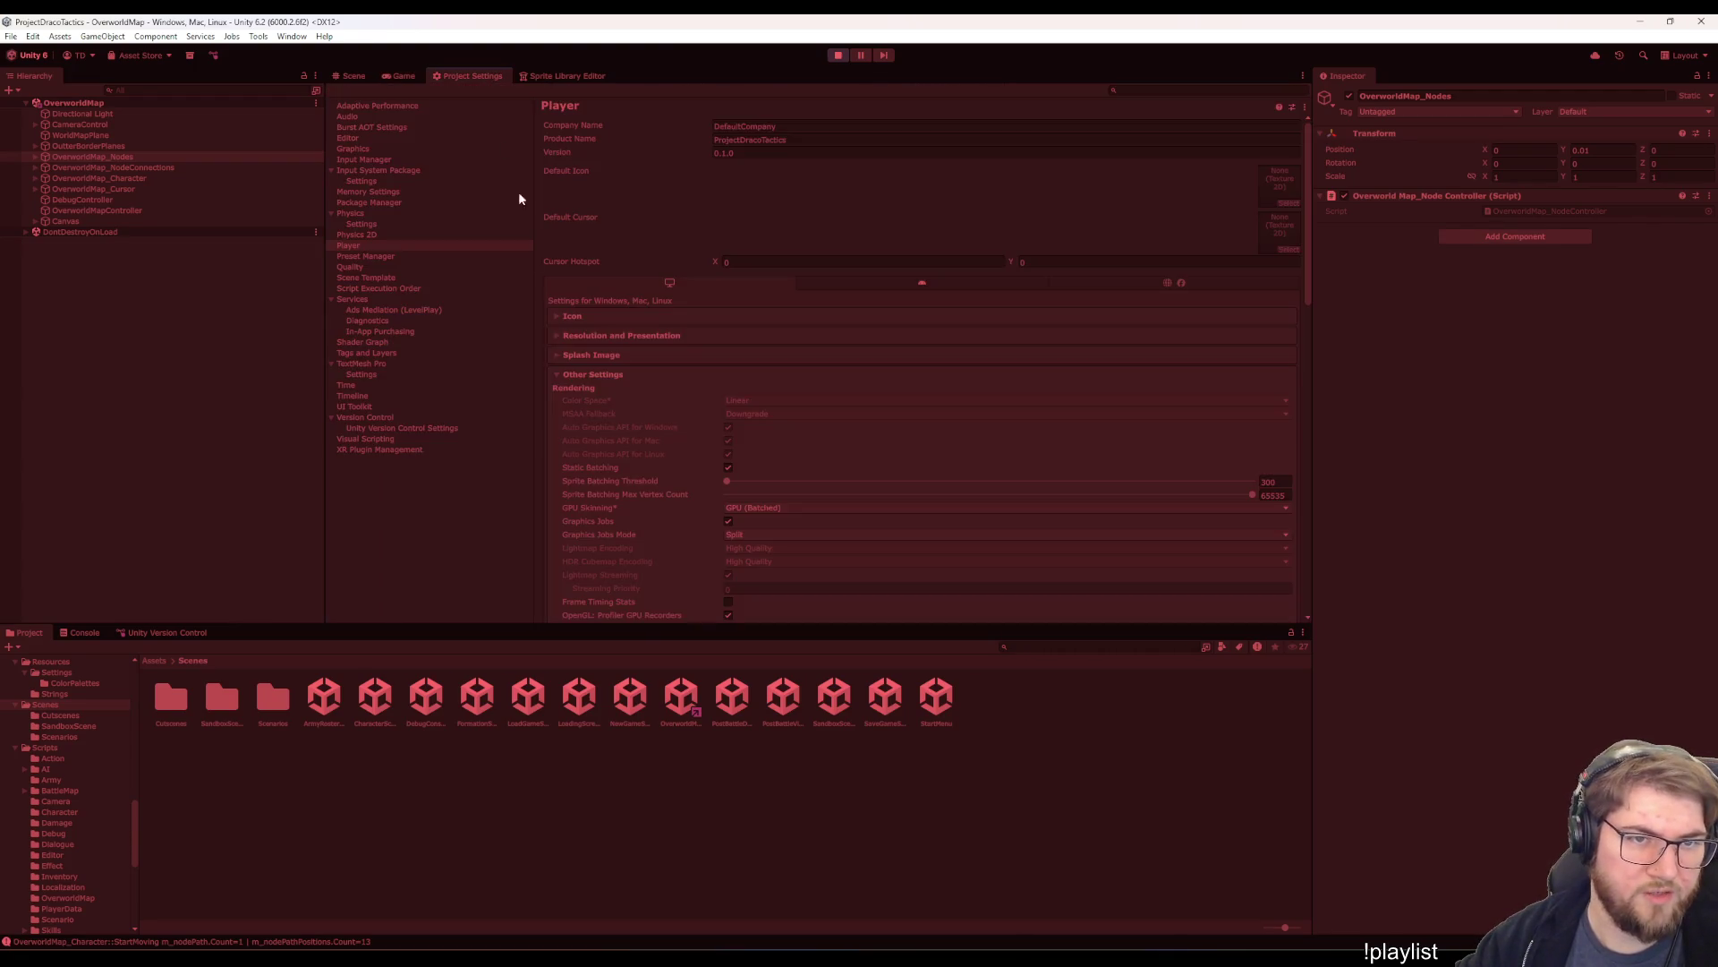
# - Open the InputSystem_Actions asset from the Input System Package settings and stop play mode
pyautogui.click(385, 168)
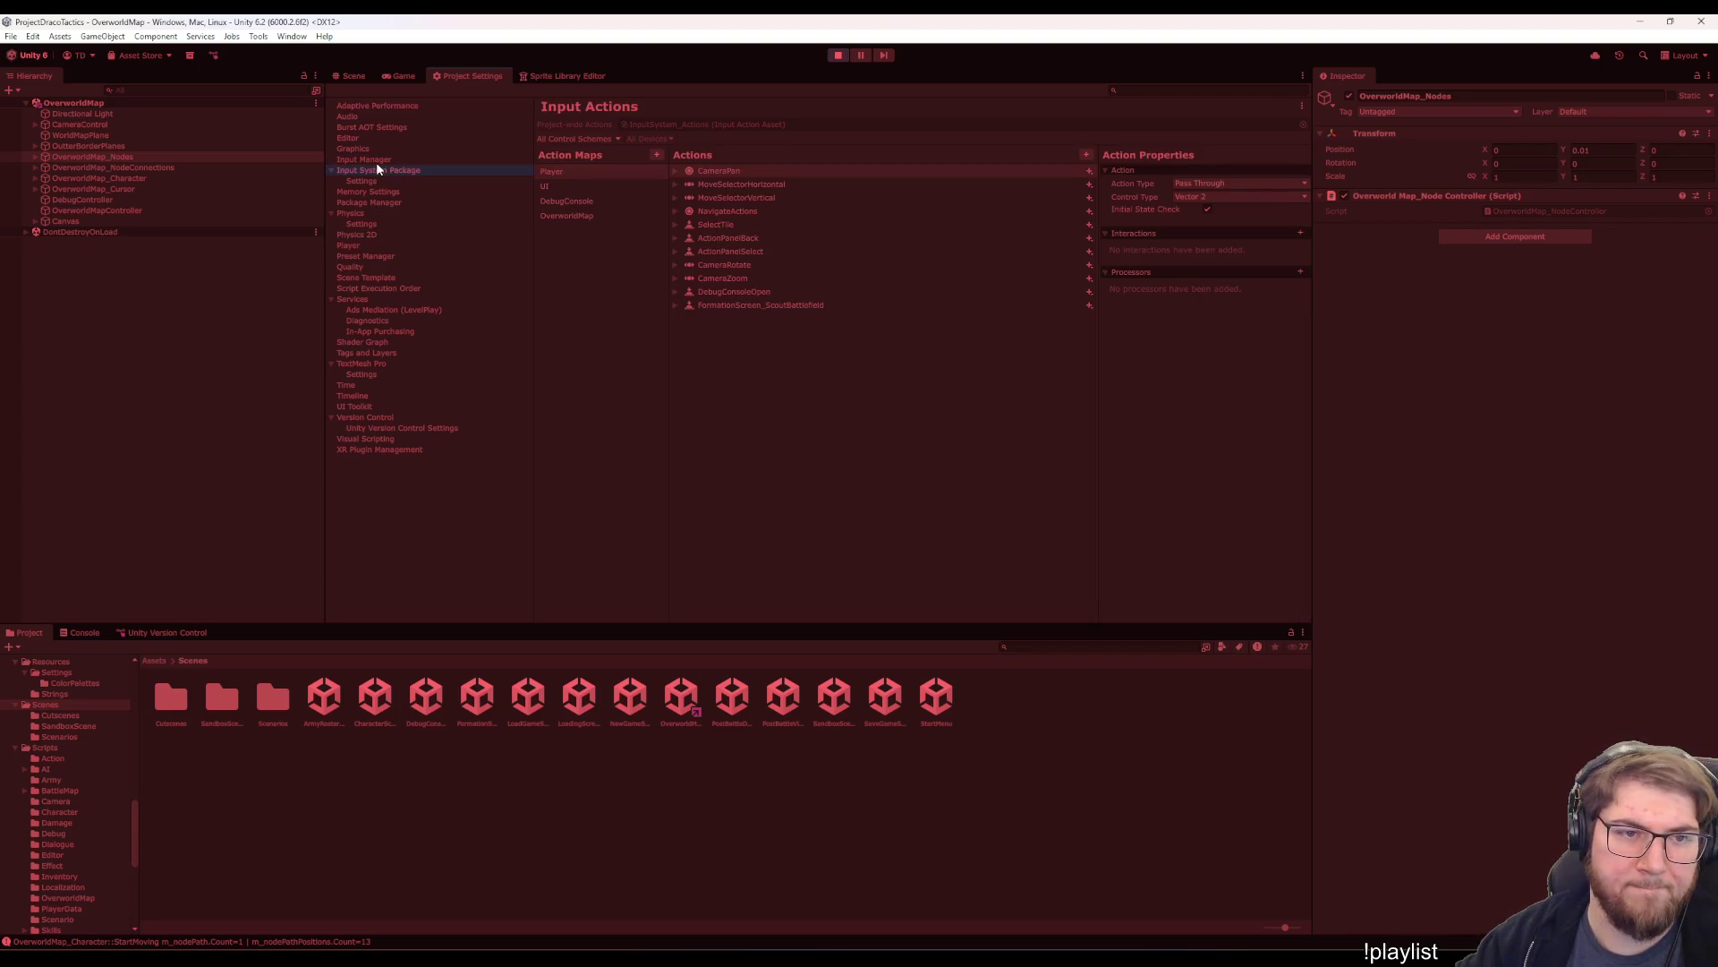
pyautogui.doubleClick(694, 127)
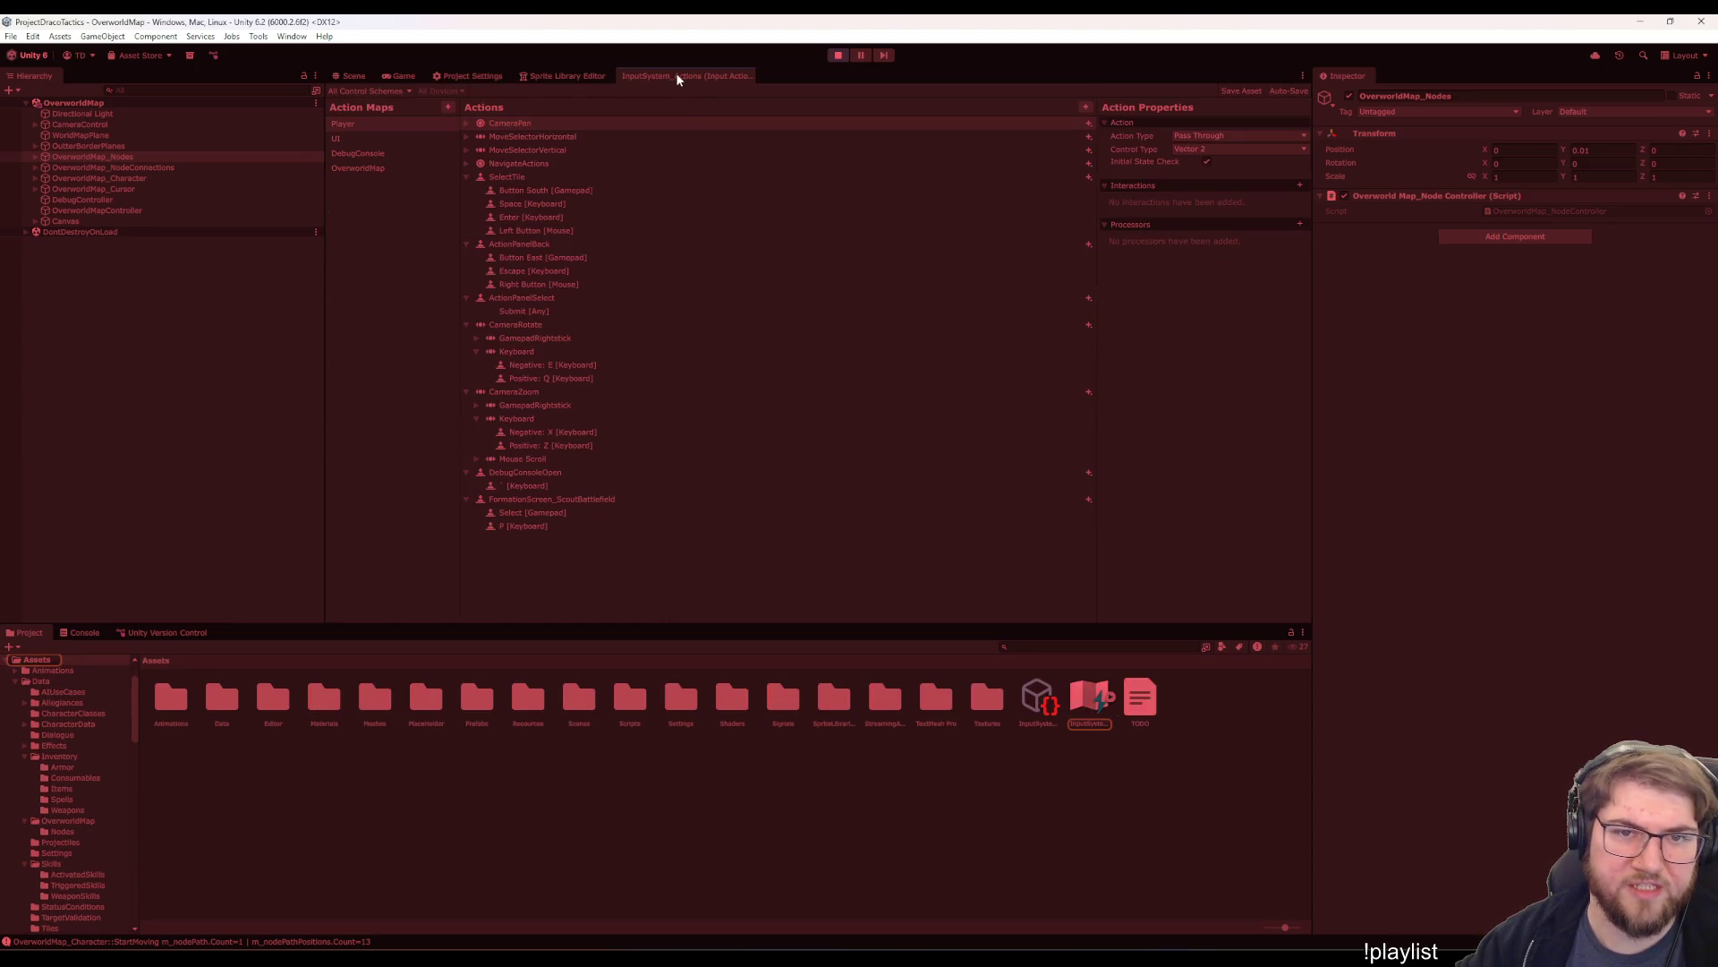
pyautogui.click(835, 56)
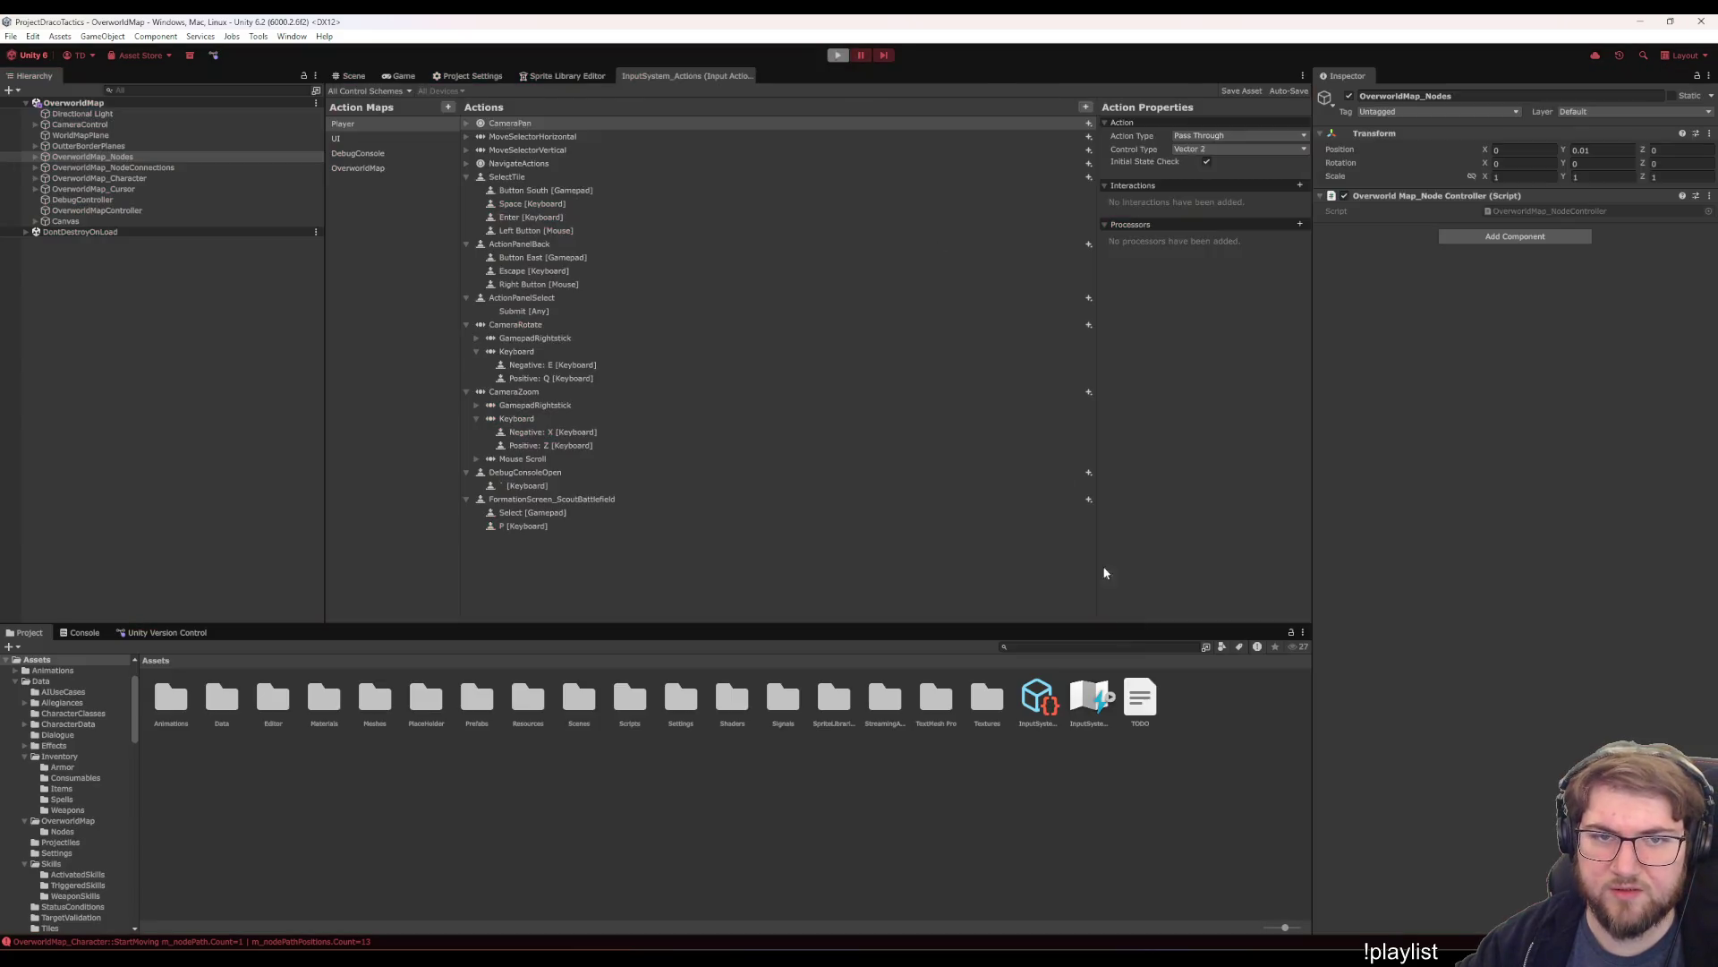
pyautogui.click(641, 75)
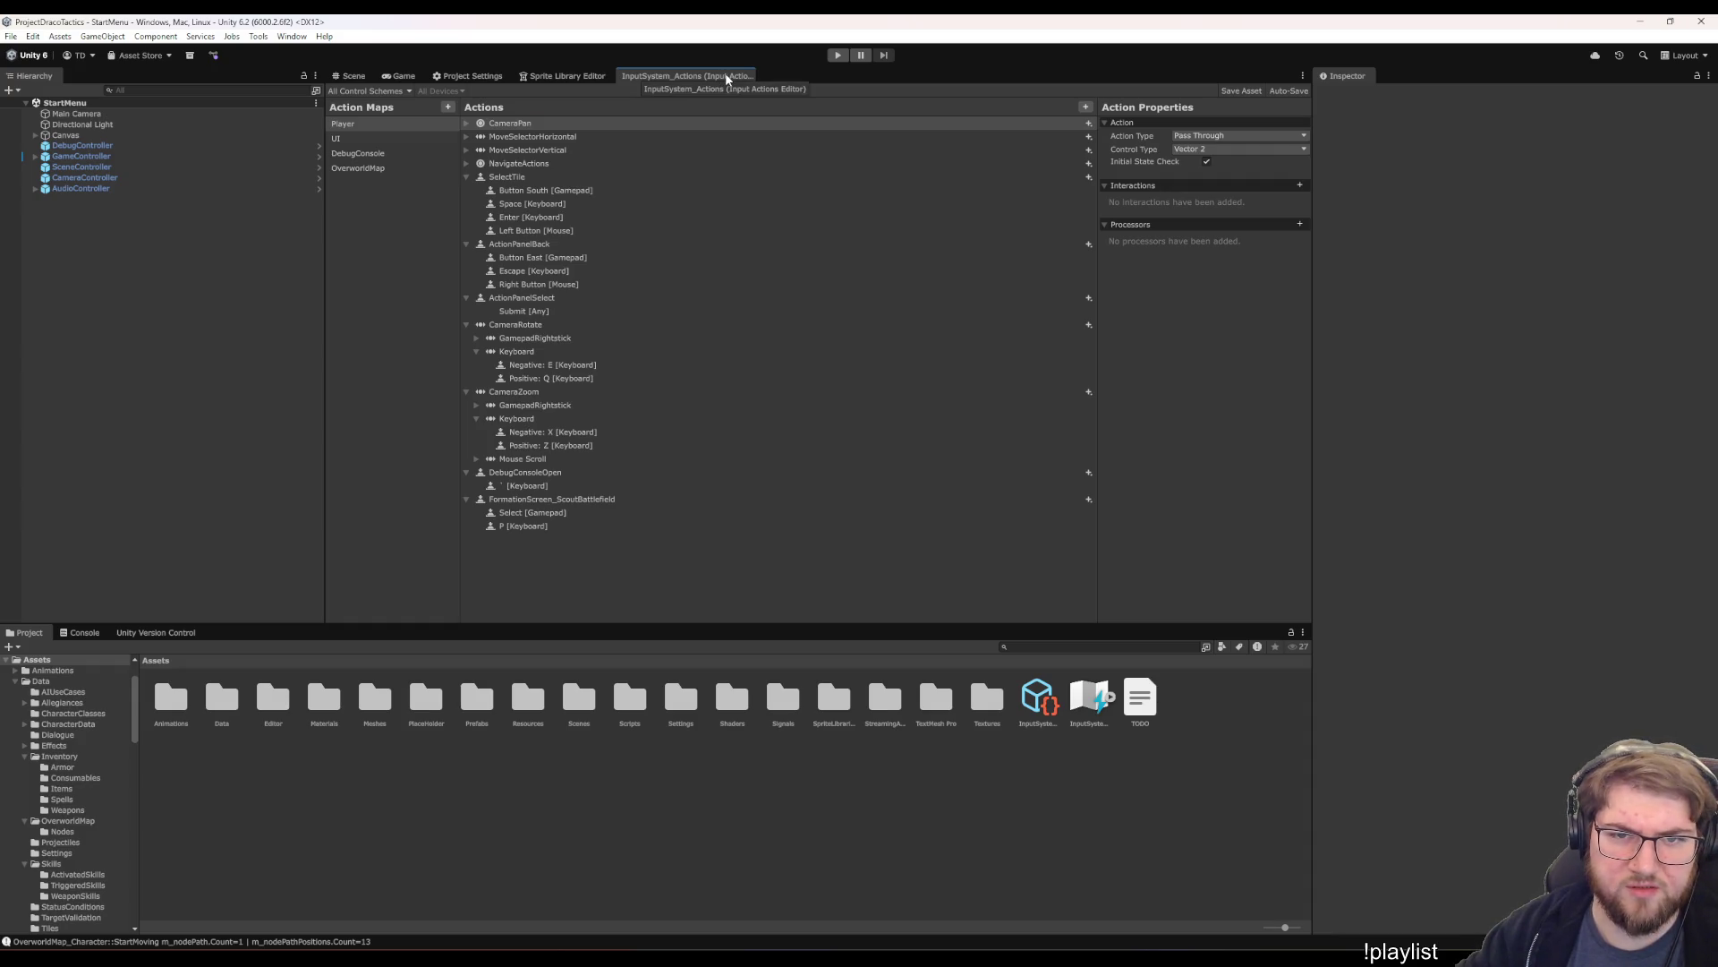
# - Show the OverworldMap action map's actions and inspect the SelectNode mouse bindings
pyautogui.click(361, 170)
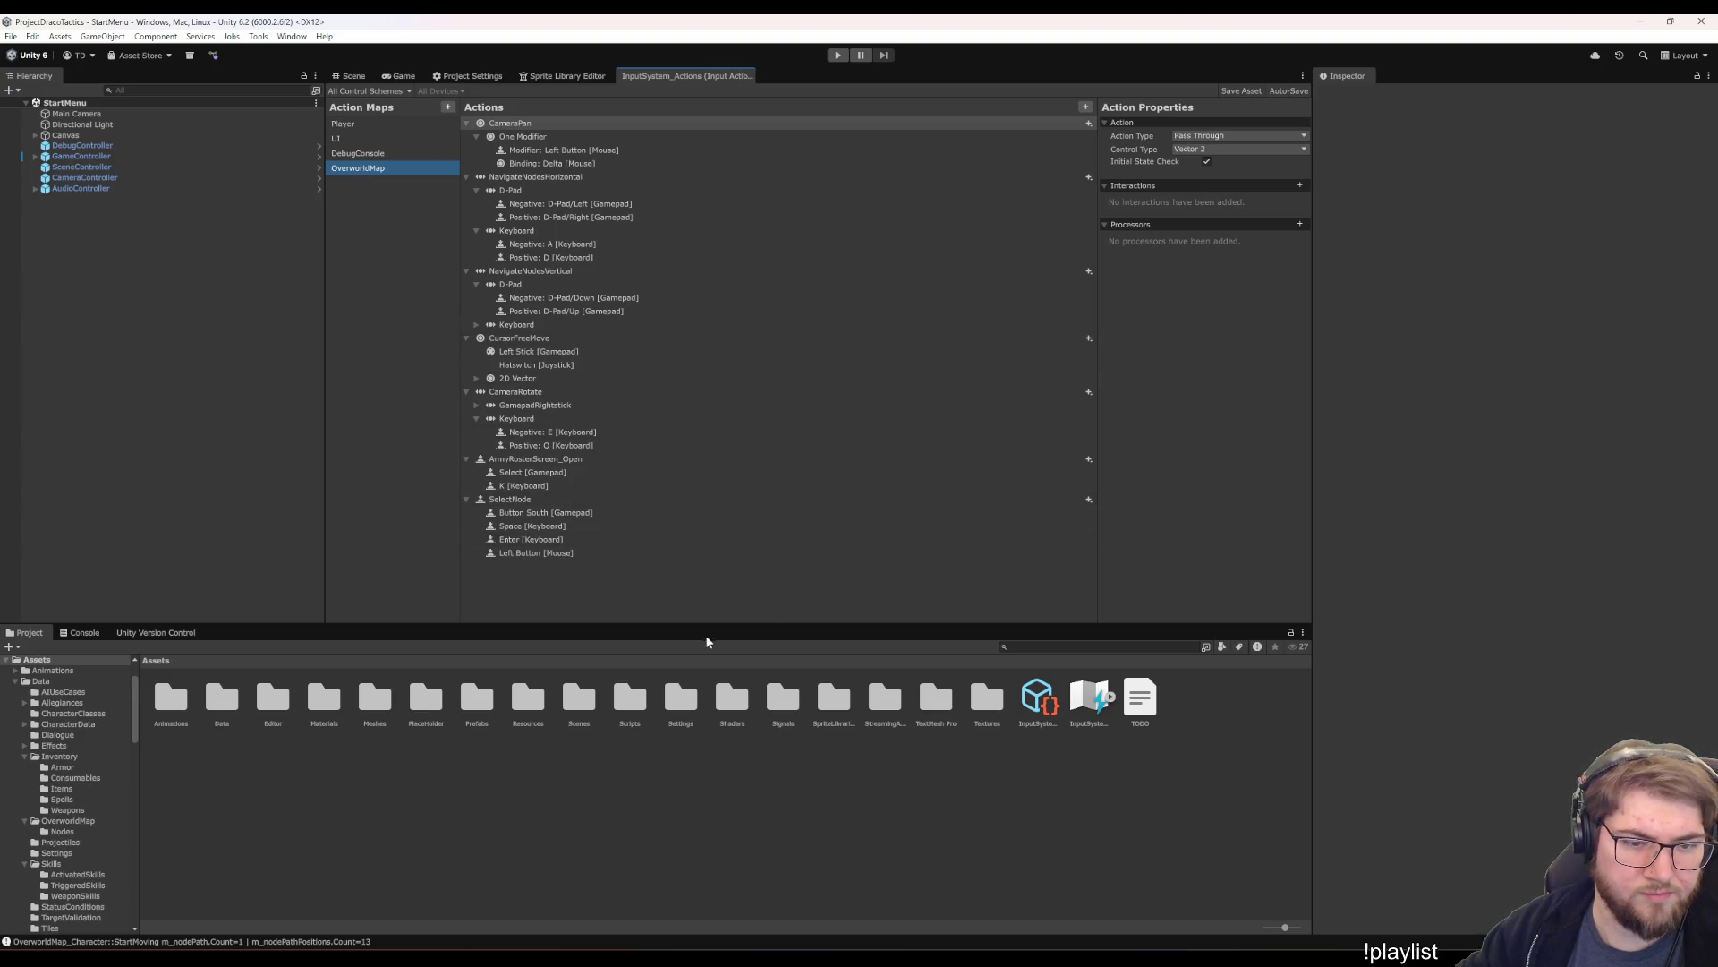
pyautogui.click(615, 619)
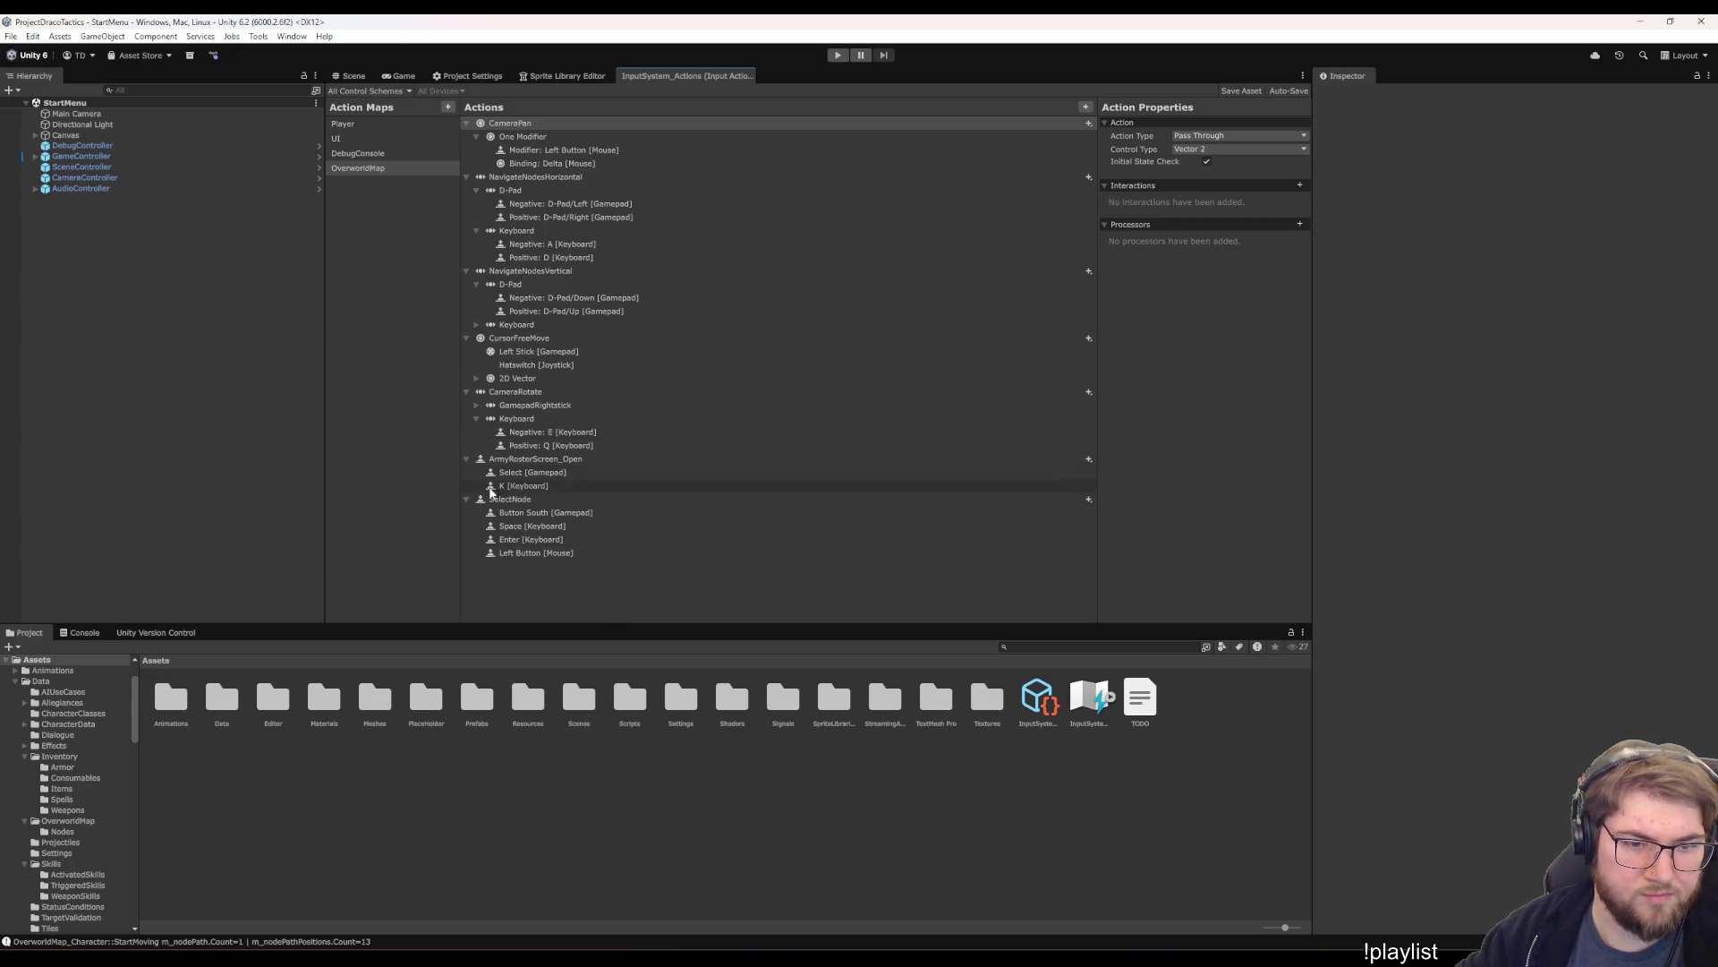
pyautogui.click(522, 512)
pyautogui.press('Down')
pyautogui.press('Down')
pyautogui.press('Down')
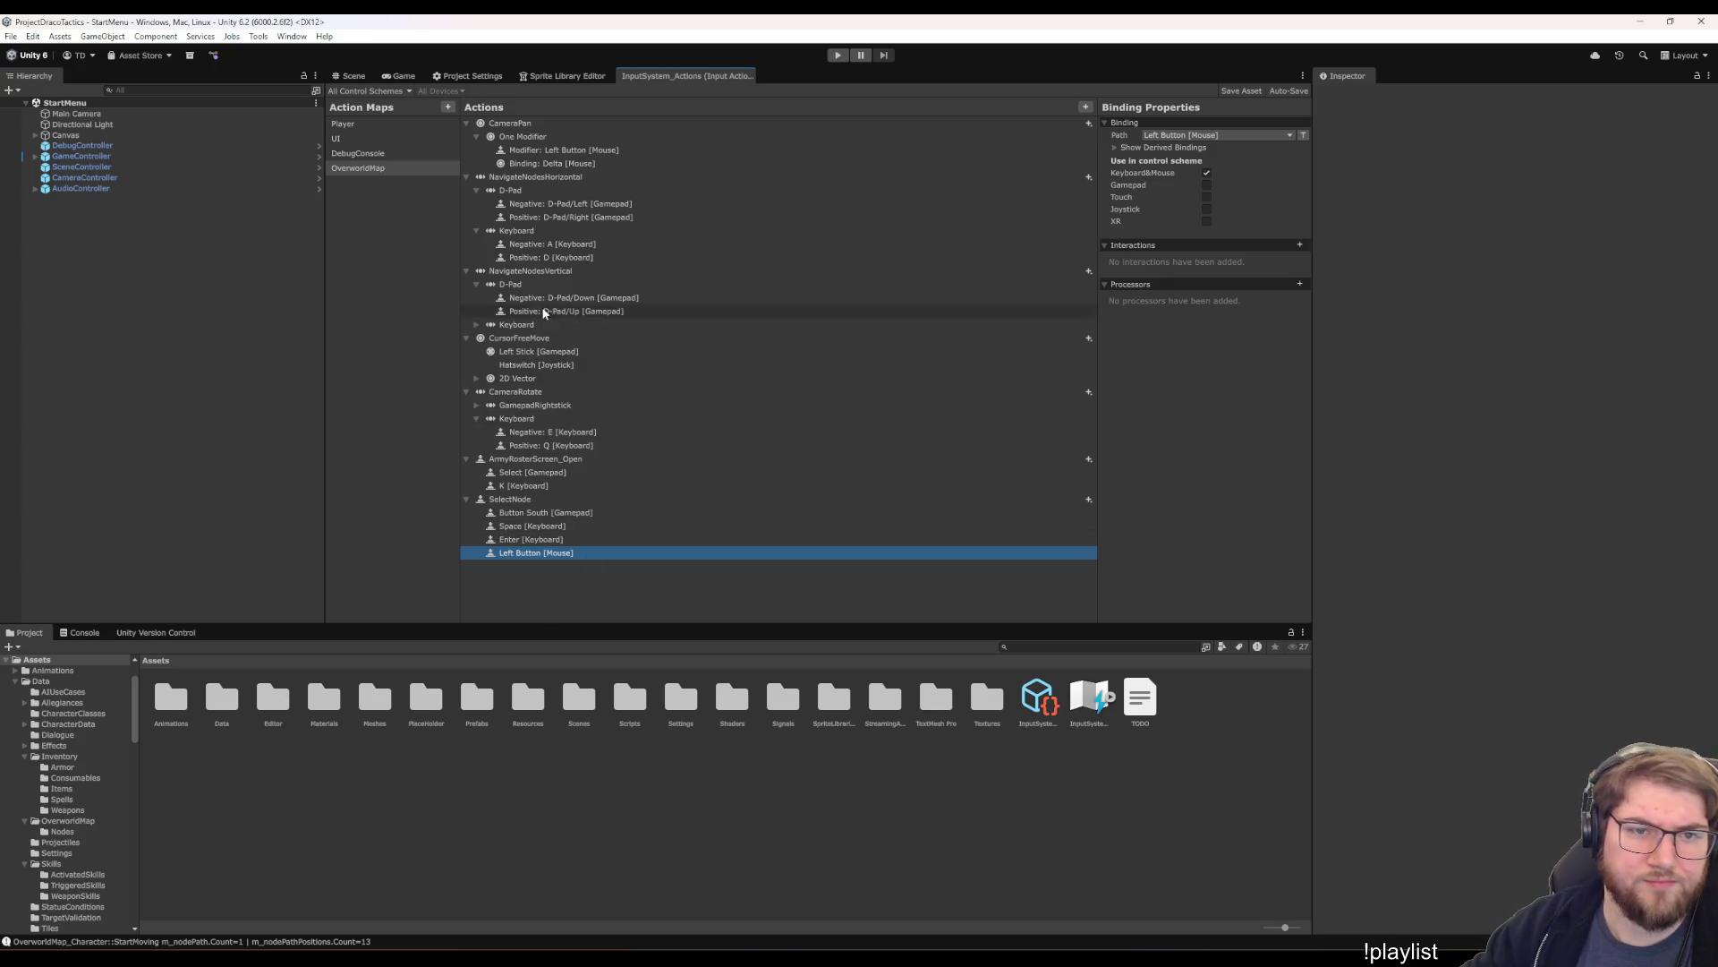
# - Change the CameraPan modifier binding to Middle Button [Mouse] and save with Ctrl+S
pyautogui.click(564, 151)
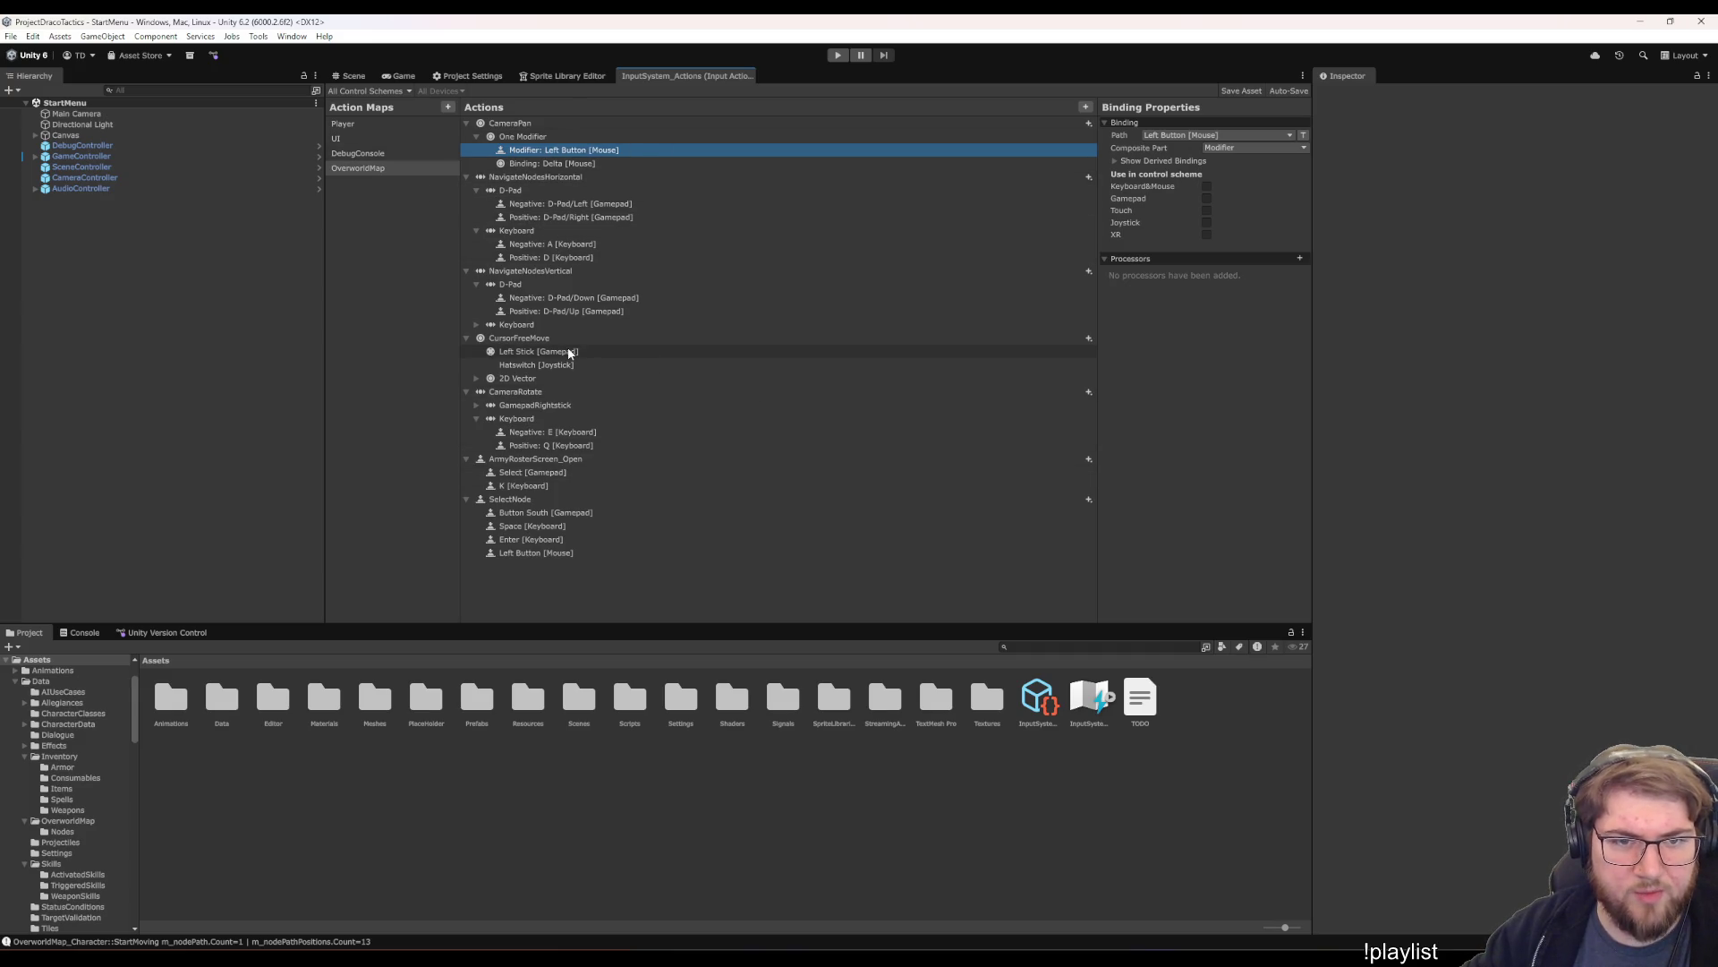
pyautogui.click(1208, 135)
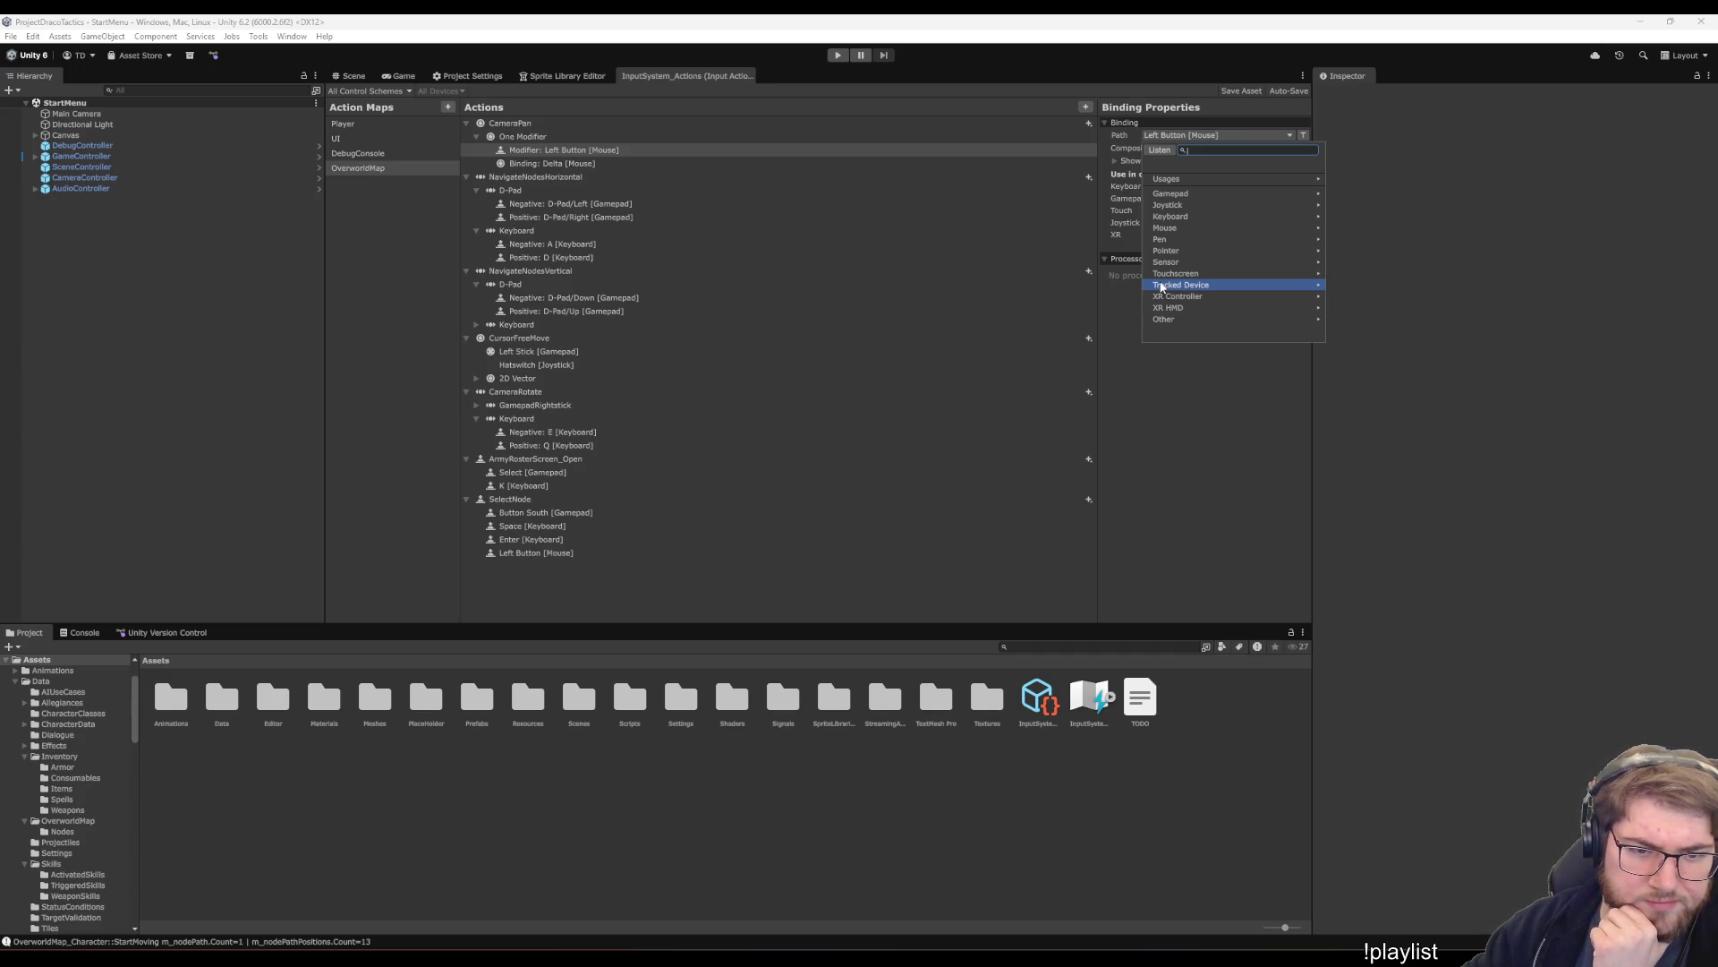
pyautogui.click(1206, 226)
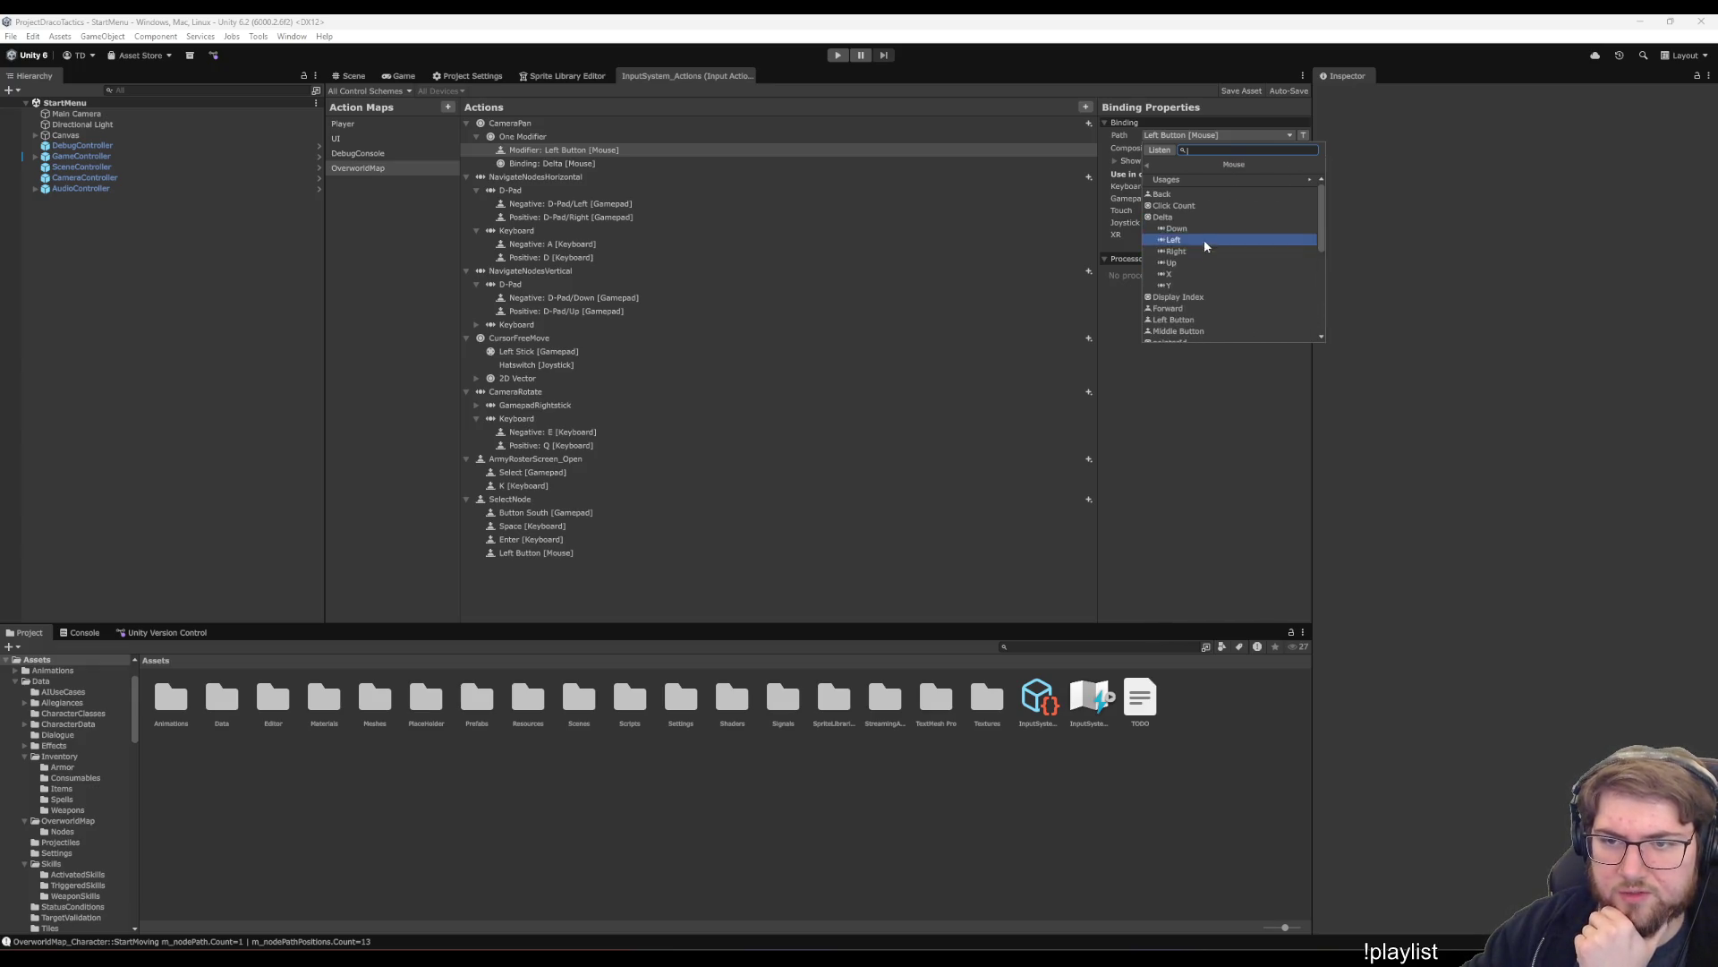
pyautogui.scroll(-1, 1204, 216)
pyautogui.scroll(-2, 1221, 227)
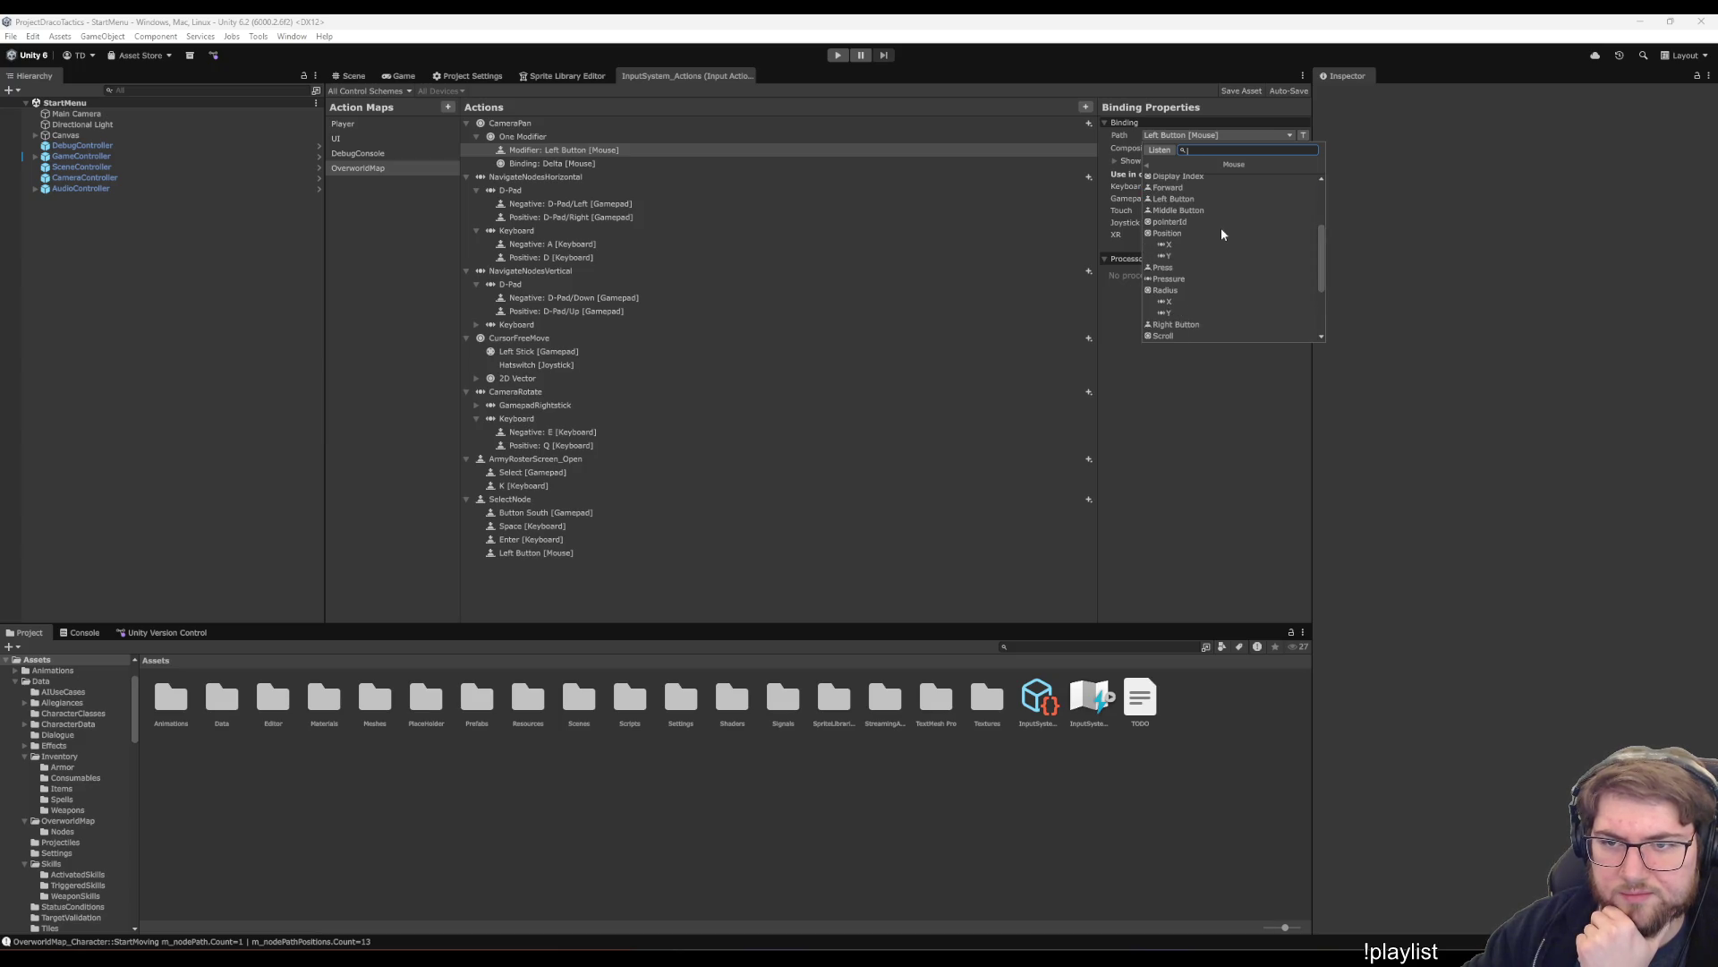
pyautogui.click(1206, 213)
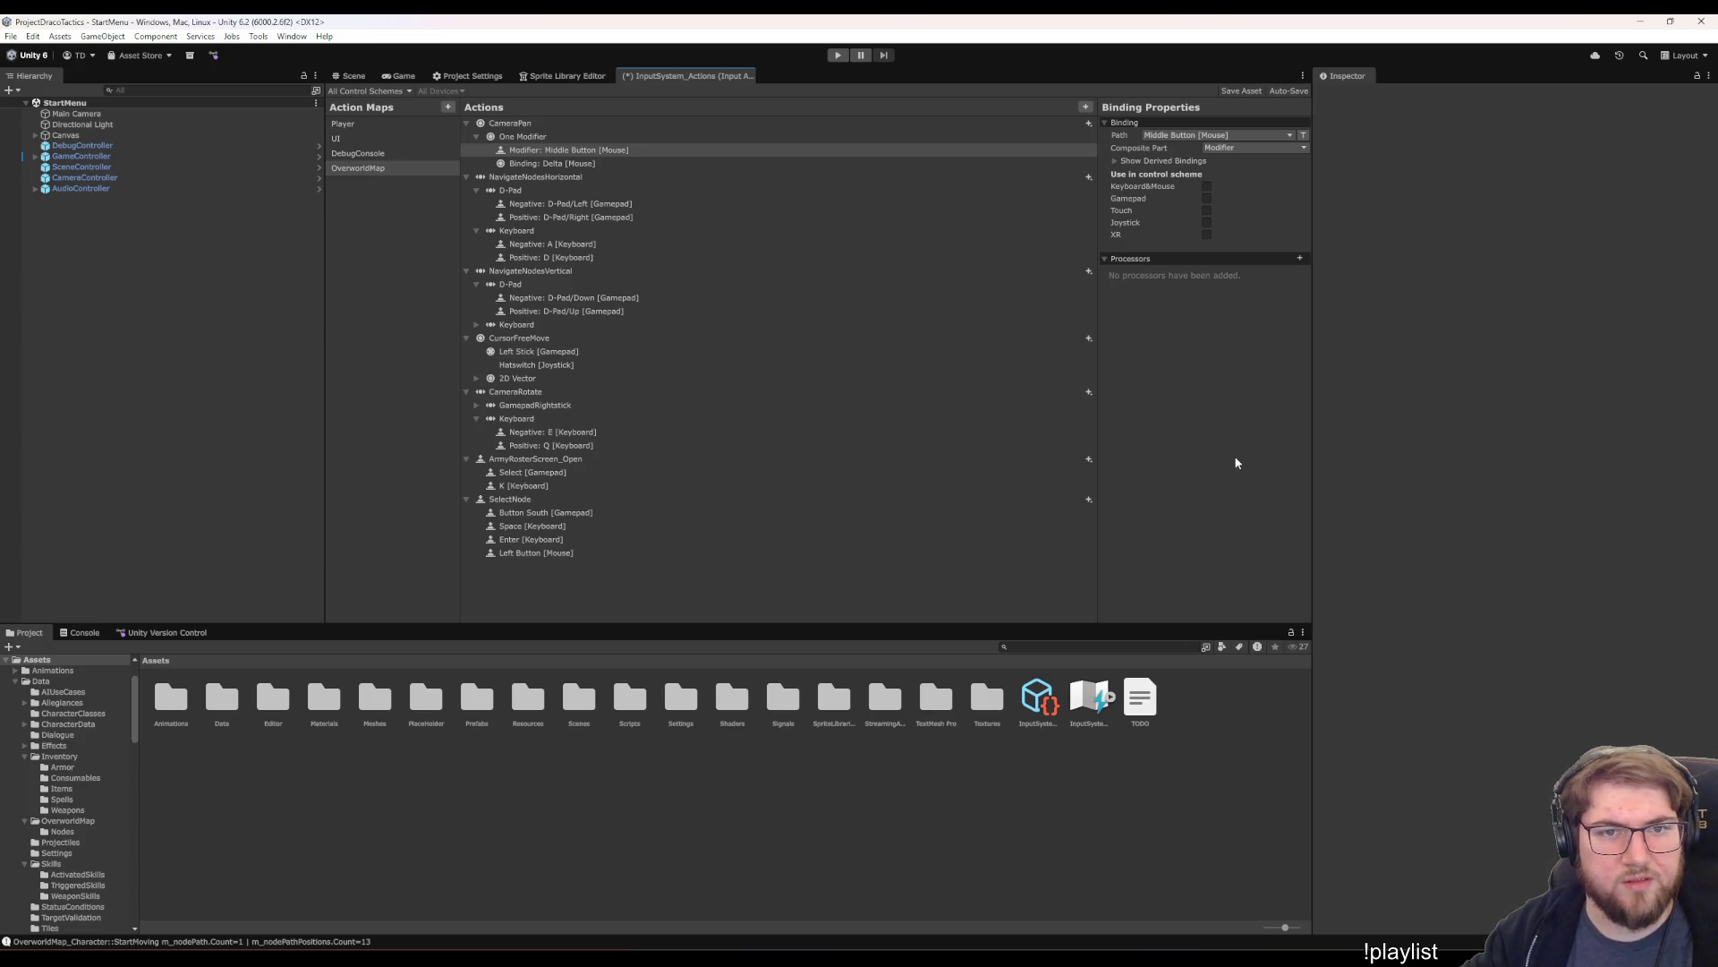
pyautogui.hotkey('ctrl', 's')
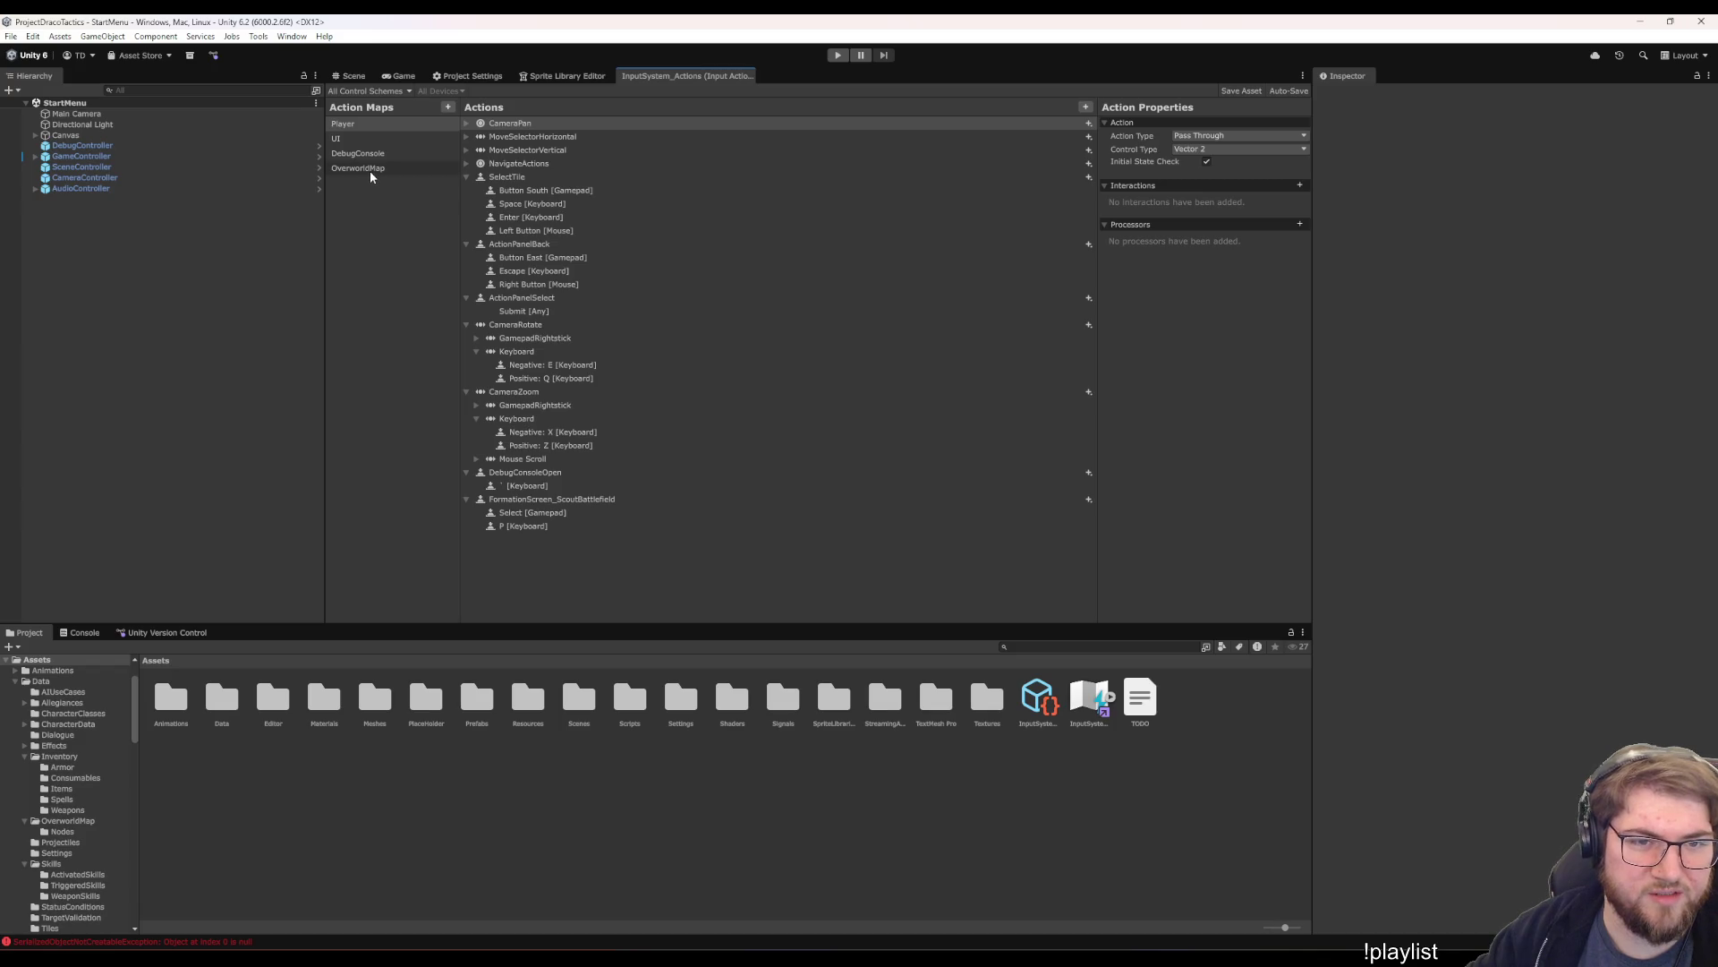
# - Check the CameraPan bindings in the Player and OverworldMap maps, then return to the Game view
pyautogui.click(488, 136)
pyautogui.click(467, 124)
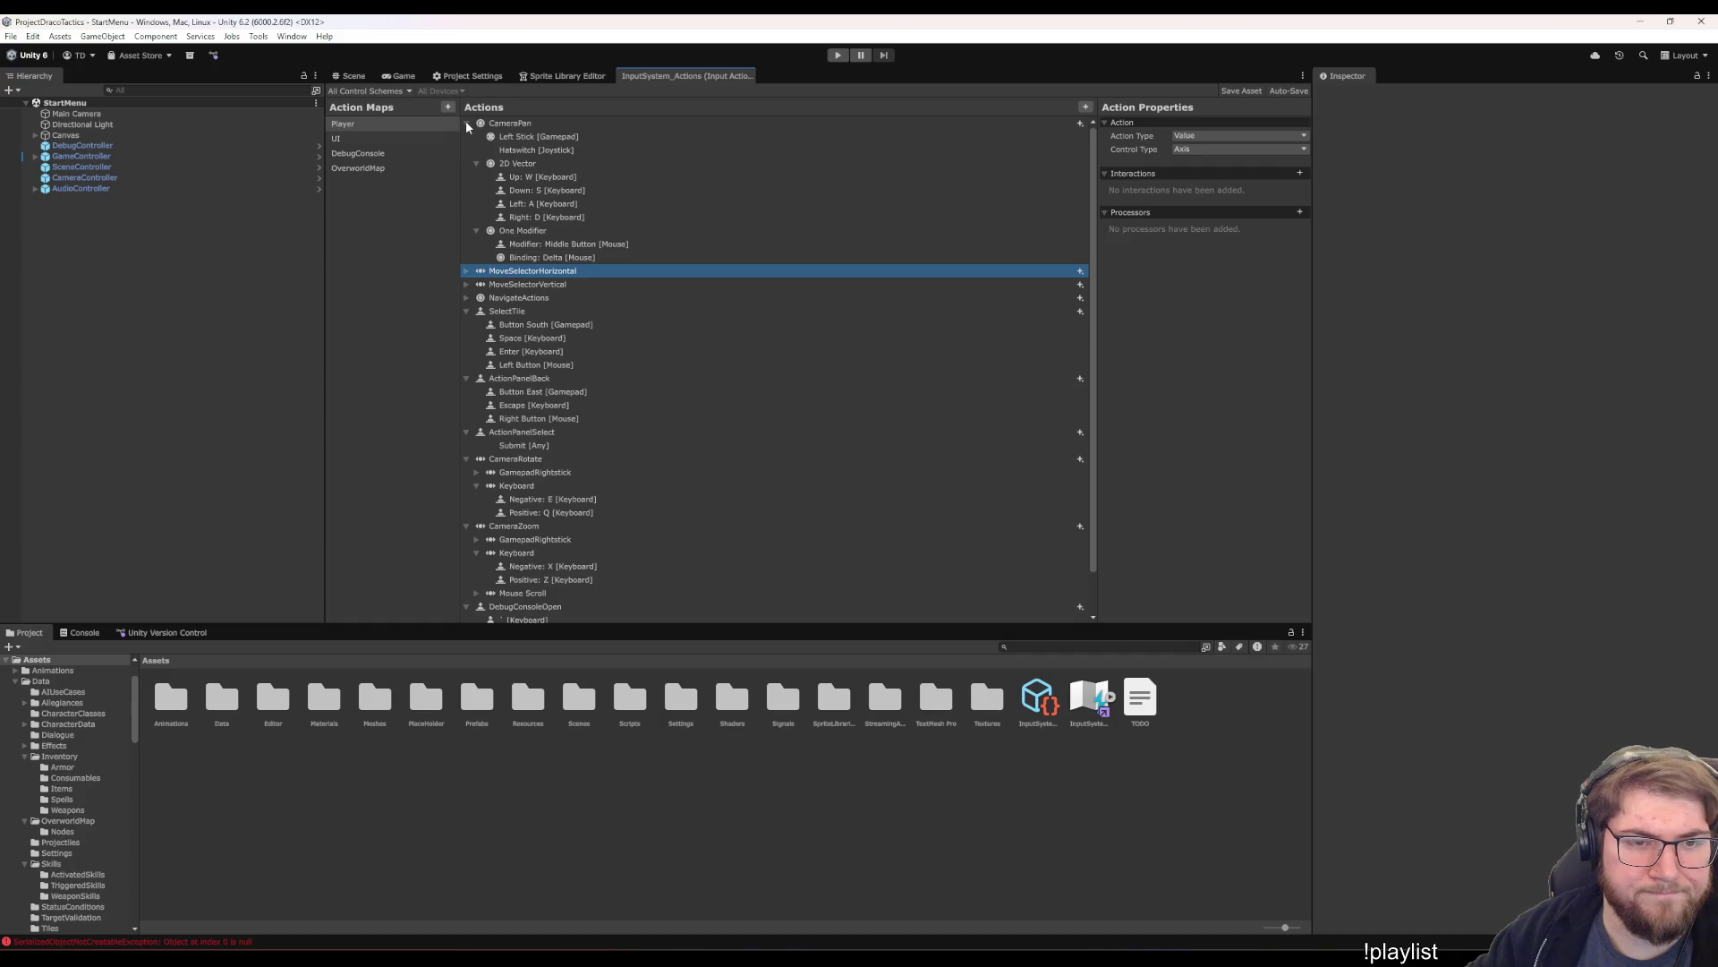
pyautogui.click(393, 168)
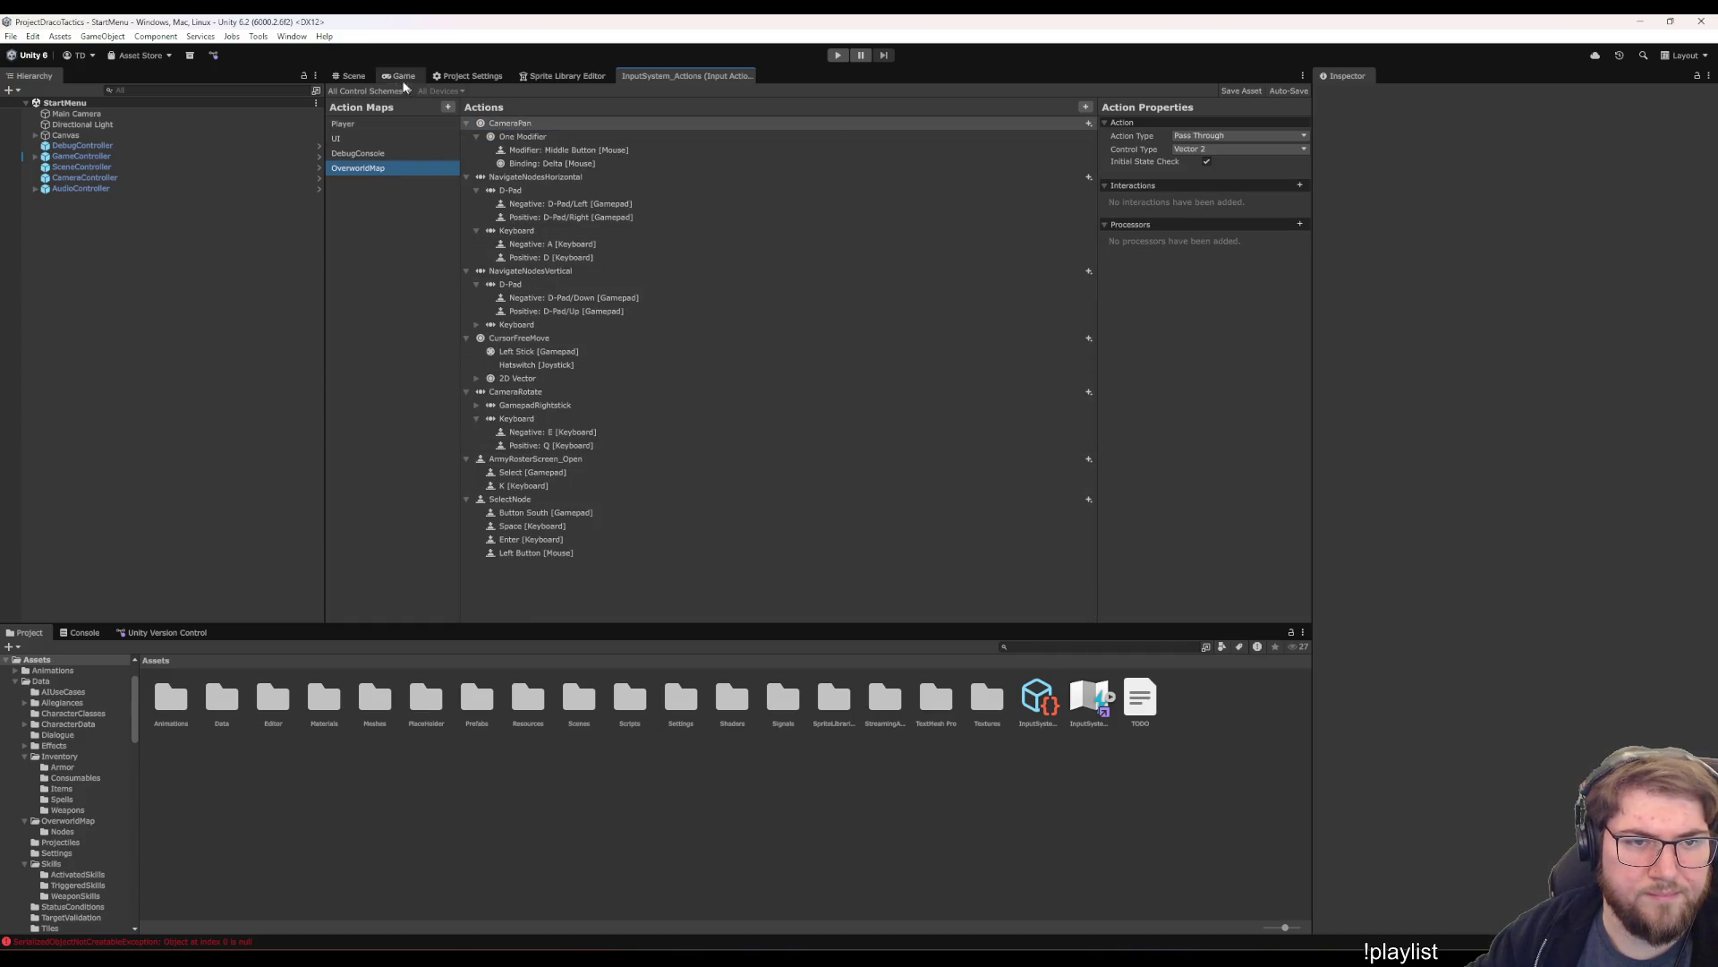
pyautogui.click(401, 76)
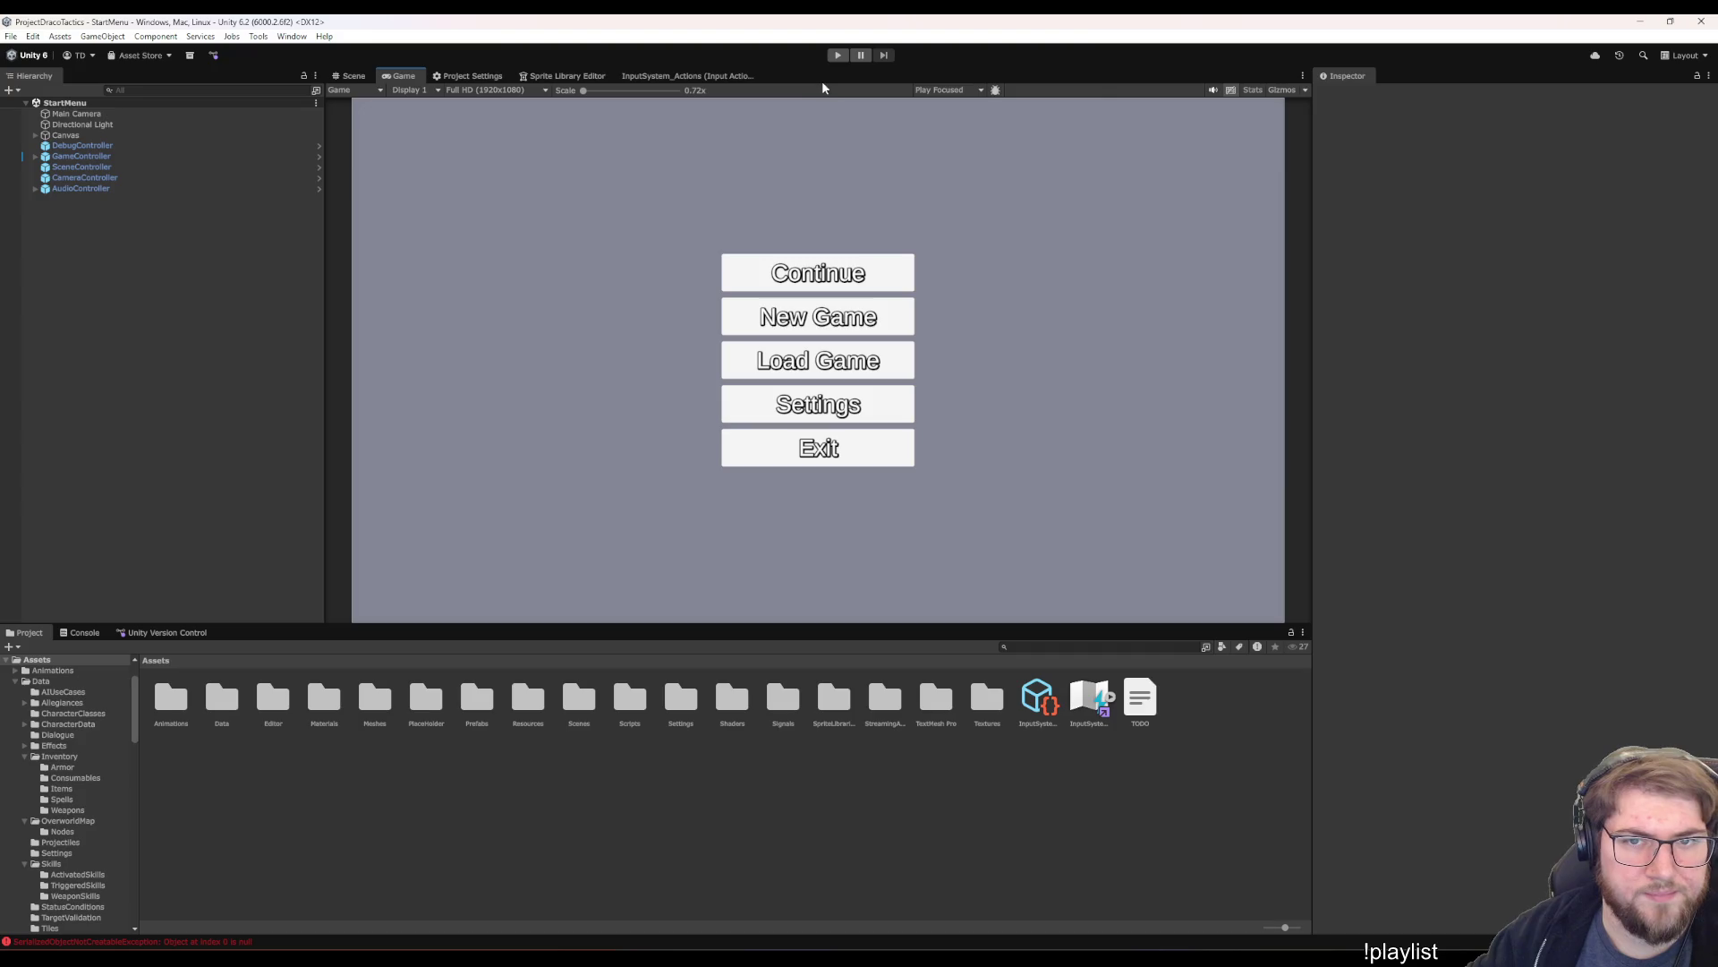
# - Press Play and choose Continue to load the overworld map at Bigcitysland
pyautogui.click(838, 55)
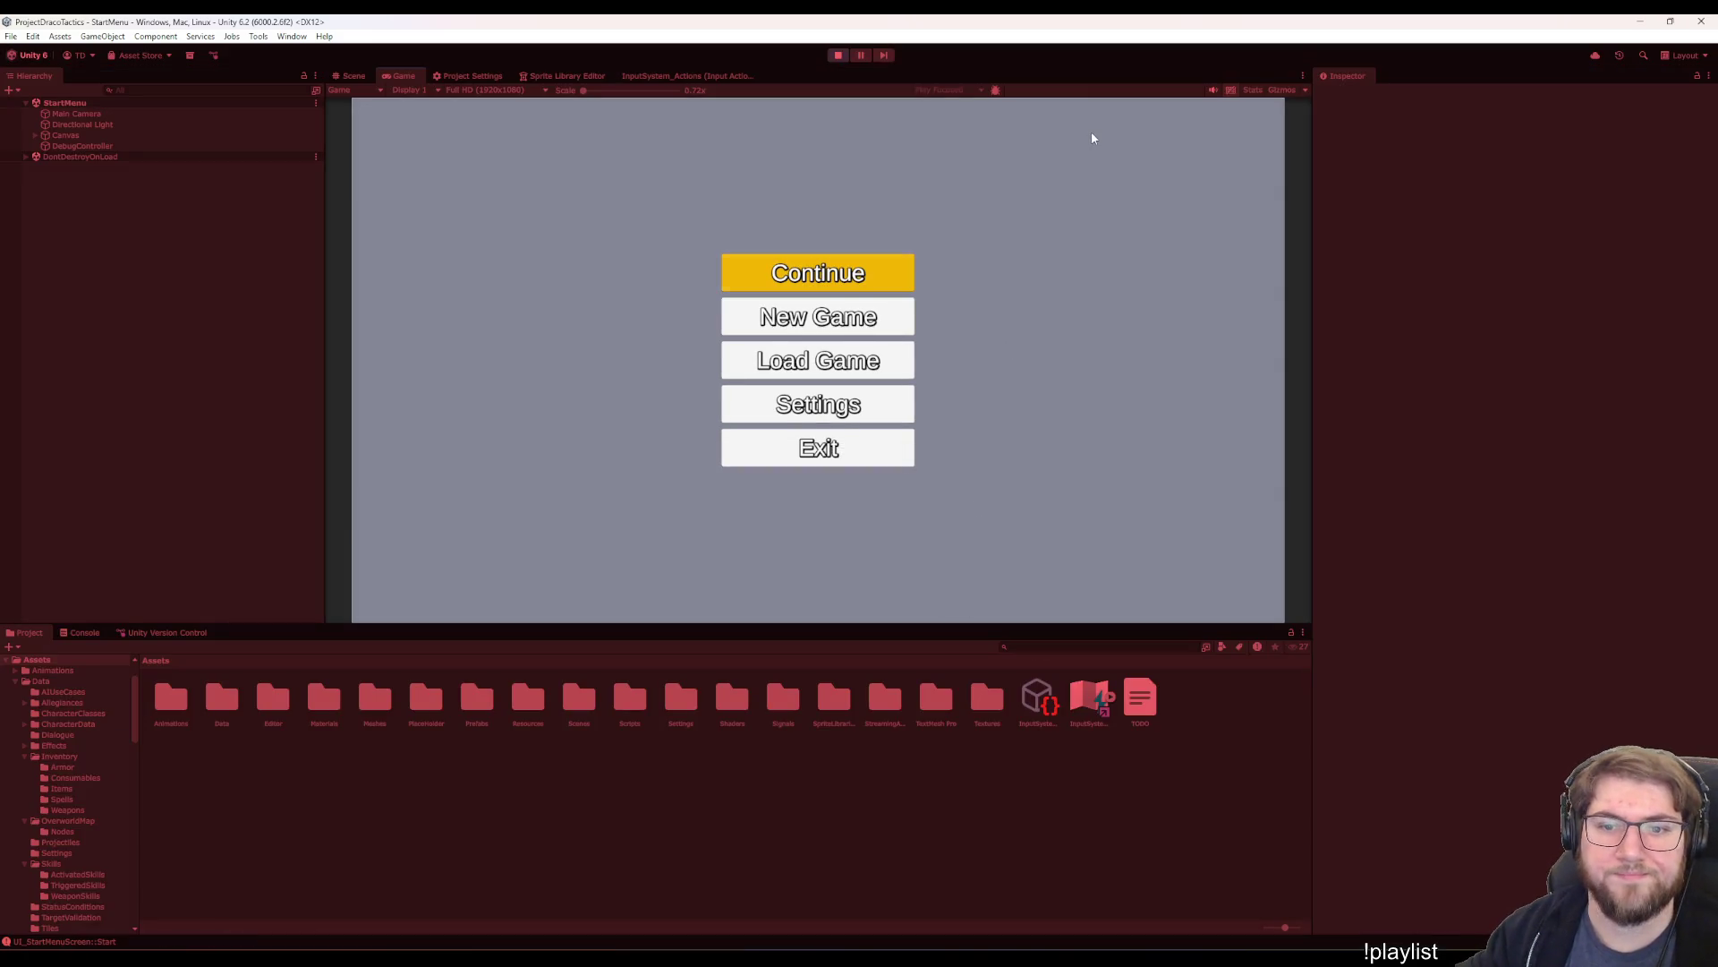
pyautogui.click(867, 265)
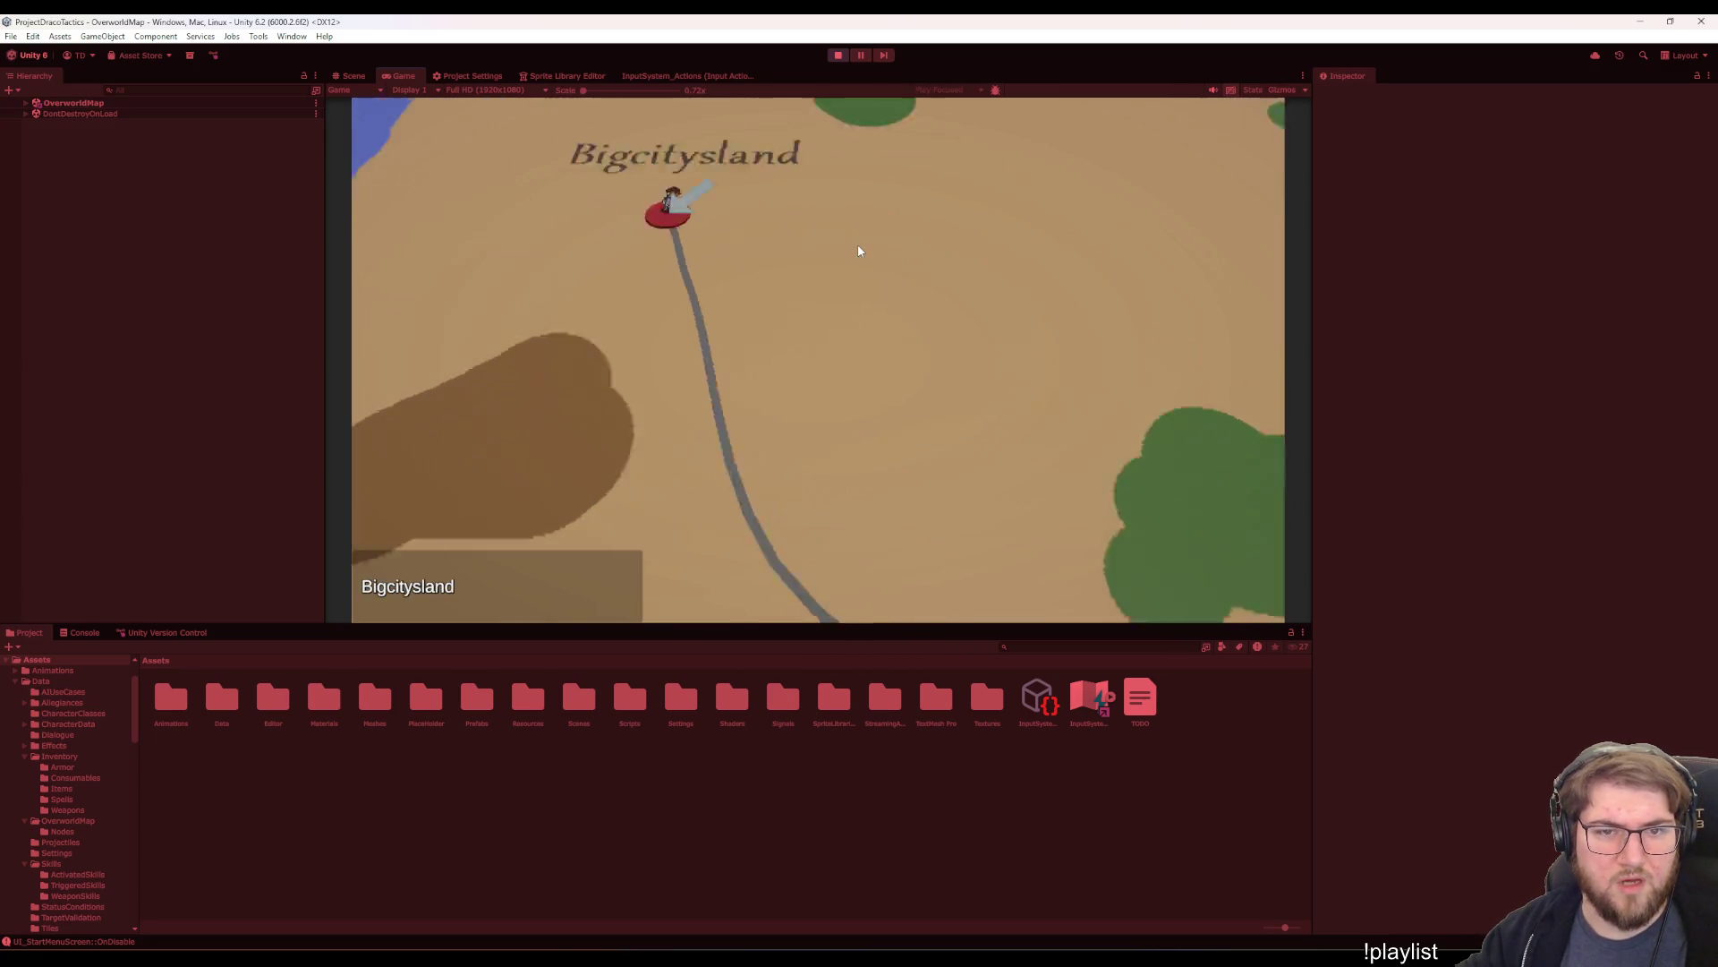
# - Cycle the map selection onto Startingtownsville and send the character walking there
pyautogui.press('Return')
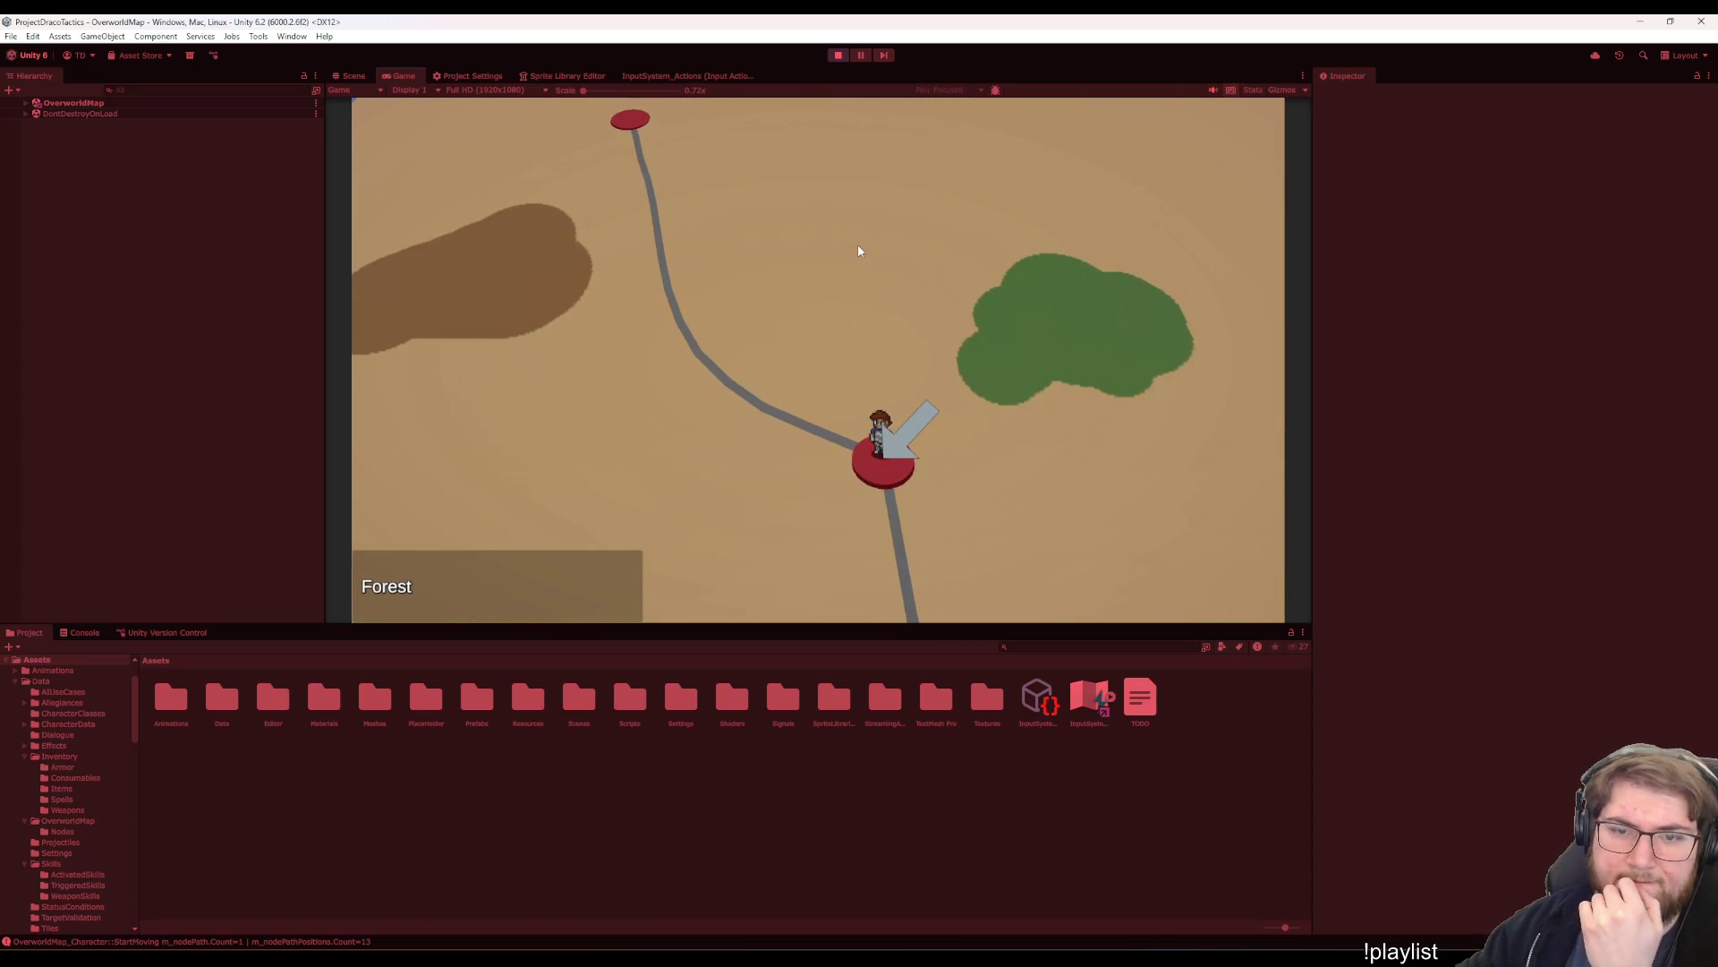
pyautogui.press('Right')
pyautogui.press('Right')
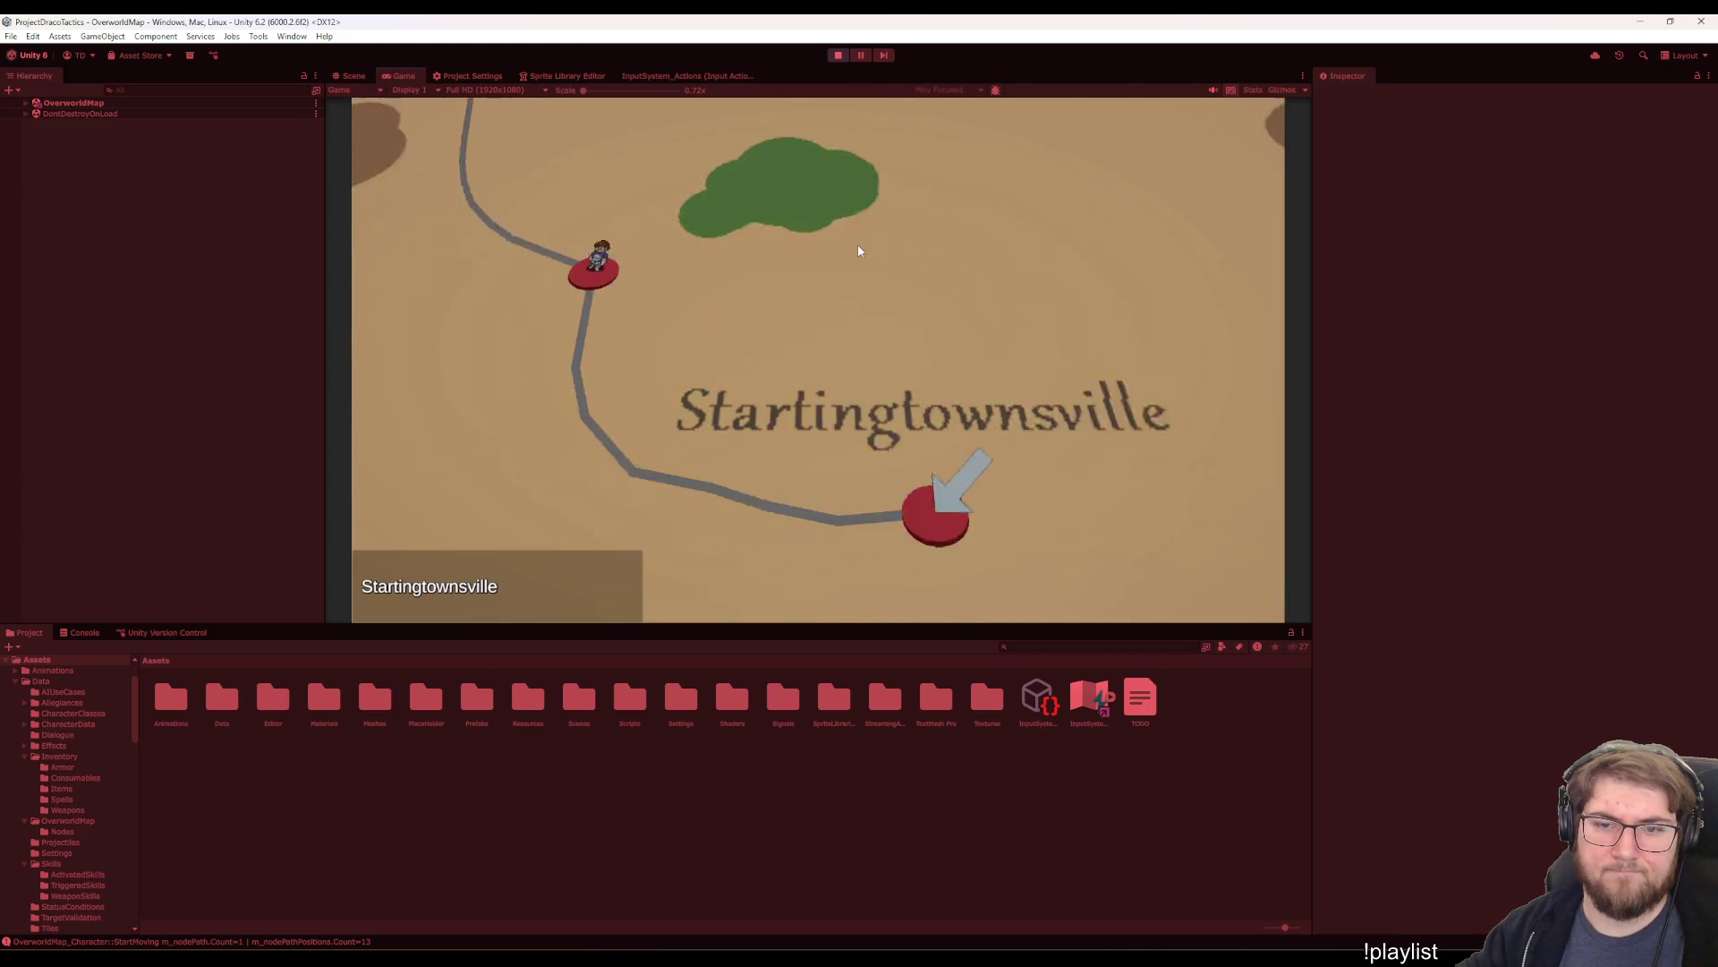
pyautogui.press('Right')
pyautogui.press('Left')
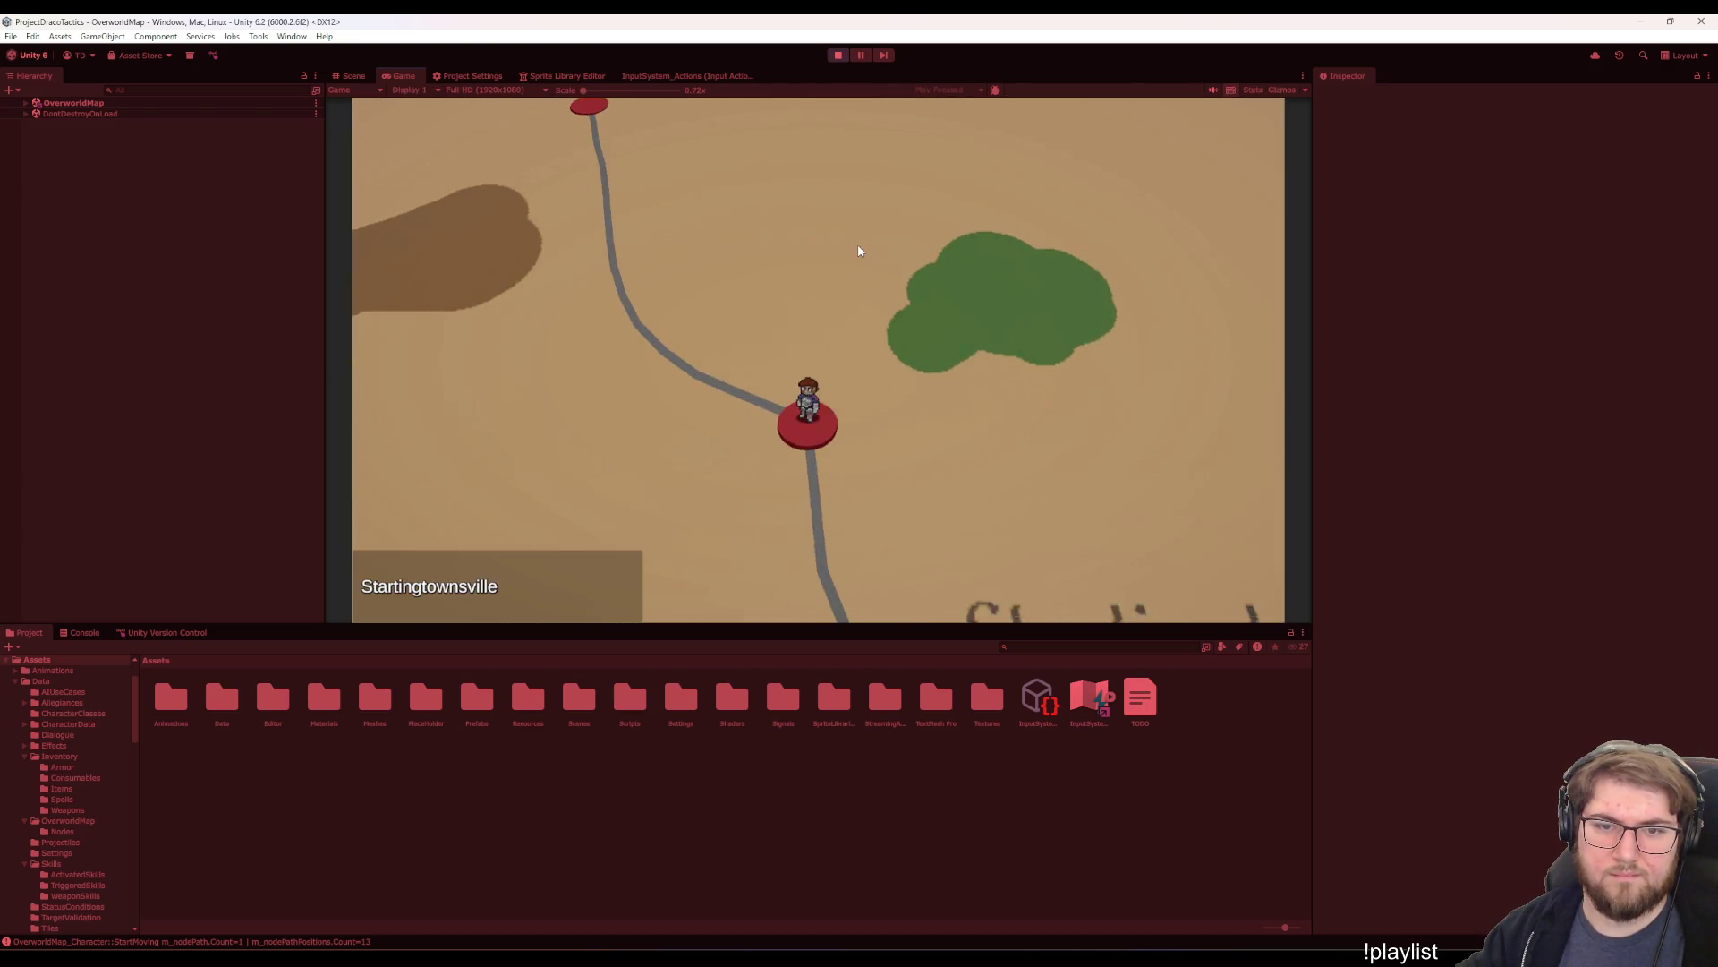
pyautogui.press('Right')
pyautogui.press('Right')
pyautogui.press('Left')
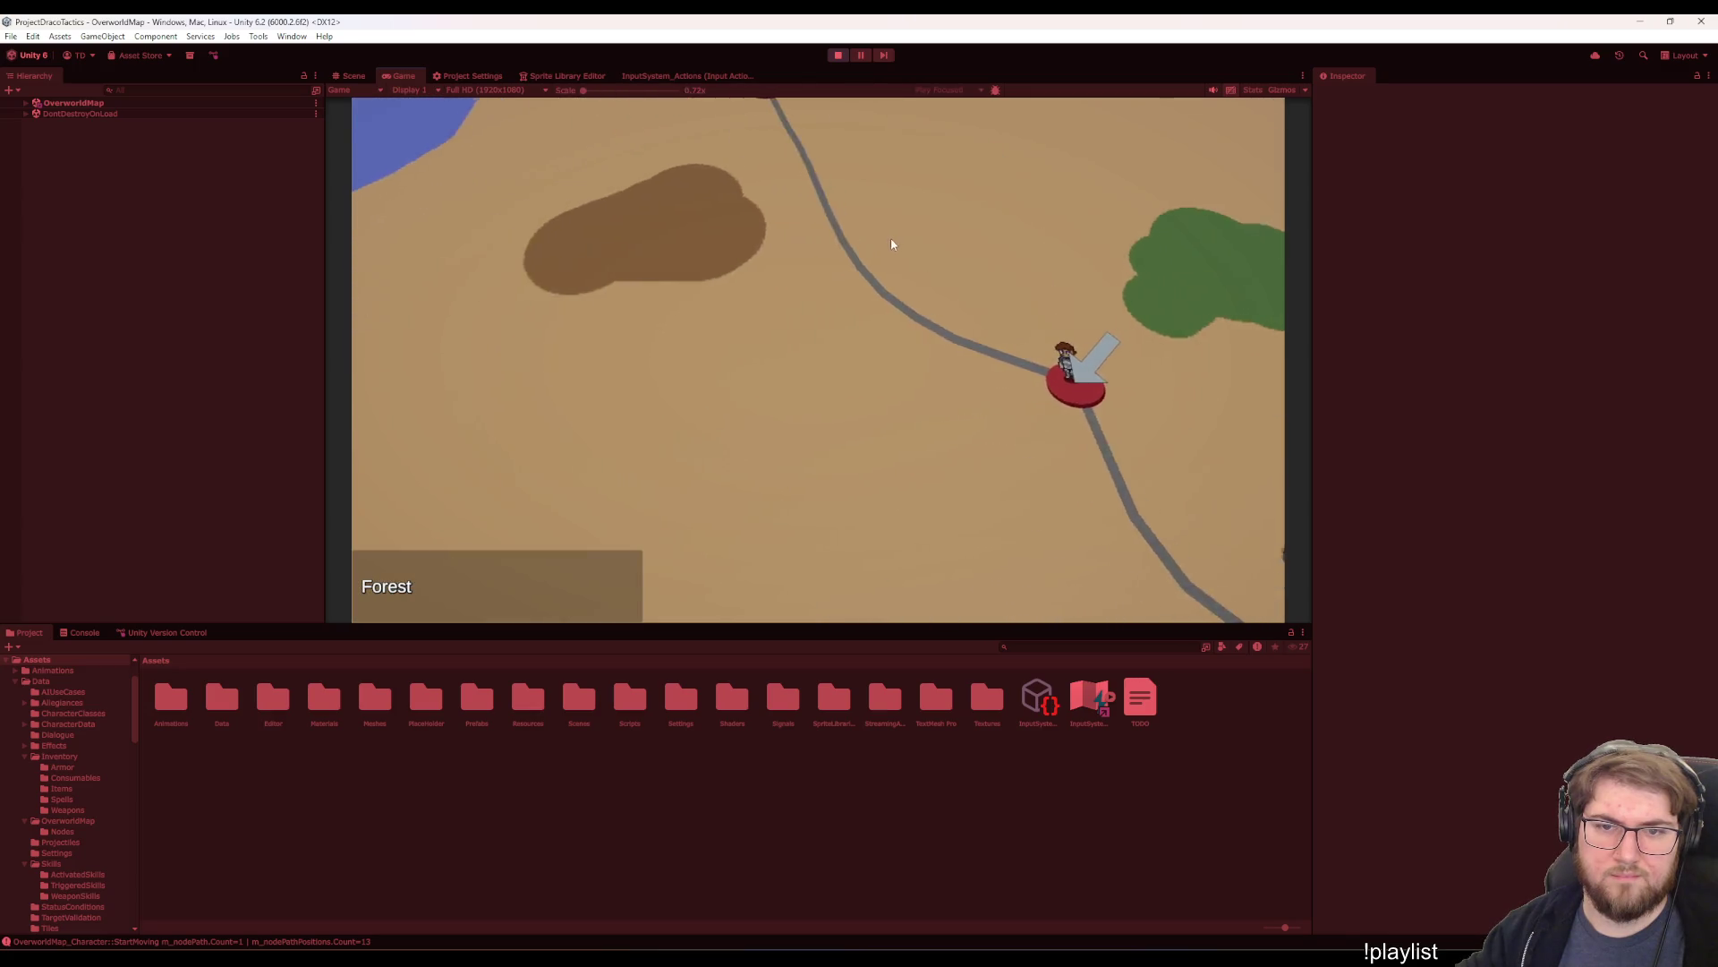
pyautogui.press('Left')
pyautogui.press('Return')
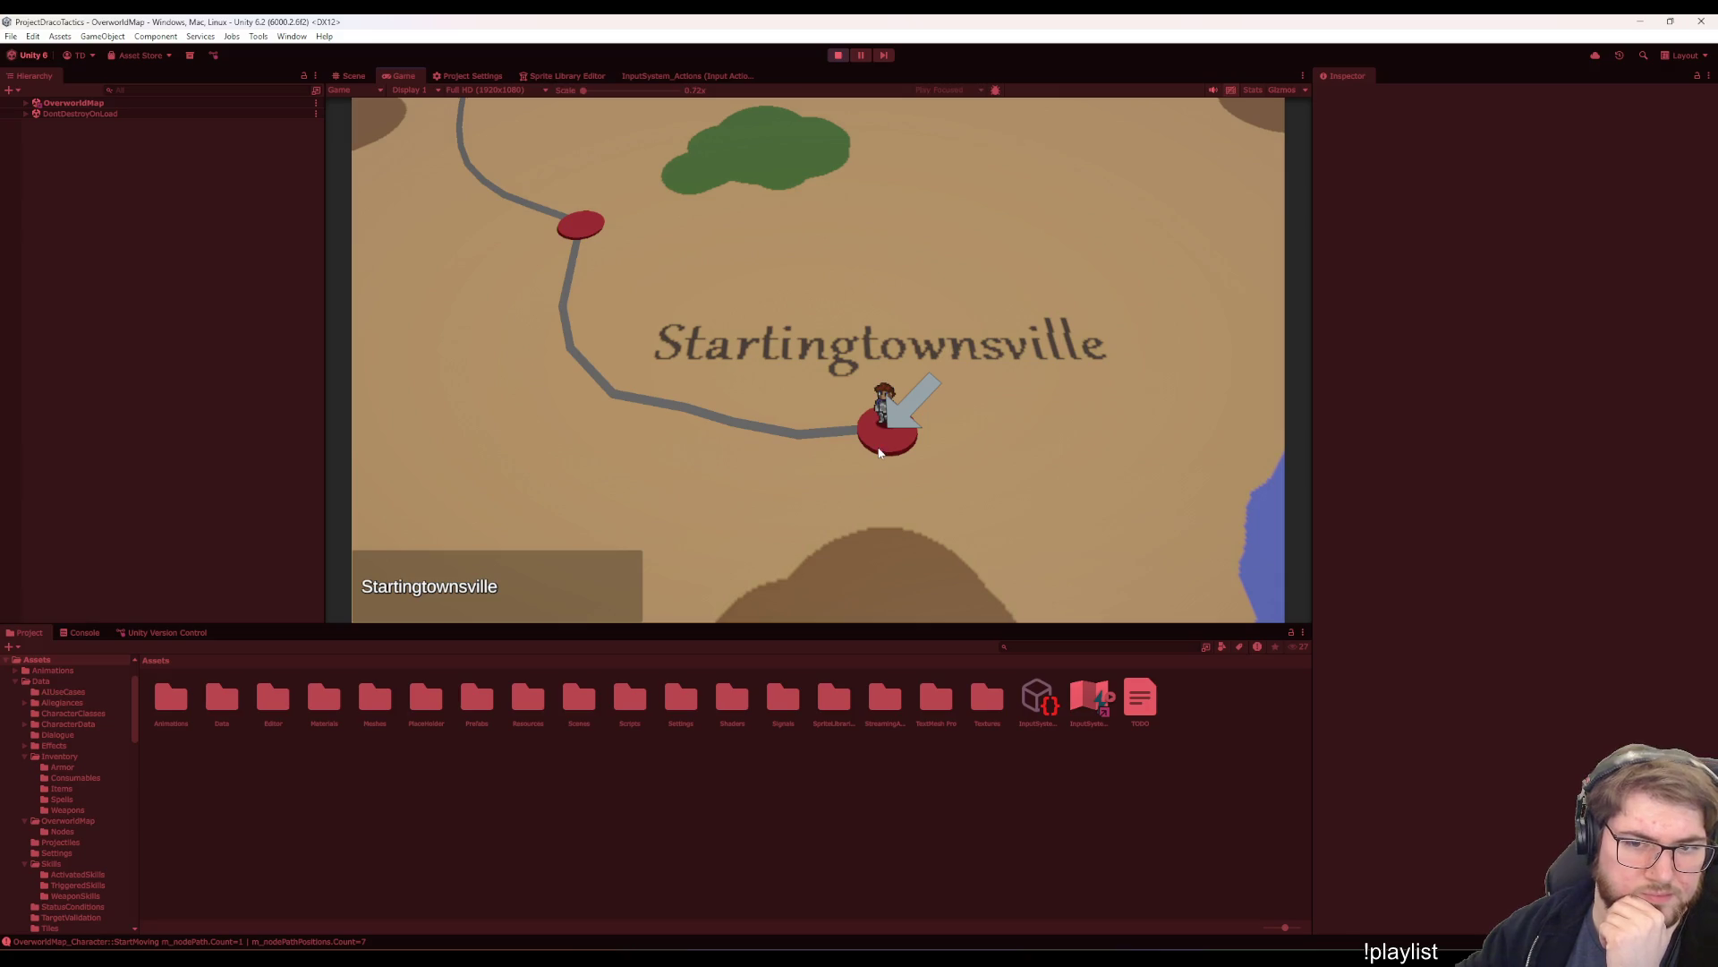
# - Glance at TODO.txt in Visual Studio with the caret on empty line 24, then return to Unity
pyautogui.moveTo(1190, 929)
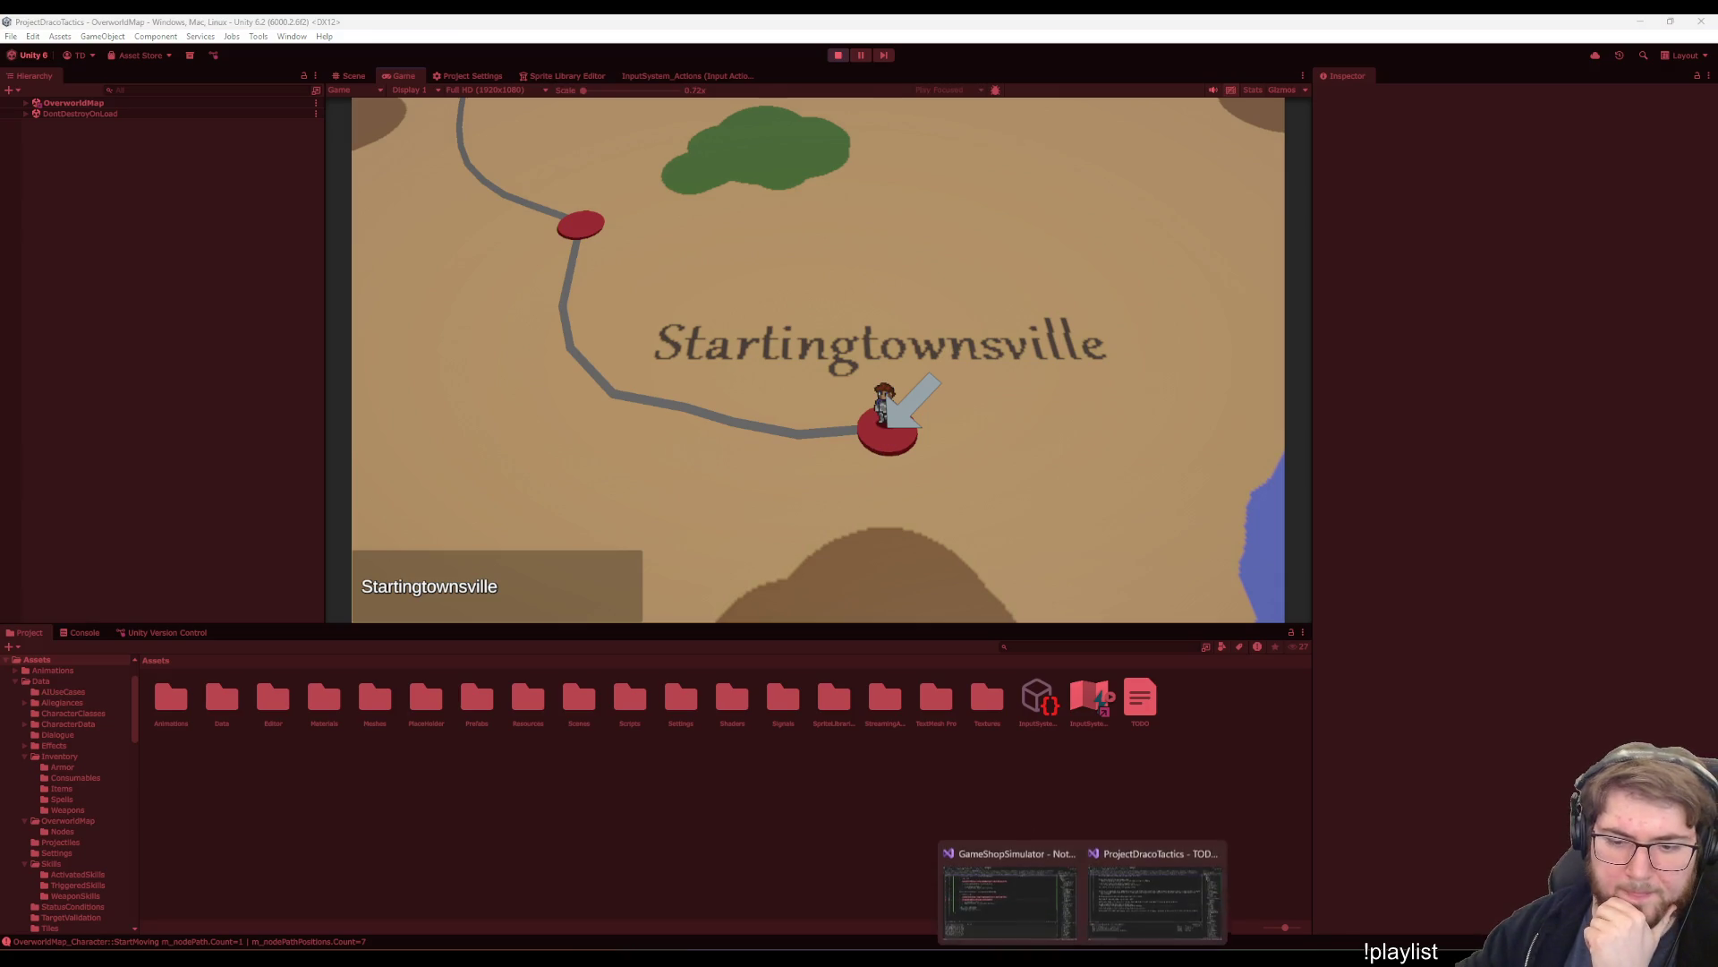
pyautogui.click(1116, 903)
pyautogui.click(737, 329)
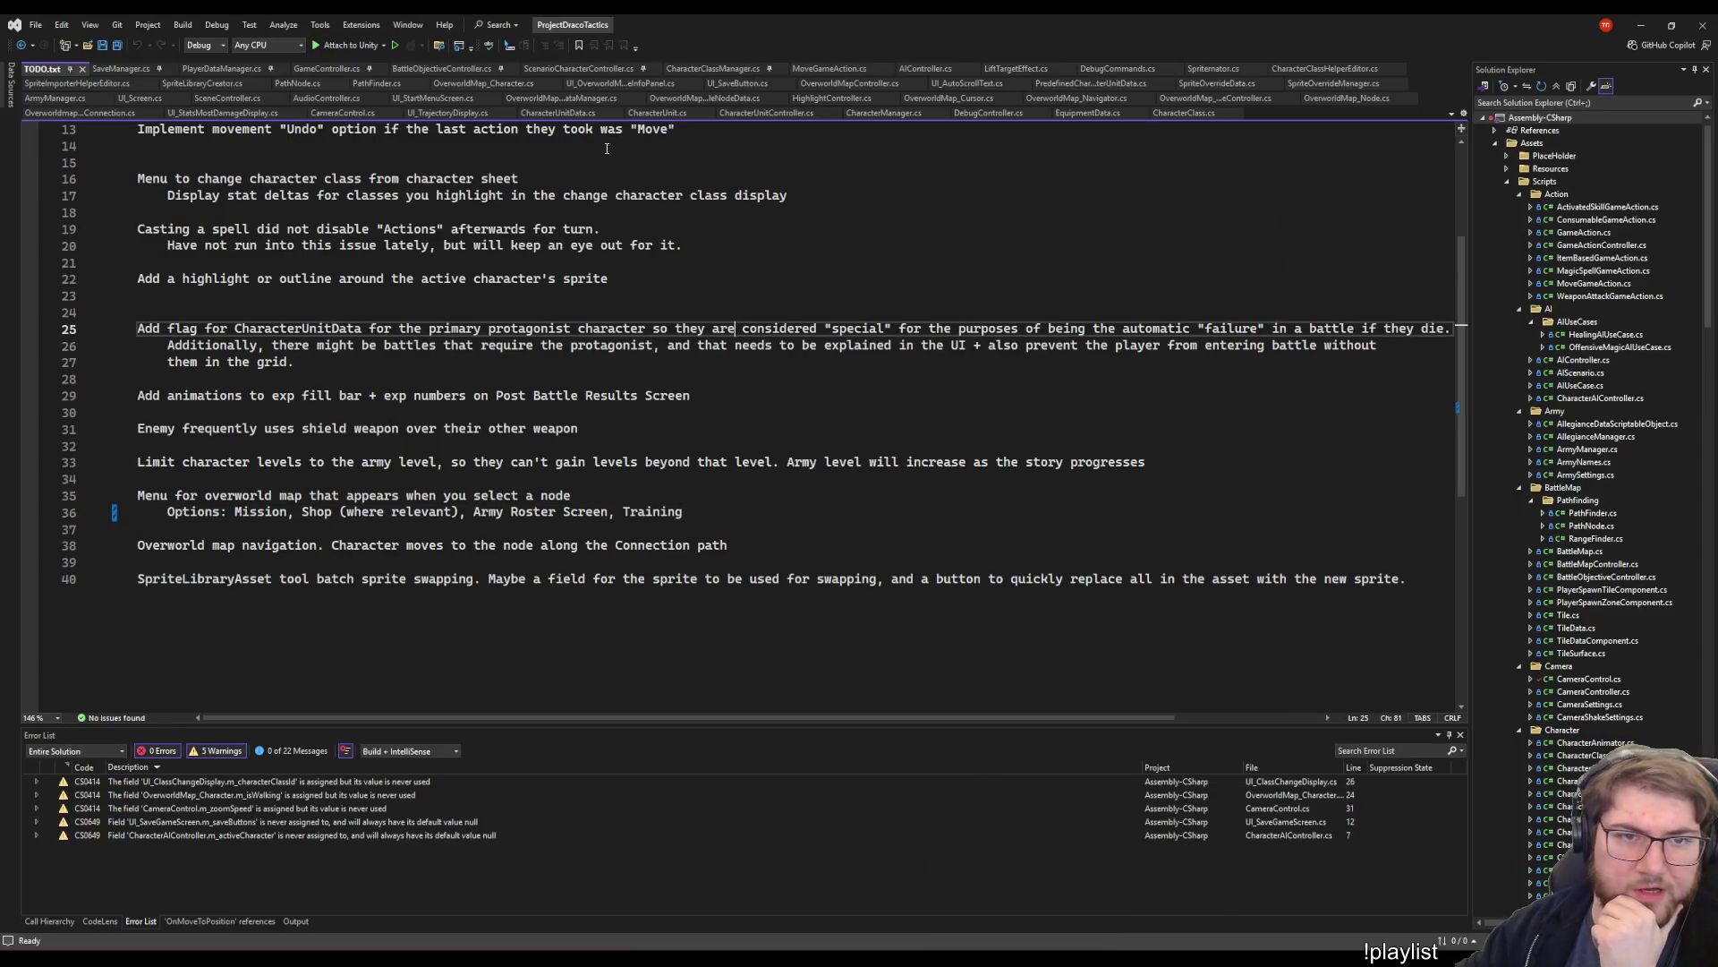
pyautogui.click(763, 310)
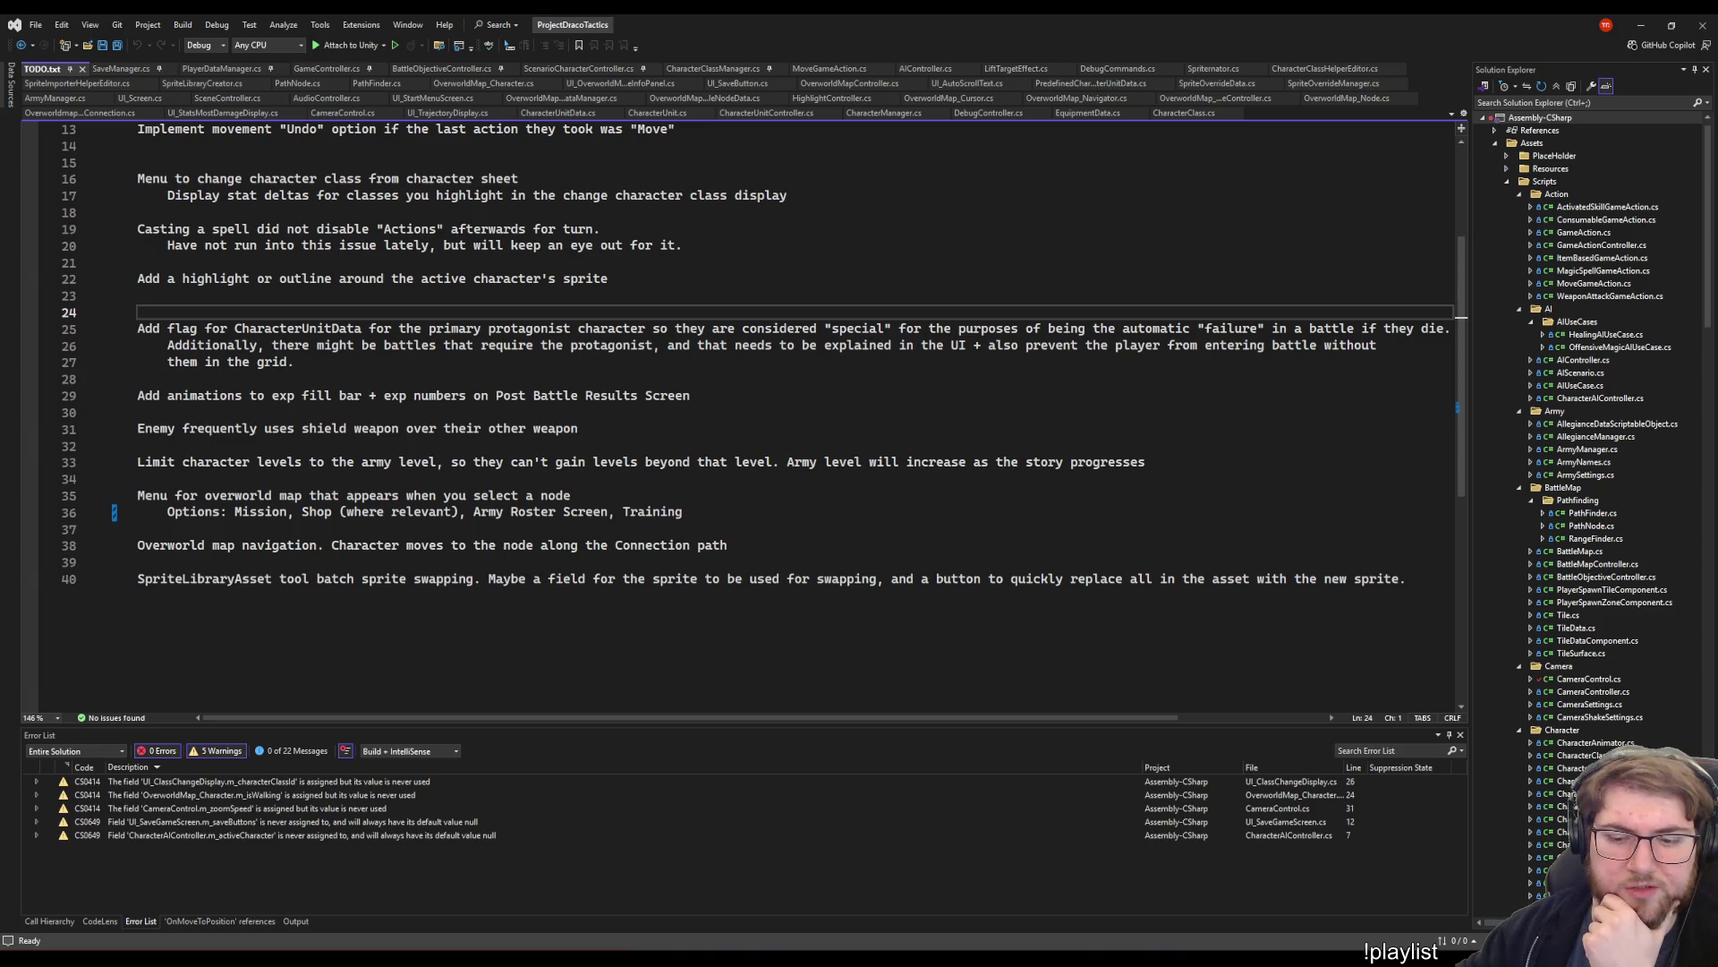
pyautogui.click(1115, 902)
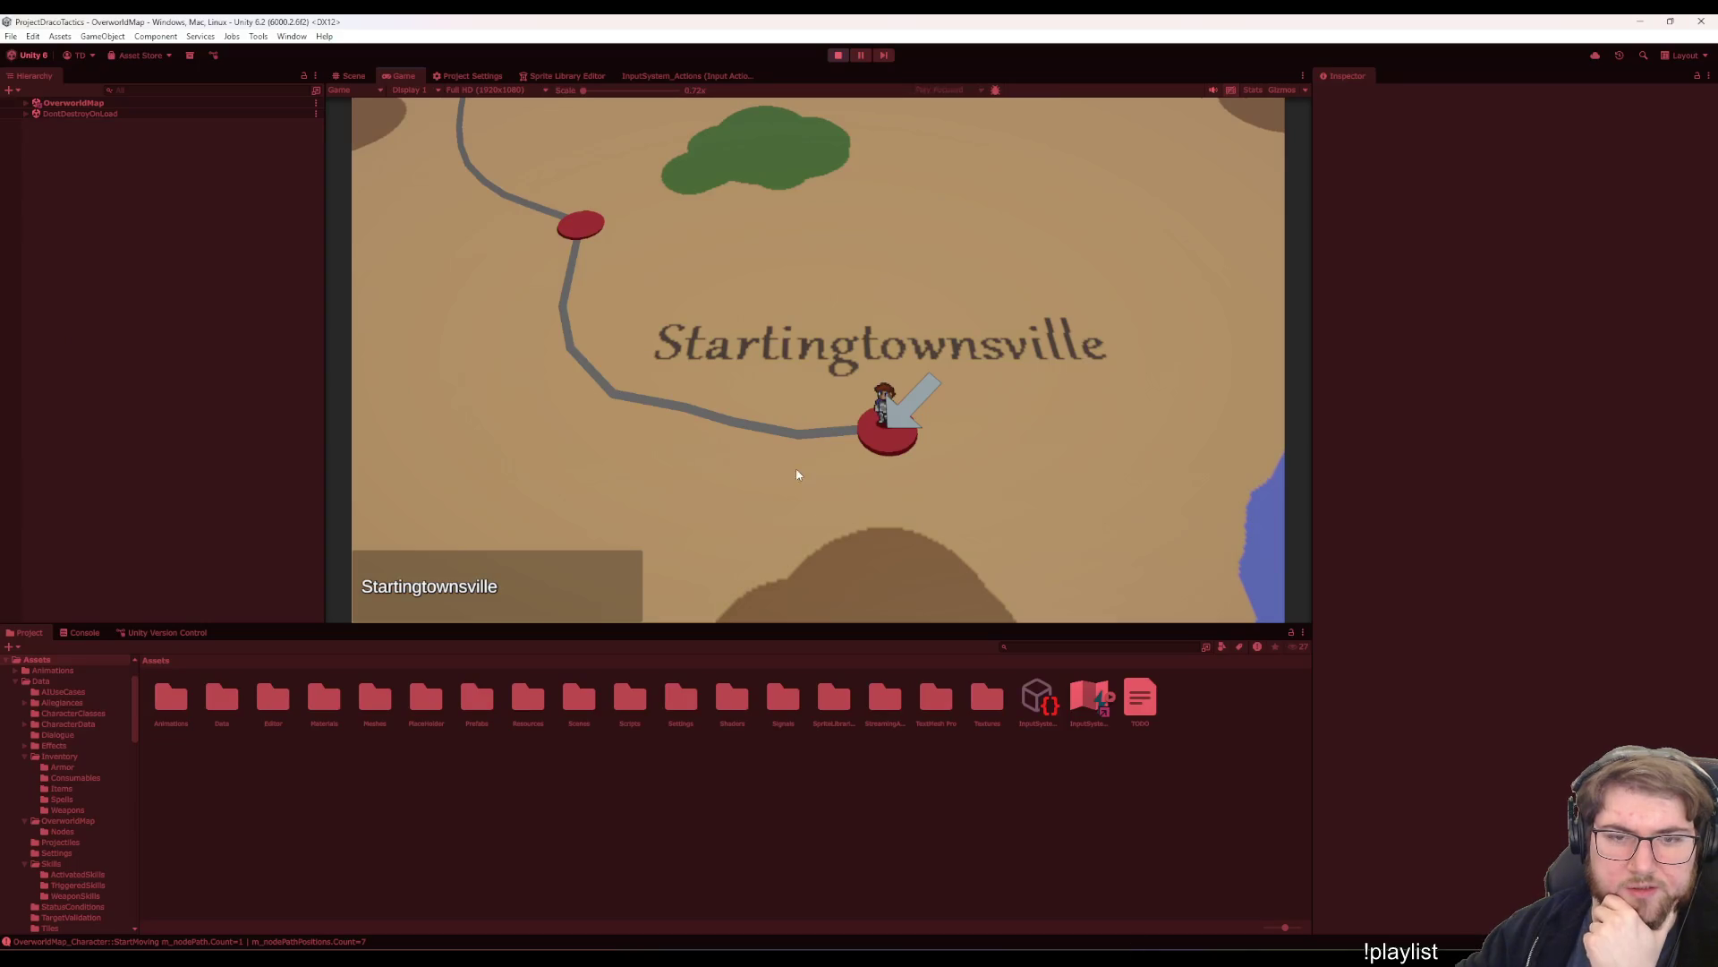
# - Click through OverworldMap's children to OverworldMap_Cursor and open its script in Visual Studio
pyautogui.click(25, 103)
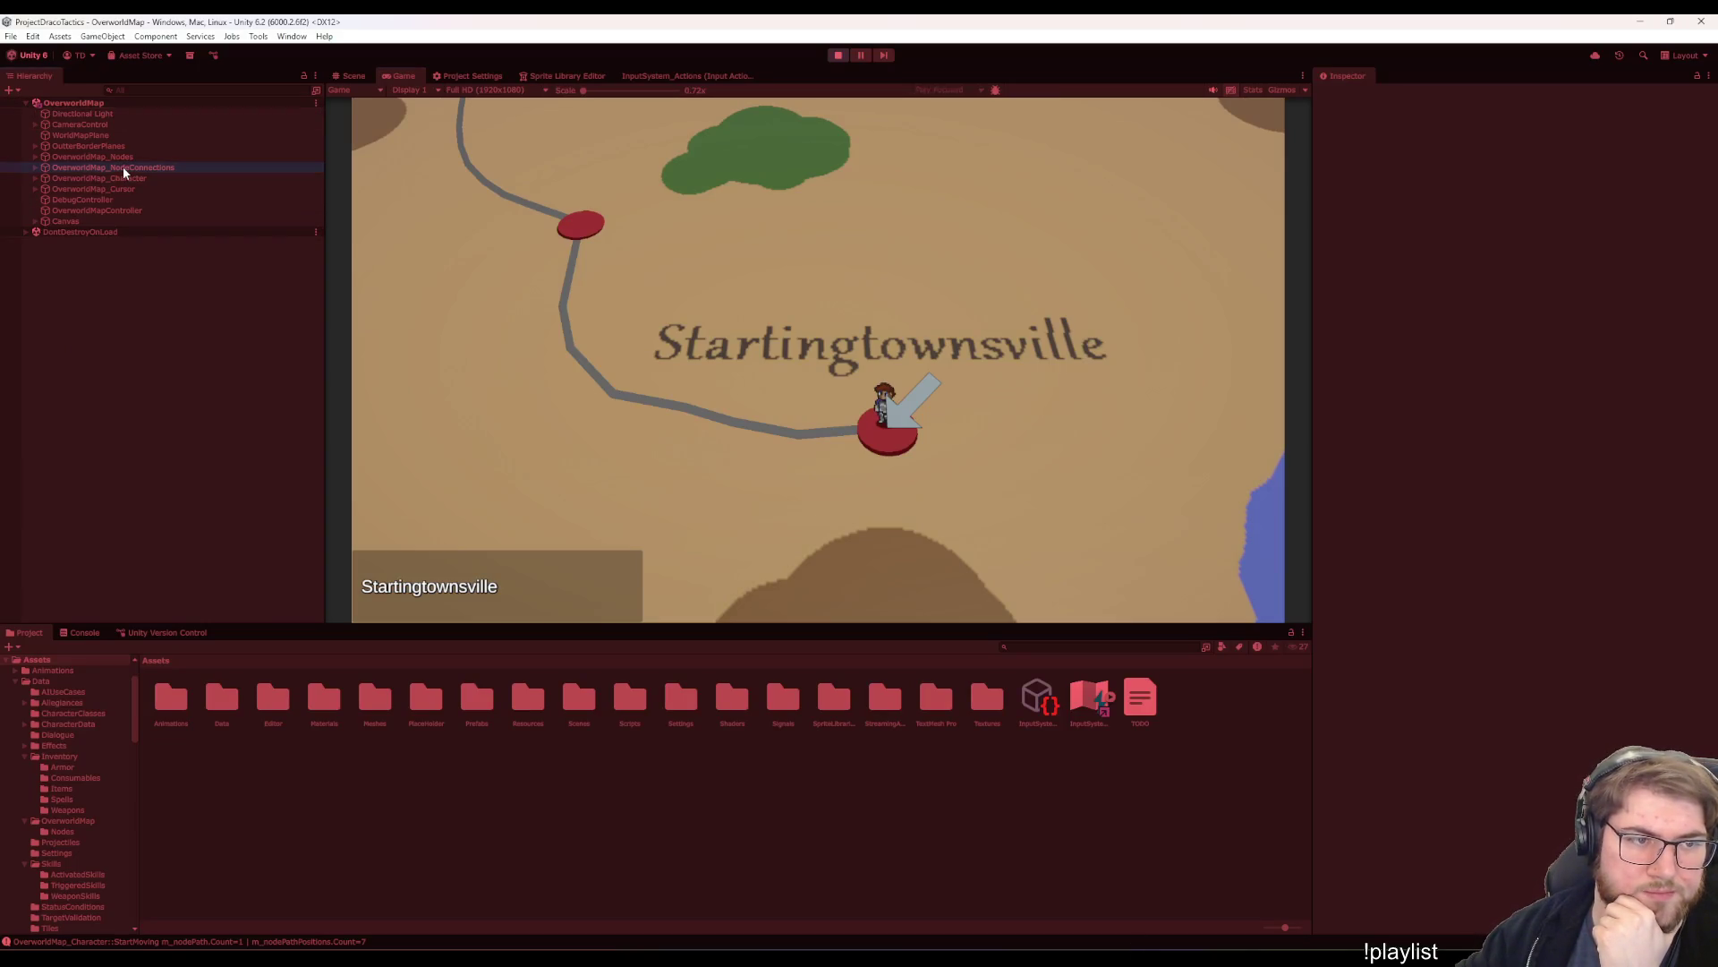
pyautogui.click(122, 167)
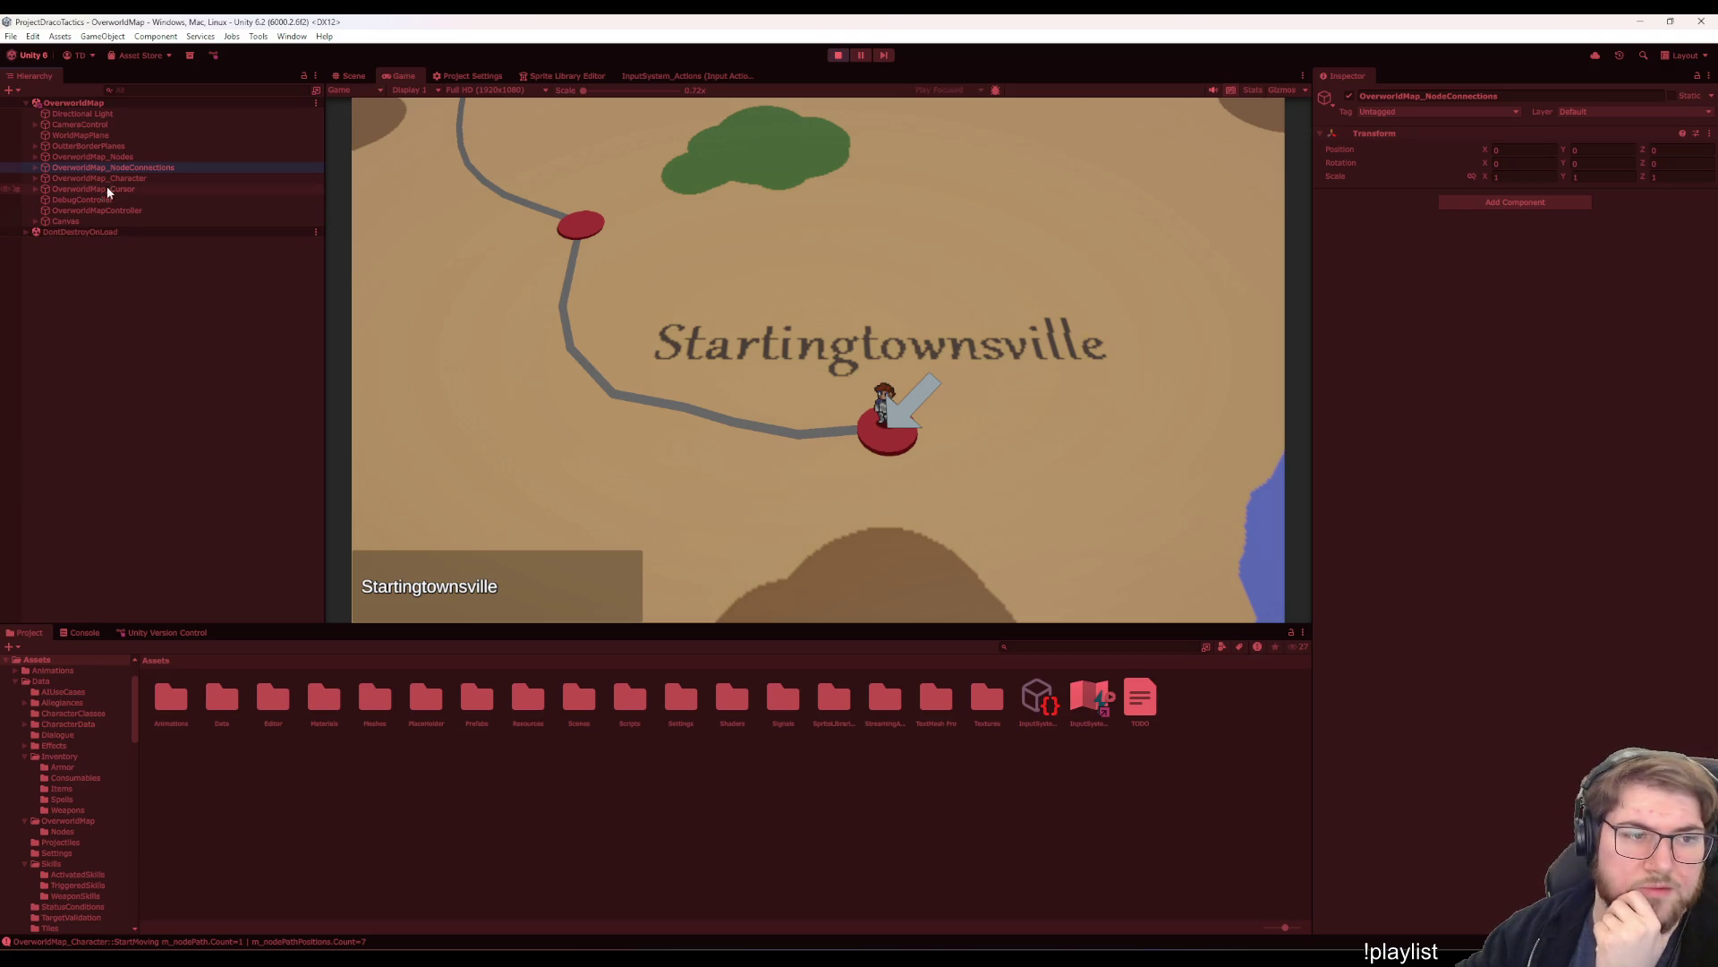
pyautogui.click(136, 156)
pyautogui.click(127, 176)
pyautogui.click(135, 187)
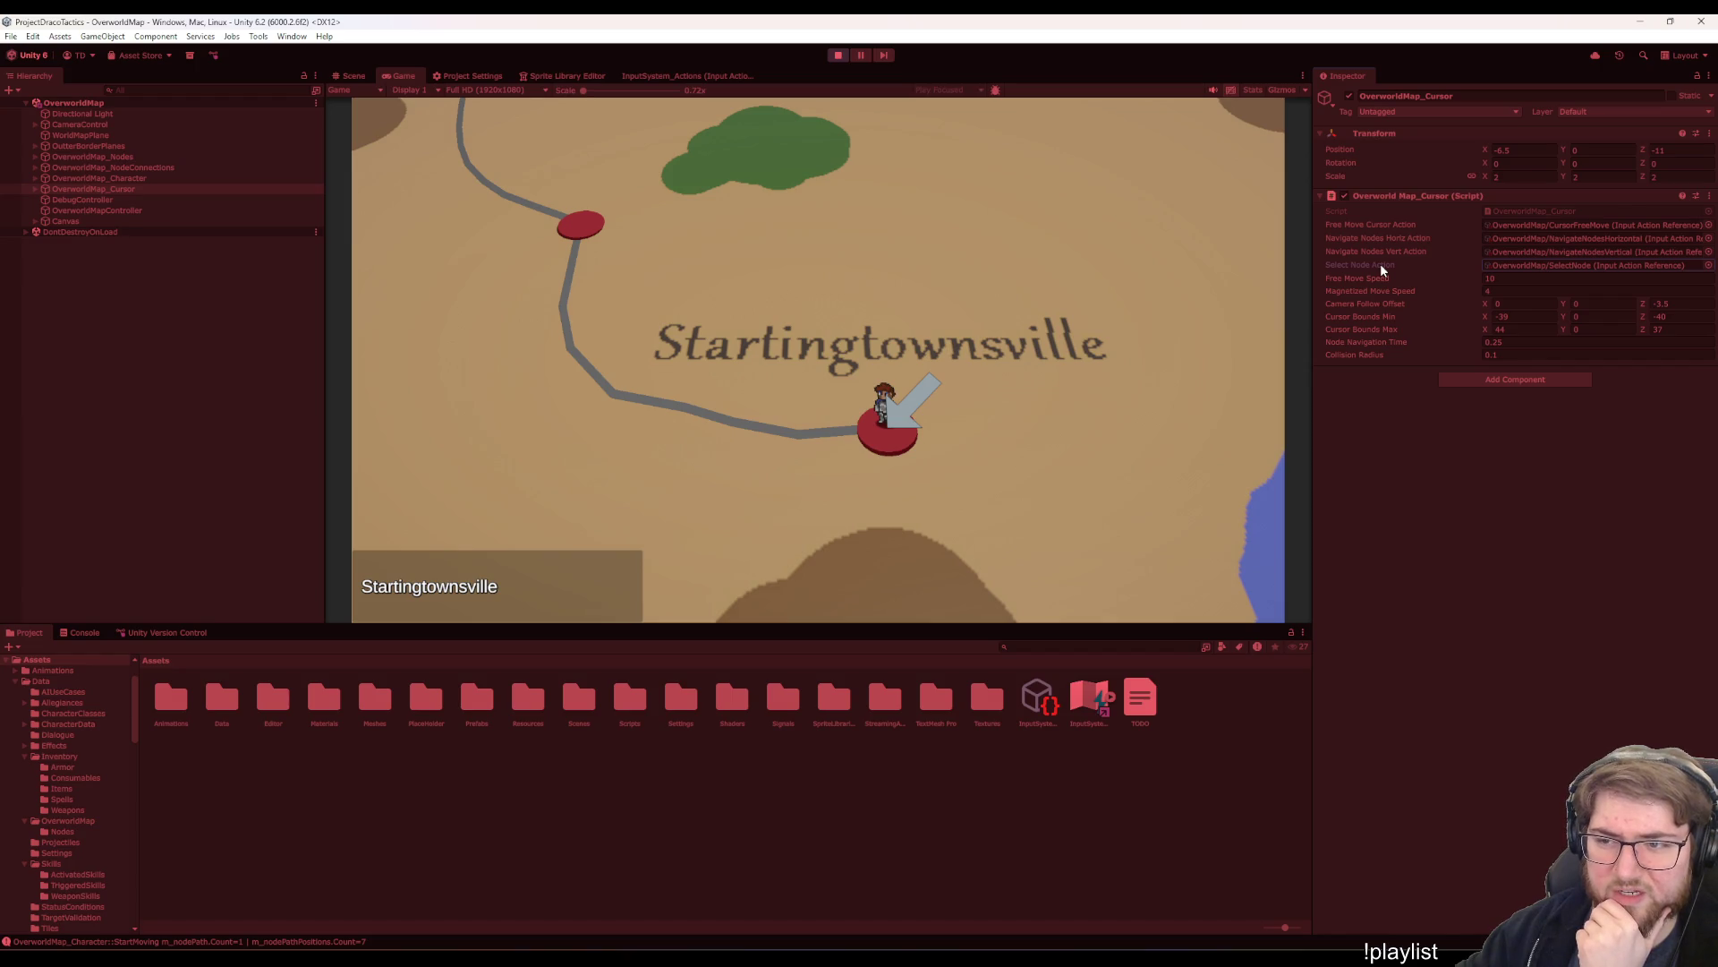
pyautogui.doubleClick(1532, 213)
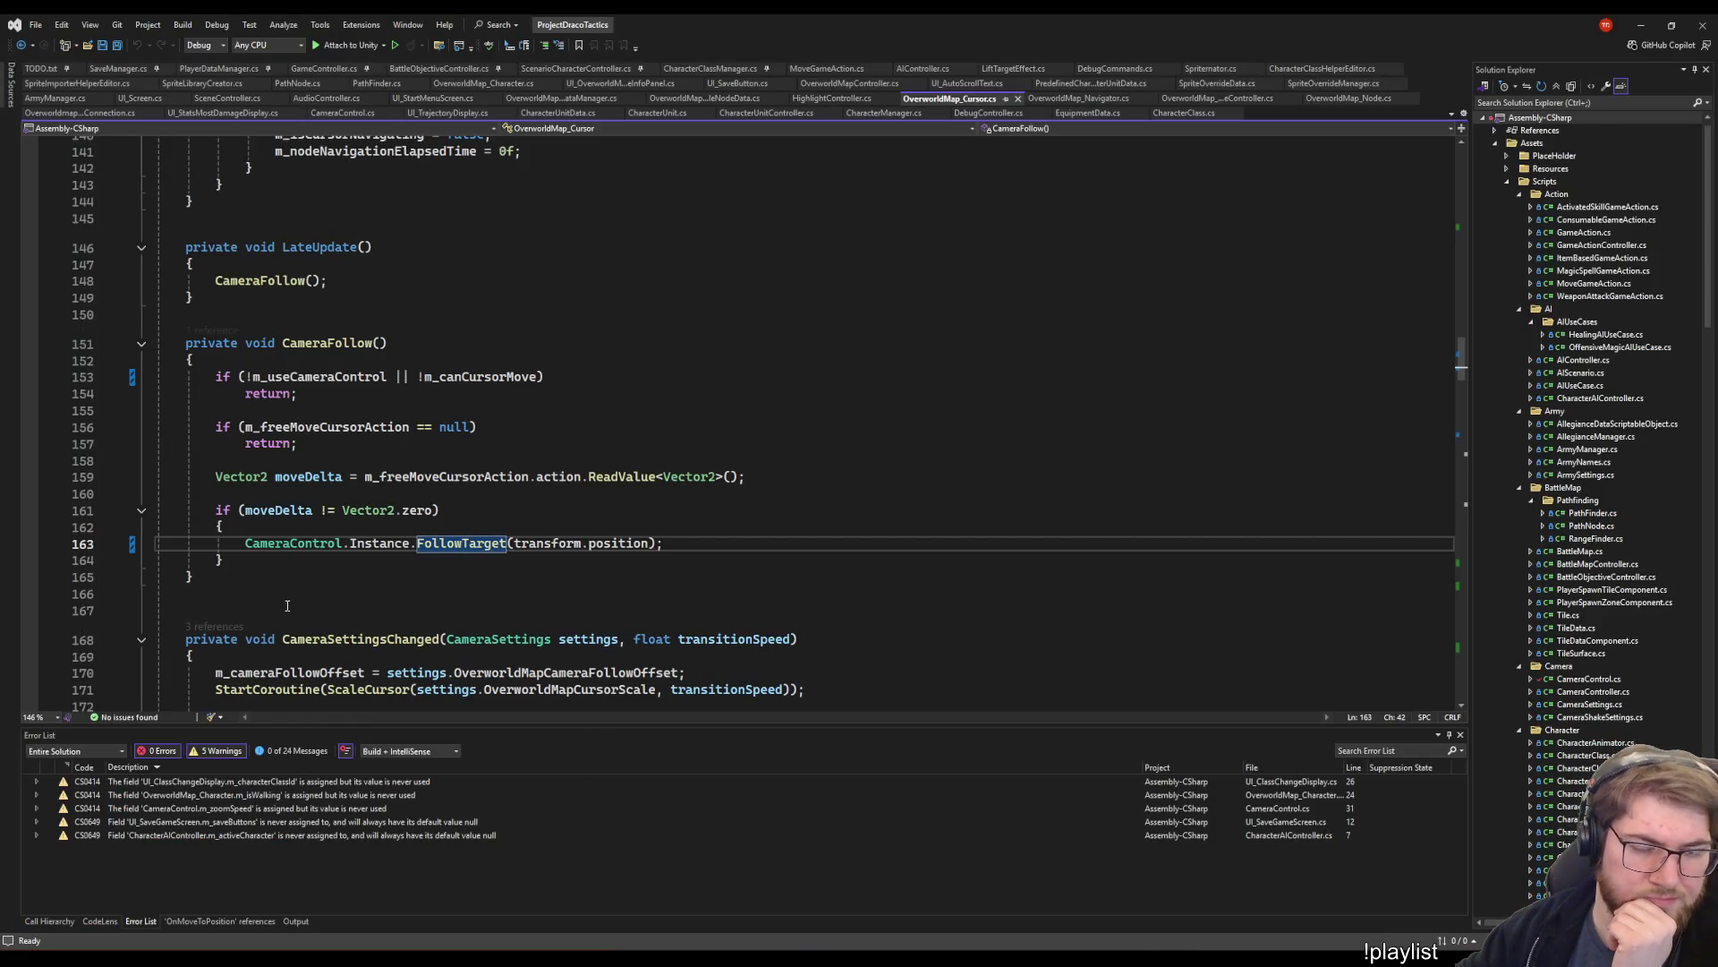
# - Jump to the SelectNode definition in OverworldMap_Cursor.cs
pyautogui.scroll(-7, 287, 606)
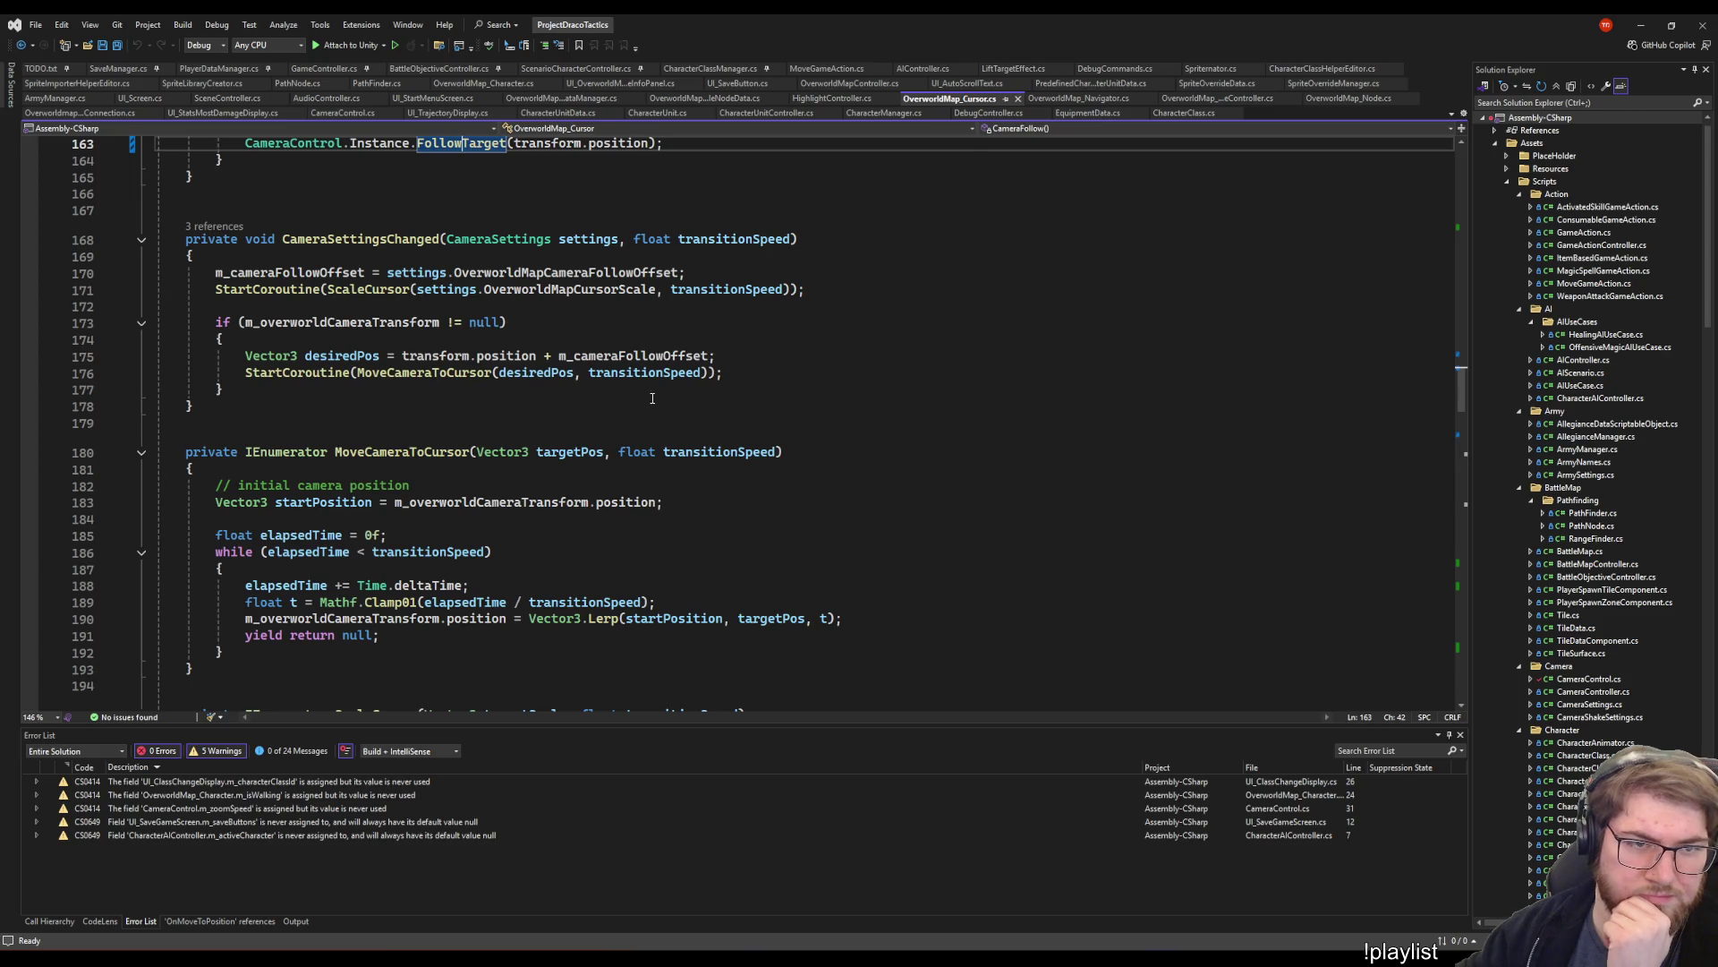
pyautogui.scroll(20, 652, 398)
pyautogui.scroll(-20, 650, 295)
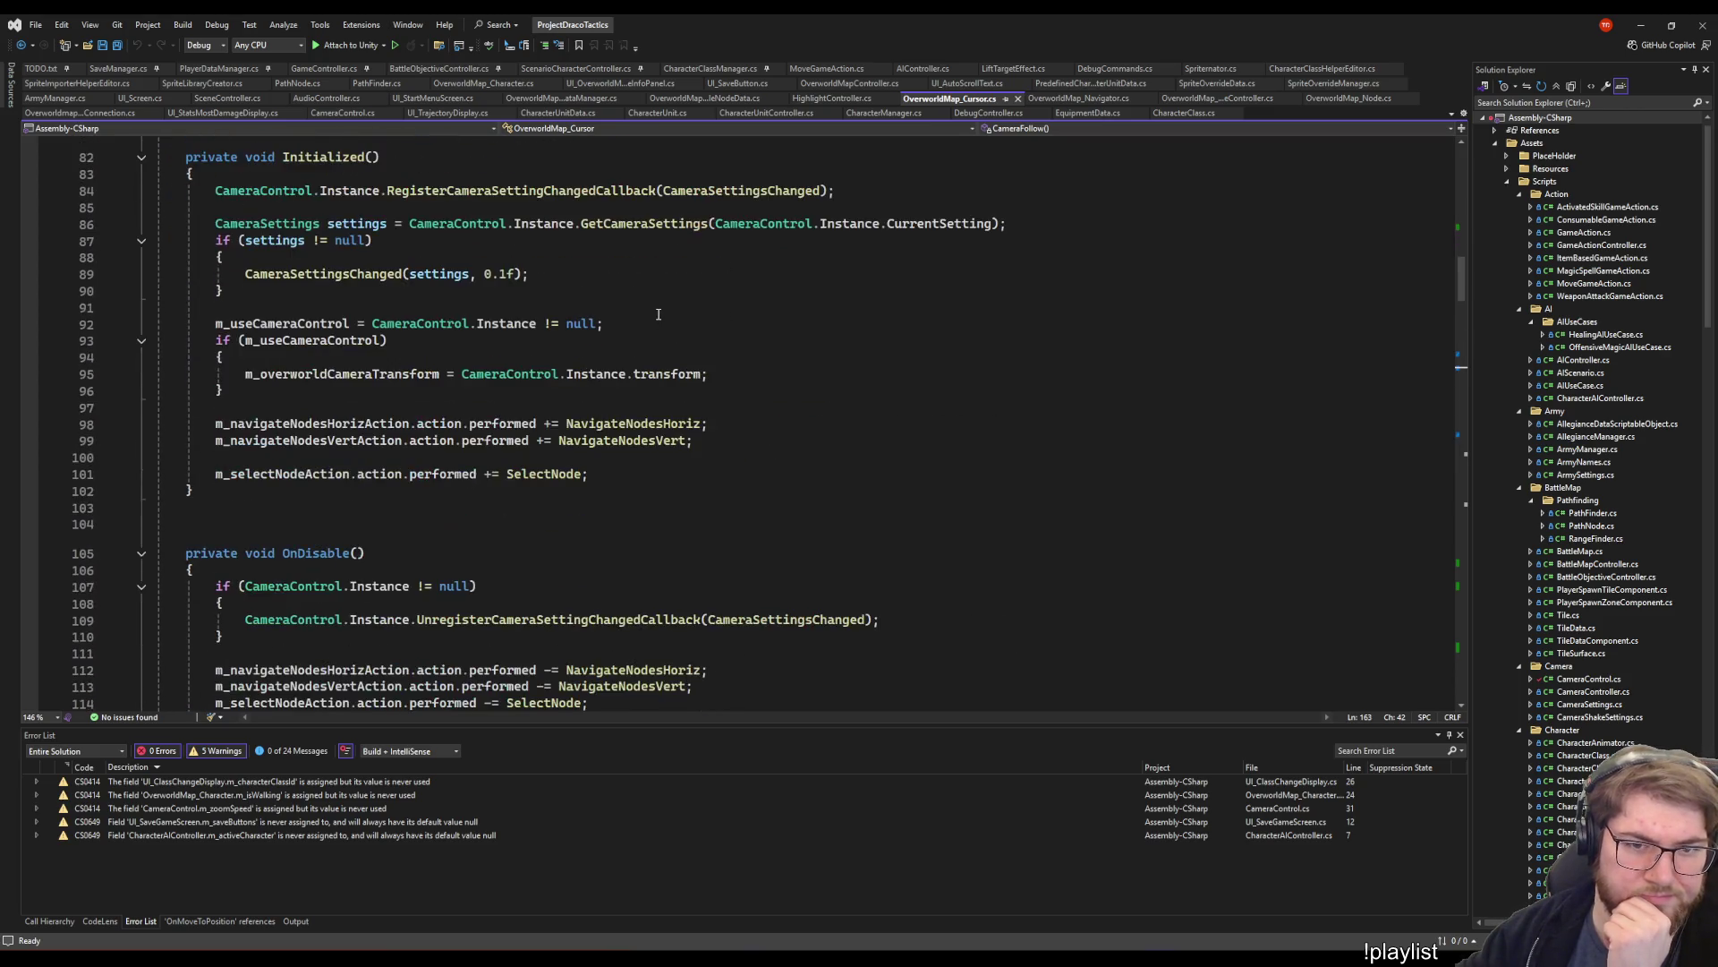
pyautogui.rightClick(564, 473)
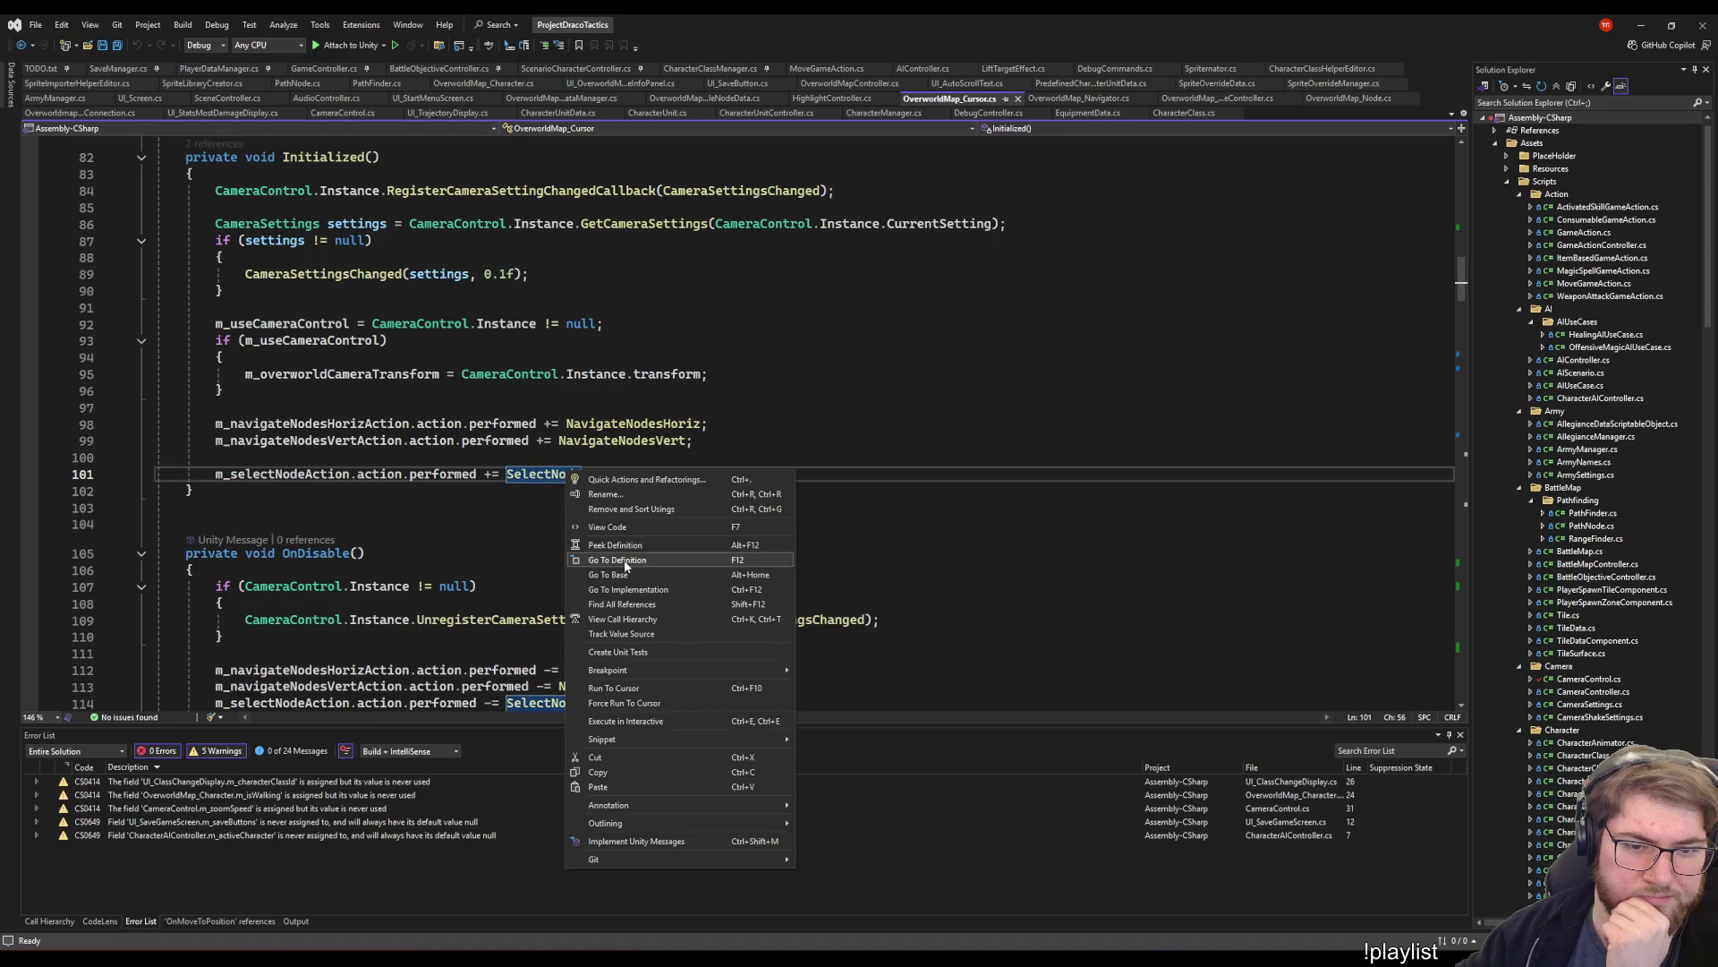
pyautogui.click(609, 560)
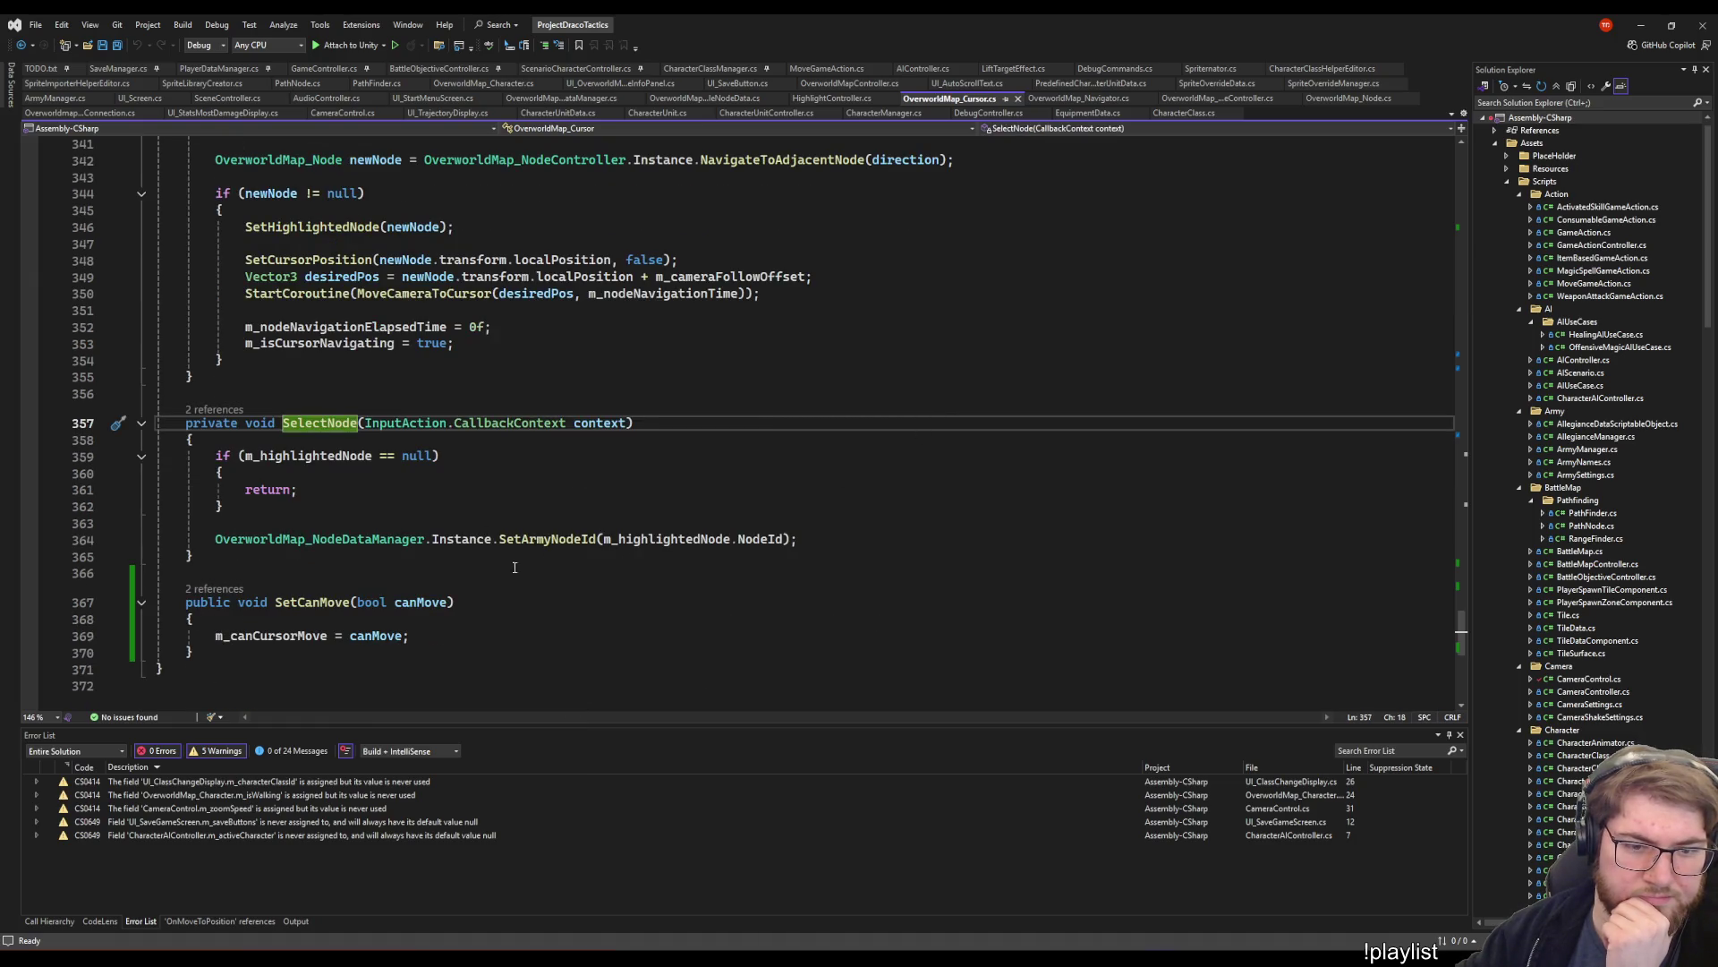
# - Go to the SetArmyNodeId definition, then navigate back to its call on line 364
pyautogui.click(590, 539)
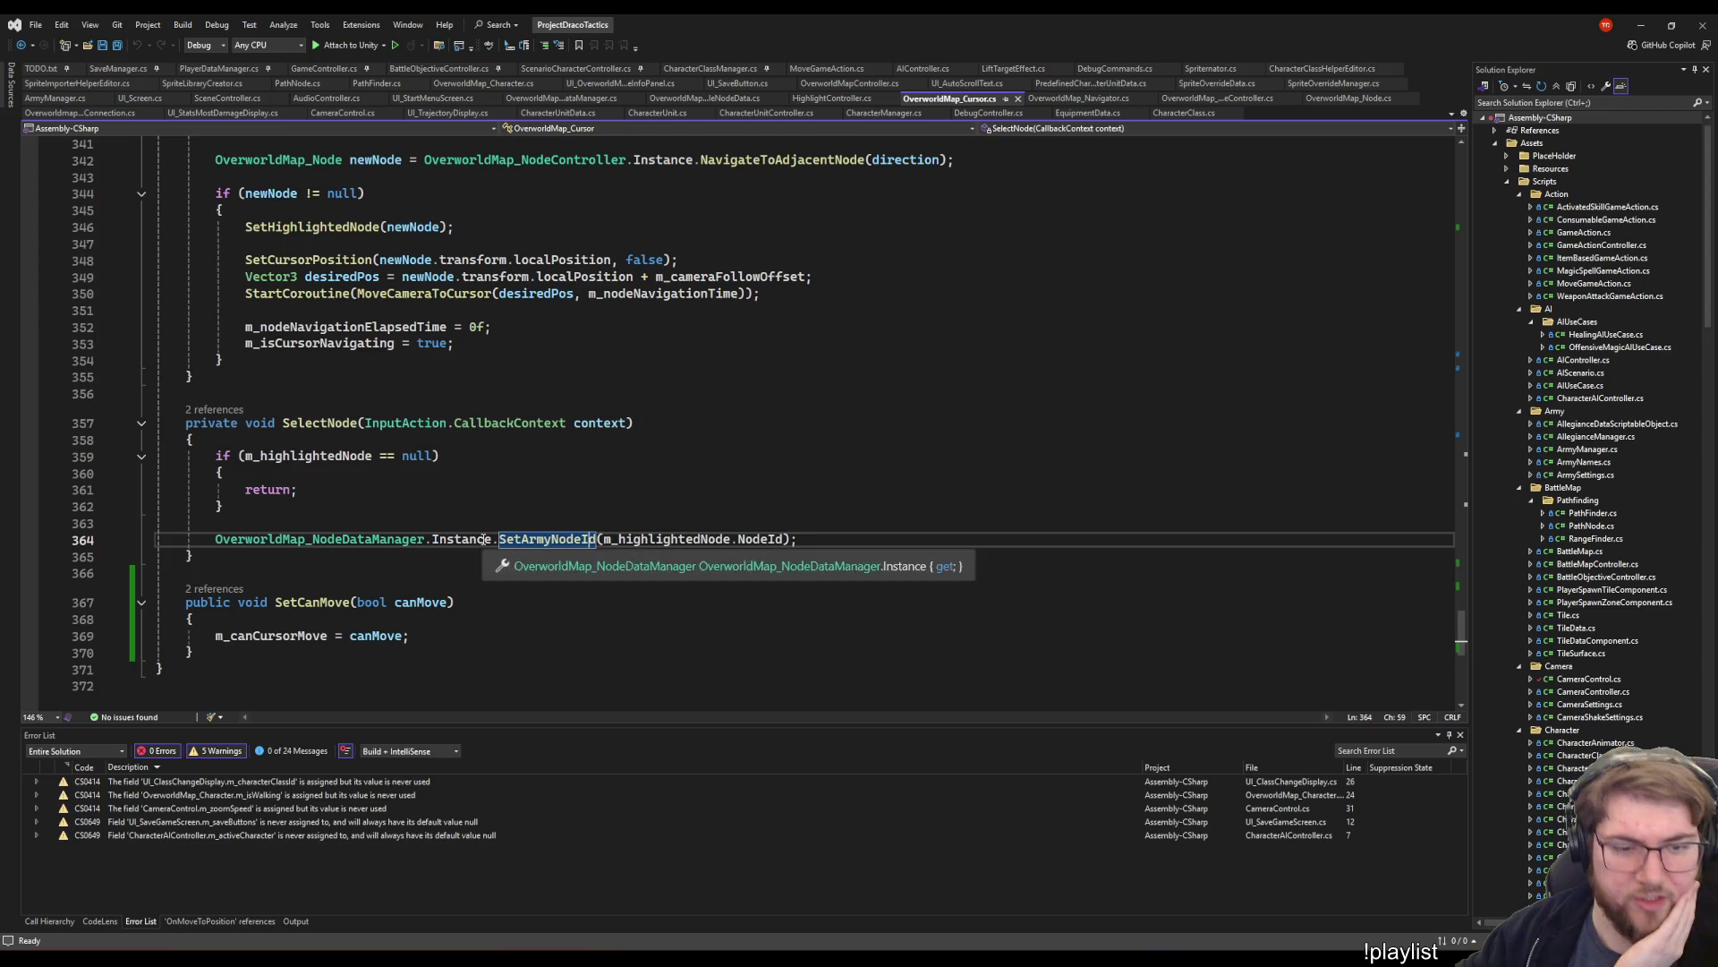
pyautogui.rightClick(578, 546)
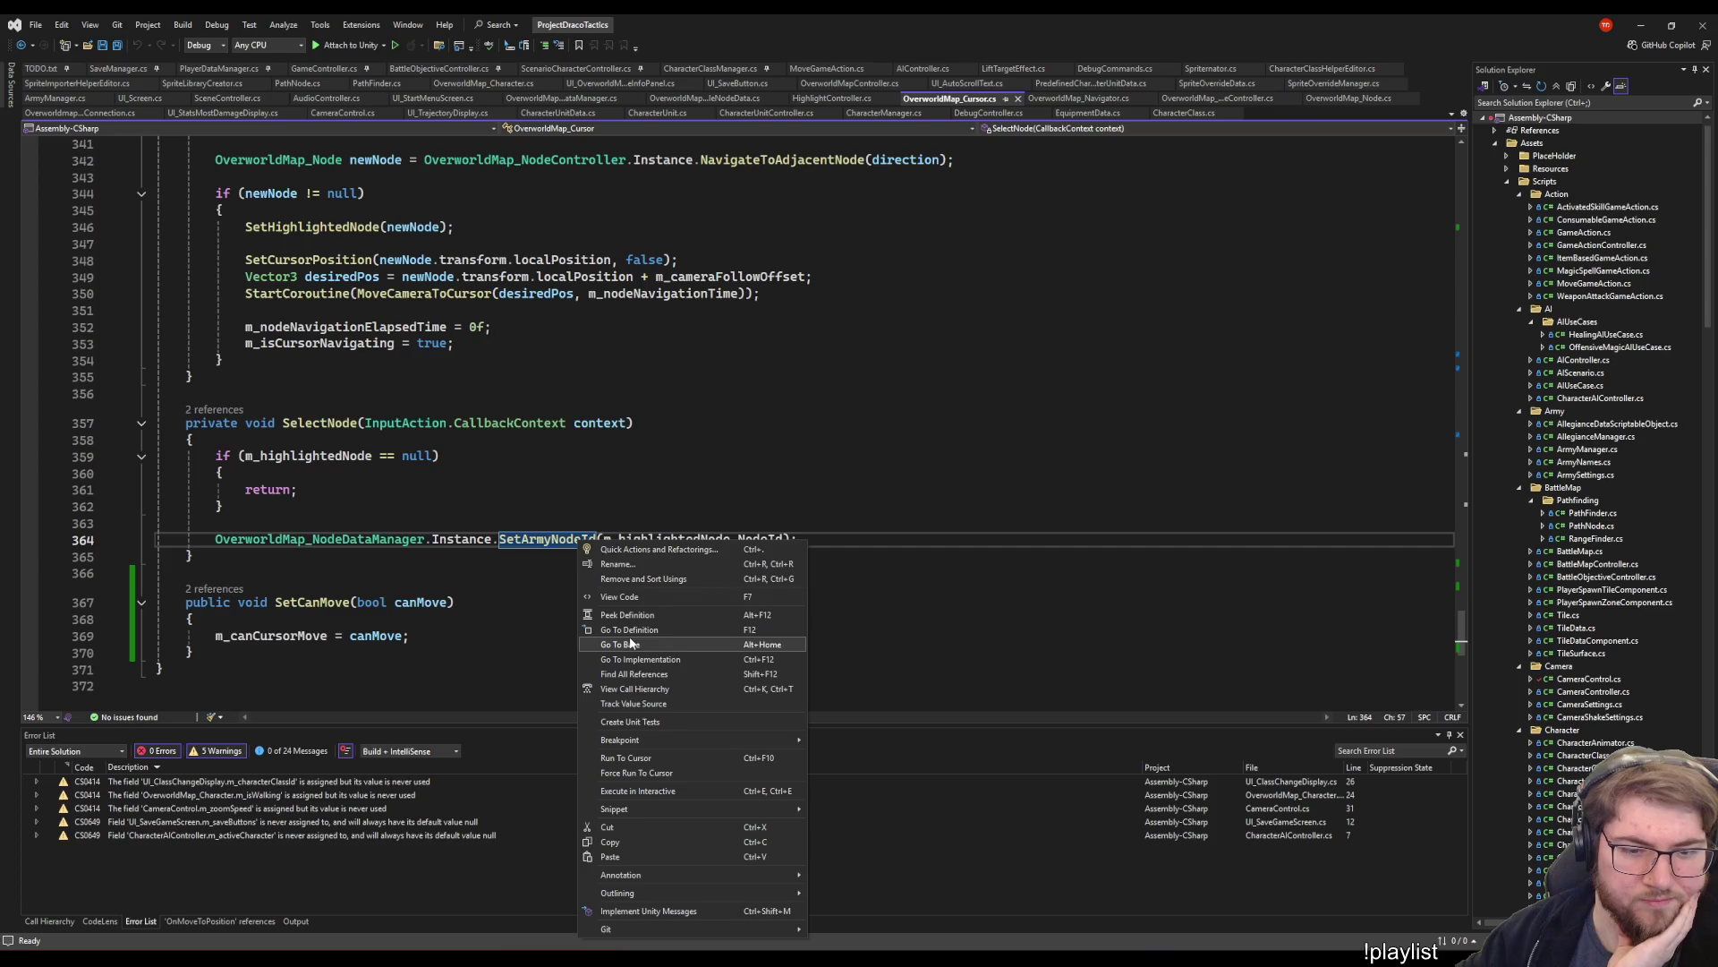
pyautogui.click(629, 629)
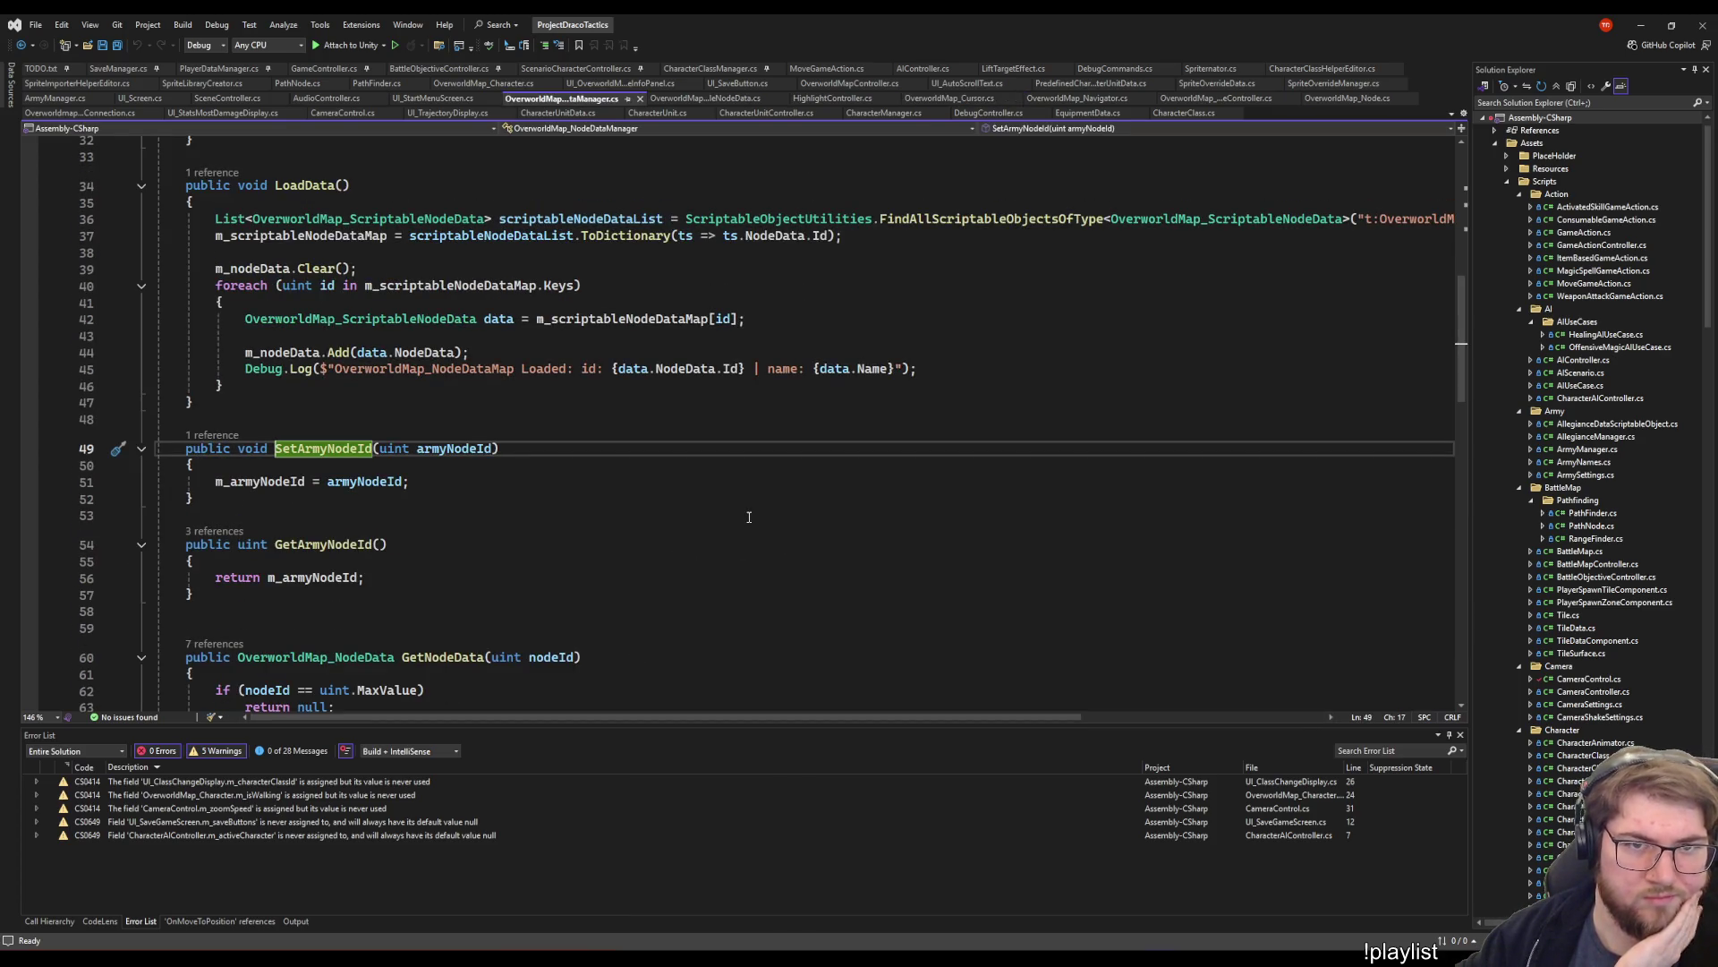
pyautogui.hotkey('ctrl', '-')
pyautogui.click(832, 539)
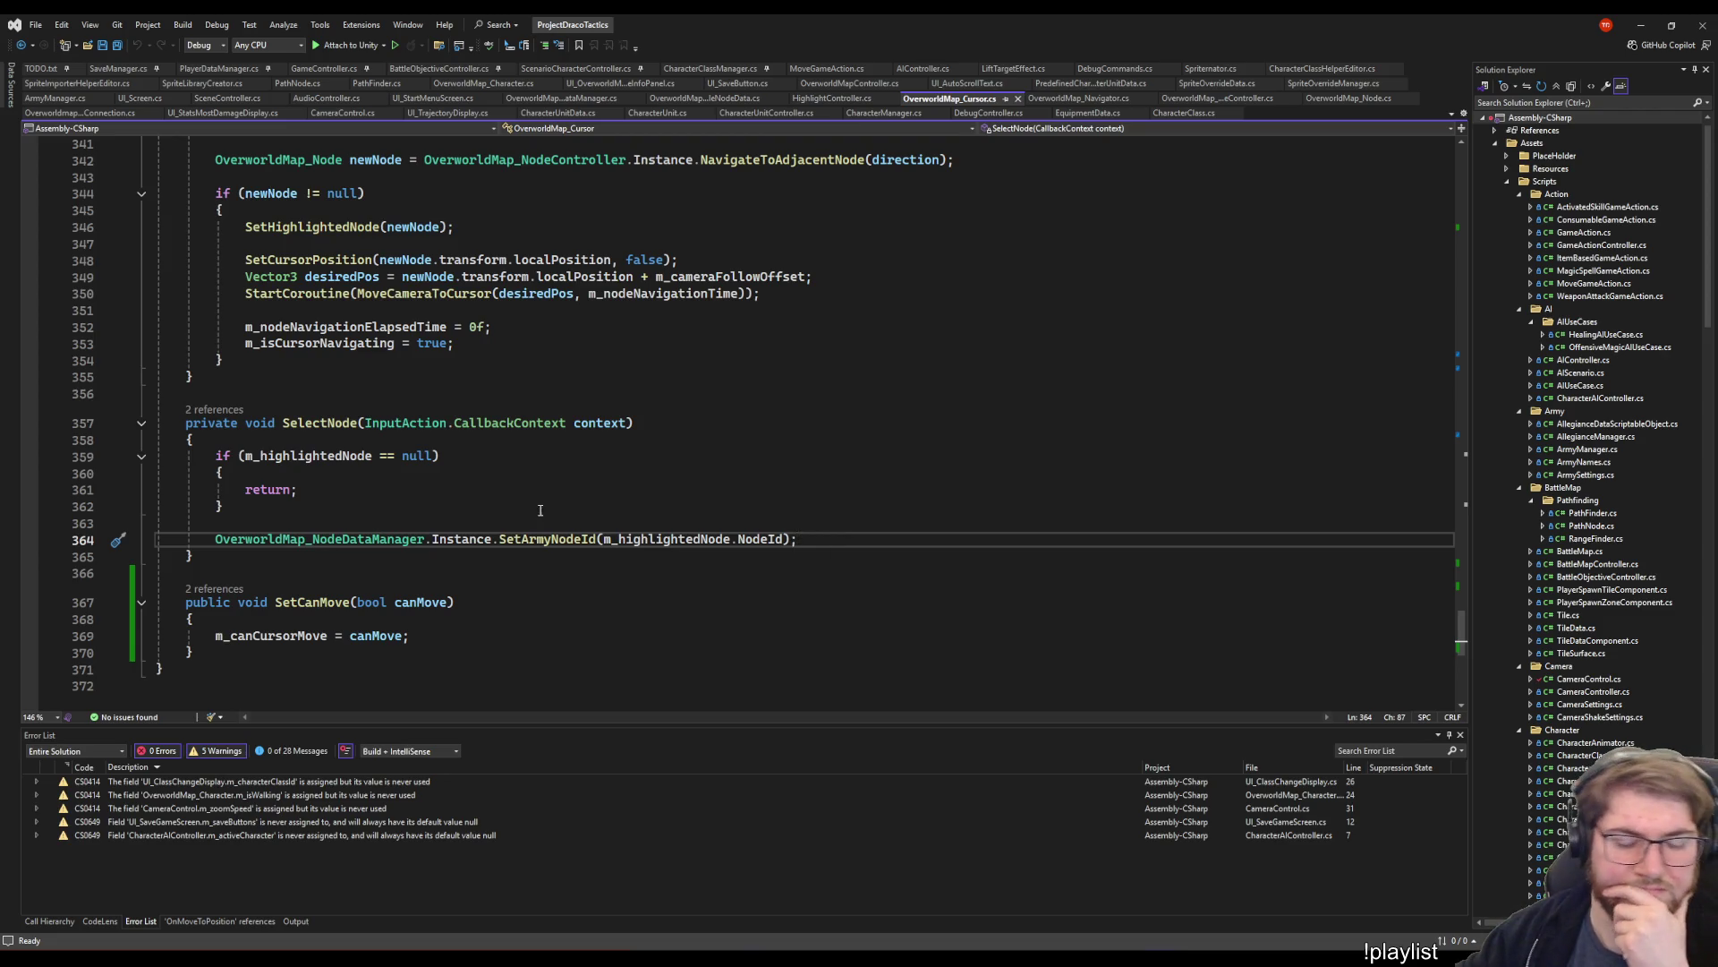
pyautogui.moveTo(551, 538)
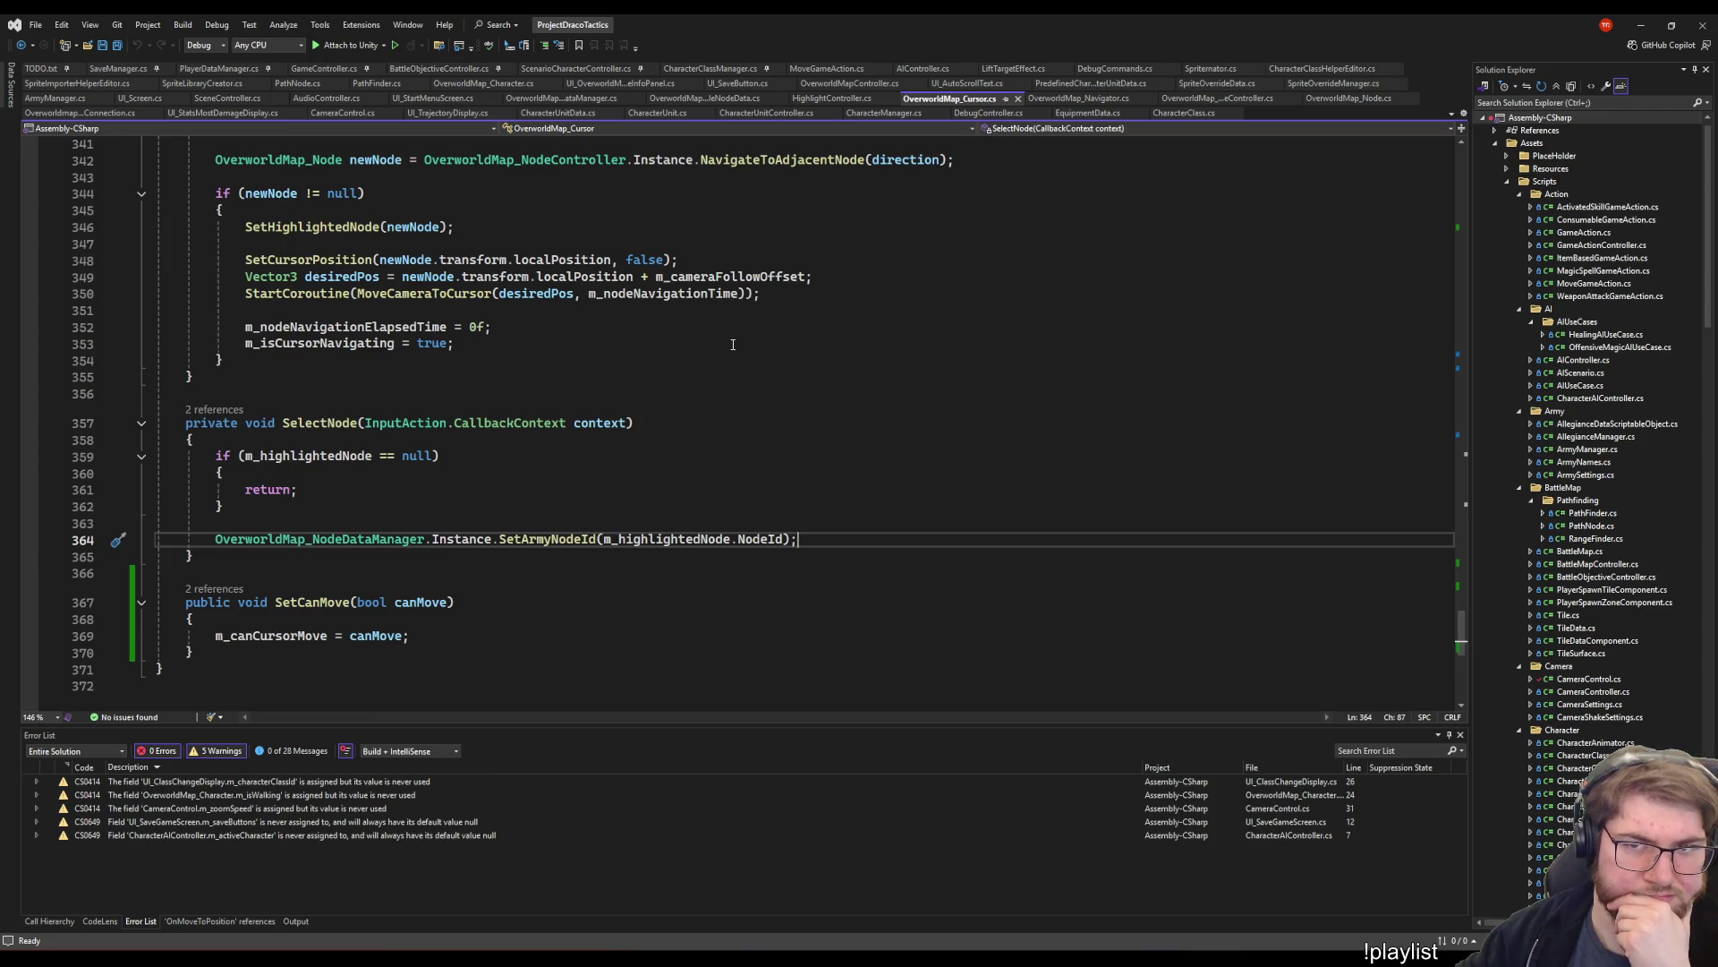
# - Scroll through the node navigation and snapping code in OverworldMap_Cursor.cs
pyautogui.scroll(11, 733, 344)
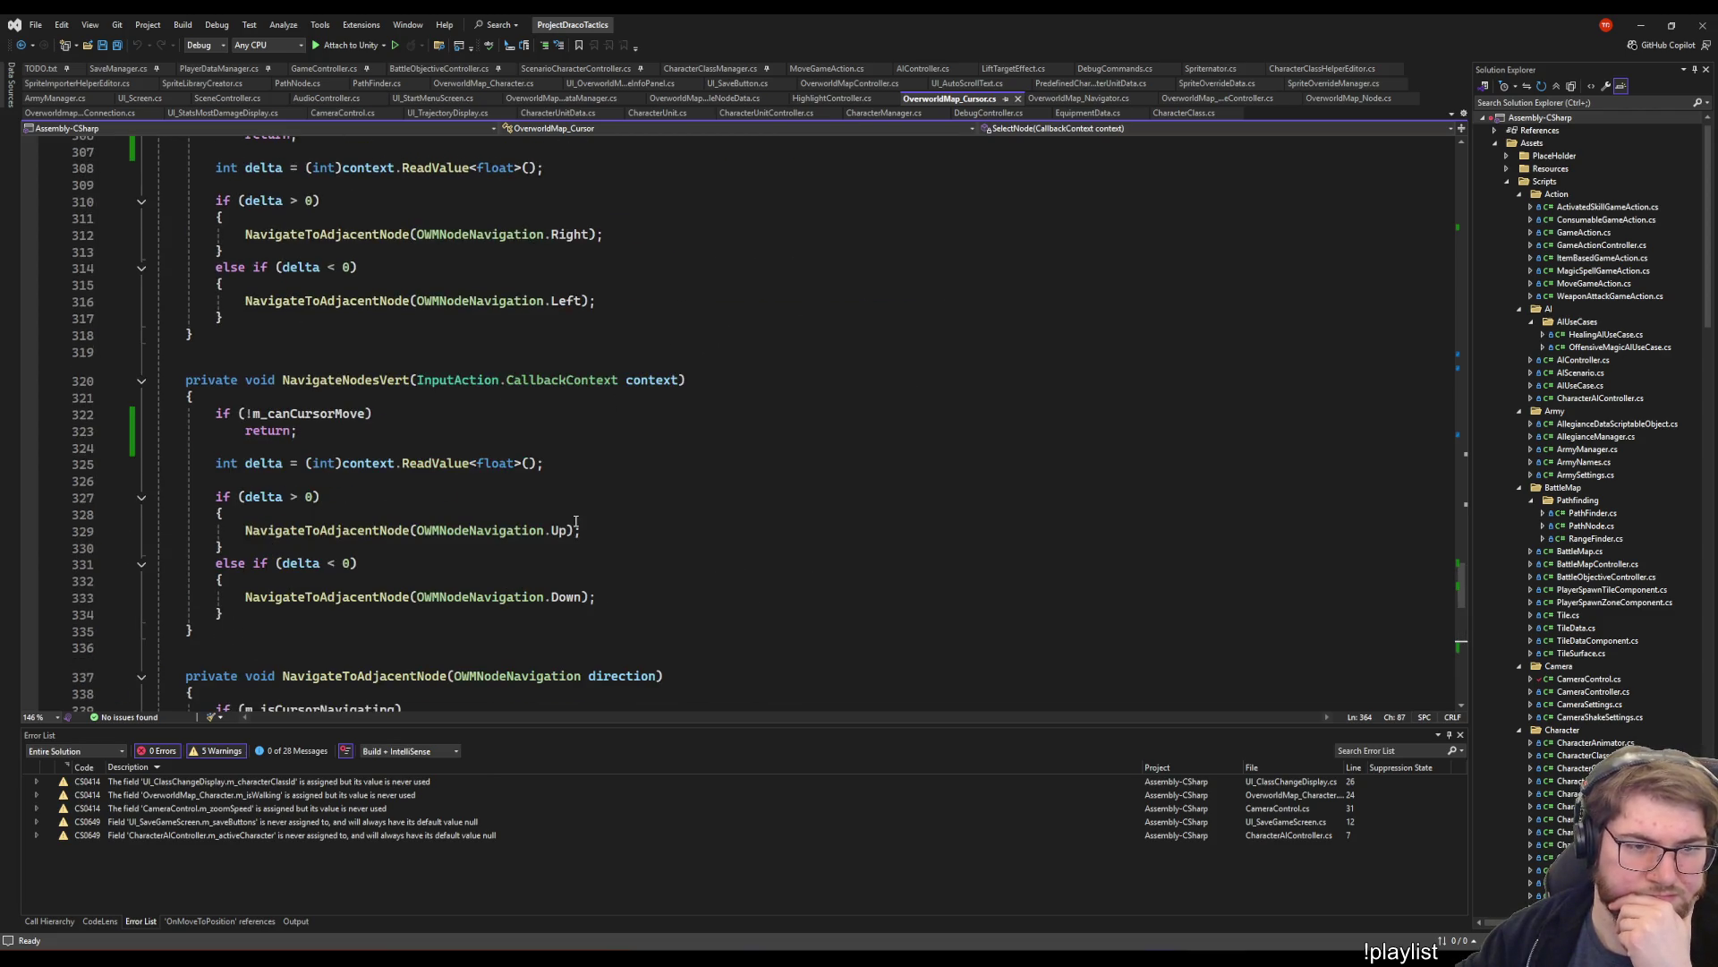
pyautogui.scroll(-9, 576, 521)
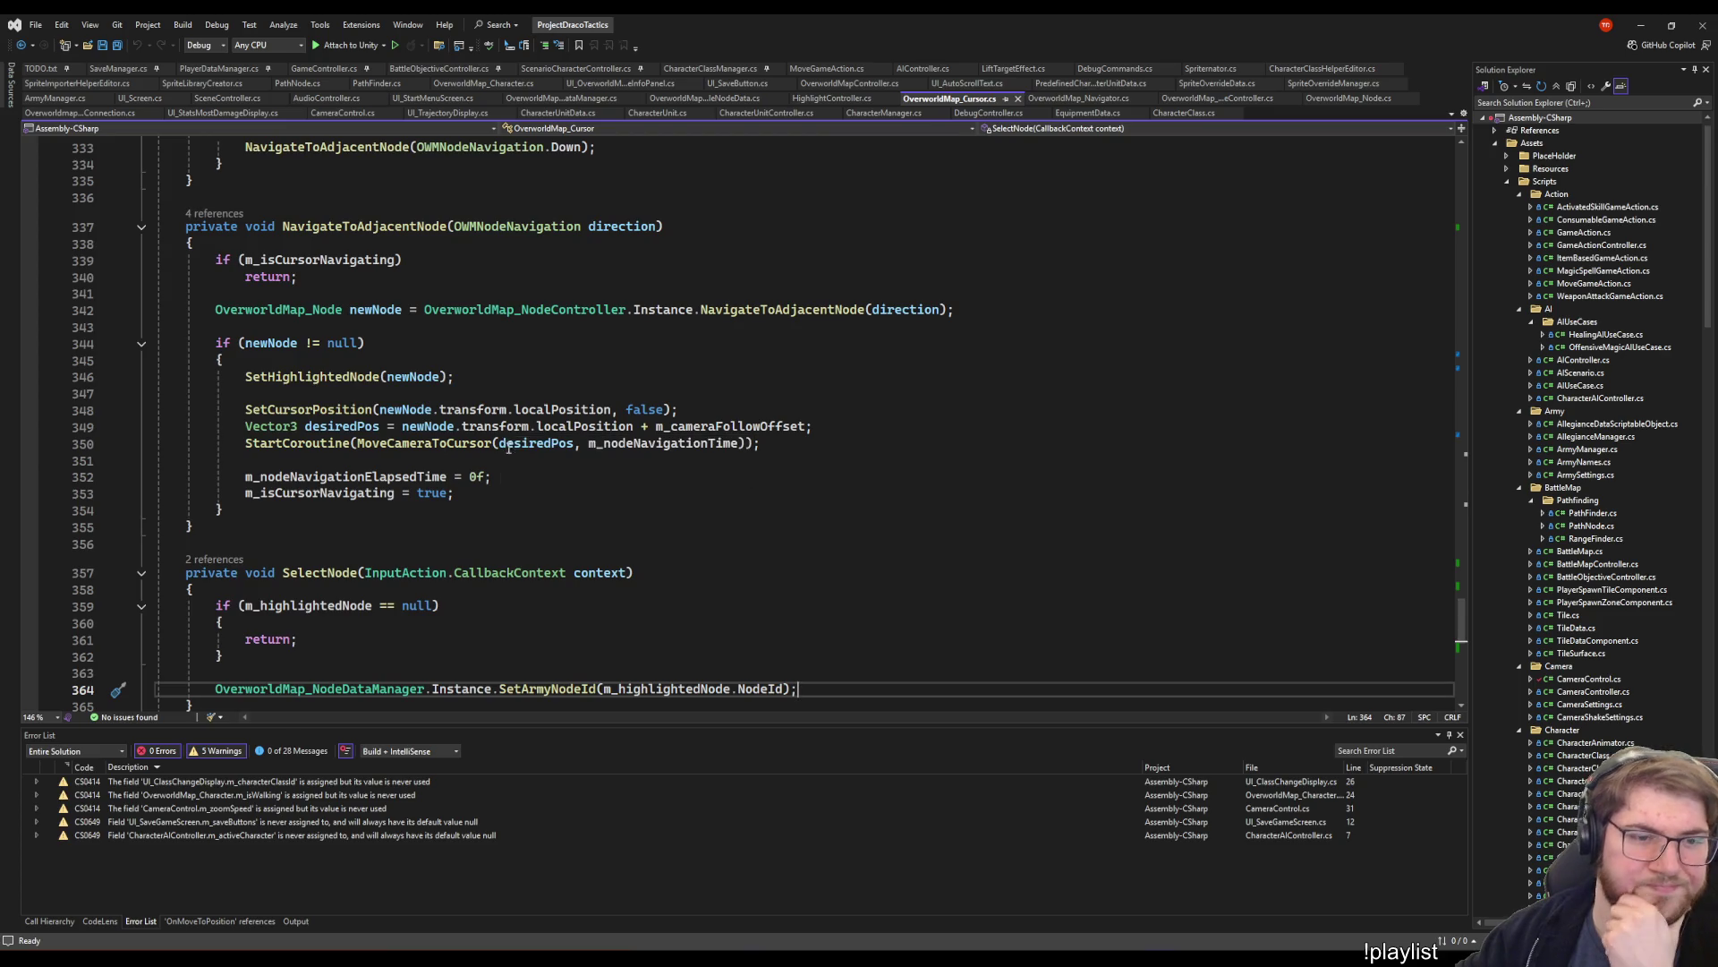
pyautogui.moveTo(519, 569)
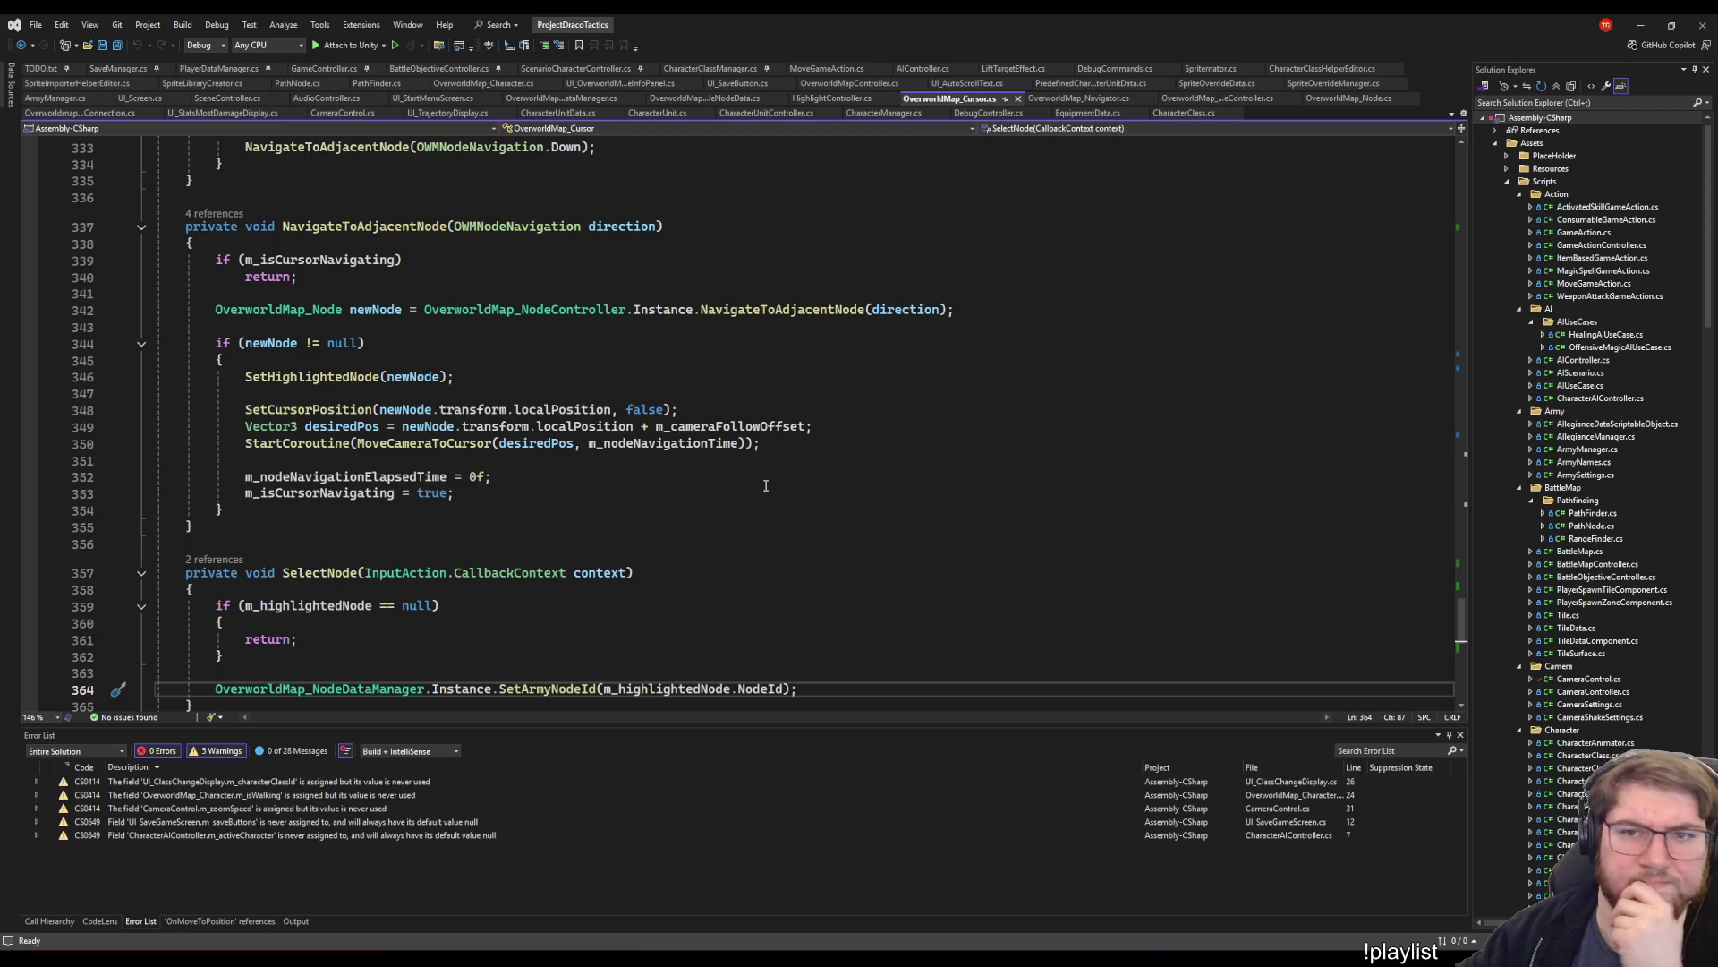
pyautogui.scroll(17, 615, 460)
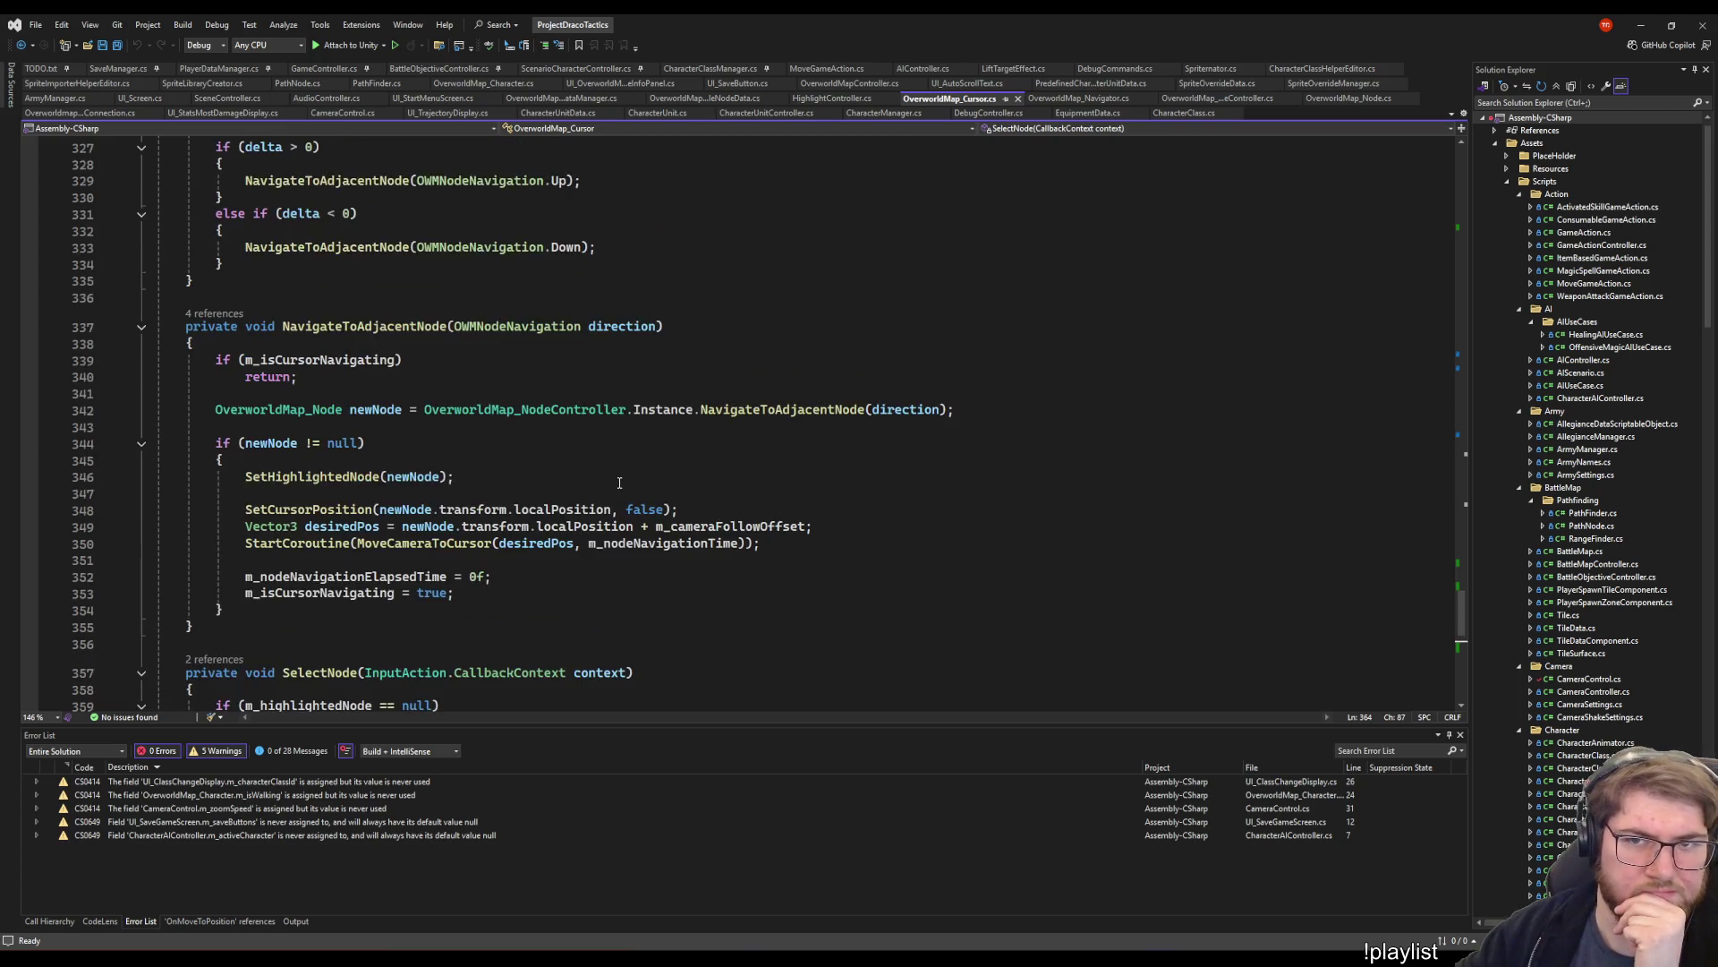
pyautogui.scroll(6, 606, 522)
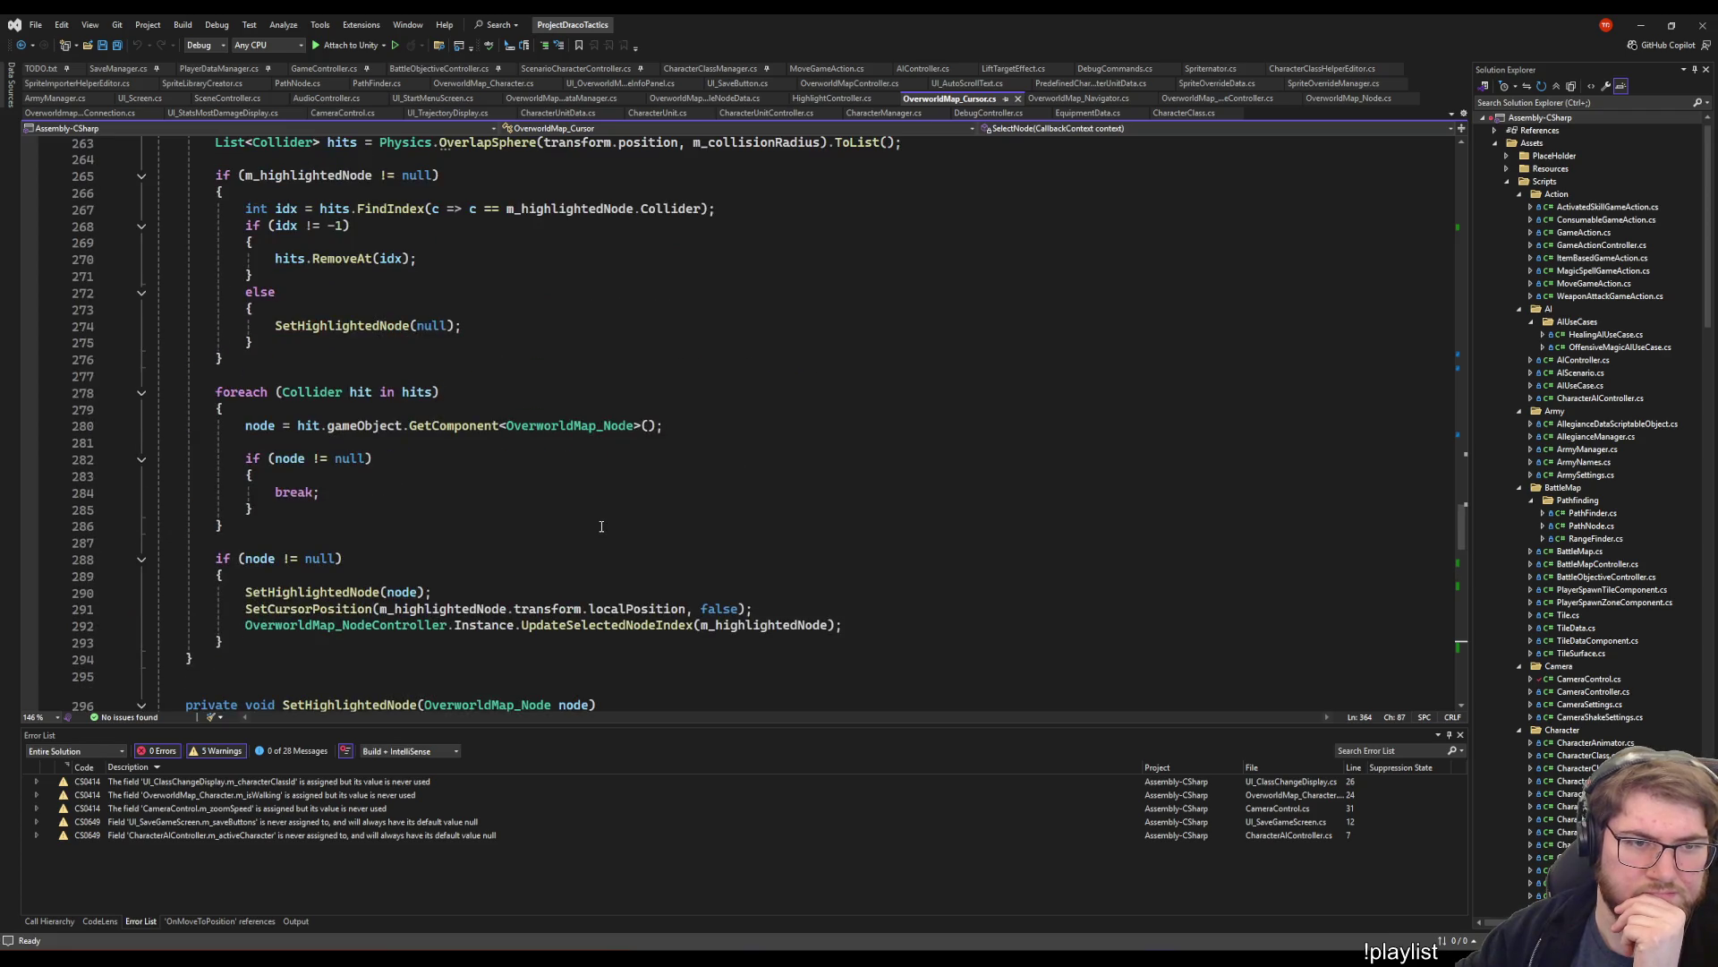
pyautogui.click(368, 345)
pyautogui.scroll(2, 368, 345)
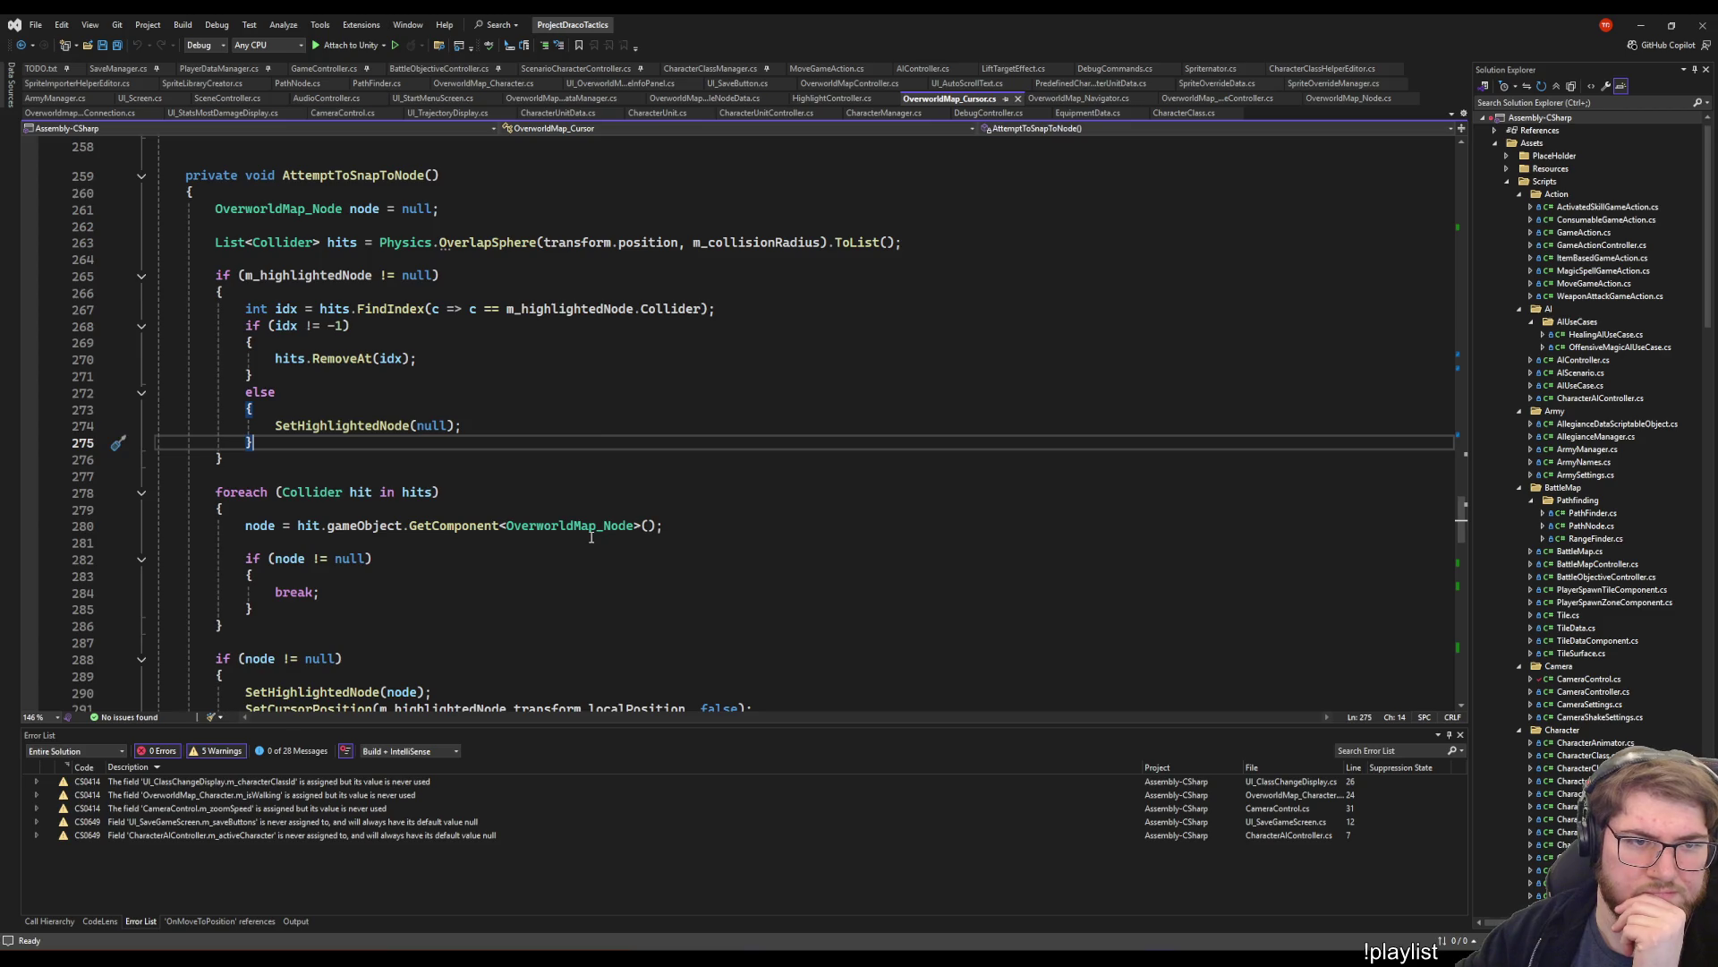
pyautogui.scroll(14, 591, 537)
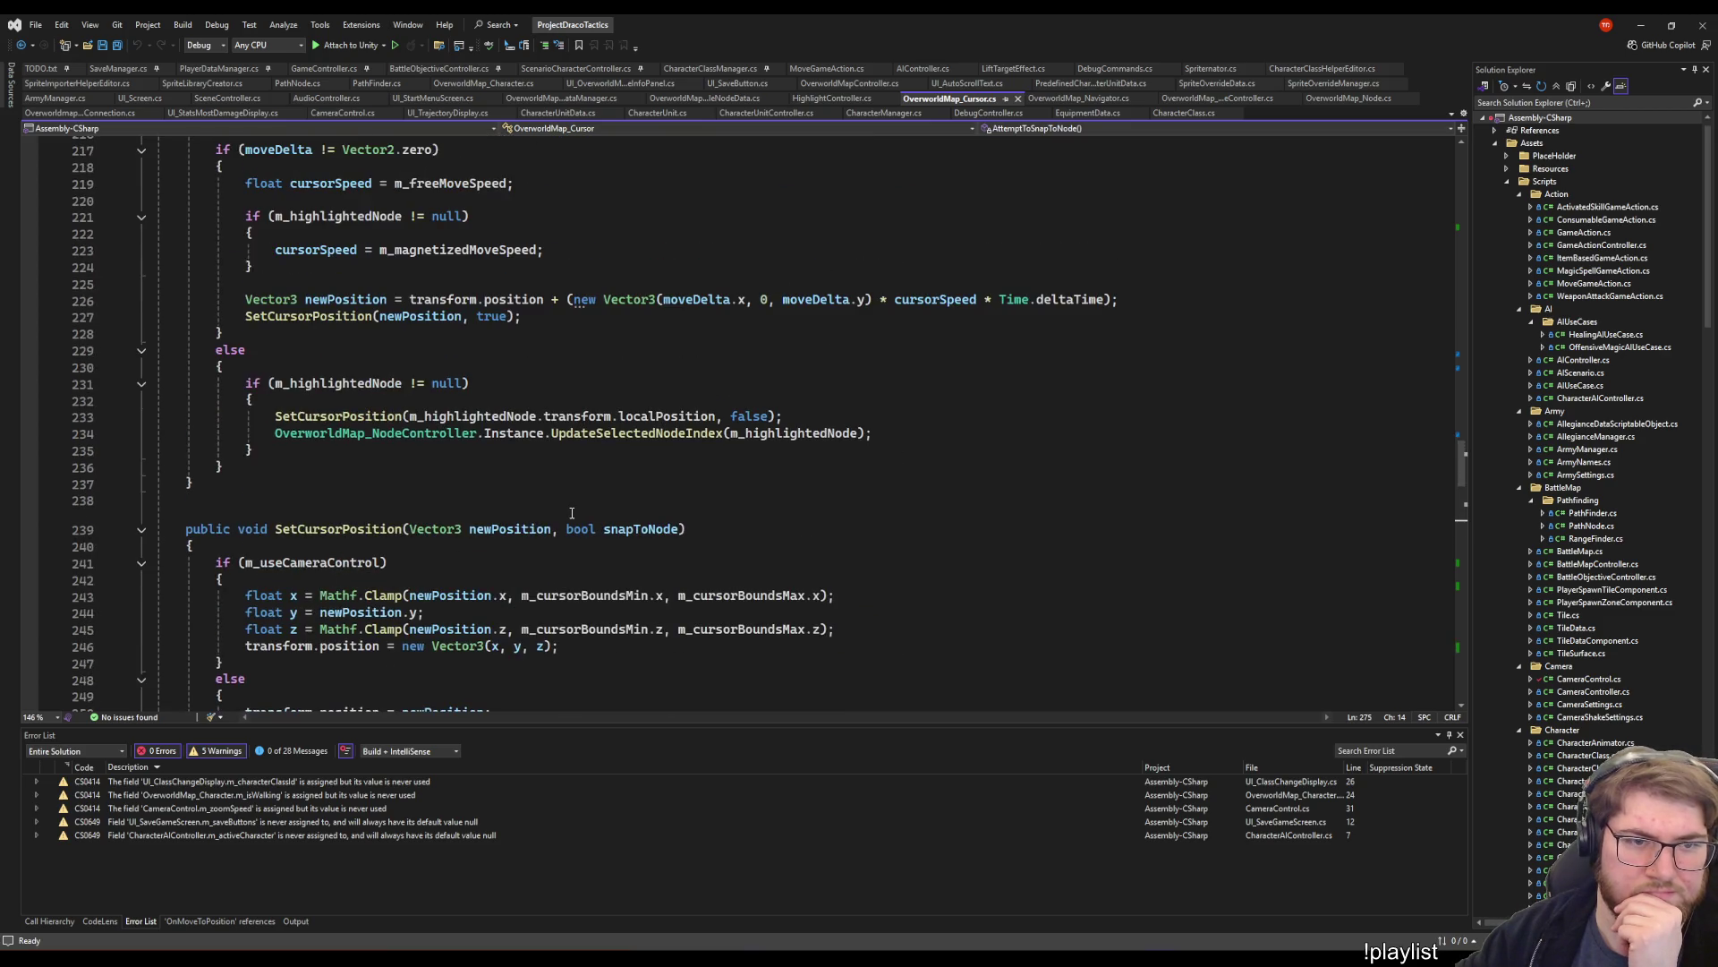
pyautogui.scroll(-7, 572, 512)
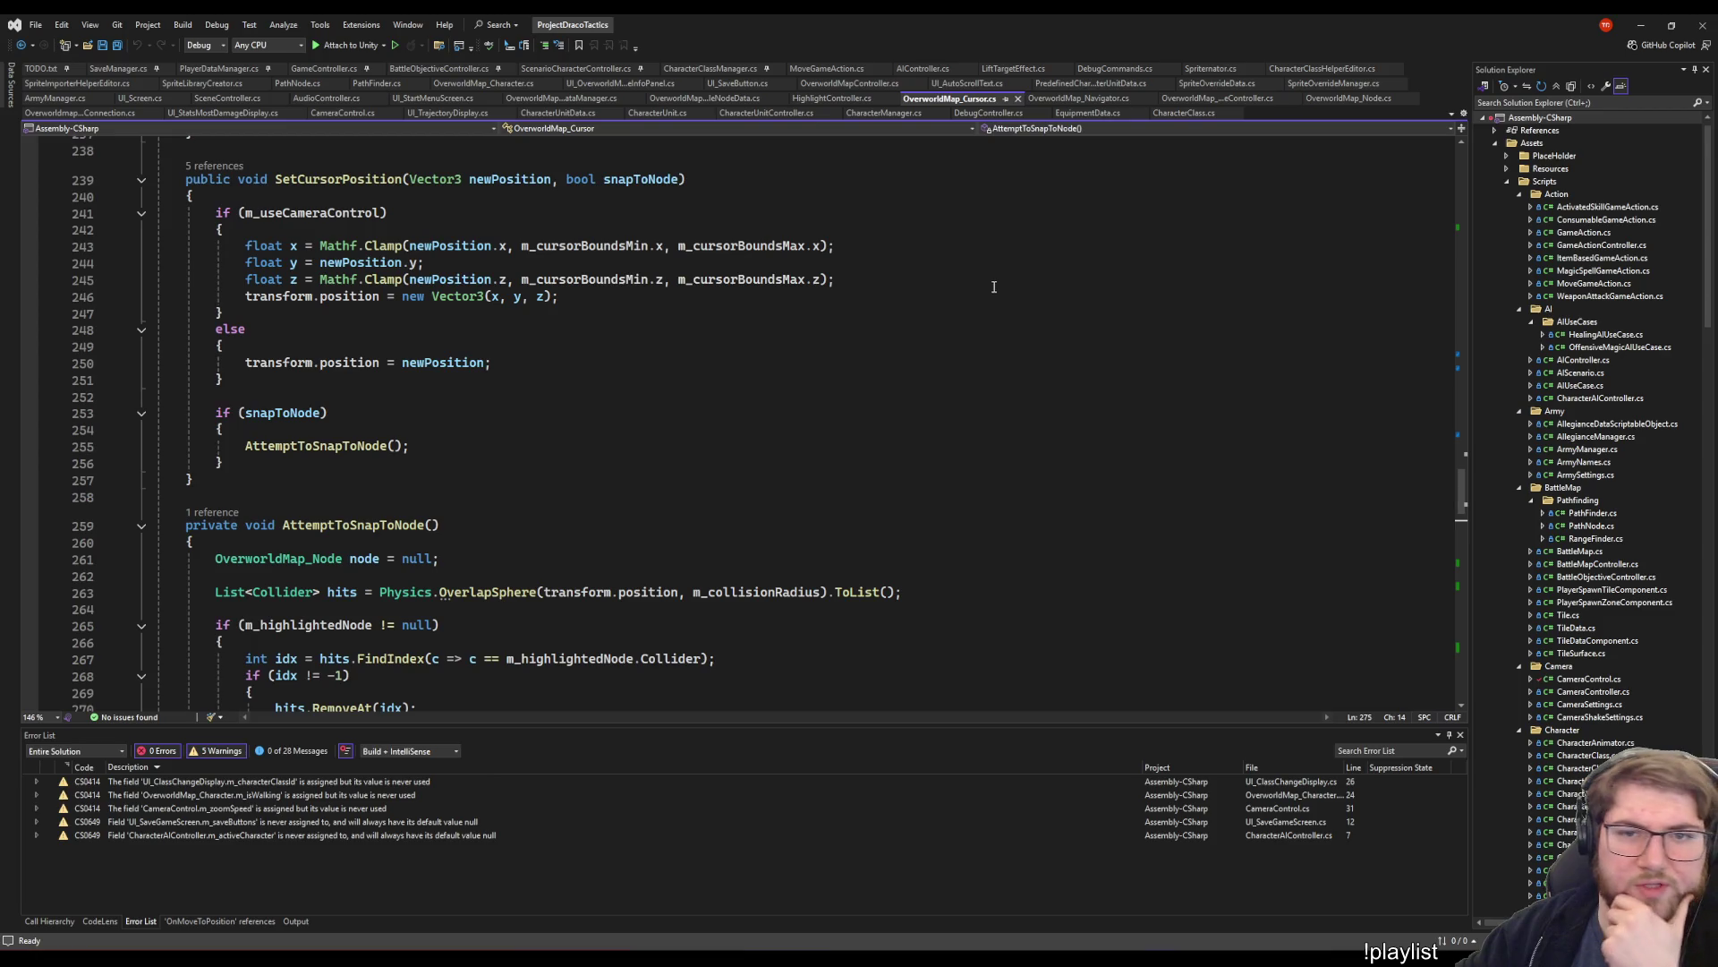
# - Close the CharacterUnitController.cs, EquipmentData.cs and CharacterClass.cs tabs
pyautogui.click(767, 113)
pyautogui.click(838, 114)
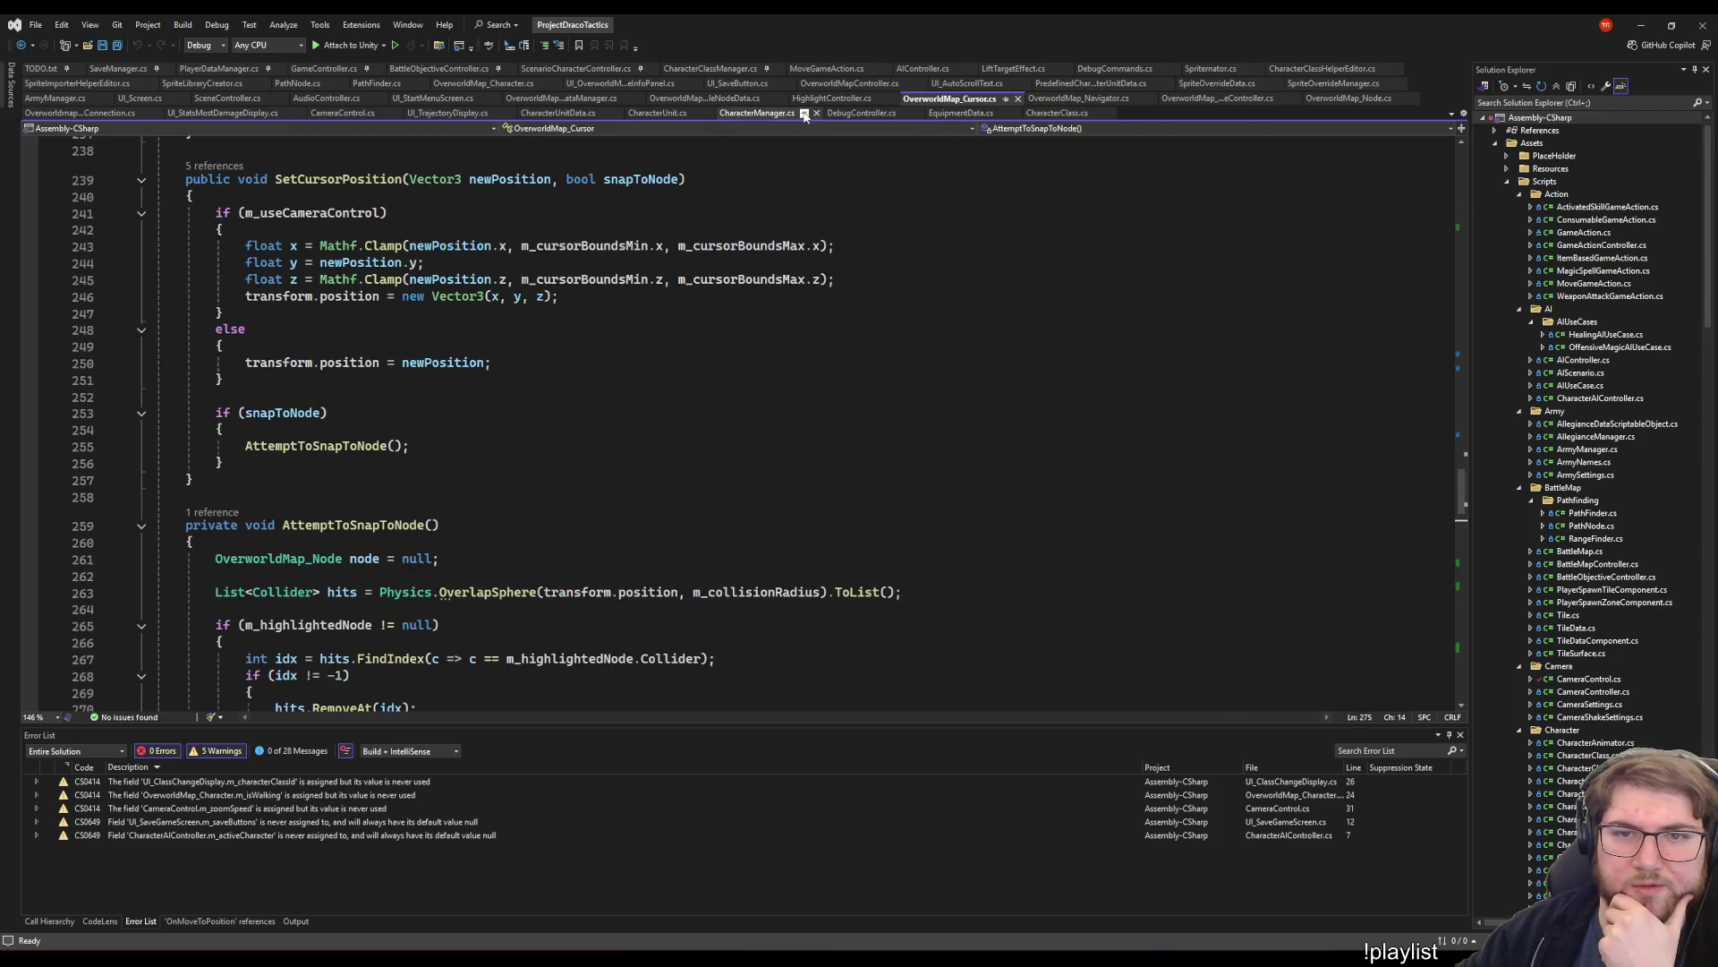
pyautogui.middleClick(963, 115)
pyautogui.middleClick(963, 122)
# - In OverworldMap_NodeController.cs, remove the breakpoints on lines 265, 268, 270 and 272
pyautogui.click(1214, 99)
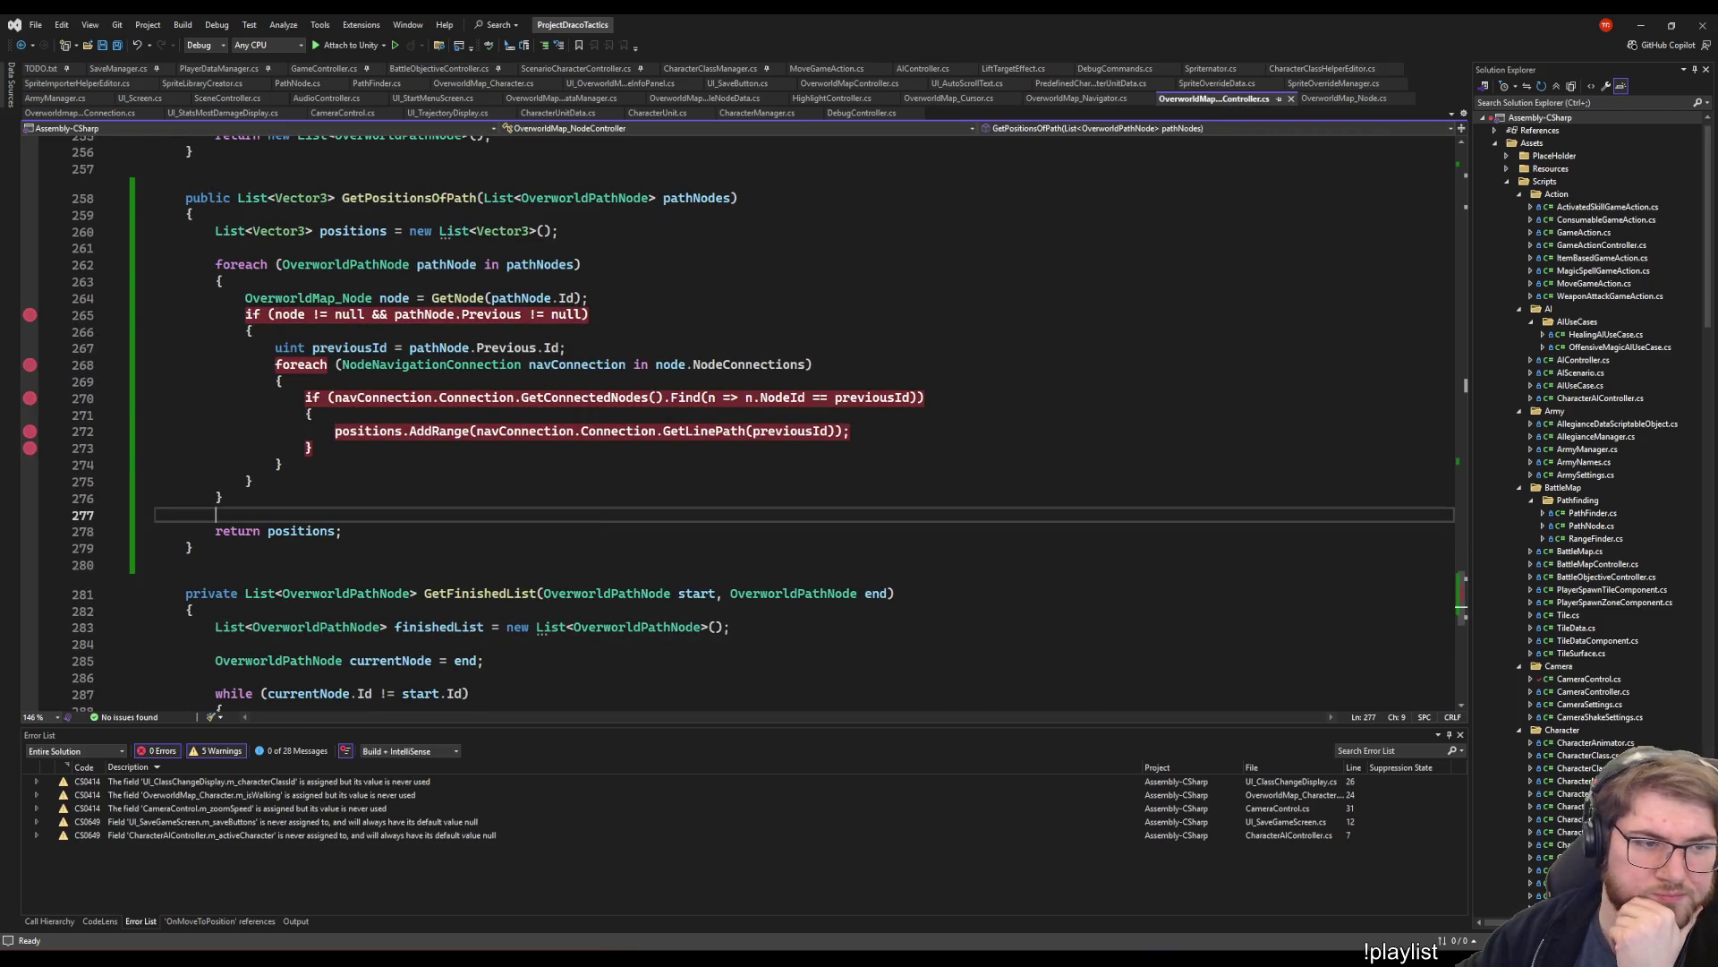
pyautogui.click(247, 314)
pyautogui.click(30, 314)
pyautogui.click(30, 364)
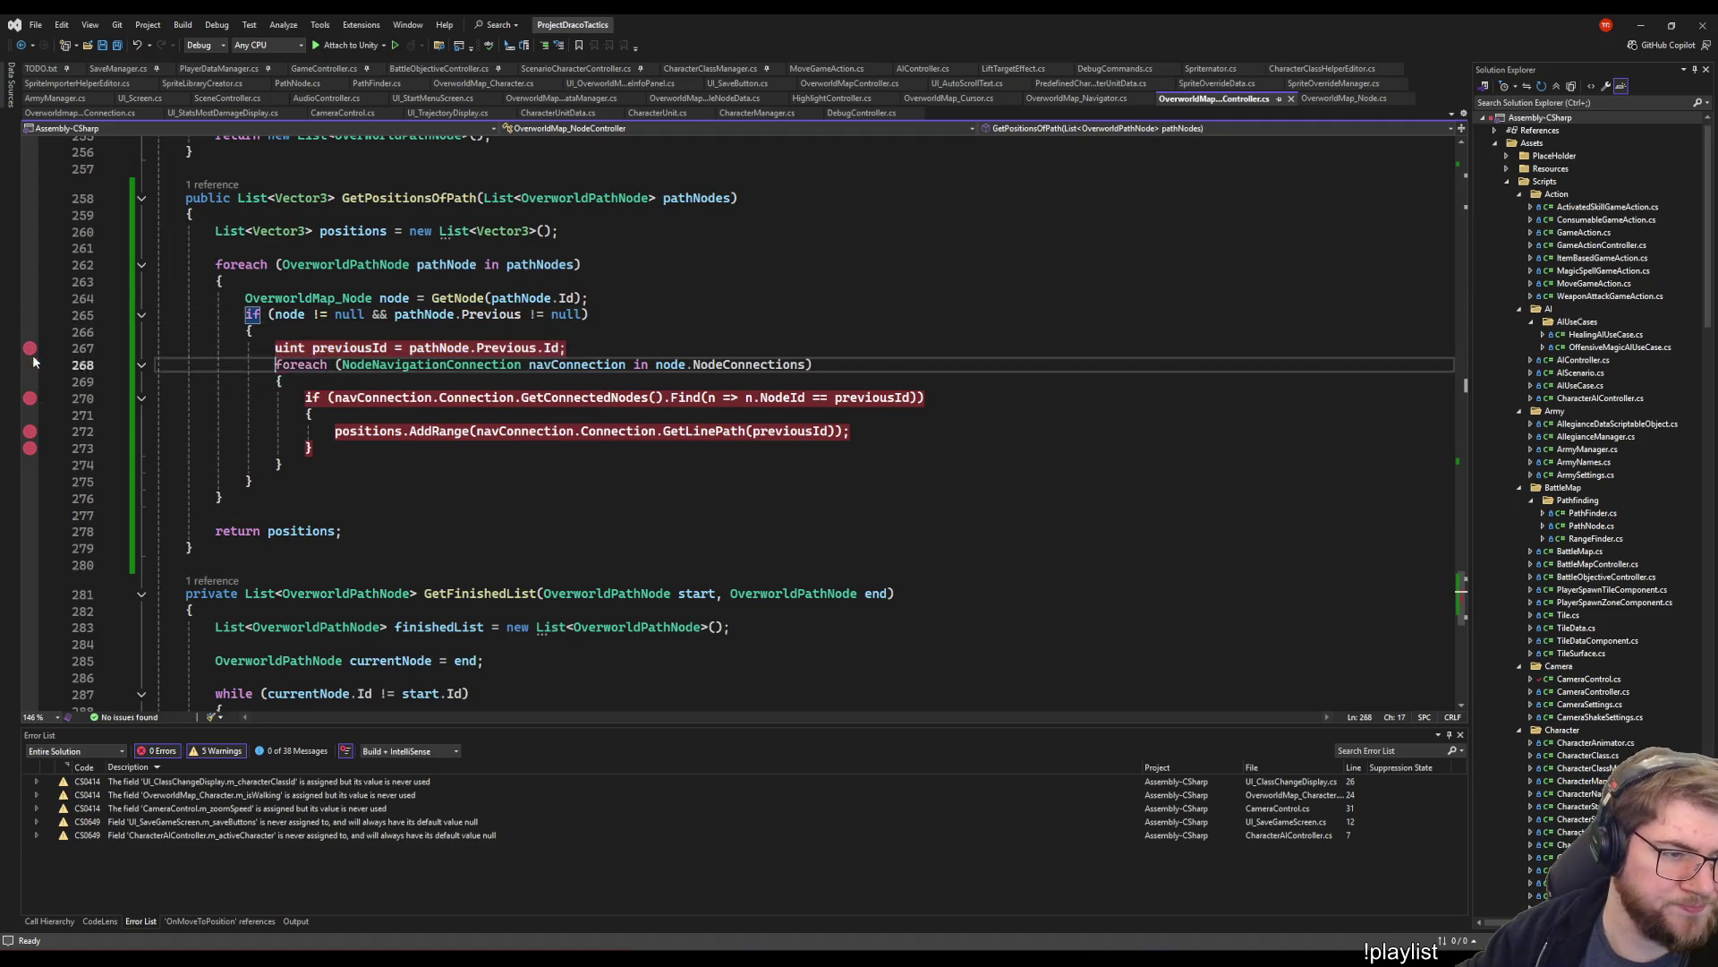
pyautogui.click(30, 398)
pyautogui.click(30, 431)
# - Delete the leftover commented-out pathfinding block after the loop in GetPath
pyautogui.click(253, 481)
pyautogui.scroll(-6, 632, 516)
pyautogui.scroll(15, 632, 515)
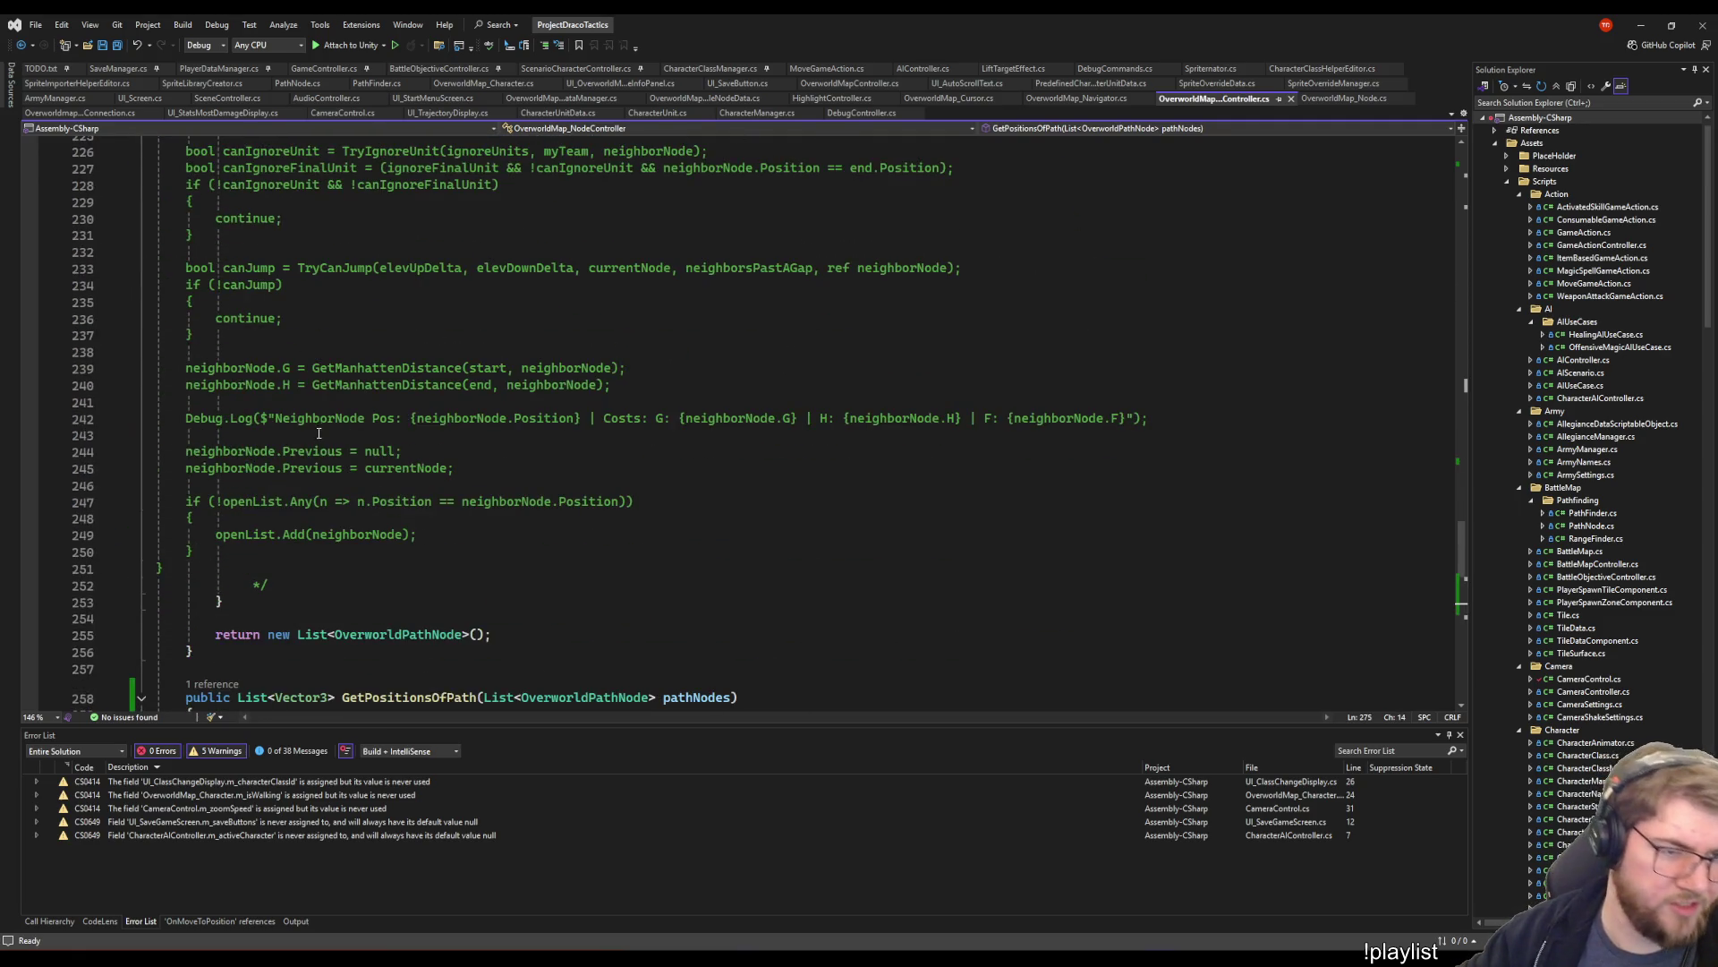
pyautogui.scroll(-3, 383, 406)
pyautogui.click(268, 435)
pyautogui.scroll(9, 315, 409)
pyautogui.scroll(12, 315, 408)
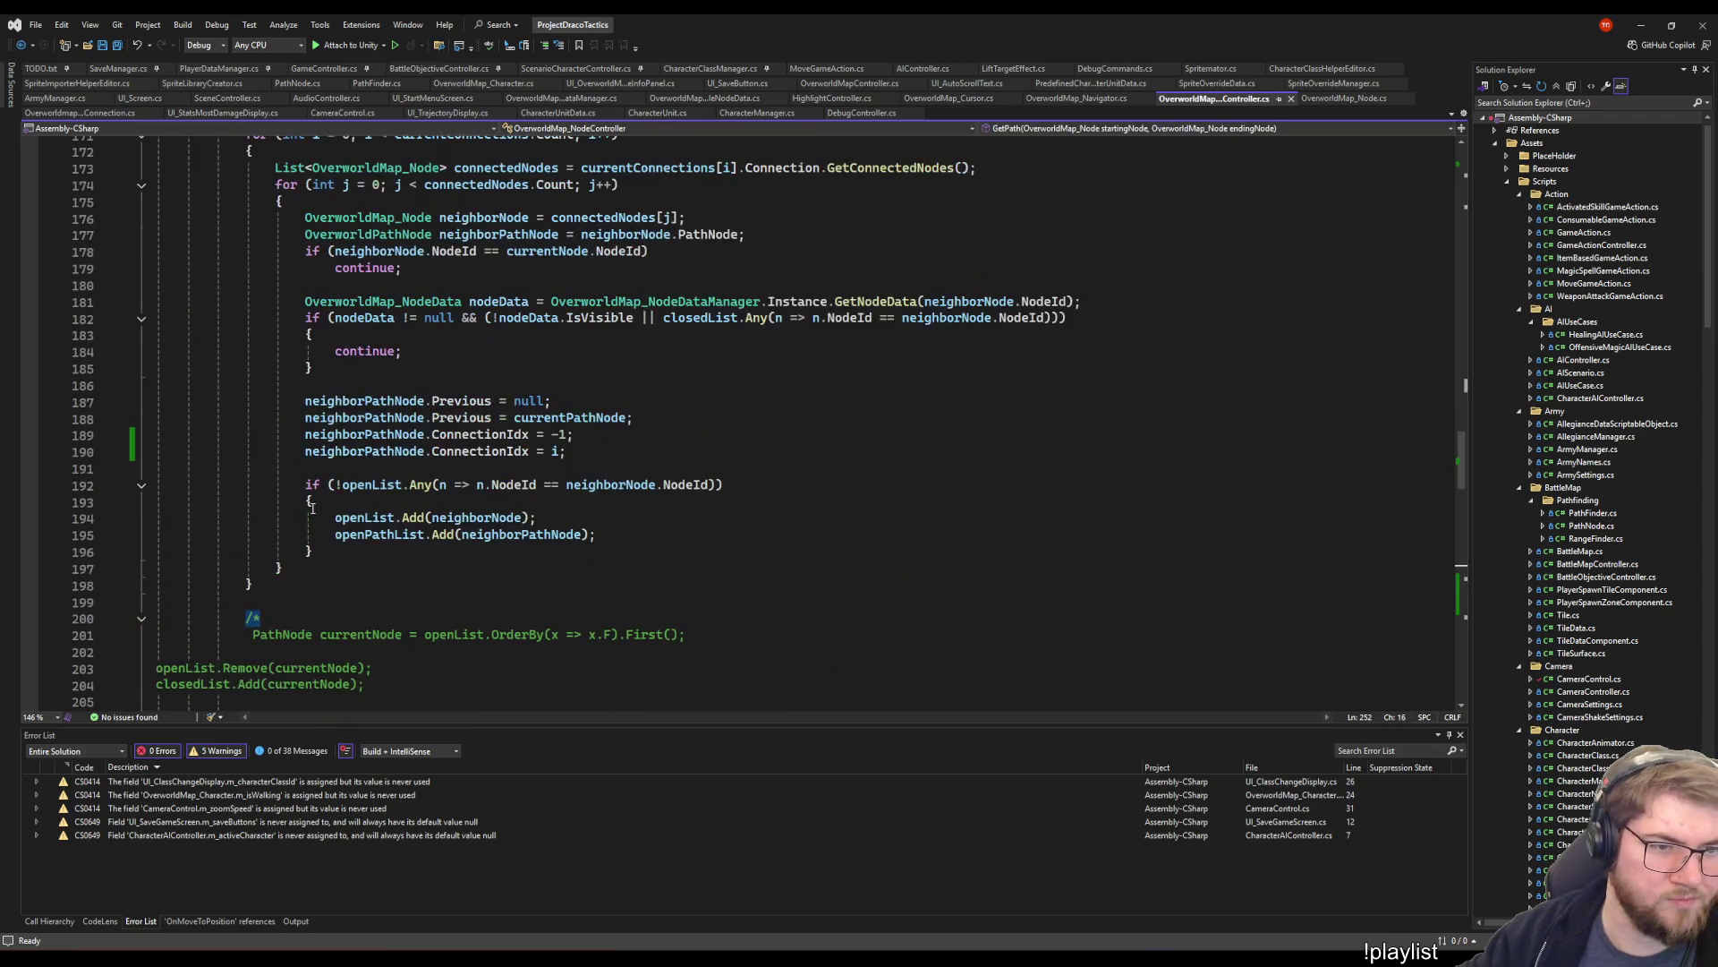
pyautogui.moveTo(254, 584); pyautogui.dragTo(577, 638)
pyautogui.press('Delete')
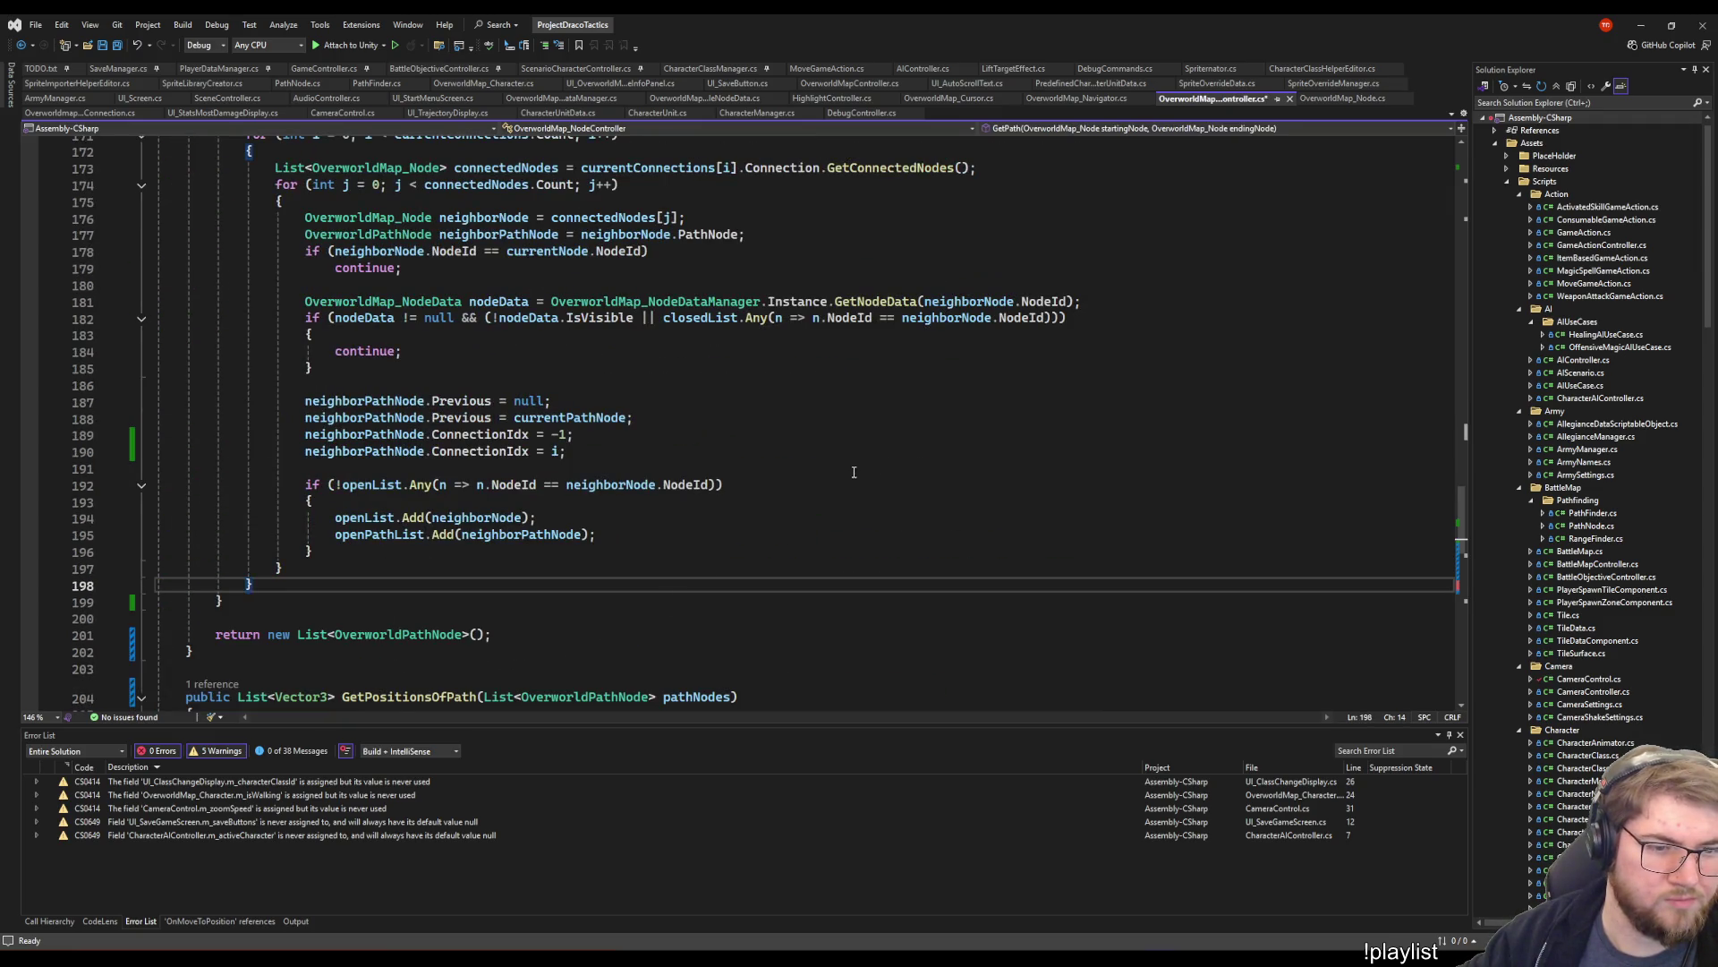
pyautogui.scroll(11, 854, 466)
pyautogui.scroll(-7, 854, 467)
pyautogui.scroll(7, 854, 466)
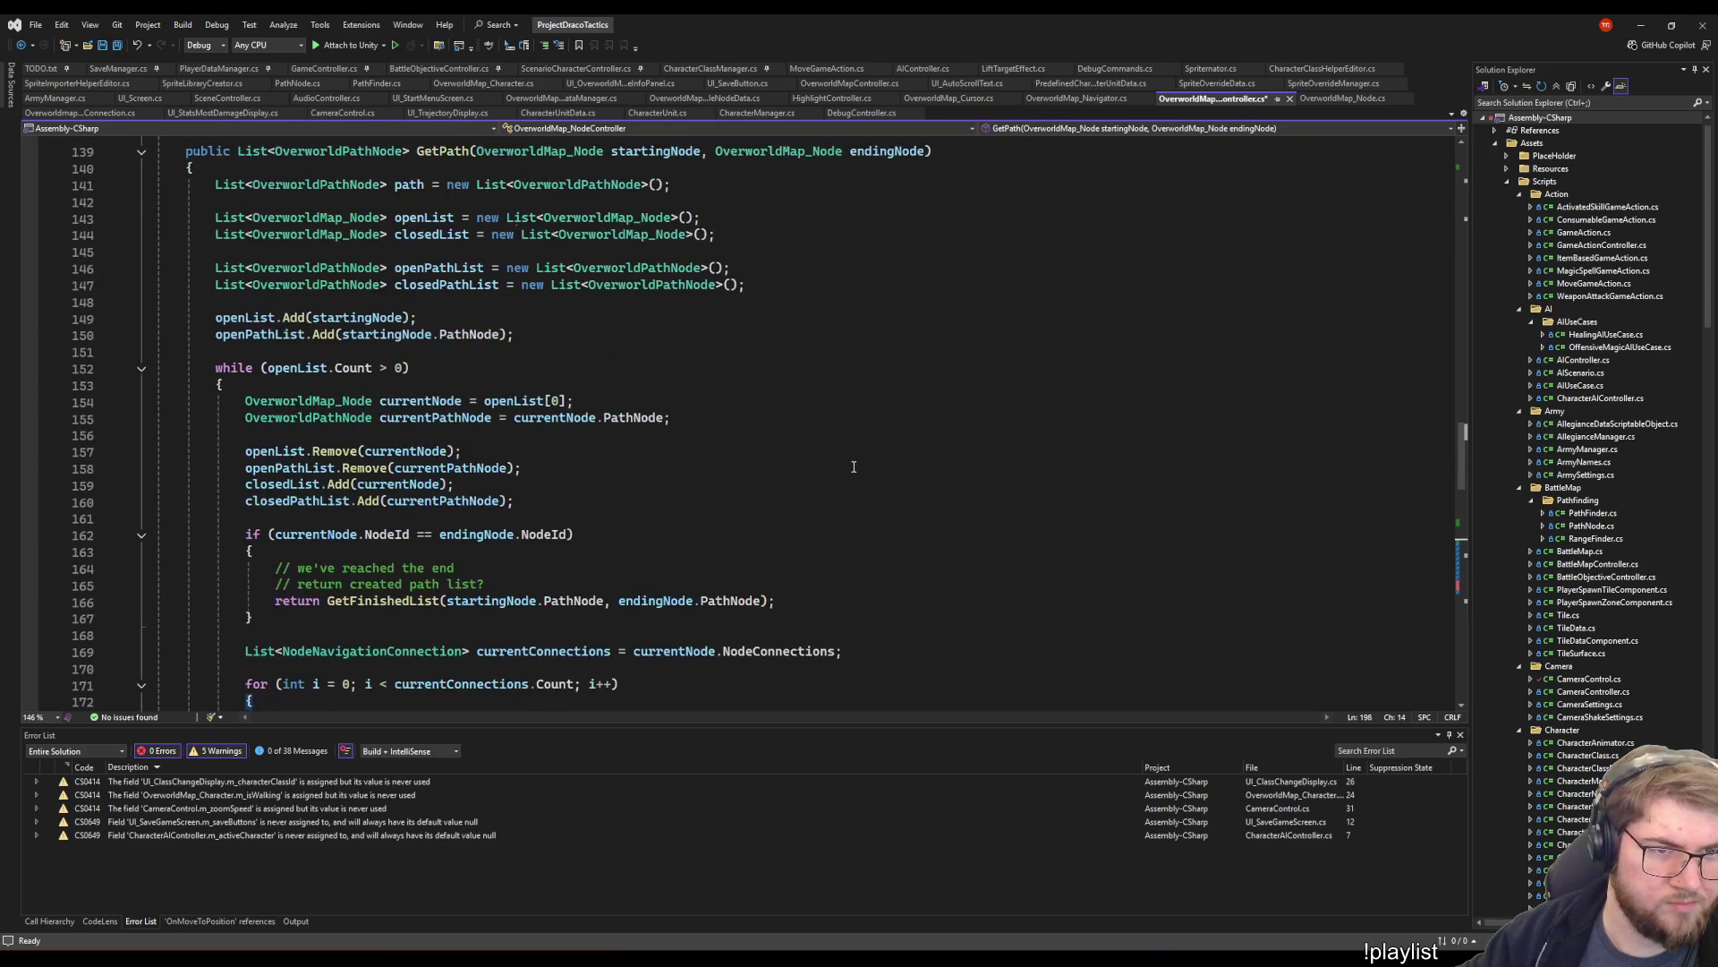
pyautogui.scroll(11, 853, 466)
pyautogui.click(341, 217)
pyautogui.scroll(11, 636, 520)
pyautogui.scroll(8, 636, 520)
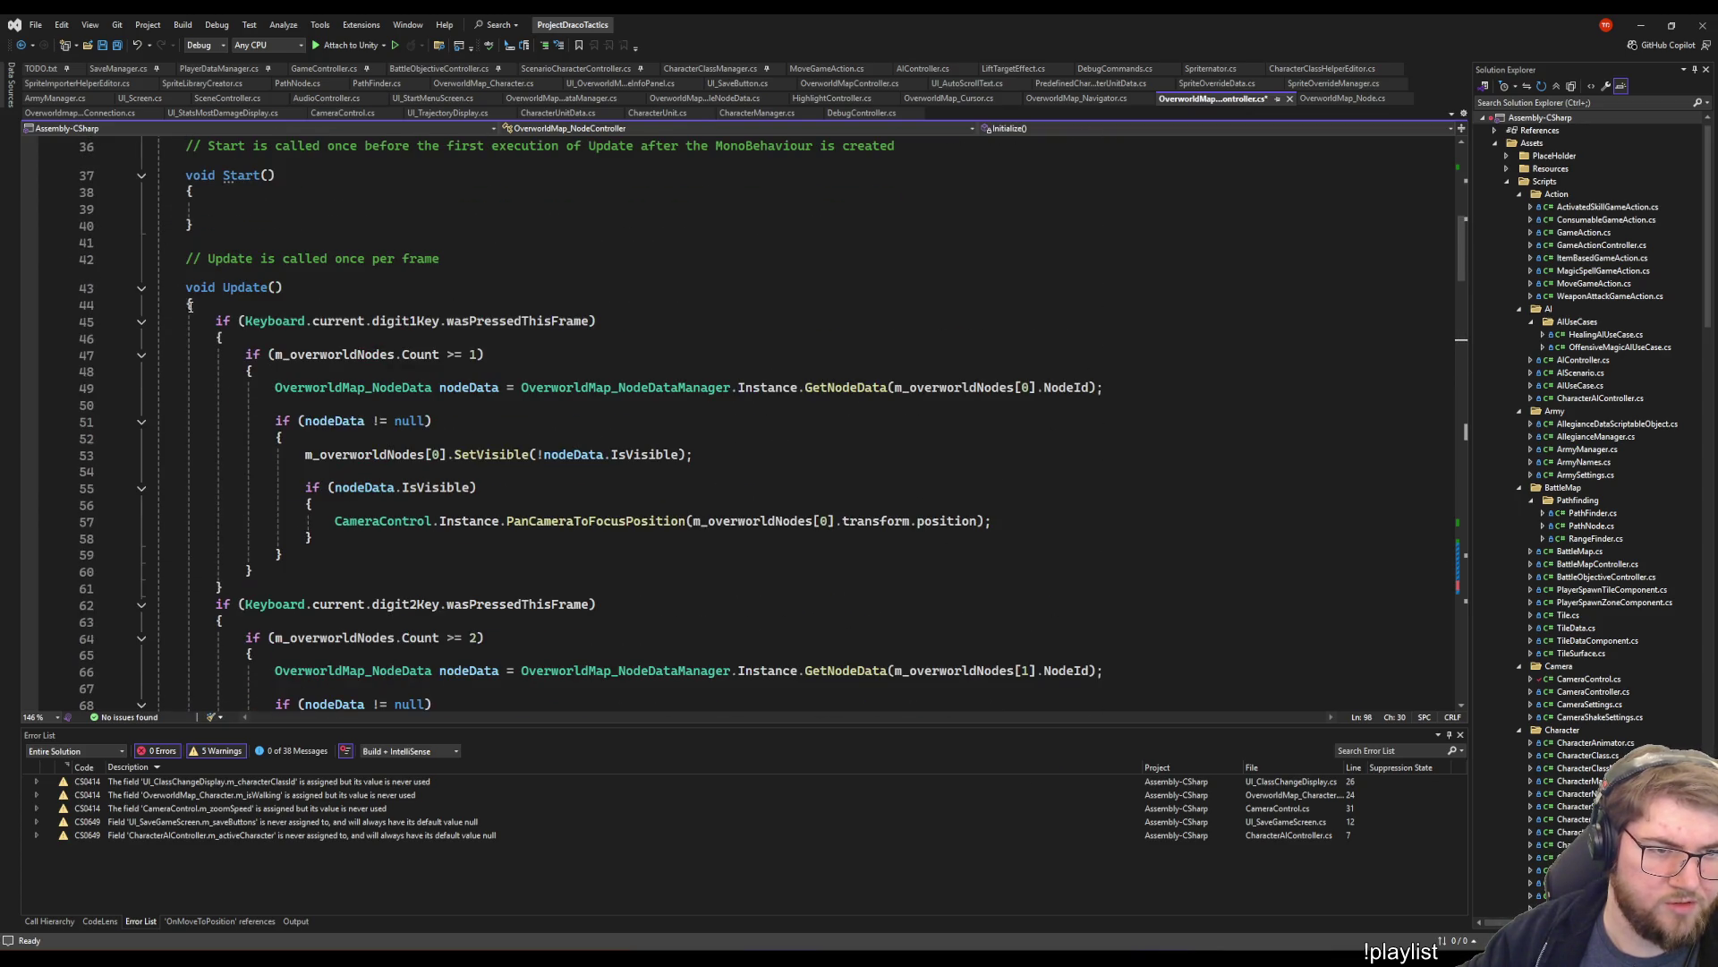
# - Fold the digit1 and digit2 key handlers in Update(), re-expanding the digit3 handler
pyautogui.click(141, 321)
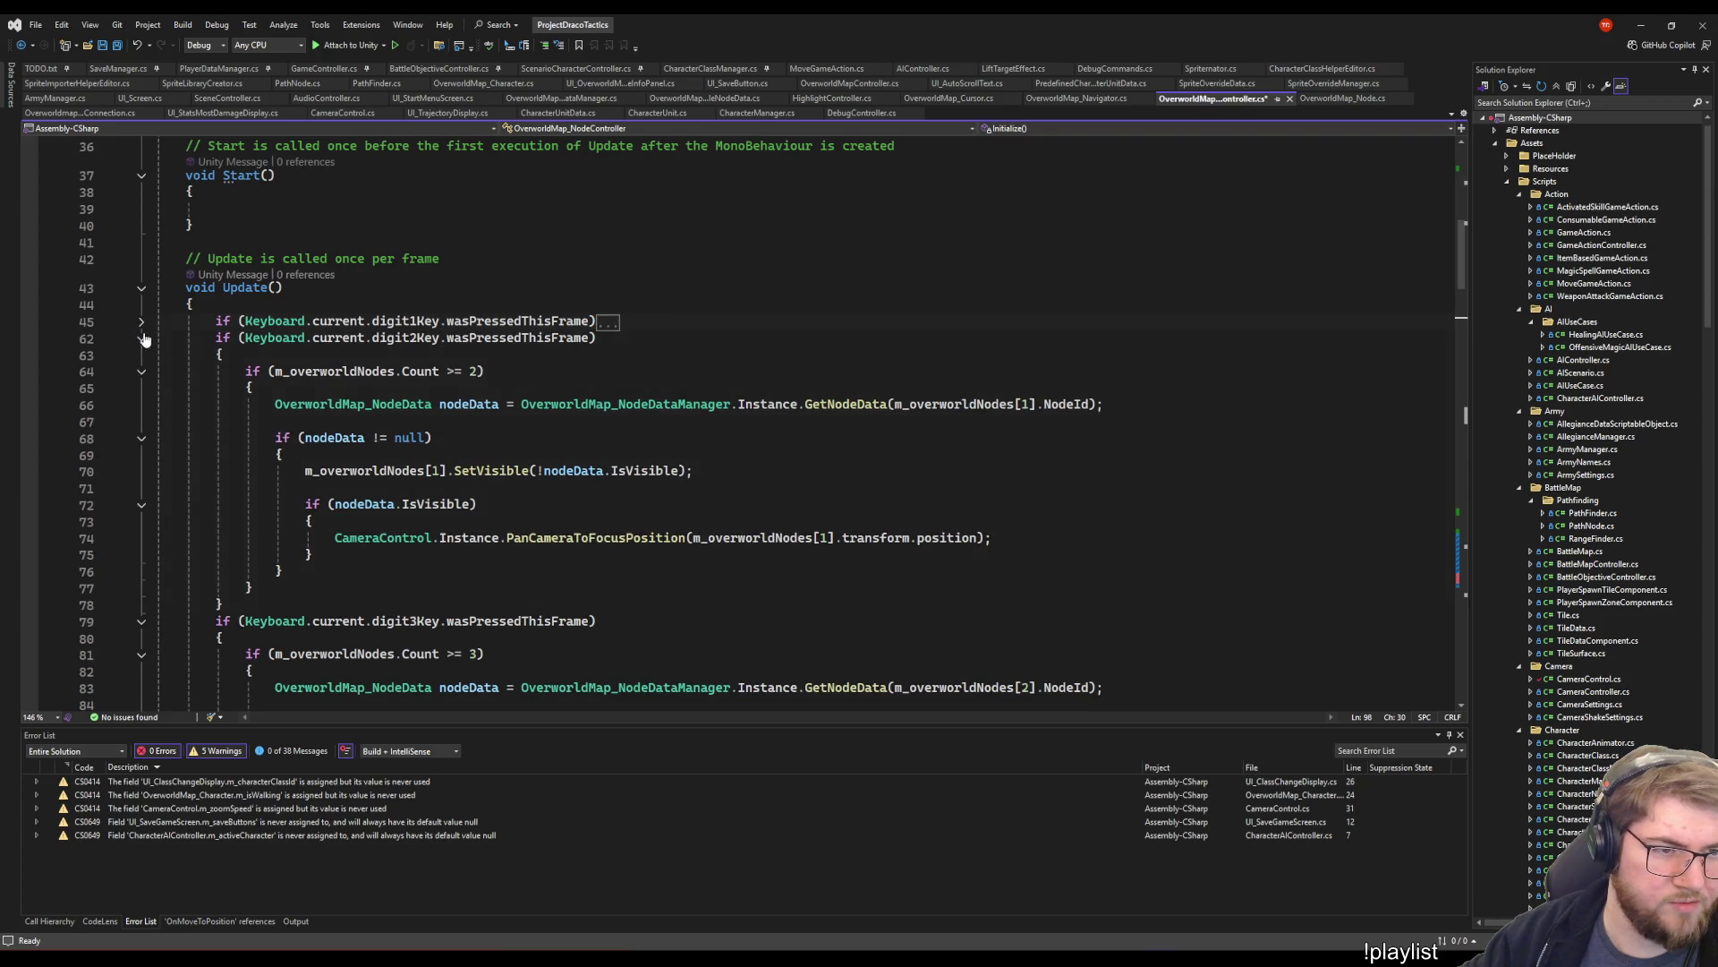
pyautogui.click(141, 339)
pyautogui.click(141, 356)
pyautogui.click(295, 287)
pyautogui.click(747, 340)
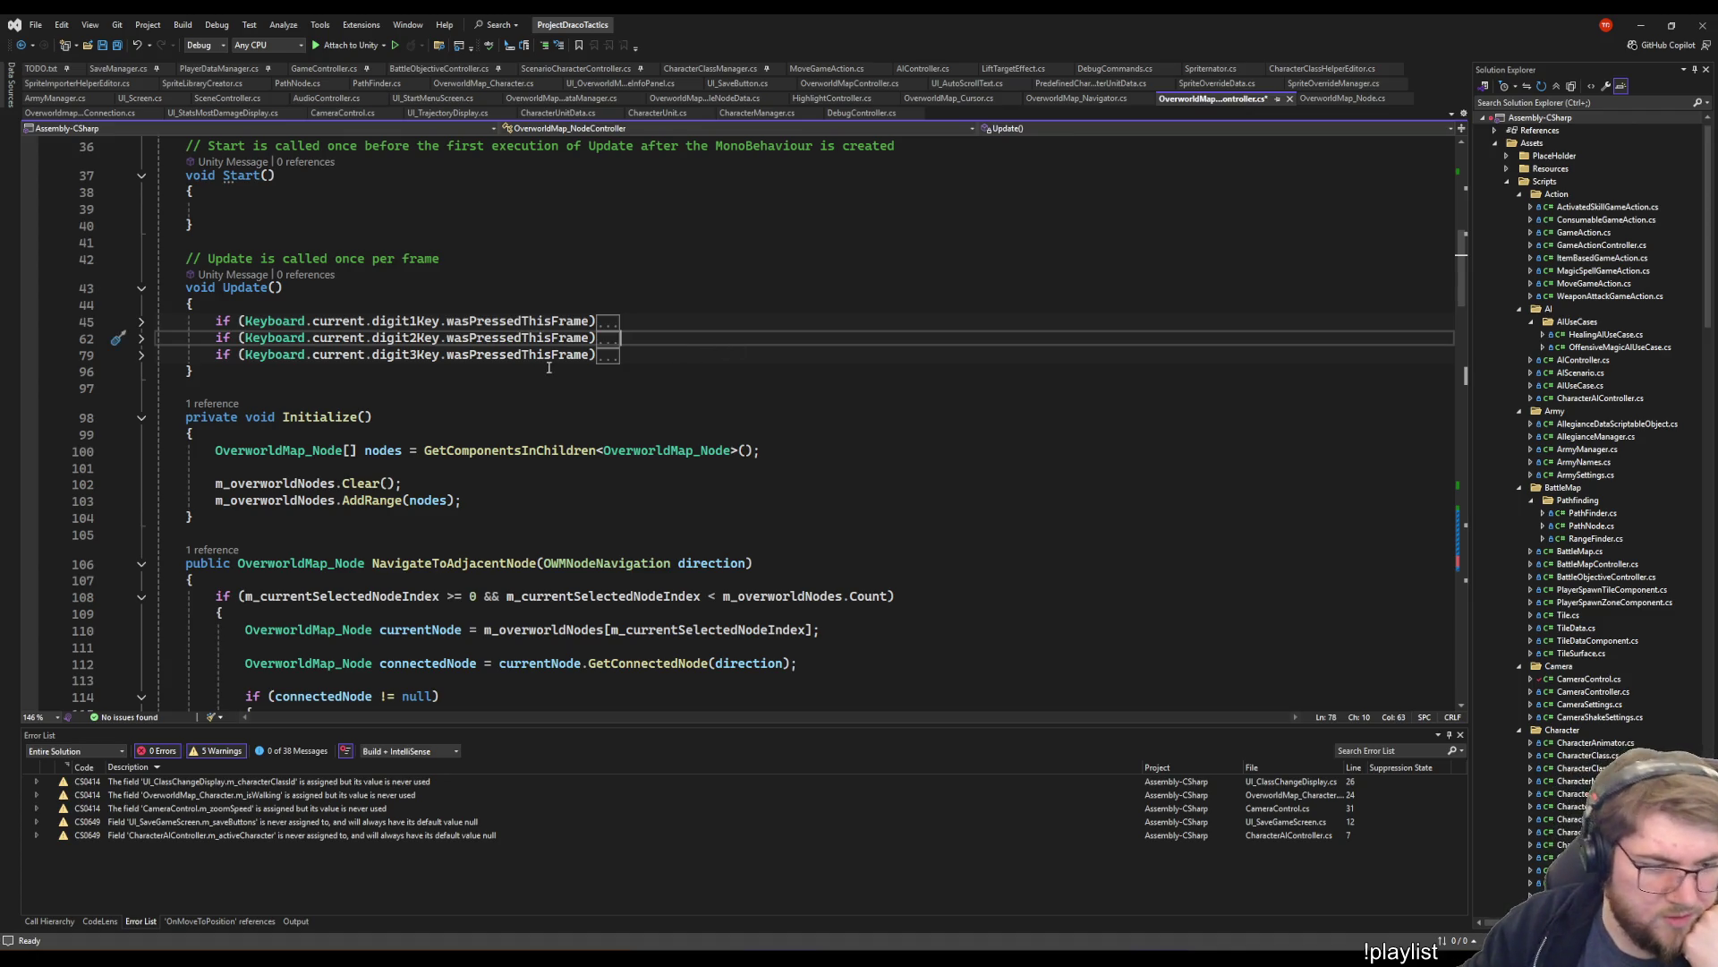
pyautogui.press('Down')
pyautogui.scroll(-6, 747, 343)
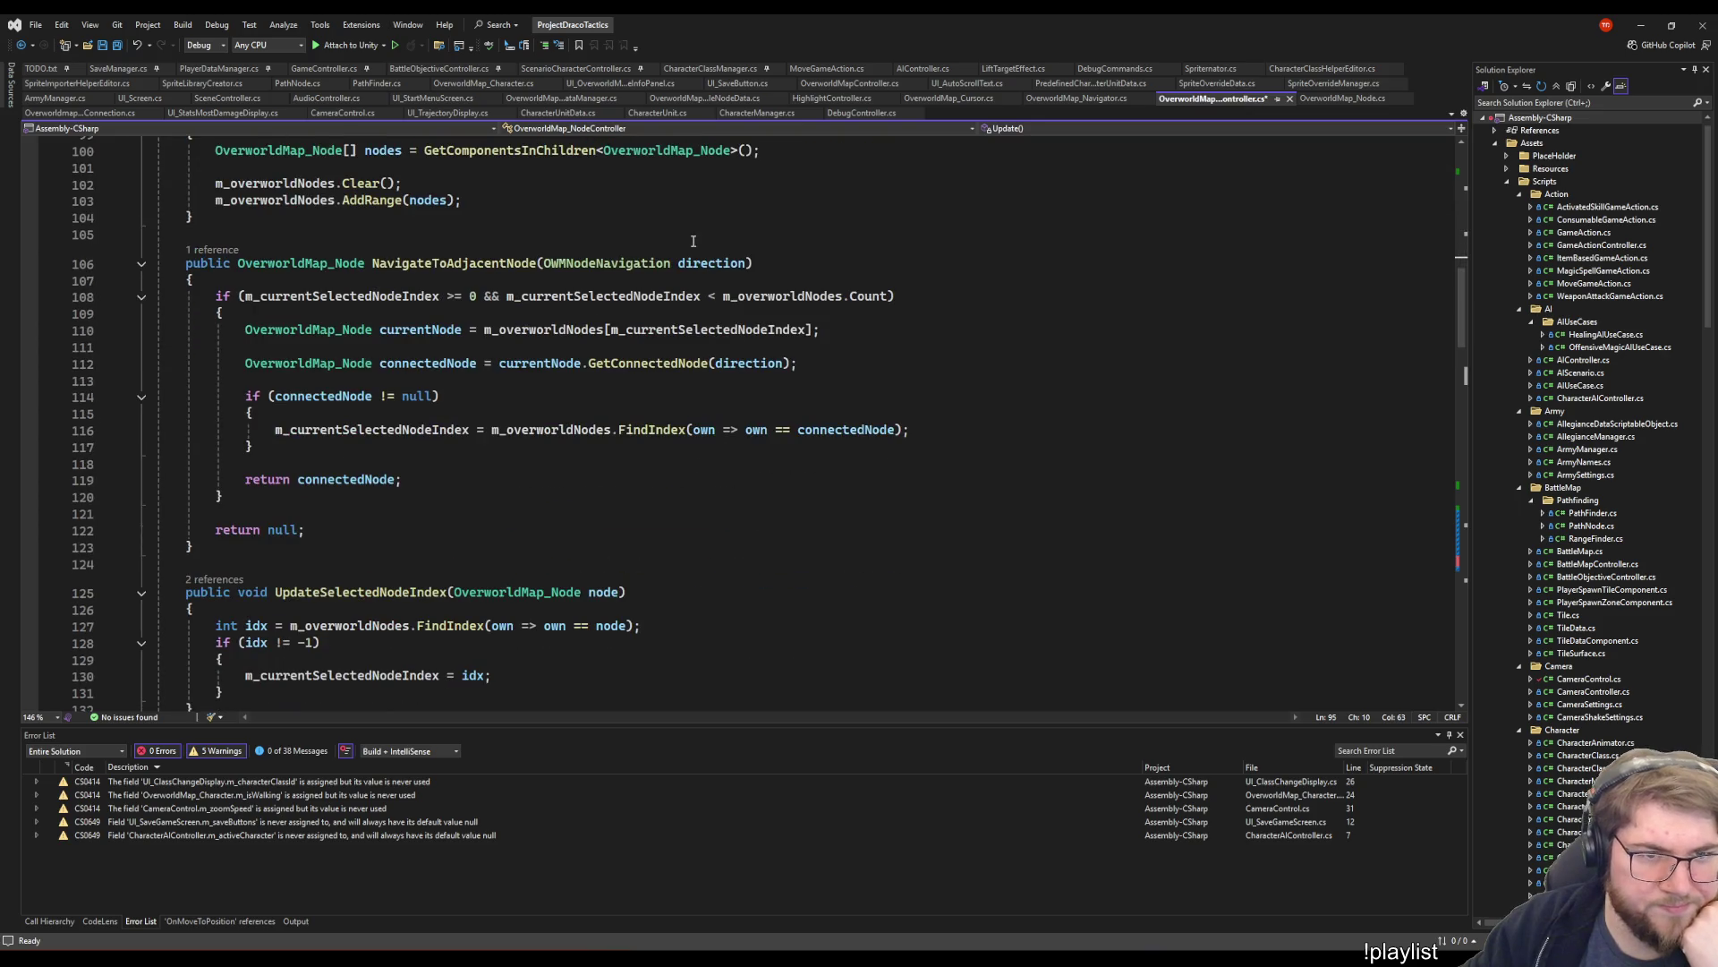
pyautogui.scroll(-3, 913, 338)
pyautogui.scroll(-3, 922, 352)
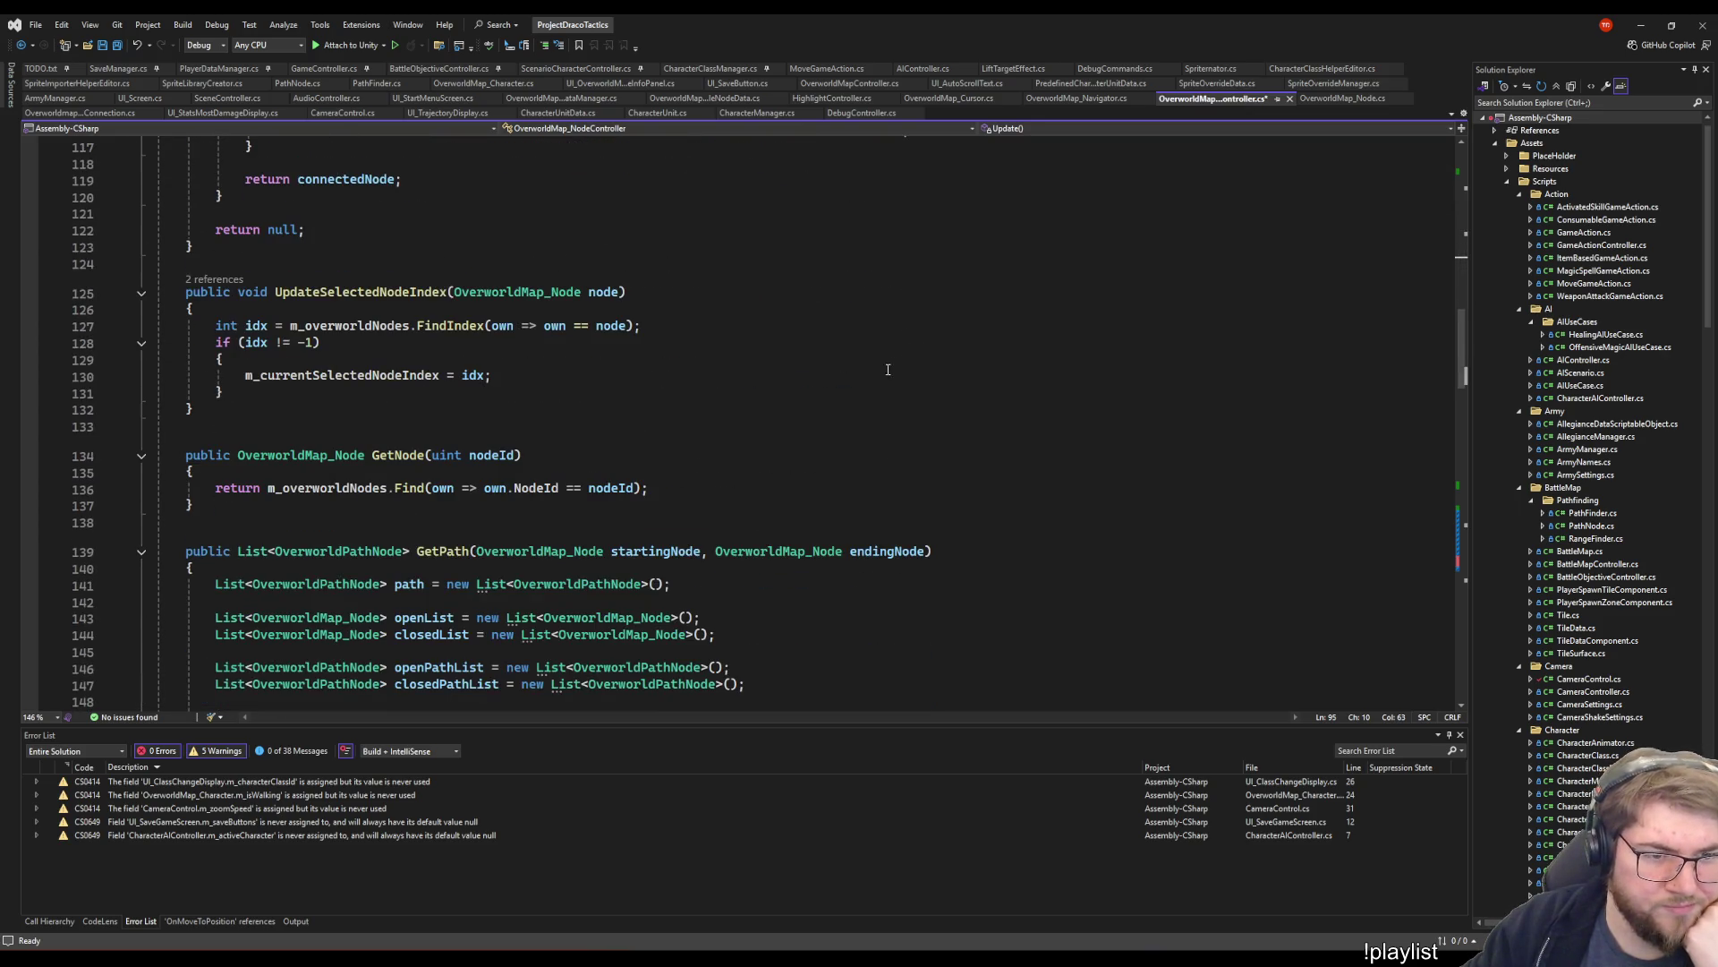
pyautogui.scroll(9, 888, 368)
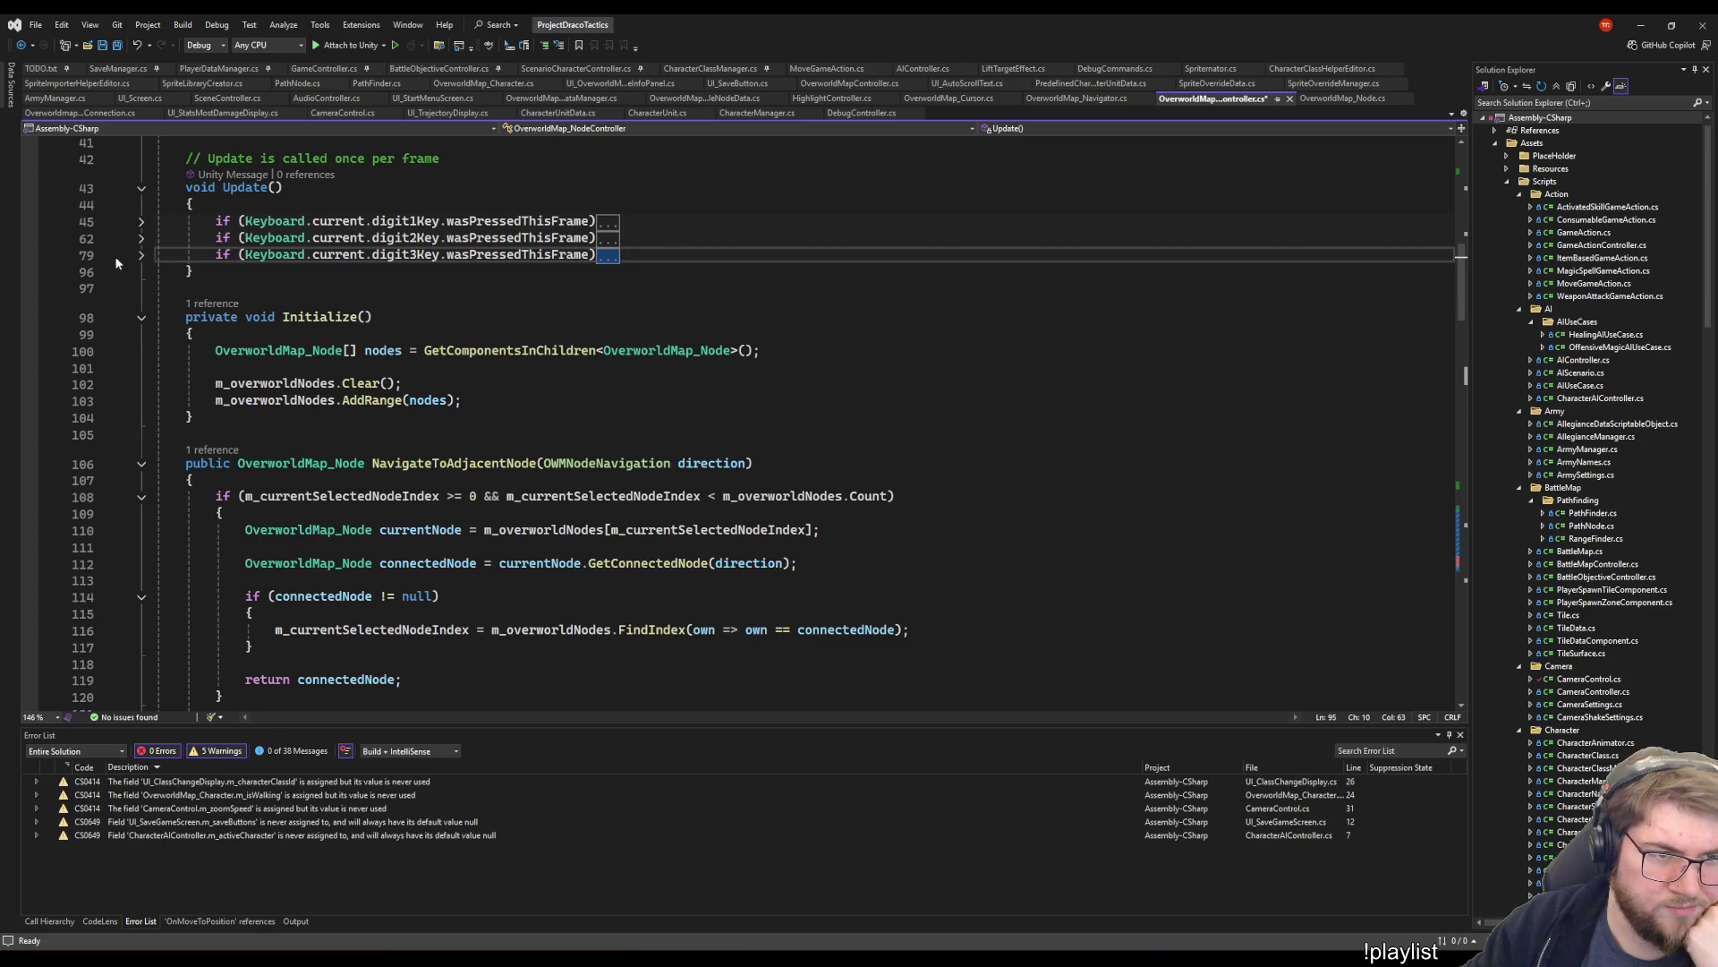
pyautogui.click(141, 255)
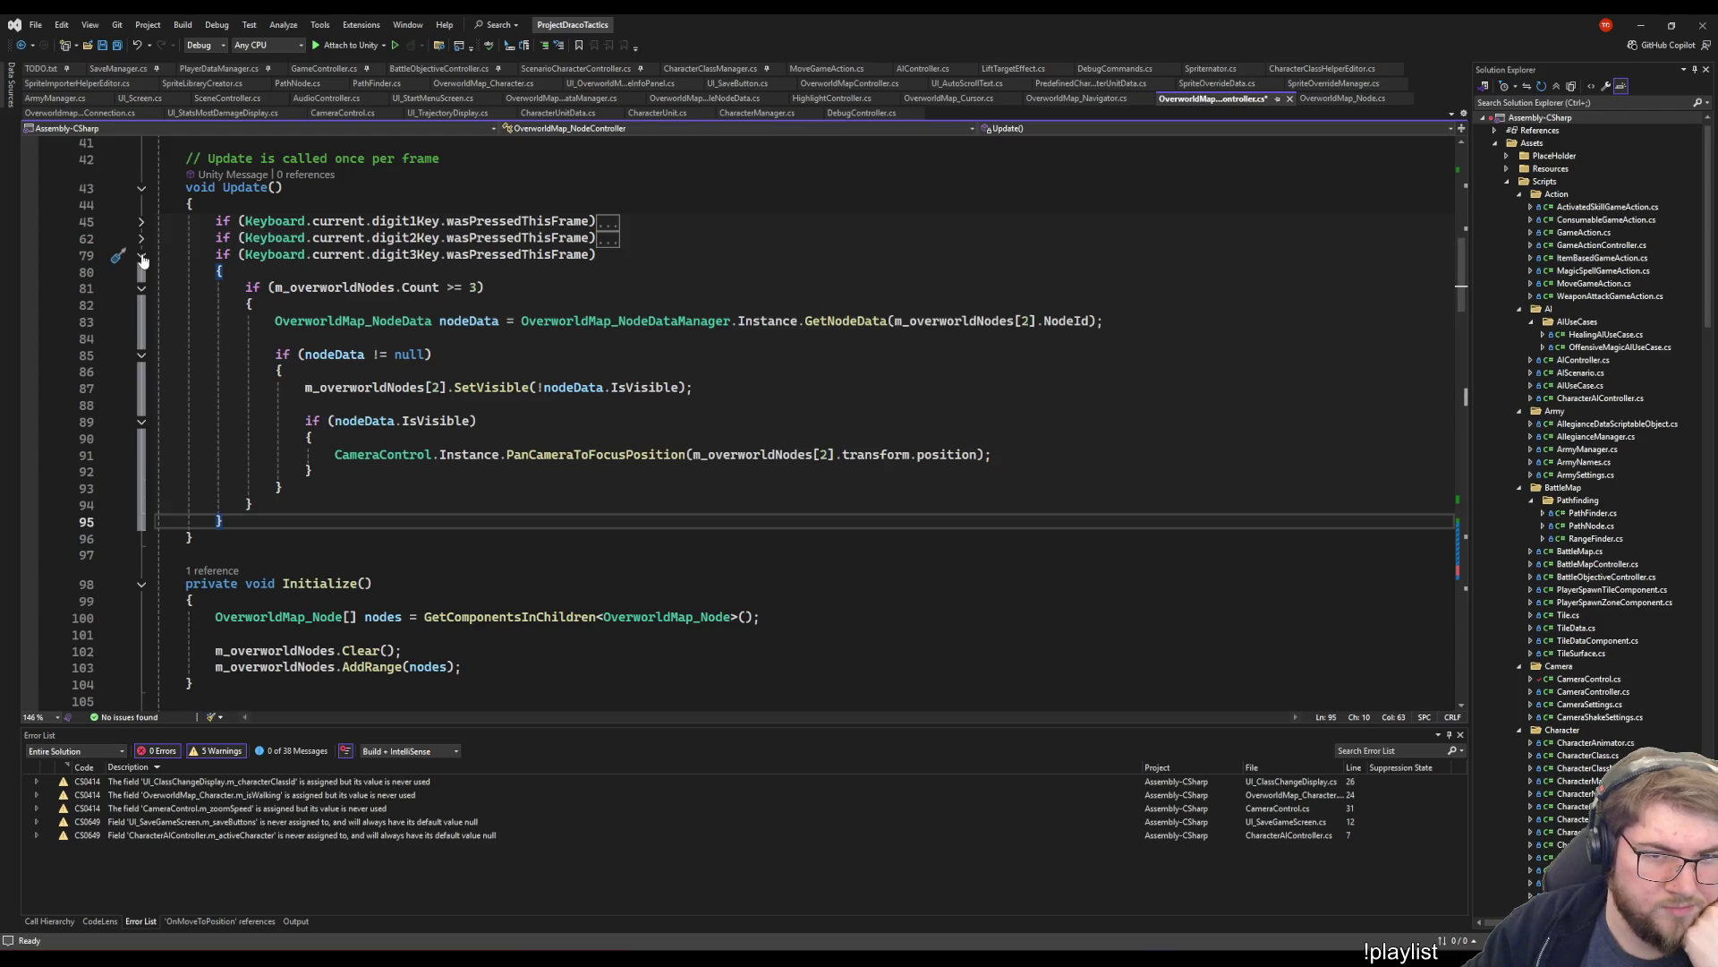
pyautogui.rightClick(812, 324)
pyautogui.click(863, 410)
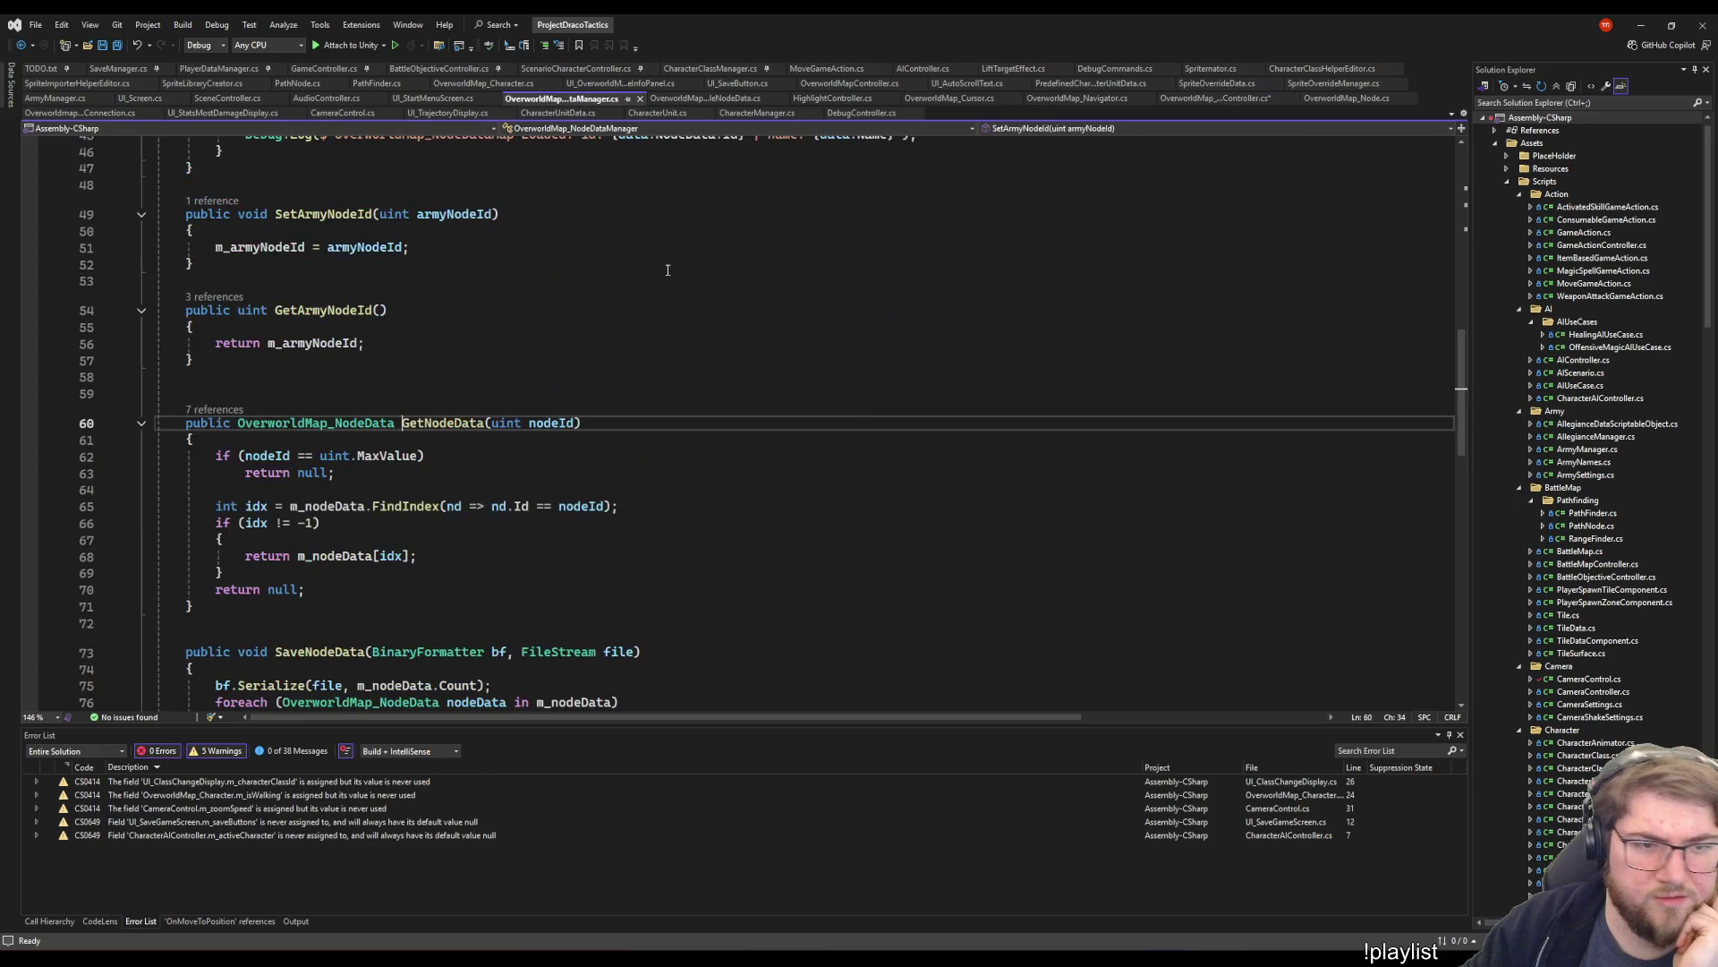
pyautogui.scroll(6, 595, 577)
pyautogui.scroll(7, 595, 577)
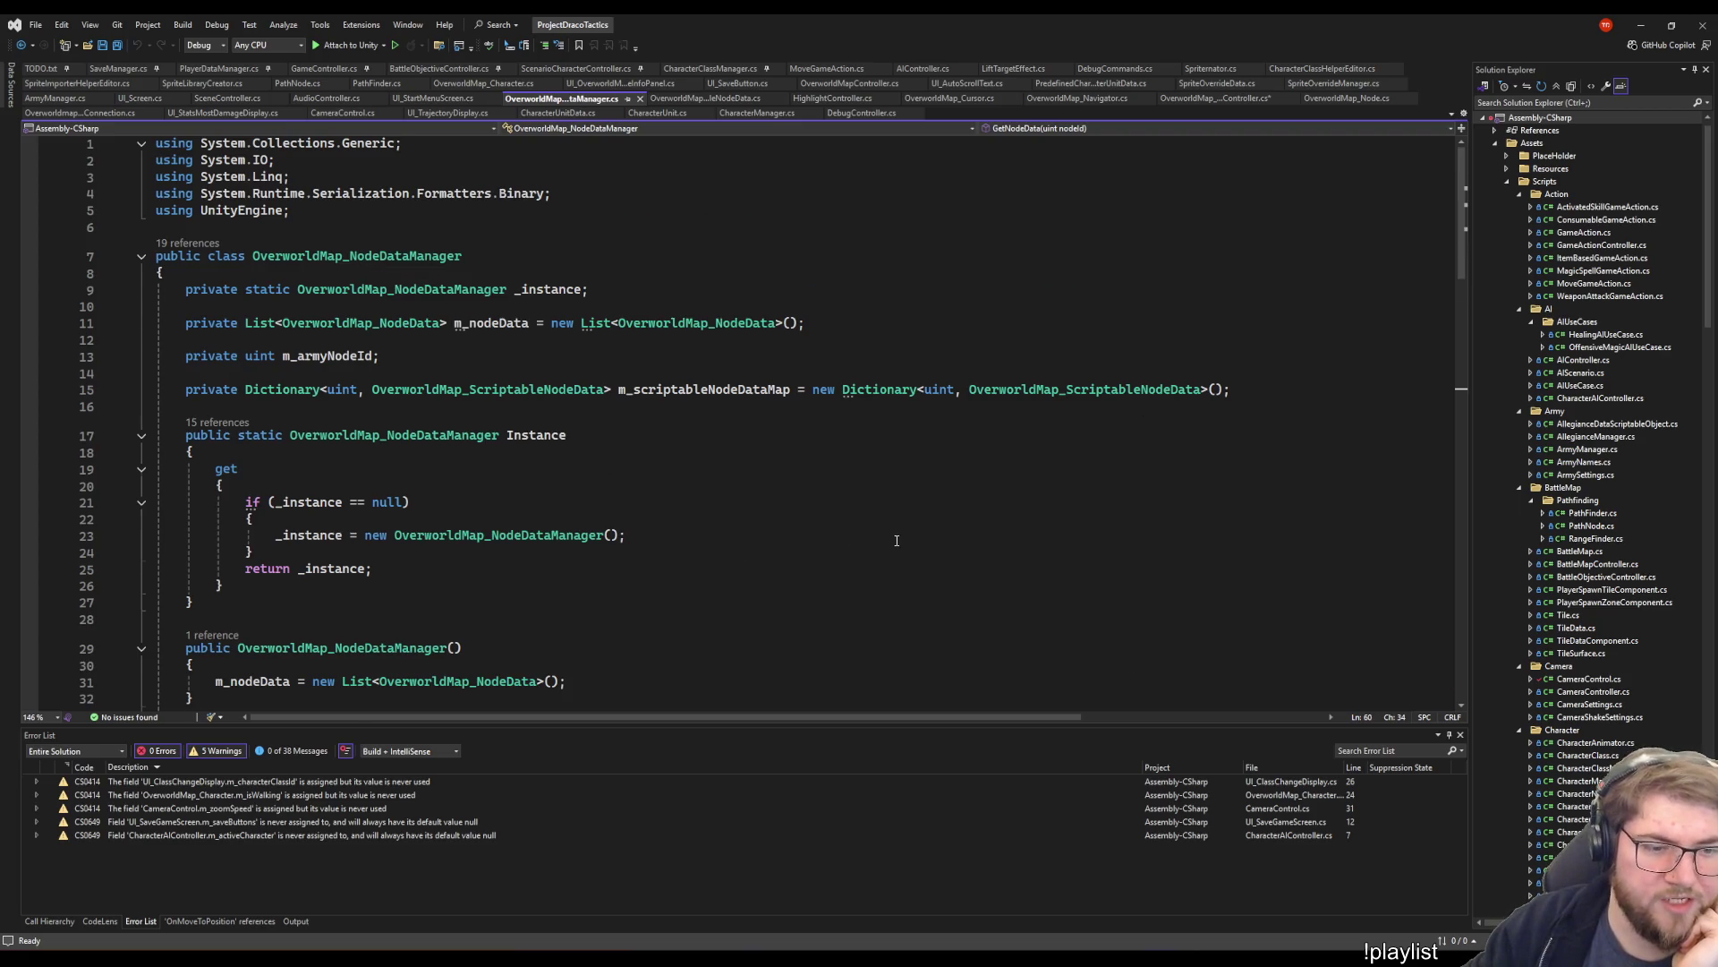
pyautogui.scroll(-4, 897, 528)
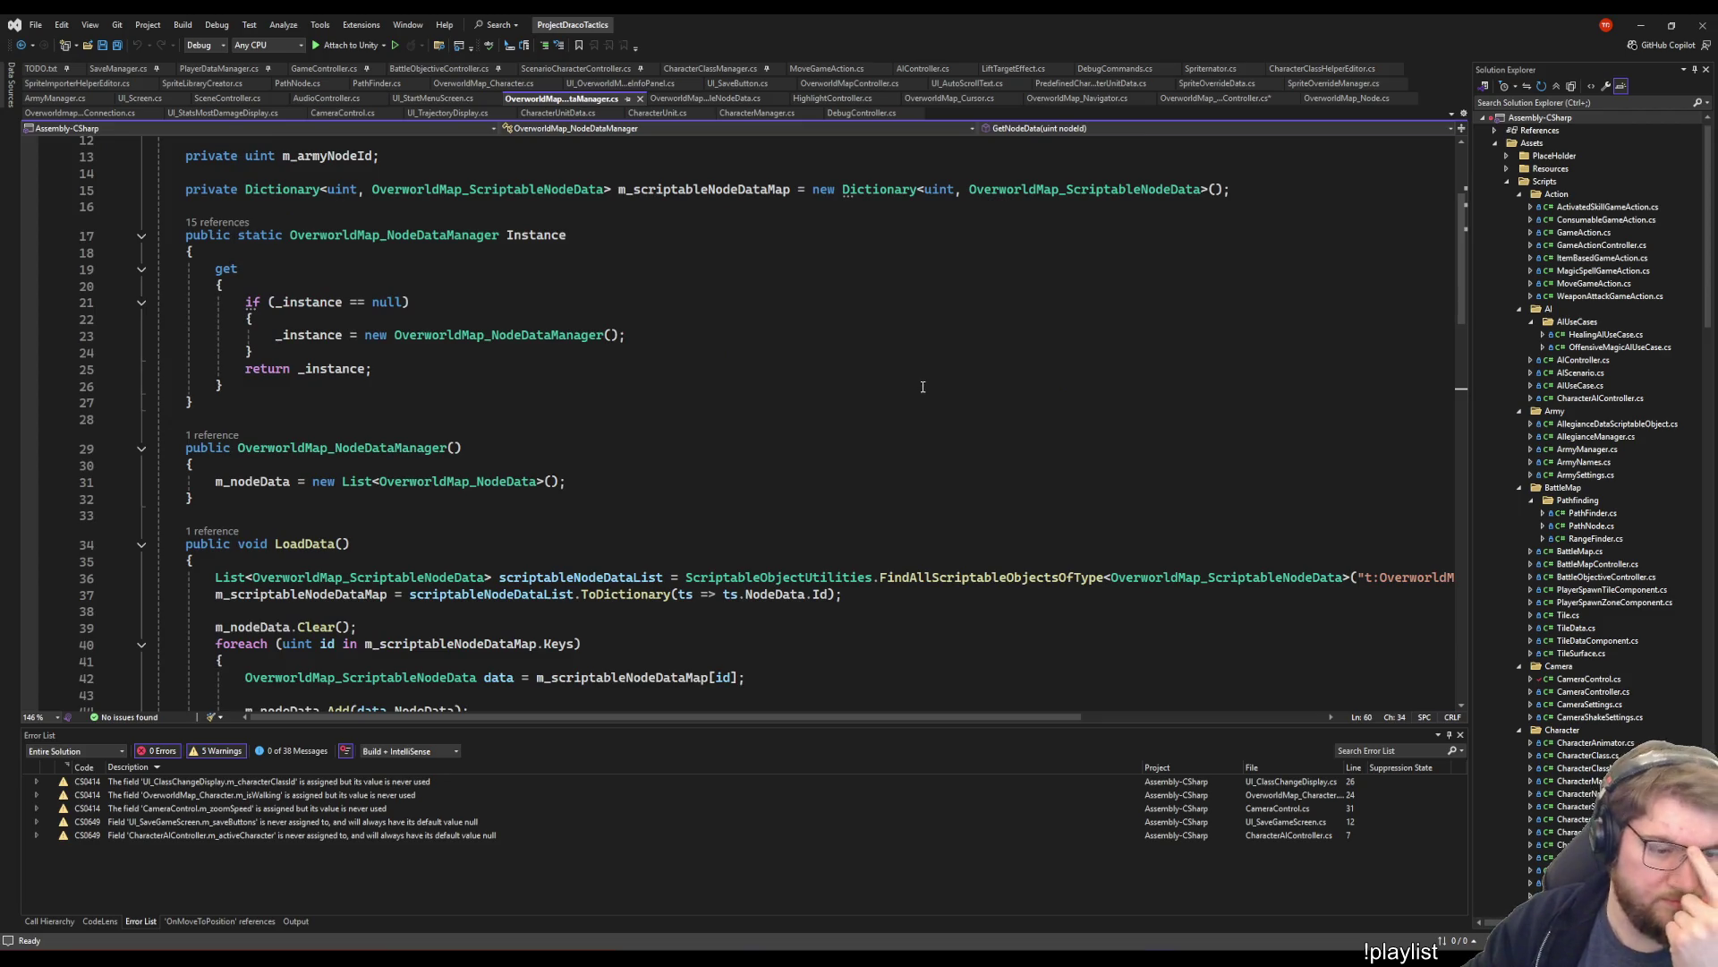
pyautogui.click(896, 368)
pyautogui.scroll(4, 895, 368)
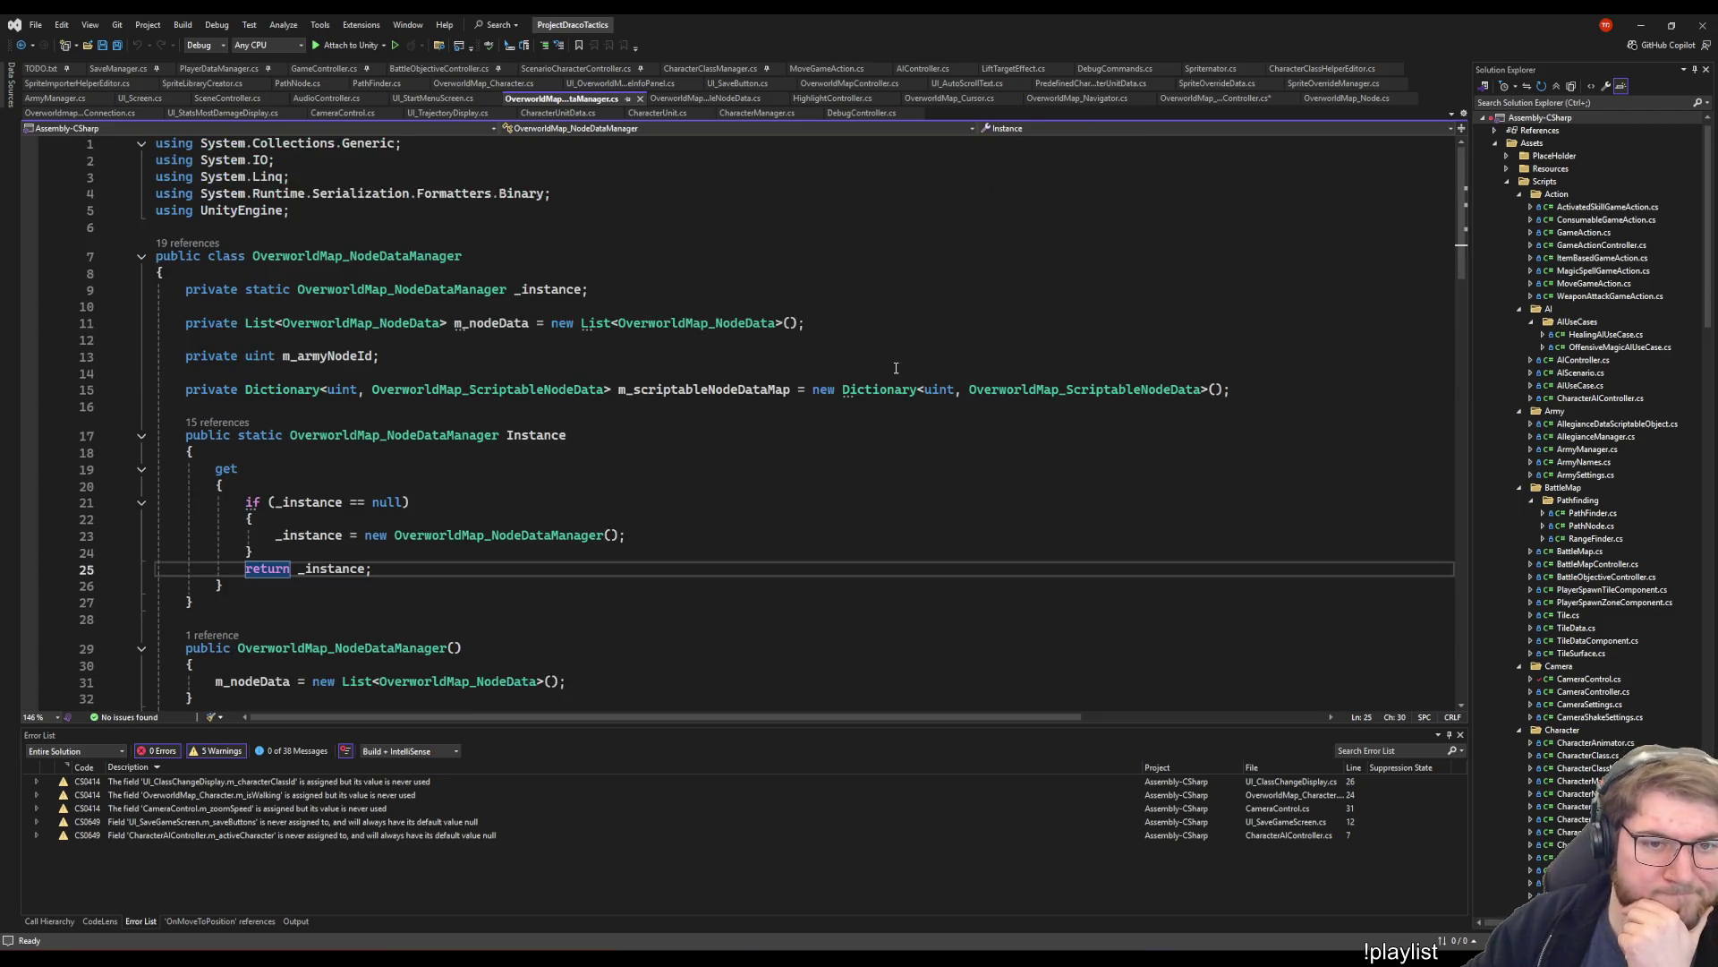
pyautogui.click(188, 242)
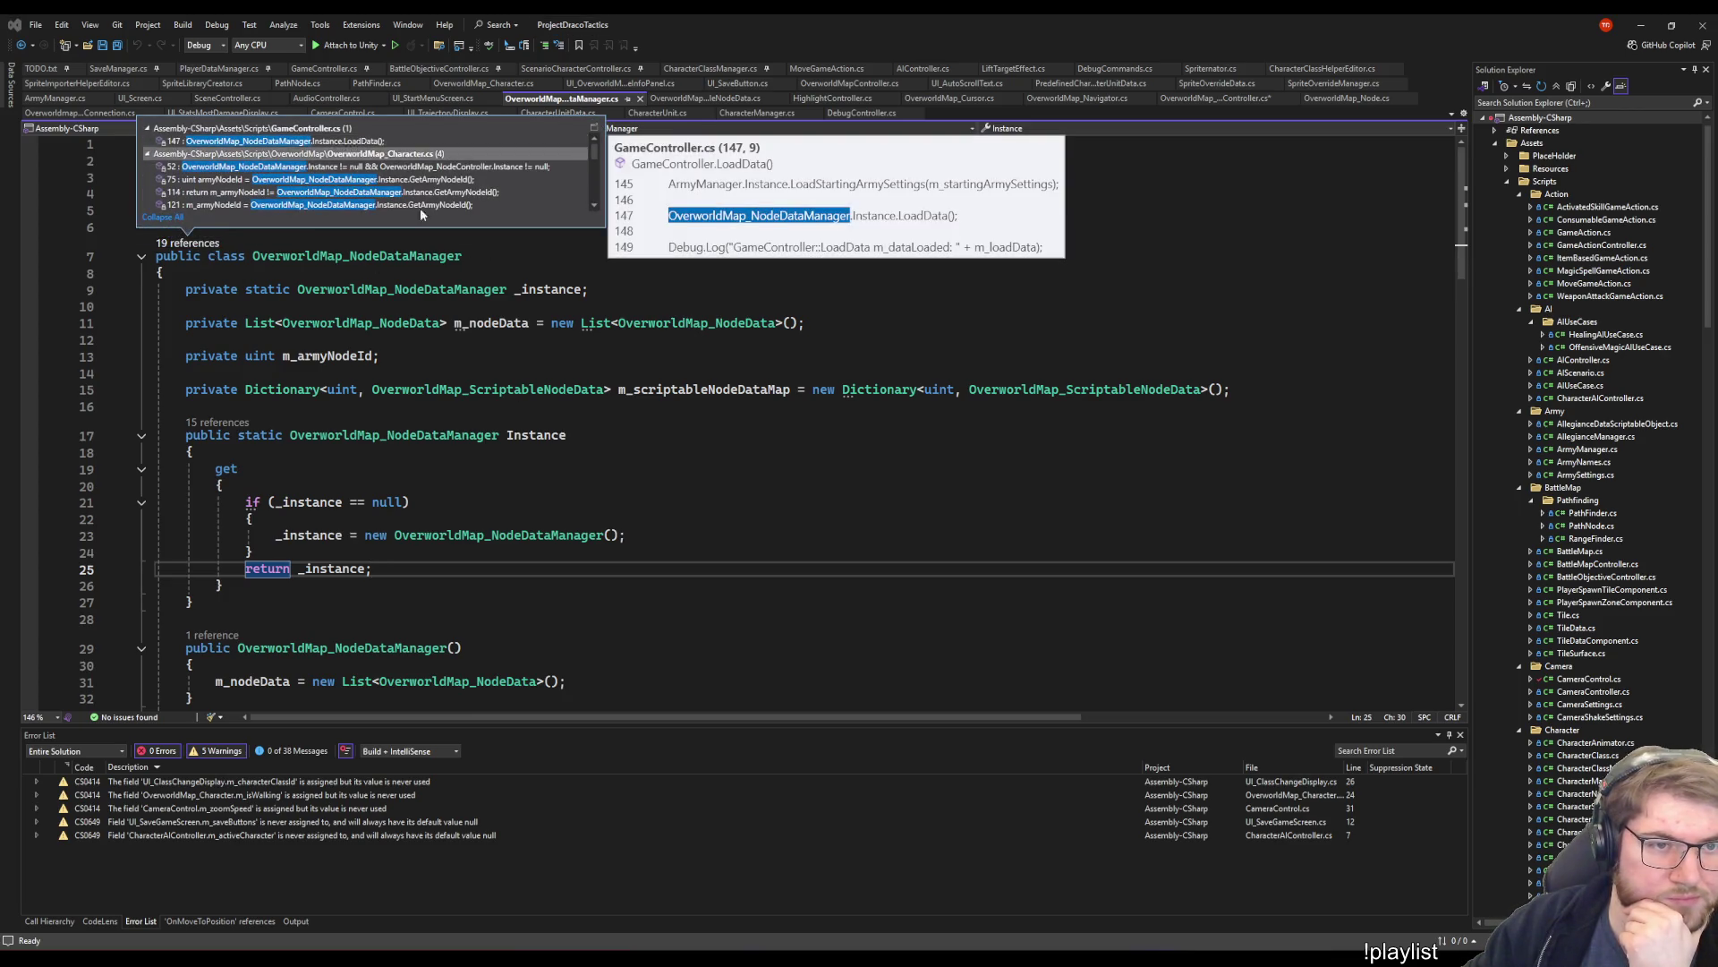
pyautogui.click(909, 600)
pyautogui.click(951, 502)
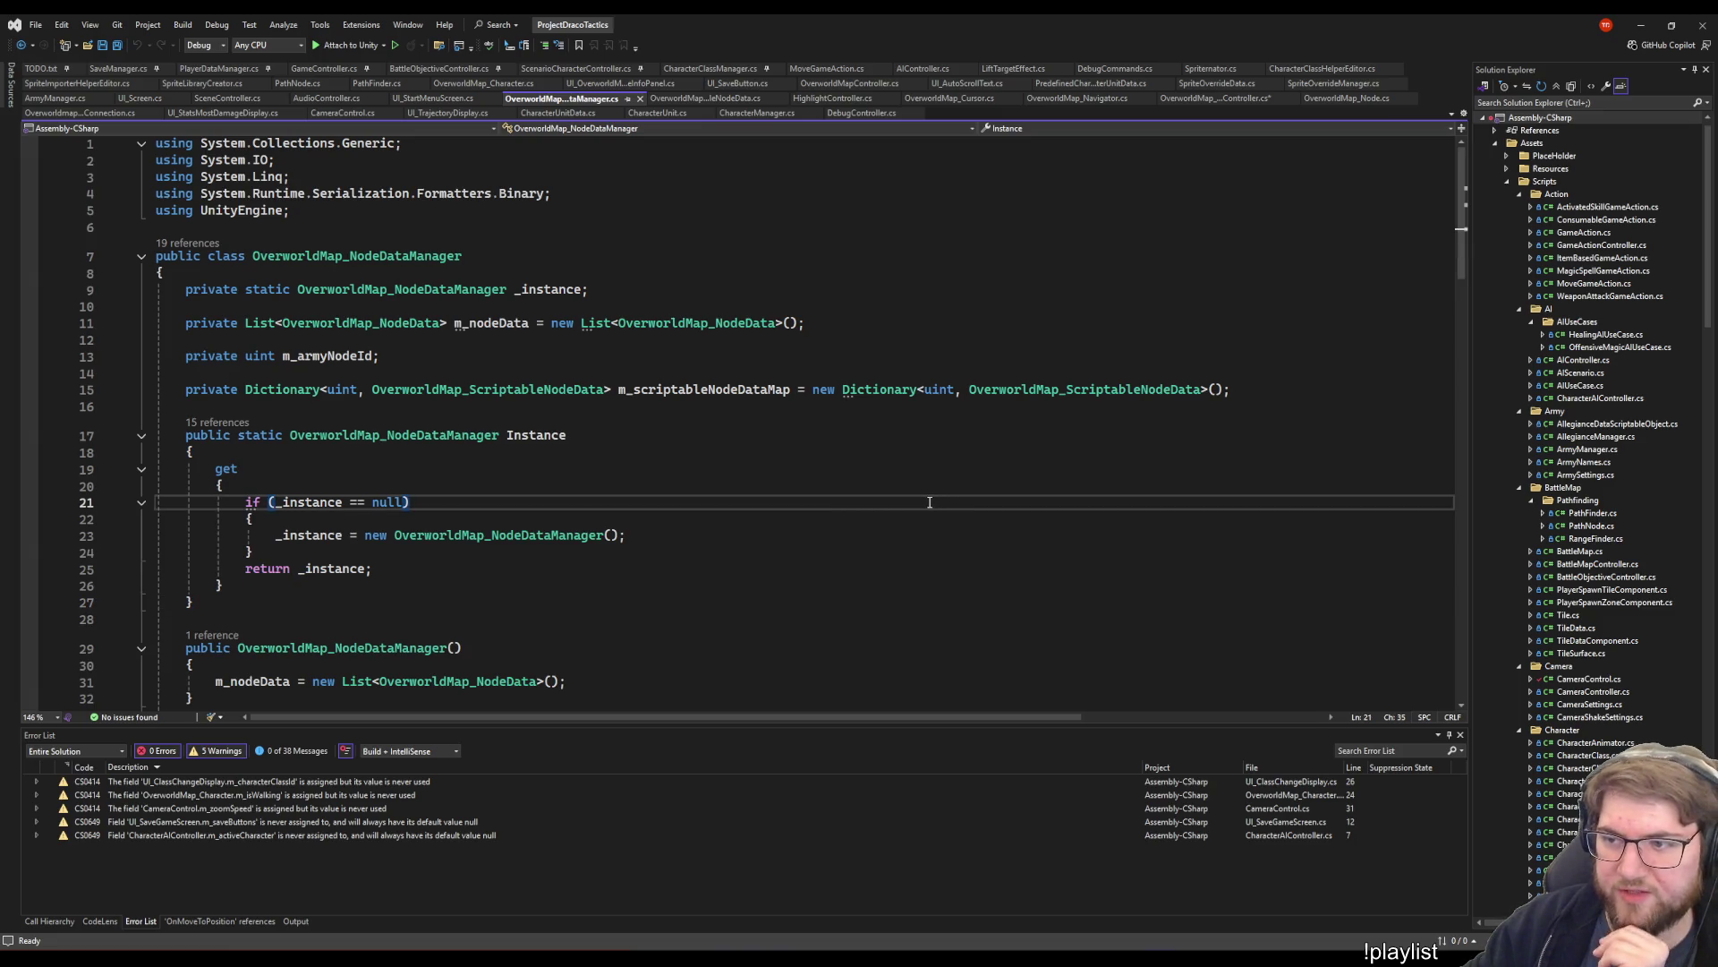
pyautogui.click(846, 454)
pyautogui.click(842, 467)
pyautogui.click(813, 522)
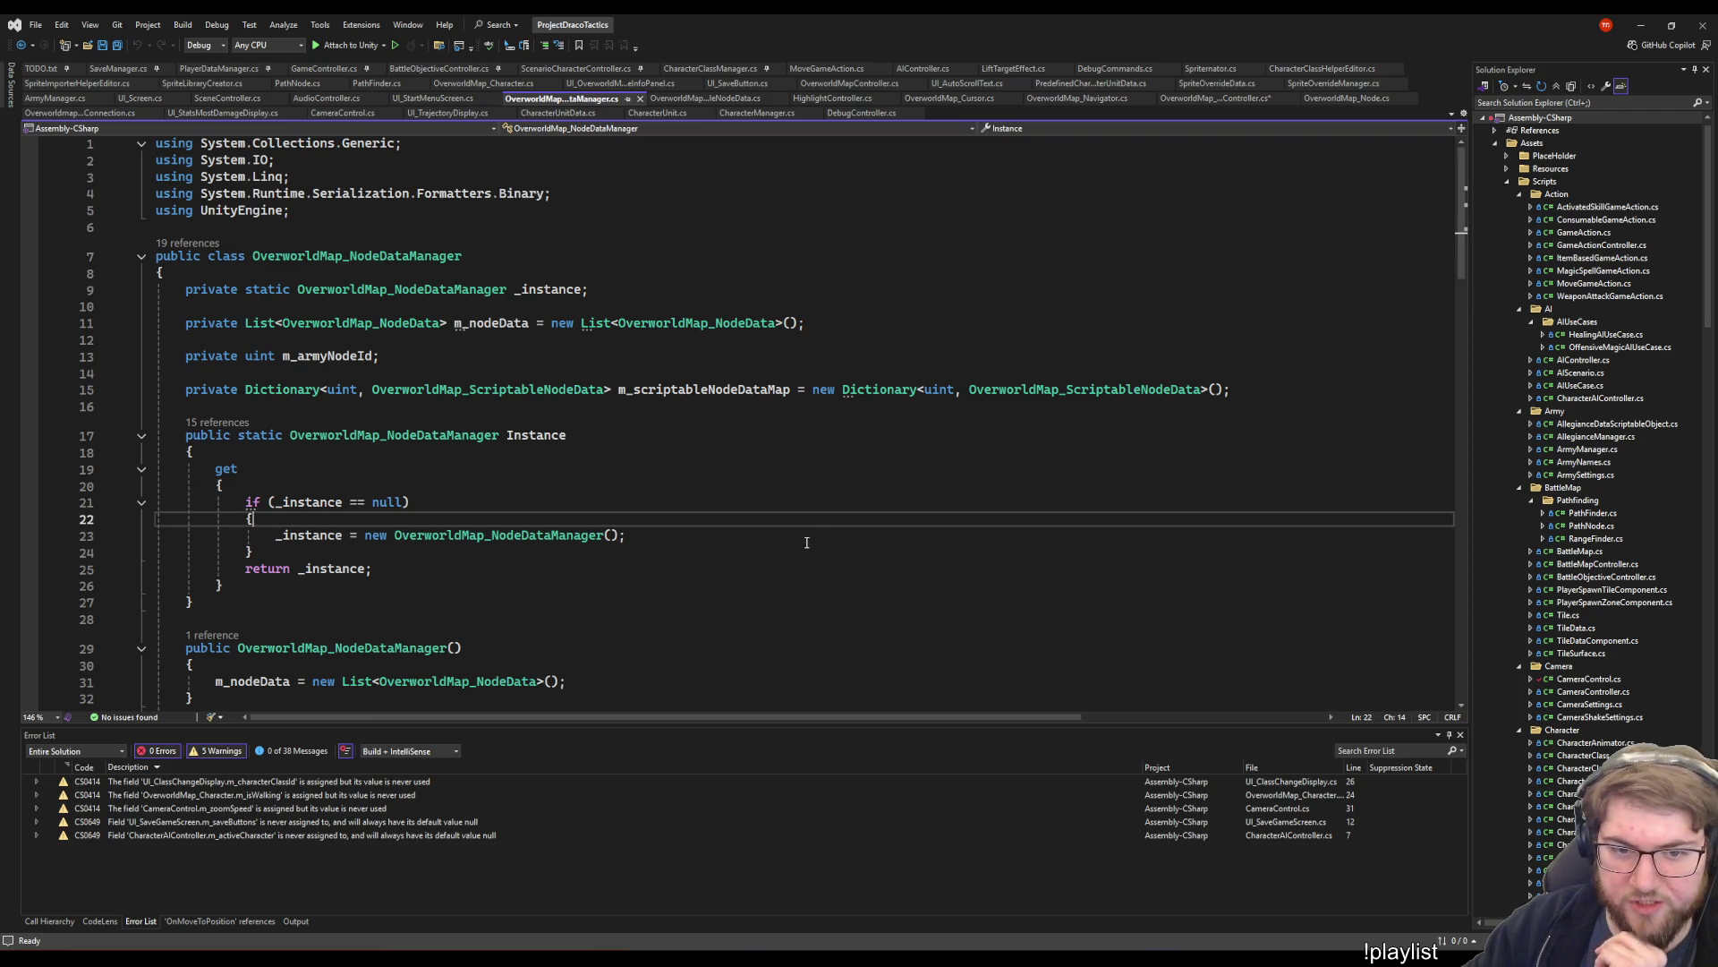
pyautogui.click(608, 436)
pyautogui.click(586, 486)
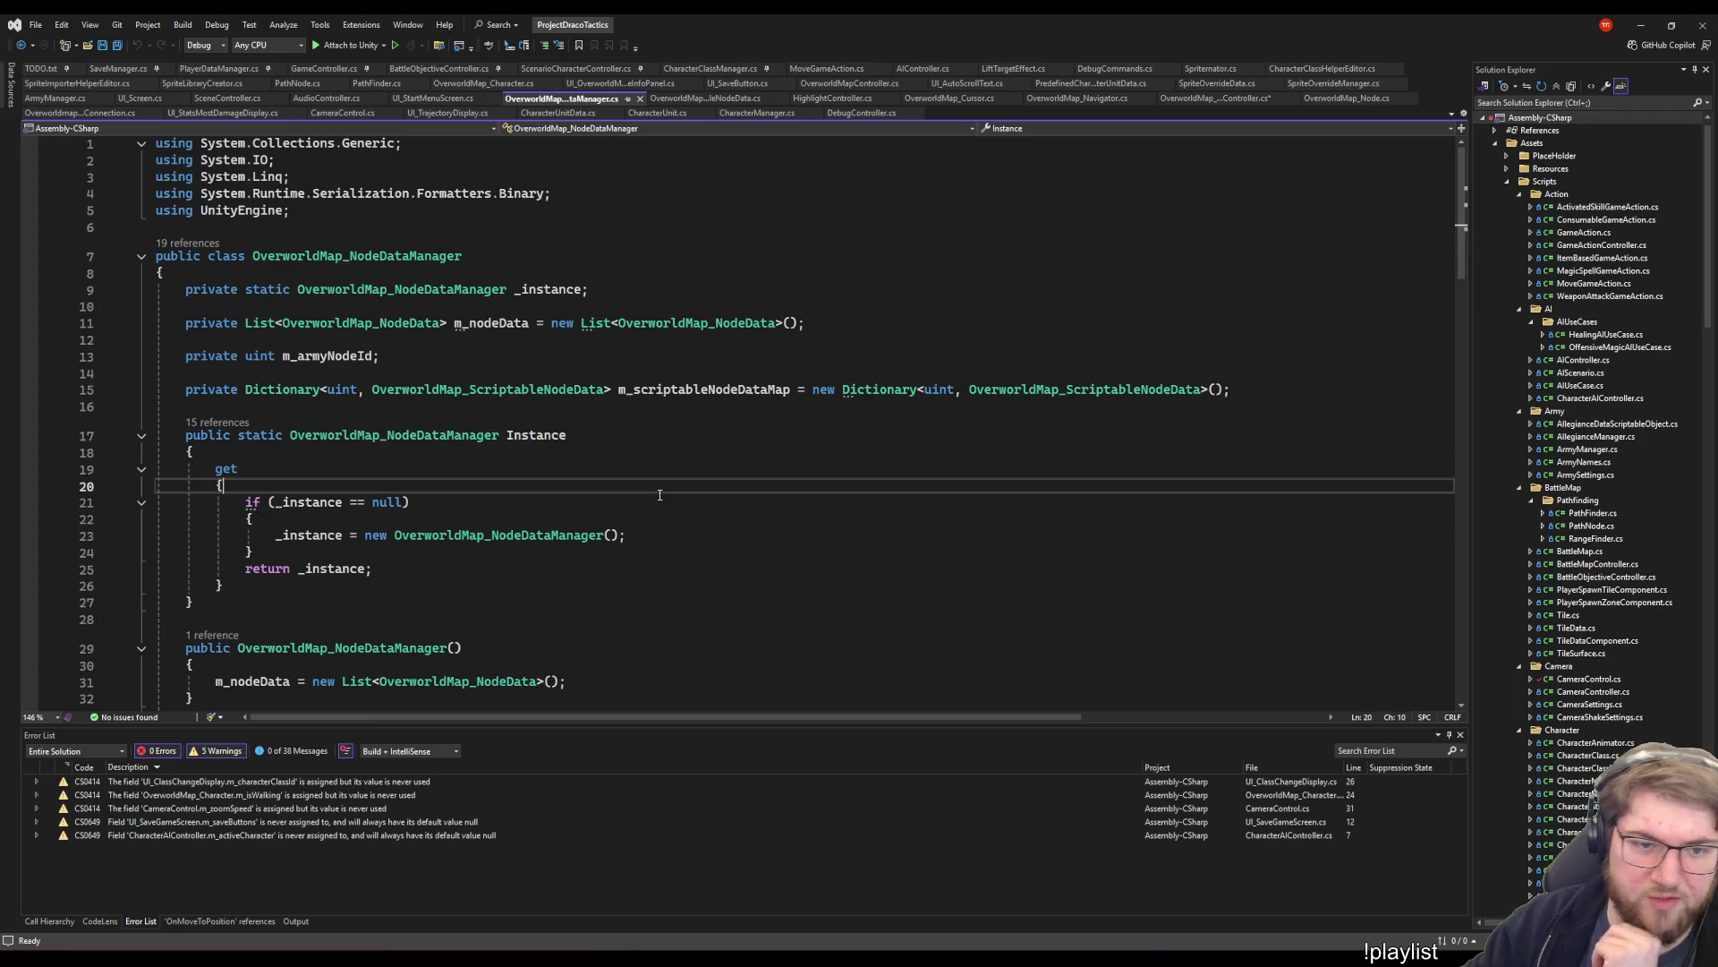
pyautogui.click(585, 455)
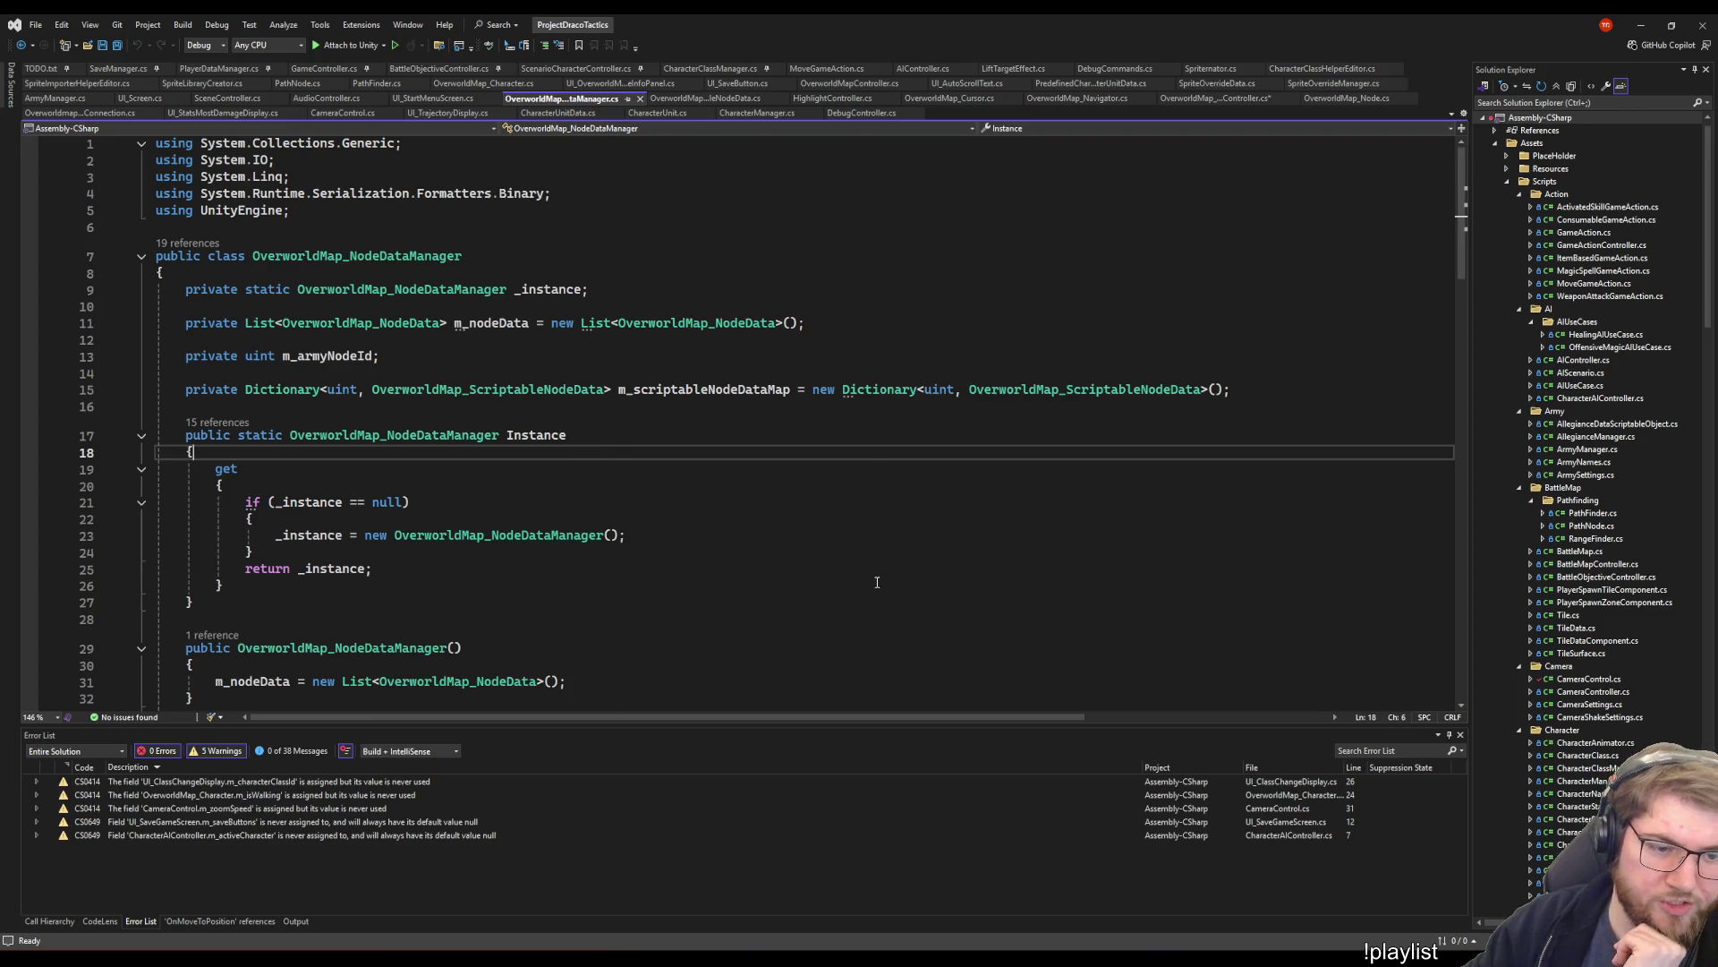
pyautogui.hotkey('ctrl', '-')
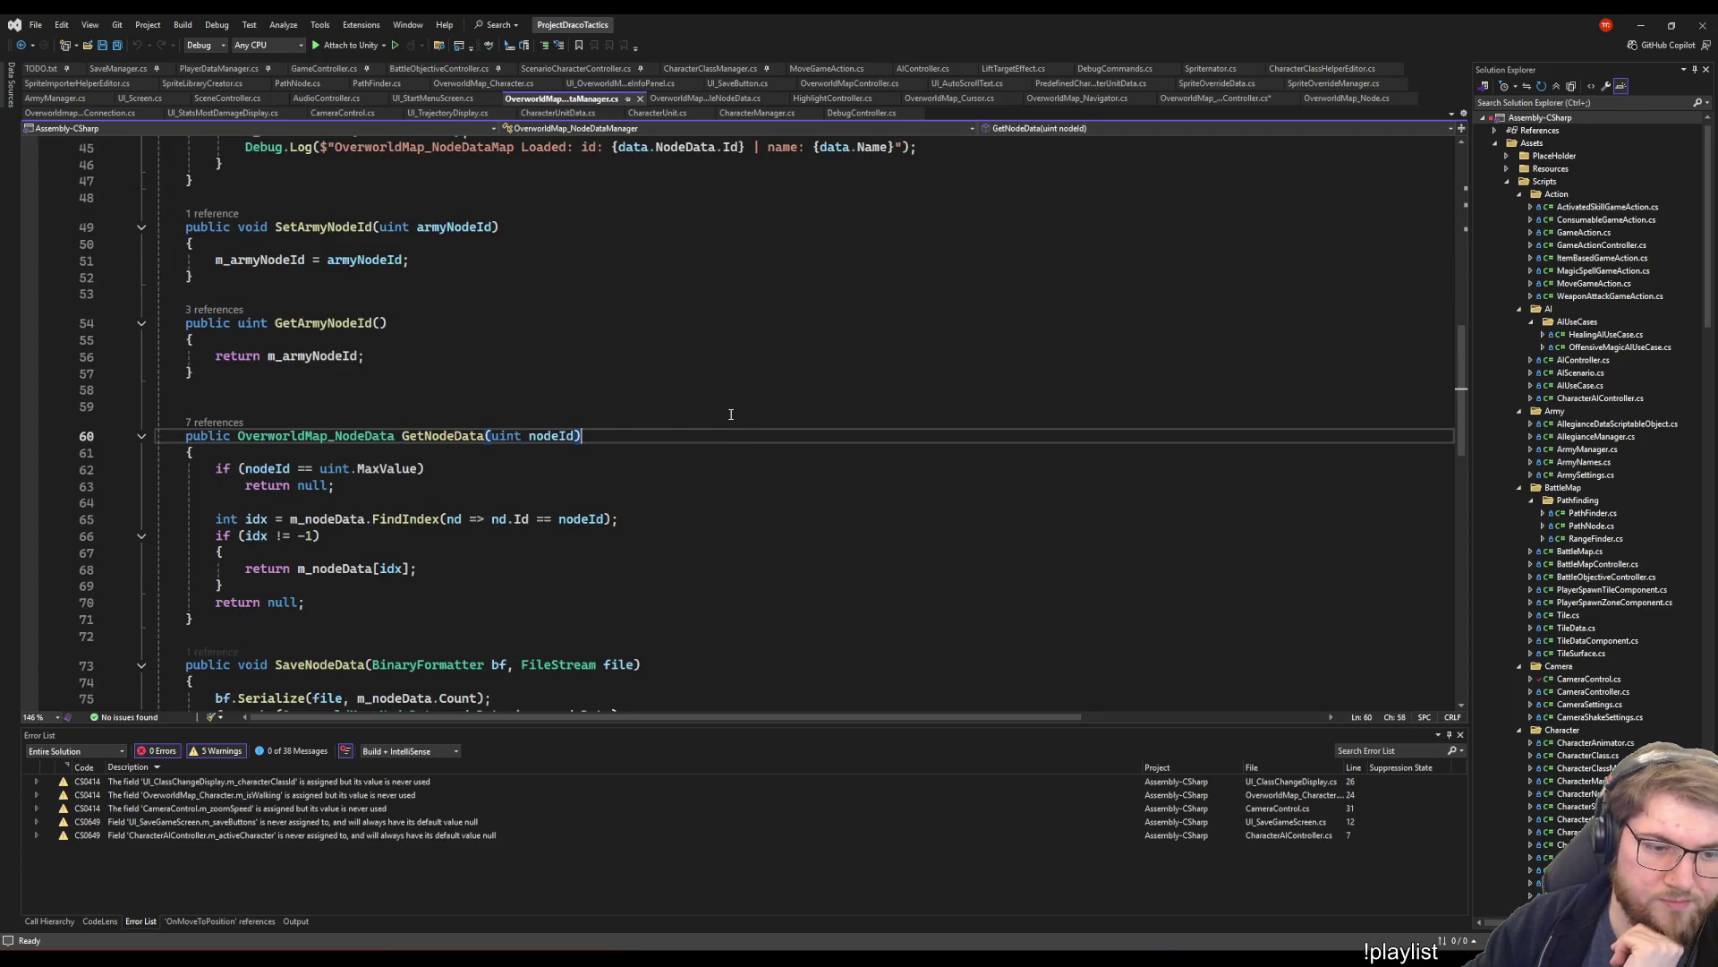
pyautogui.scroll(5, 525, 561)
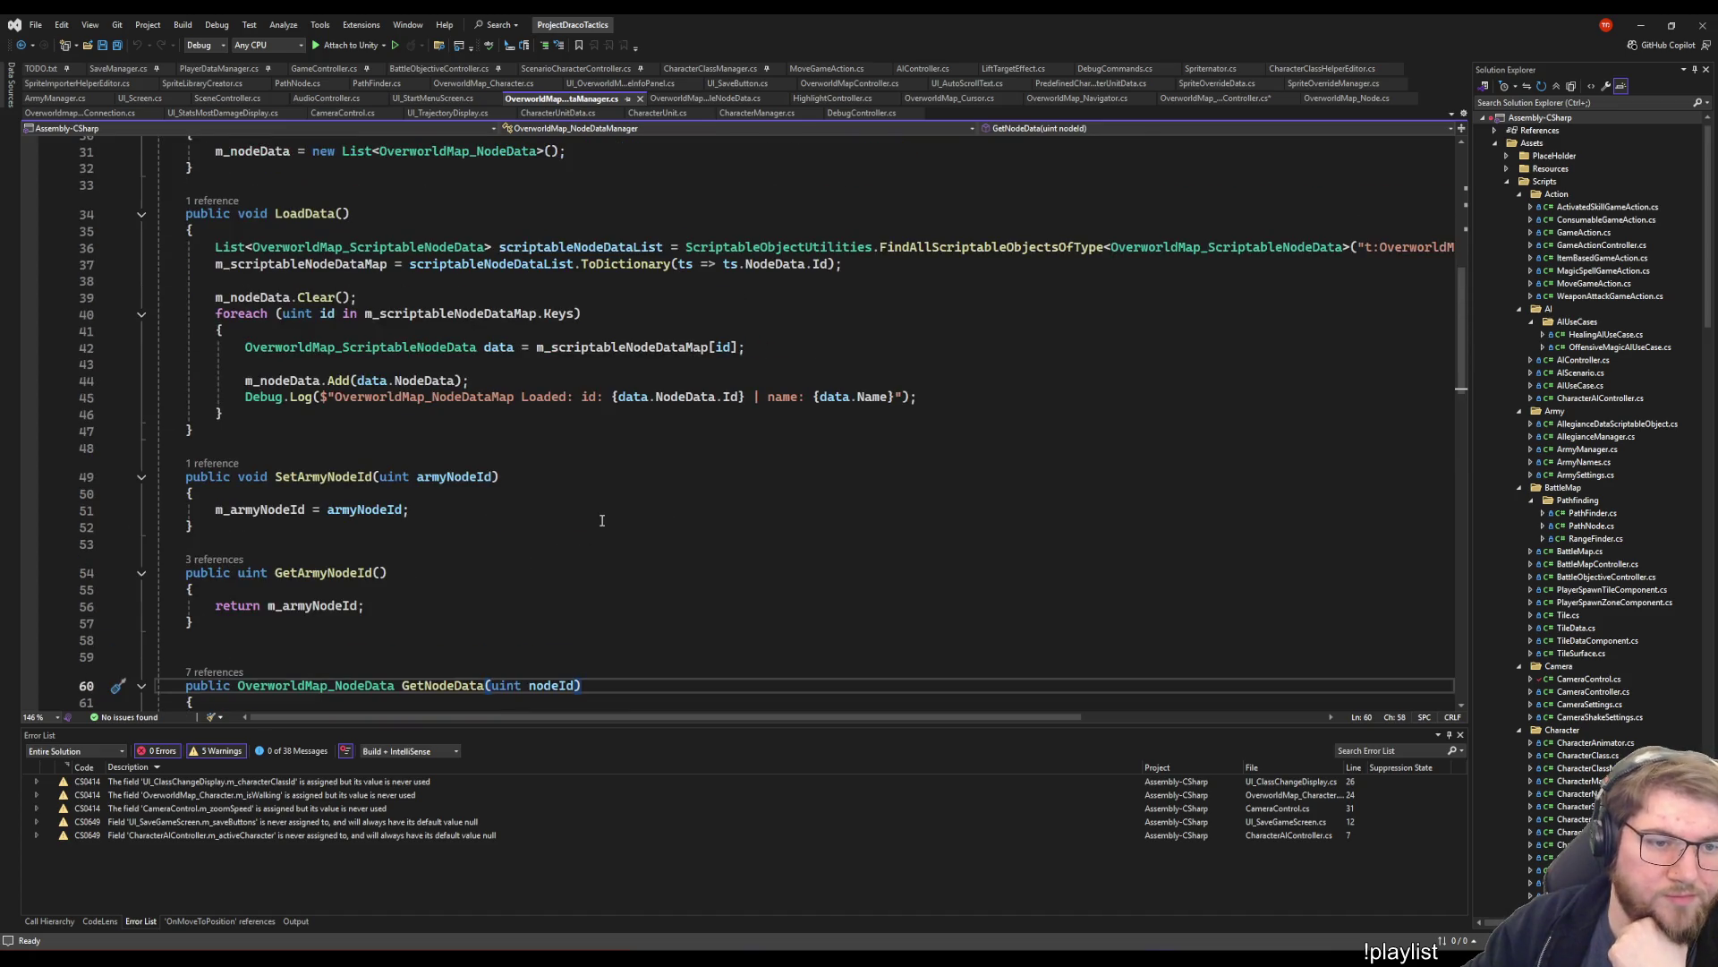
pyautogui.scroll(3, 575, 452)
pyautogui.click(1054, 504)
pyautogui.scroll(7, 1055, 503)
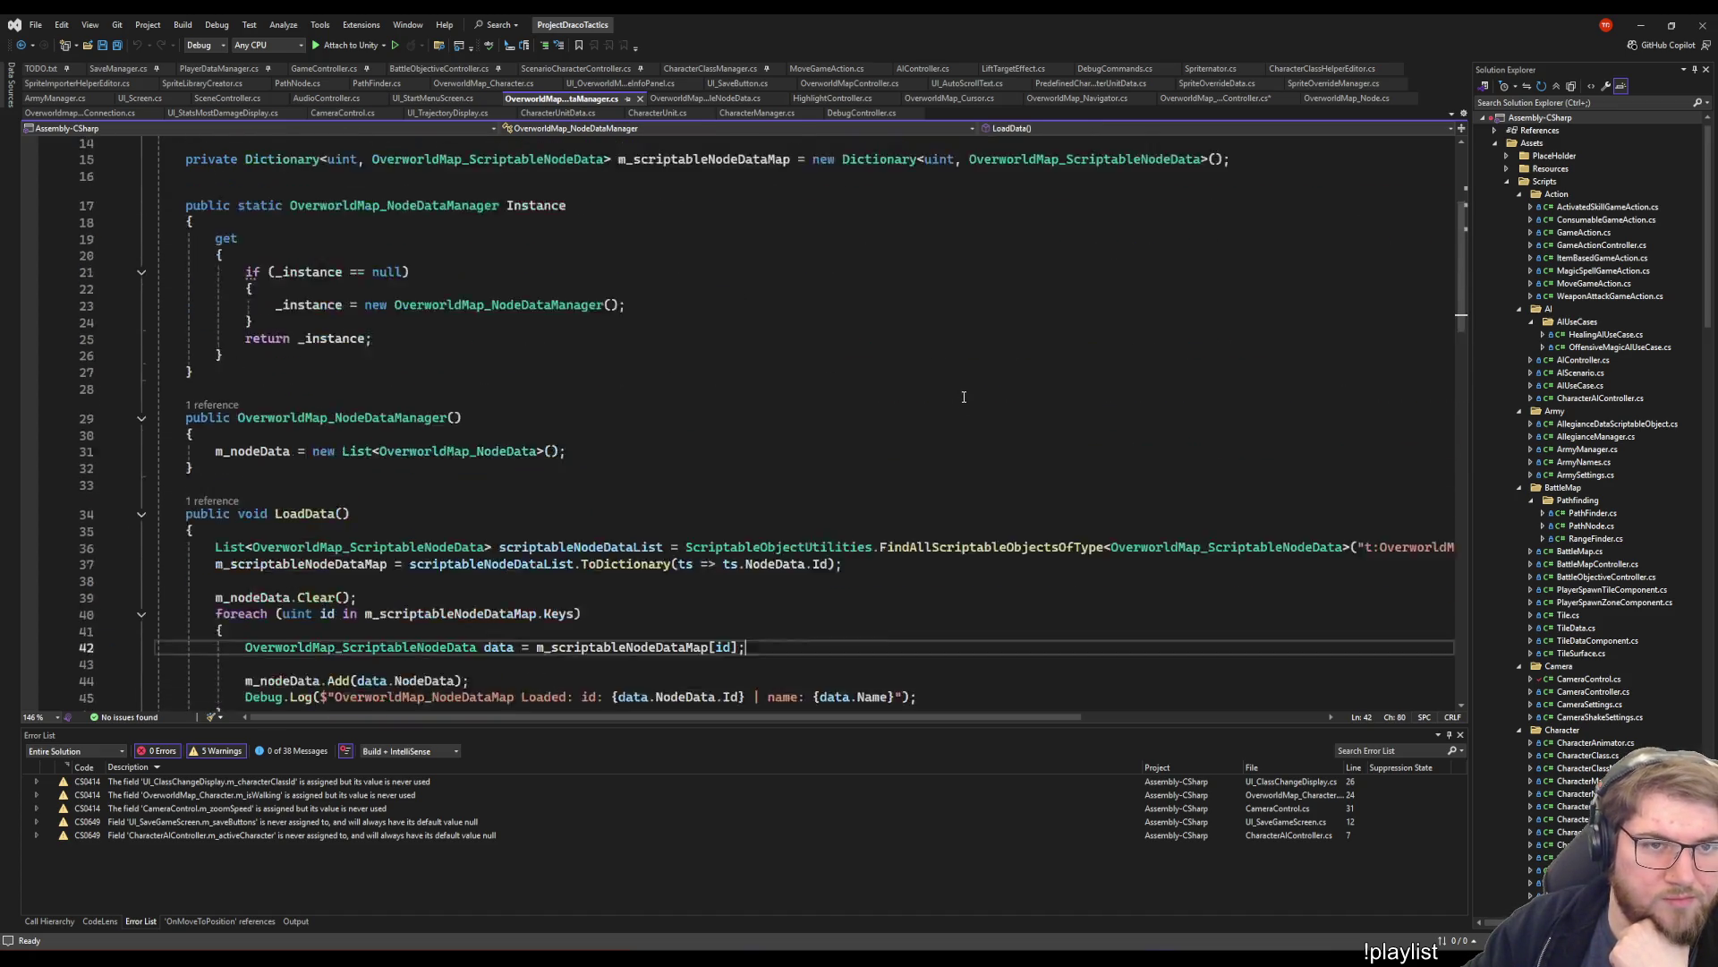
pyautogui.scroll(-12, 901, 374)
pyautogui.scroll(-6, 901, 373)
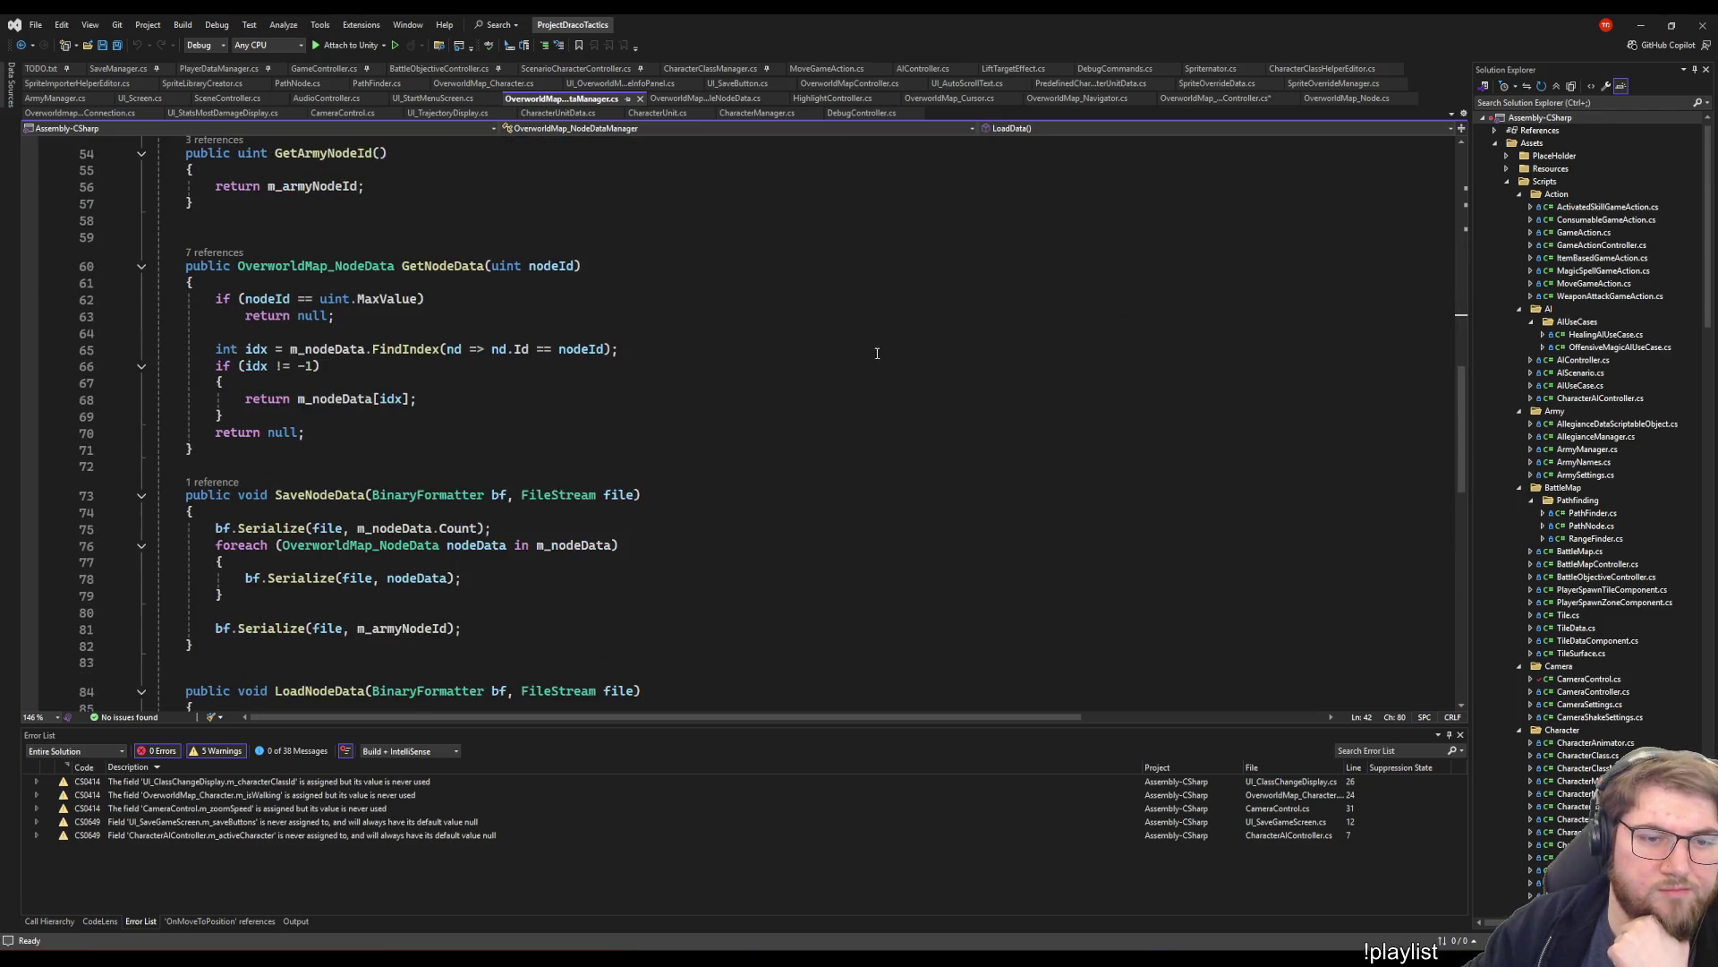
pyautogui.scroll(-6, 837, 340)
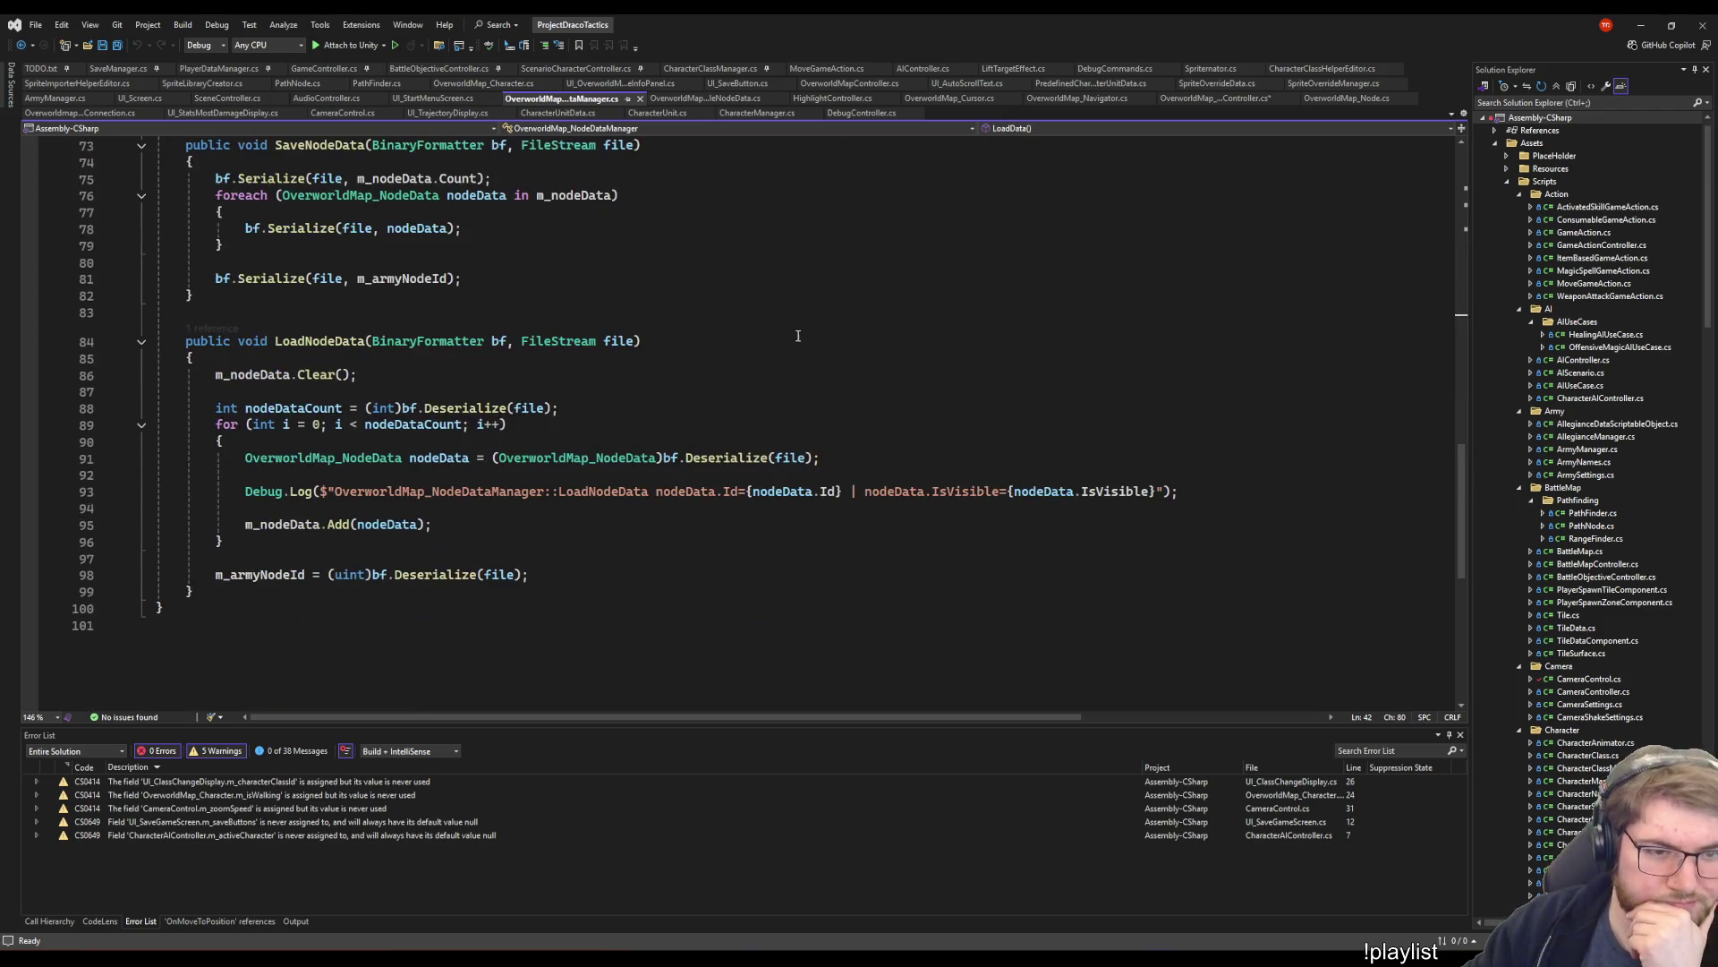
pyautogui.scroll(12, 892, 298)
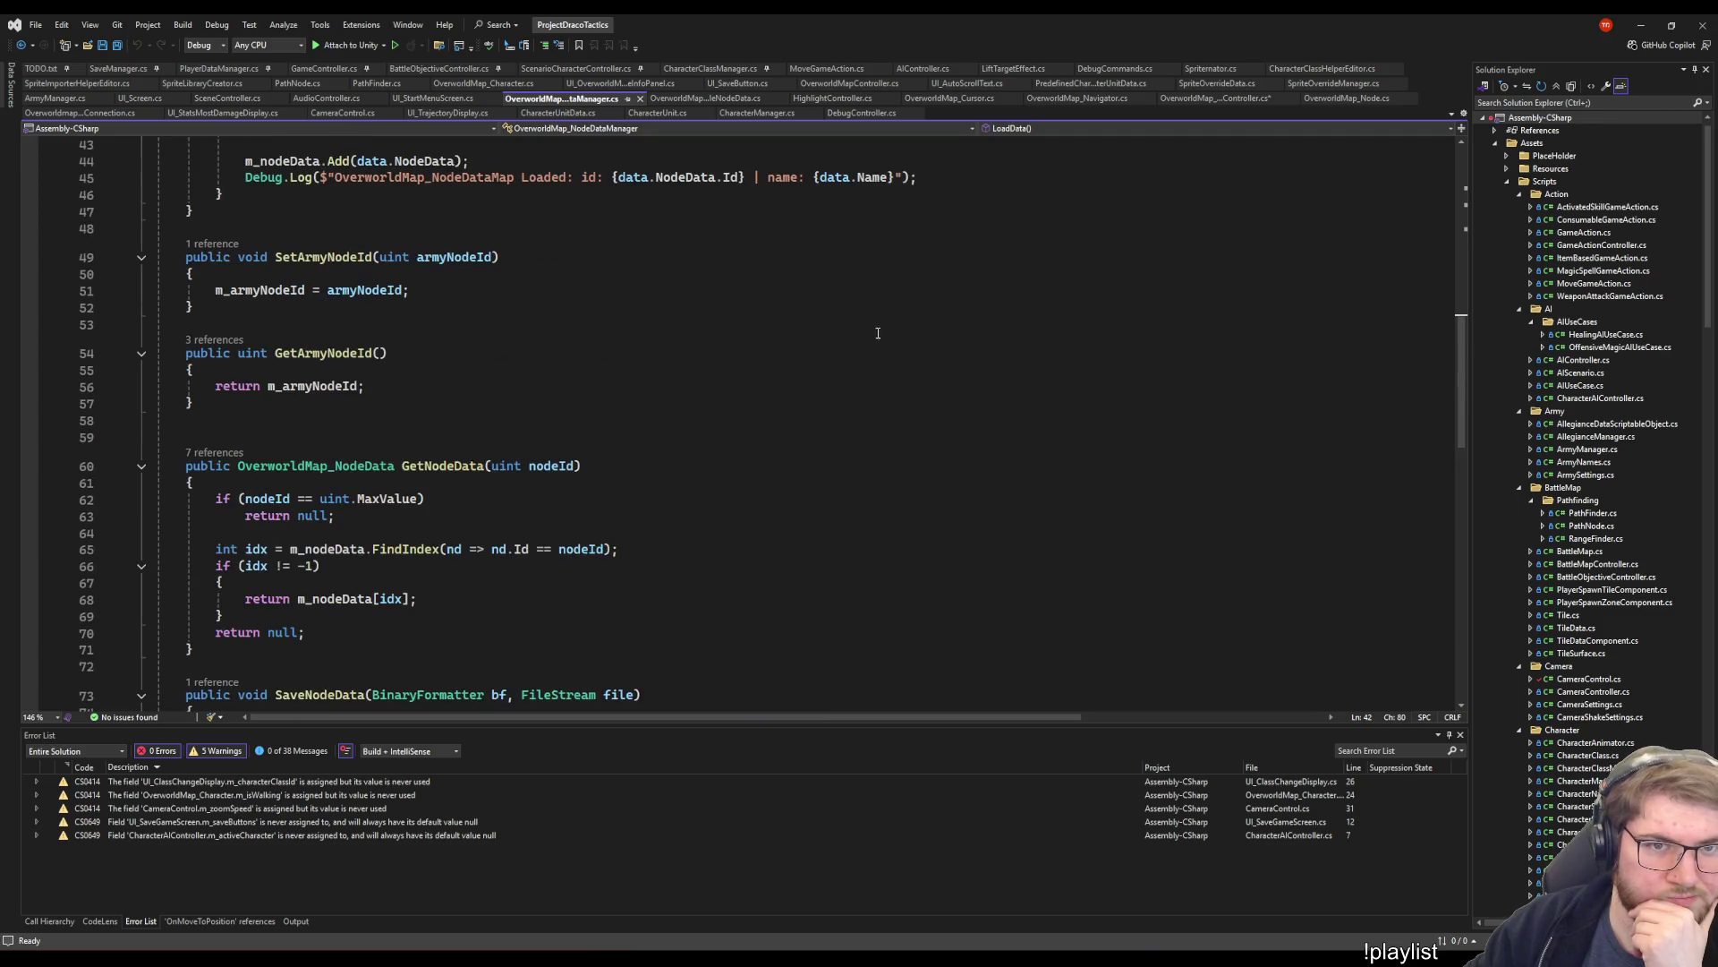
pyautogui.hotkey('ctrl', '-')
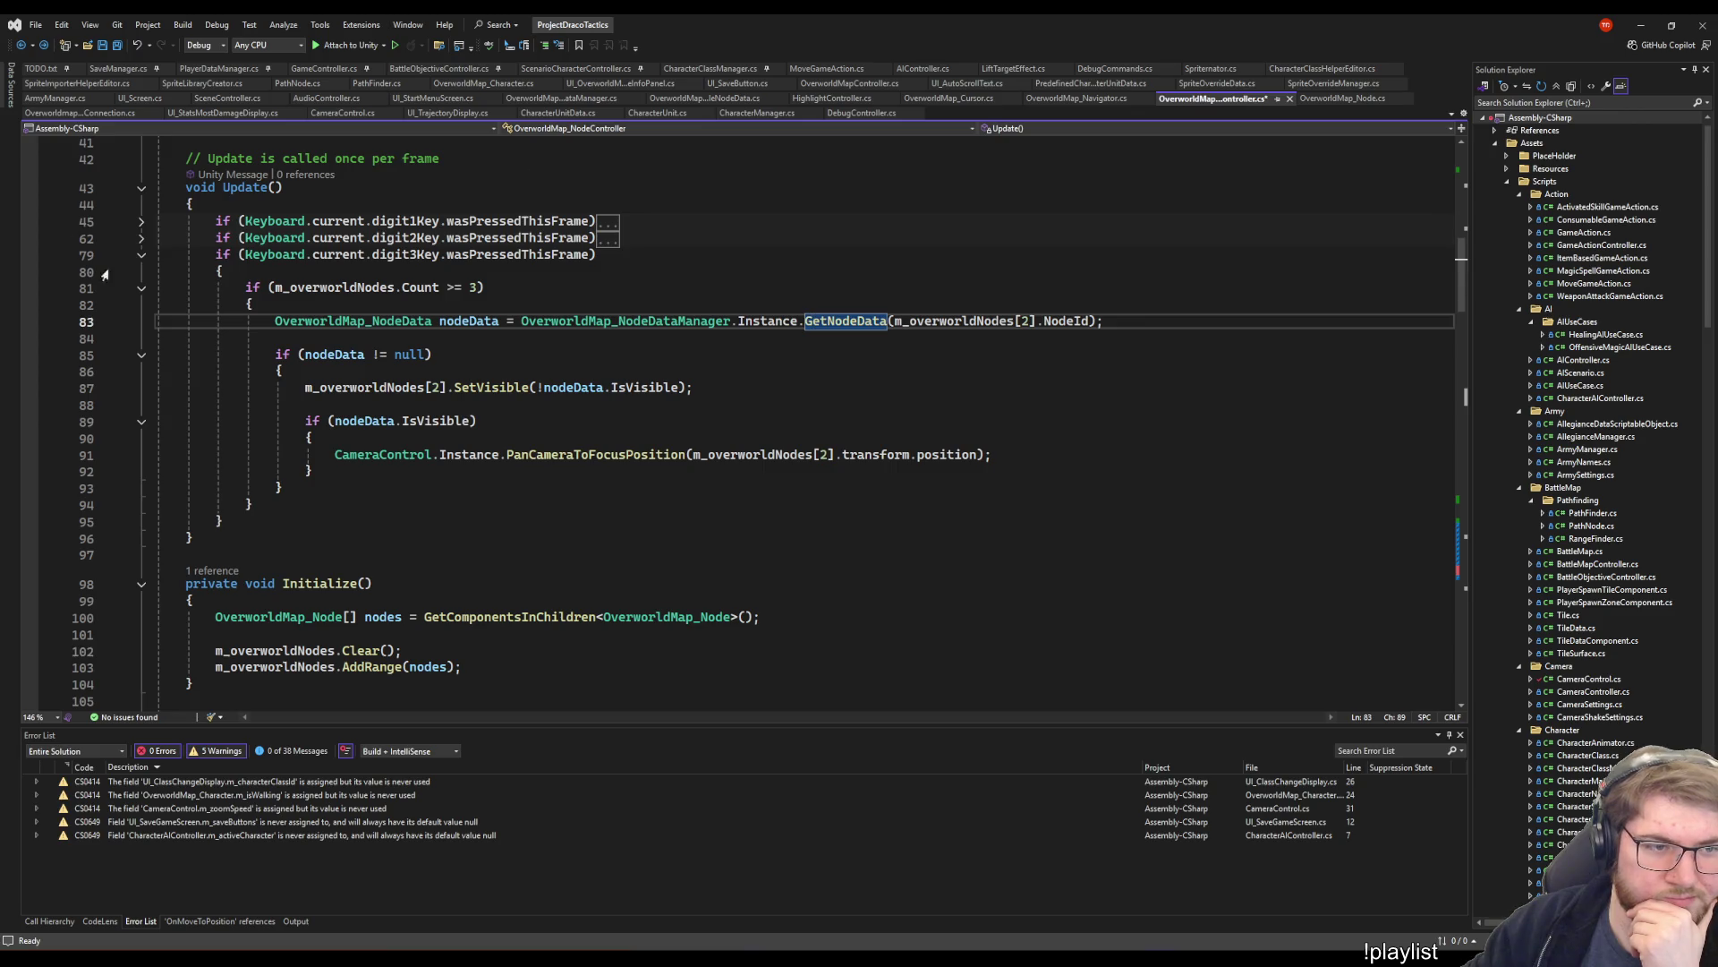
pyautogui.click(140, 255)
# - Review the Initialize method in OverworldMap_NodeController.cs
pyautogui.click(962, 288)
pyautogui.scroll(-2, 962, 288)
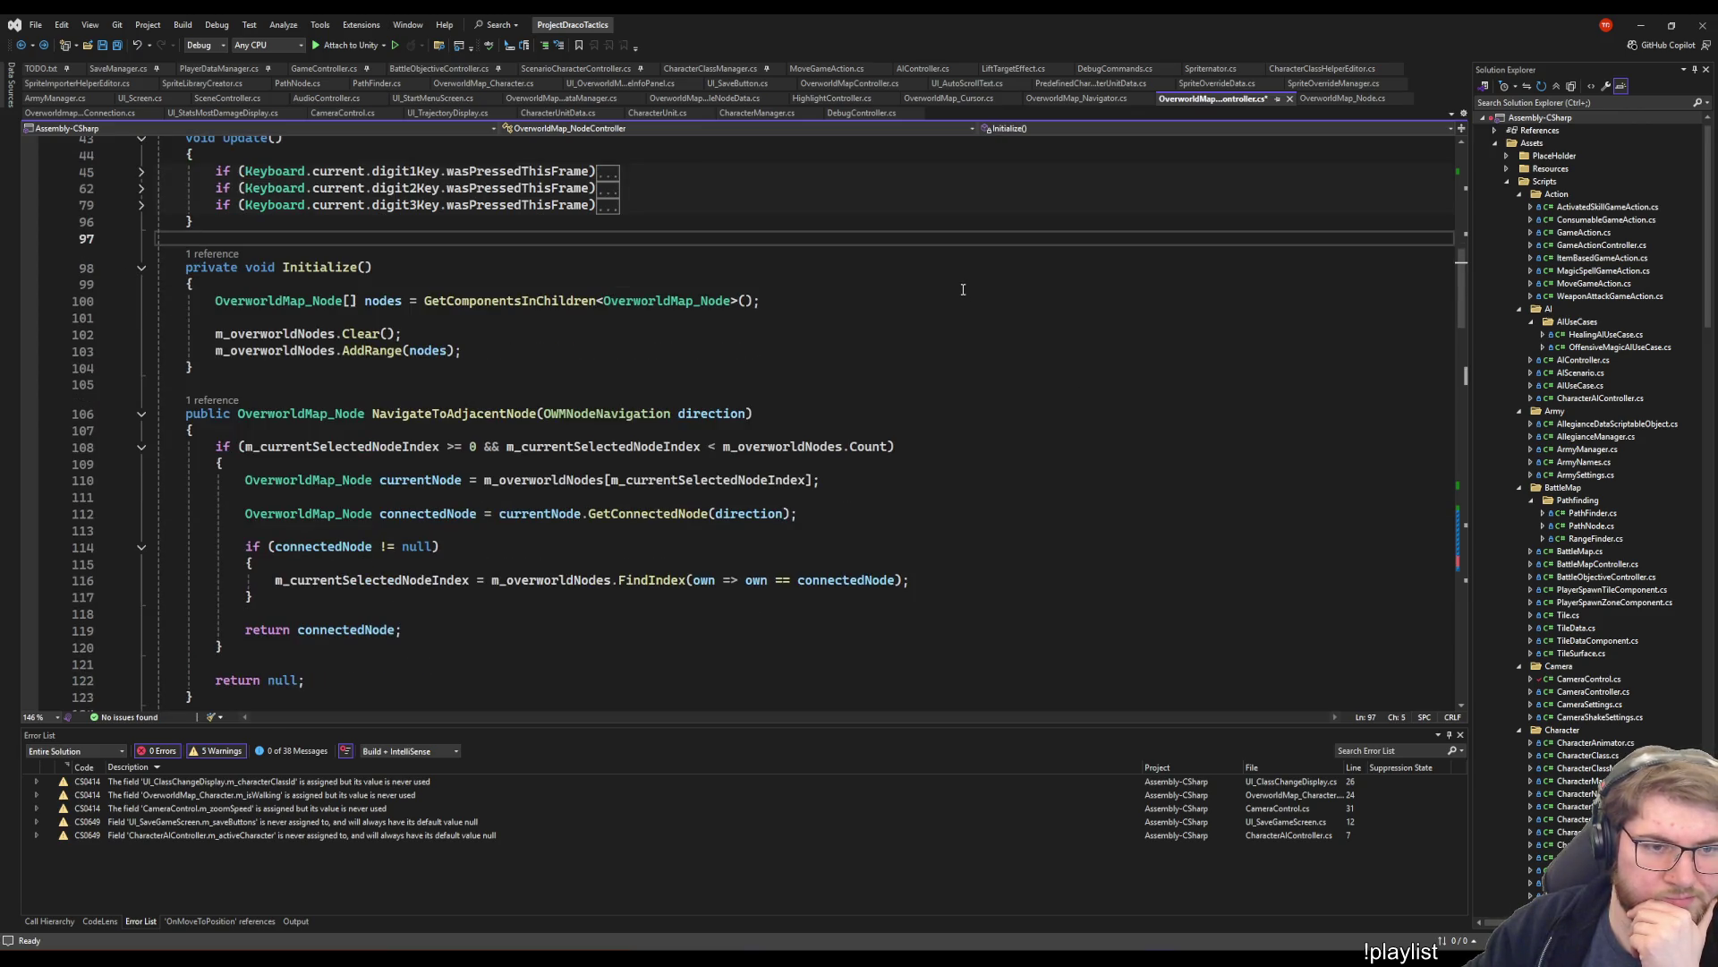
pyautogui.scroll(-2, 947, 272)
pyautogui.scroll(2, 895, 282)
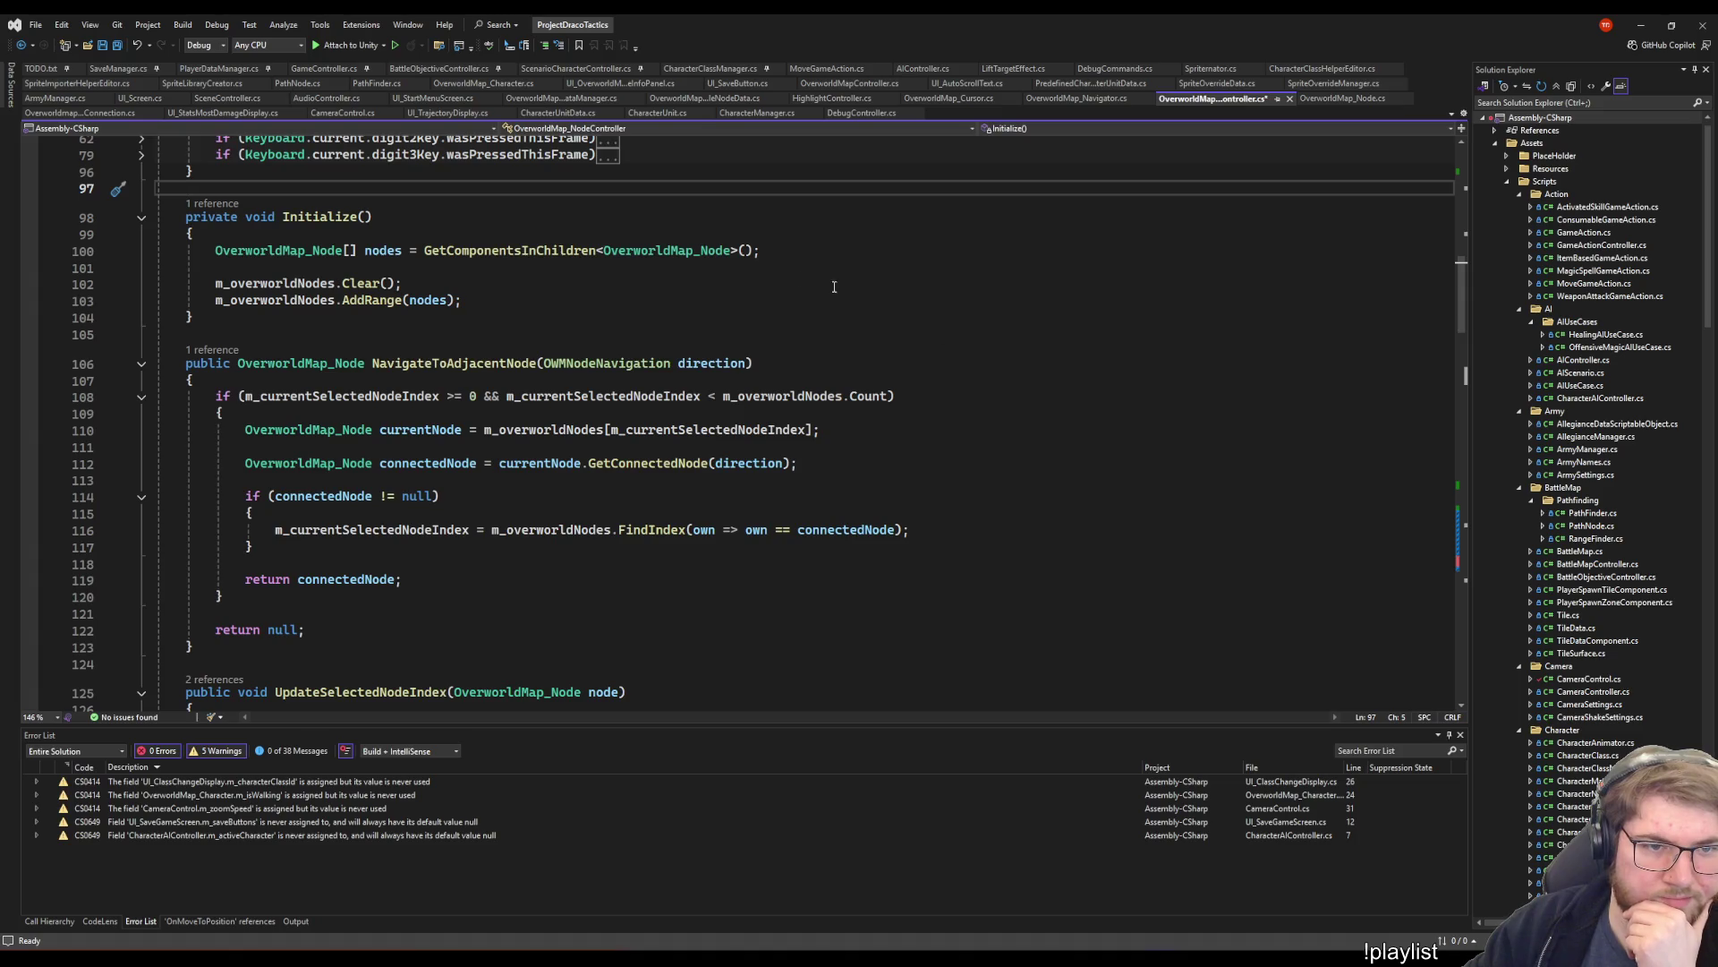
pyautogui.click(495, 284)
pyautogui.click(608, 301)
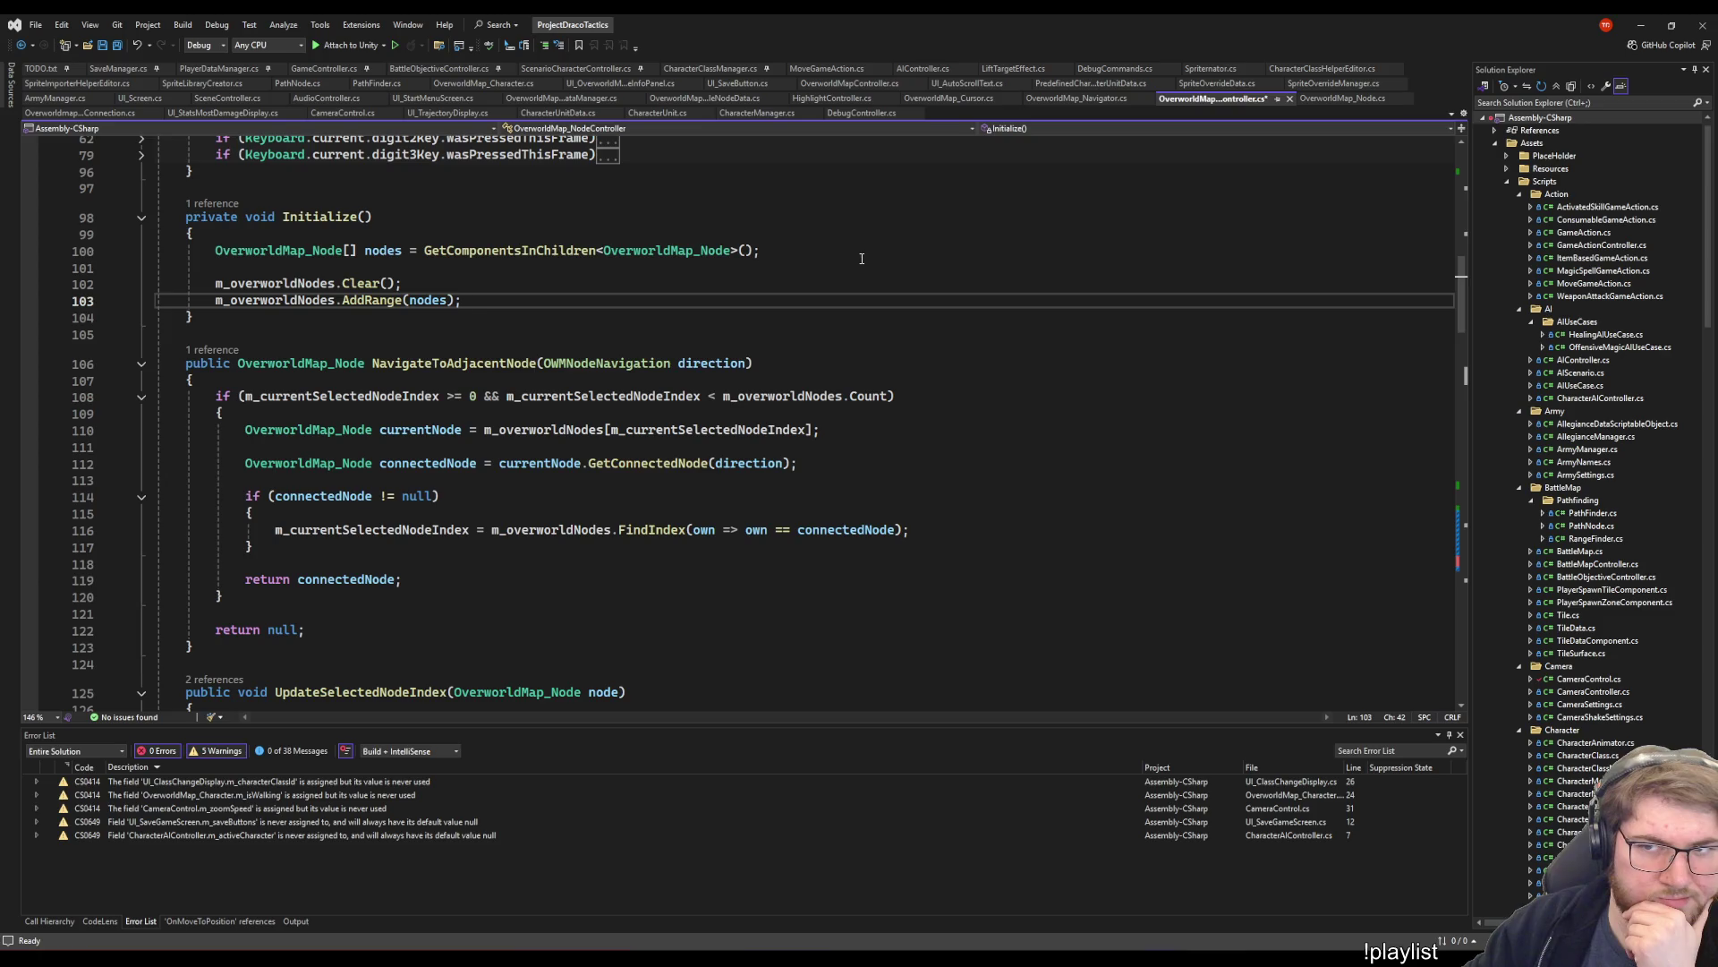
# - Expand the UI OverworldMap scripts folder and open UI_OverworldMapNodeInfoPanel.cs
pyautogui.scroll(-5, 841, 264)
pyautogui.scroll(-19, 1017, 431)
pyautogui.click(940, 352)
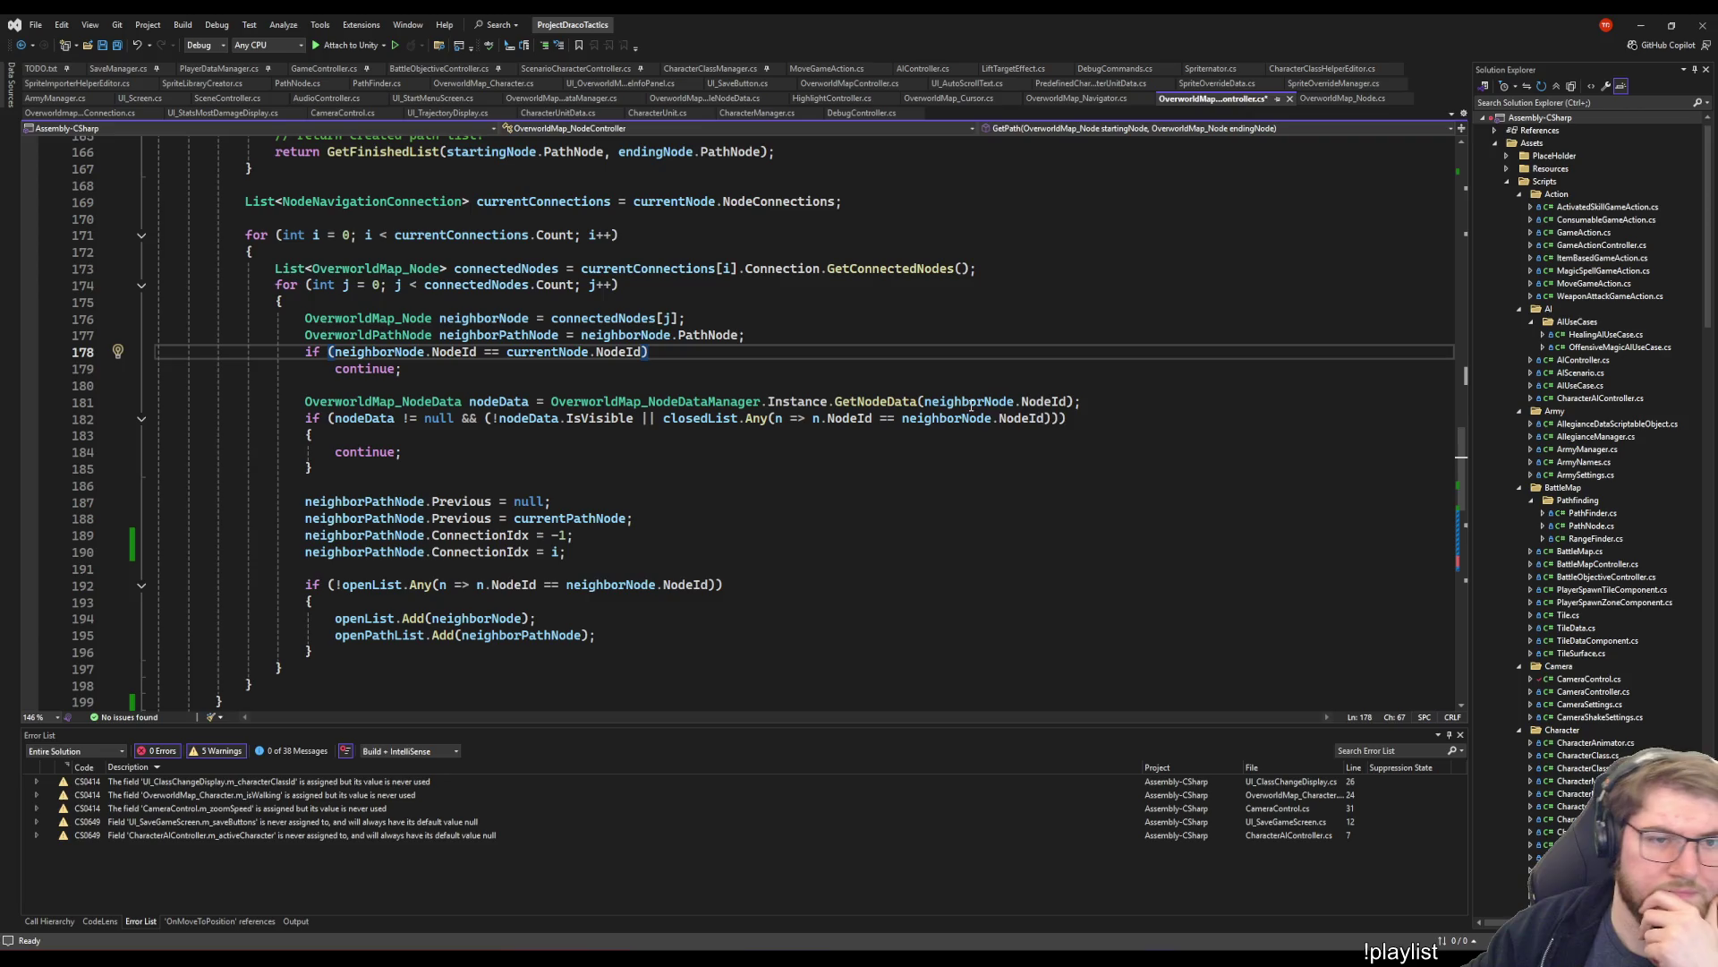
pyautogui.scroll(-4, 1642, 676)
pyautogui.scroll(-15, 1635, 673)
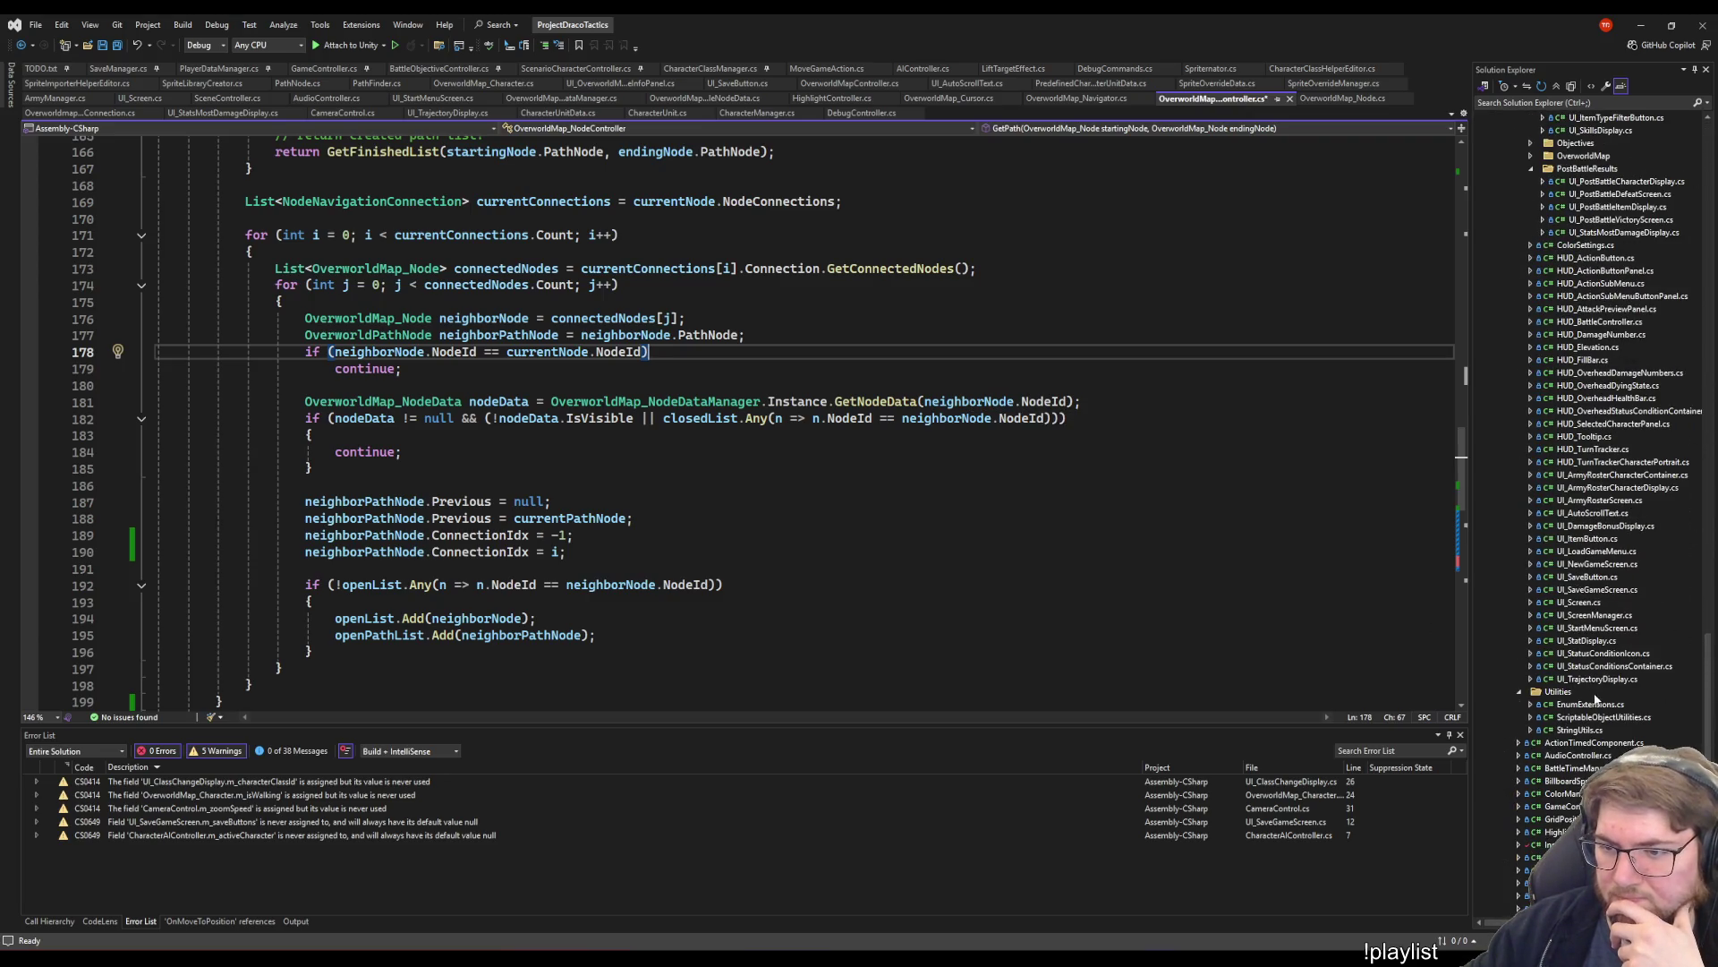
pyautogui.scroll(6, 1575, 683)
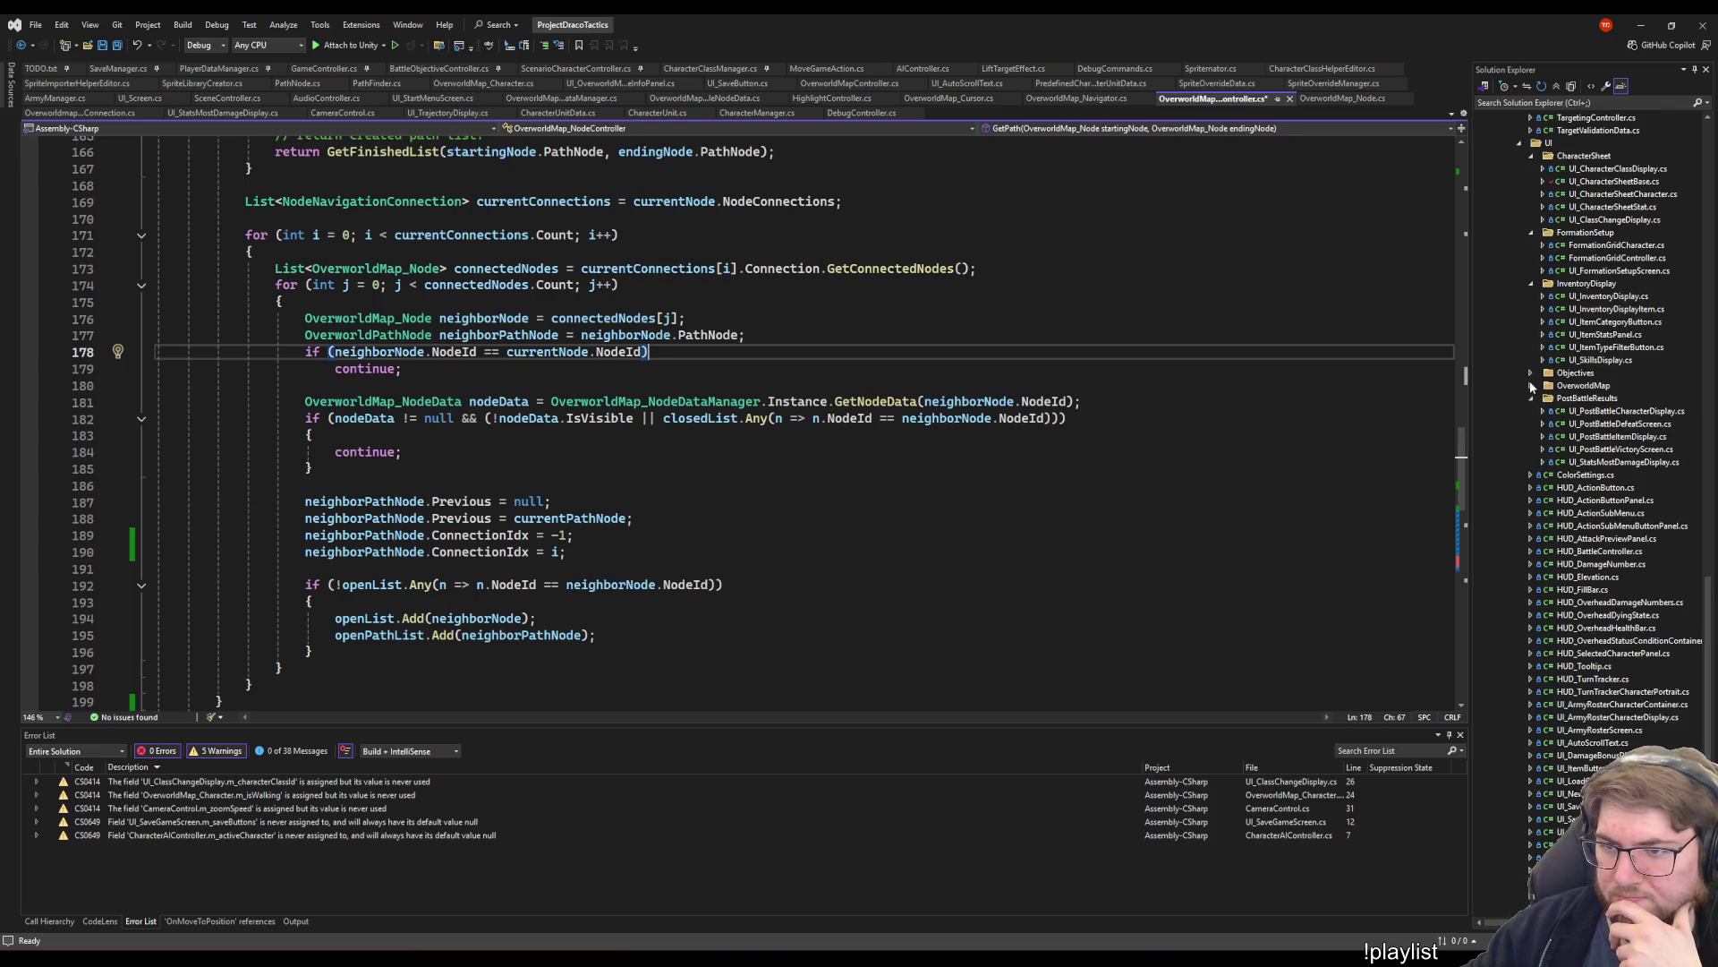
pyautogui.click(1530, 385)
pyautogui.doubleClick(1629, 398)
# - Follow SetVisibility's three call sites to the SetVisibility(false) call in OverworldMapController.cs
pyautogui.scroll(5, 573, 487)
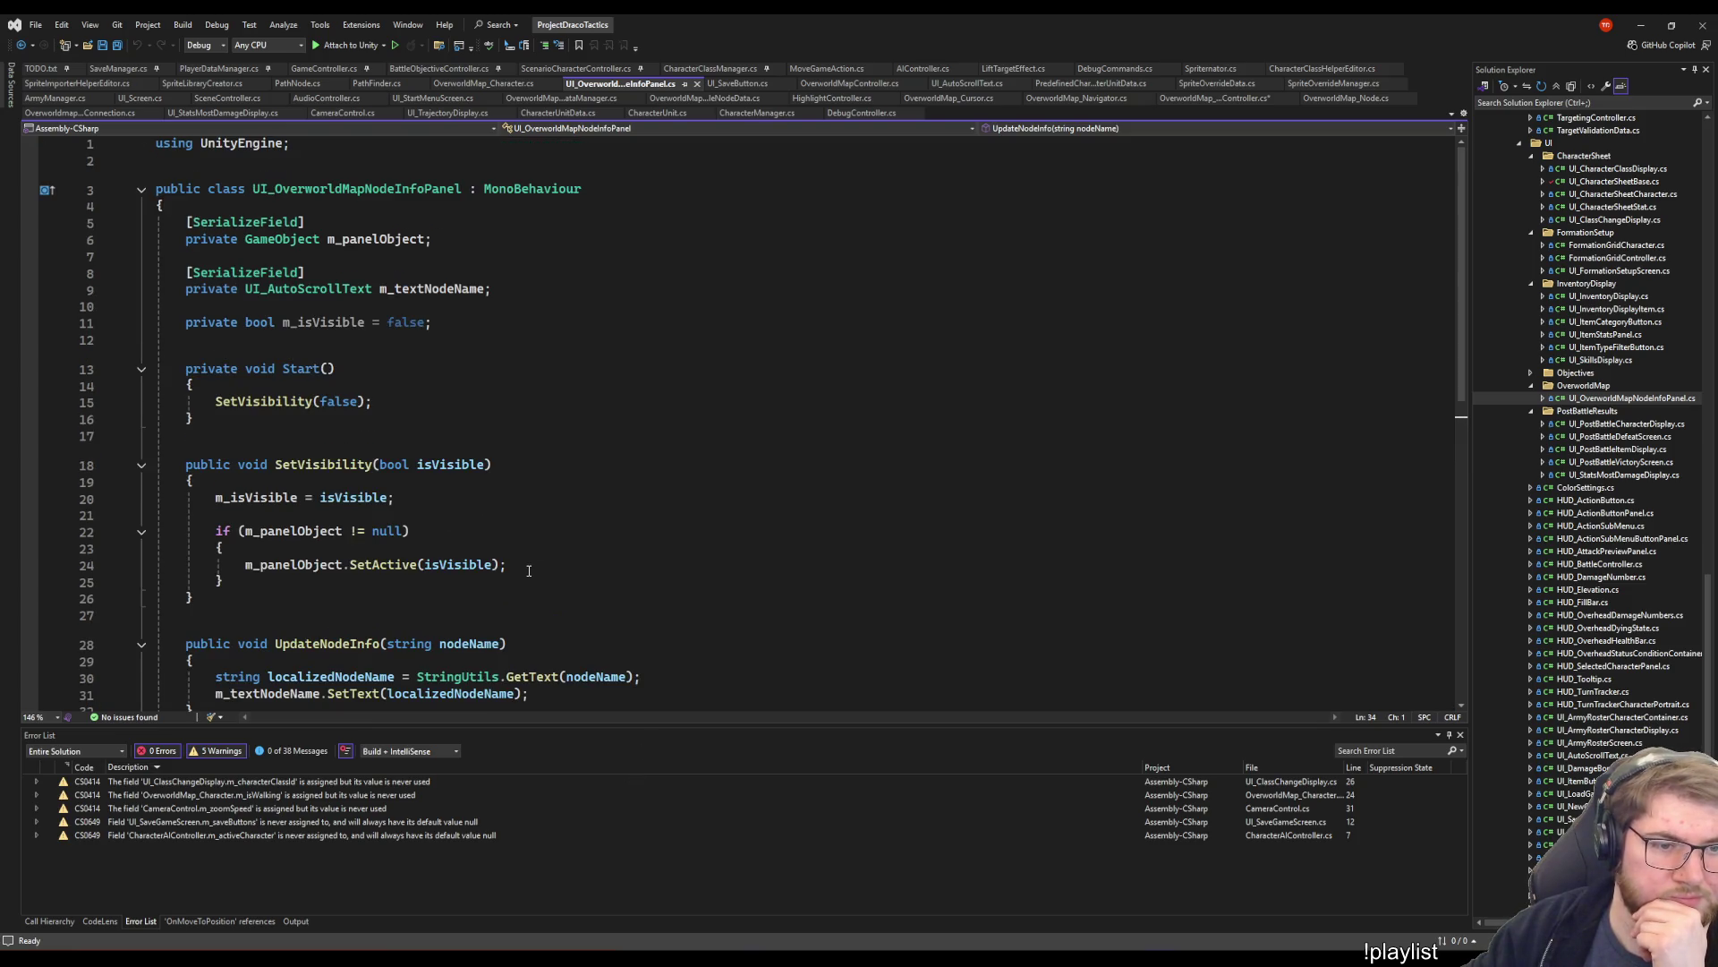
pyautogui.click(299, 463)
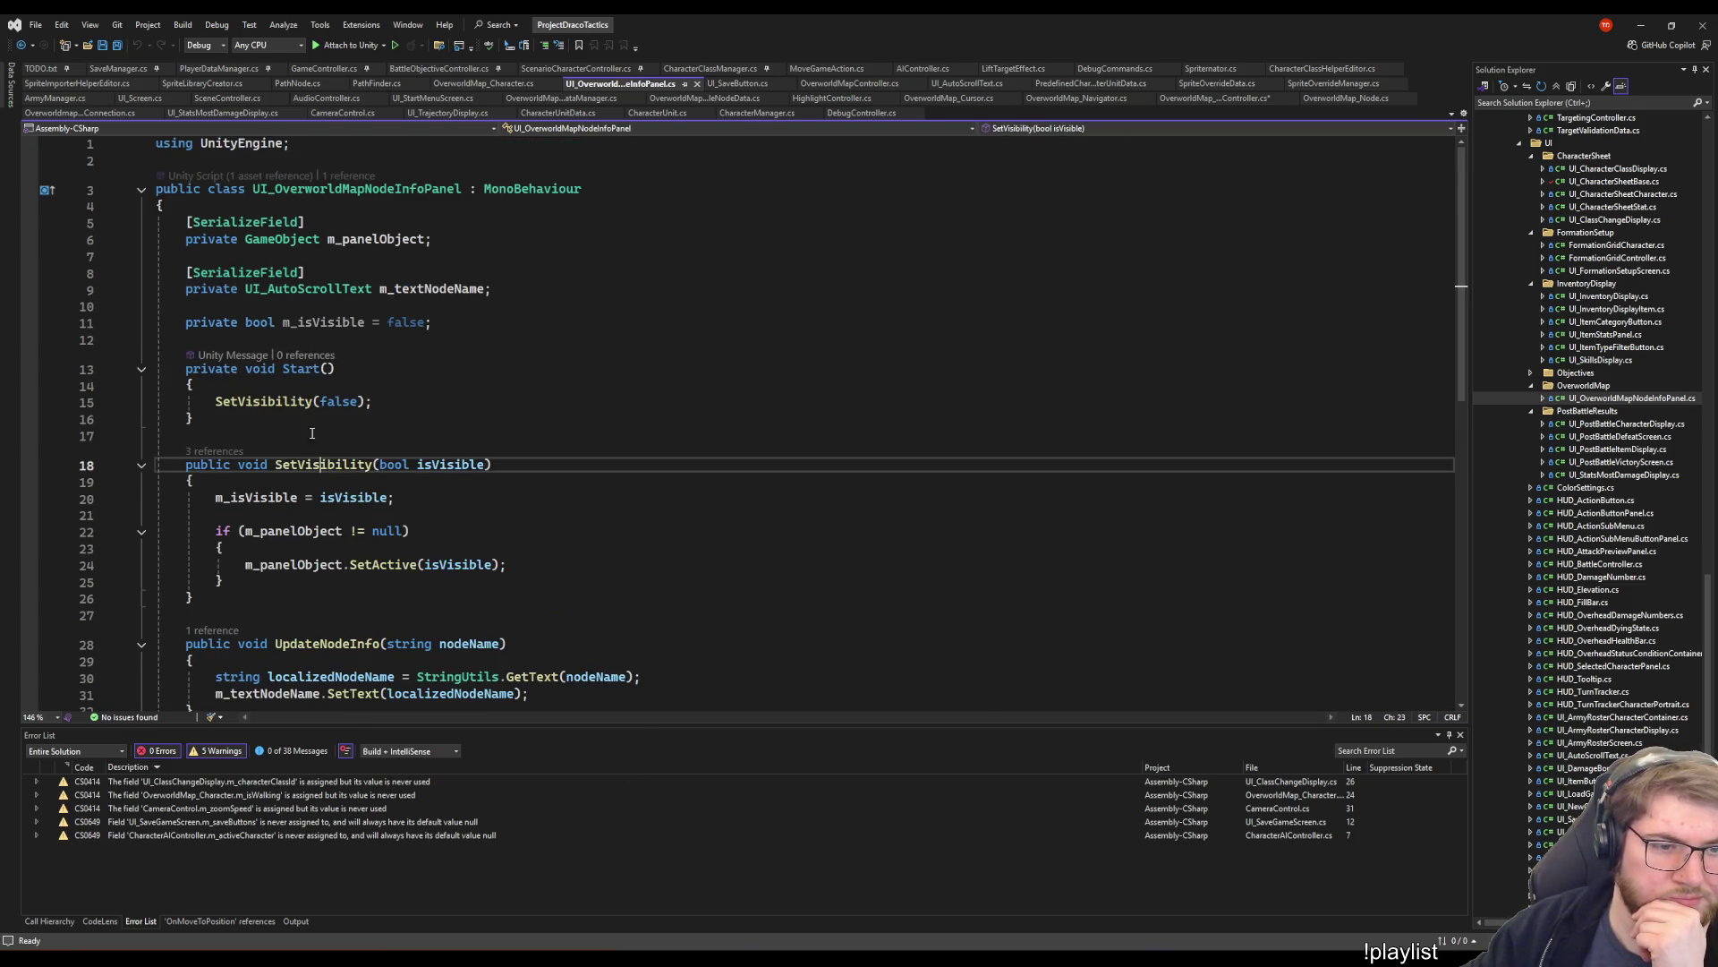
pyautogui.hotkey('ctrl', 'shift', 'Up')
pyautogui.click(214, 451)
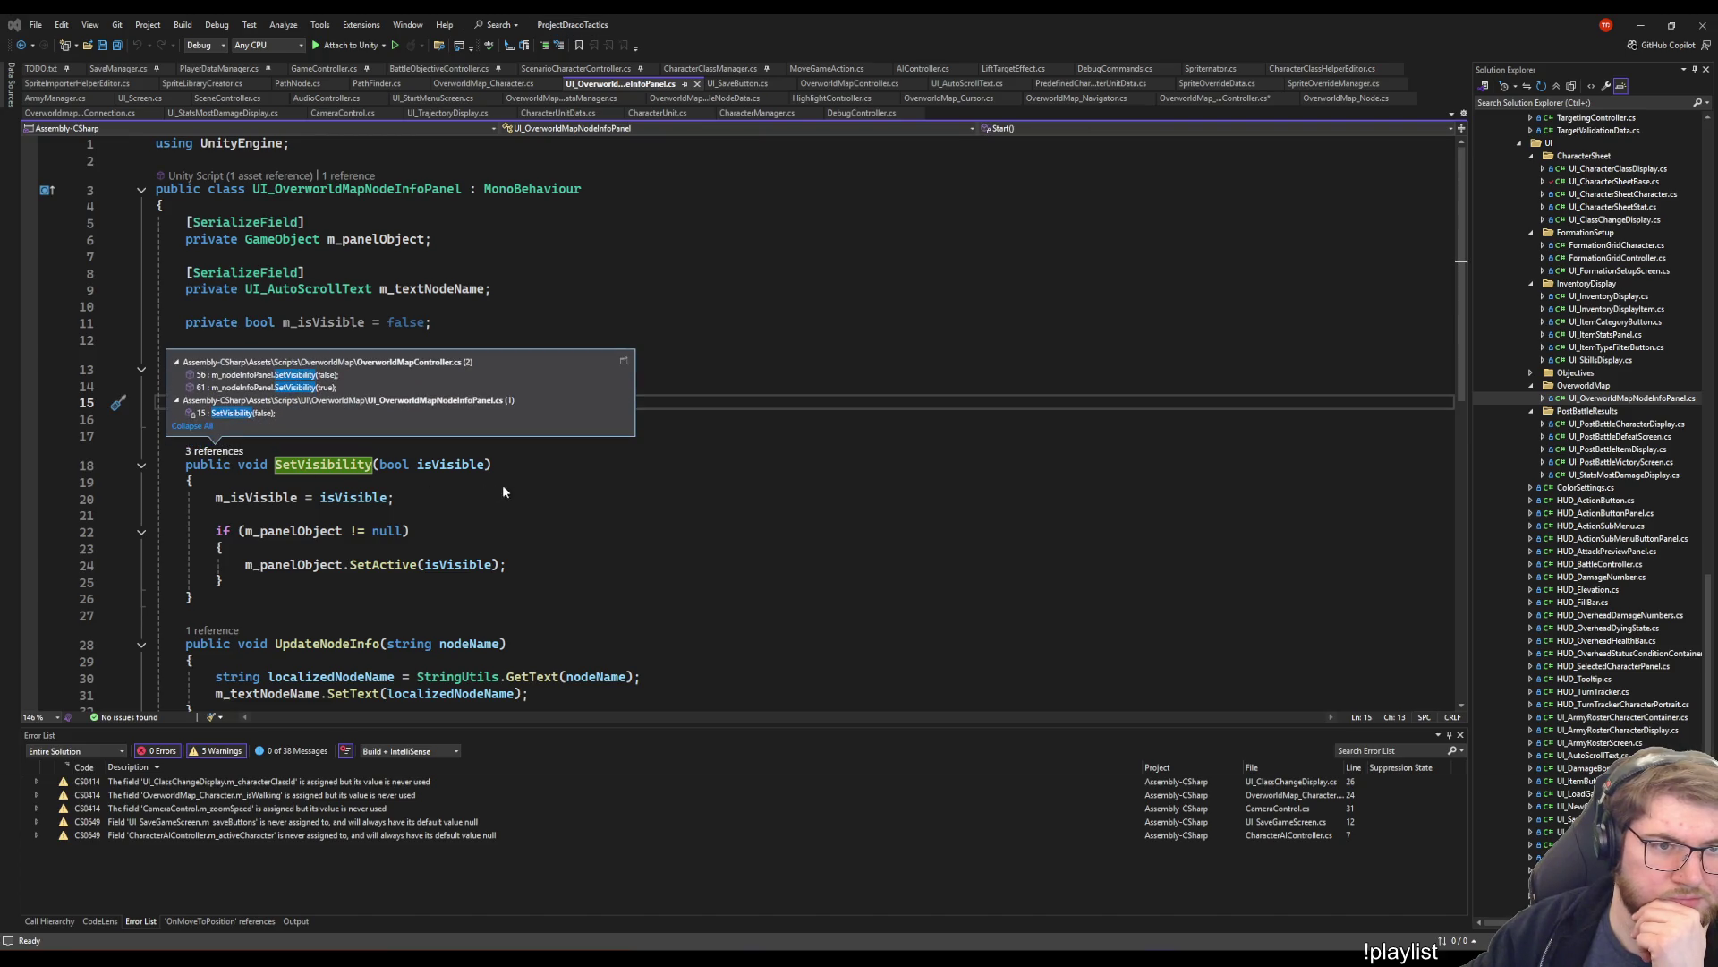
pyautogui.click(355, 517)
pyautogui.click(311, 467)
pyautogui.click(216, 453)
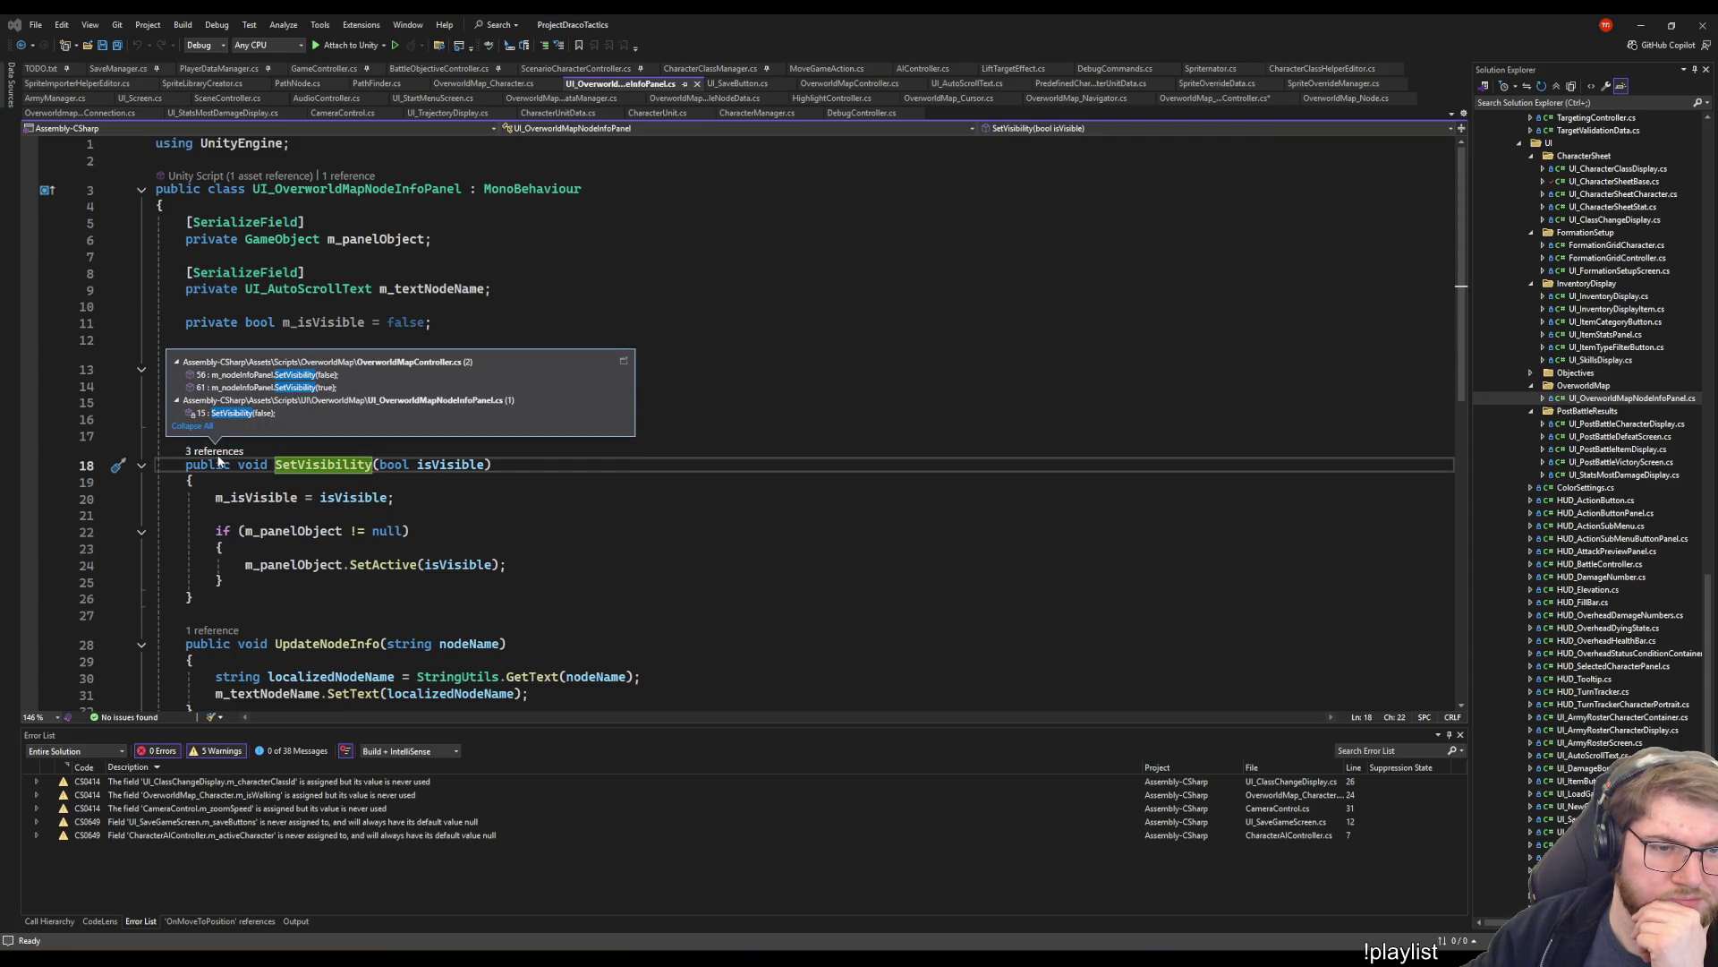
pyautogui.click(421, 498)
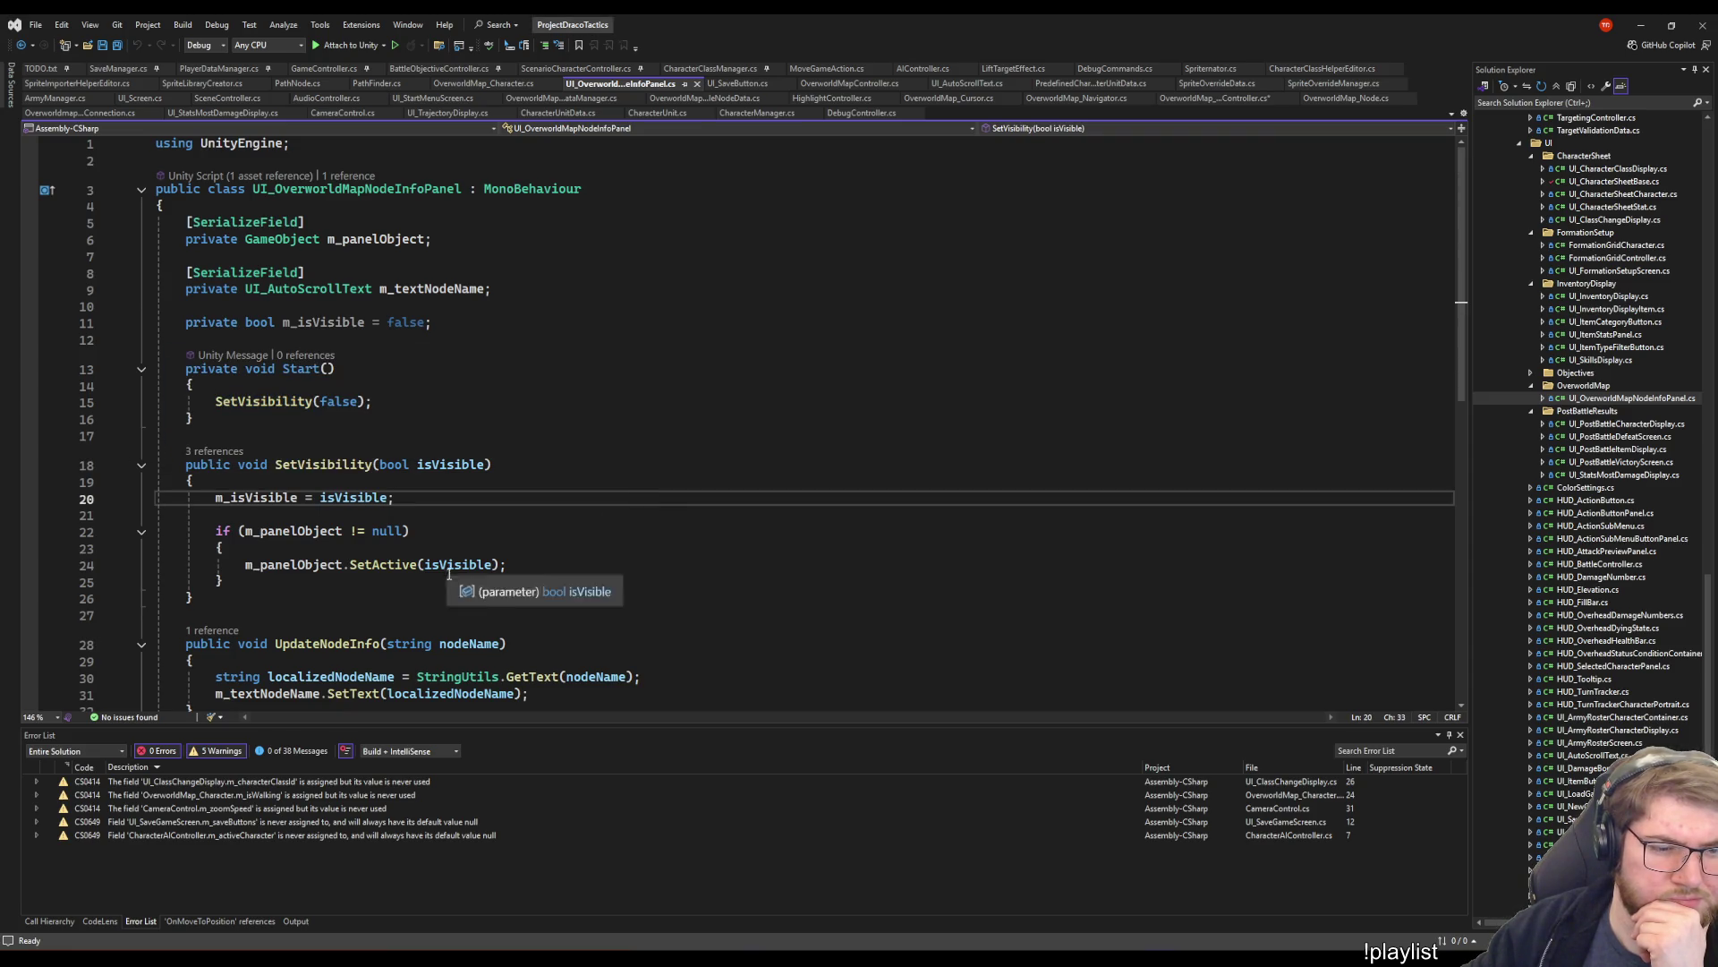
pyautogui.scroll(-4, 450, 574)
pyautogui.scroll(4, 331, 495)
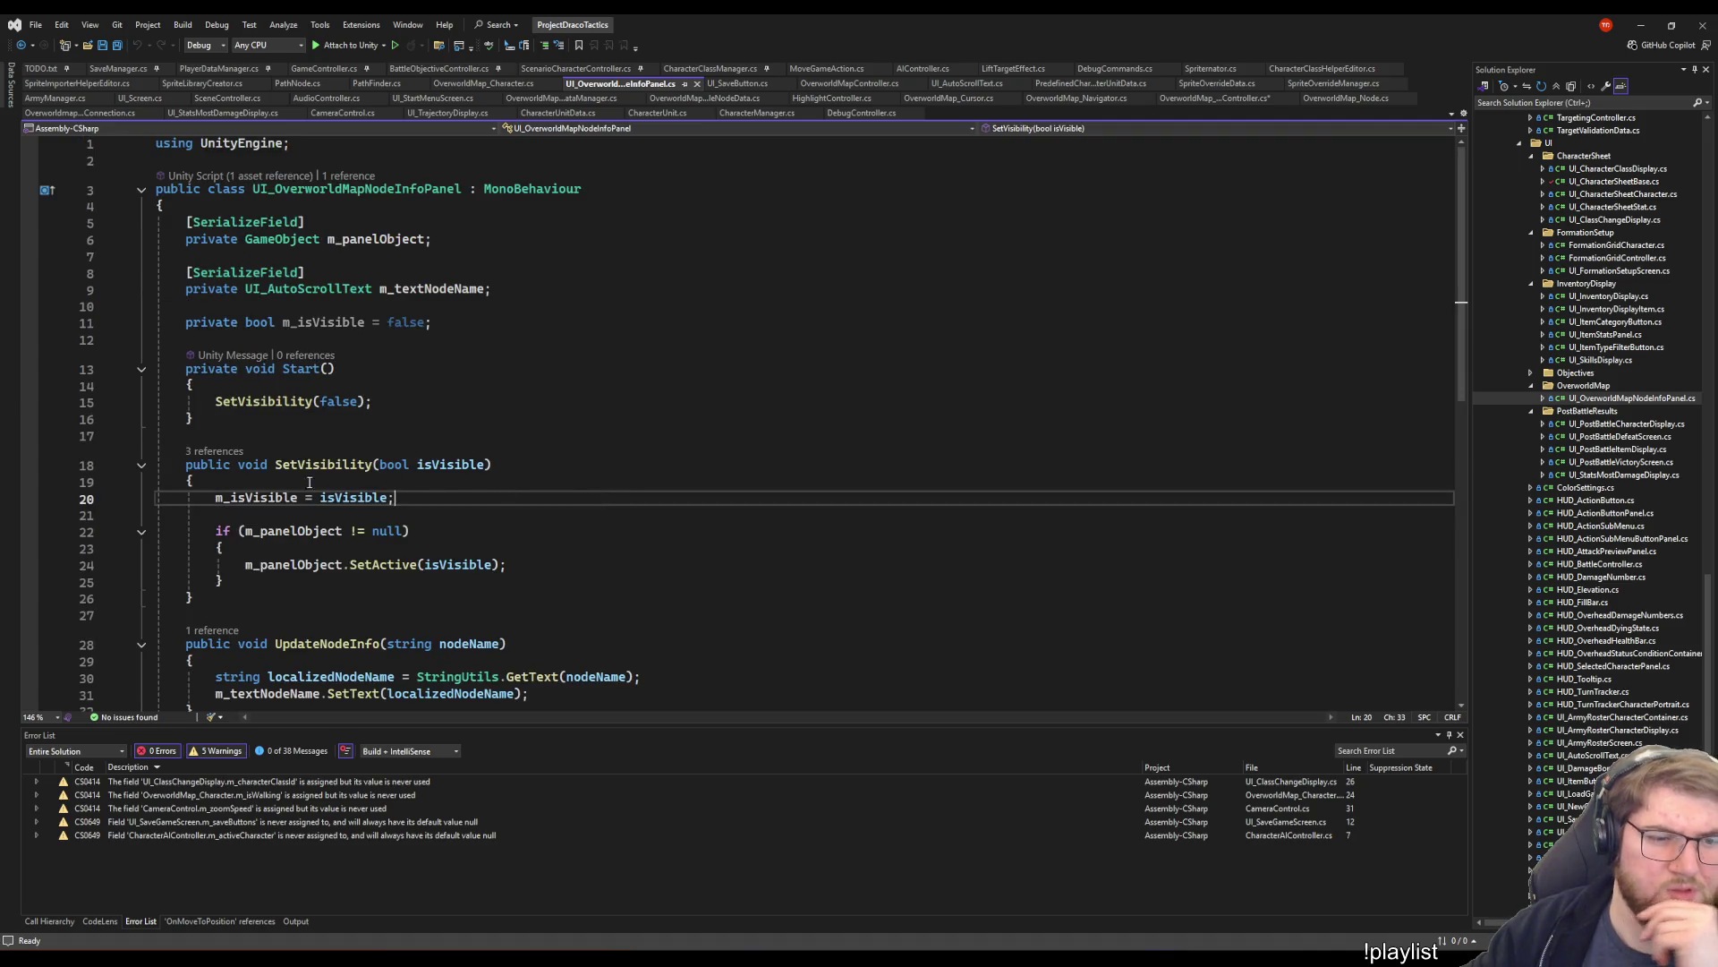
pyautogui.click(239, 455)
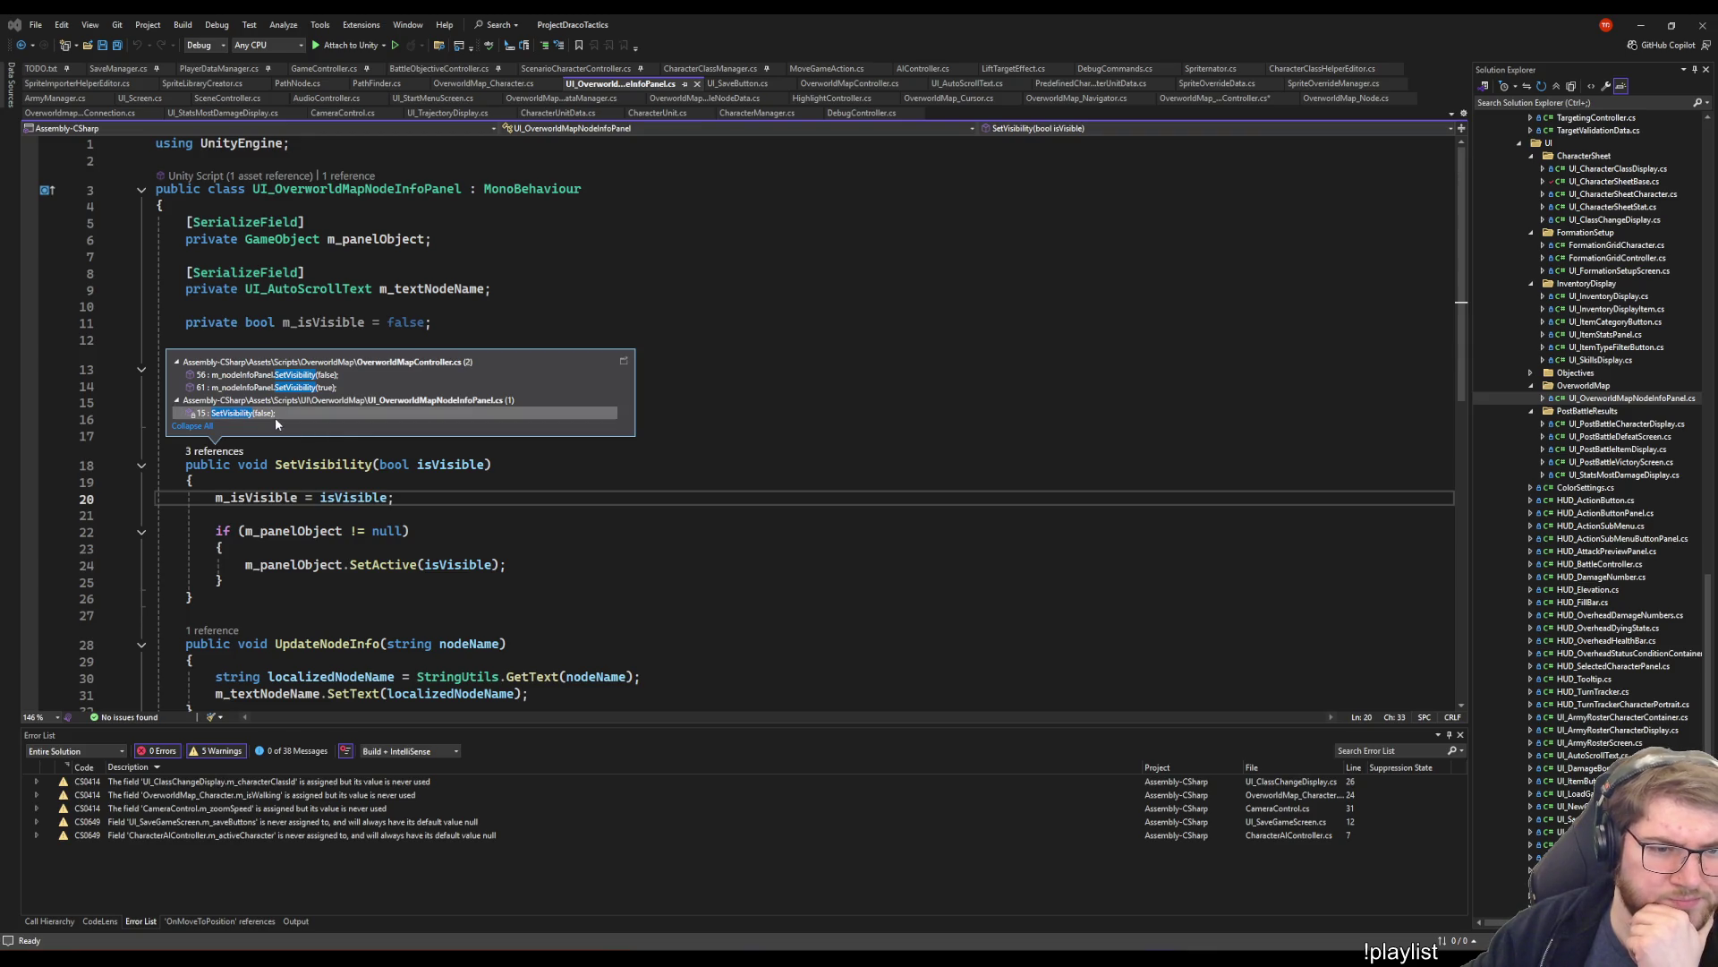
pyautogui.doubleClick(361, 375)
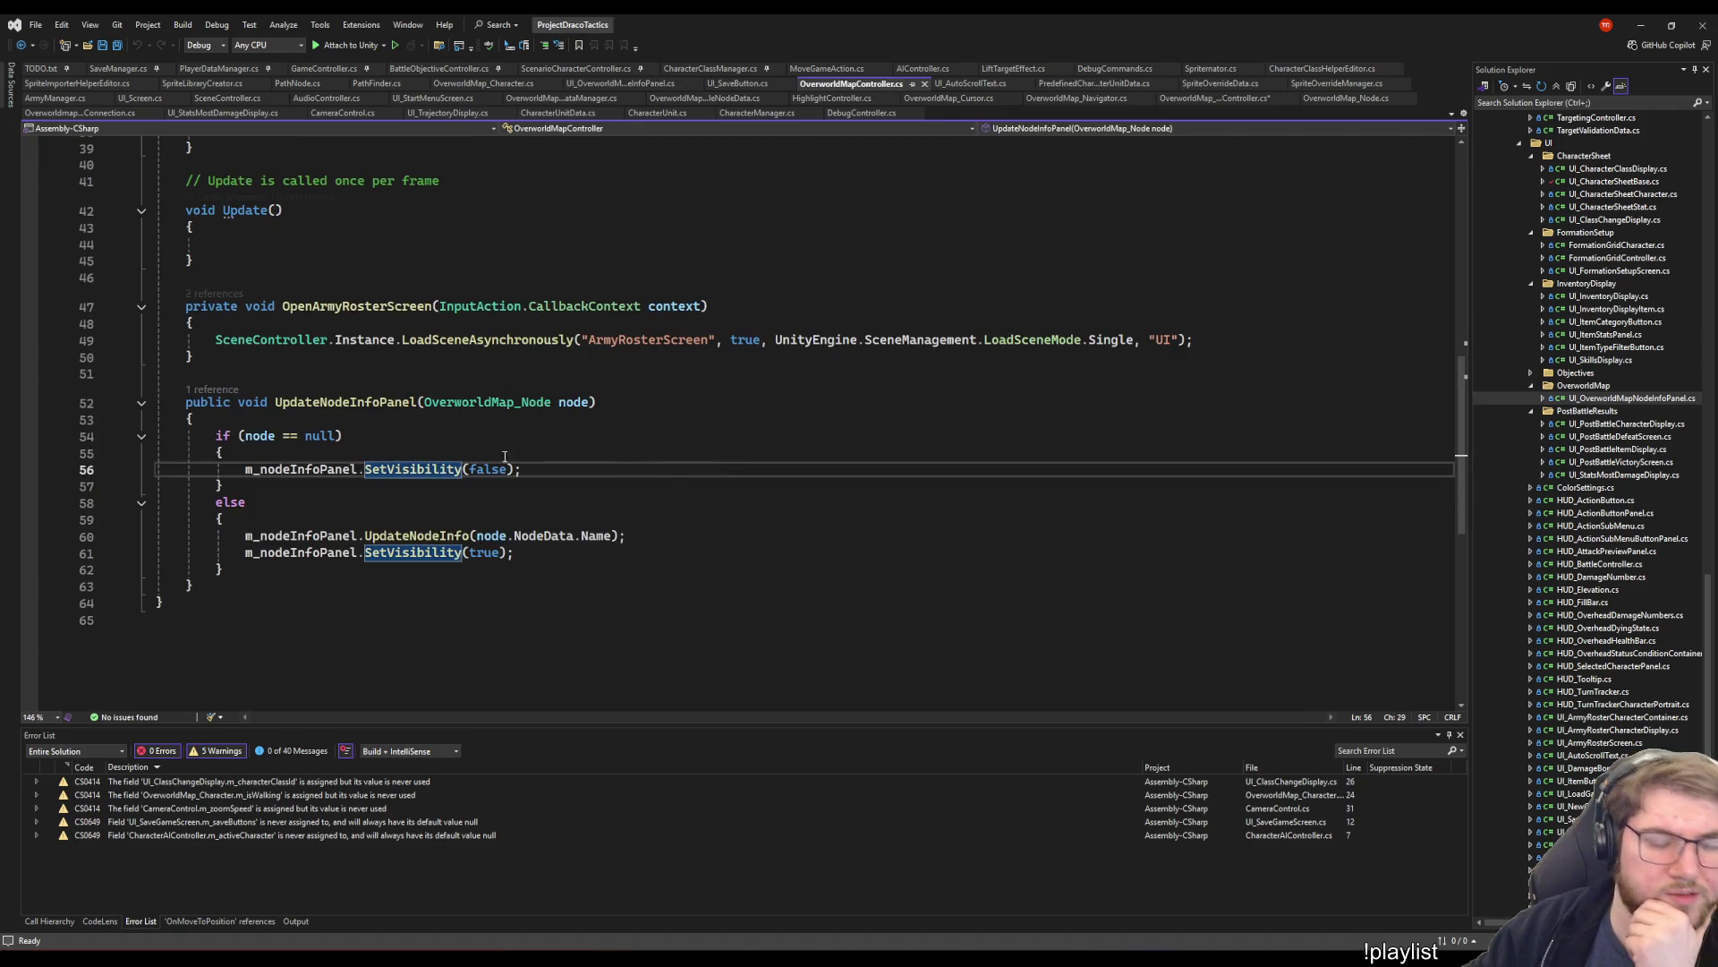
# - Follow UpdateNodeInfoPanel's caller into OverworldMap_Cursor.cs and the SetHighlightedNode call at line 290
pyautogui.click(206, 390)
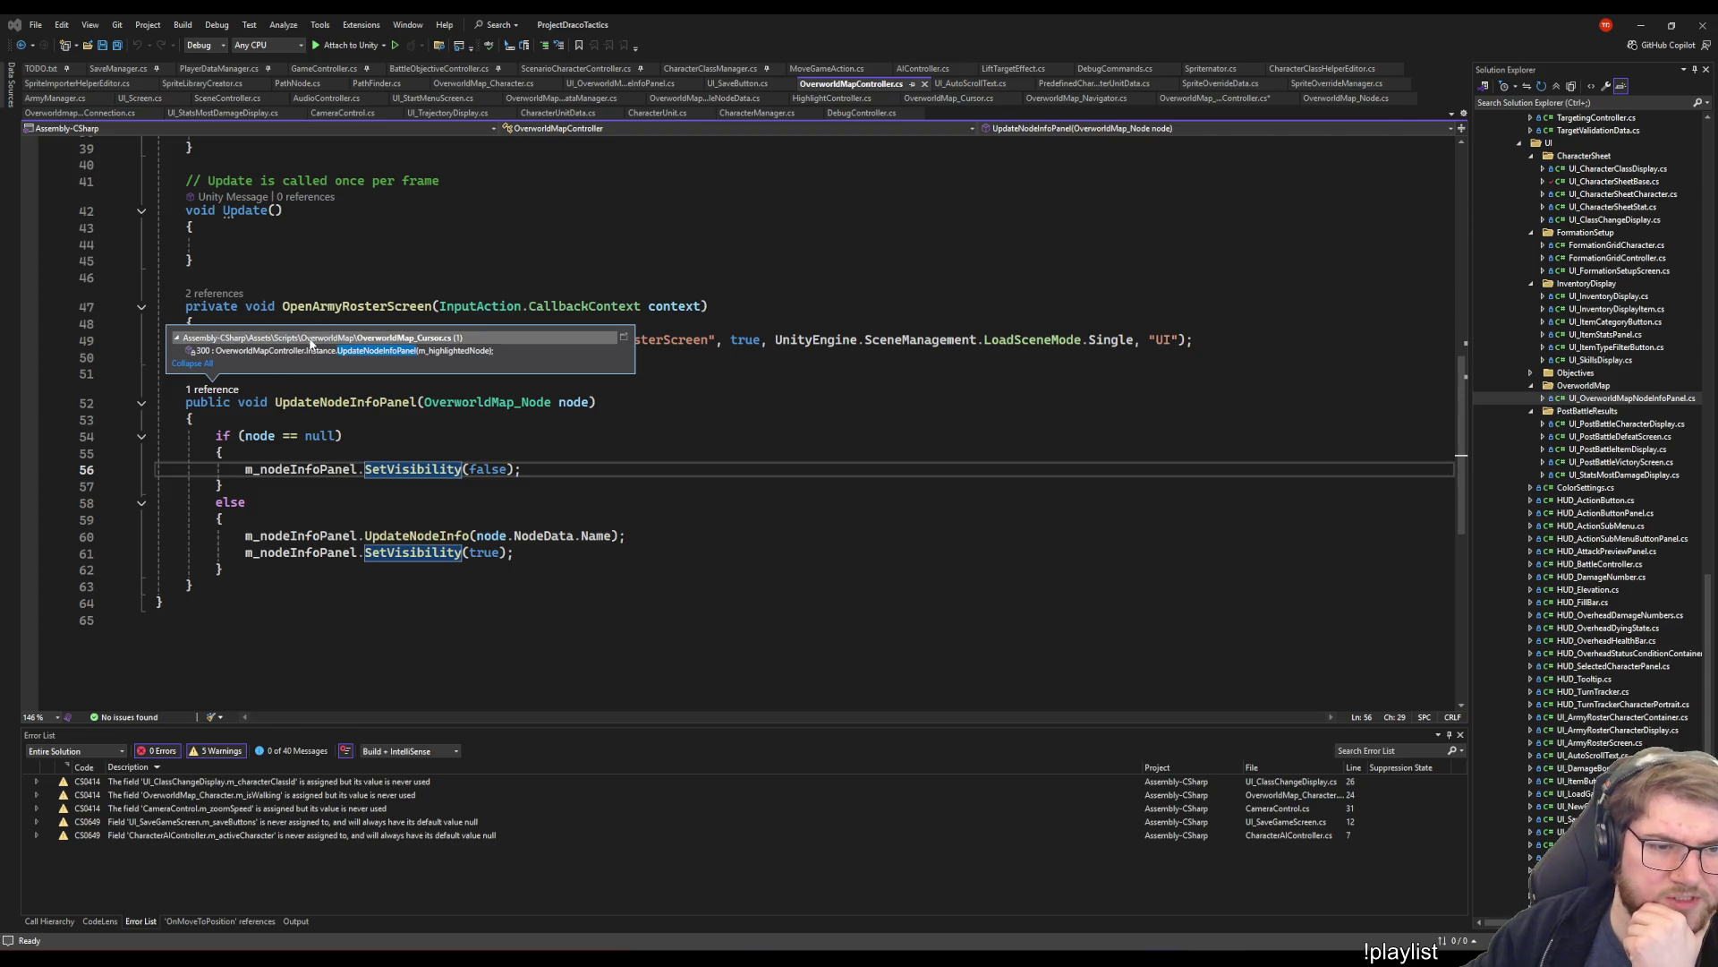
pyautogui.doubleClick(339, 350)
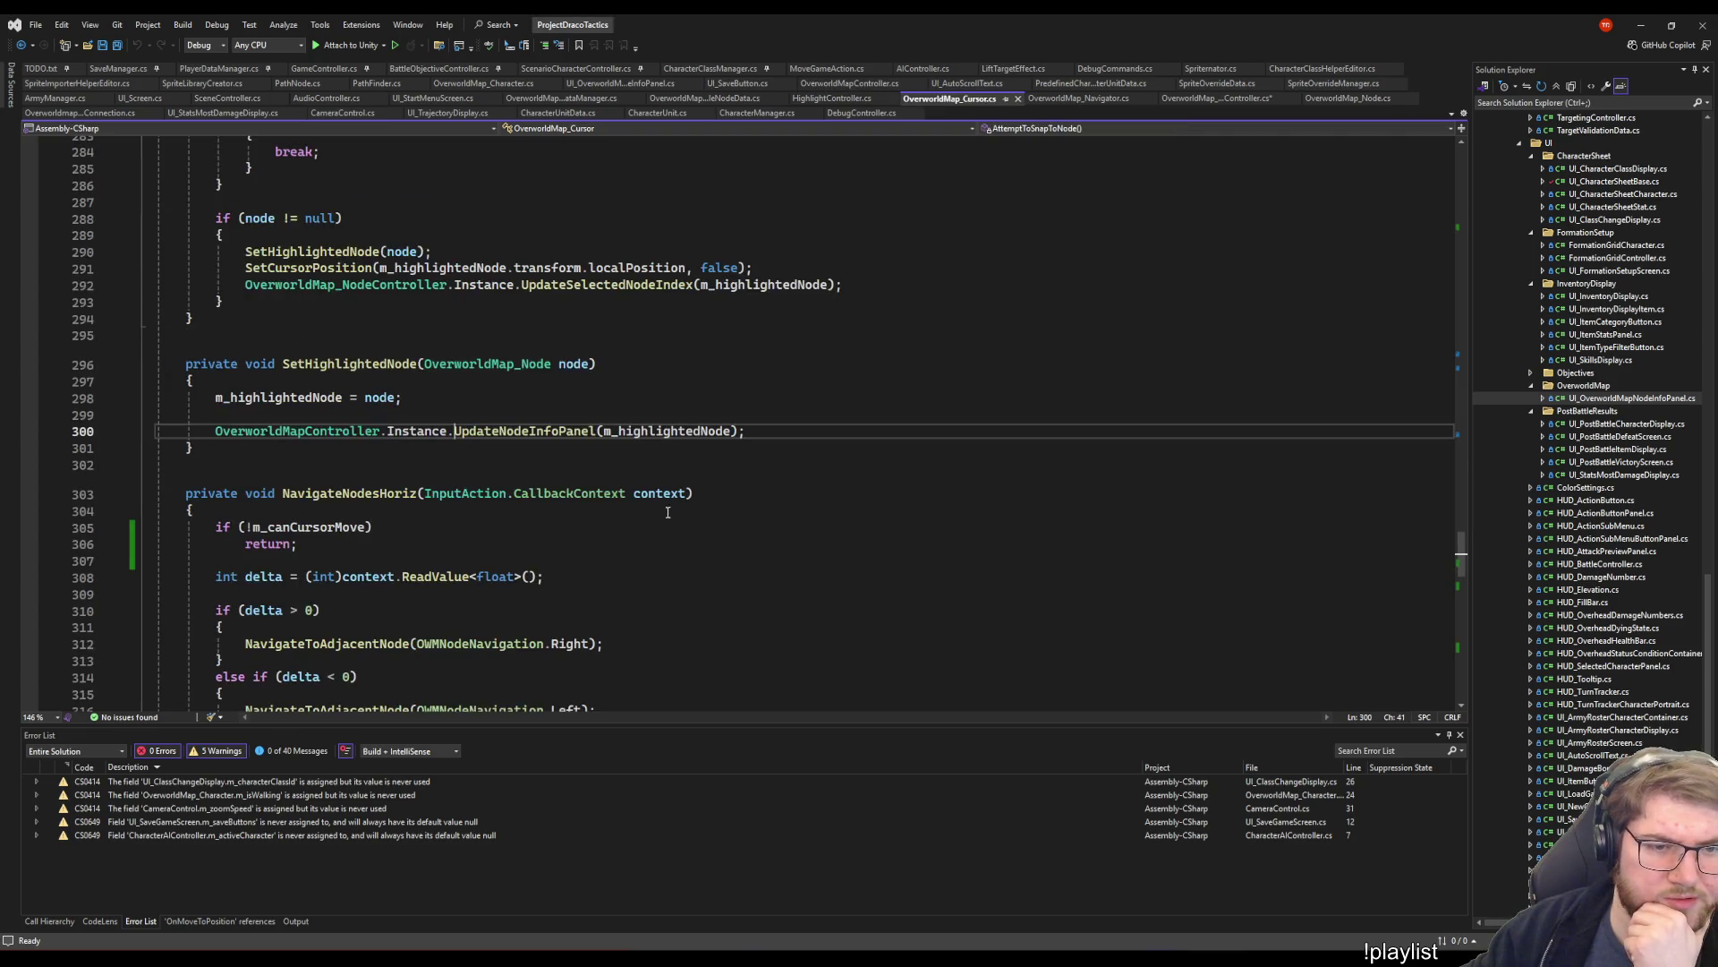
pyautogui.click(349, 364)
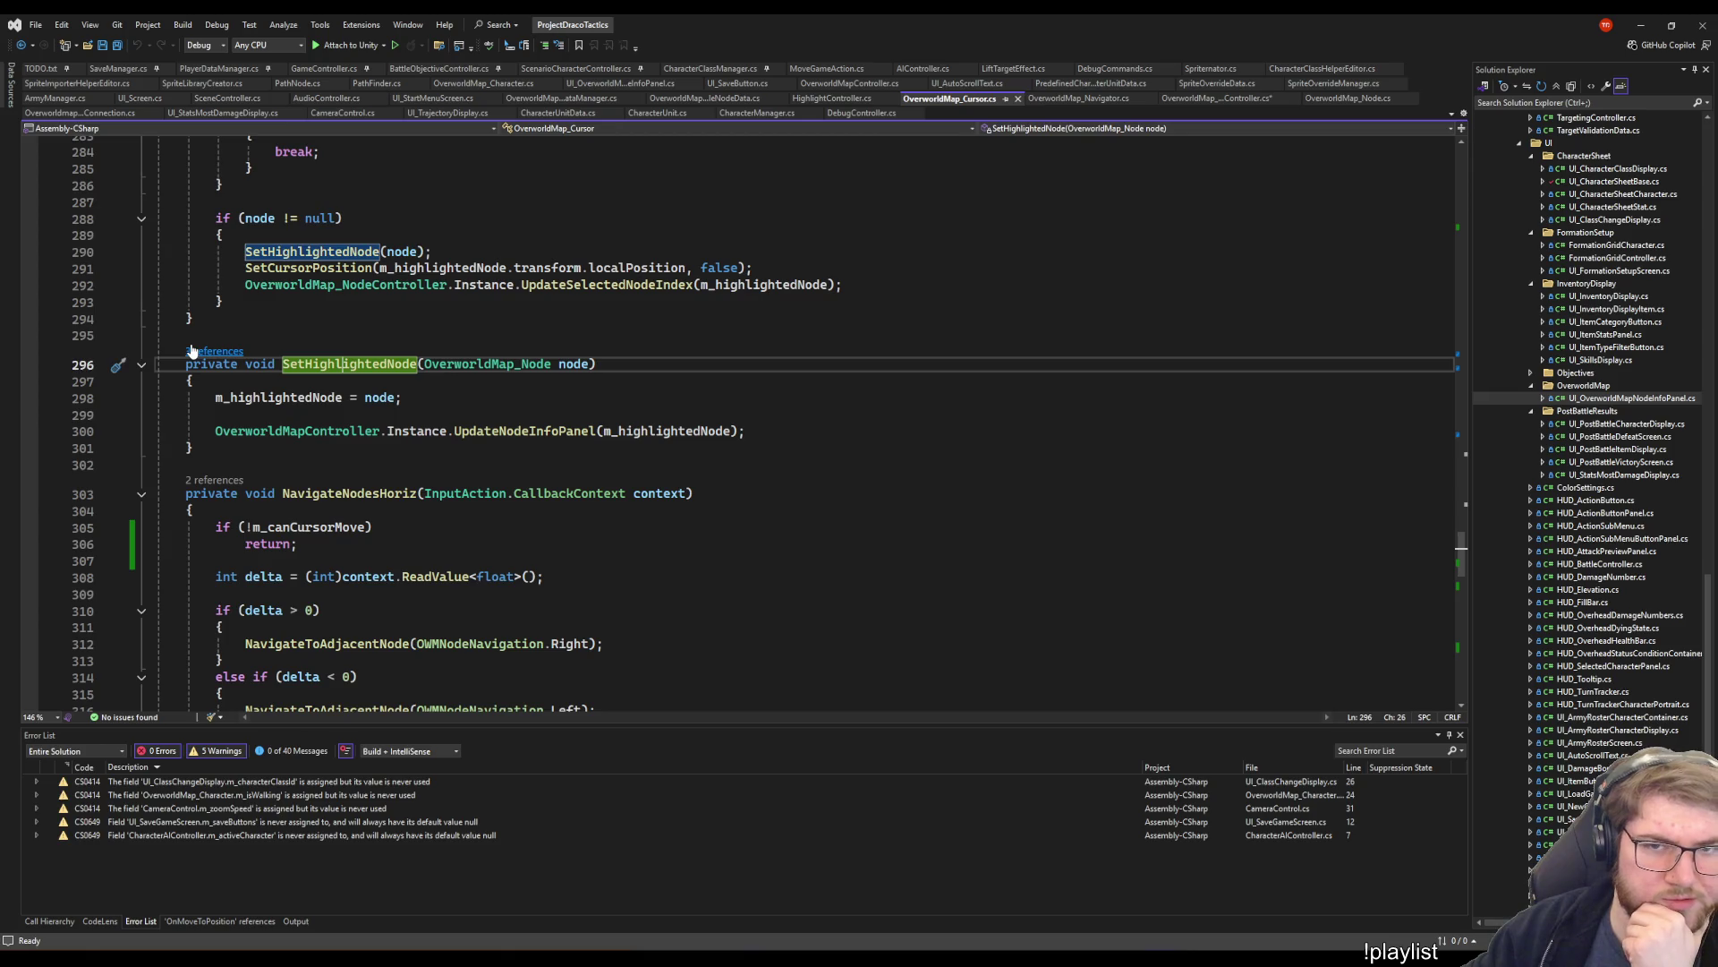
pyautogui.scroll(1, 421, 448)
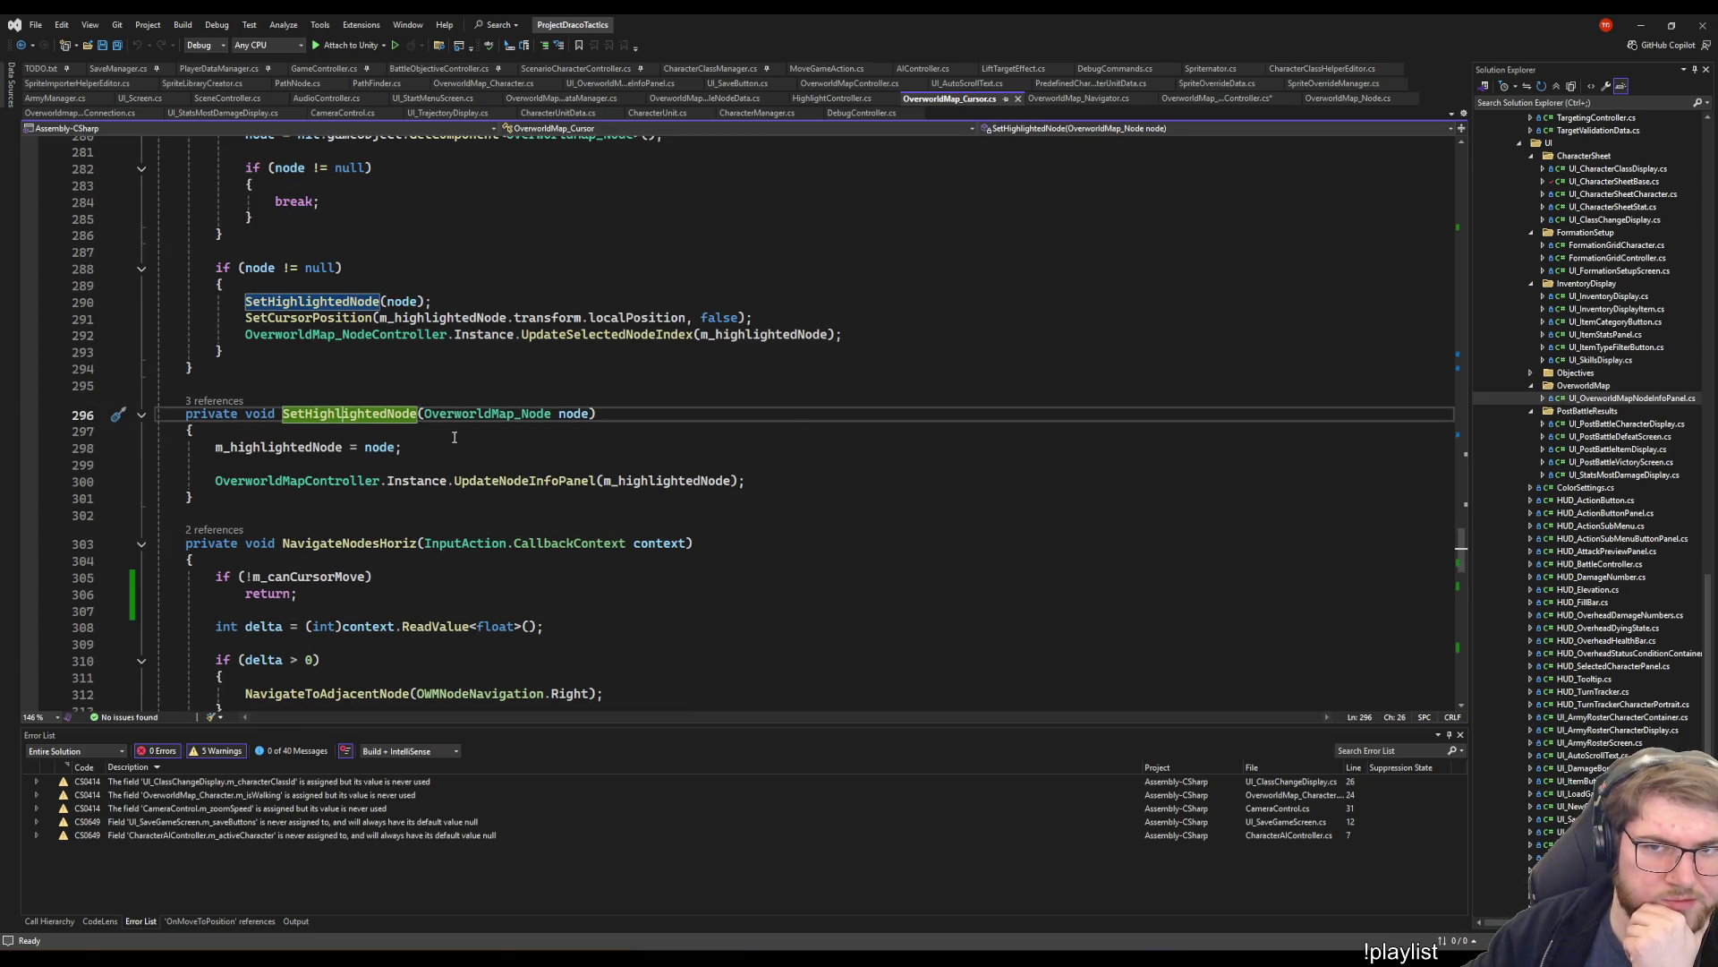
pyautogui.click(217, 401)
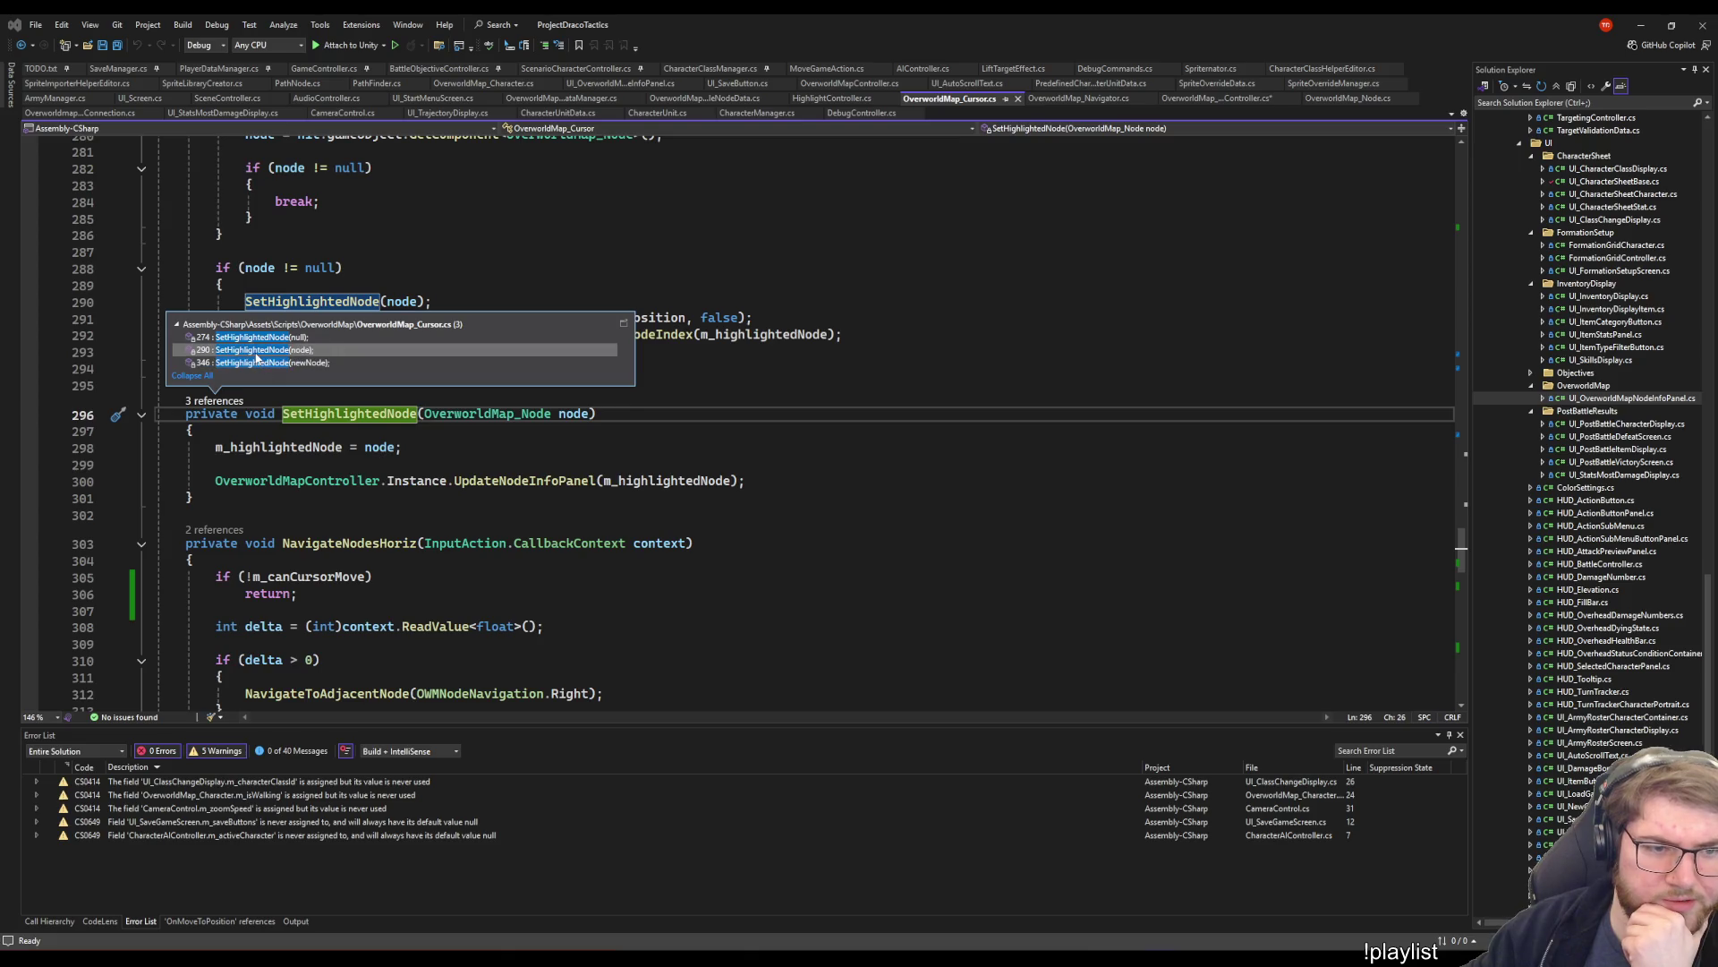
pyautogui.click(256, 352)
pyautogui.doubleClick(256, 357)
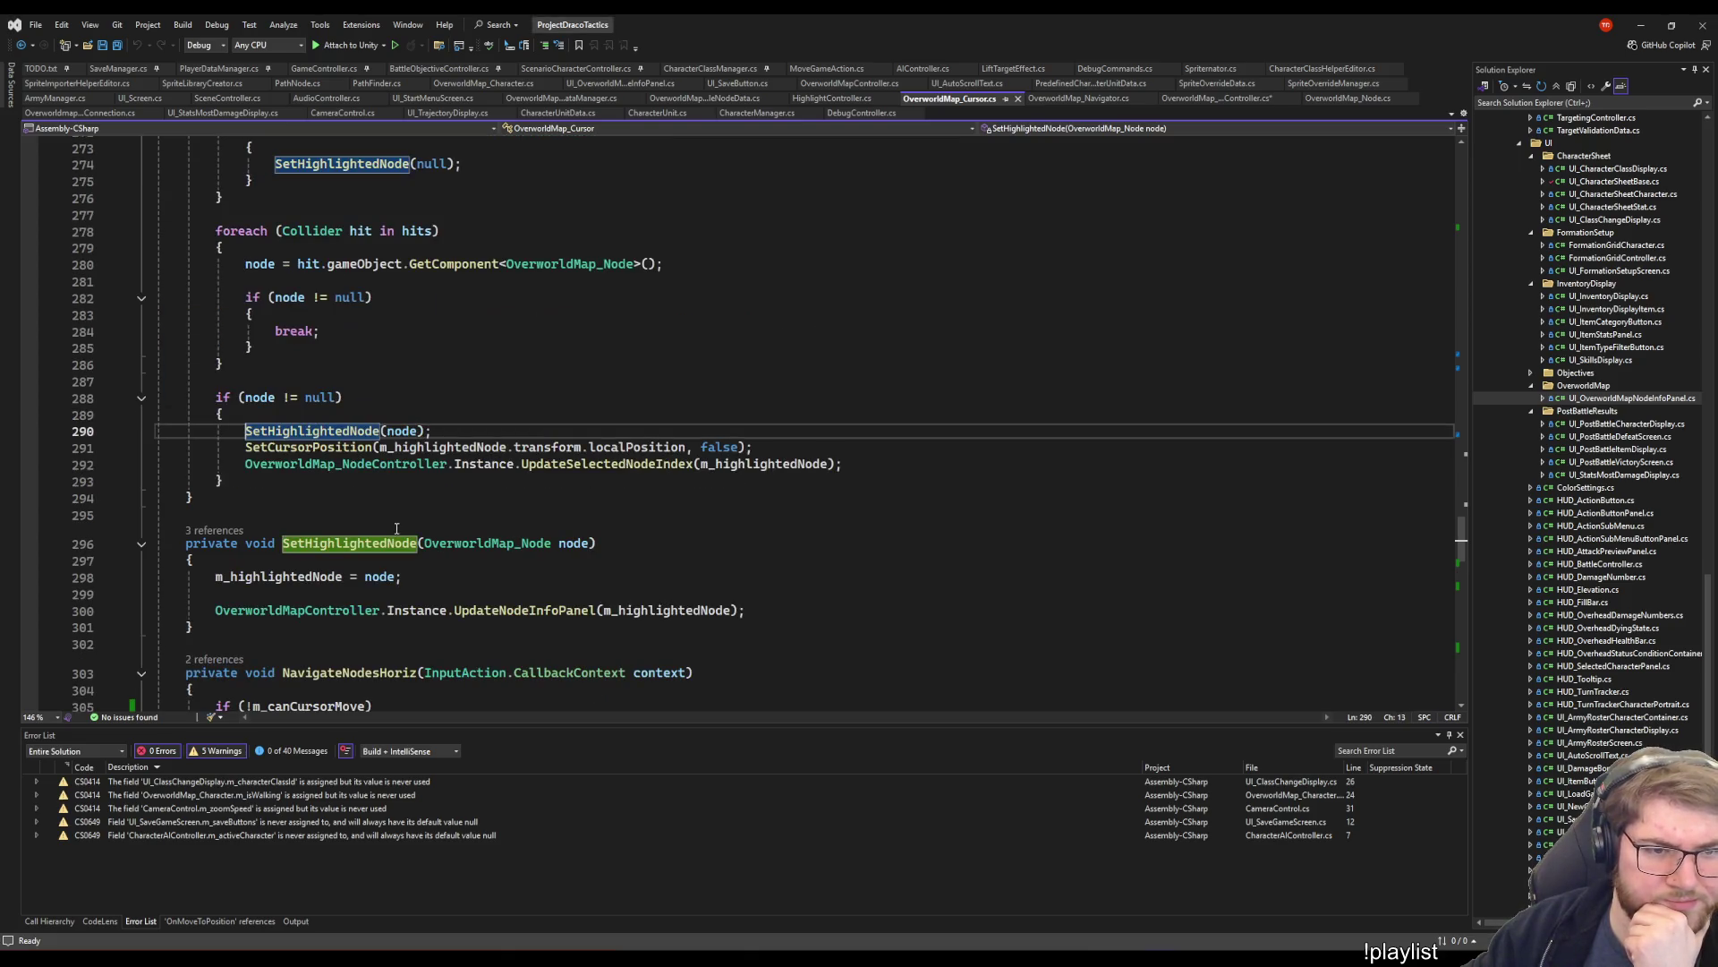
# - Check the other SetHighlightedNode call at line 346, then return to line 290
pyautogui.scroll(5, 544, 341)
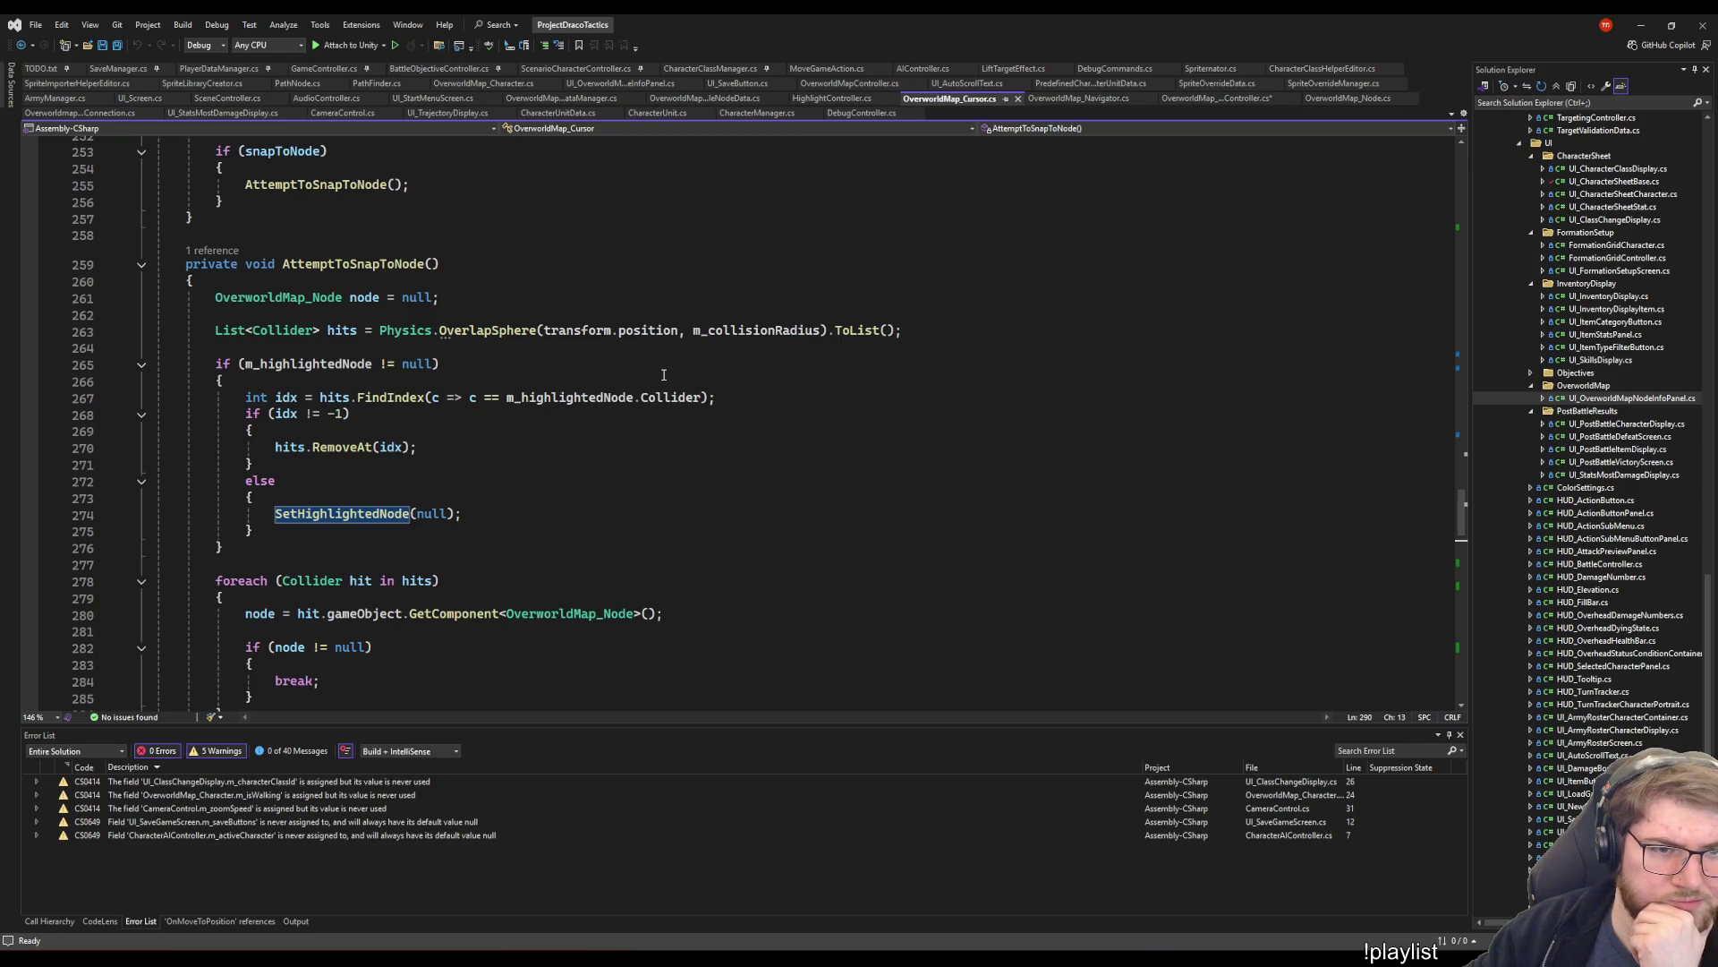
pyautogui.scroll(-8, 663, 375)
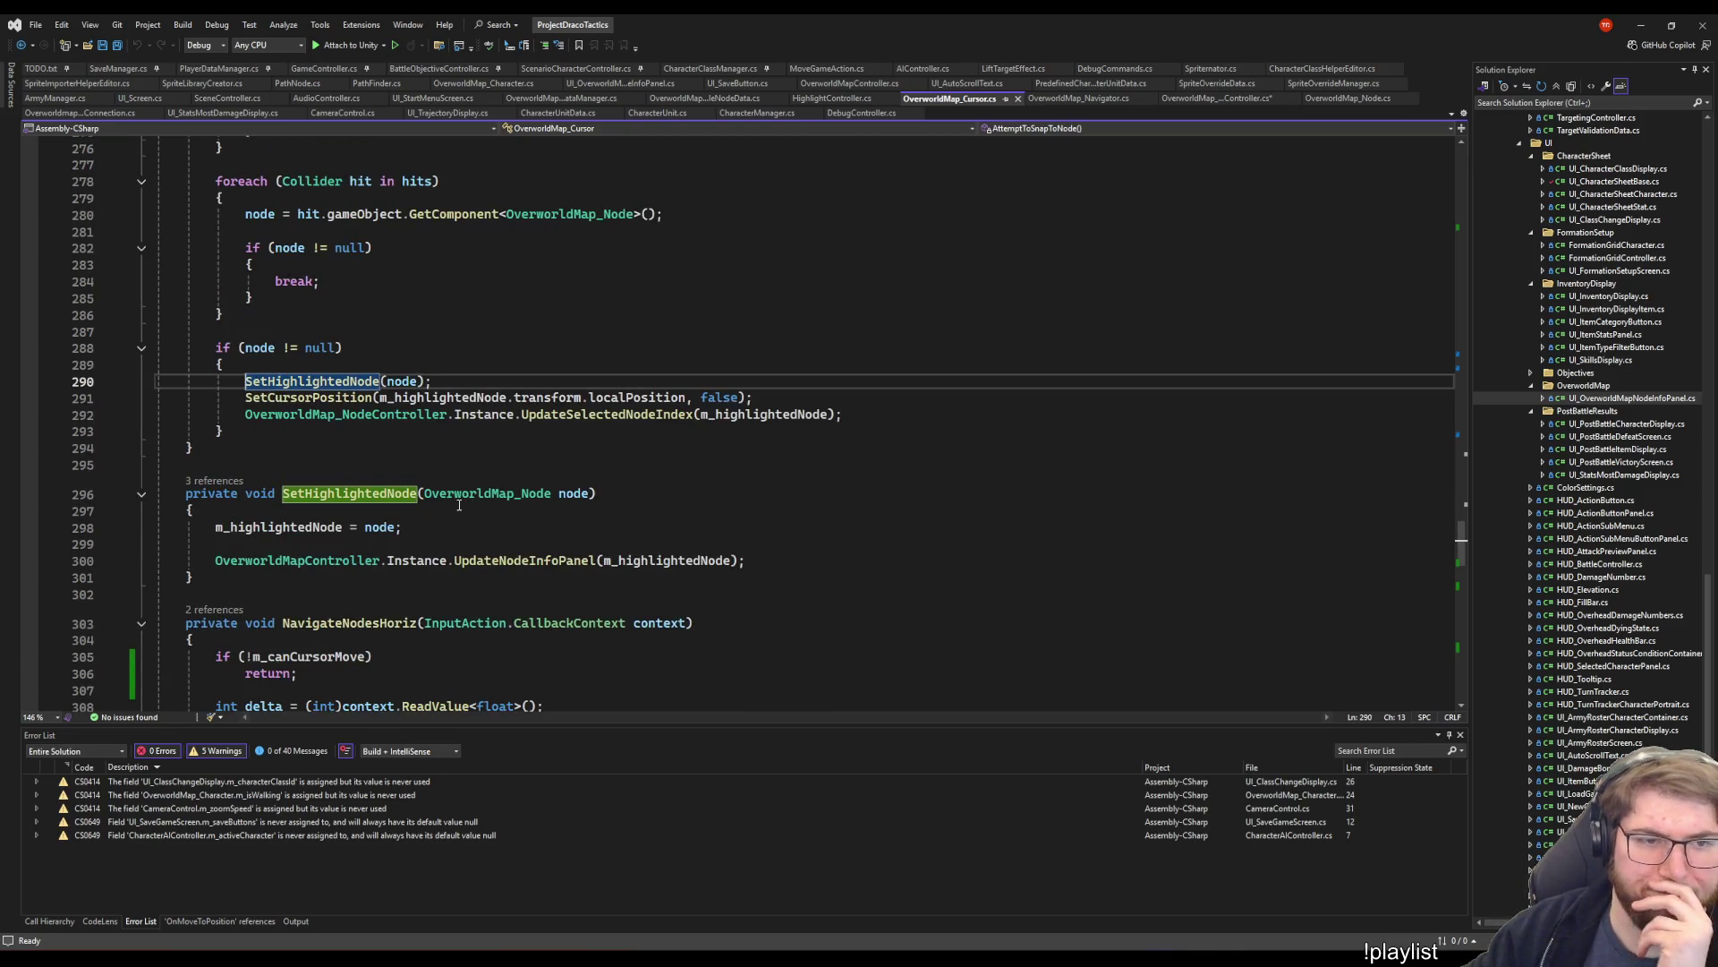
pyautogui.scroll(-3, 459, 506)
pyautogui.scroll(4, 505, 418)
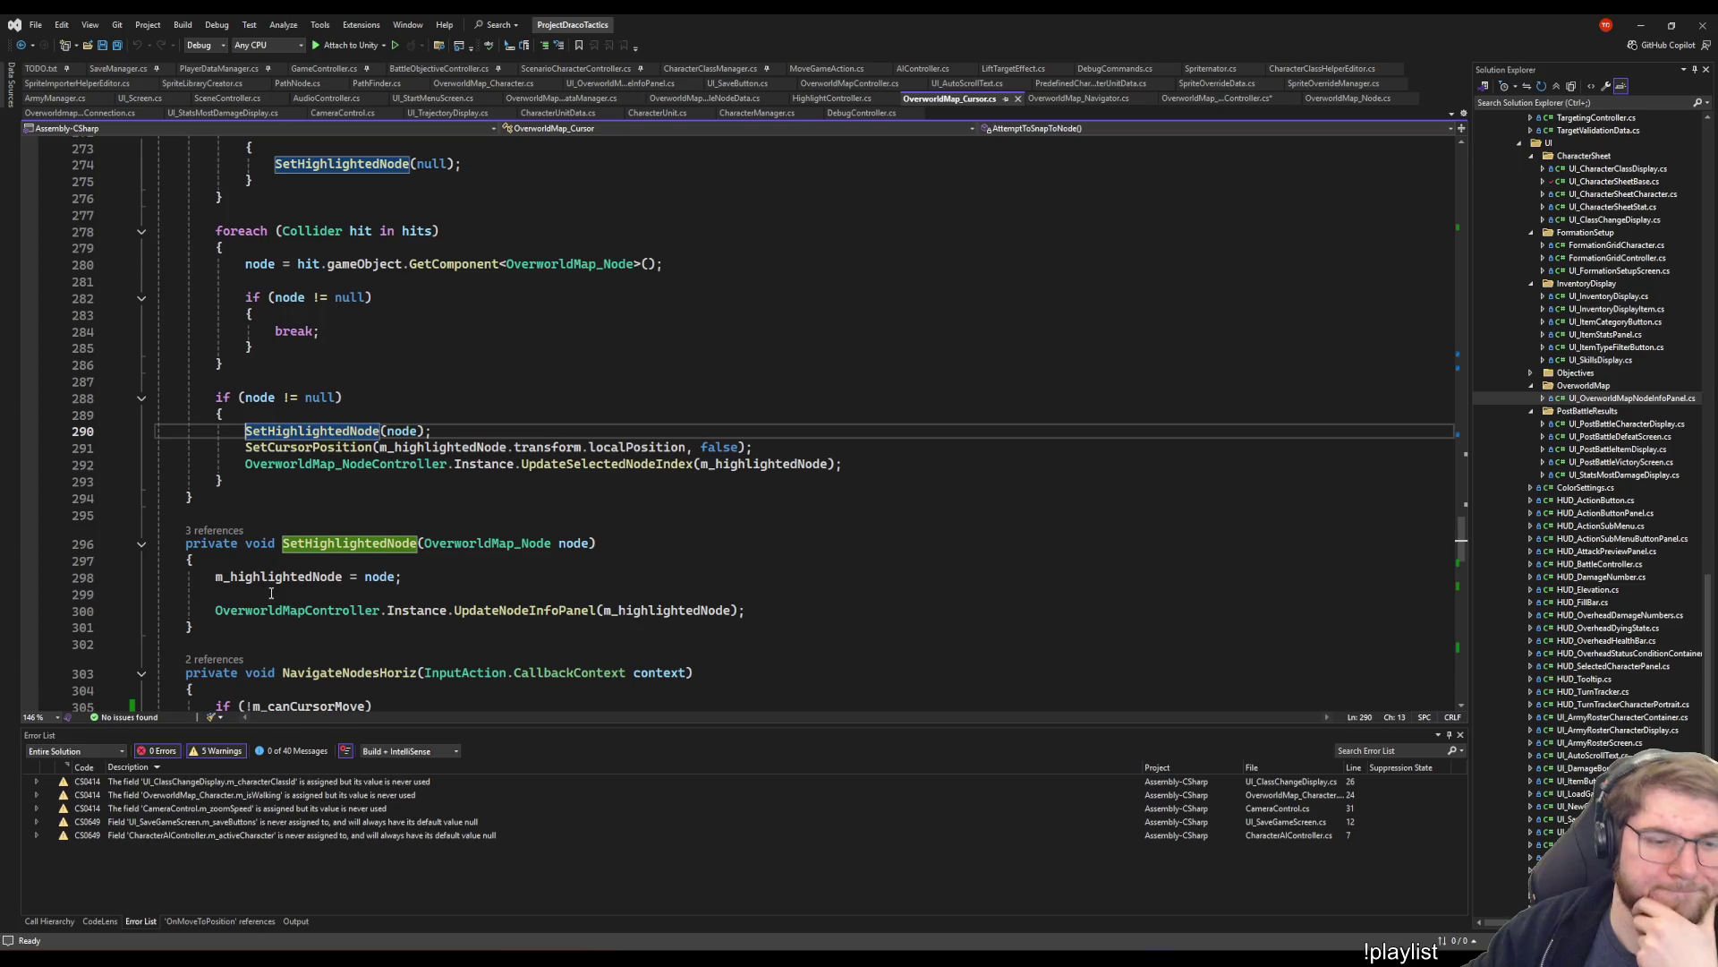
pyautogui.click(215, 530)
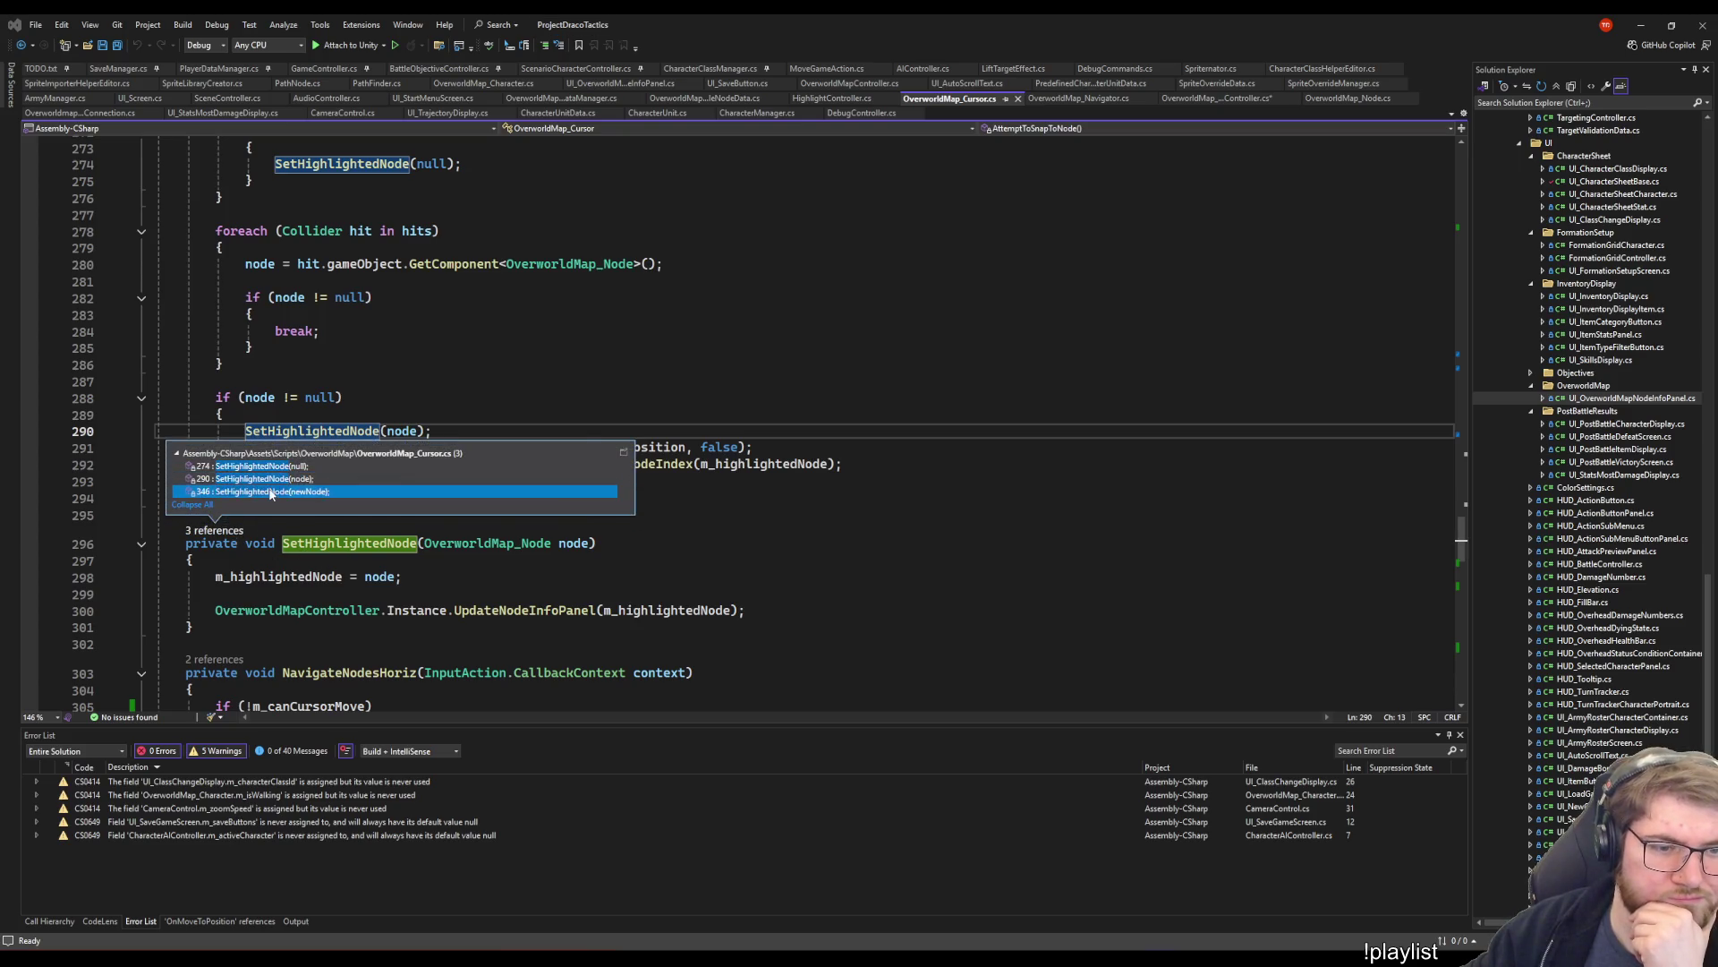
pyautogui.doubleClick(567, 516)
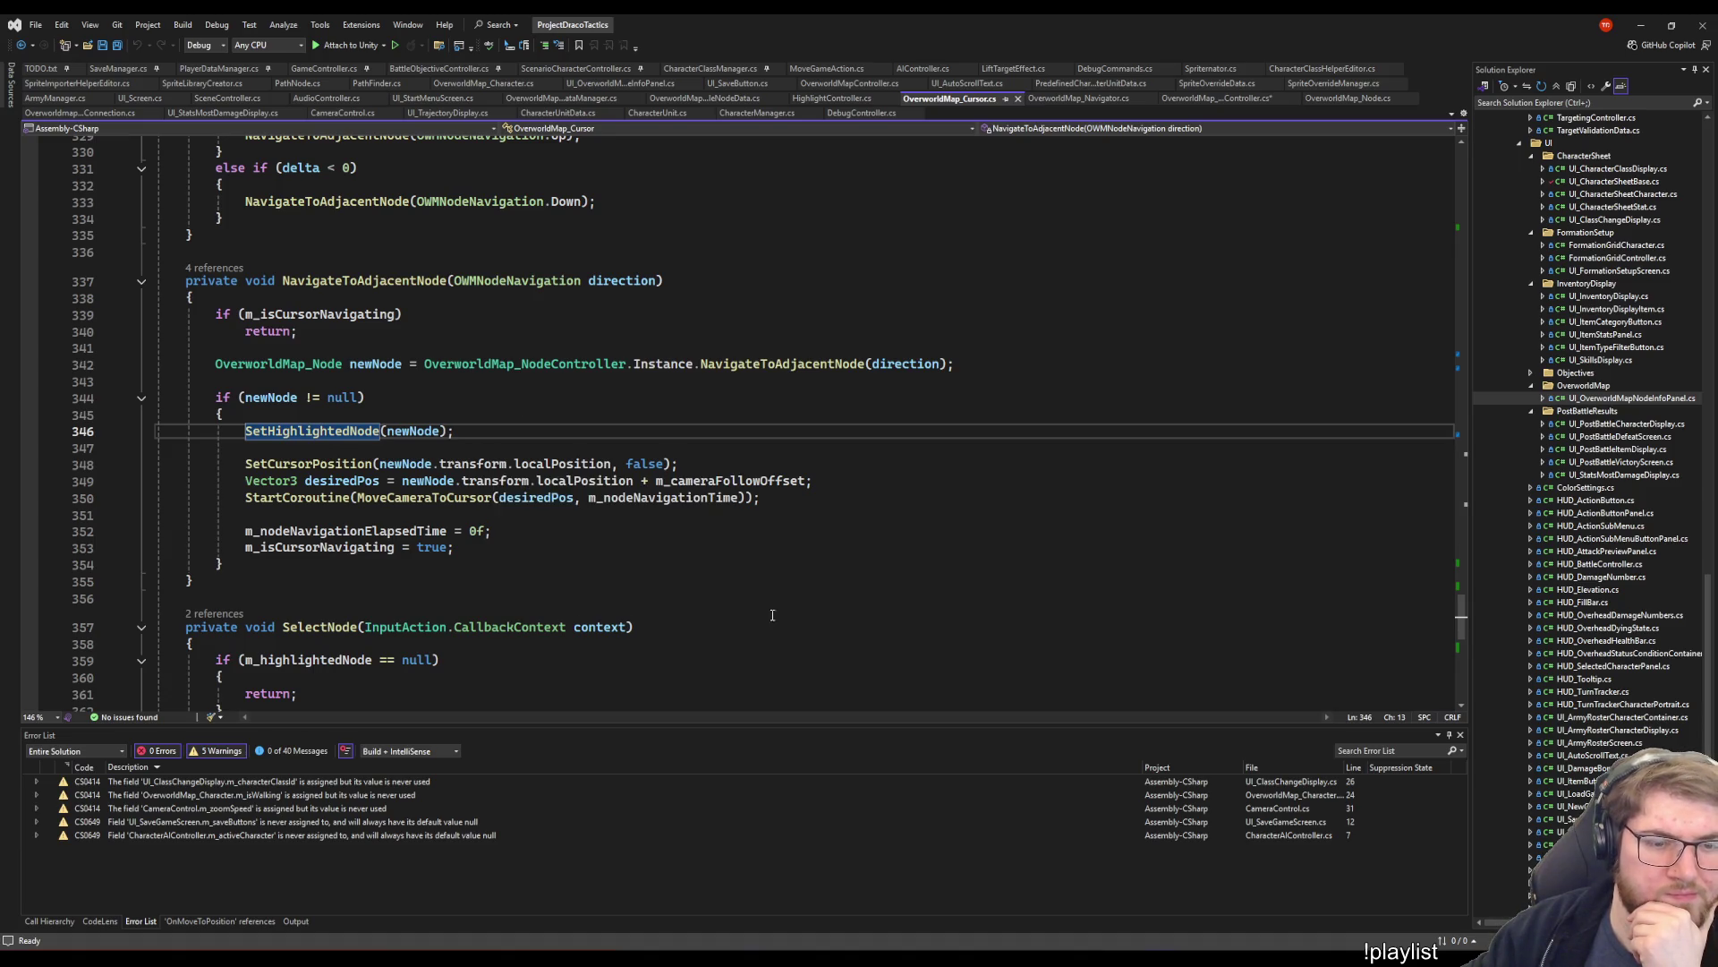
pyautogui.hotkey('ctrl', '-')
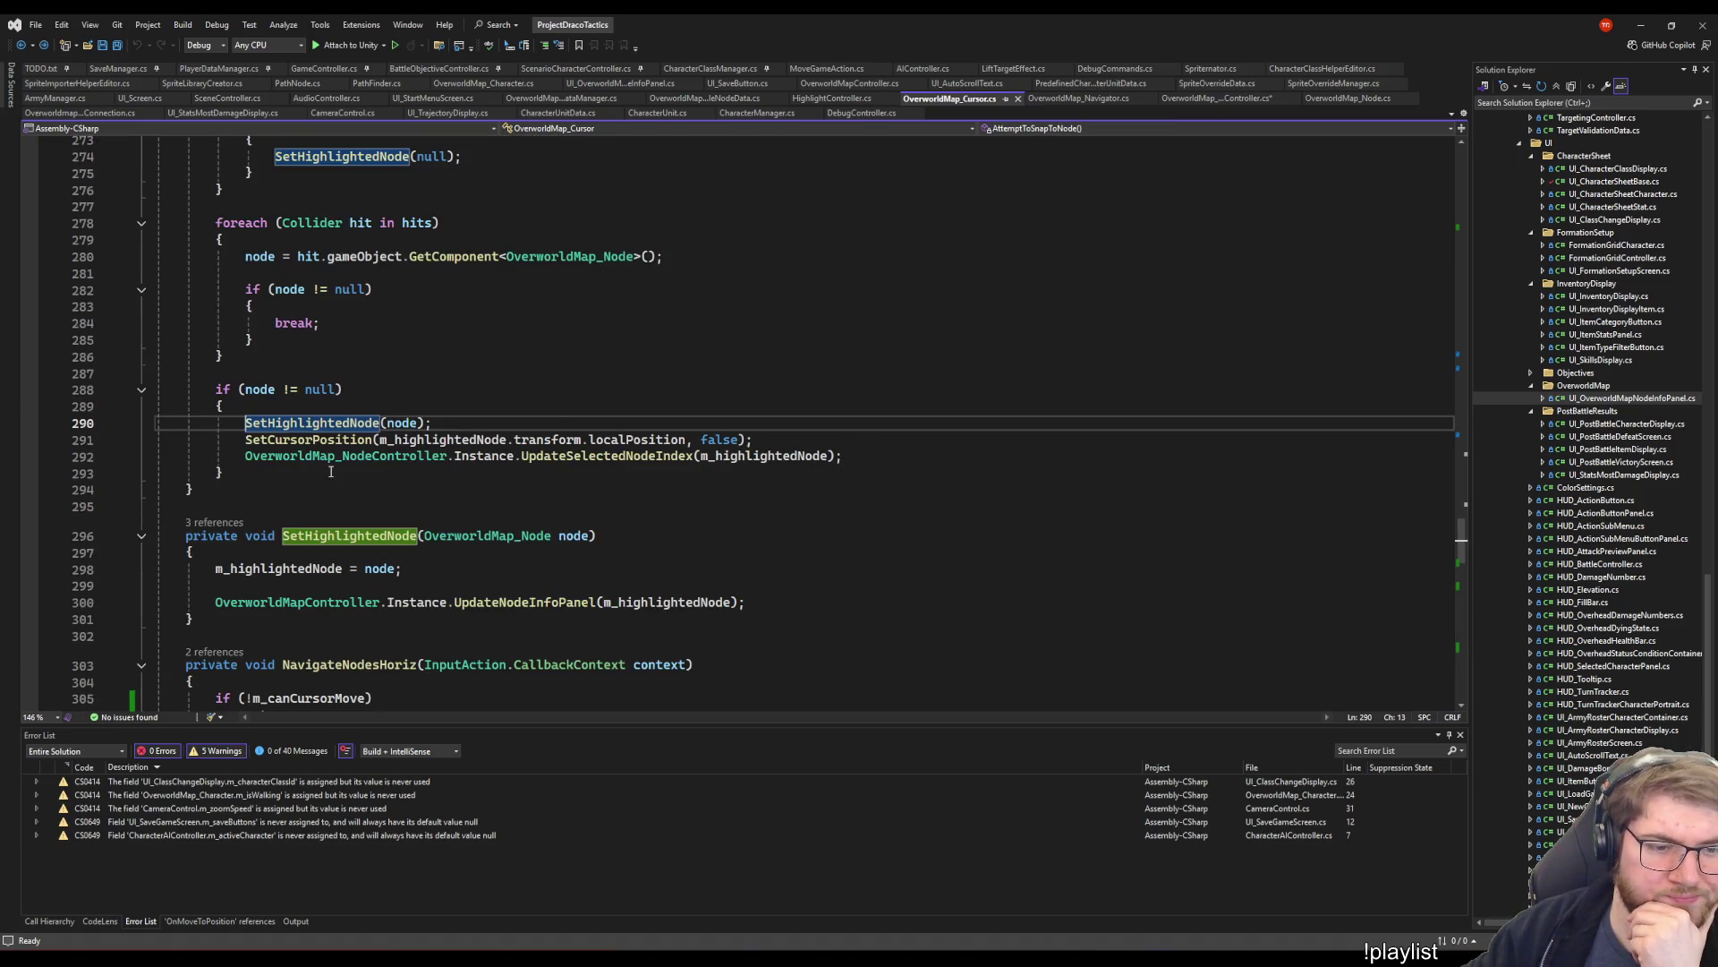
# - Inspect UpdateNodeInfoPanel's definition, navigate back to SetHighlightedNode, and return to Unity
pyautogui.click(558, 568)
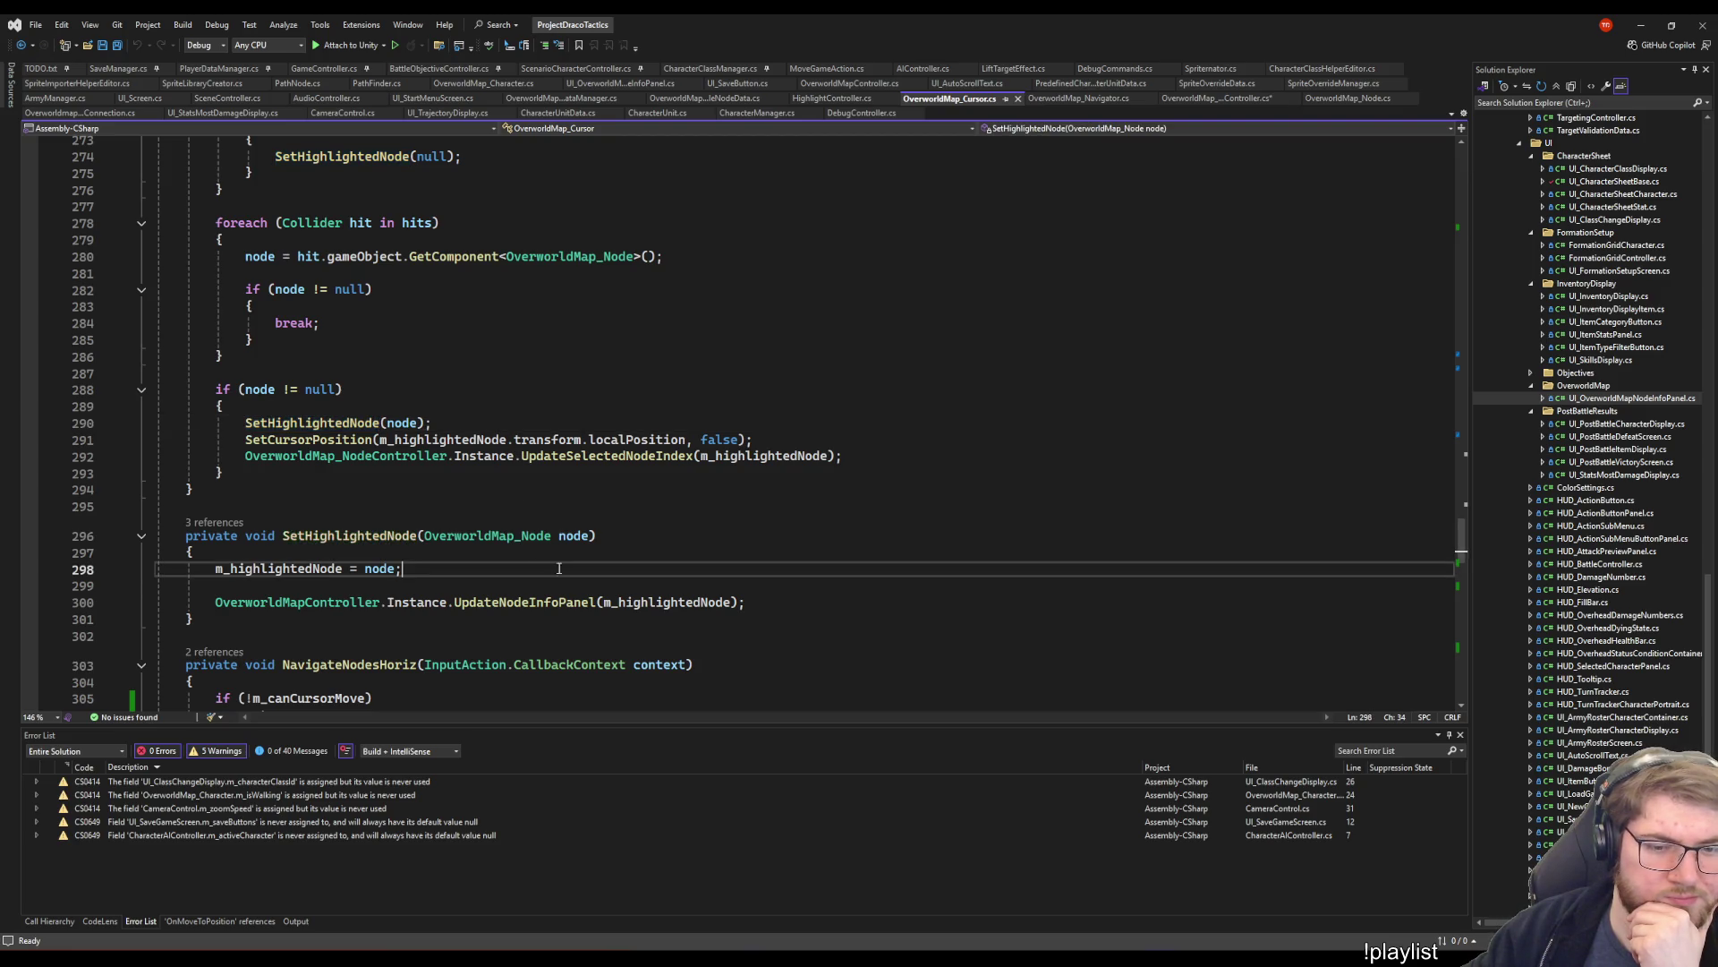
pyautogui.rightClick(527, 602)
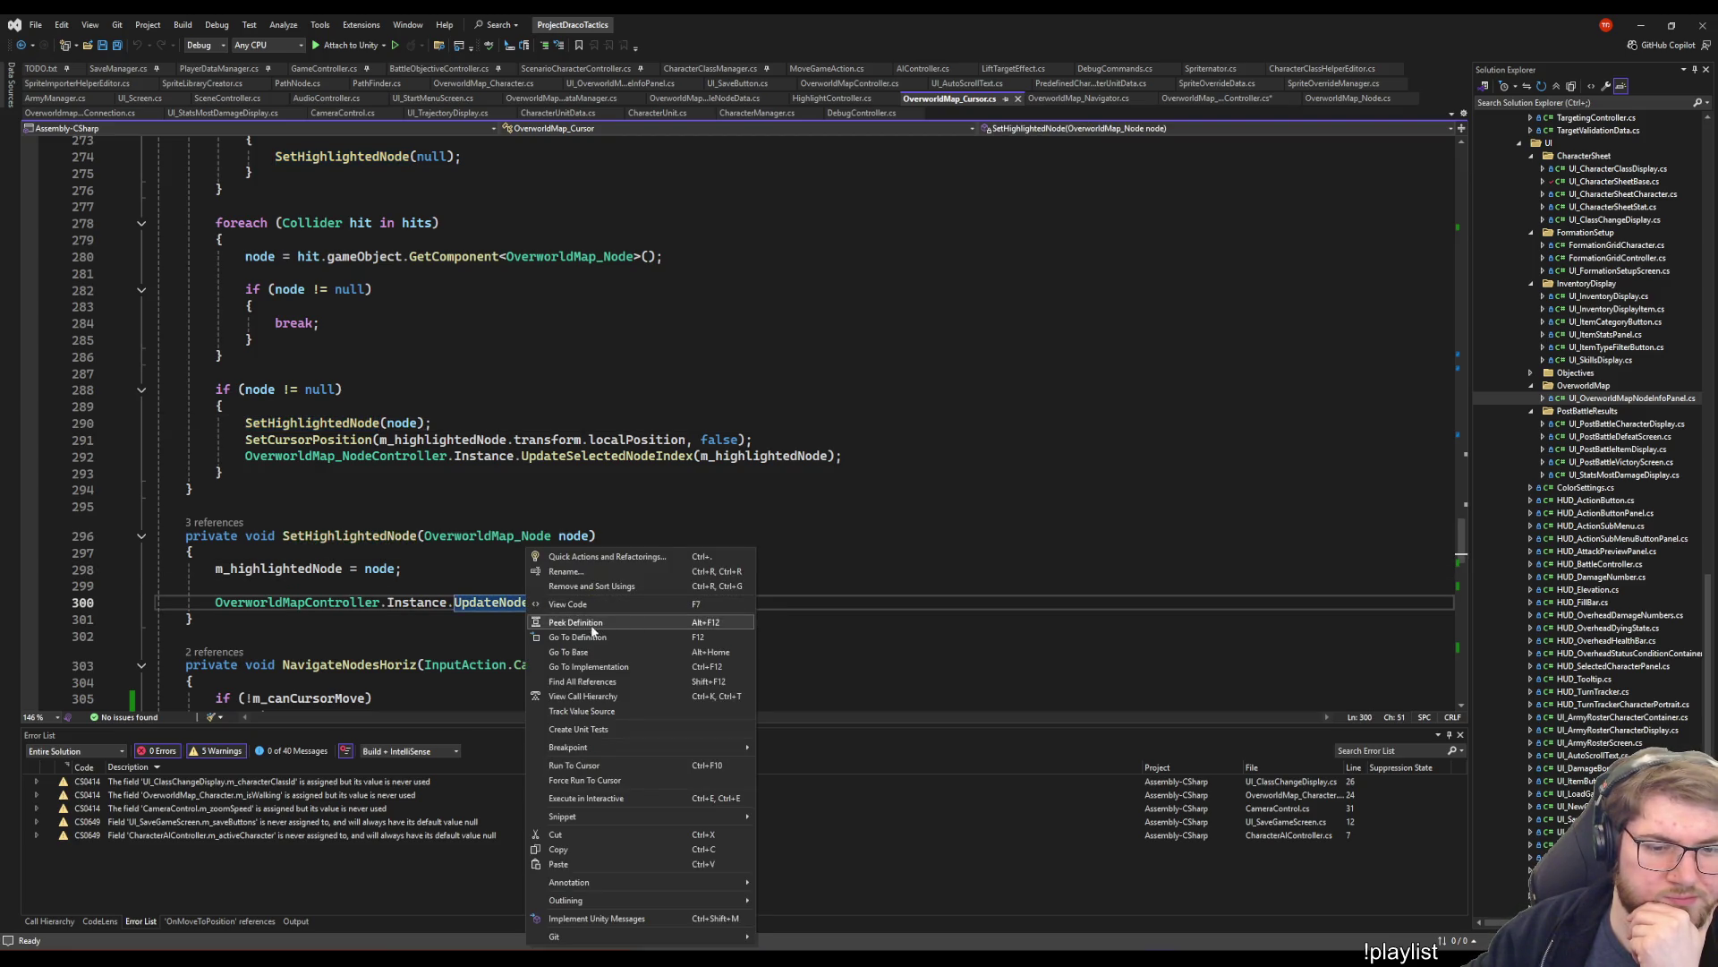
pyautogui.click(582, 632)
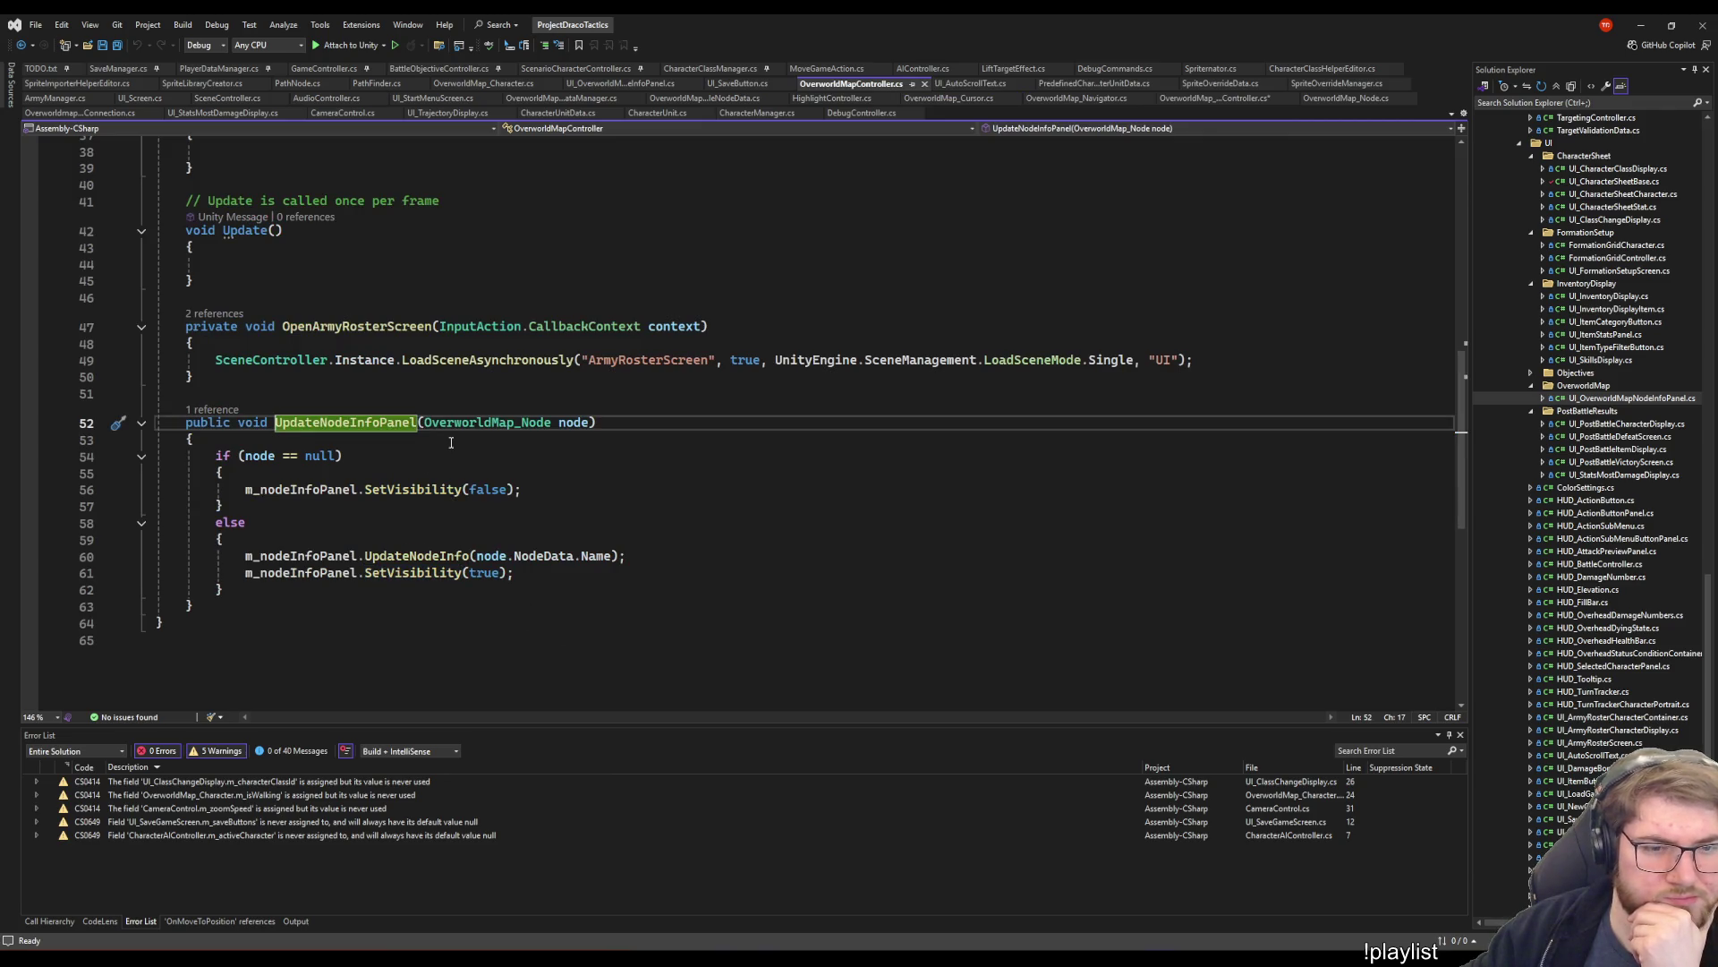
pyautogui.hotkey('ctrl', '-')
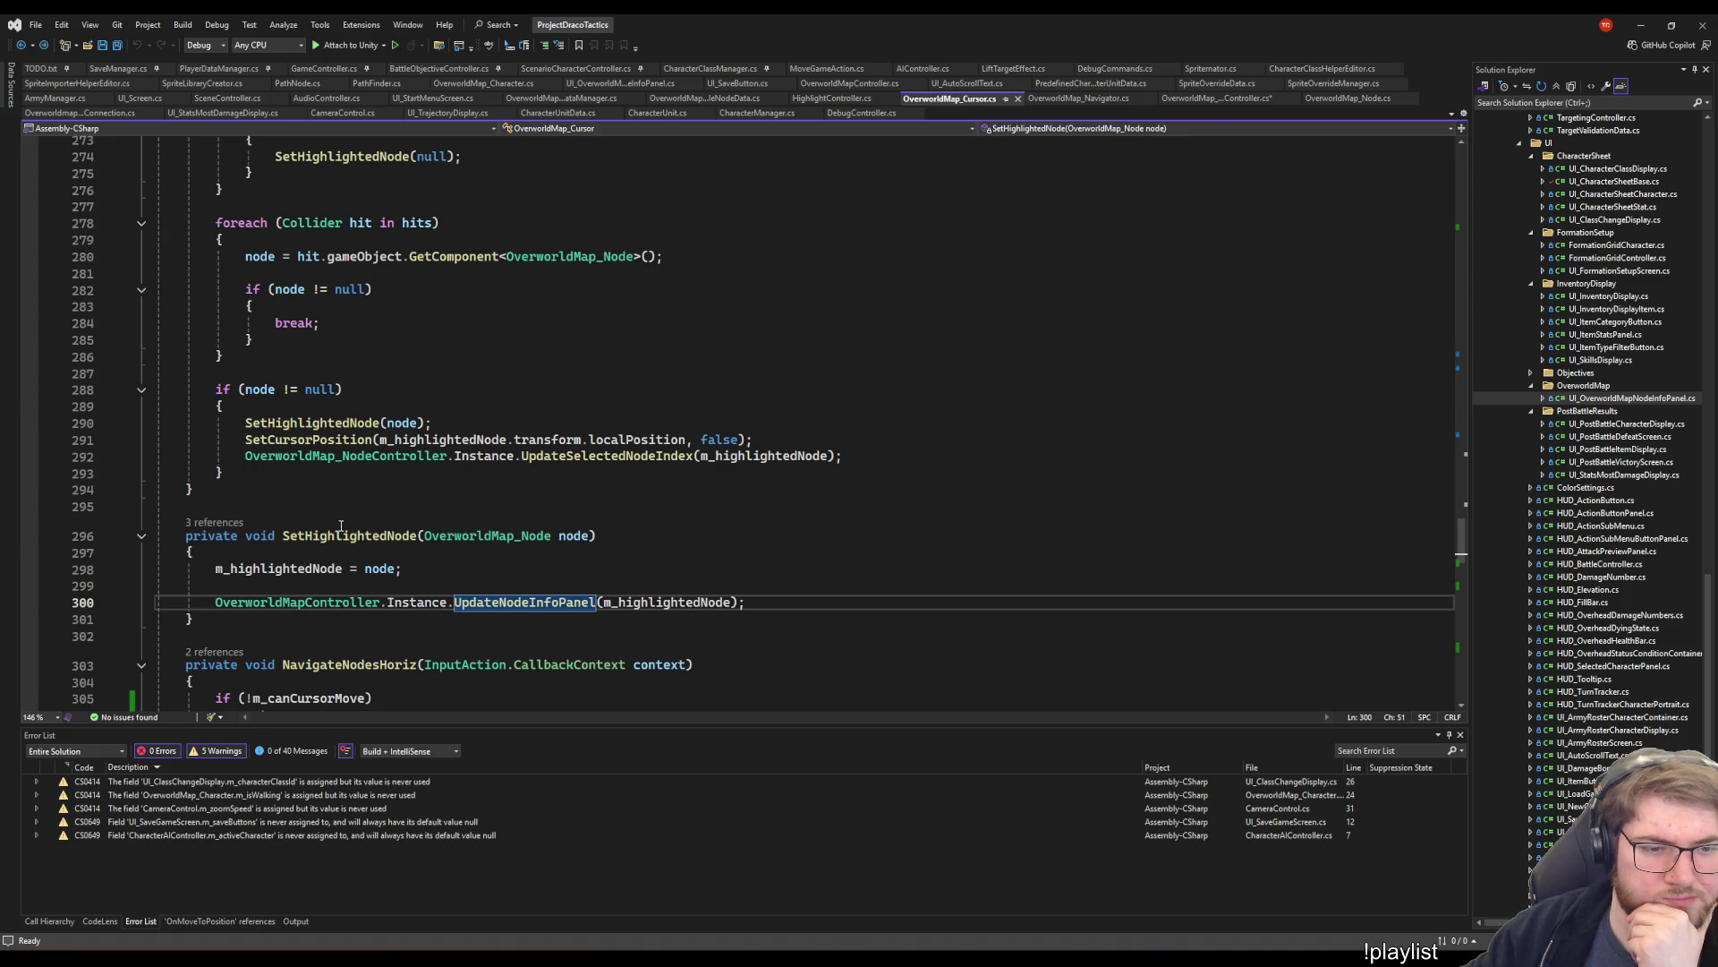
pyautogui.hotkey('ctrl', '-')
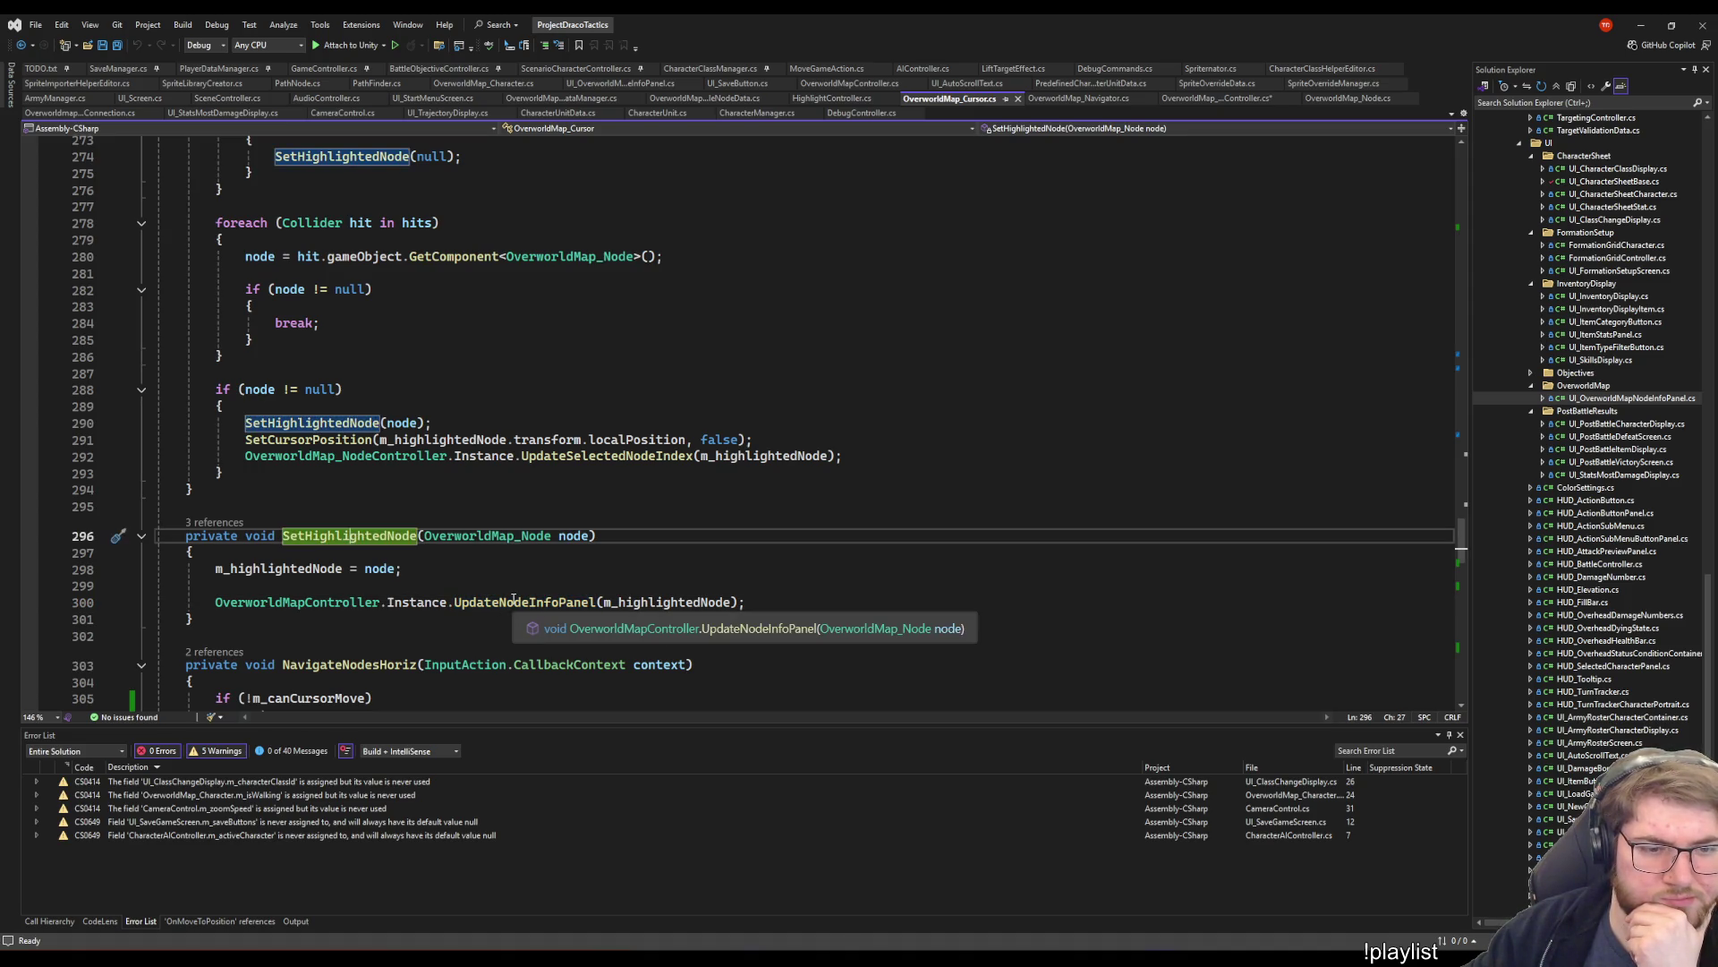
pyautogui.click(515, 600)
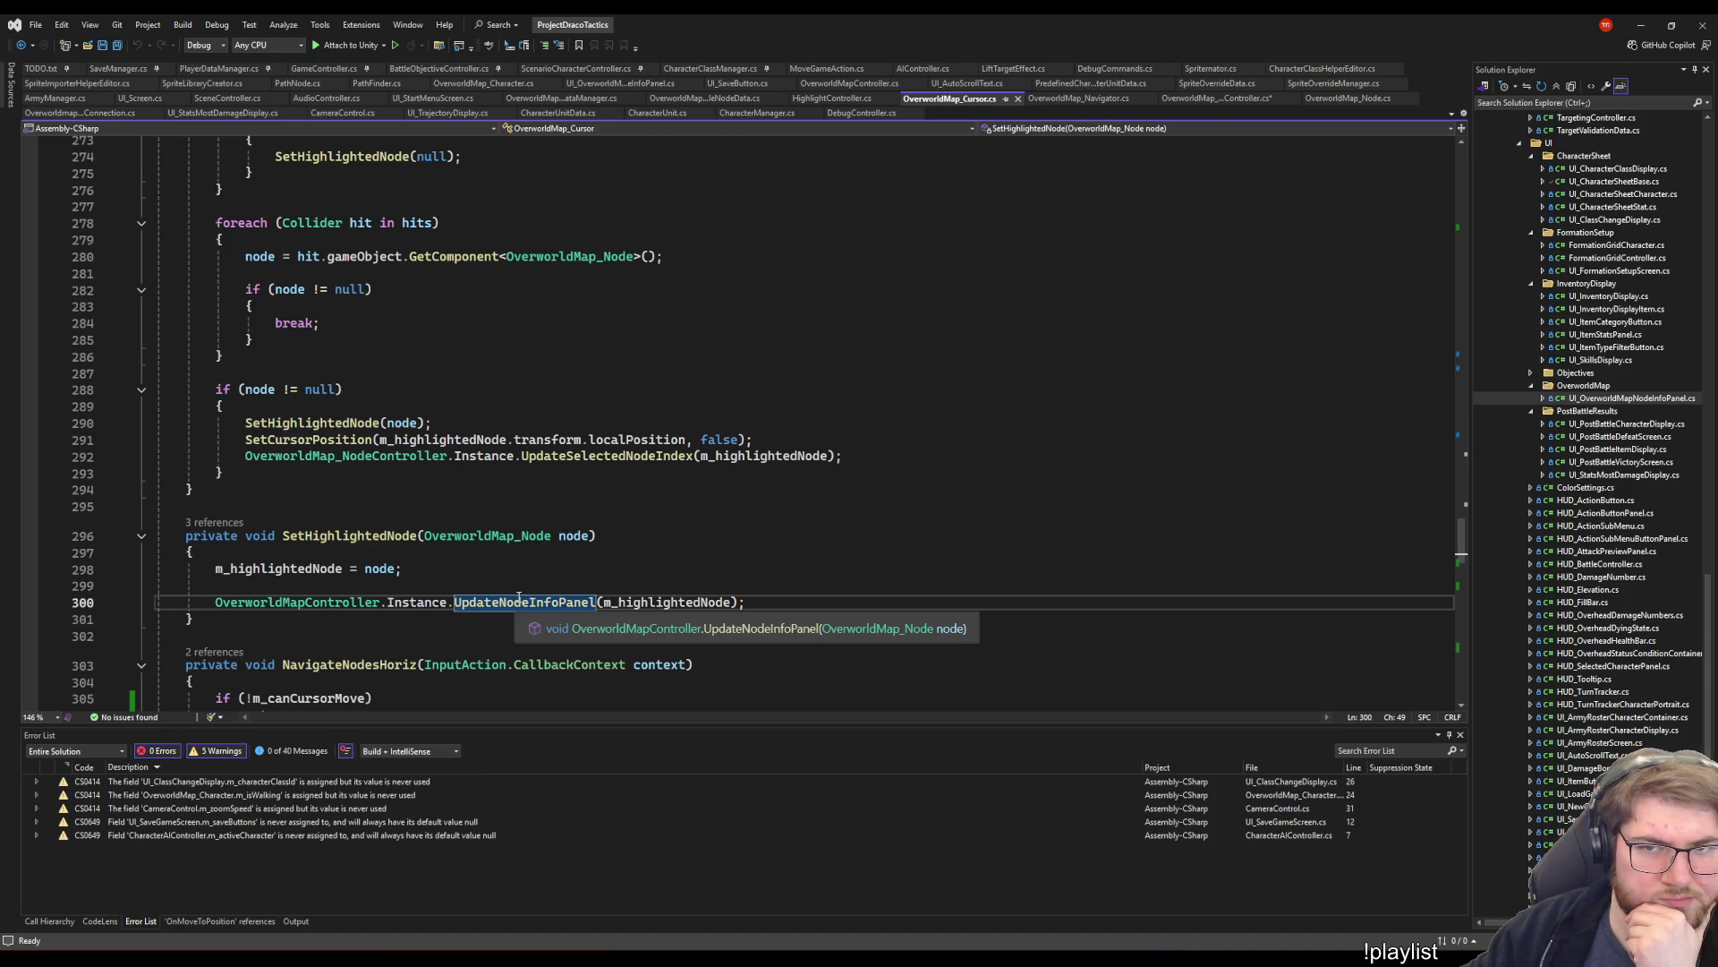
pyautogui.hotkey('ctrl', '-')
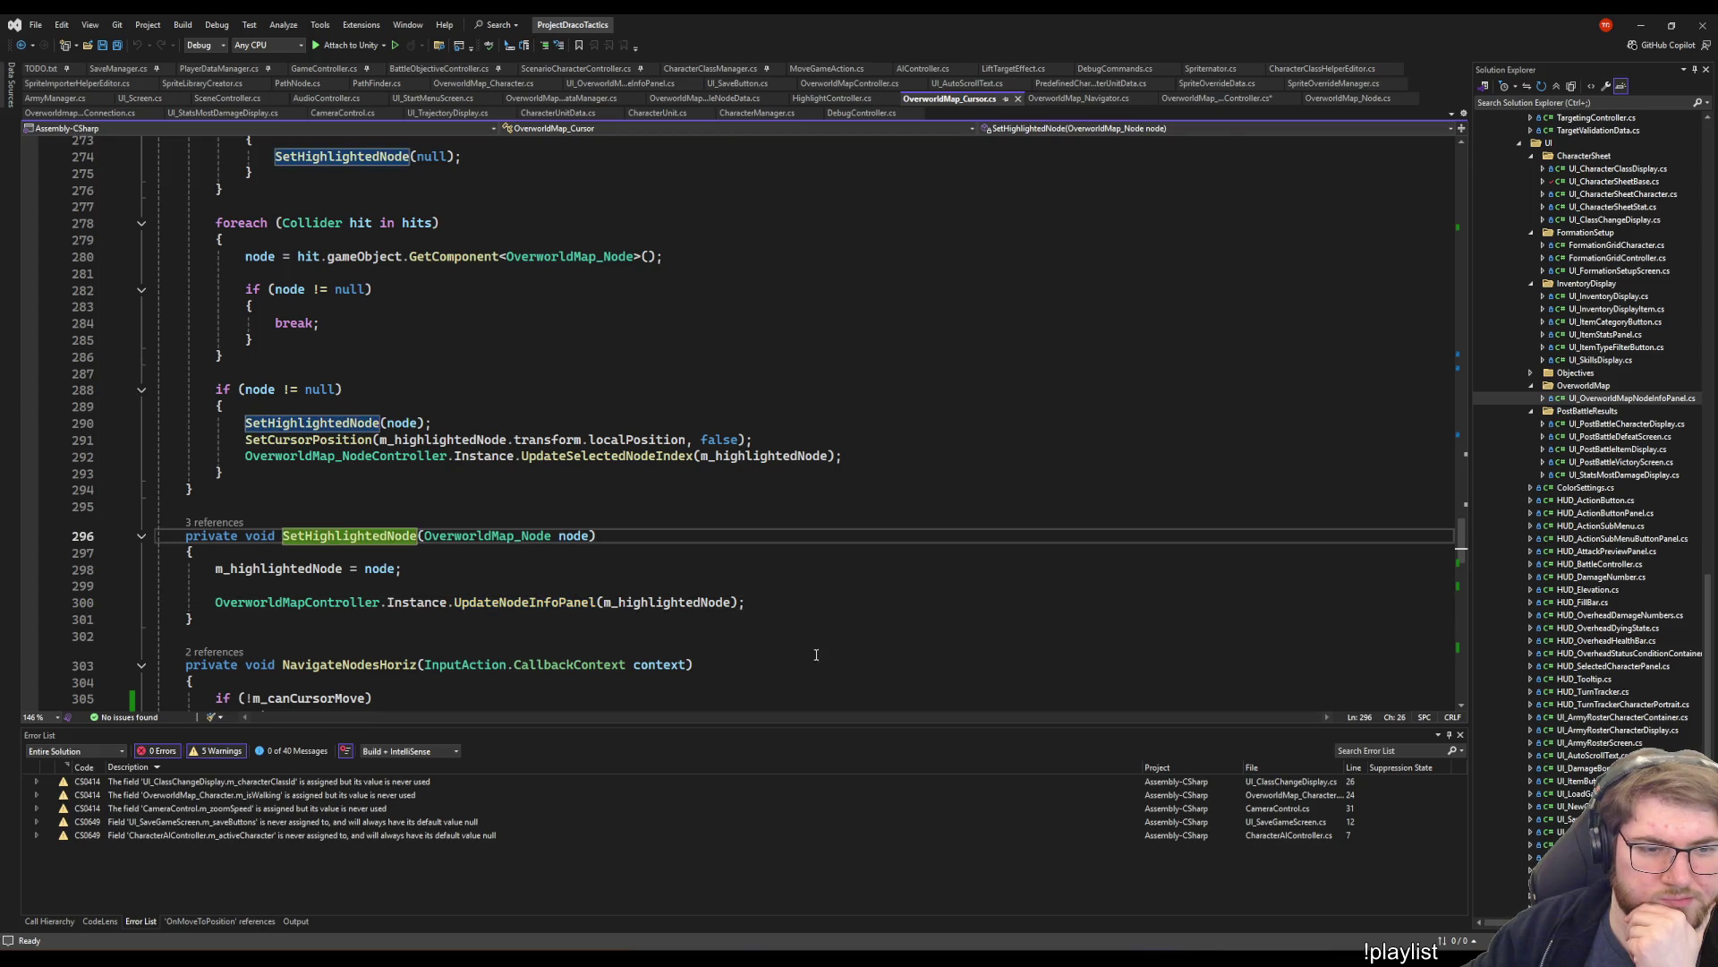
pyautogui.hotkey('alt', 'Tab')
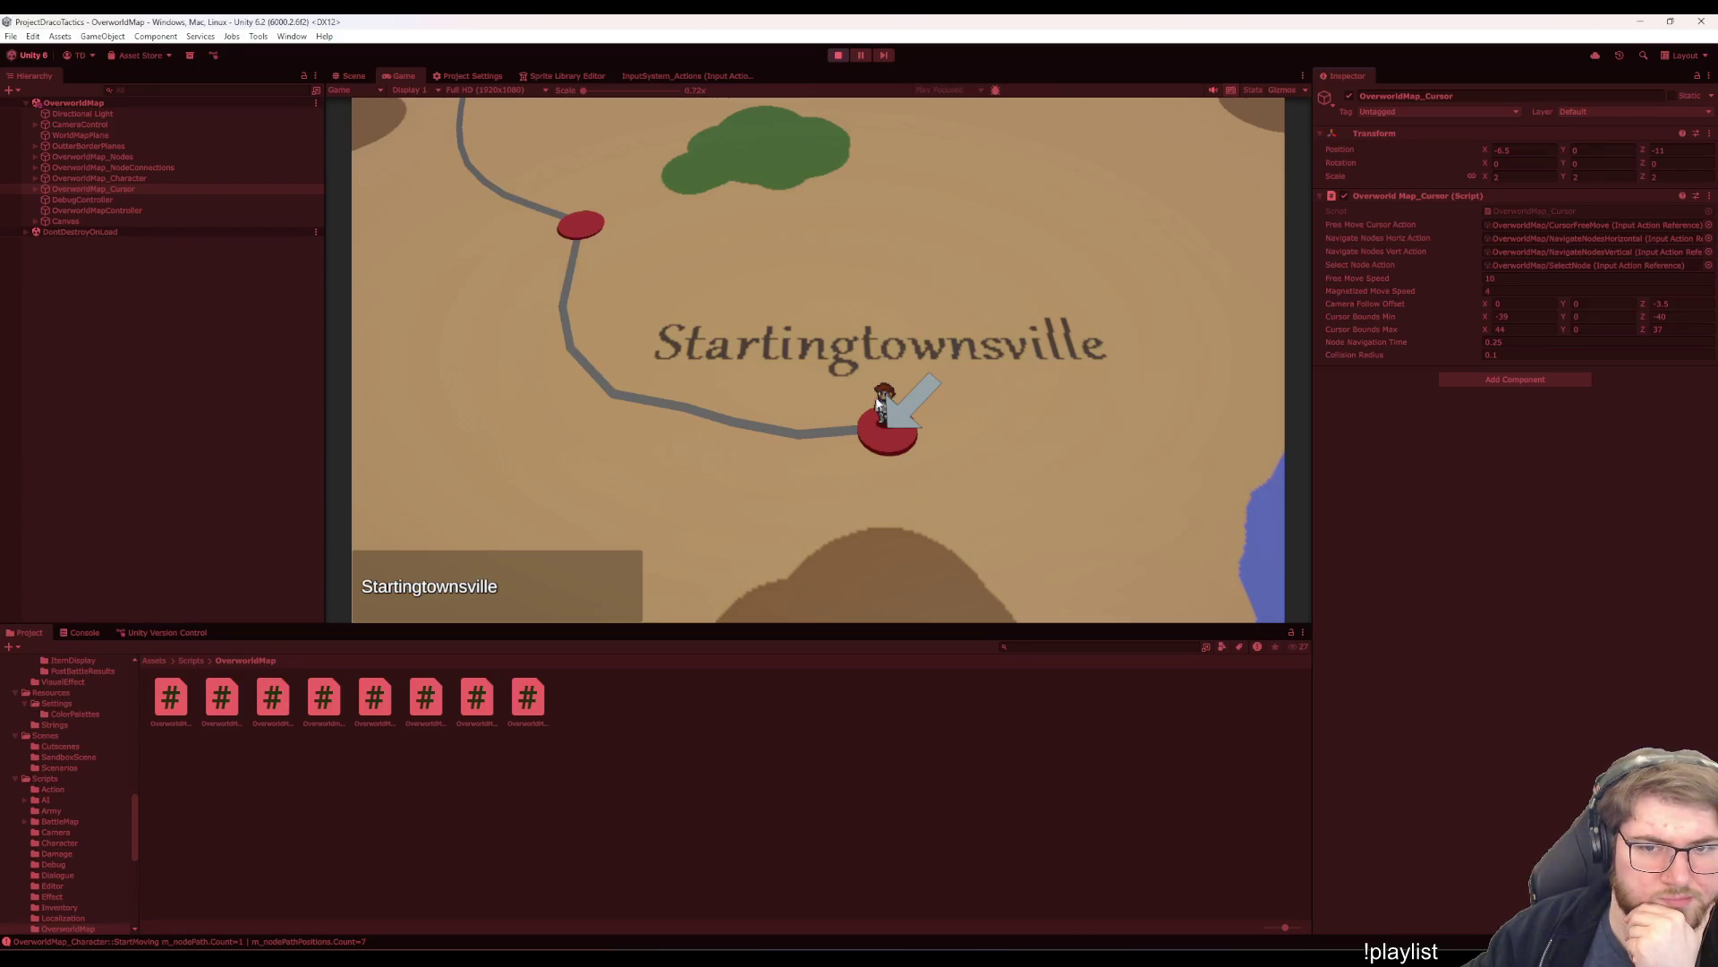
# - Restart Play mode, Continue into the Bigcitysland overworld, check the Console, and return to Visual Studio
pyautogui.click(837, 54)
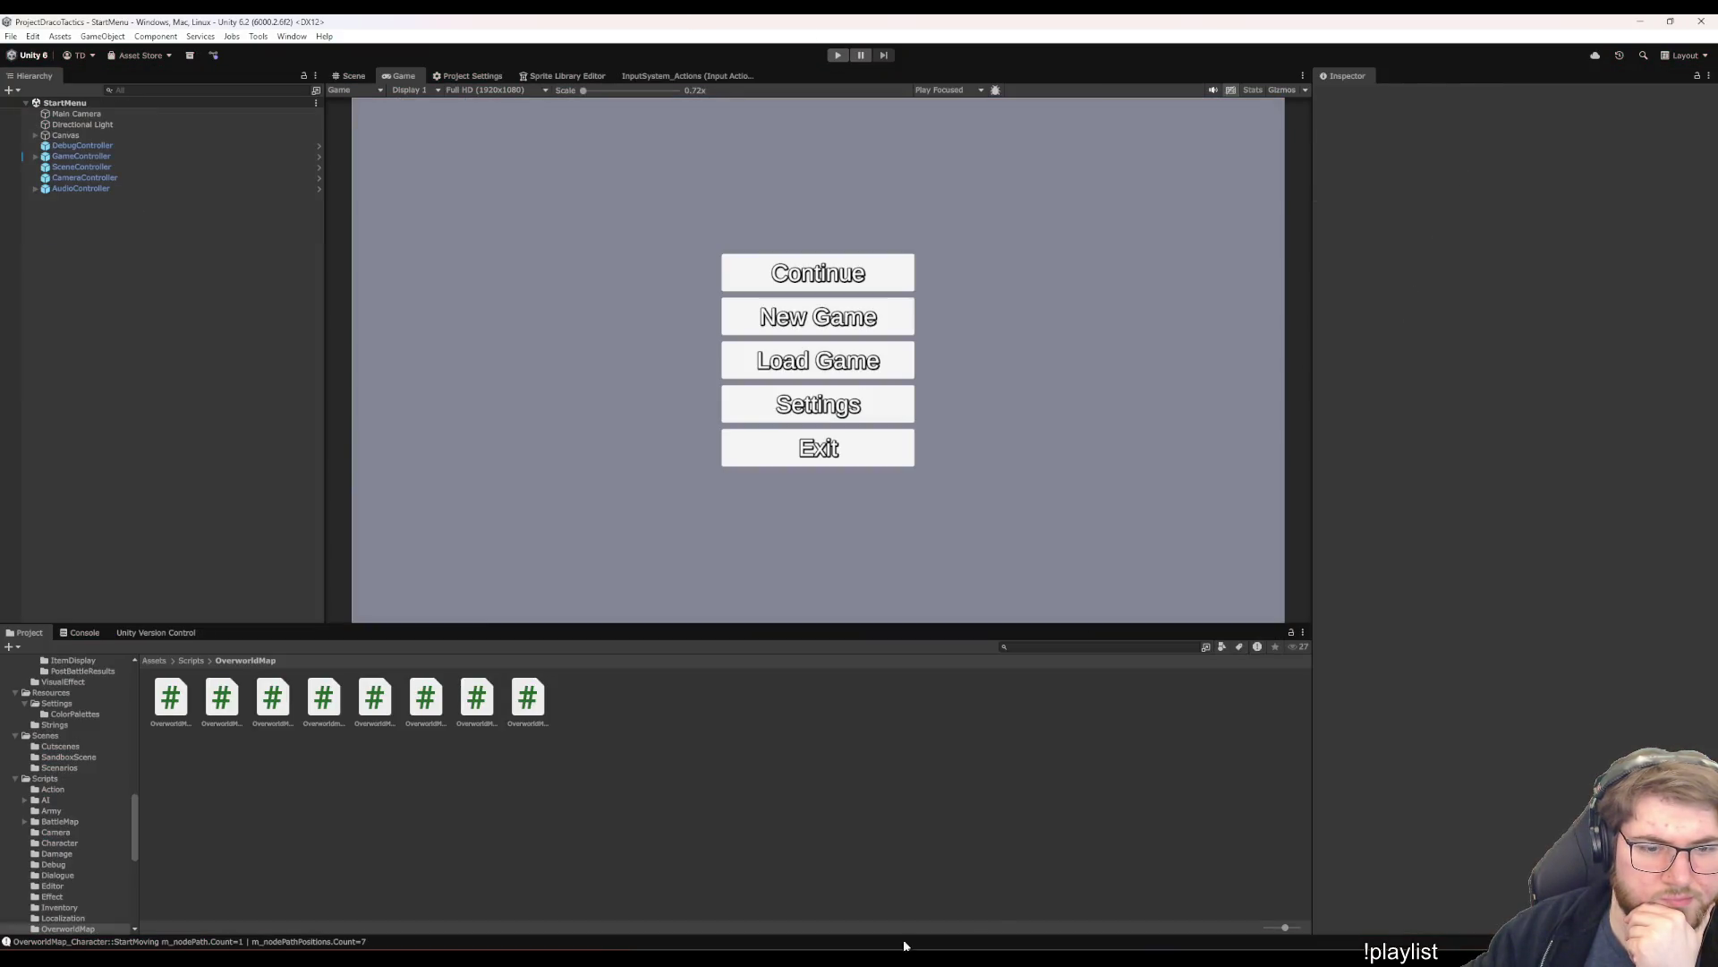
pyautogui.click(837, 54)
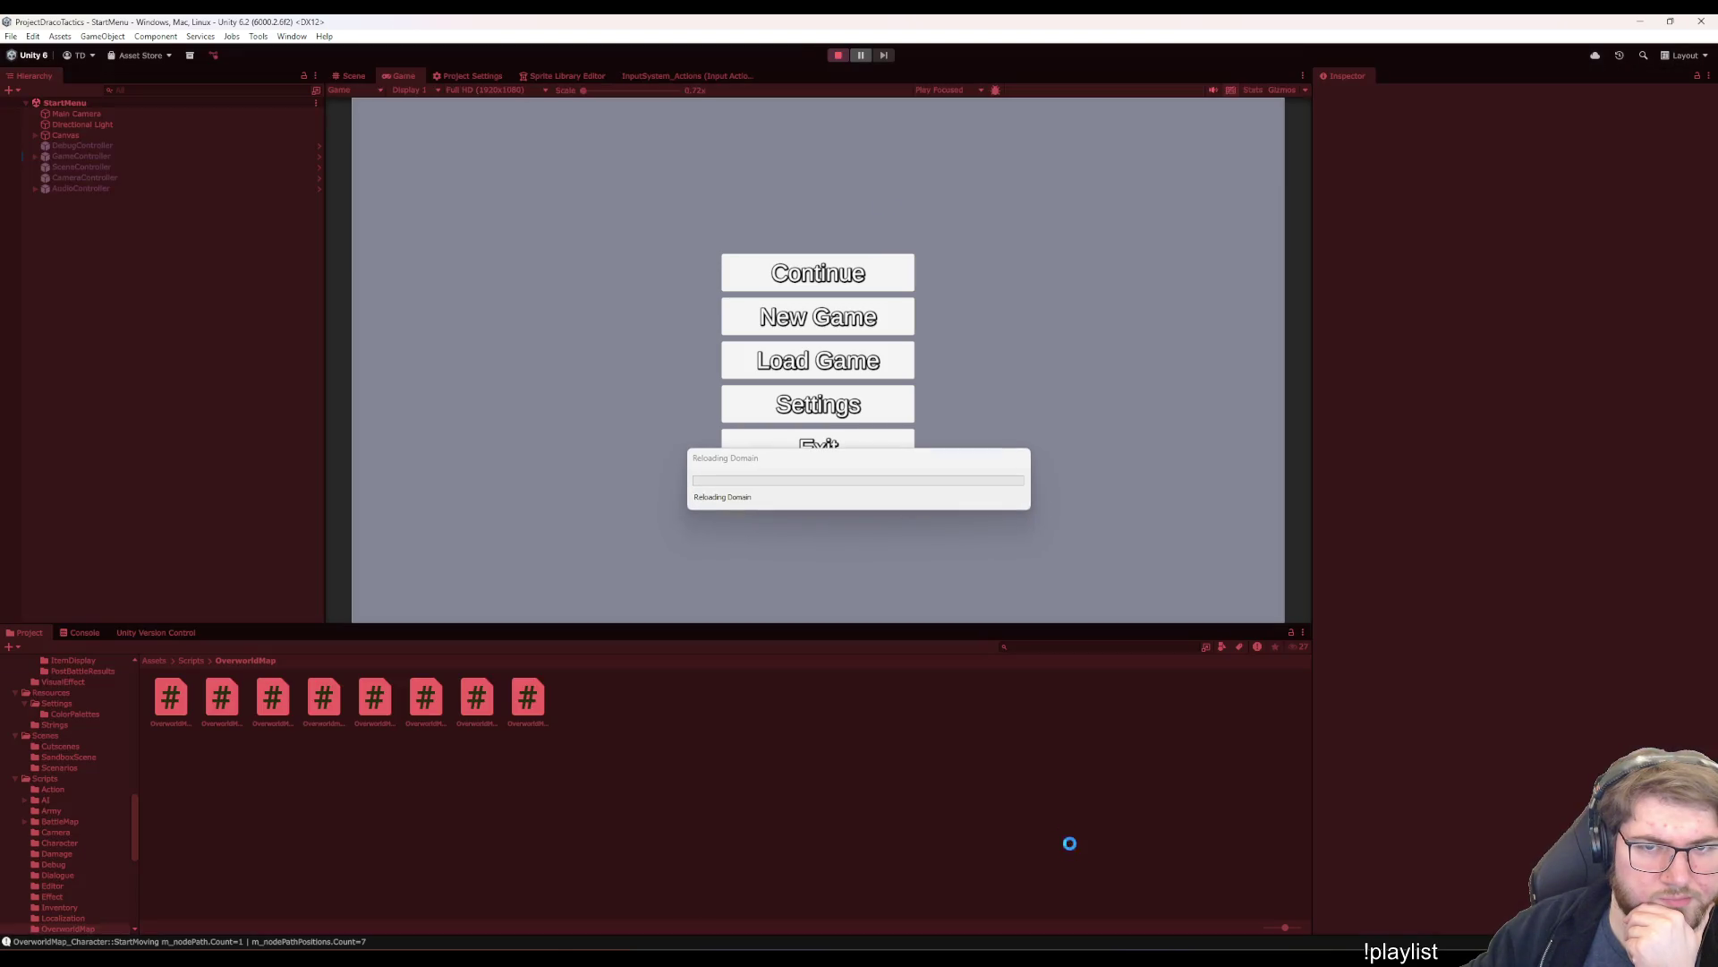
pyautogui.moveTo(1083, 958)
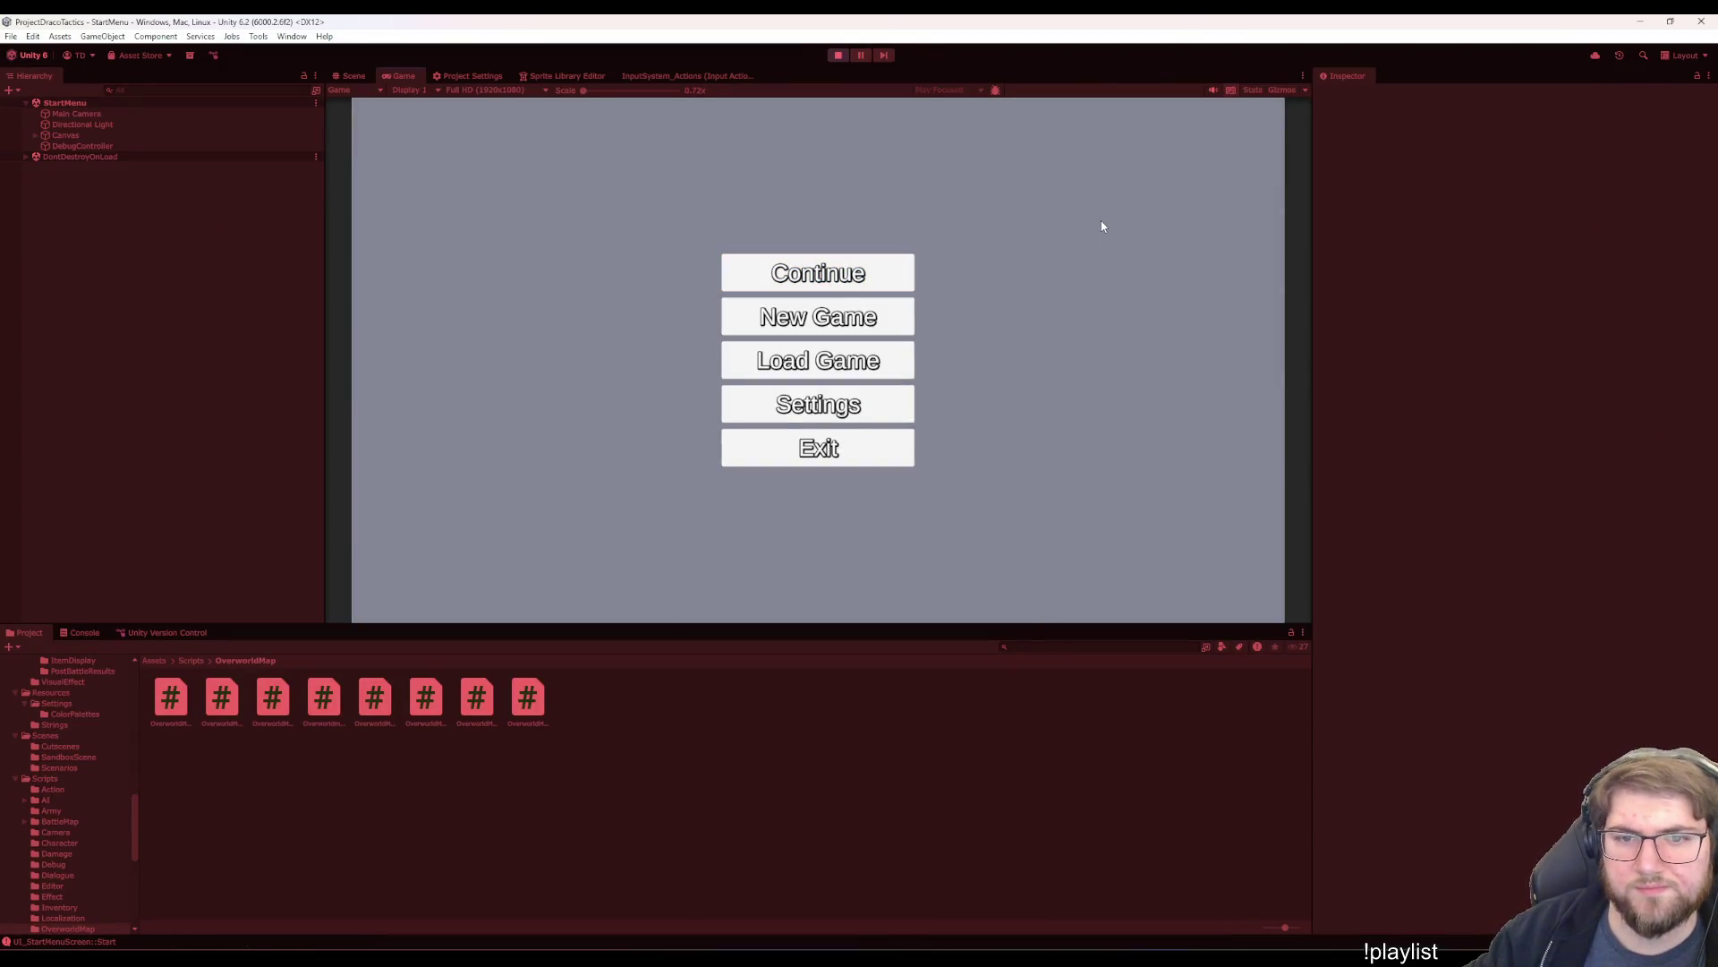
pyautogui.click(913, 262)
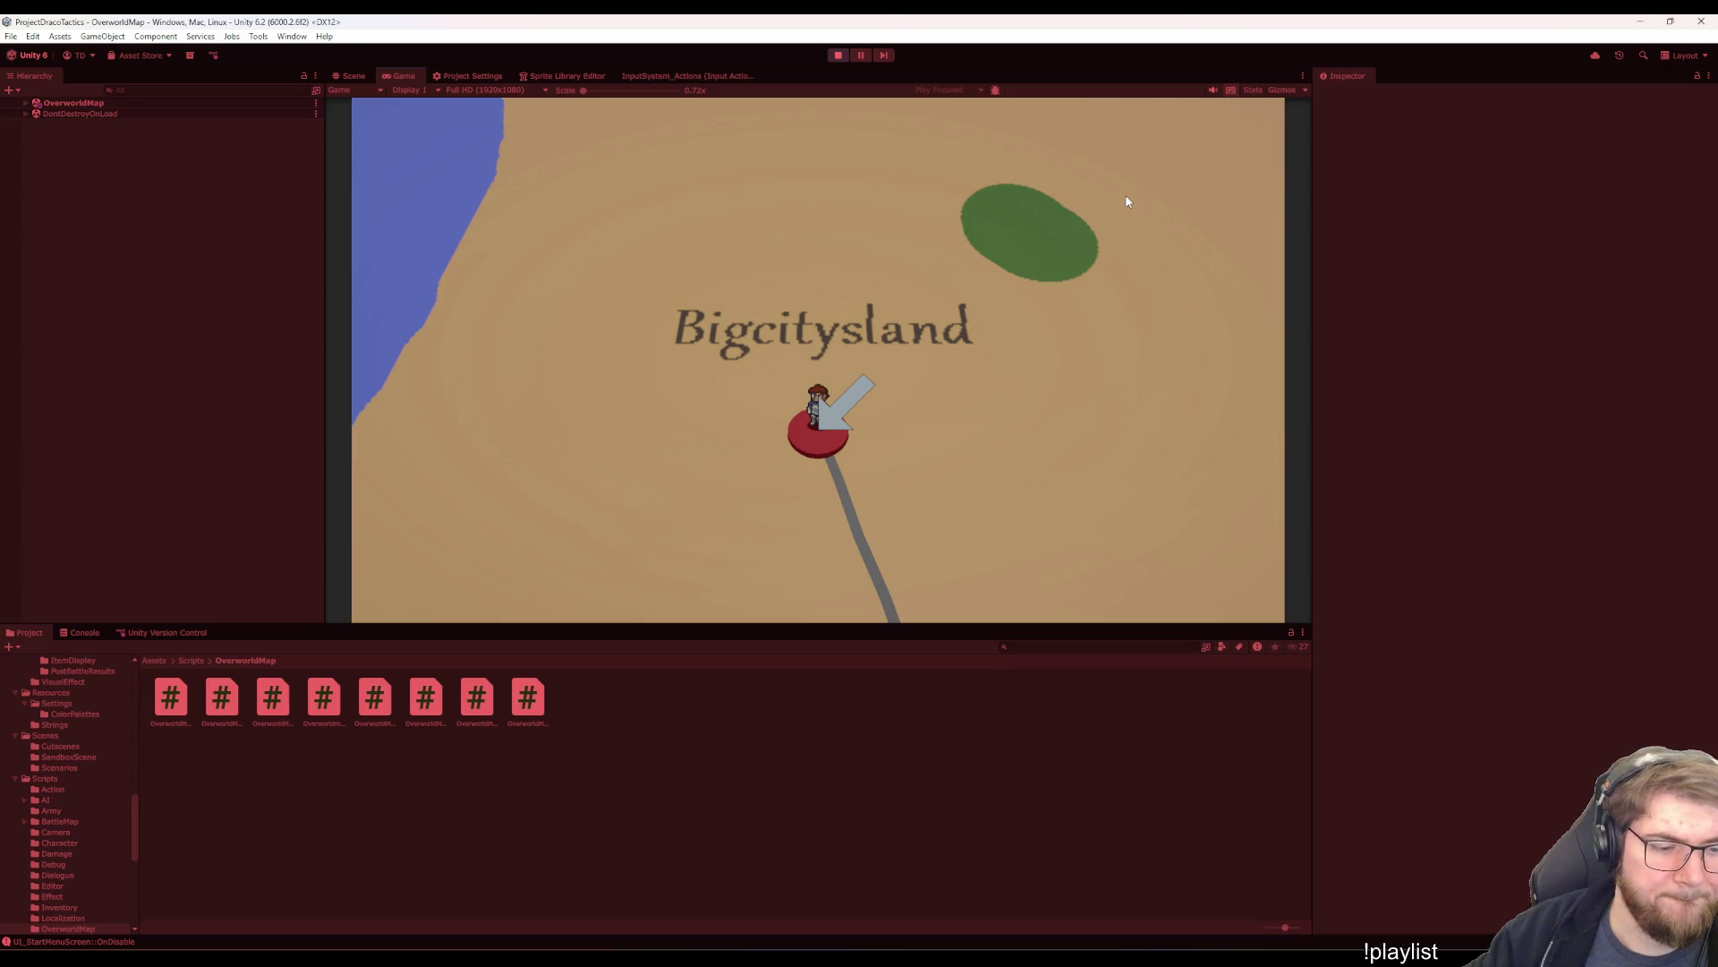
pyautogui.click(87, 634)
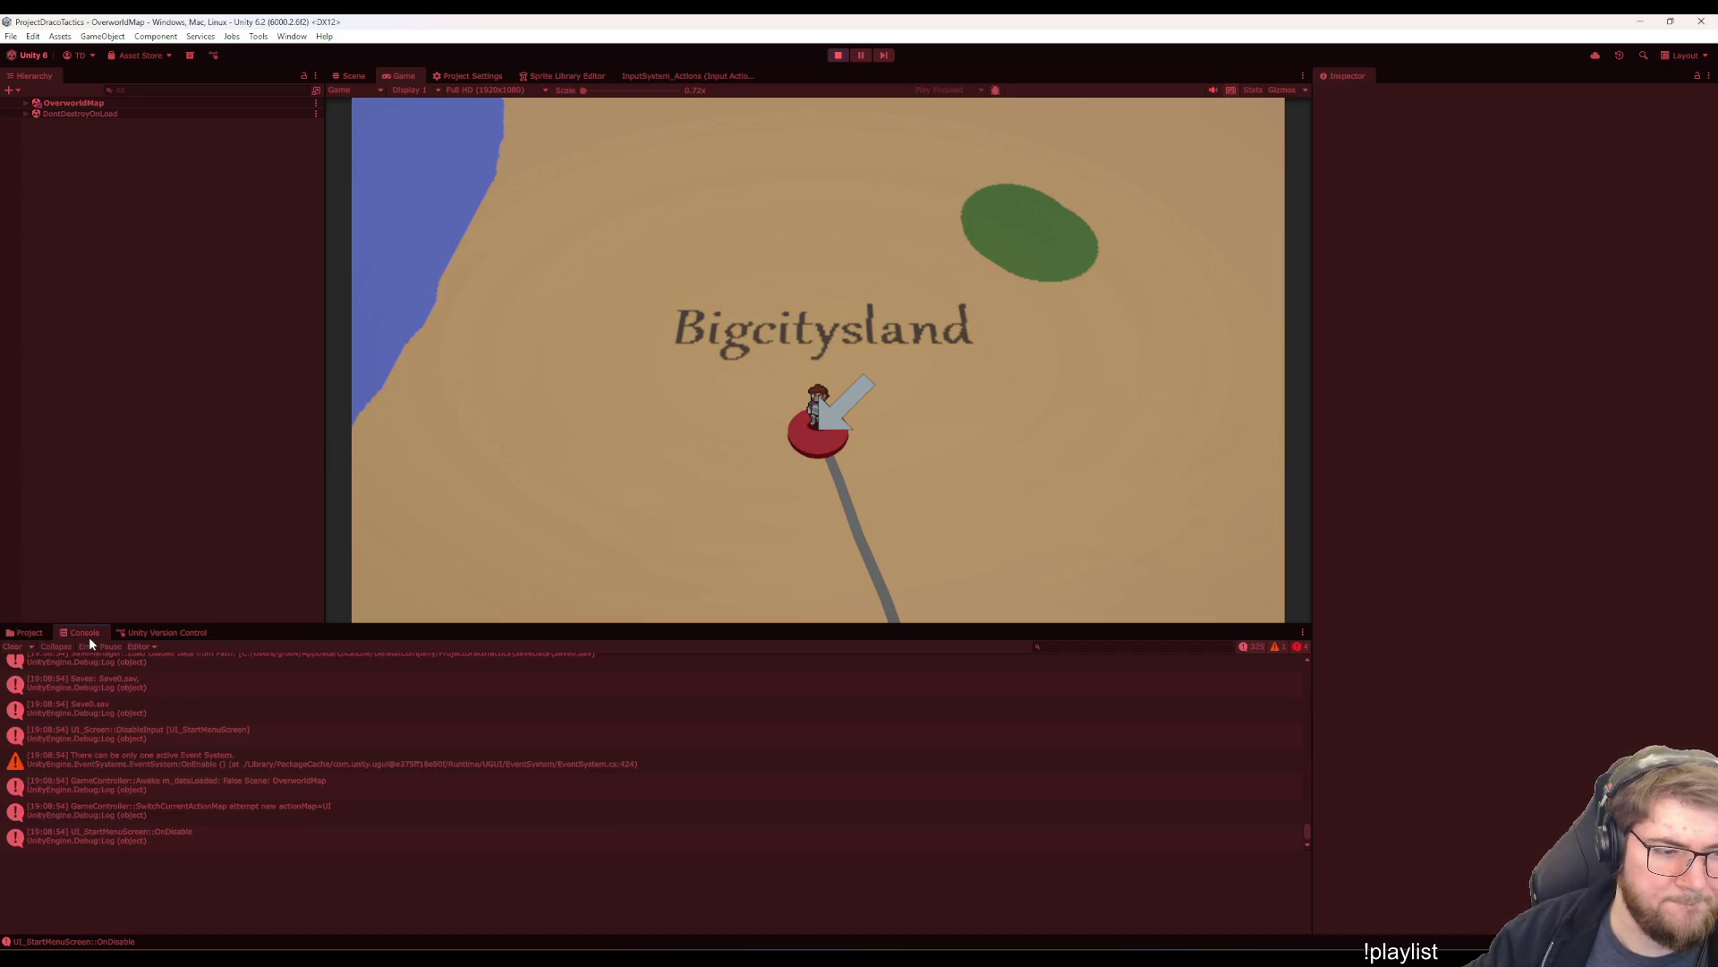
pyautogui.click(30, 633)
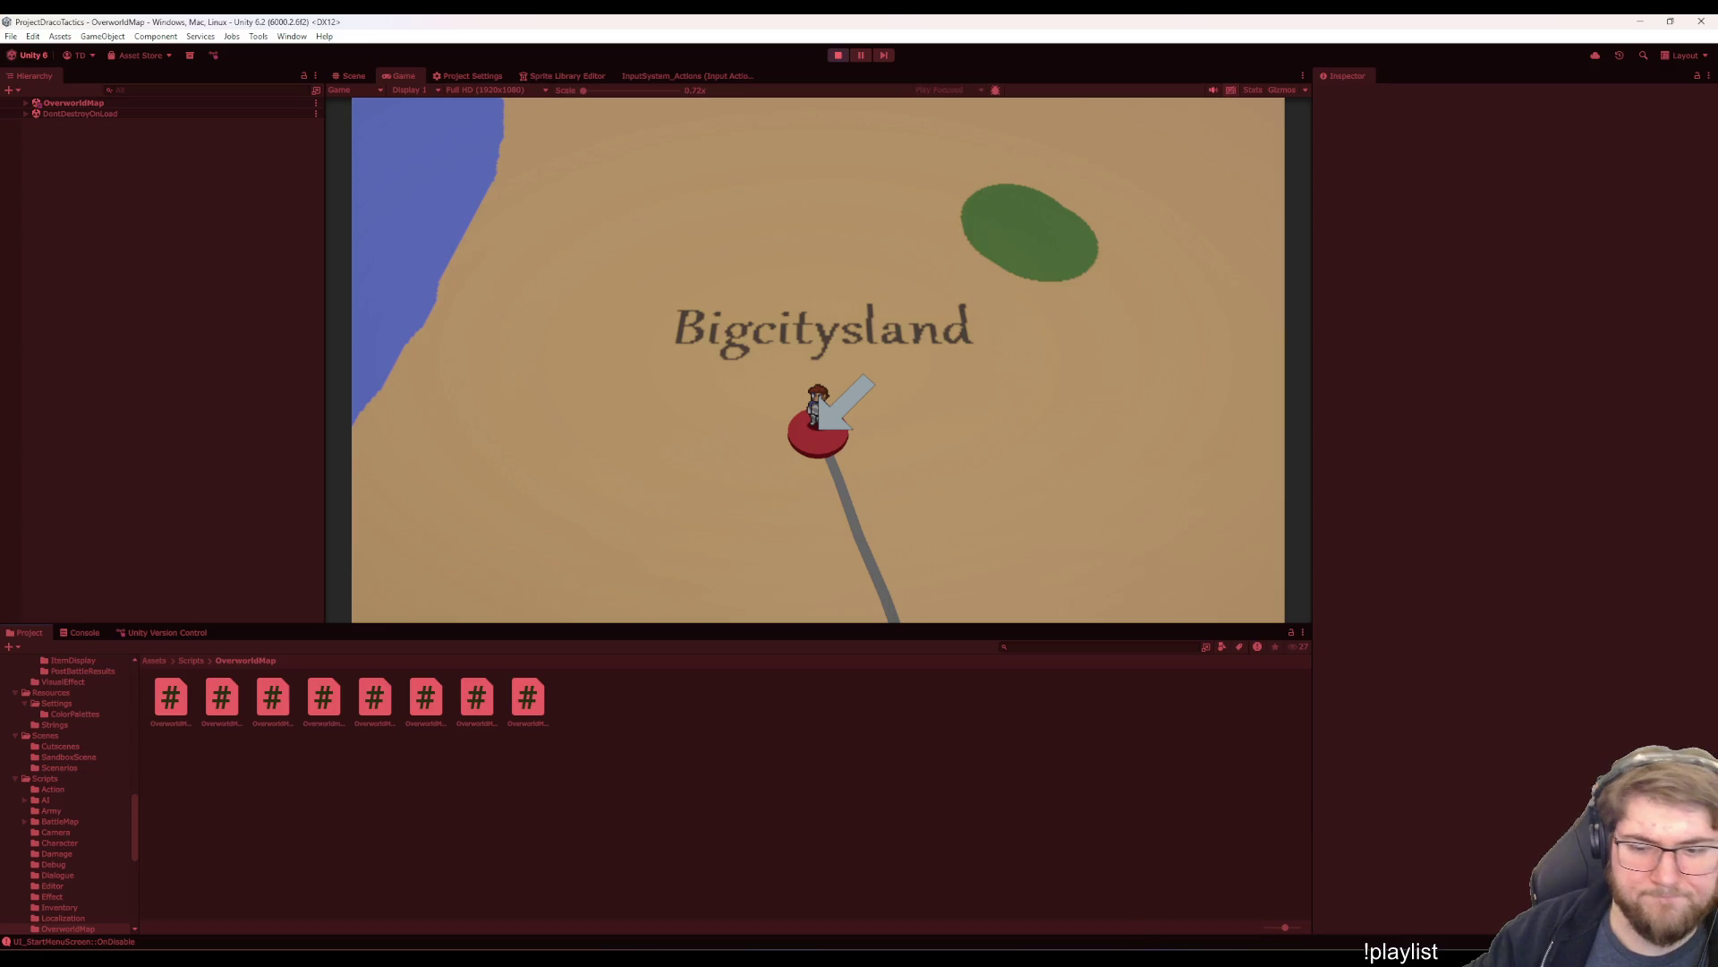
pyautogui.click(1131, 899)
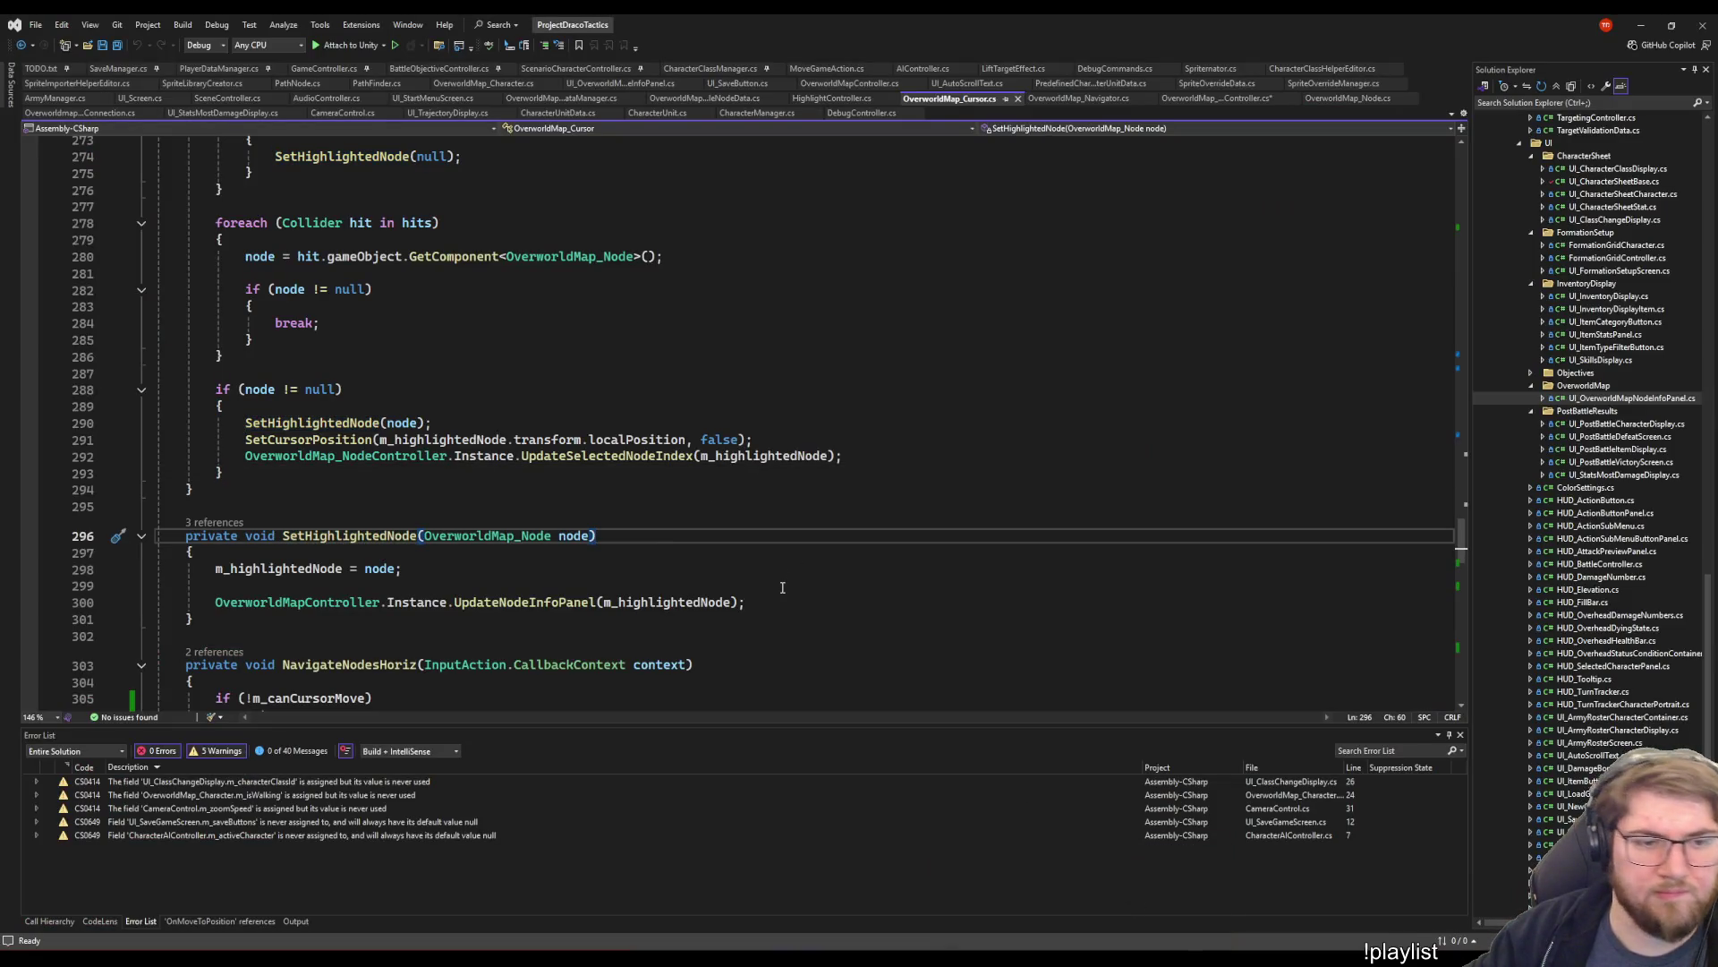
# - Read through OverworldMap_Cursor.cs from Initialized() and its camera block downward
pyautogui.scroll(20, 782, 587)
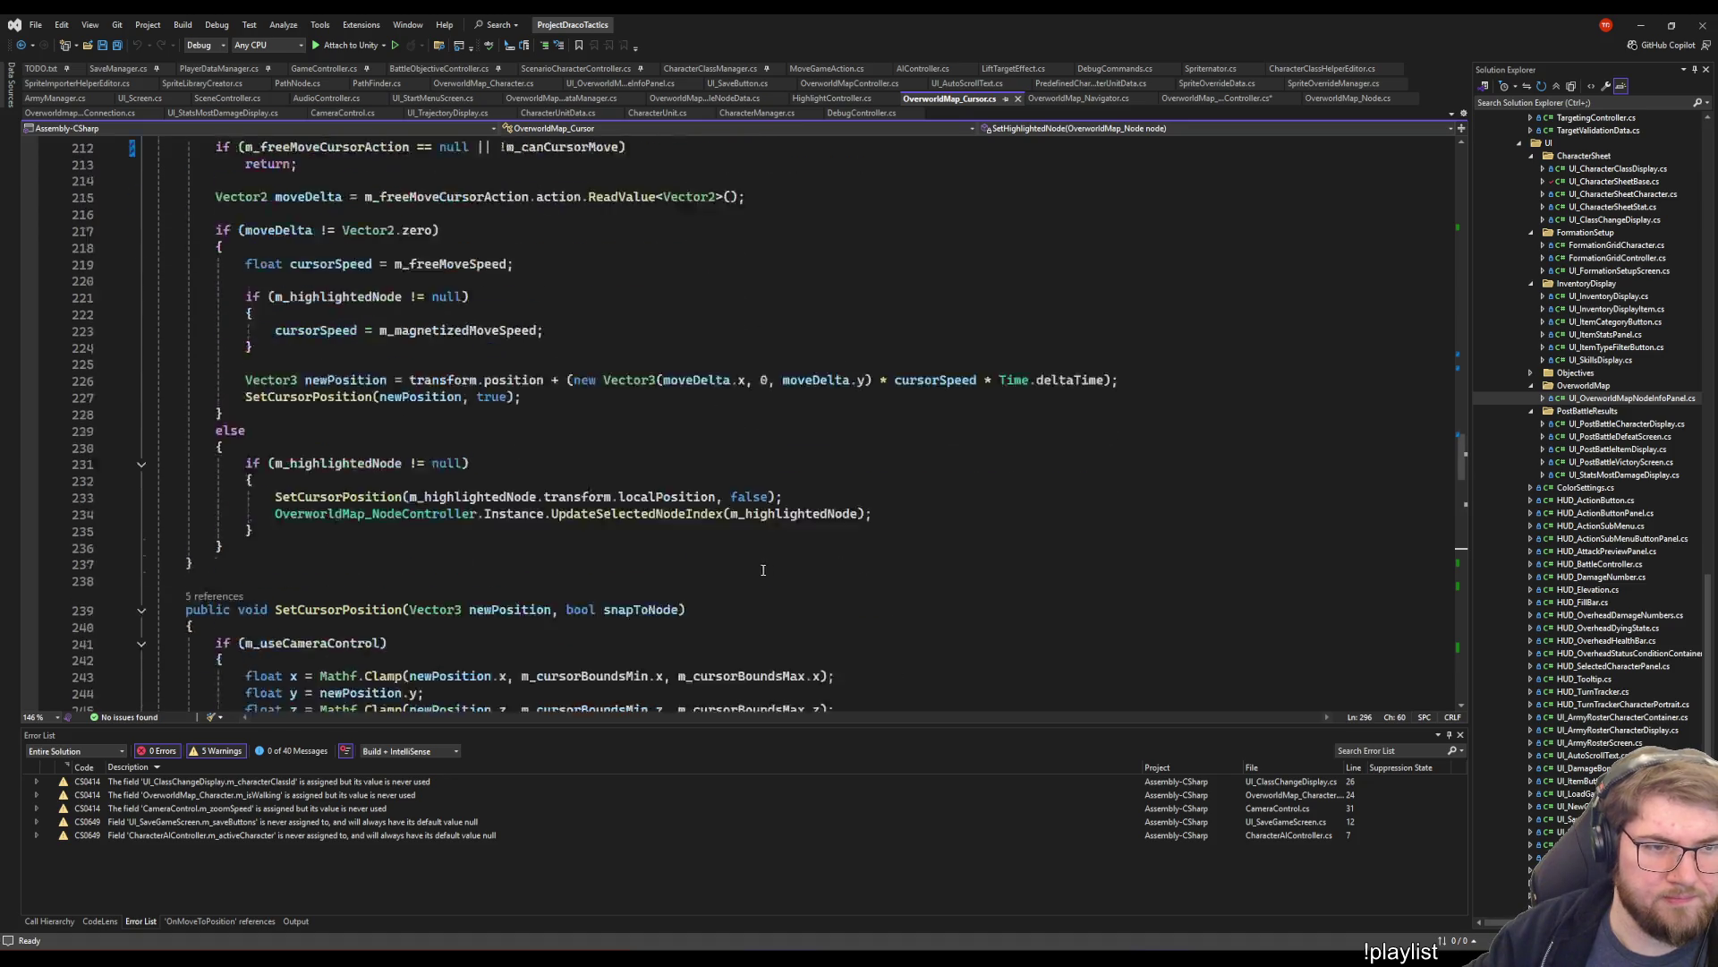
pyautogui.scroll(-8, 756, 568)
pyautogui.scroll(20, 725, 599)
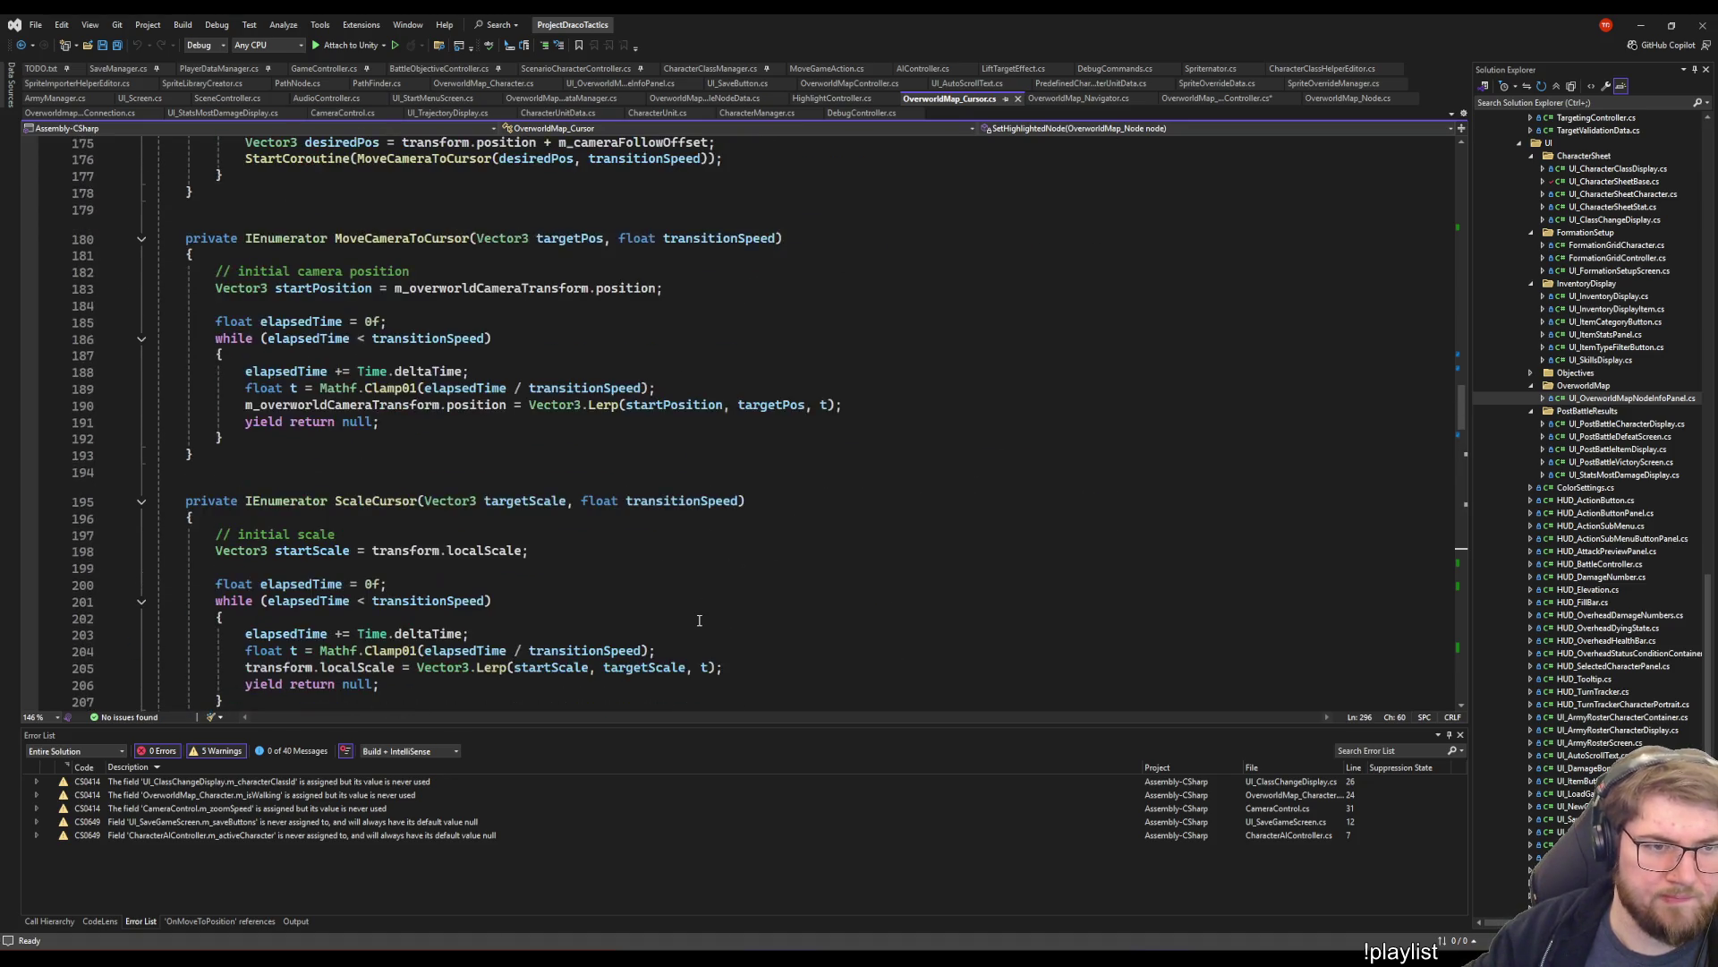
pyautogui.scroll(20, 697, 630)
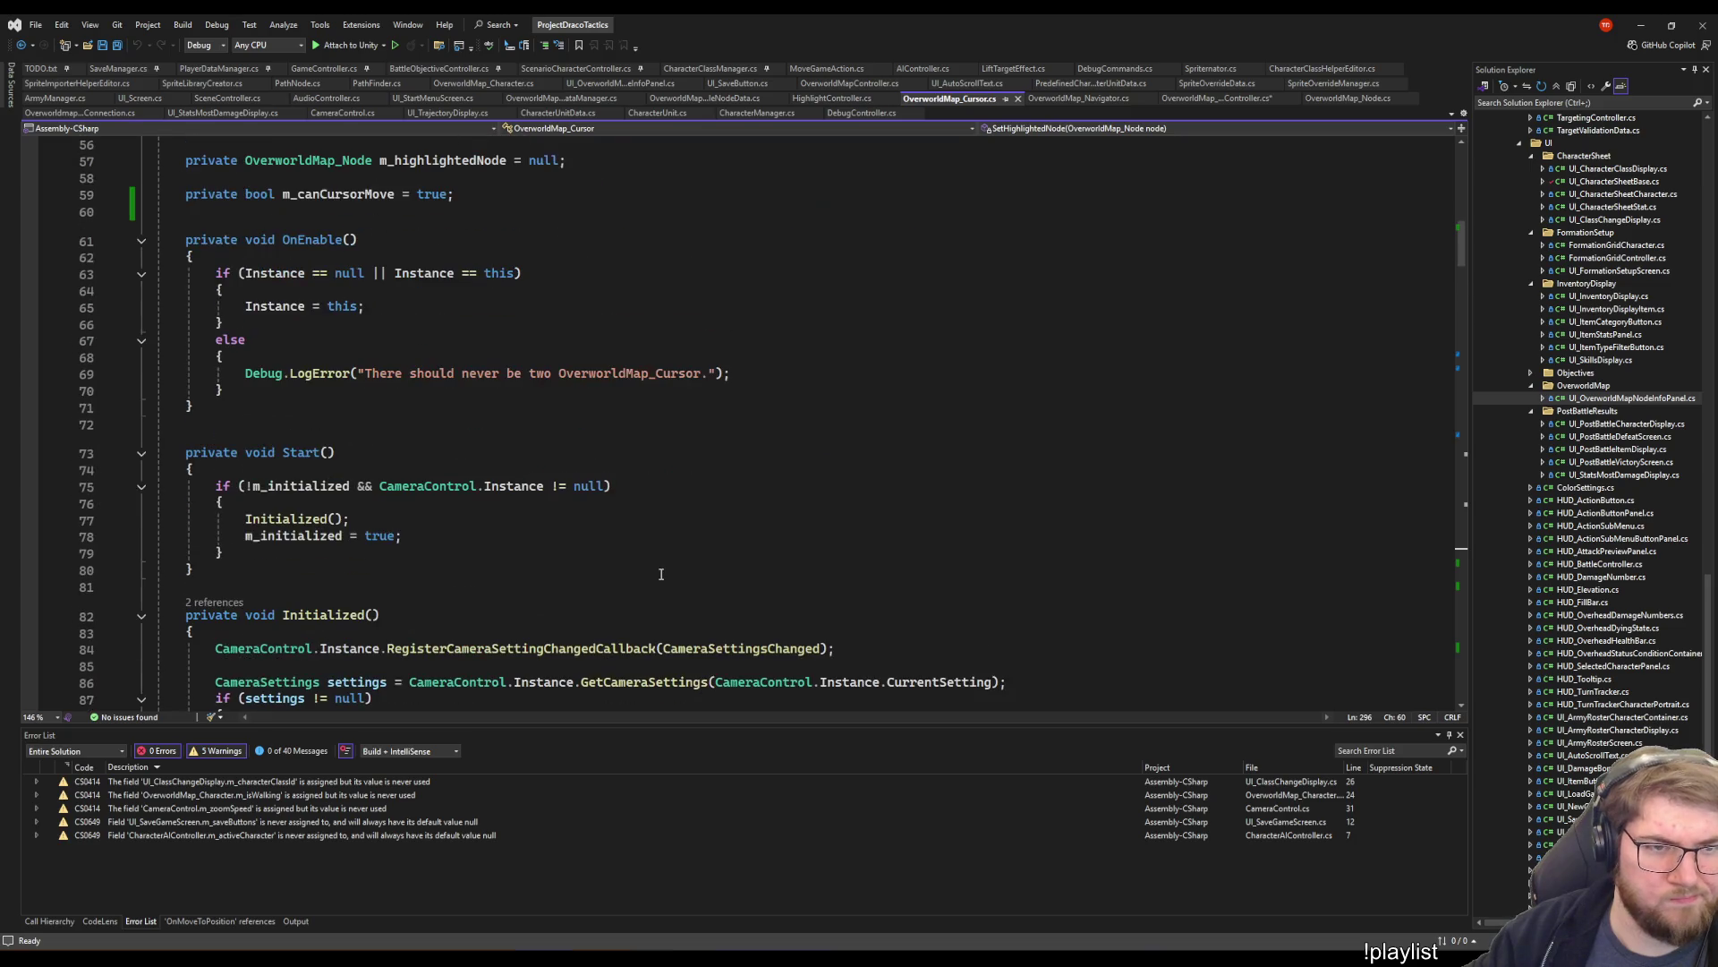
pyautogui.scroll(-6, 662, 574)
pyautogui.click(617, 433)
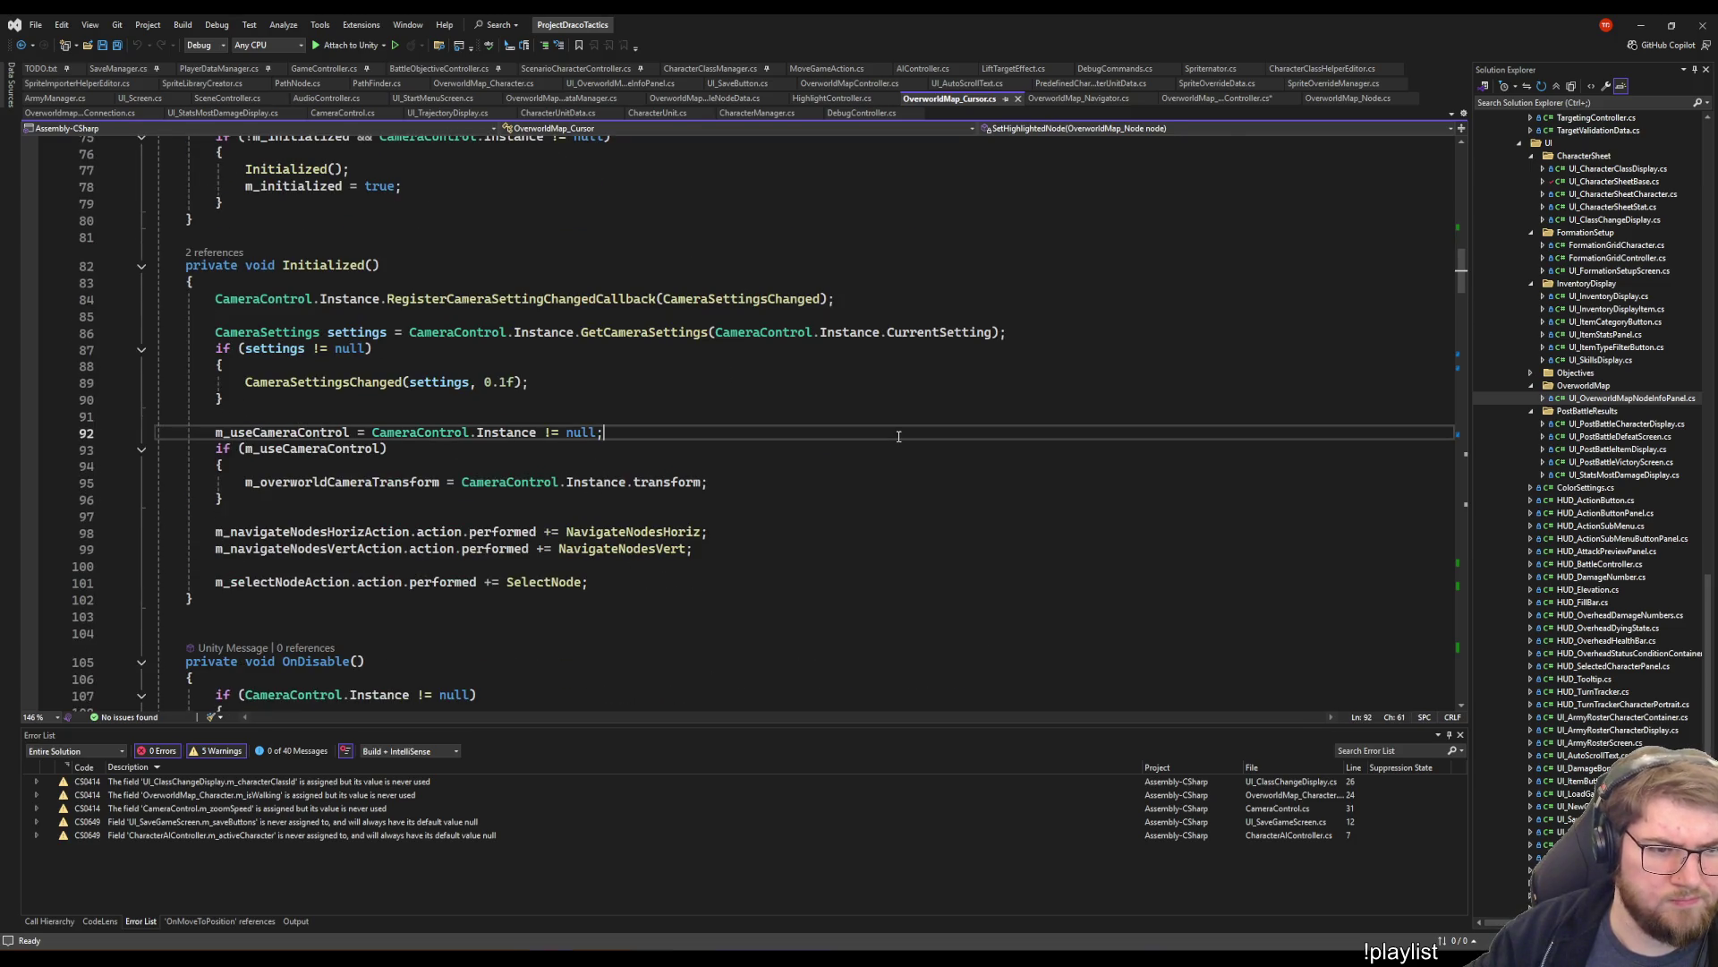
pyautogui.click(916, 507)
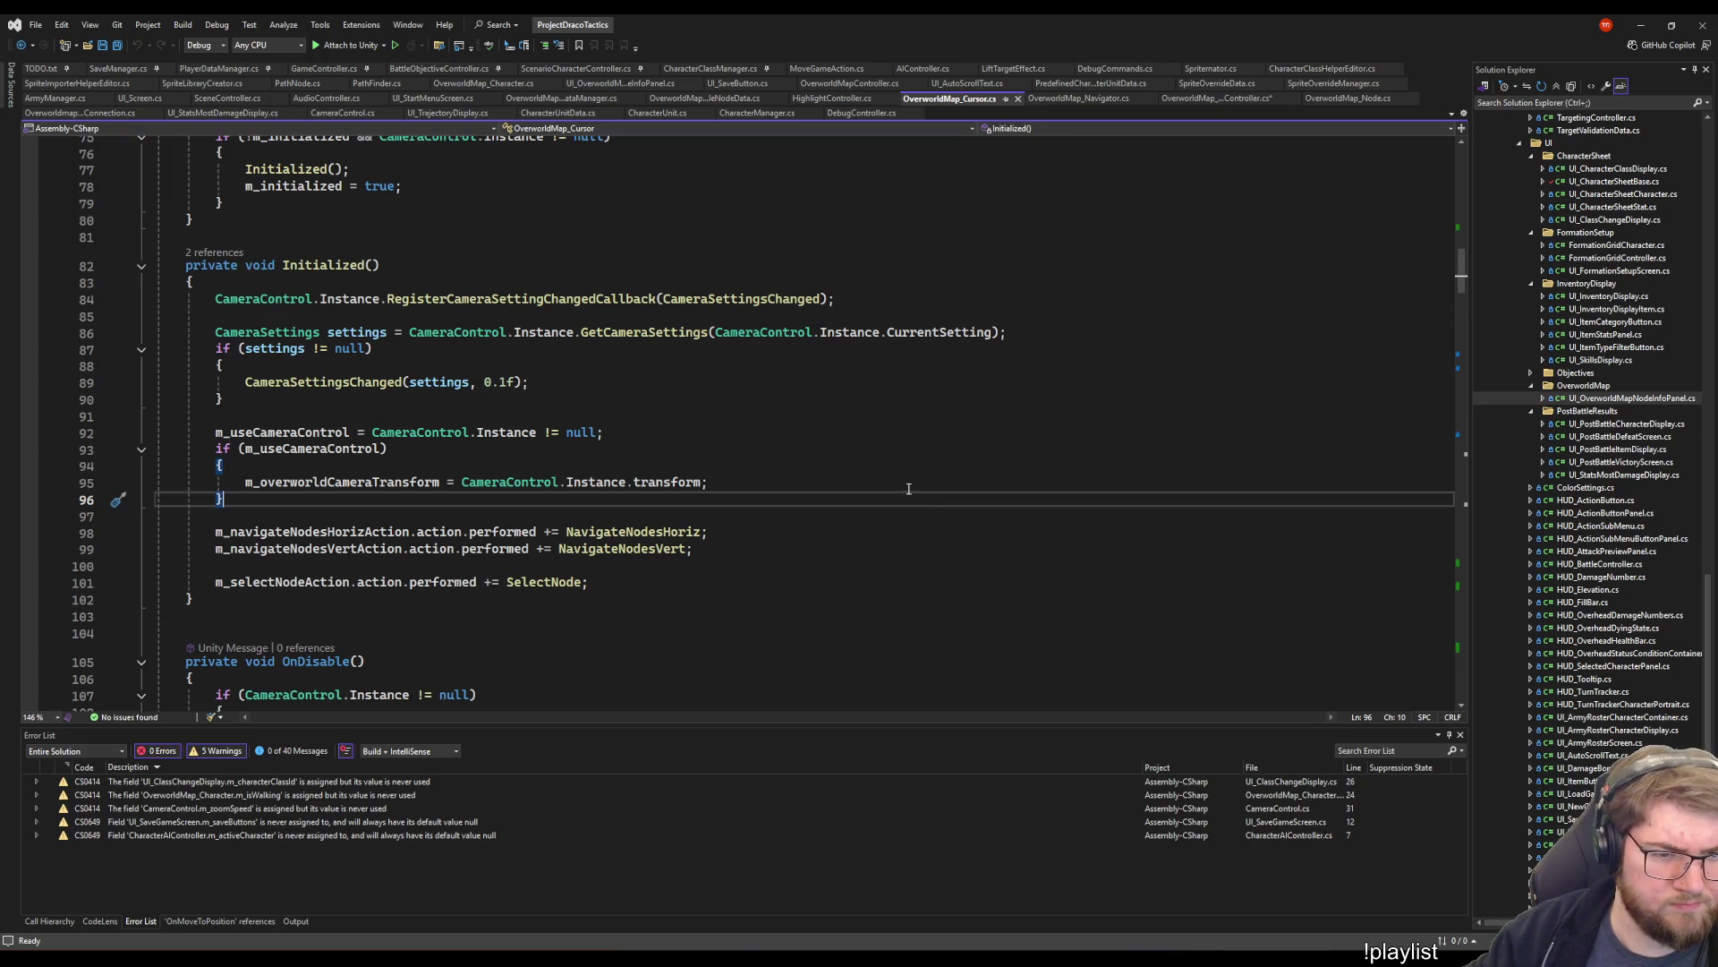
pyautogui.scroll(-7, 893, 458)
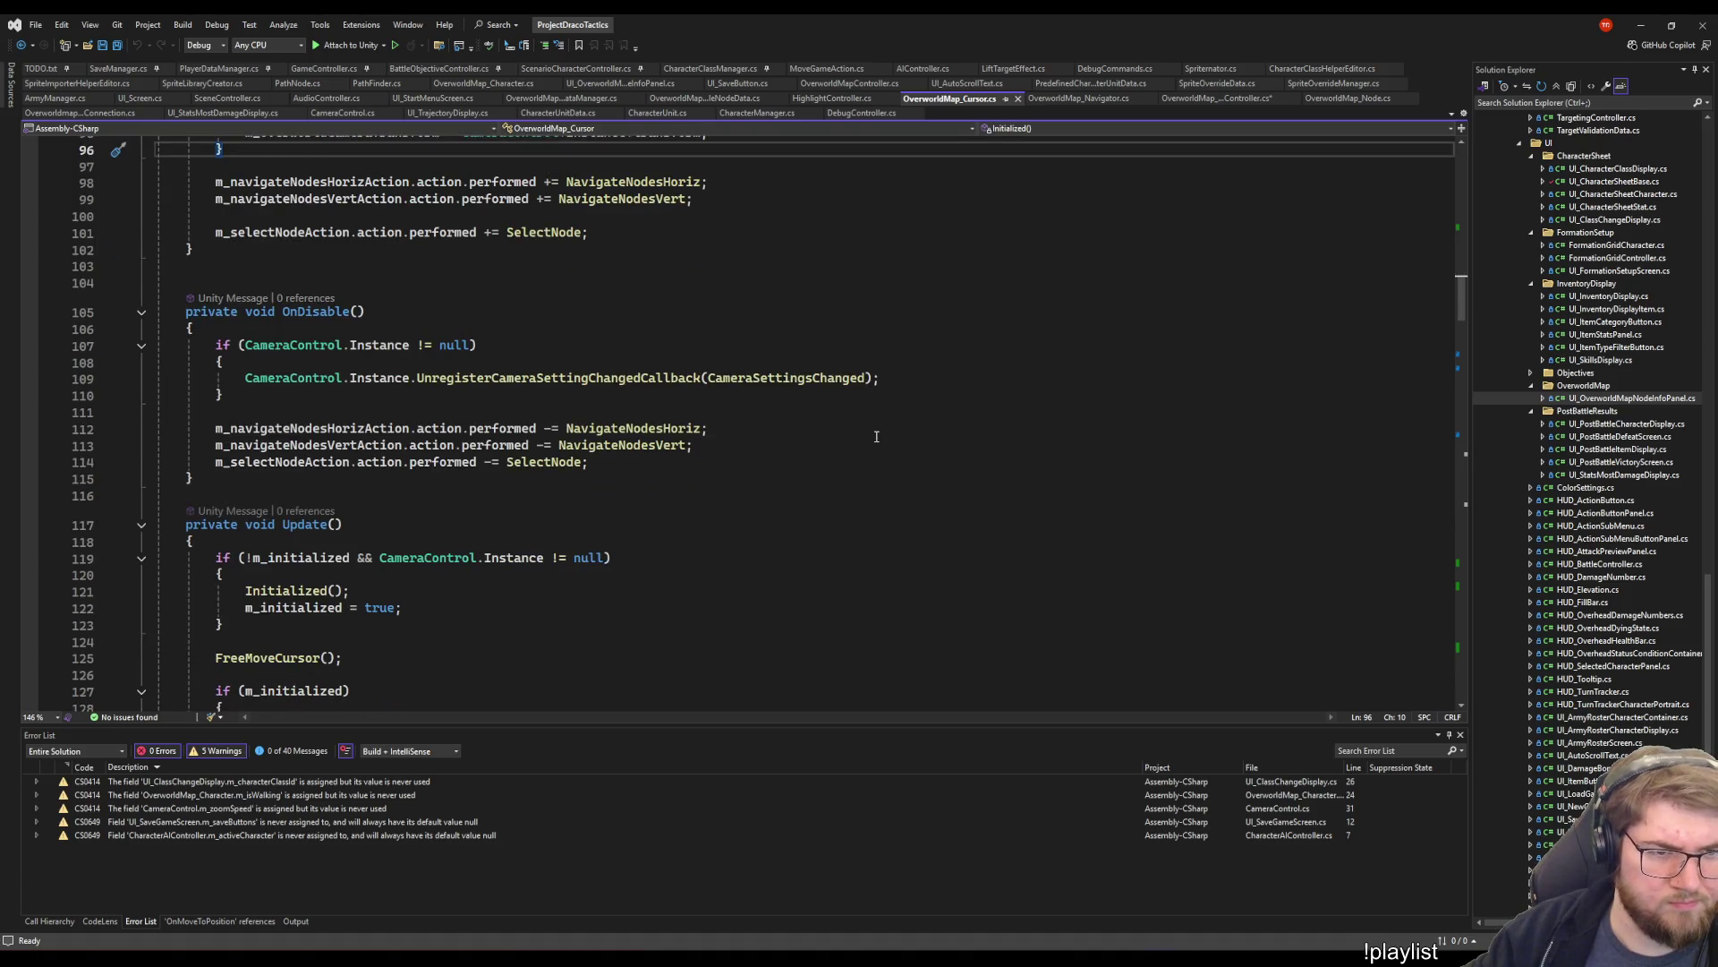
pyautogui.scroll(-6, 878, 439)
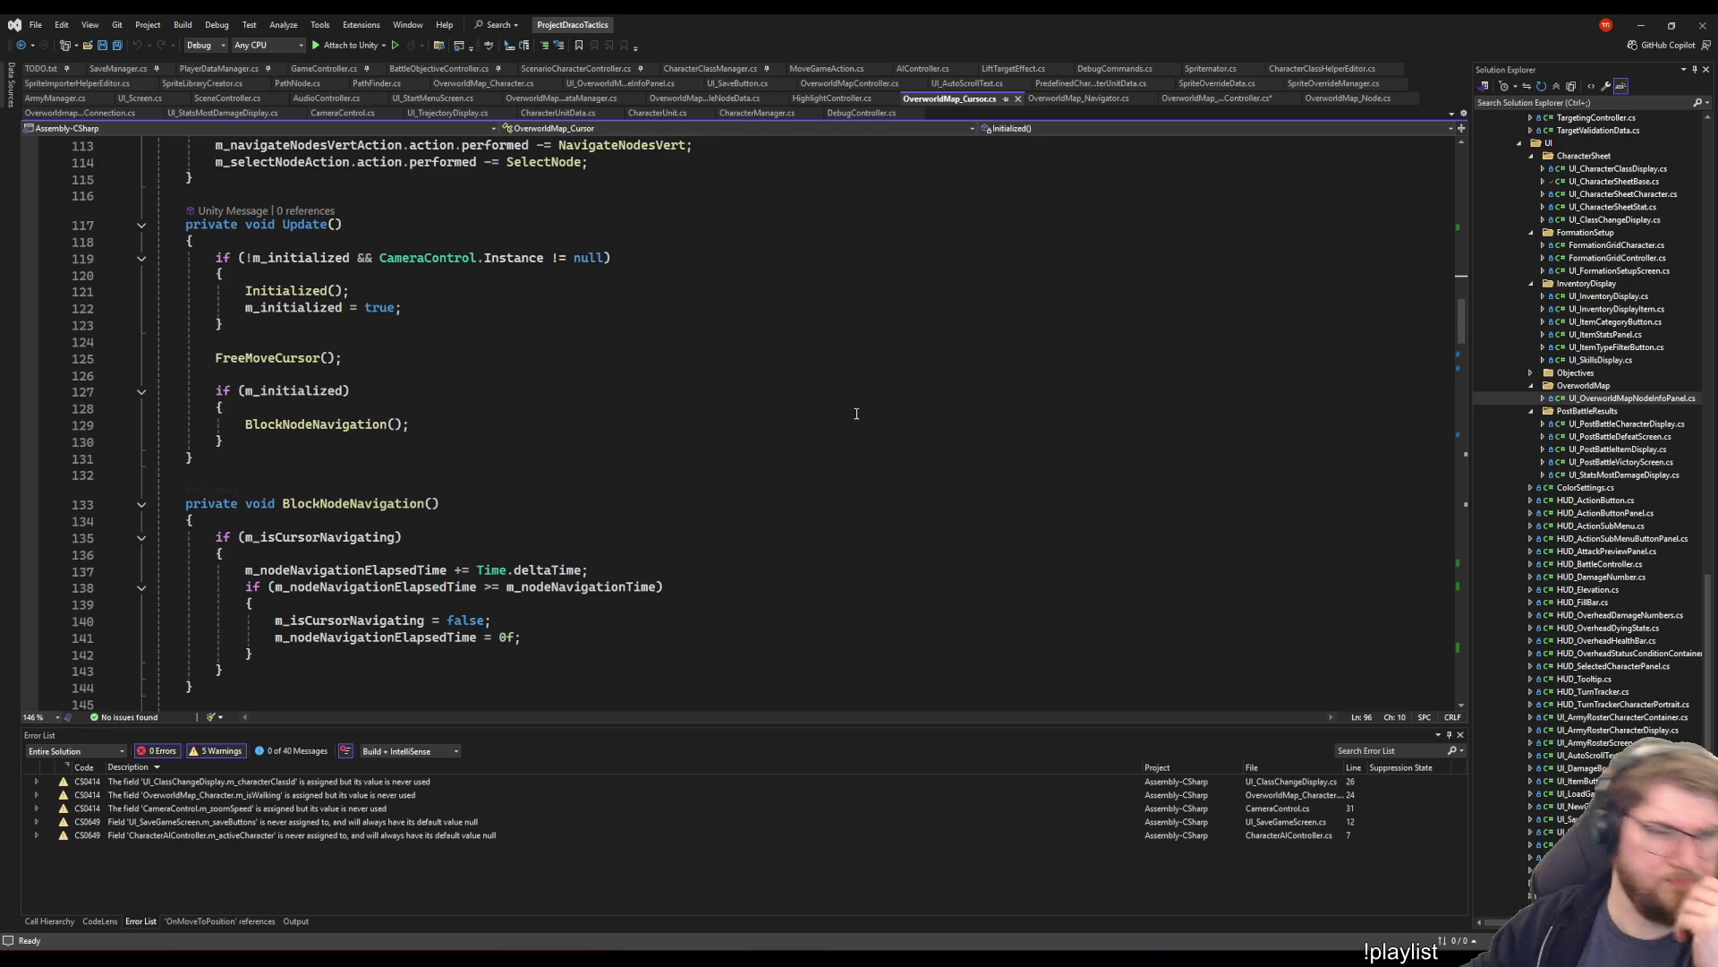
pyautogui.scroll(-10, 848, 414)
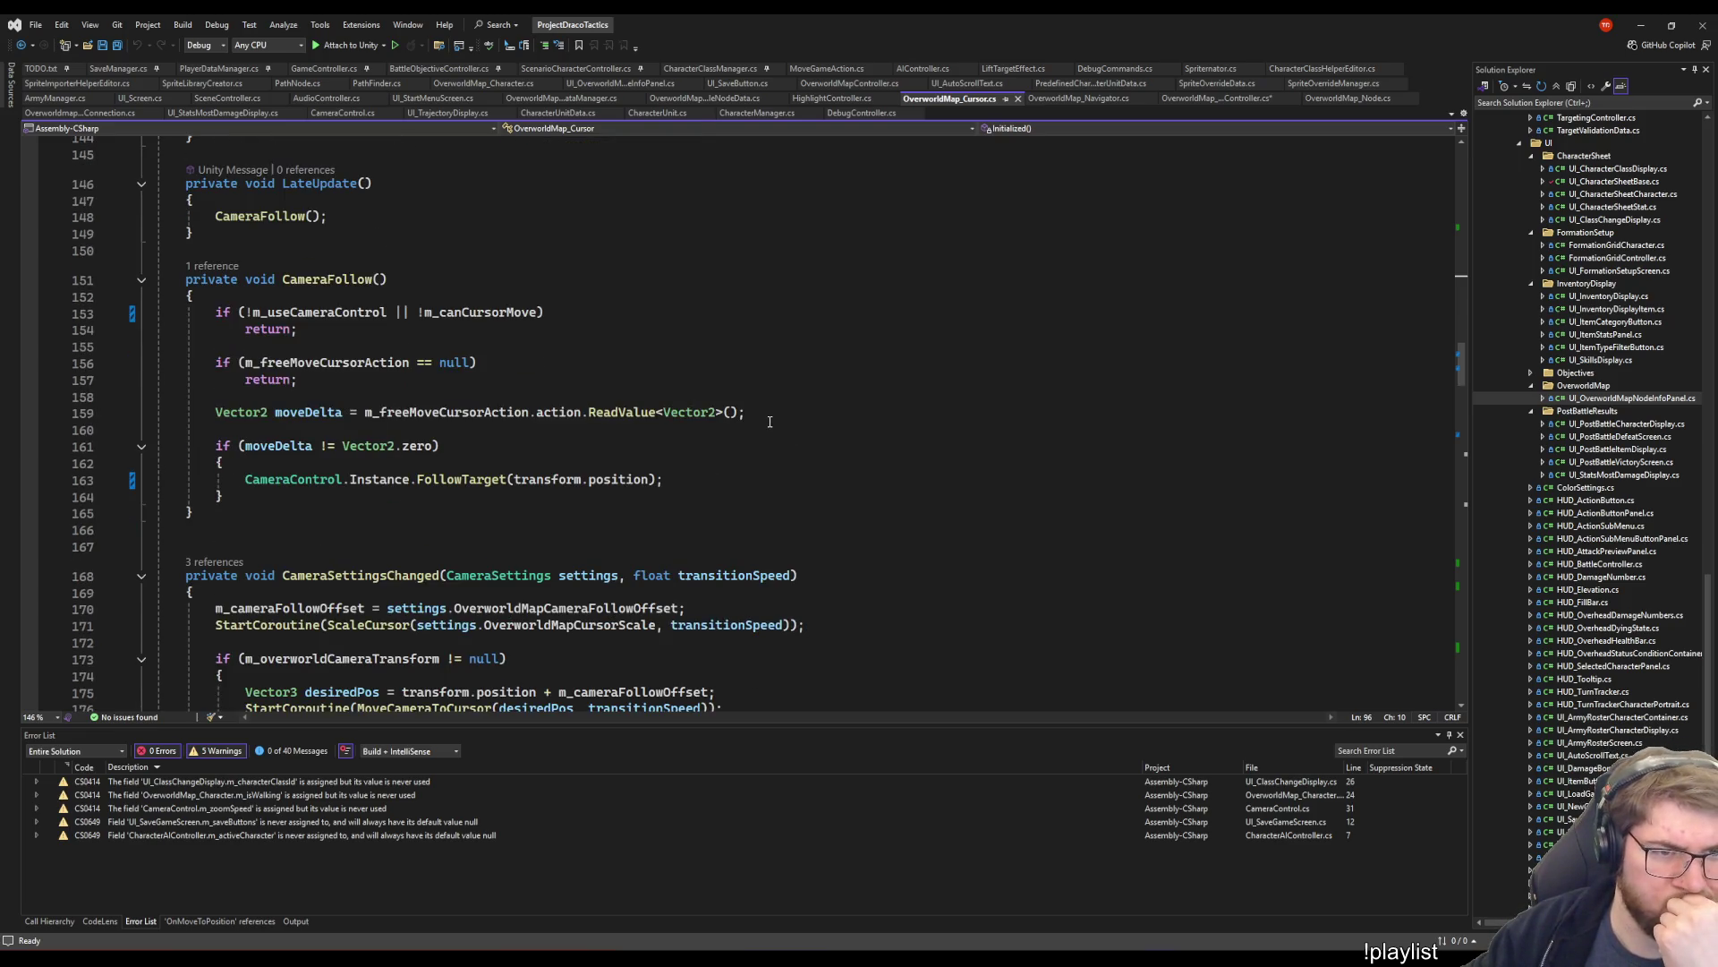
pyautogui.scroll(-13, 774, 428)
pyautogui.scroll(-17, 769, 421)
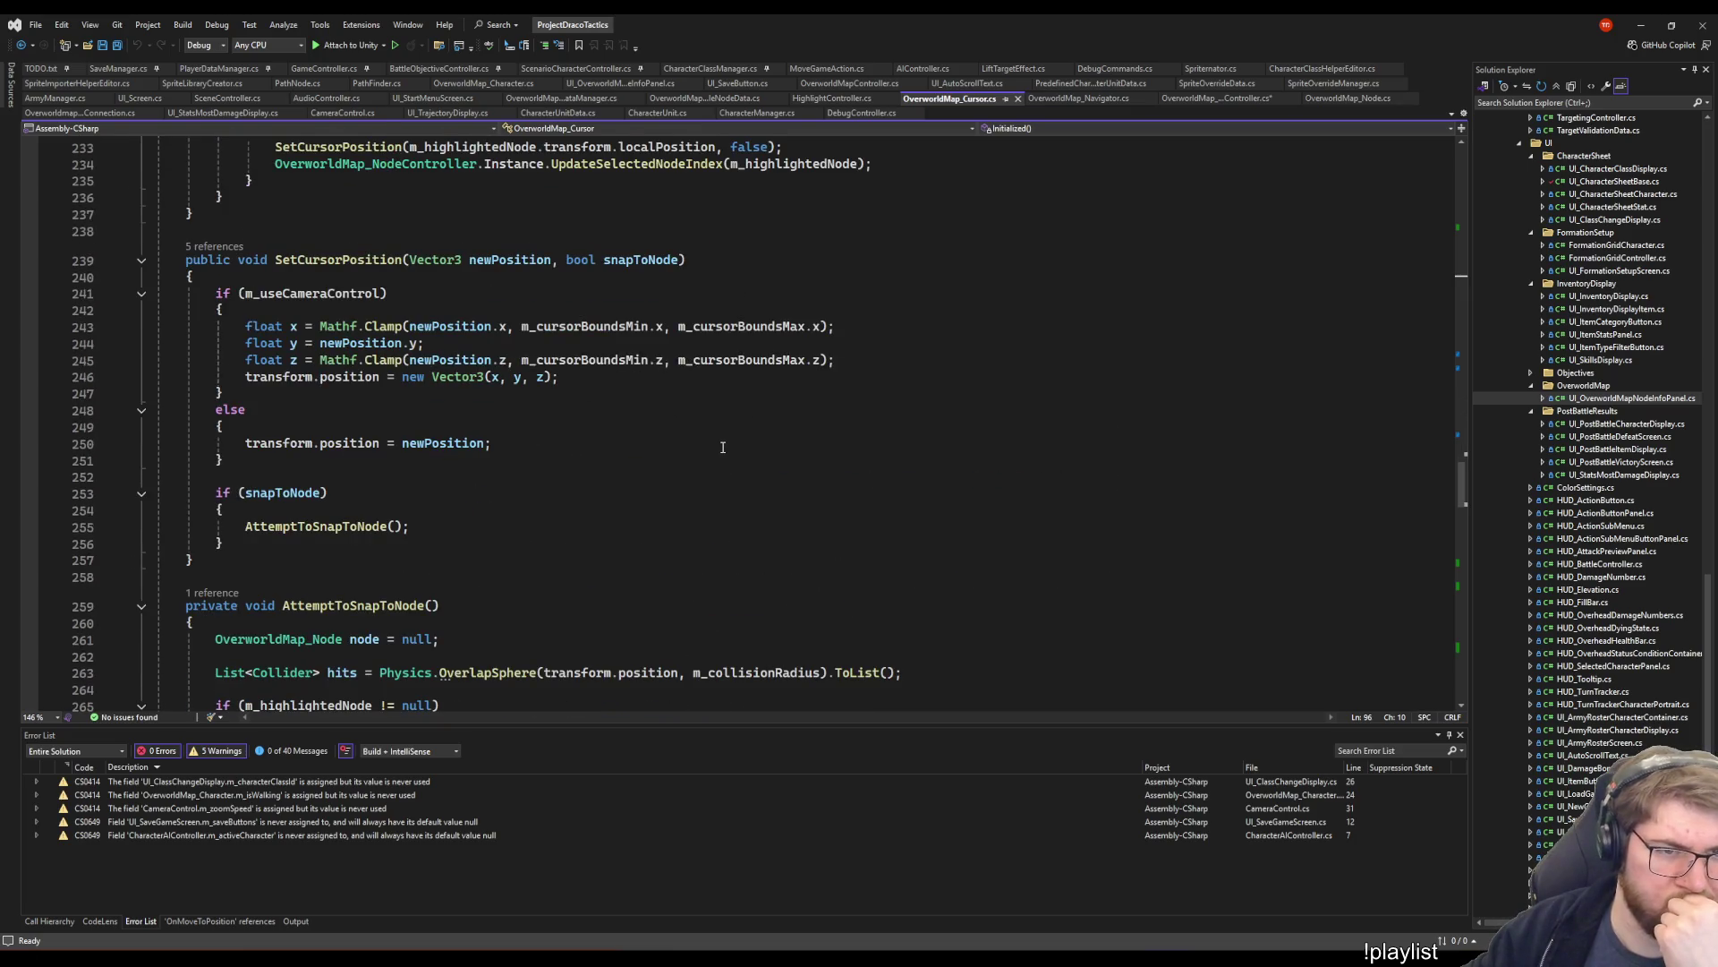
pyautogui.scroll(-1, 723, 447)
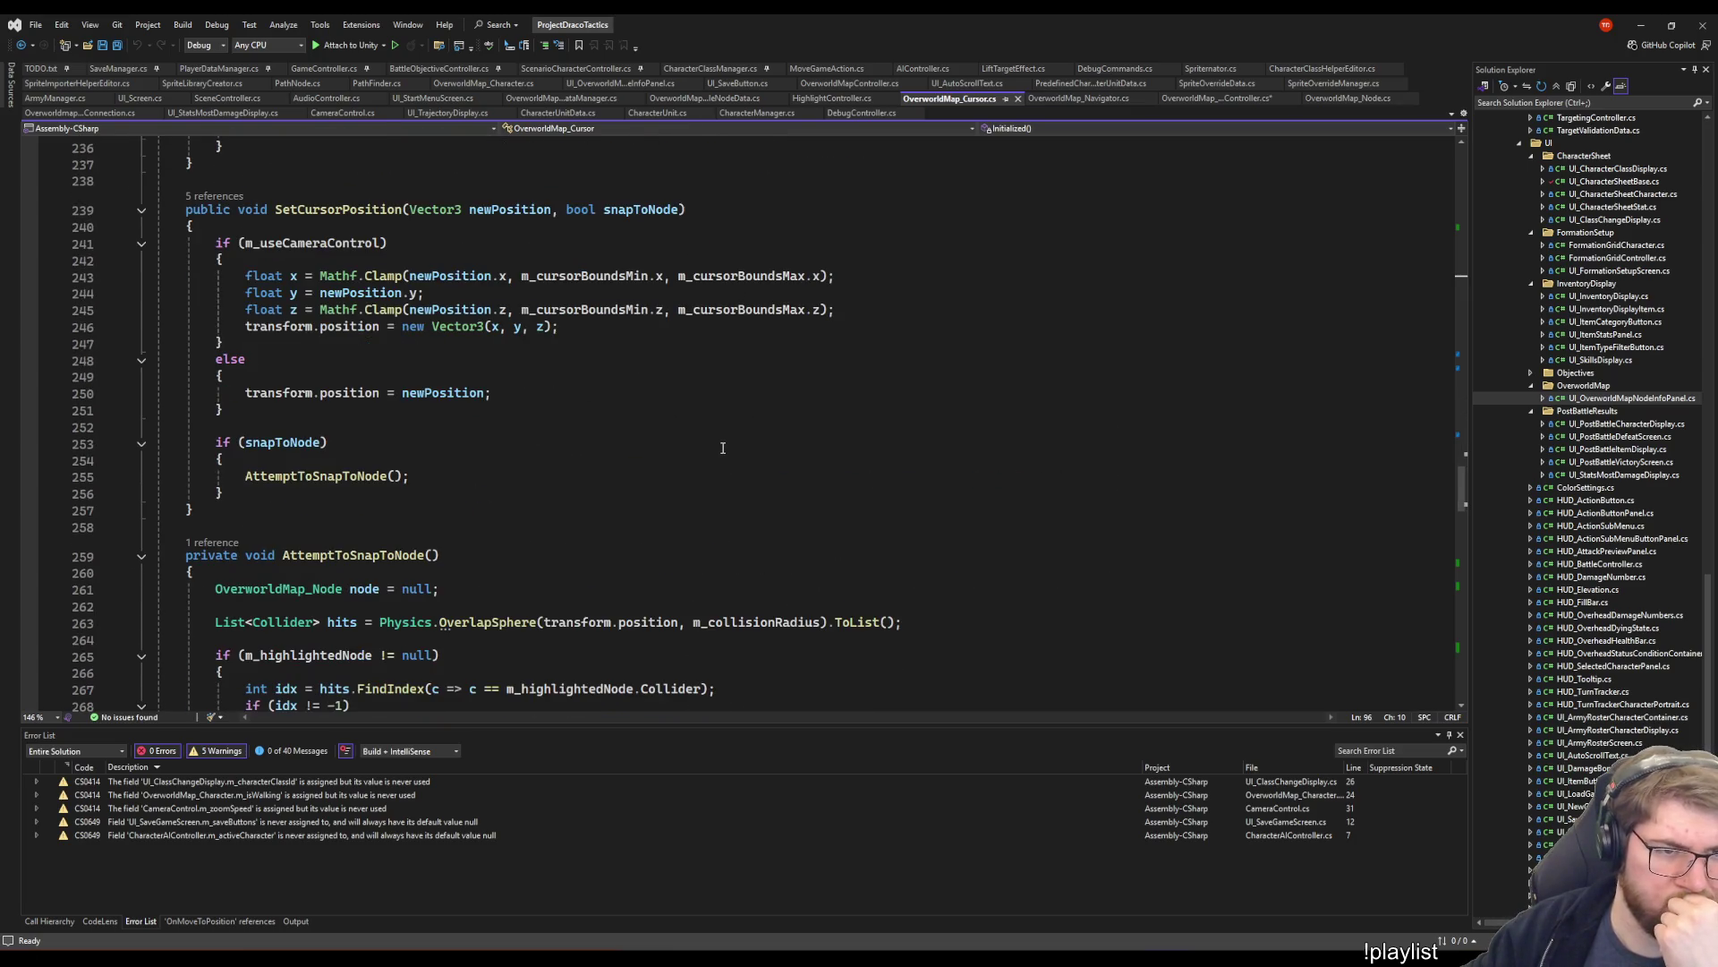
# - Jump to the SetCursorPosition call in OverworldMap_Character.cs, then to its definition
pyautogui.click(213, 197)
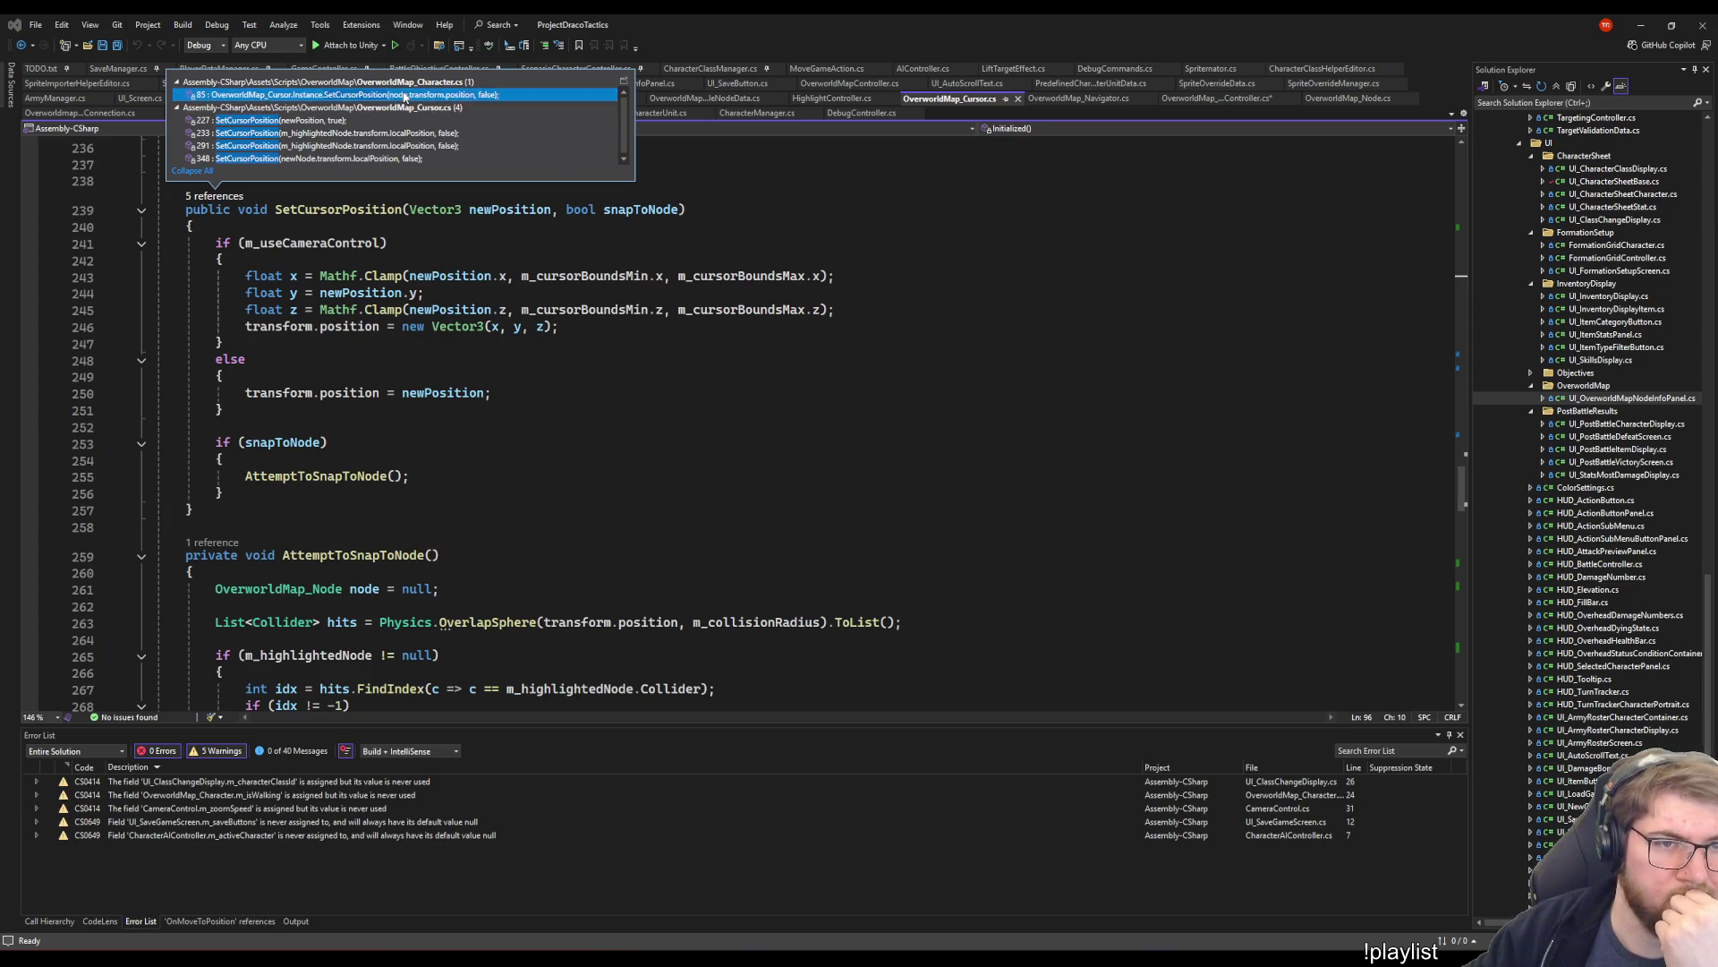
pyautogui.doubleClick(358, 94)
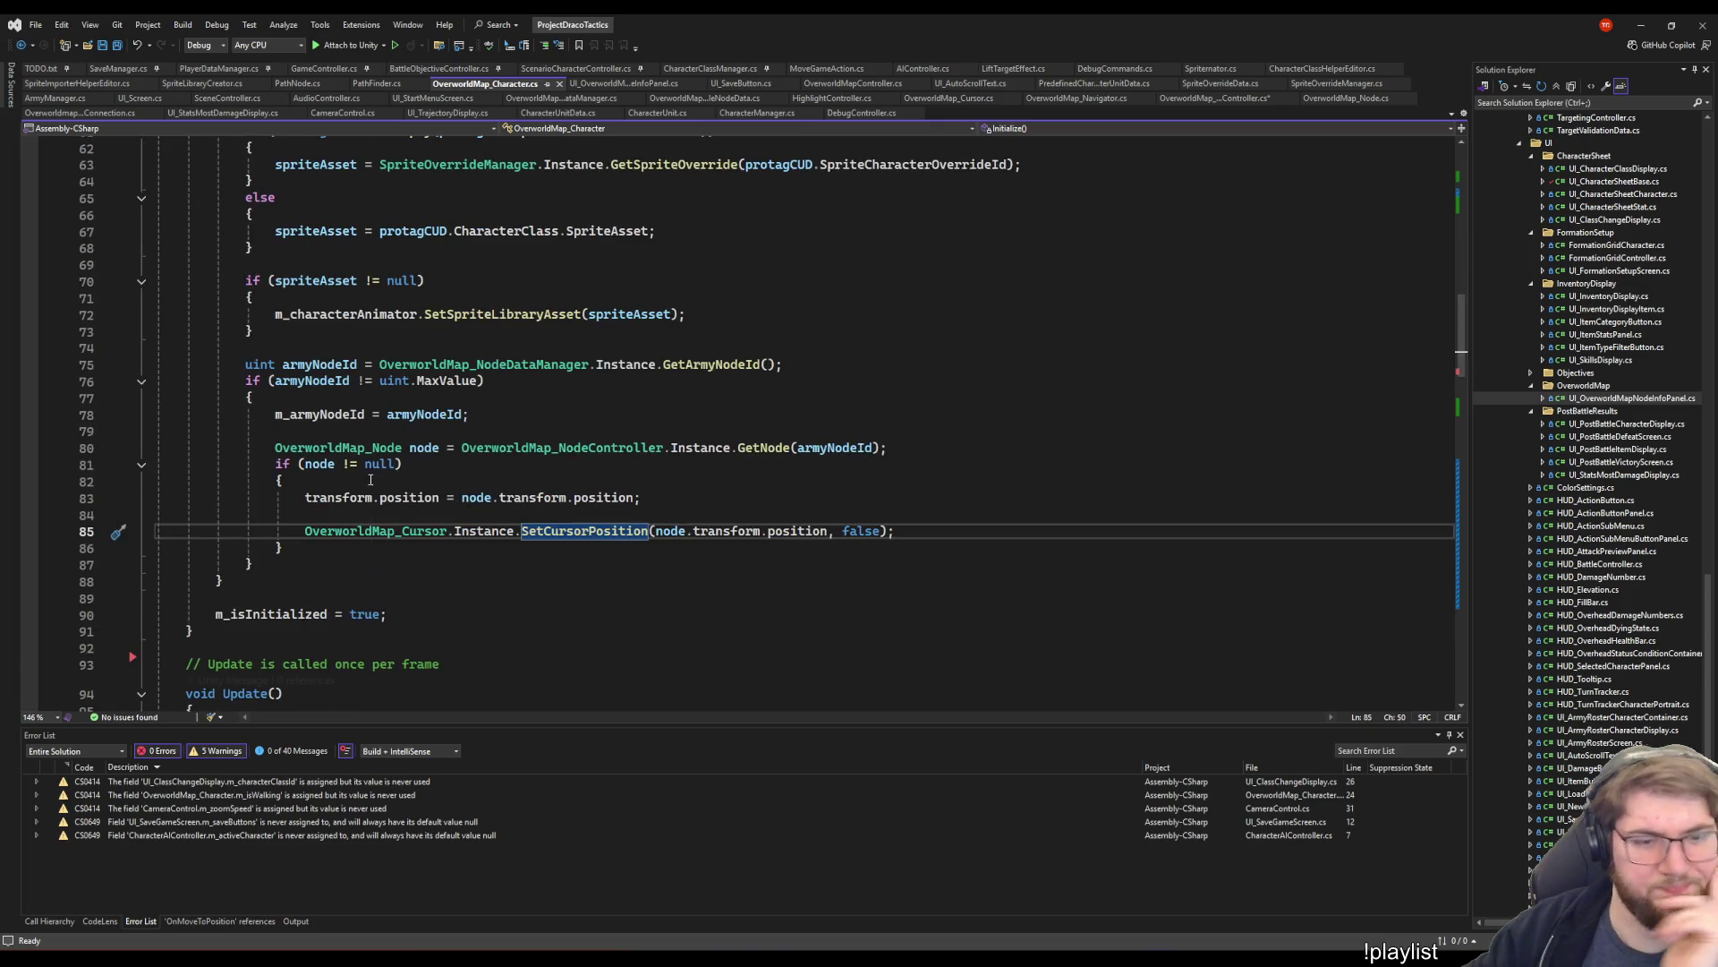
pyautogui.moveTo(540, 527)
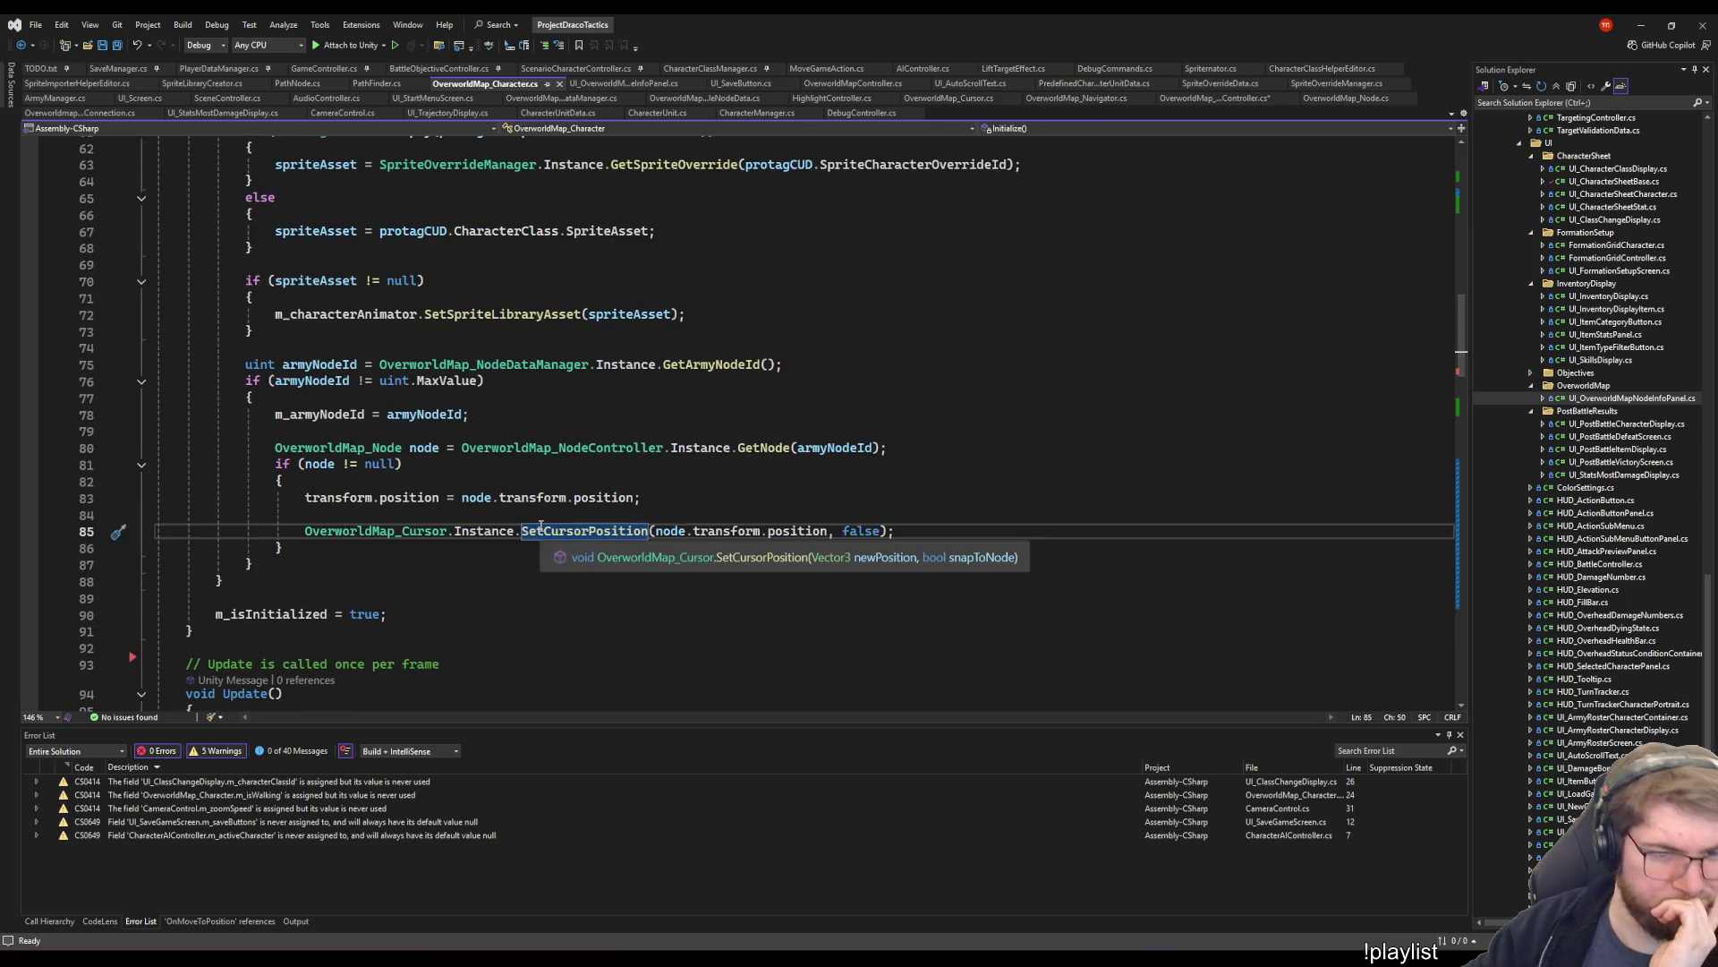
pyautogui.rightClick(588, 533)
pyautogui.click(659, 616)
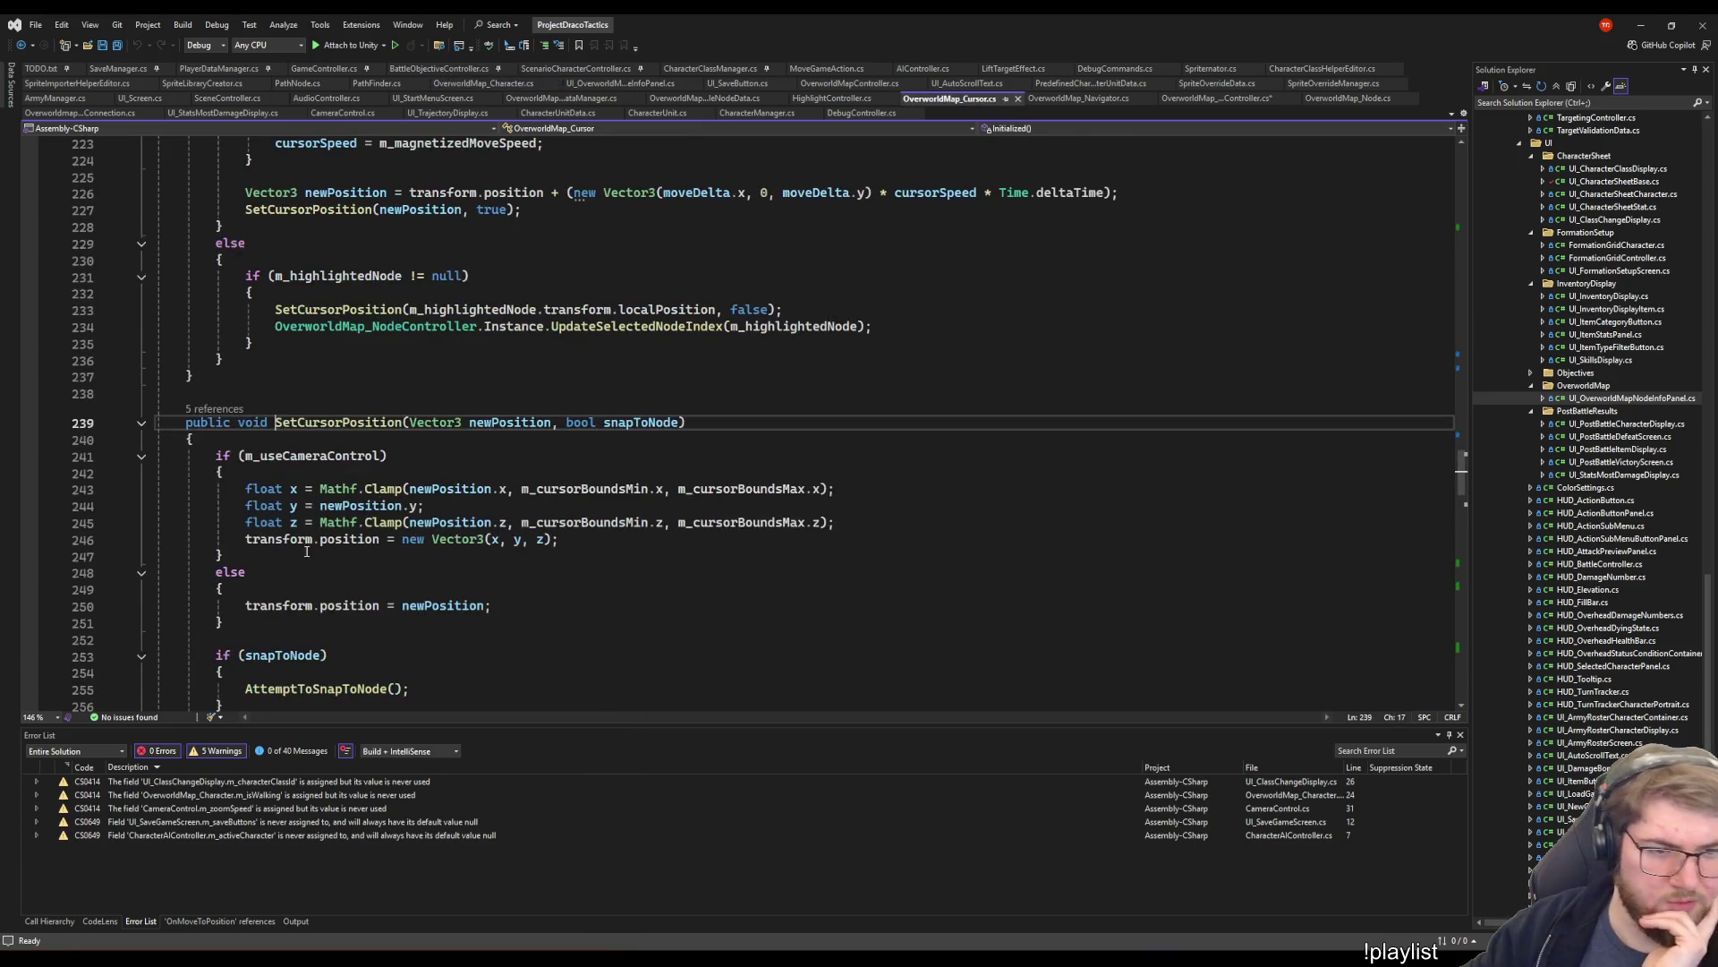
# - Review the snapToNode block and AttemptToSnapToNode, then return to line 85's false argument
pyautogui.scroll(-5, 230, 457)
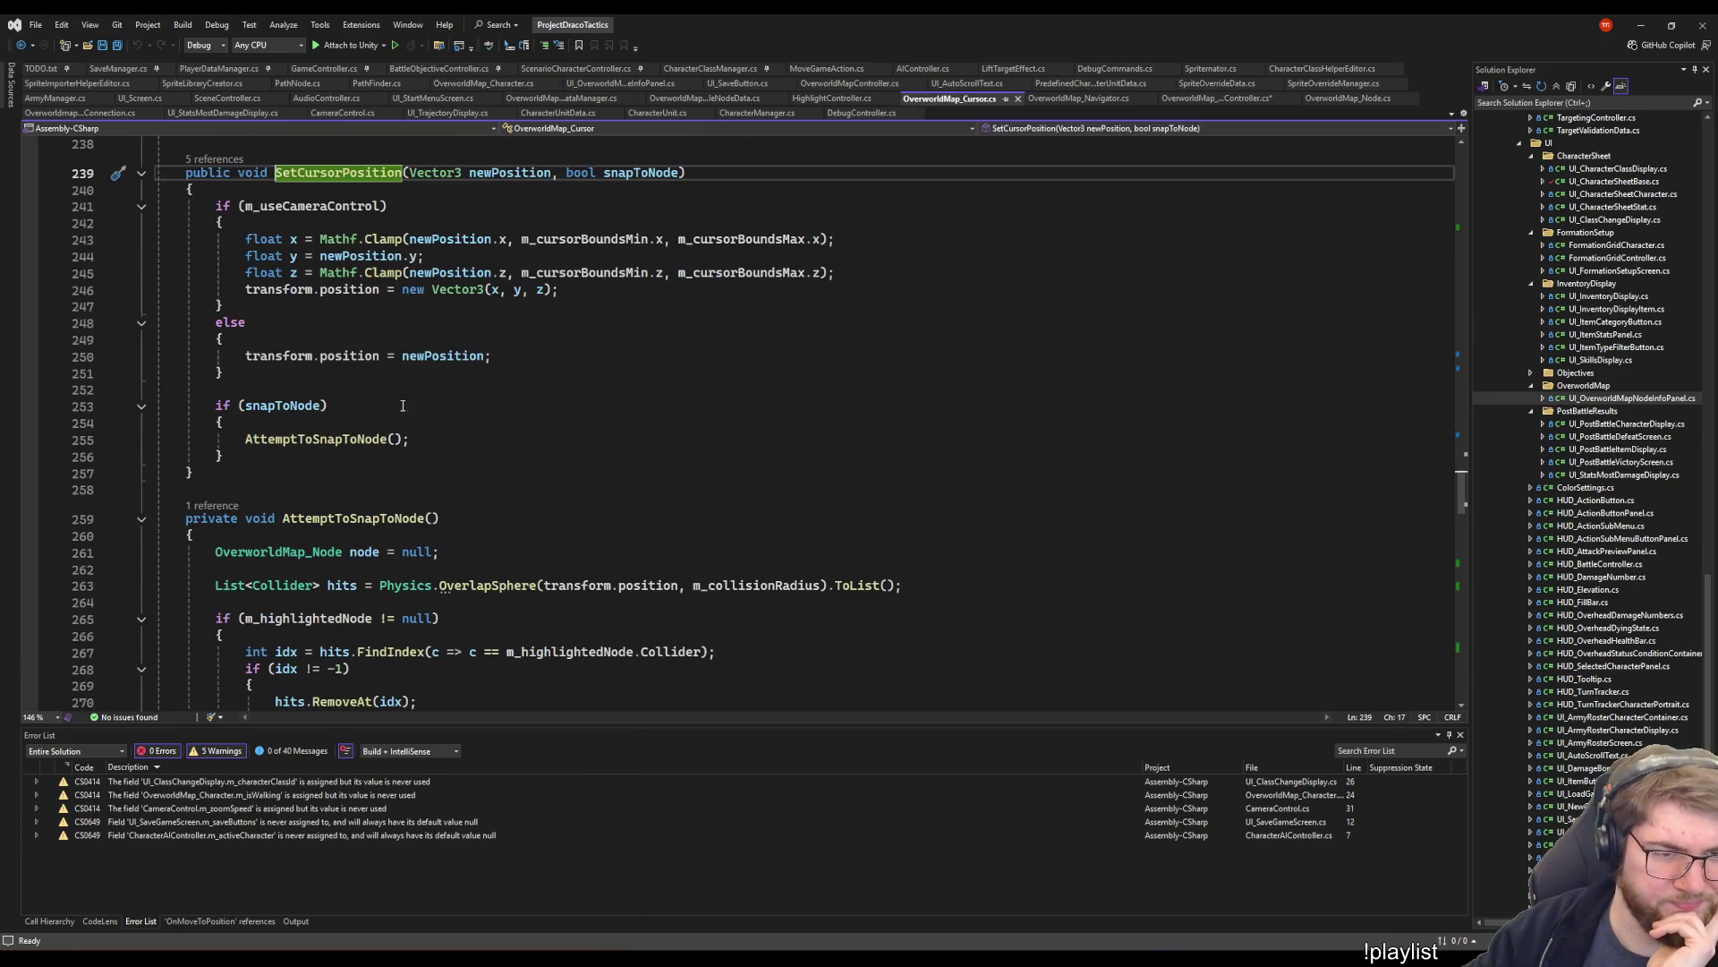
pyautogui.click(331, 456)
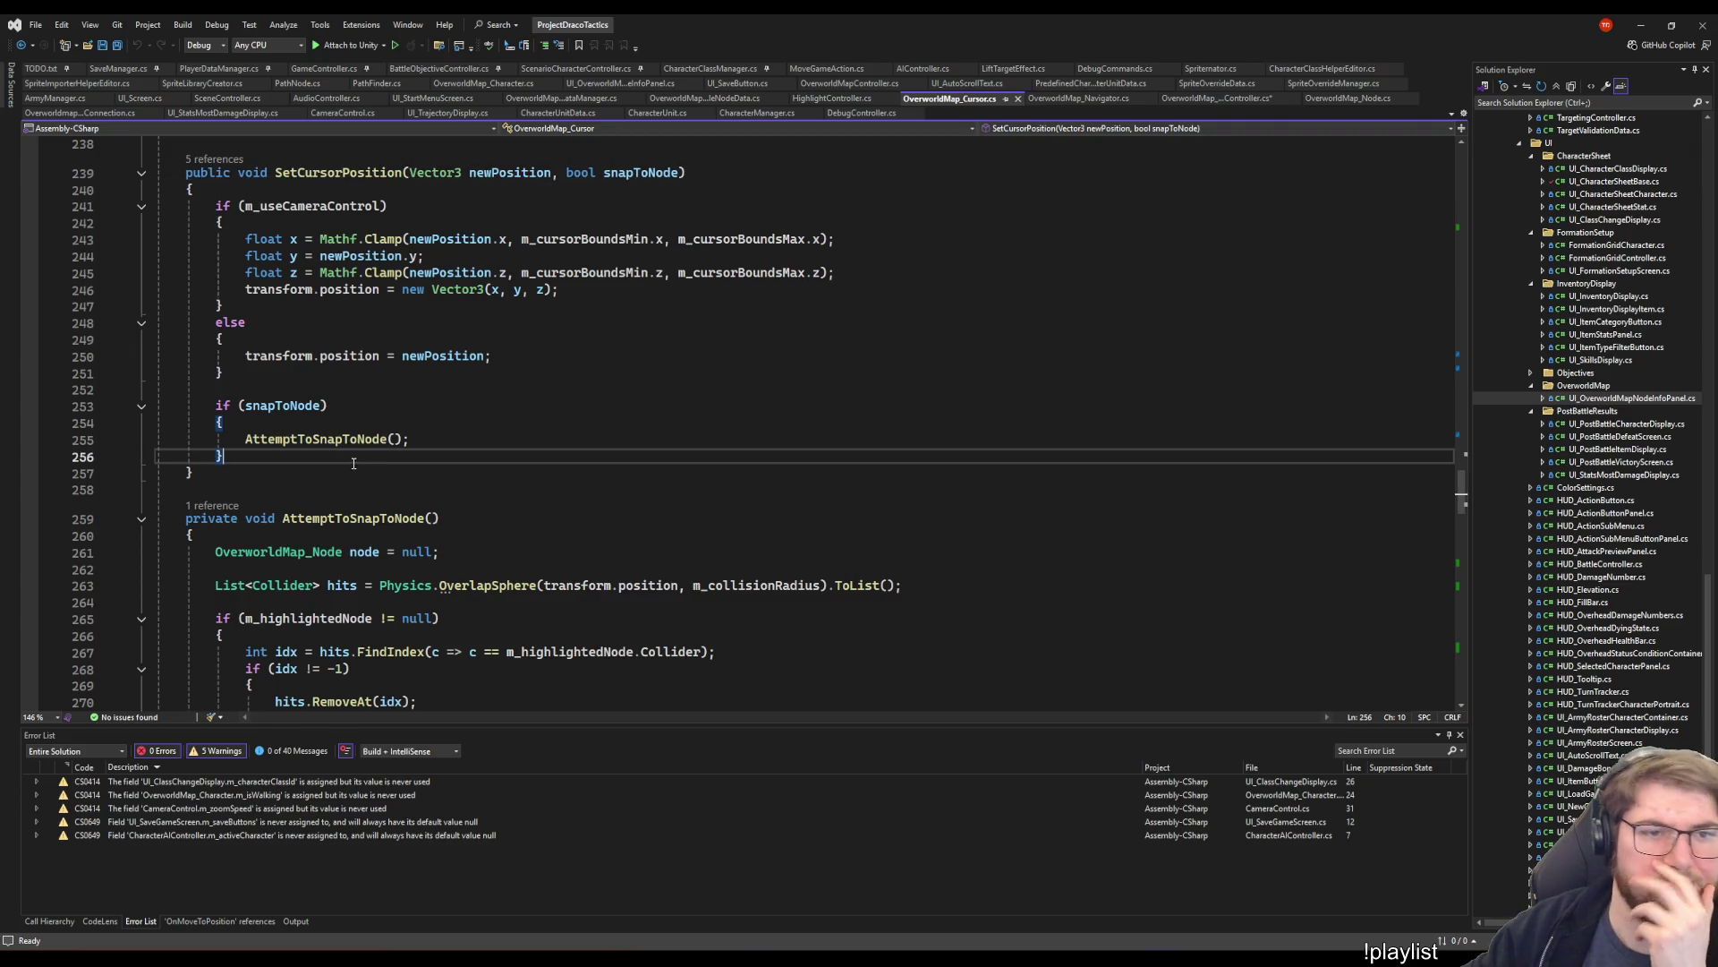
pyautogui.scroll(-5, 575, 495)
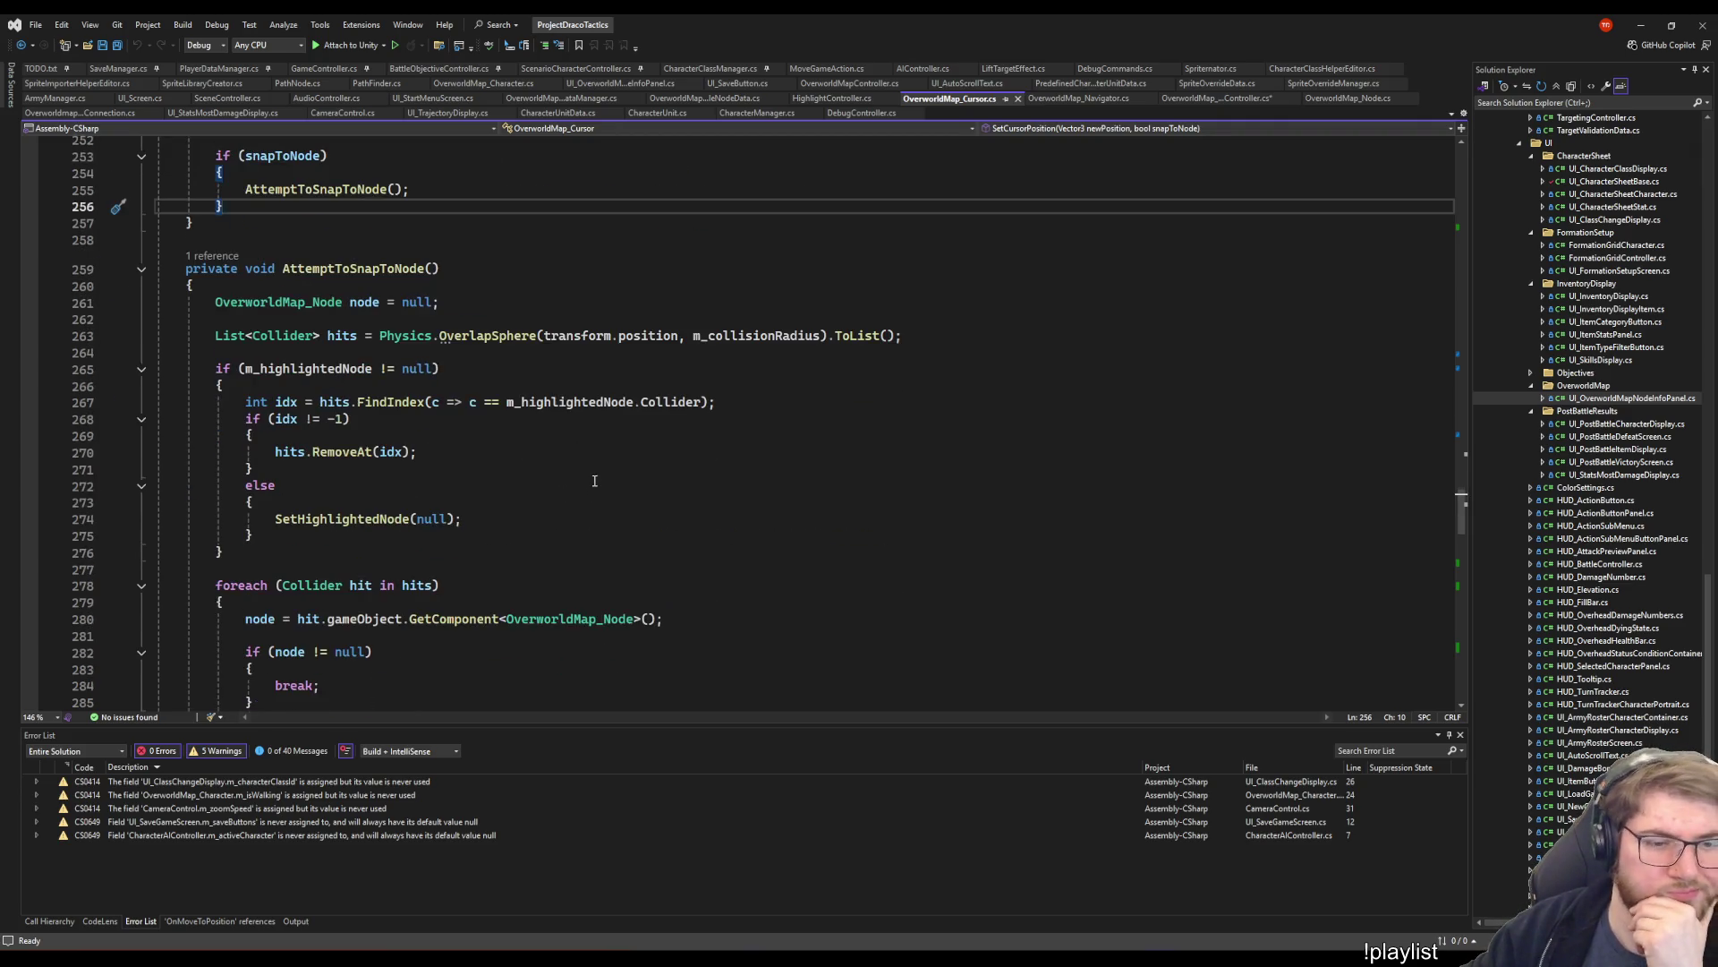
pyautogui.scroll(-3, 601, 444)
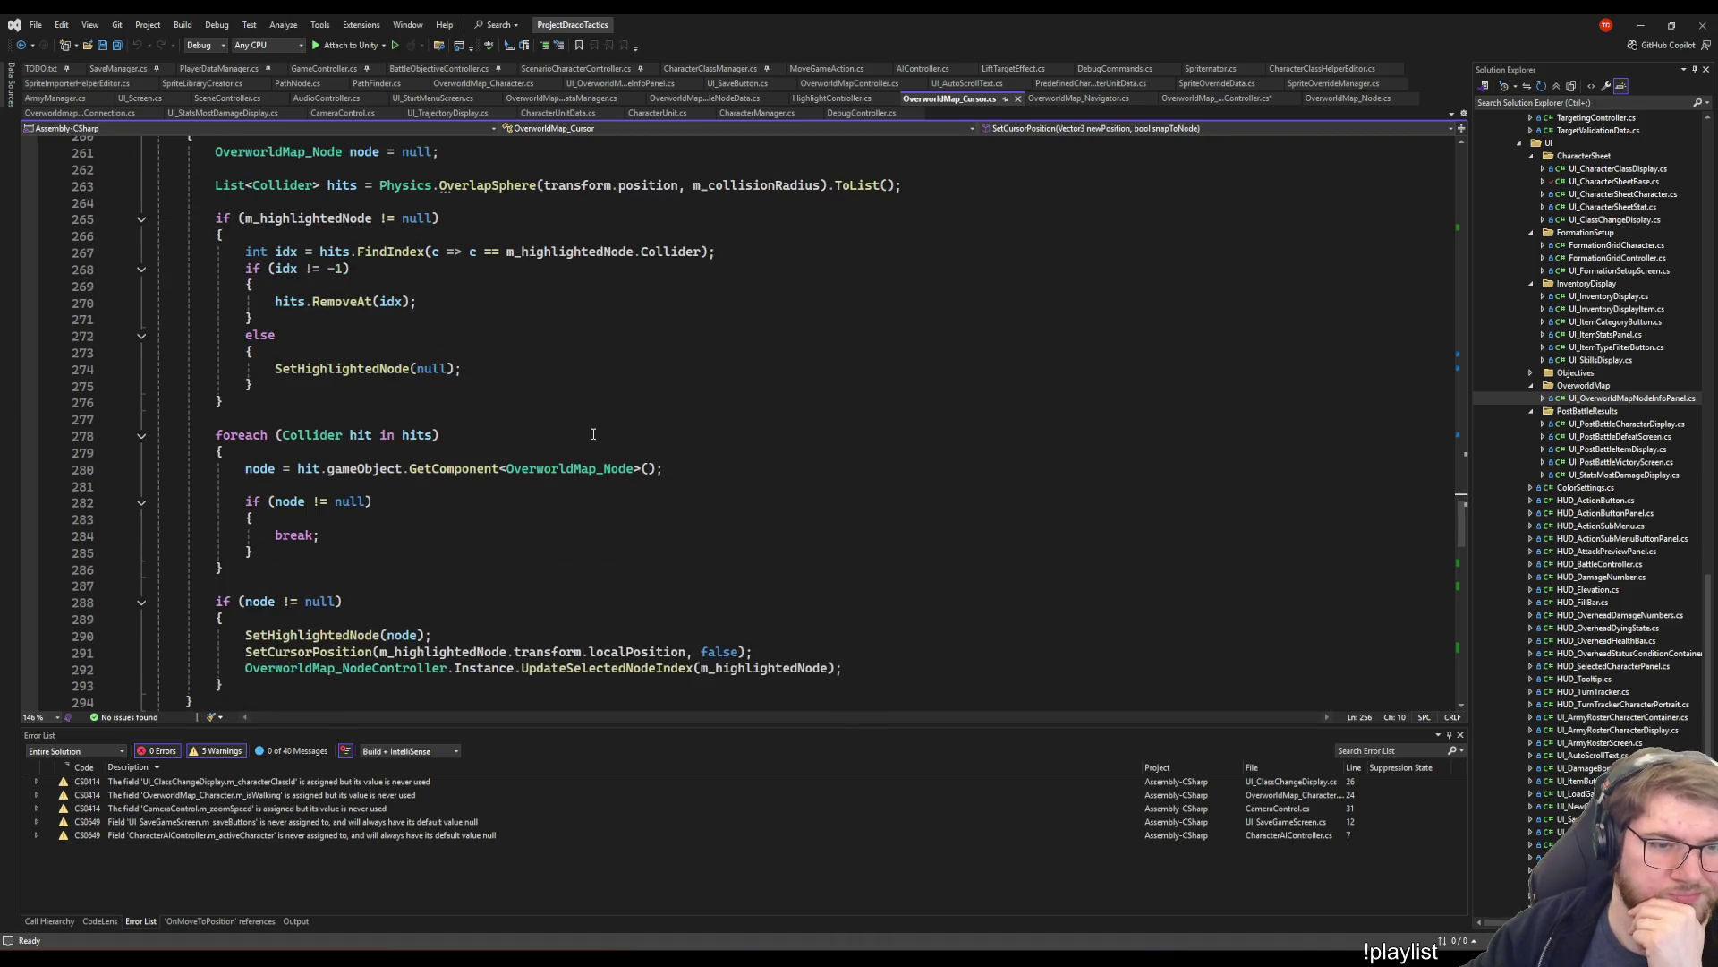
pyautogui.click(951, 384)
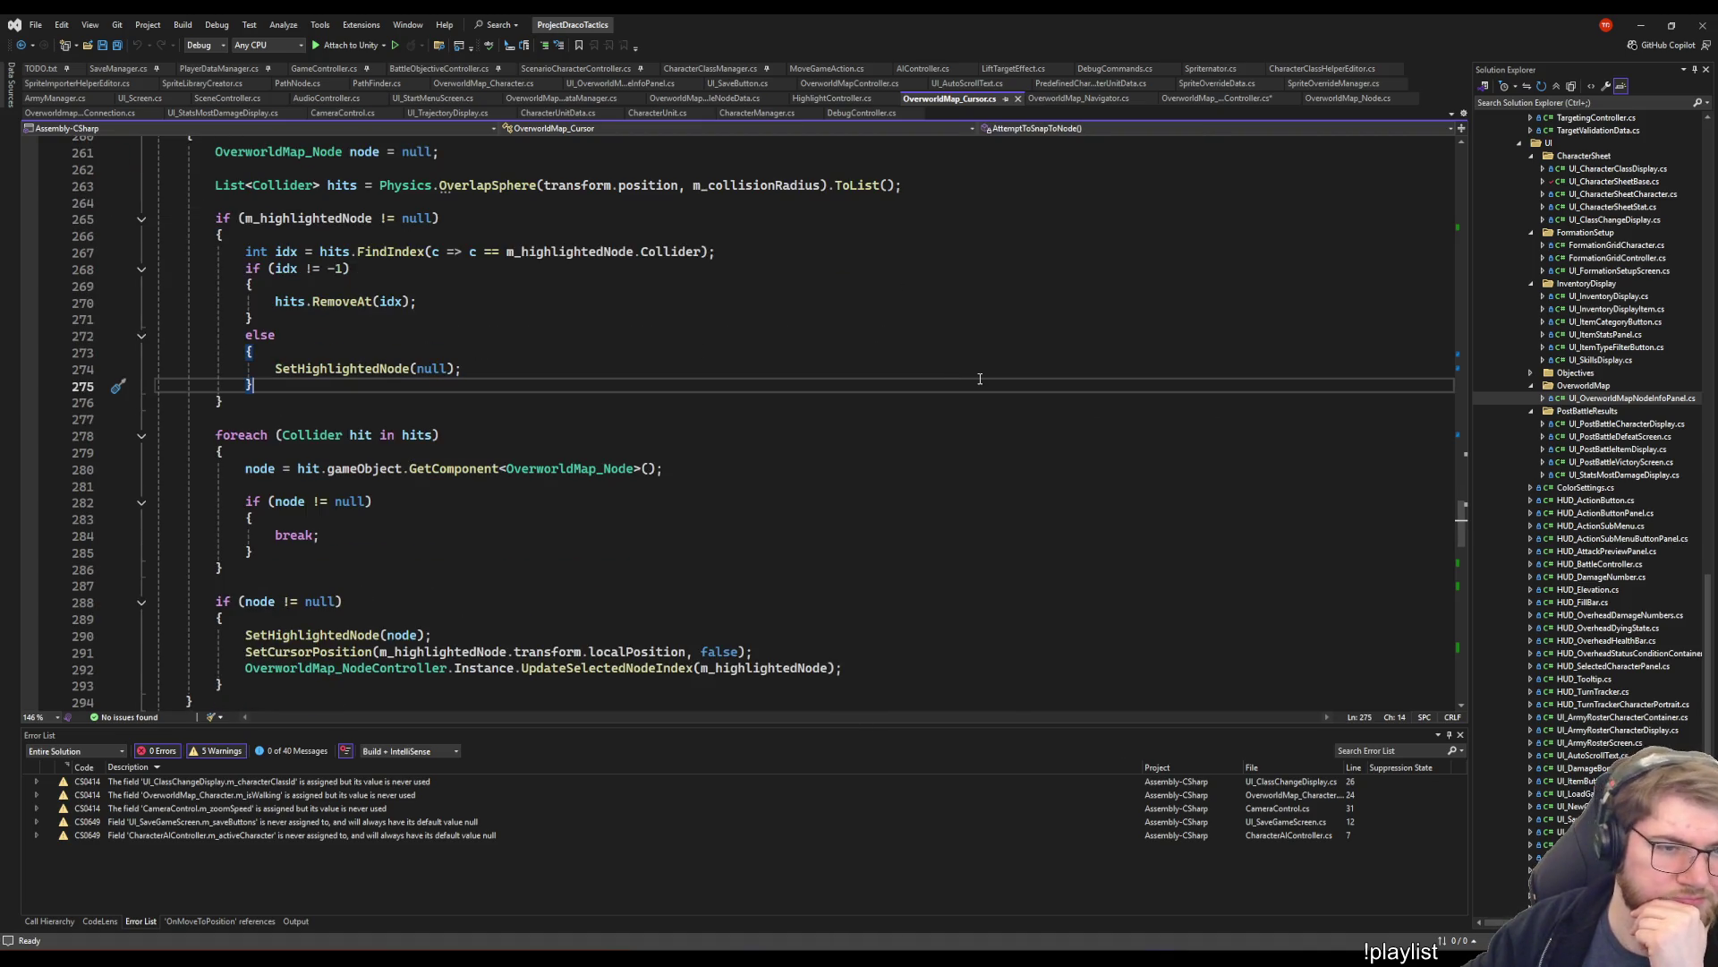
pyautogui.scroll(10, 947, 373)
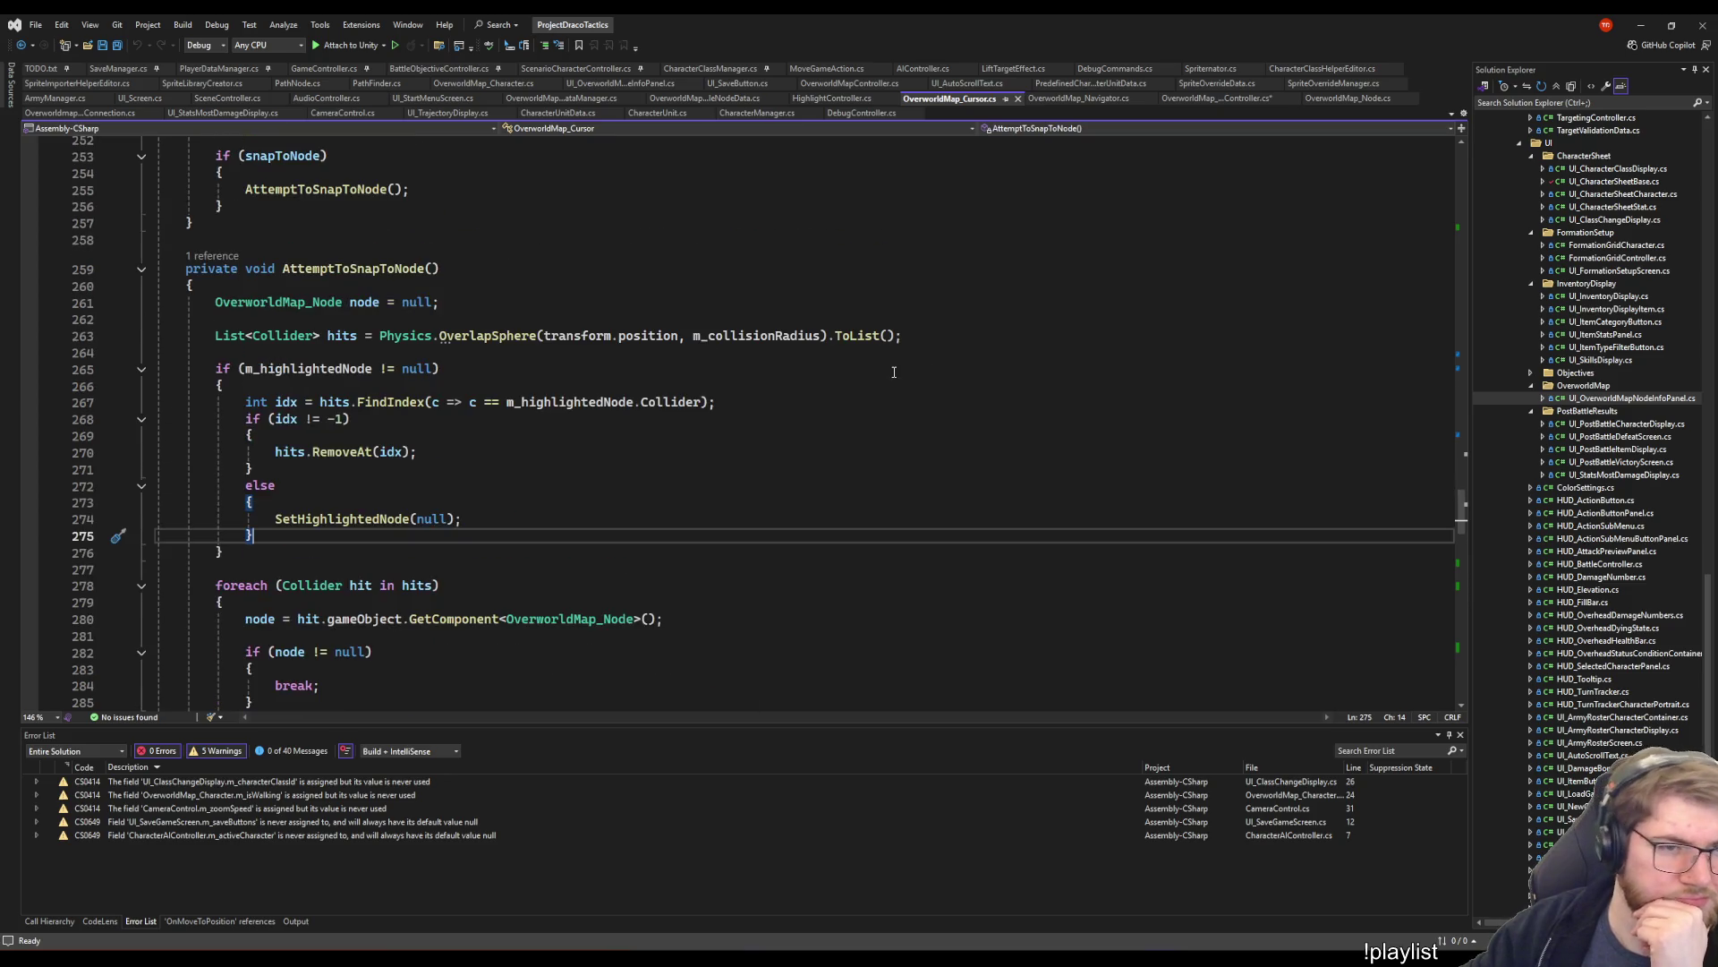
pyautogui.scroll(-5, 734, 376)
pyautogui.scroll(4, 716, 403)
pyautogui.hotkey('ctrl', '-')
pyautogui.hotkey('ctrl', '-')
pyautogui.hotkey('ctrl', '-')
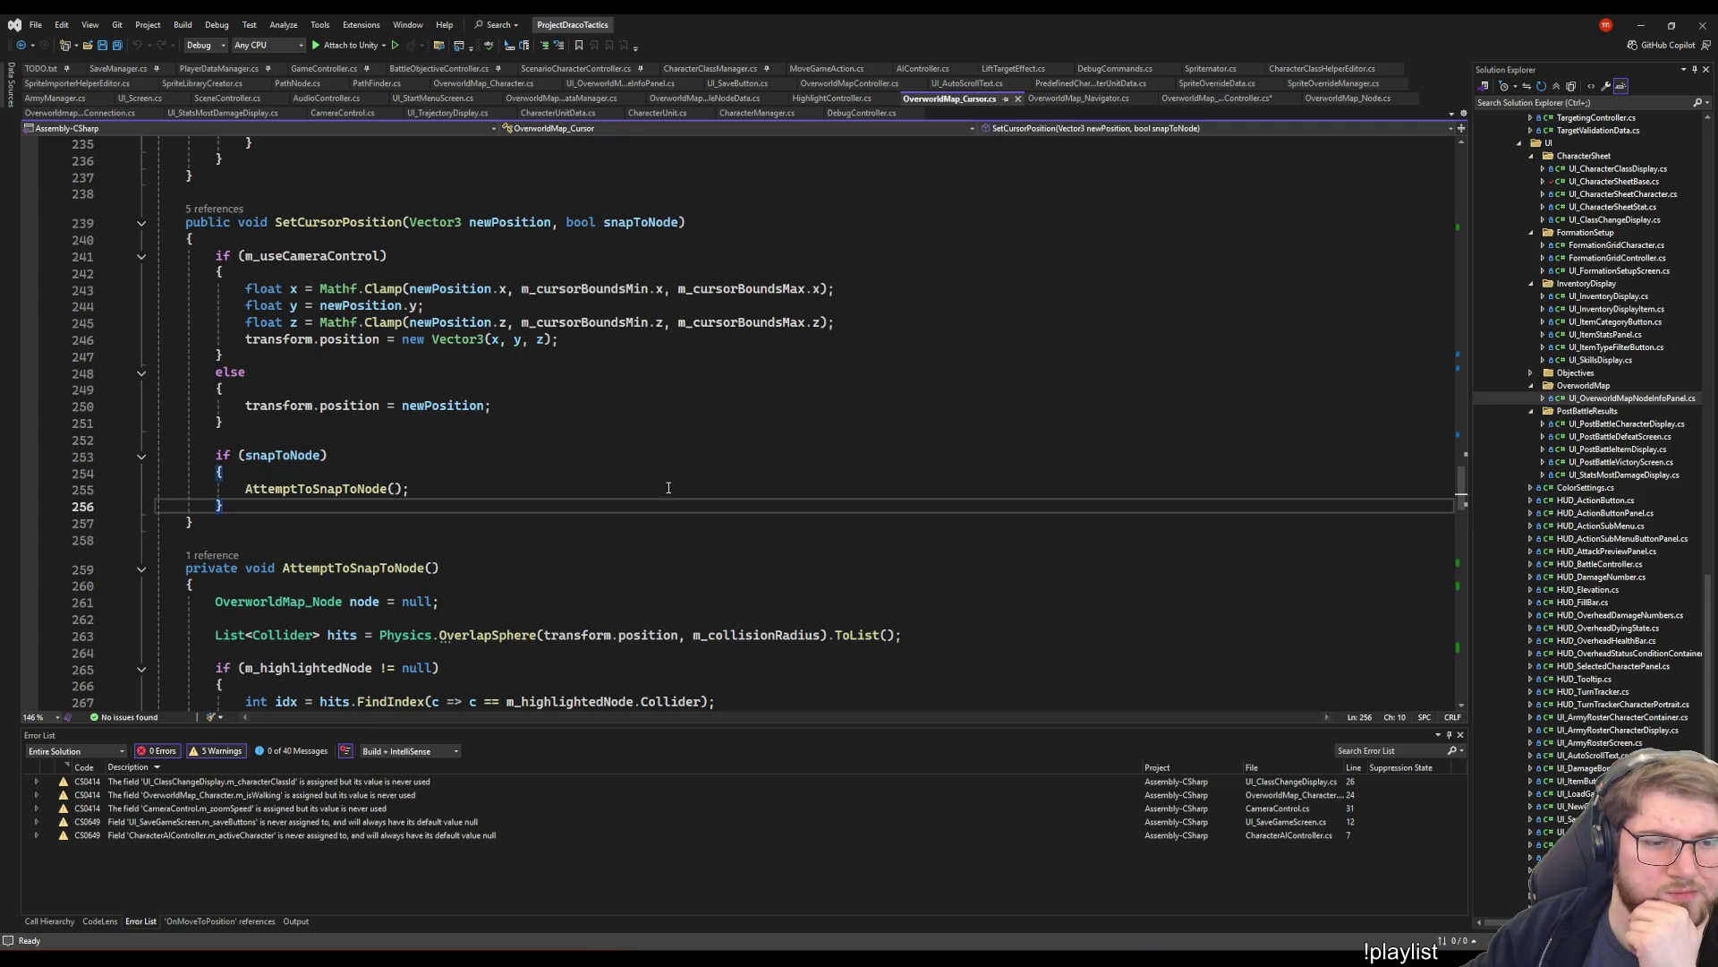
pyautogui.click(856, 530)
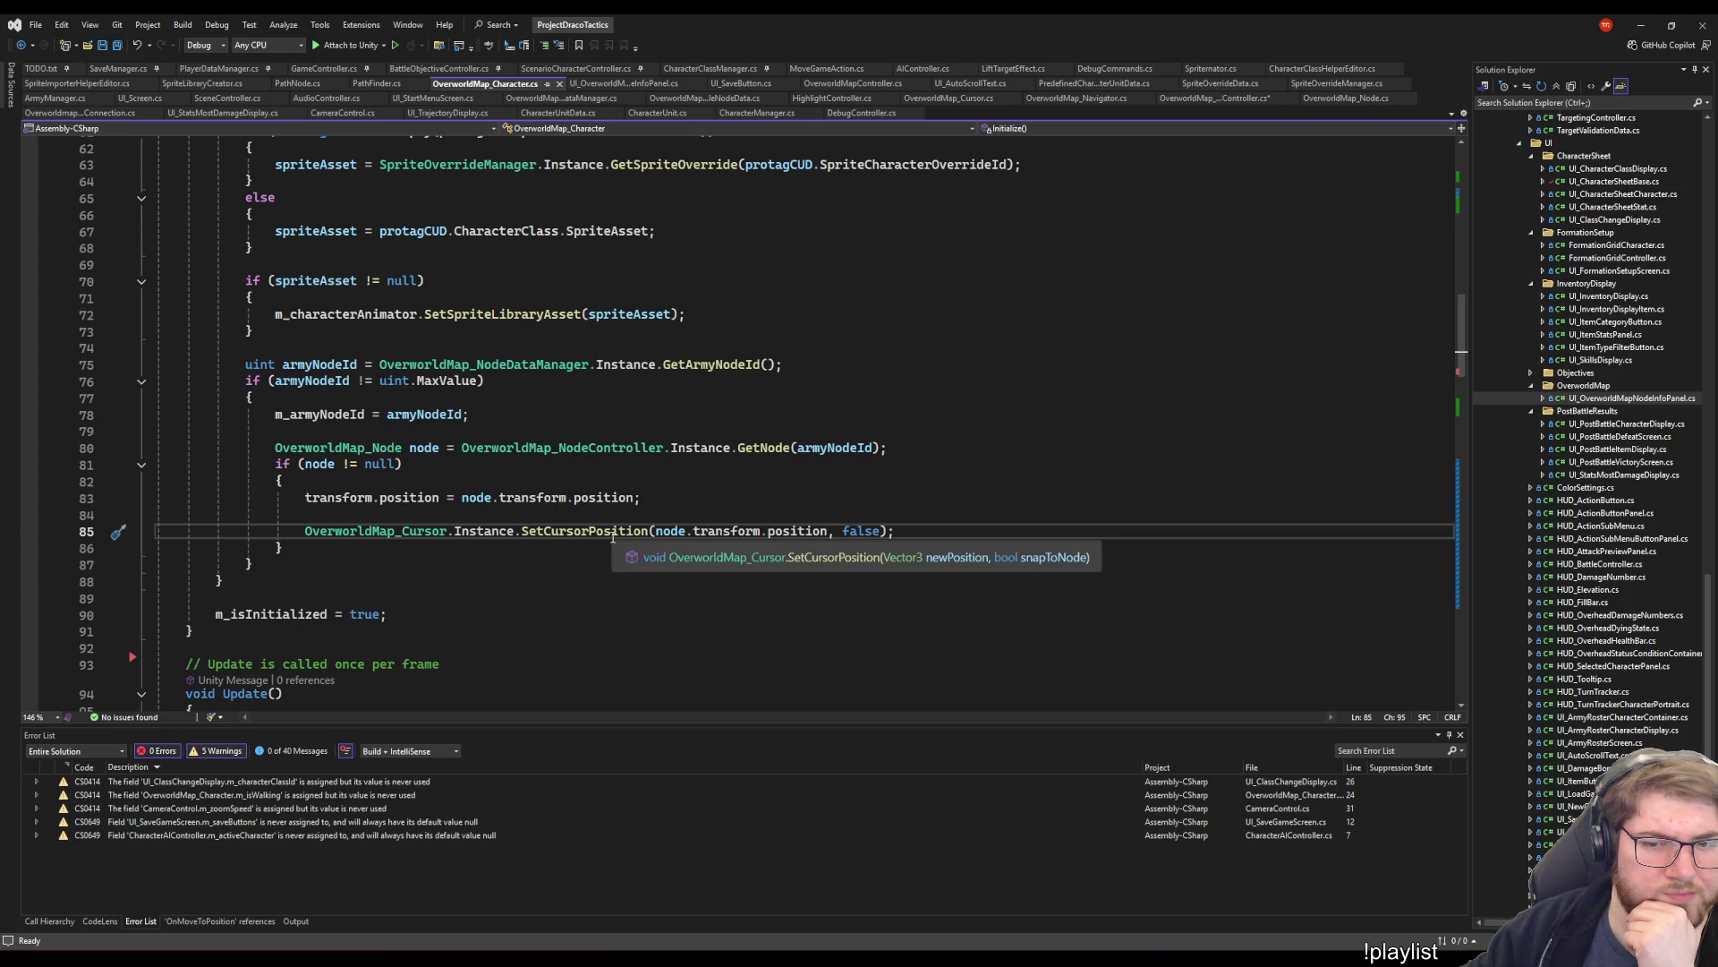
# - Change line 85's SetCursorPosition argument to true, save, and switch to Unity
pyautogui.doubleClick(855, 531)
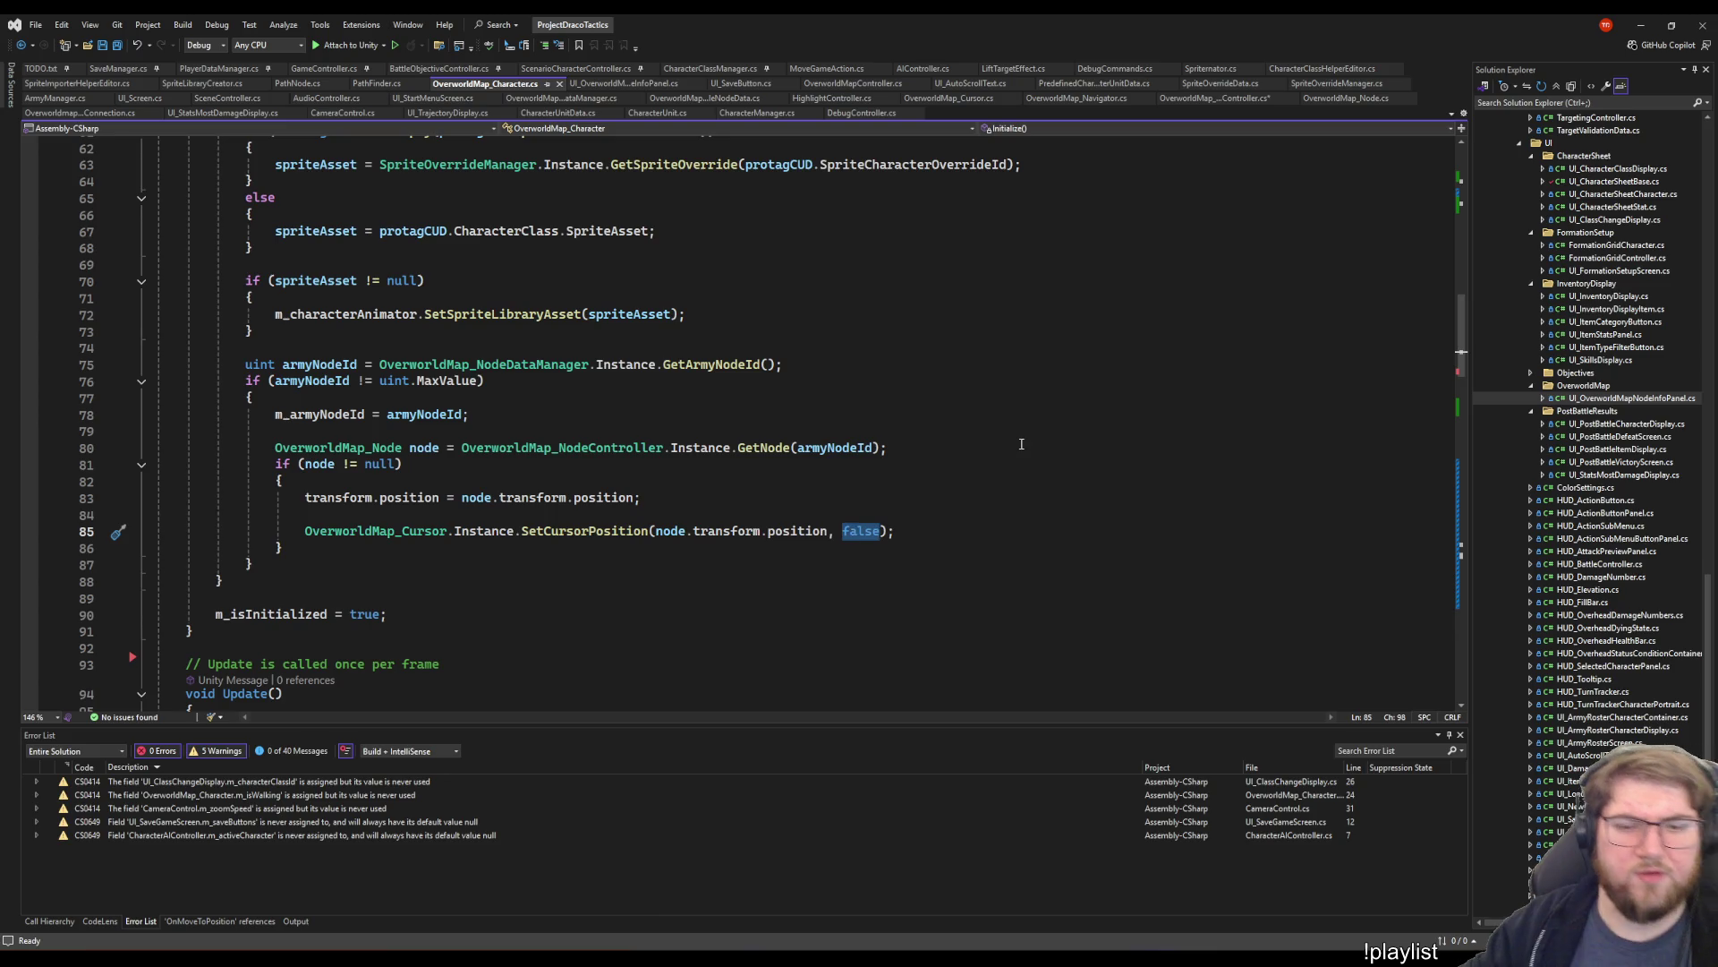
pyautogui.write('true')
pyautogui.hotkey('ctrl', 's')
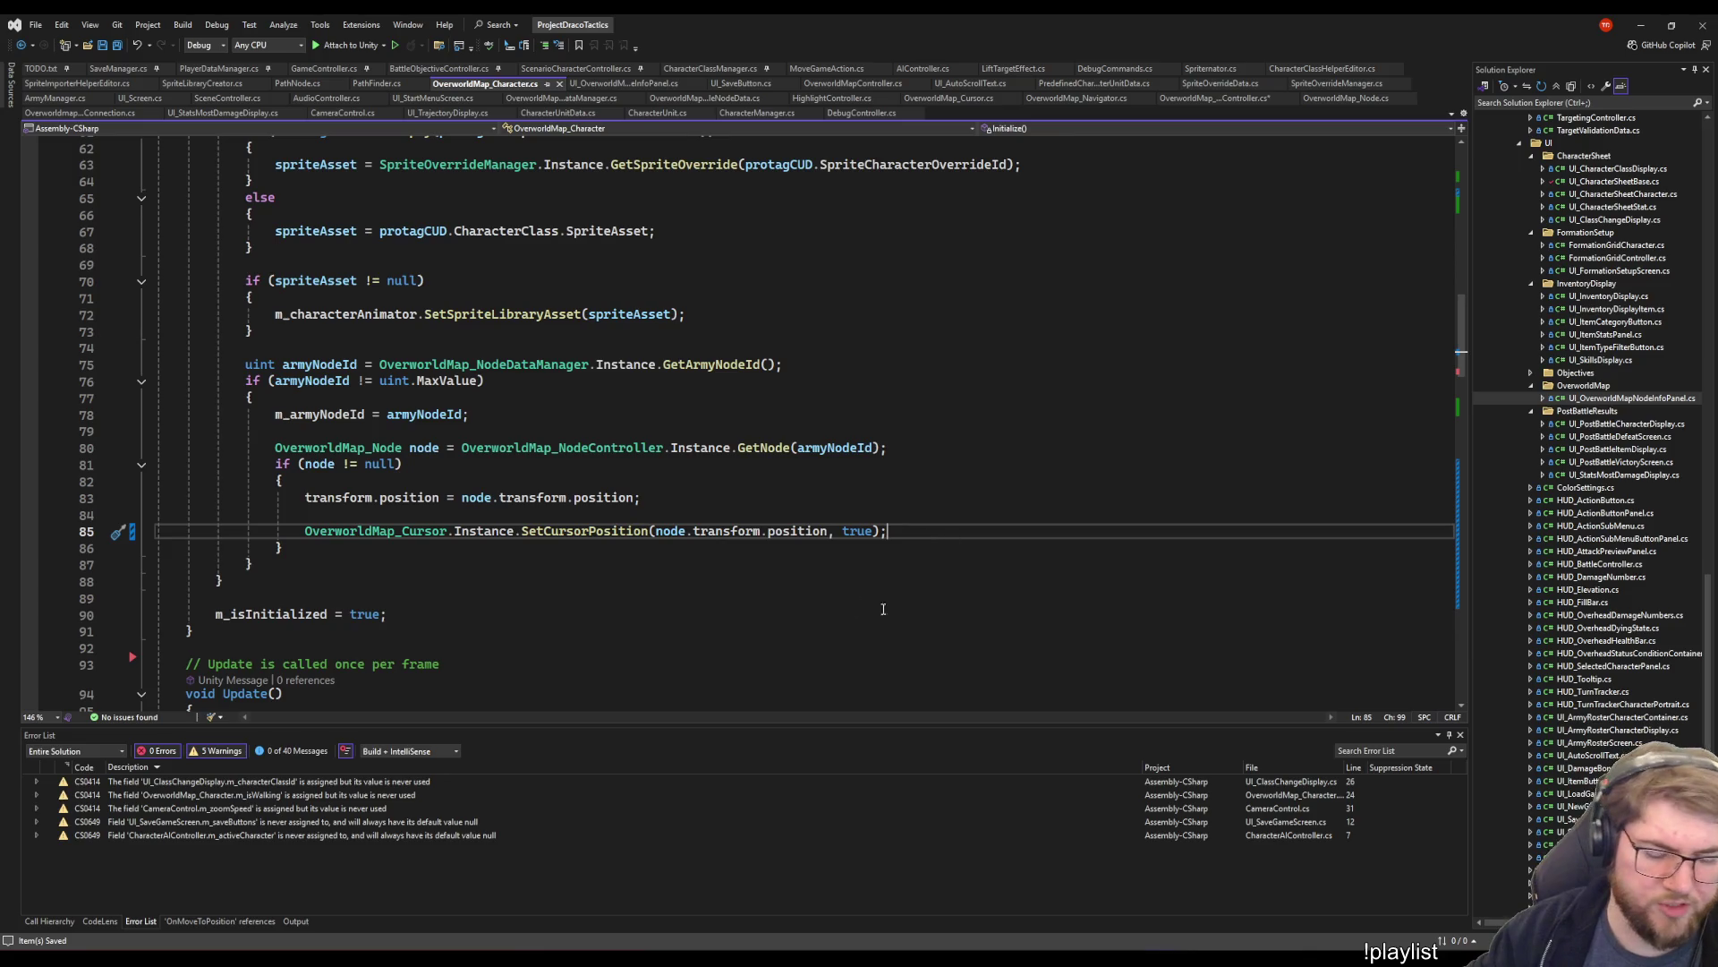
pyautogui.click(1115, 958)
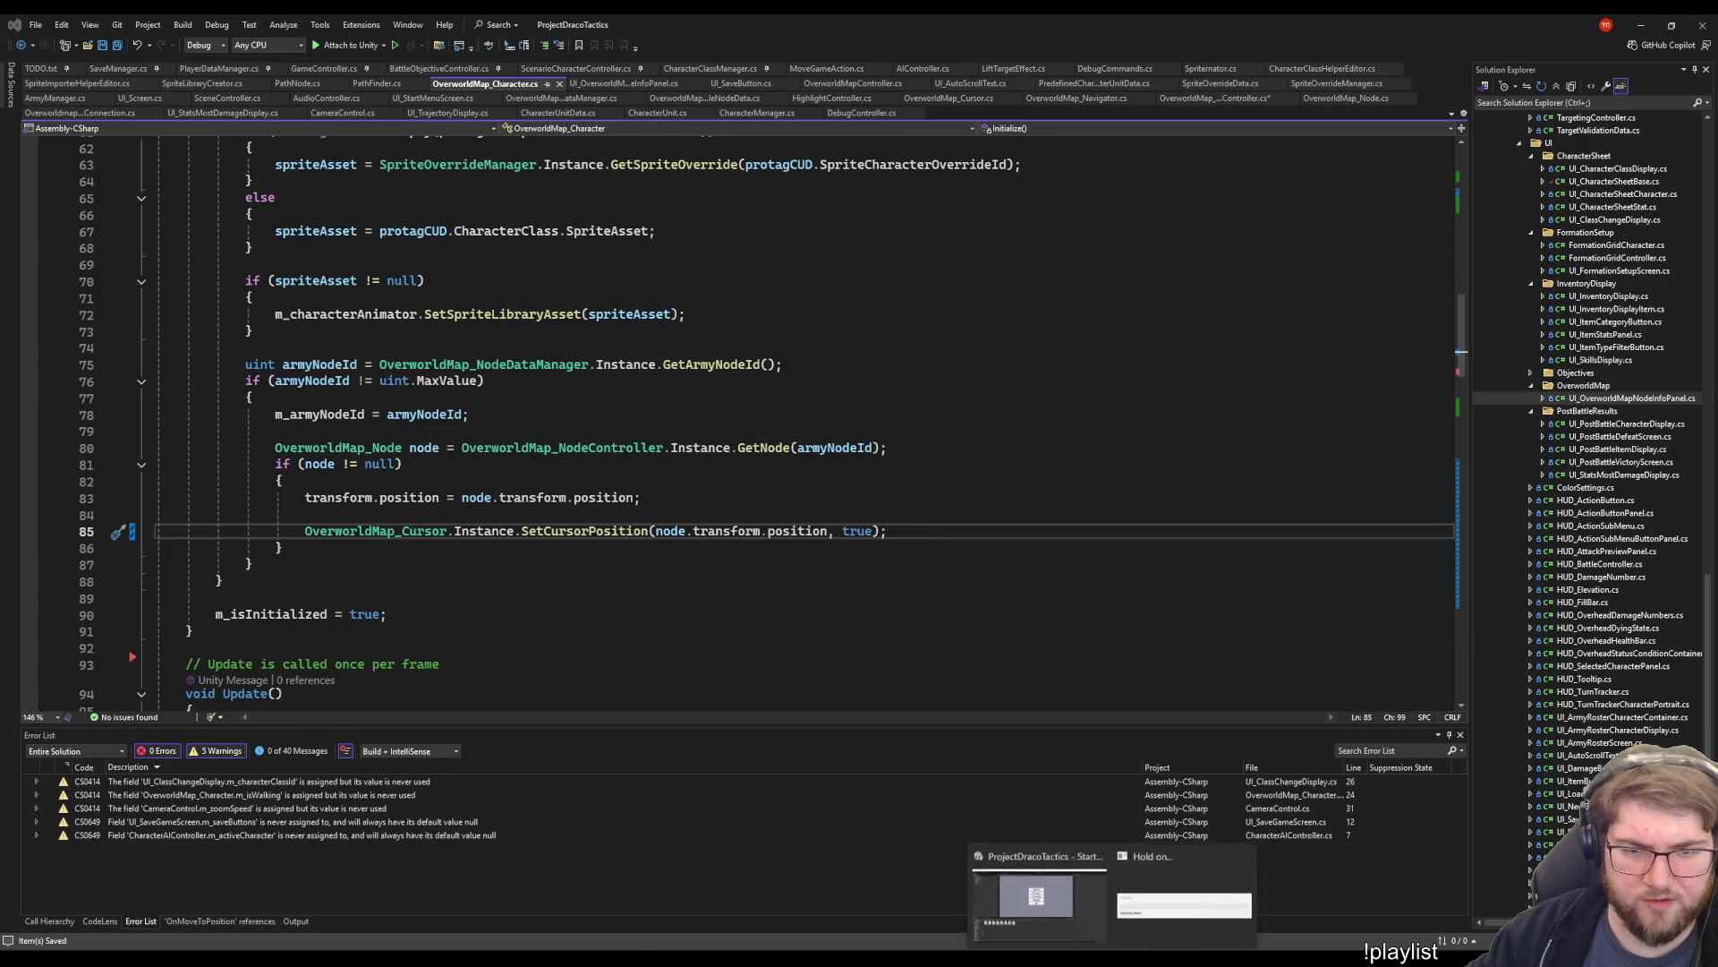
pyautogui.click(956, 449)
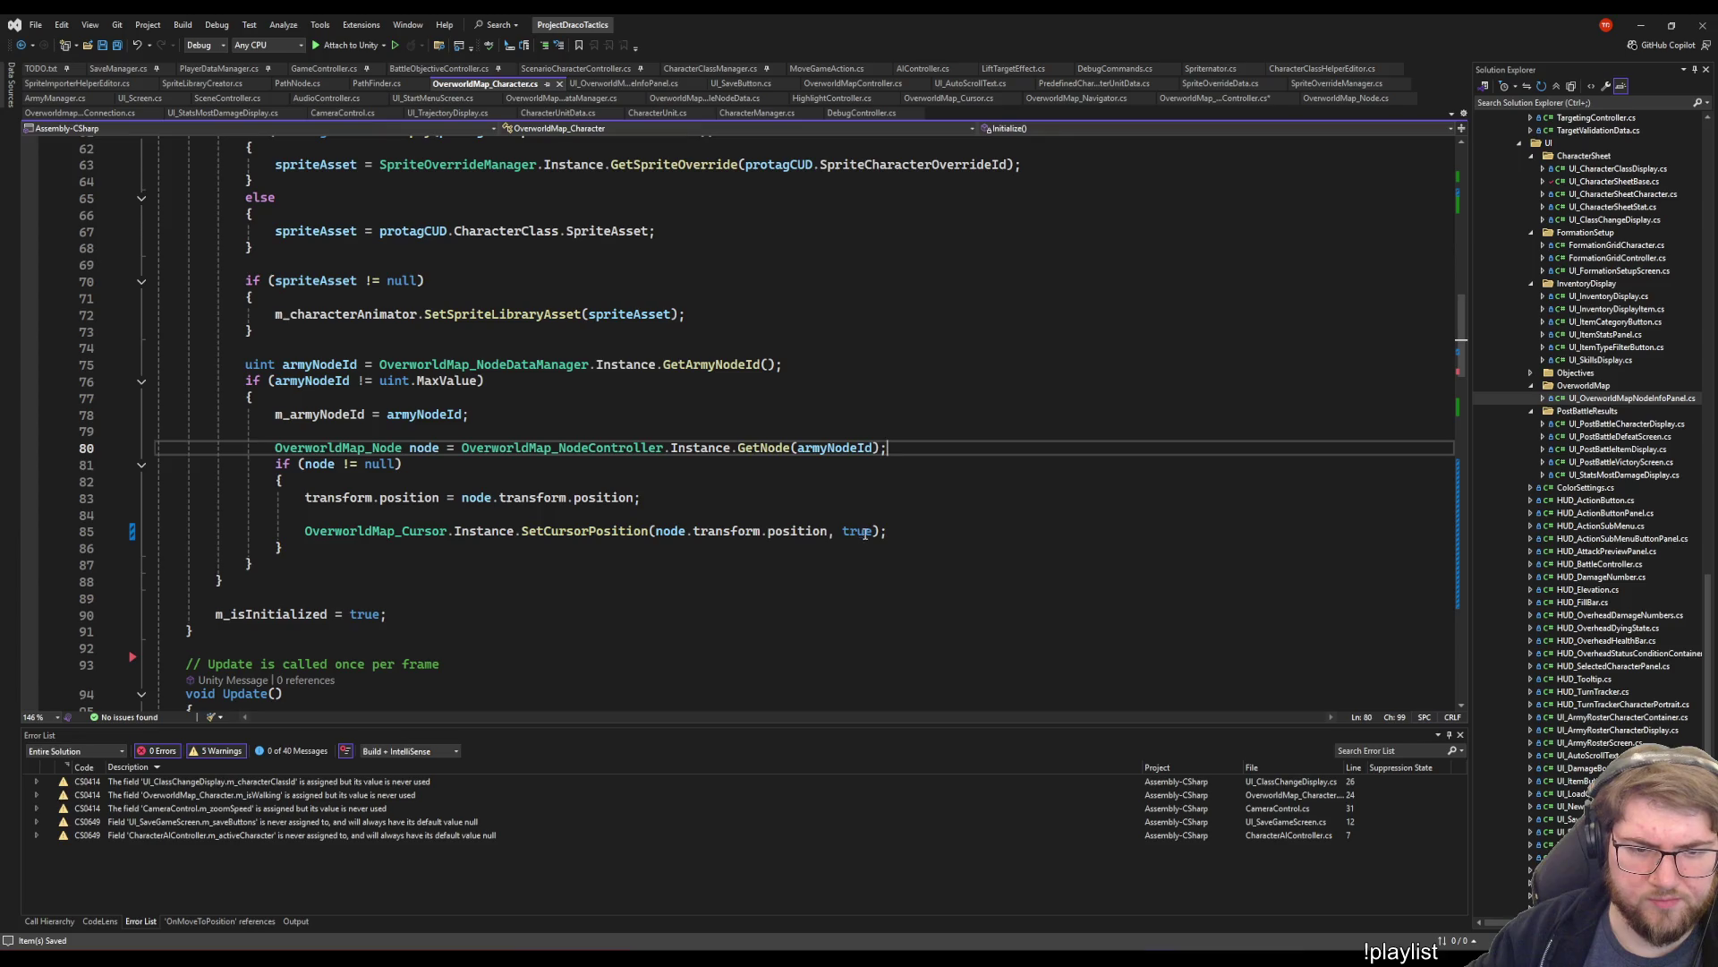
pyautogui.hotkey('alt', 'Tab')
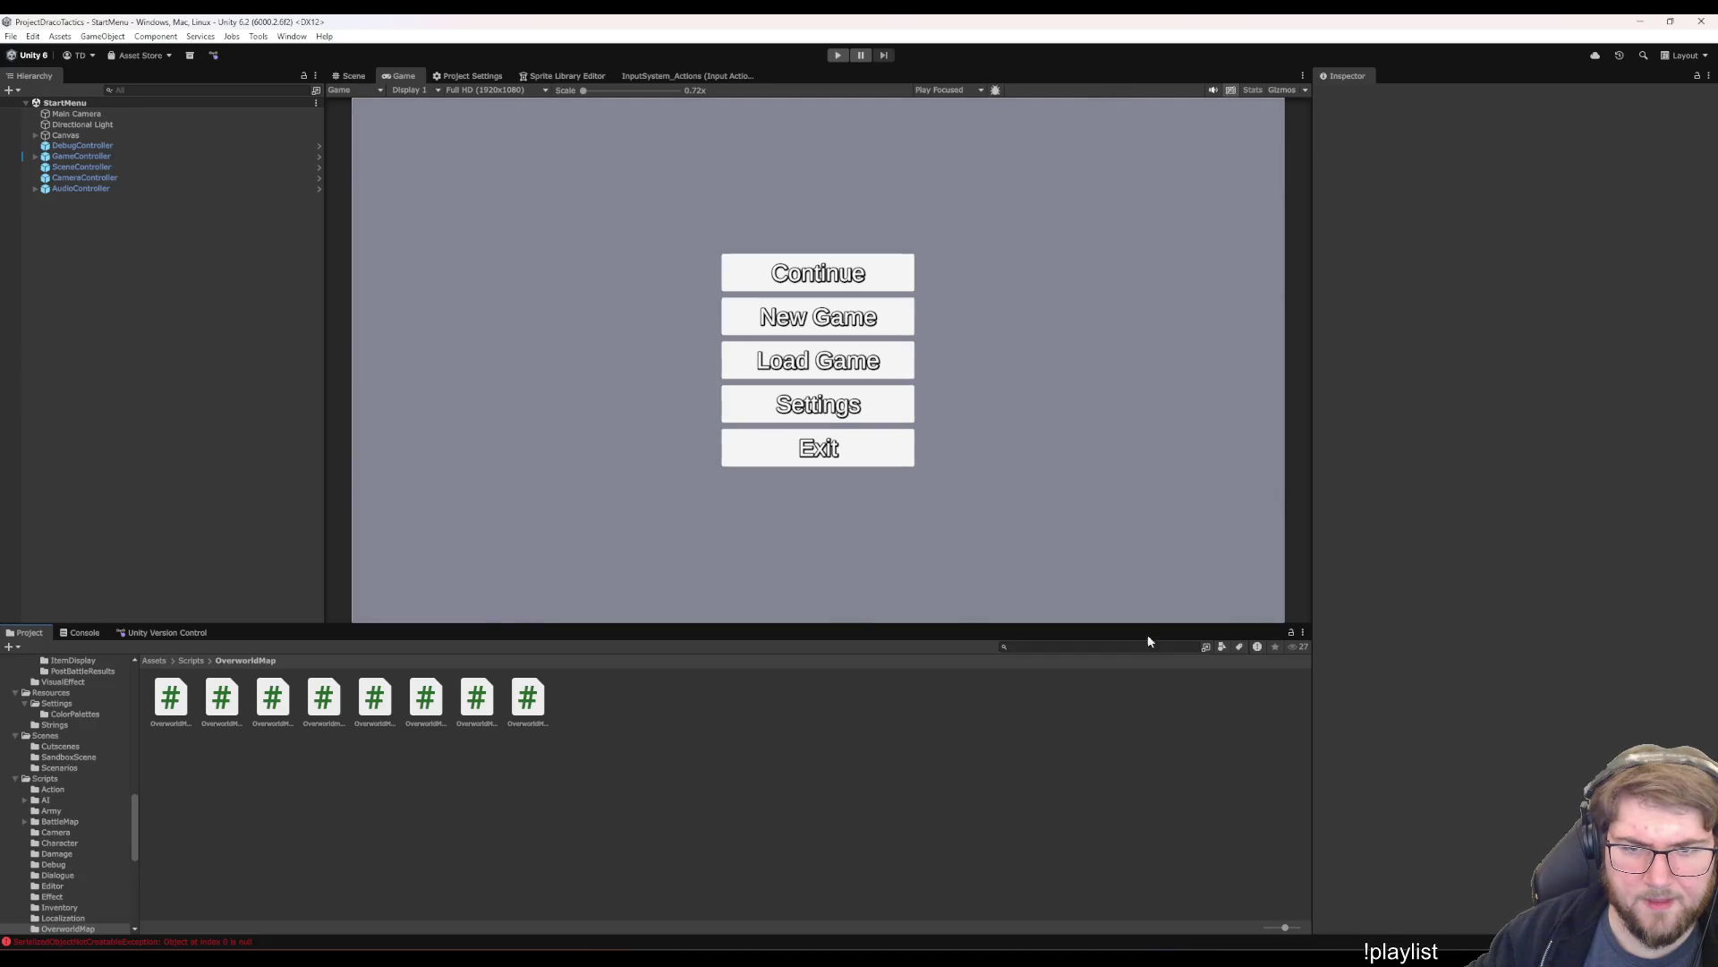
# - Play-test into the Bigcitysland overworld via Continue, stop, and return to line 85 in Visual Studio
pyautogui.click(833, 56)
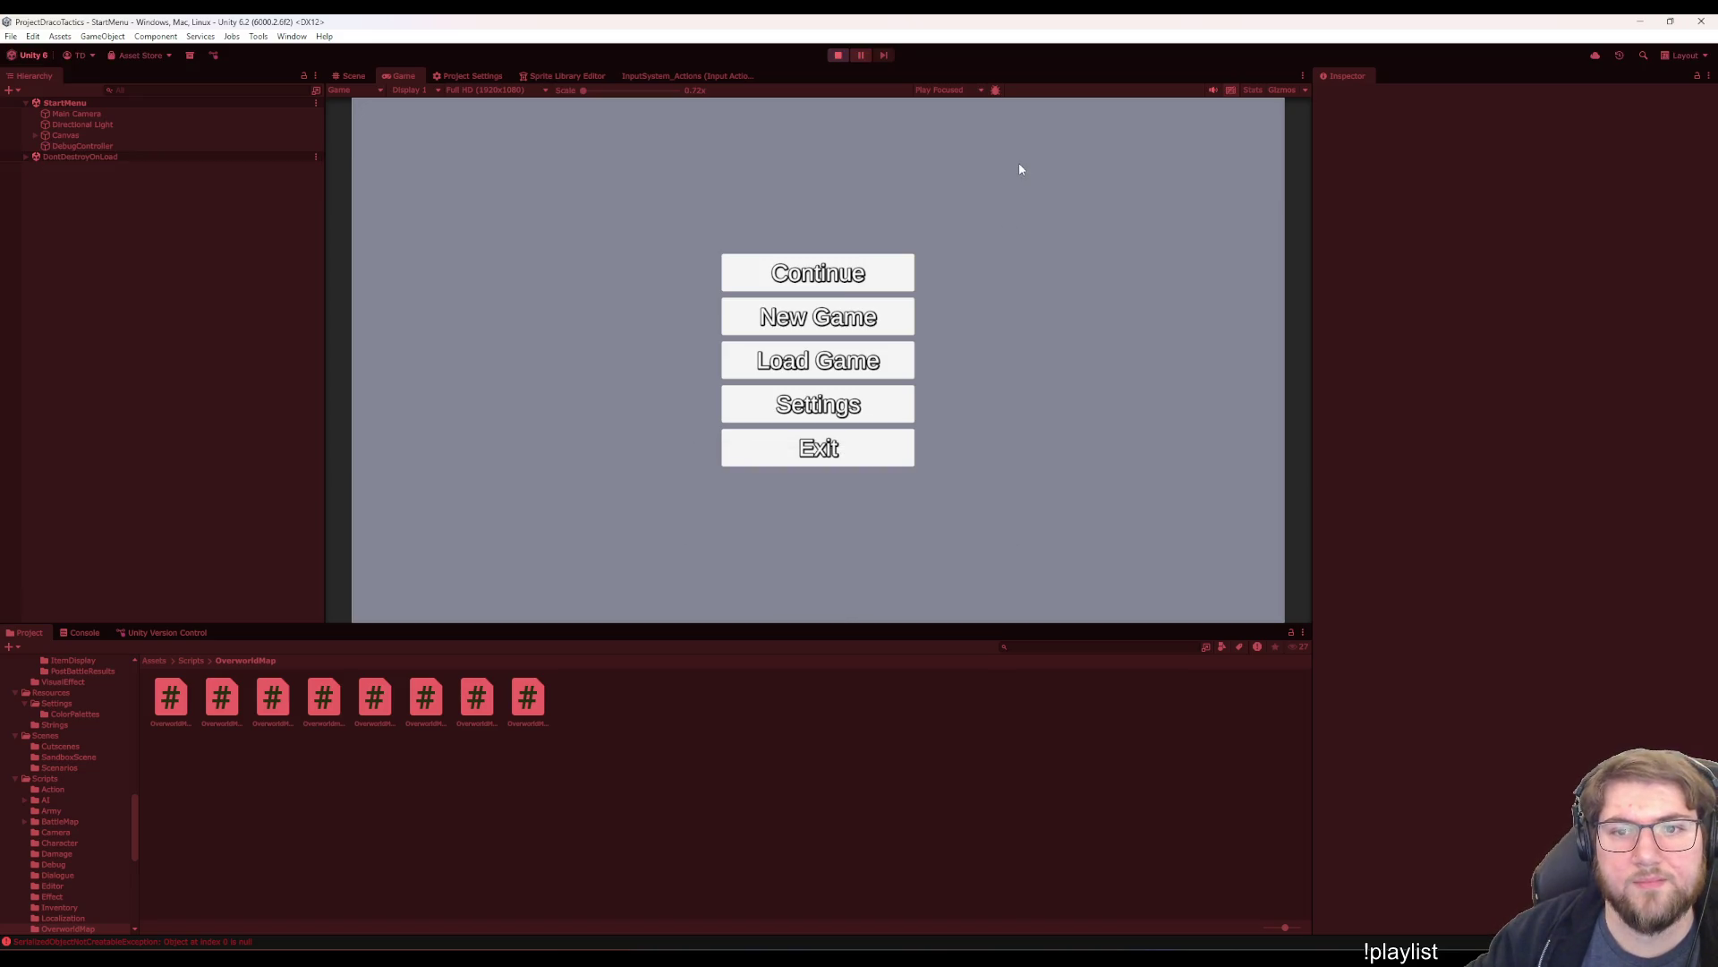
pyautogui.click(803, 265)
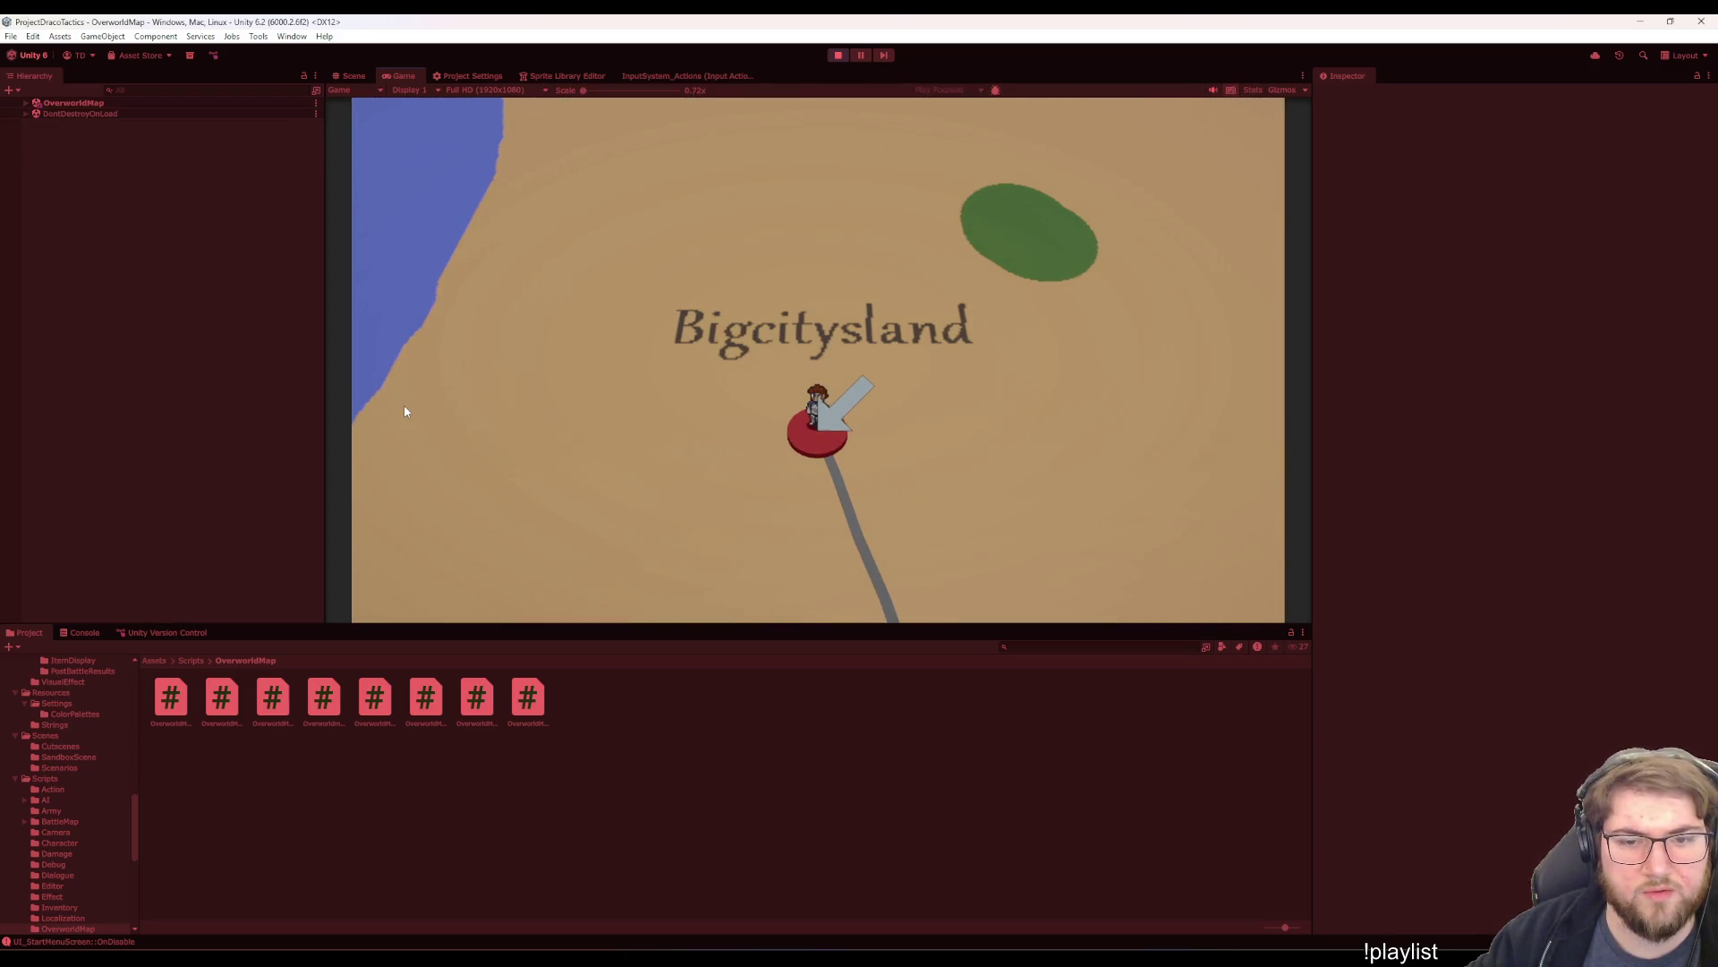
pyautogui.click(845, 54)
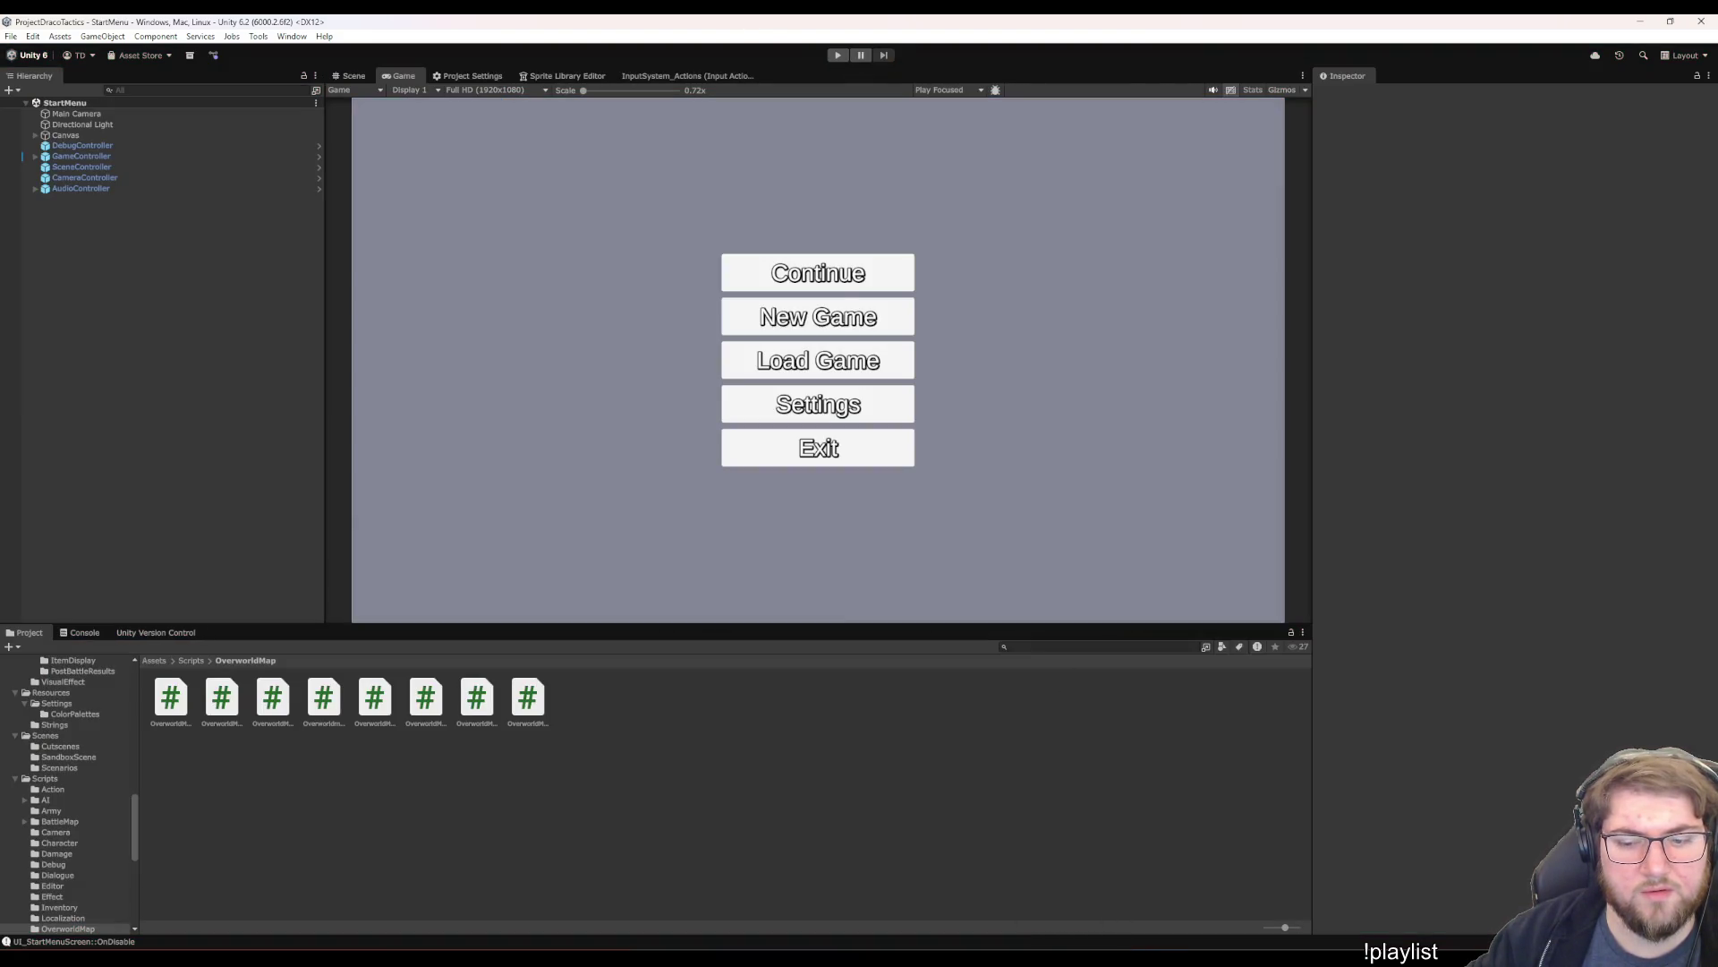
pyautogui.click(1094, 927)
pyautogui.click(821, 511)
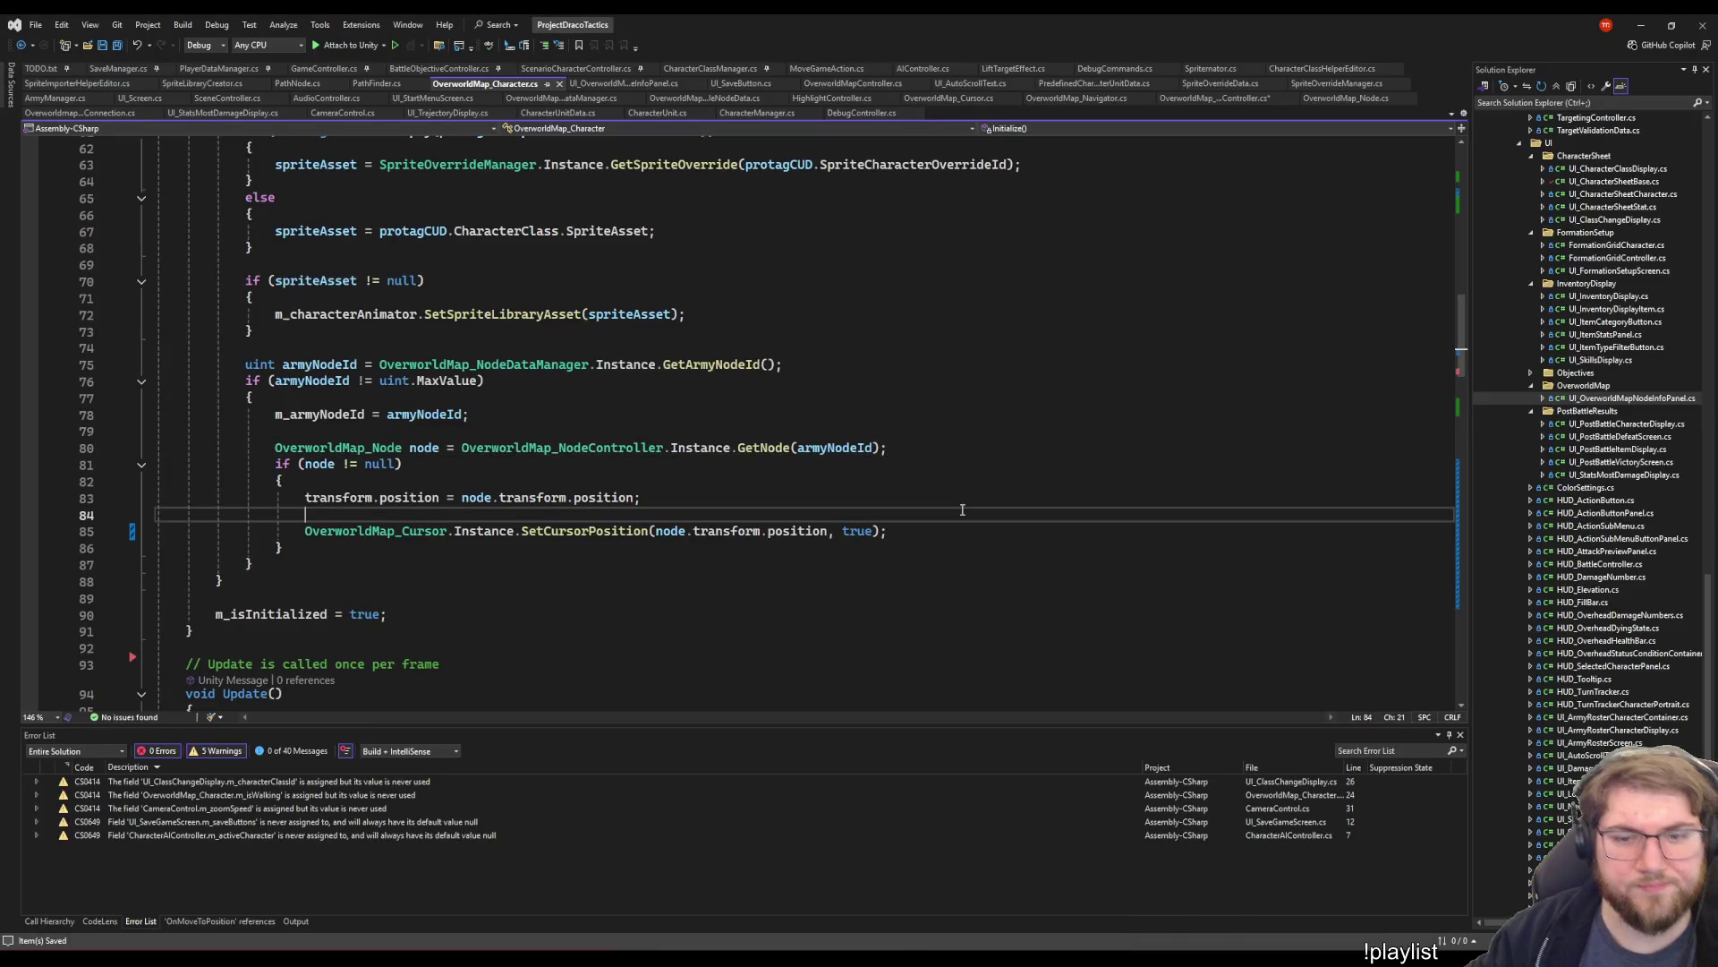
# - Change the SetCursorPosition argument on line 85 back to false and save
pyautogui.doubleClick(857, 531)
pyautogui.write('false')
pyautogui.hotkey('ctrl', 's')
pyautogui.press('End')
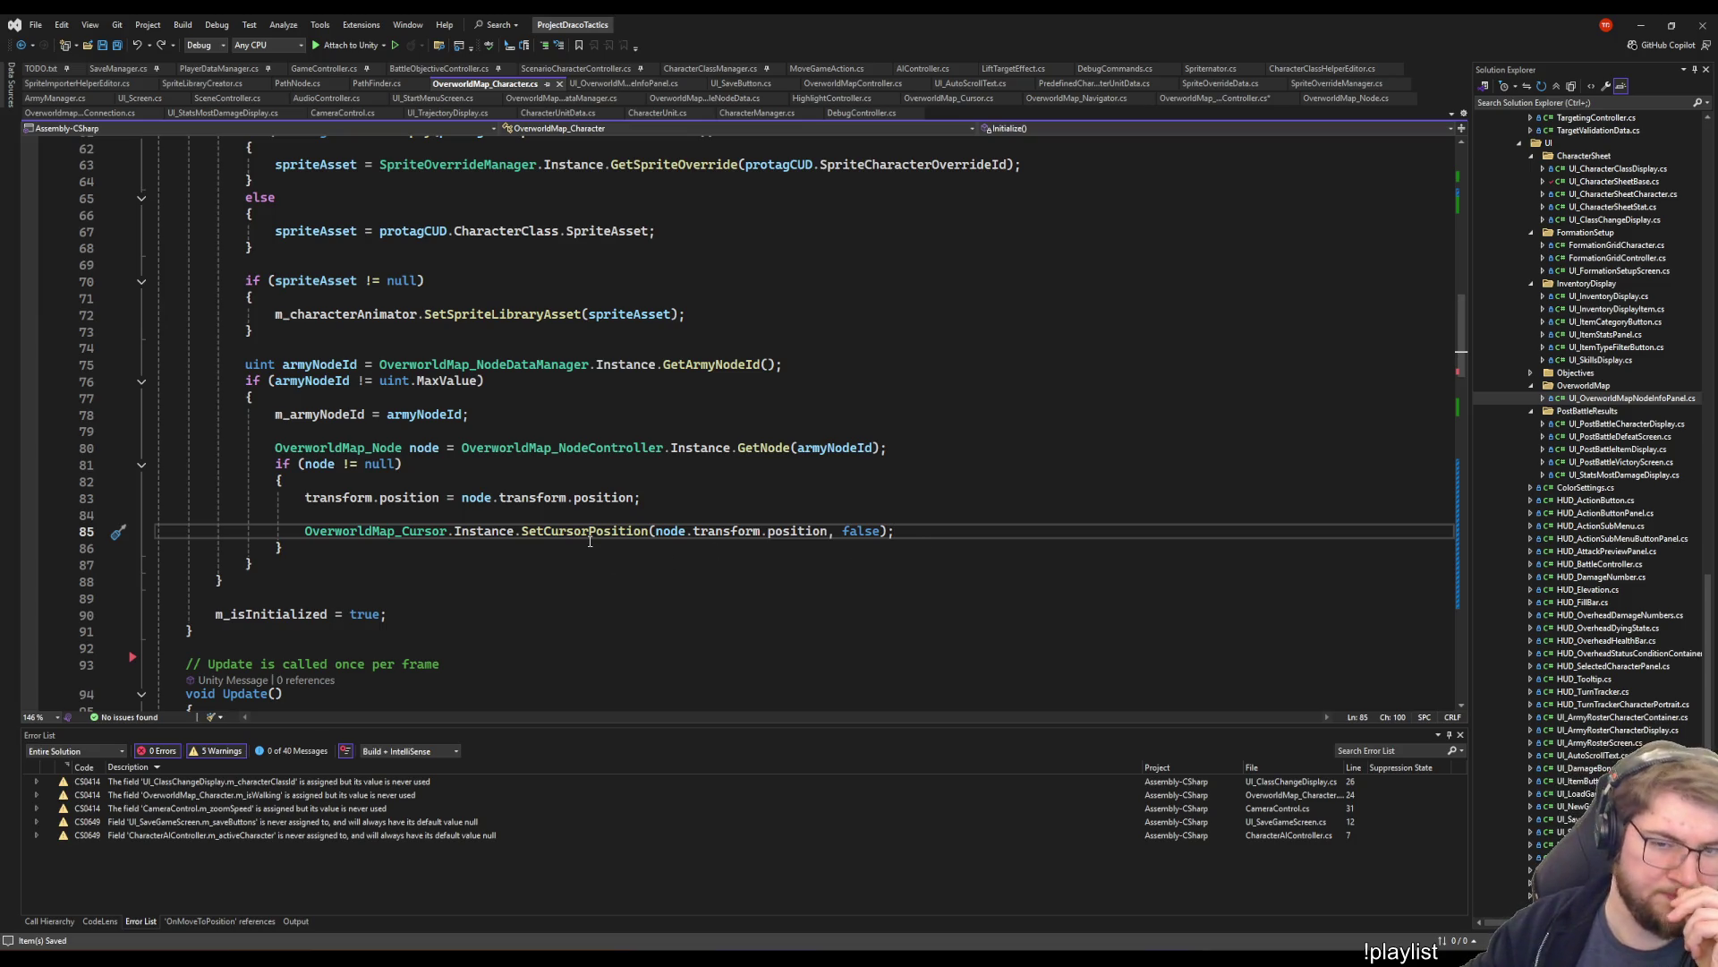
# - Go to SetCursorPosition's definition in OverworldMap_Cursor.cs and list SetHighlightedNode's references
pyautogui.rightClick(589, 537)
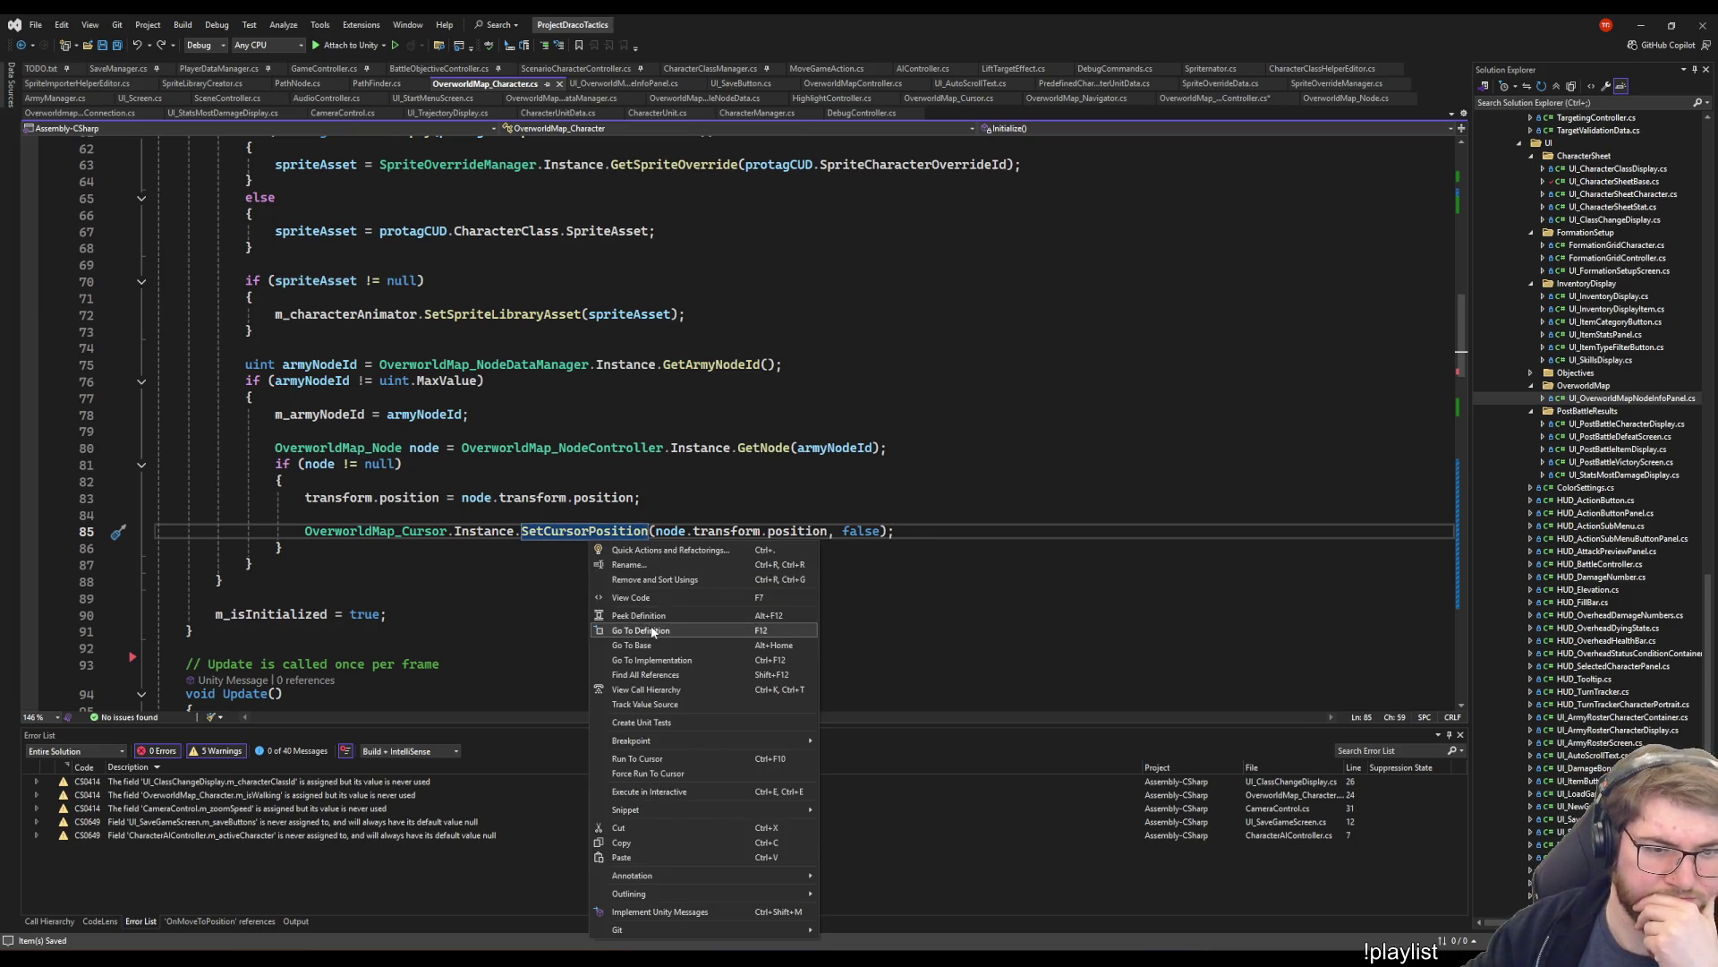
pyautogui.click(653, 632)
pyautogui.scroll(-10, 501, 537)
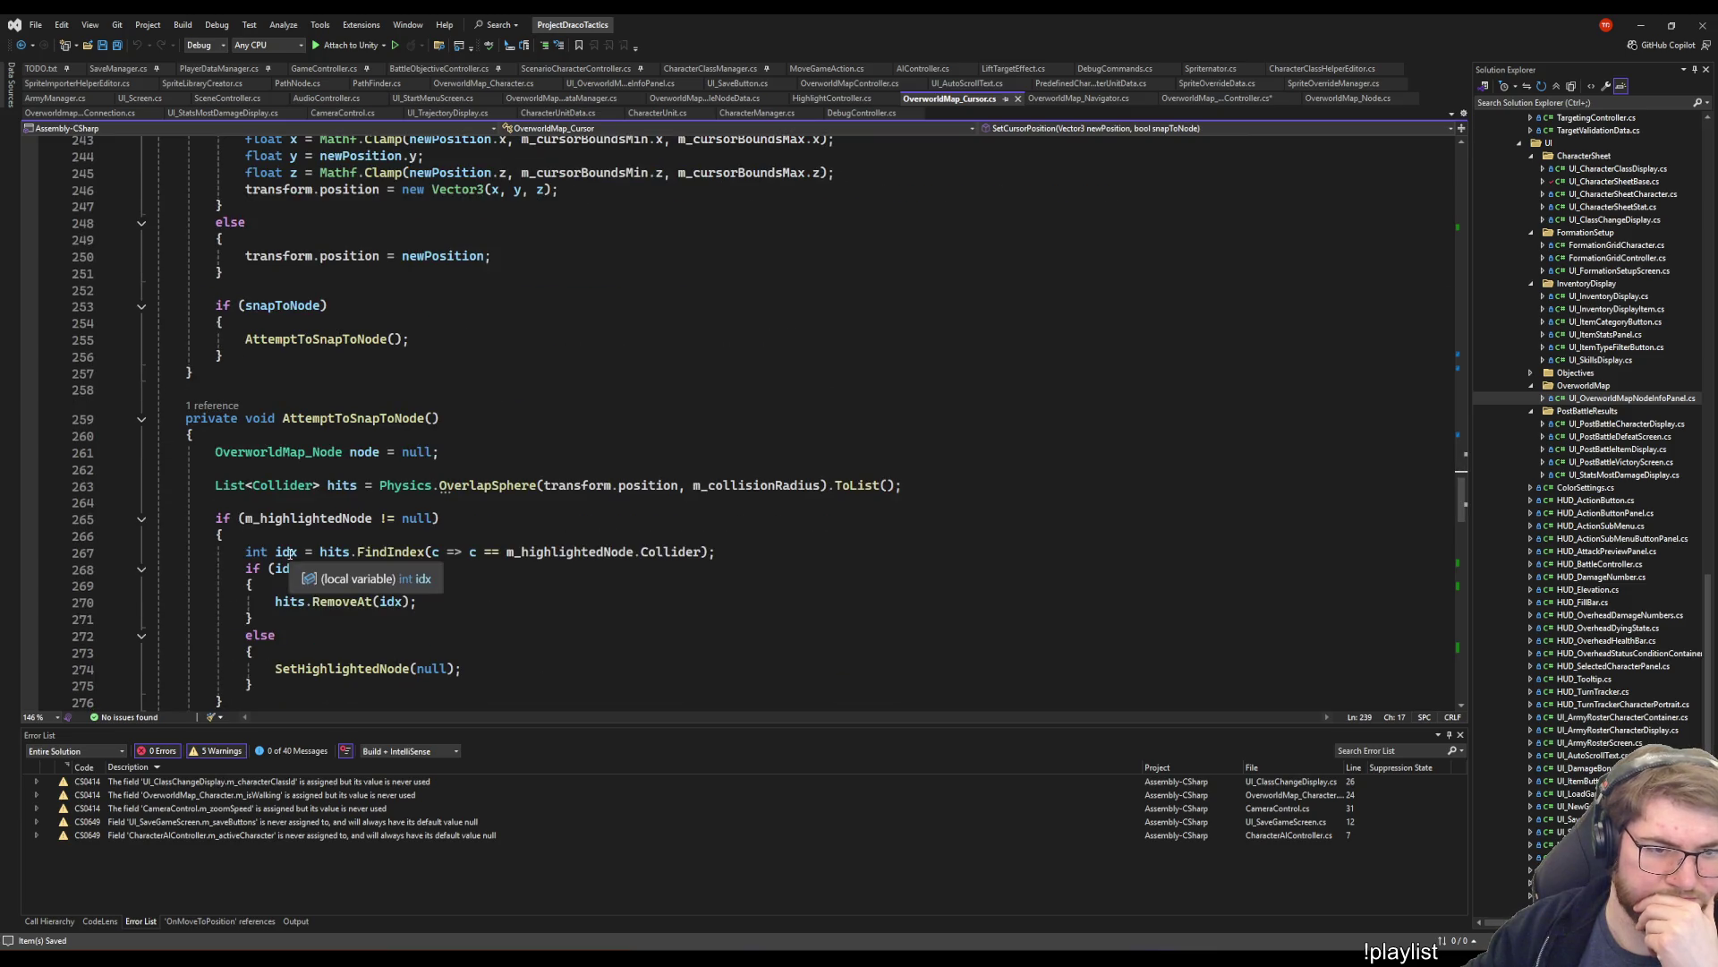
pyautogui.scroll(-3, 519, 524)
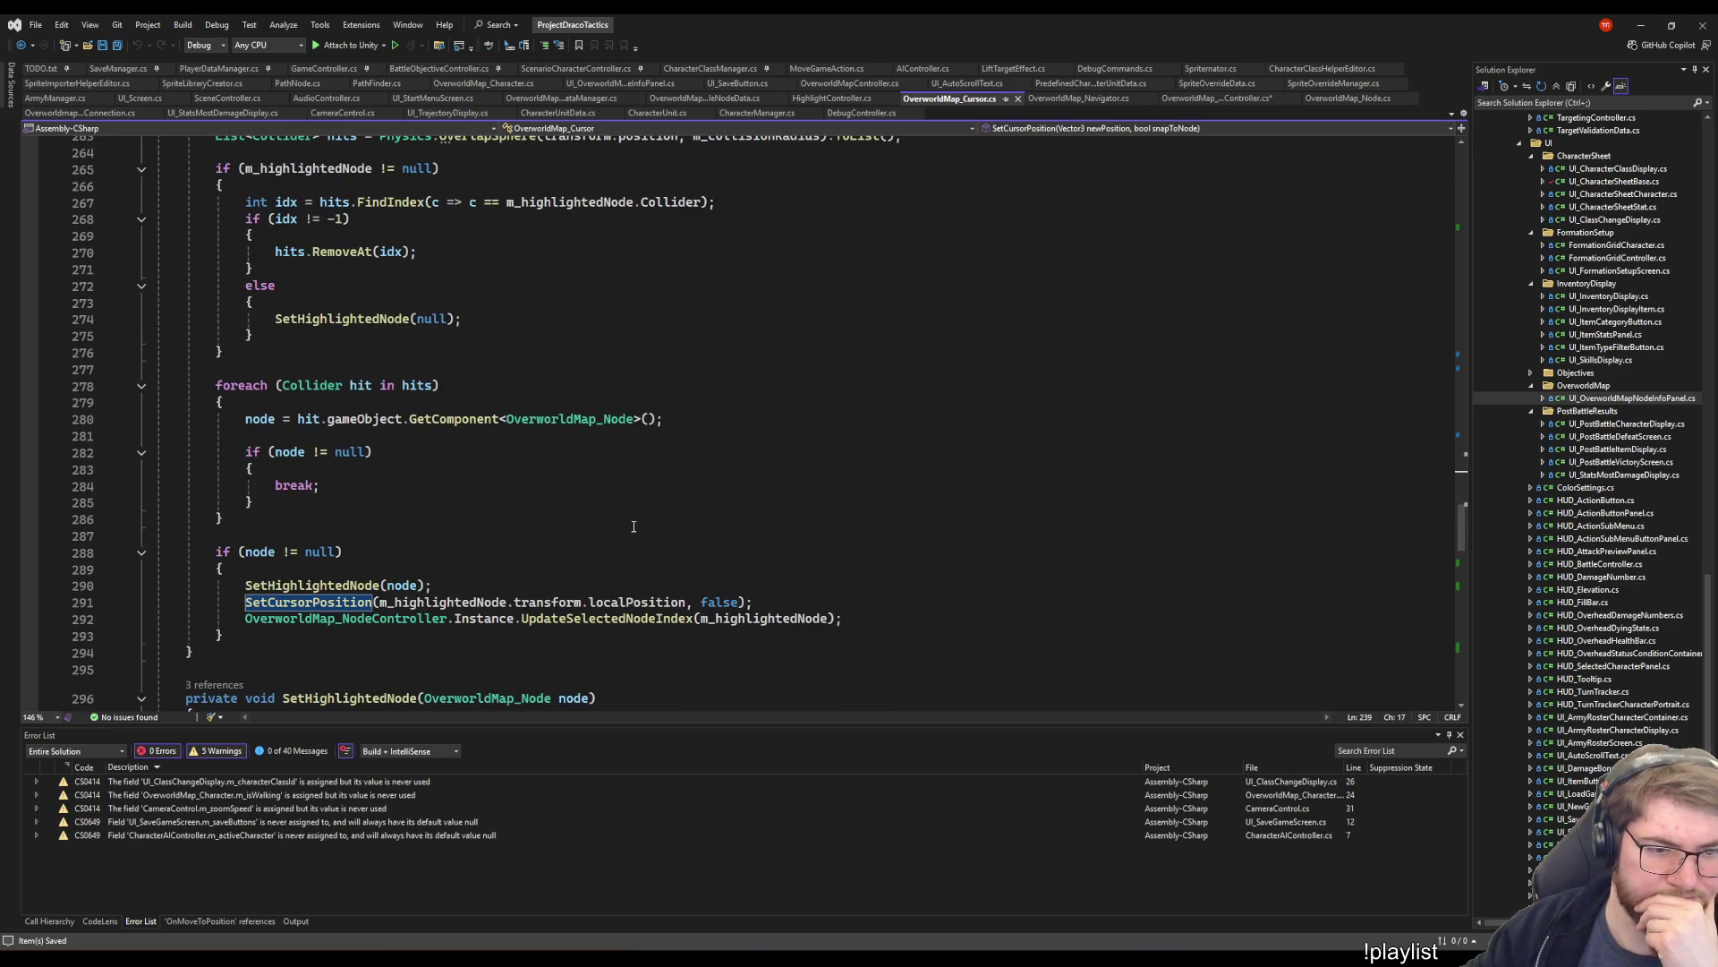
pyautogui.moveTo(347, 587)
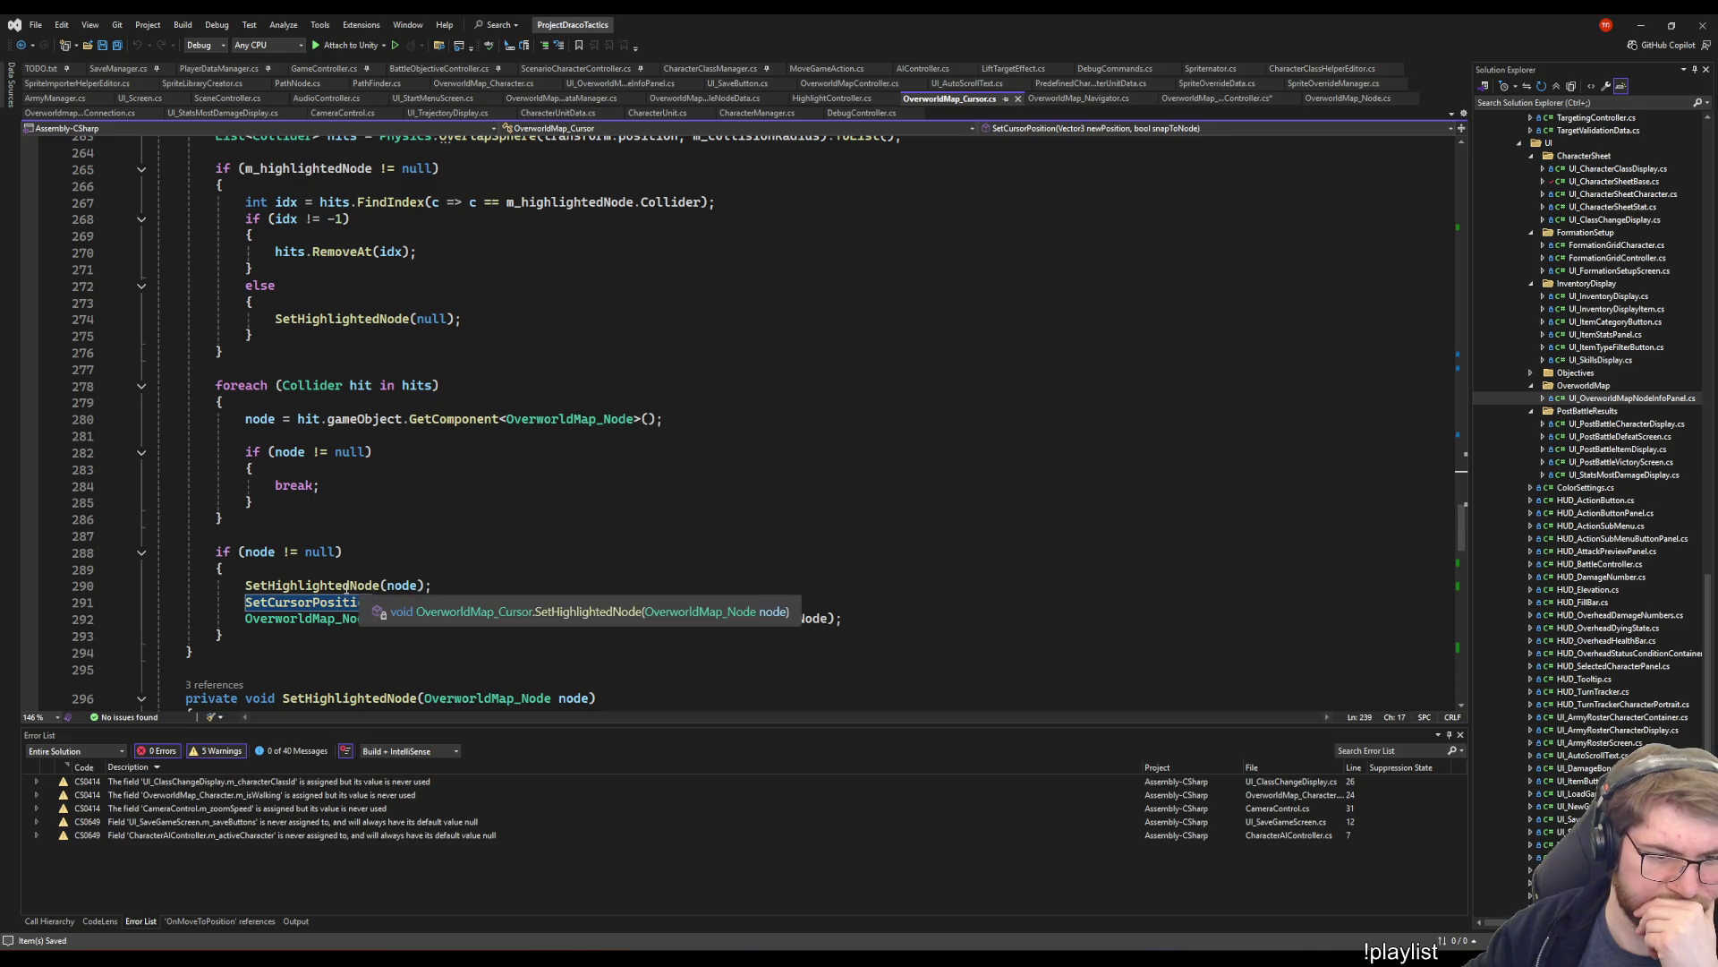
pyautogui.click(350, 586)
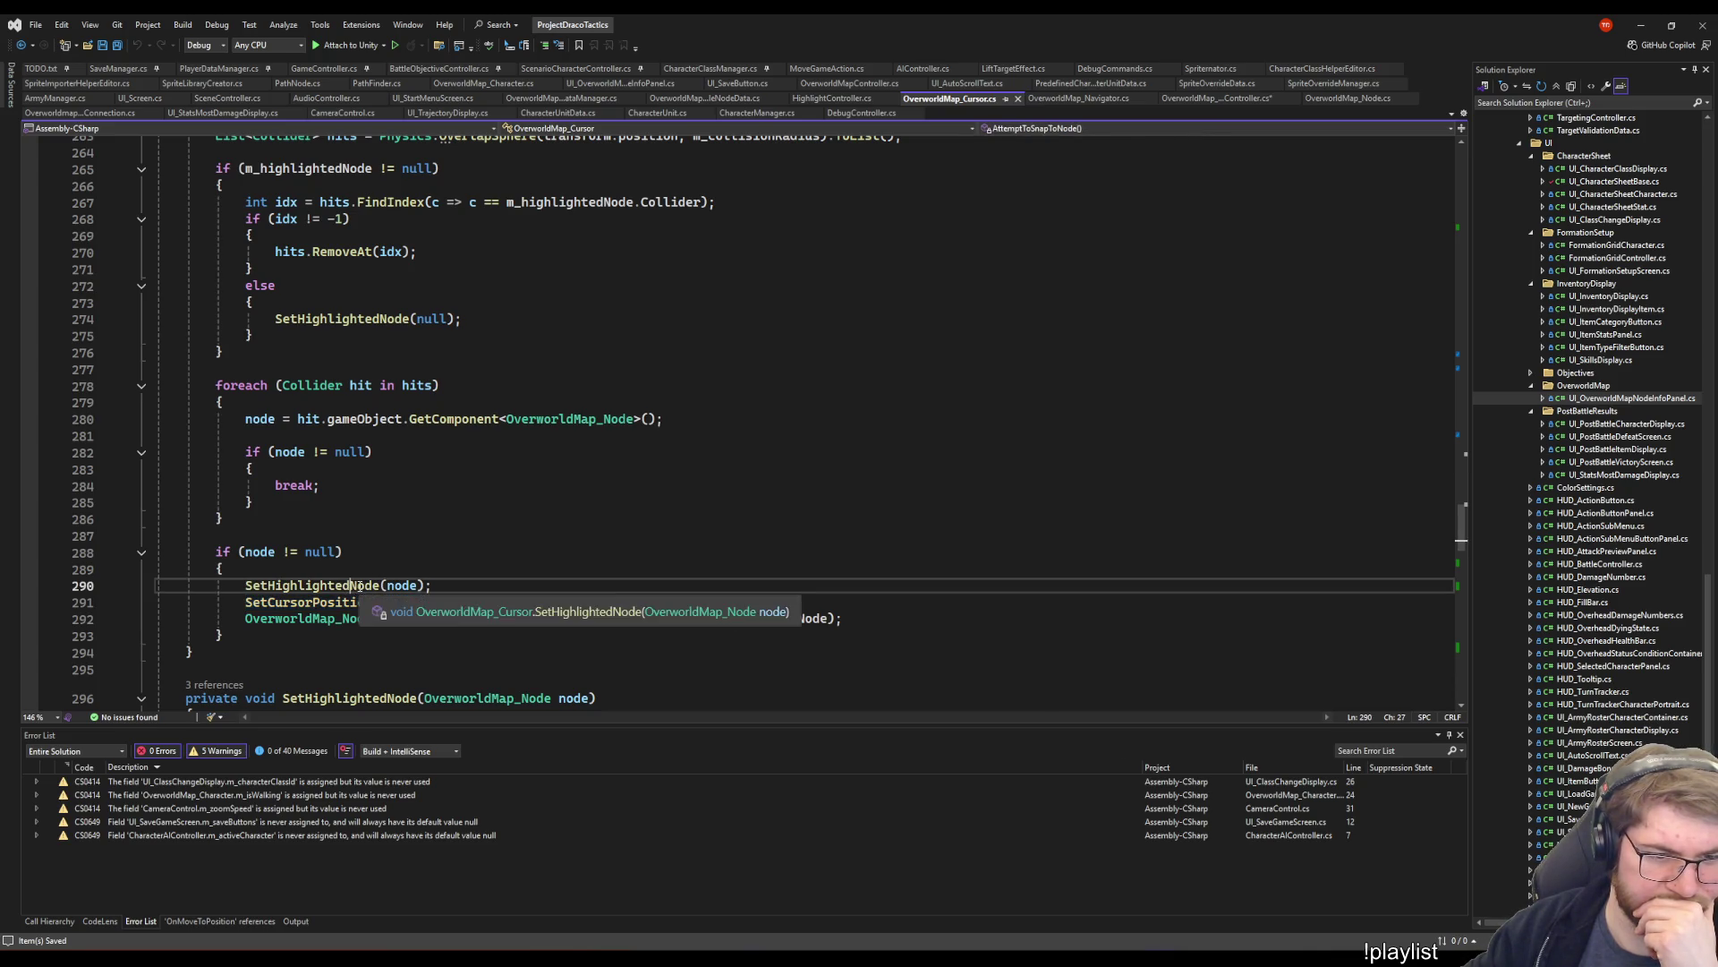
pyautogui.scroll(-3, 322, 645)
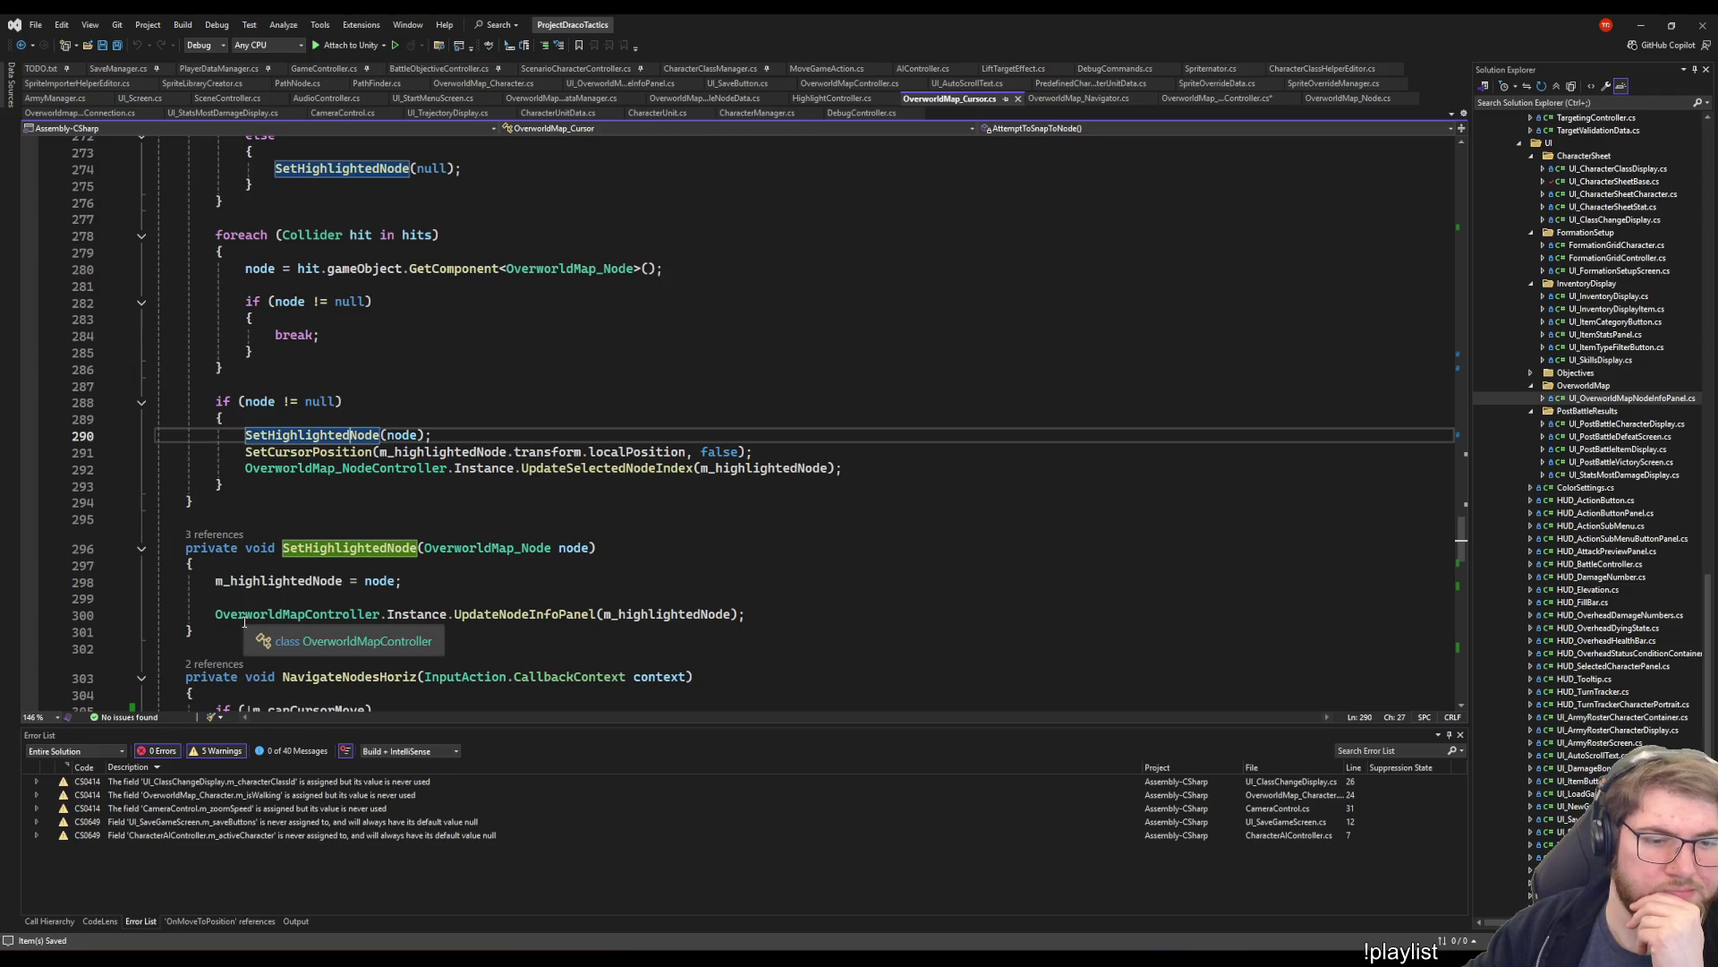
# - Change SetHighlightedNode's access modifier on line 296 from private to public
pyautogui.click(223, 547)
pyautogui.doubleClick(224, 548)
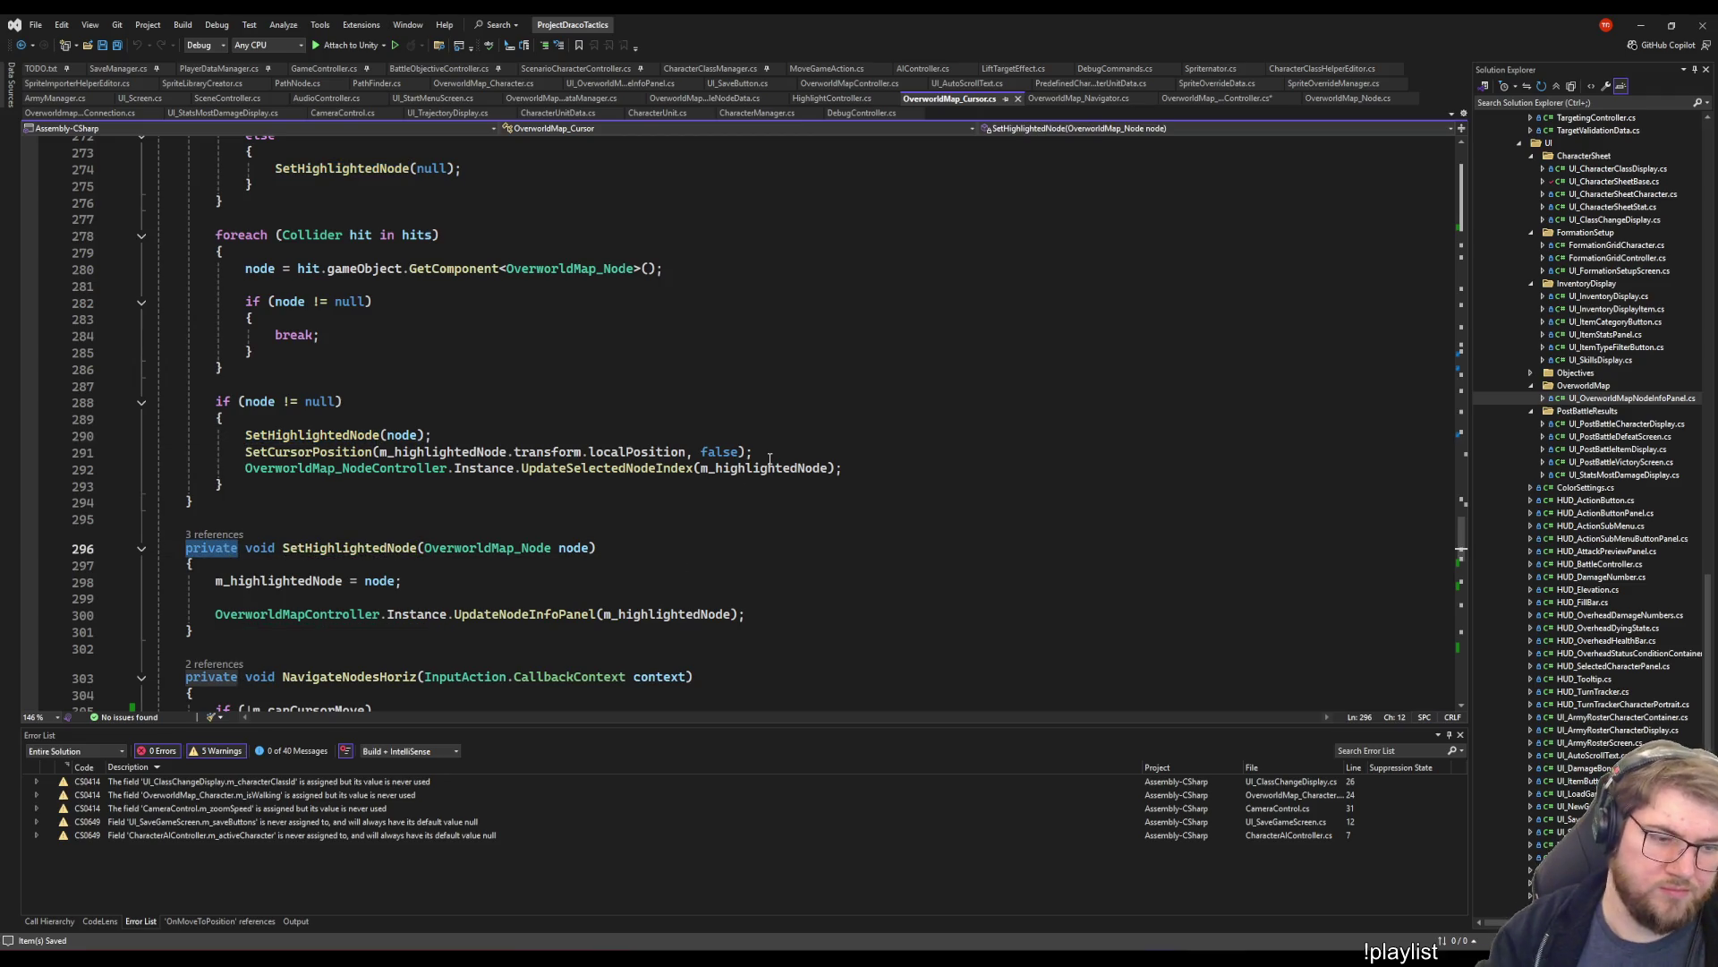
pyautogui.write('public')
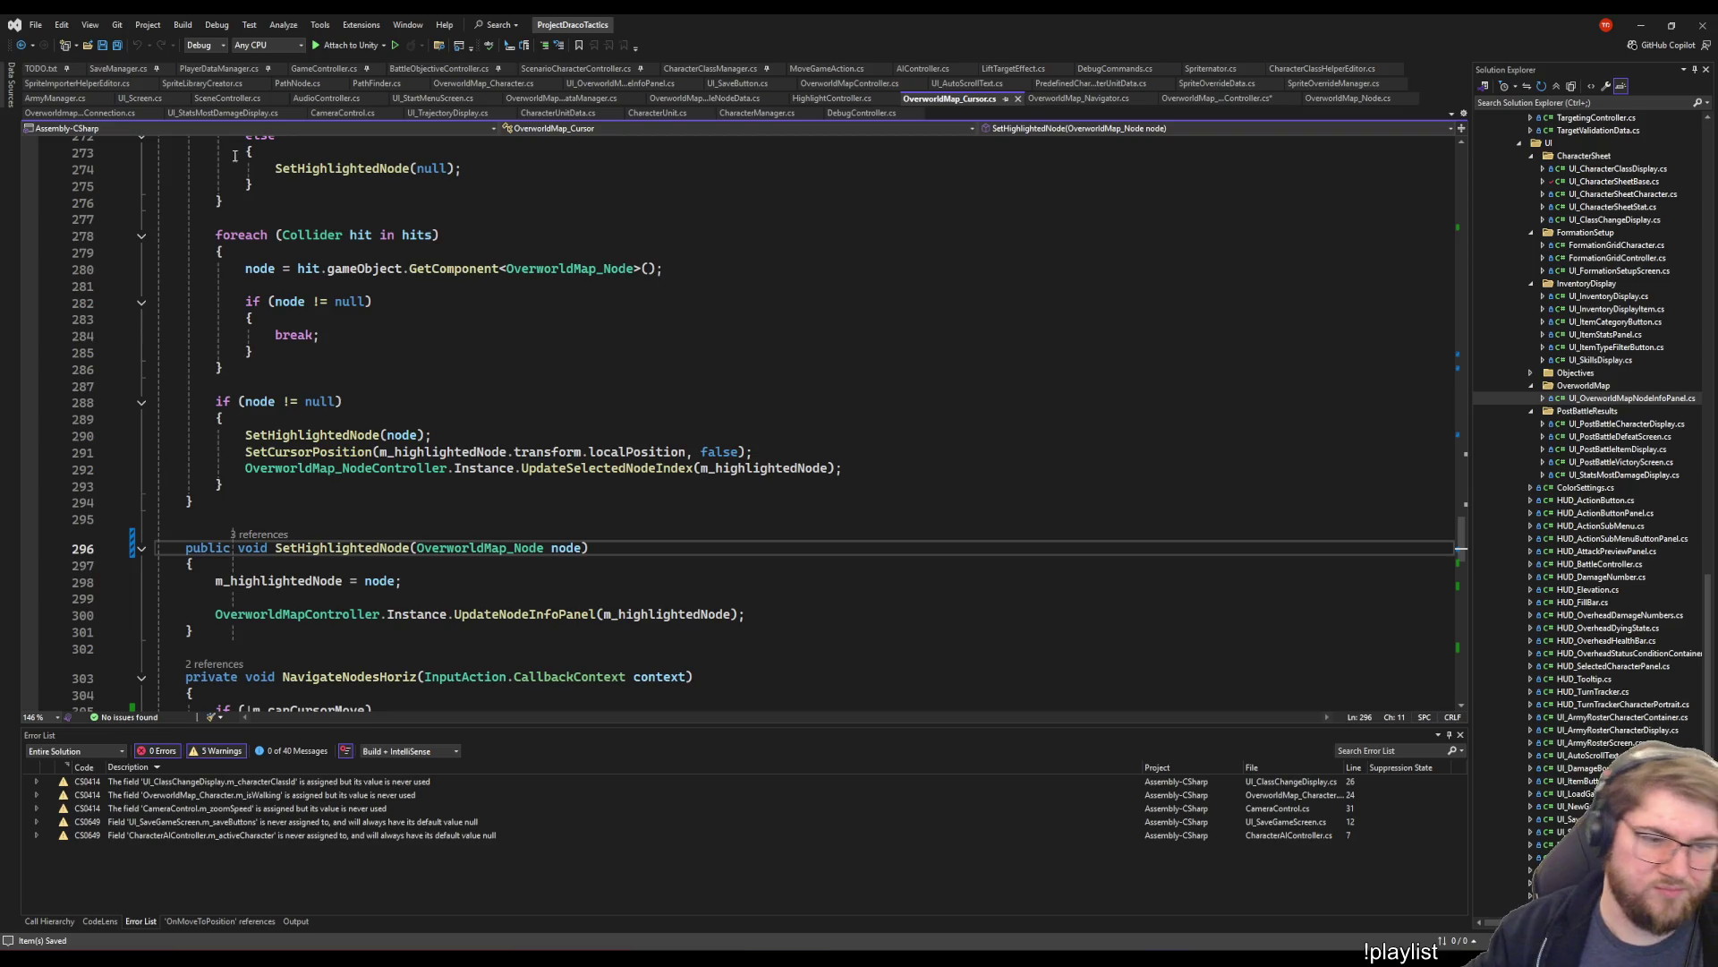
pyautogui.press('Up')
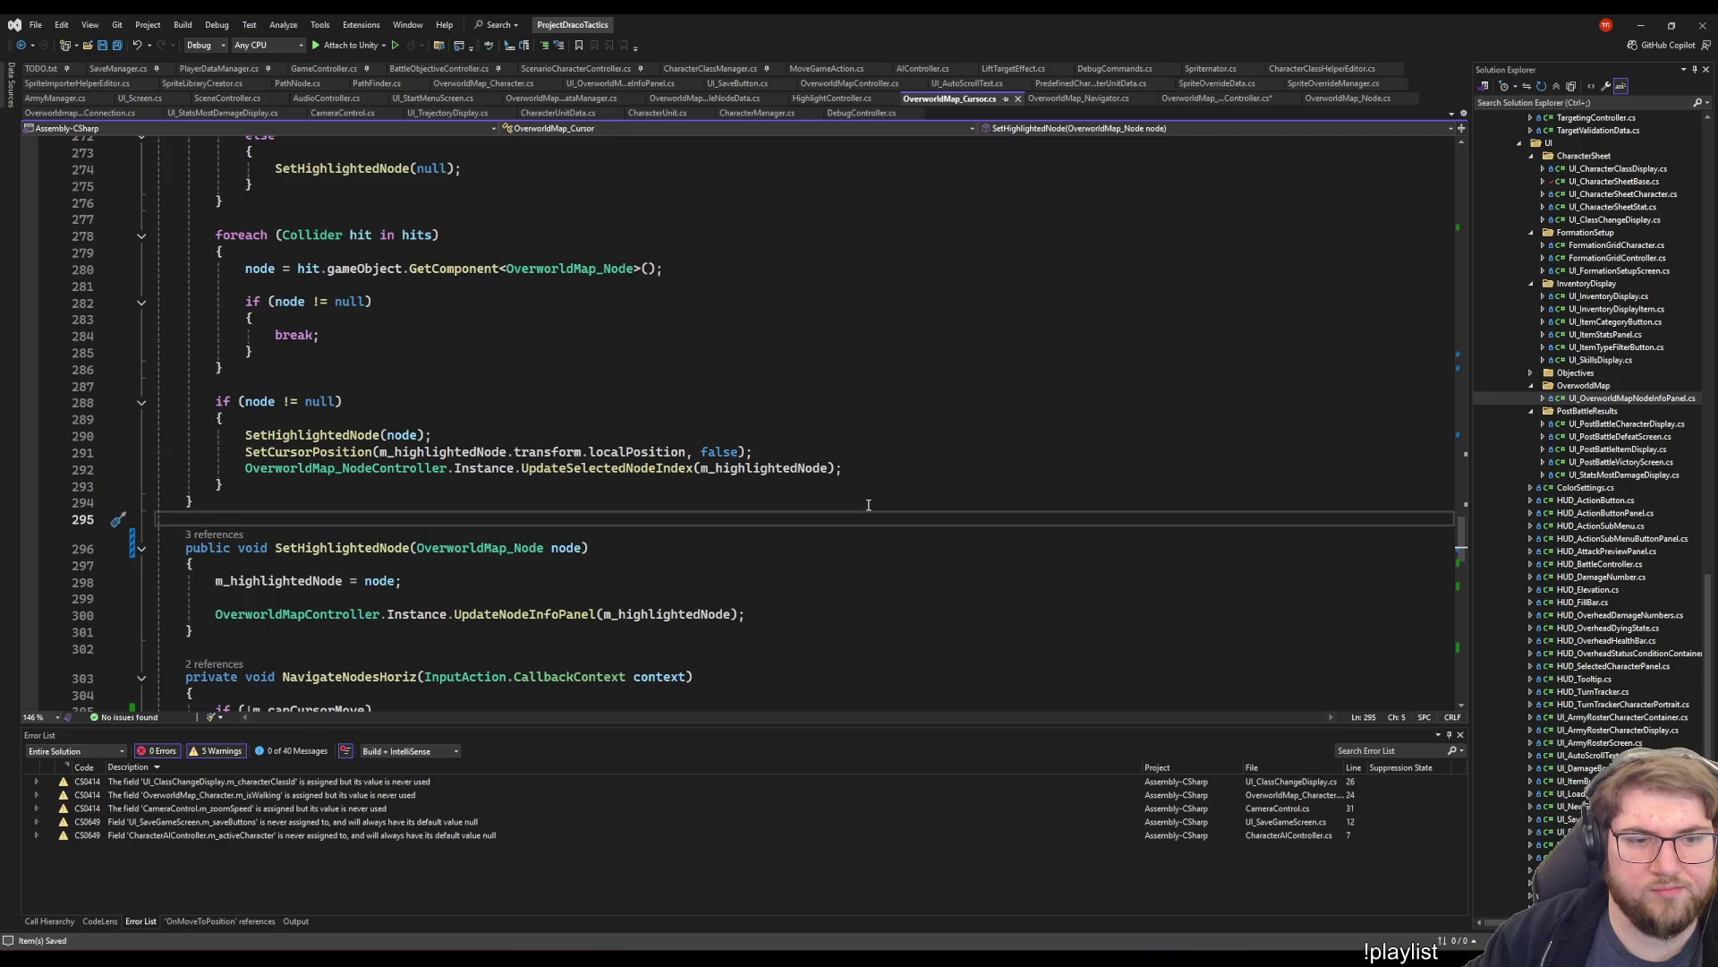
pyautogui.scroll(1, 861, 510)
# - Add OverworldMap_Cursor.Instance.SetHighlightedNode(node); on line 86 of the character script and save
pyautogui.press('Down')
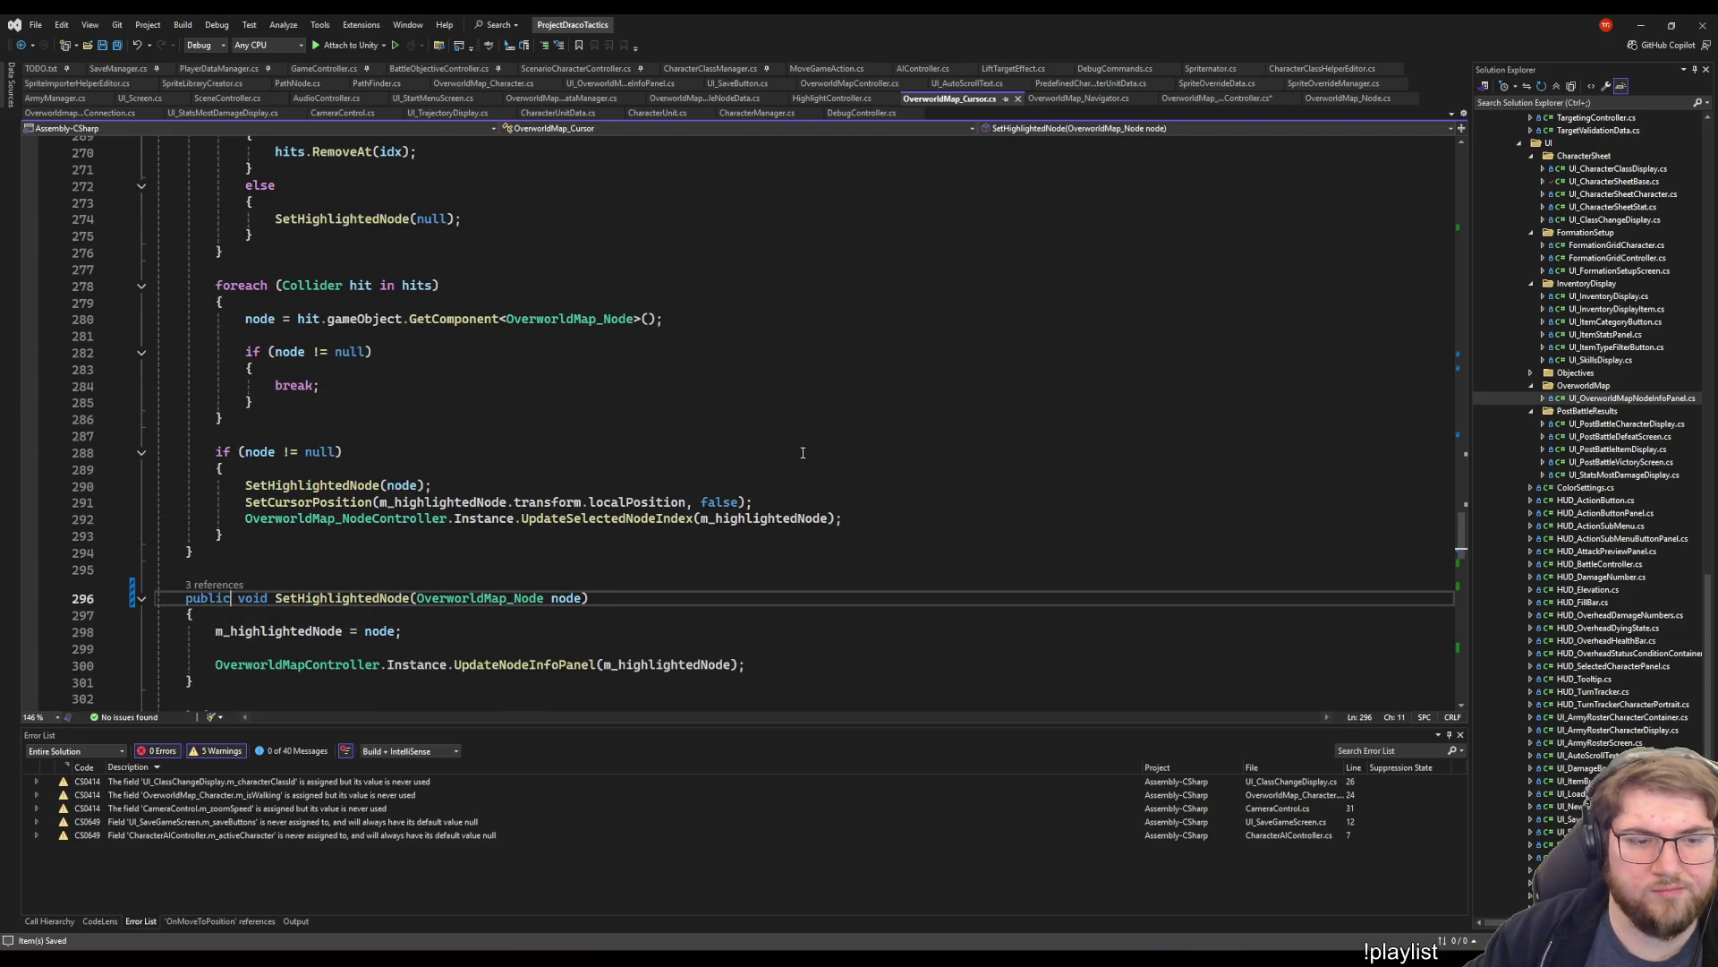
pyautogui.hotkey('ctrl', '-')
pyautogui.press('End')
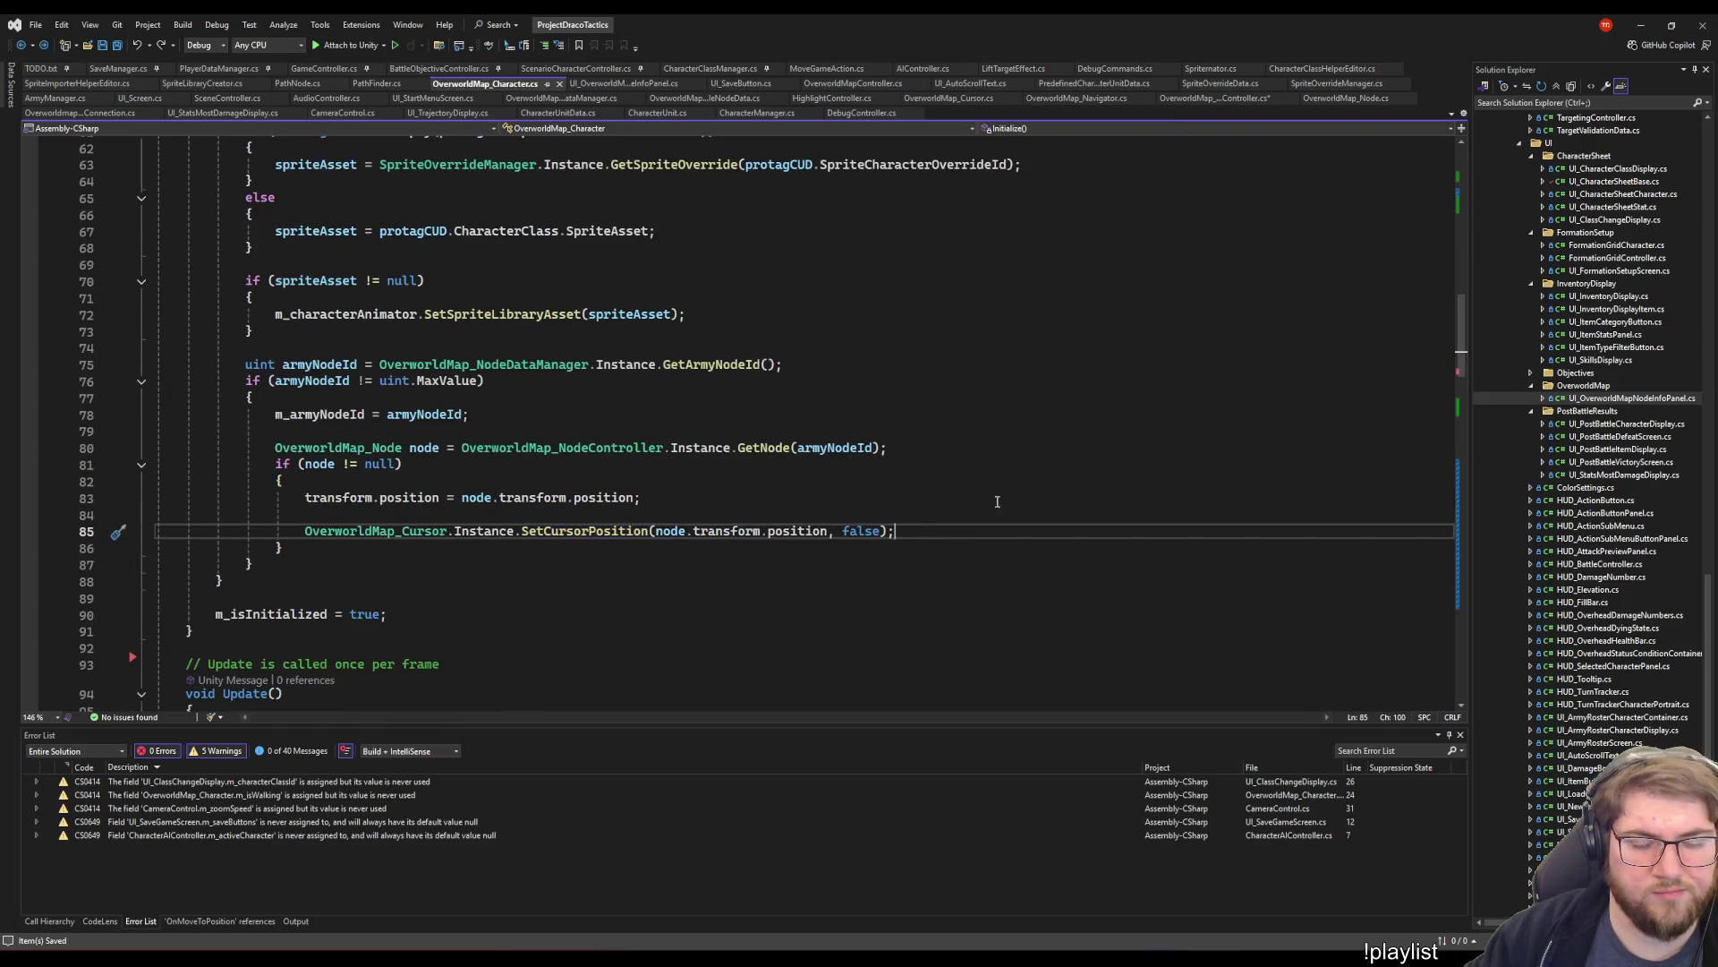
pyautogui.press('Return')
pyautogui.write('Overworld')
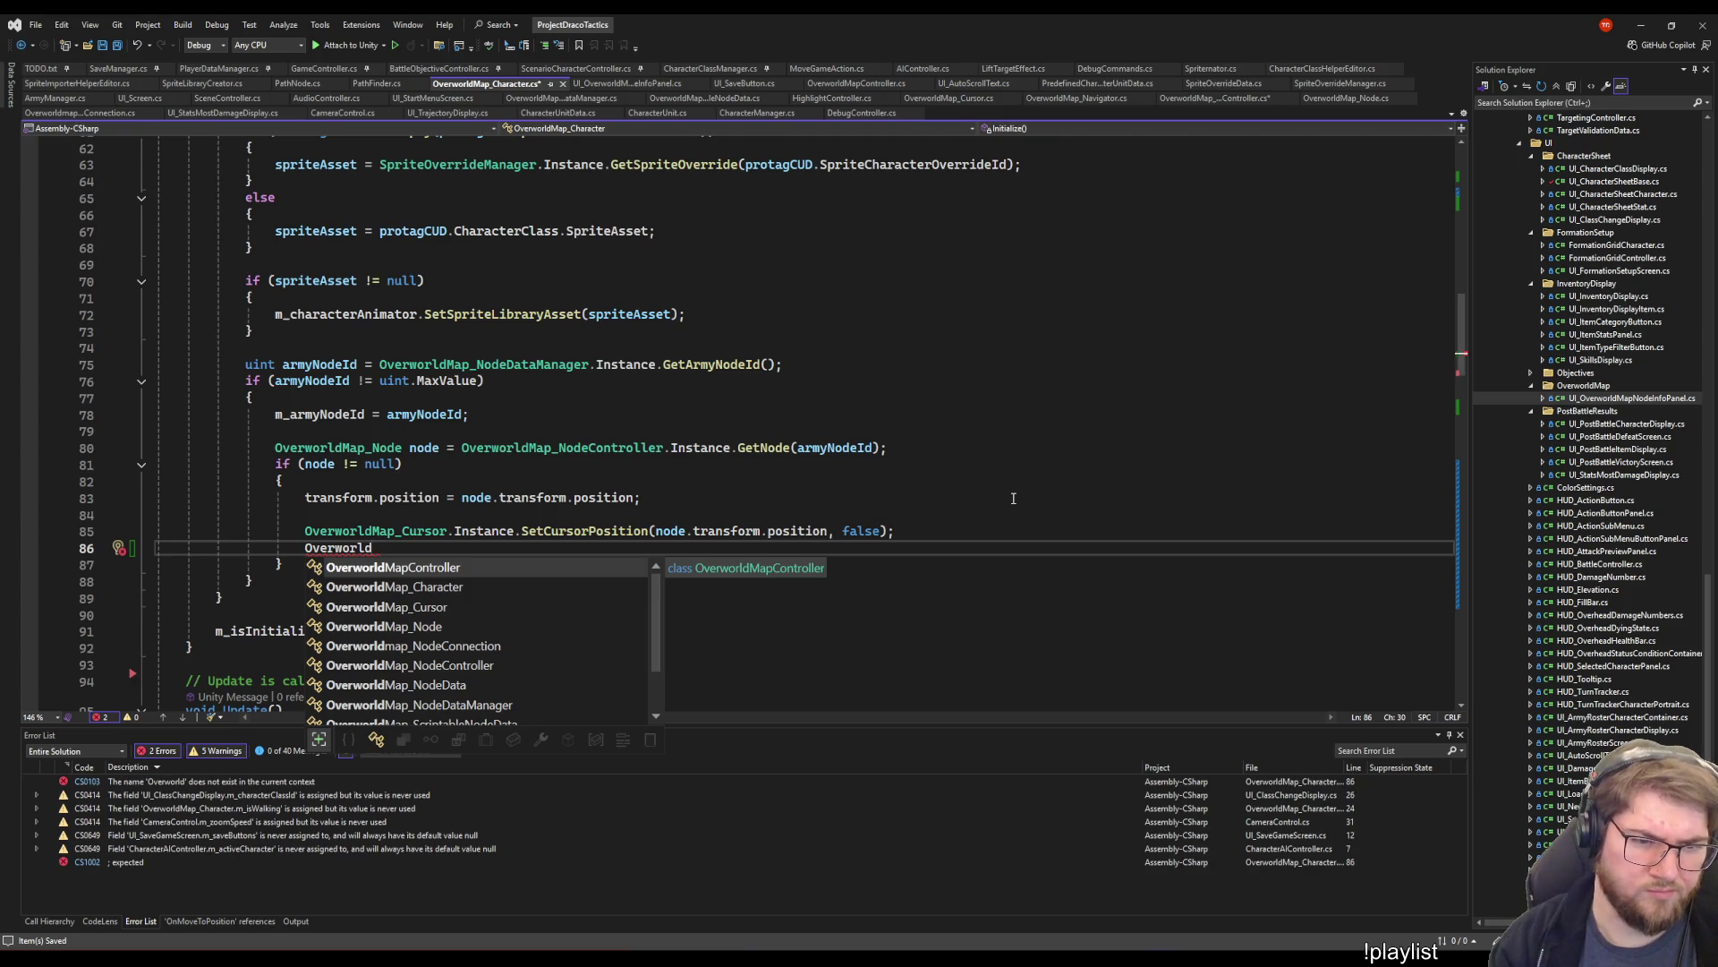
pyautogui.press('Down')
pyautogui.press('Down')
pyautogui.press('Tab')
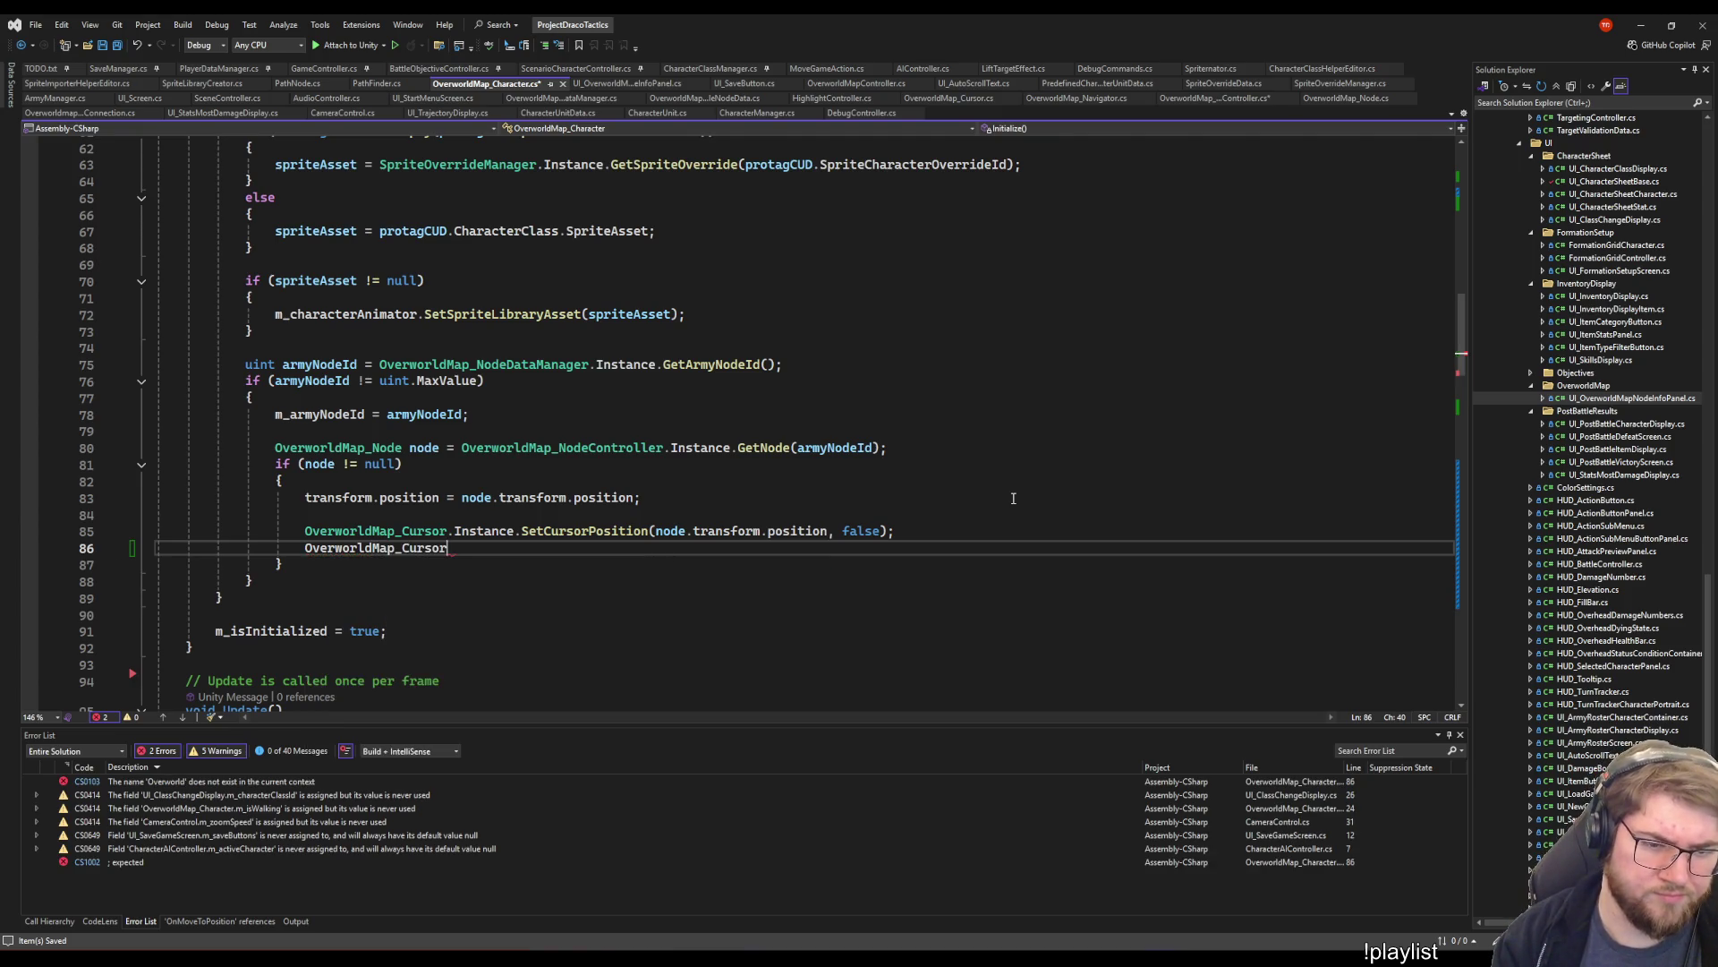
pyautogui.write('.ins')
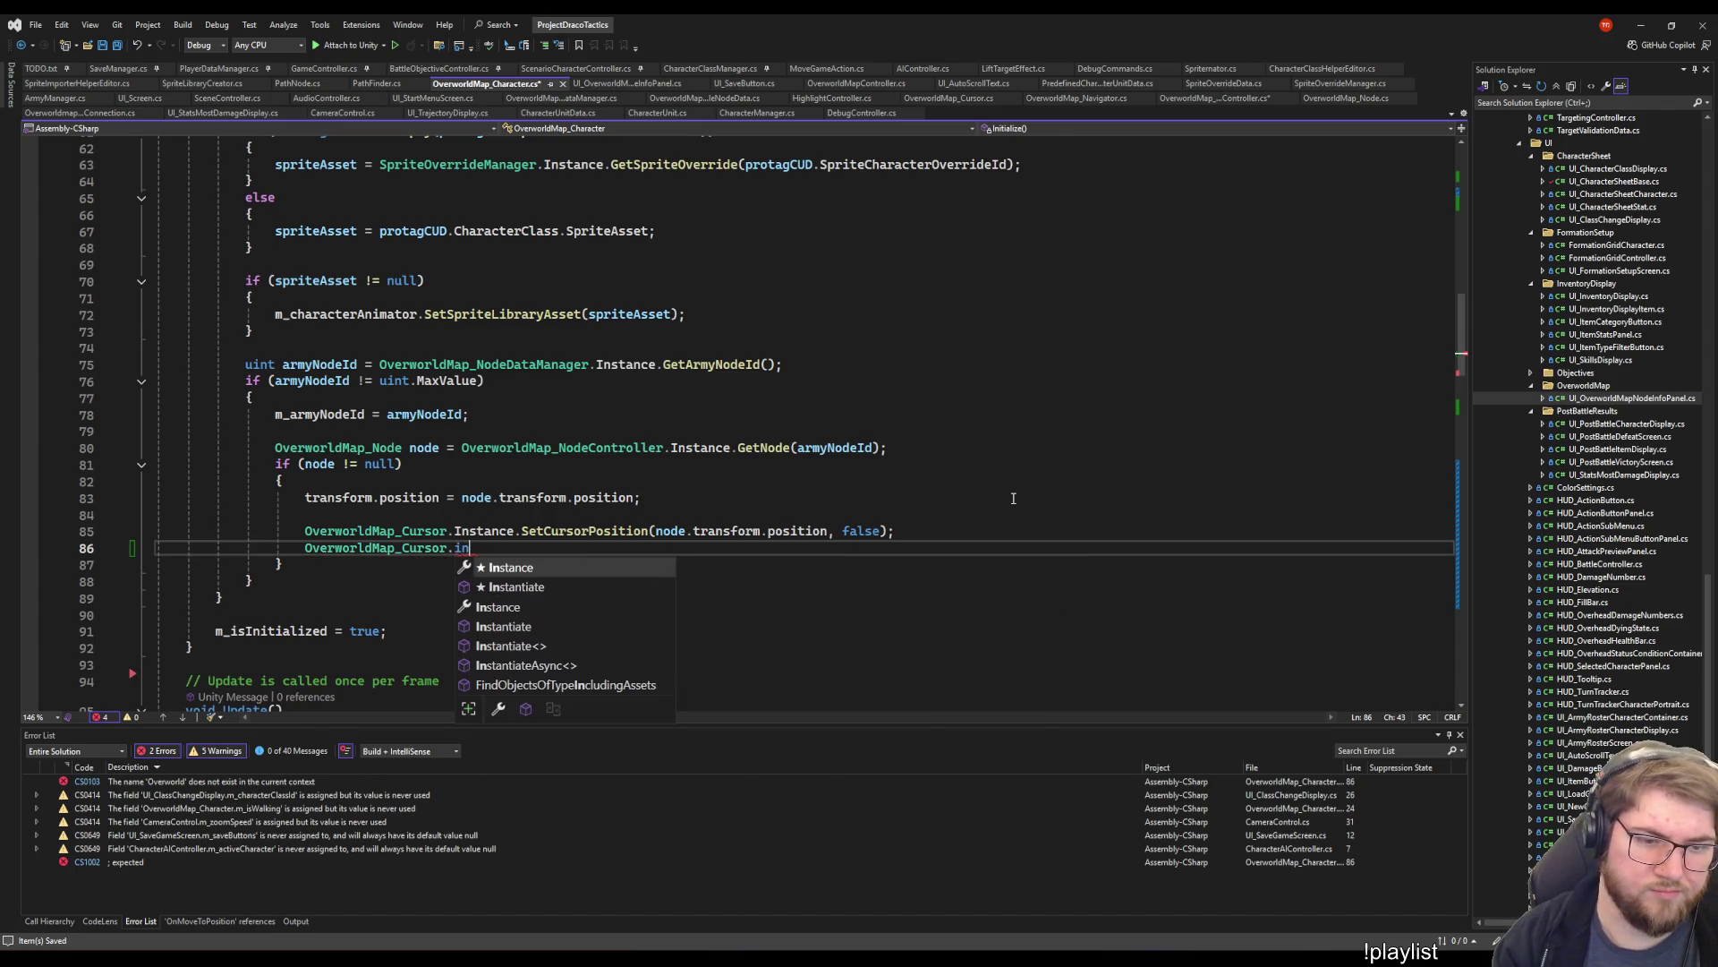
pyautogui.press('Tab')
pyautogui.write('.set')
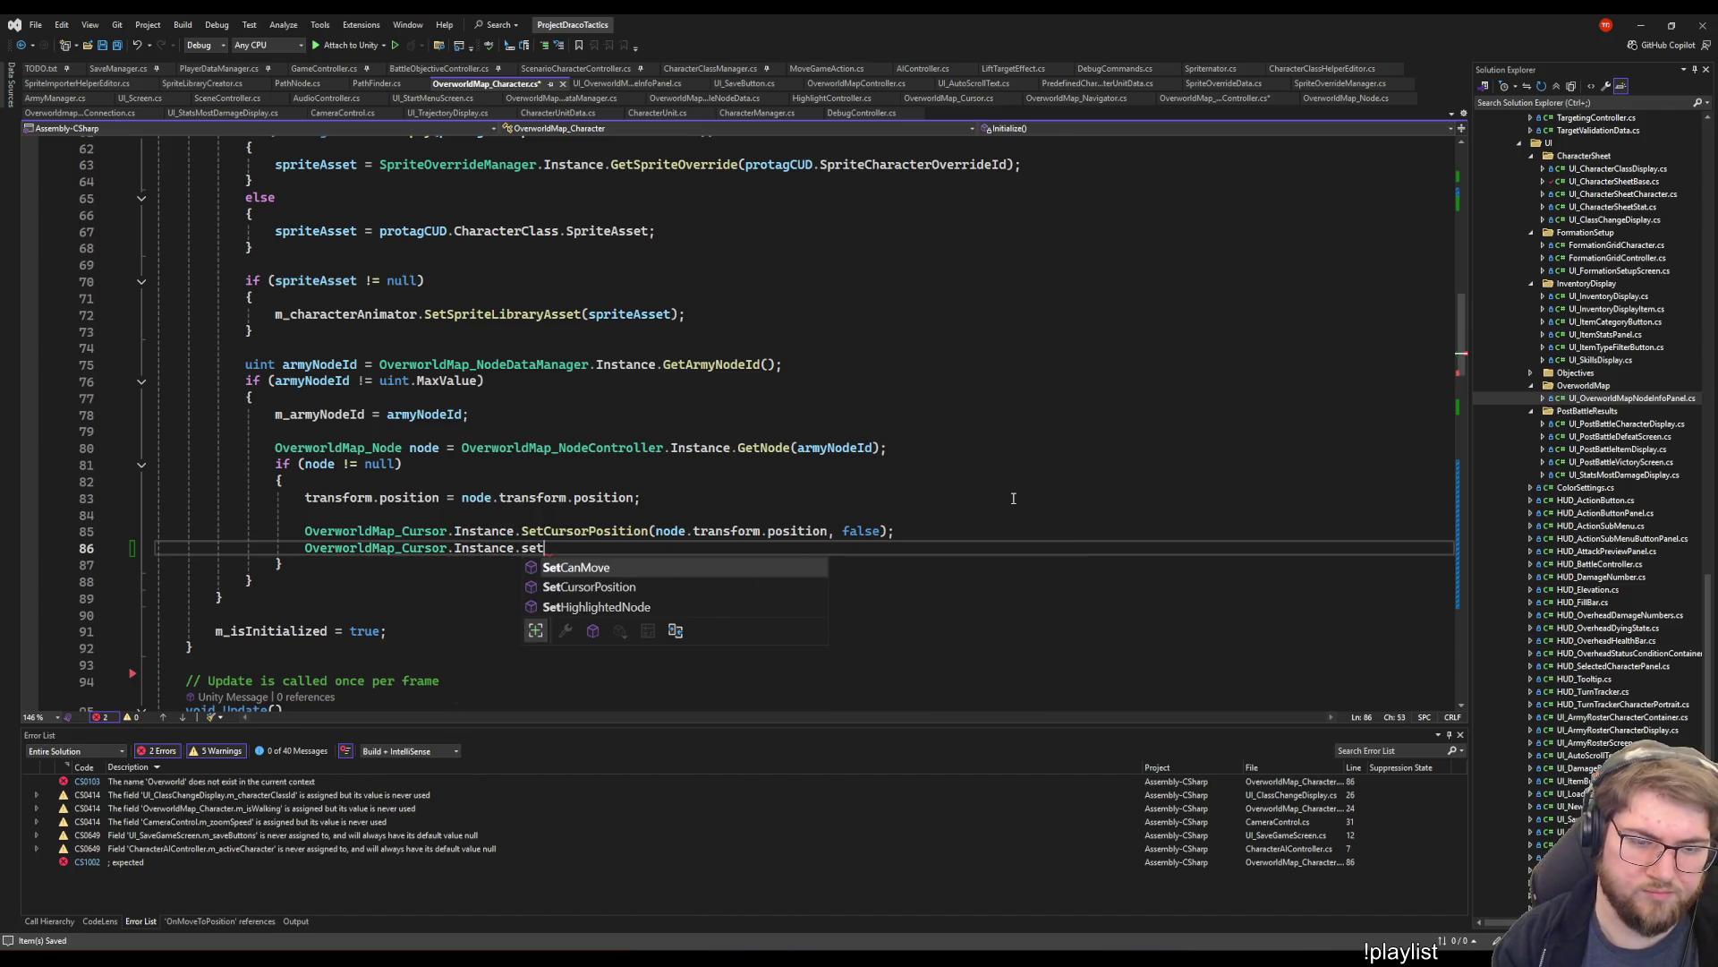
pyautogui.press('Down')
pyautogui.press('Down')
pyautogui.press('Tab')
pyautogui.write('(node);')
pyautogui.hotkey('ctrl', 's')
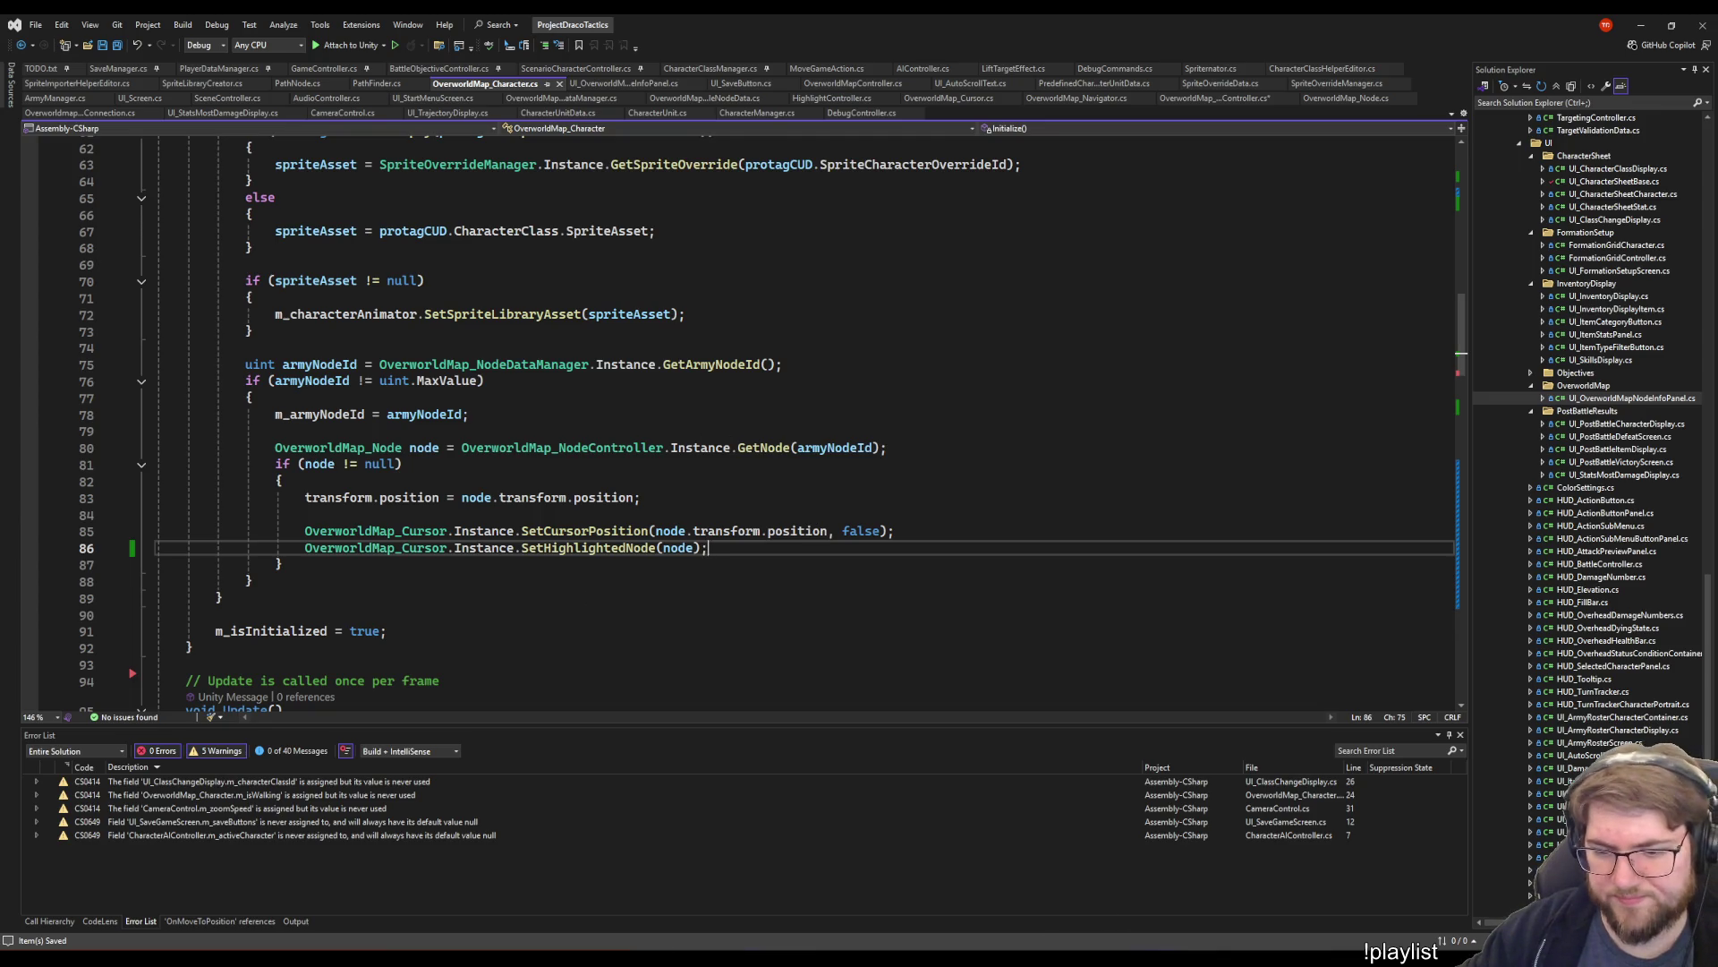
# - Switch to the Unity editor and start a play test
pyautogui.click(984, 414)
pyautogui.click(1107, 531)
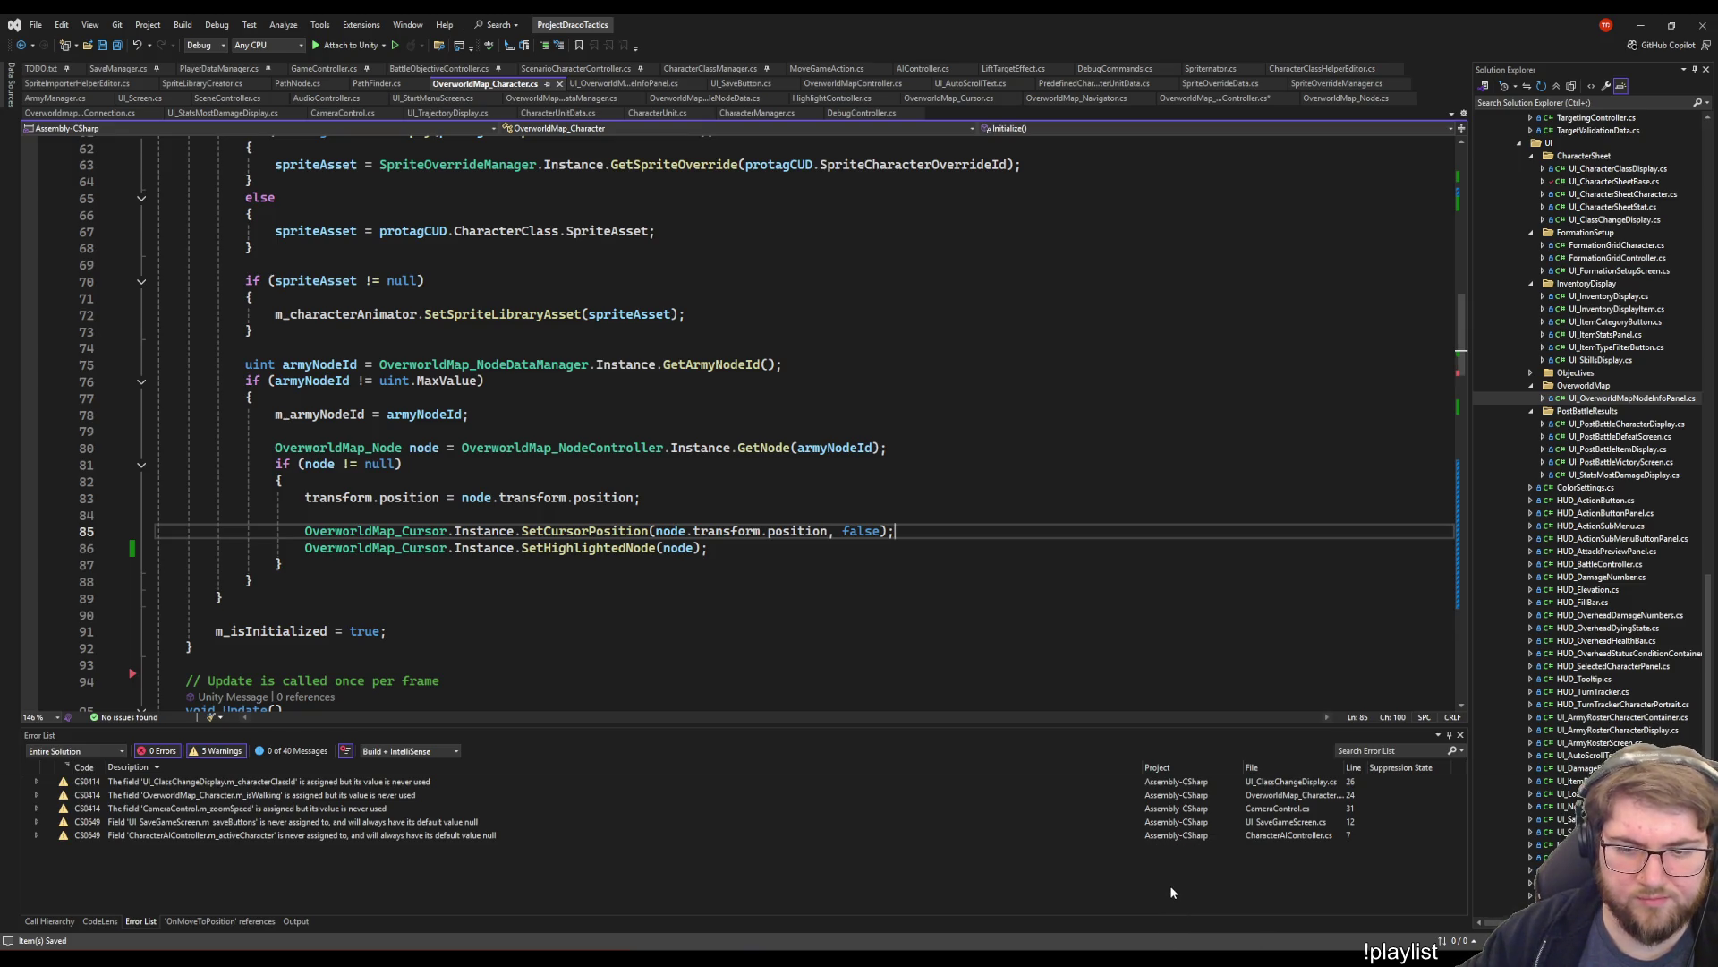
pyautogui.click(1112, 886)
pyautogui.hotkey('ctrl', 'p')
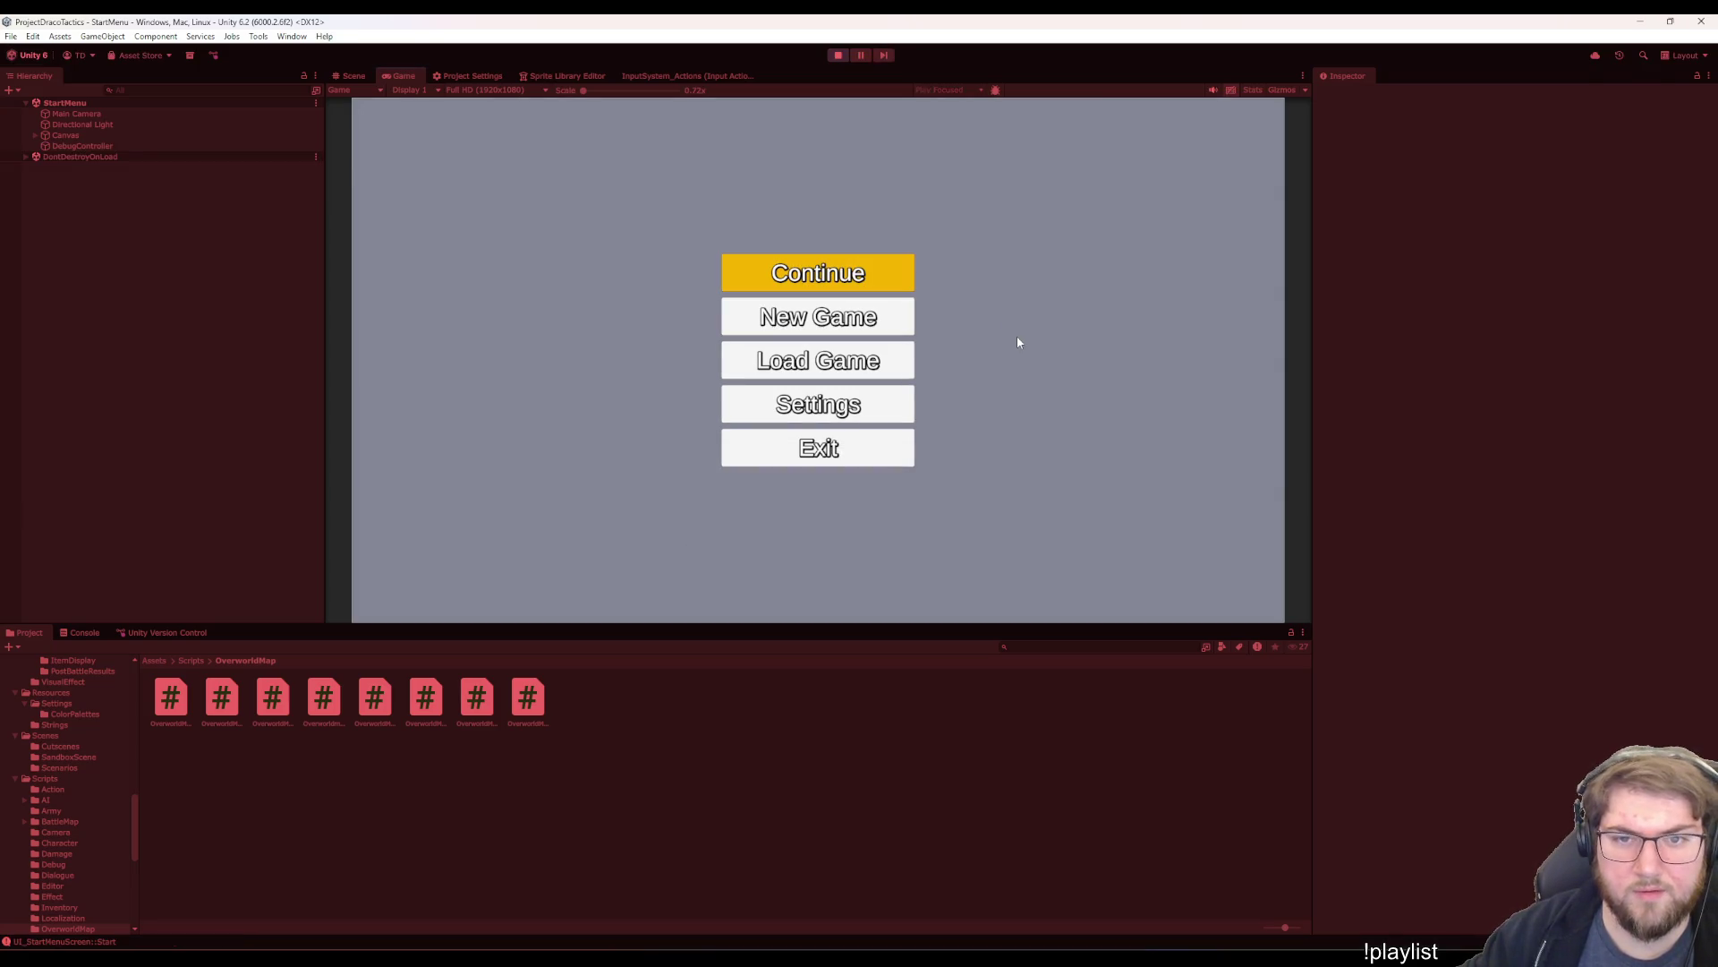
# - Continue into the overworld map, check Bigcitysland's info panel, then stop play and return to Visual Studio
pyautogui.press('Return')
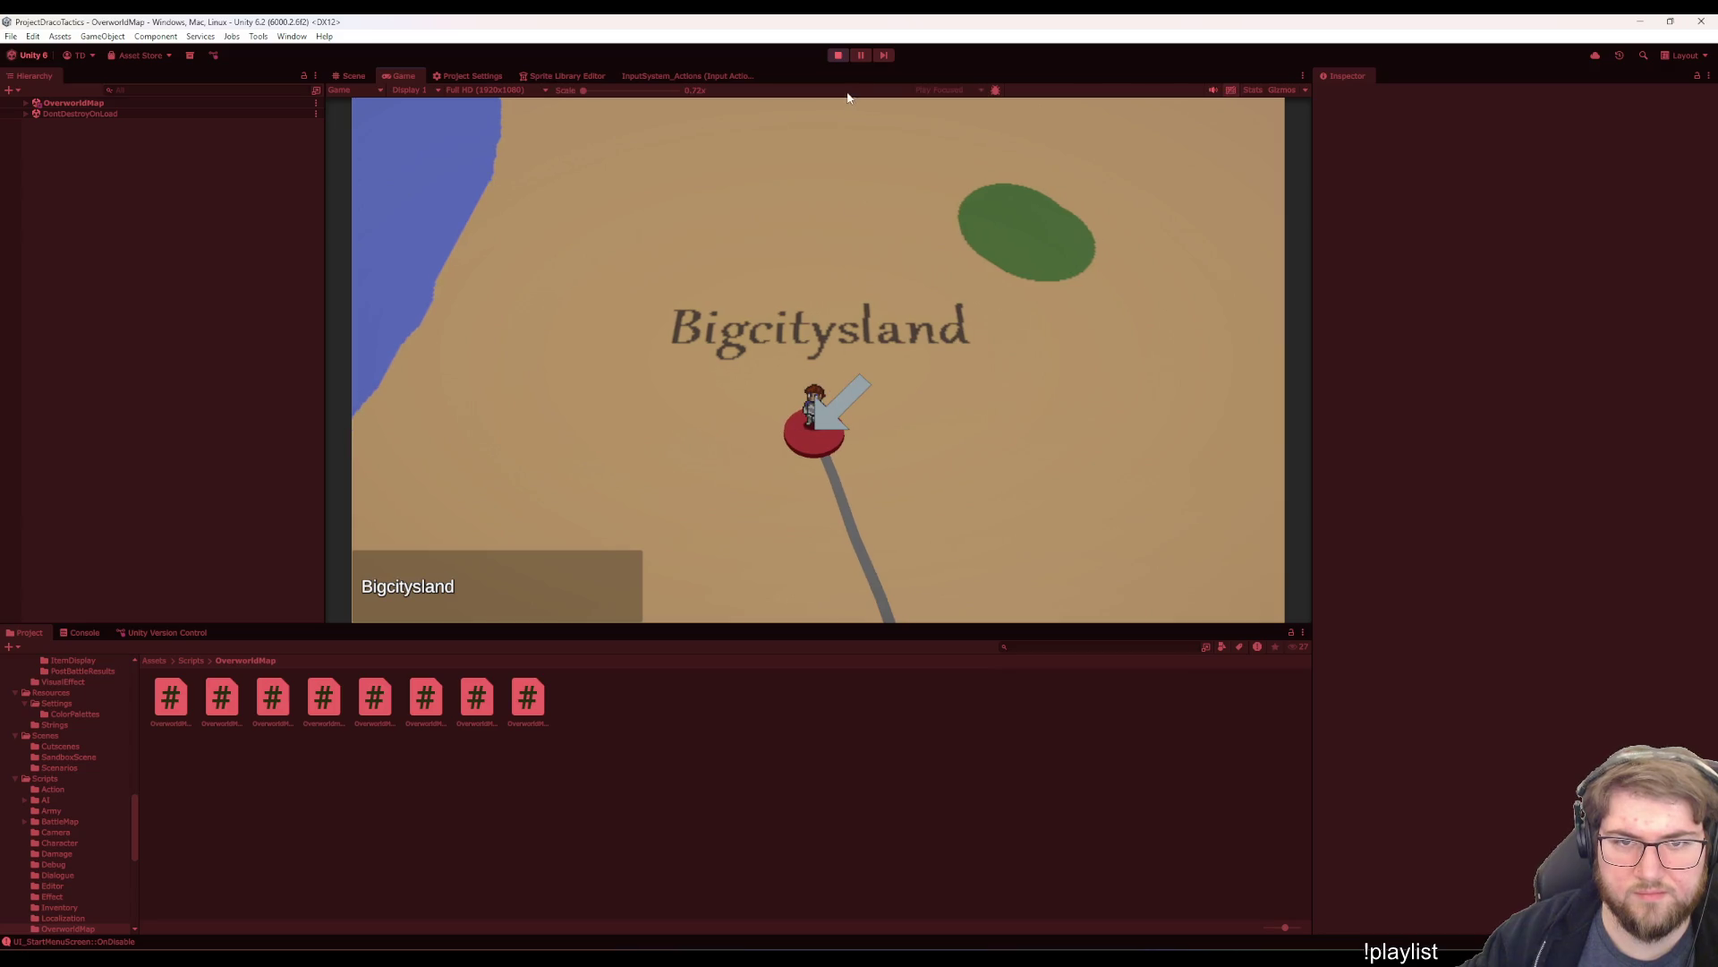
pyautogui.click(837, 55)
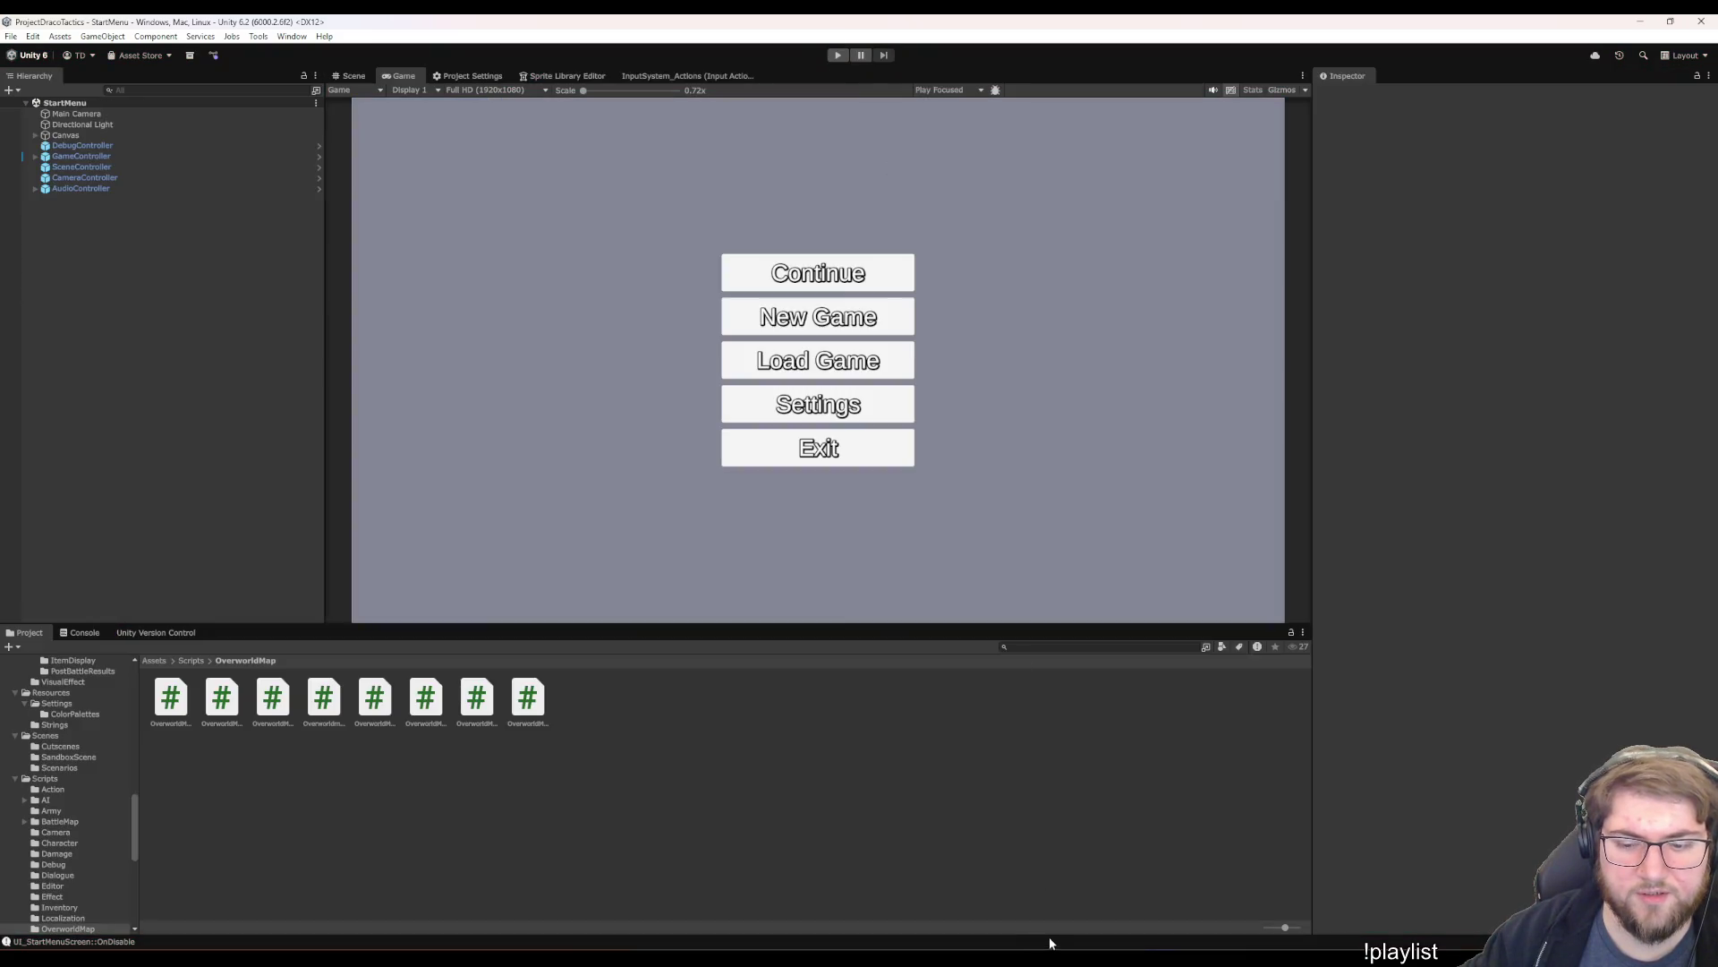
pyautogui.click(1135, 887)
pyautogui.rightClick(580, 548)
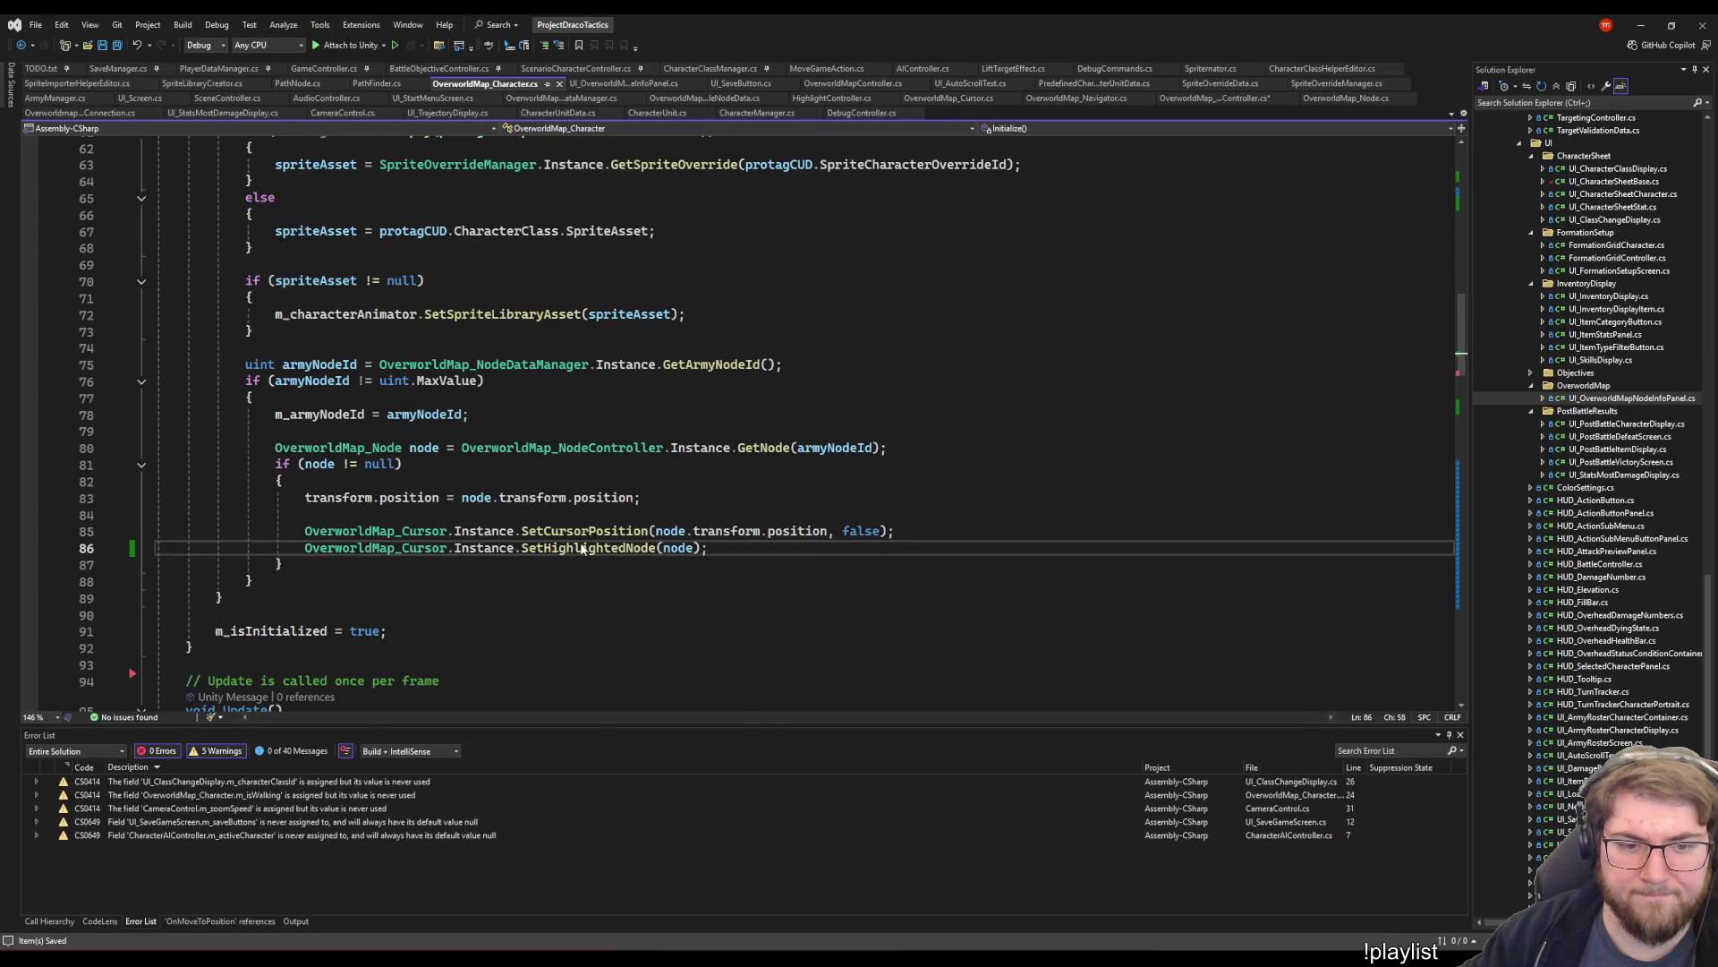
# - Follow SetHighlightedNode into UpdateNodeInfoPanel and inspect the references to m_nodeInfoPanel
pyautogui.click(643, 635)
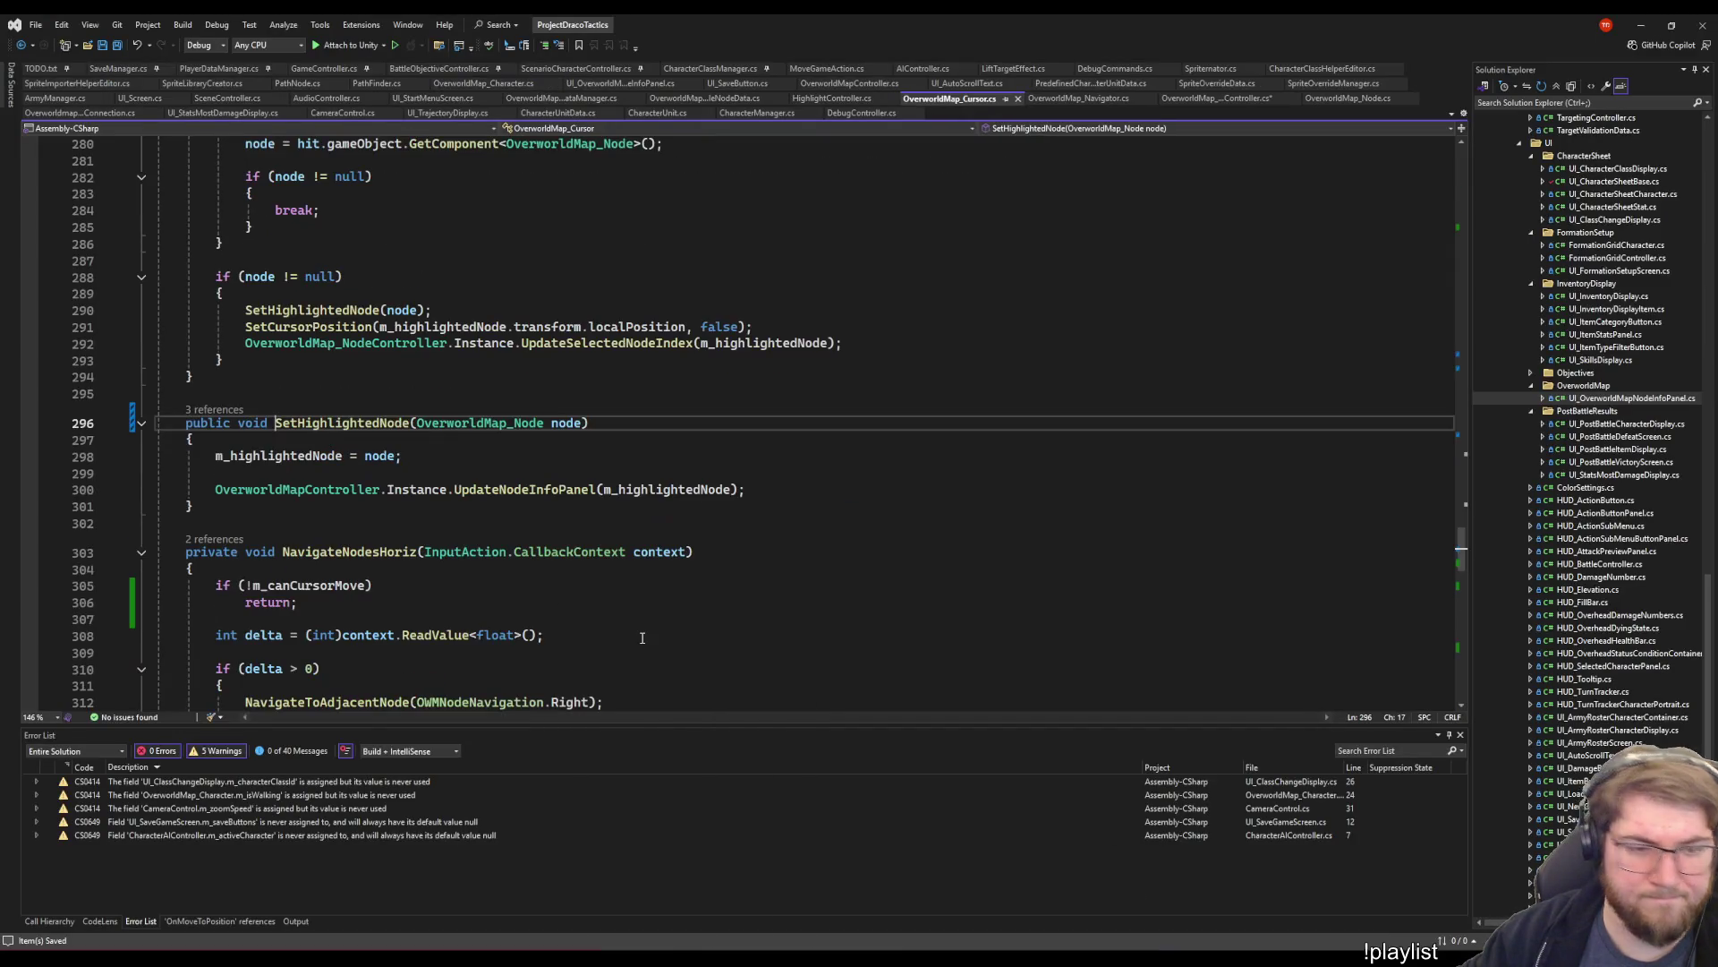
pyautogui.rightClick(477, 490)
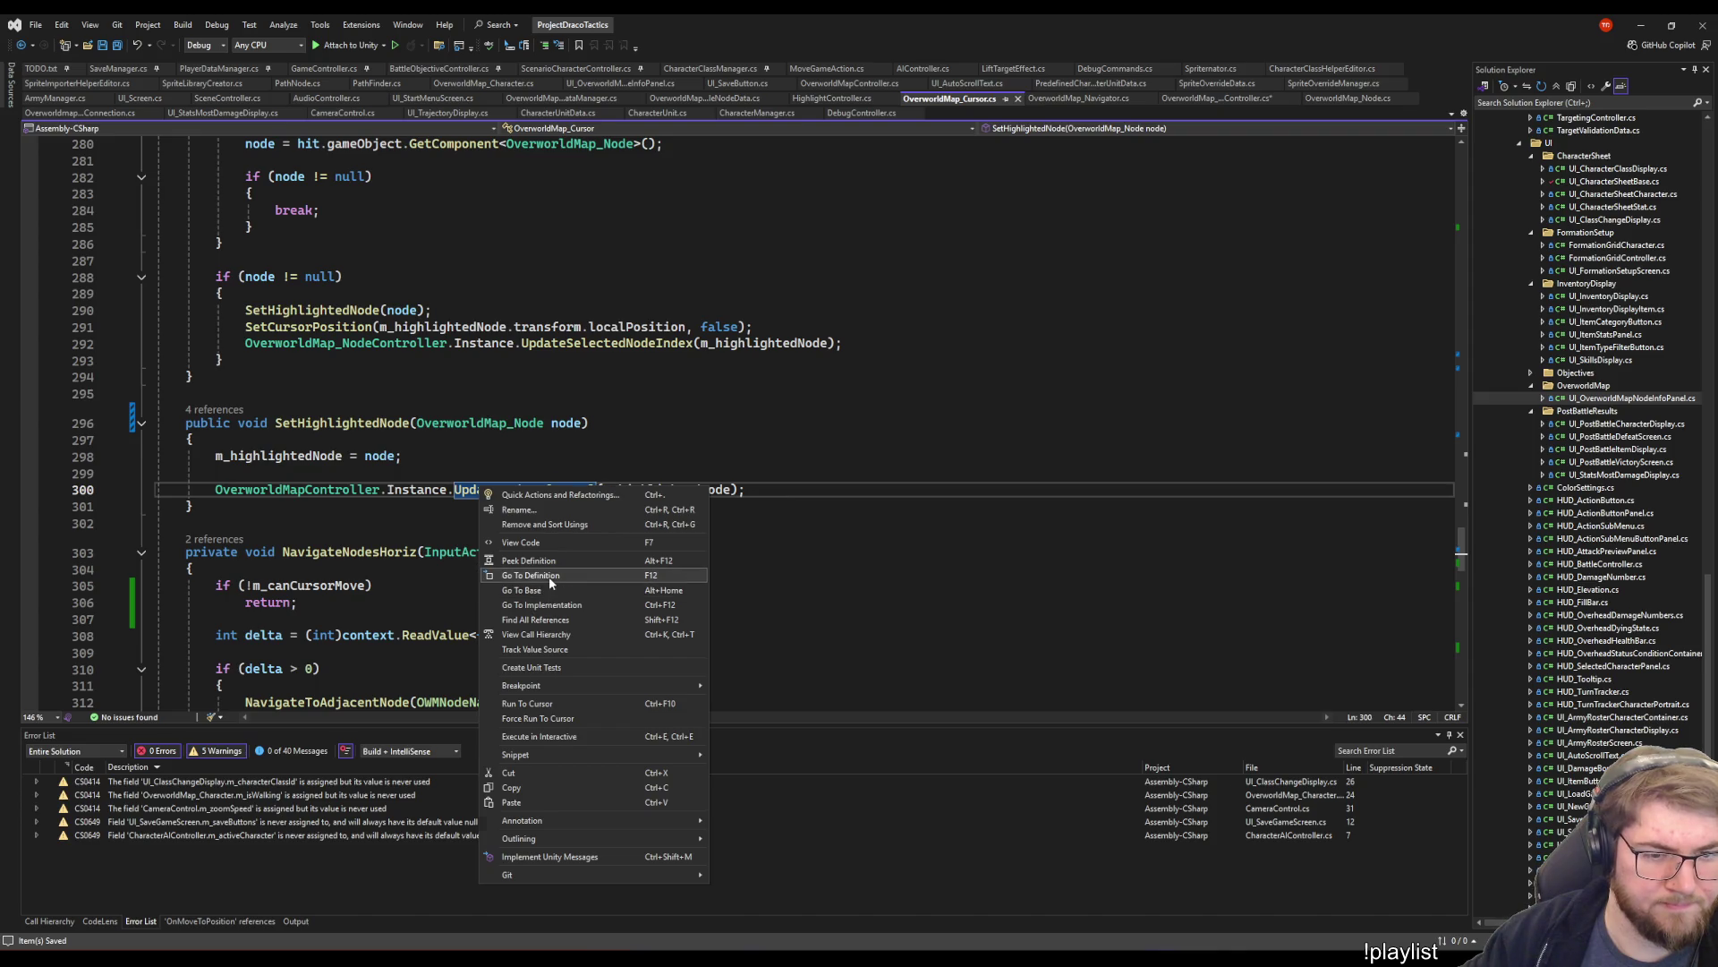
pyautogui.click(549, 576)
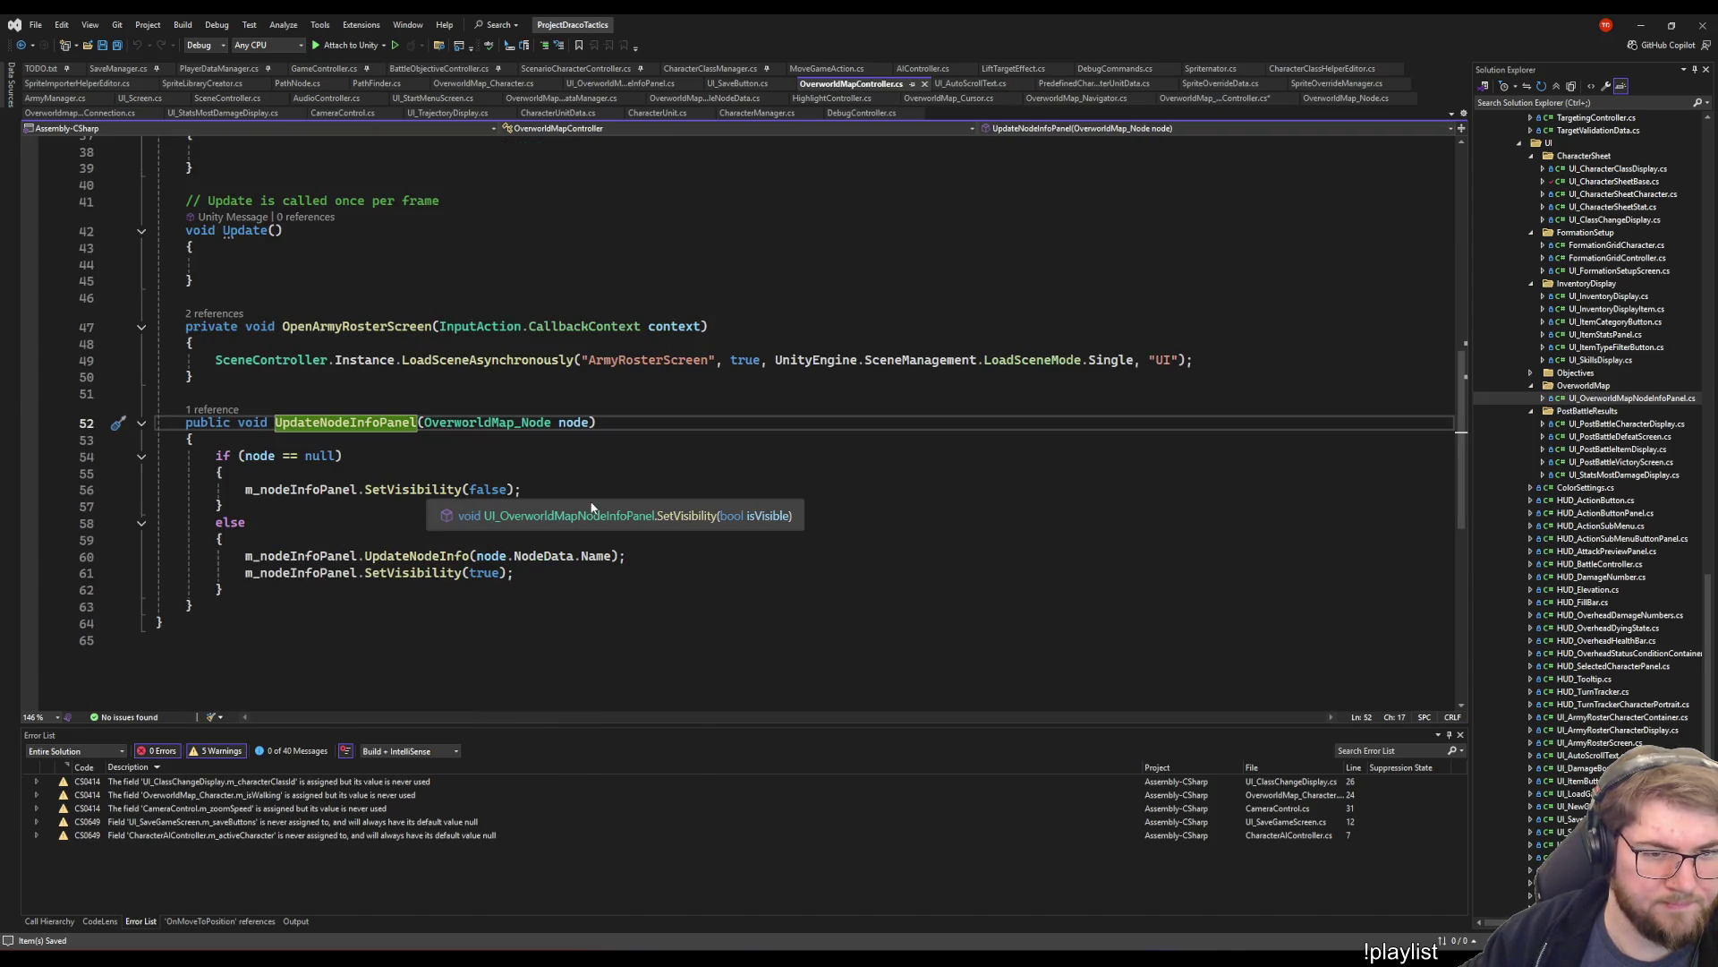
pyautogui.click(545, 589)
pyautogui.click(382, 475)
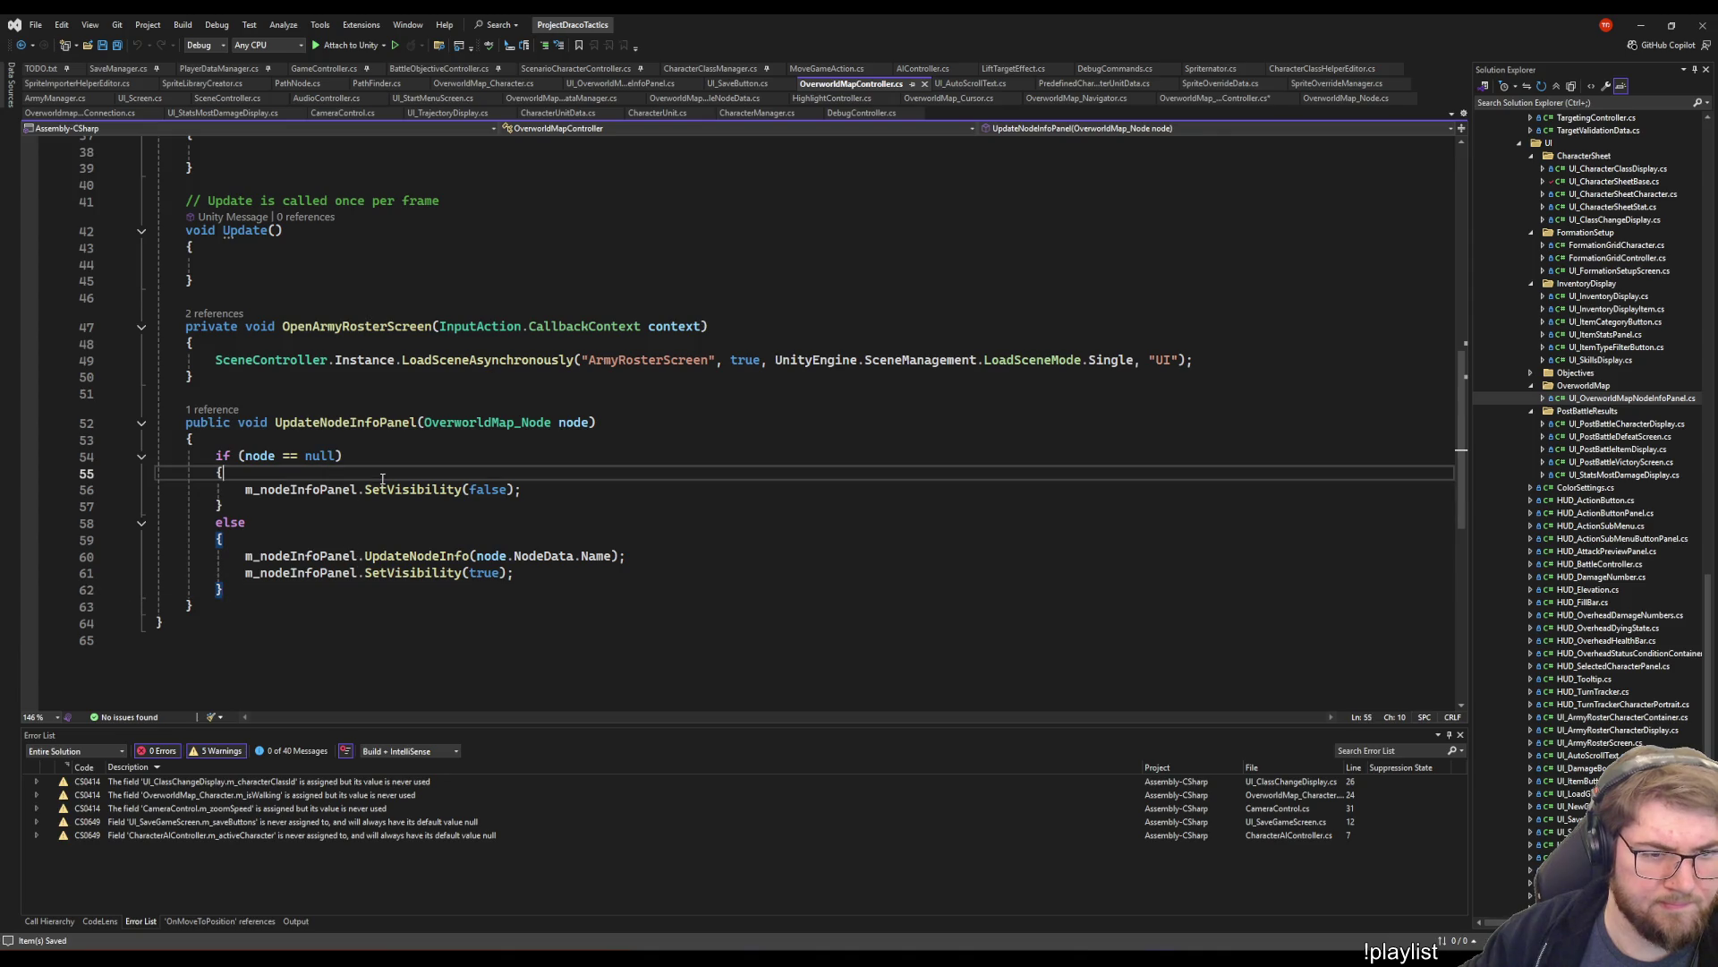
pyautogui.click(328, 490)
pyautogui.scroll(4, 588, 595)
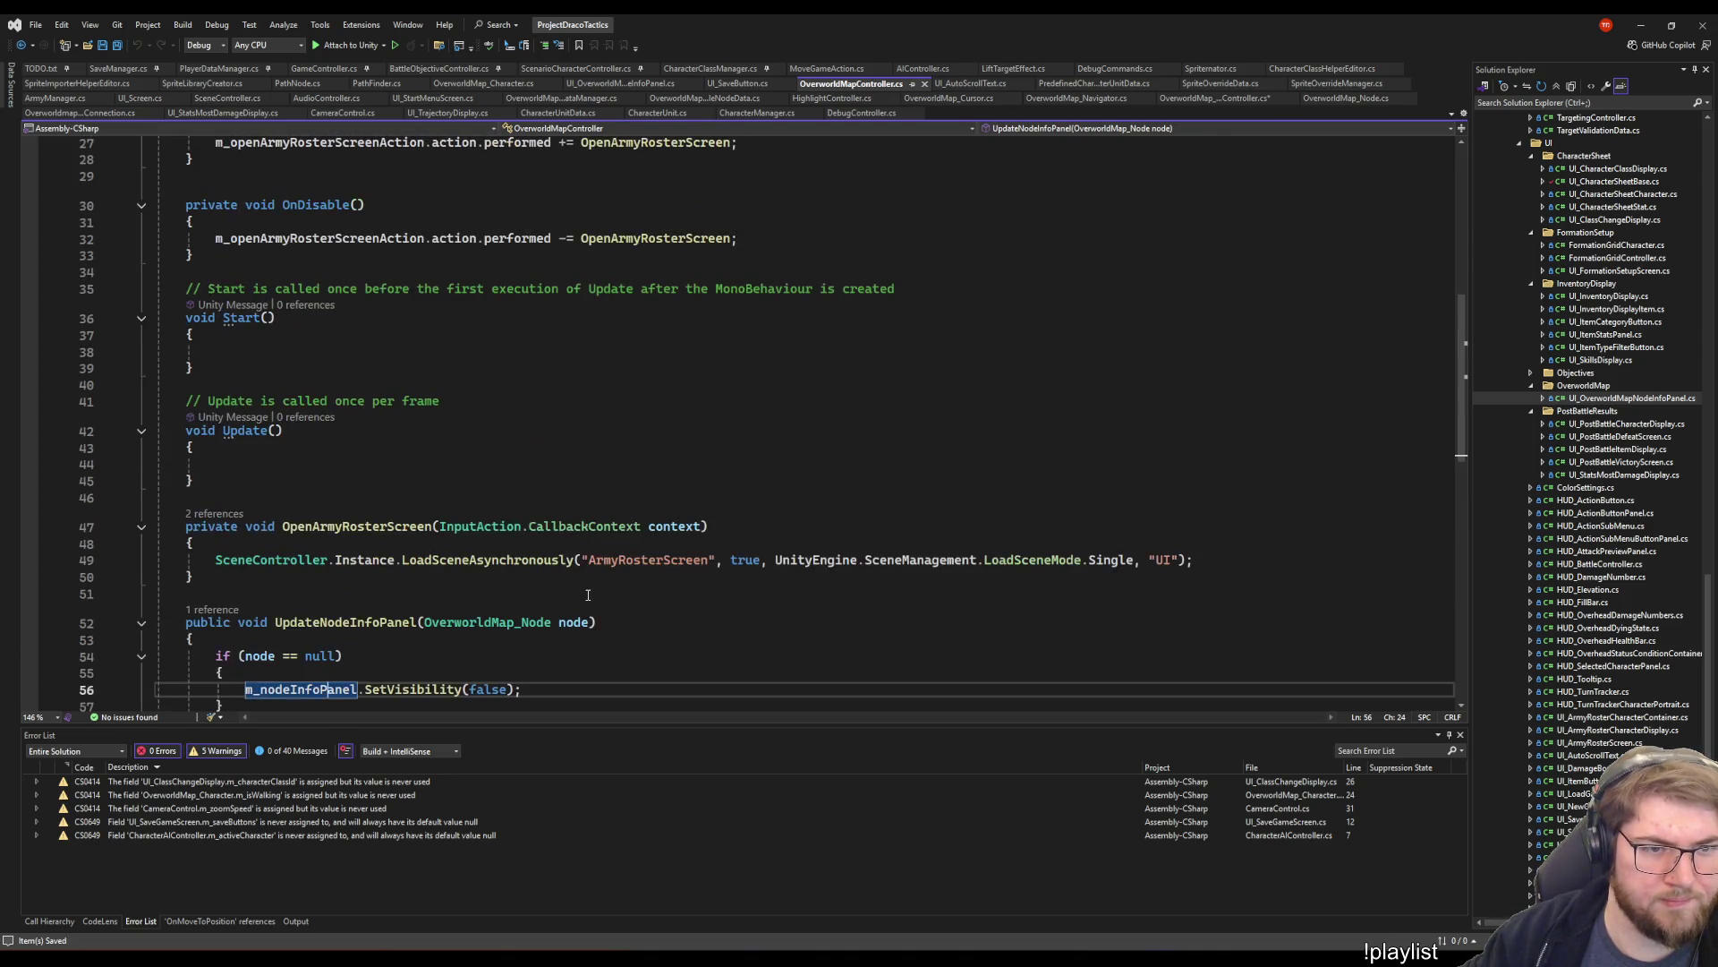
pyautogui.scroll(4, 588, 595)
pyautogui.scroll(3, 588, 585)
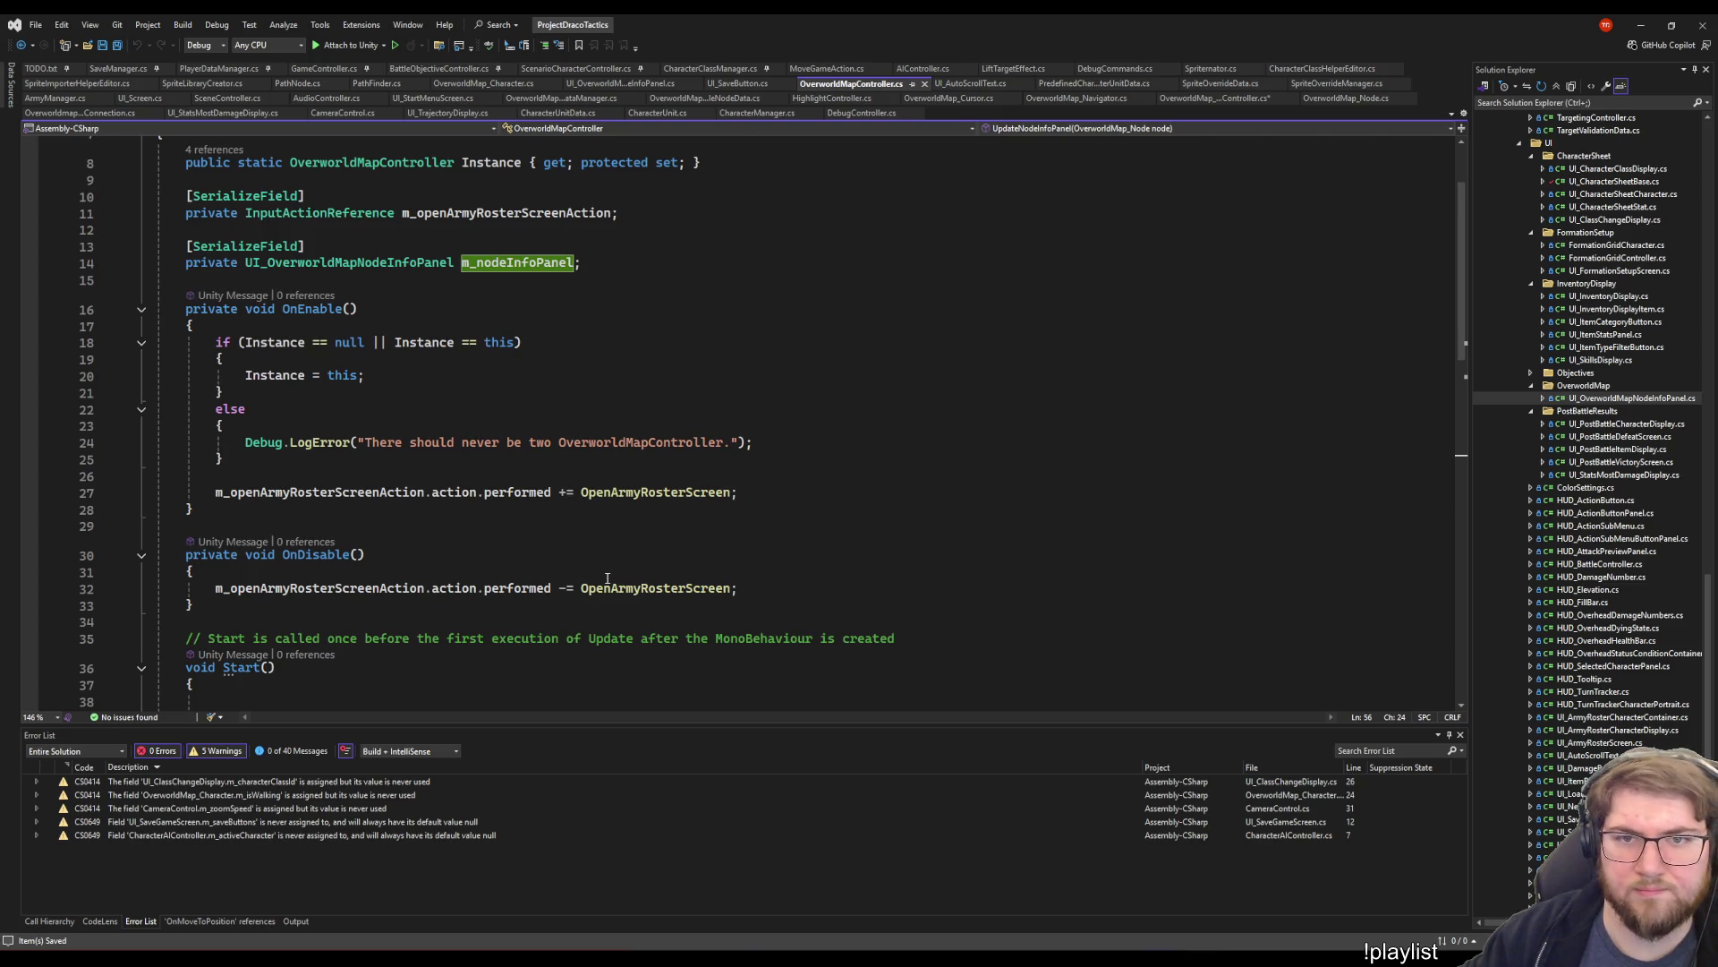
pyautogui.scroll(-9, 1004, 597)
# - Navigate back through the cursor and character call sites to the IsReadyToInitialize check on line 52
pyautogui.hotkey('ctrl', '-')
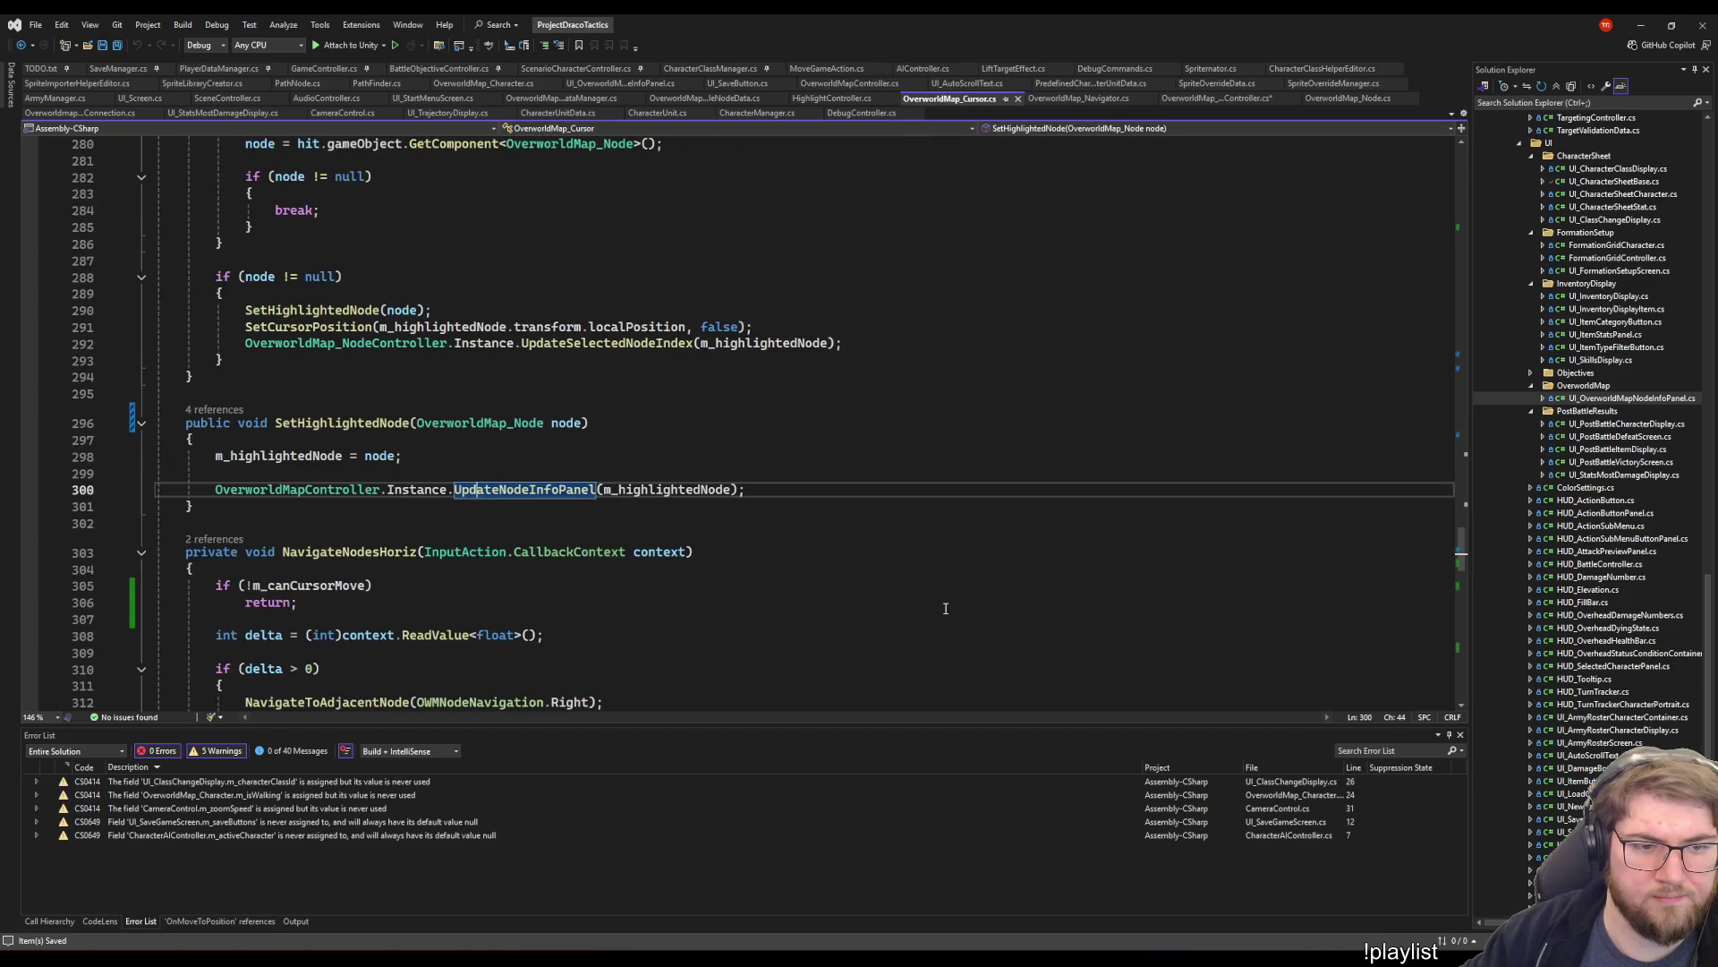
pyautogui.hotkey('ctrl', '-')
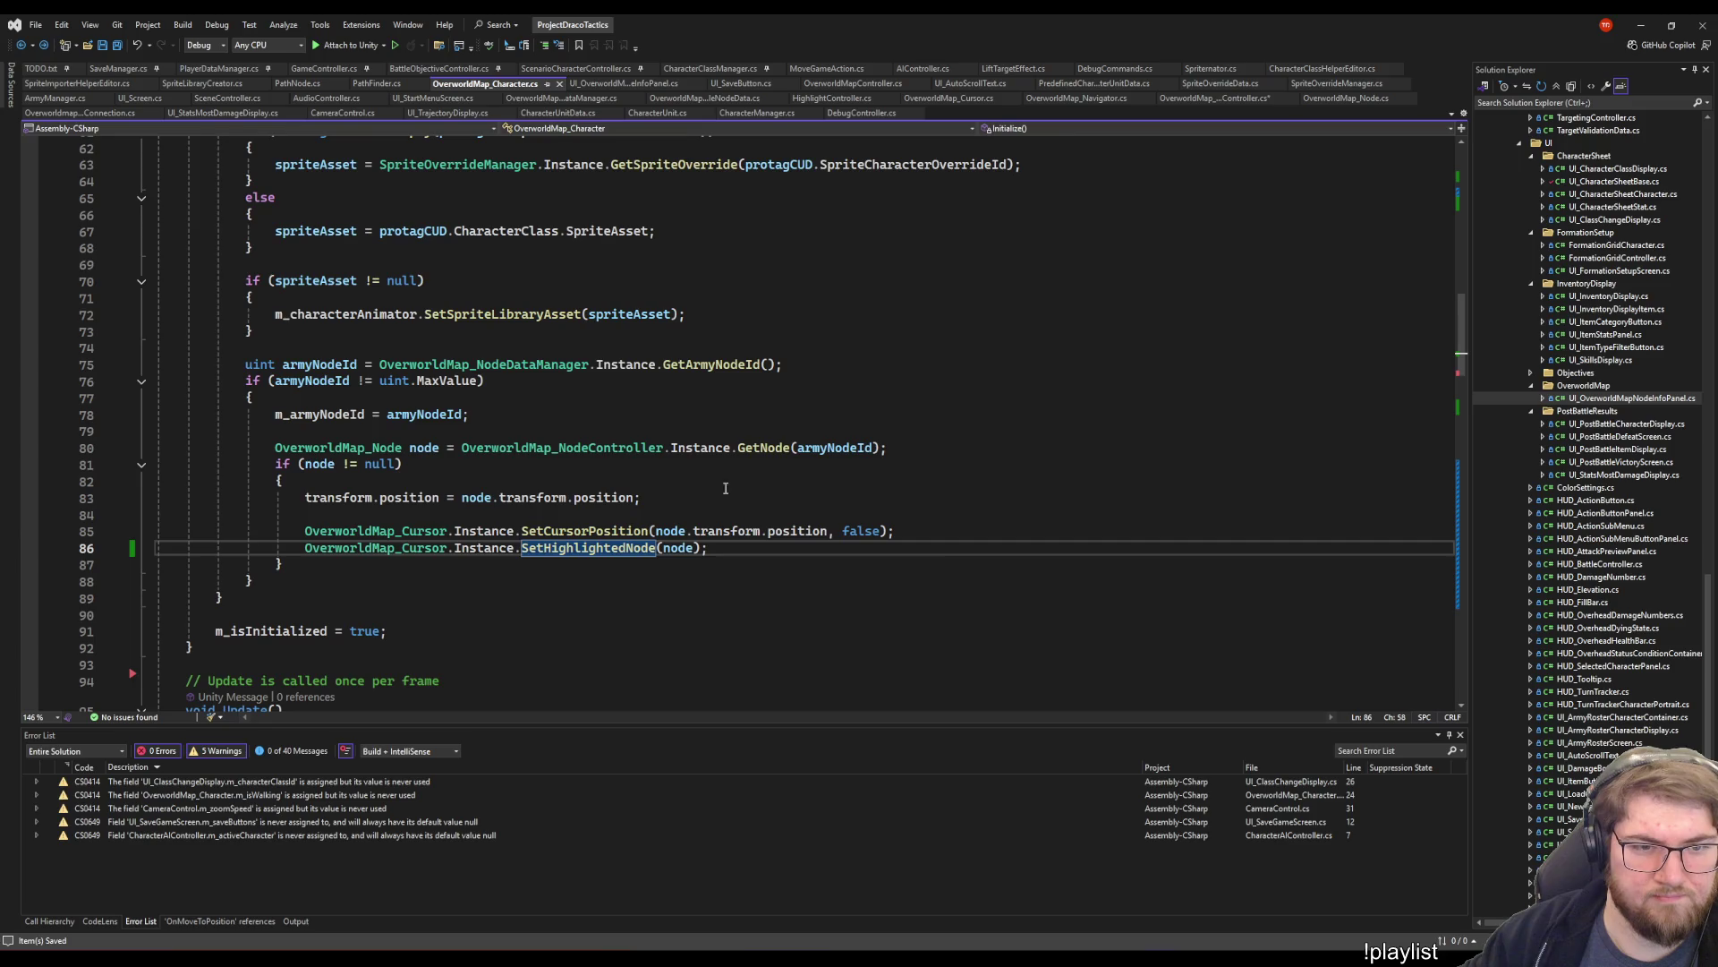
pyautogui.scroll(7, 725, 488)
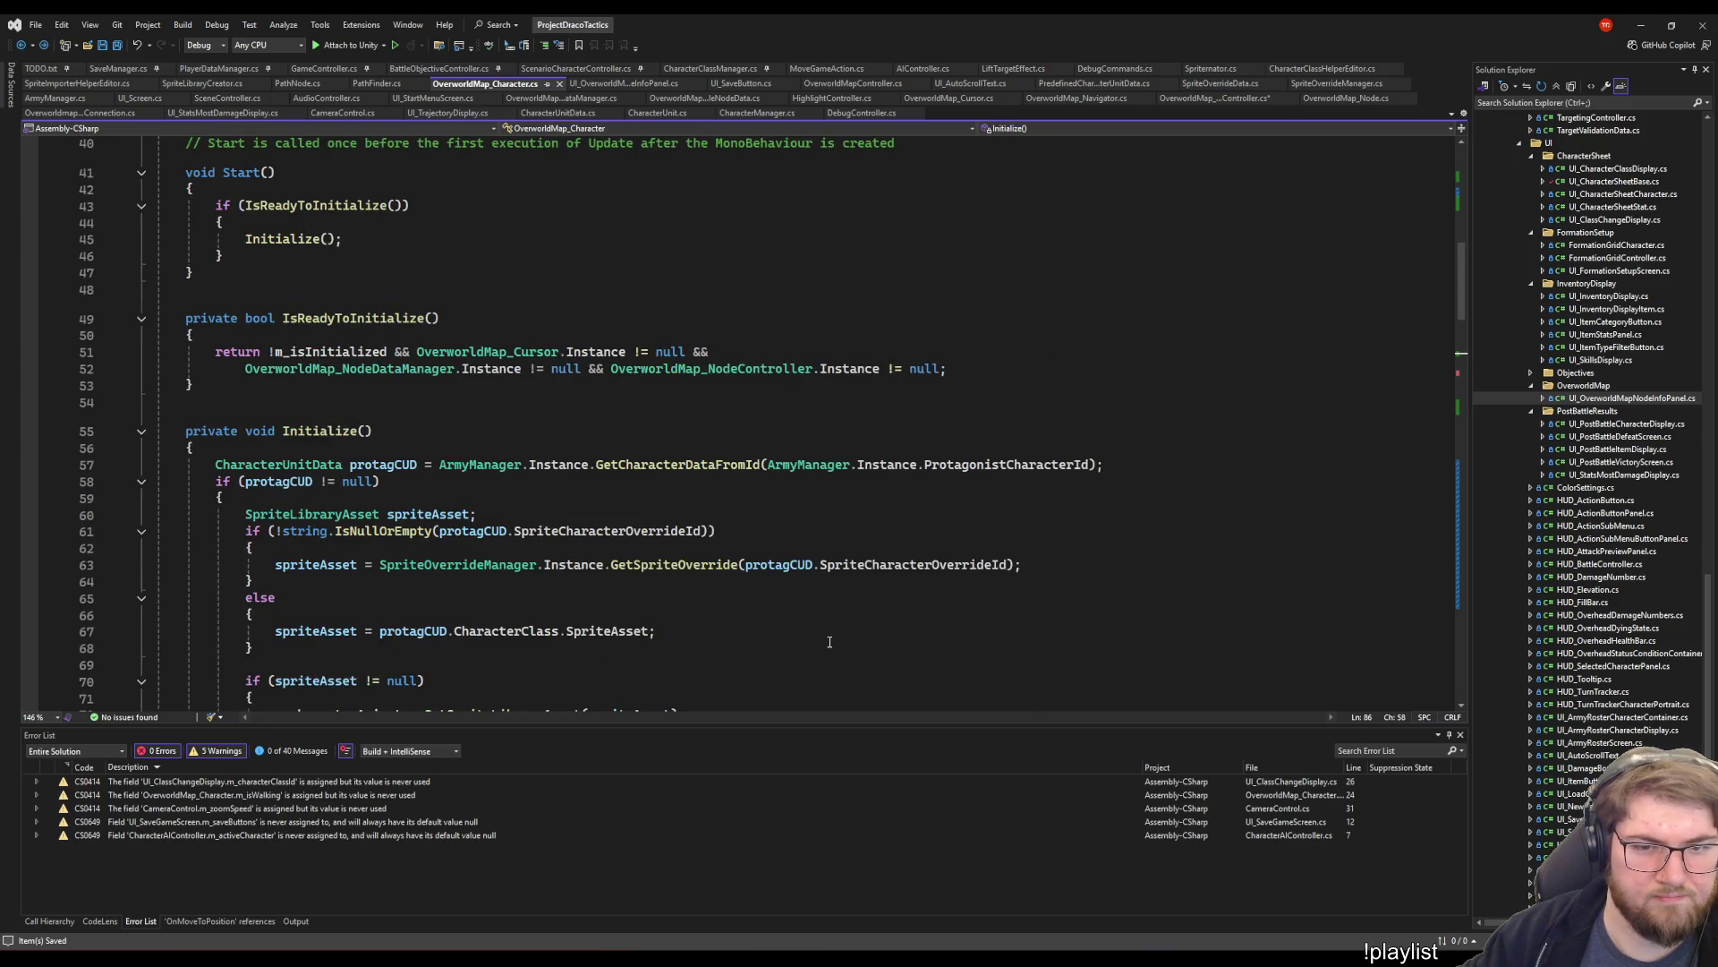
pyautogui.hotkey('ctrl', '-')
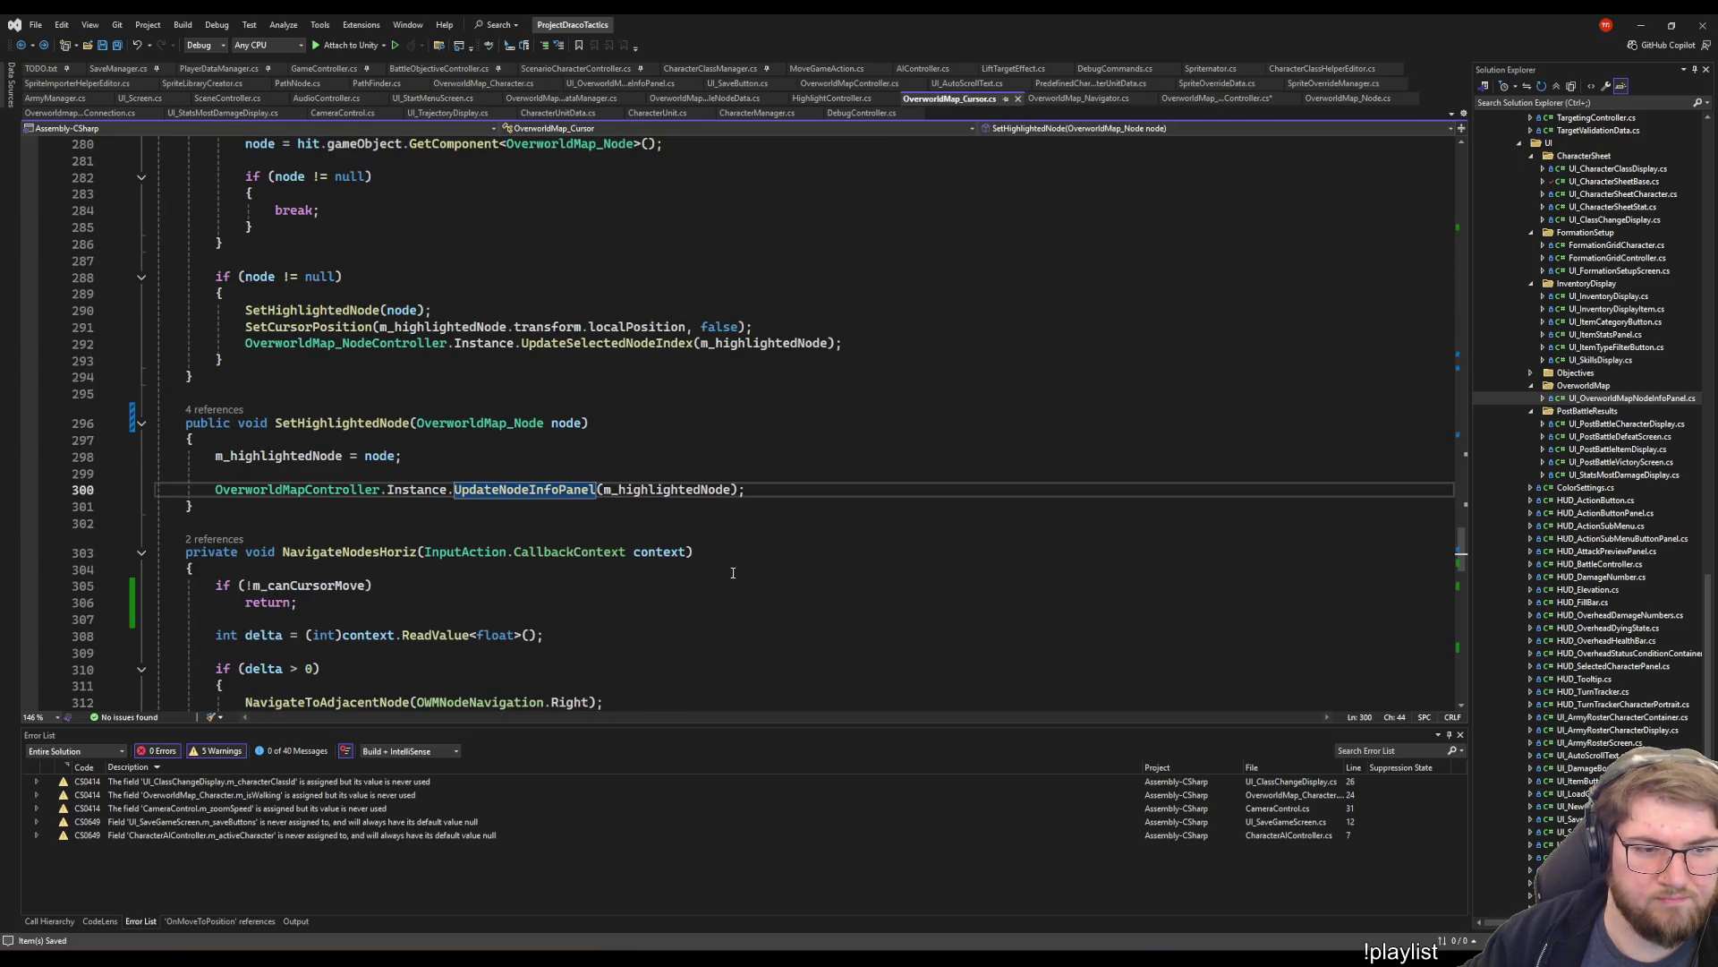
pyautogui.hotkey('ctrl', '-')
pyautogui.hotkey('ctrl', 'shift', '-')
pyautogui.hotkey('ctrl', '-')
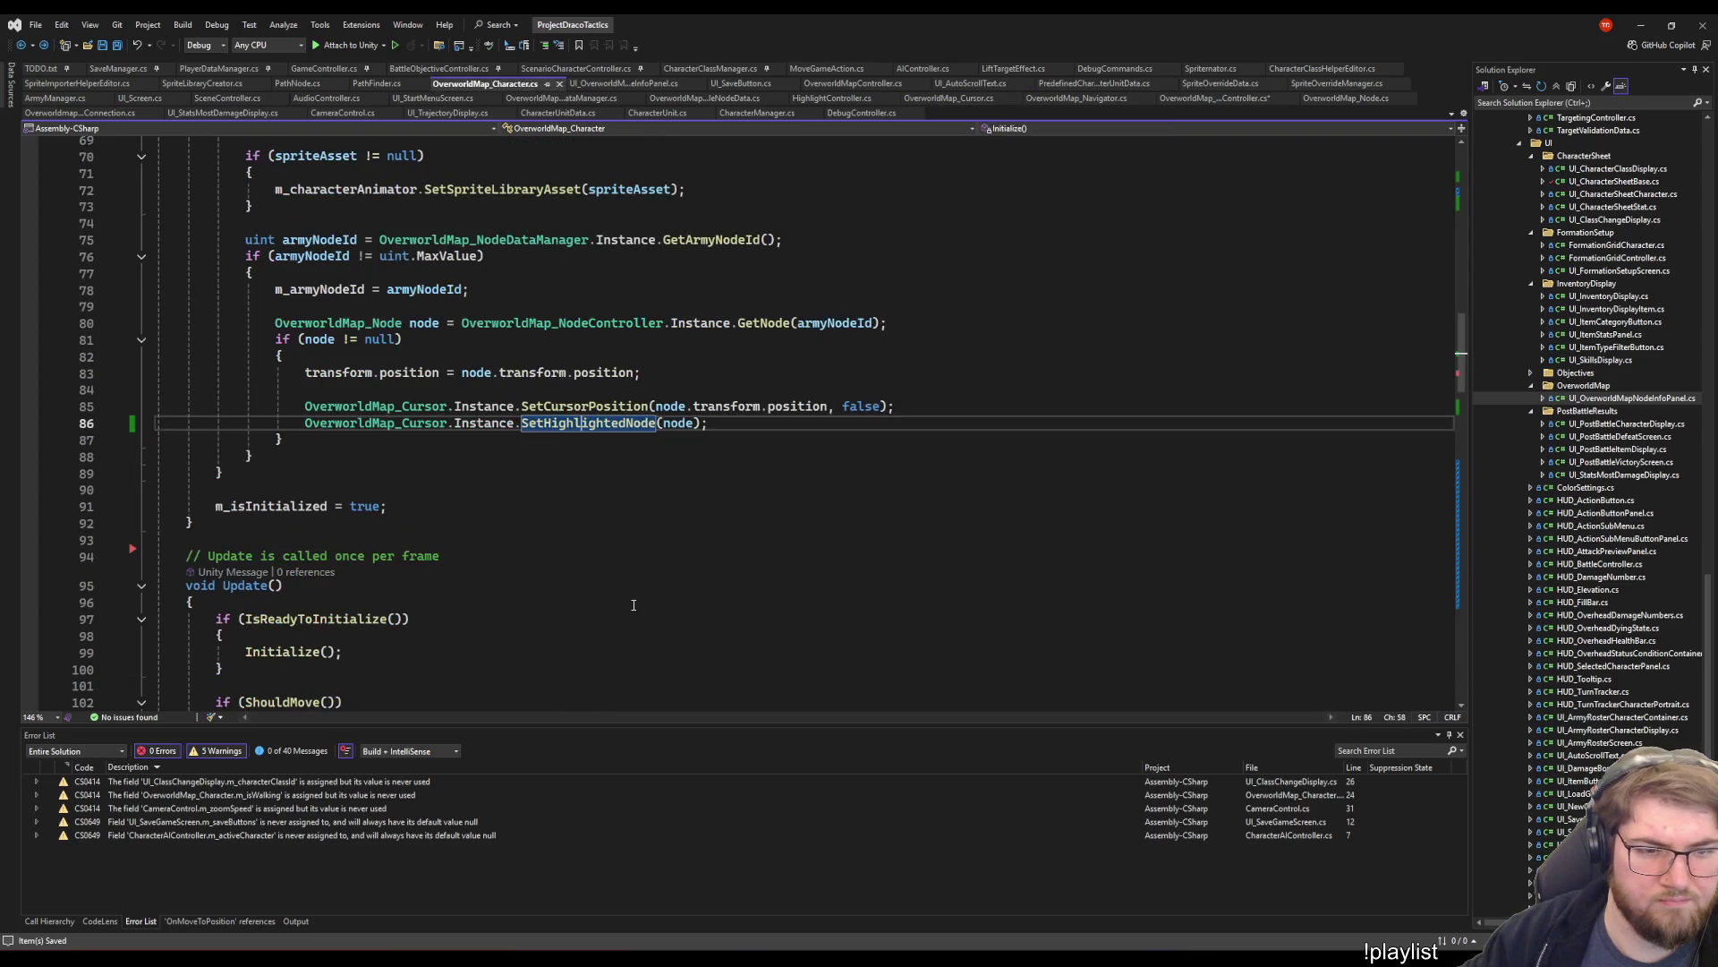
pyautogui.scroll(6, 618, 598)
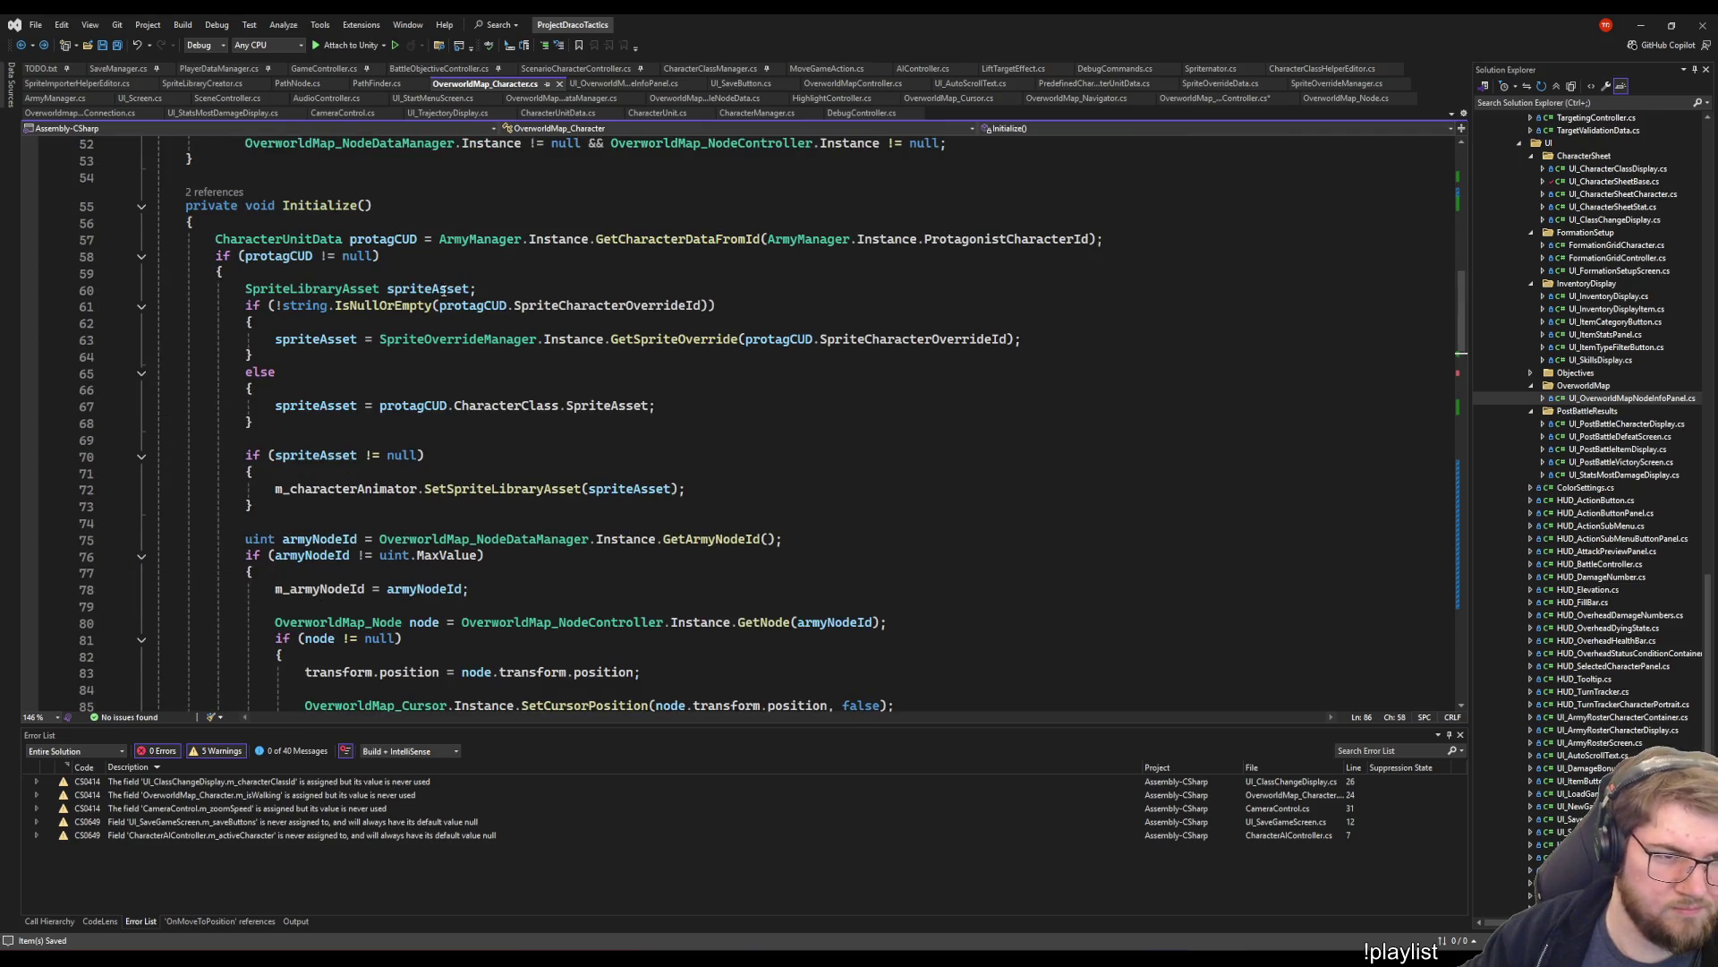
pyautogui.scroll(3, 602, 391)
pyautogui.scroll(-7, 605, 456)
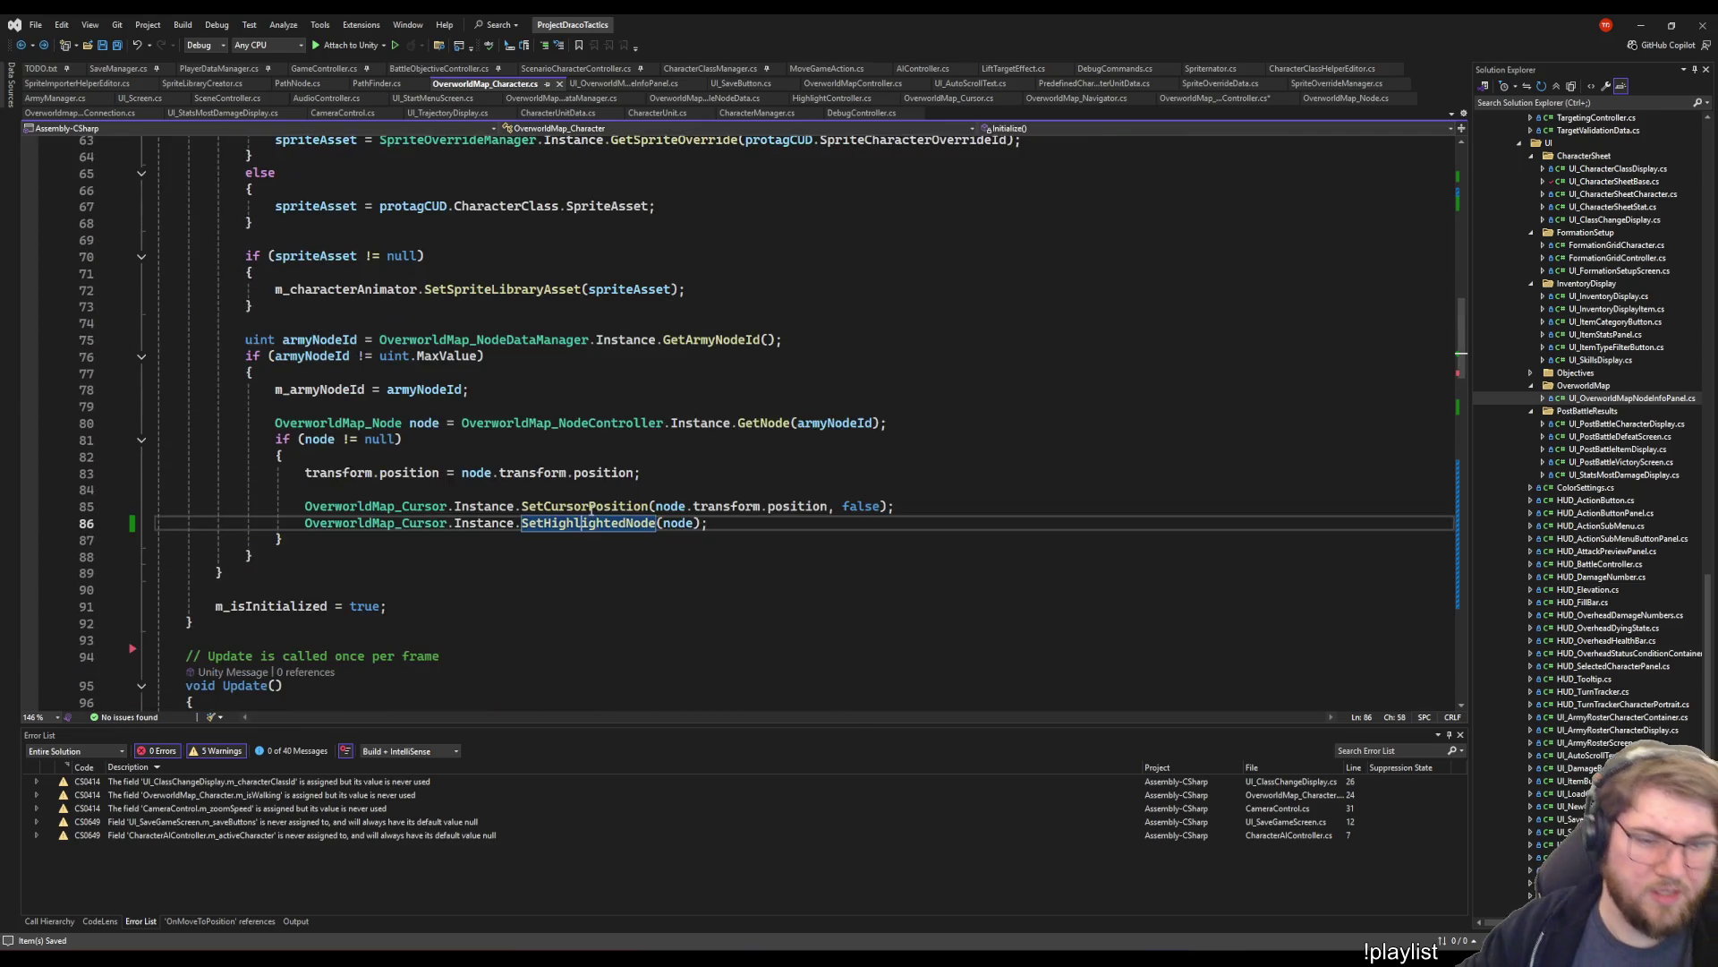
pyautogui.scroll(3, 537, 626)
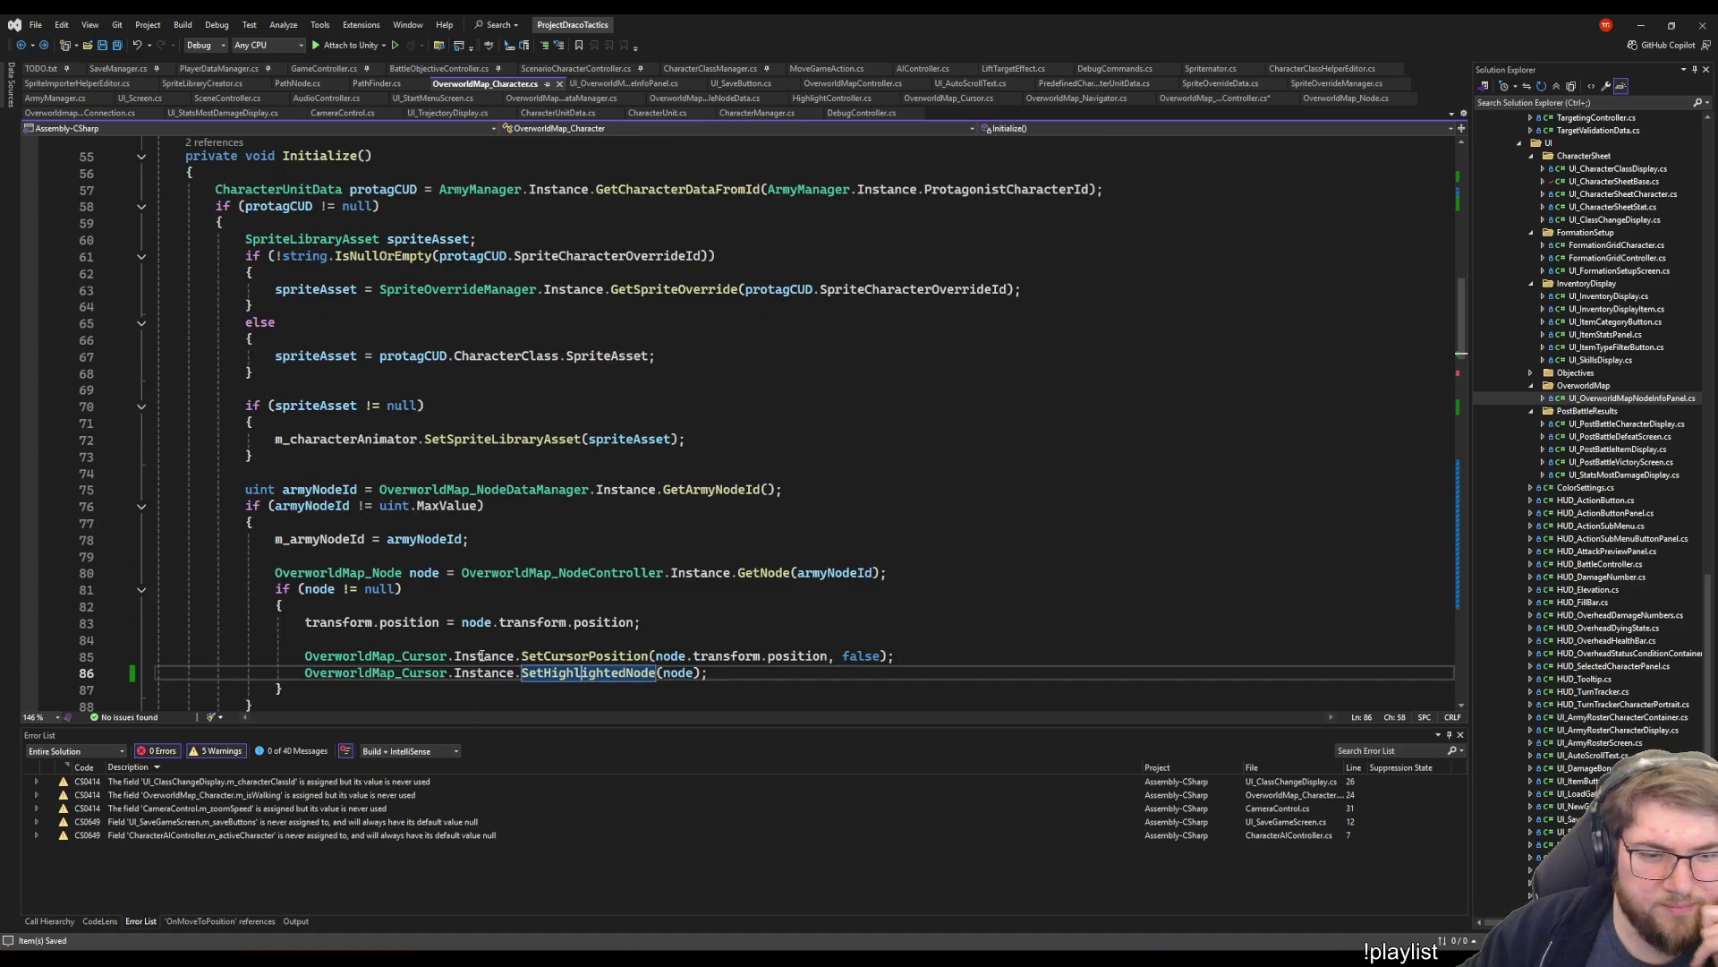
pyautogui.scroll(4, 537, 671)
pyautogui.click(947, 293)
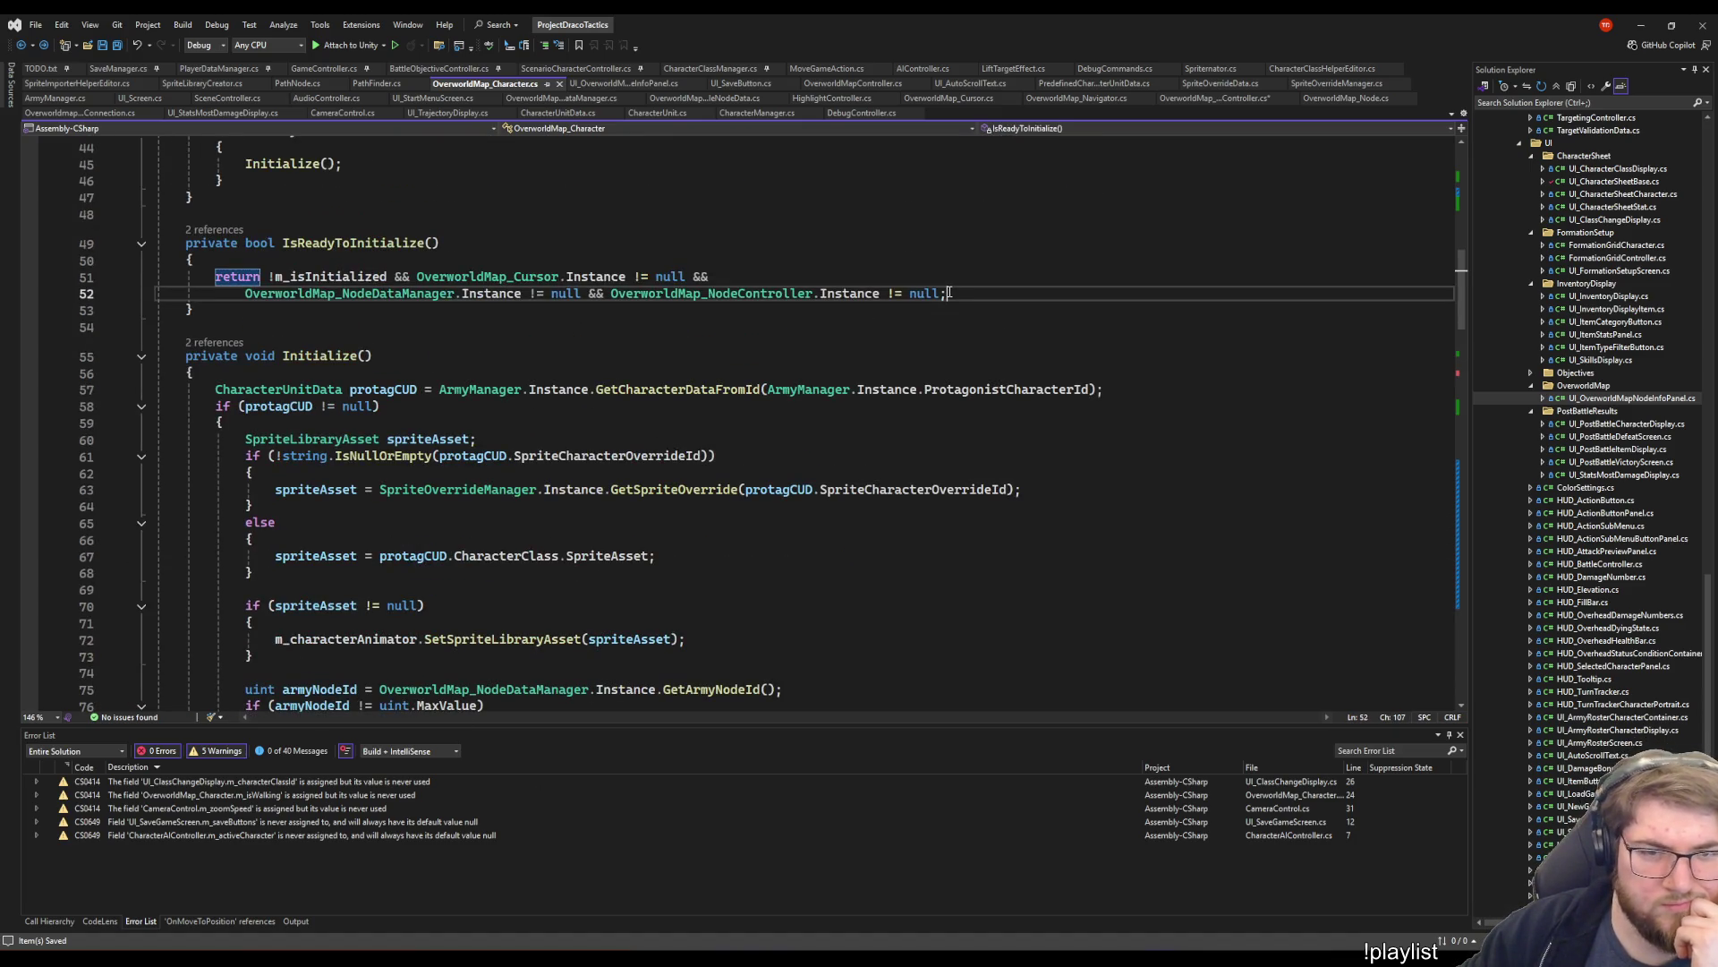
# - Append '&& OverworldMapController.Instance != null' to the IsReadyToInitialize condition on line 52
pyautogui.press('Left')
pyautogui.write('&&')
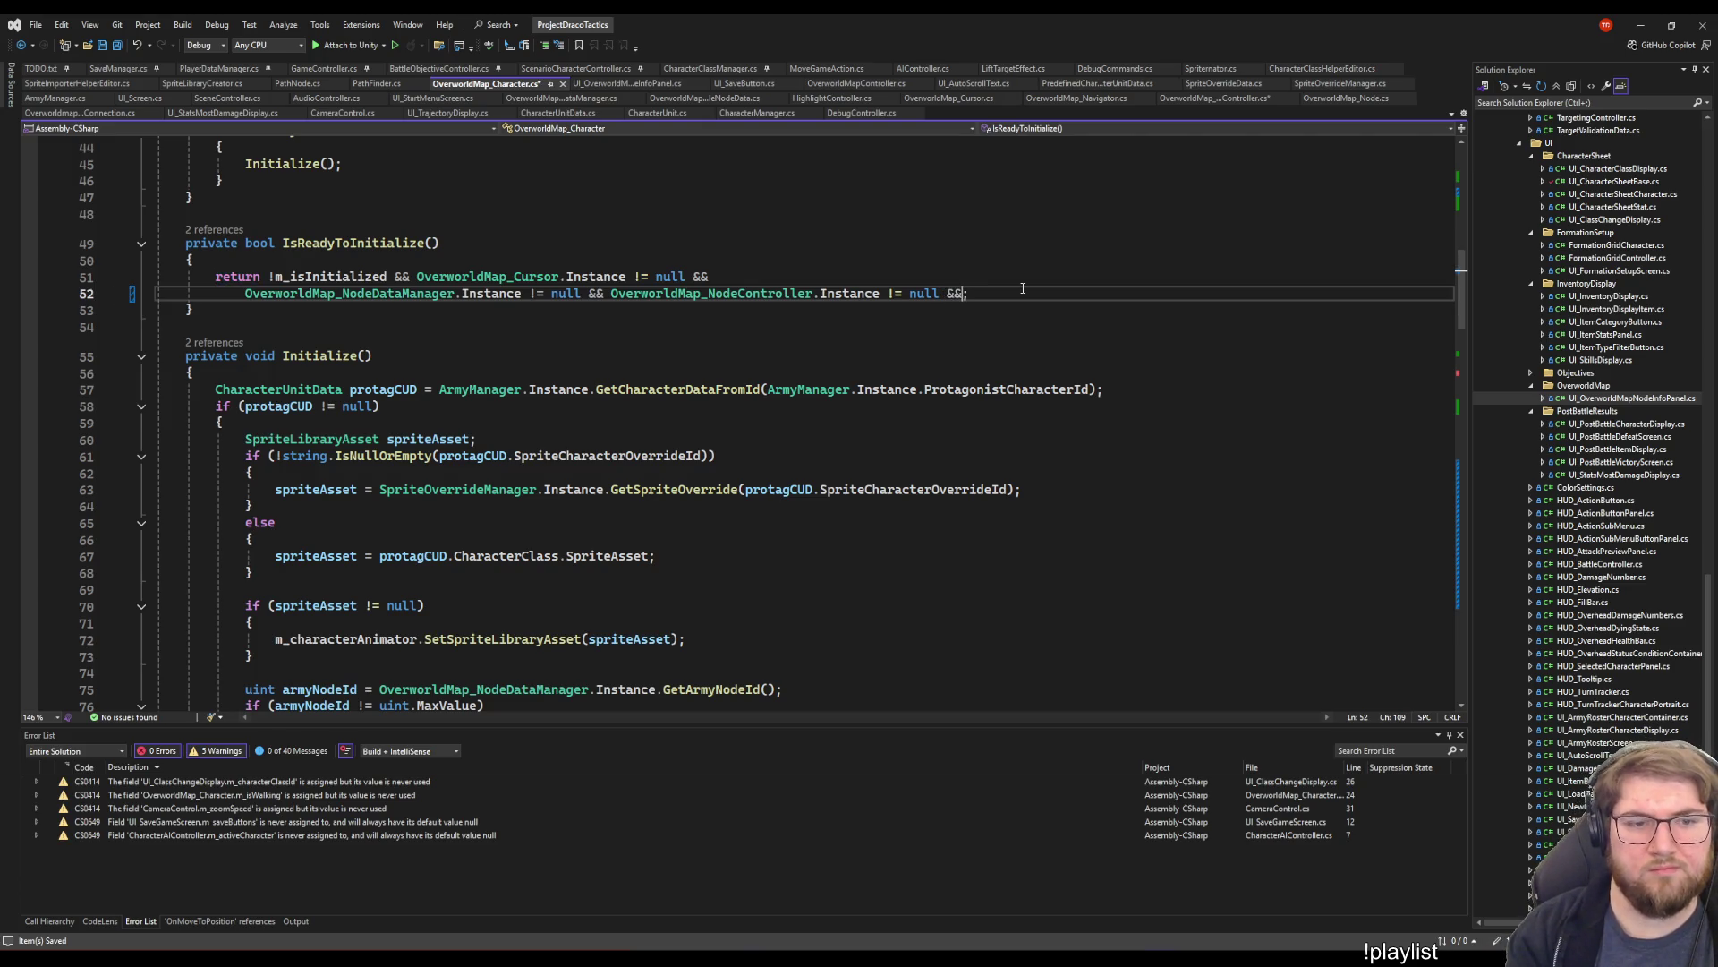
pyautogui.write(' Overowlr')
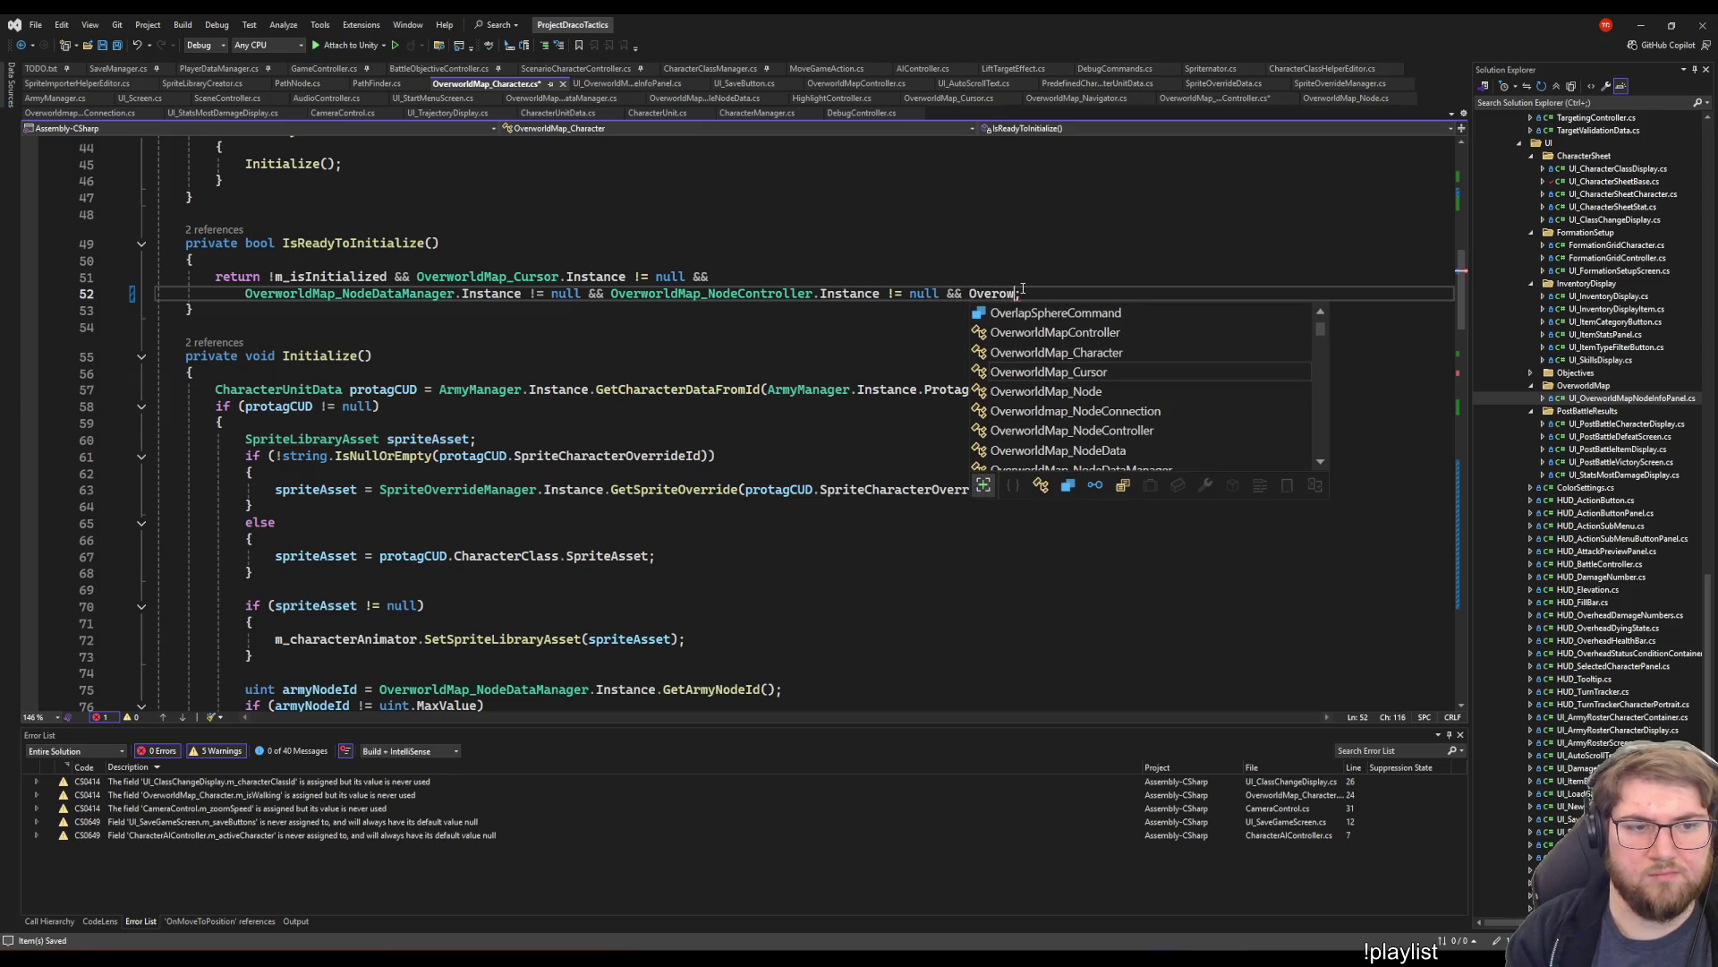
pyautogui.press('Down')
pyautogui.press('Down')
pyautogui.press('Down')
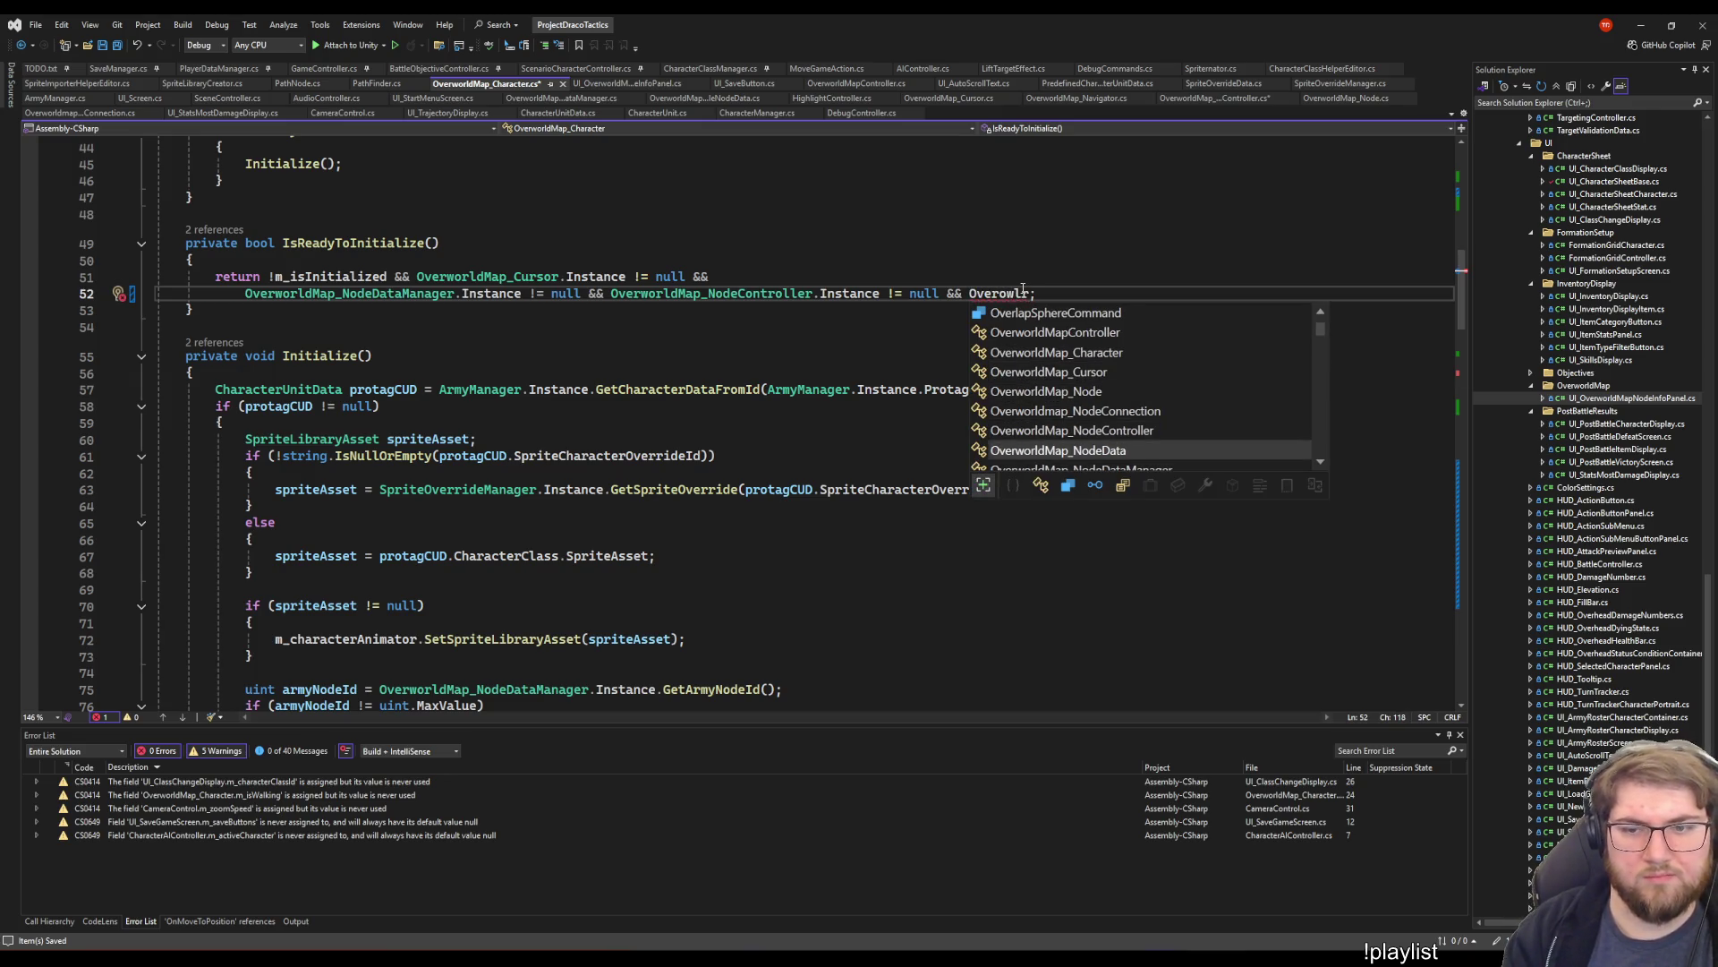
pyautogui.press('Up')
pyautogui.press('Up')
pyautogui.press('Up')
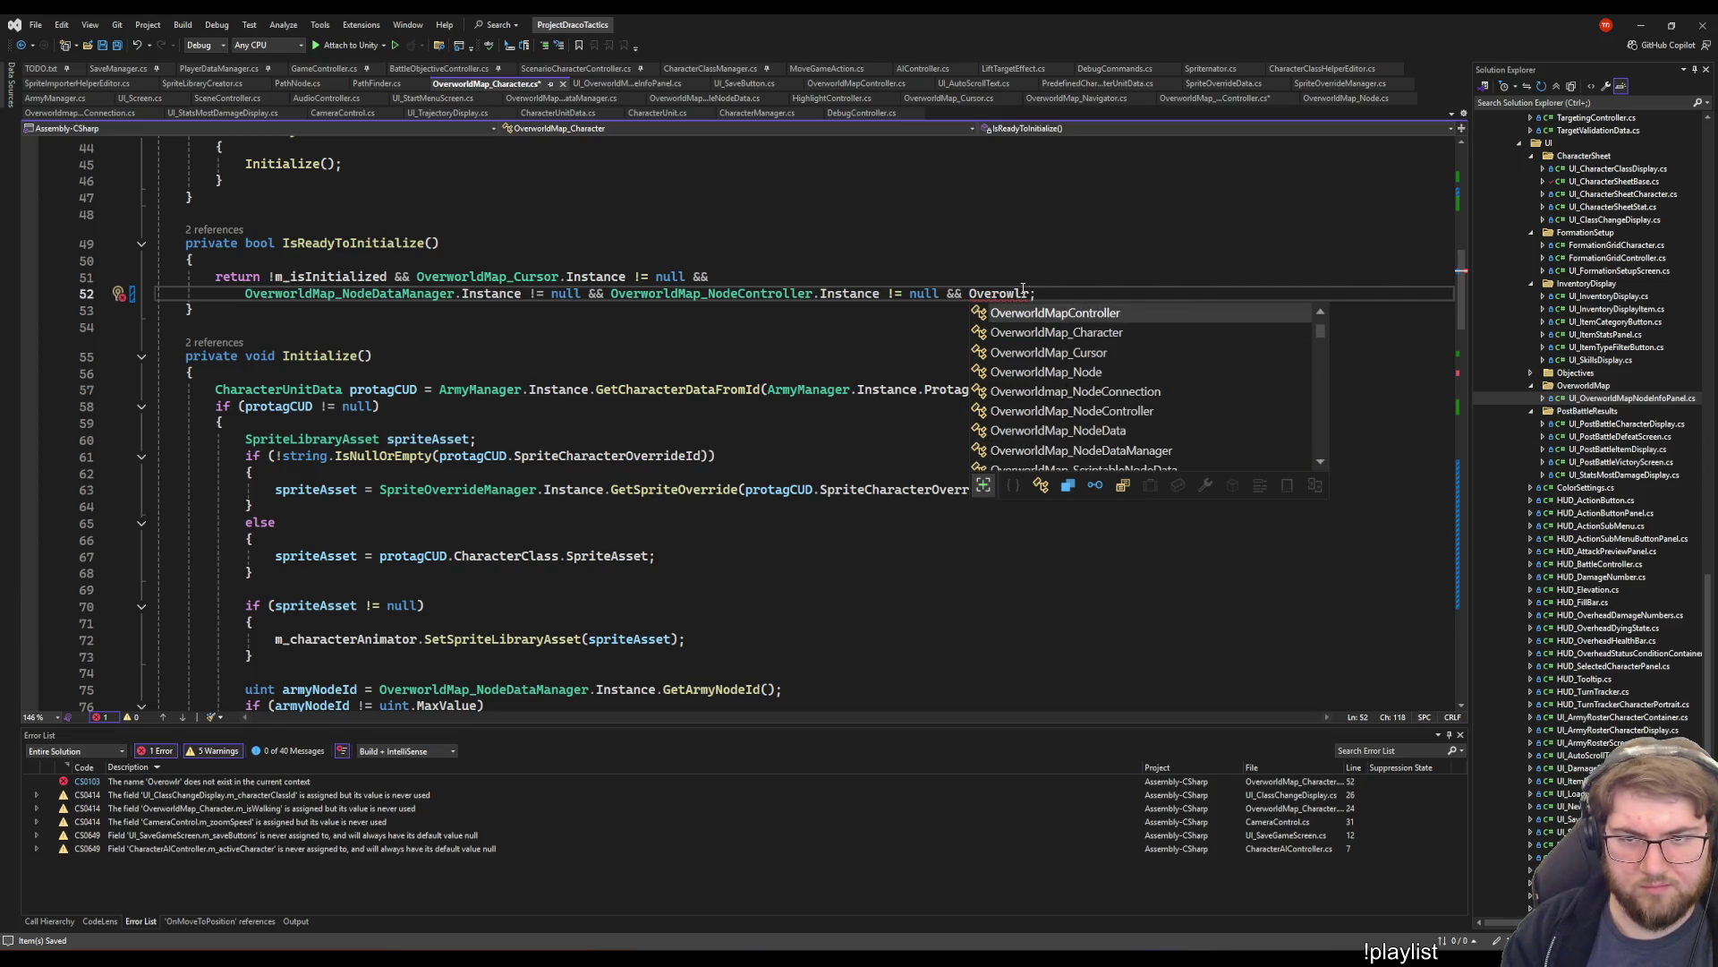
pyautogui.press('Tab')
pyautogui.write('.in')
pyautogui.press('Tab')
pyautogui.write('!= nu')
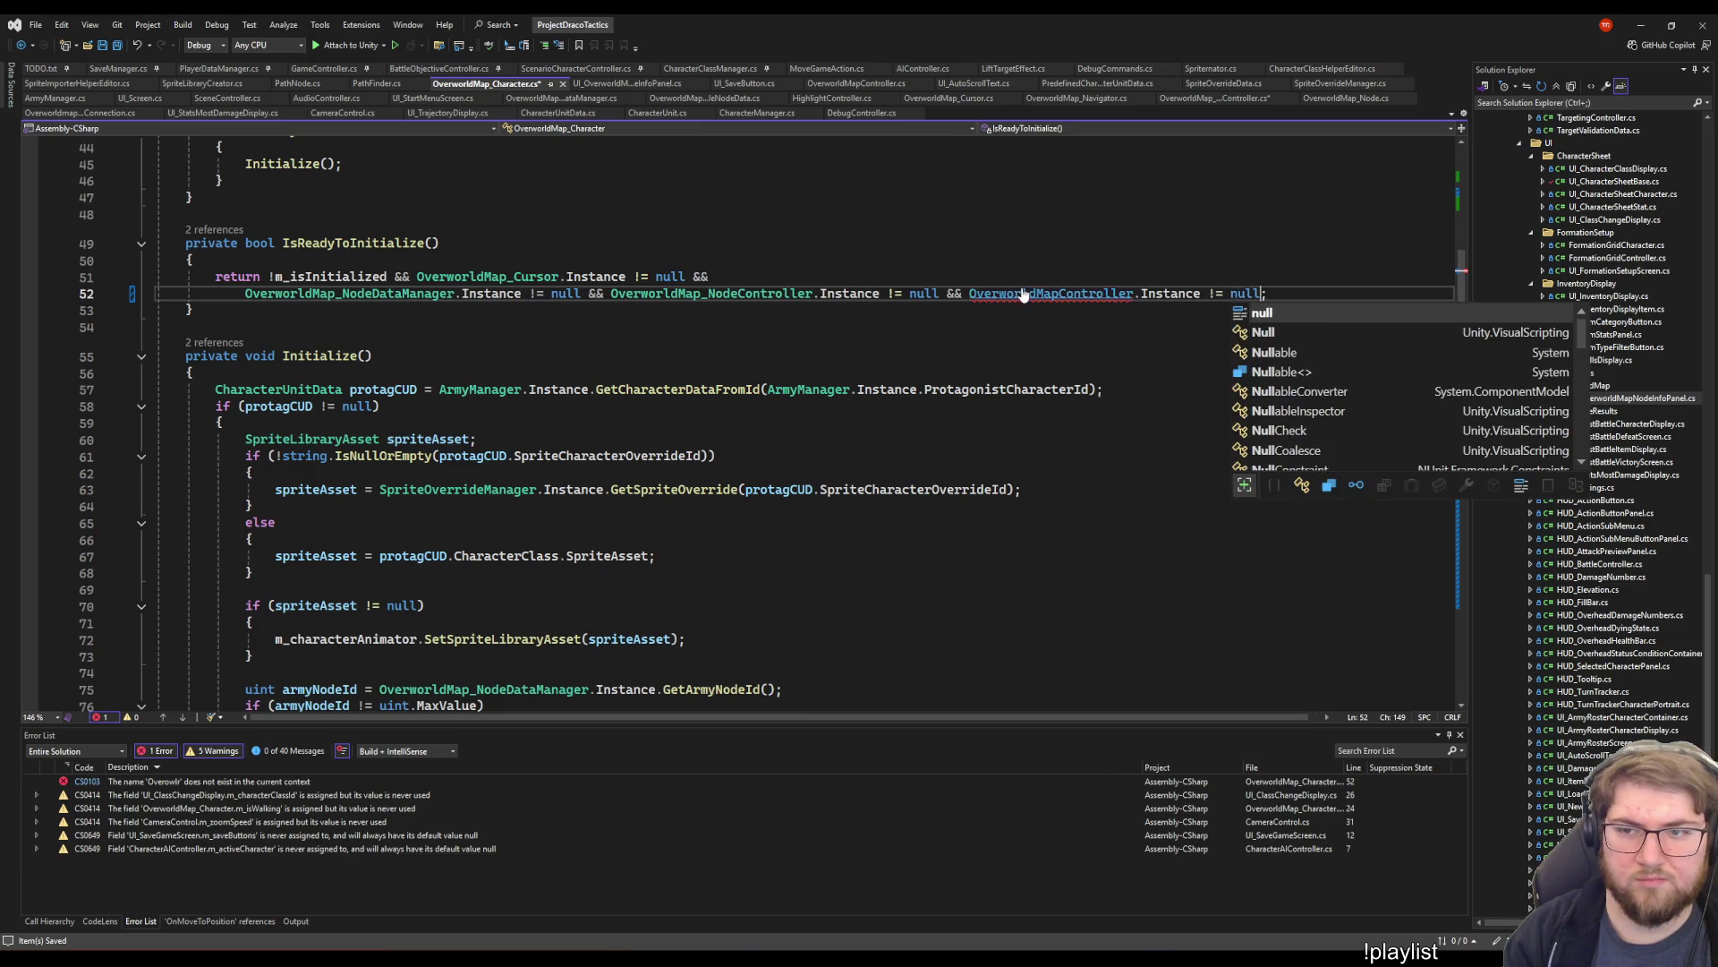
pyautogui.press('Tab')
# - Go to SetHighlightedNode's definition and highlight every use of m_highlightedNode
pyautogui.doubleClick(1014, 293)
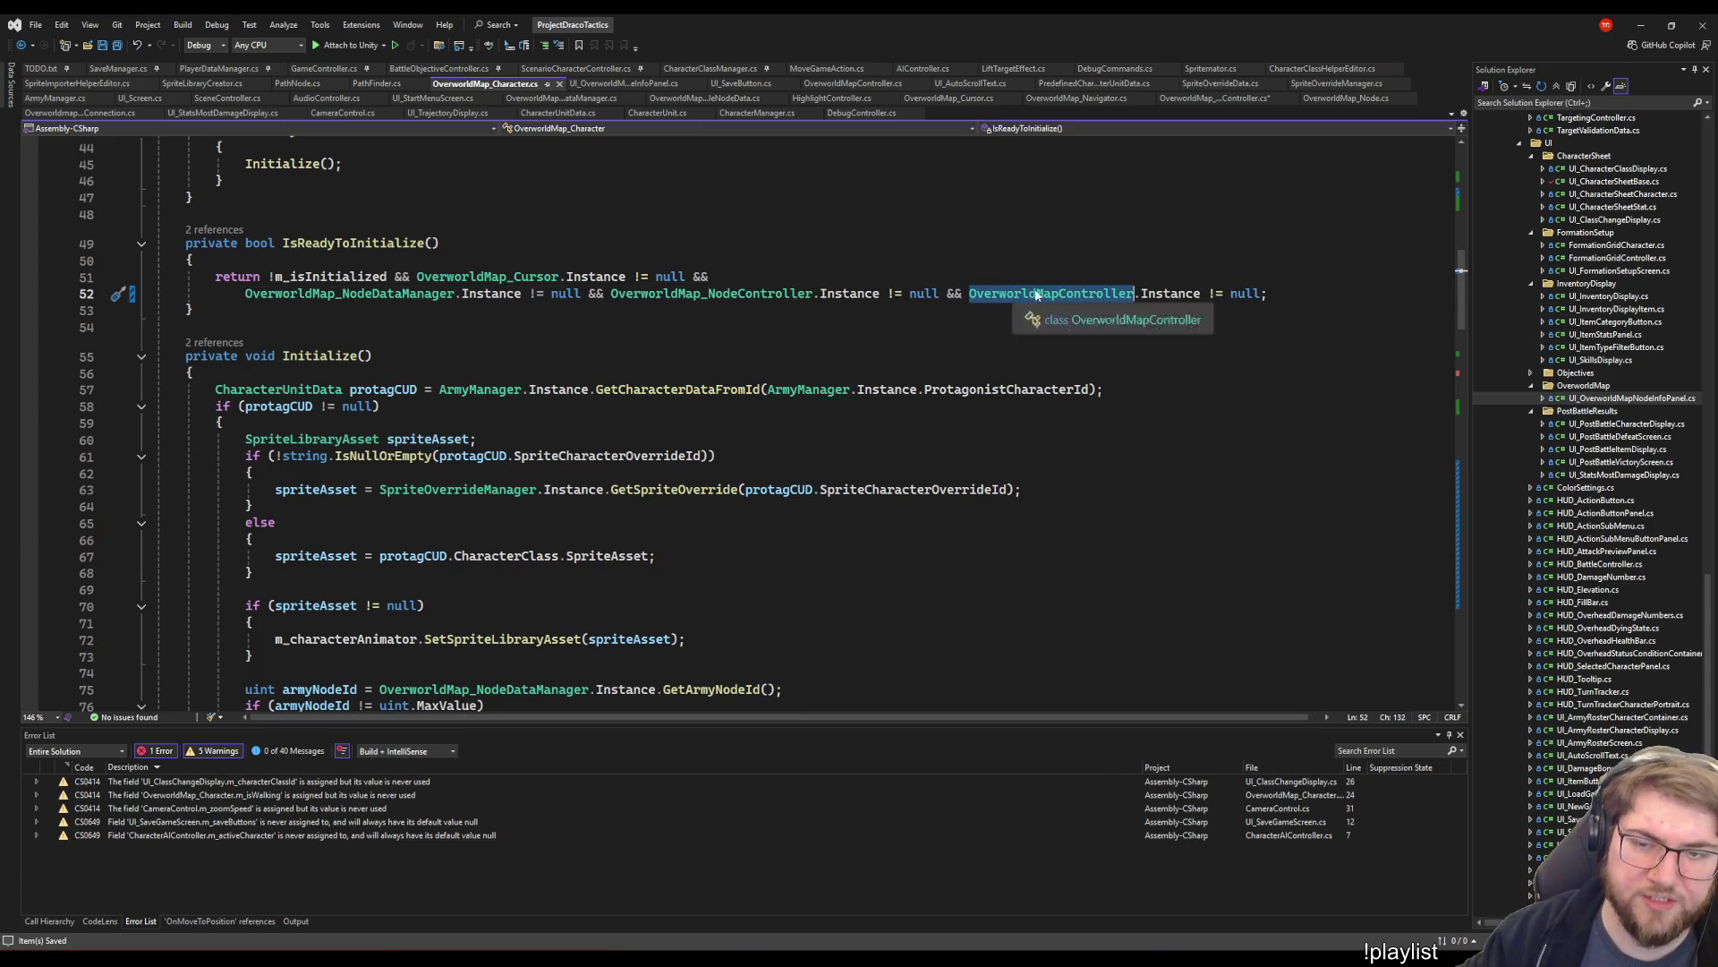
pyautogui.scroll(-6, 738, 519)
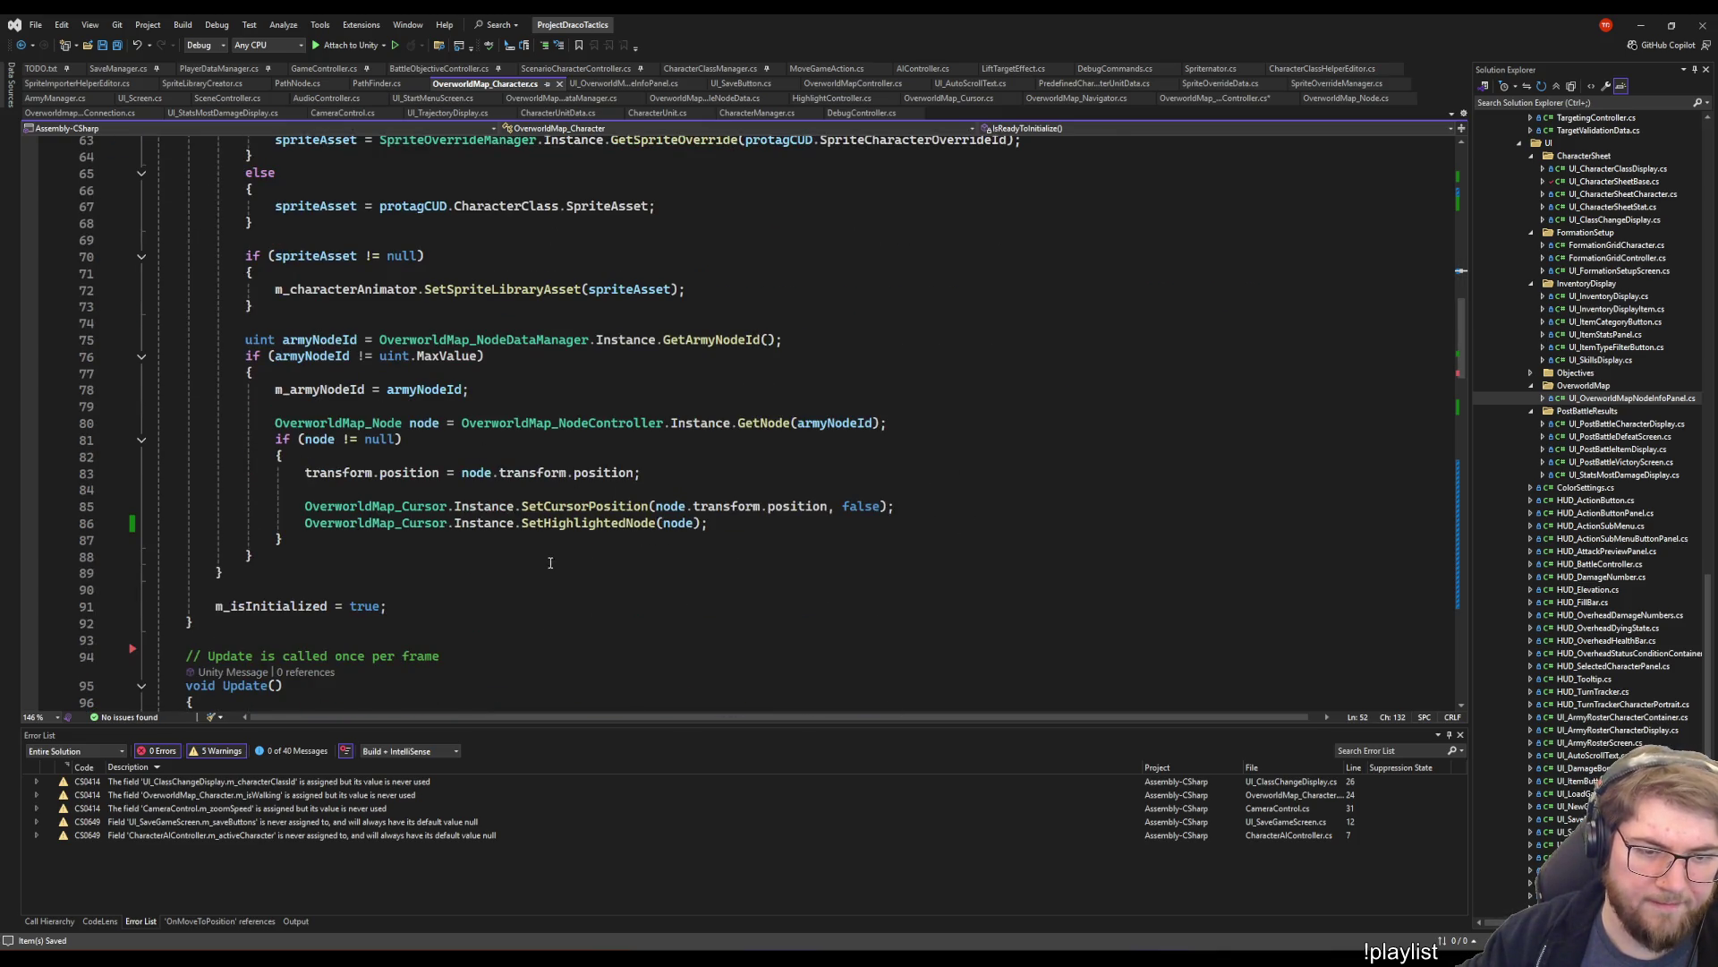
pyautogui.click(792, 340)
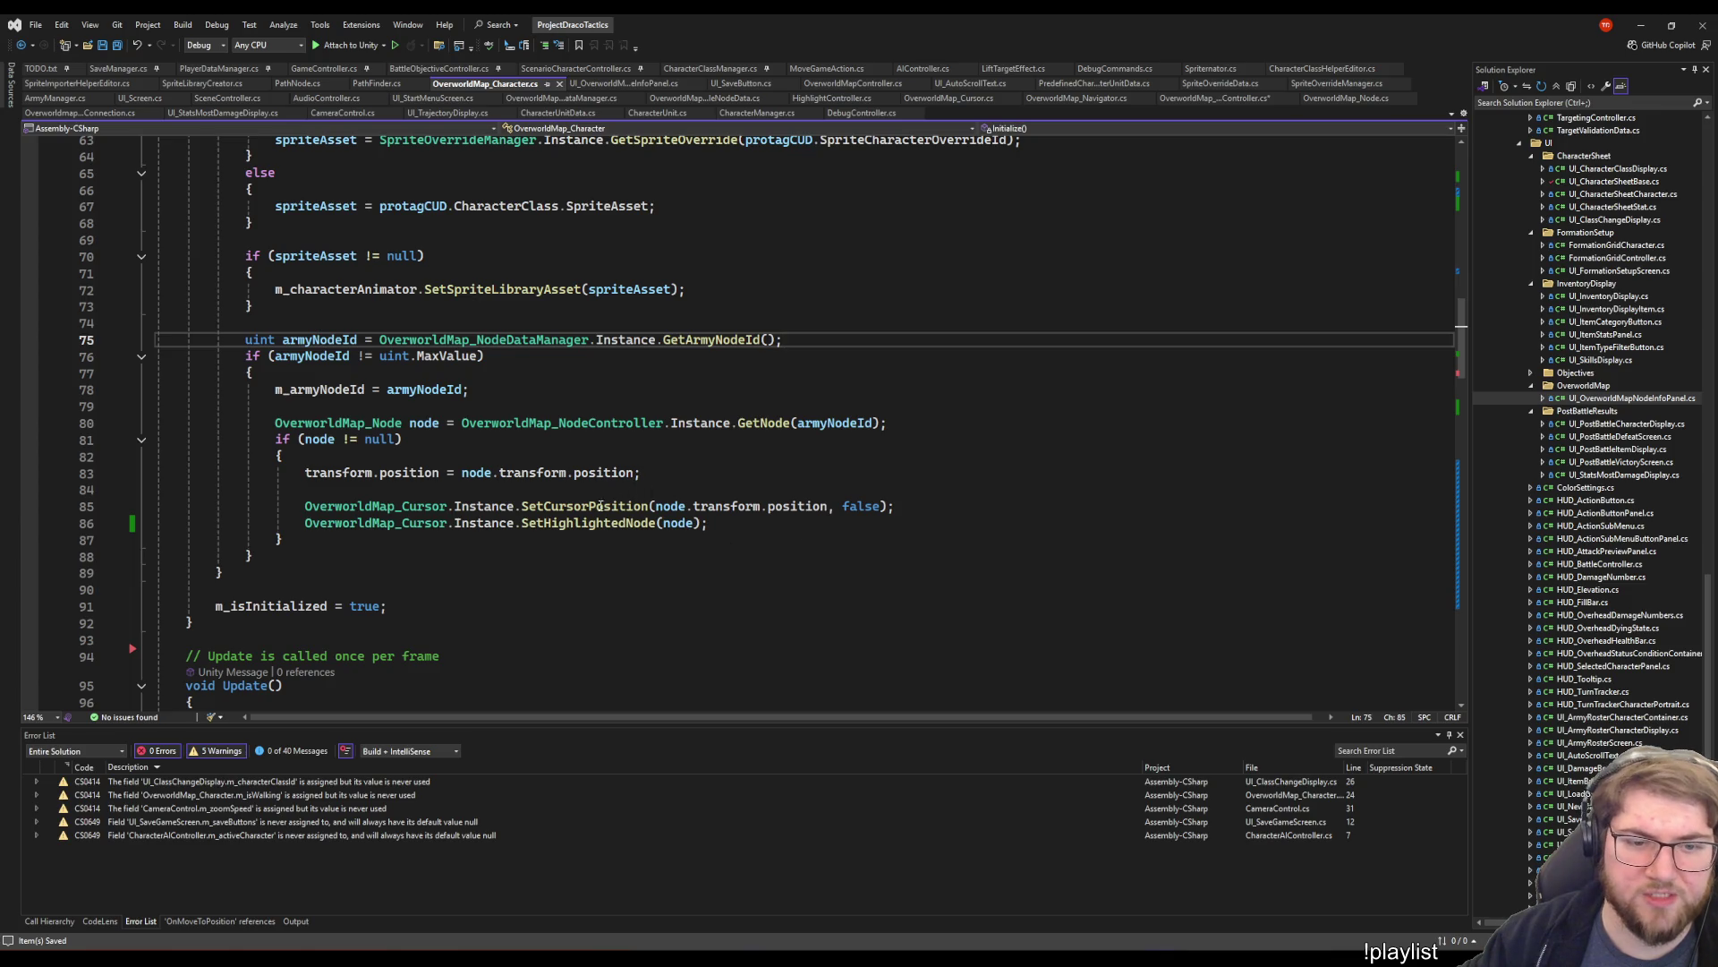
pyautogui.rightClick(570, 523)
pyautogui.click(683, 620)
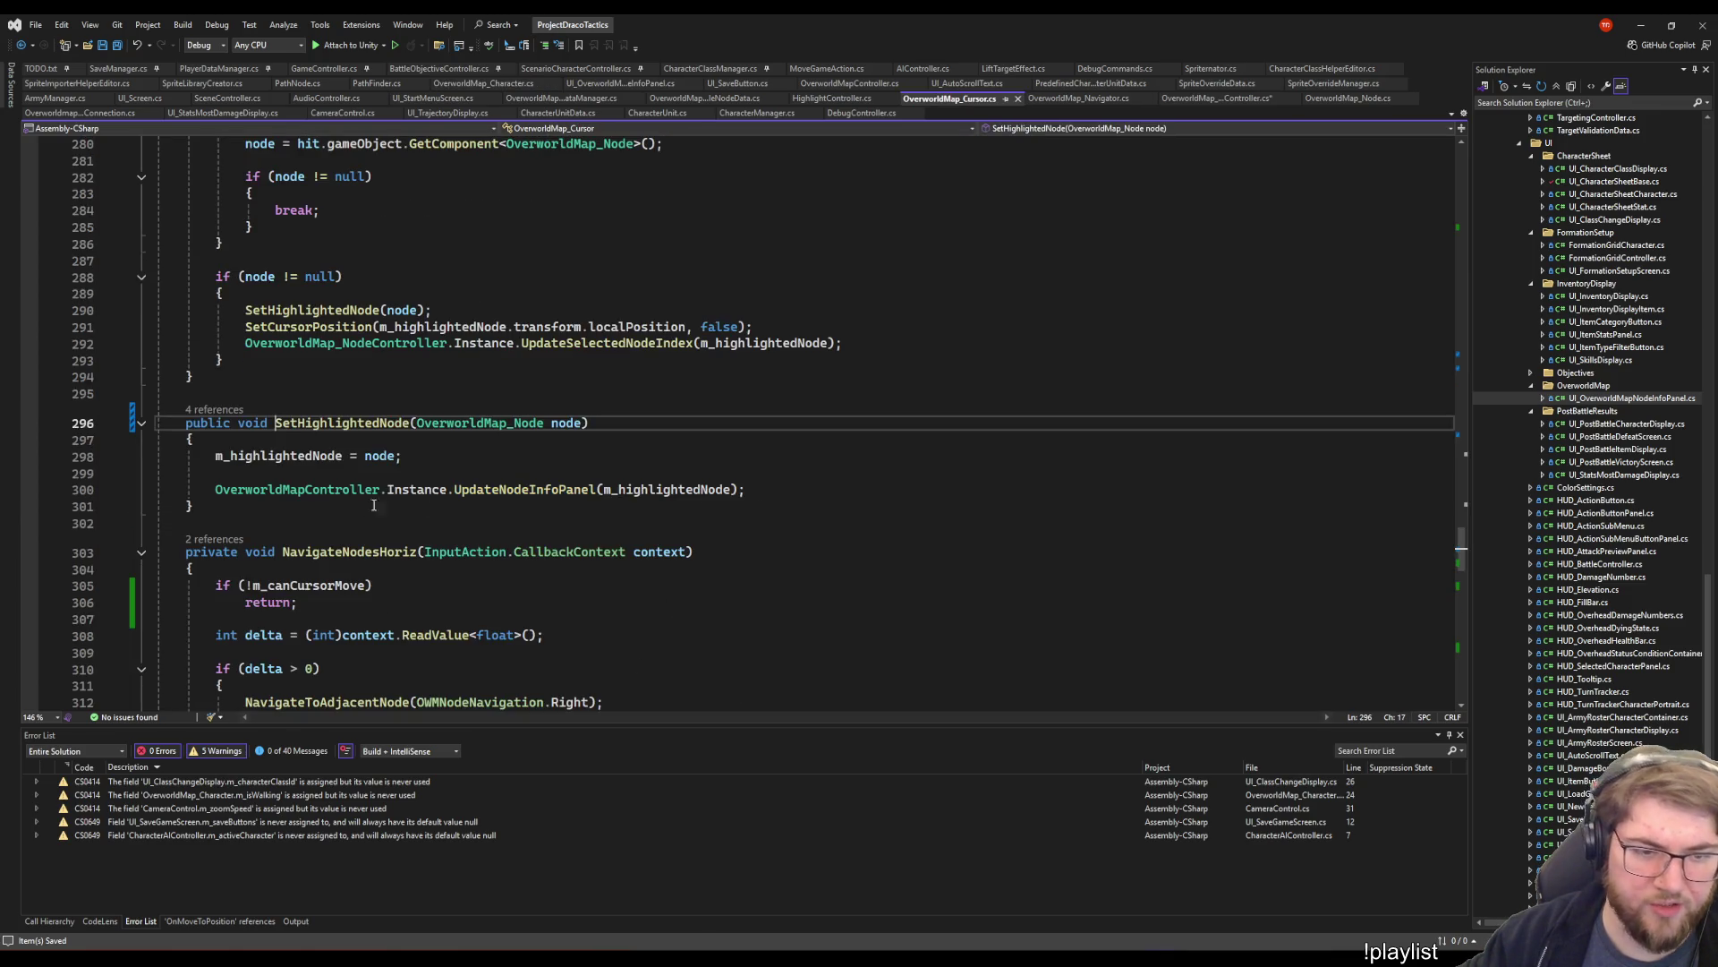
pyautogui.doubleClick(278, 456)
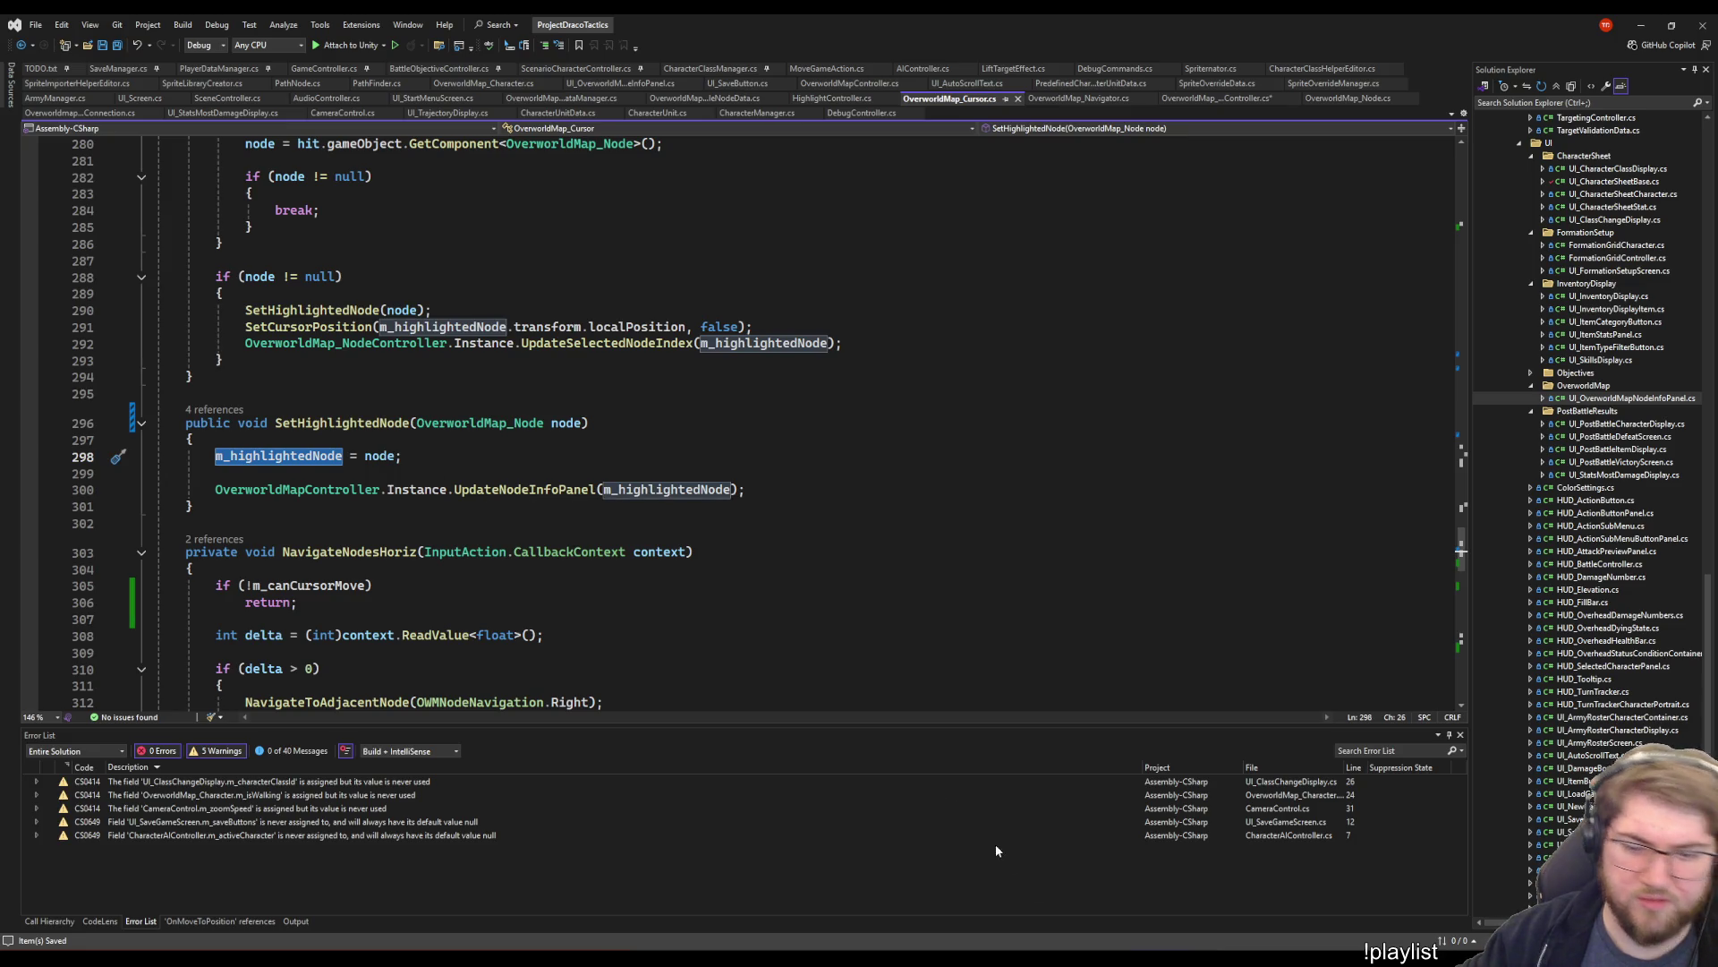
# - Show the Console panel in the Unity editor
pyautogui.hotkey('alt', 'Tab')
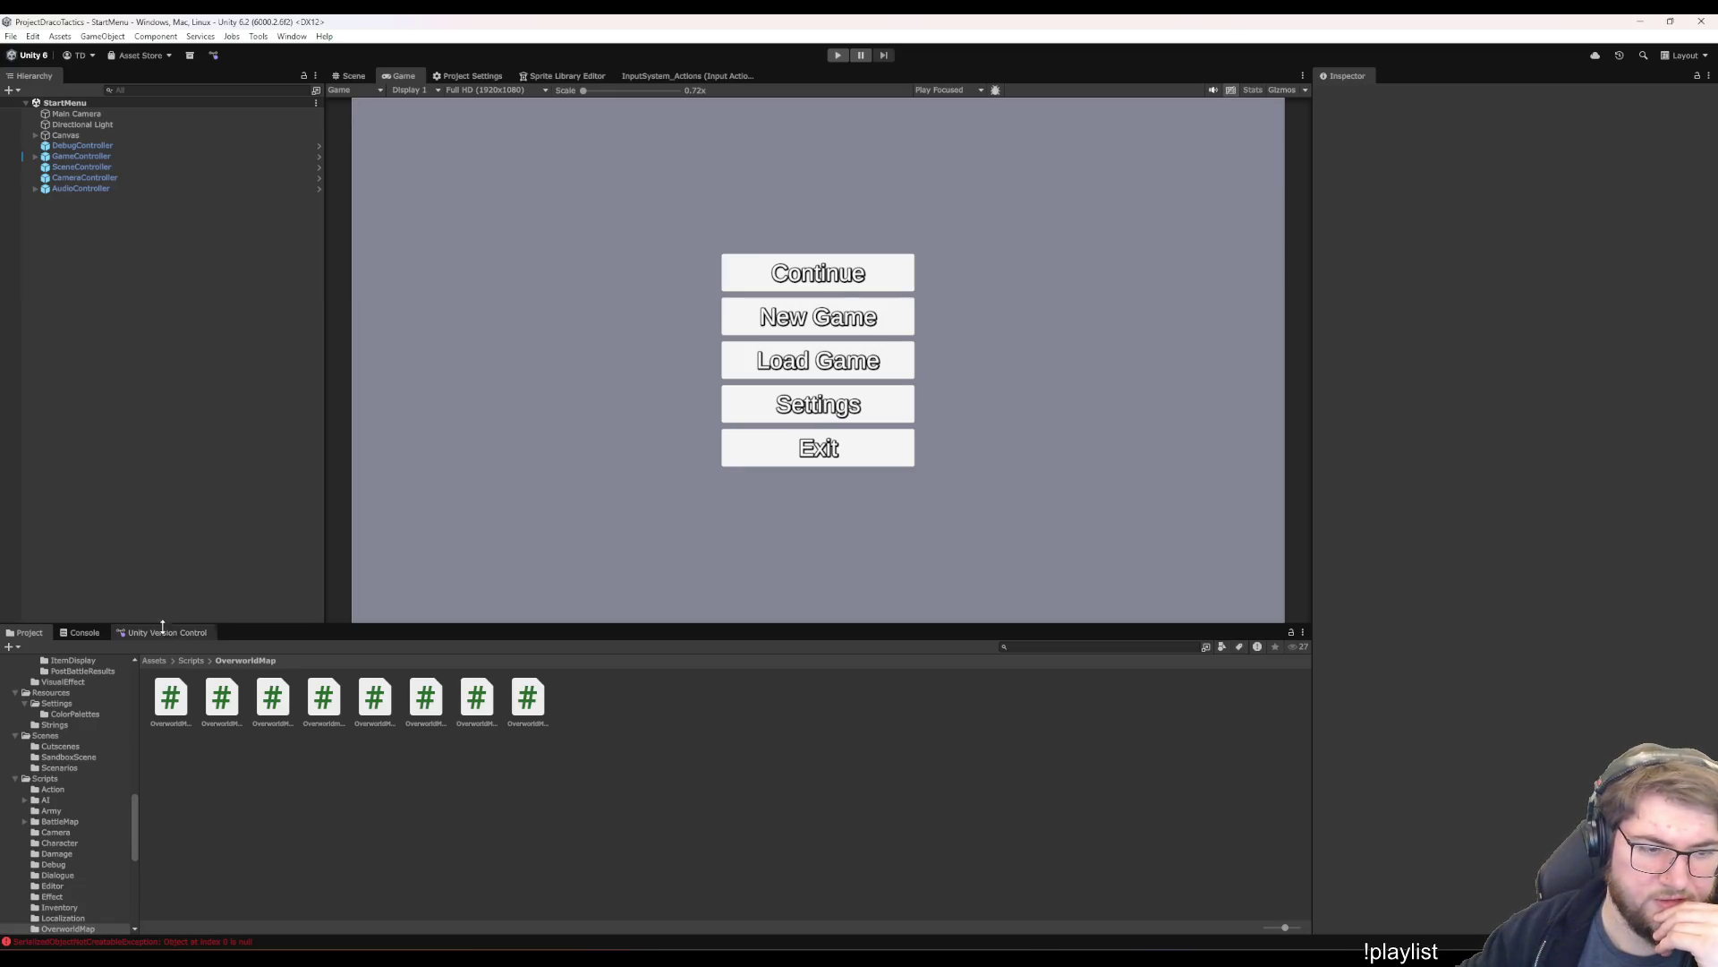
pyautogui.click(166, 632)
pyautogui.click(94, 632)
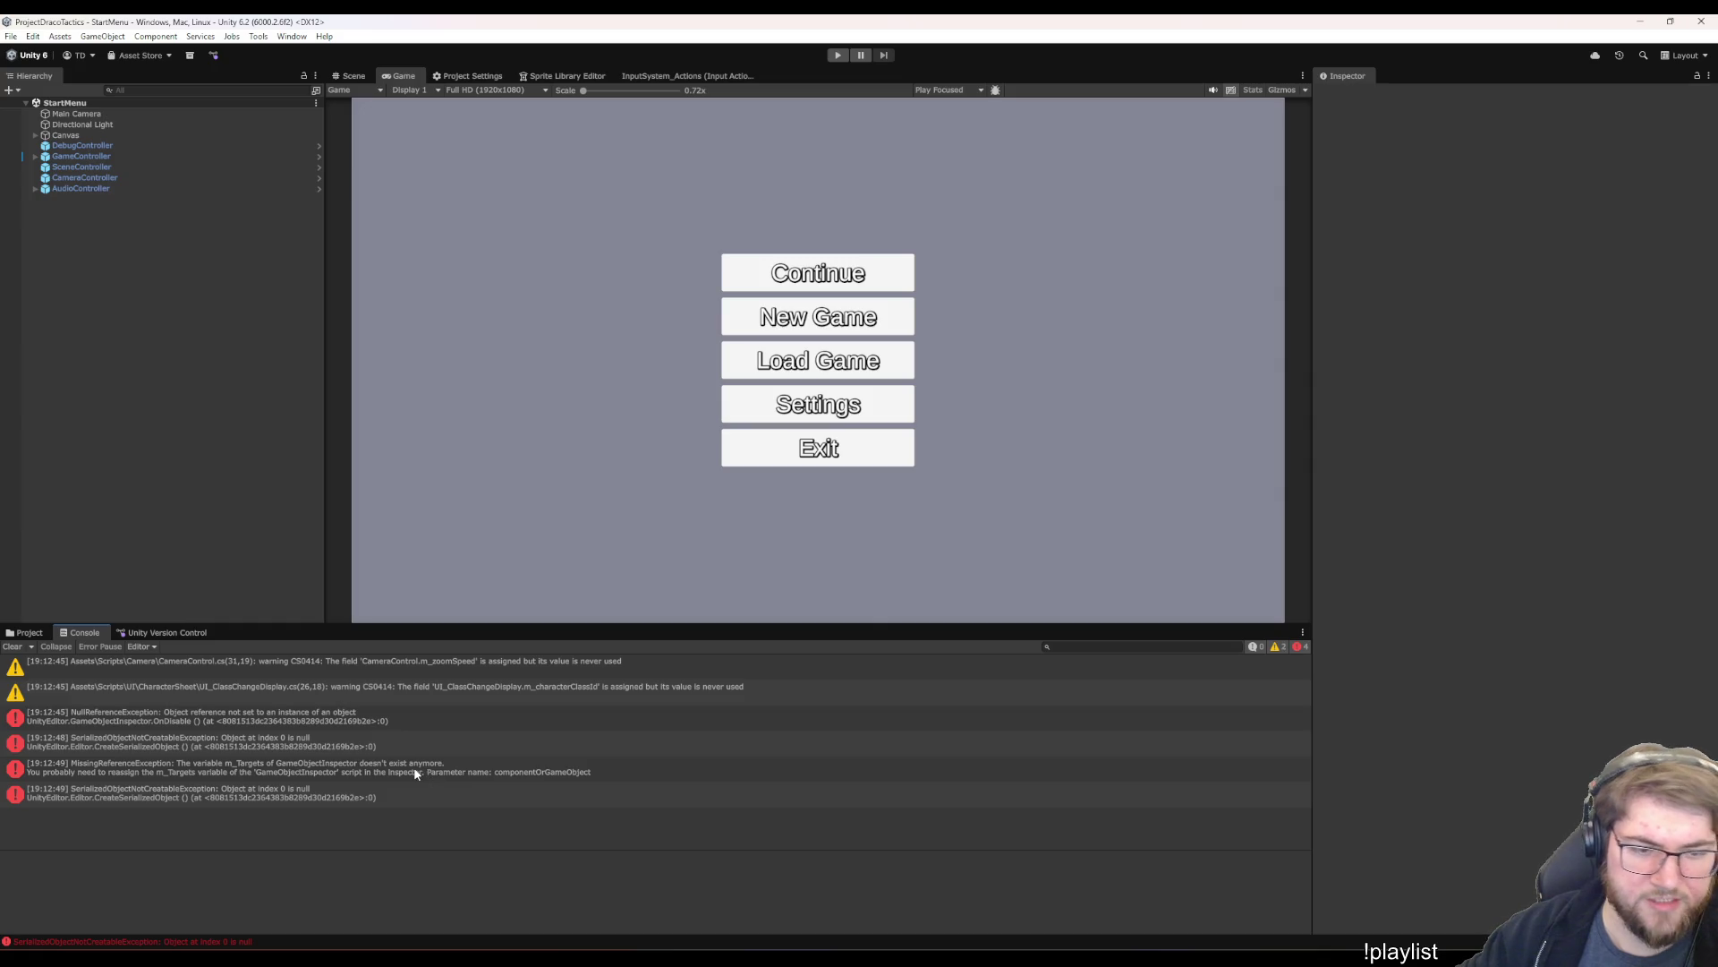
# - Play the game and continue the saved game into the Bigcitysland overworld map
pyautogui.click(841, 57)
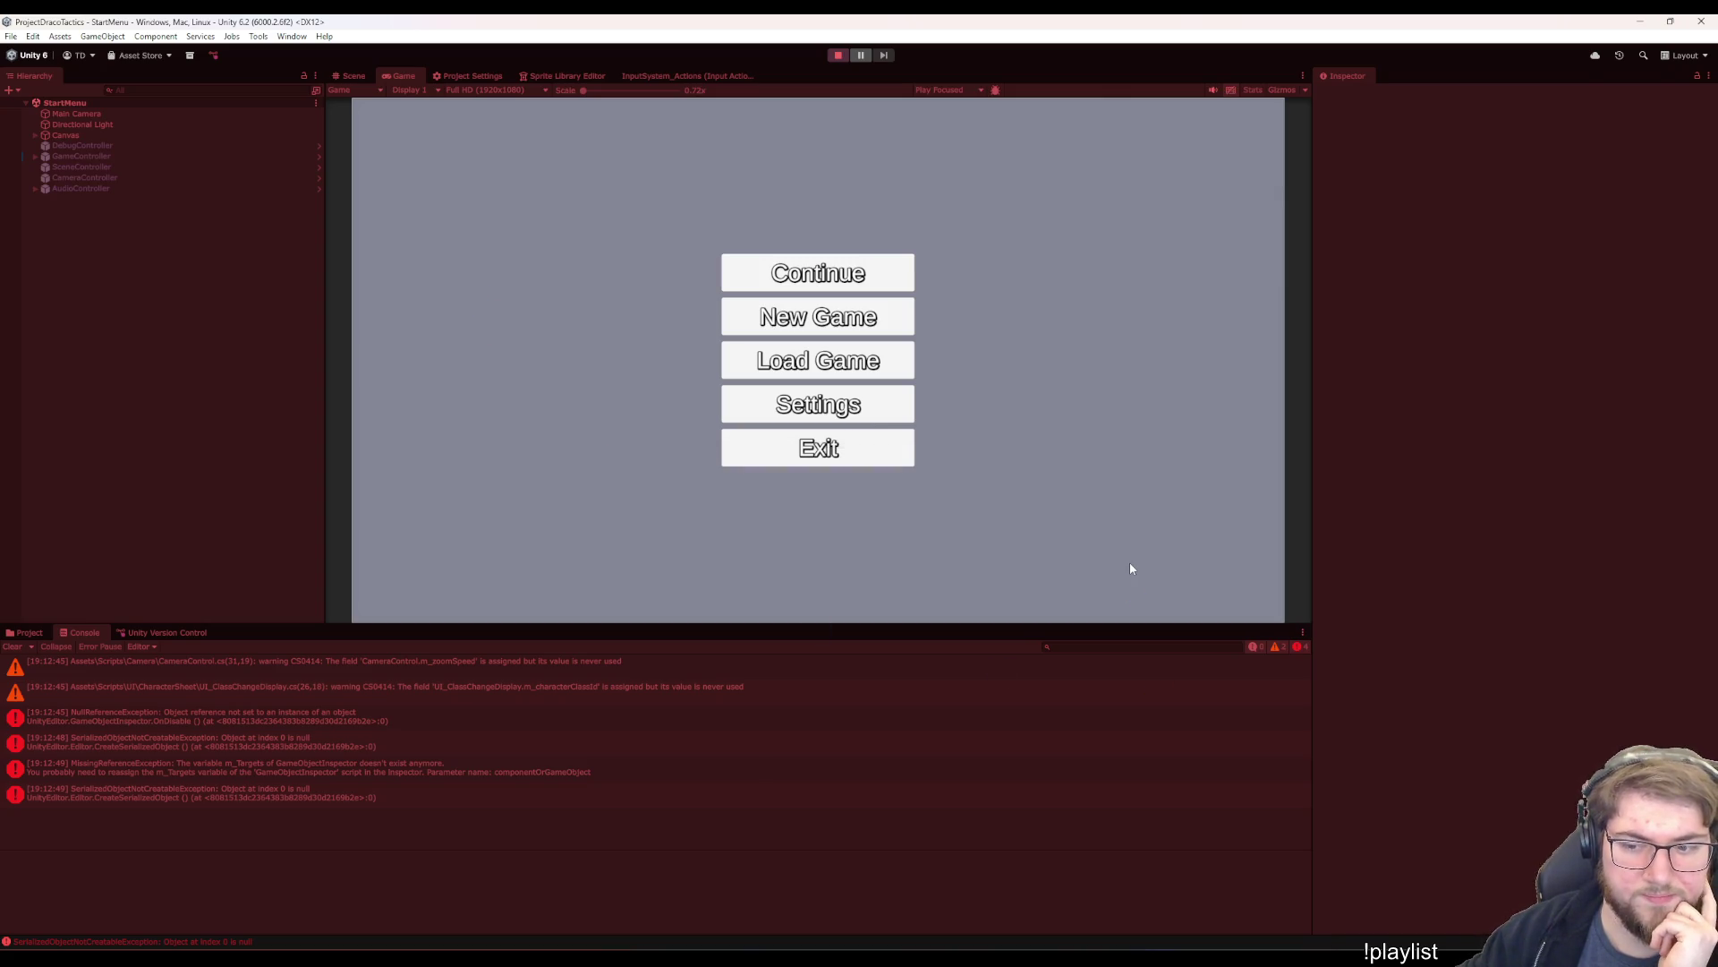
pyautogui.click(861, 286)
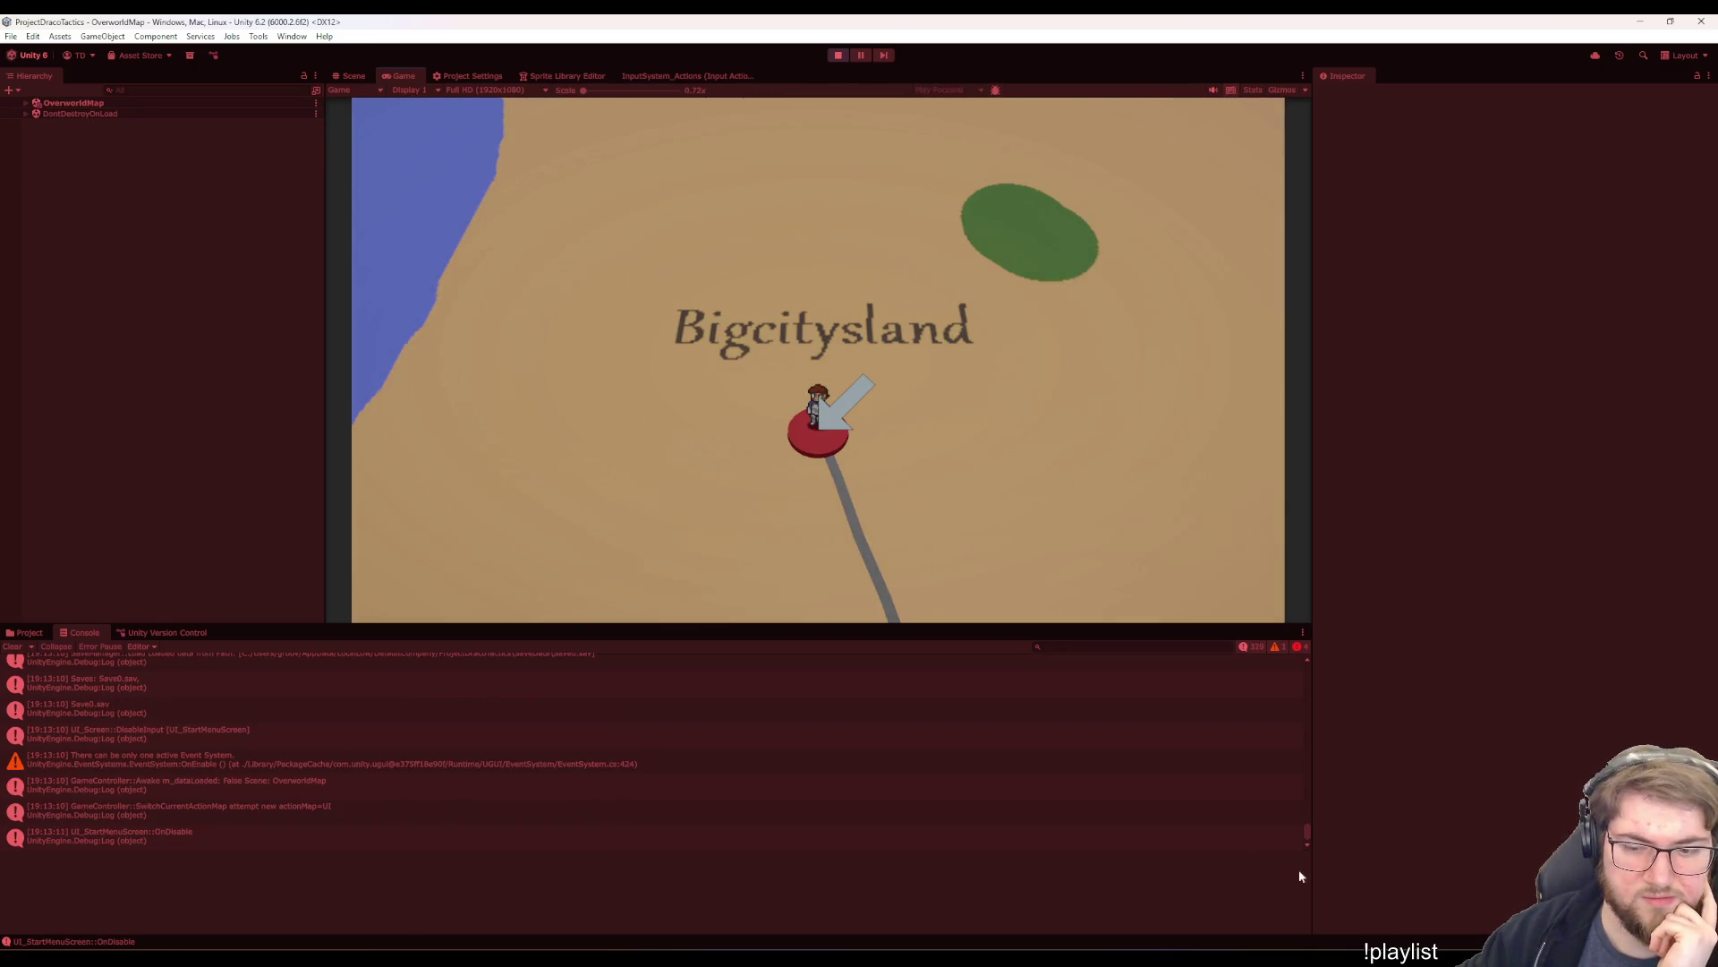
pyautogui.moveTo(1307, 834); pyautogui.dragTo(1278, 645)
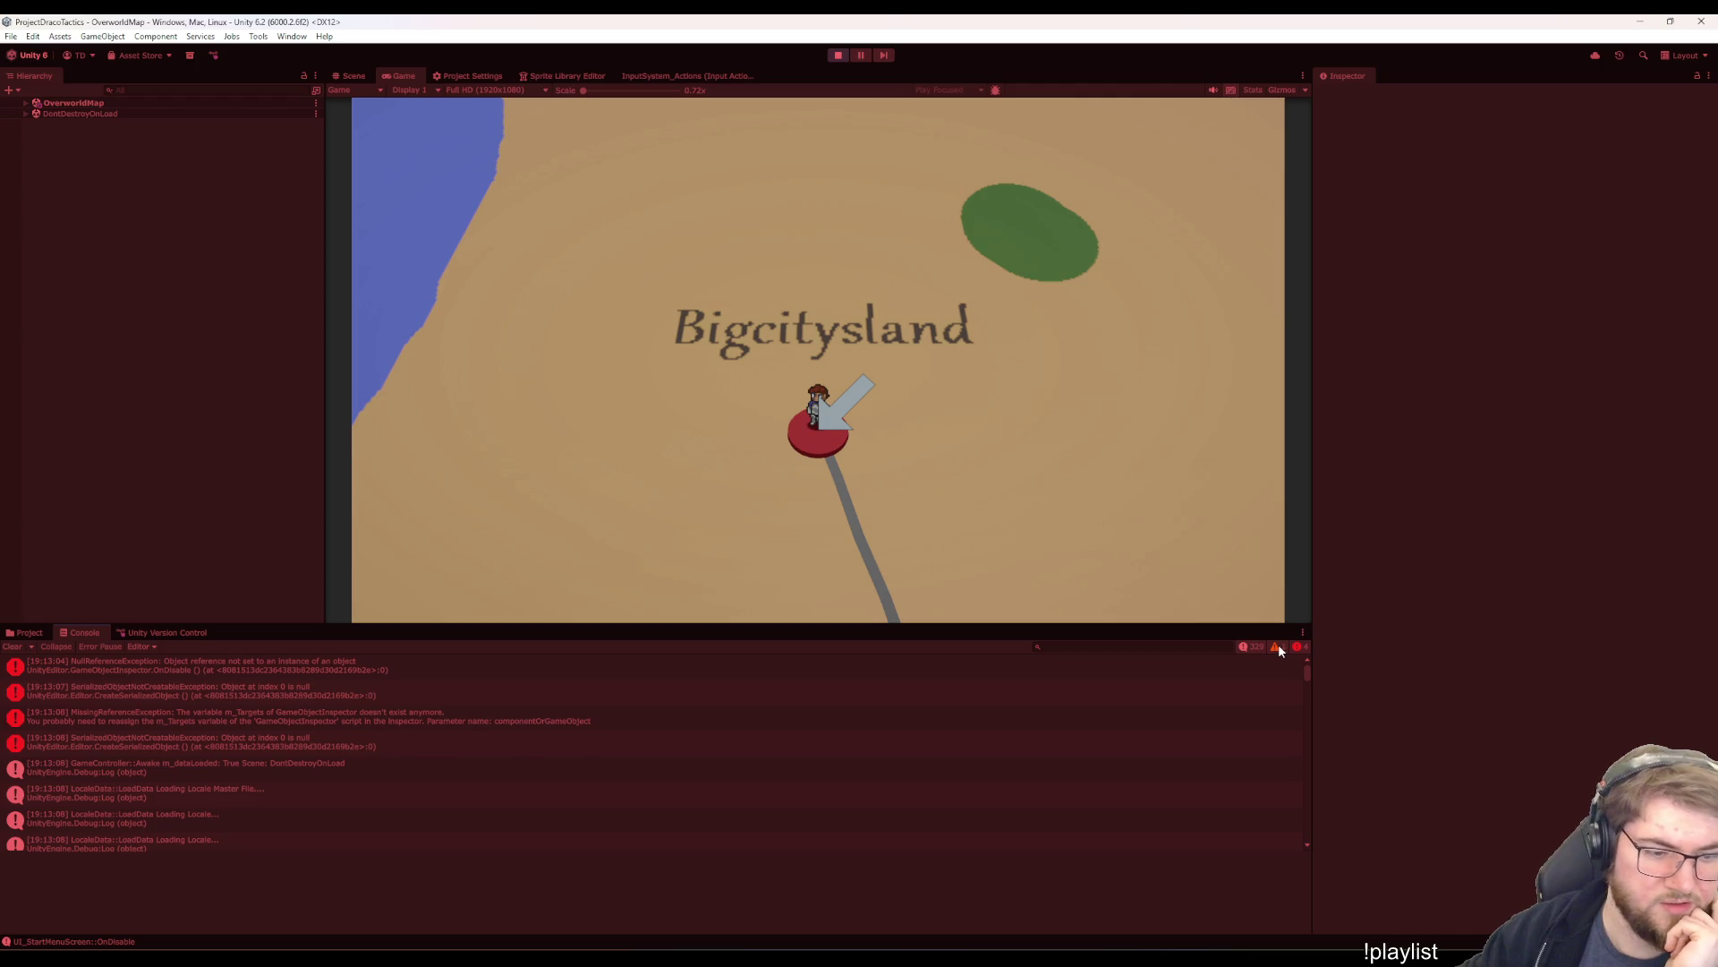
# - Read the NullReferenceException and SerializedObjectNotCreatableException stack traces in the Console, then return to Visual Studio
pyautogui.click(540, 678)
pyautogui.click(180, 698)
pyautogui.click(197, 674)
pyautogui.click(231, 718)
pyautogui.click(259, 736)
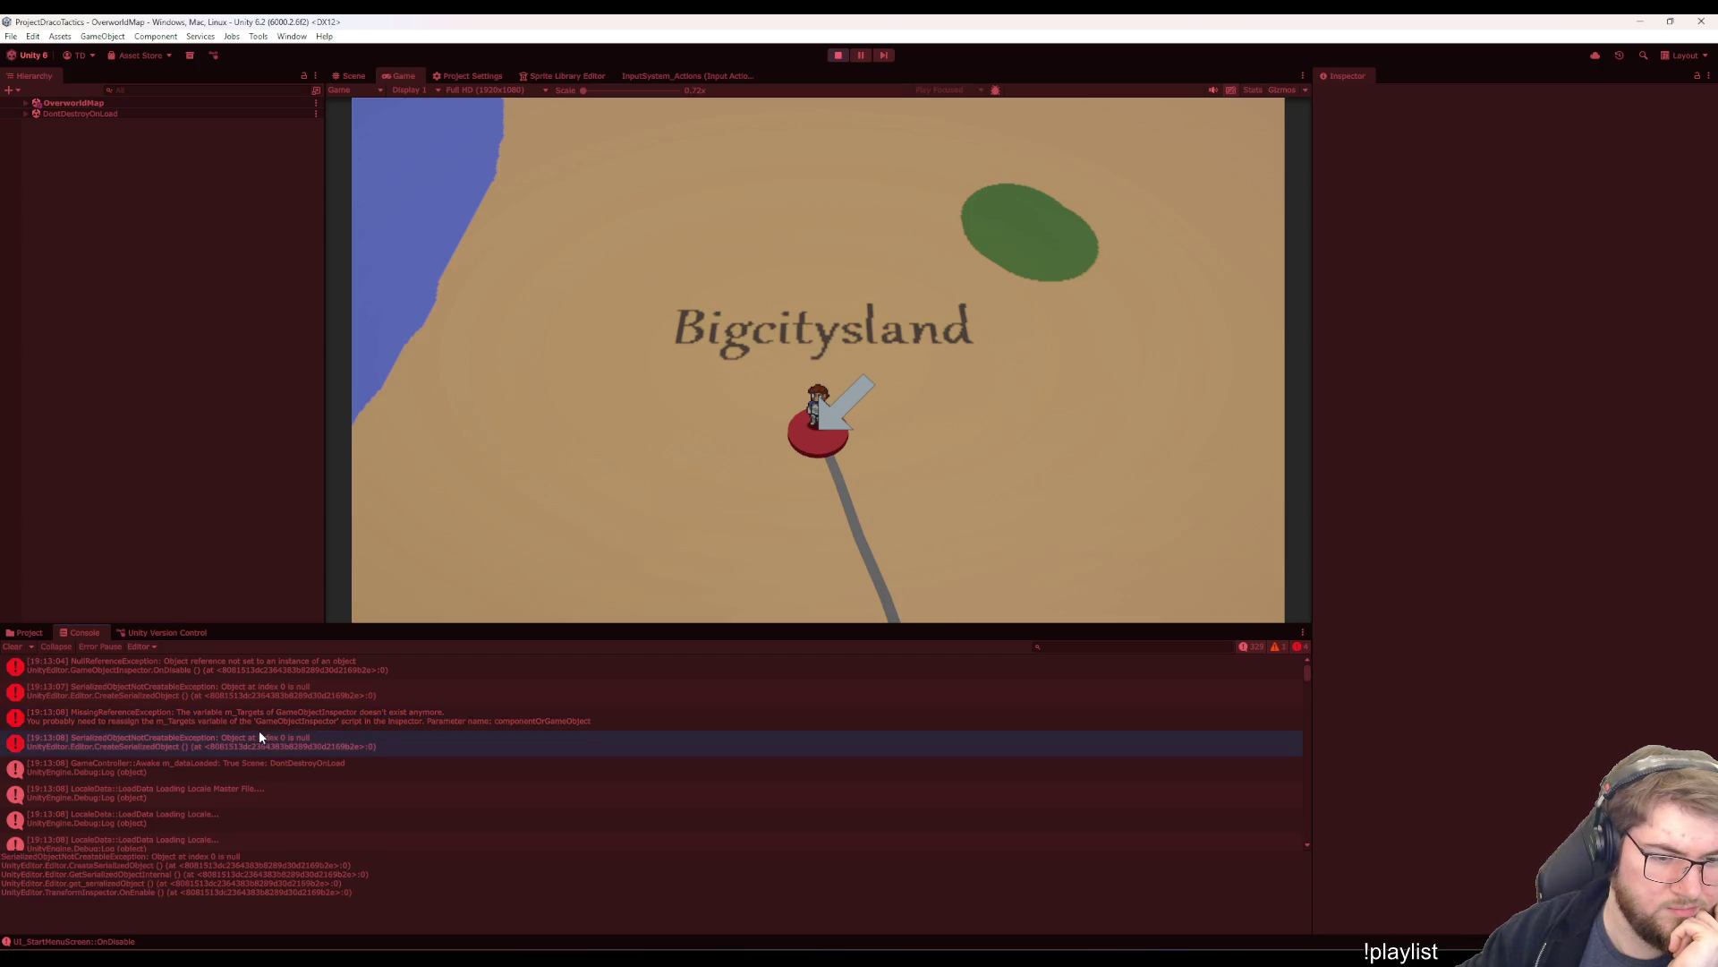
pyautogui.click(325, 698)
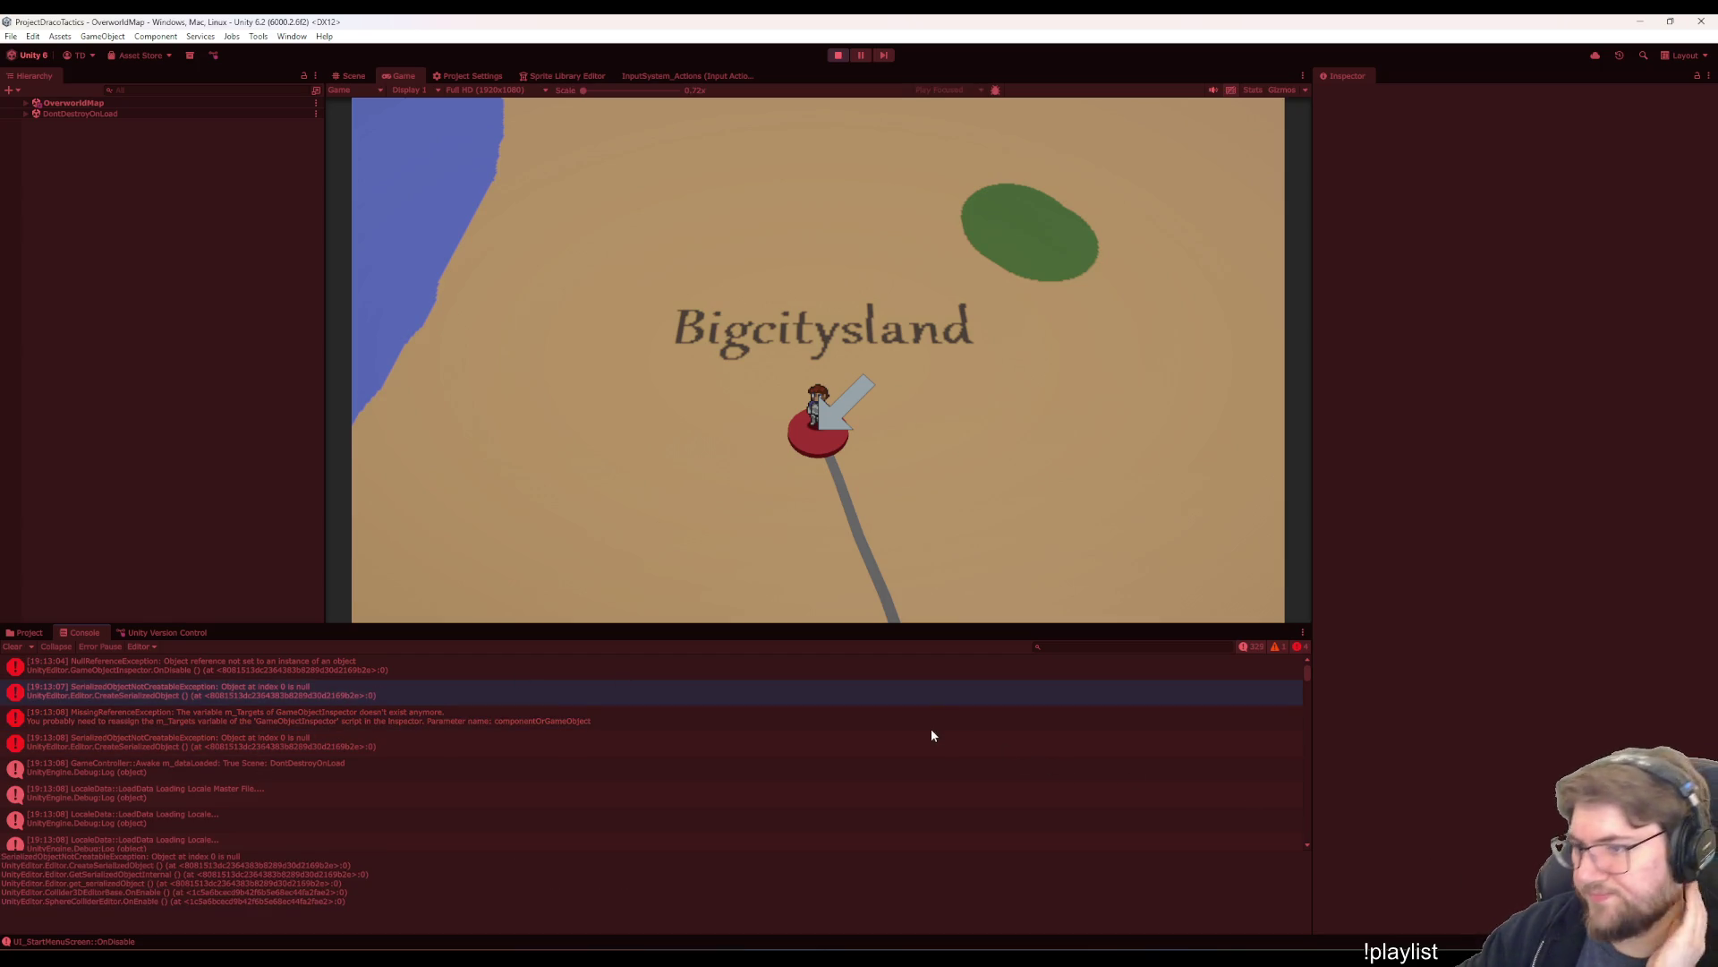
pyautogui.moveTo(1112, 959)
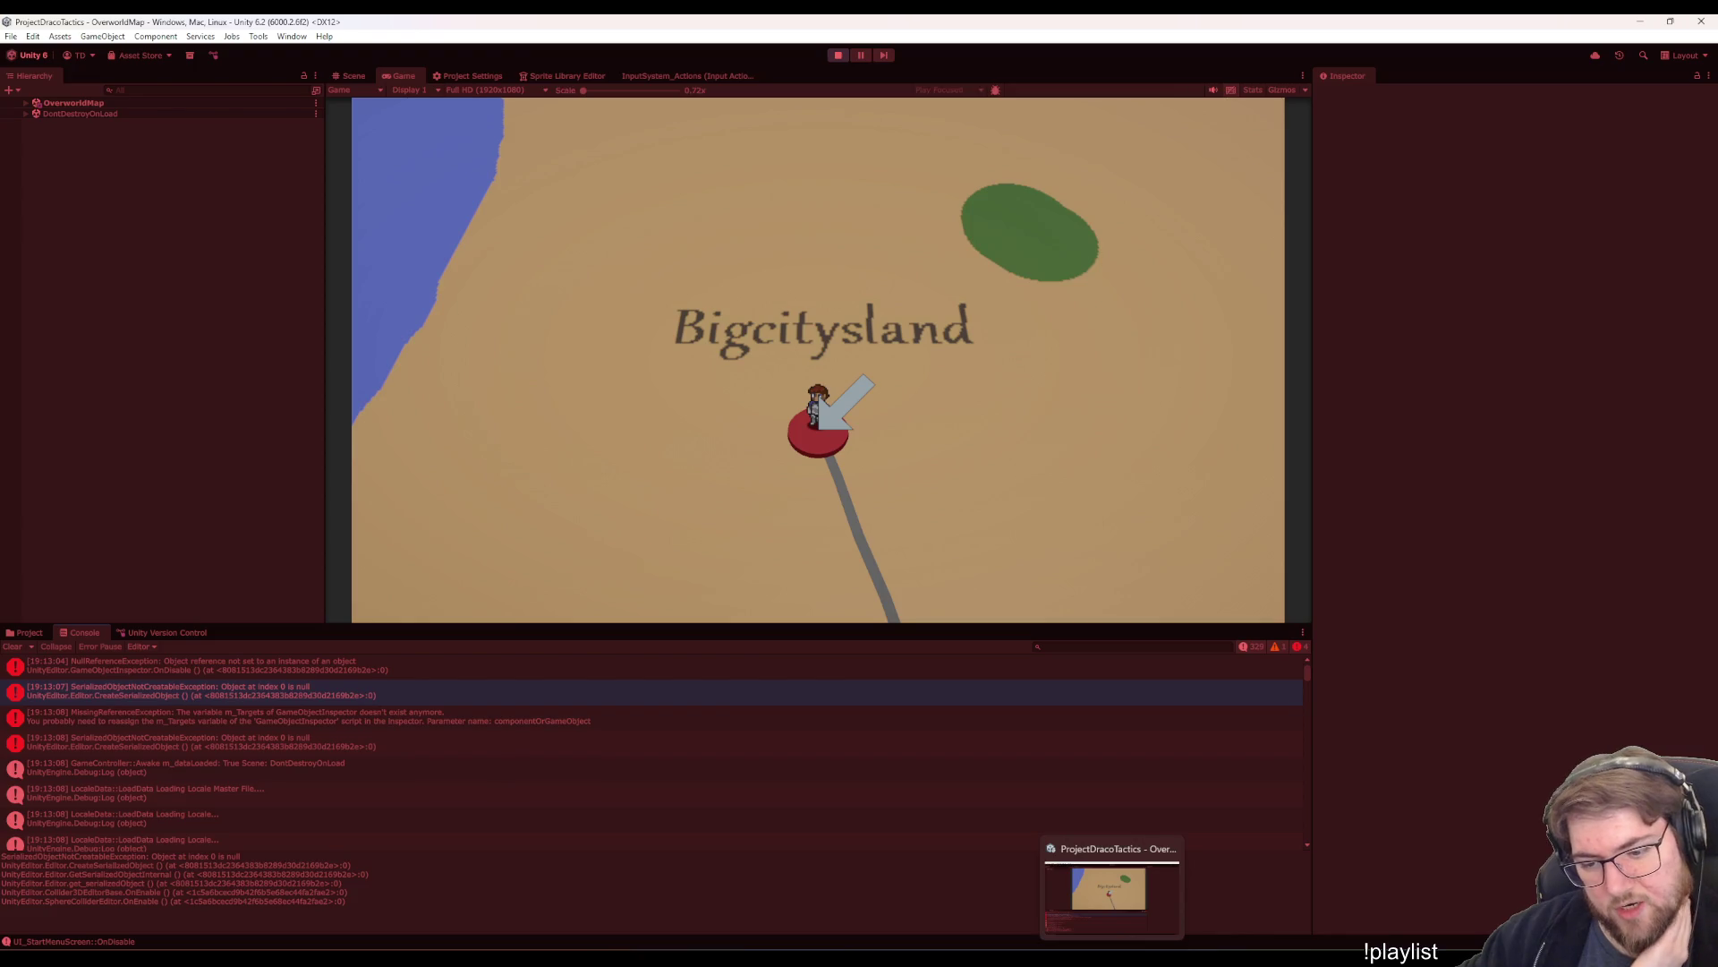
pyautogui.click(1106, 905)
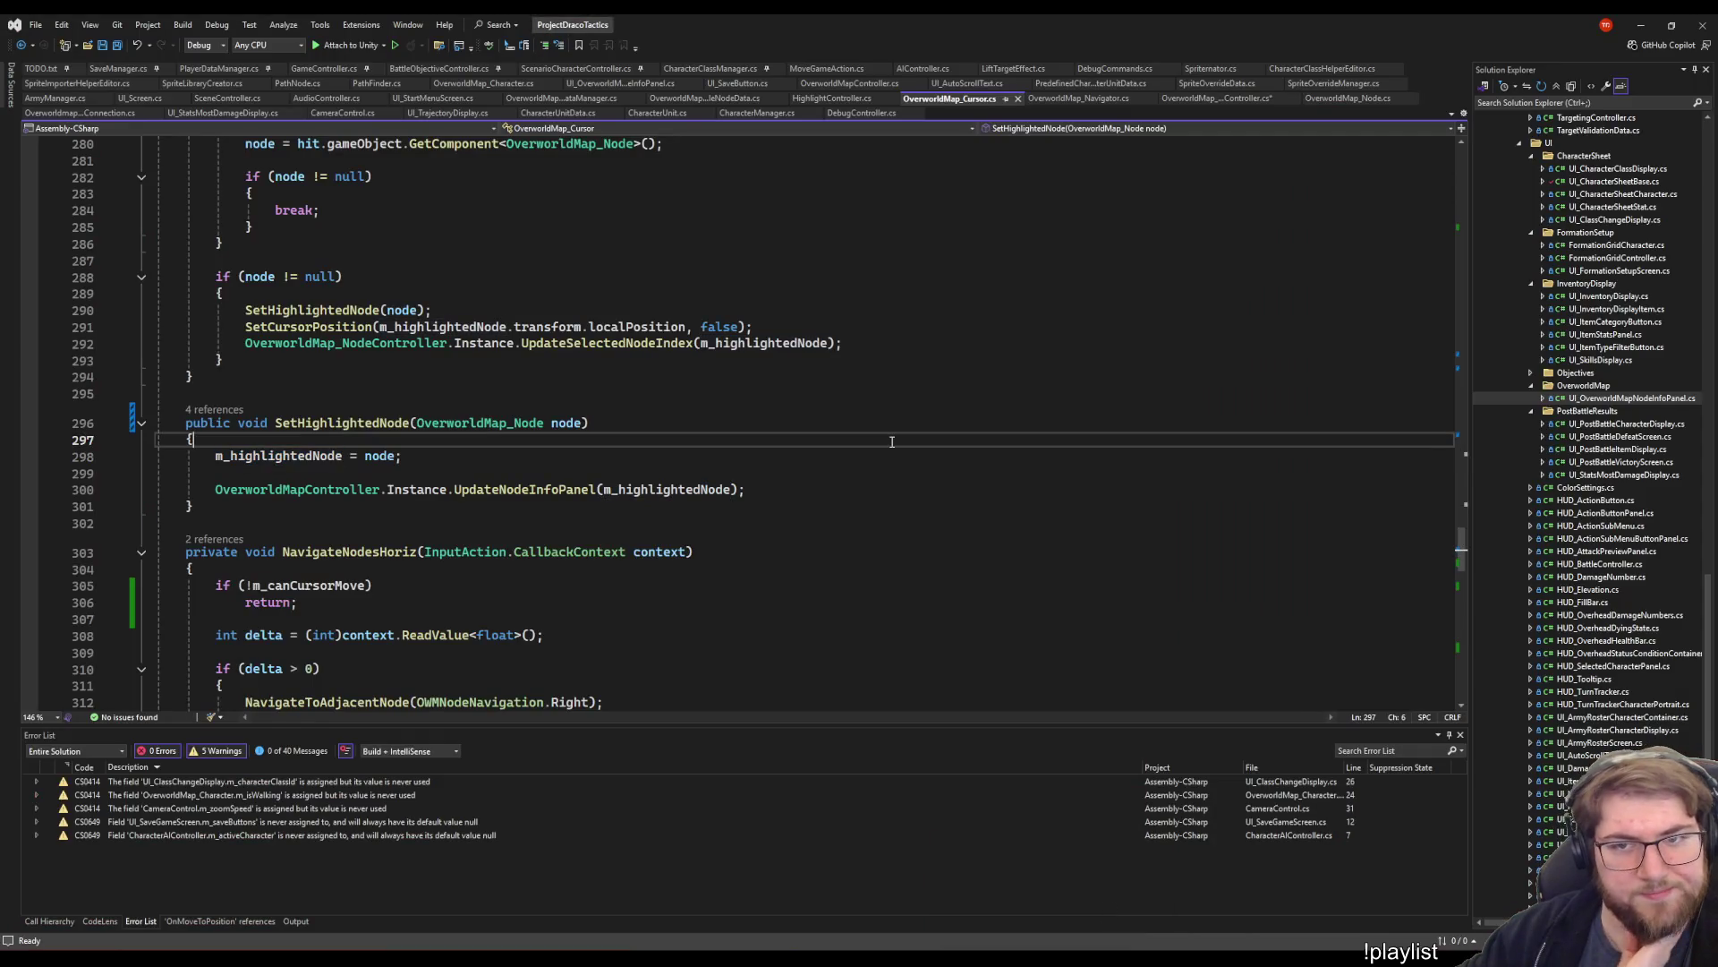
# - In TODO.txt, delete the SpriteLibraryAsset batch sprite swapping note on line 40
pyautogui.click(269, 524)
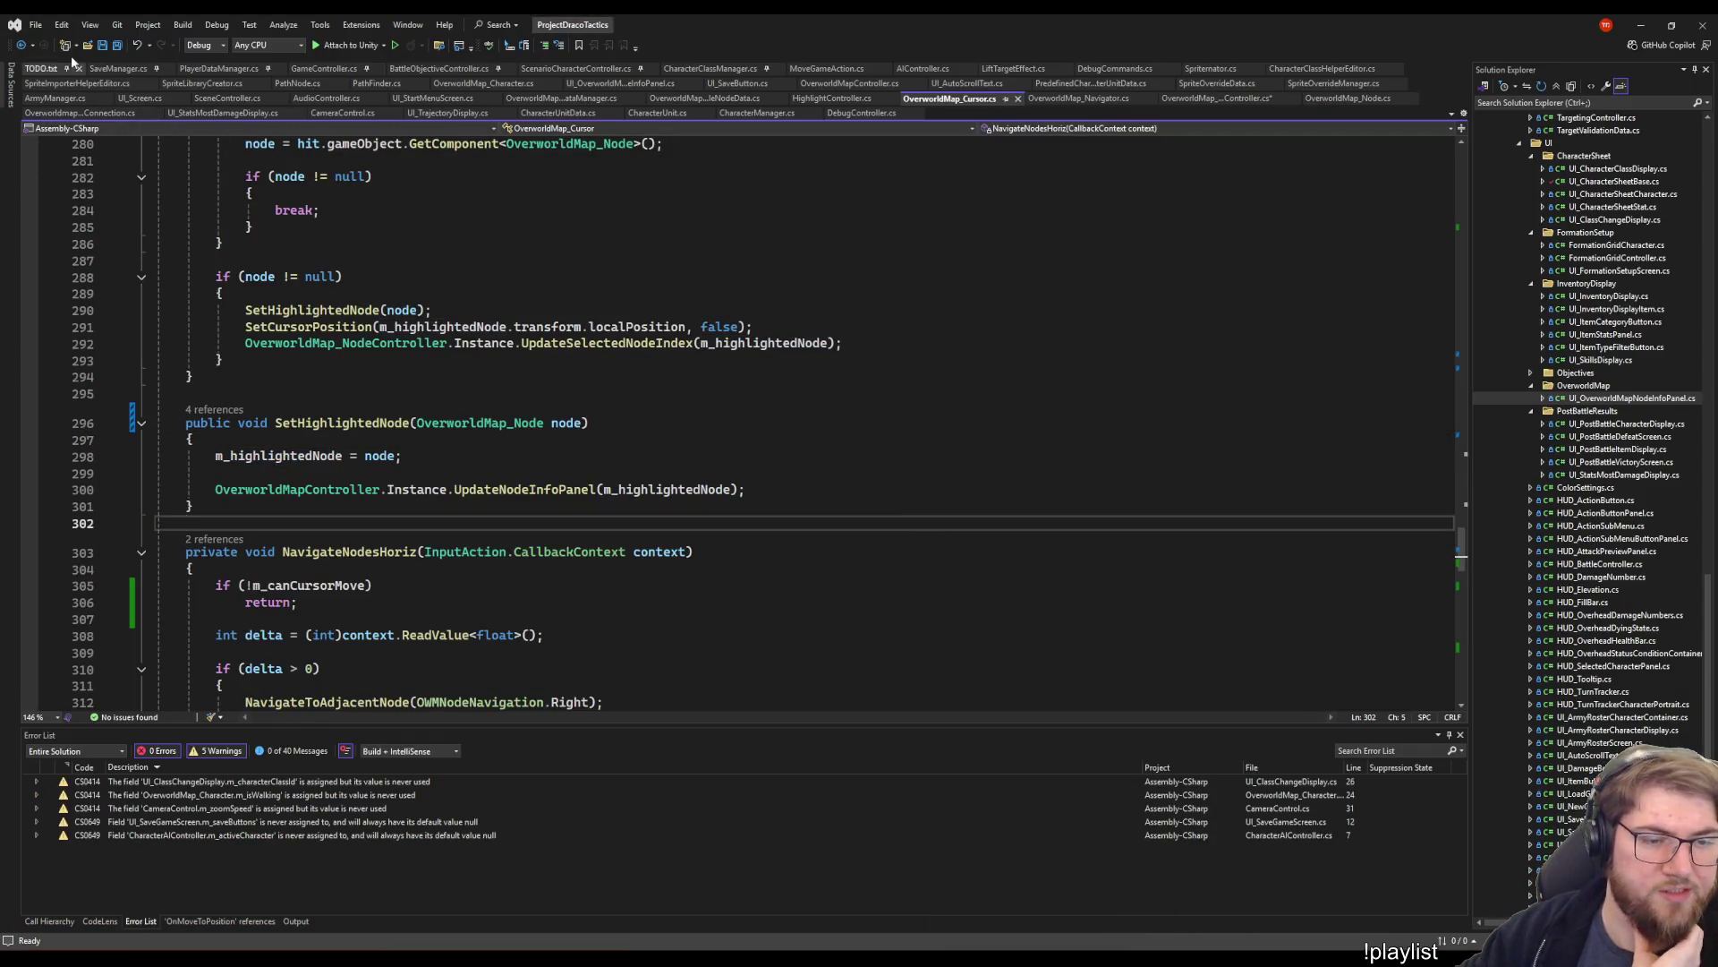
pyautogui.click(39, 69)
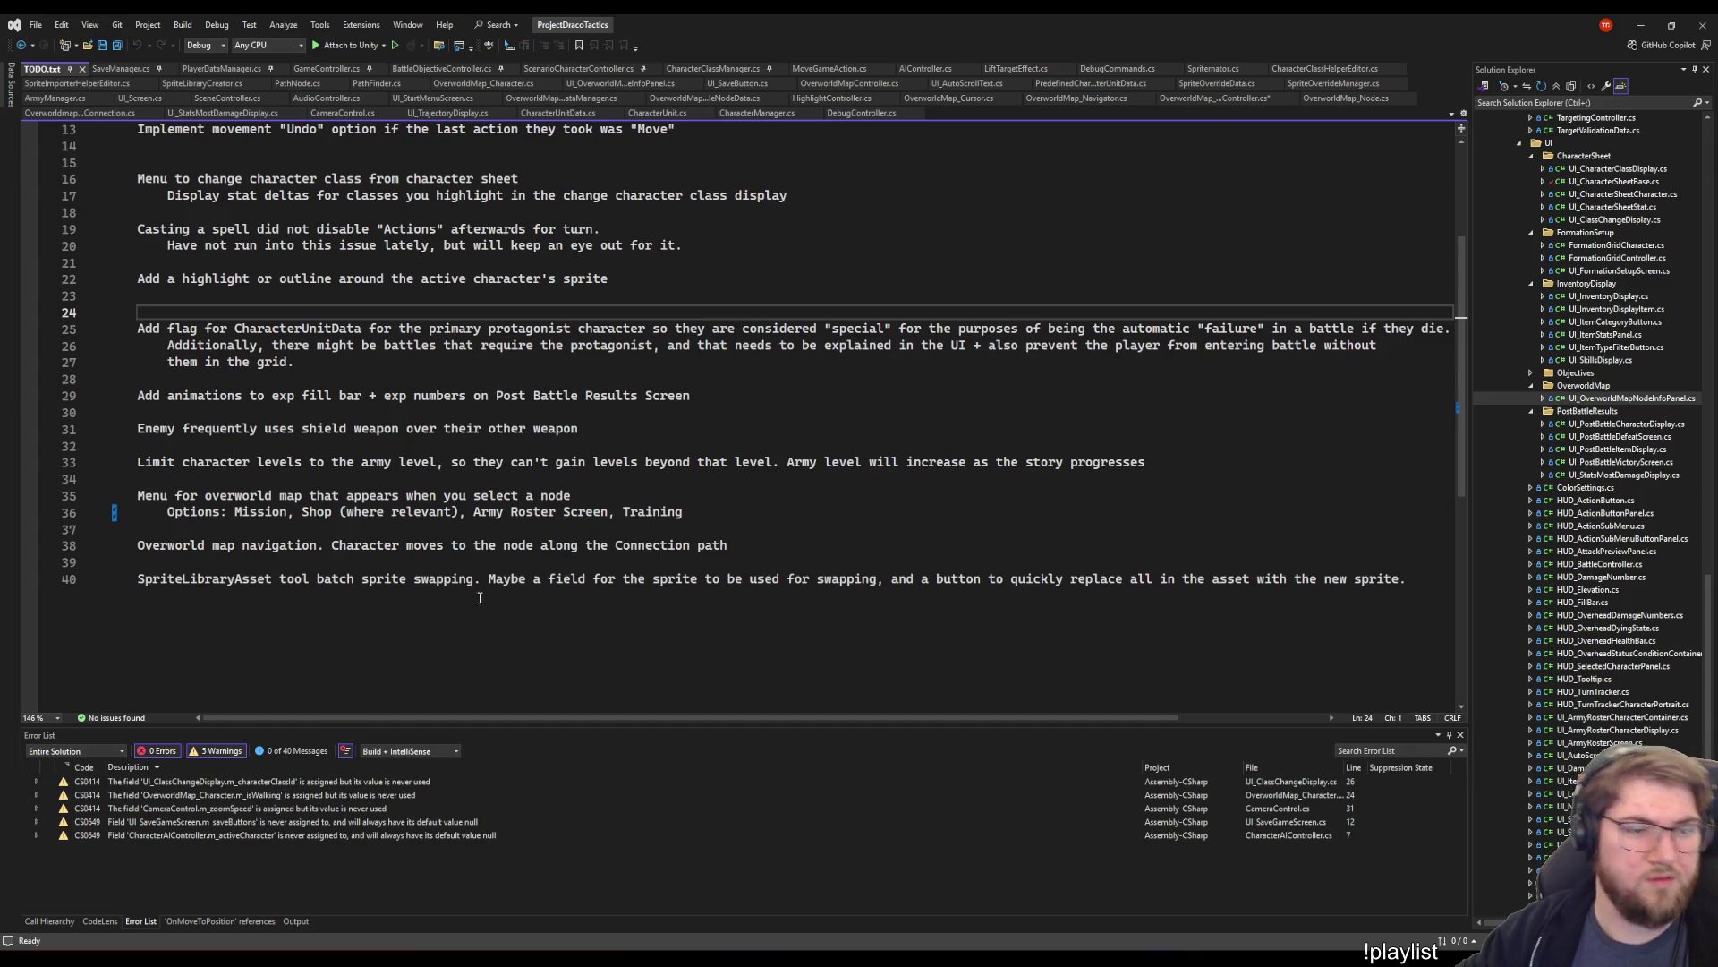
pyautogui.click(311, 578)
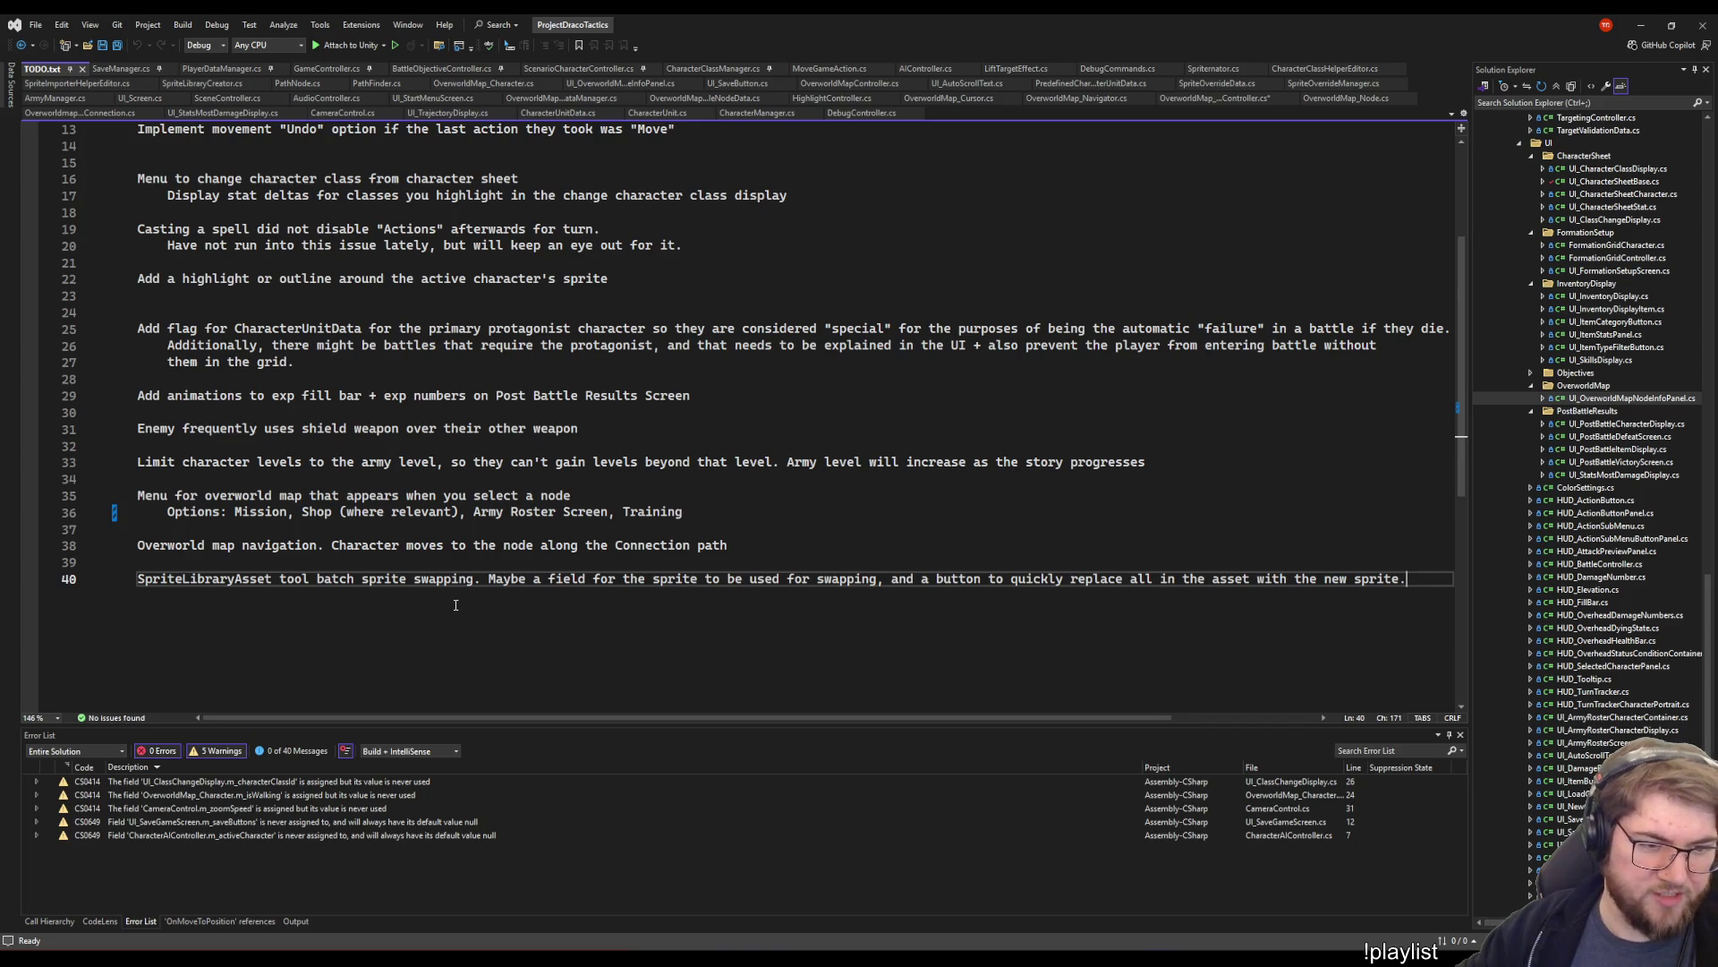
pyautogui.tripleClick(464, 598)
pyautogui.press('BackSpace')
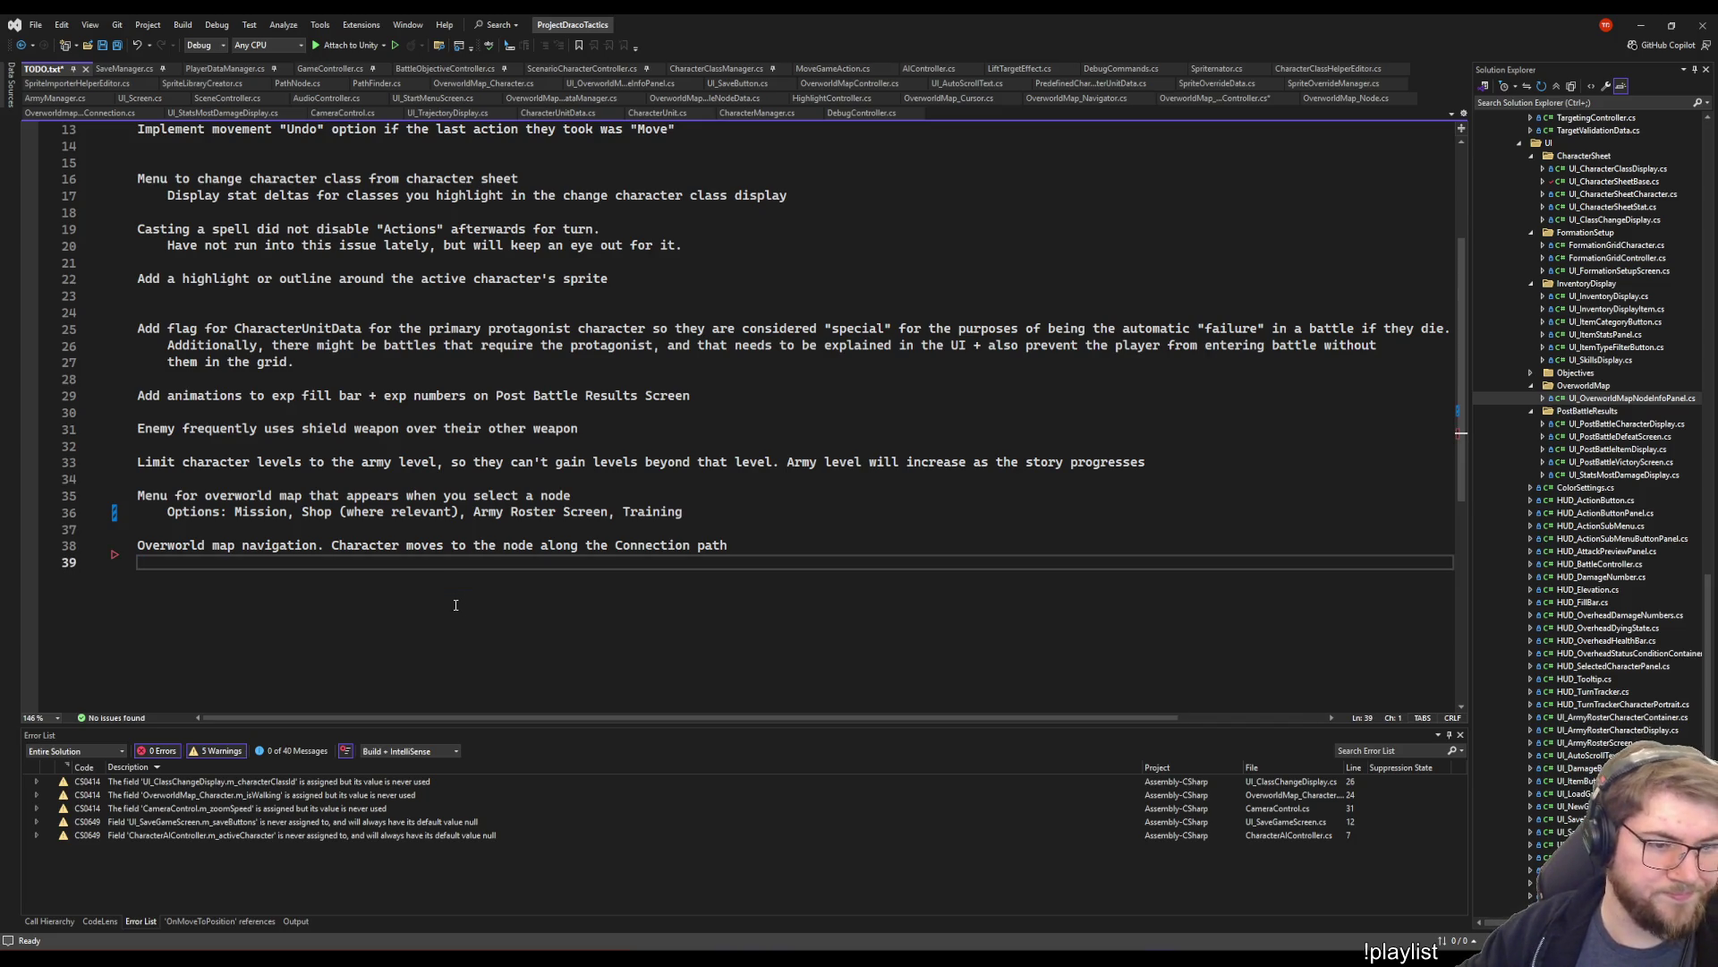
pyautogui.hotkey('shift', 'Up')
pyautogui.hotkey('shift', 'Up')
# - Begin an indented sub-note about character facing under the overworld navigation item
pyautogui.click(698, 624)
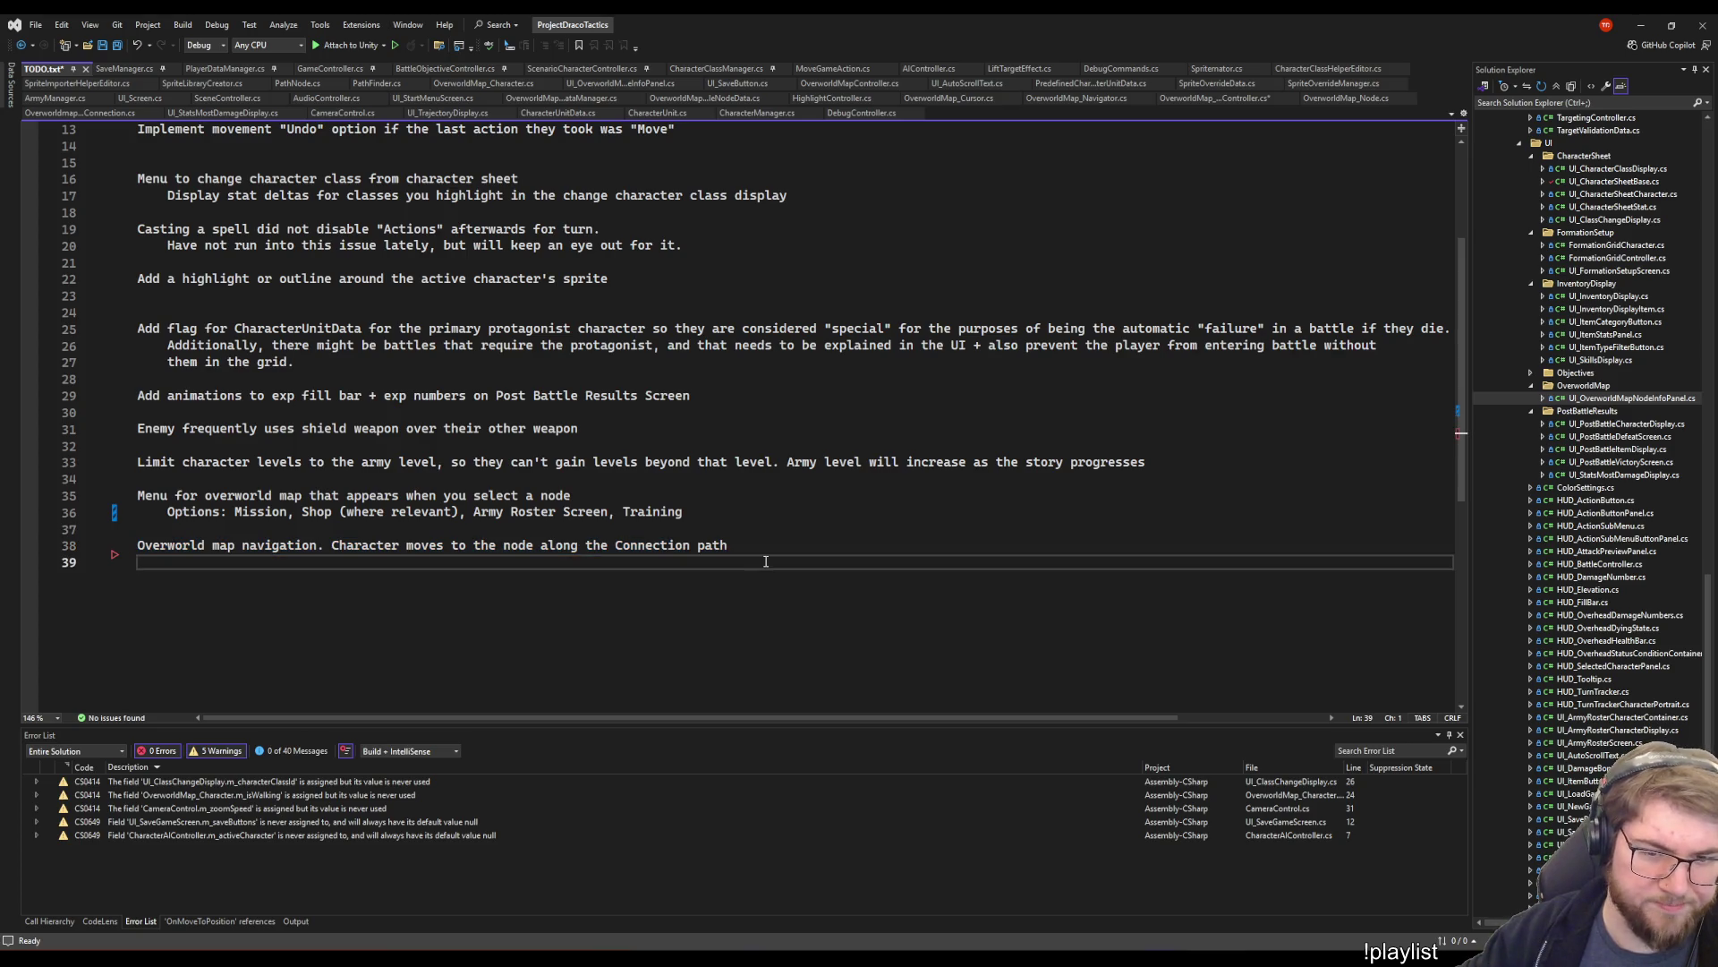
pyautogui.press('Tab')
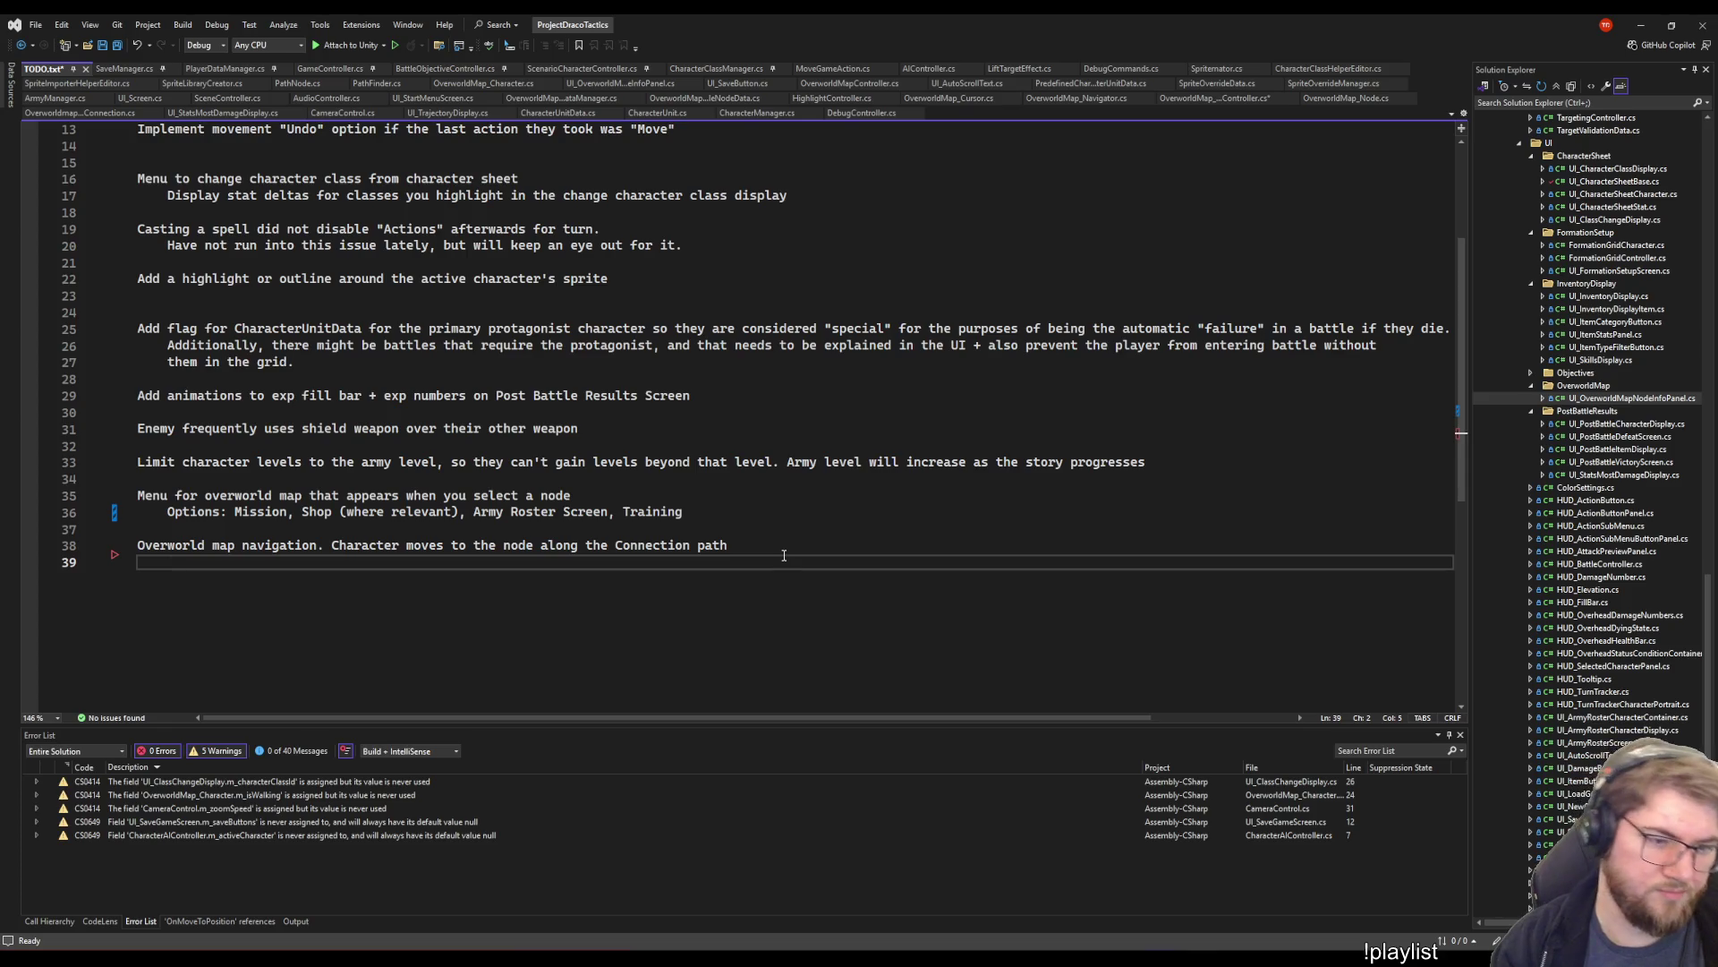
pyautogui.write('Cet character ')
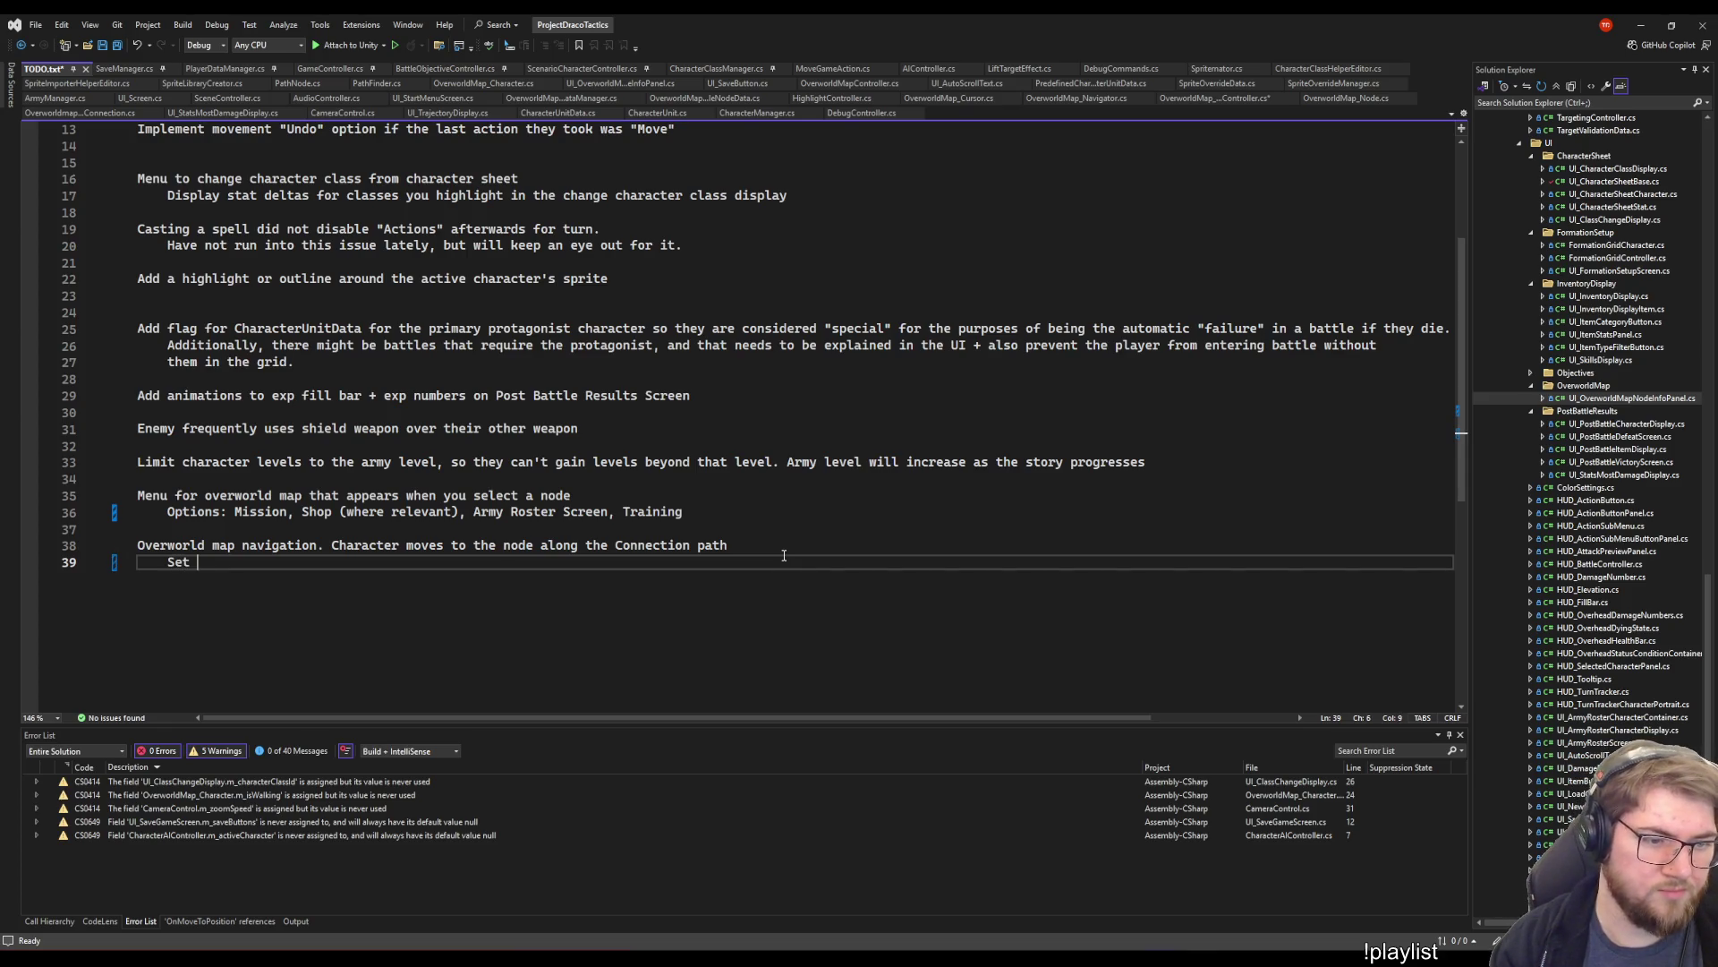
pyautogui.write('facing a')
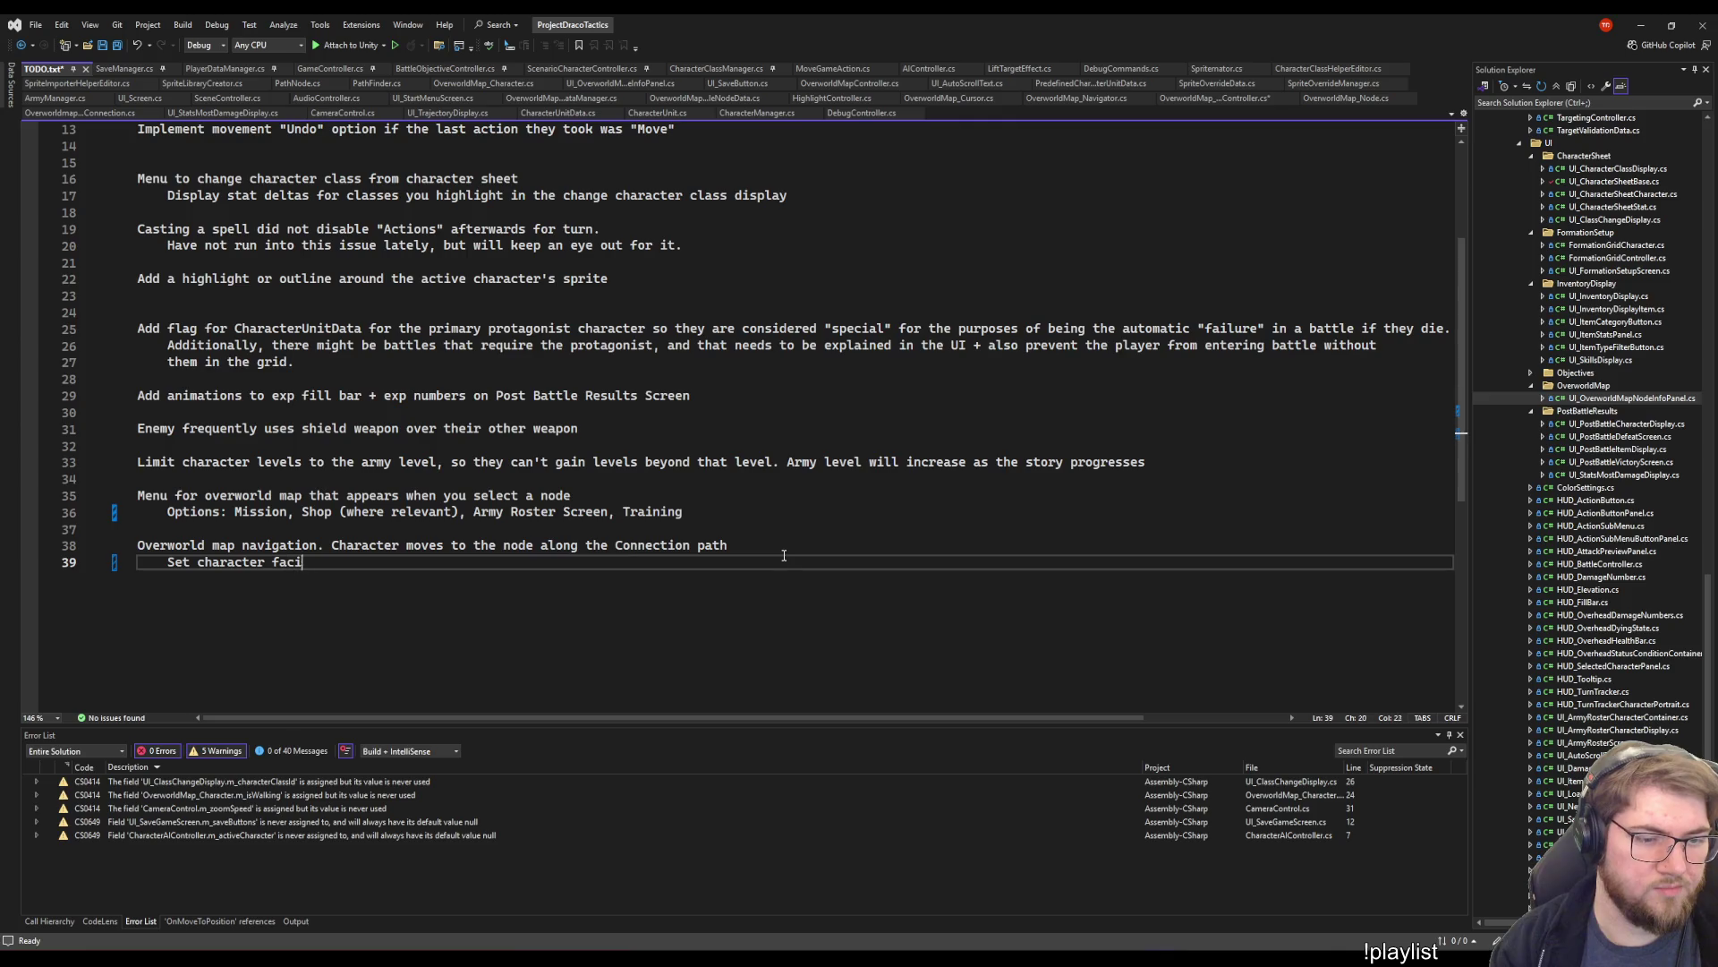
# - Write the sub-note: set facing direction for animator, otherwise working, test nodes with more than two connections
pyautogui.press('BackSpace')
pyautogui.write('direction')
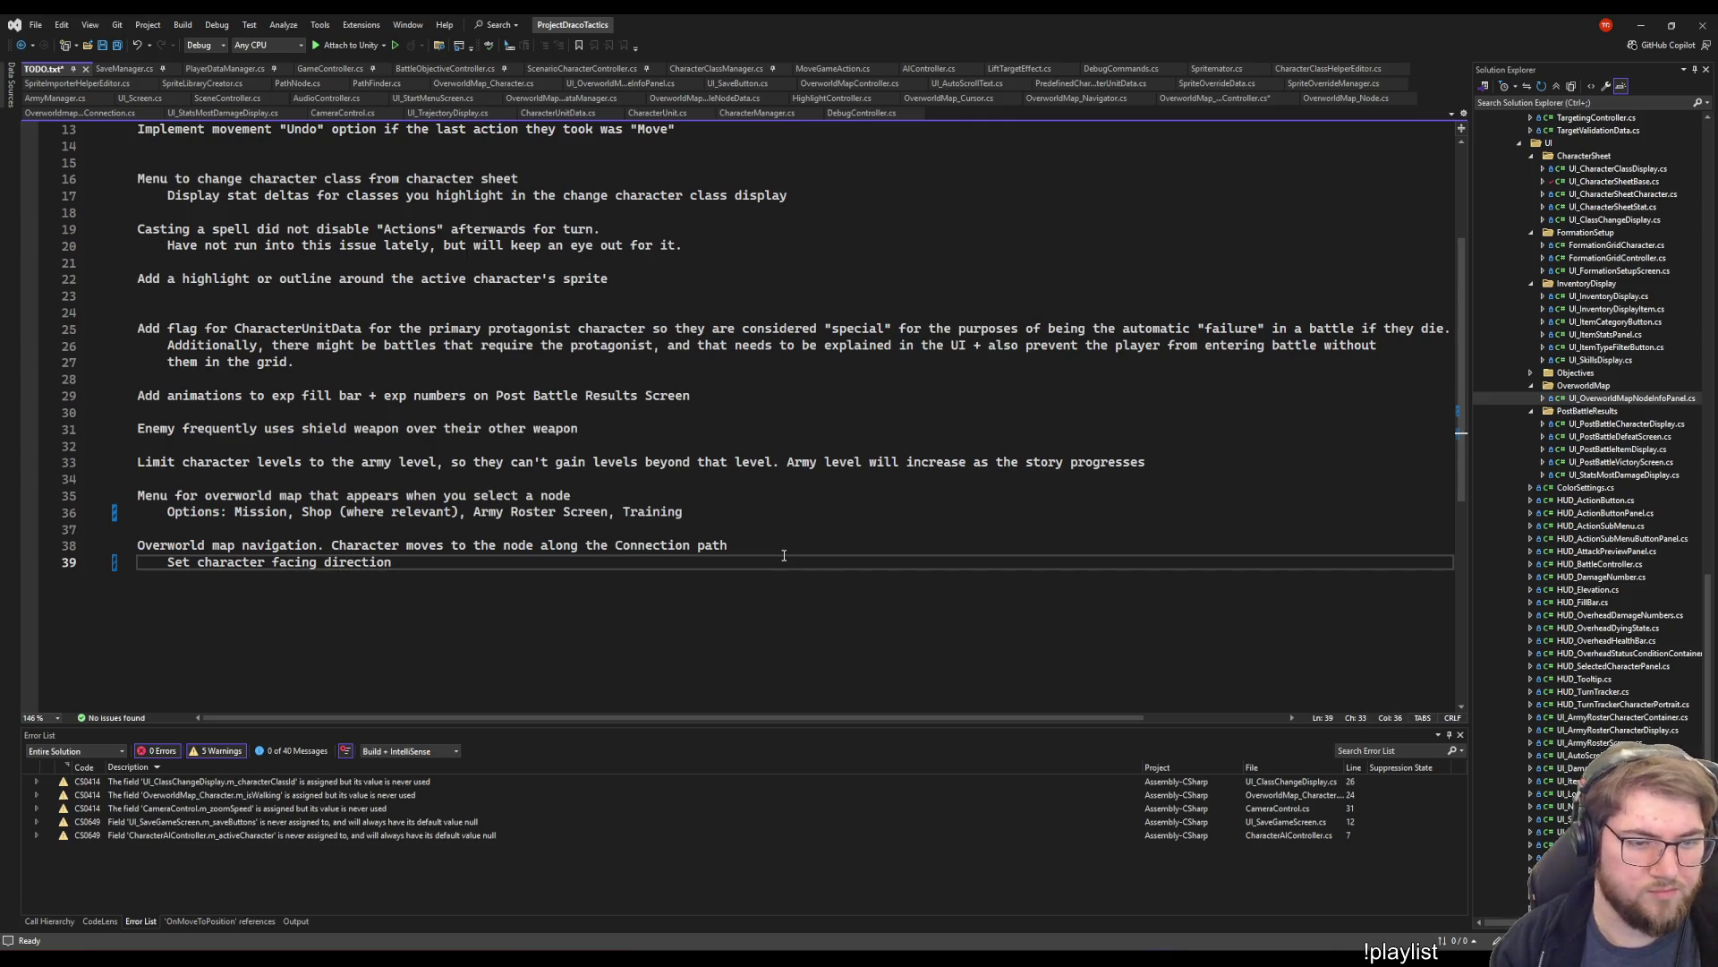
pyautogui.write(' for animator')
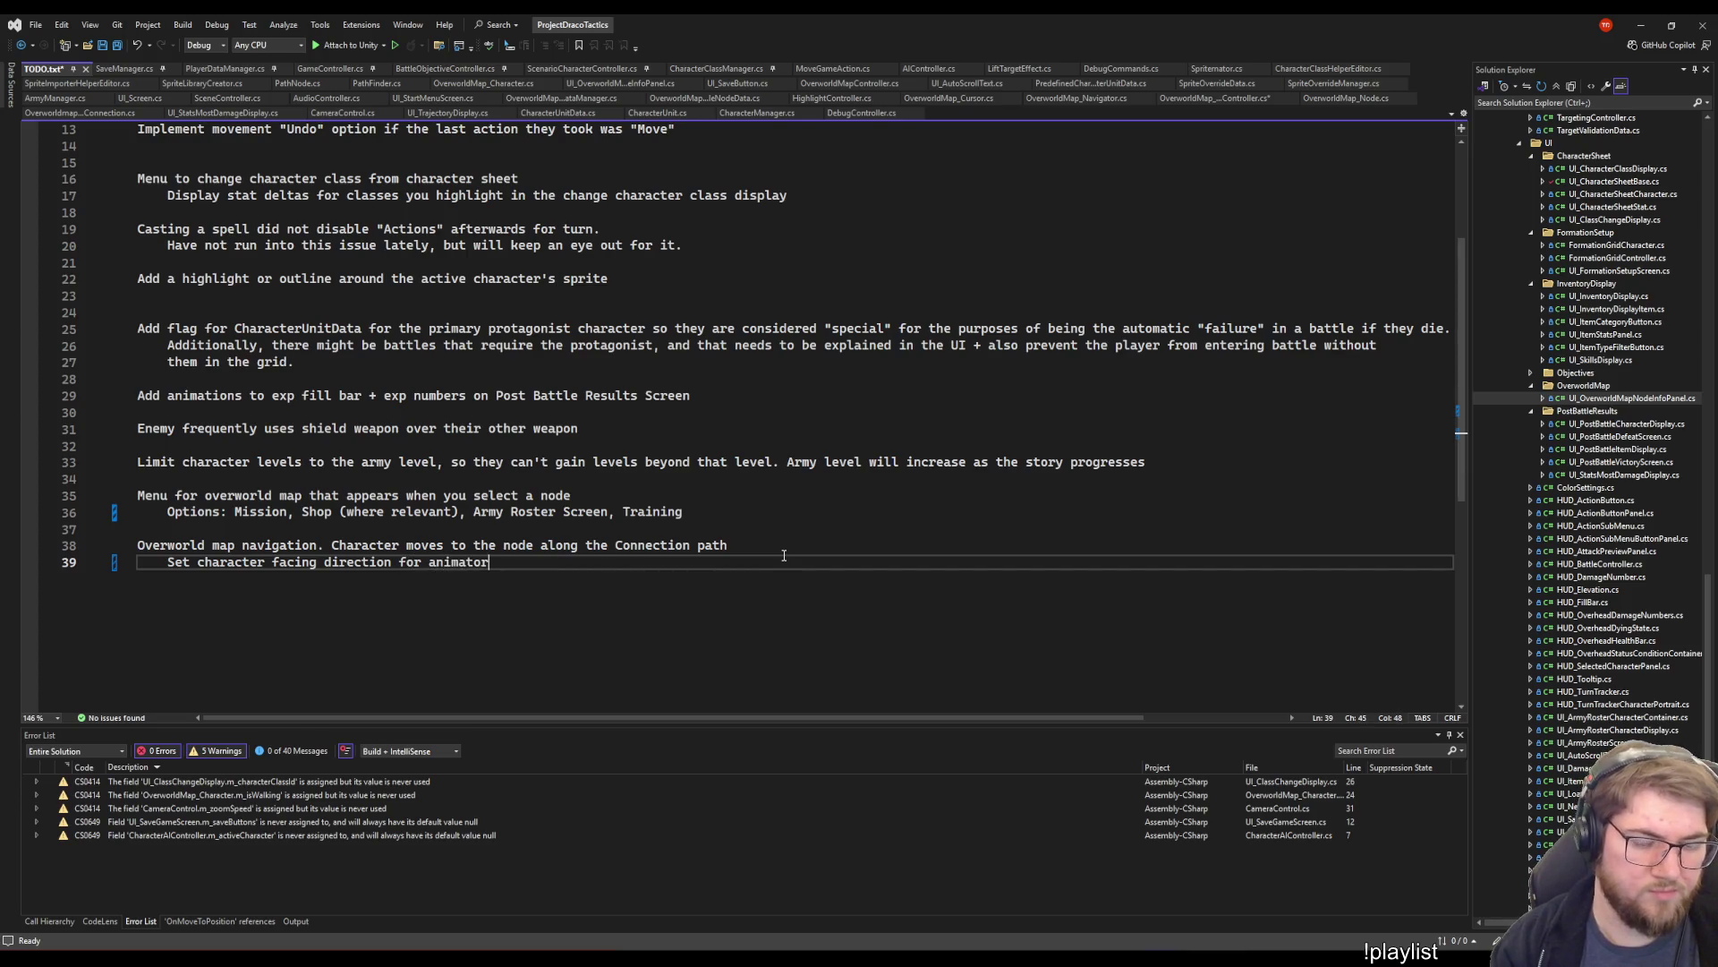
pyautogui.write(' Otherwise')
pyautogui.press('BackSpace')
pyautogui.press('BackSpace')
pyautogui.press('BackSpace')
pyautogui.write('wise appears to be working. Will need to test m')
pyautogui.press('BackSpace')
pyautogui.write('with m')
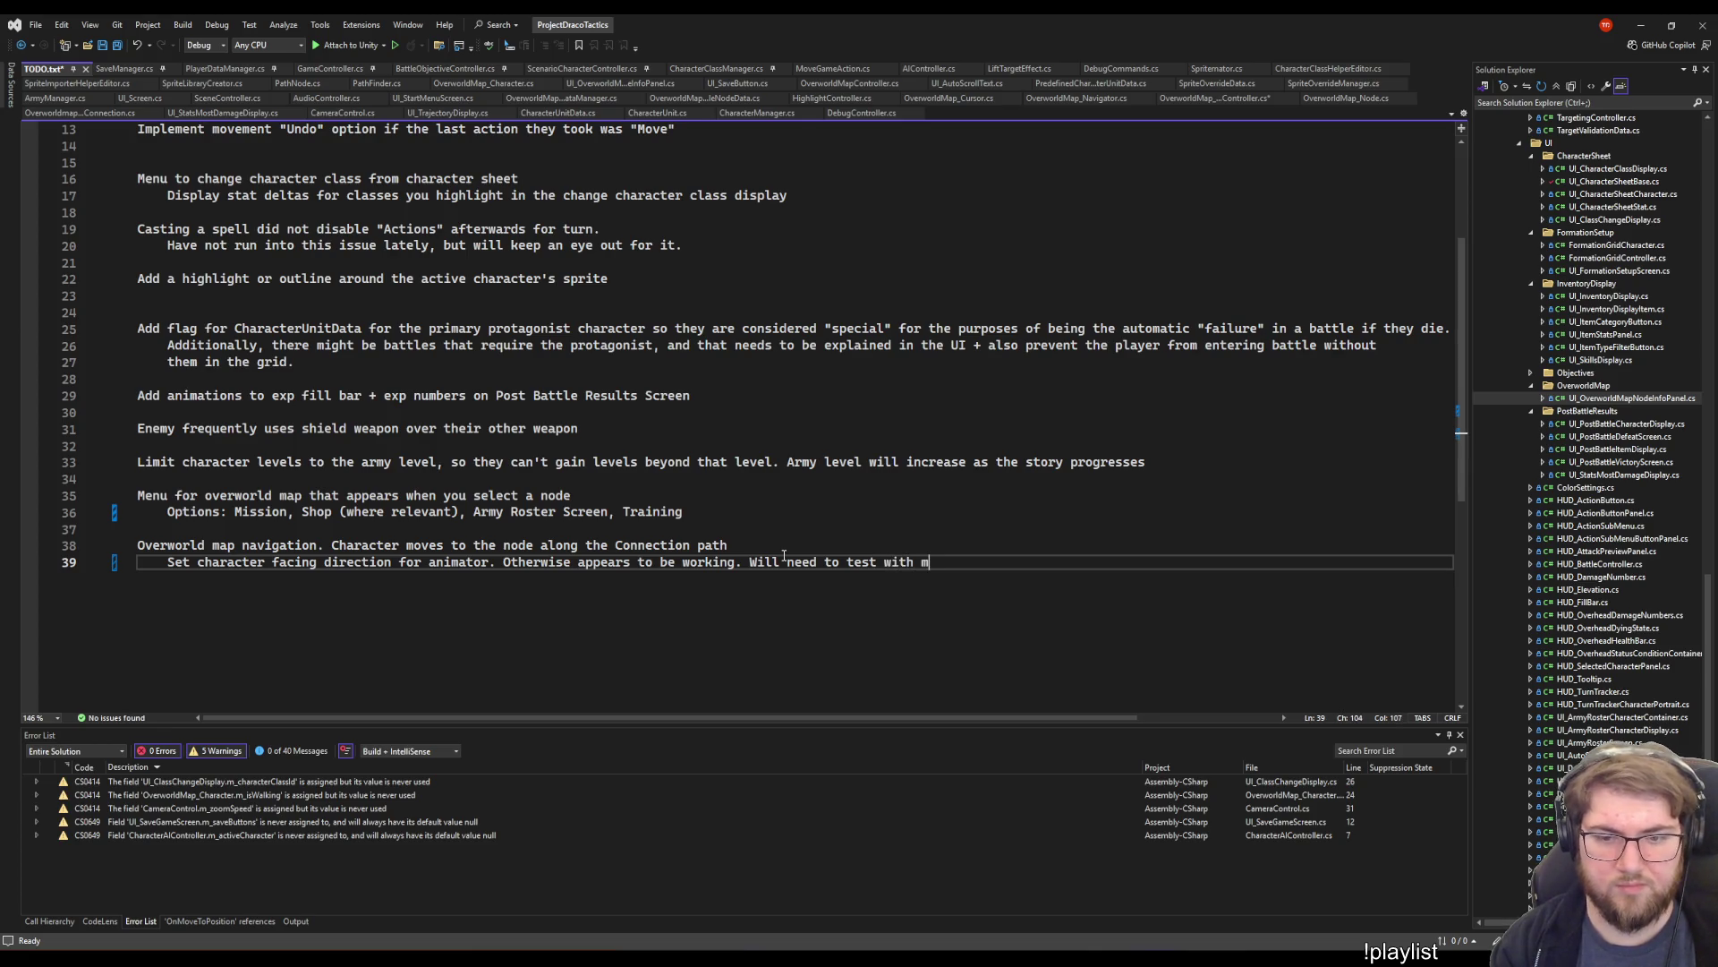
pyautogui.write('ultiple connections')
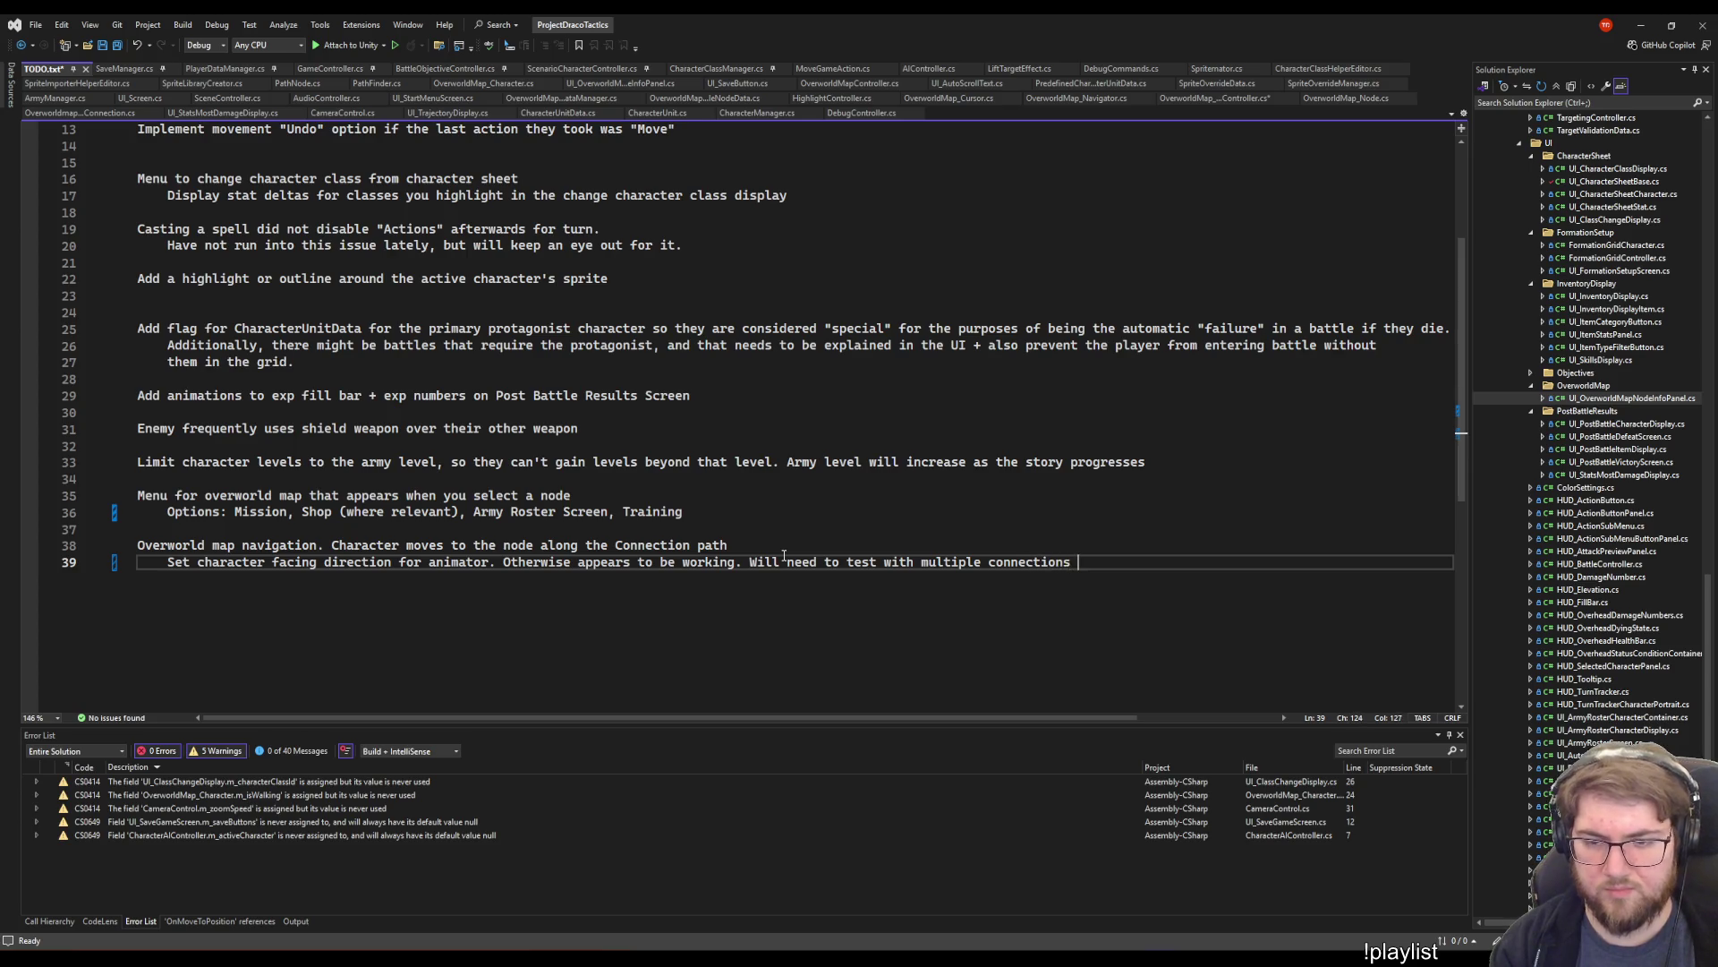
pyautogui.press('Tab')
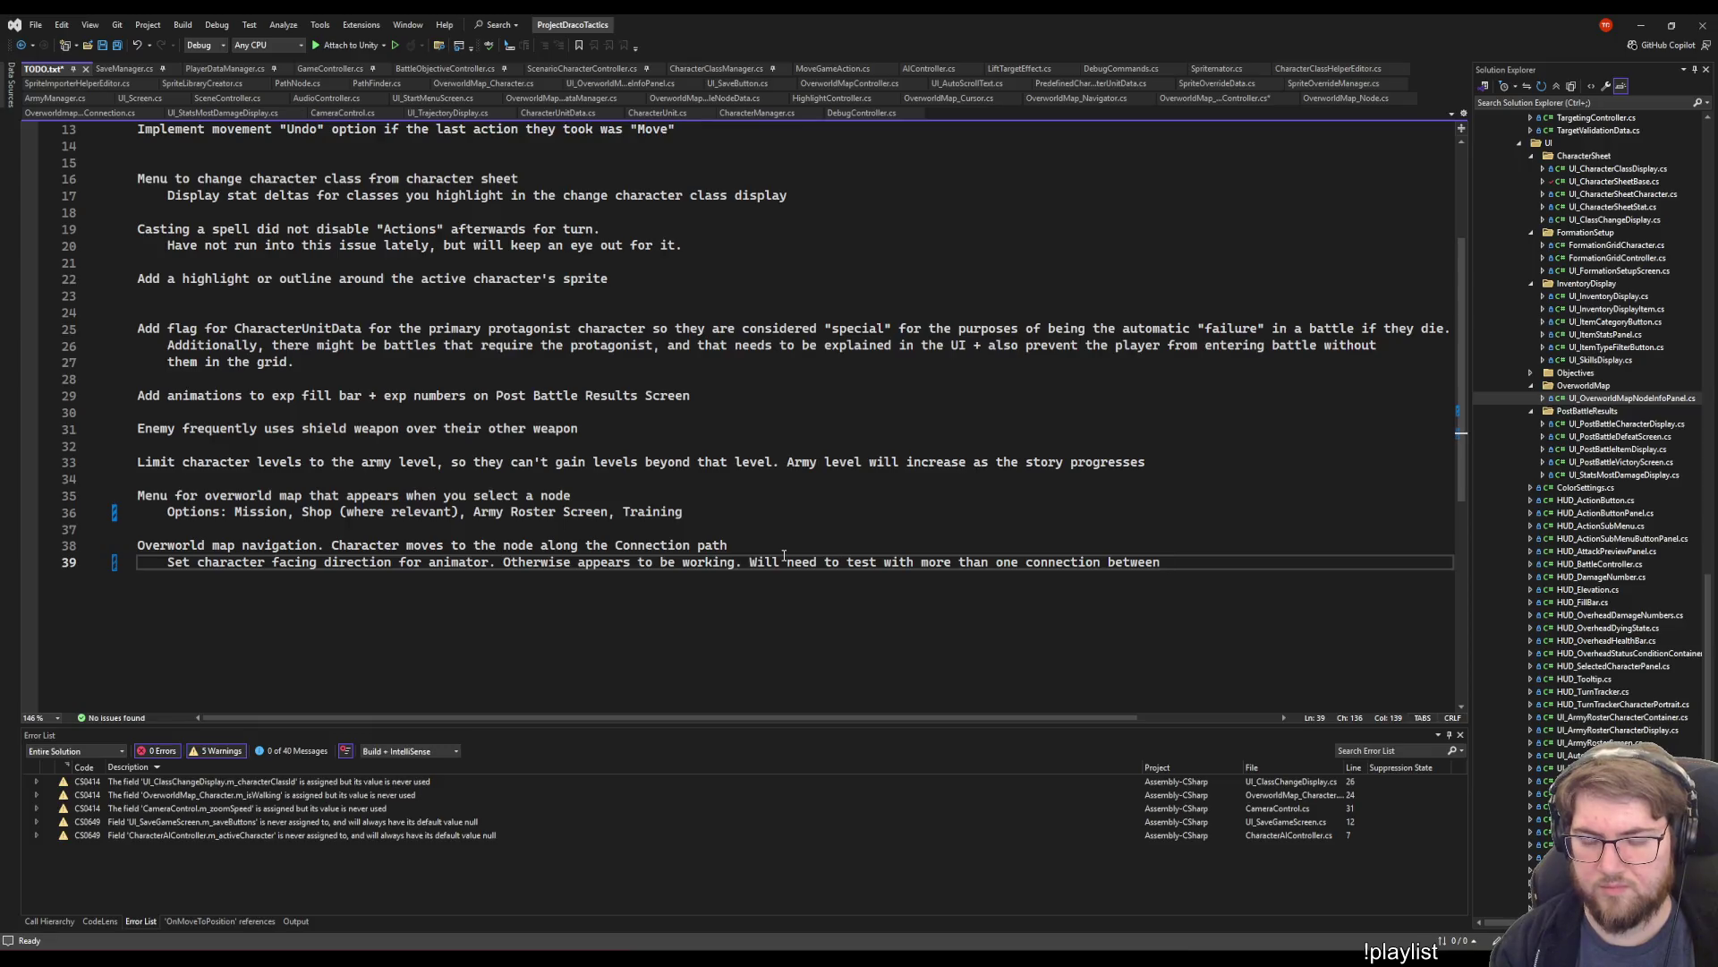
pyautogui.press('BackSpace')
pyautogui.press('BackSpace')
pyautogui.press('BackSpace')
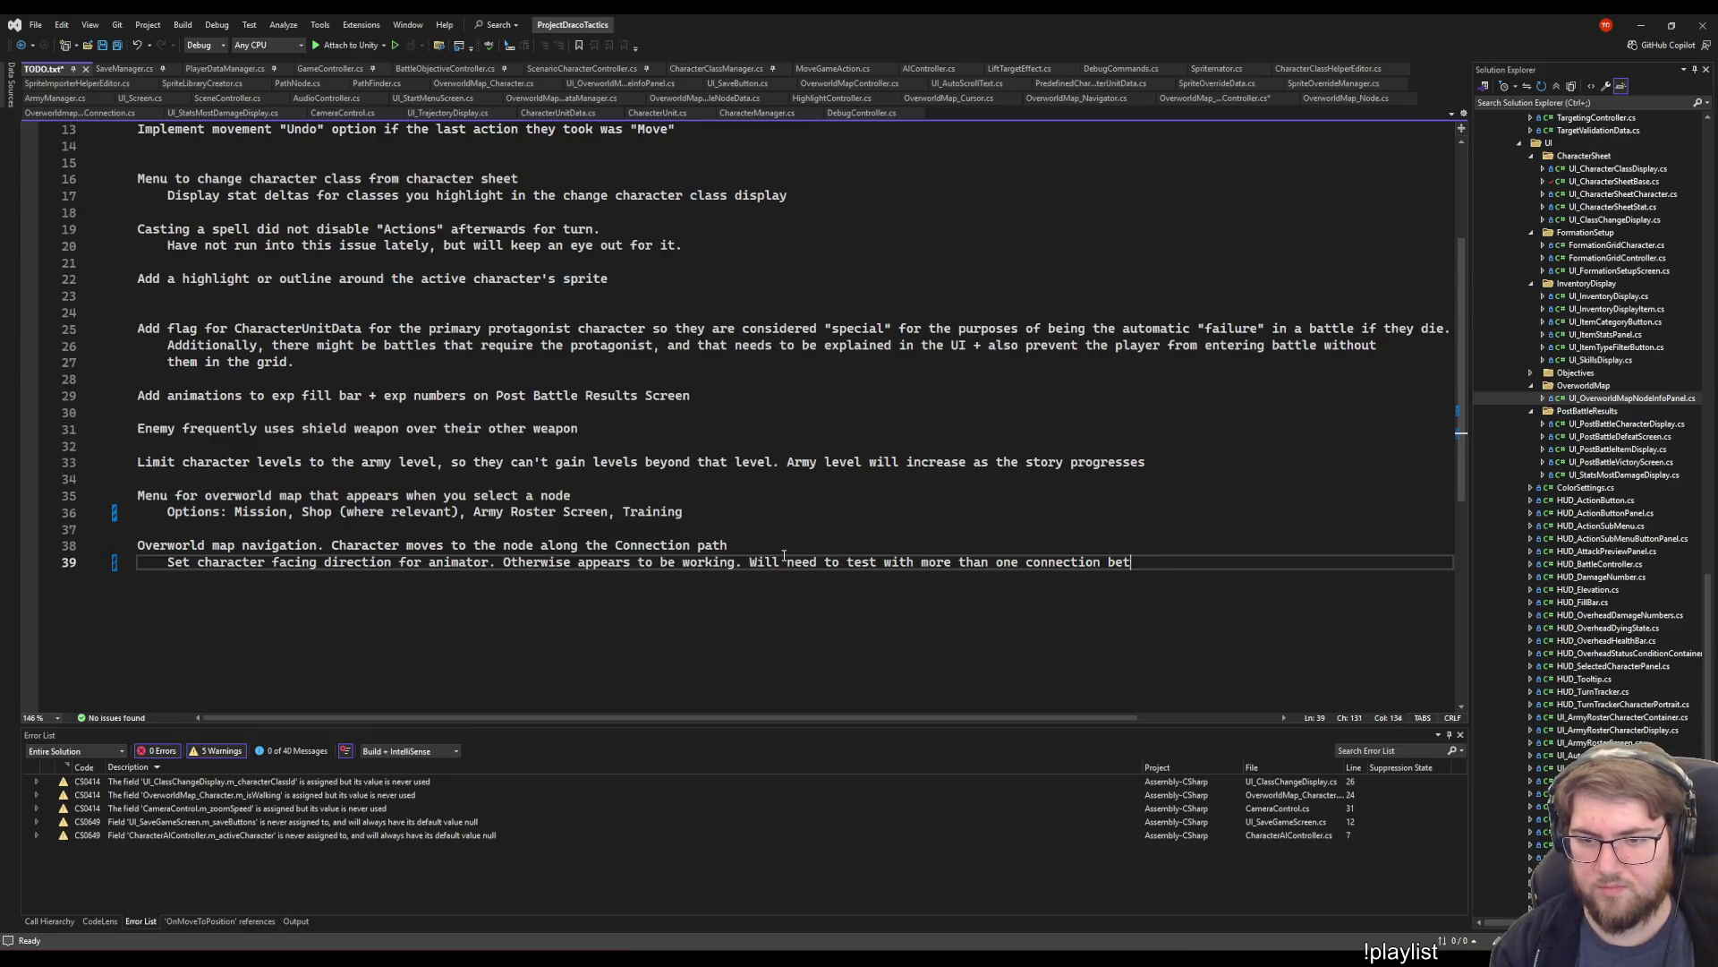
pyautogui.press('BackSpace')
pyautogui.press('BackSpace')
pyautogui.press('BackSpace')
pyautogui.write('two conne')
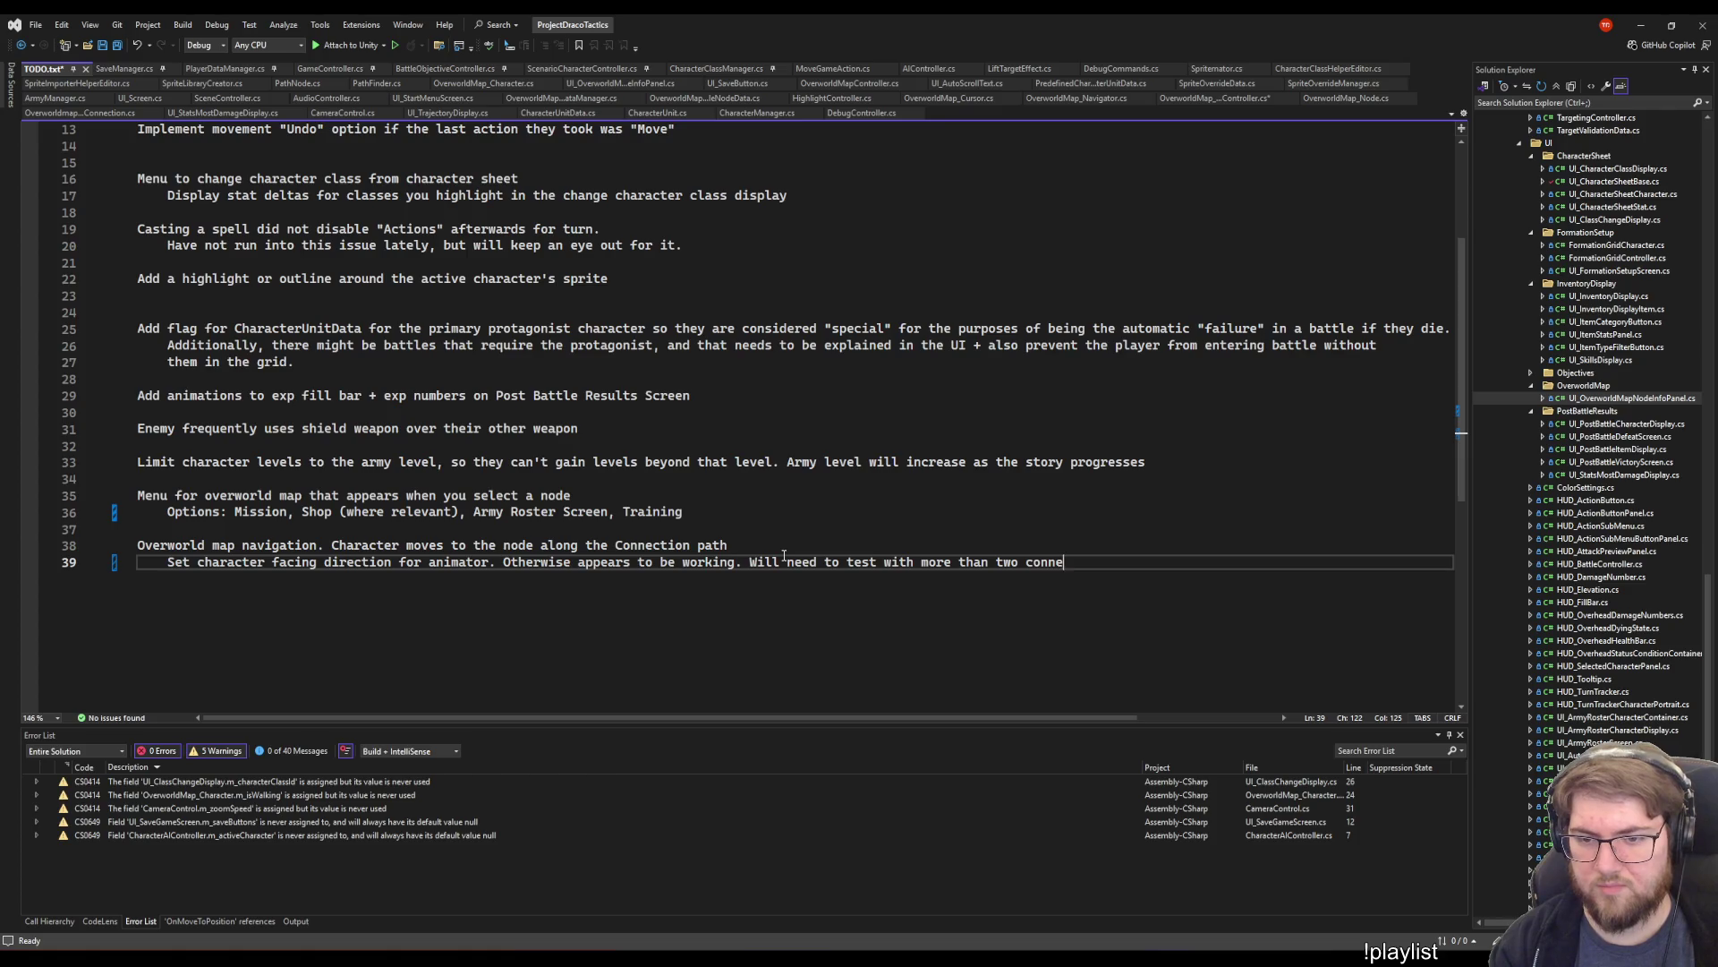
pyautogui.write('ctions for a ')
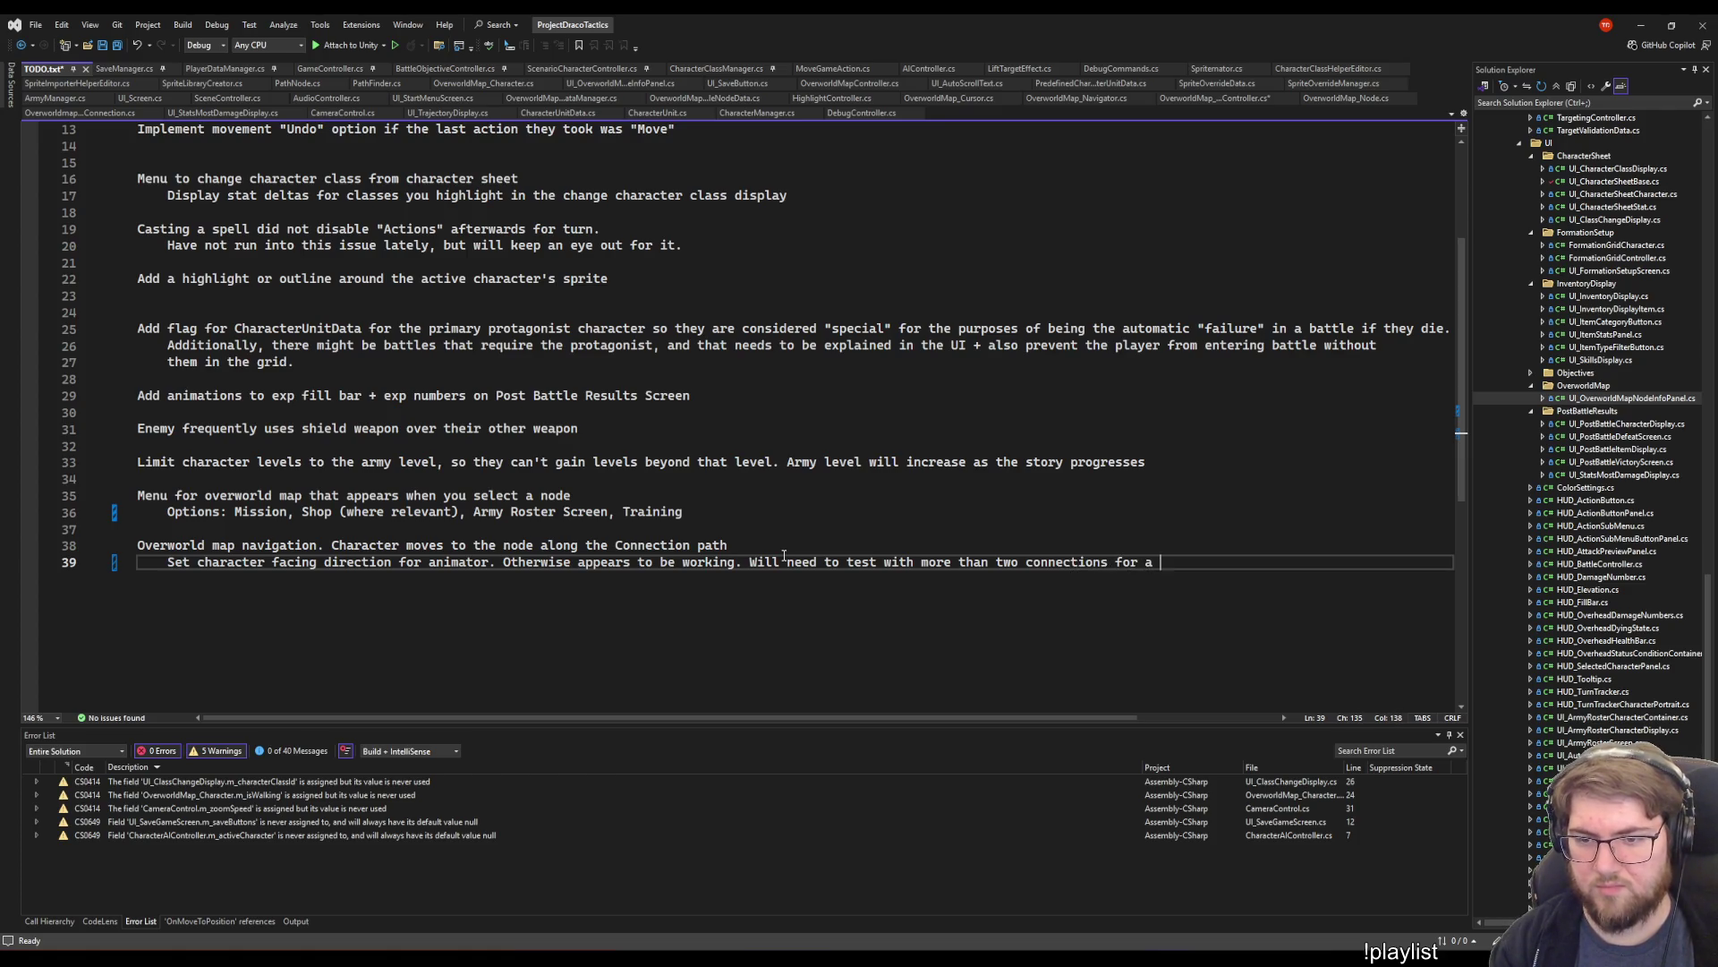
pyautogui.write('node')
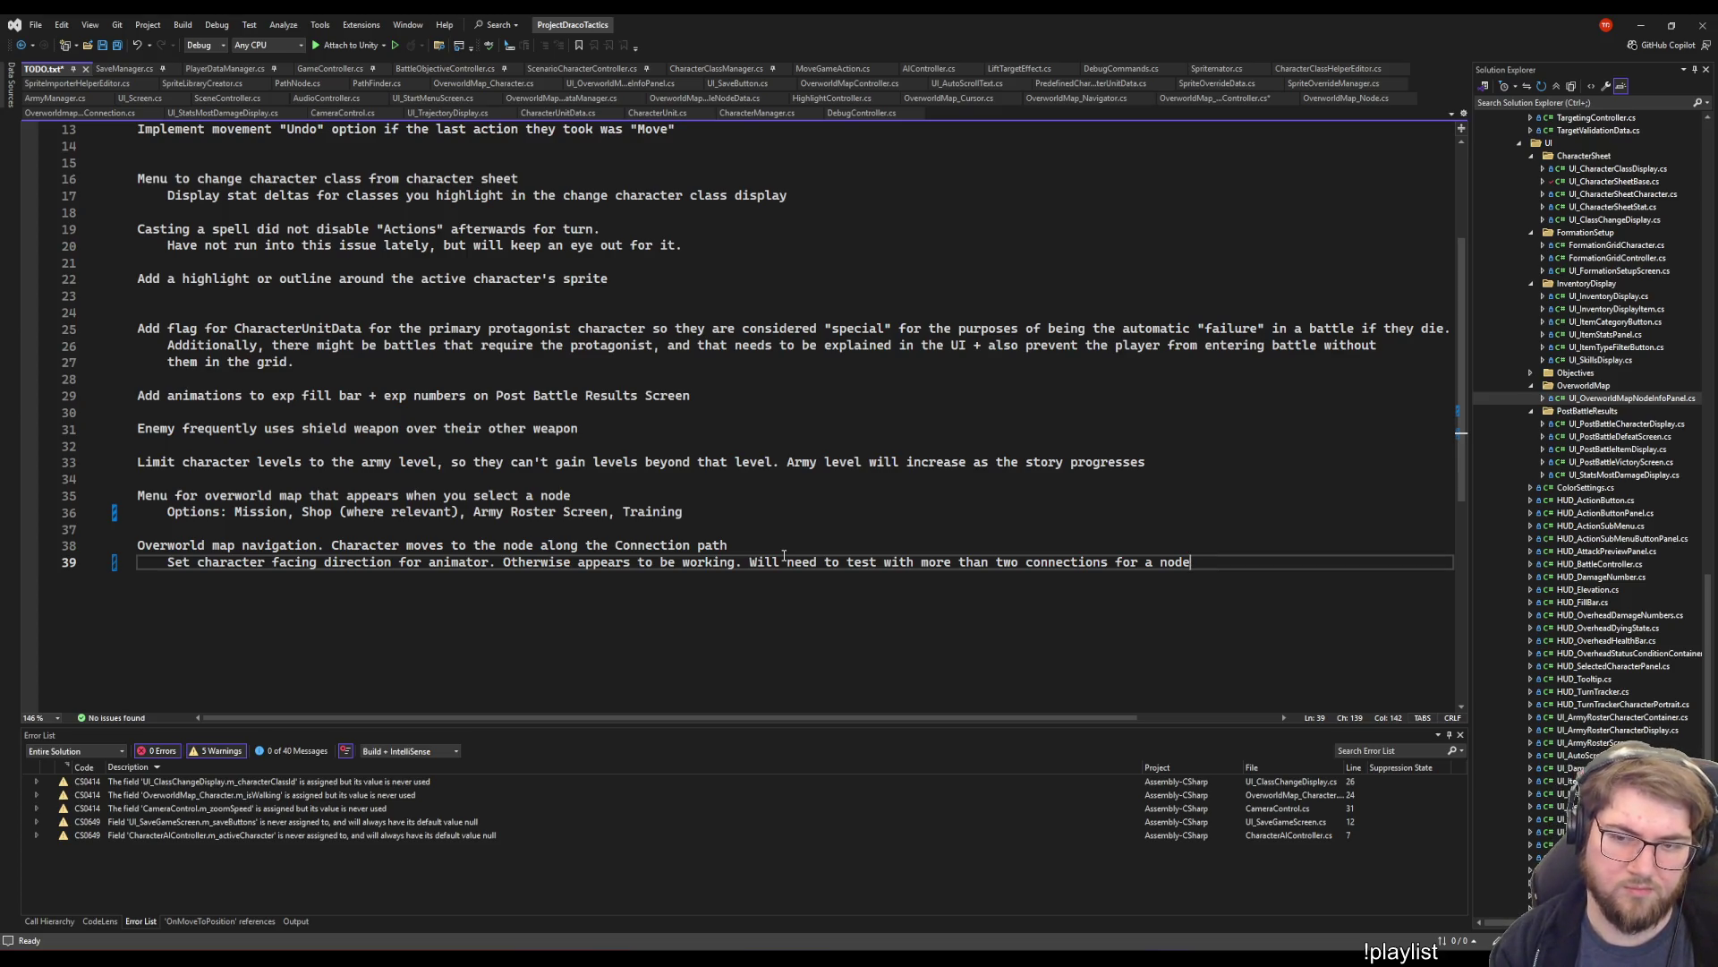
# - Start a new TODO item beginning 'Overworld map node panel' below the sub-note
pyautogui.press('Up')
pyautogui.press('Up')
pyautogui.press('Up')
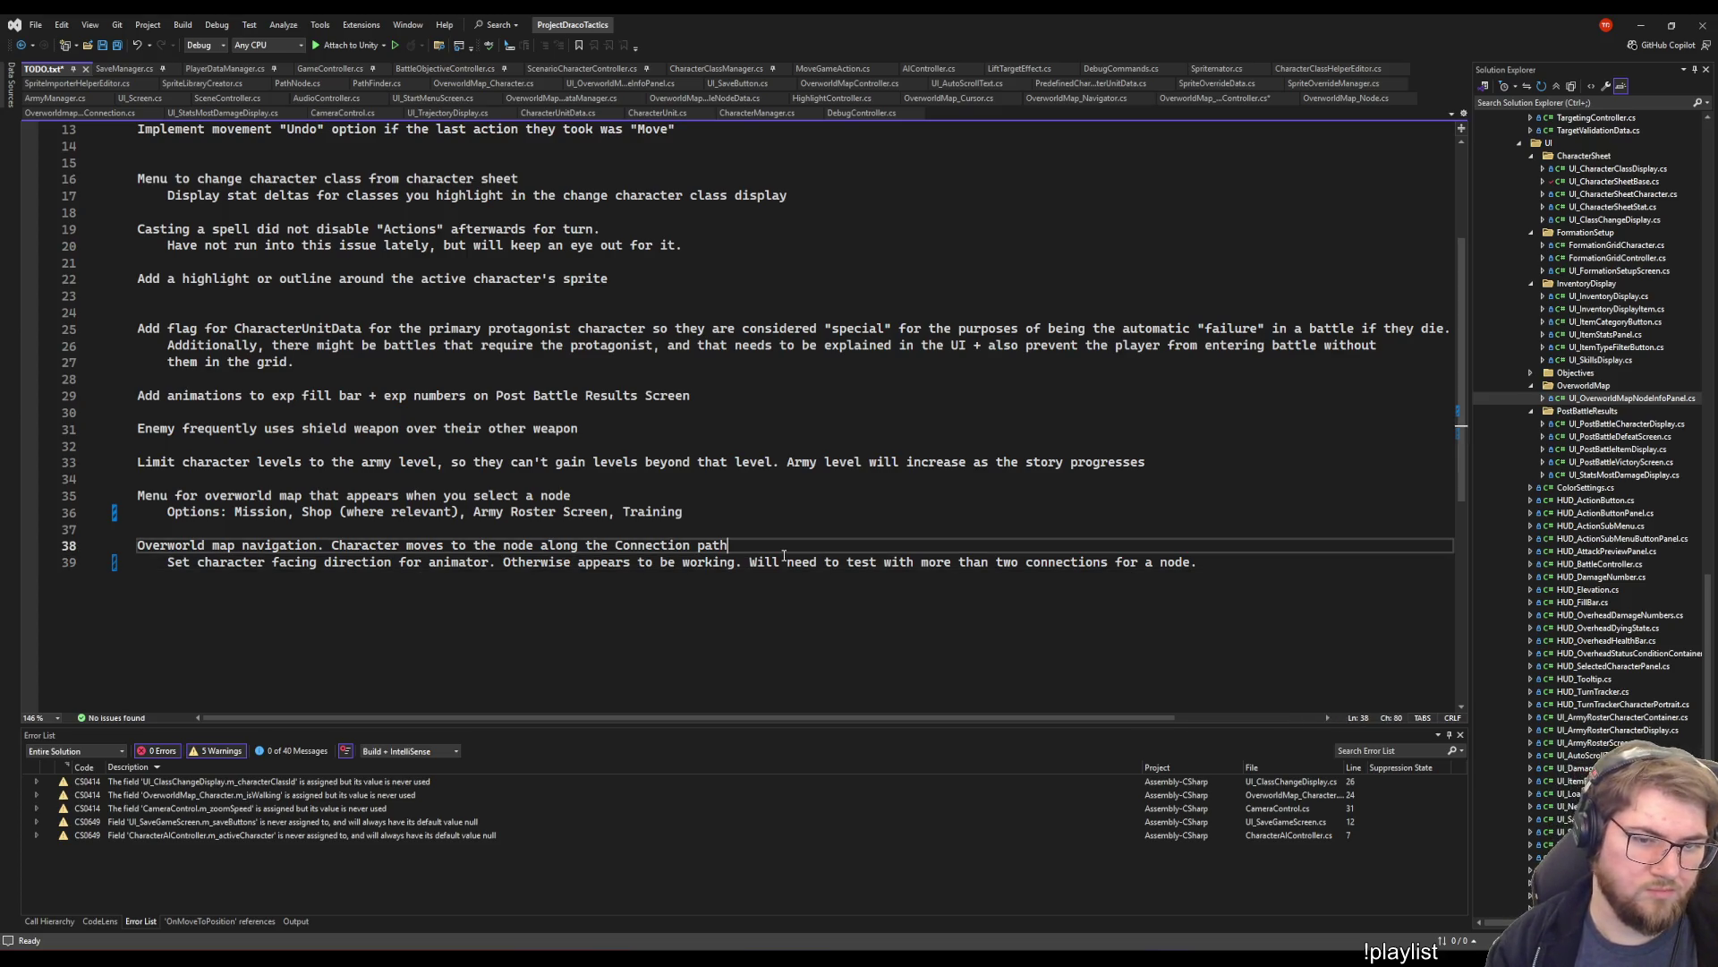
pyautogui.press('Down')
pyautogui.press('Down')
pyautogui.press('Down')
pyautogui.press('Return')
pyautogui.press('Return')
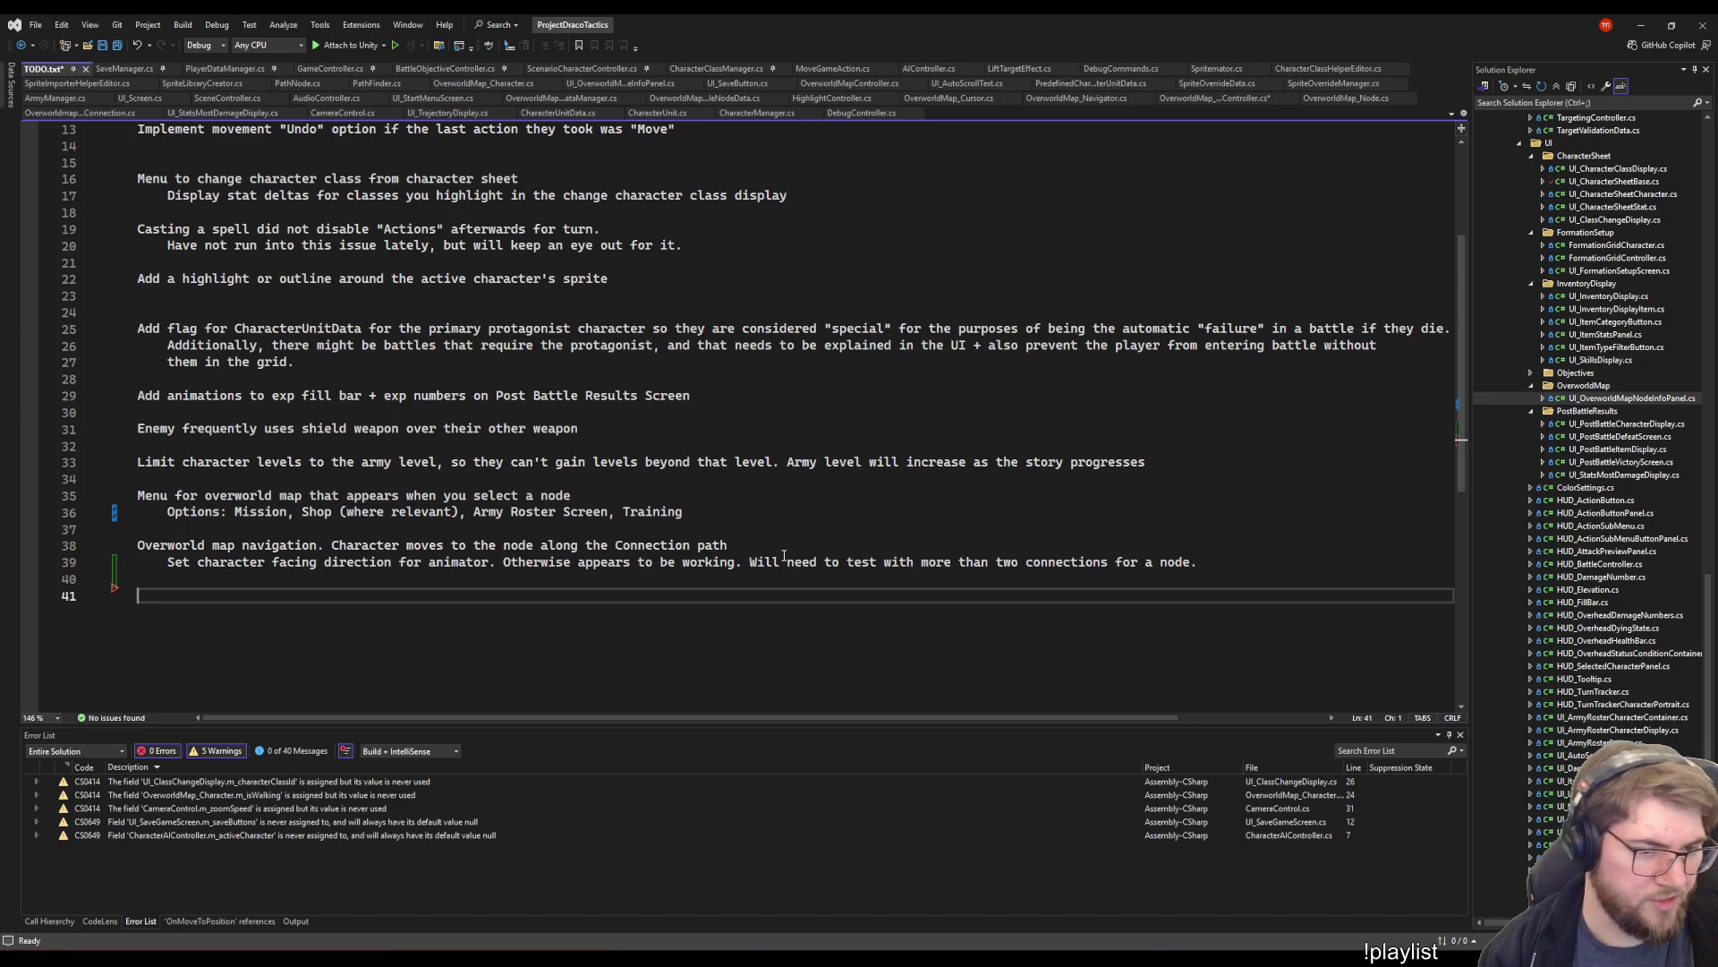
pyautogui.write('Overworld mapnode panel')
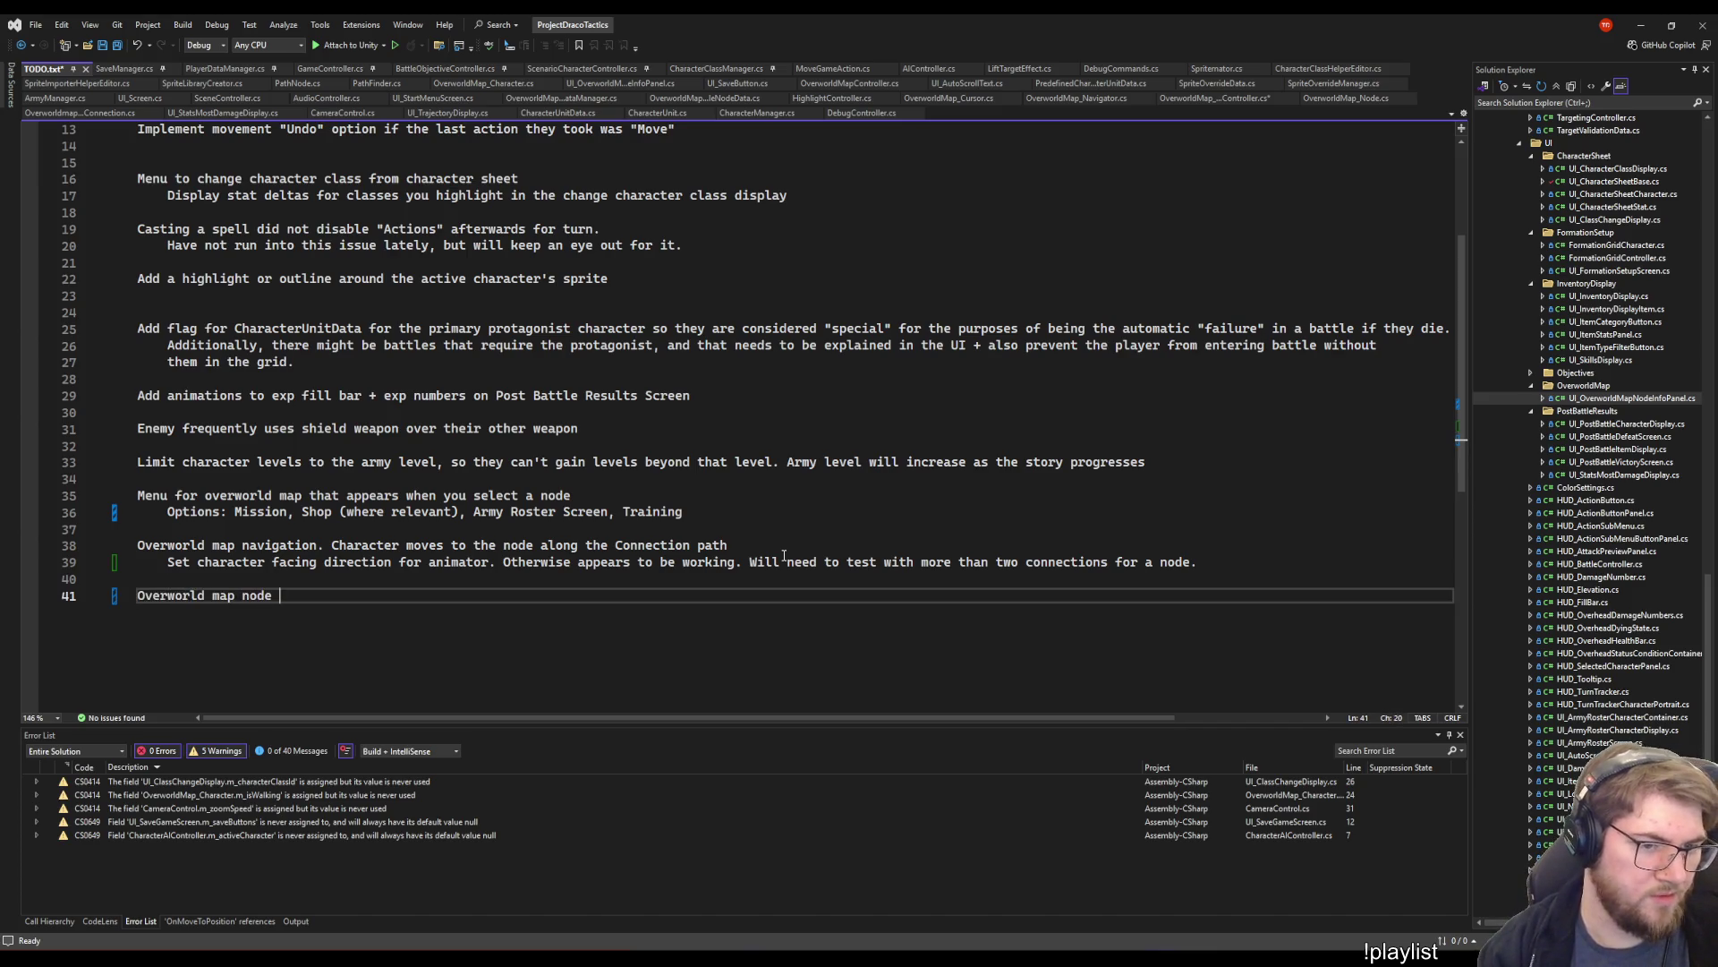
# - Complete the item as 'Overworld map node info panel needs to appear on loading in' and save
pyautogui.press('BackSpace')
pyautogui.press('BackSpace')
pyautogui.press('BackSpace')
pyautogui.press('BackSpace')
pyautogui.press('BackSpace')
pyautogui.write('in')
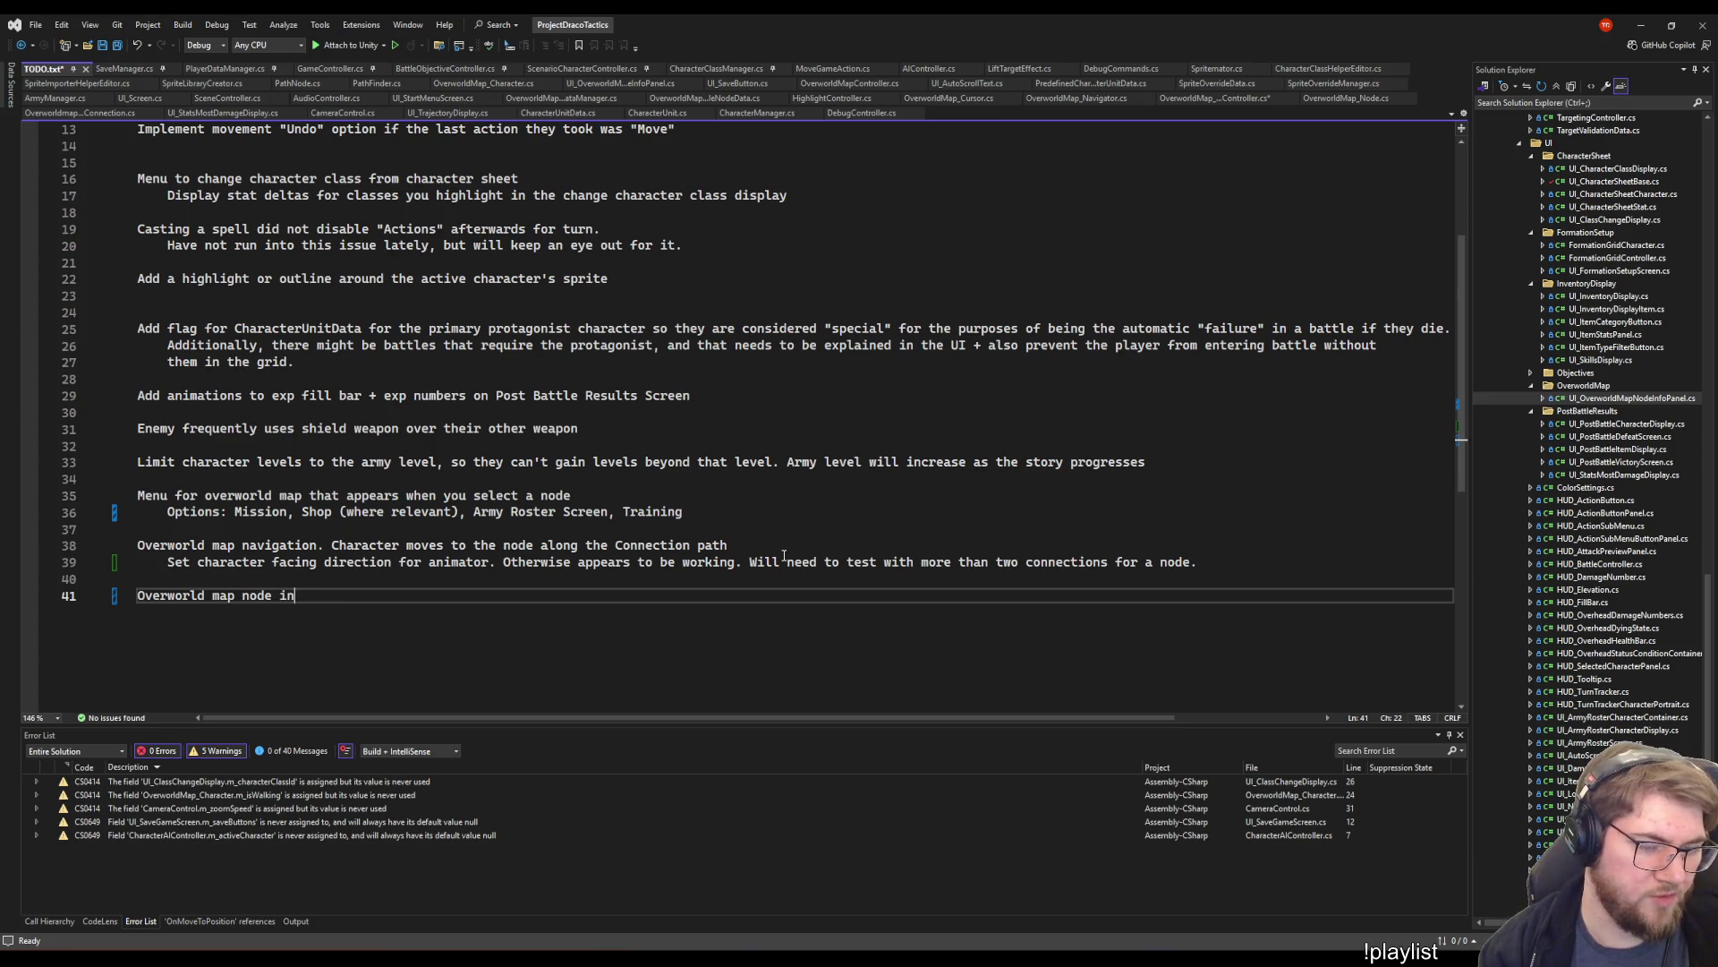
pyautogui.write('fo panel needs to appear on load in')
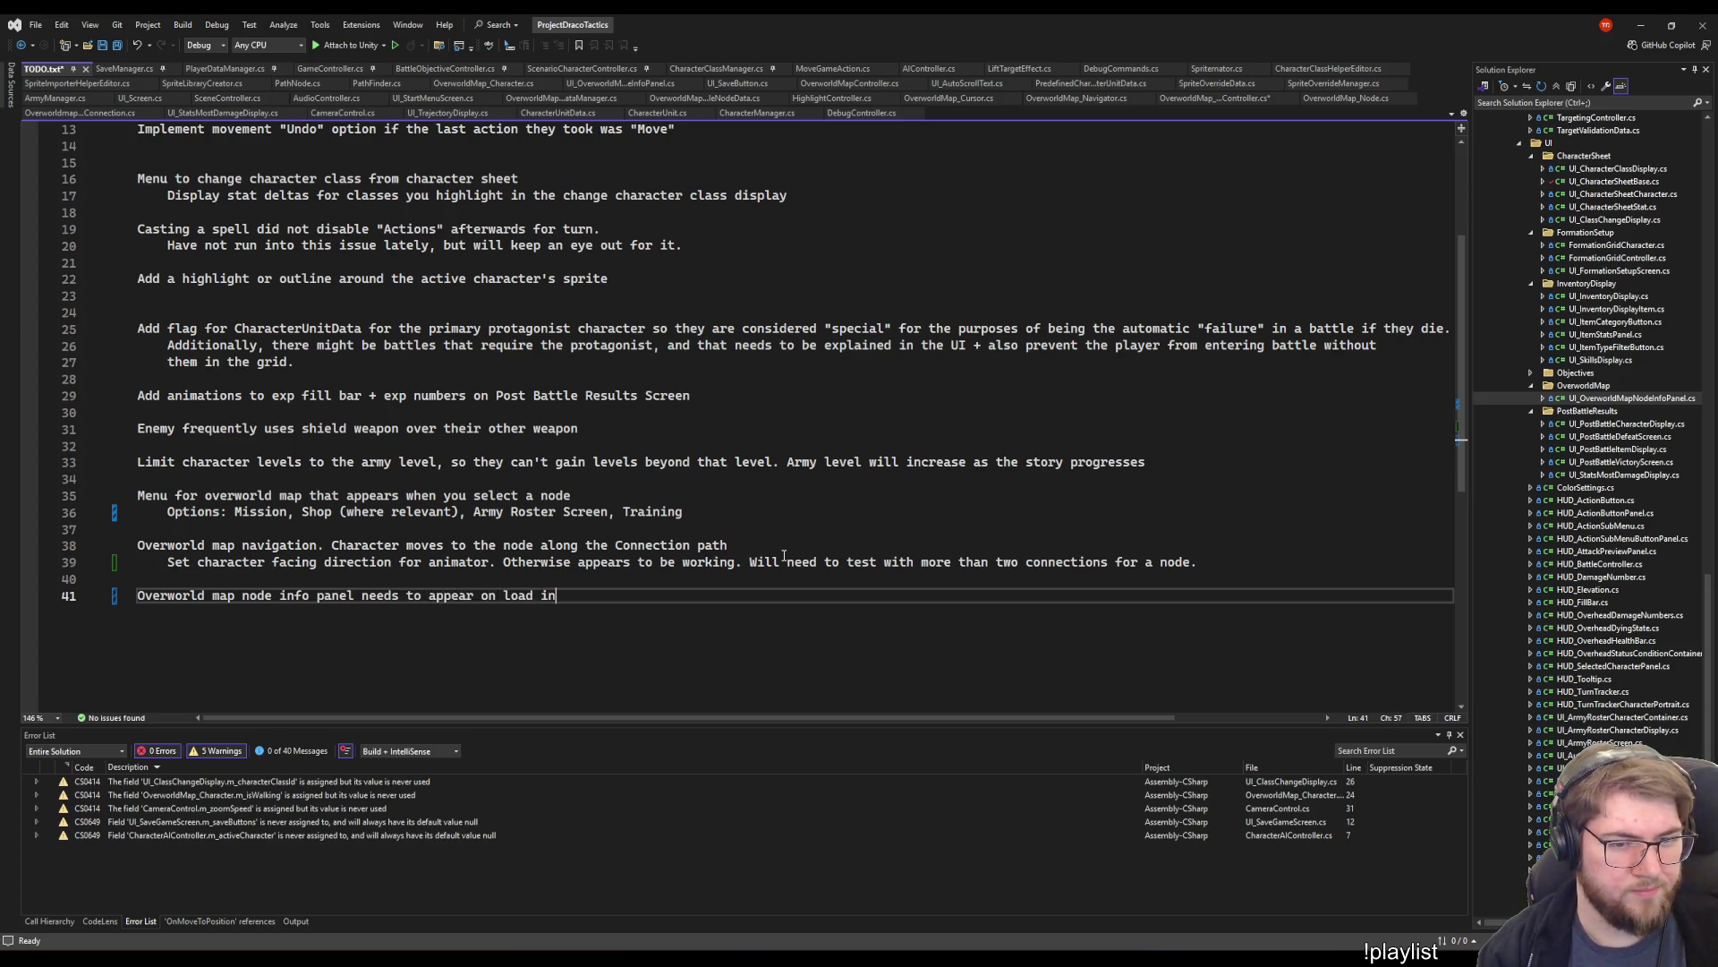
pyautogui.press('BackSpace')
pyautogui.press('BackSpace')
pyautogui.press('BackSpace')
pyautogui.write('ing in')
pyautogui.hotkey('ctrl', 's')
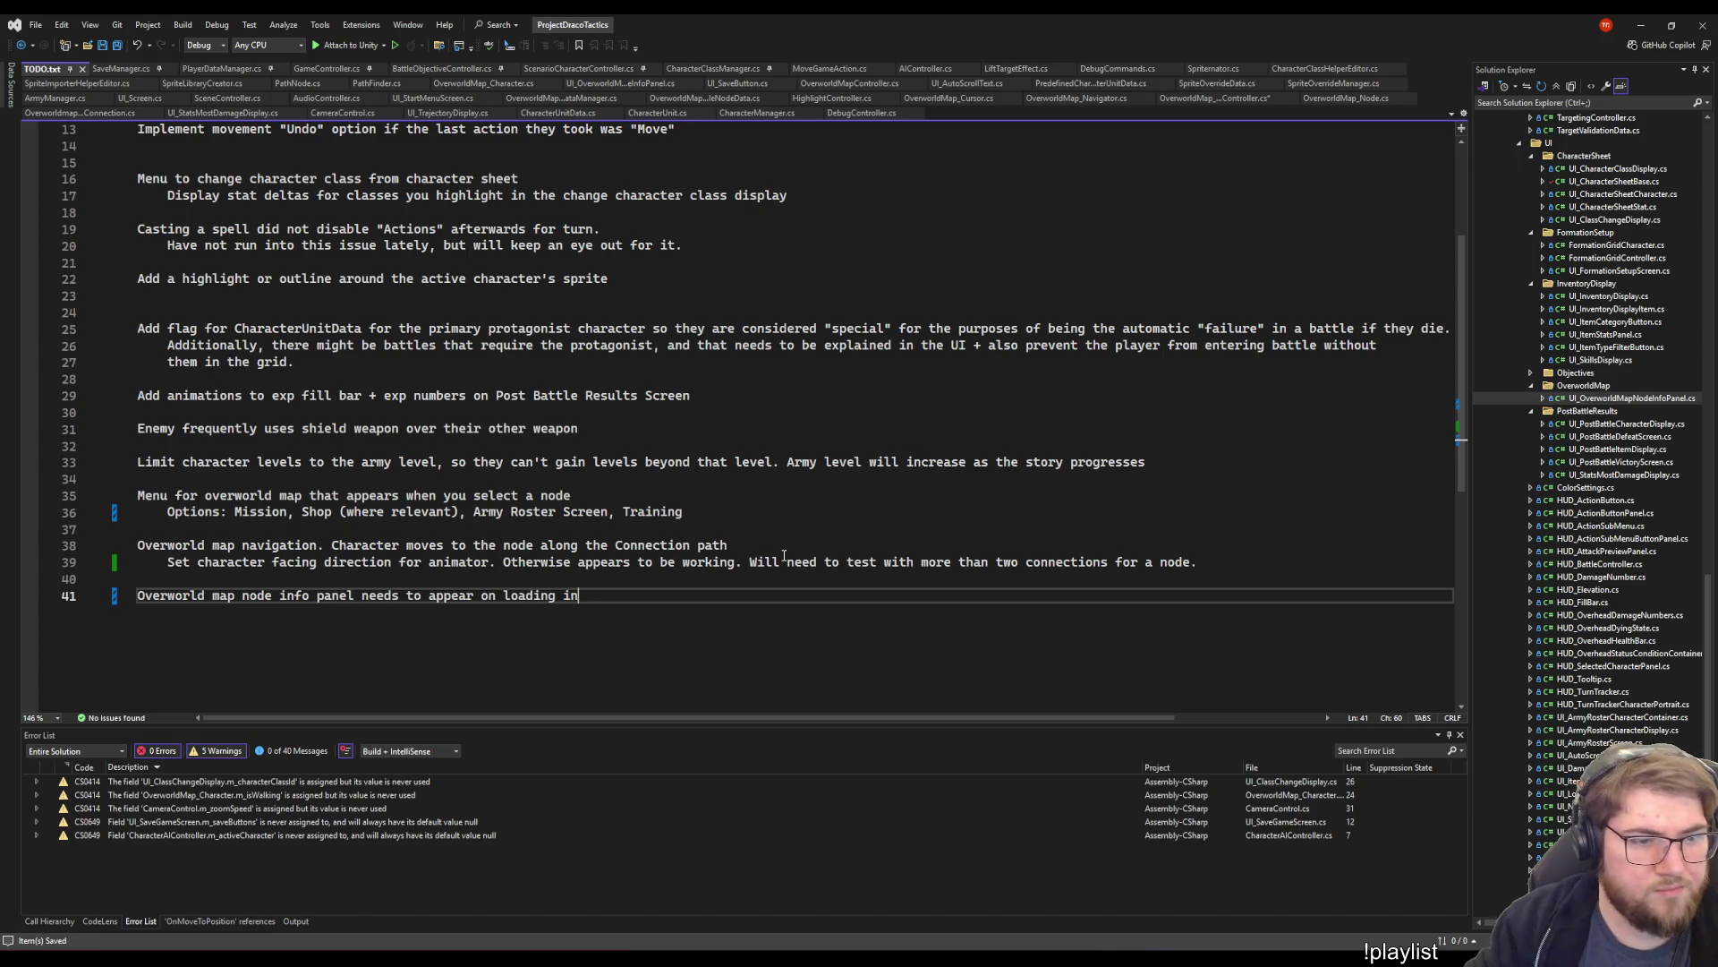
# - Remove the 'Implement Overworld (See Tactics Ogre, FF: Tactics, Super Mario World)' line and save TODO.txt
pyautogui.scroll(4, 784, 556)
pyautogui.scroll(-4, 776, 544)
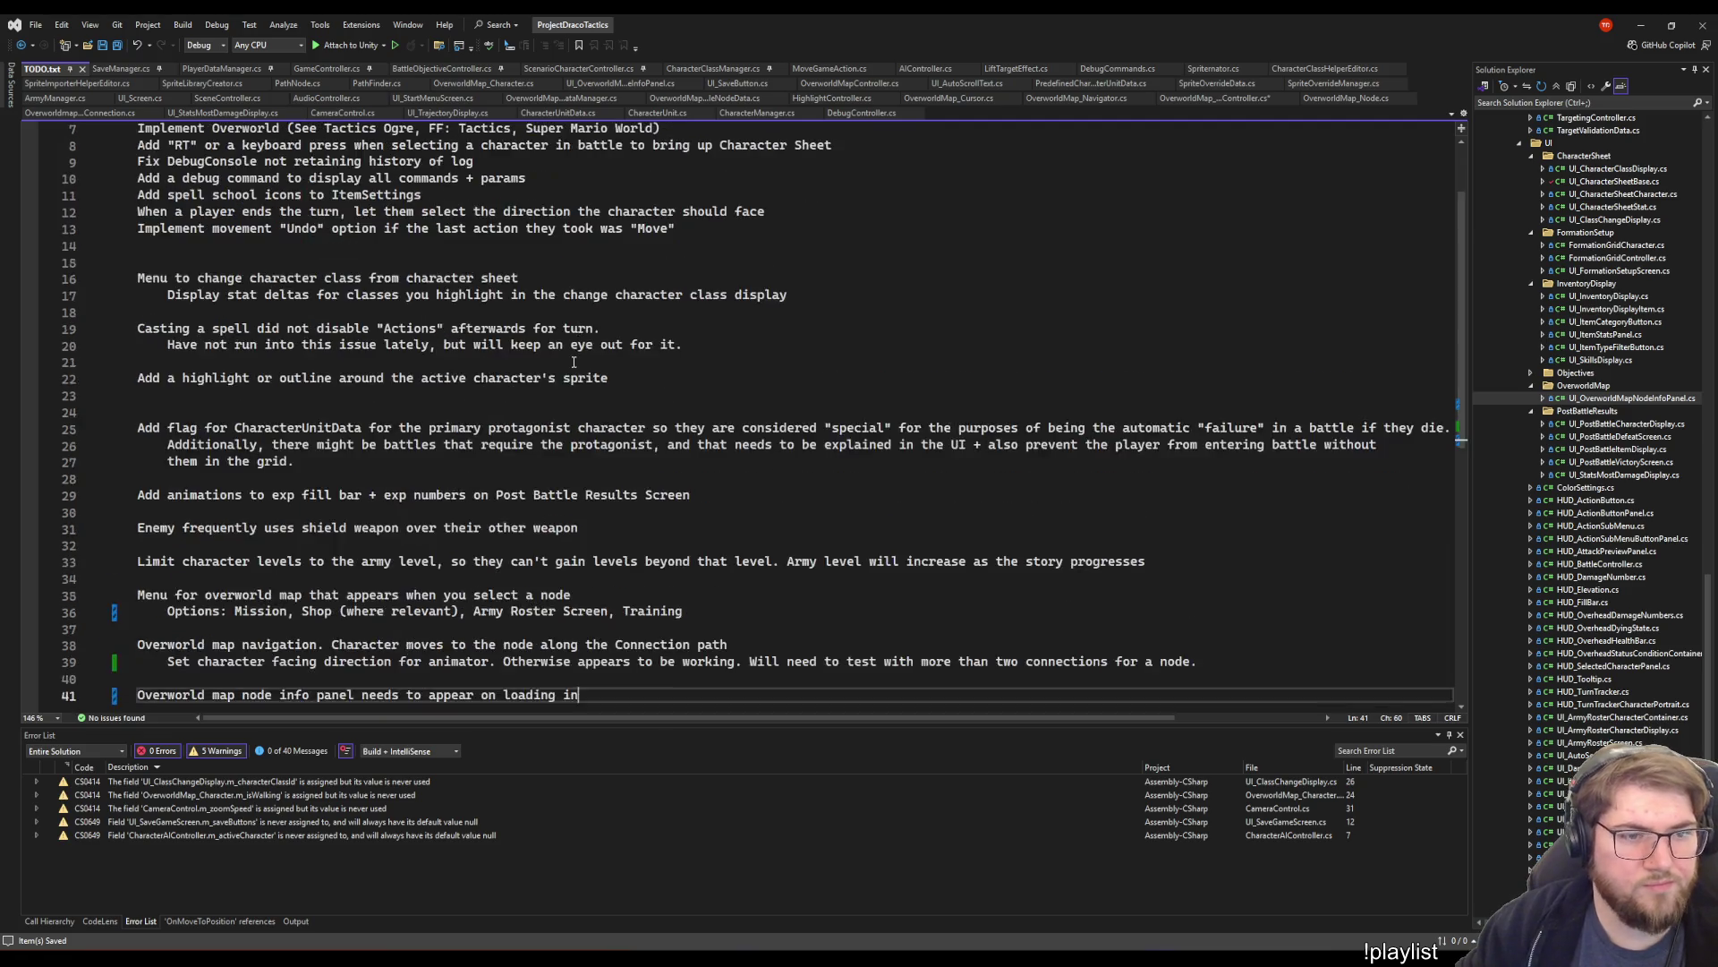
pyautogui.scroll(4, 529, 368)
pyautogui.click(529, 363)
pyautogui.scroll(-6, 546, 465)
pyautogui.scroll(6, 558, 545)
pyautogui.click(350, 228)
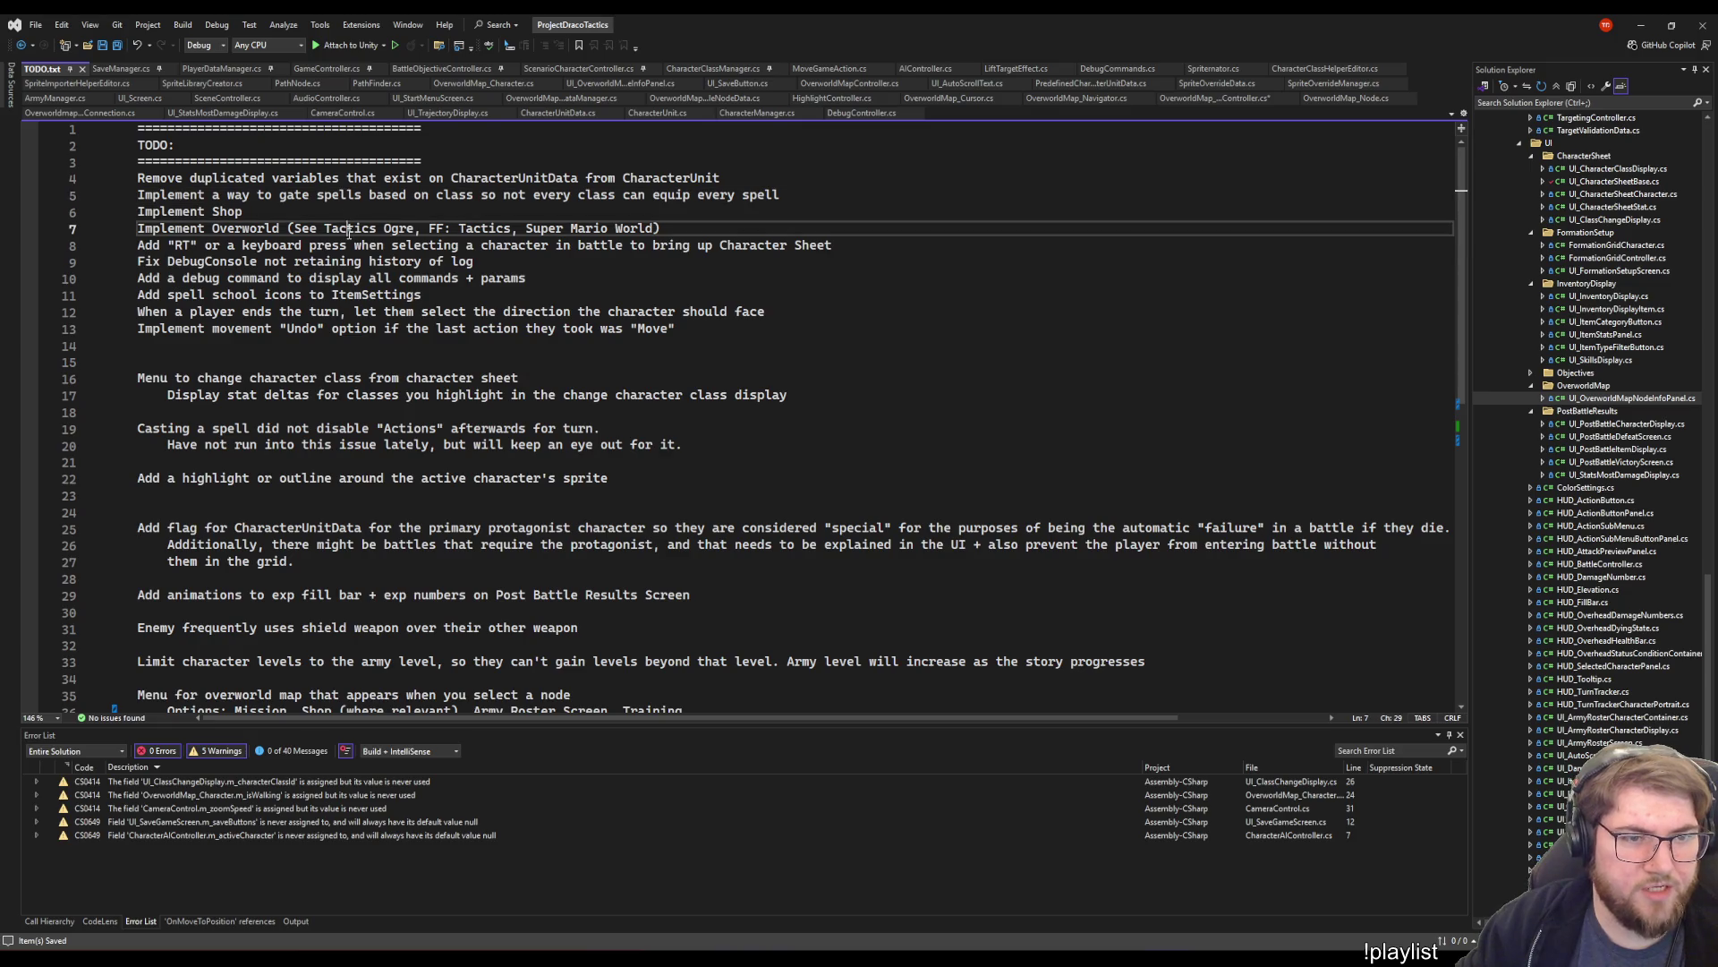
pyautogui.hotkey('shift', 'Home')
pyautogui.press('BackSpace')
pyautogui.press('BackSpace')
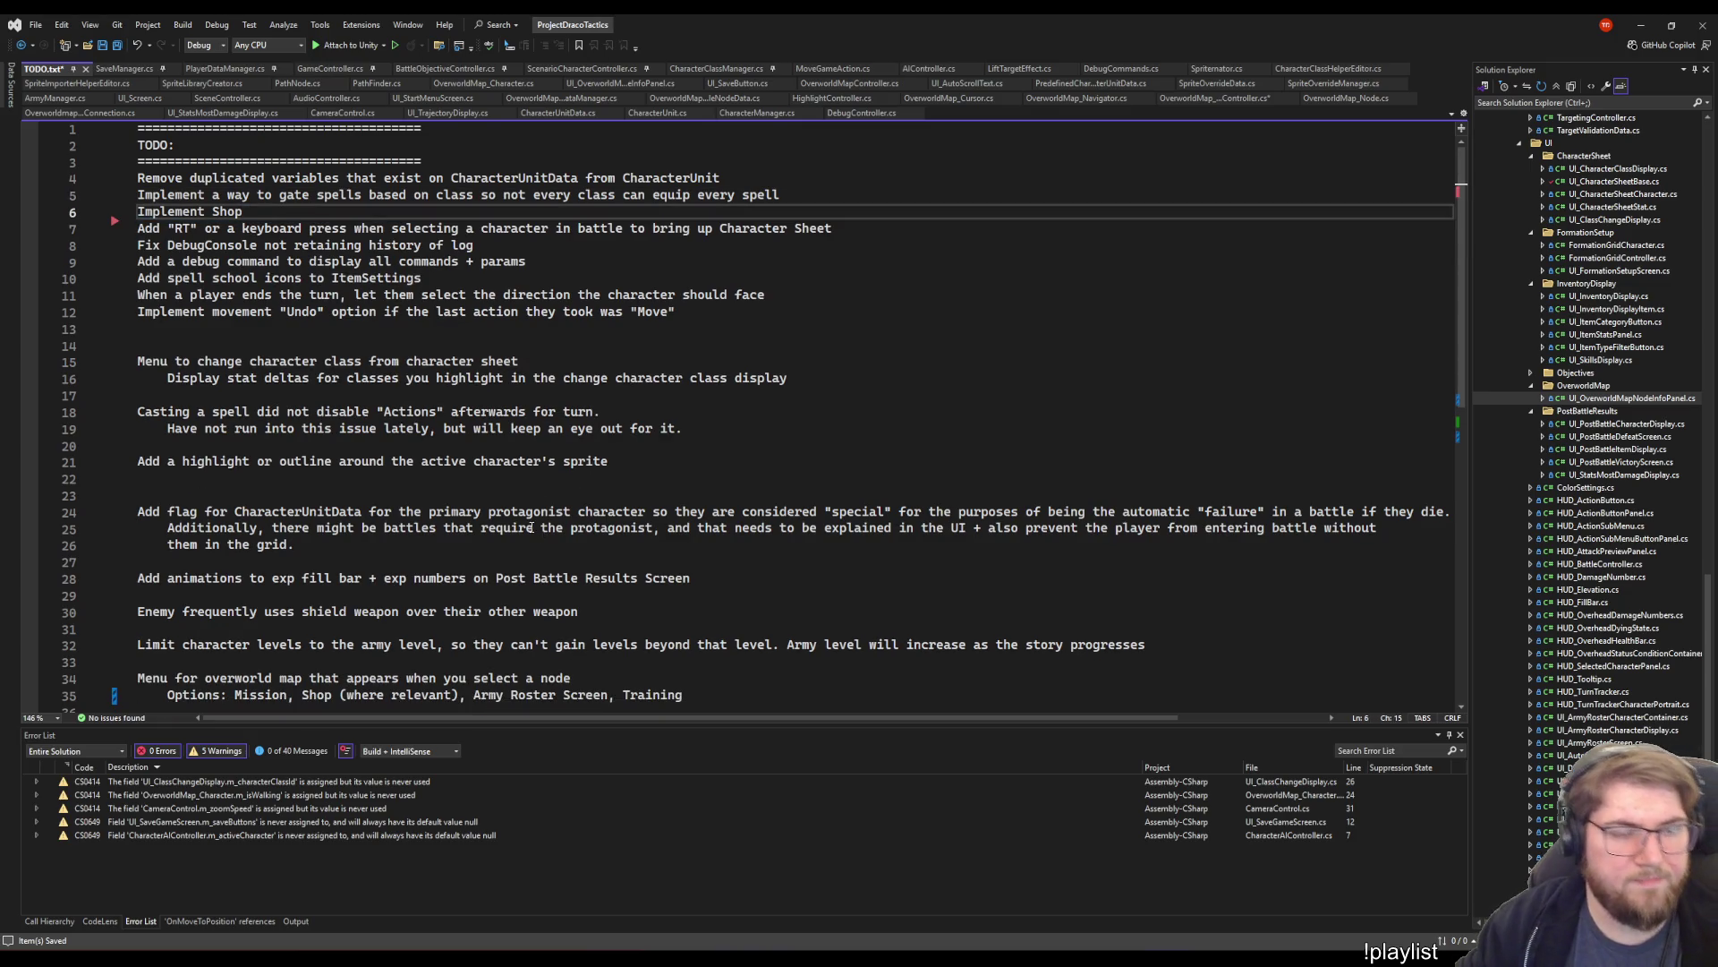
pyautogui.hotkey('ctrl', 's')
pyautogui.scroll(-1, 510, 529)
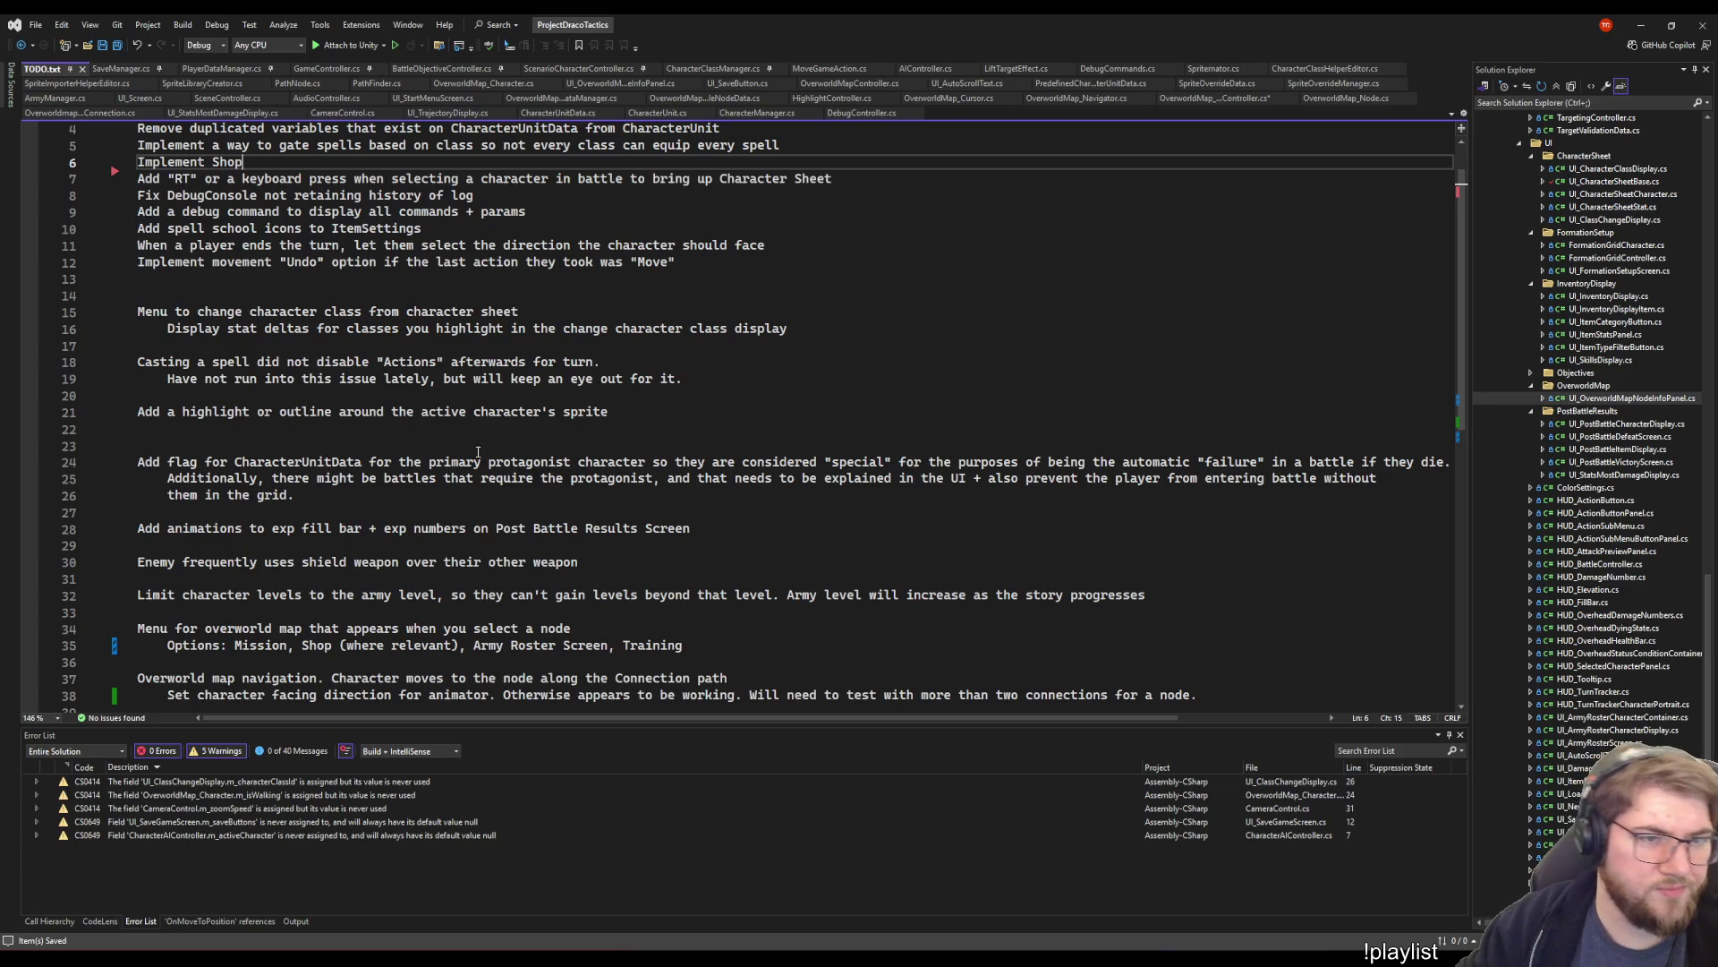
pyautogui.scroll(-9, 469, 439)
pyautogui.click(844, 561)
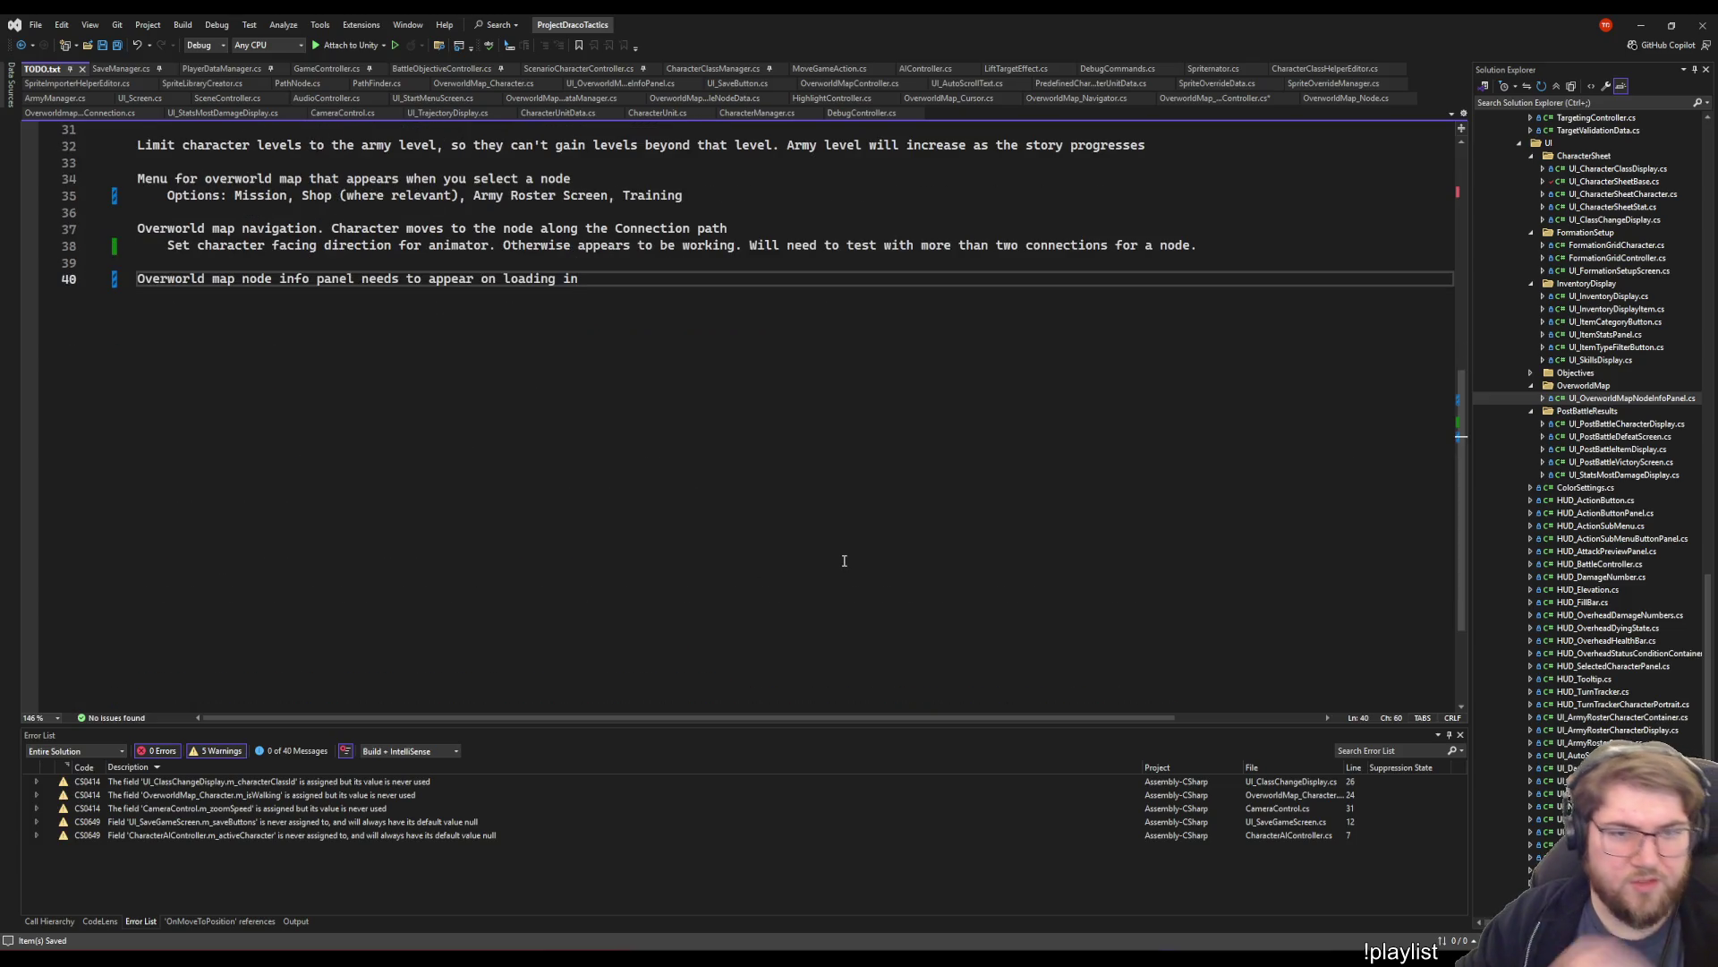
pyautogui.scroll(4, 808, 560)
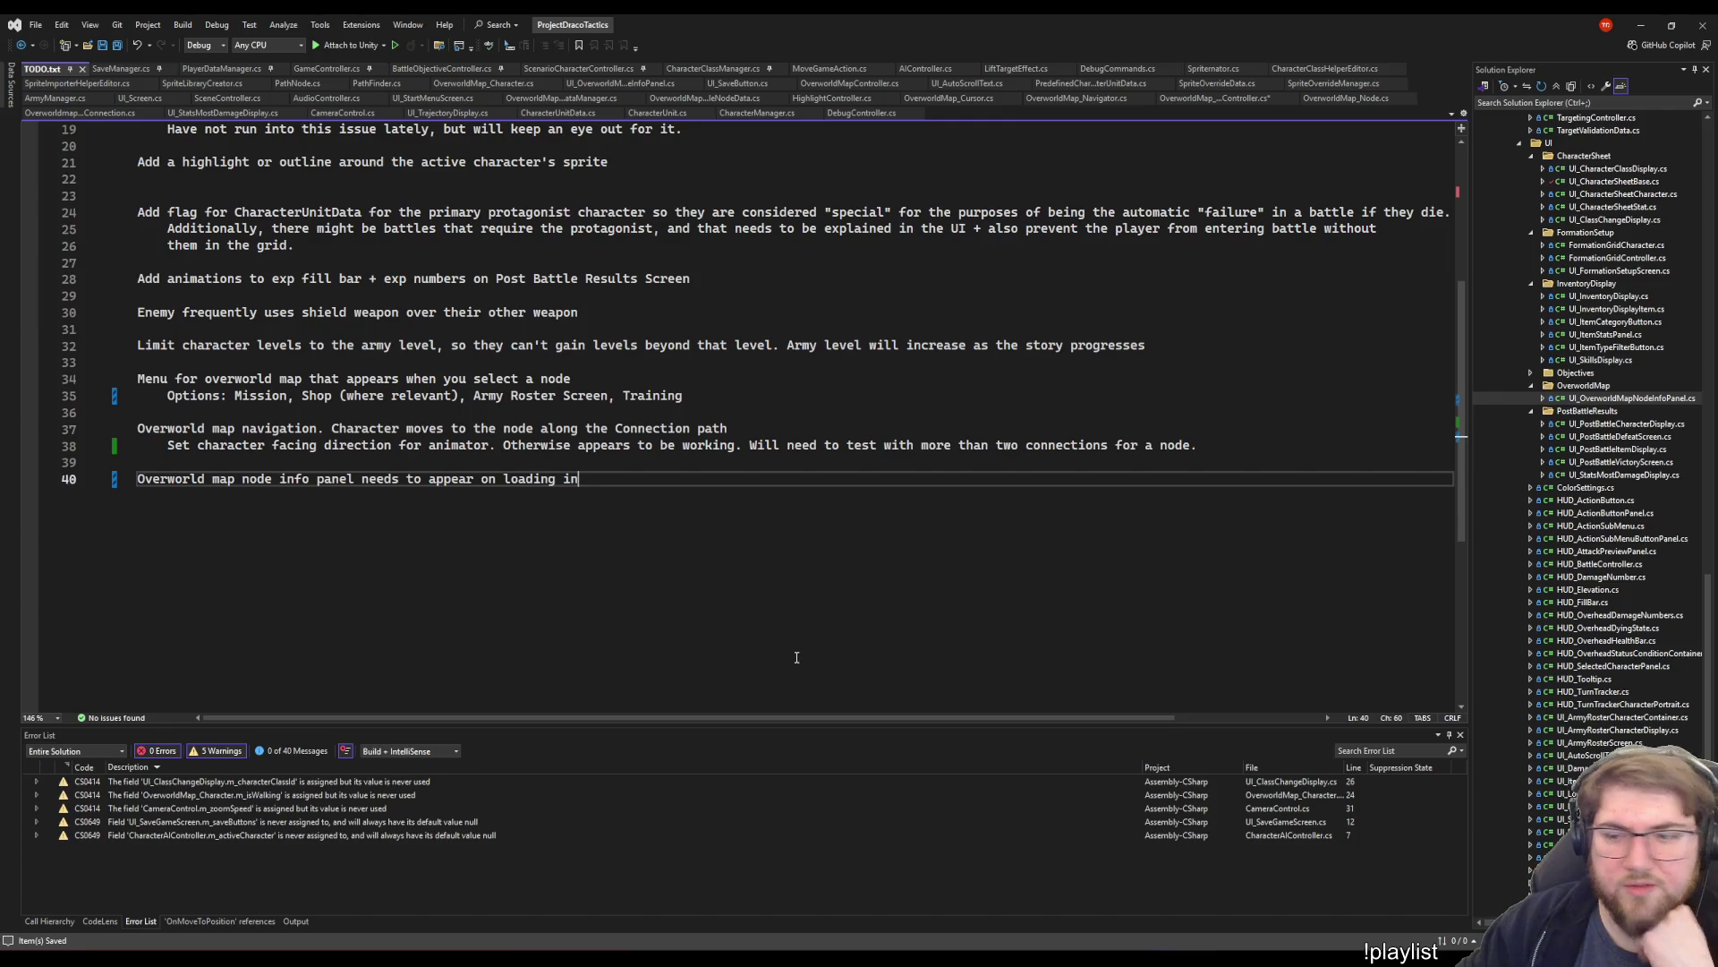